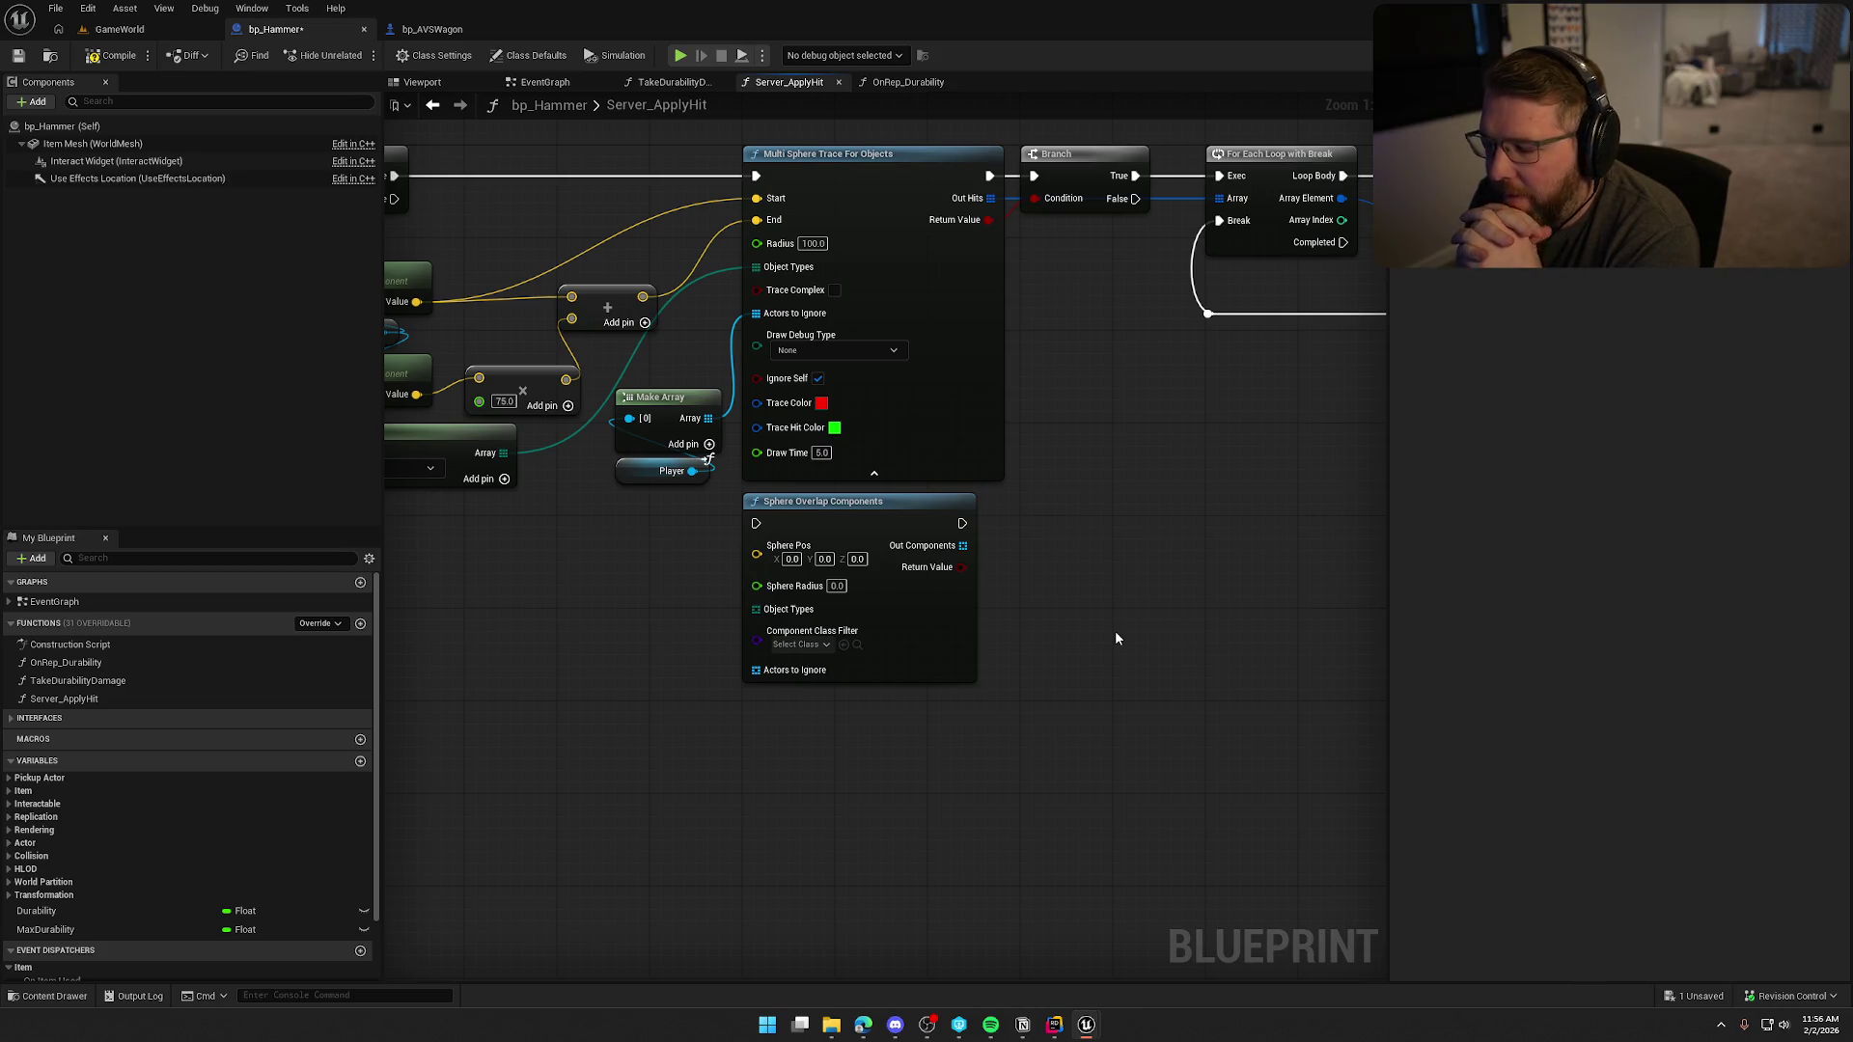
Connect the Player Make Array to Actors to Ignore and the WorldDynamic Make Array to Object Types.
click(818, 647)
click(818, 647)
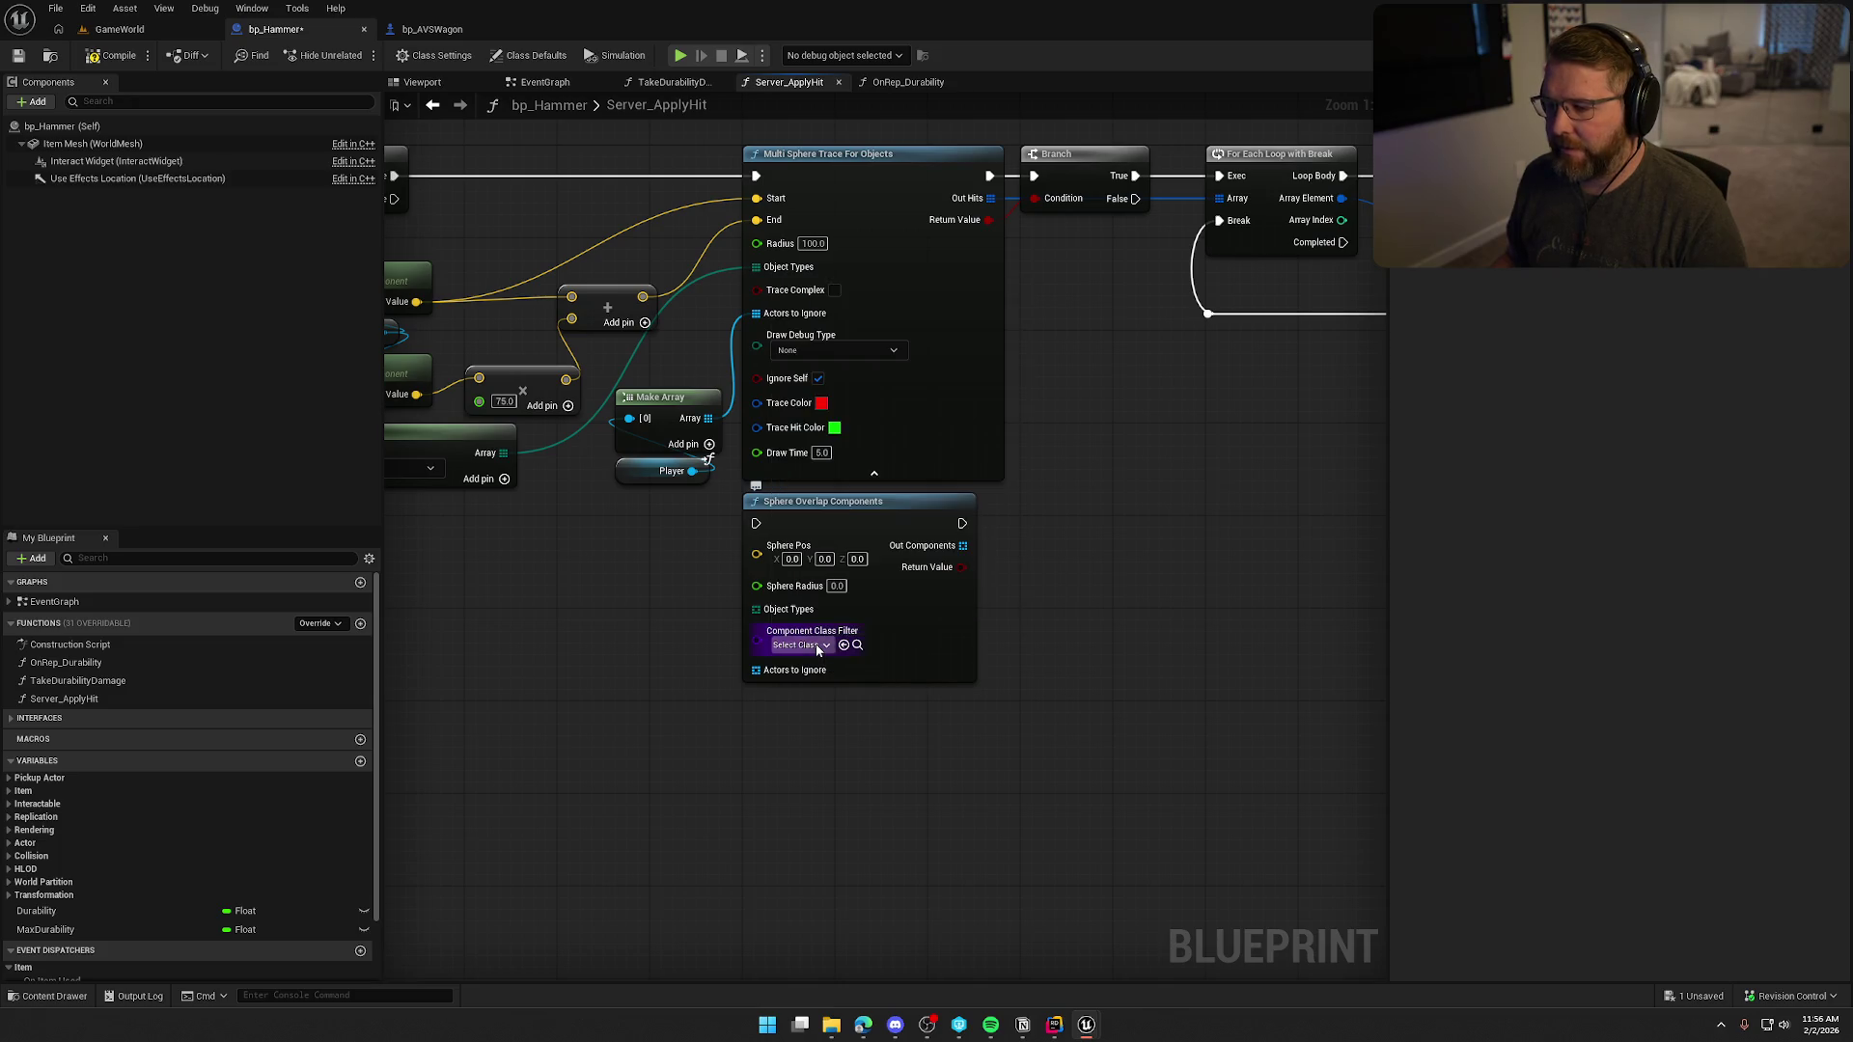
drag(692, 684, 697, 612)
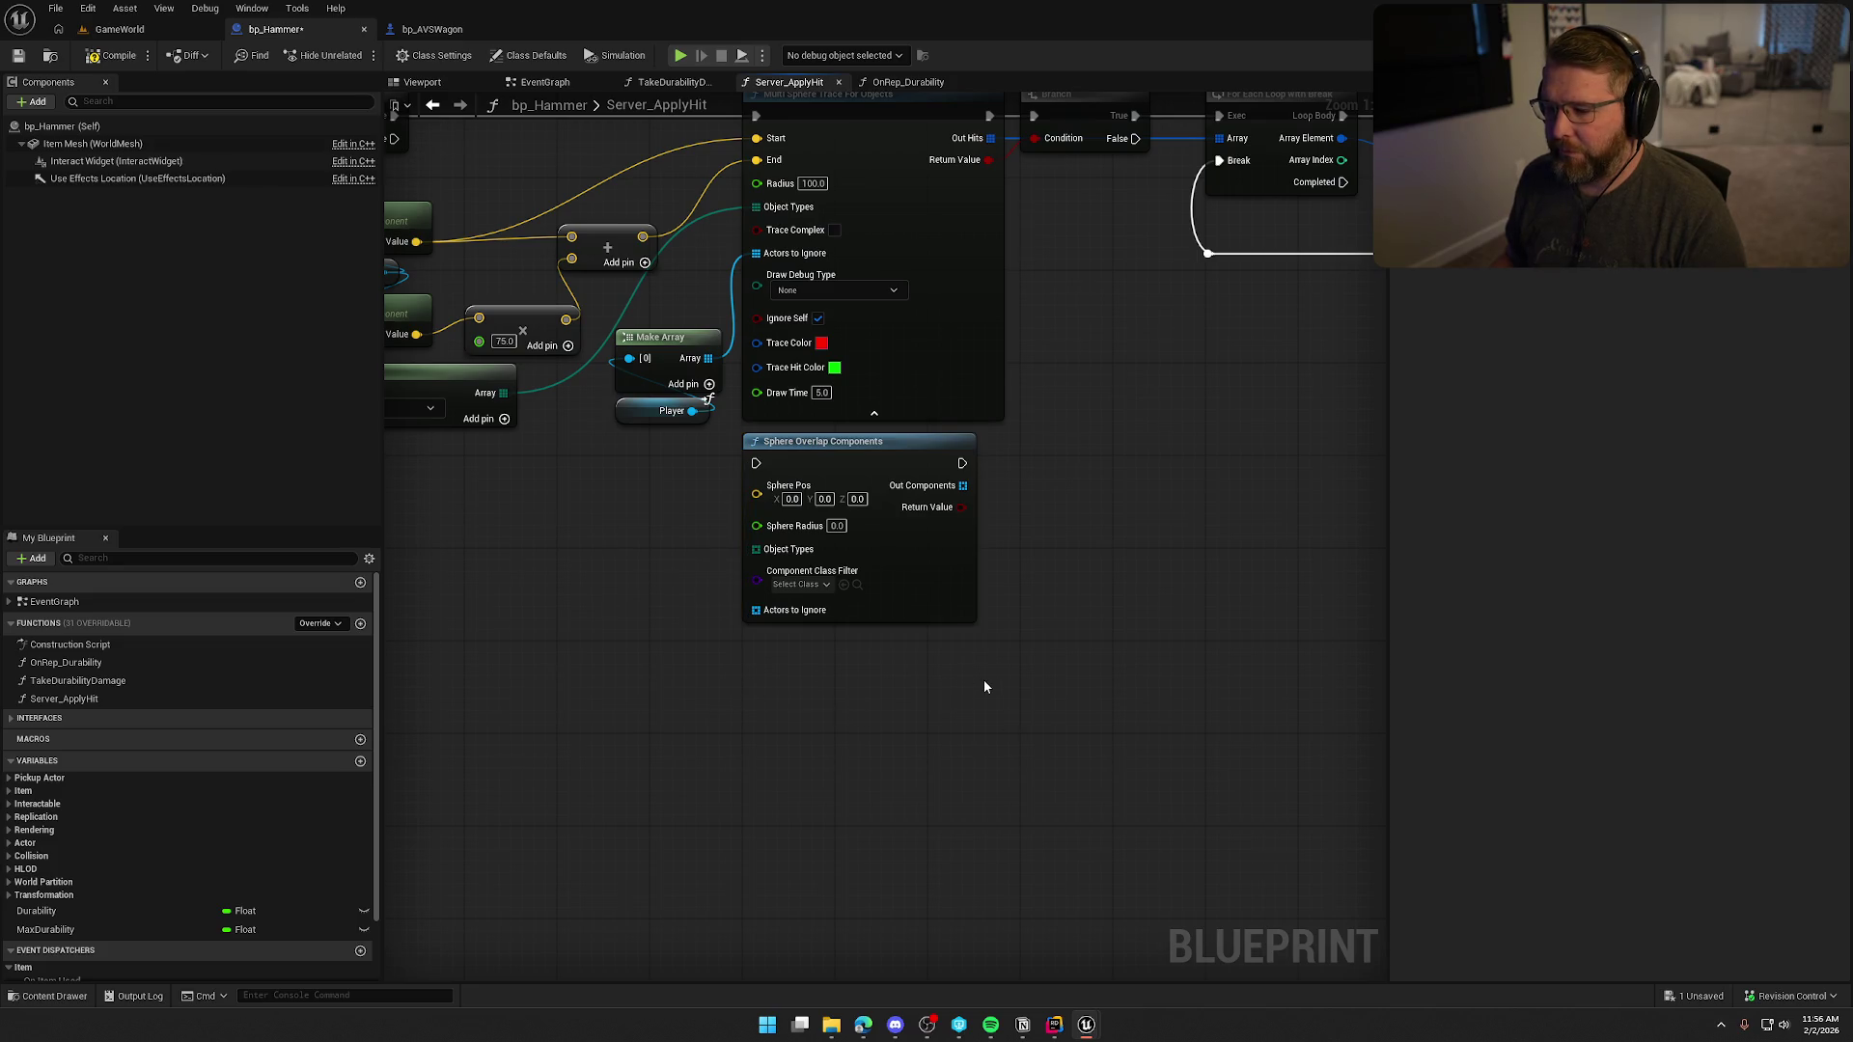
mouse_move(708, 624)
mouse_down()
mouse_move(862, 640)
mouse_move(858, 376)
mouse_up()
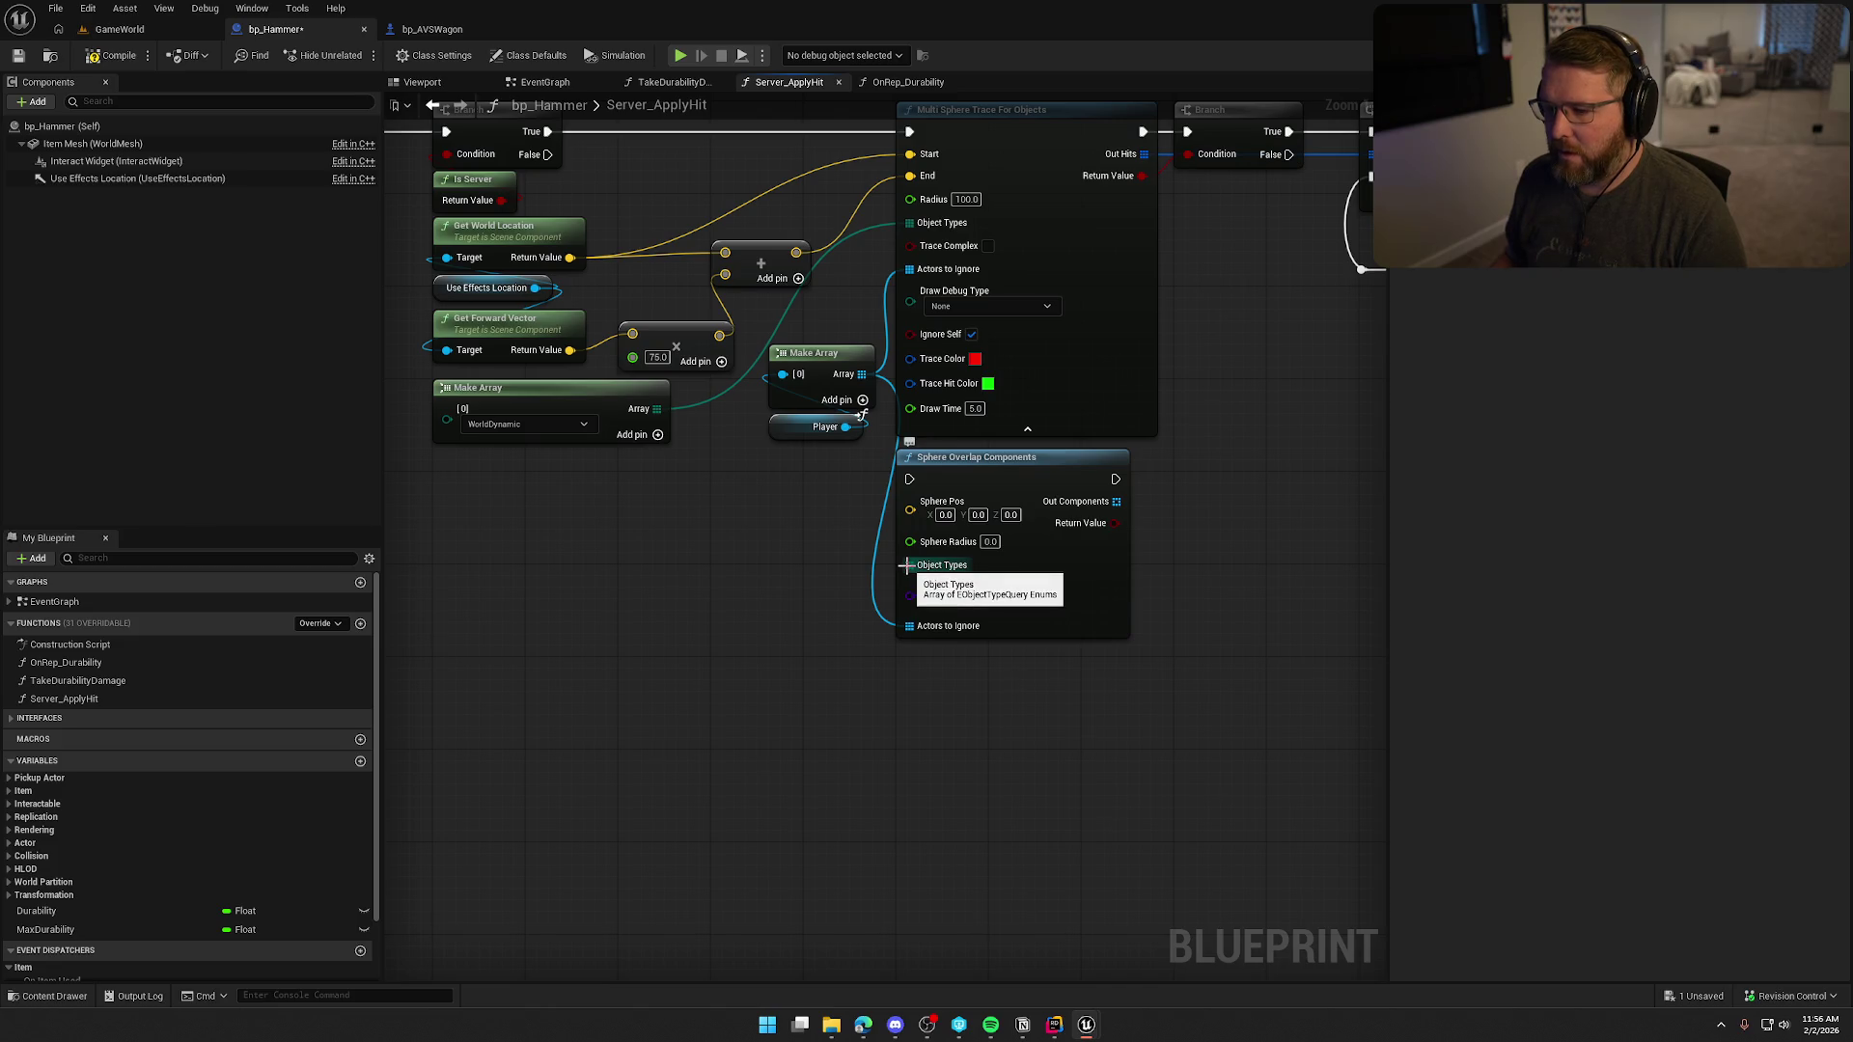
mouse_move(907, 566)
mouse_down()
mouse_move(749, 608)
mouse_move(657, 409)
mouse_up()
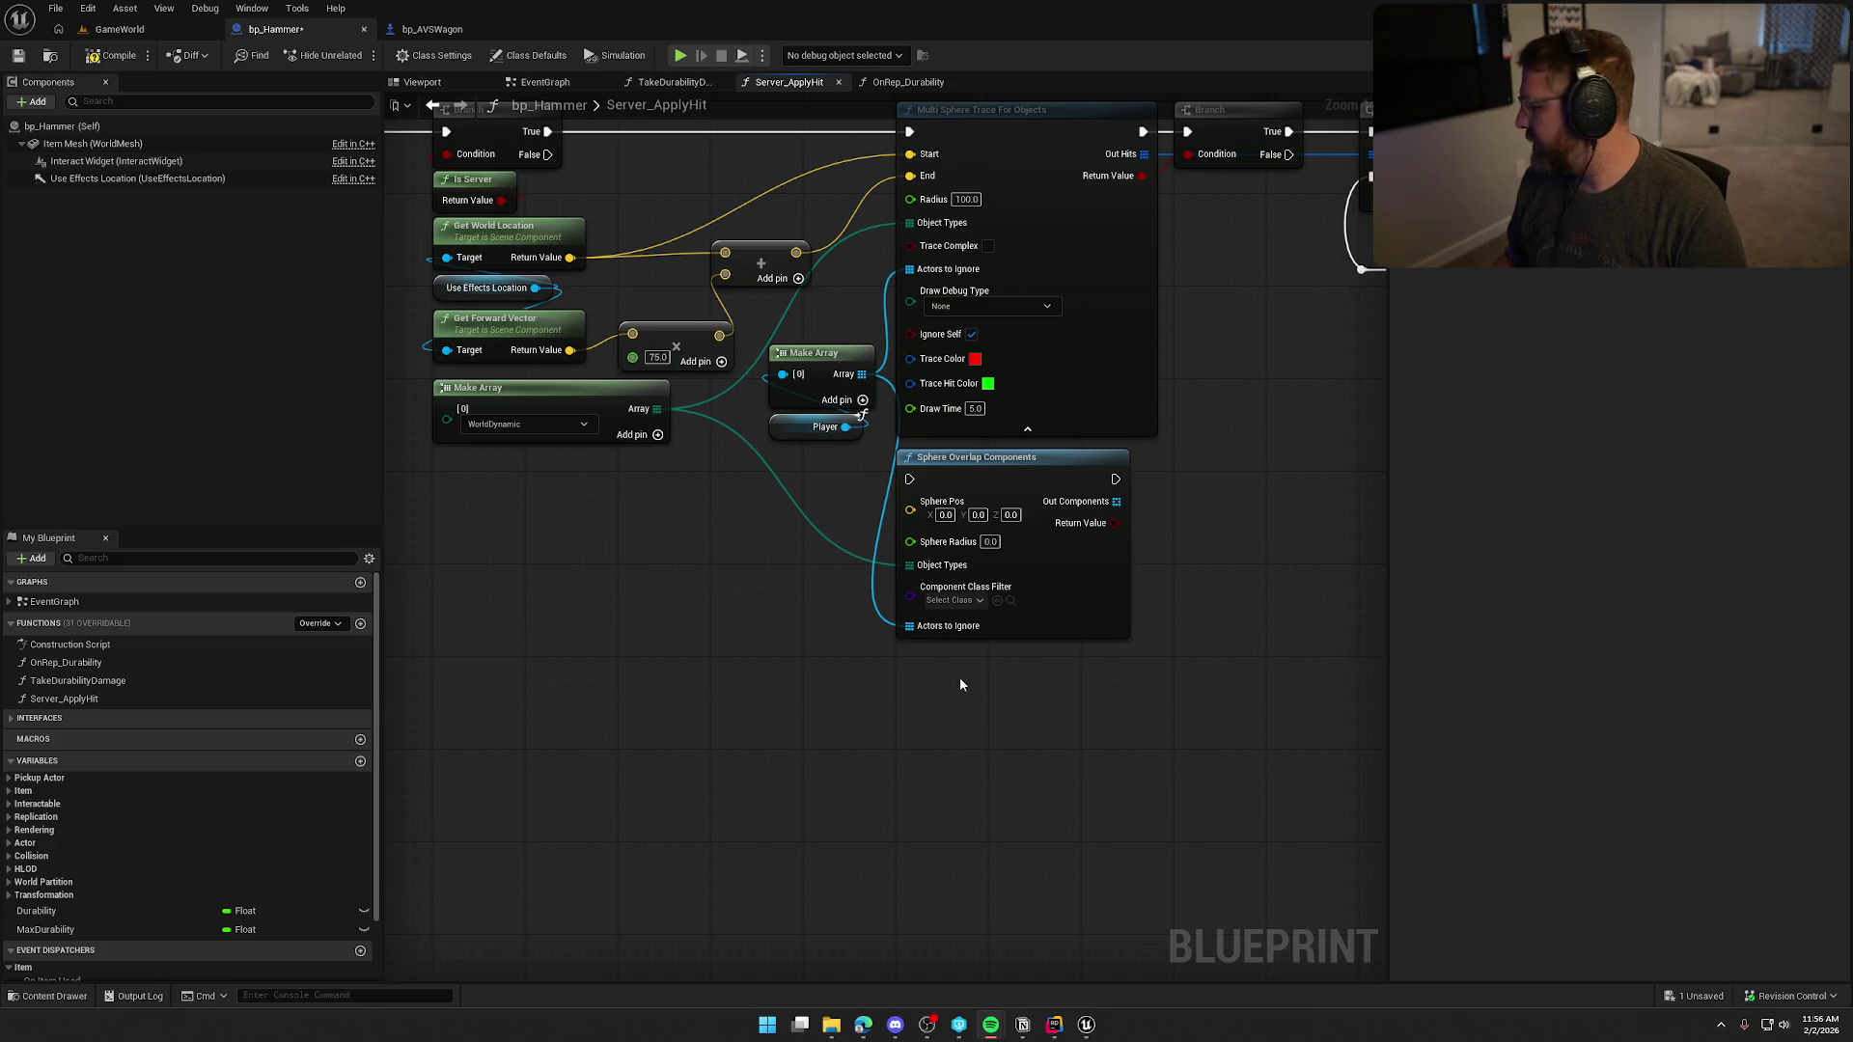
mouse_move(728, 693)
mouse_down()
mouse_move(810, 709)
mouse_move(691, 750)
mouse_move(759, 763)
mouse_move(710, 702)
mouse_up()
Feed the computed location into Sphere Pos and set the overlap sphere radius to 25.
mouse_move(778, 316)
mouse_down()
mouse_move(831, 558)
mouse_move(911, 565)
mouse_up()
click(962, 588)
text(25)
key(Return)
Try connections from the overlapped components output, then abandon them without adding nodes.
drag(1175, 683, 891, 704)
drag(800, 584, 972, 571)
drag(1154, 477, 818, 550)
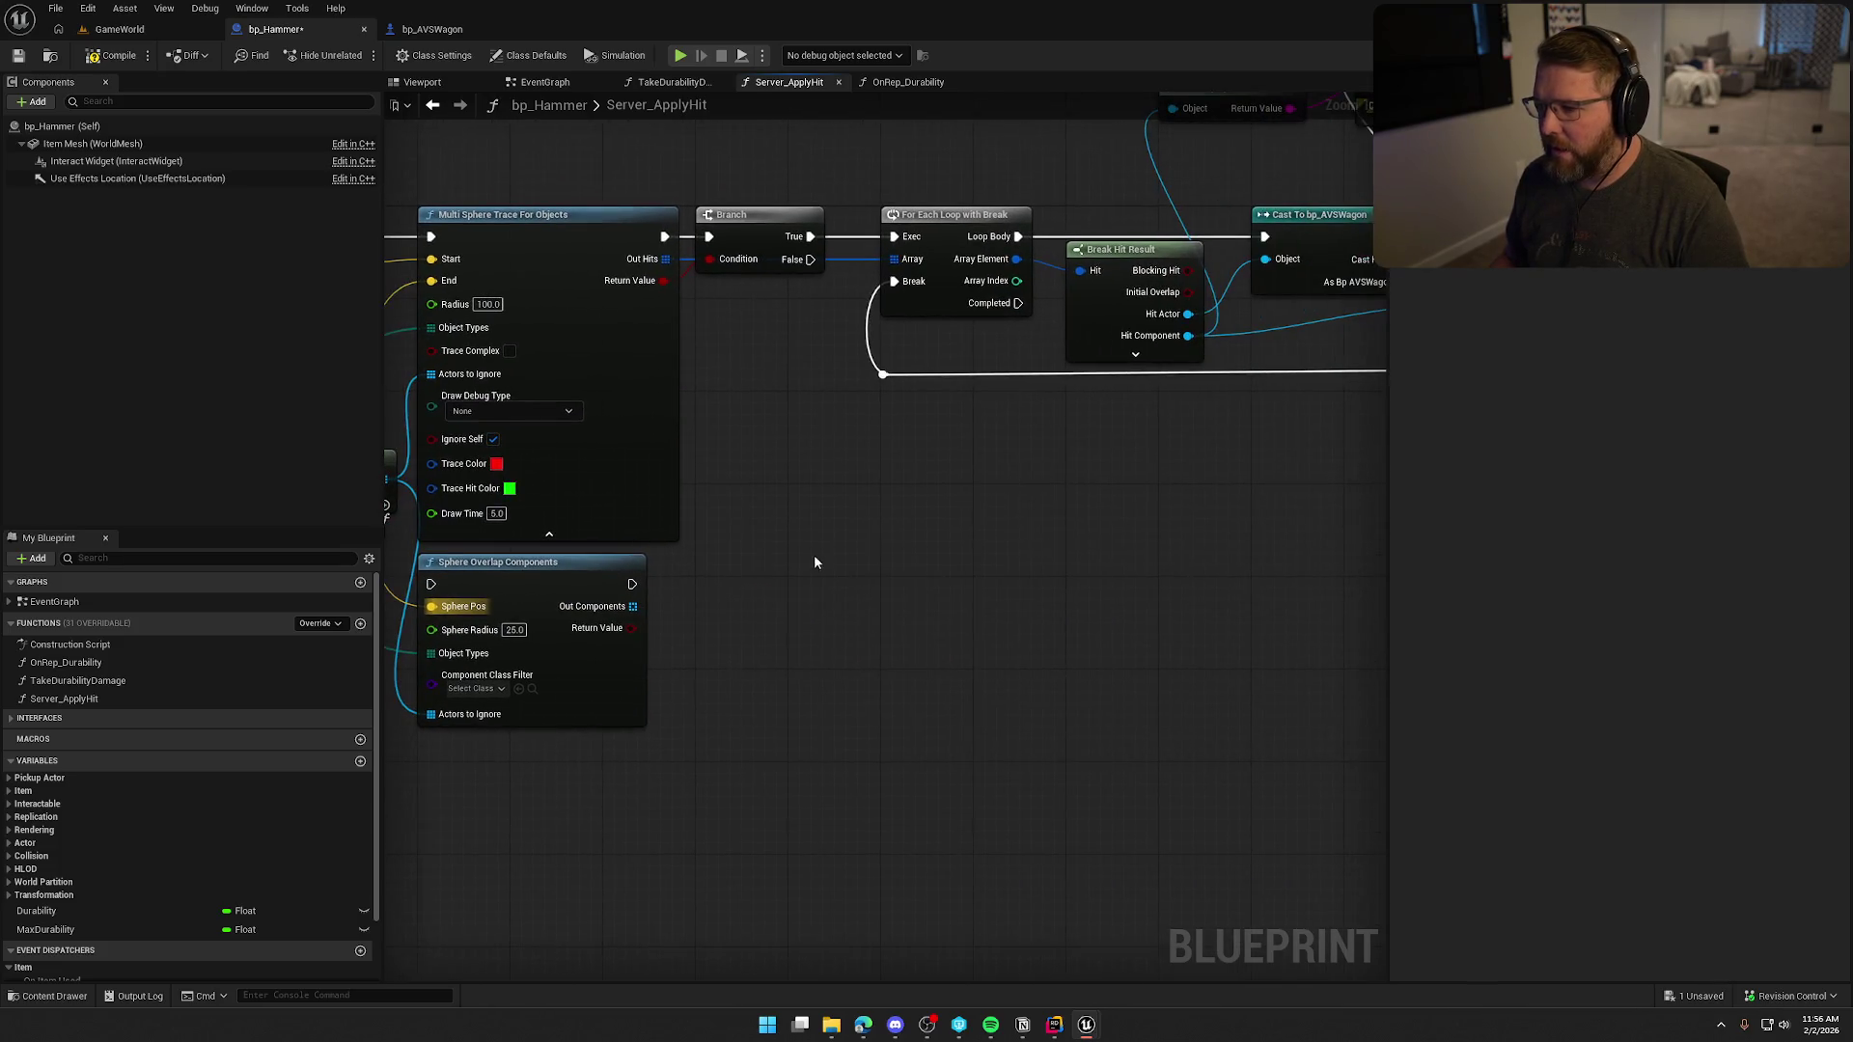
drag(765, 615, 922, 575)
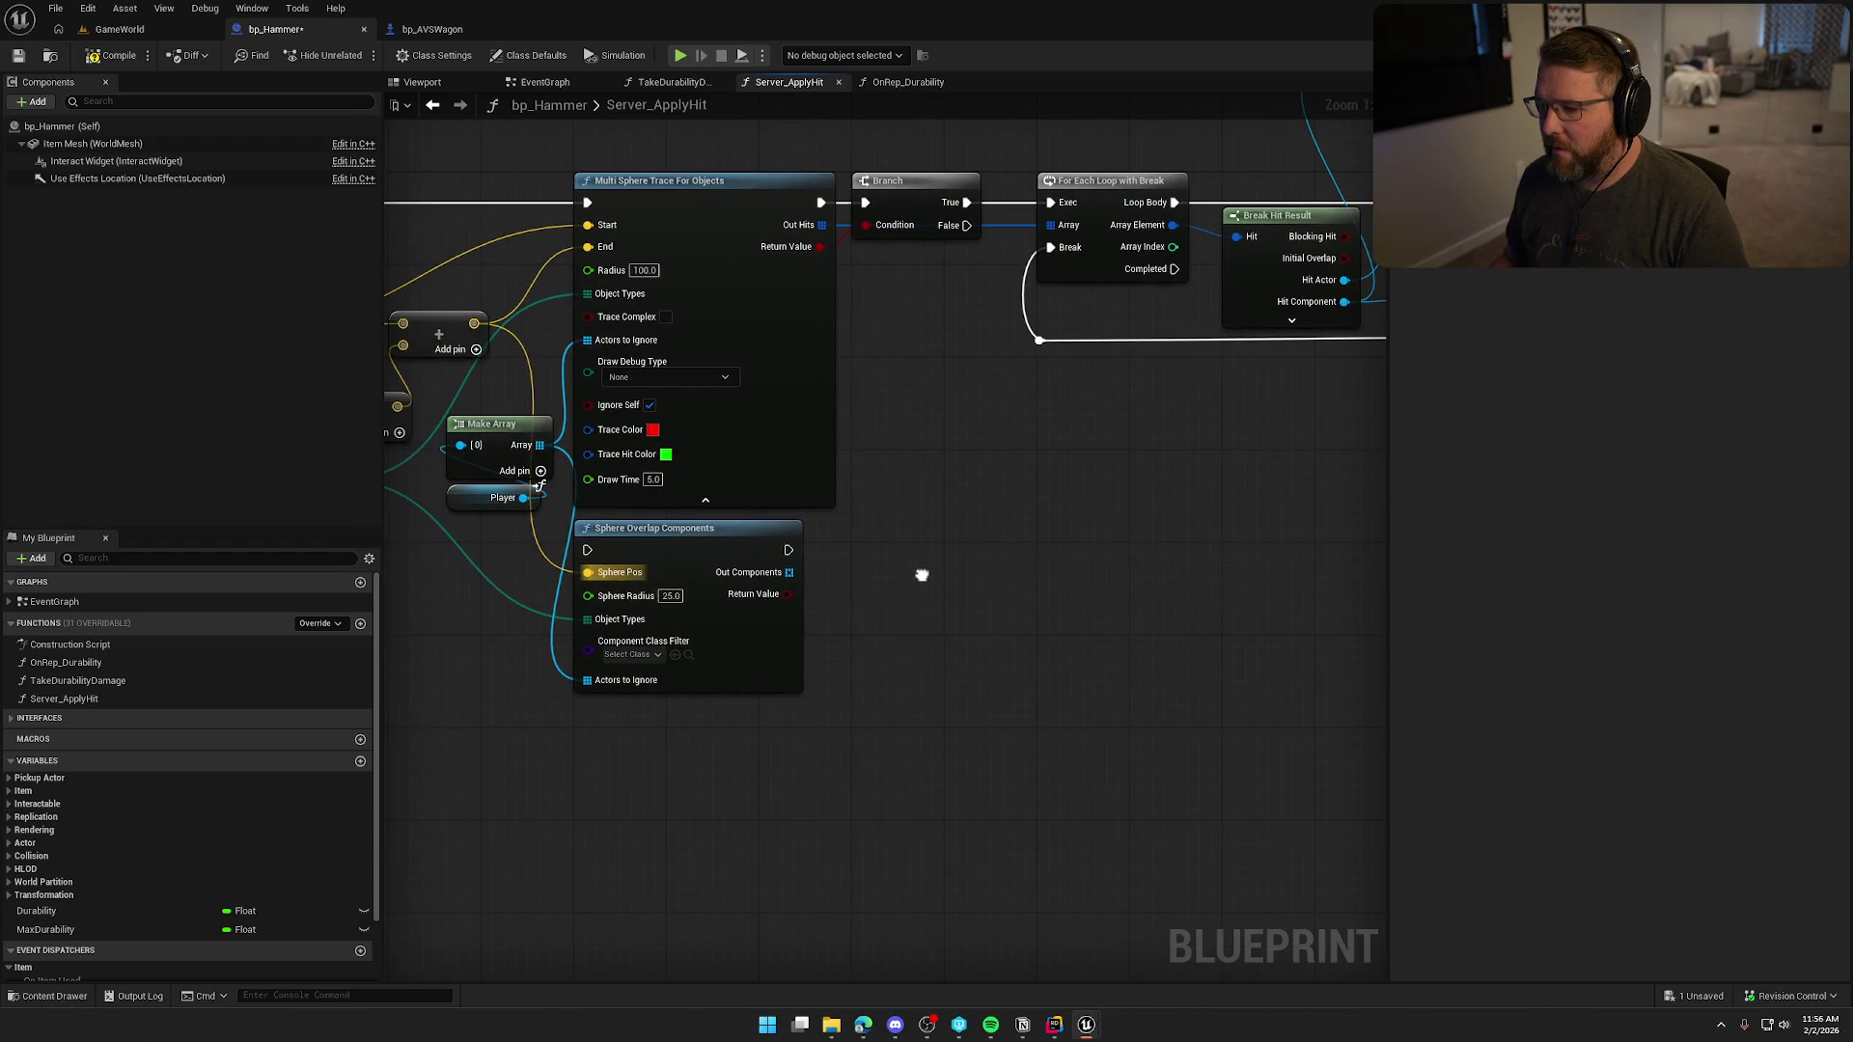
drag(790, 572, 959, 554)
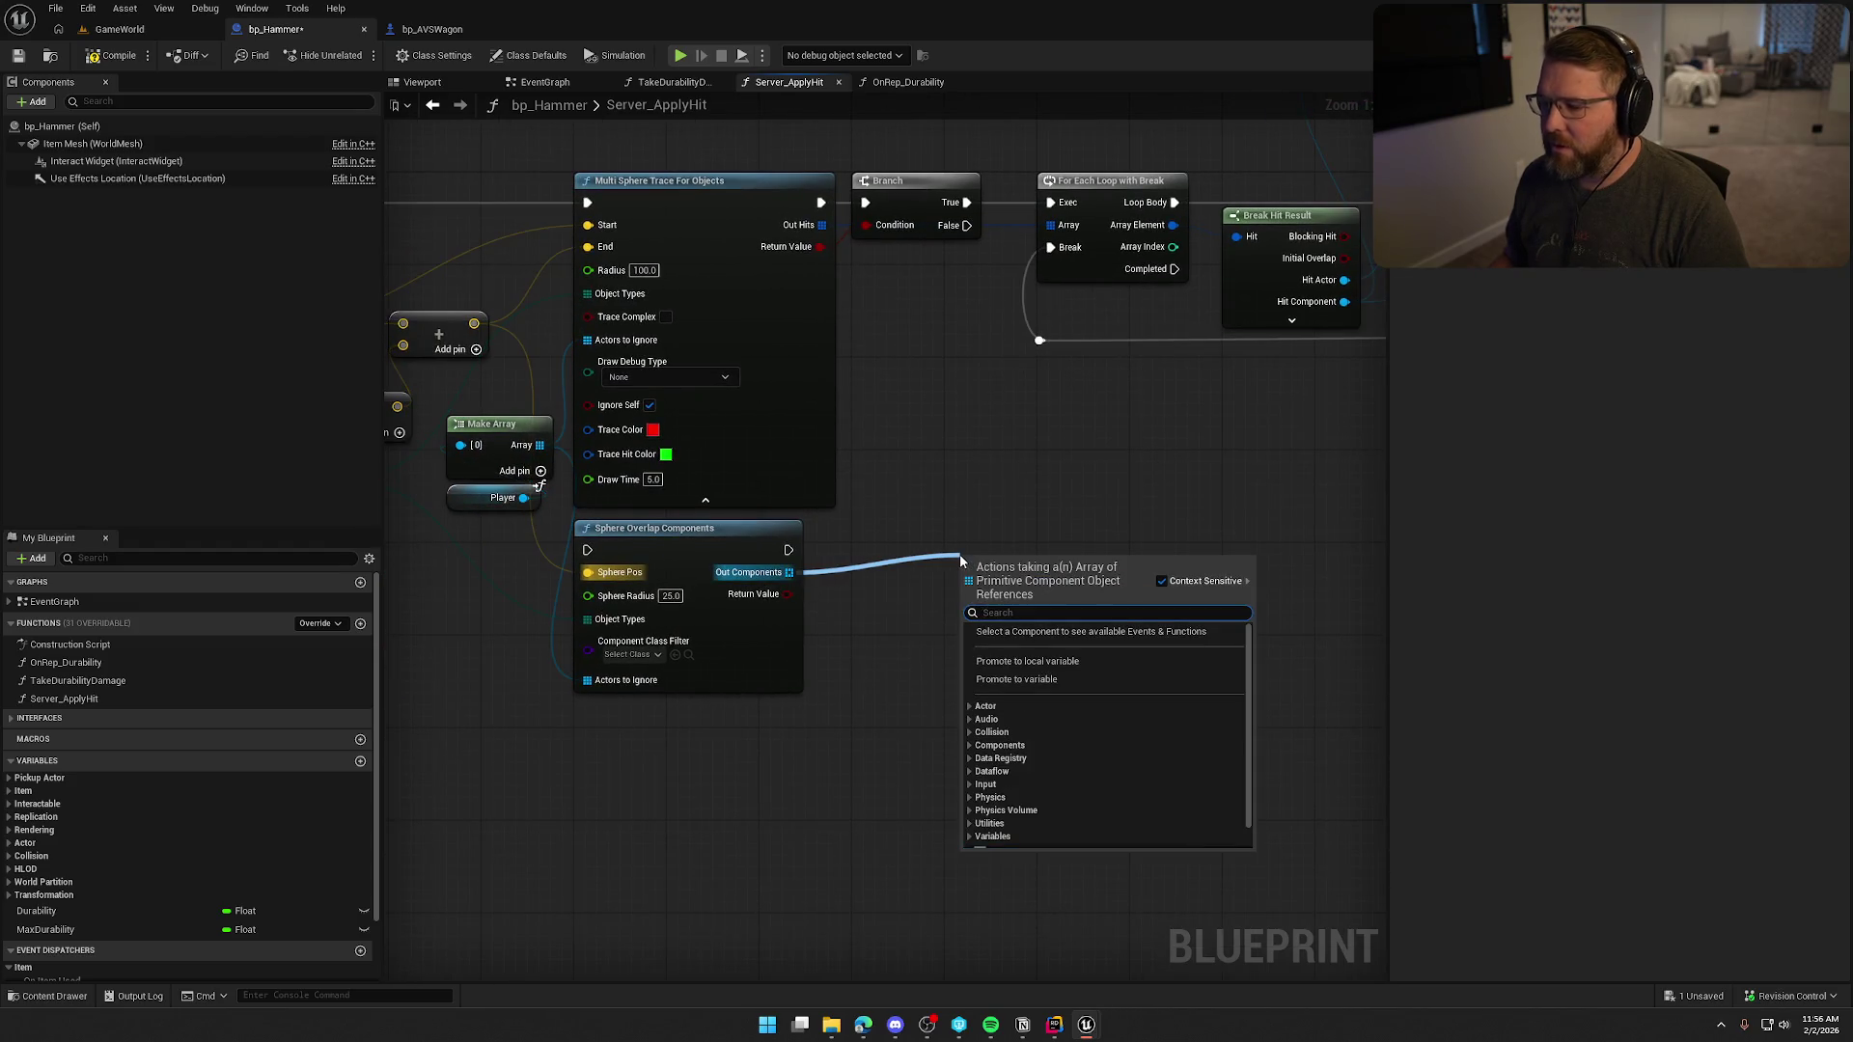
click(1025, 475)
Delete the Sphere Overlap Components node from Server_ApplyHit.
mouse_move(1026, 475)
mouse_down()
mouse_move(1116, 496)
mouse_move(1166, 711)
mouse_up()
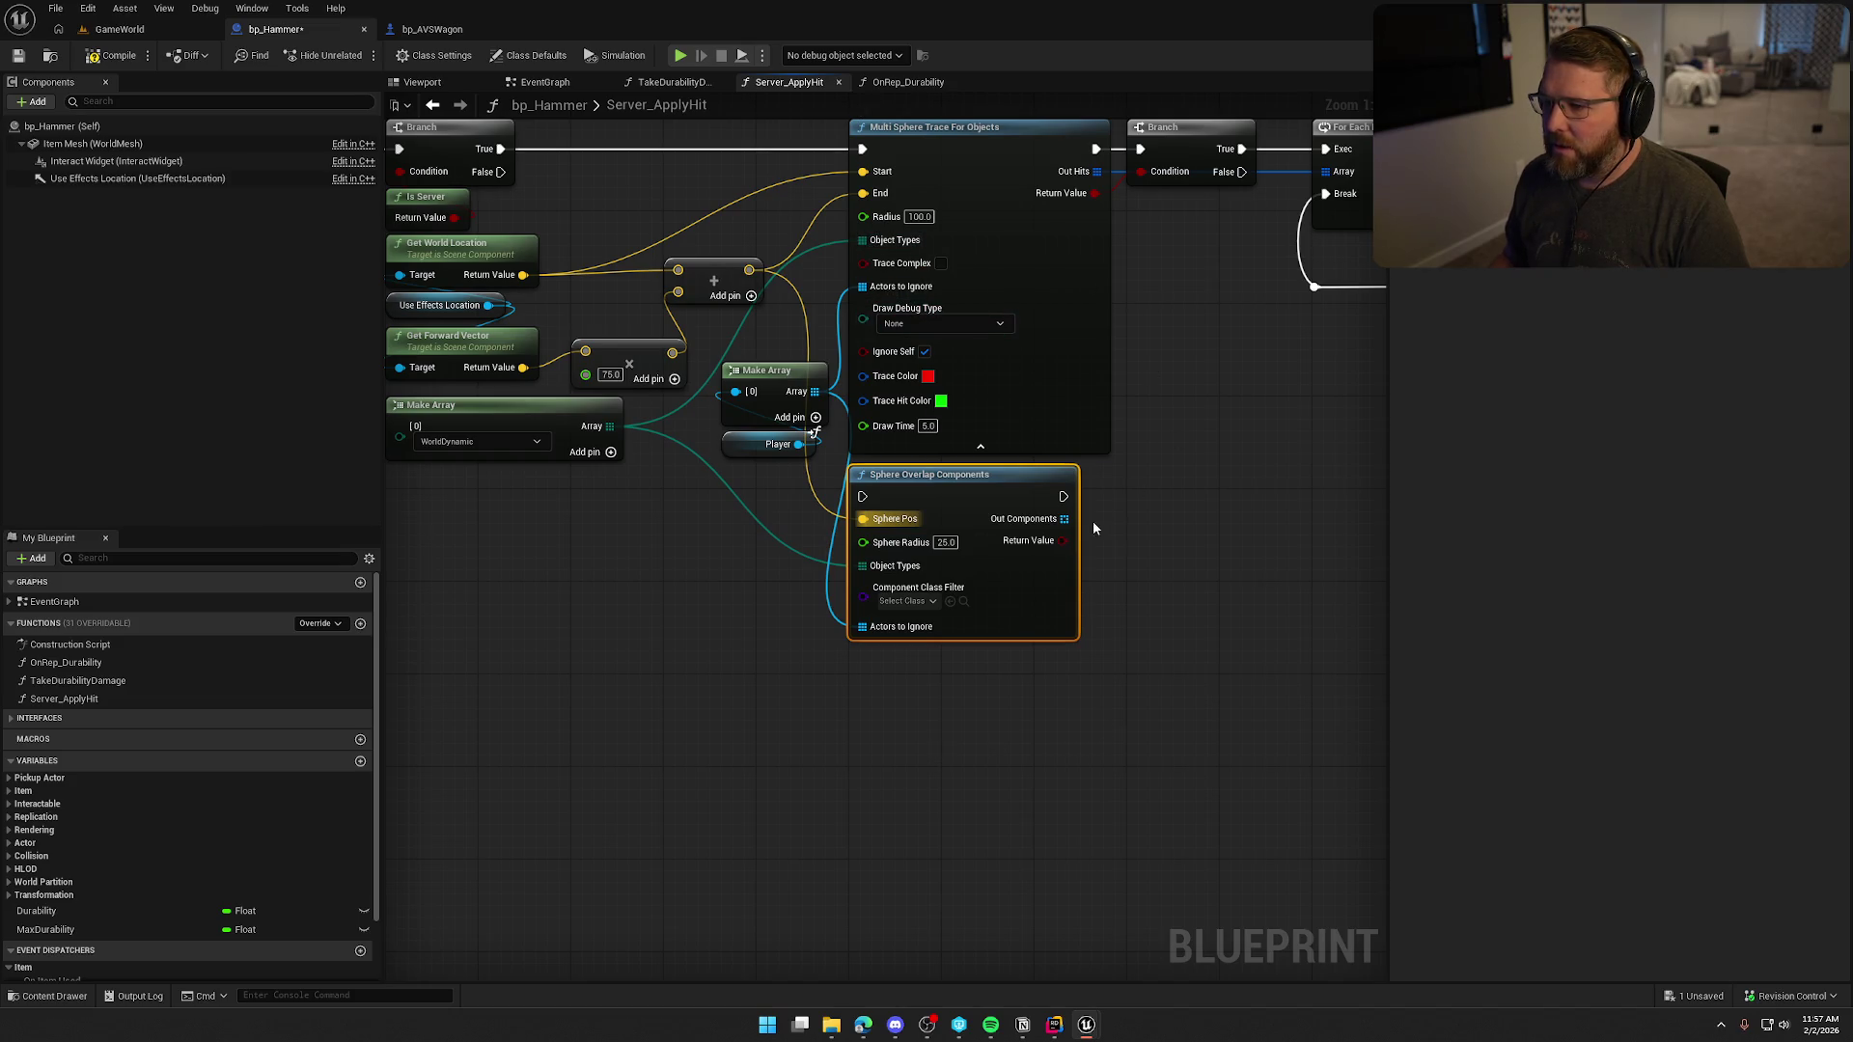
mouse_move(1138, 496)
mouse_down()
mouse_move(1017, 525)
mouse_move(922, 521)
mouse_move(1068, 414)
mouse_move(1156, 235)
mouse_up()
drag(862, 521, 1283, 499)
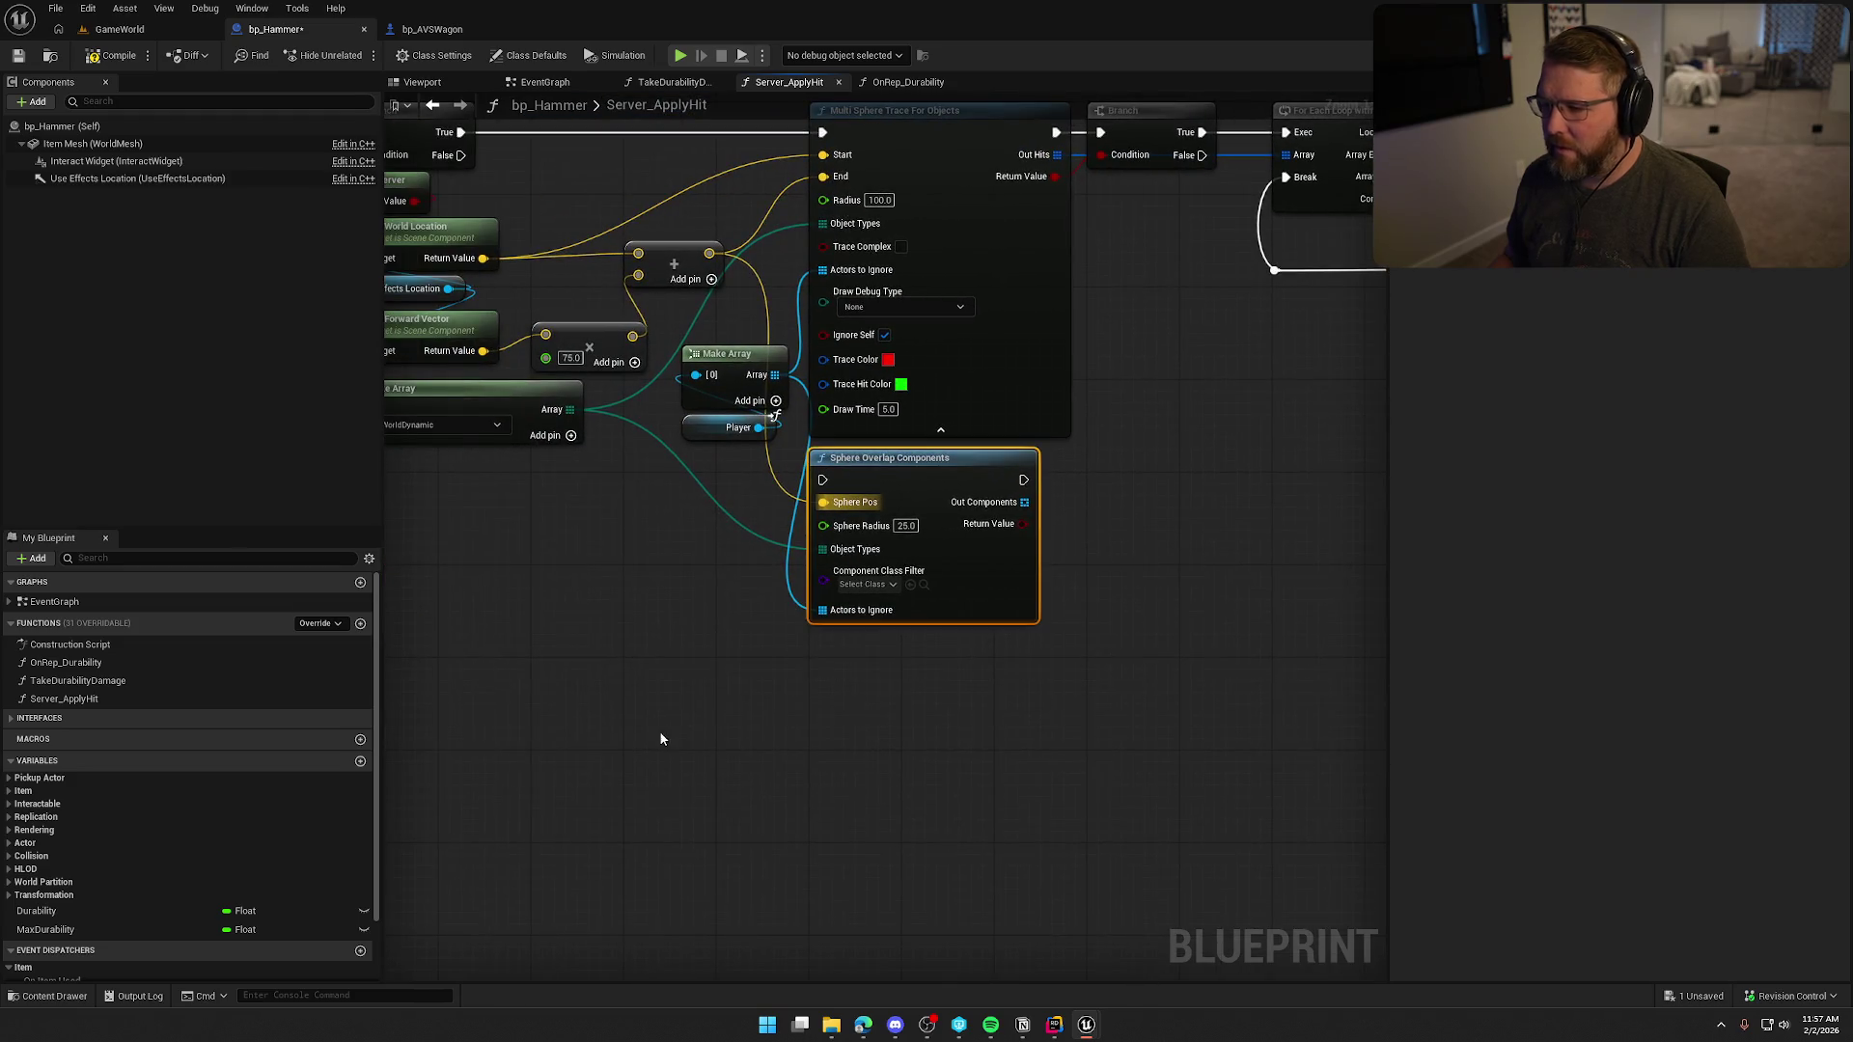
key(Delete)
drag(857, 497, 814, 483)
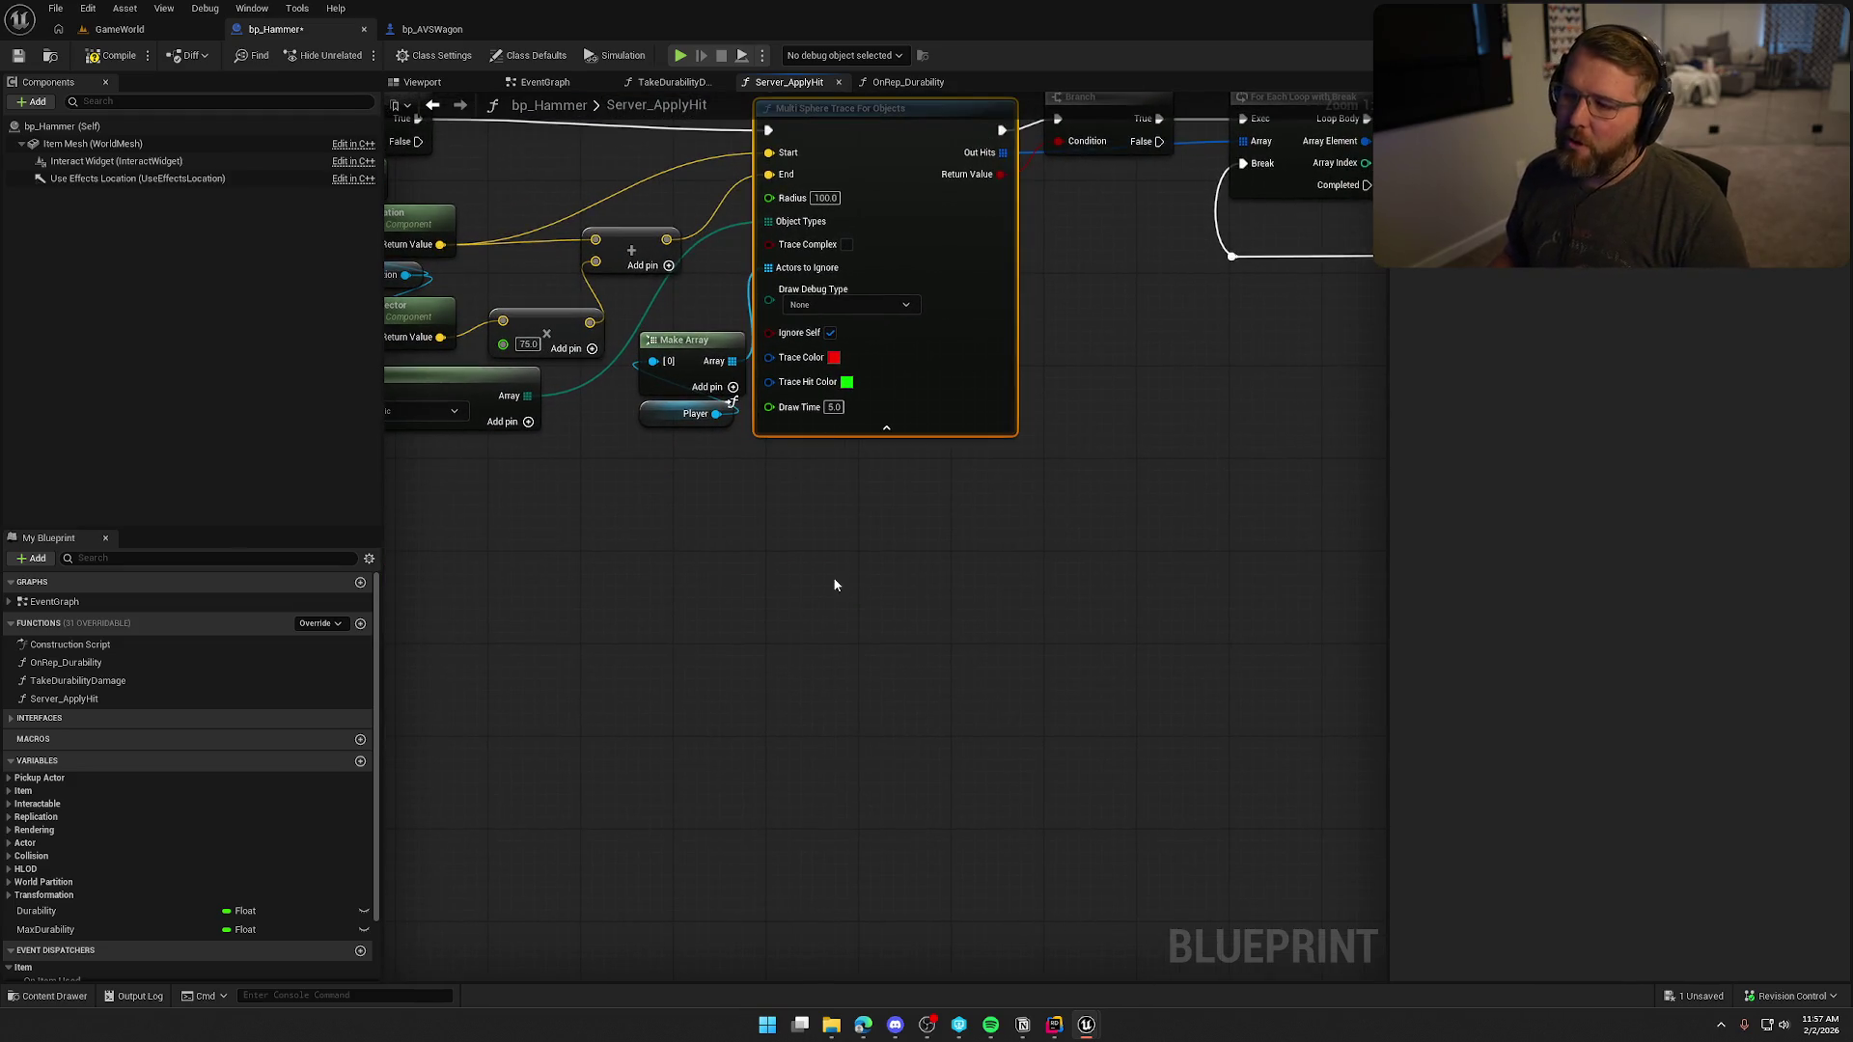
key(ctrl+z)
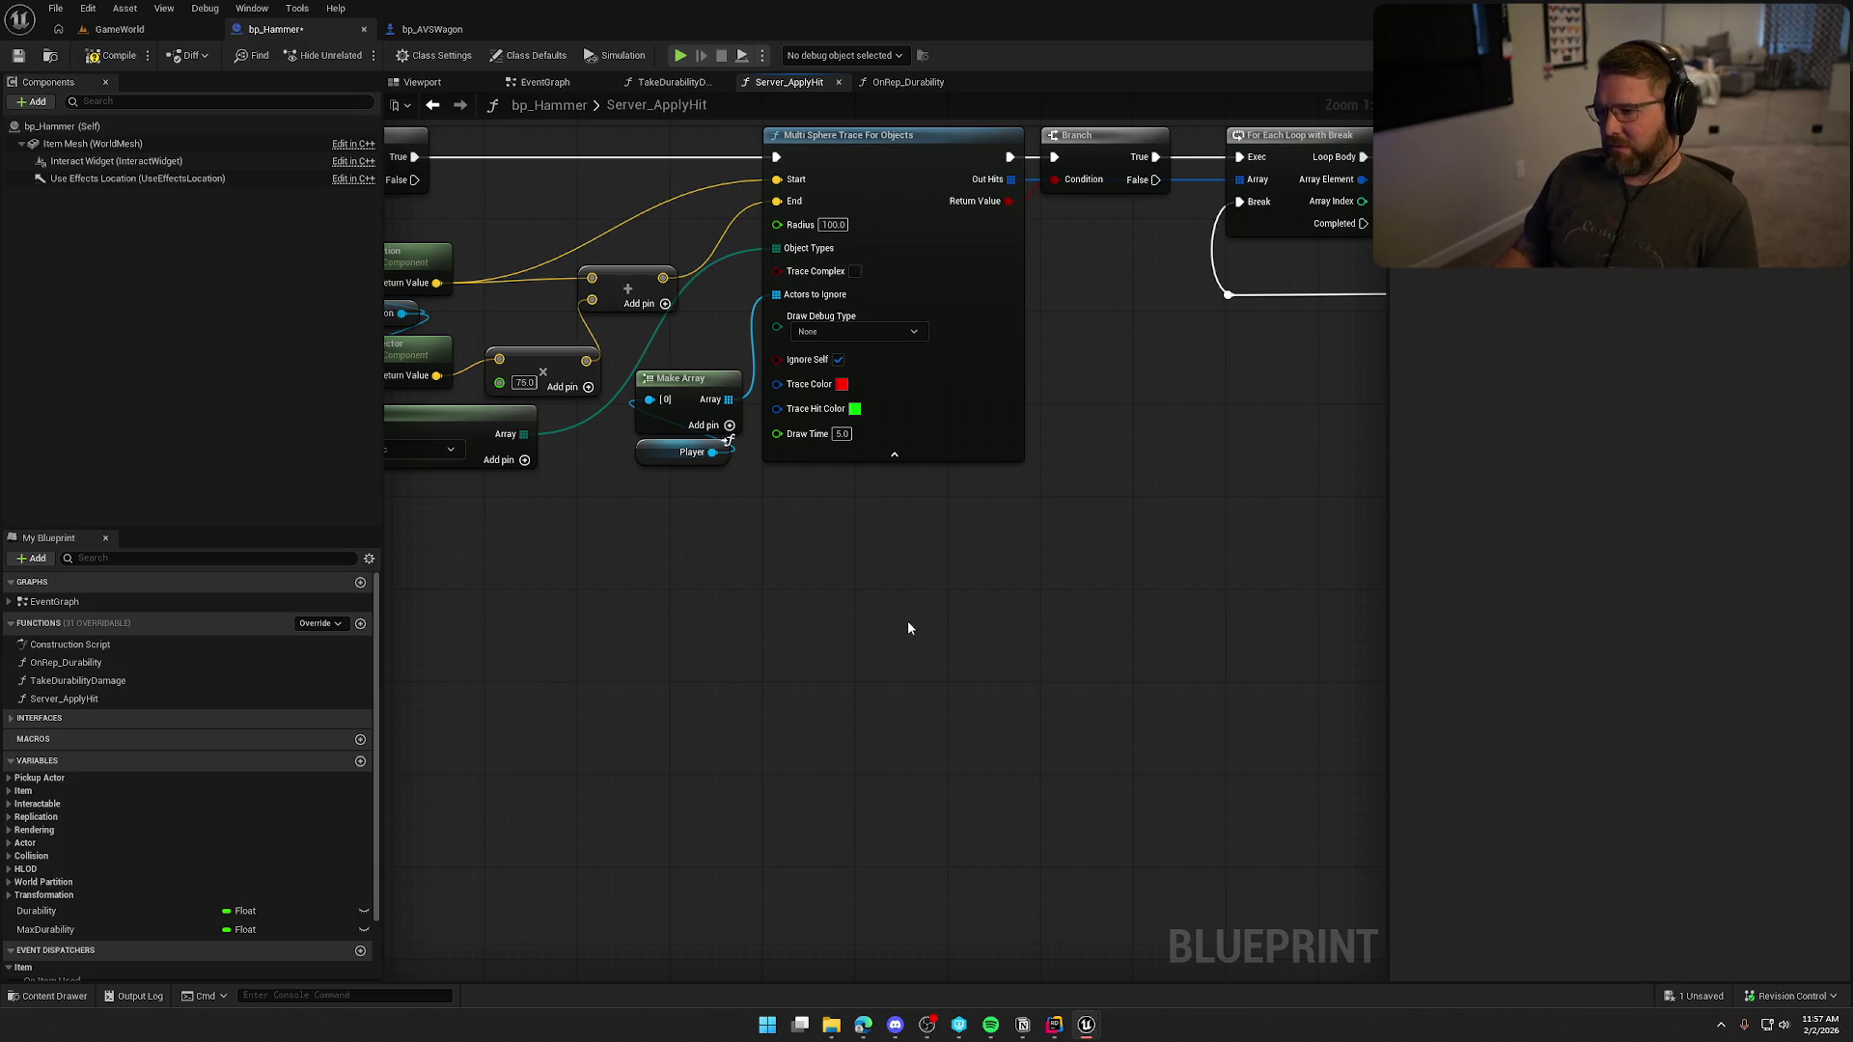
mouse_move(850, 547)
mouse_down()
mouse_move(869, 530)
mouse_move(850, 605)
mouse_up()
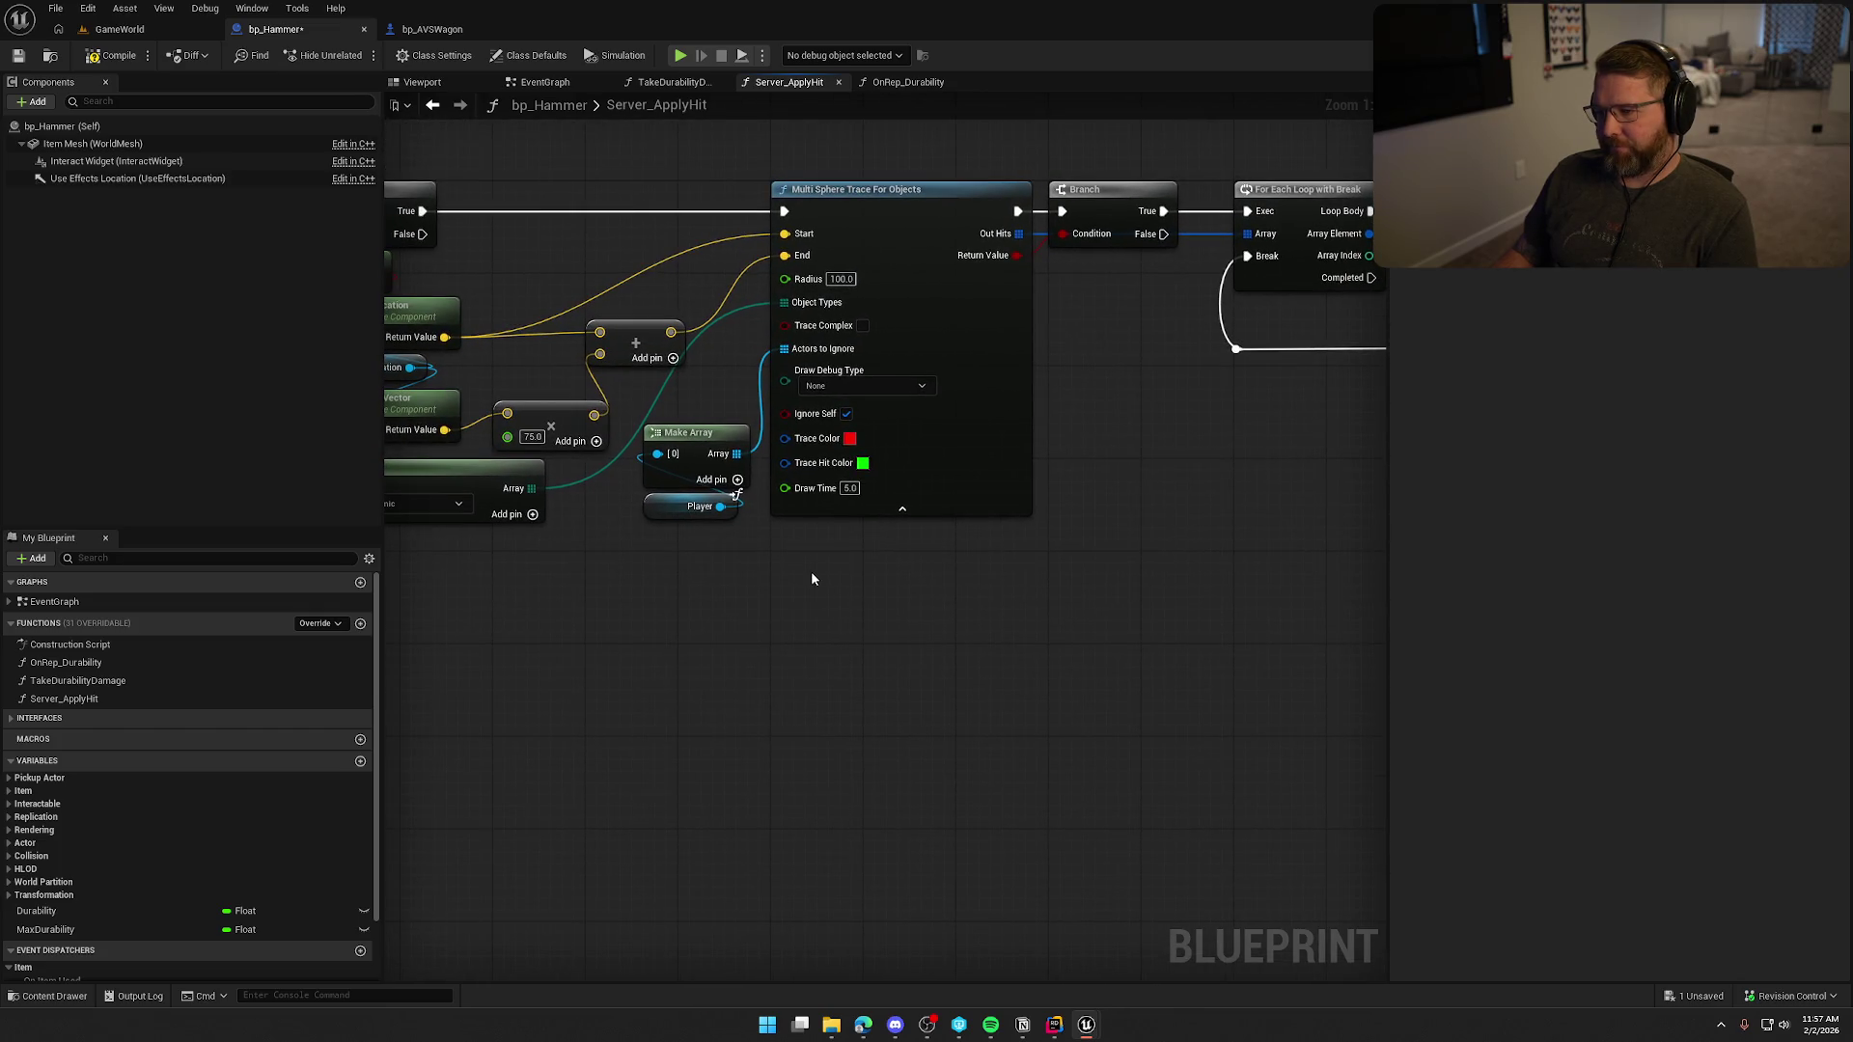
Switch over to the bp_AVSWagon blueprint's event graph.
right_click(813, 573)
click(757, 573)
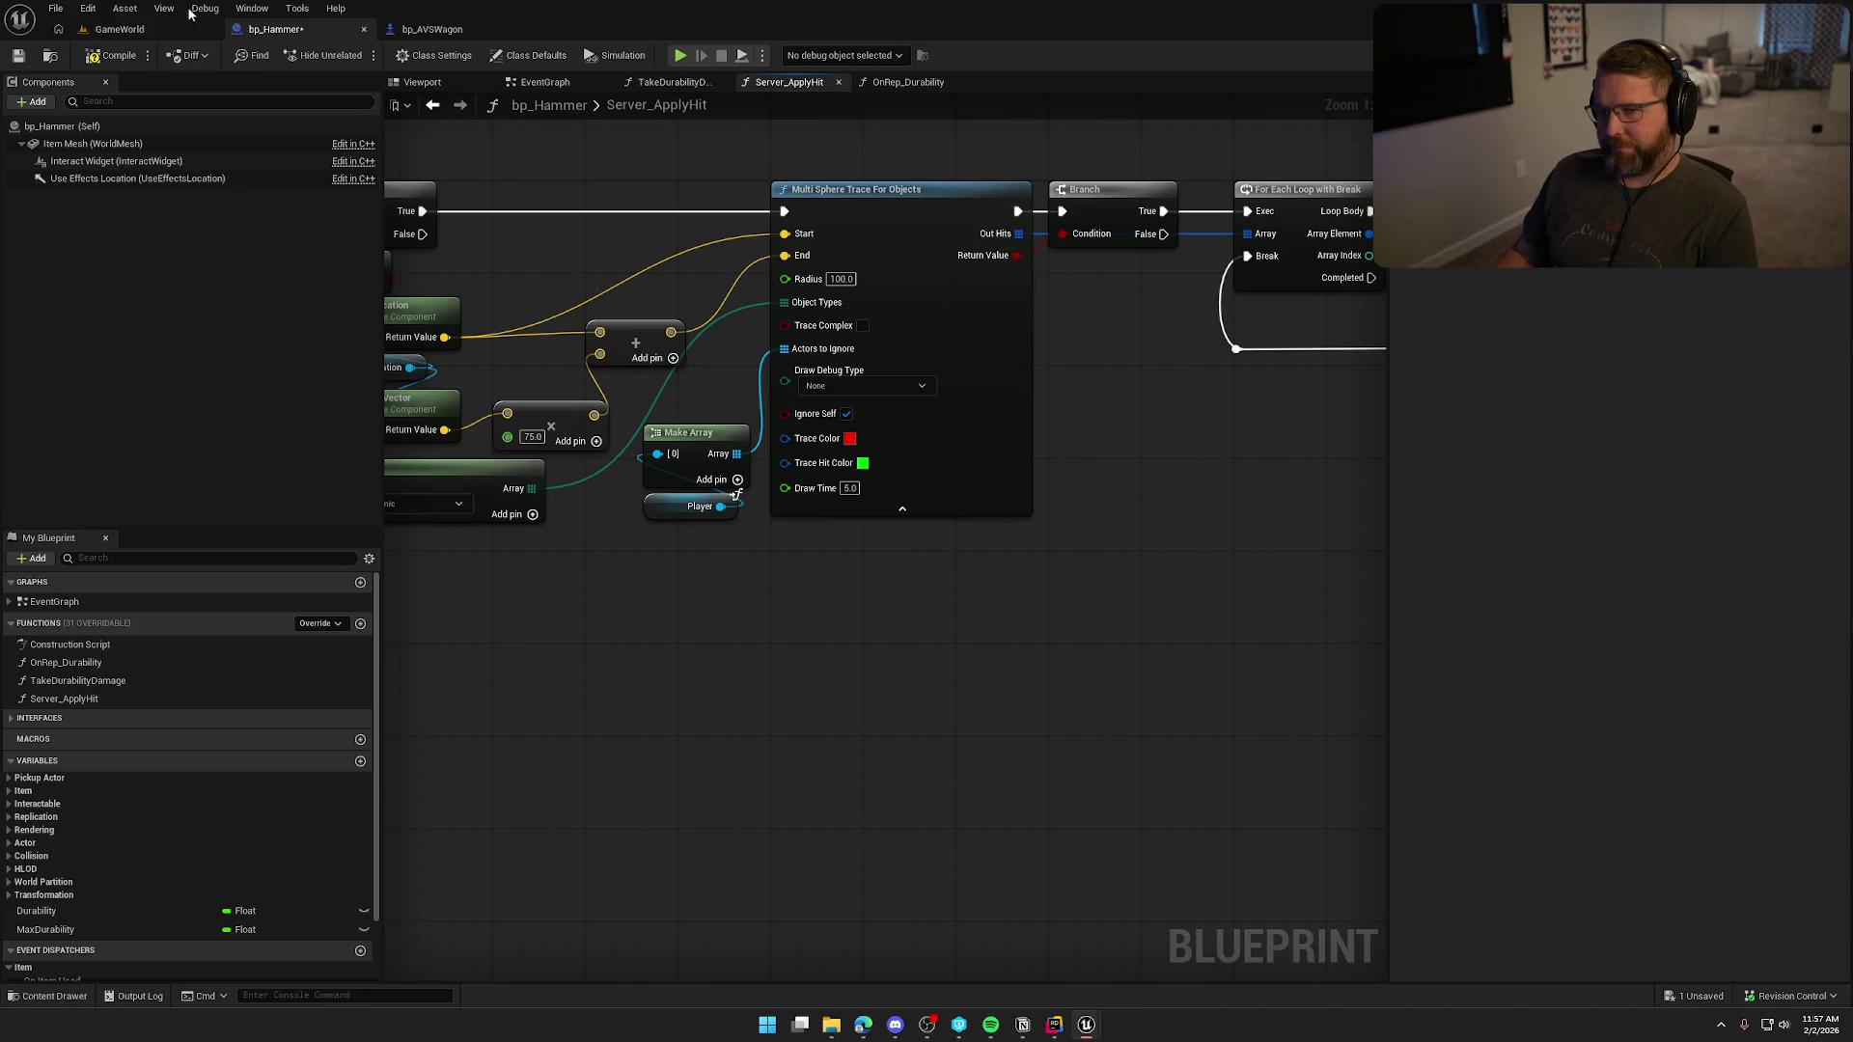
click(432, 29)
scroll(159, 386, down, 5)
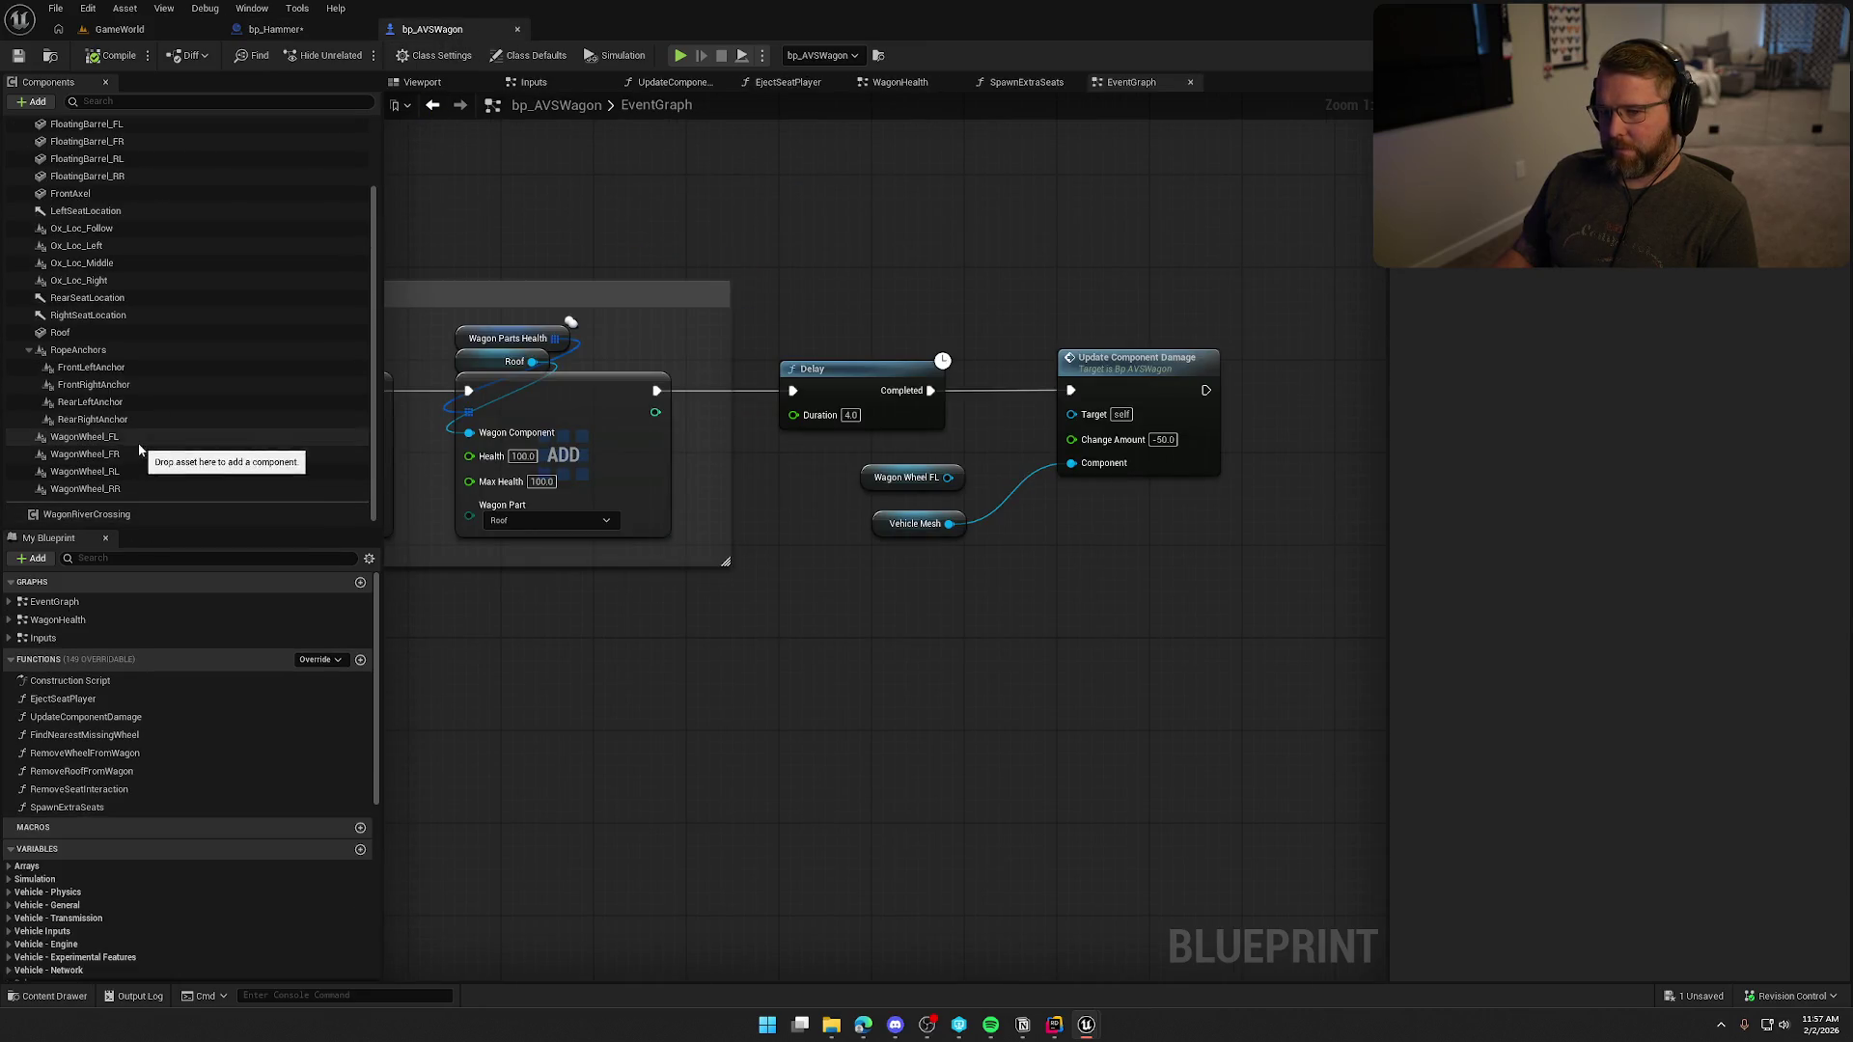
Review WagonWheel_FL's details: SM_Wagon_Wheel, 30 kg, suspension length 10, strength 50, damping 5.
click(96, 436)
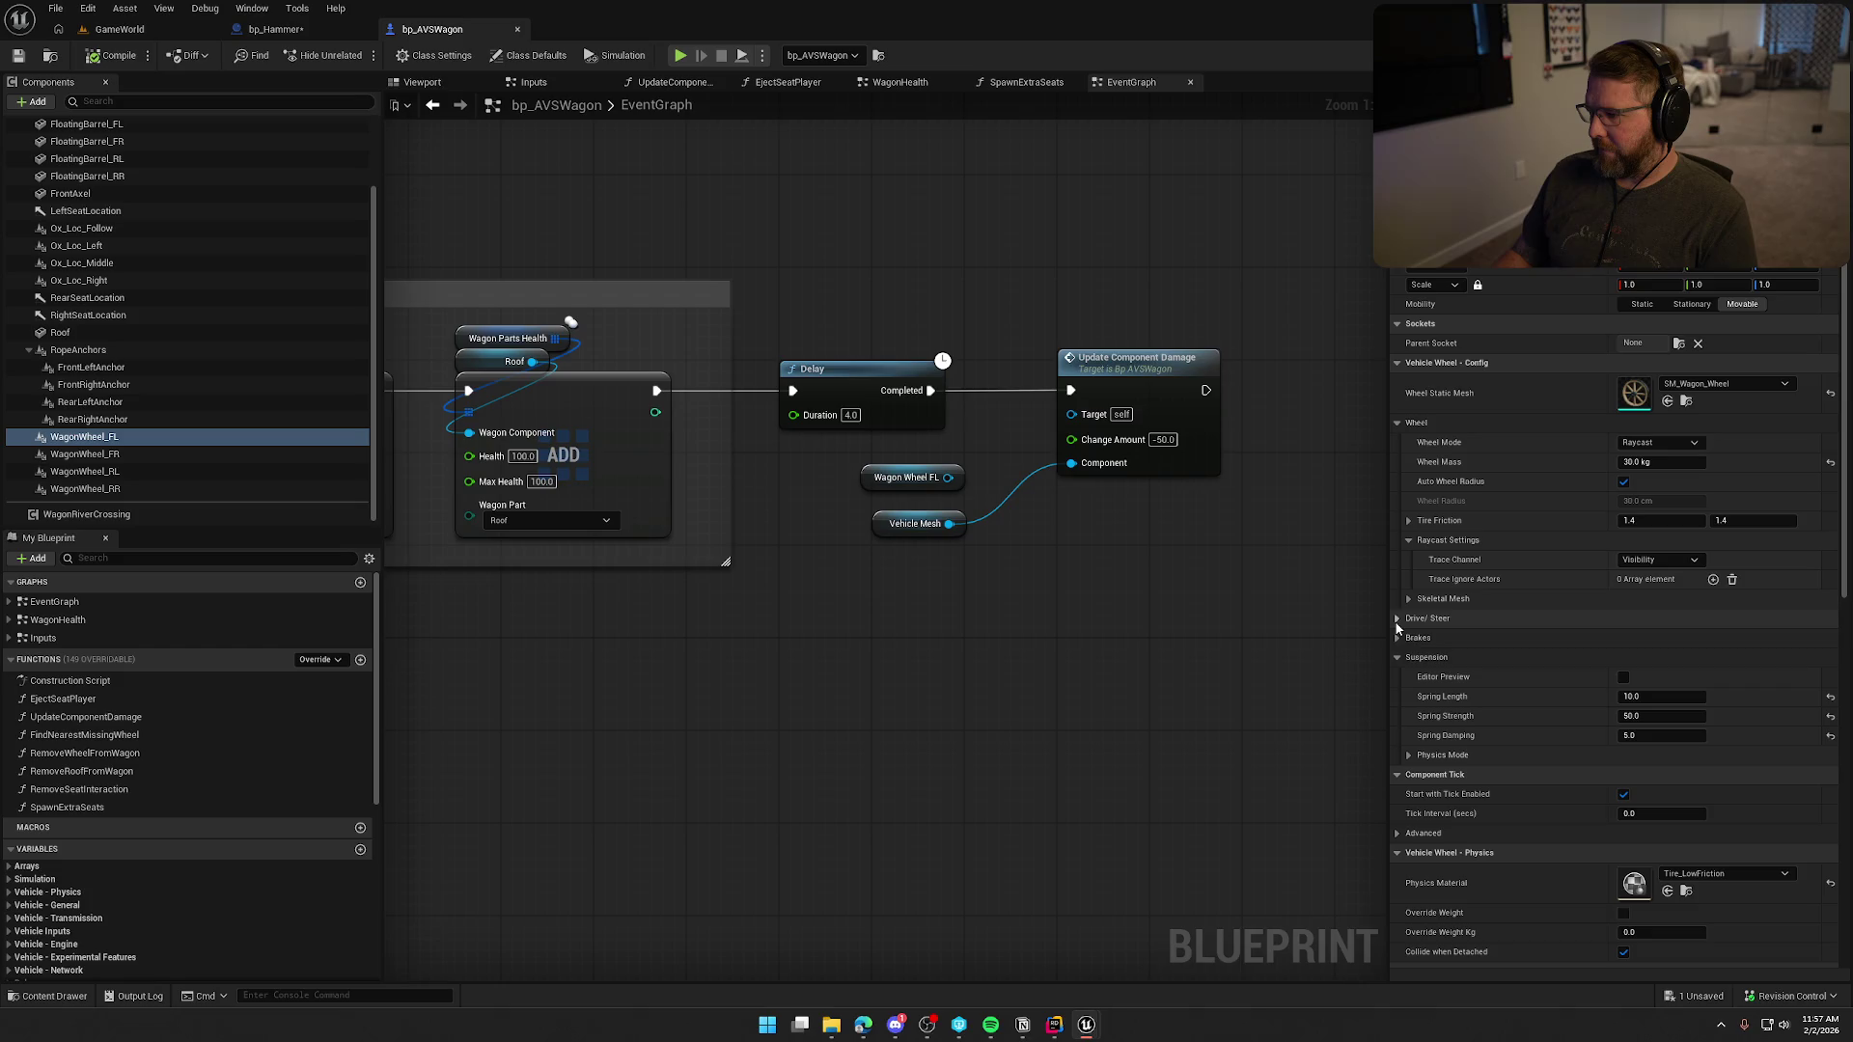
scroll(1504, 728, down, 3)
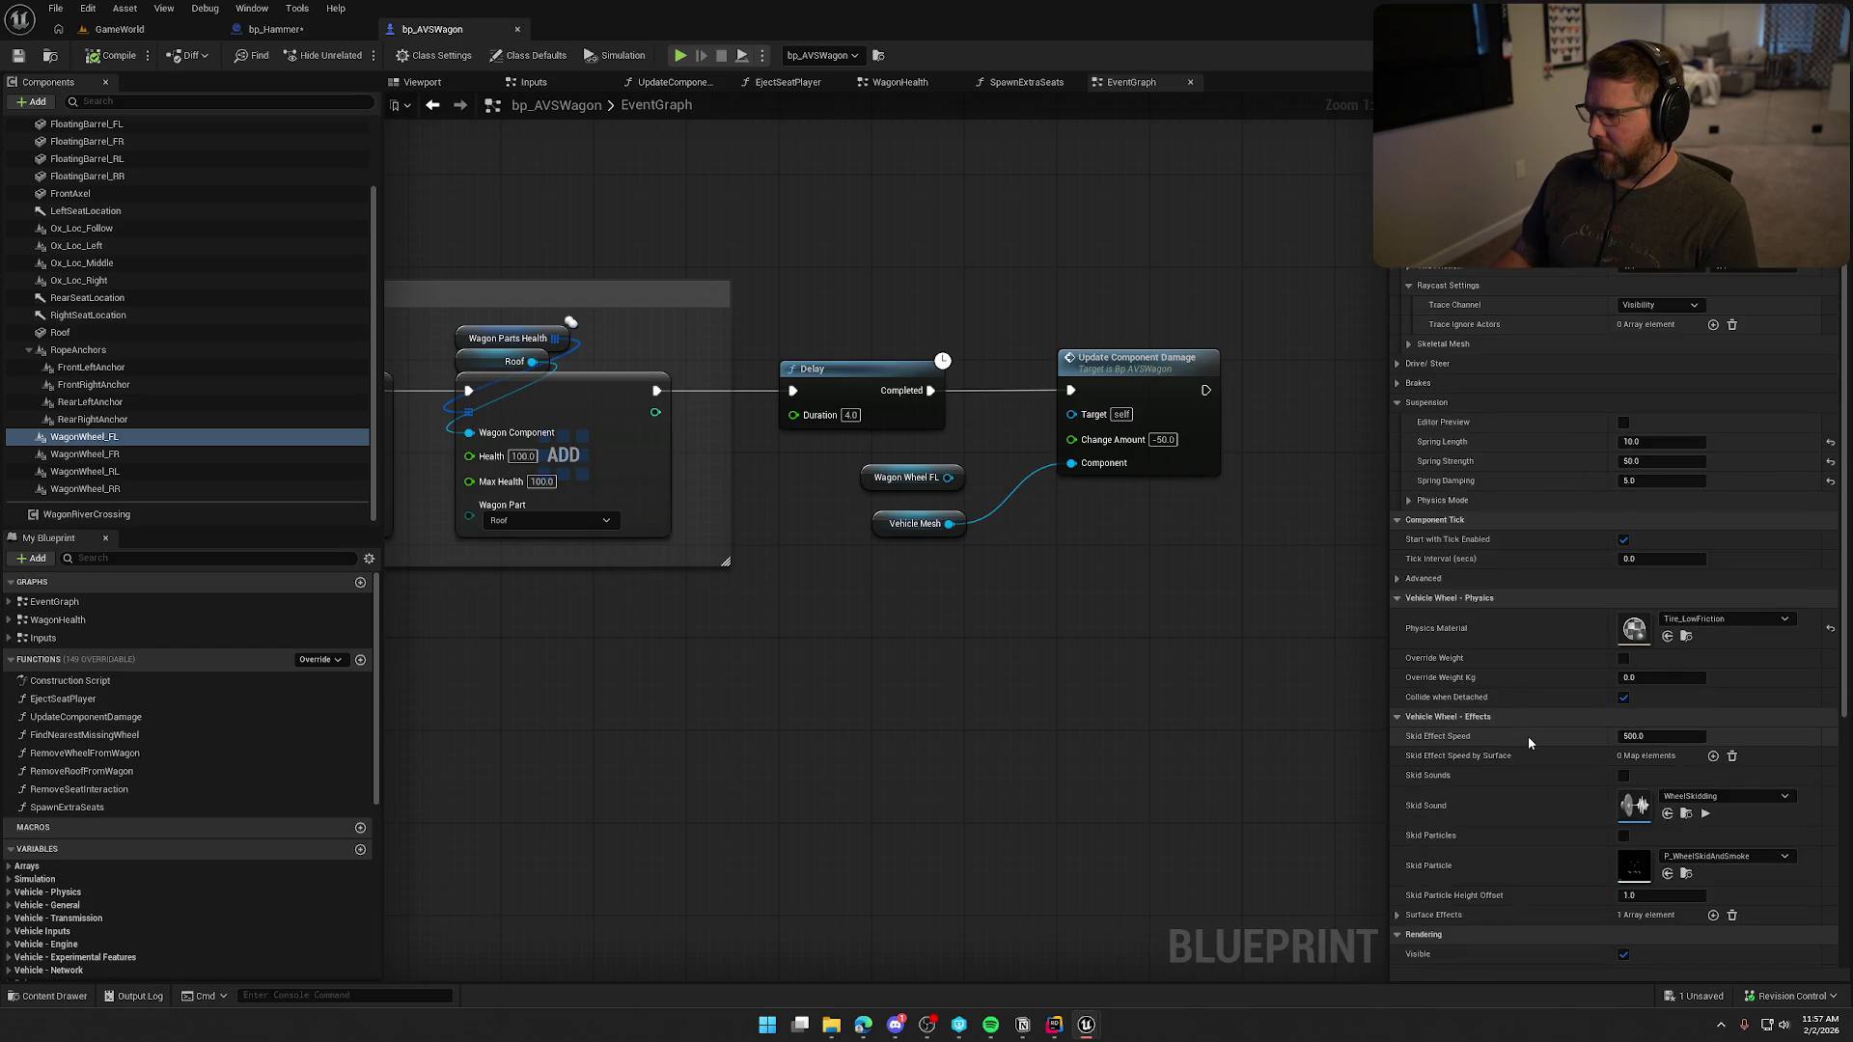
scroll(1526, 737, down, 9)
scroll(1528, 742, down, 2)
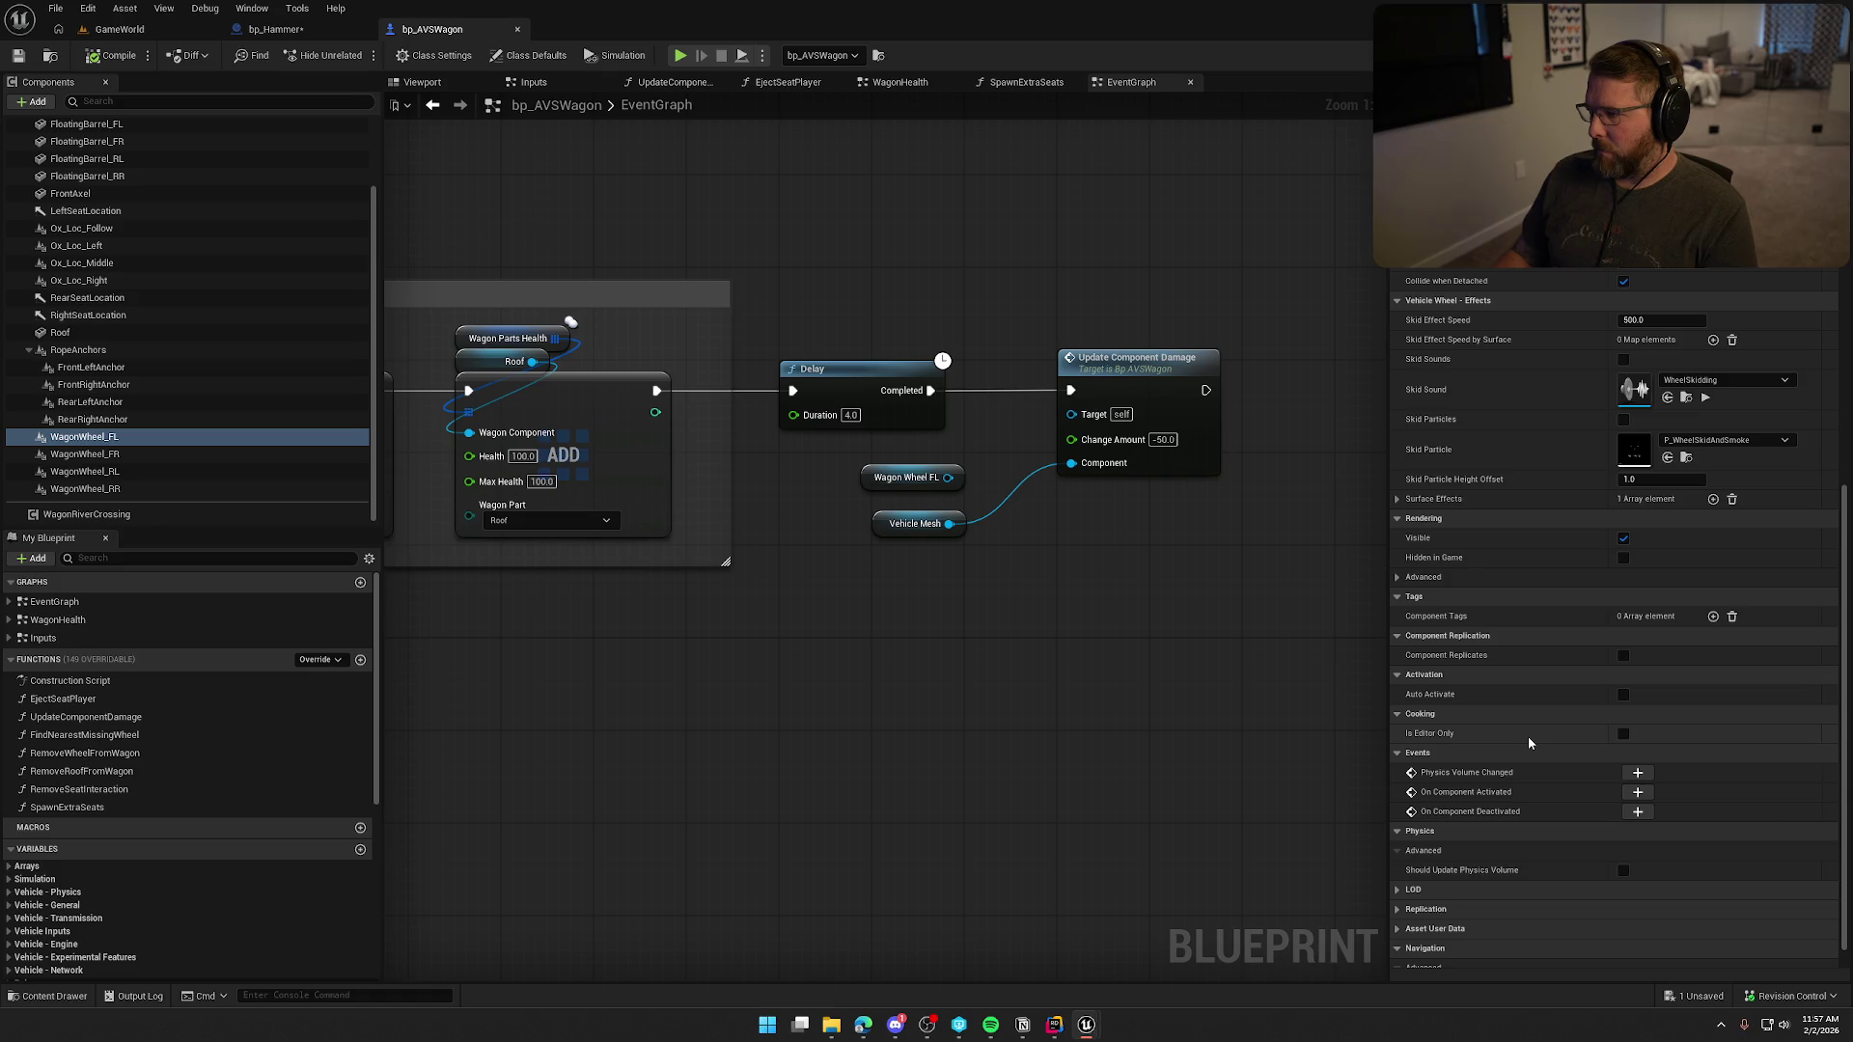
scroll(1529, 742, down, 1)
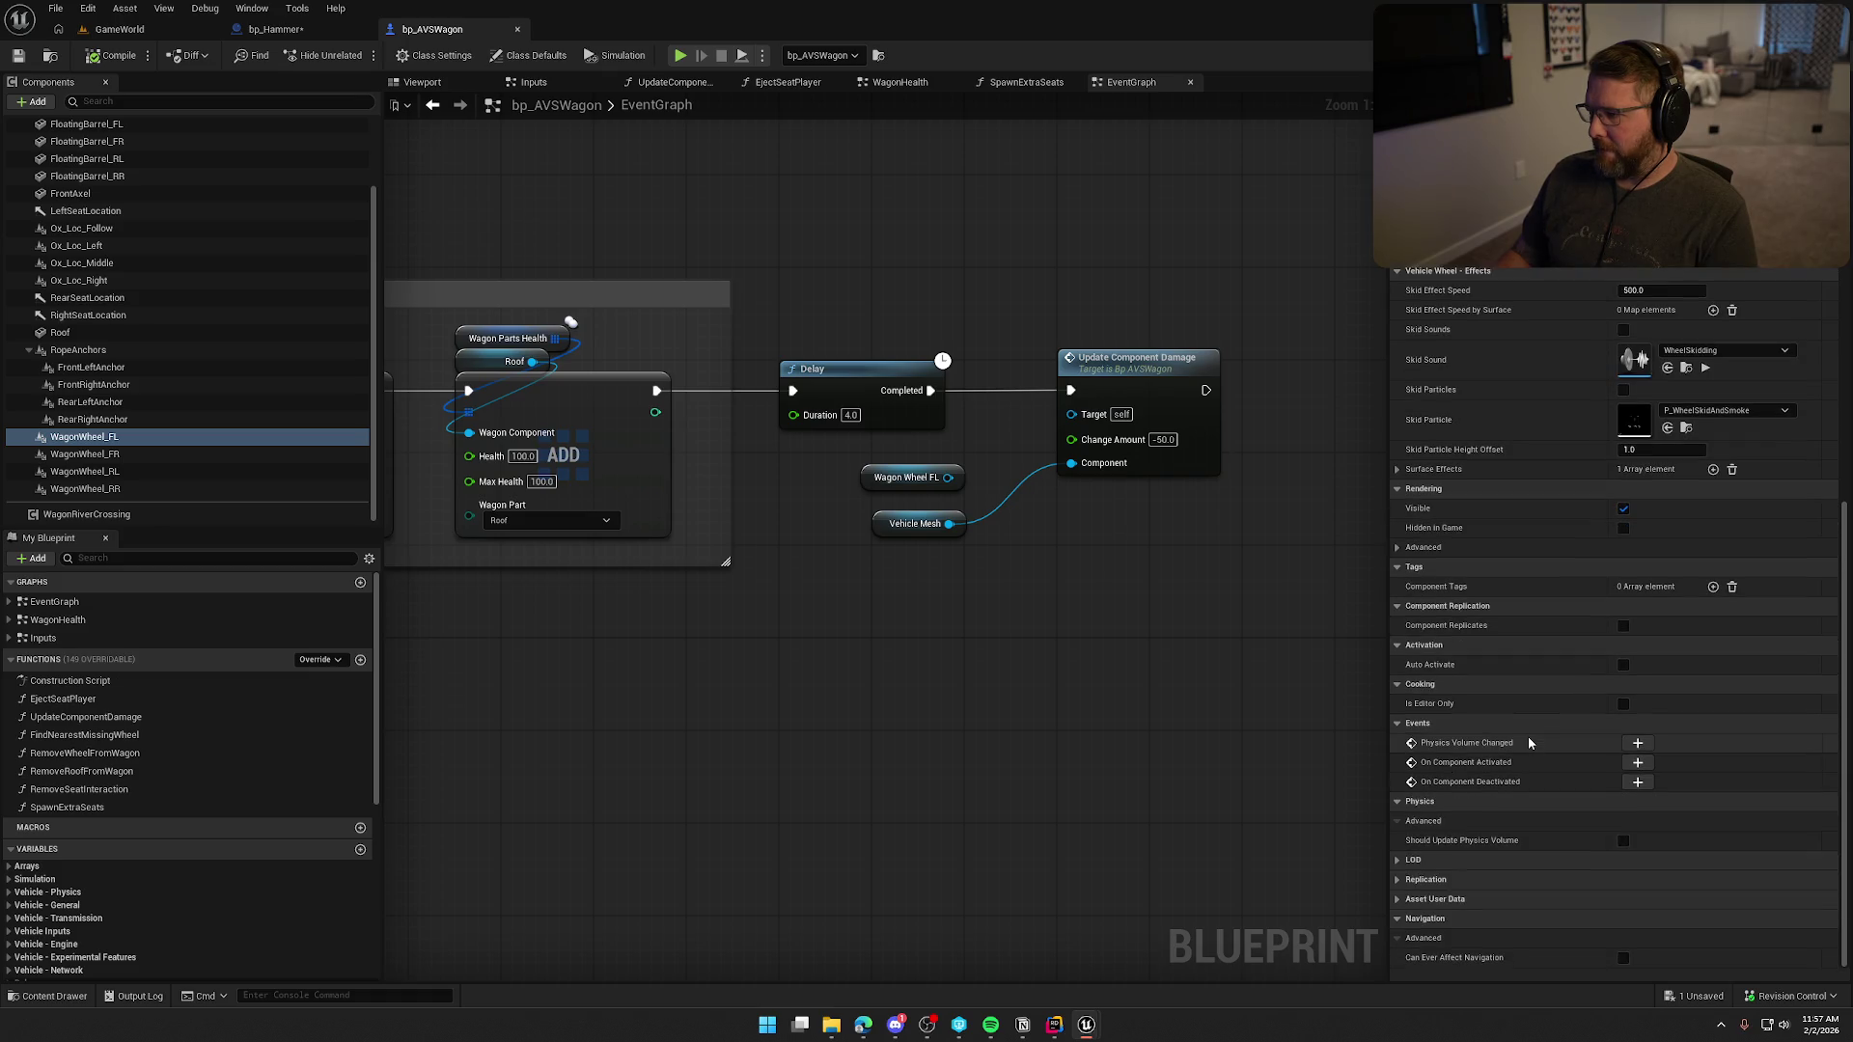
scroll(1528, 742, up, 10)
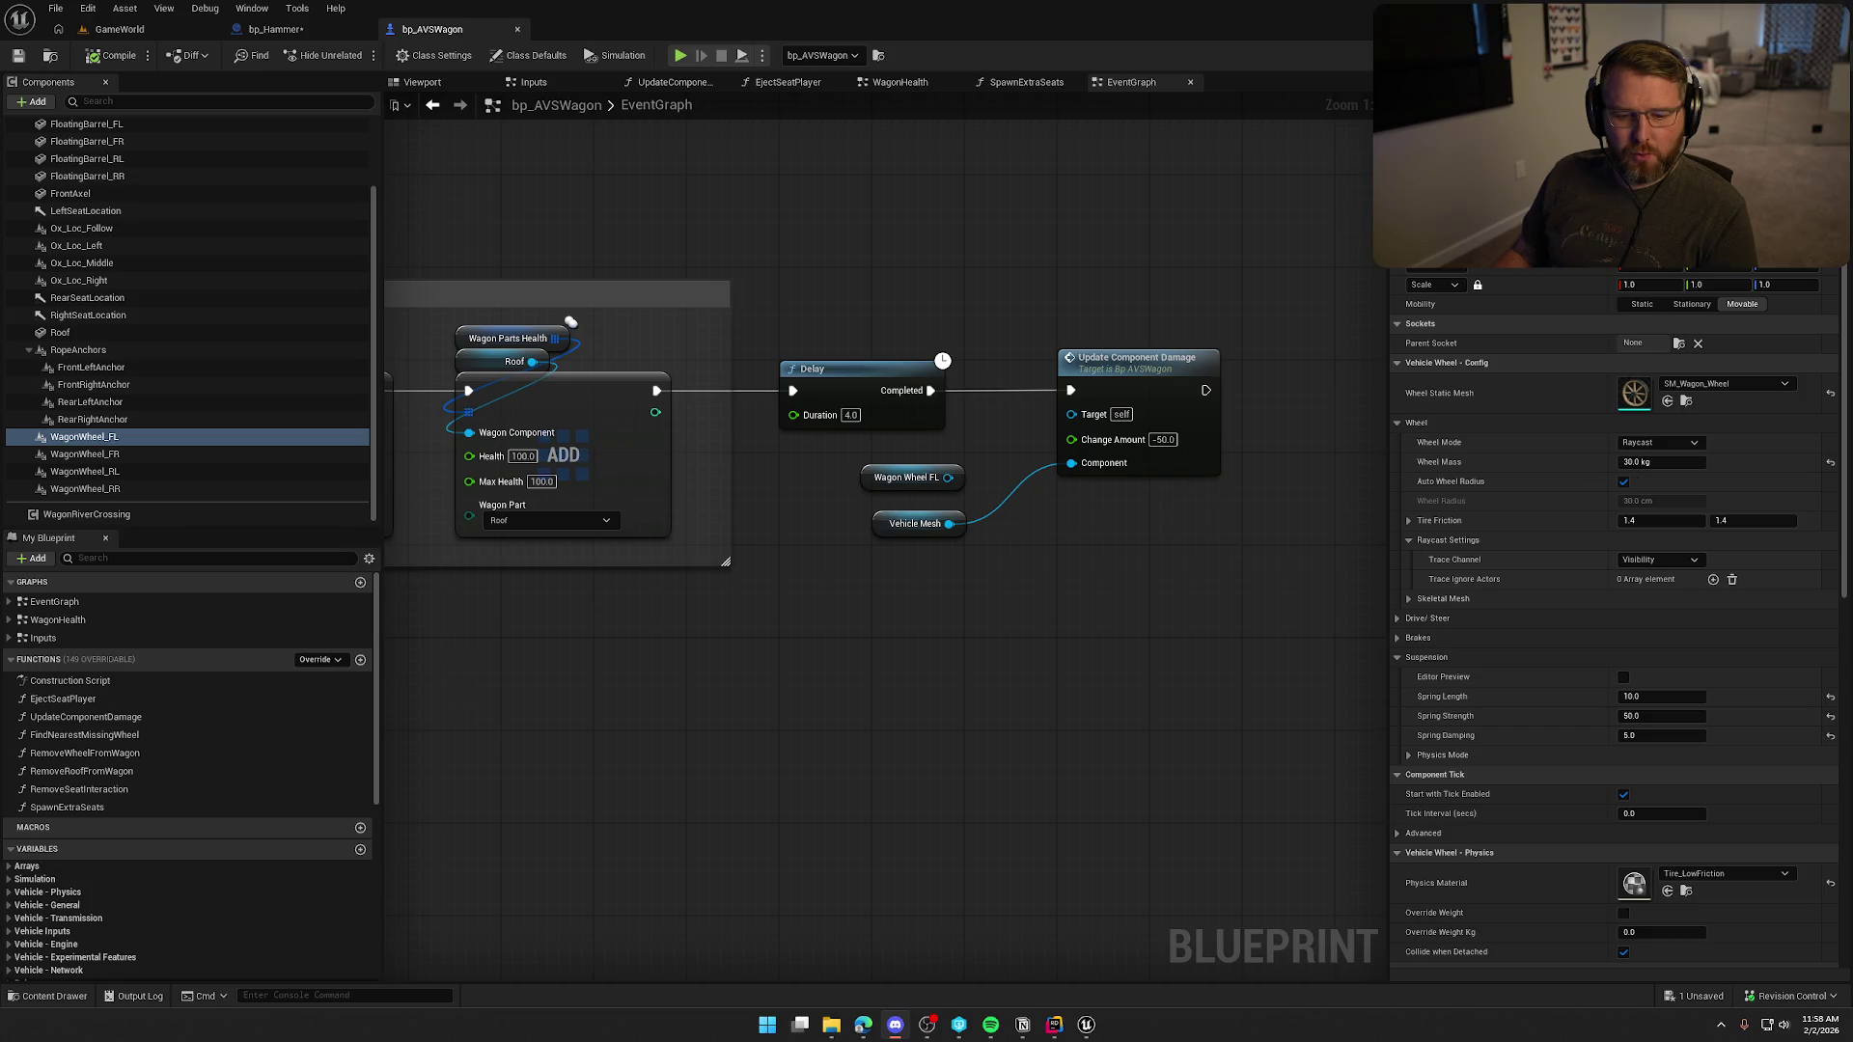
mouse_move(1017, 682)
mouse_down()
mouse_move(1100, 649)
mouse_move(1011, 622)
mouse_up()
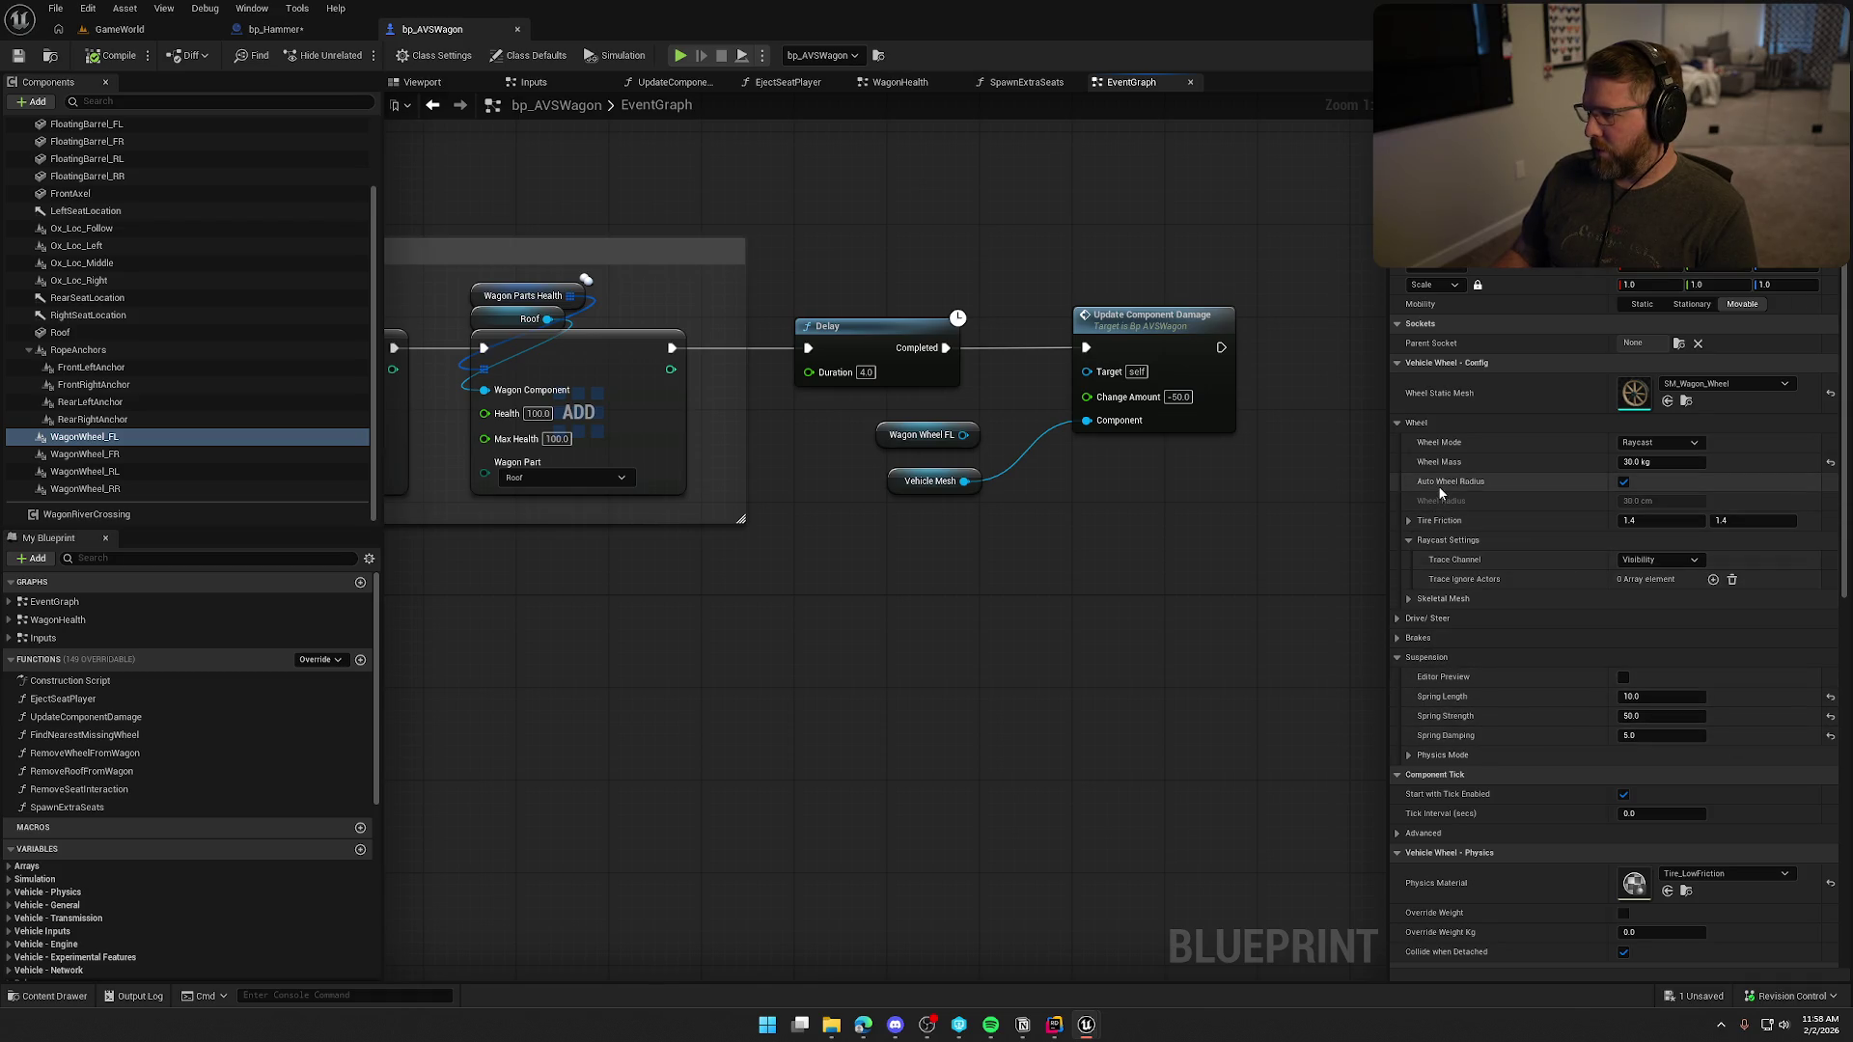
mouse_move(1452, 486)
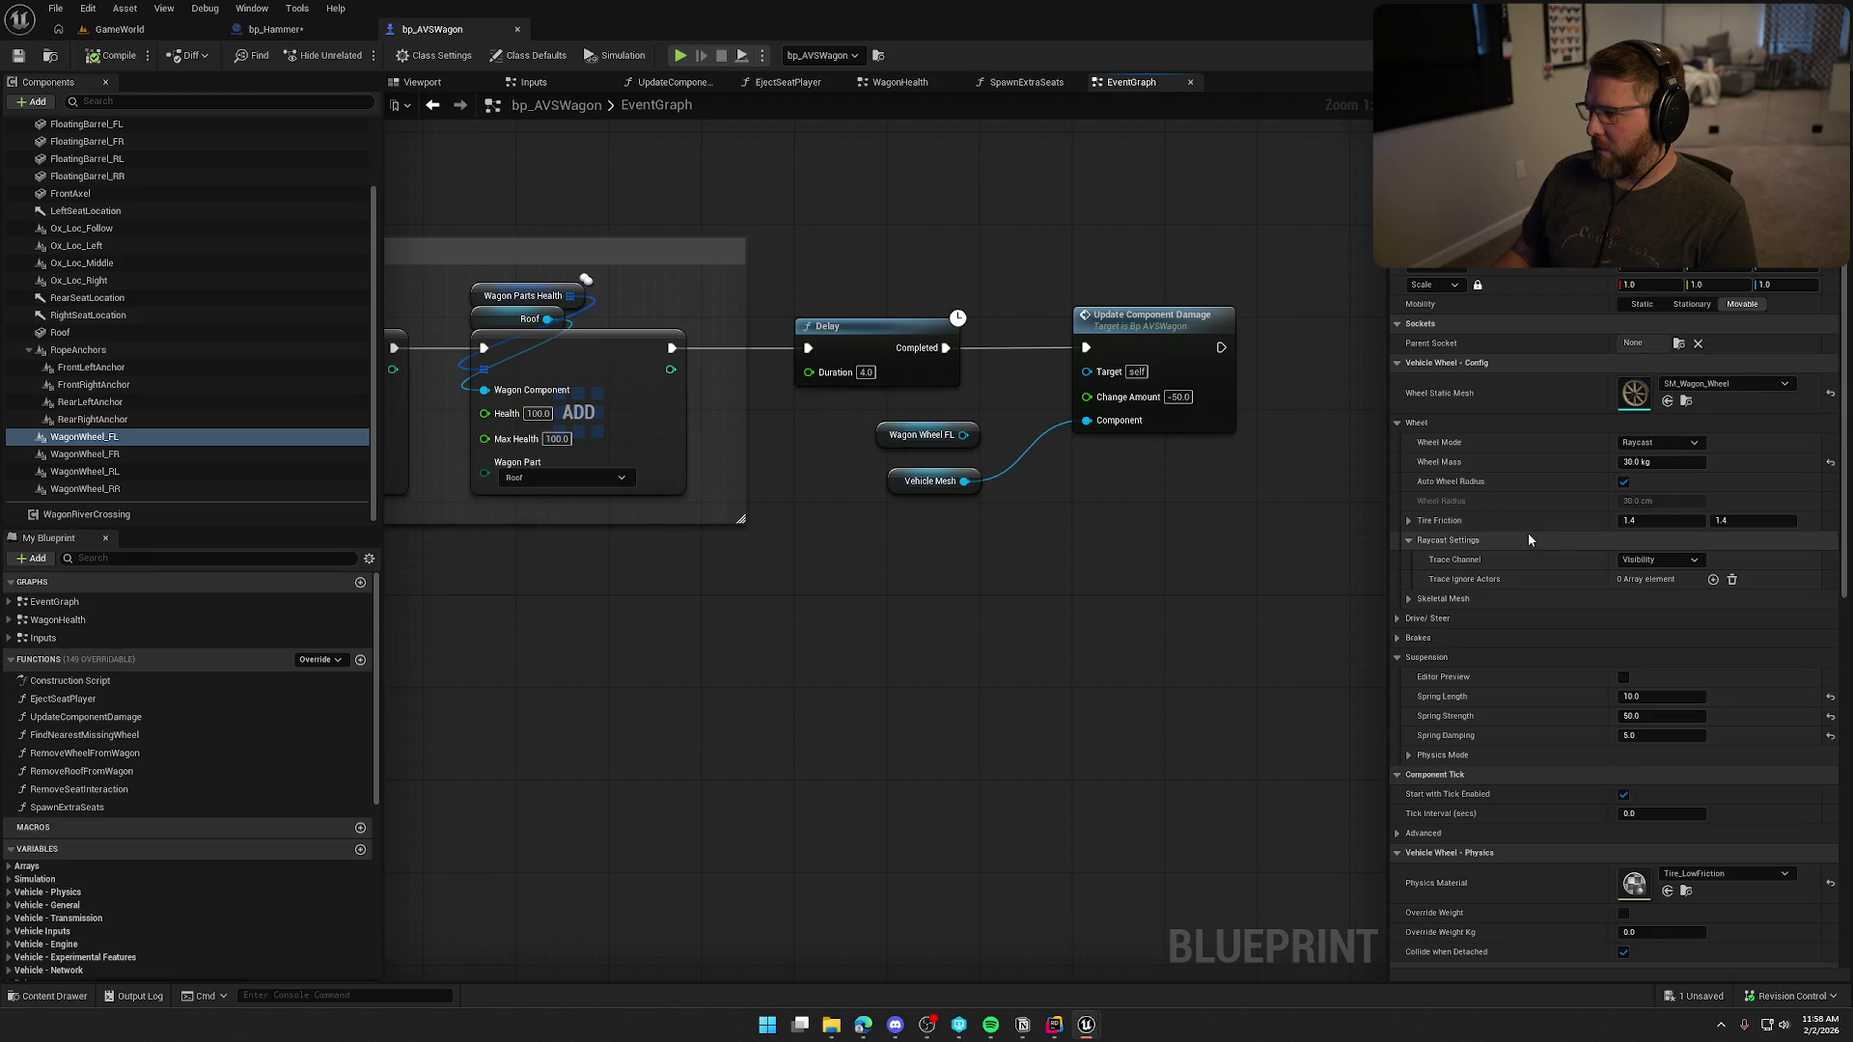
click(1409, 599)
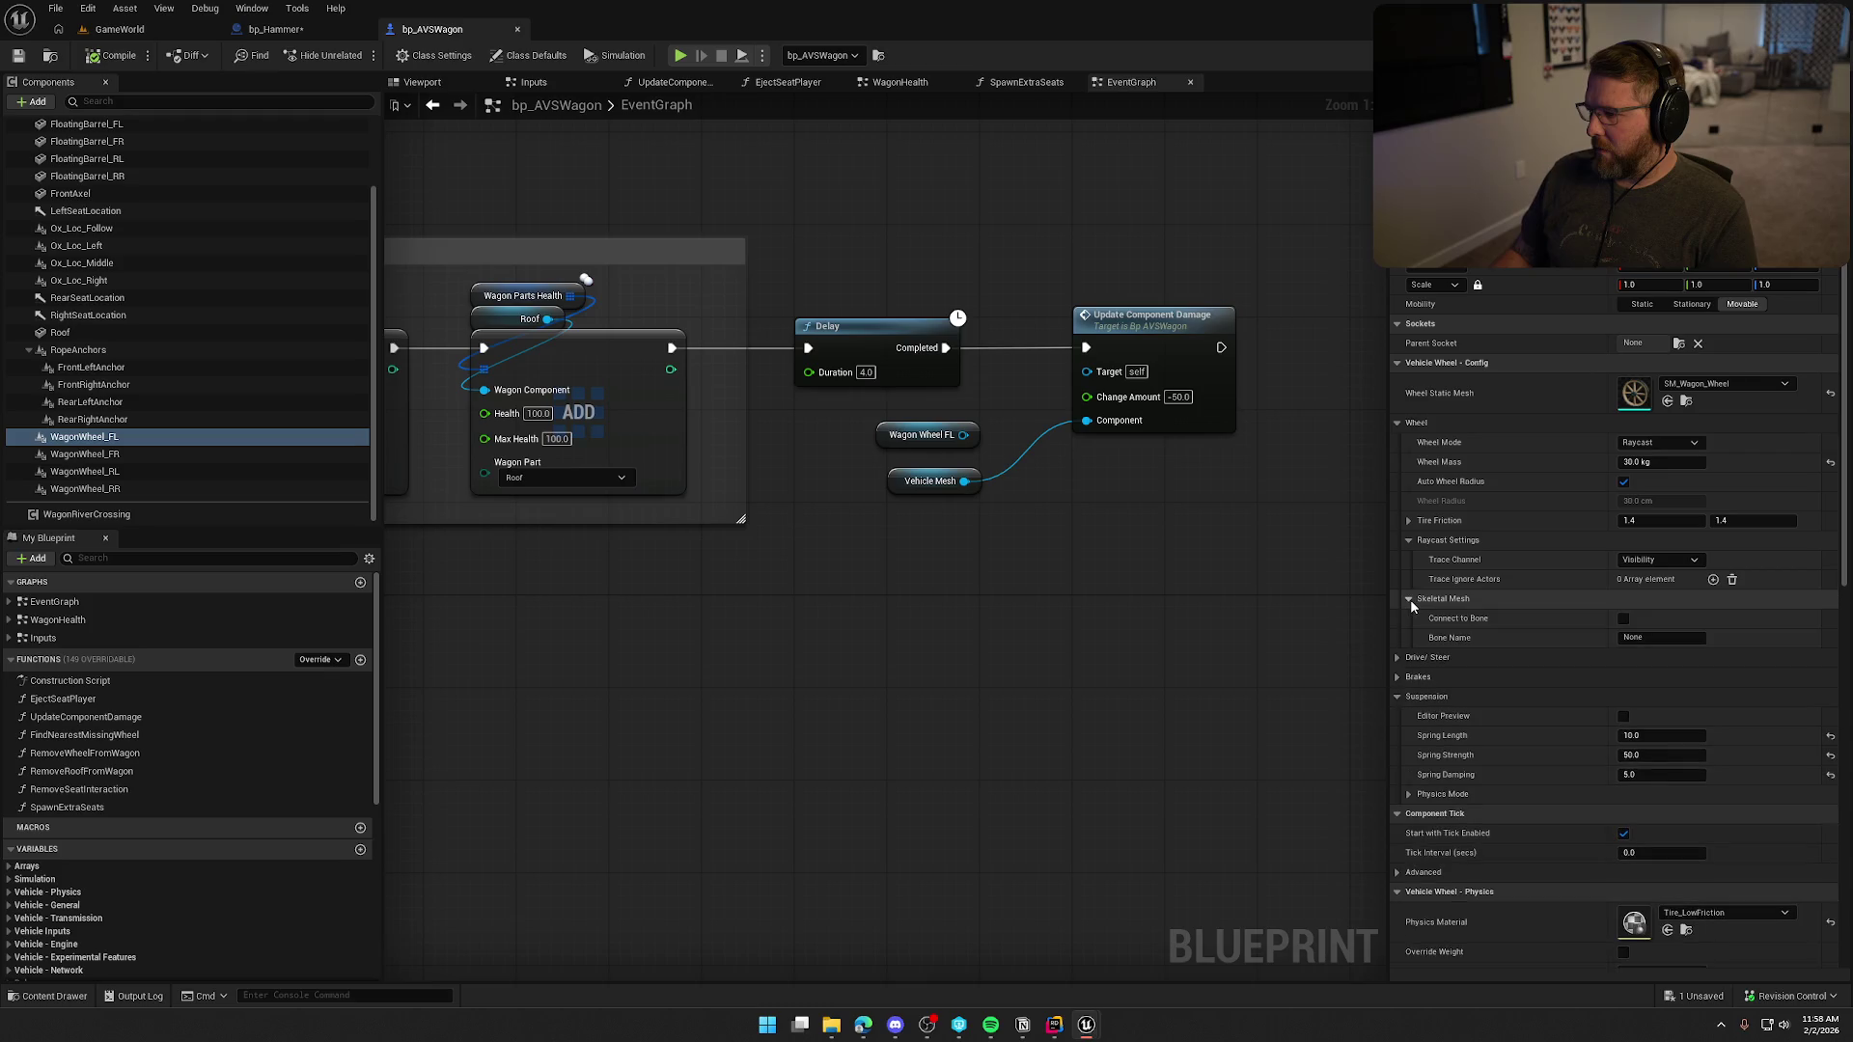
click(1409, 598)
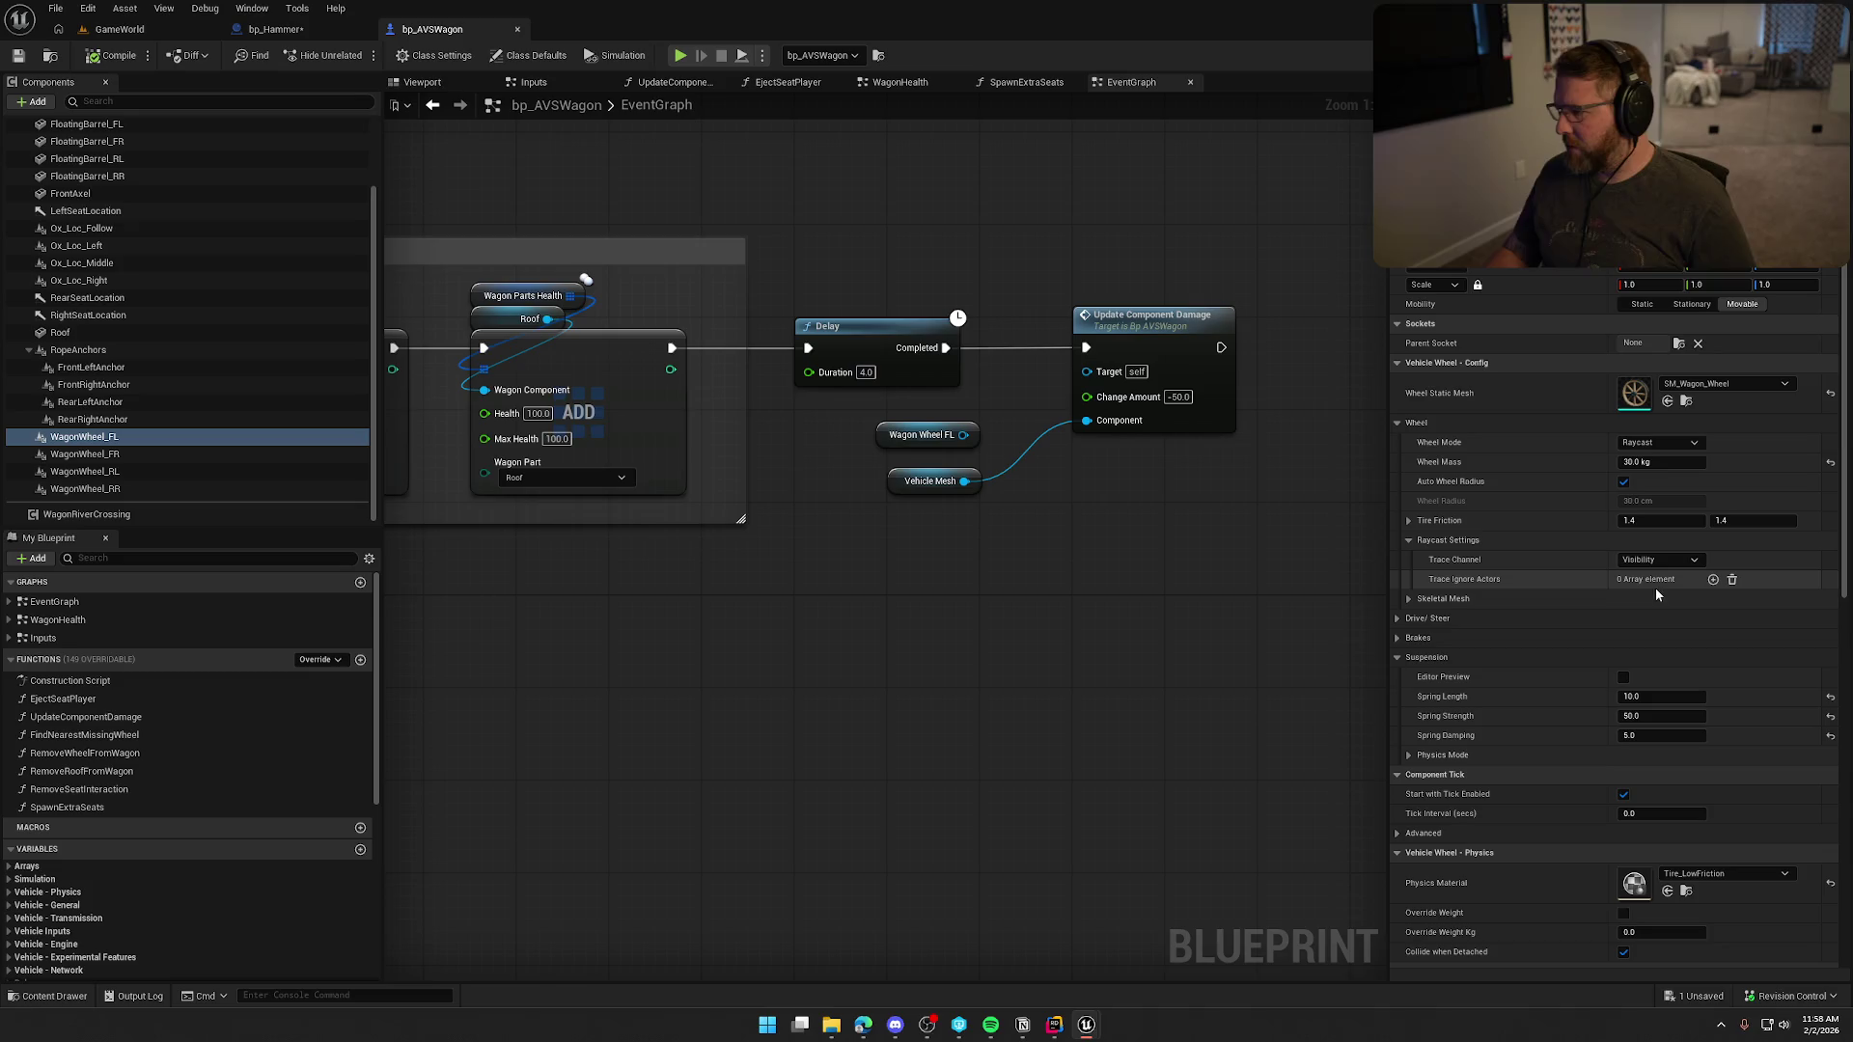
click(1407, 521)
click(1408, 521)
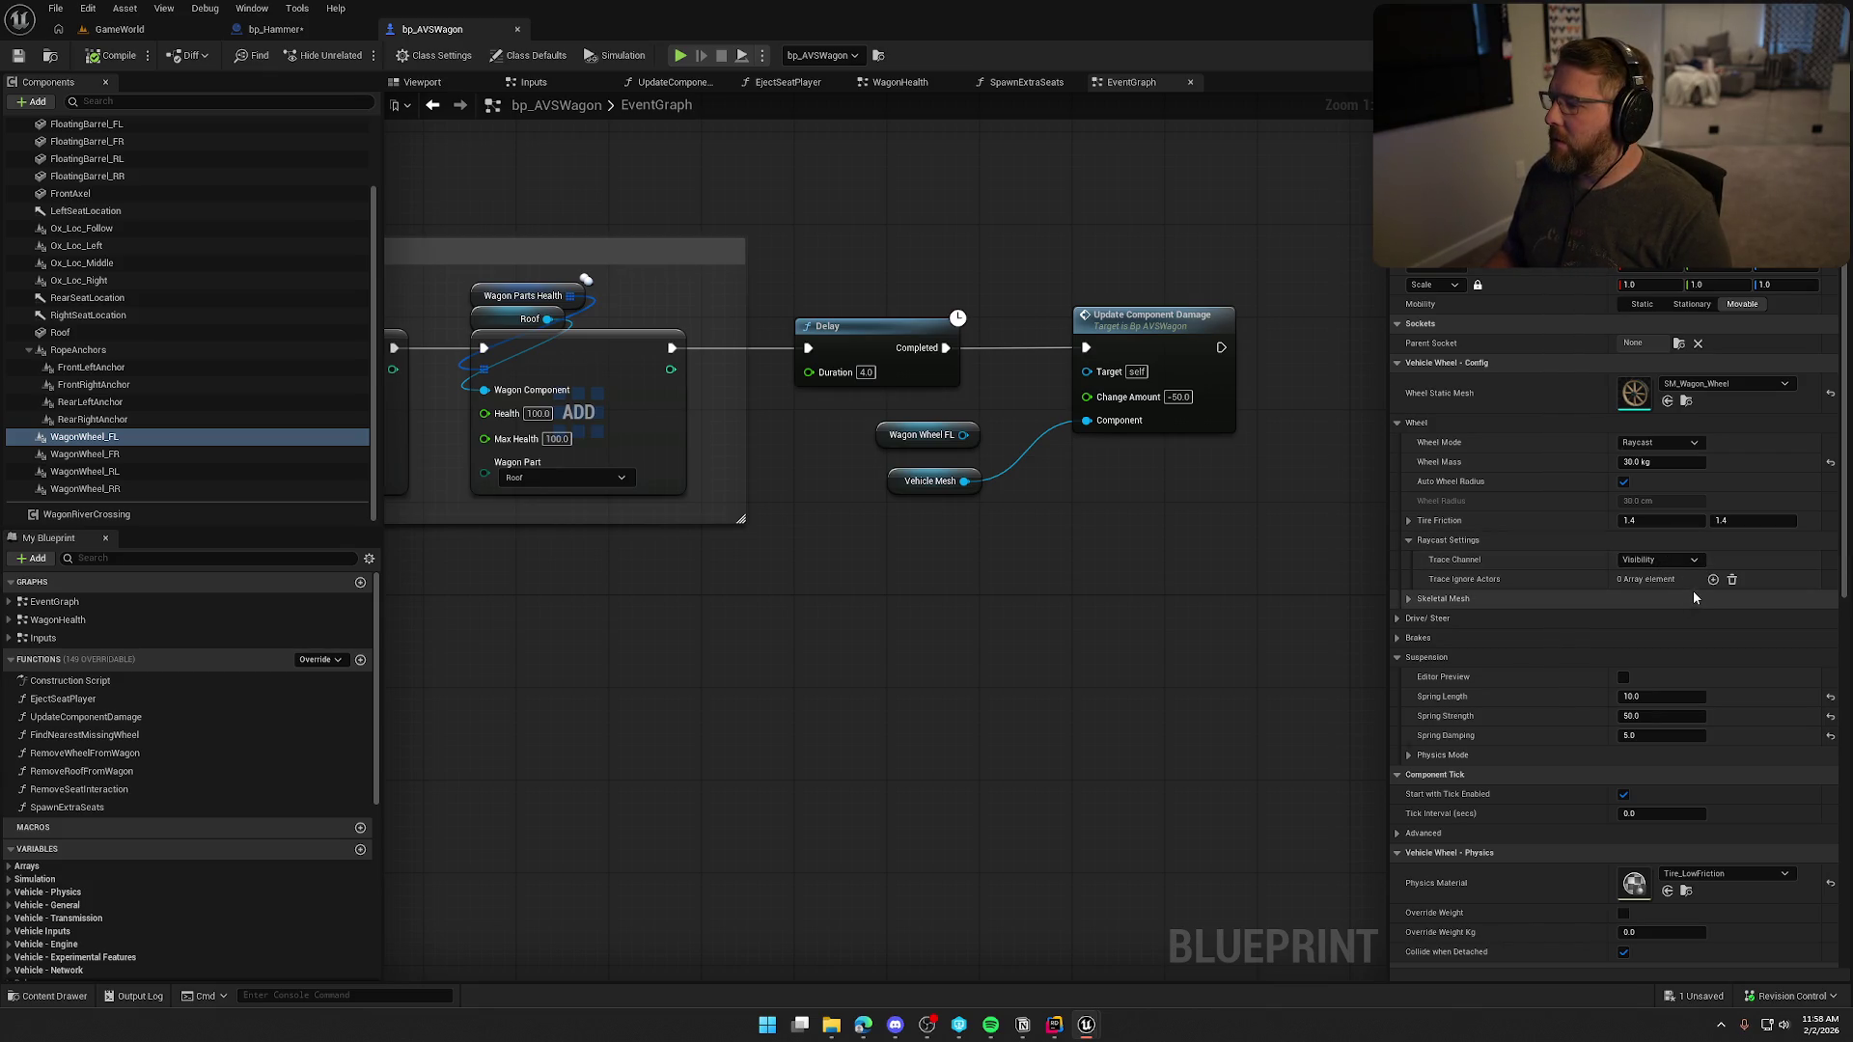
scroll(1692, 597, down, 5)
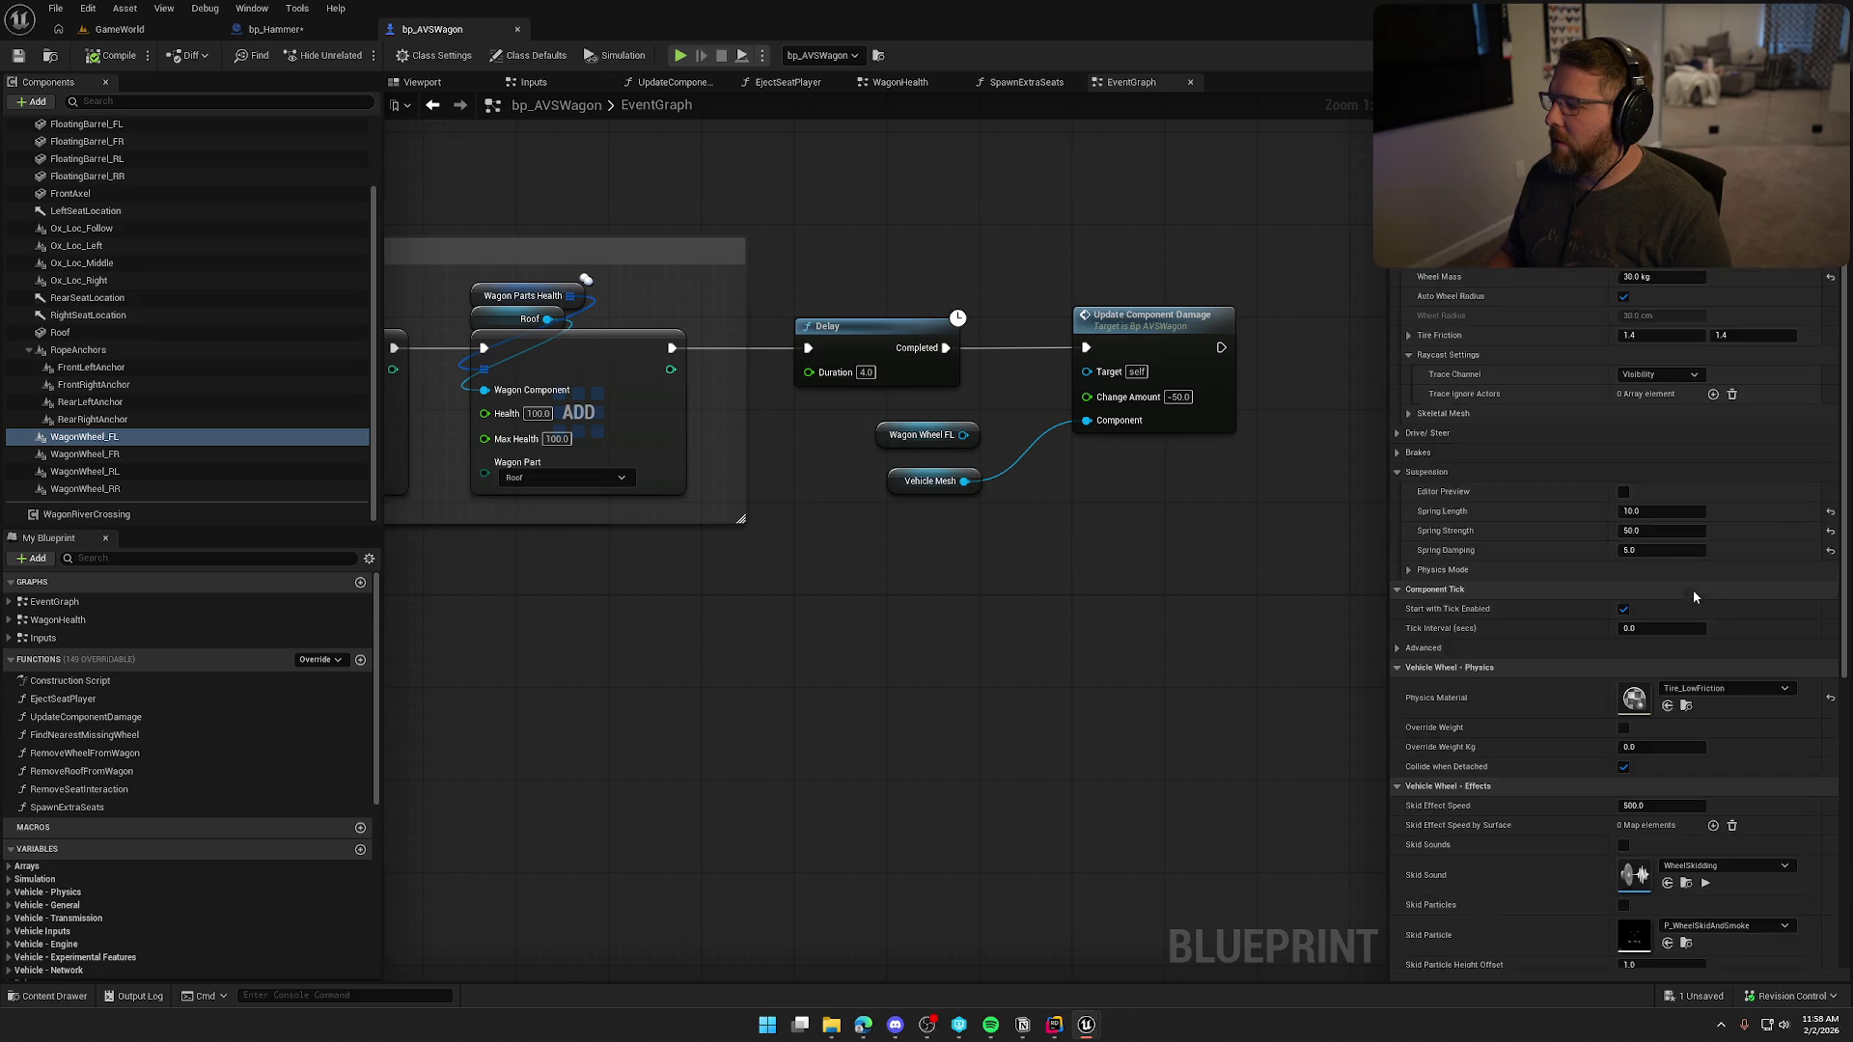
scroll(1537, 656, down, 7)
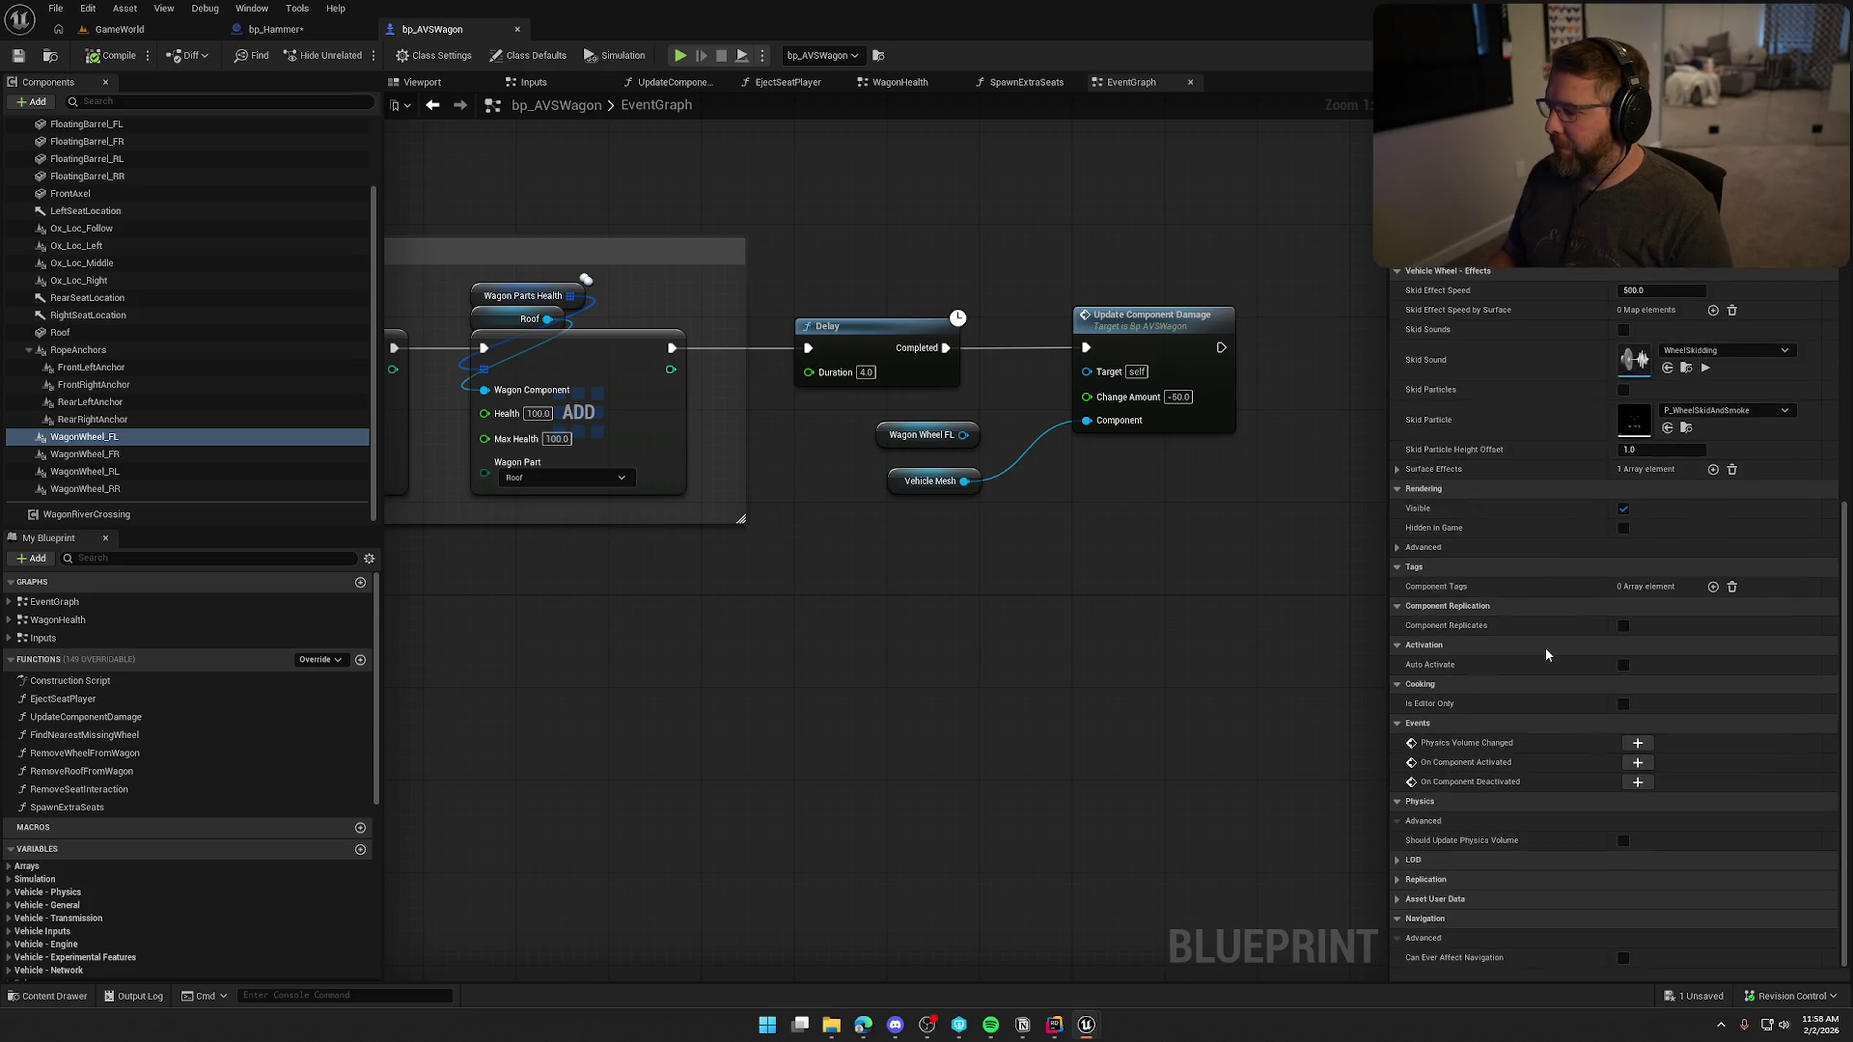
scroll(1544, 647, up, 6)
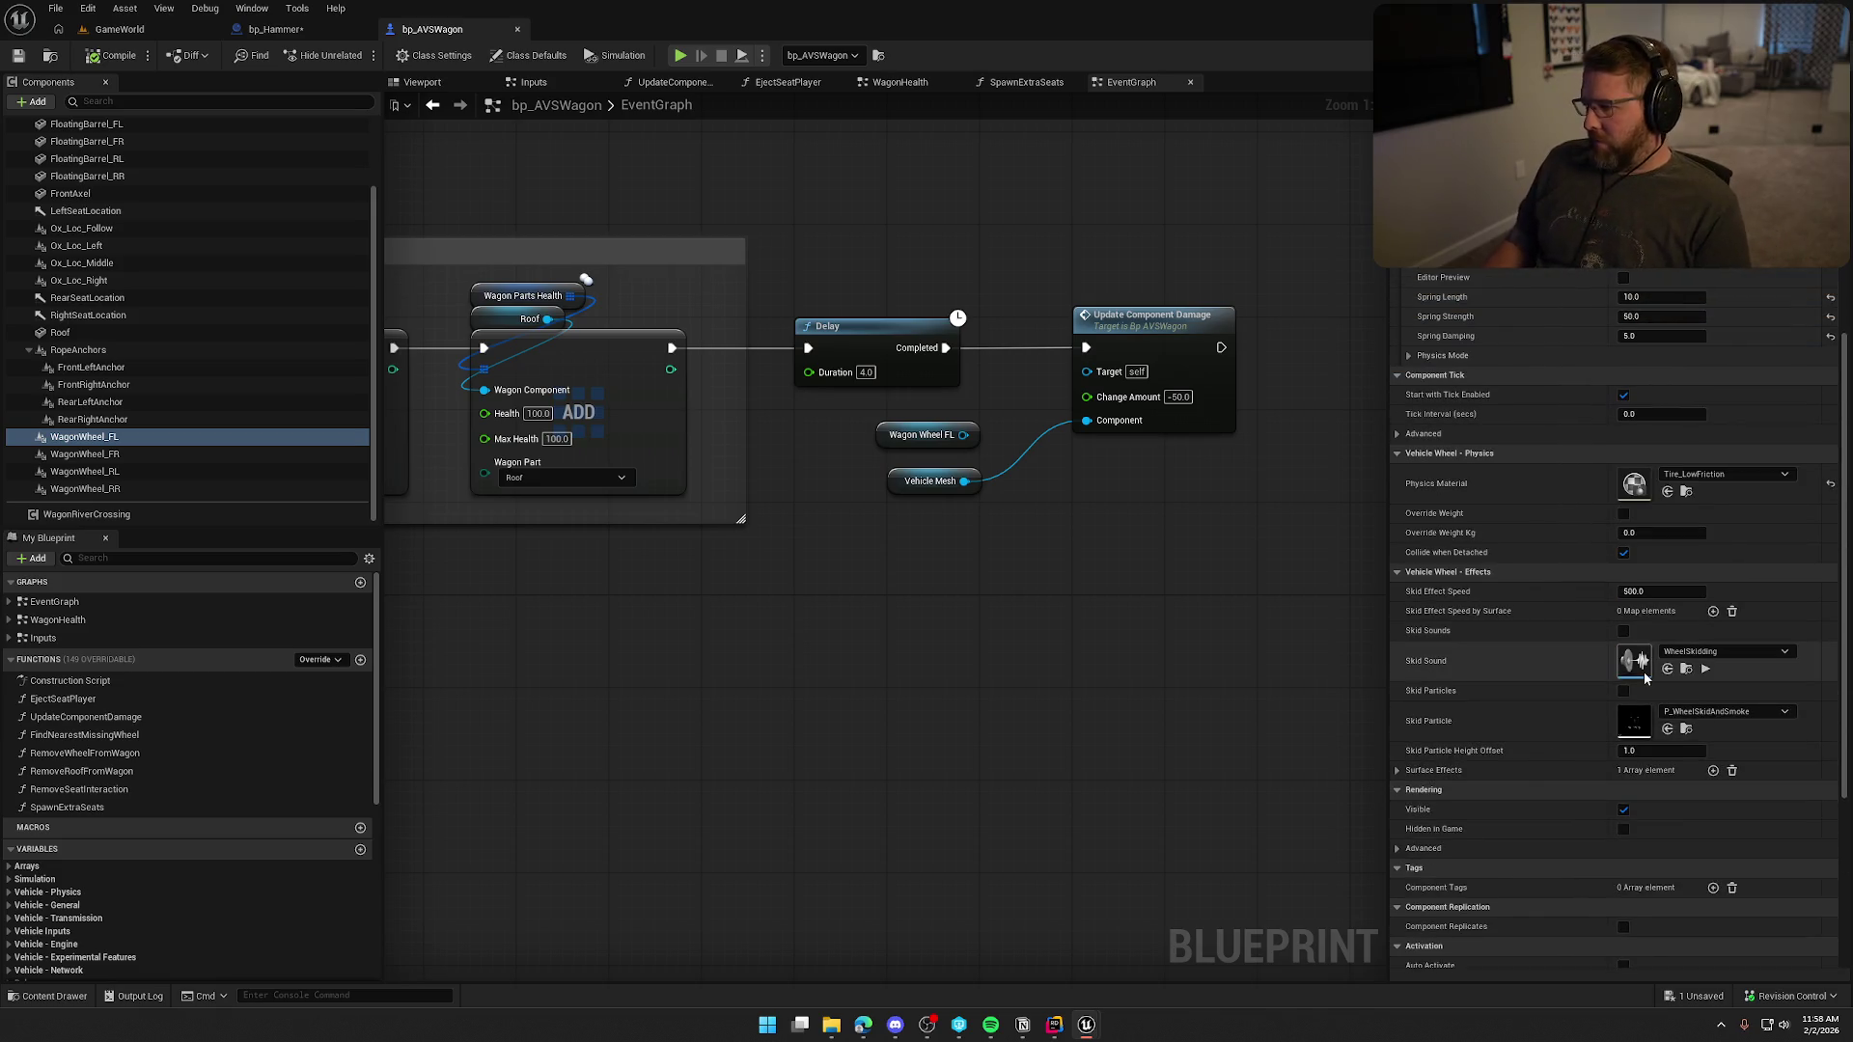
scroll(1535, 623, up, 6)
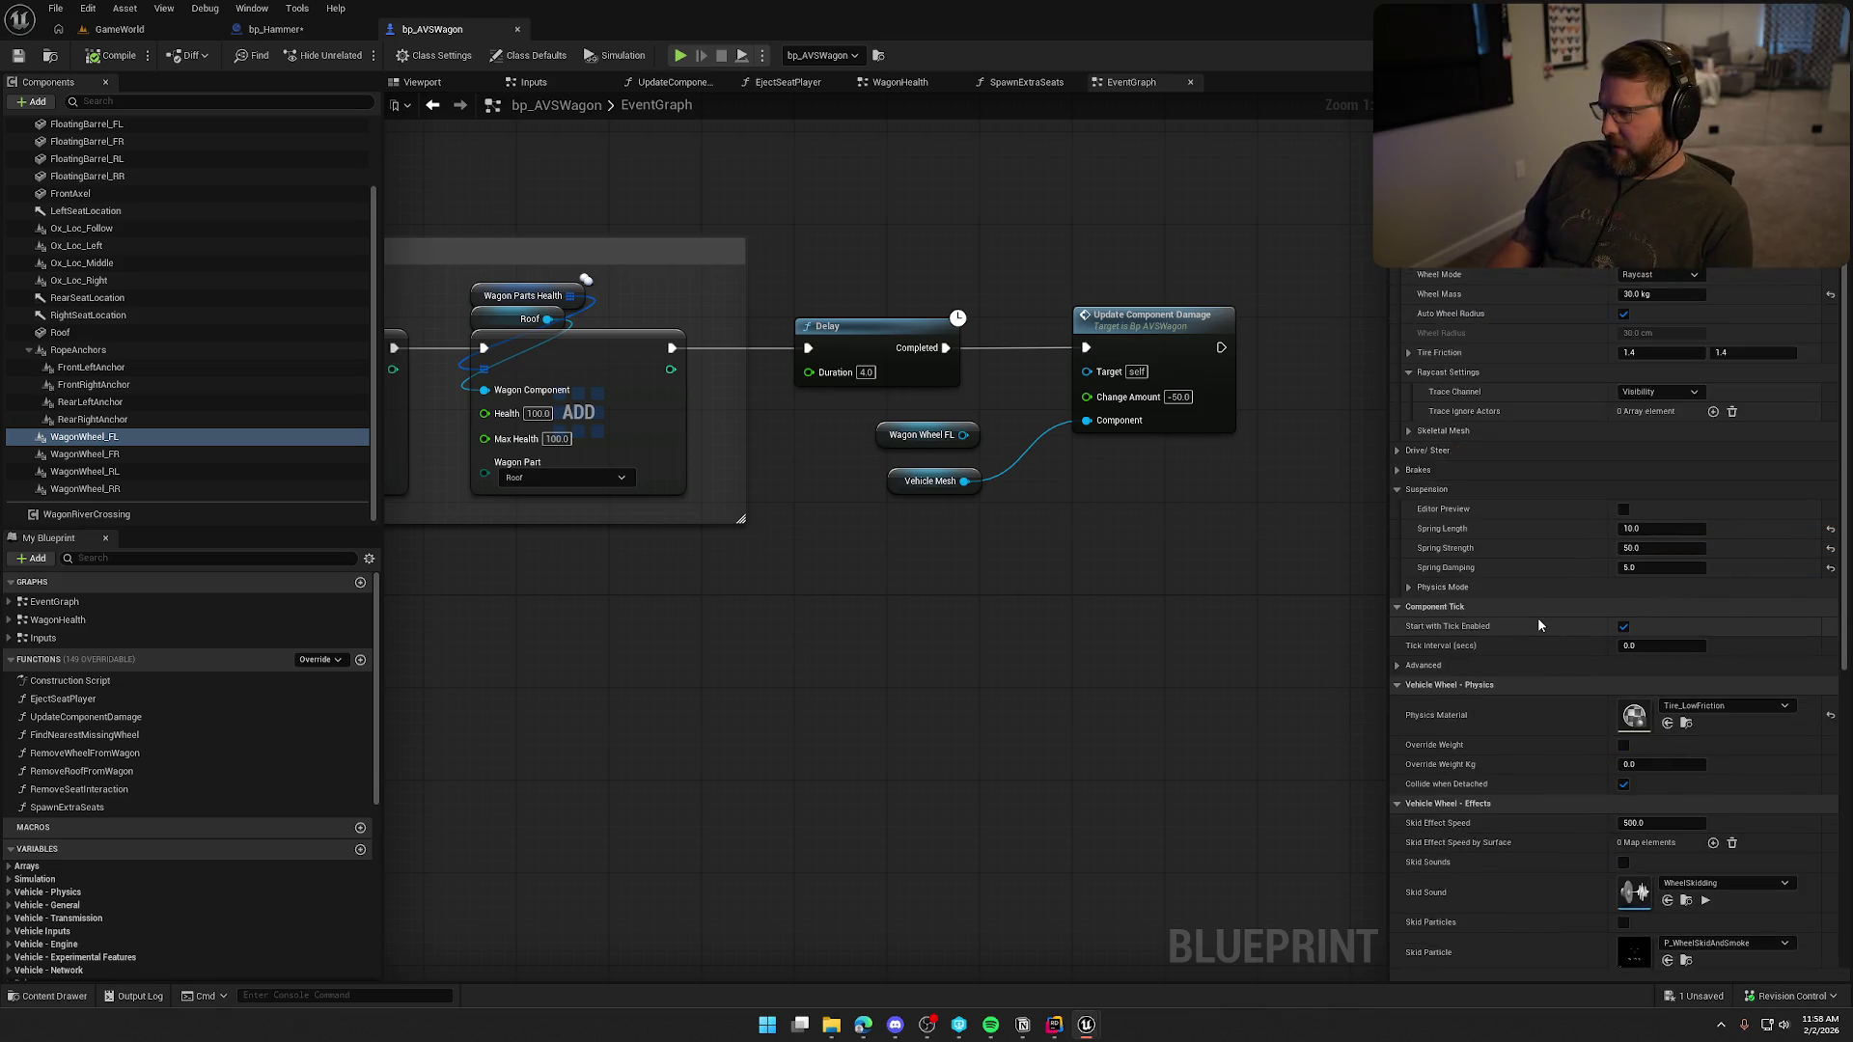
scroll(1538, 625, up, 1)
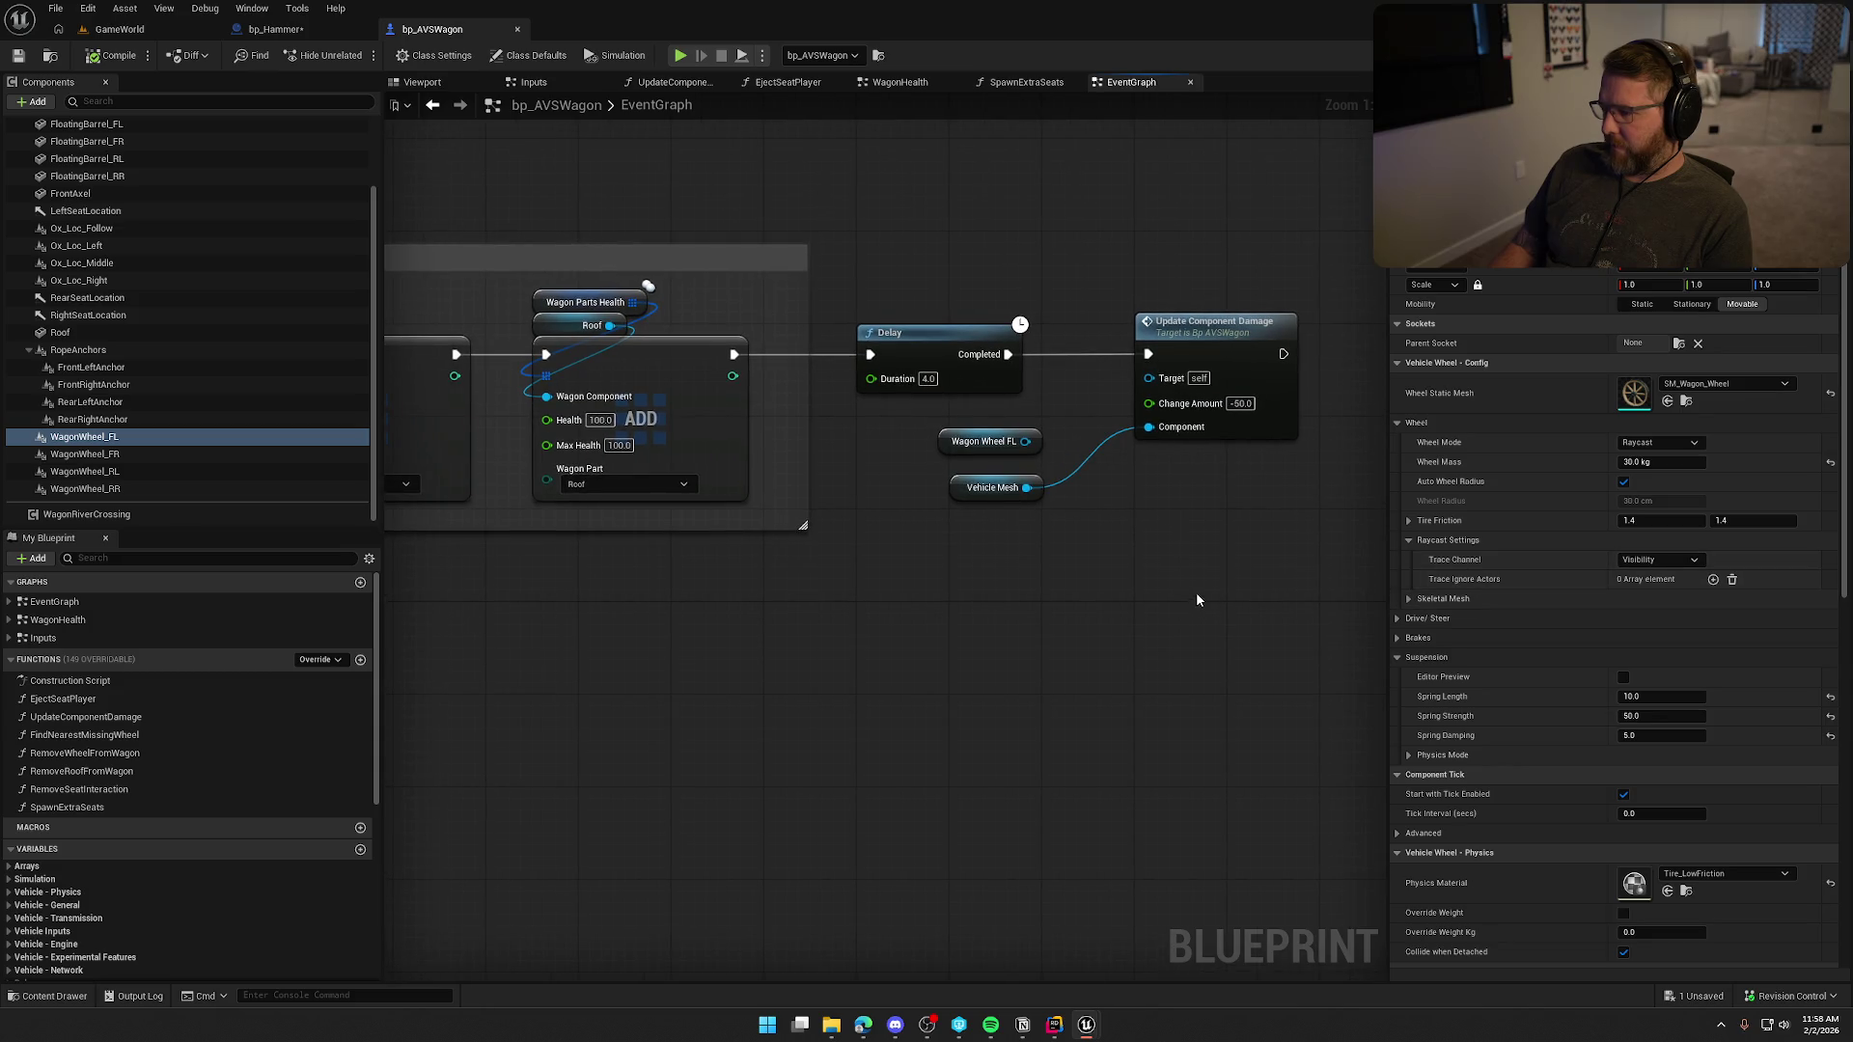
click(1694, 443)
click(1655, 456)
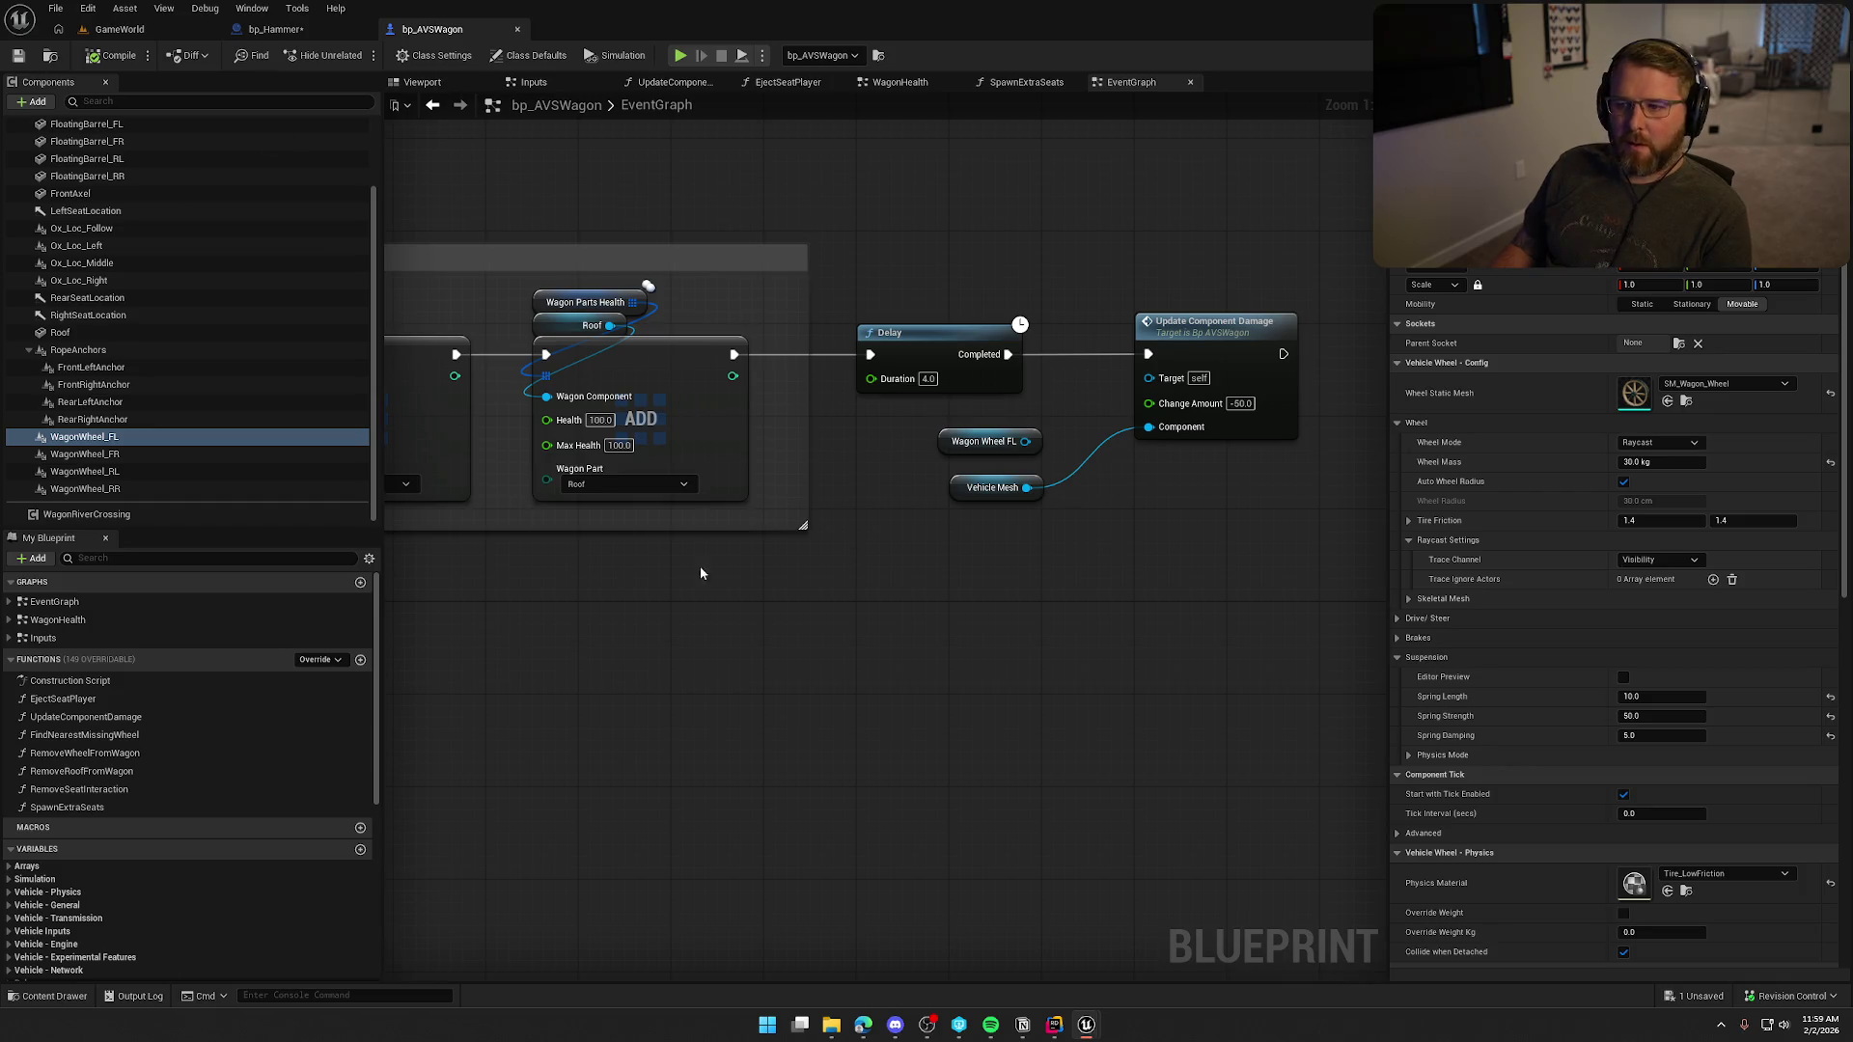
drag(699, 554, 813, 665)
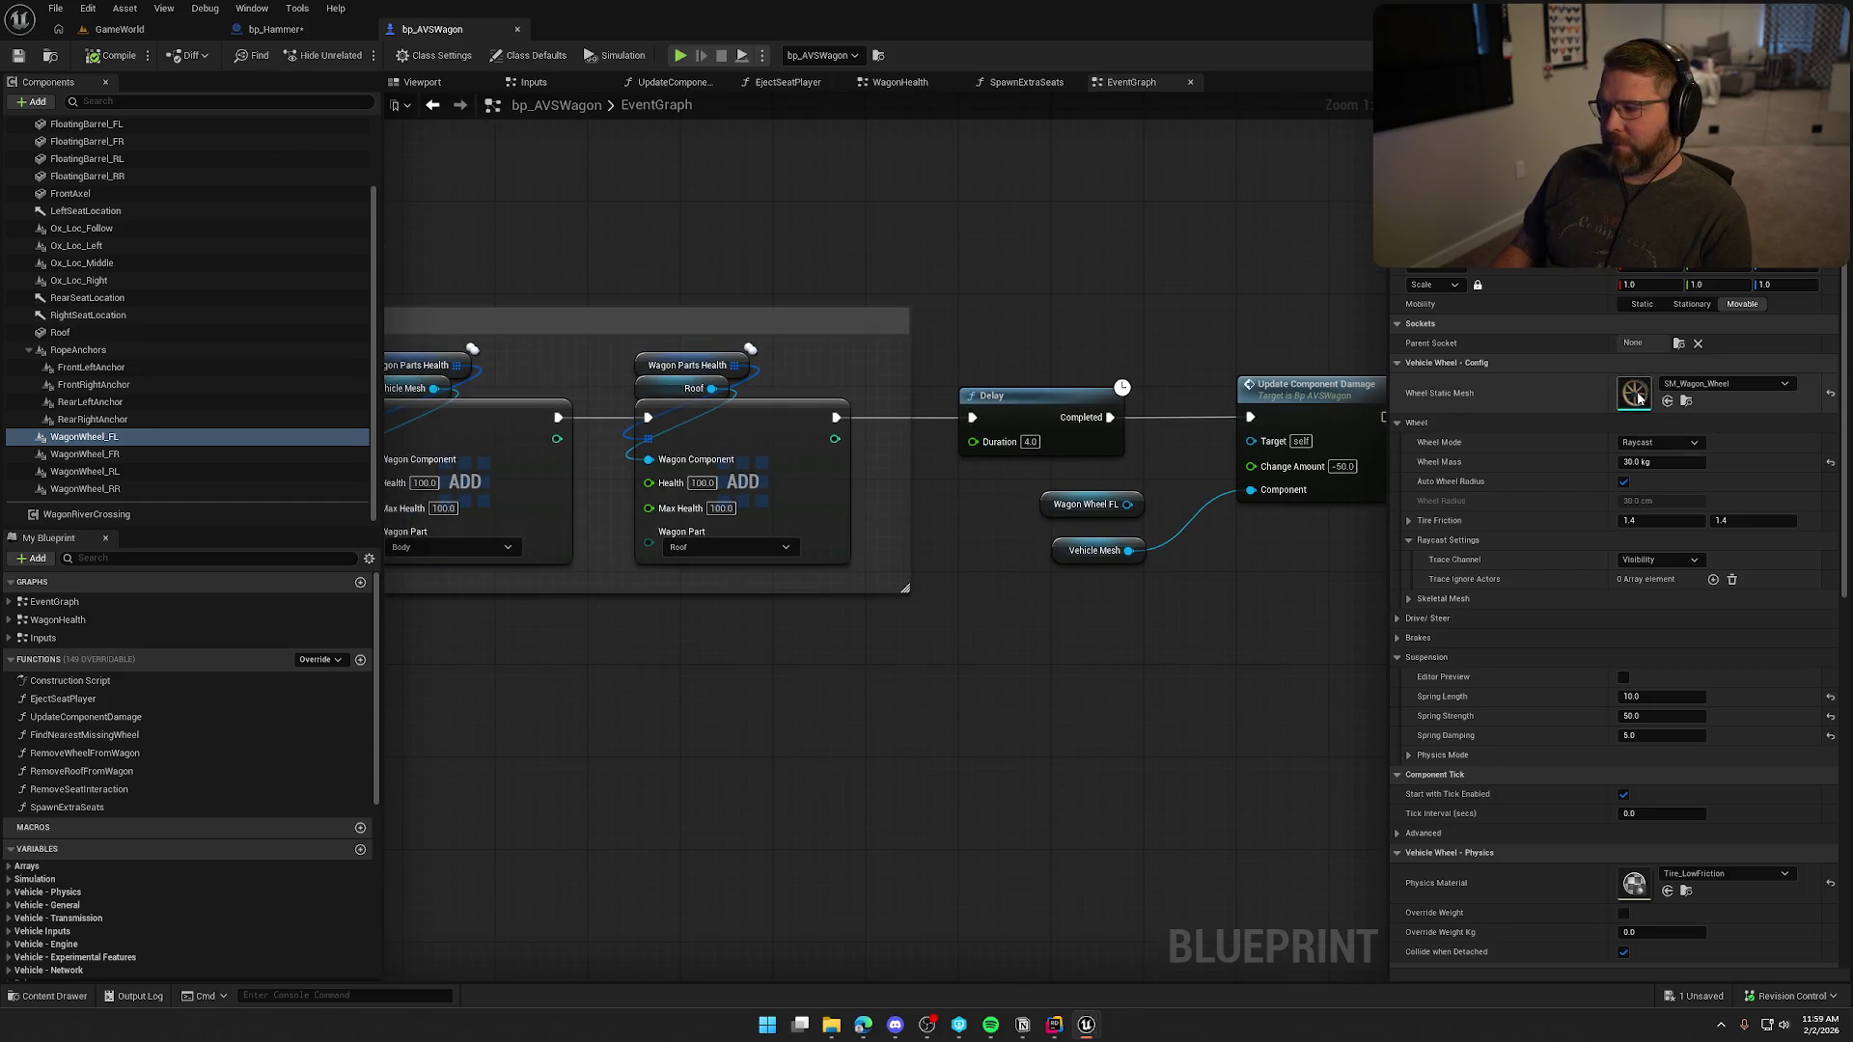
Inspect the wagon wheel mesh with its simple collision shape shown, then close it.
double_click(1635, 394)
click(996, 84)
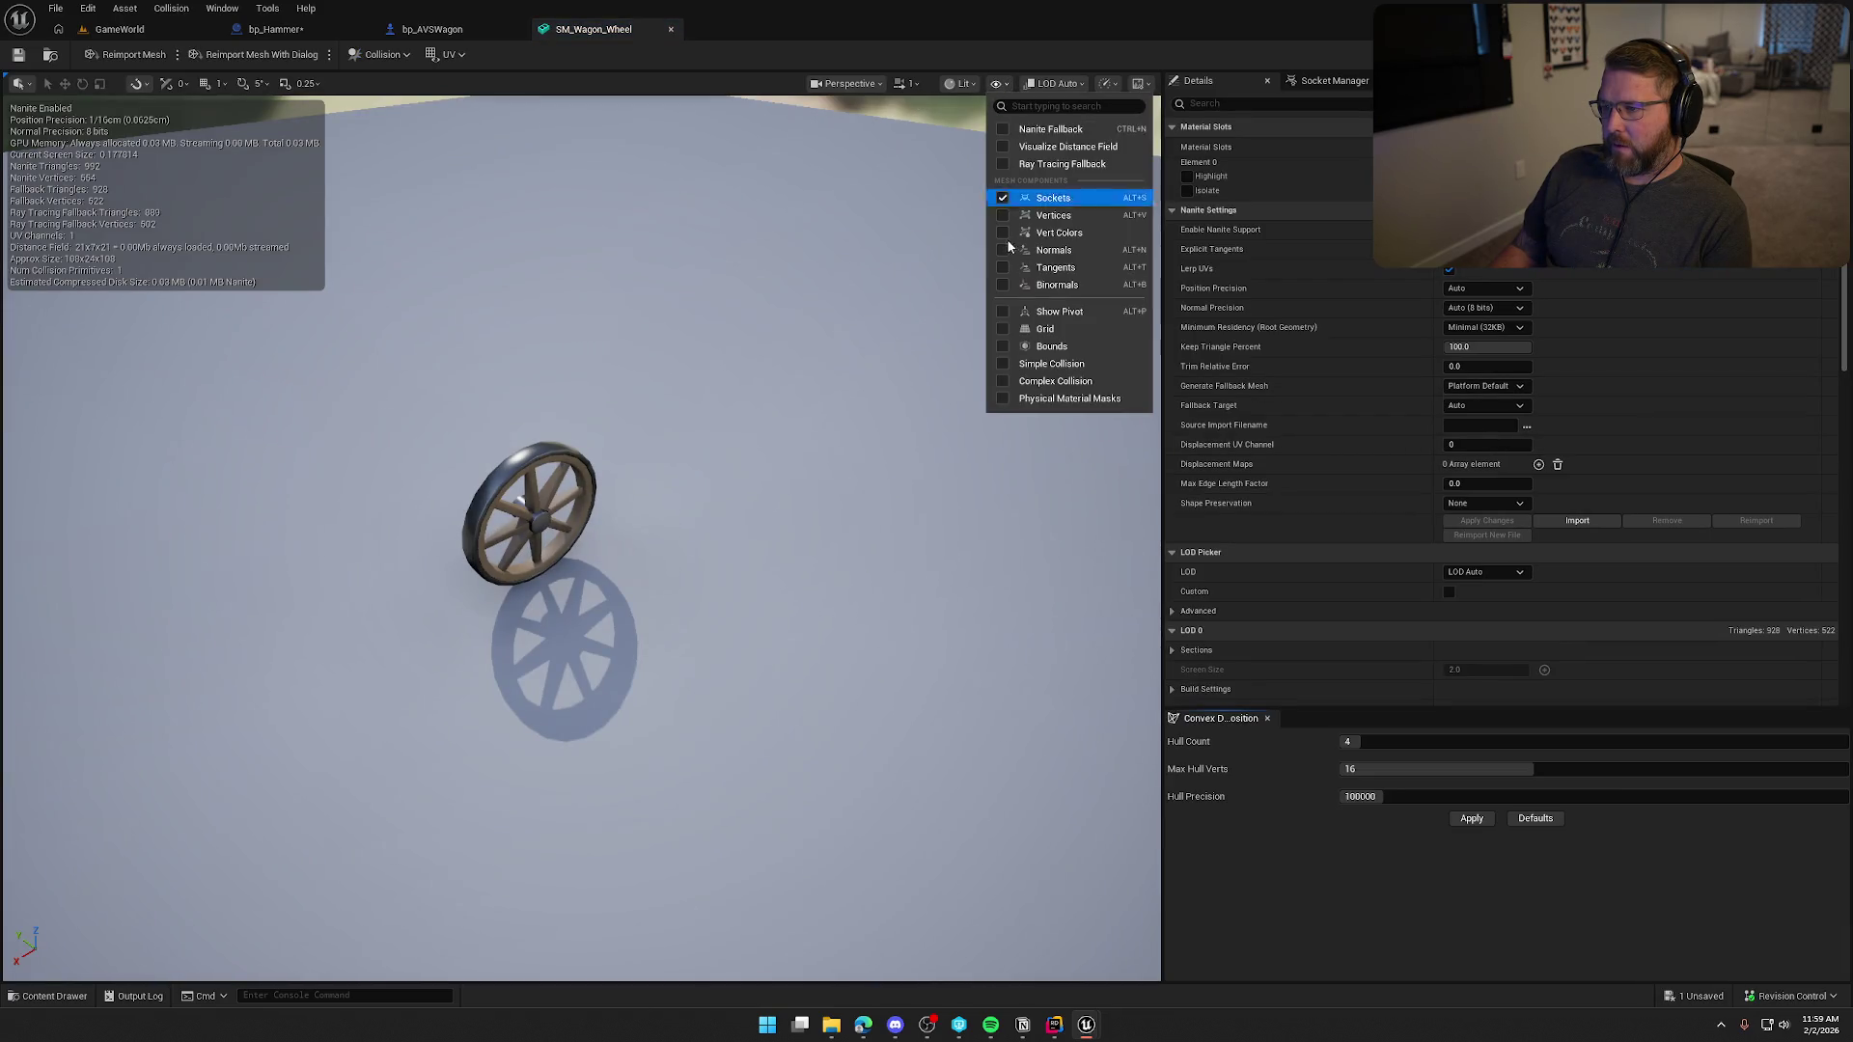
click(1048, 378)
click(996, 84)
click(1029, 372)
click(995, 84)
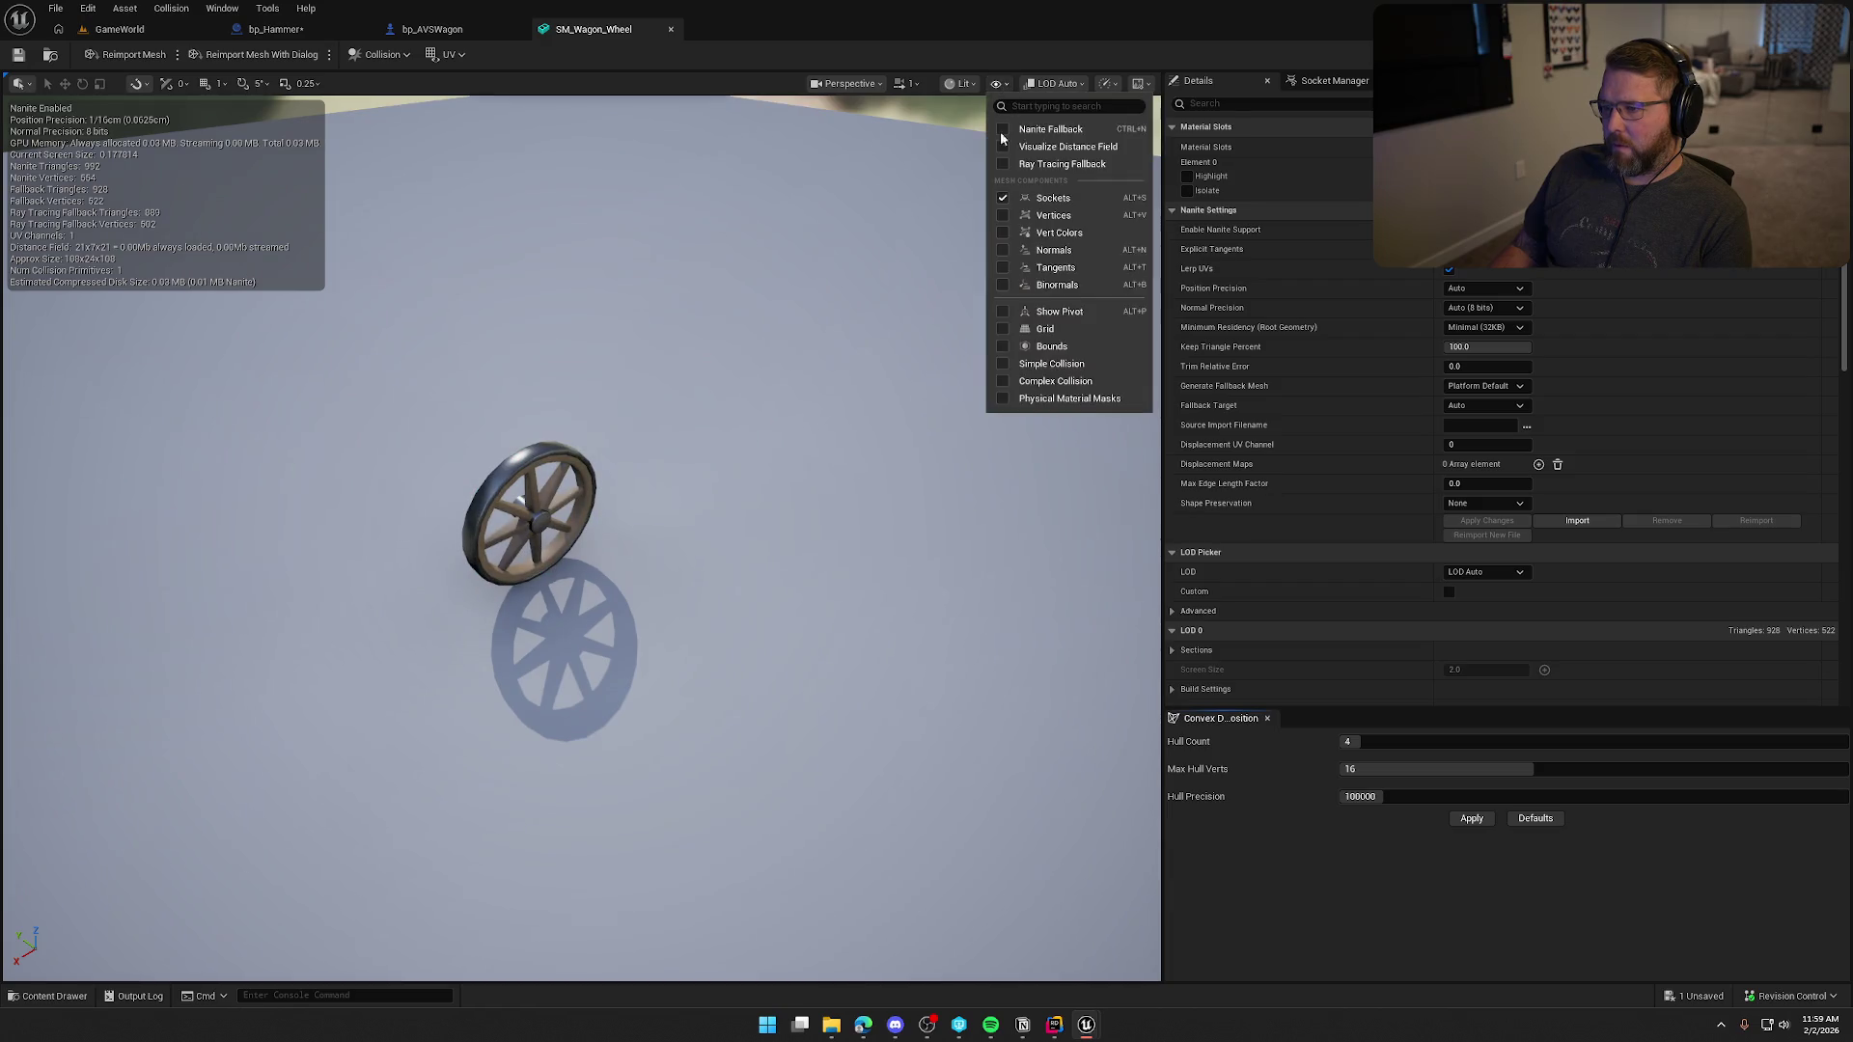
click(1049, 367)
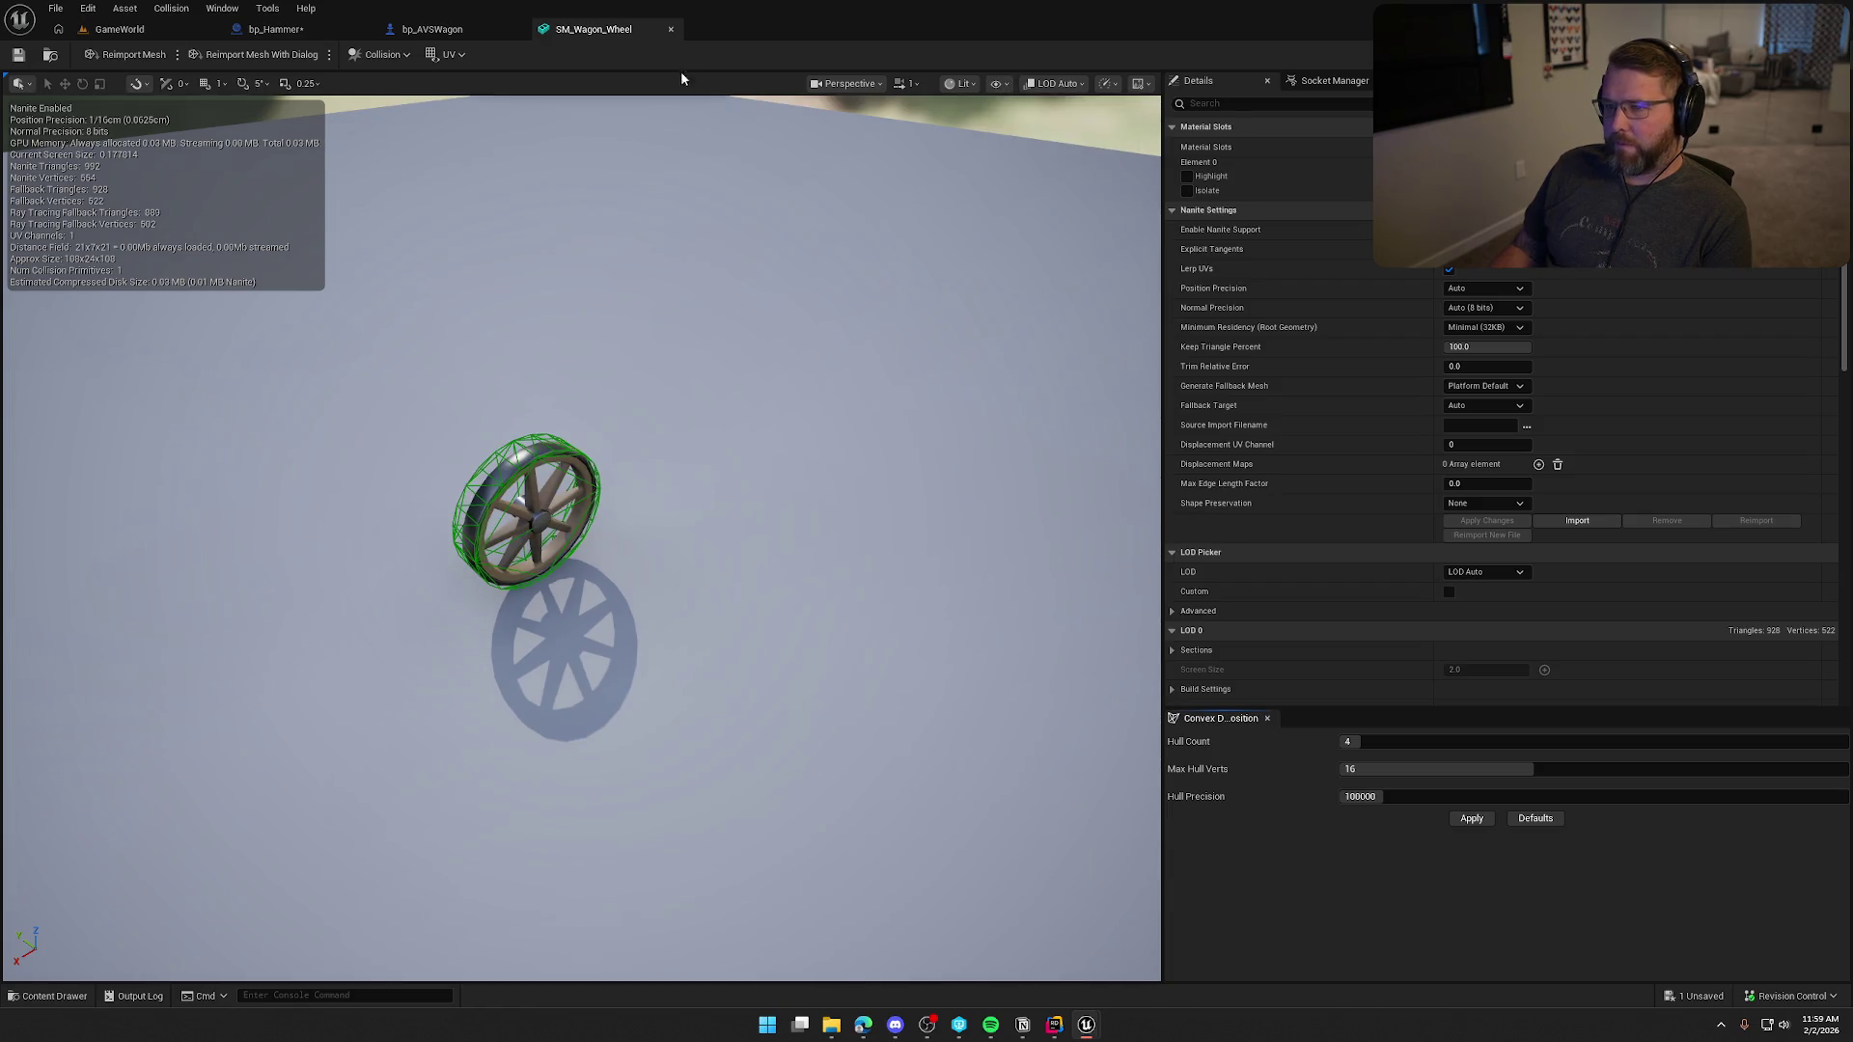
click(671, 29)
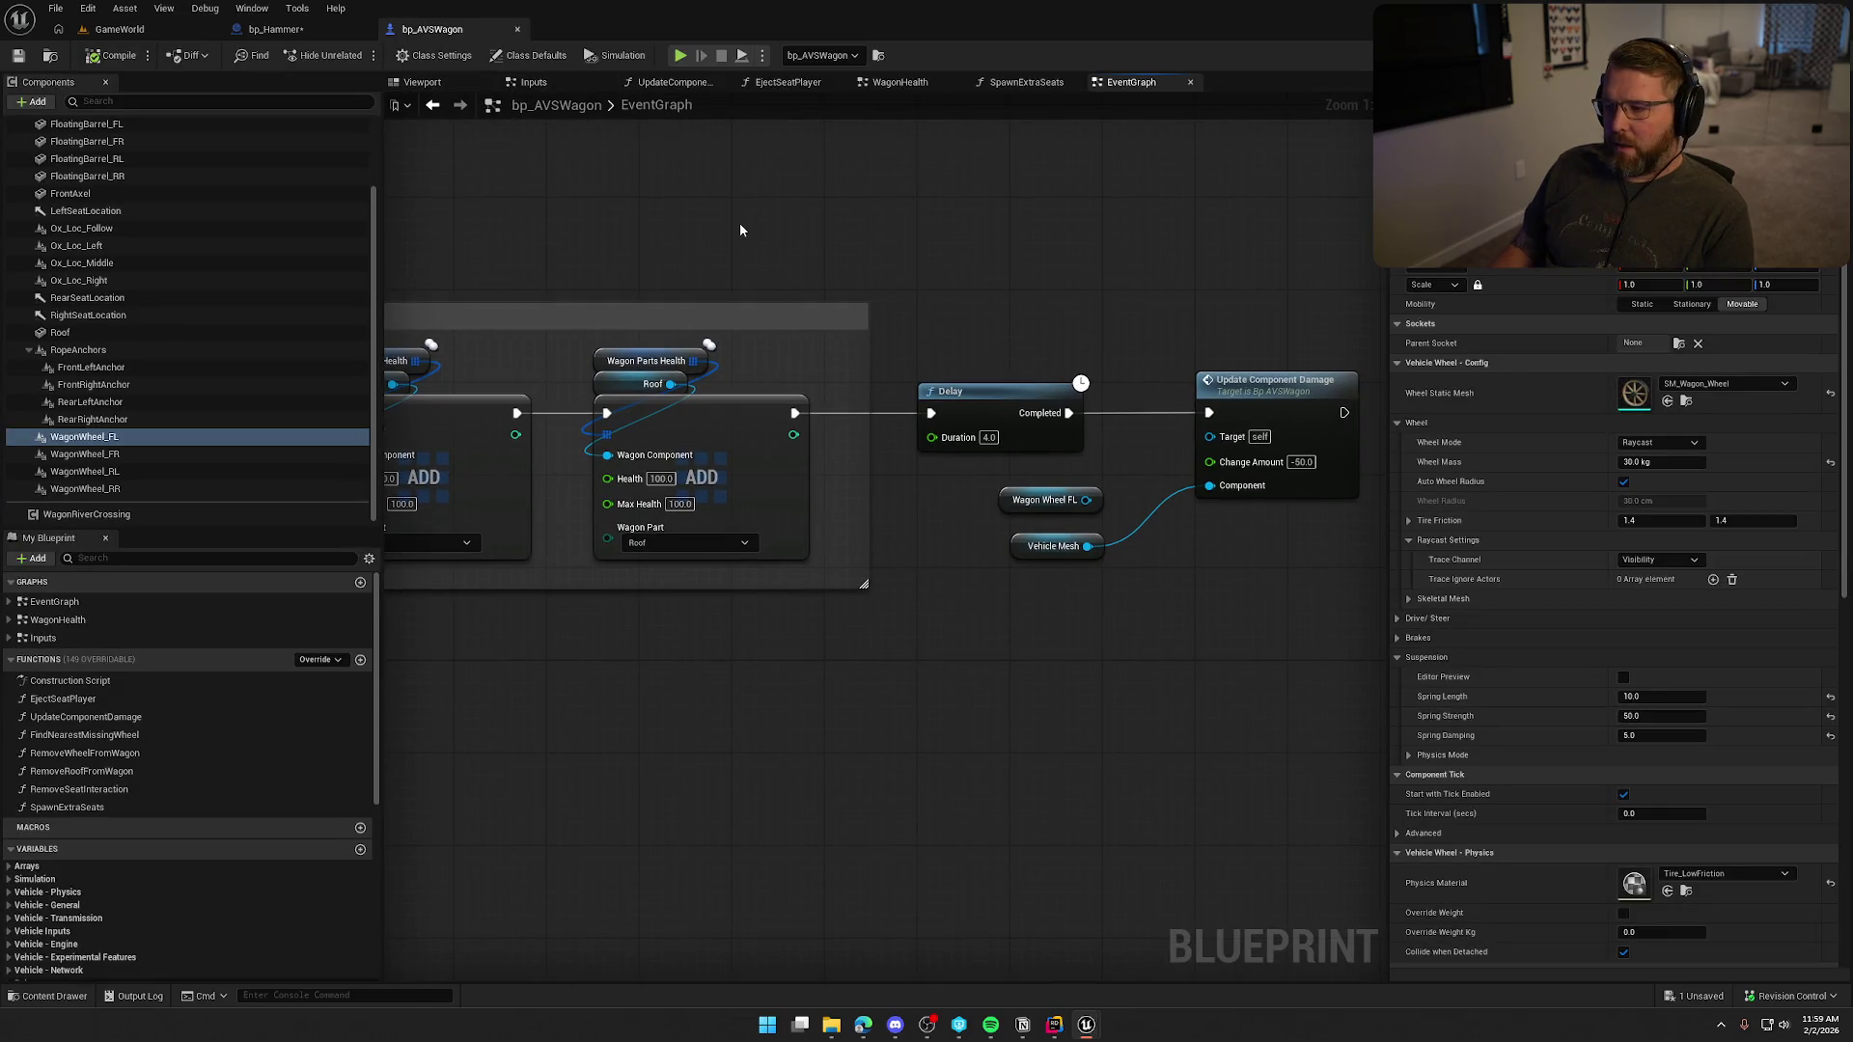
Feed Wagon Wheel FL into the damaged Component input and save the wagon blueprint.
drag(1086, 500, 1218, 486)
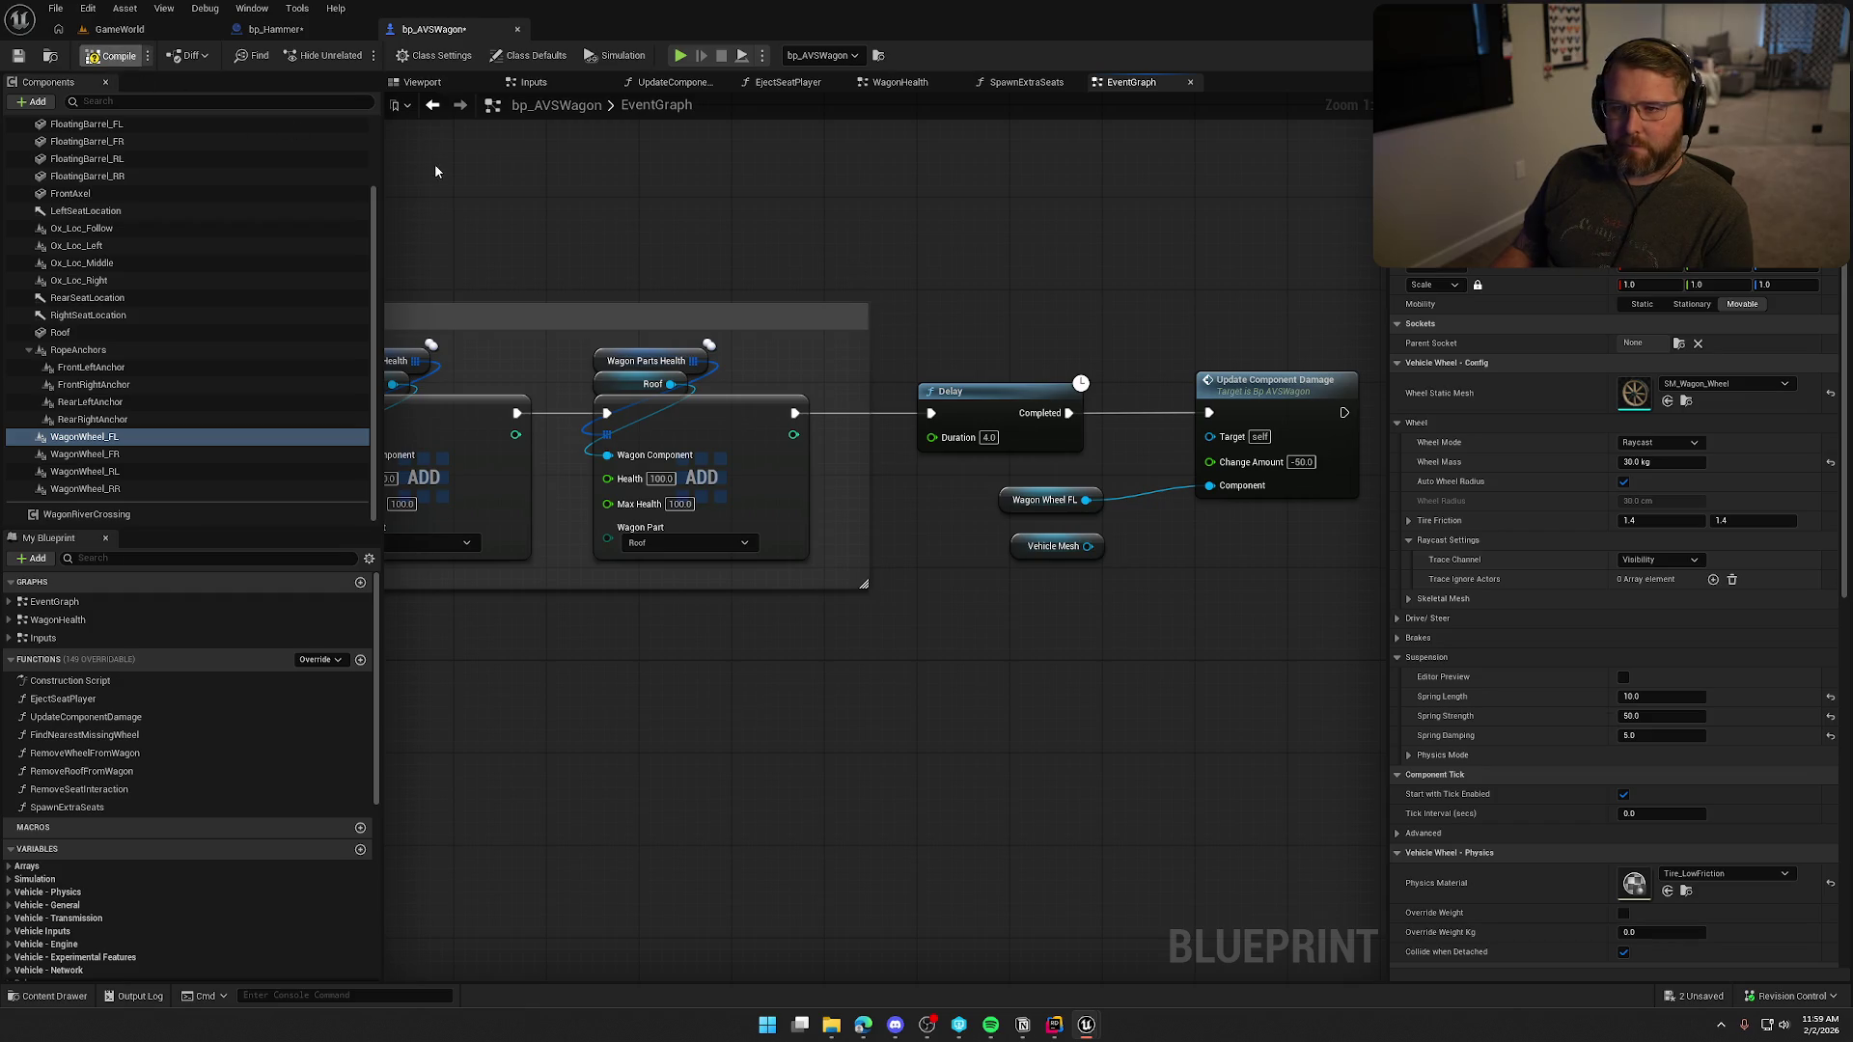
key(ctrl+s)
click(289, 29)
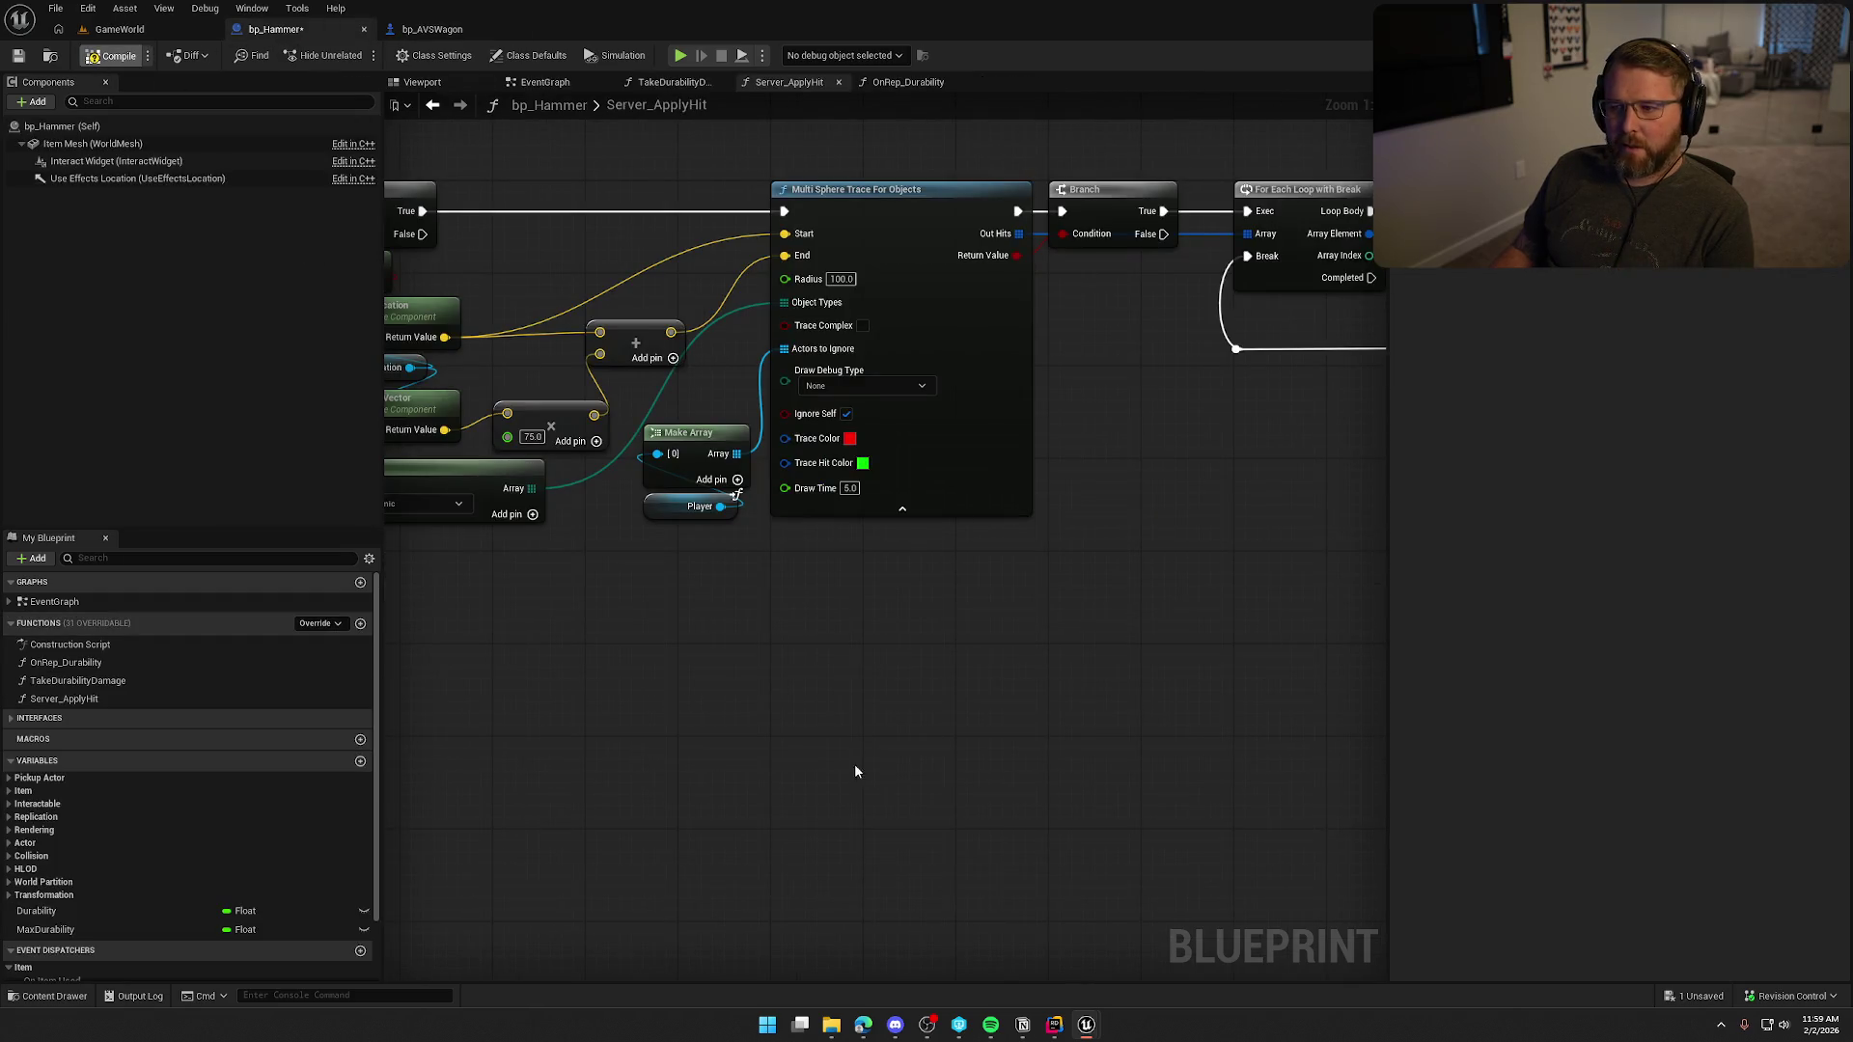
Add a Sphere Overlap Actors node below the Multi Sphere Trace.
drag(868, 592, 837, 594)
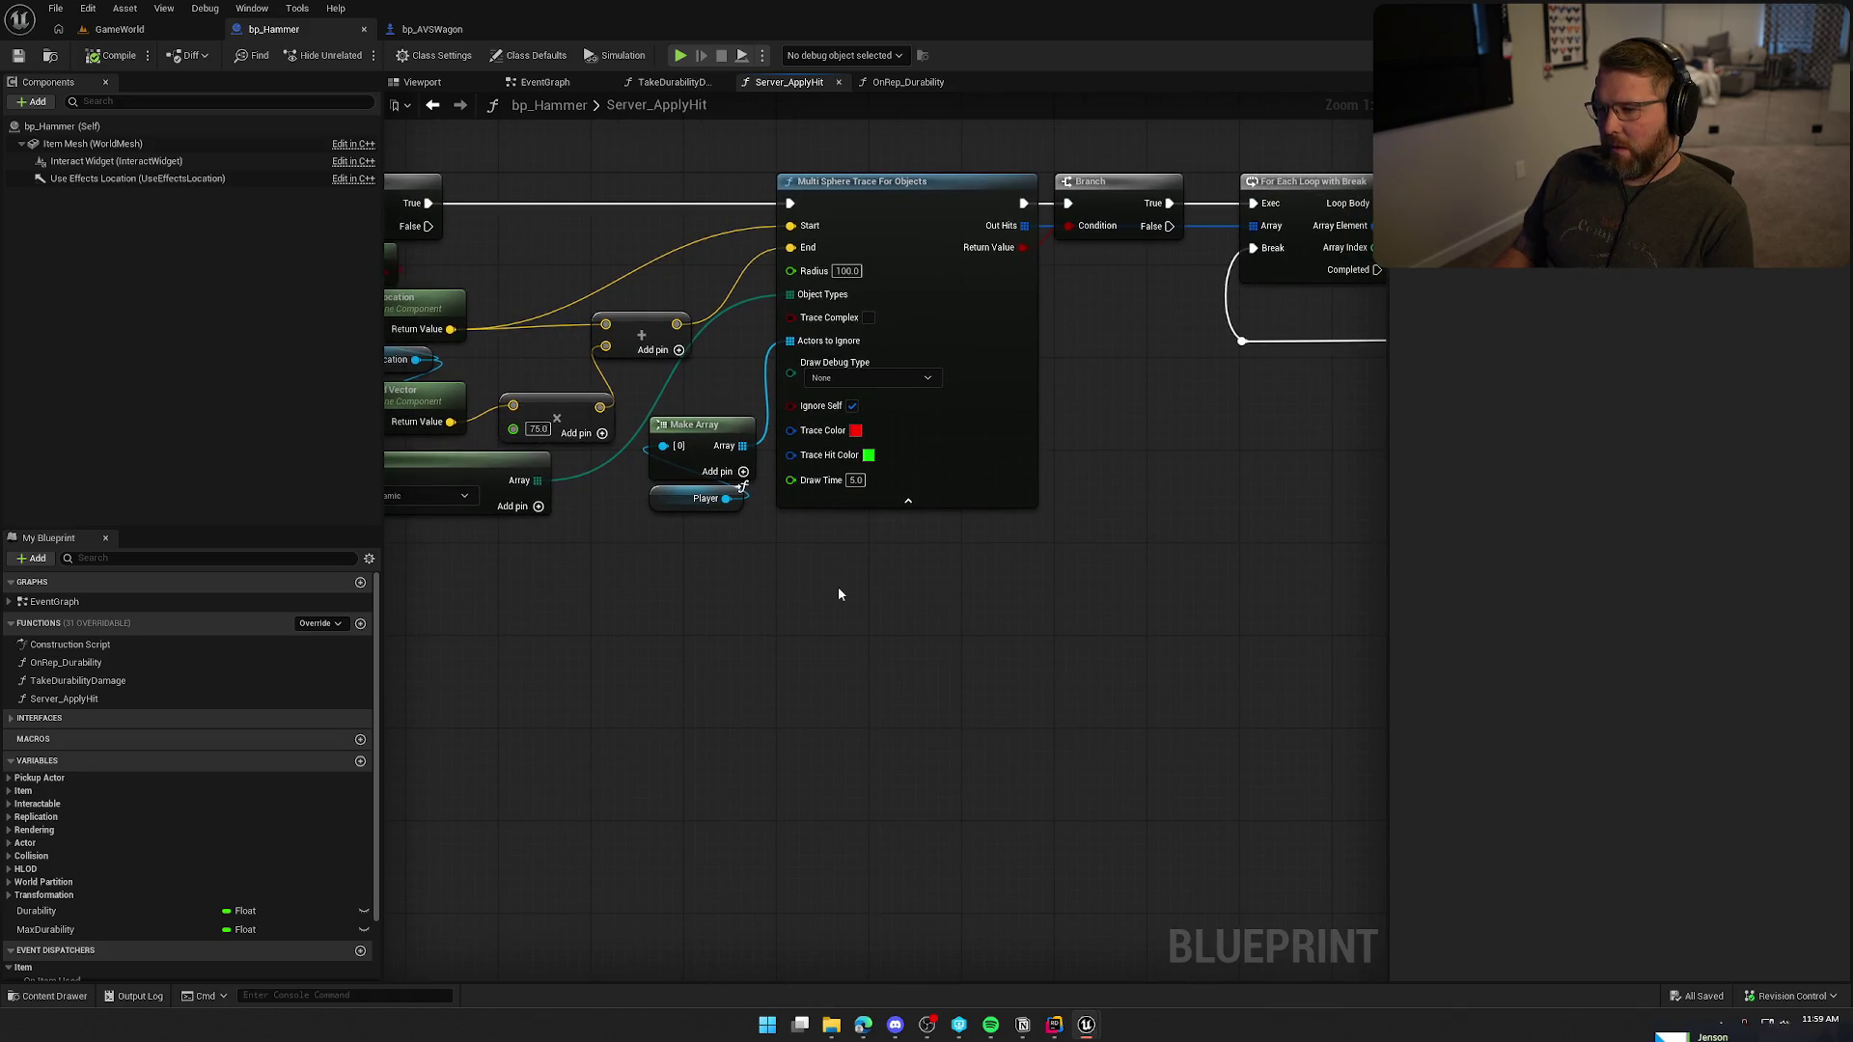
mouse_move(774, 151)
mouse_down()
mouse_move(951, 474)
mouse_move(1065, 602)
mouse_move(986, 555)
mouse_up()
click(1055, 553)
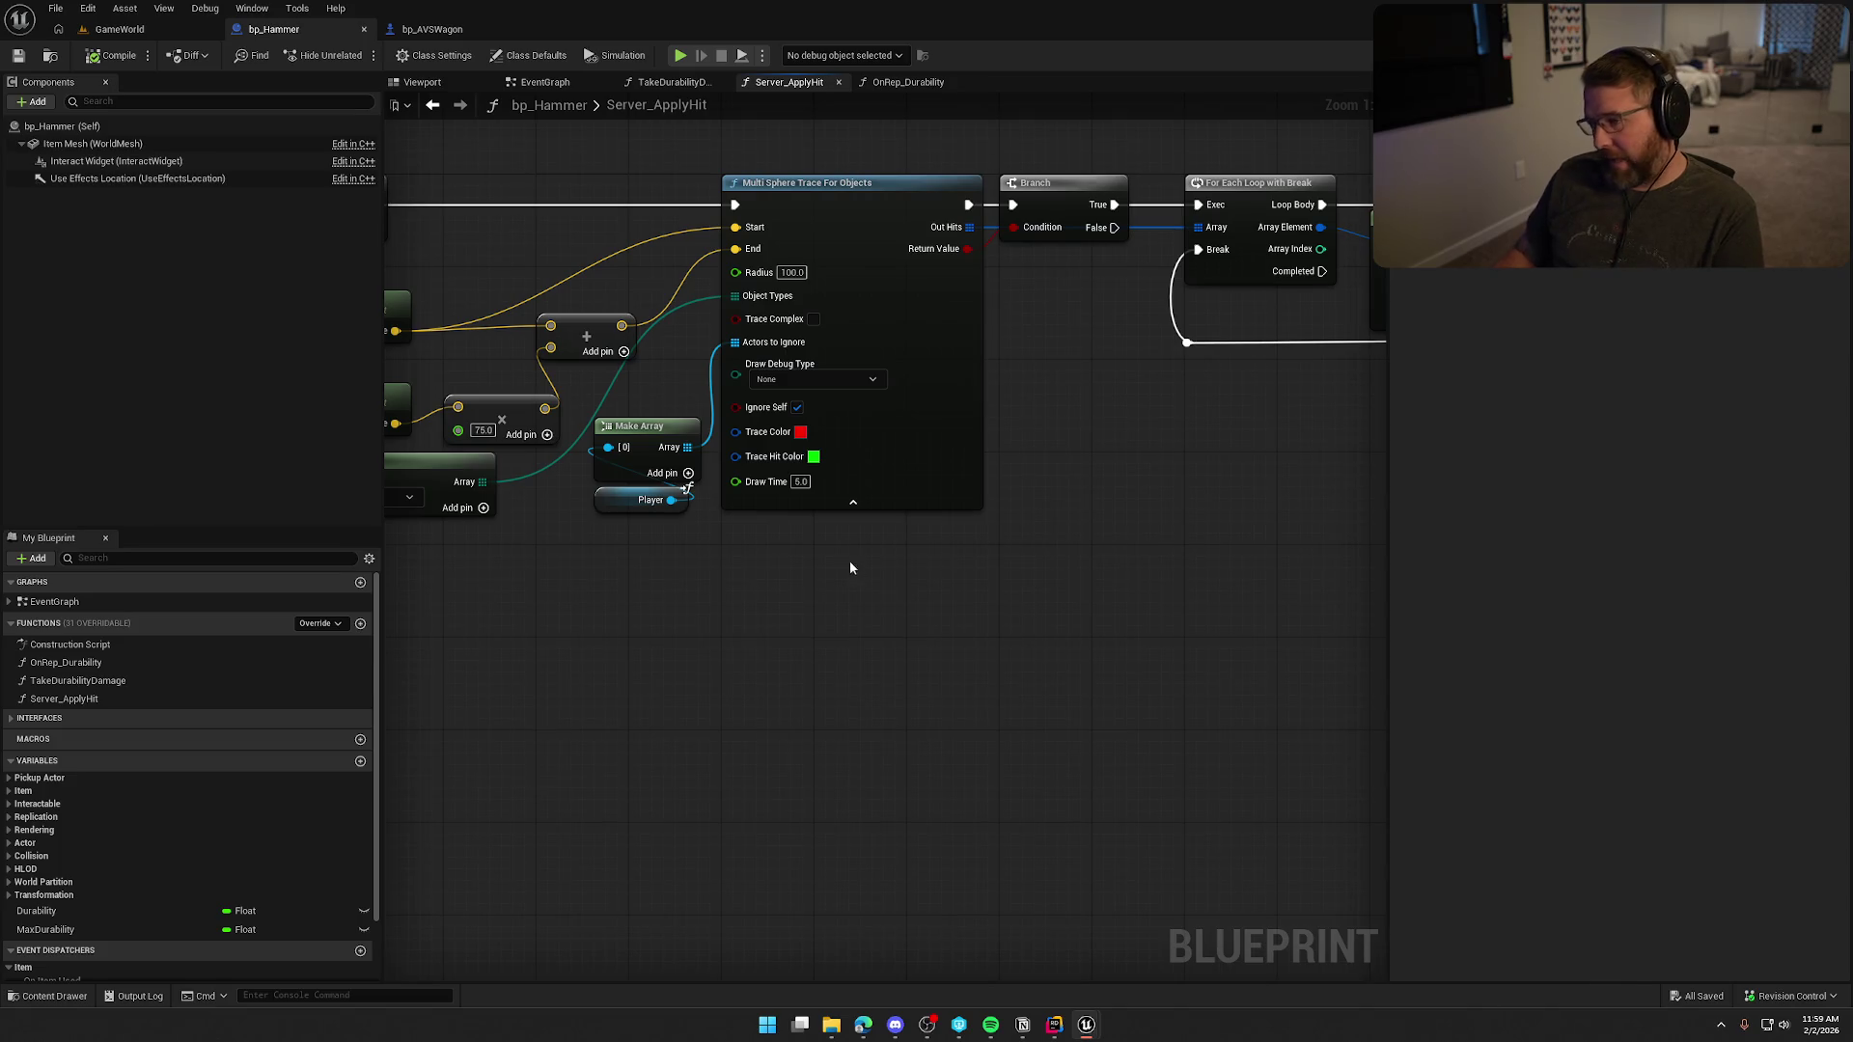
right_click(794, 561)
text(overlap)
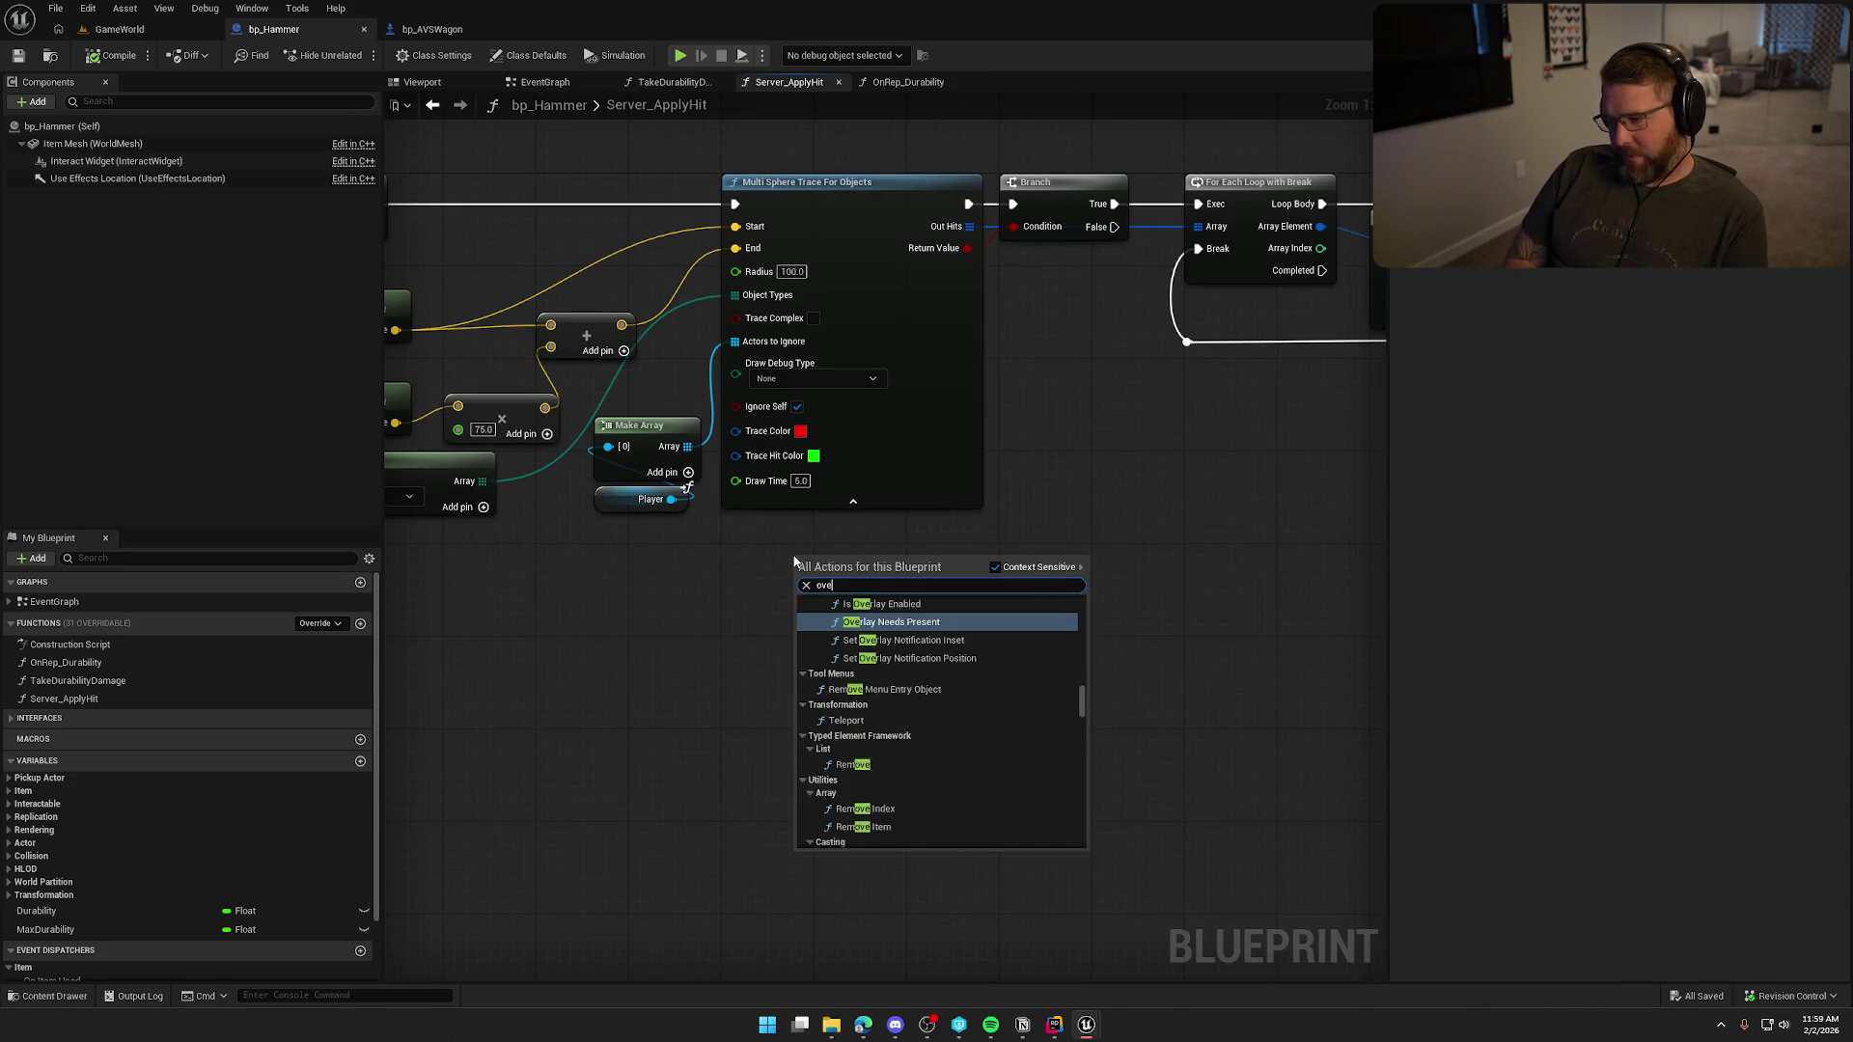
key(BackSpace)
key(BackSpace)
key(BackSpace)
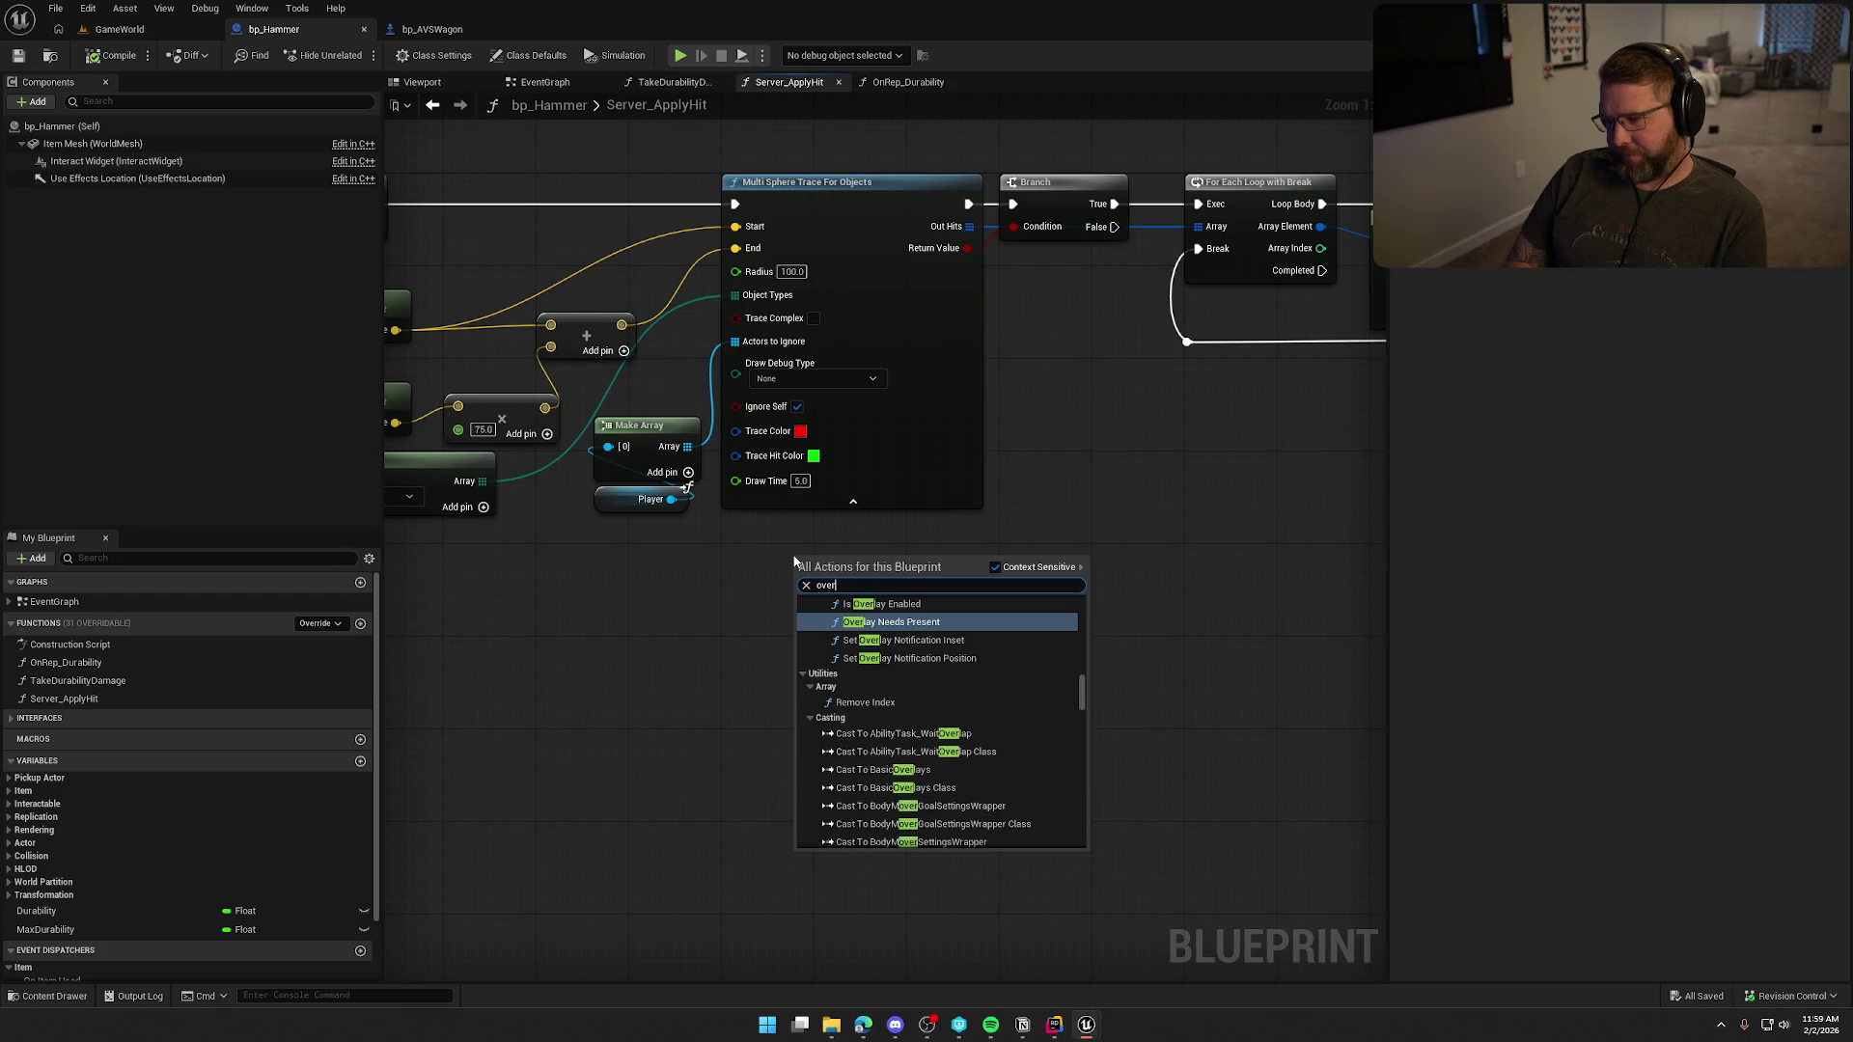
text(sphere overlap)
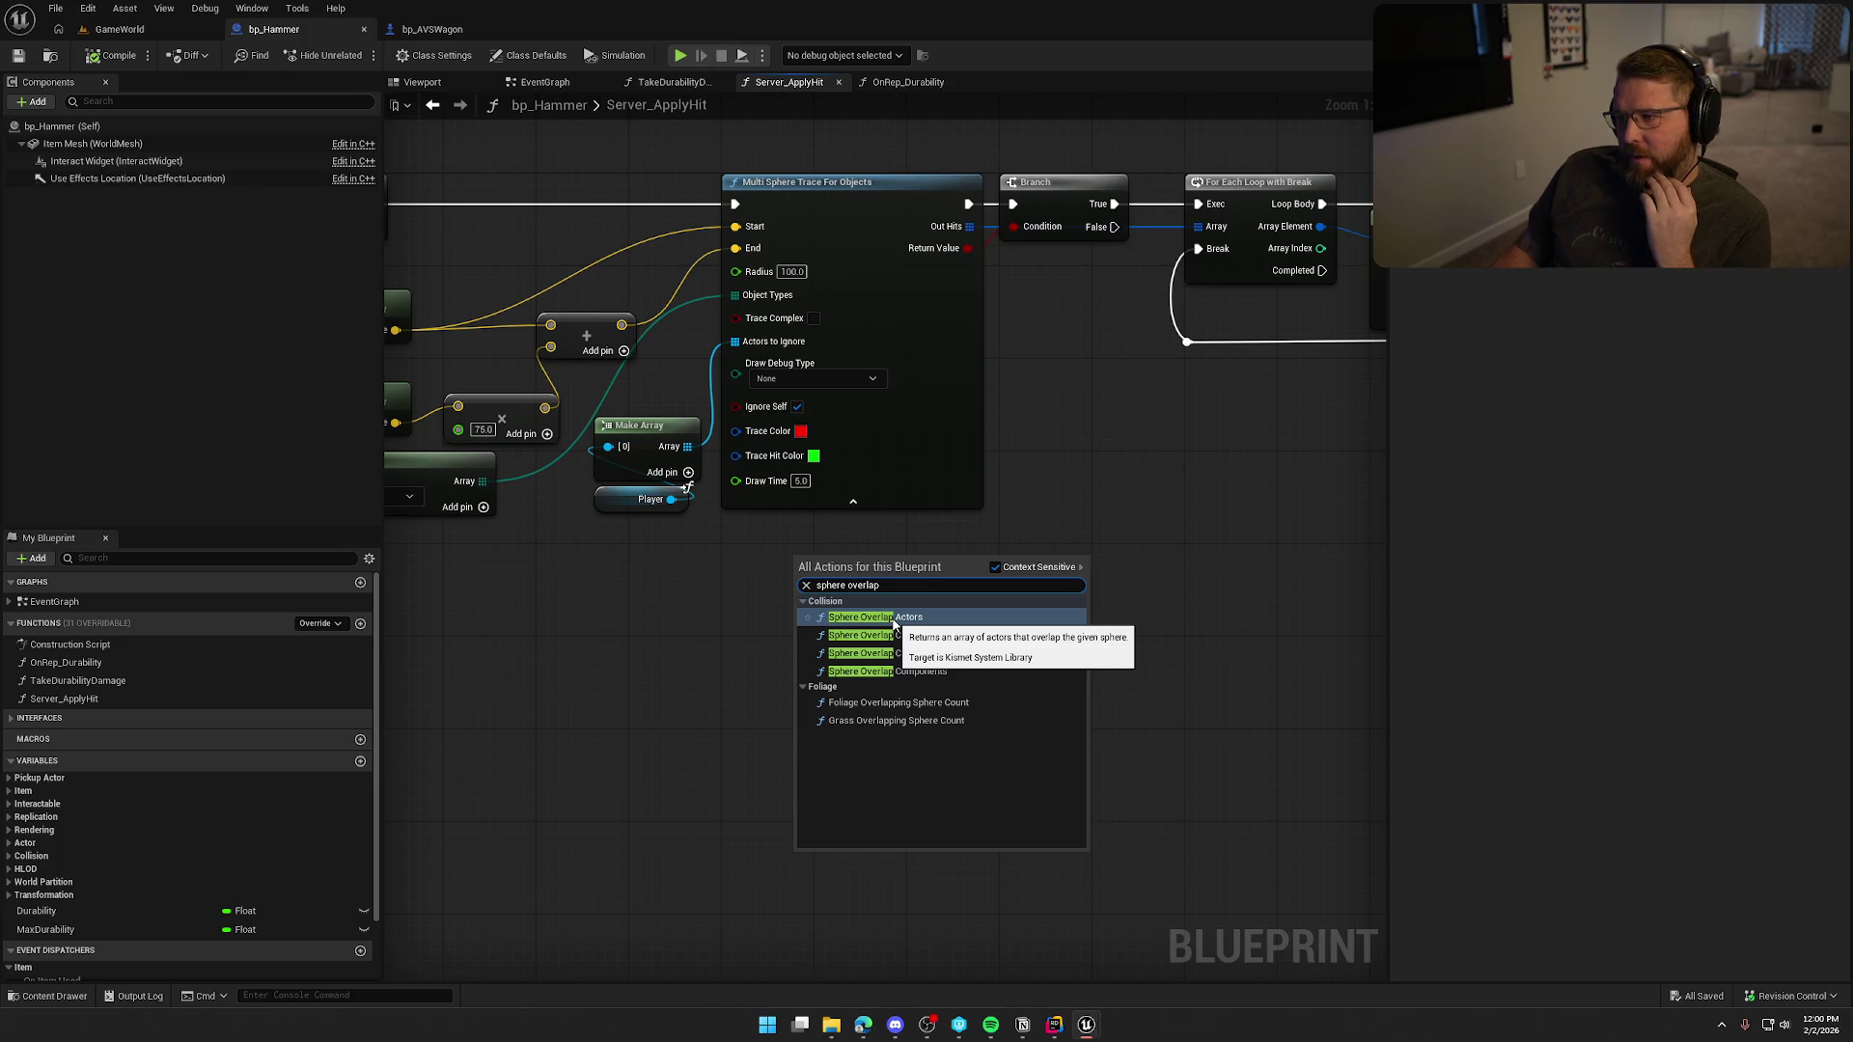
click(893, 618)
drag(923, 575, 860, 536)
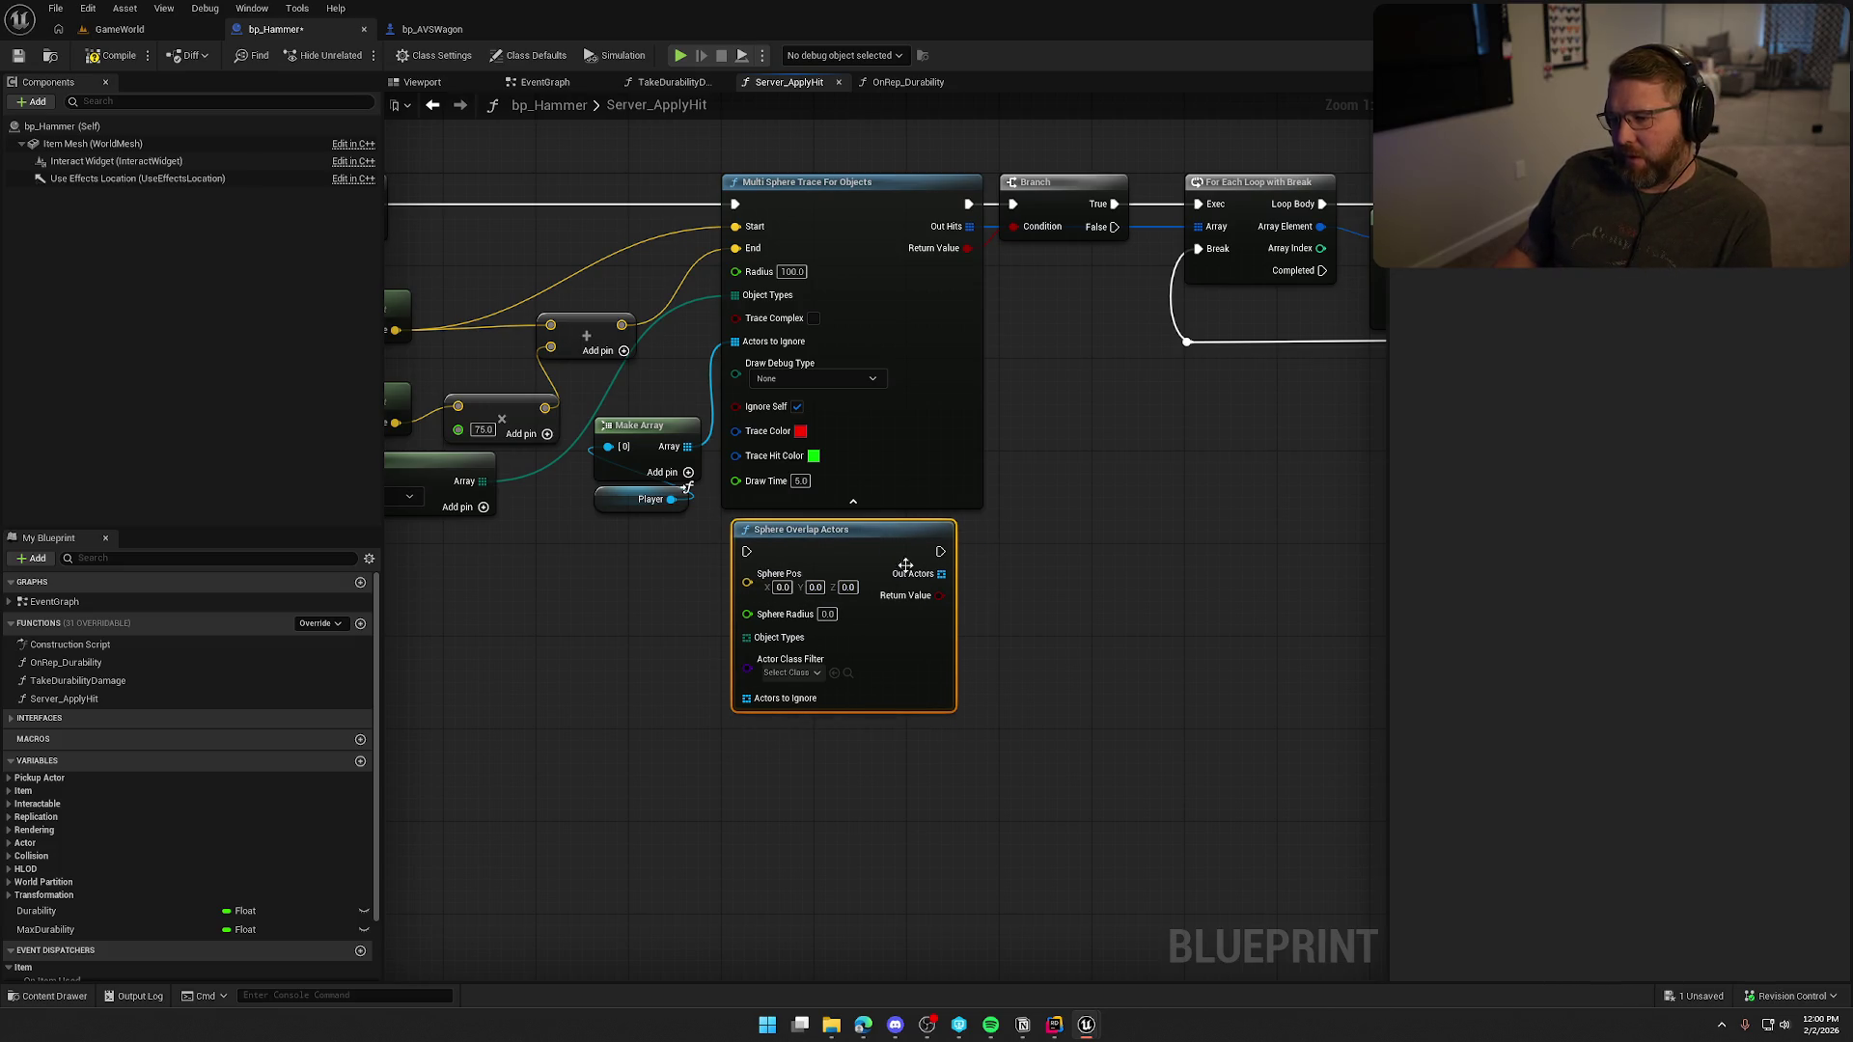
Filter the overlap to bp_AVSWagon, radius 25, with the trace's position, object types and ignore list.
click(789, 672)
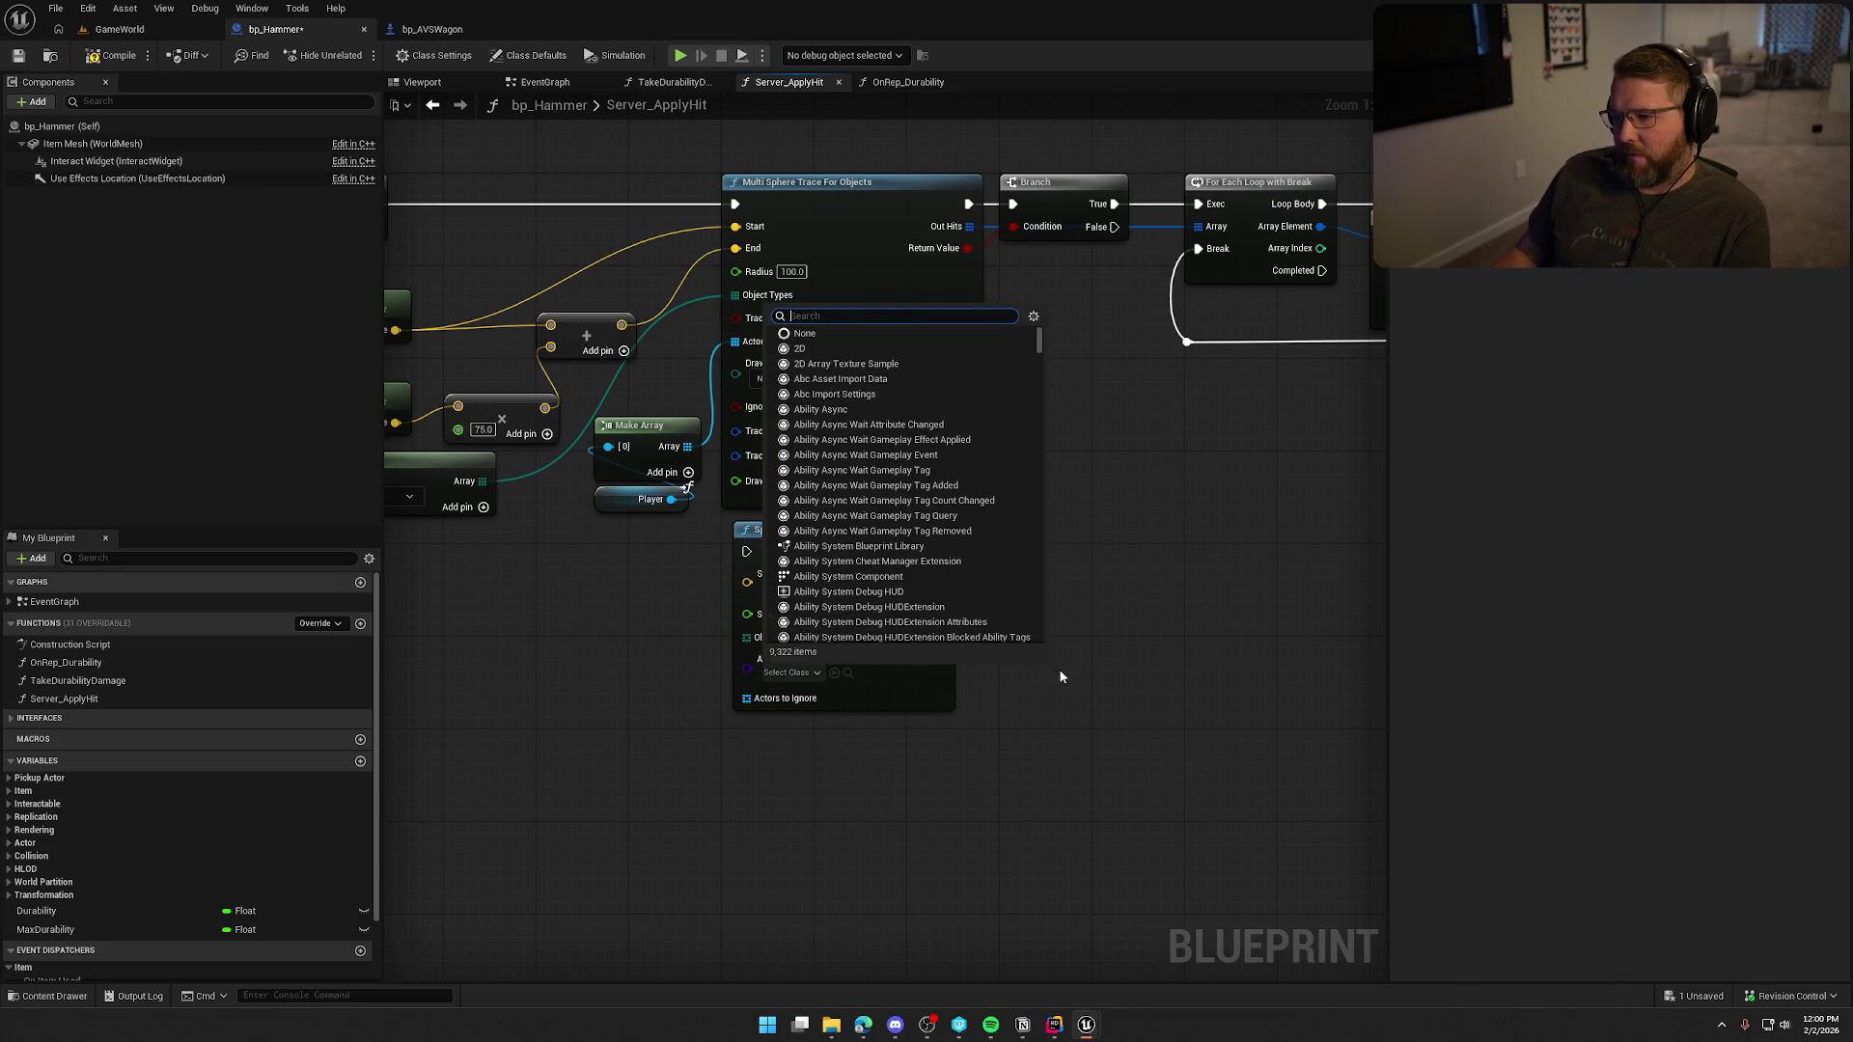
text(avs wa)
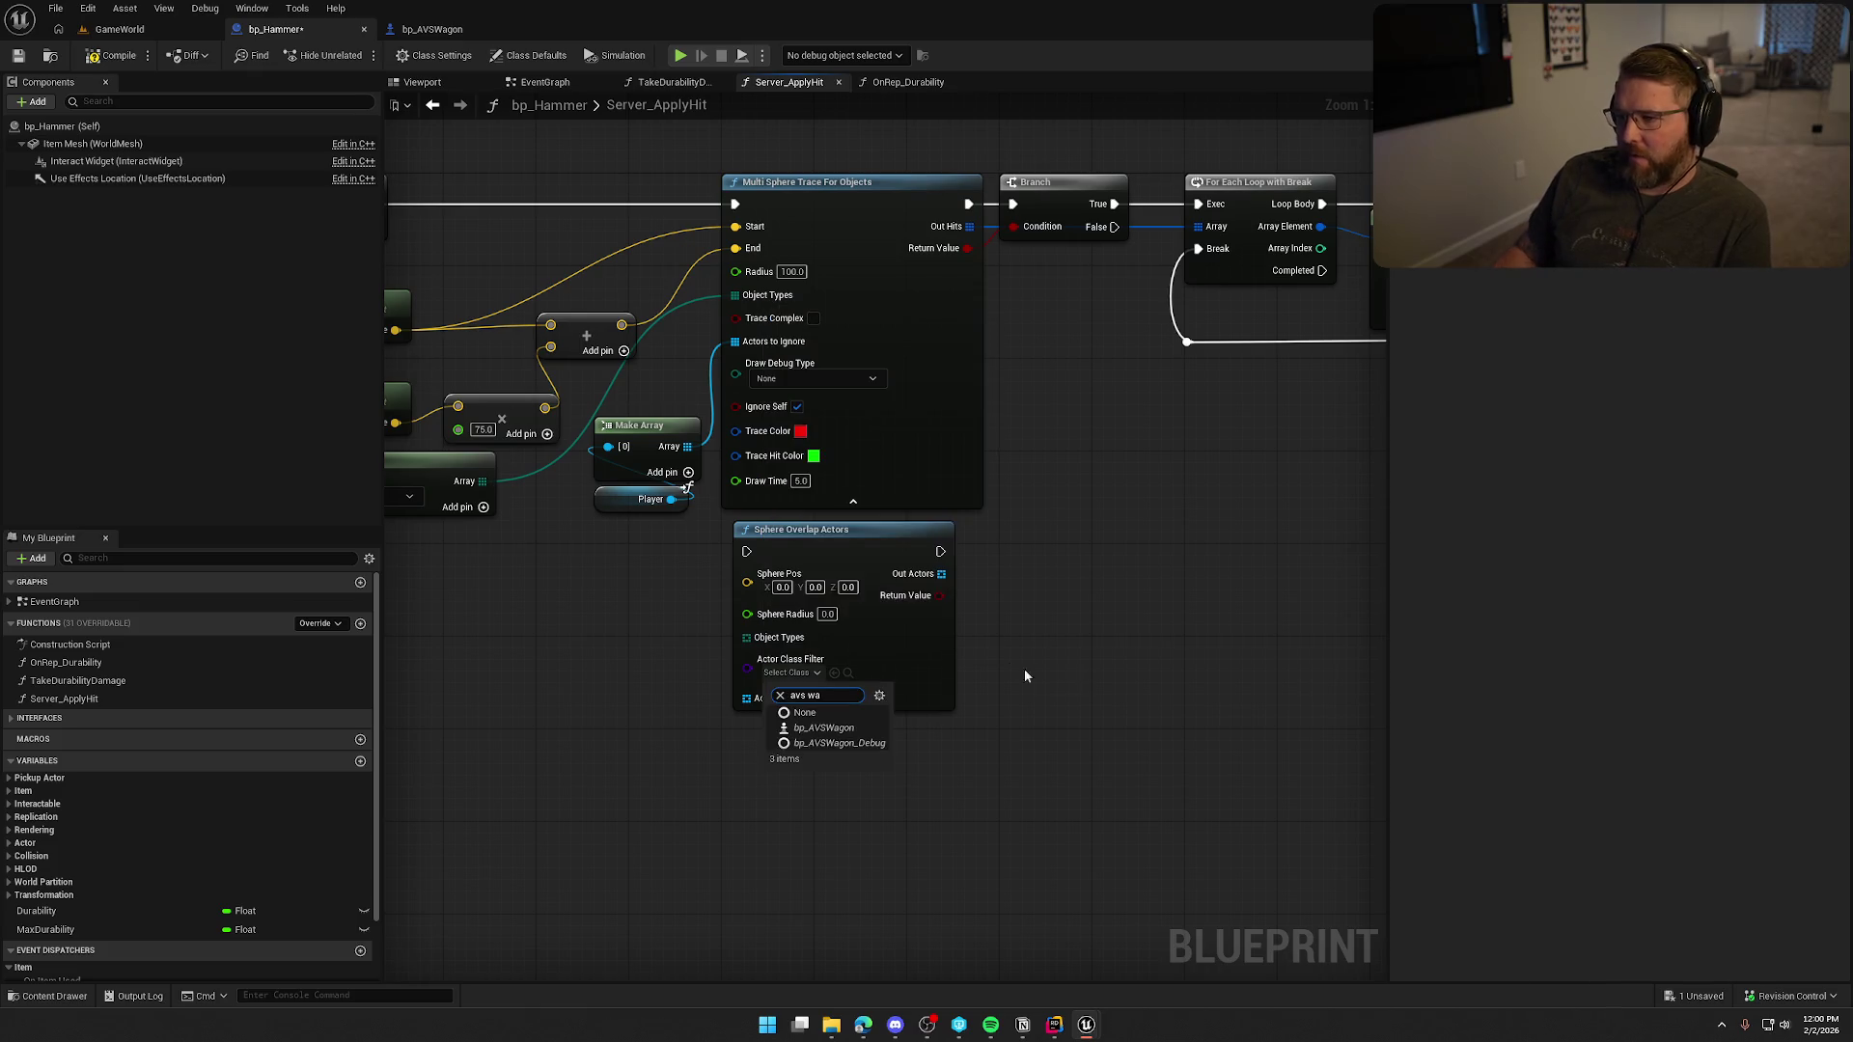
click(832, 729)
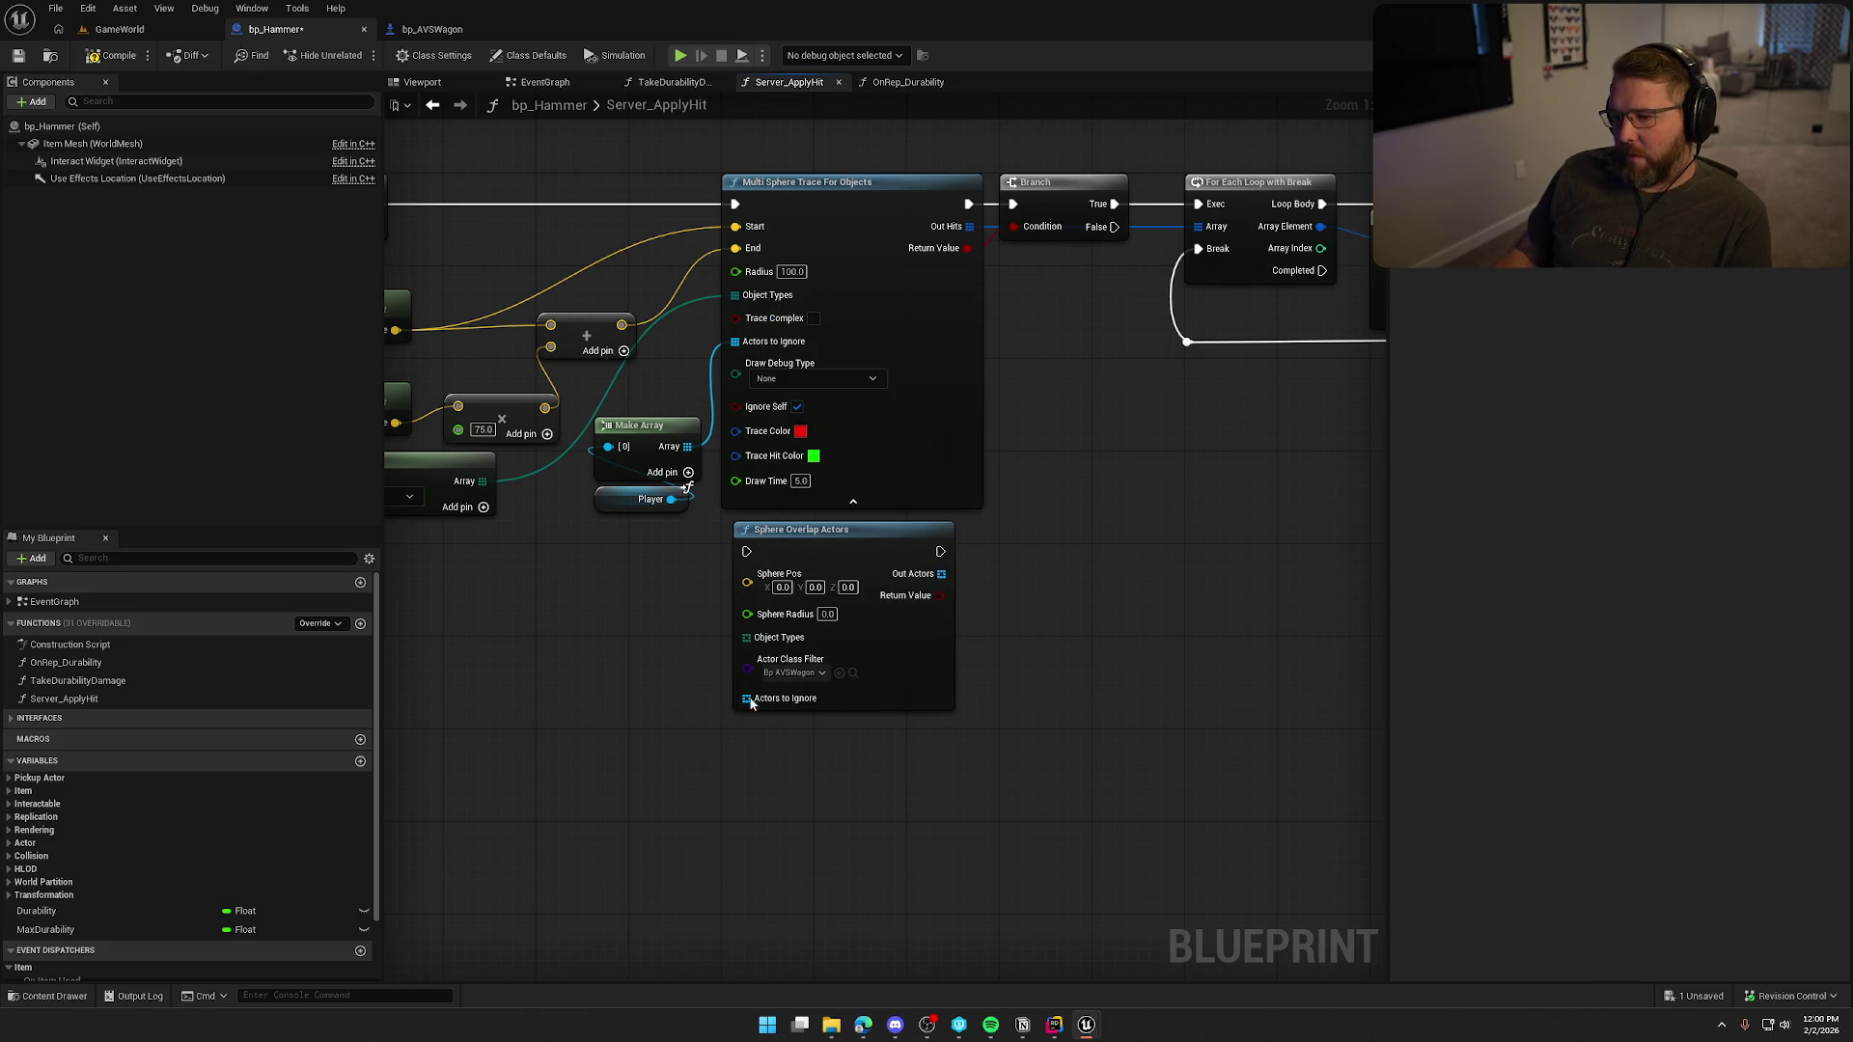
drag(745, 696, 687, 446)
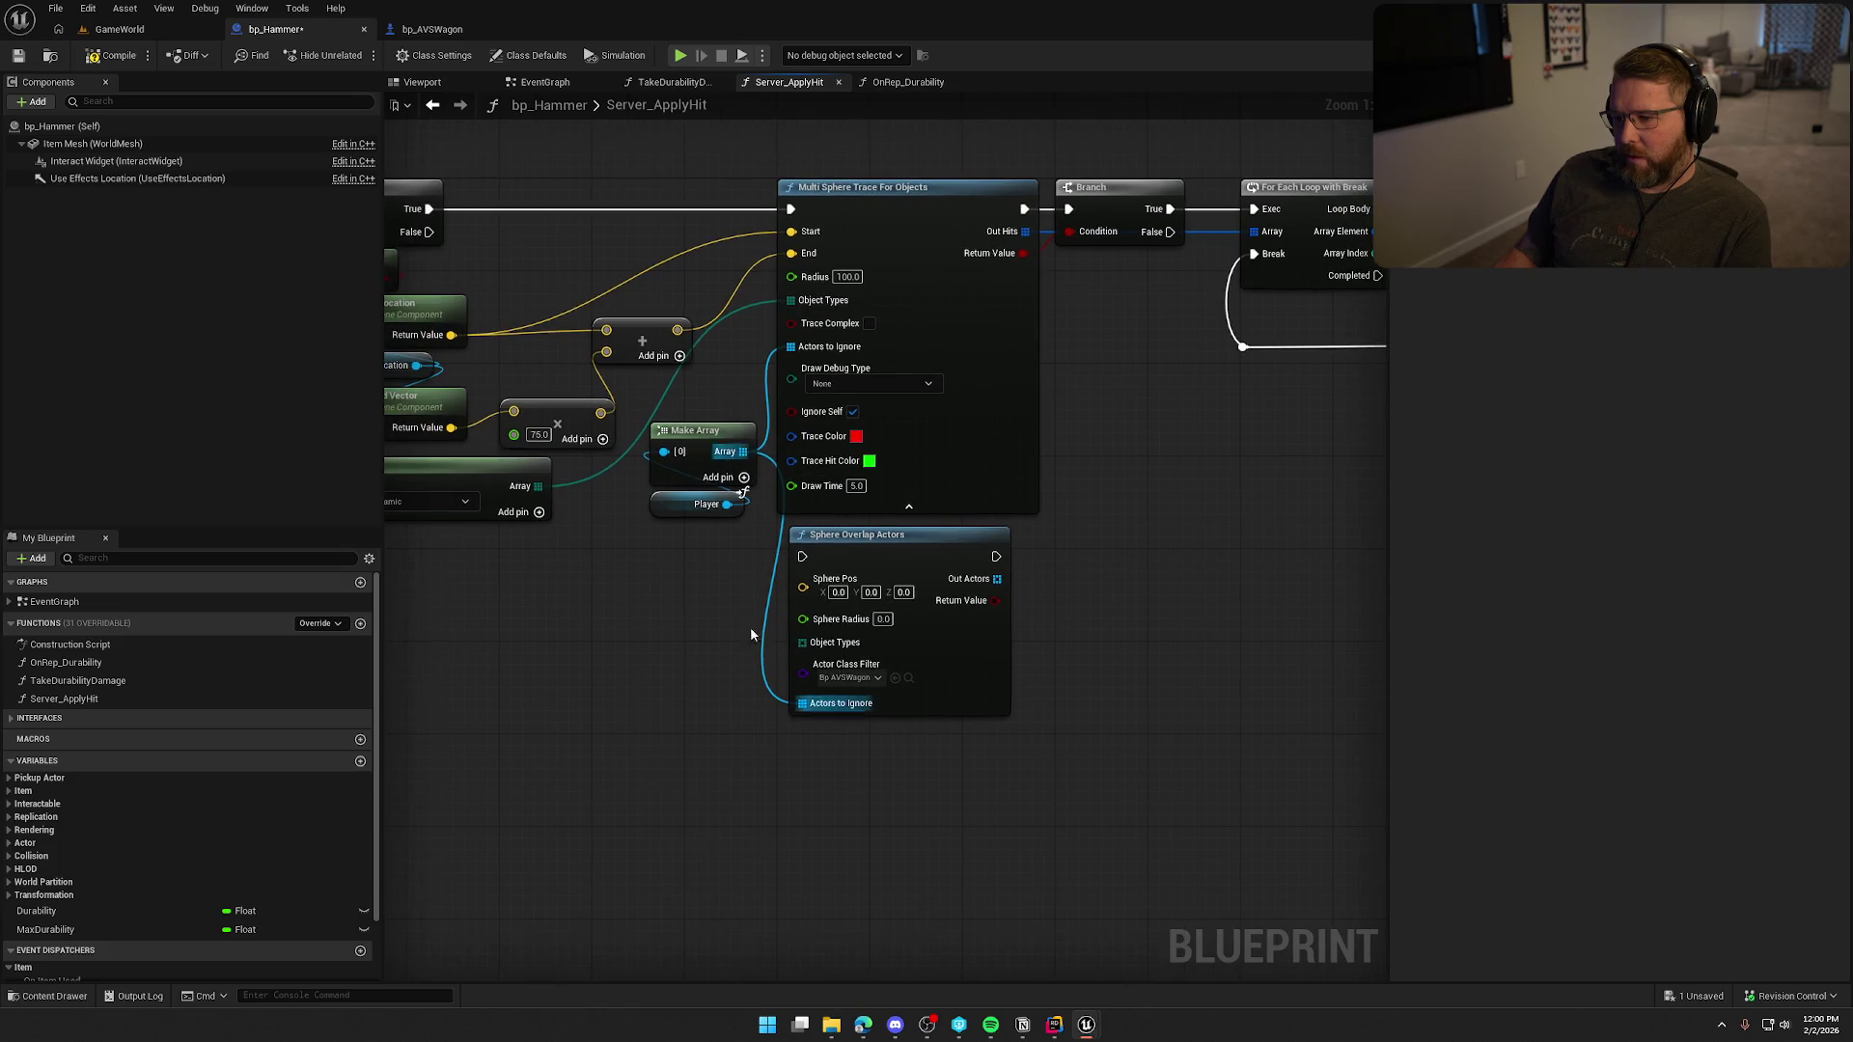
drag(677, 330, 803, 579)
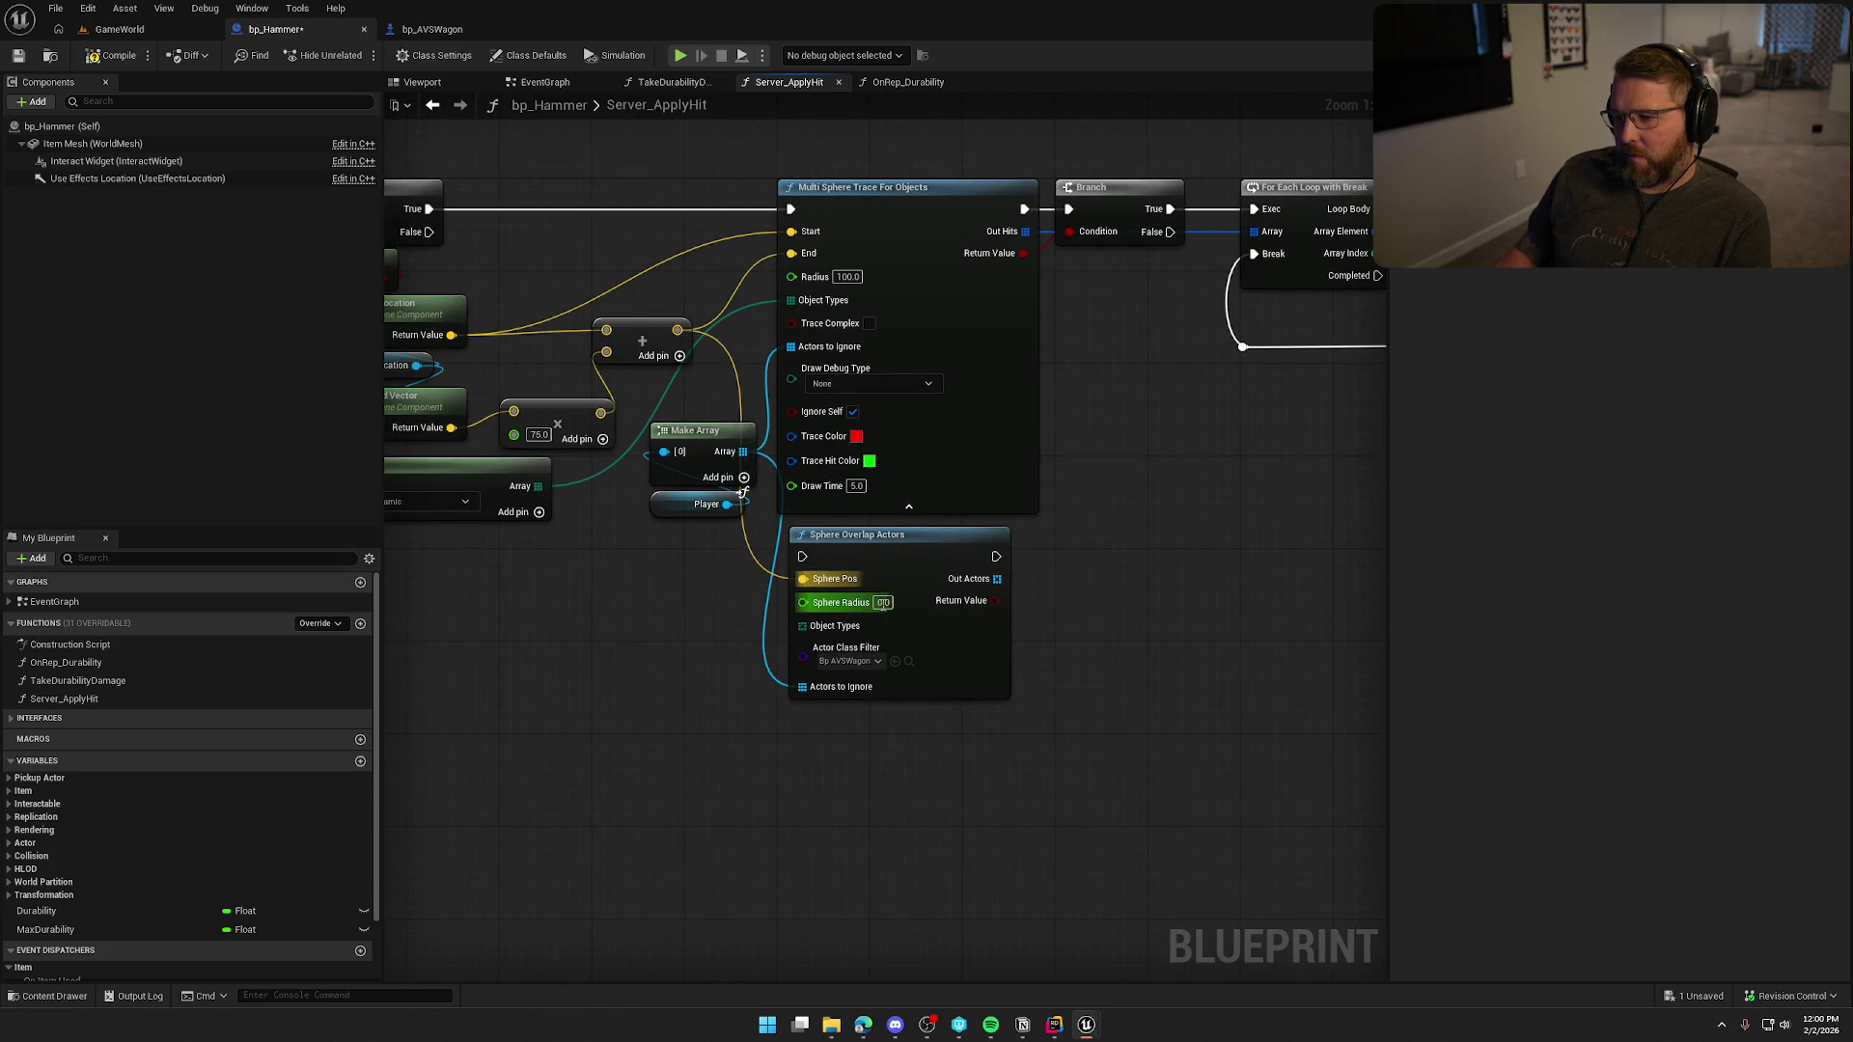
click(883, 602)
text(25)
key(Return)
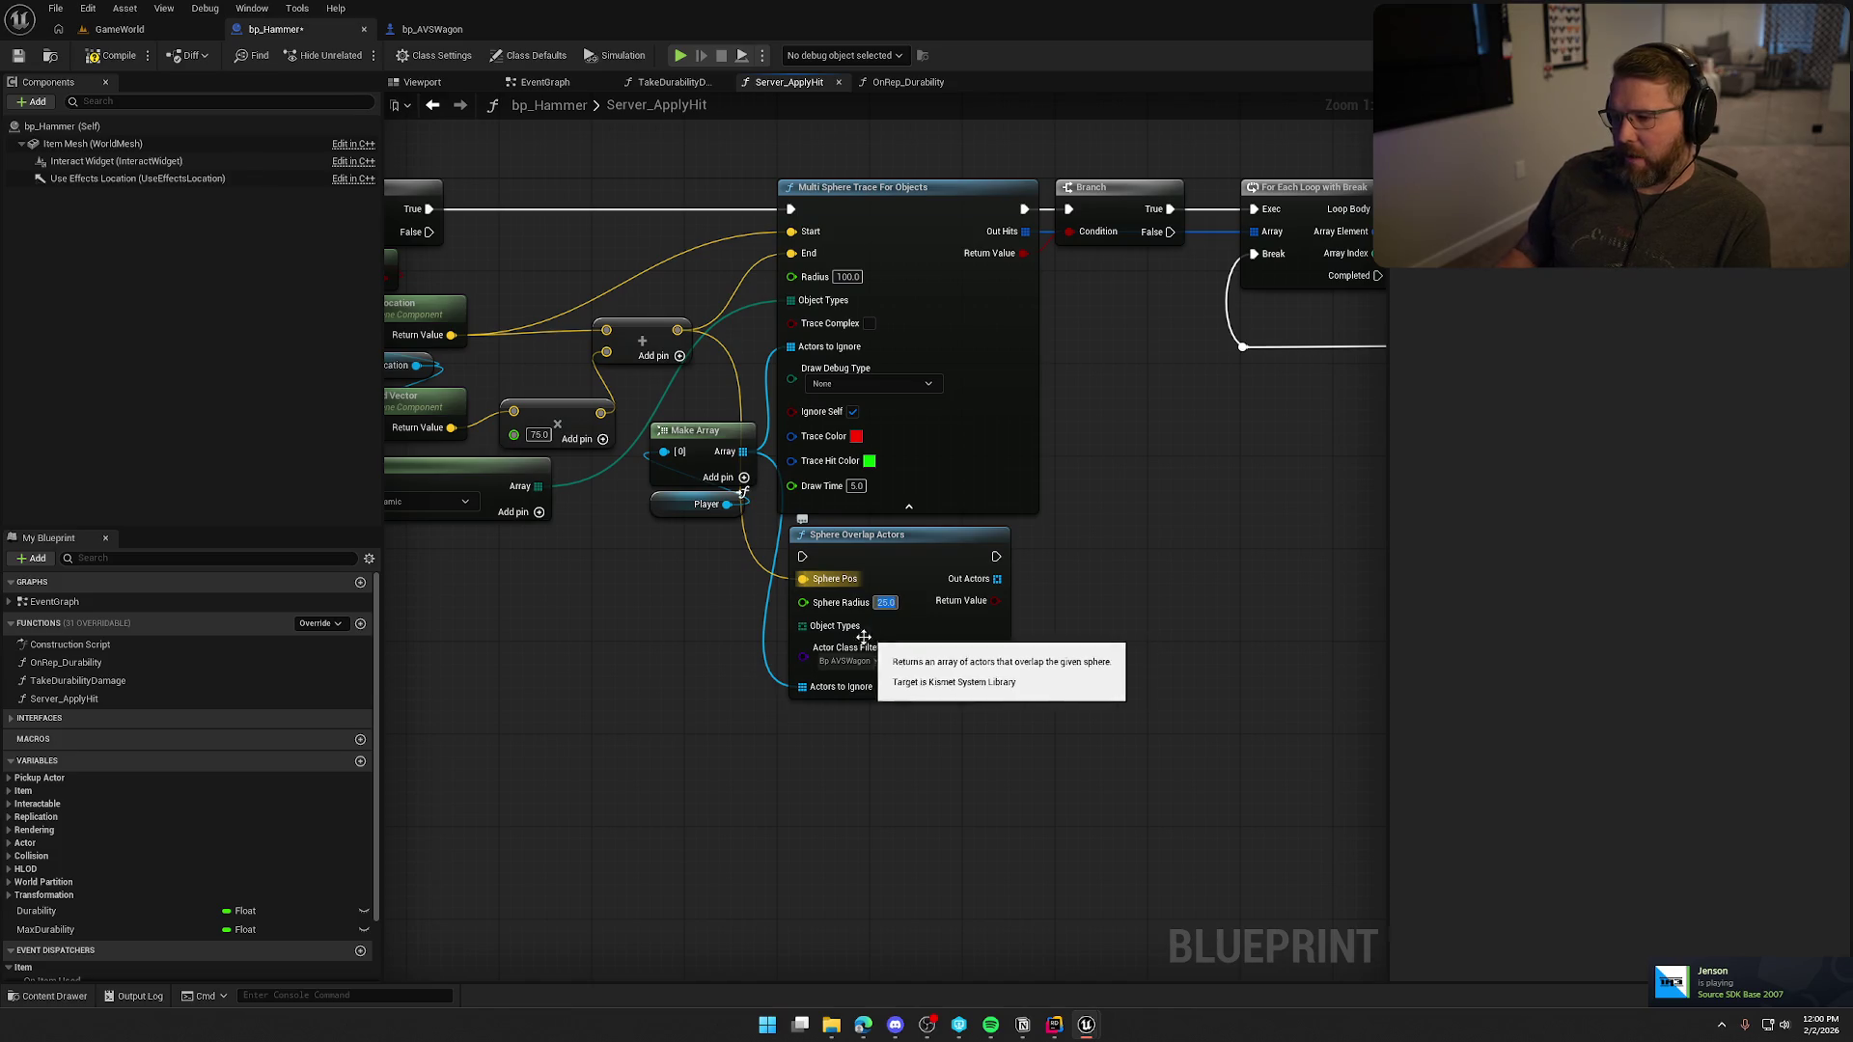
mouse_move(802, 625)
mouse_down()
mouse_move(646, 562)
mouse_move(537, 485)
mouse_up()
drag(715, 716, 728, 732)
Route execution through the overlap check instead of the trace and add a Branch node.
mouse_move(861, 277)
mouse_down()
mouse_move(840, 386)
mouse_move(881, 569)
mouse_move(870, 624)
mouse_up()
drag(877, 618, 516, 609)
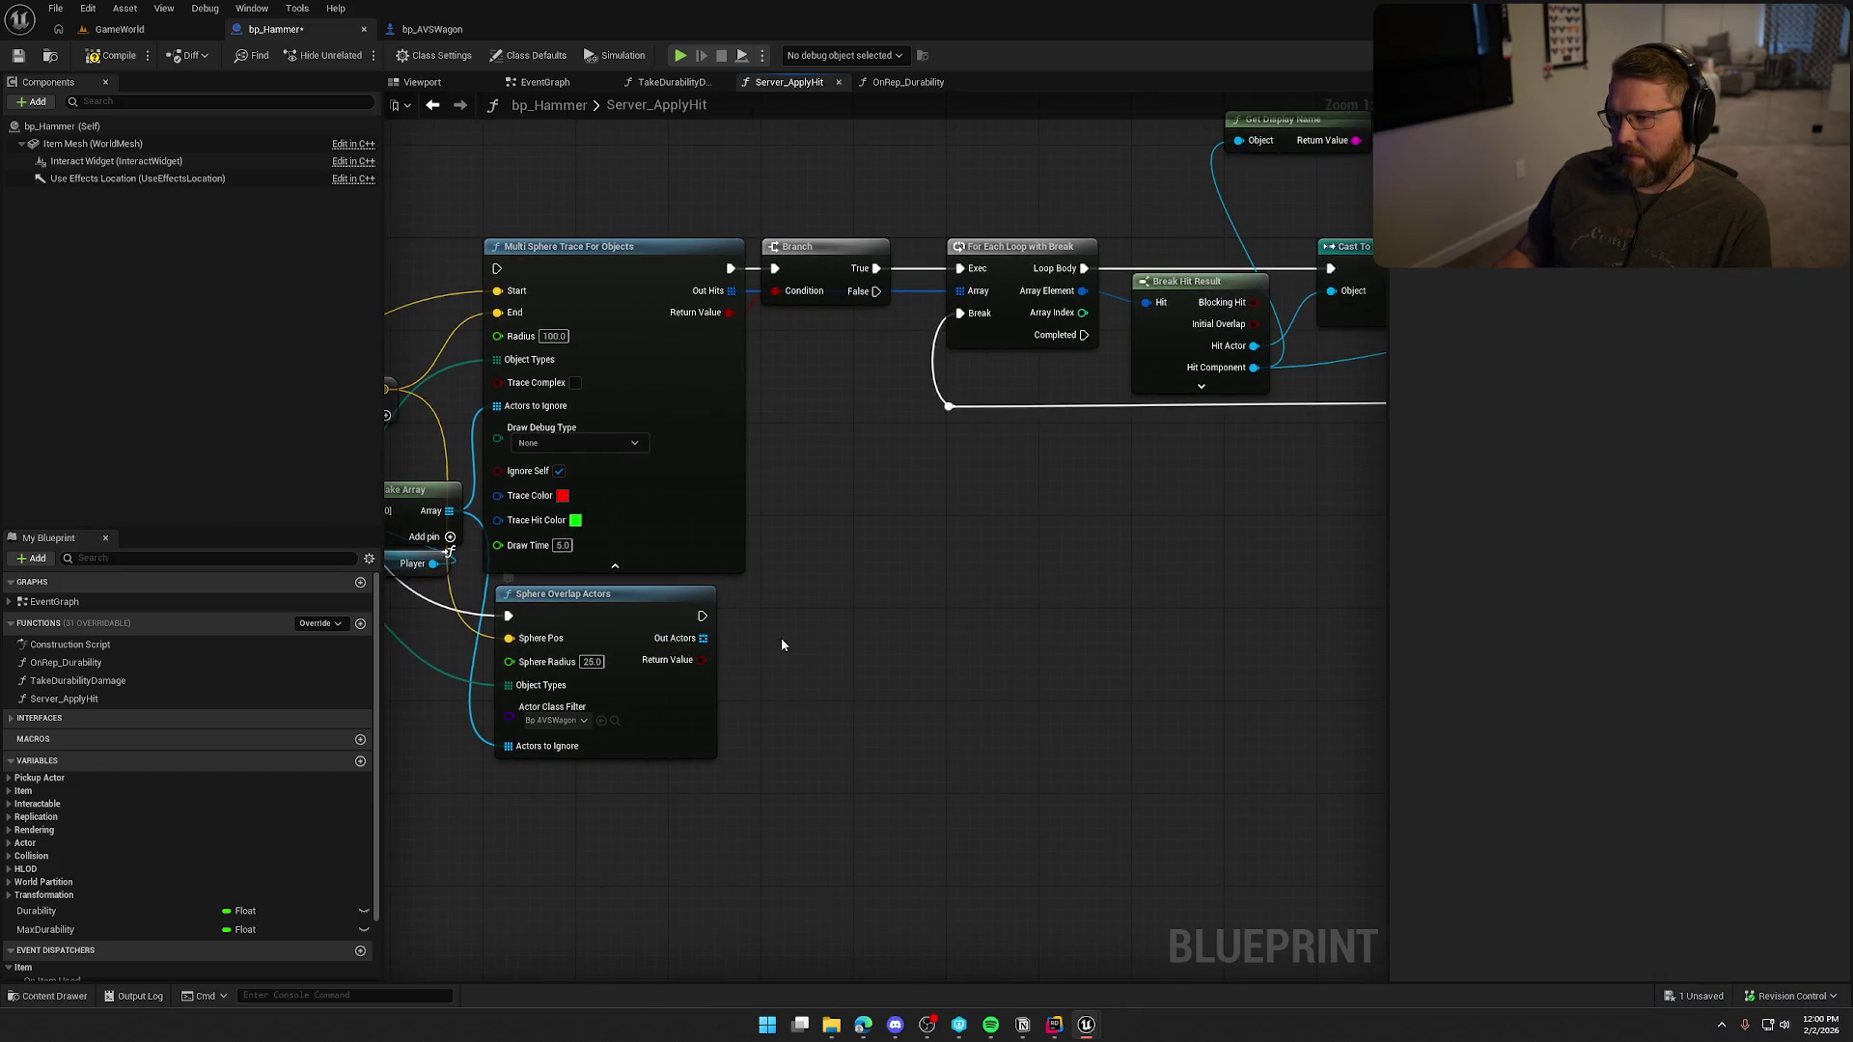
drag(780, 638, 719, 629)
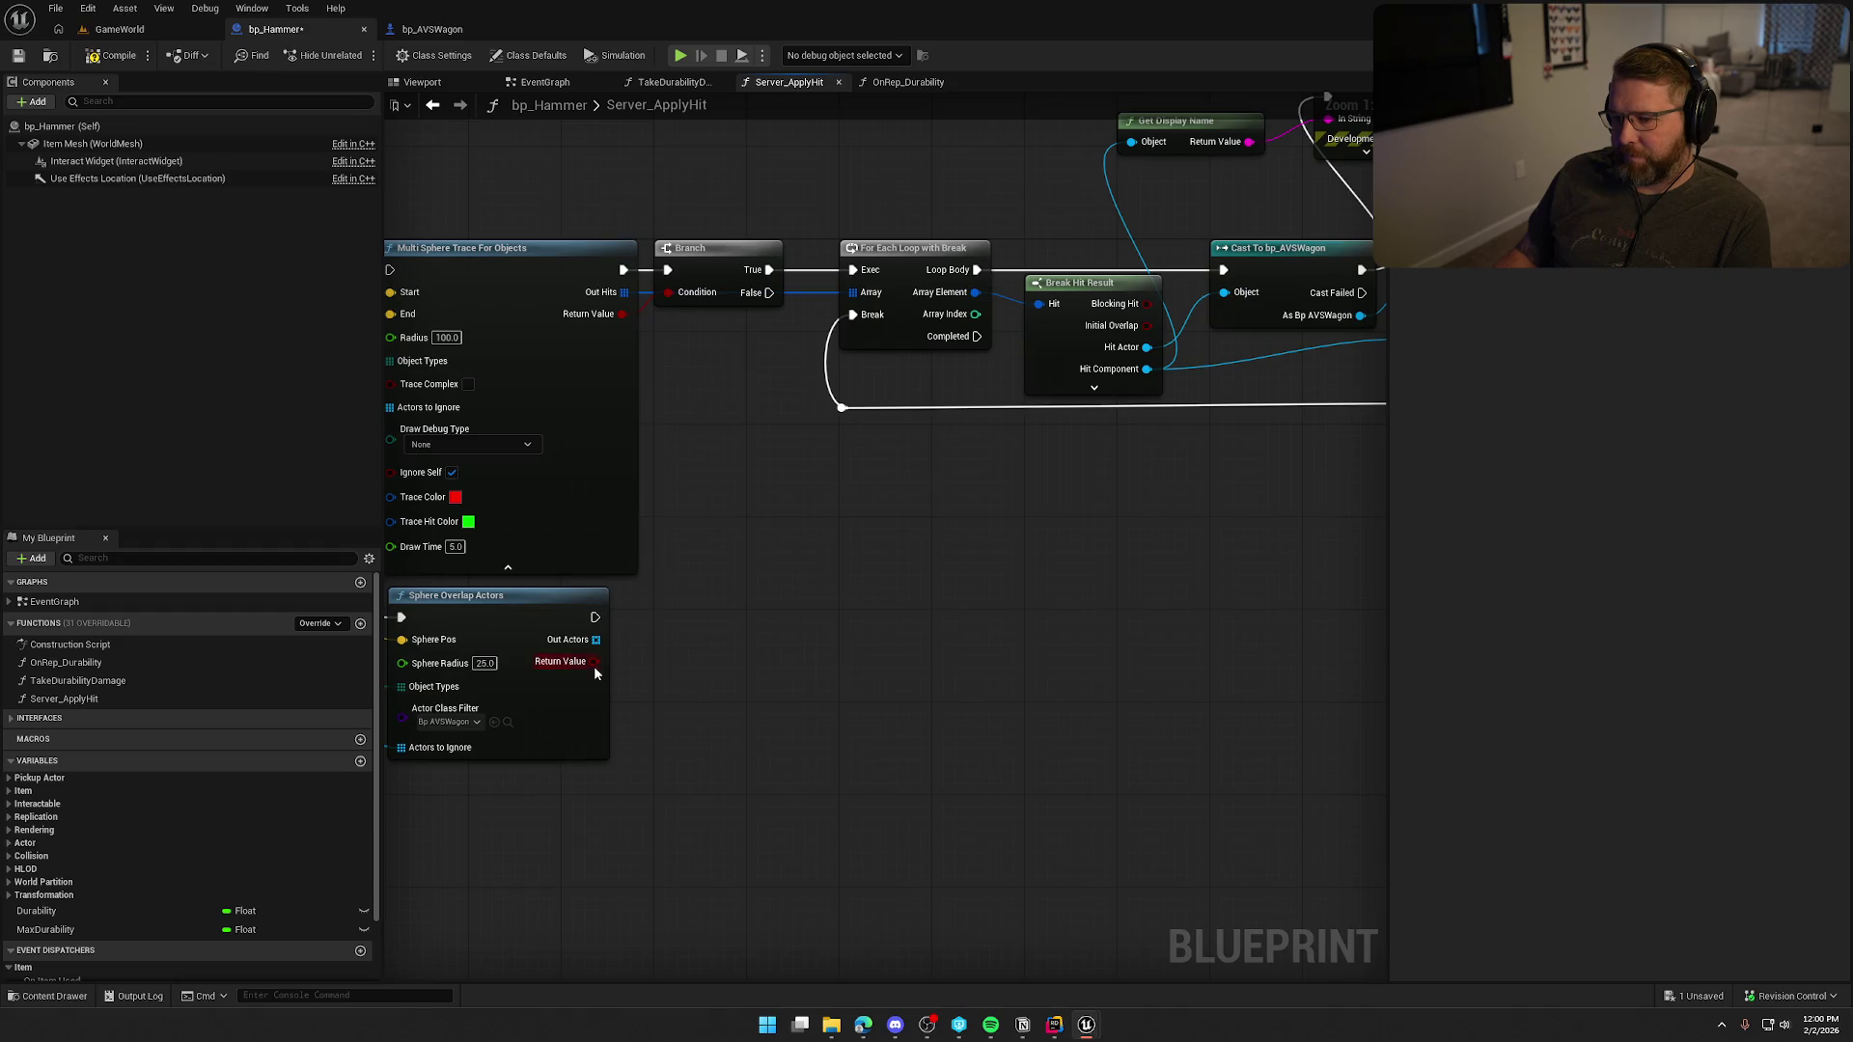
click(732, 466)
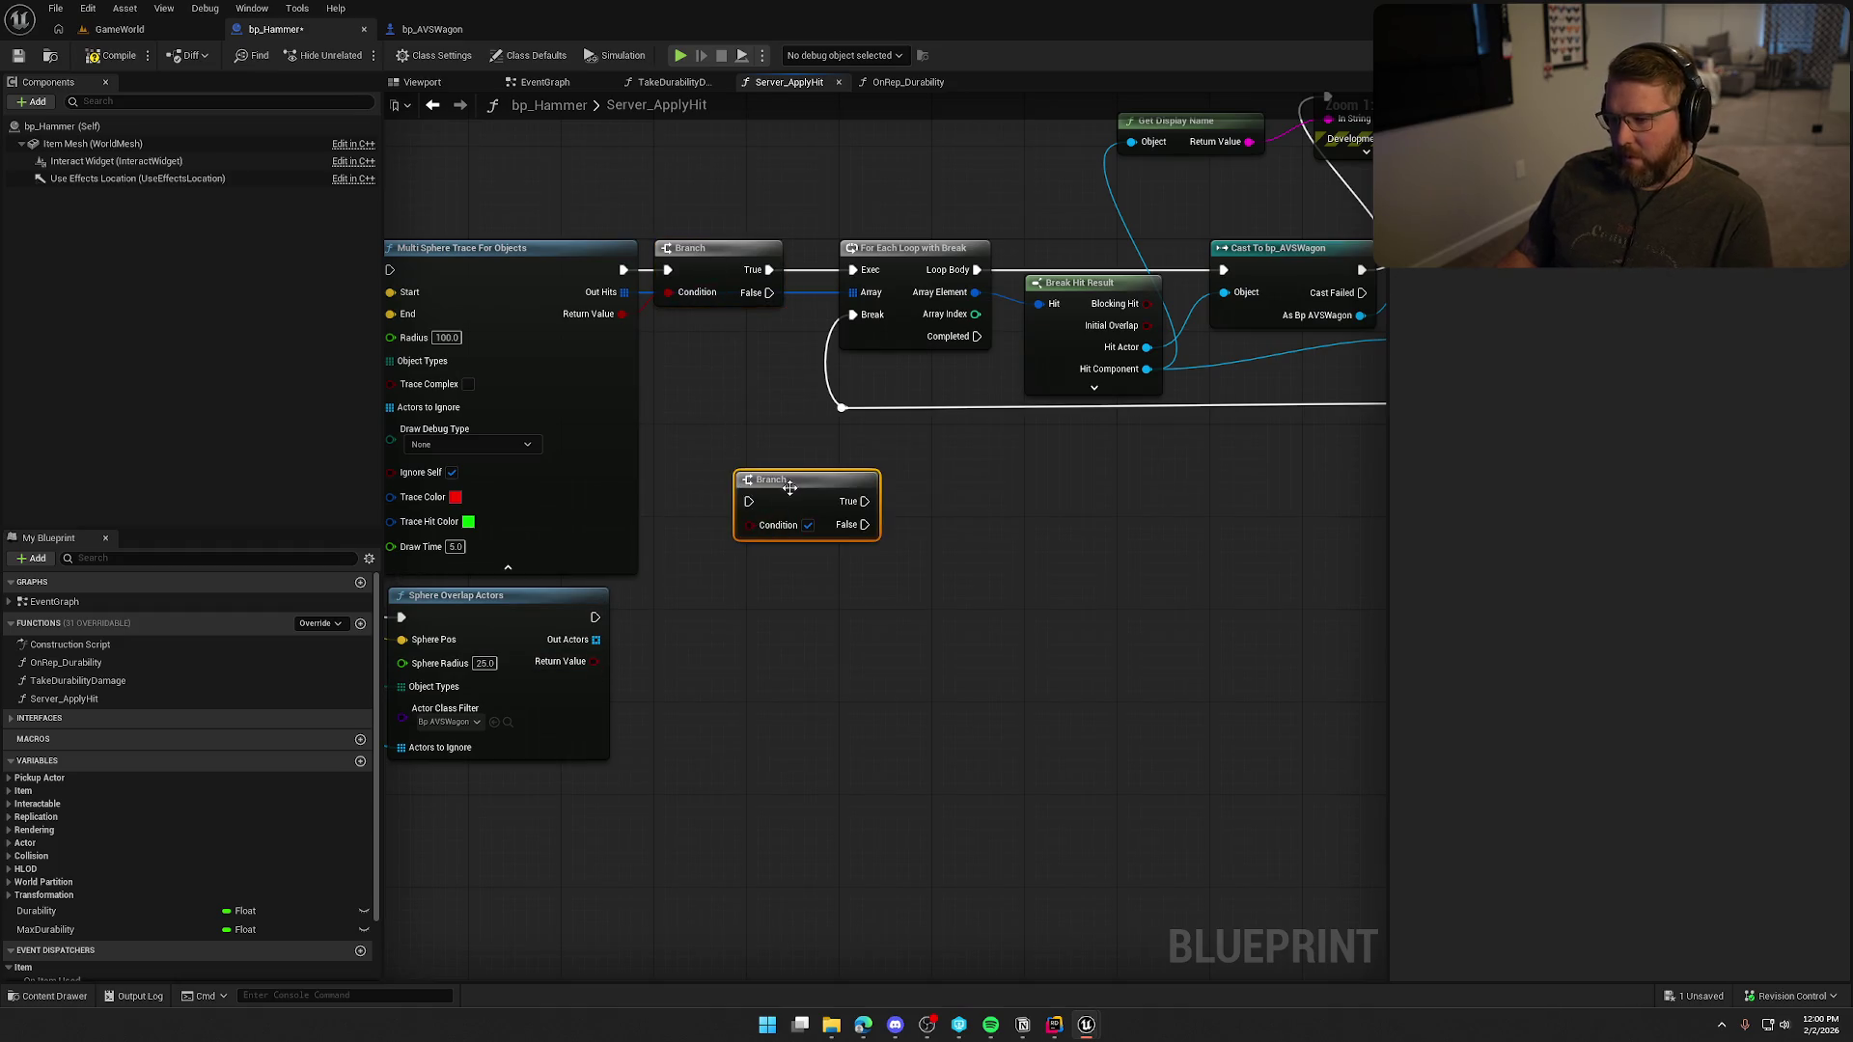
Branch on the overlap result and loop over the overlapped actors with a For Each Loop.
drag(772, 487, 769, 635)
drag(594, 618, 726, 639)
mouse_move(595, 661)
mouse_down()
mouse_move(699, 676)
mouse_move(726, 664)
mouse_move(700, 613)
mouse_move(892, 594)
mouse_move(782, 653)
mouse_move(595, 639)
mouse_up()
click(905, 730)
mouse_move(905, 731)
mouse_down()
mouse_move(829, 713)
mouse_move(650, 737)
mouse_up()
mouse_move(712, 647)
mouse_down()
mouse_move(917, 711)
mouse_move(842, 575)
mouse_up()
Delete the Sphere Overlap Actors, Branch and For Each Loop nodes.
scroll(963, 650, down, 3)
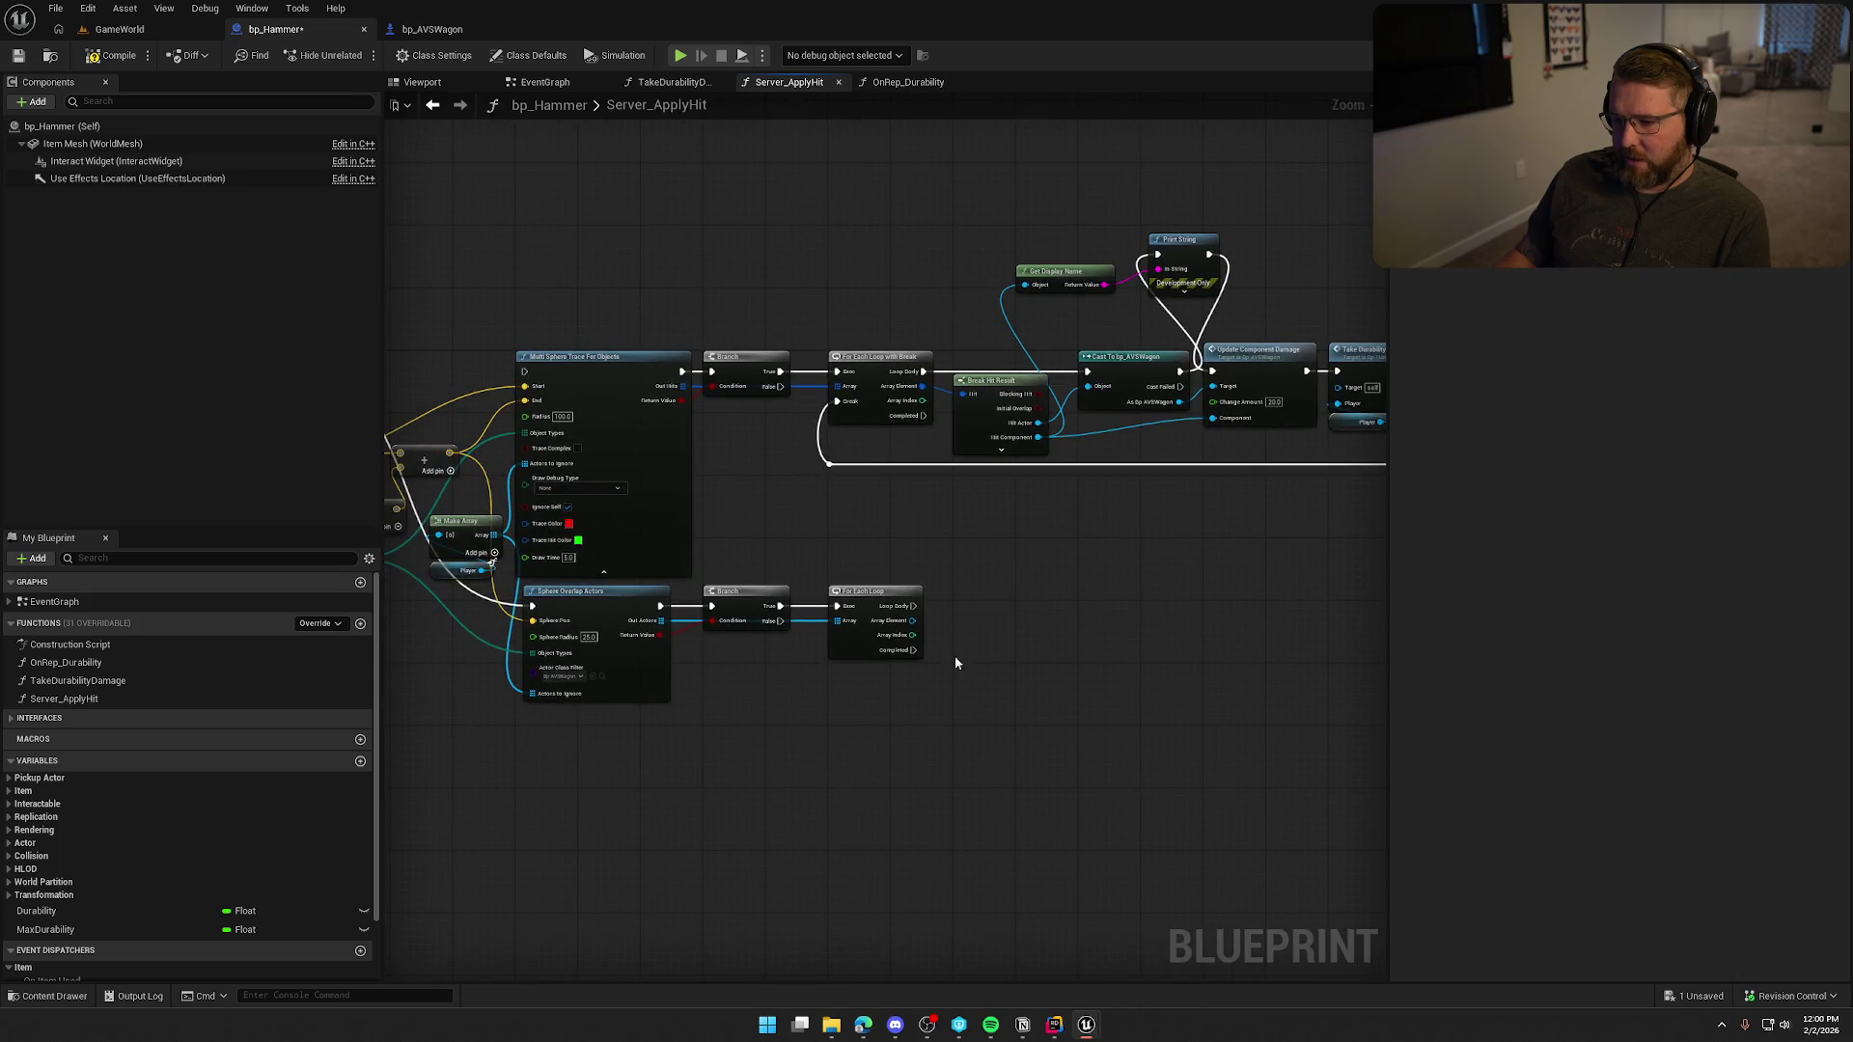
drag(985, 776, 516, 586)
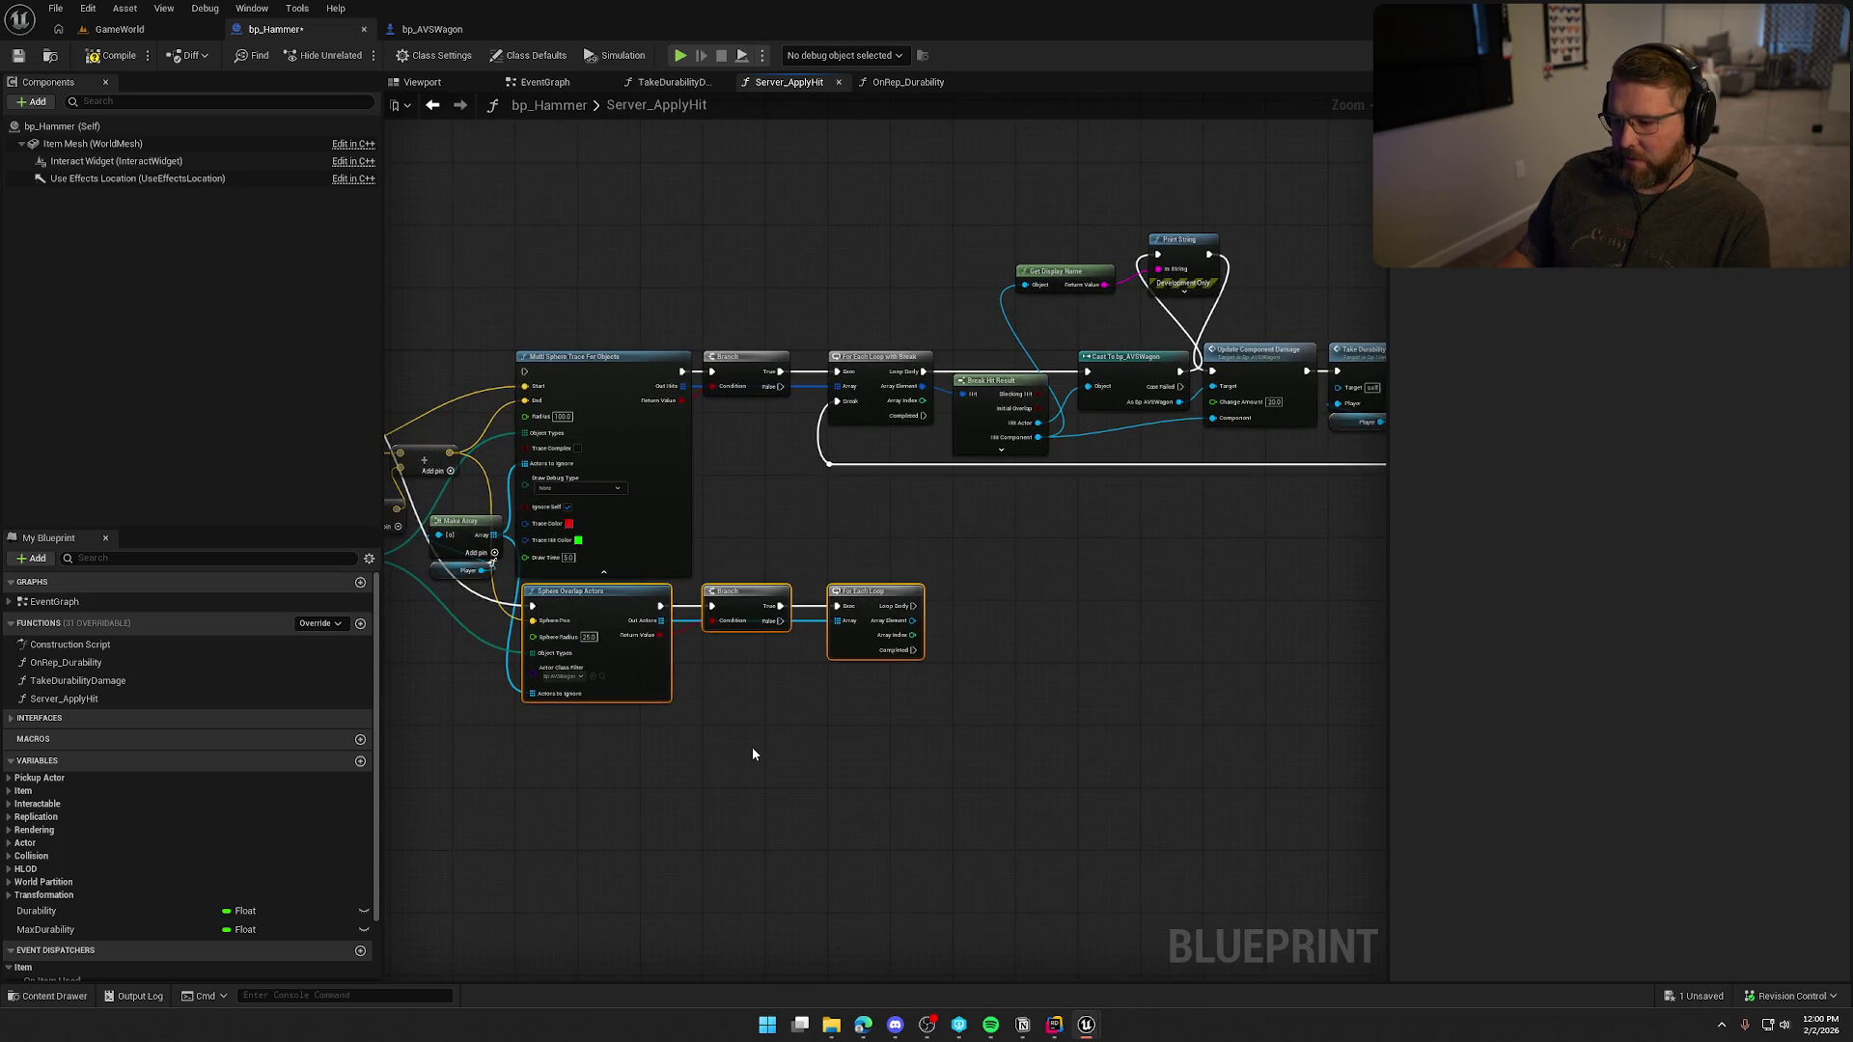
mouse_move(753, 754)
mouse_down()
mouse_move(1016, 784)
mouse_move(924, 766)
mouse_up()
key(Delete)
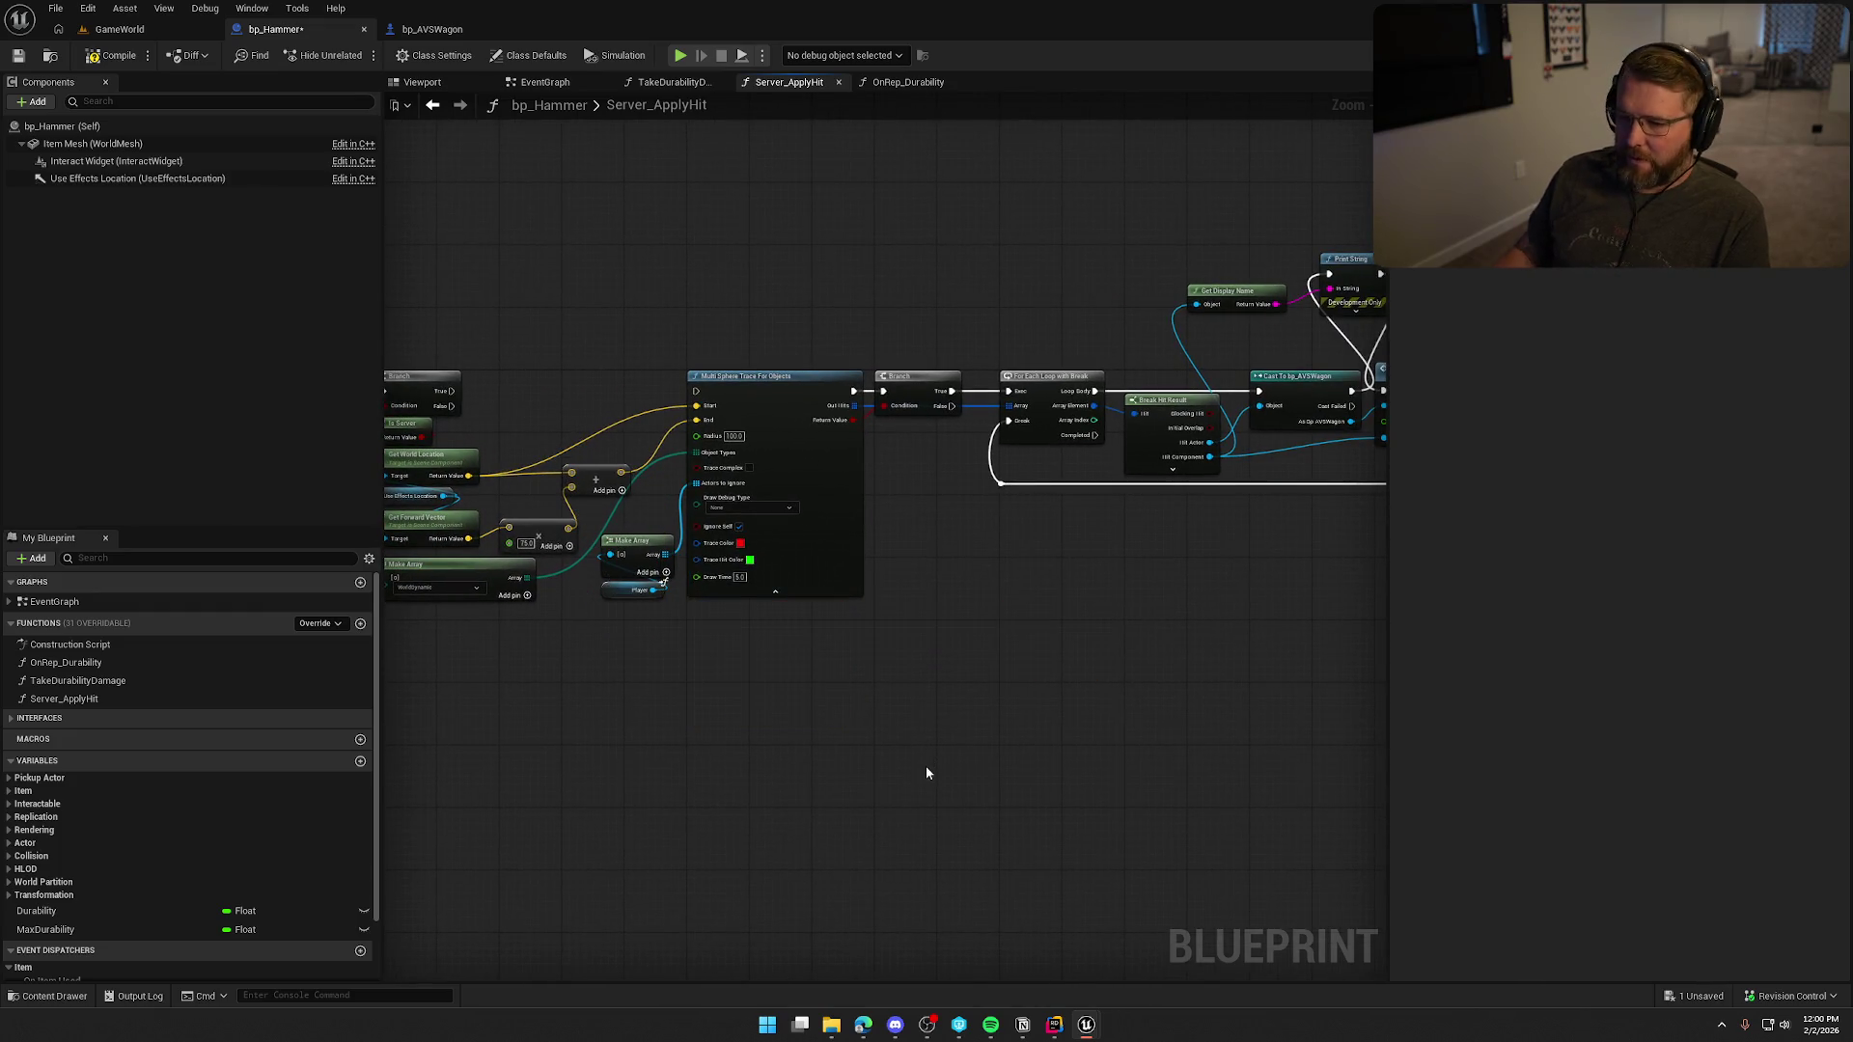
Reconnect the Branch True output to the trace loop, then go to bp_AVSWagon's event graph.
drag(452, 391, 697, 391)
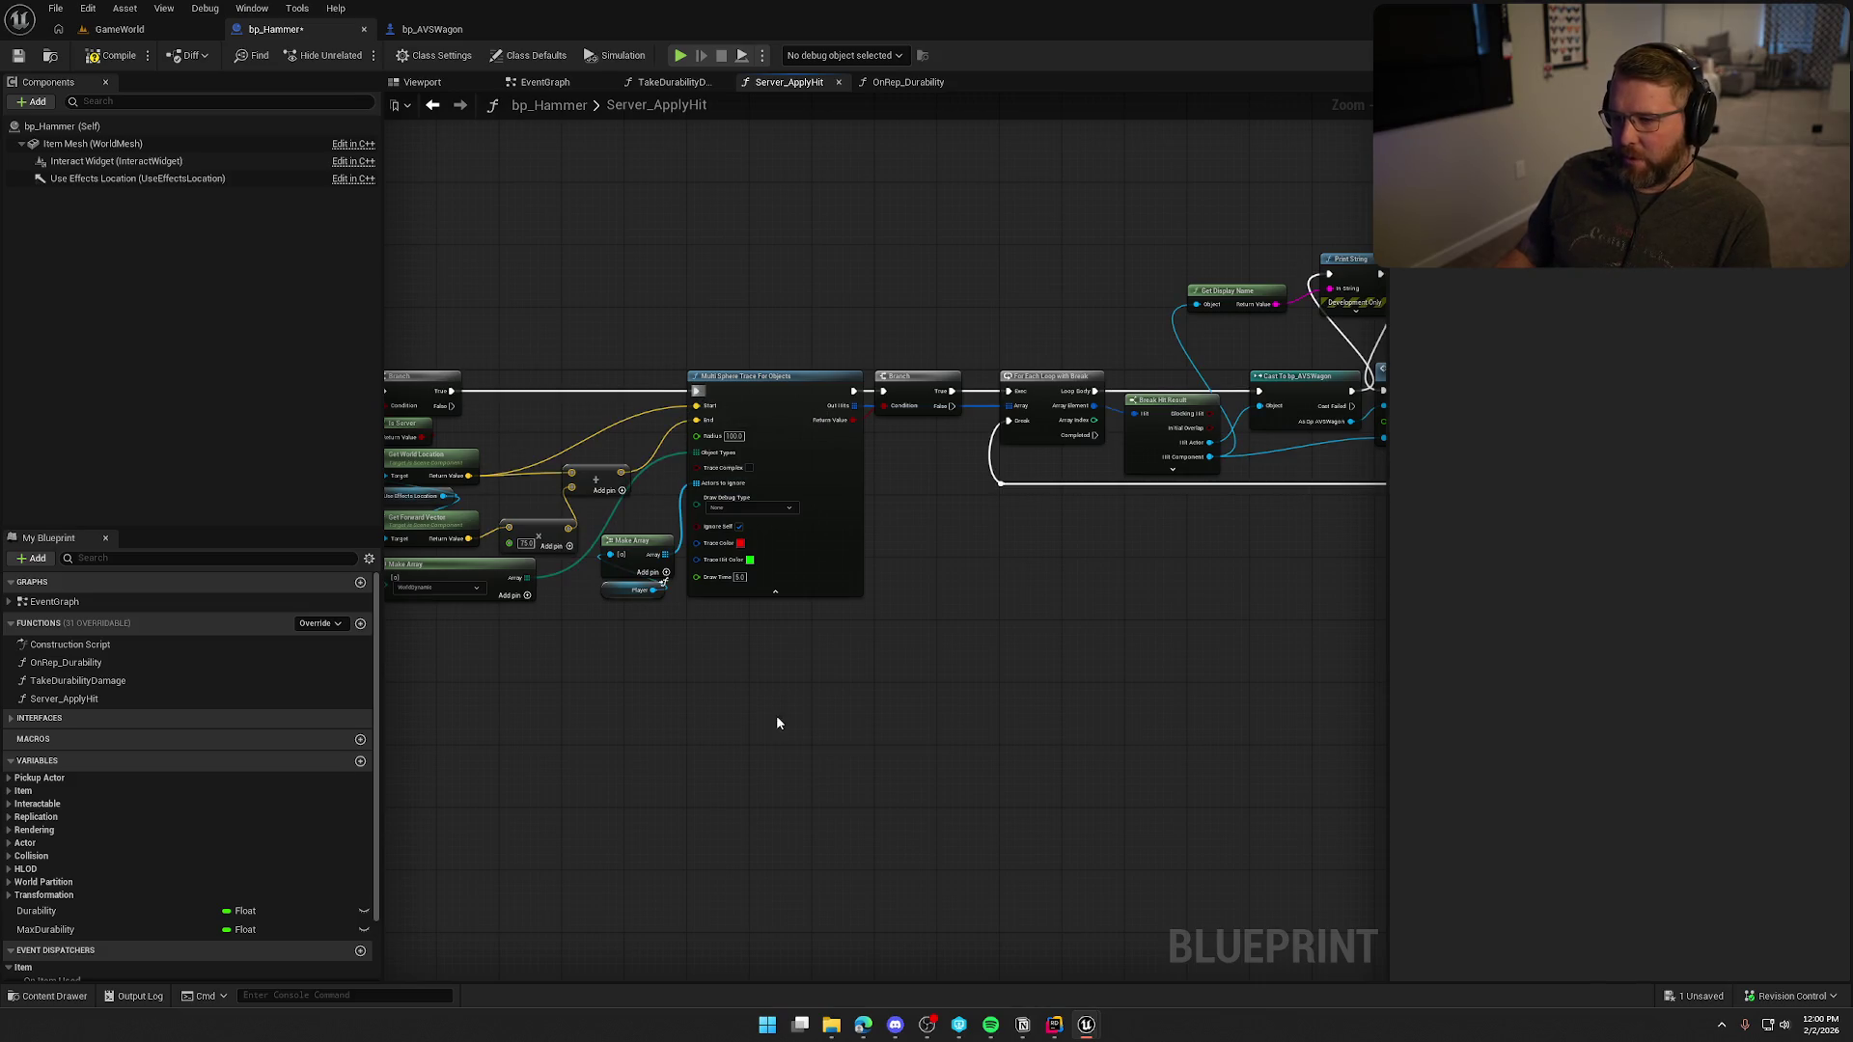
drag(778, 723, 636, 733)
mouse_move(999, 782)
mouse_down()
mouse_move(723, 675)
mouse_move(828, 679)
mouse_move(848, 630)
mouse_up()
scroll(847, 629, up, 3)
drag(550, 599, 1059, 392)
click(787, 740)
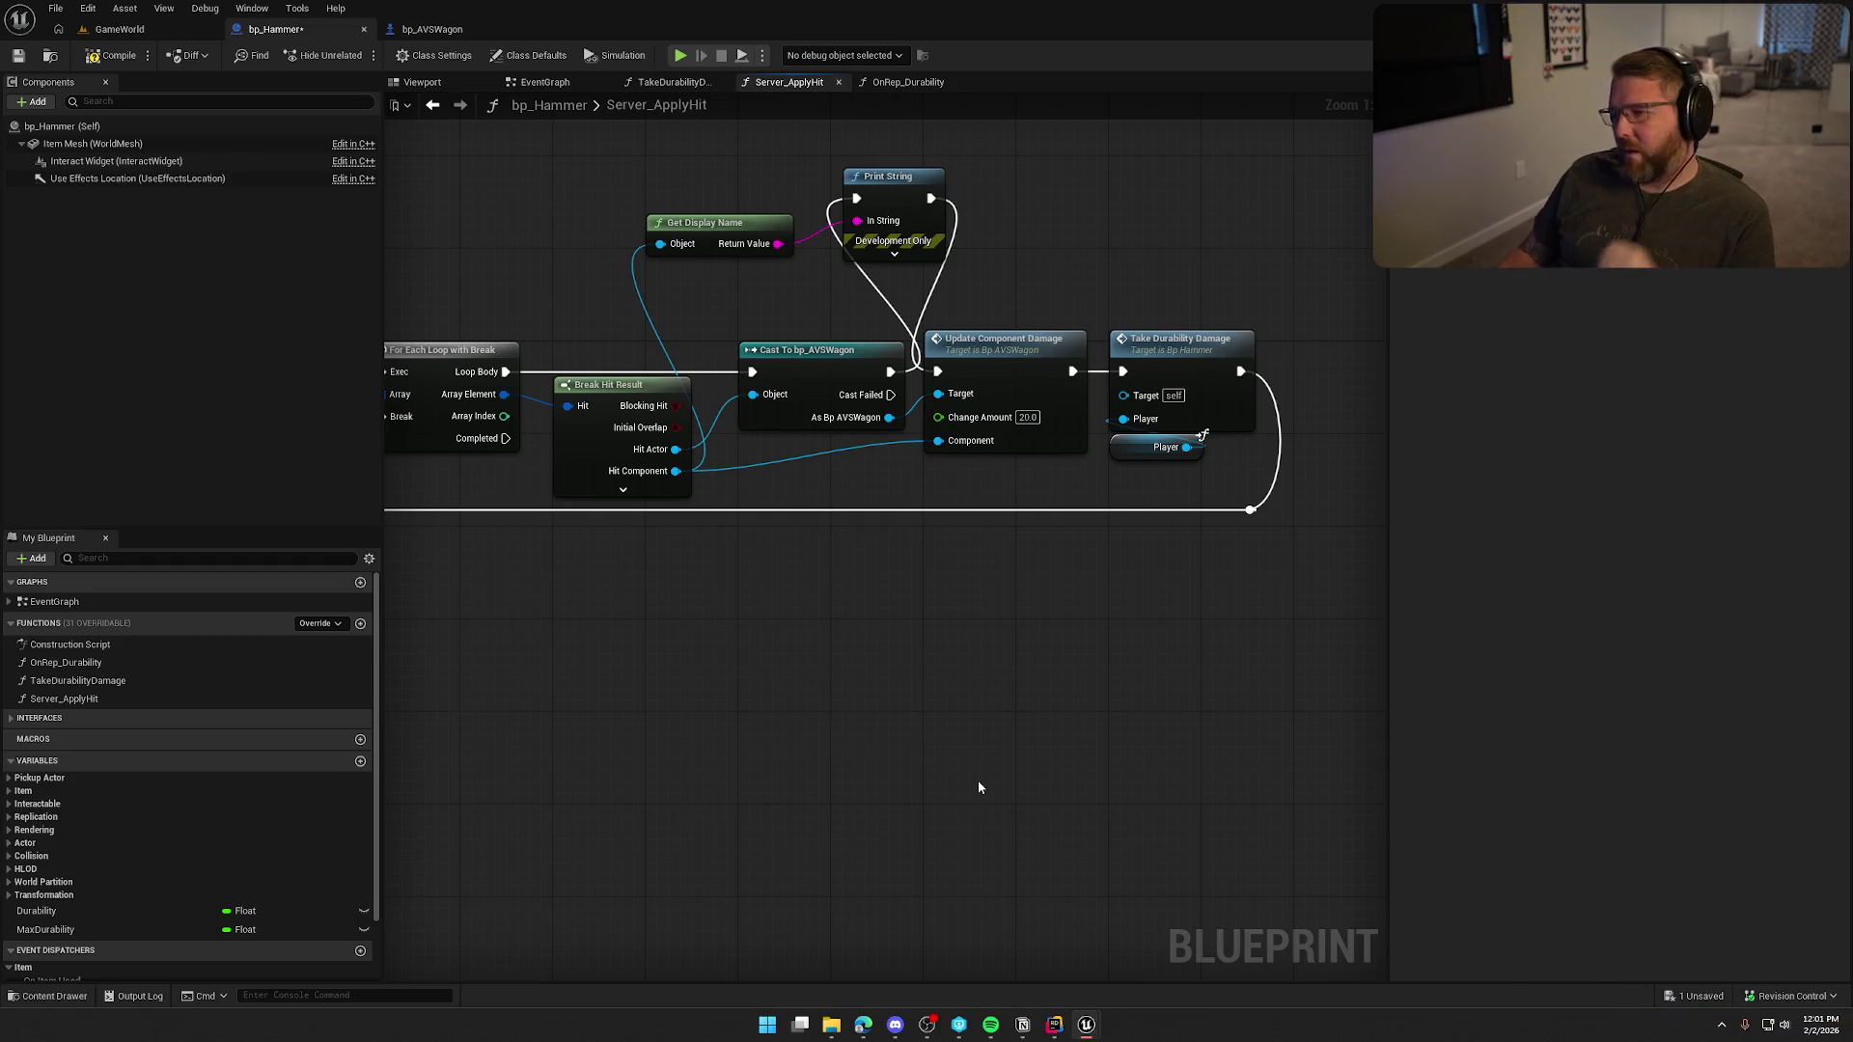
drag(815, 642, 836, 647)
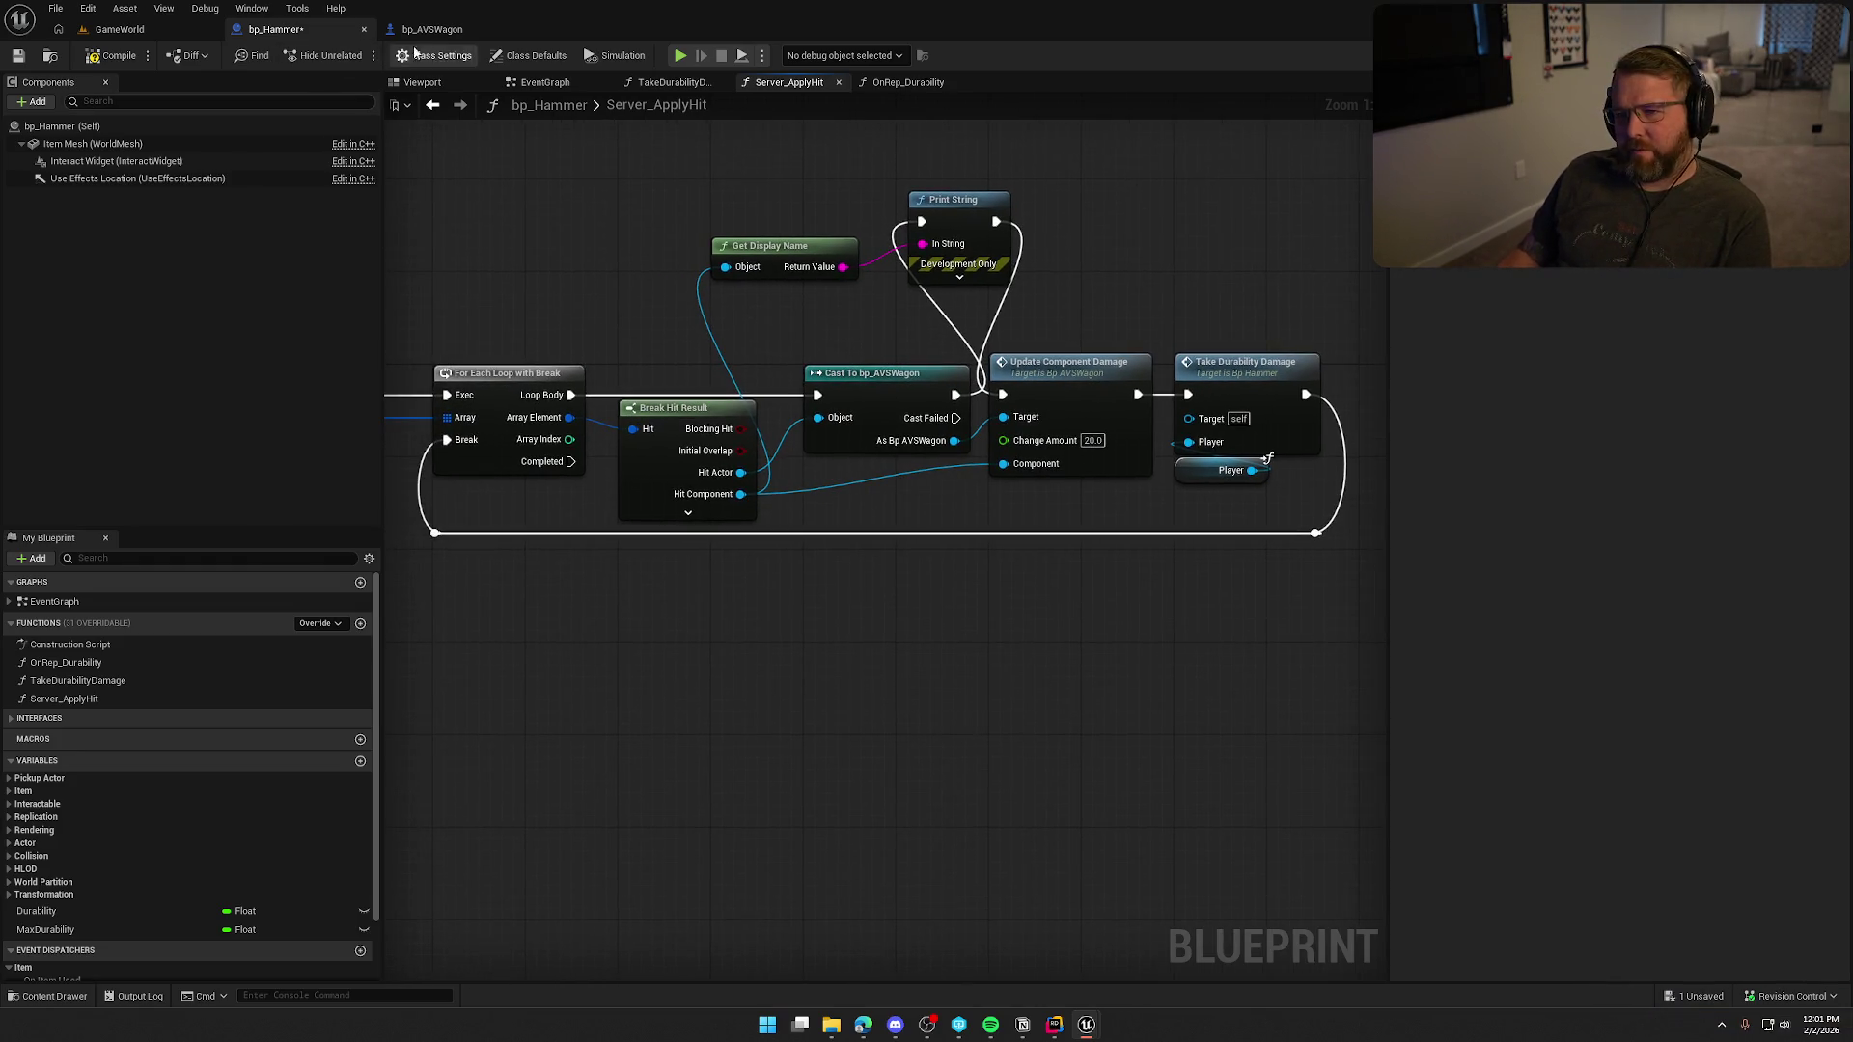
click(432, 29)
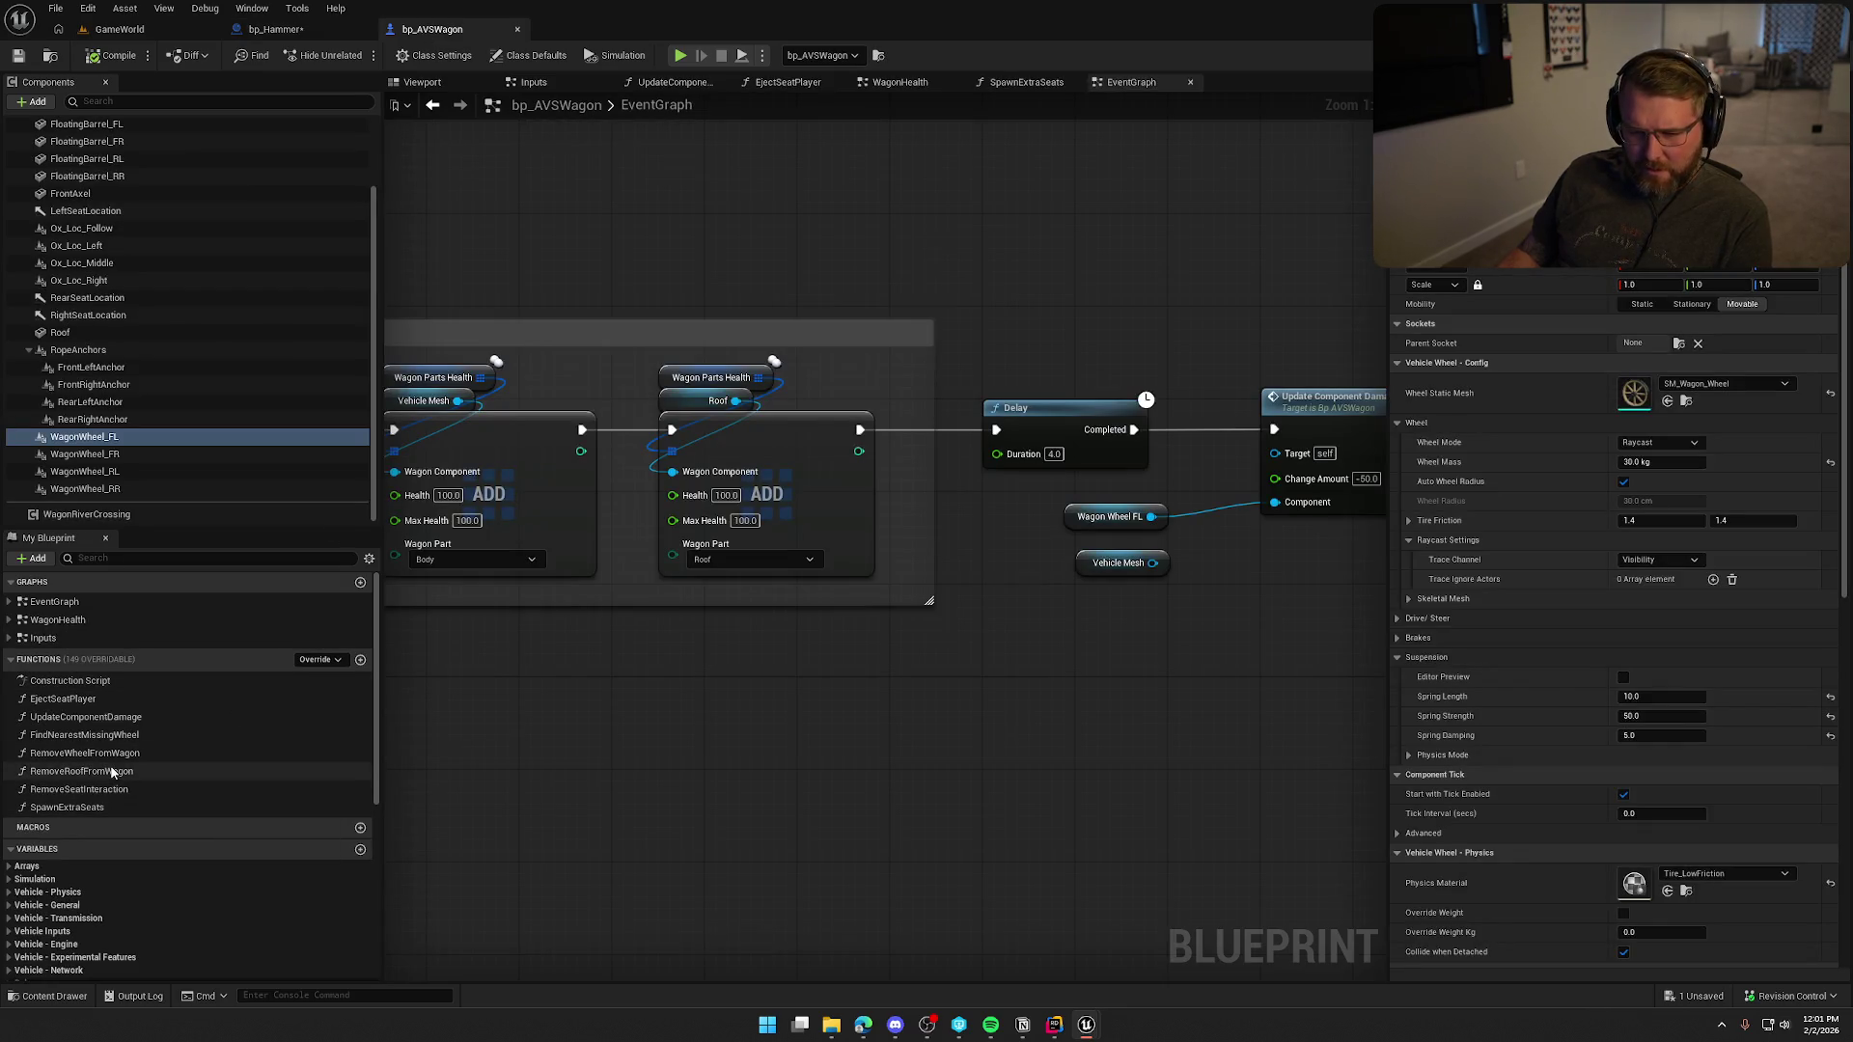
Open FindNearestMissingWheel and wire its entry straight into the For Each Loop.
double_click(58, 736)
scroll(549, 725, up, 2)
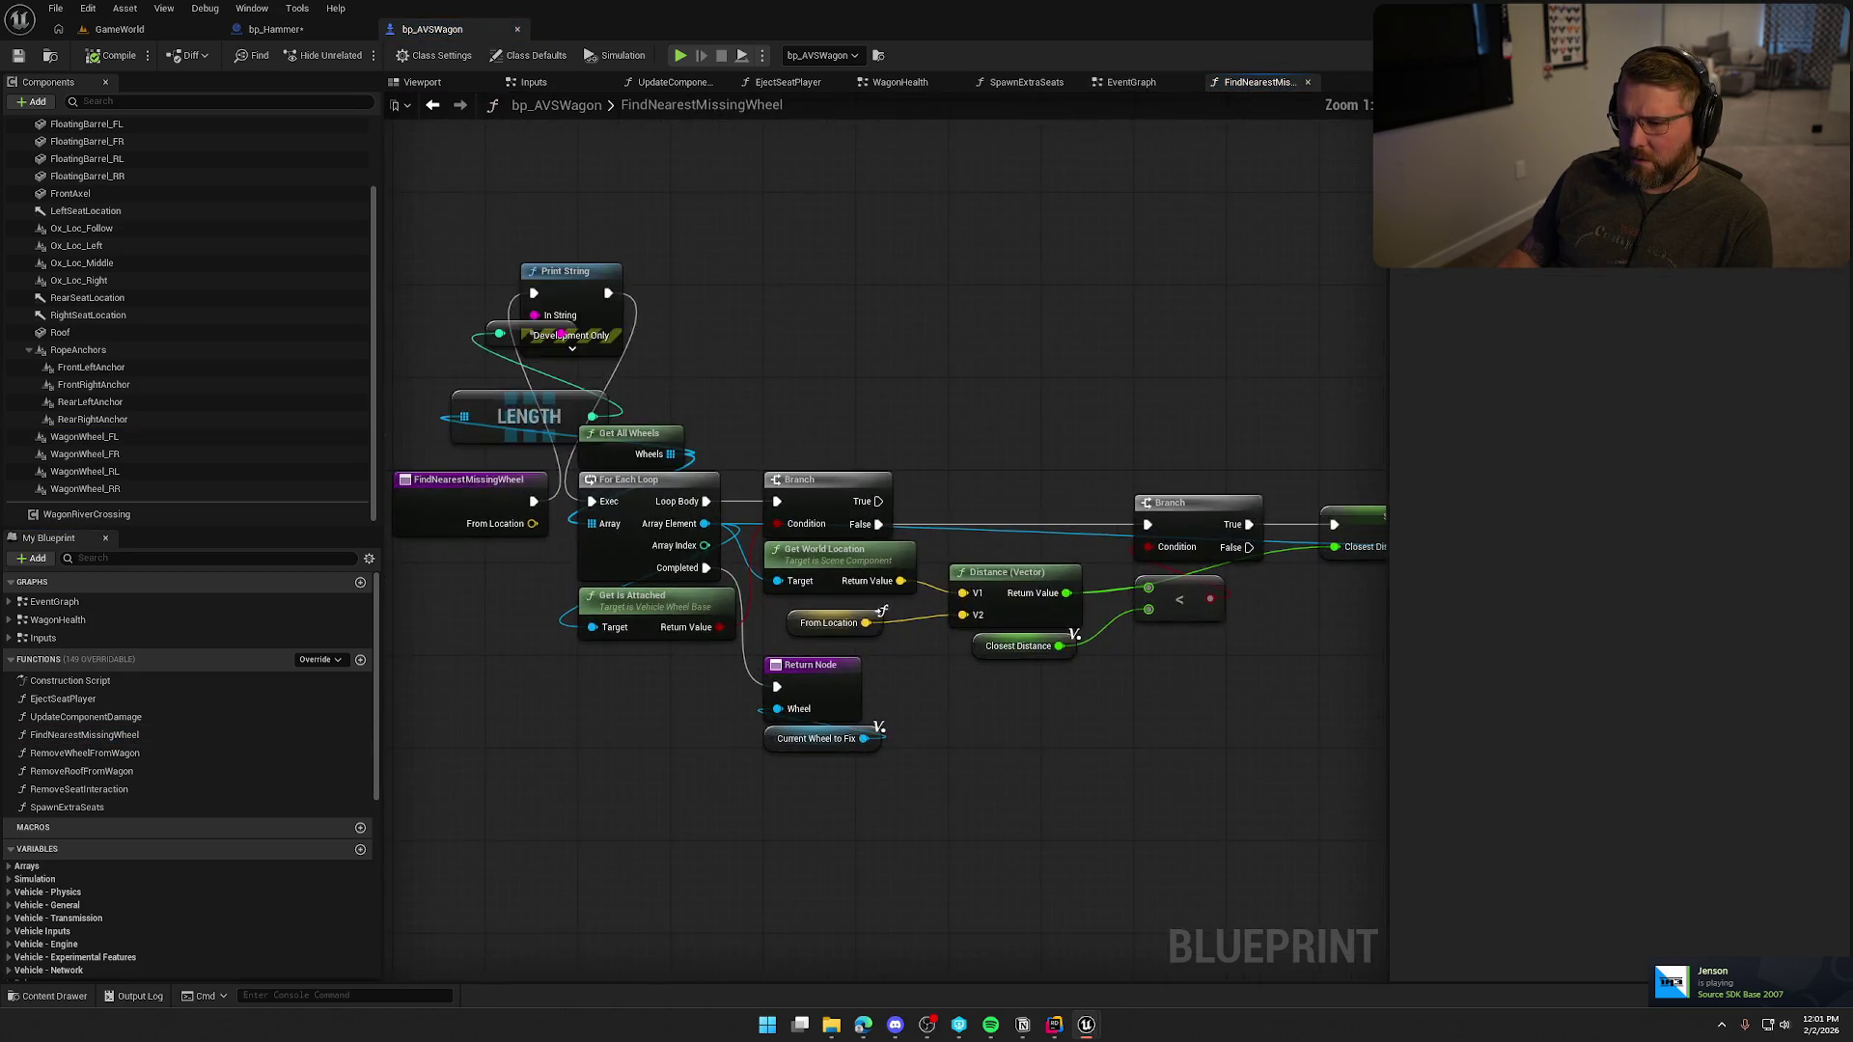
drag(672, 575, 716, 577)
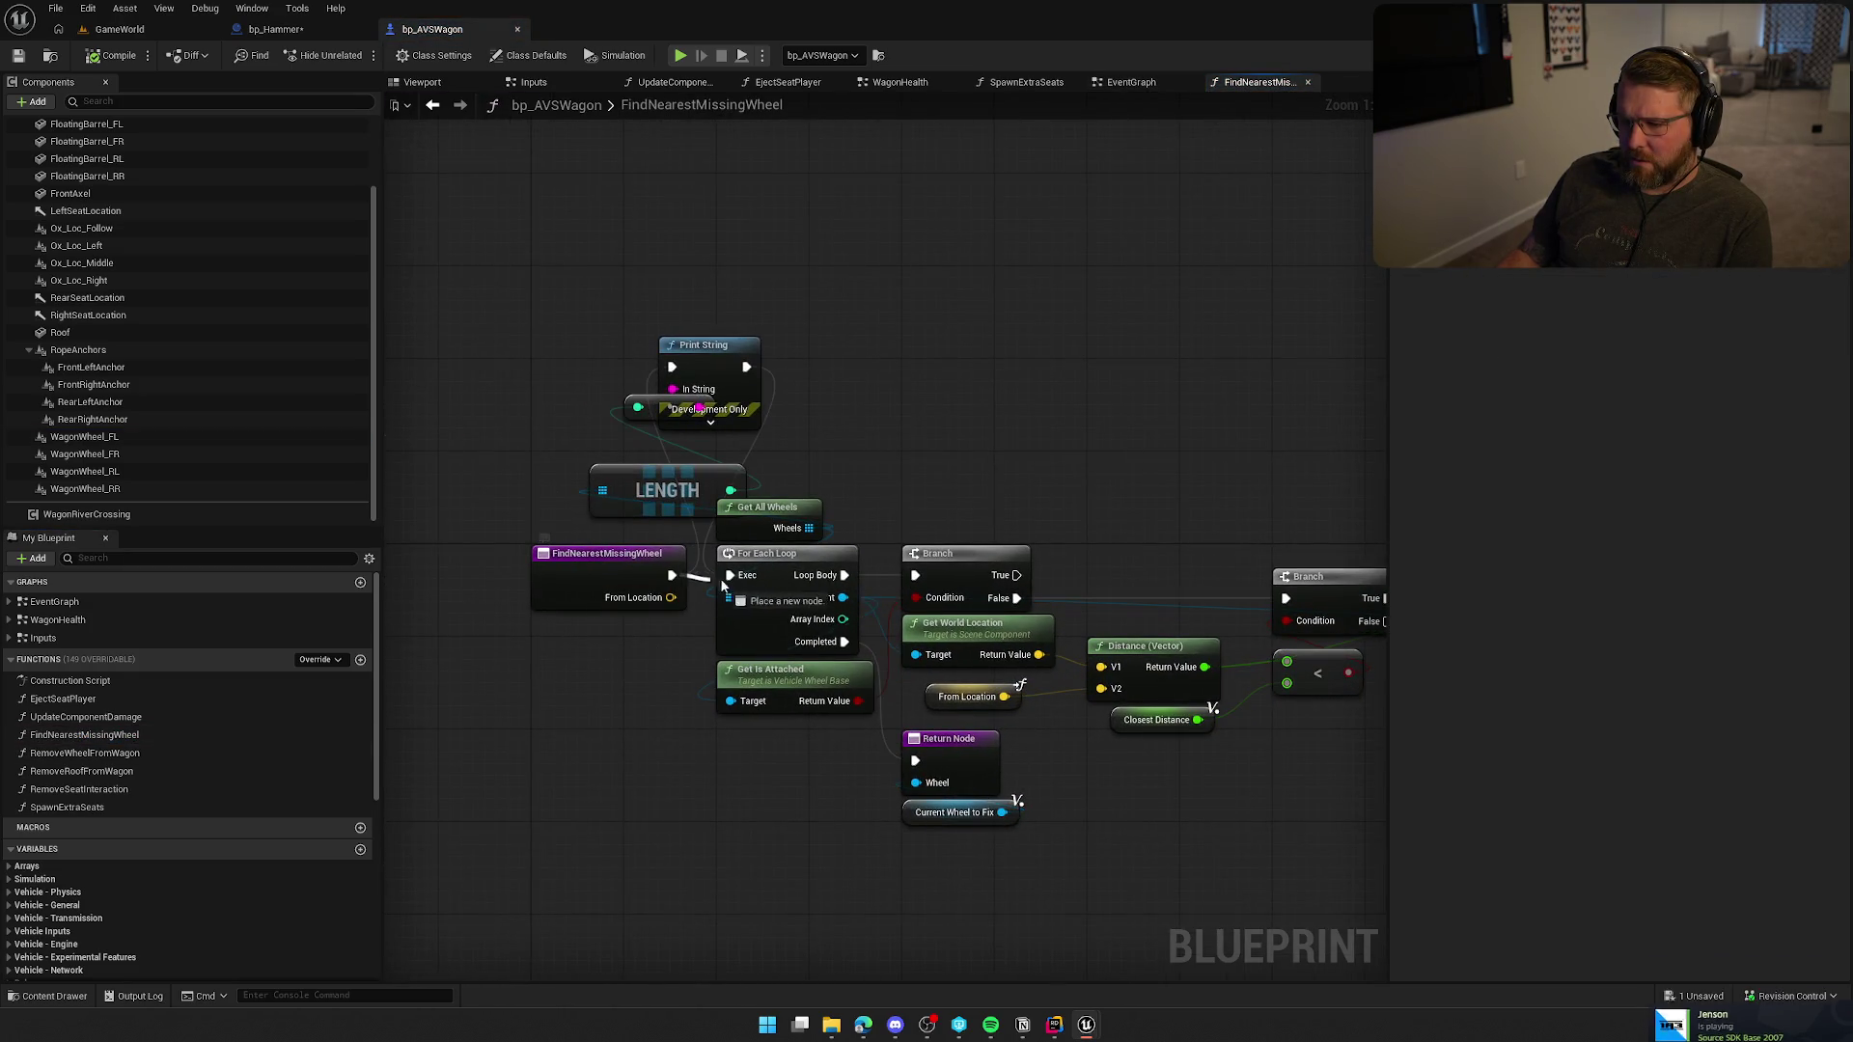
Delete the Print String and LENGTH debug nodes and save the wagon blueprint.
drag(809, 459, 622, 356)
key(Delete)
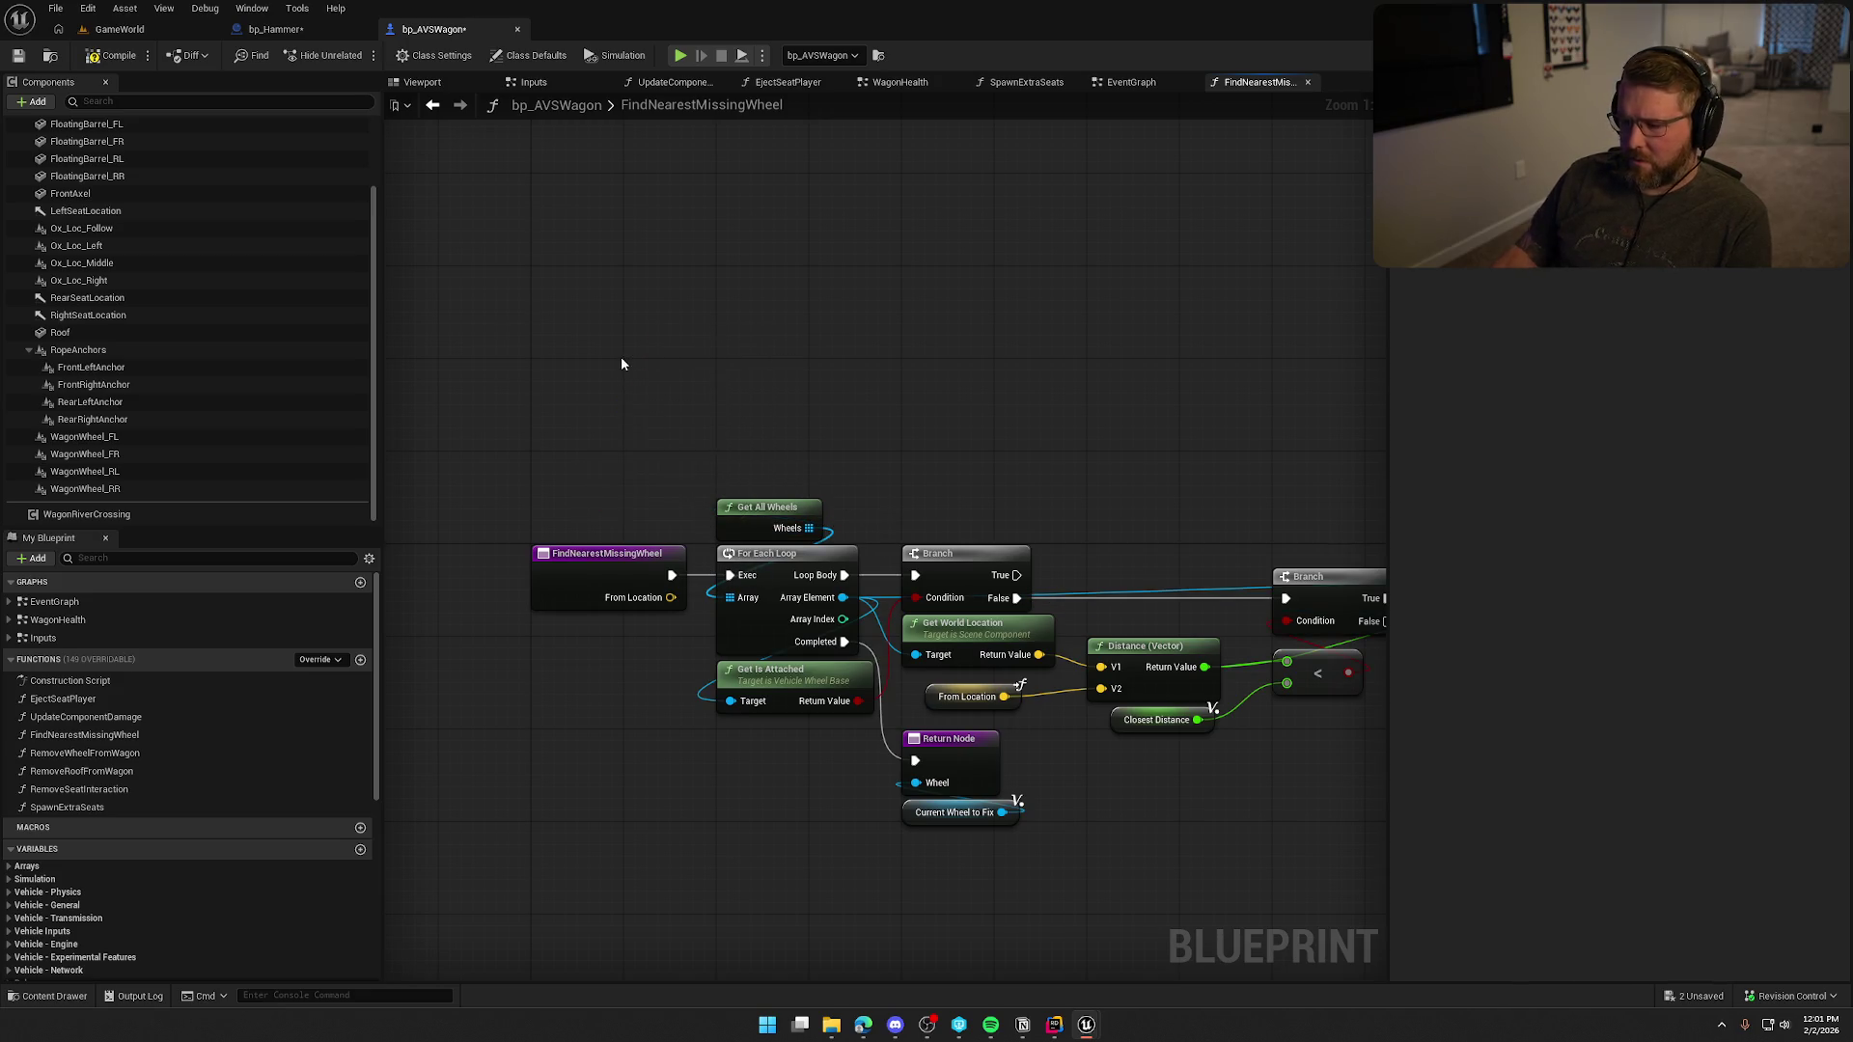
drag(859, 406, 674, 351)
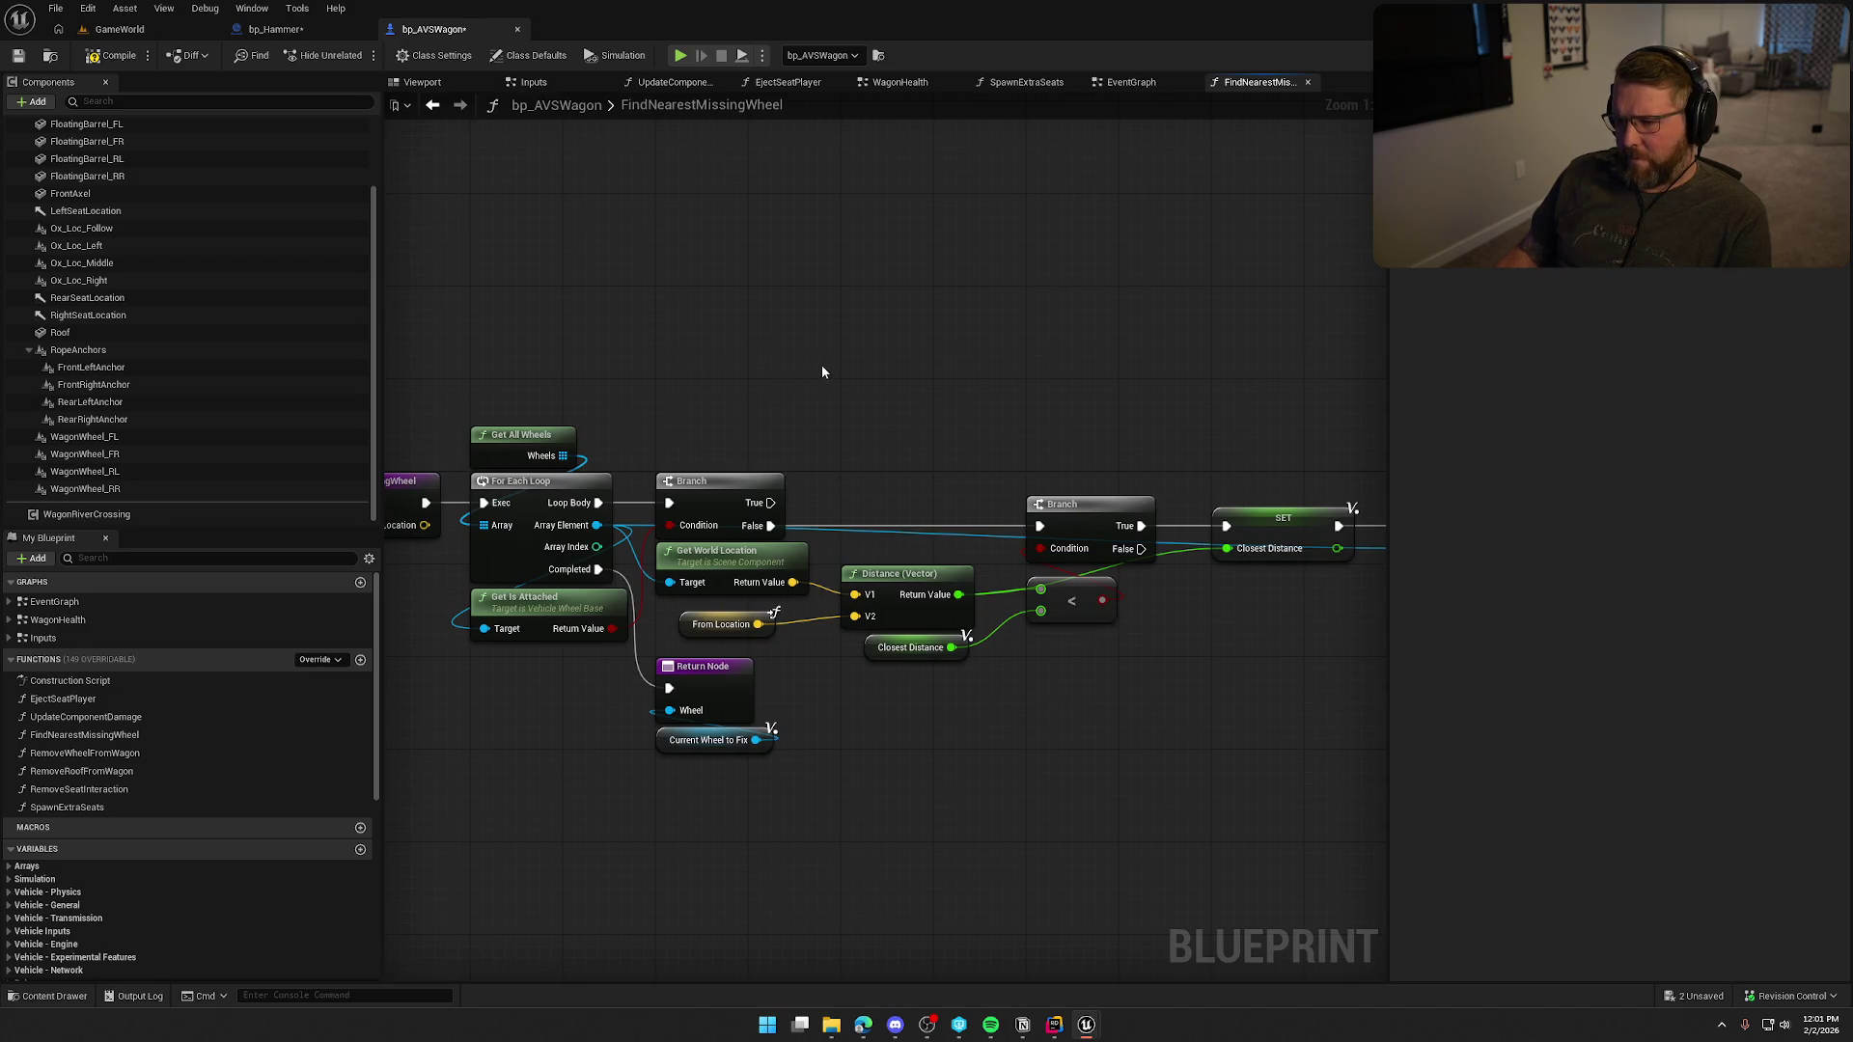
mouse_move(1039, 414)
mouse_down()
mouse_move(586, 366)
mouse_move(969, 373)
mouse_up()
scroll(917, 380, down, 2)
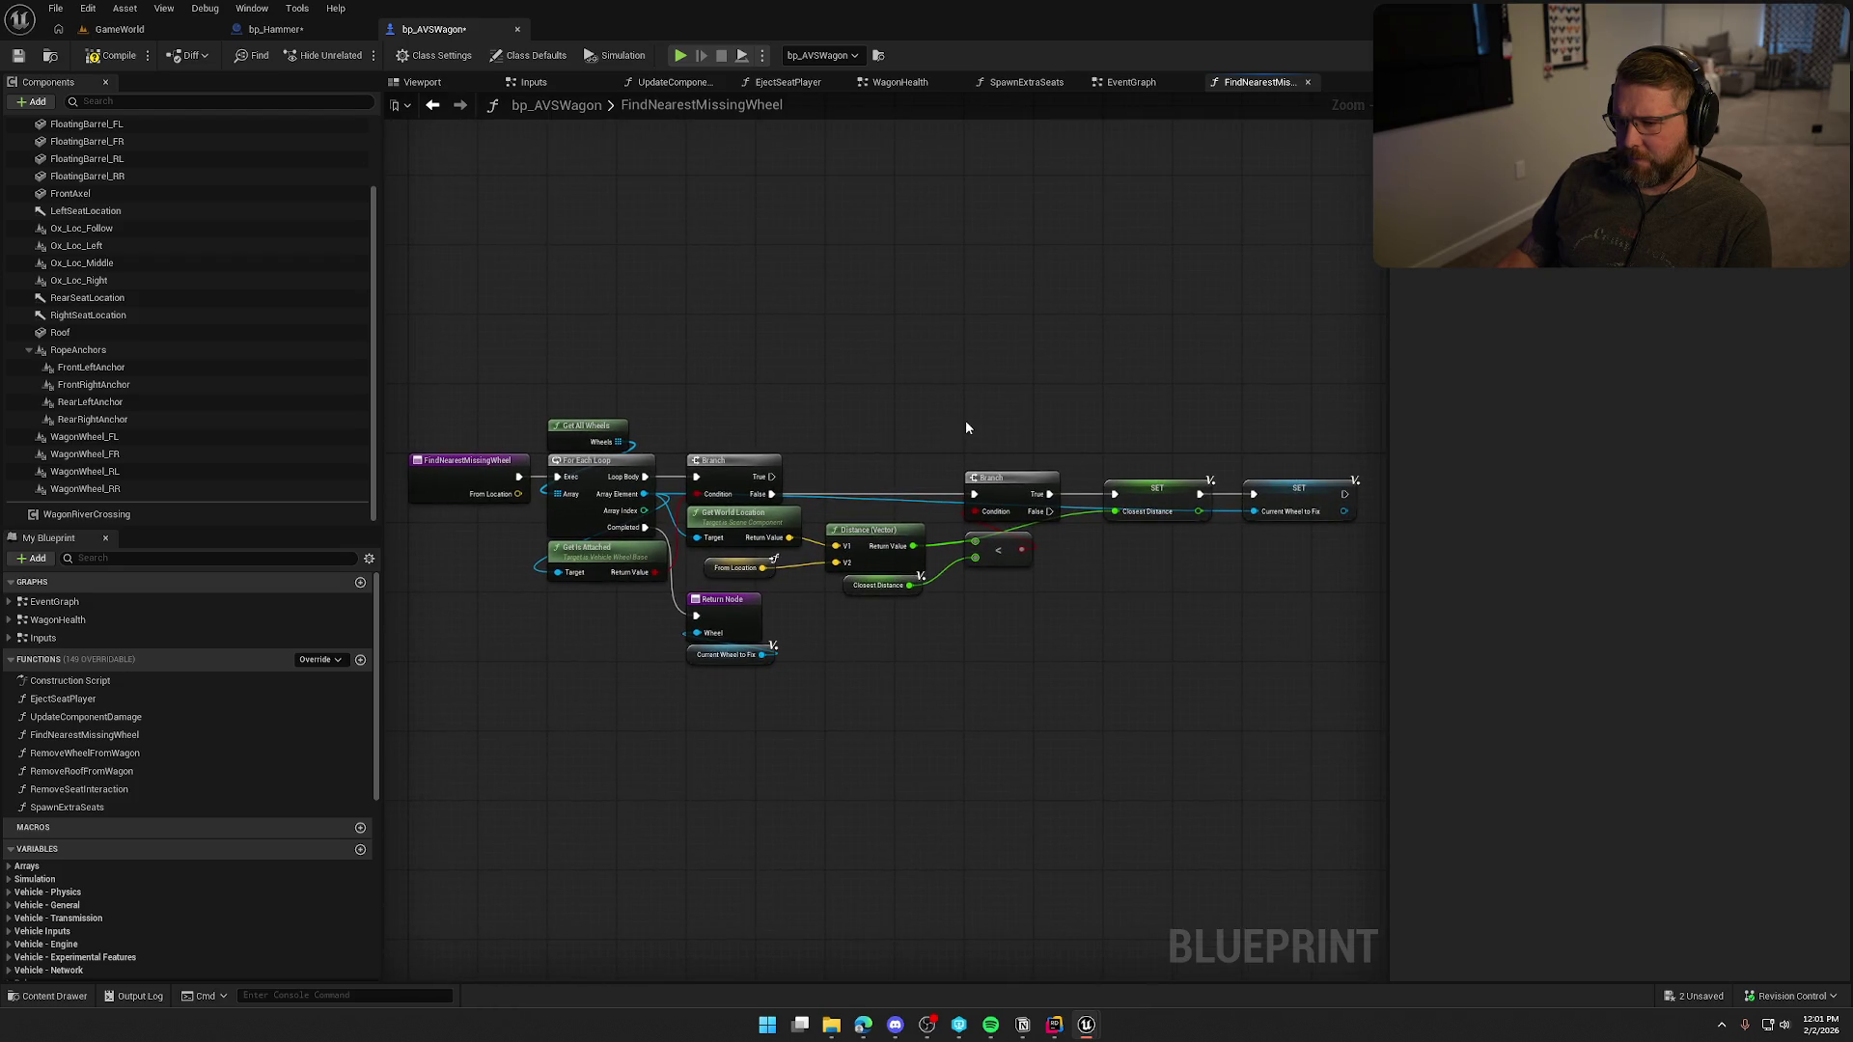
key(ctrl+s)
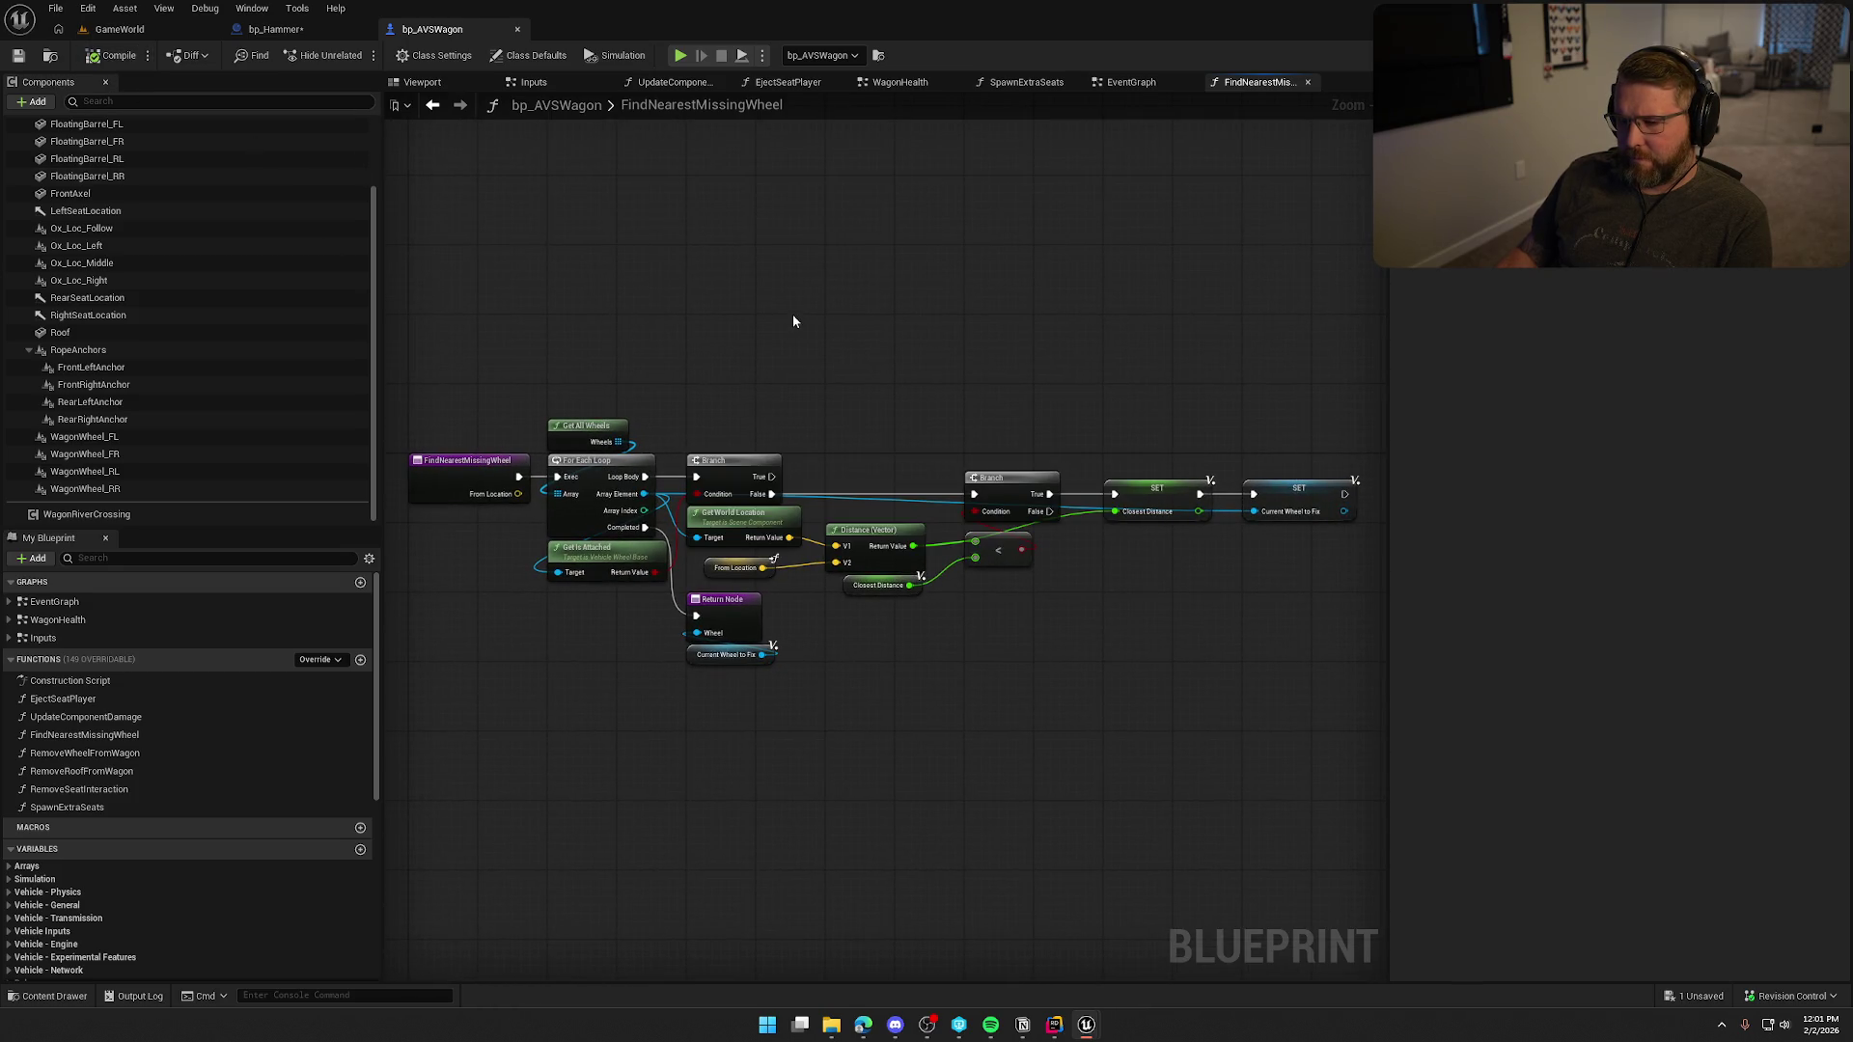
drag(474, 341, 1332, 754)
click(976, 349)
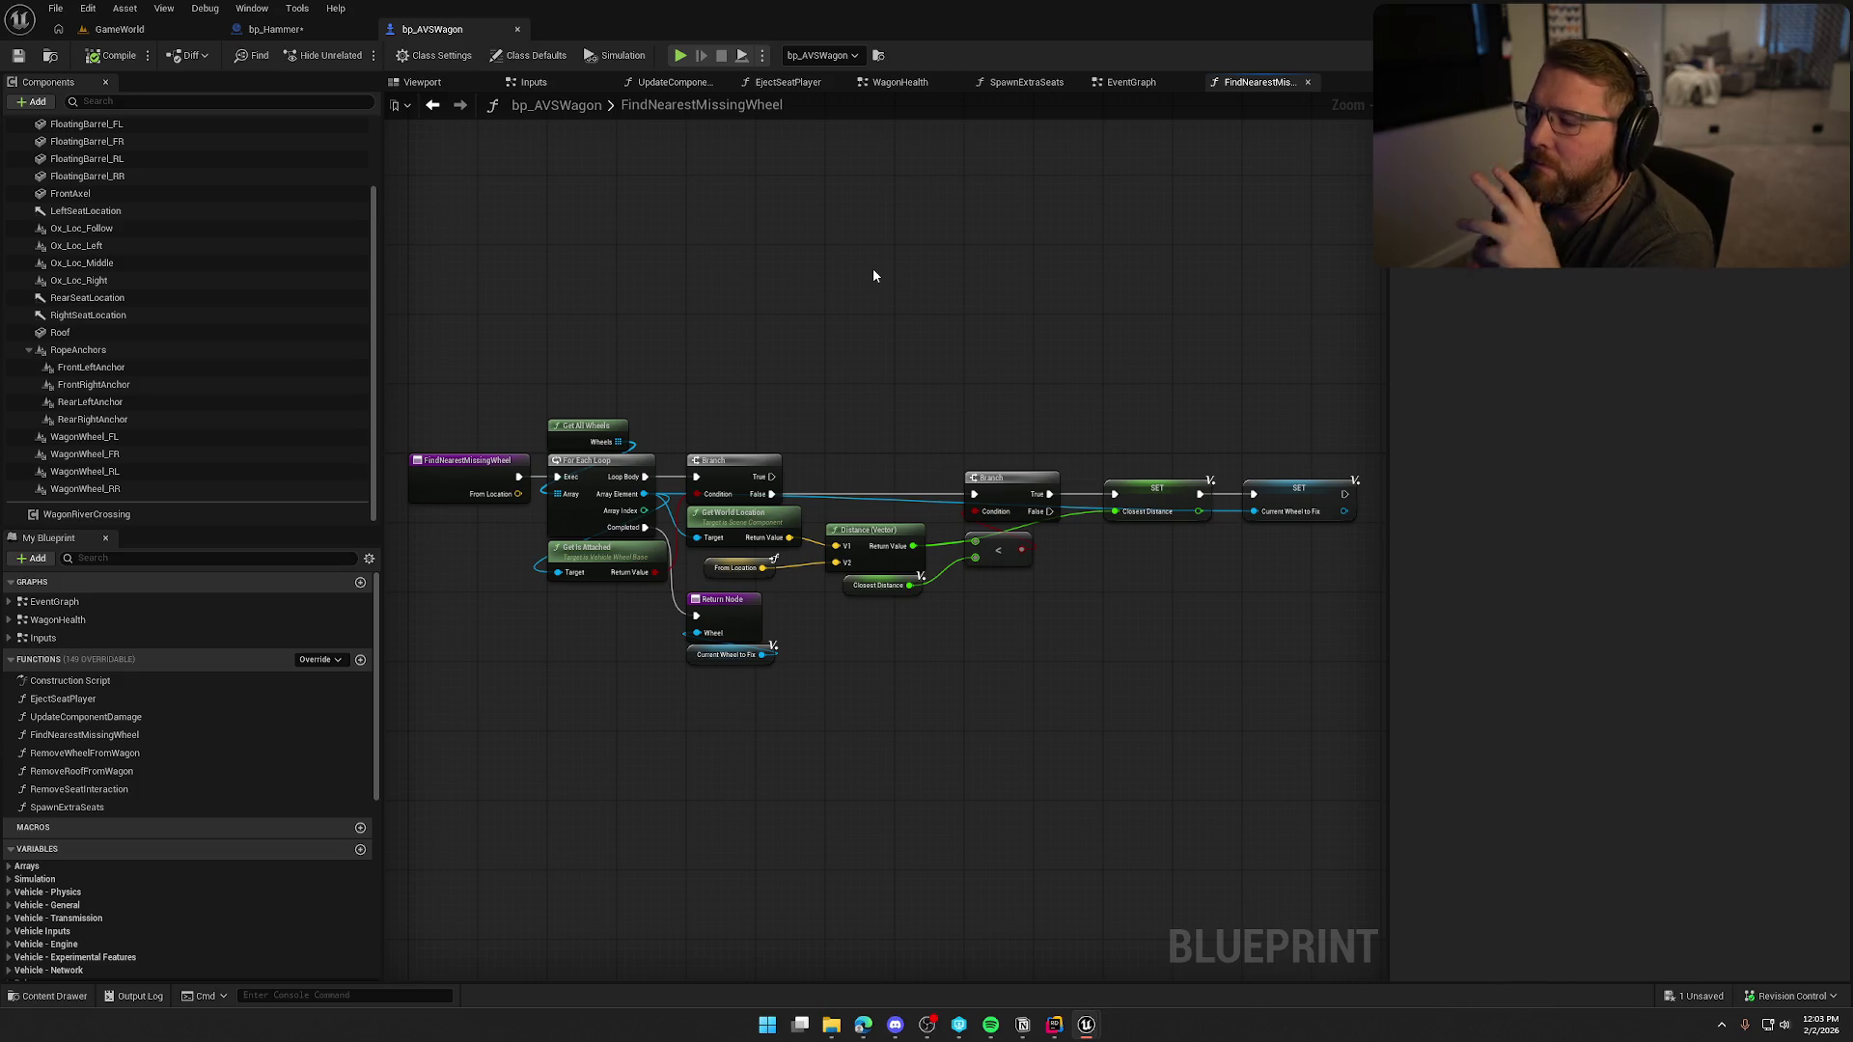
Look over the FindNearestMissingWheel graph, then return to bp_Hammer's Server_ApplyHit.
mouse_move(901, 691)
mouse_down()
mouse_move(897, 618)
mouse_move(915, 621)
mouse_move(899, 618)
mouse_up()
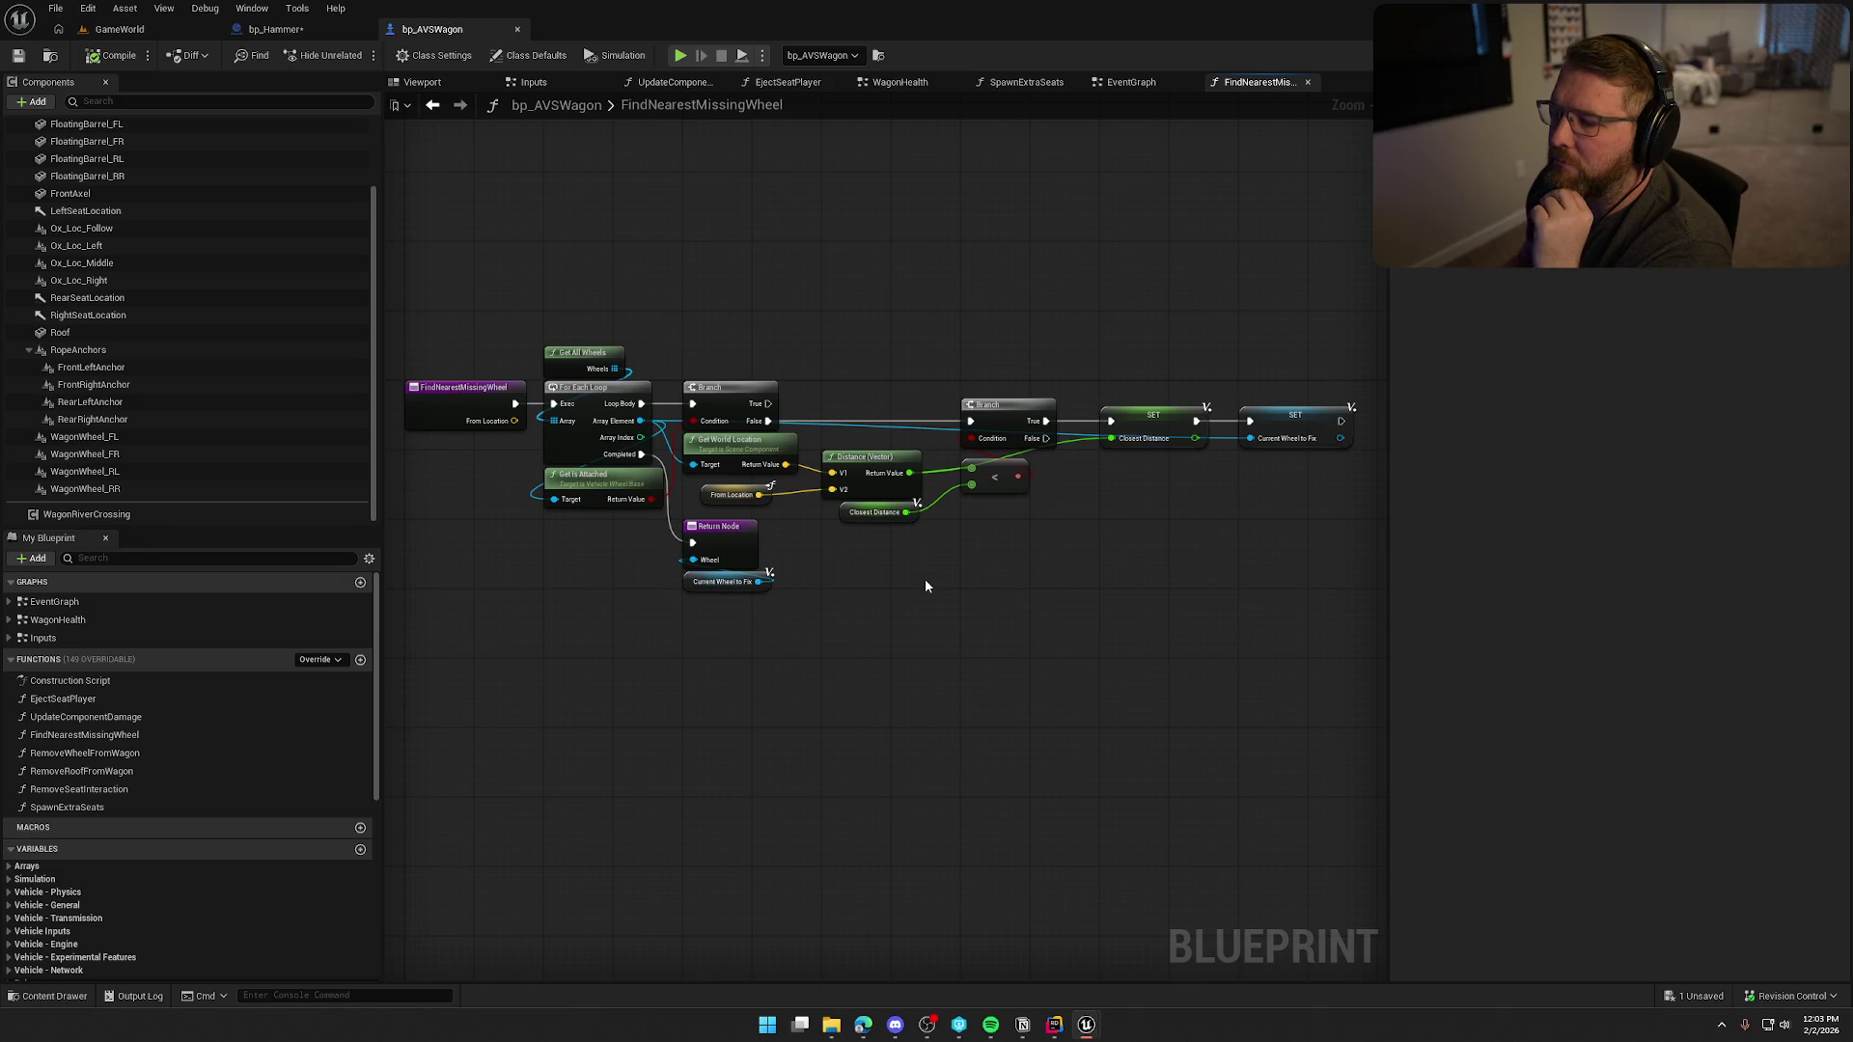
drag(924, 585, 1017, 583)
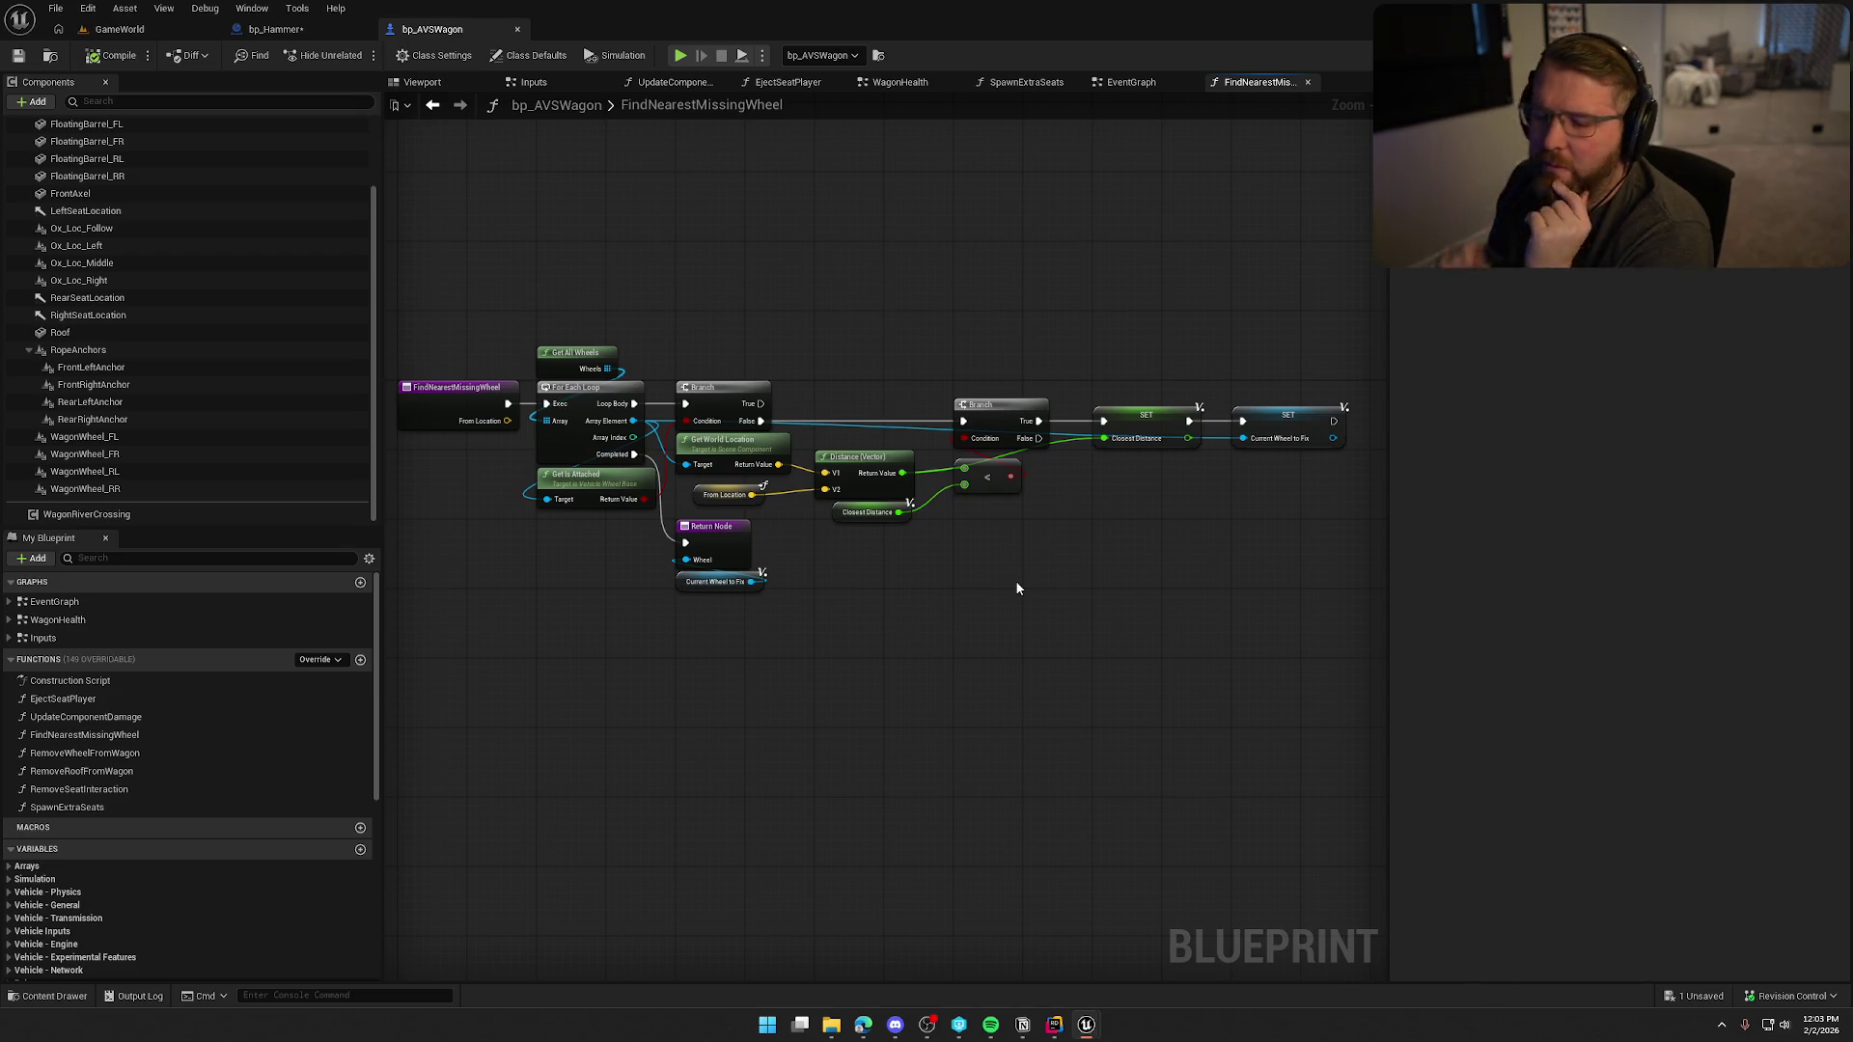
mouse_move(555, 724)
mouse_down()
mouse_move(546, 662)
mouse_move(835, 641)
mouse_move(560, 632)
mouse_up()
click(275, 29)
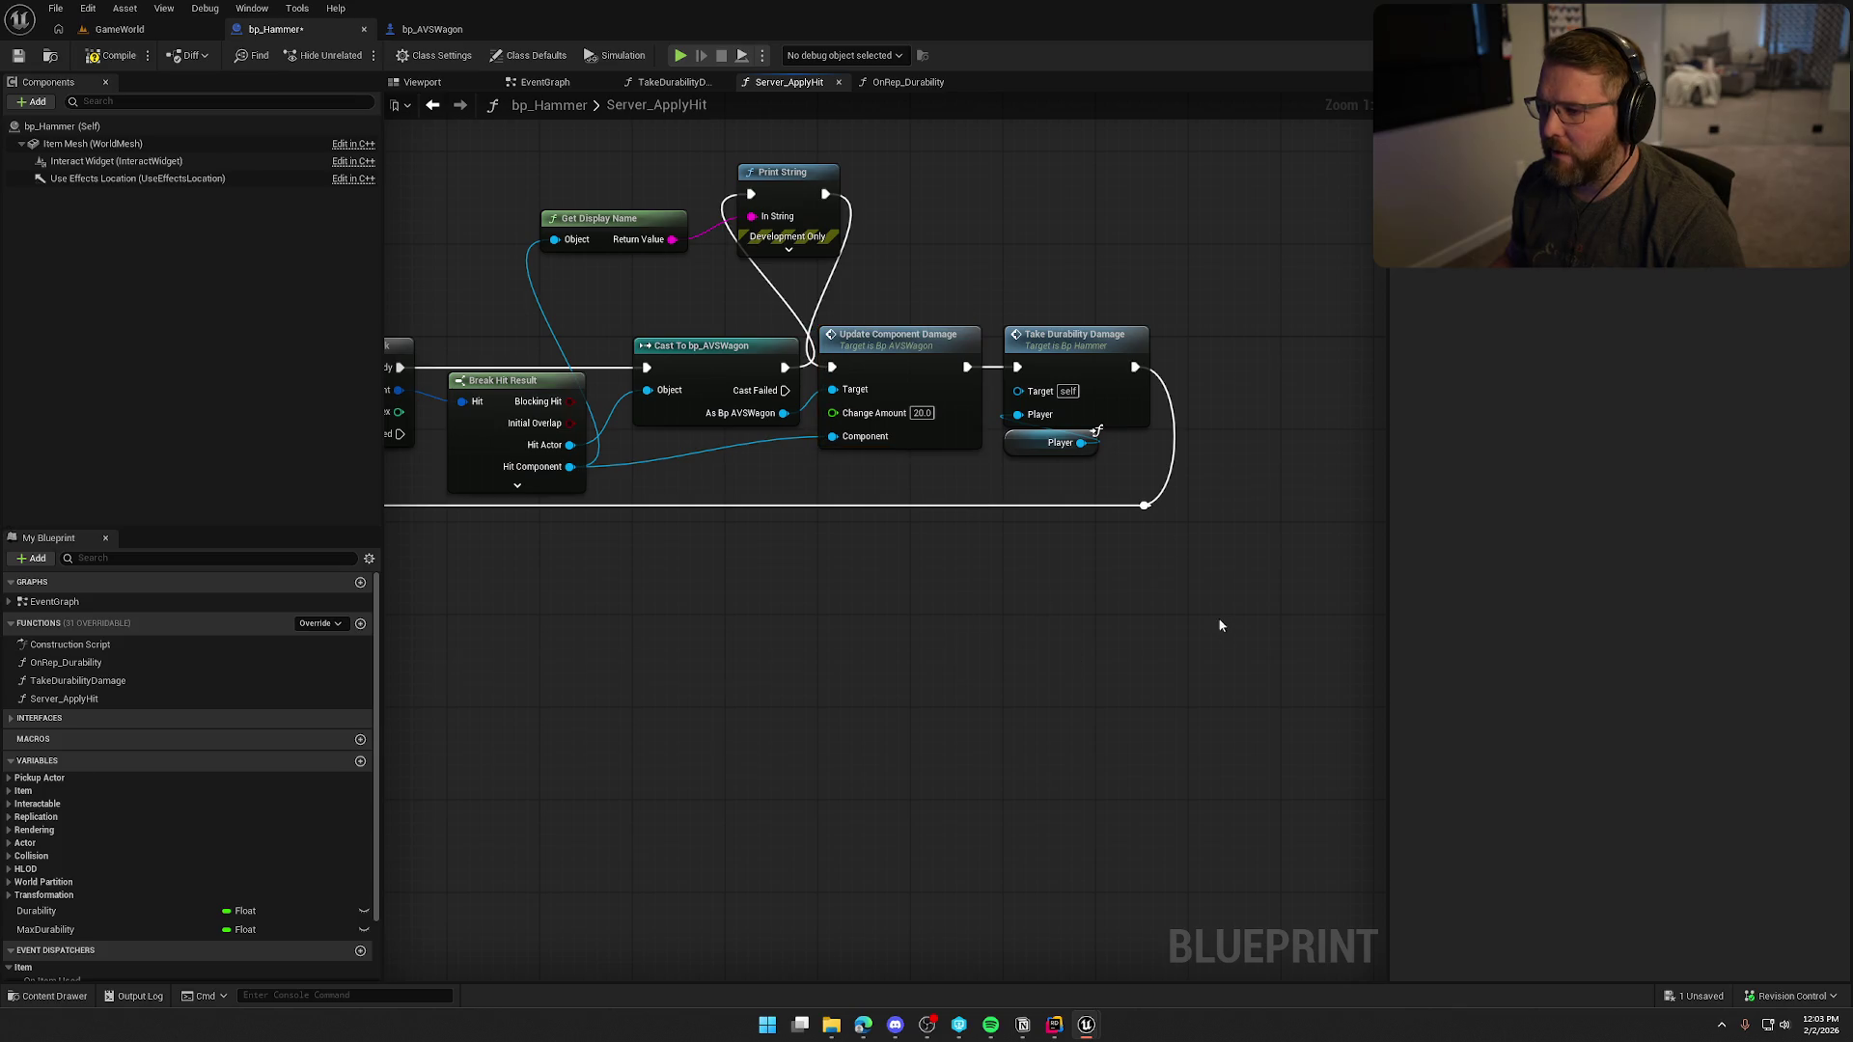
Set the Multi Sphere Trace For Objects Draw Debug Type to For Duration.
drag(951, 259, 1022, 294)
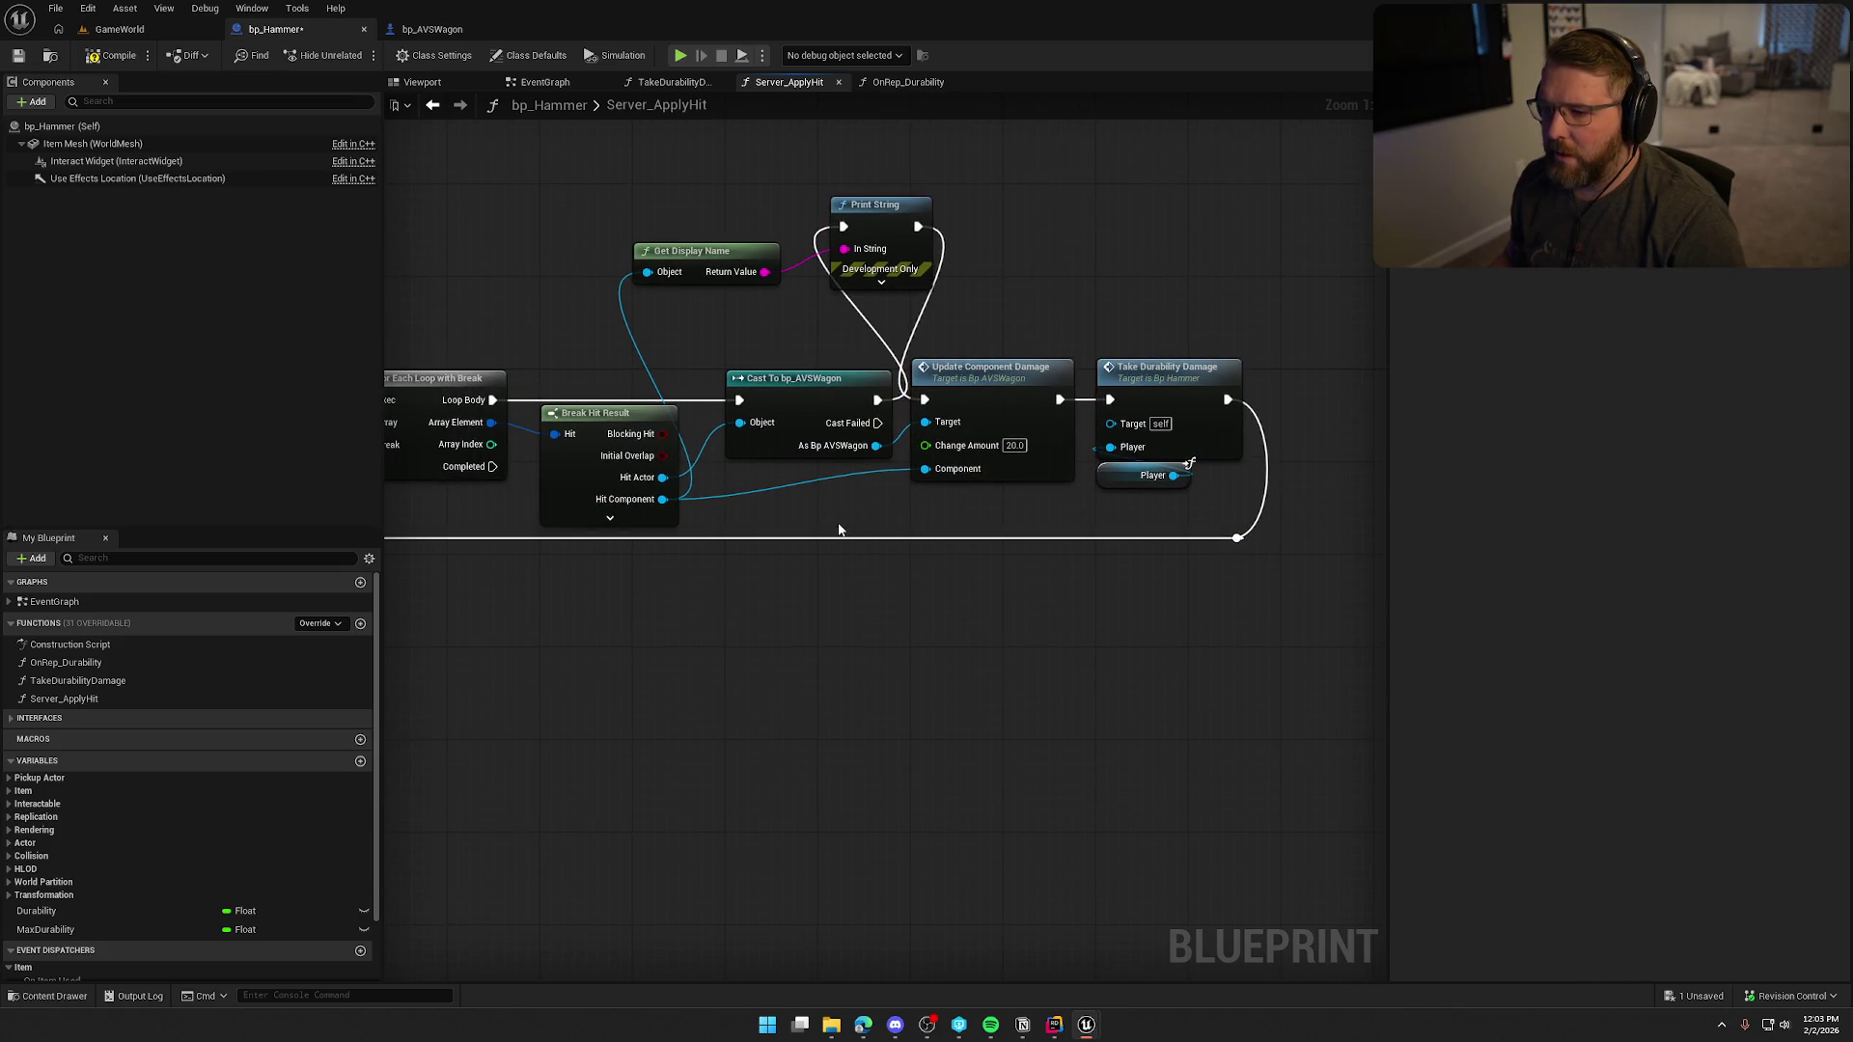
drag(838, 530, 1015, 514)
mouse_move(982, 630)
mouse_down()
mouse_move(1116, 662)
mouse_move(1196, 629)
mouse_move(1026, 622)
mouse_up()
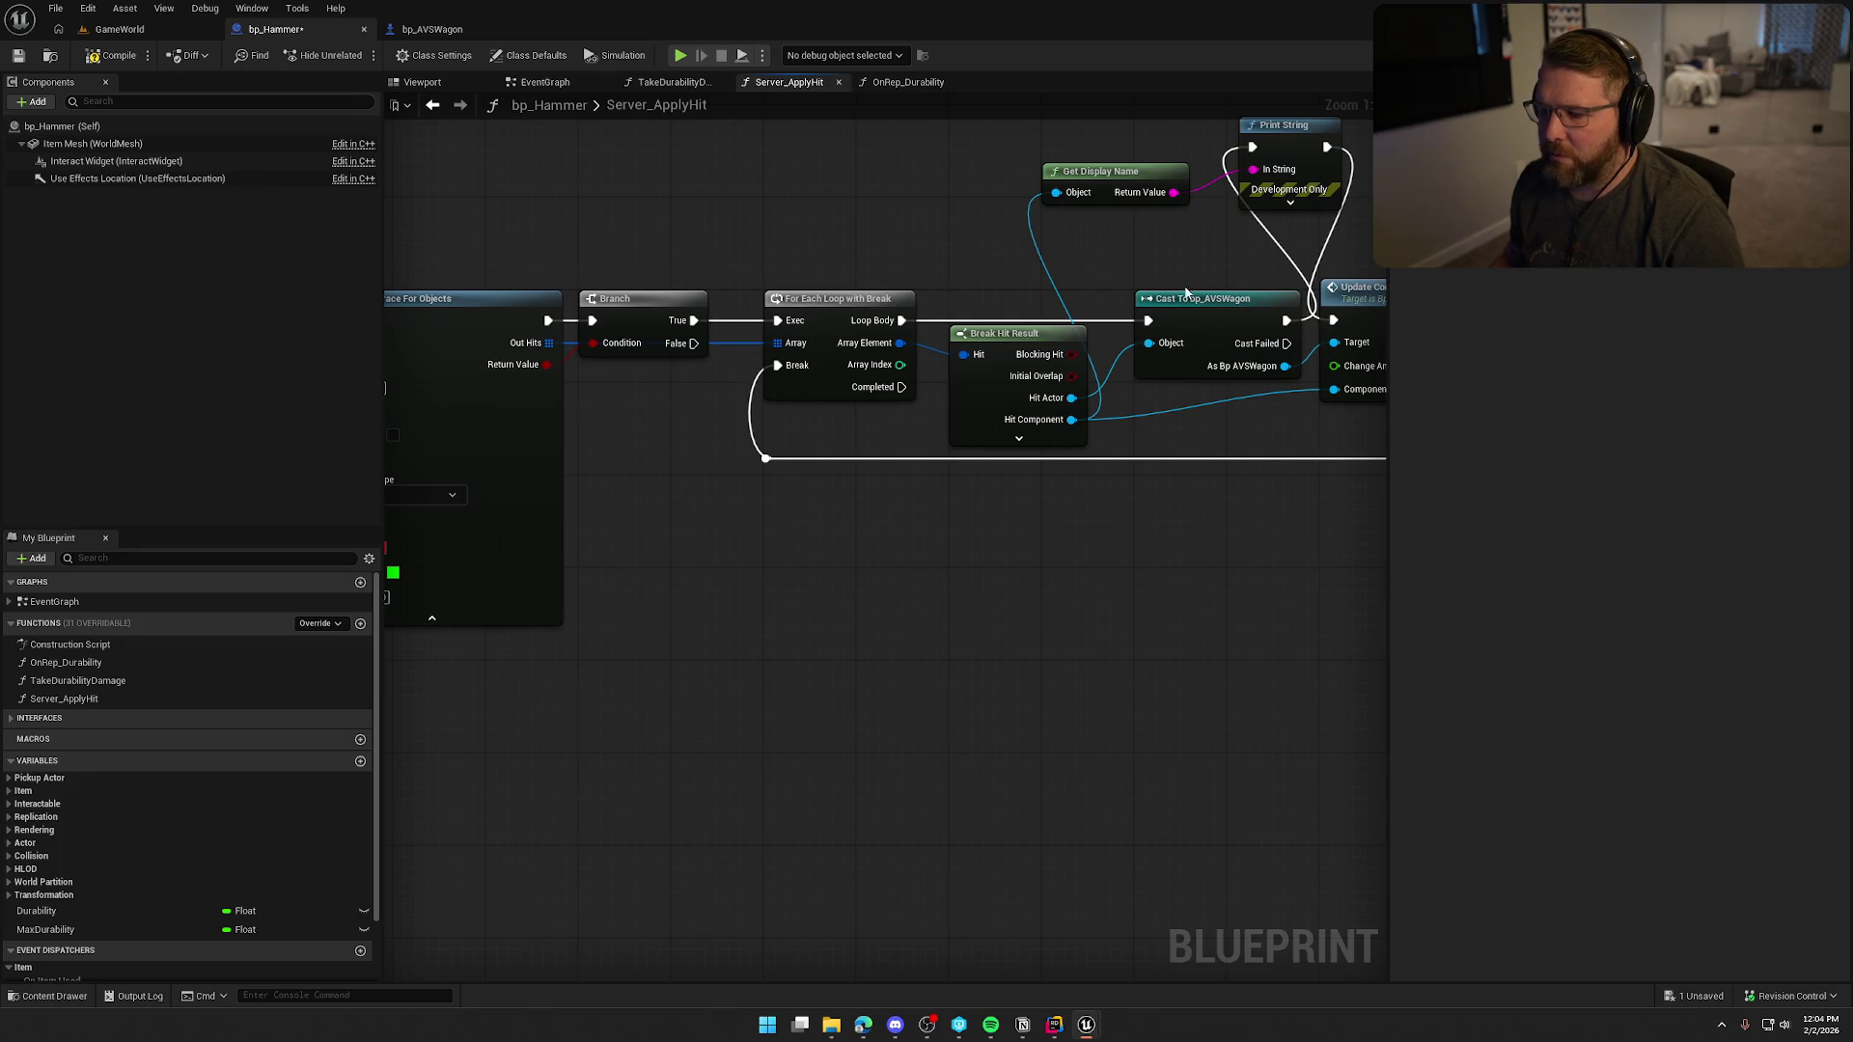
drag(729, 569, 1078, 571)
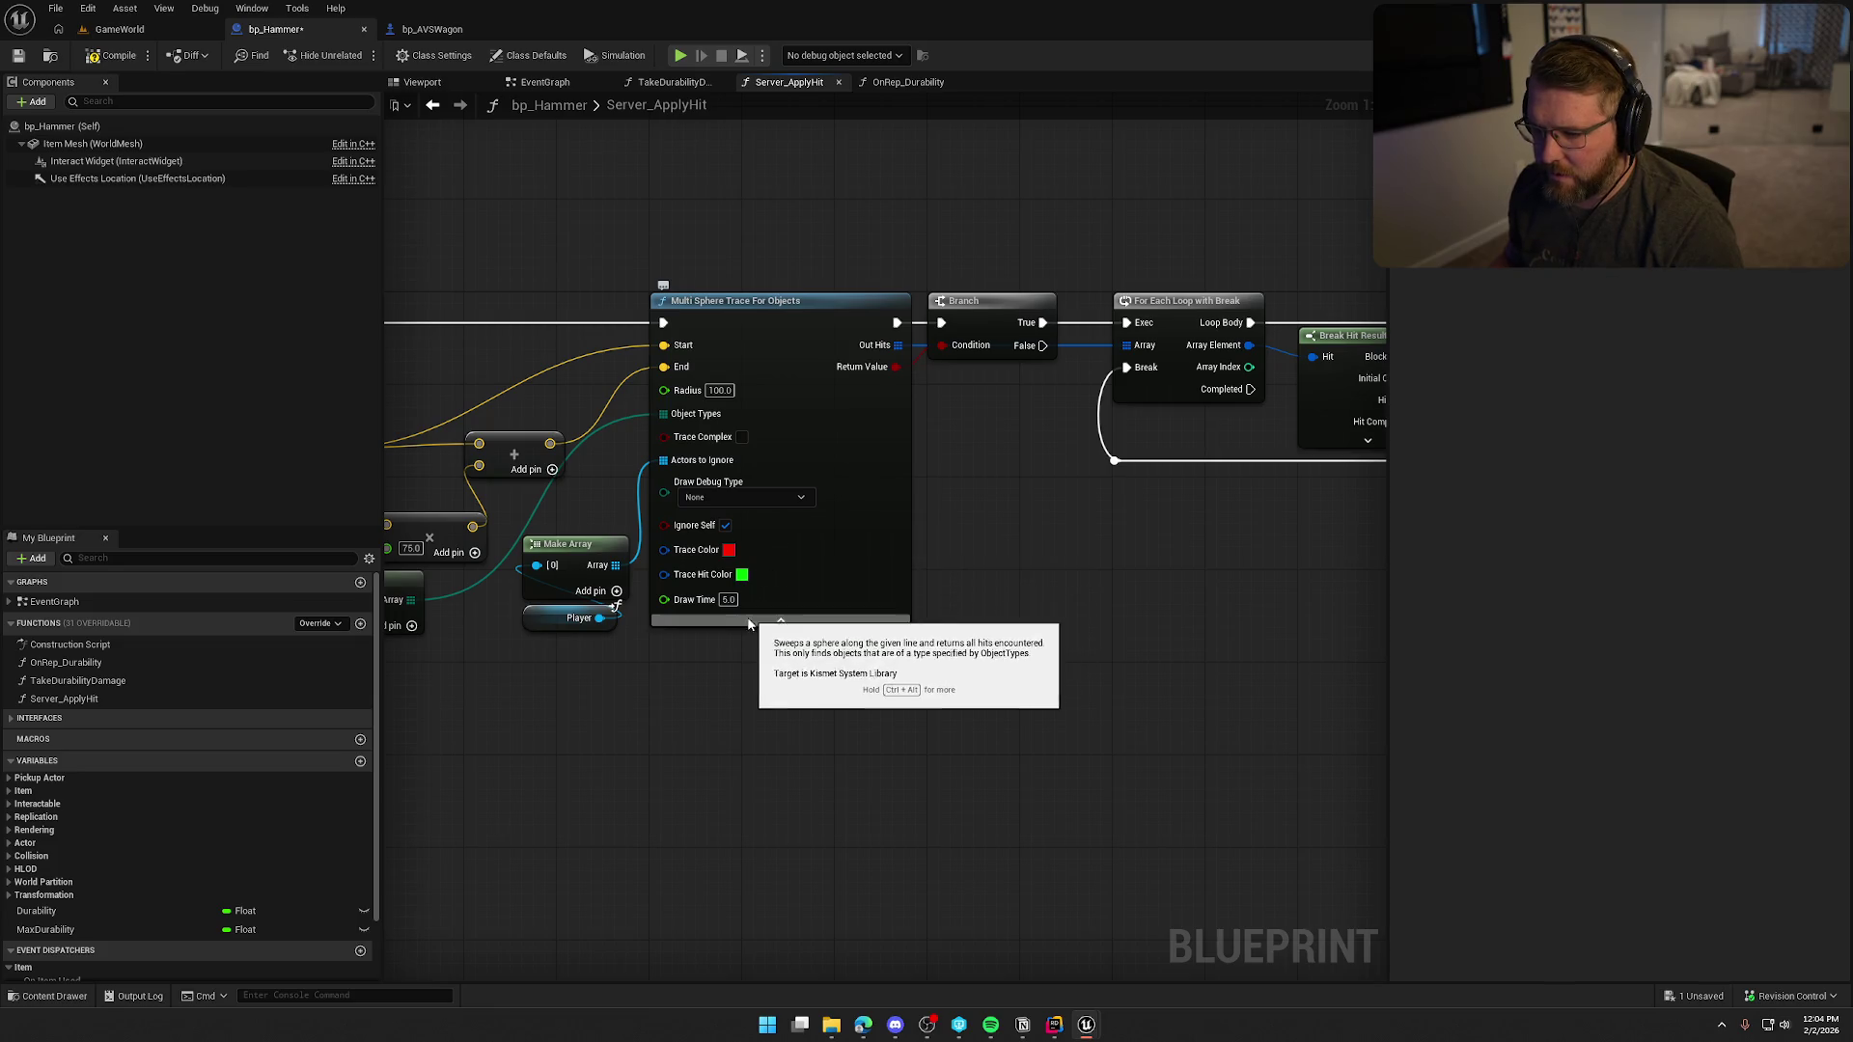
click(743, 497)
click(739, 546)
click(125, 30)
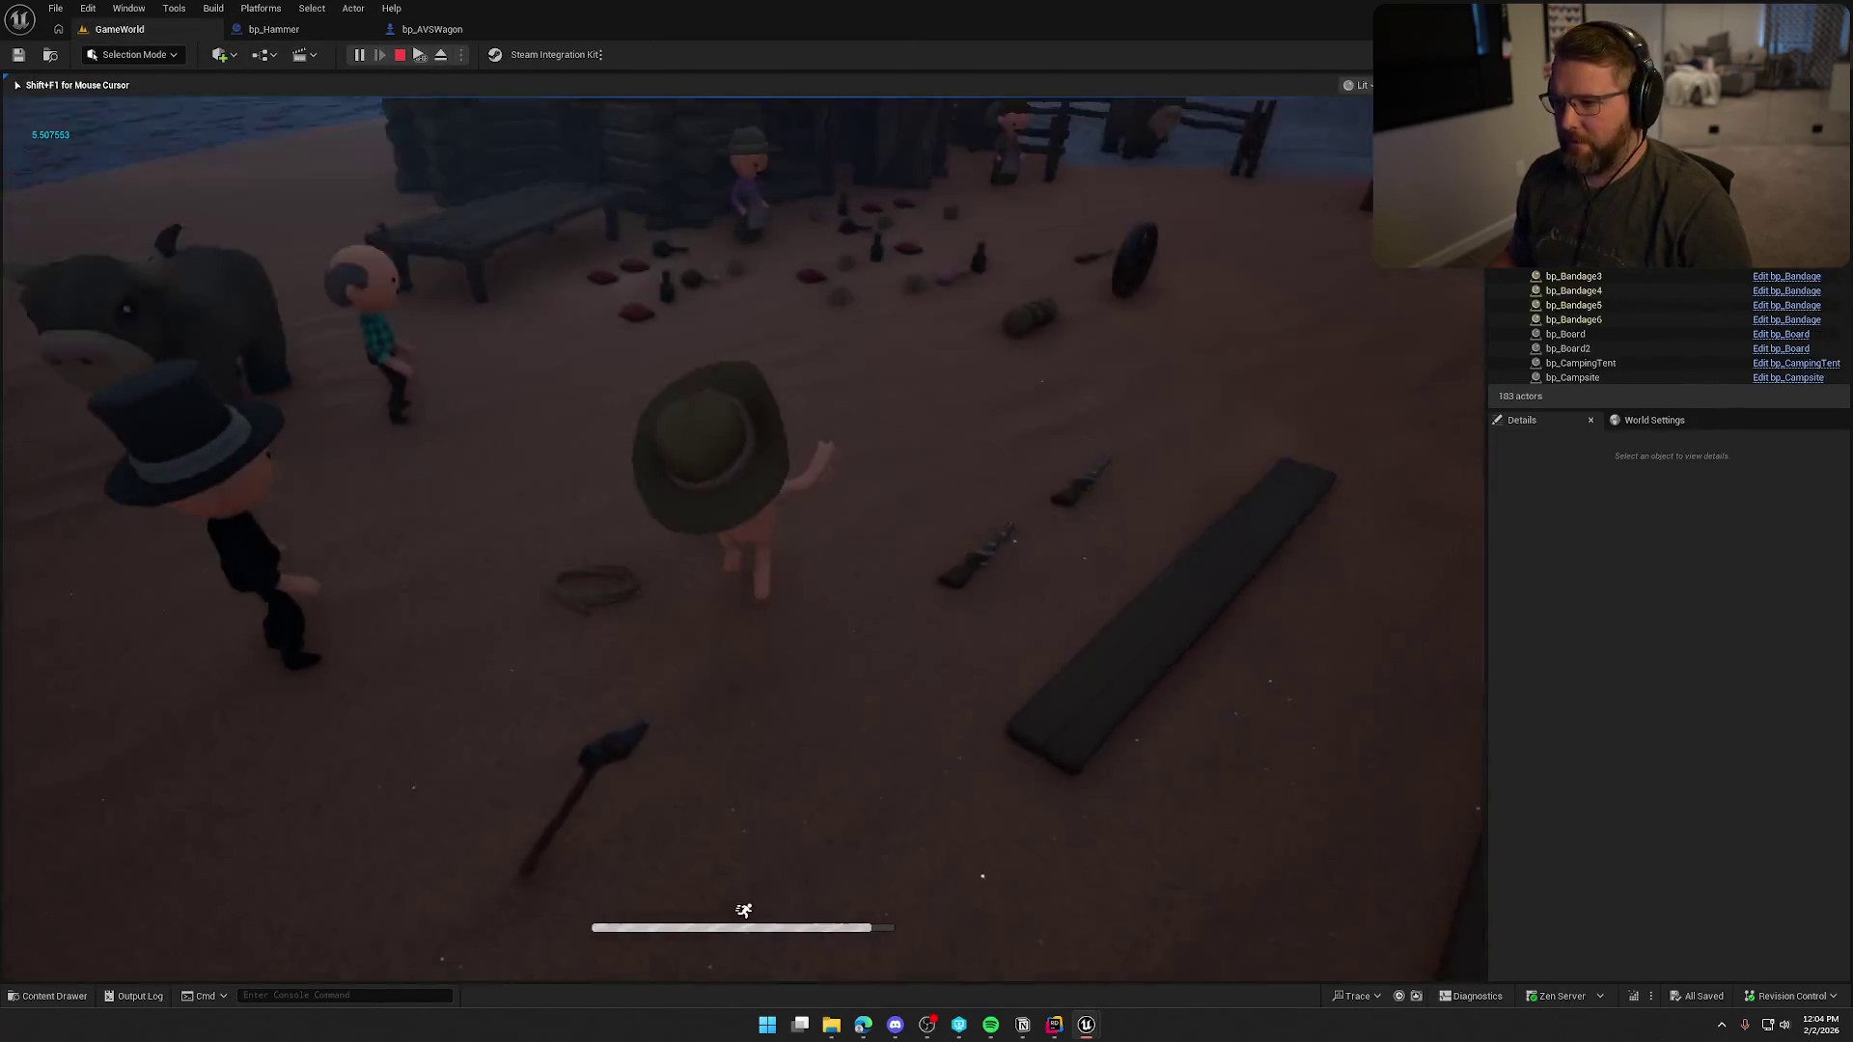
In play mode, pick up the hammer and sprint to the wagon's side.
key(e)
key(shift+w)
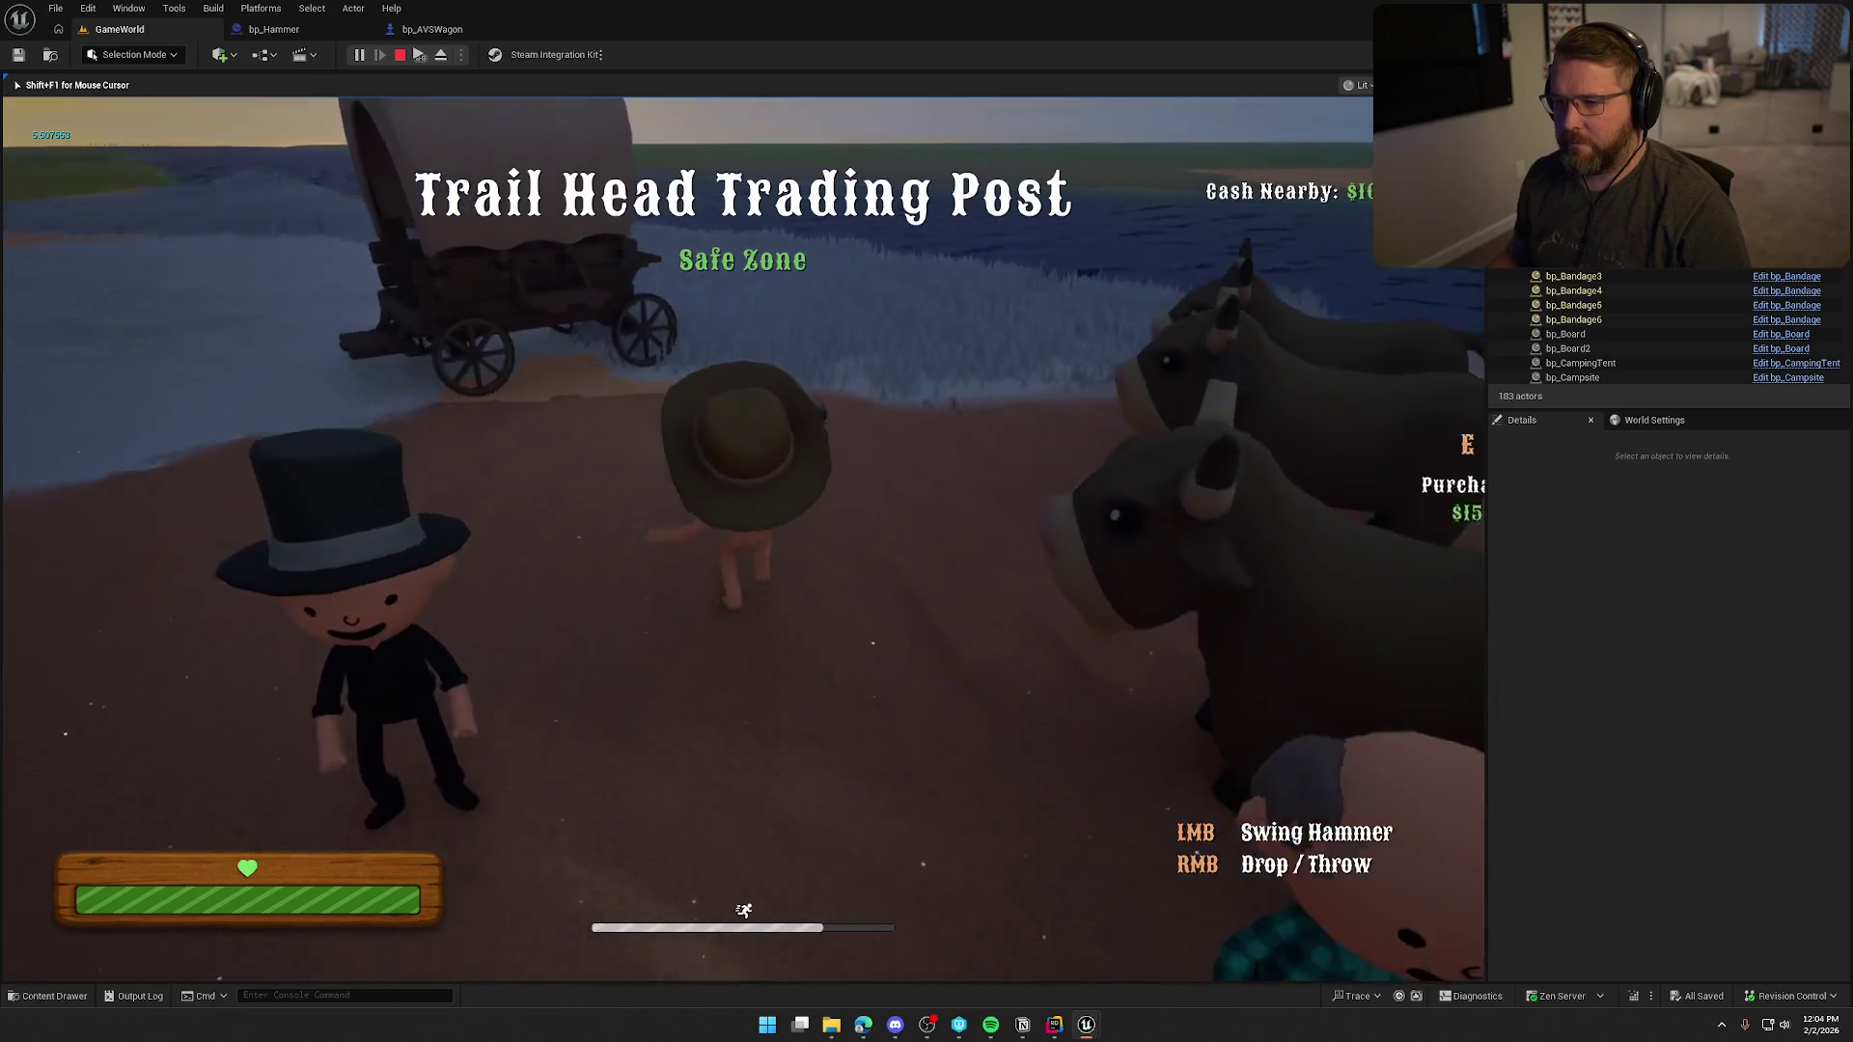
key(shift+w)
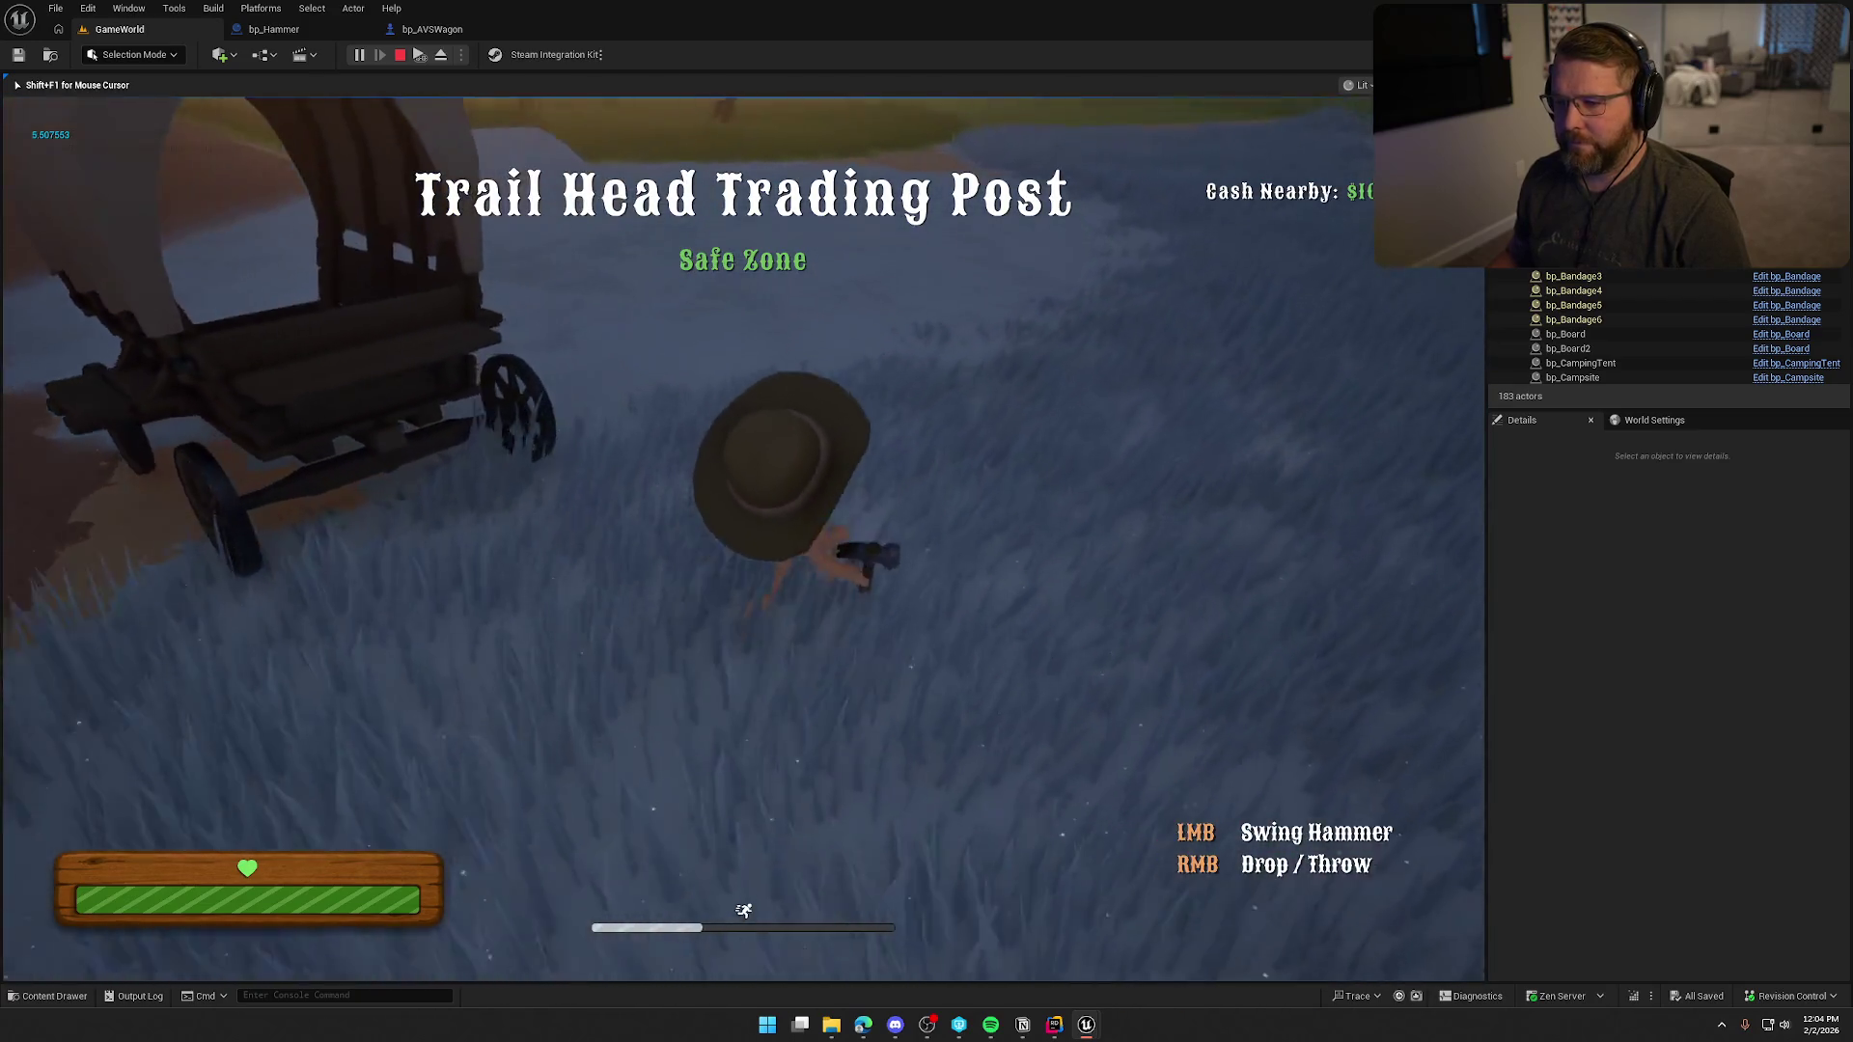
key(w)
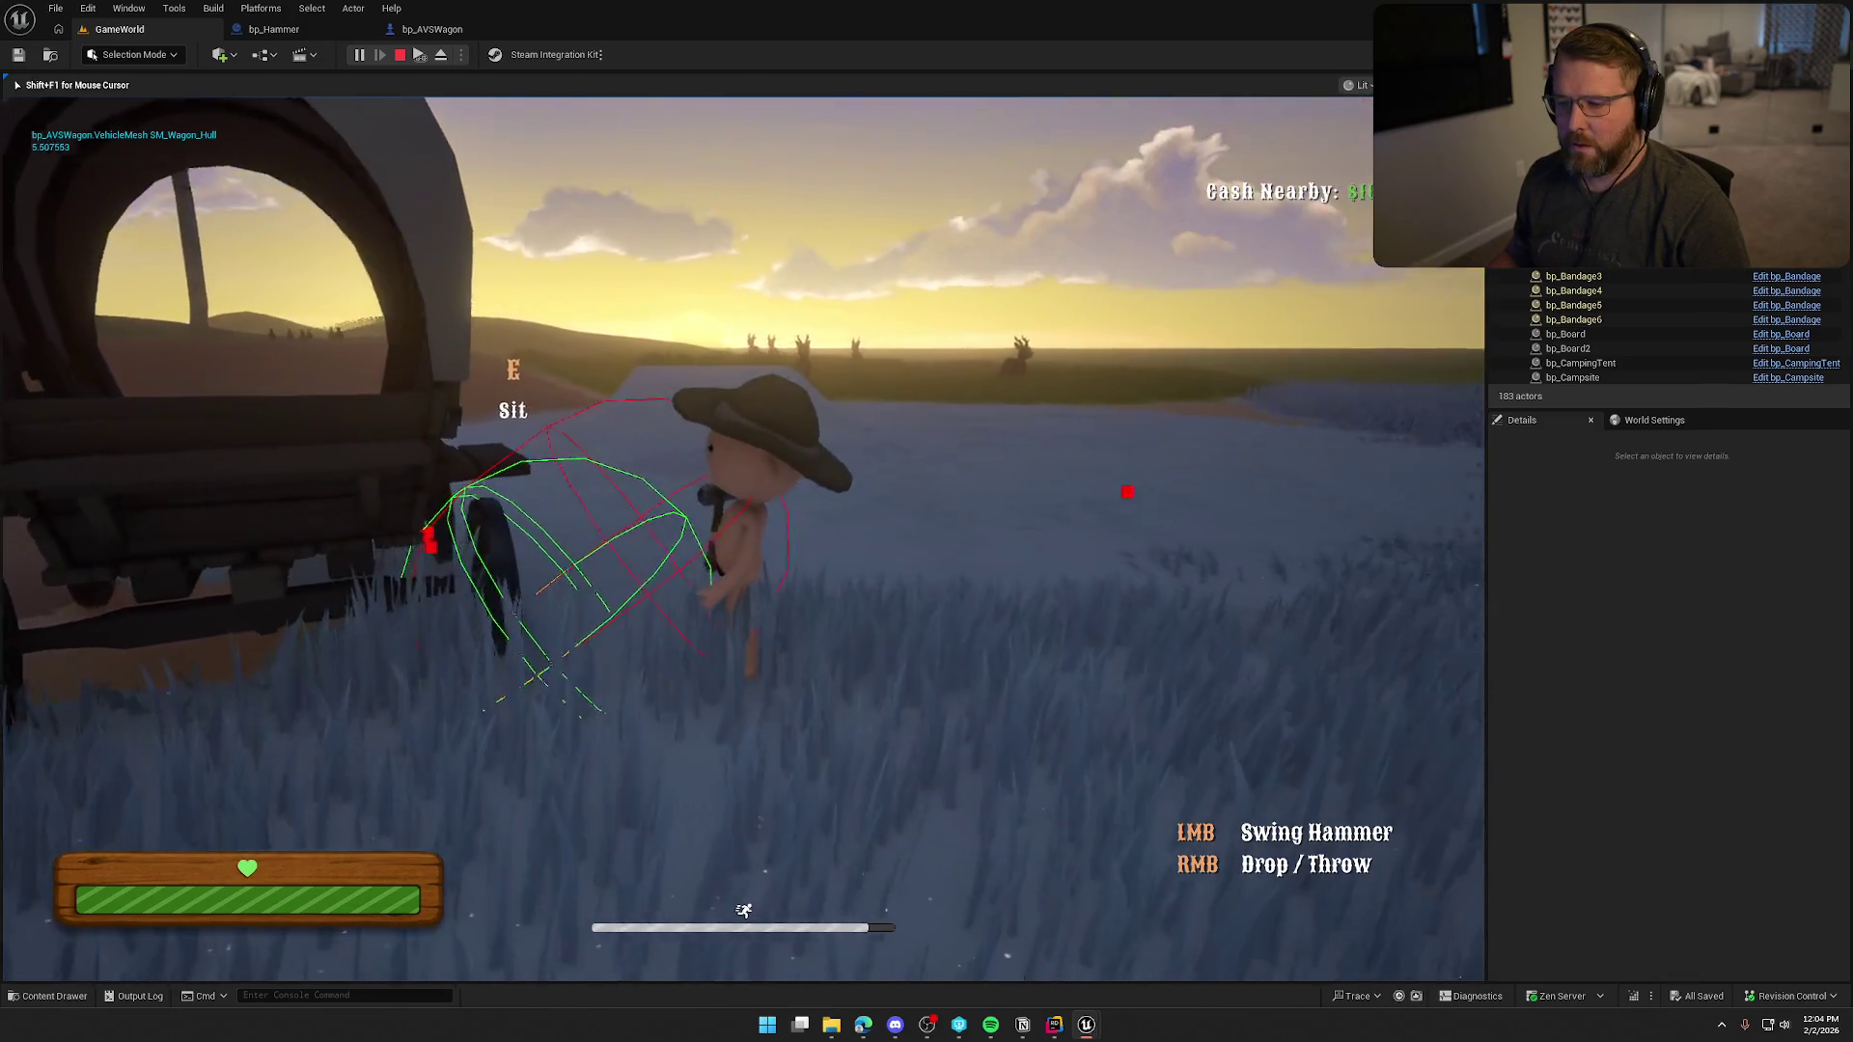
Swing the hammer at the wagon three times to register hits on SM_Wagon_Hull, then stop play.
click(695, 538)
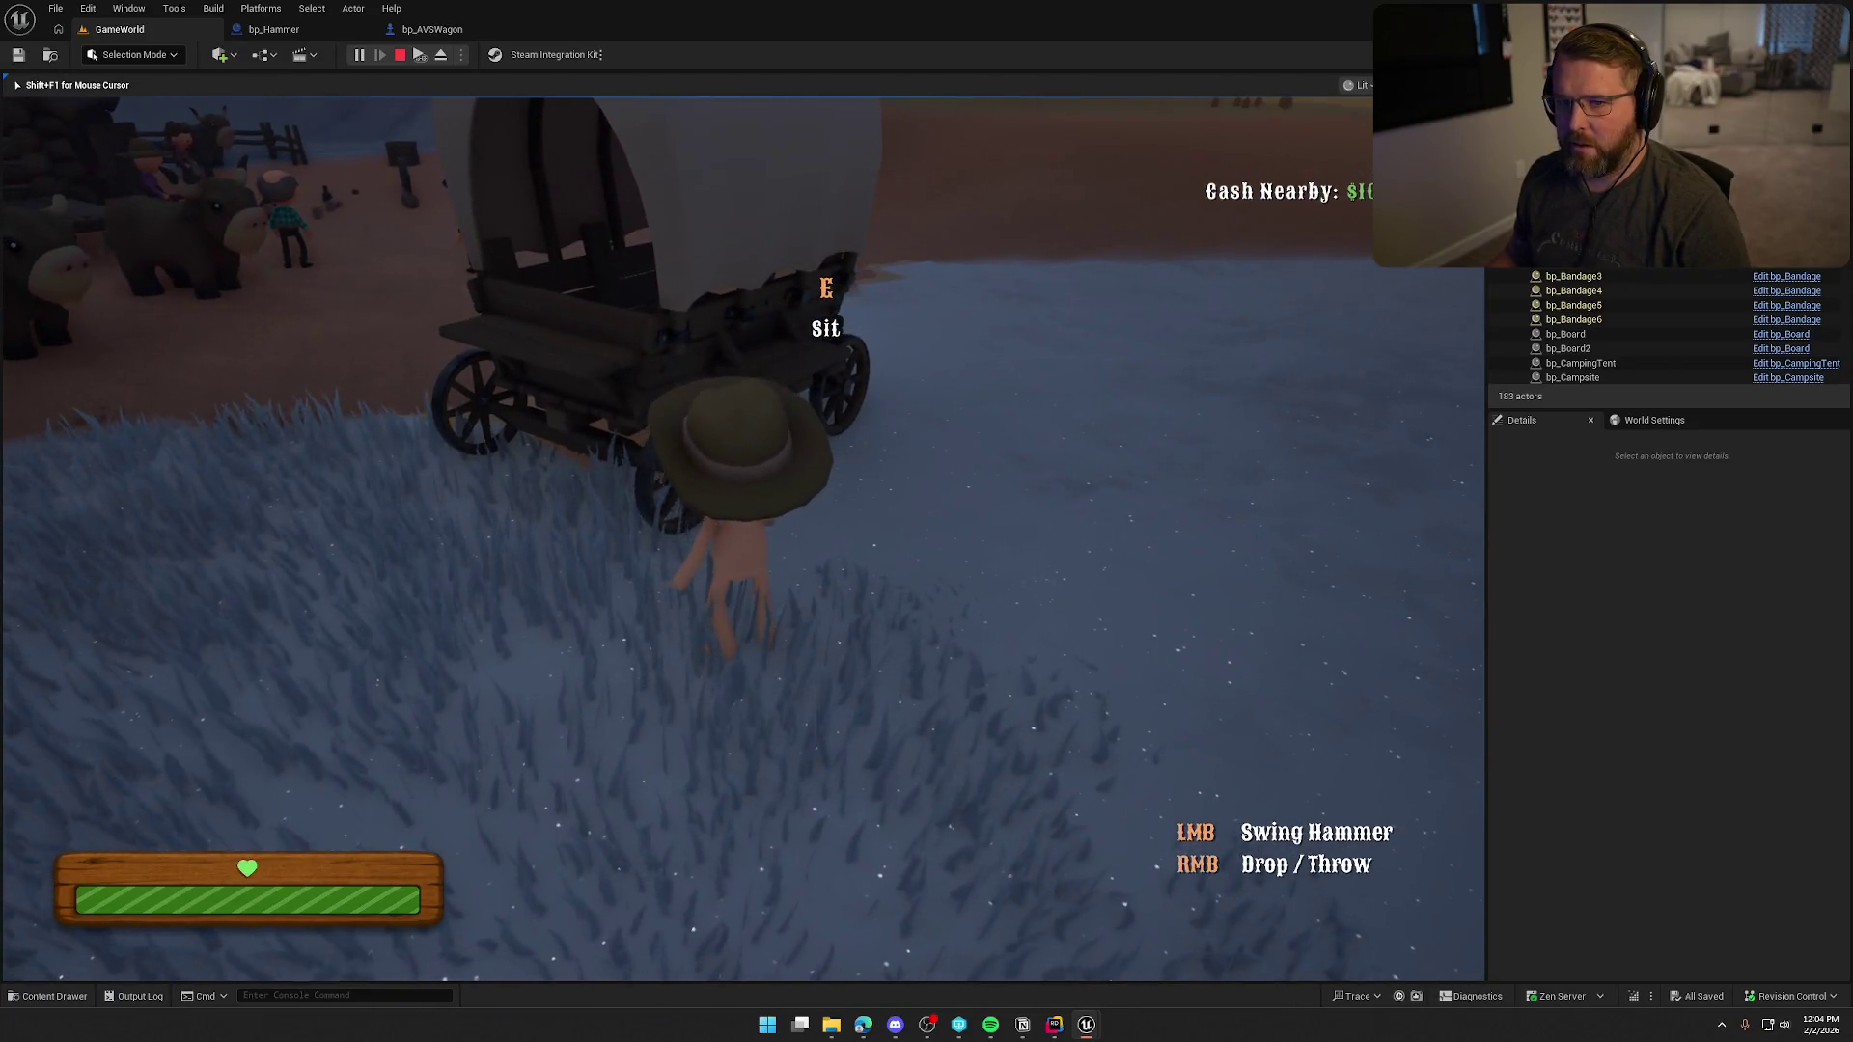
click(741, 539)
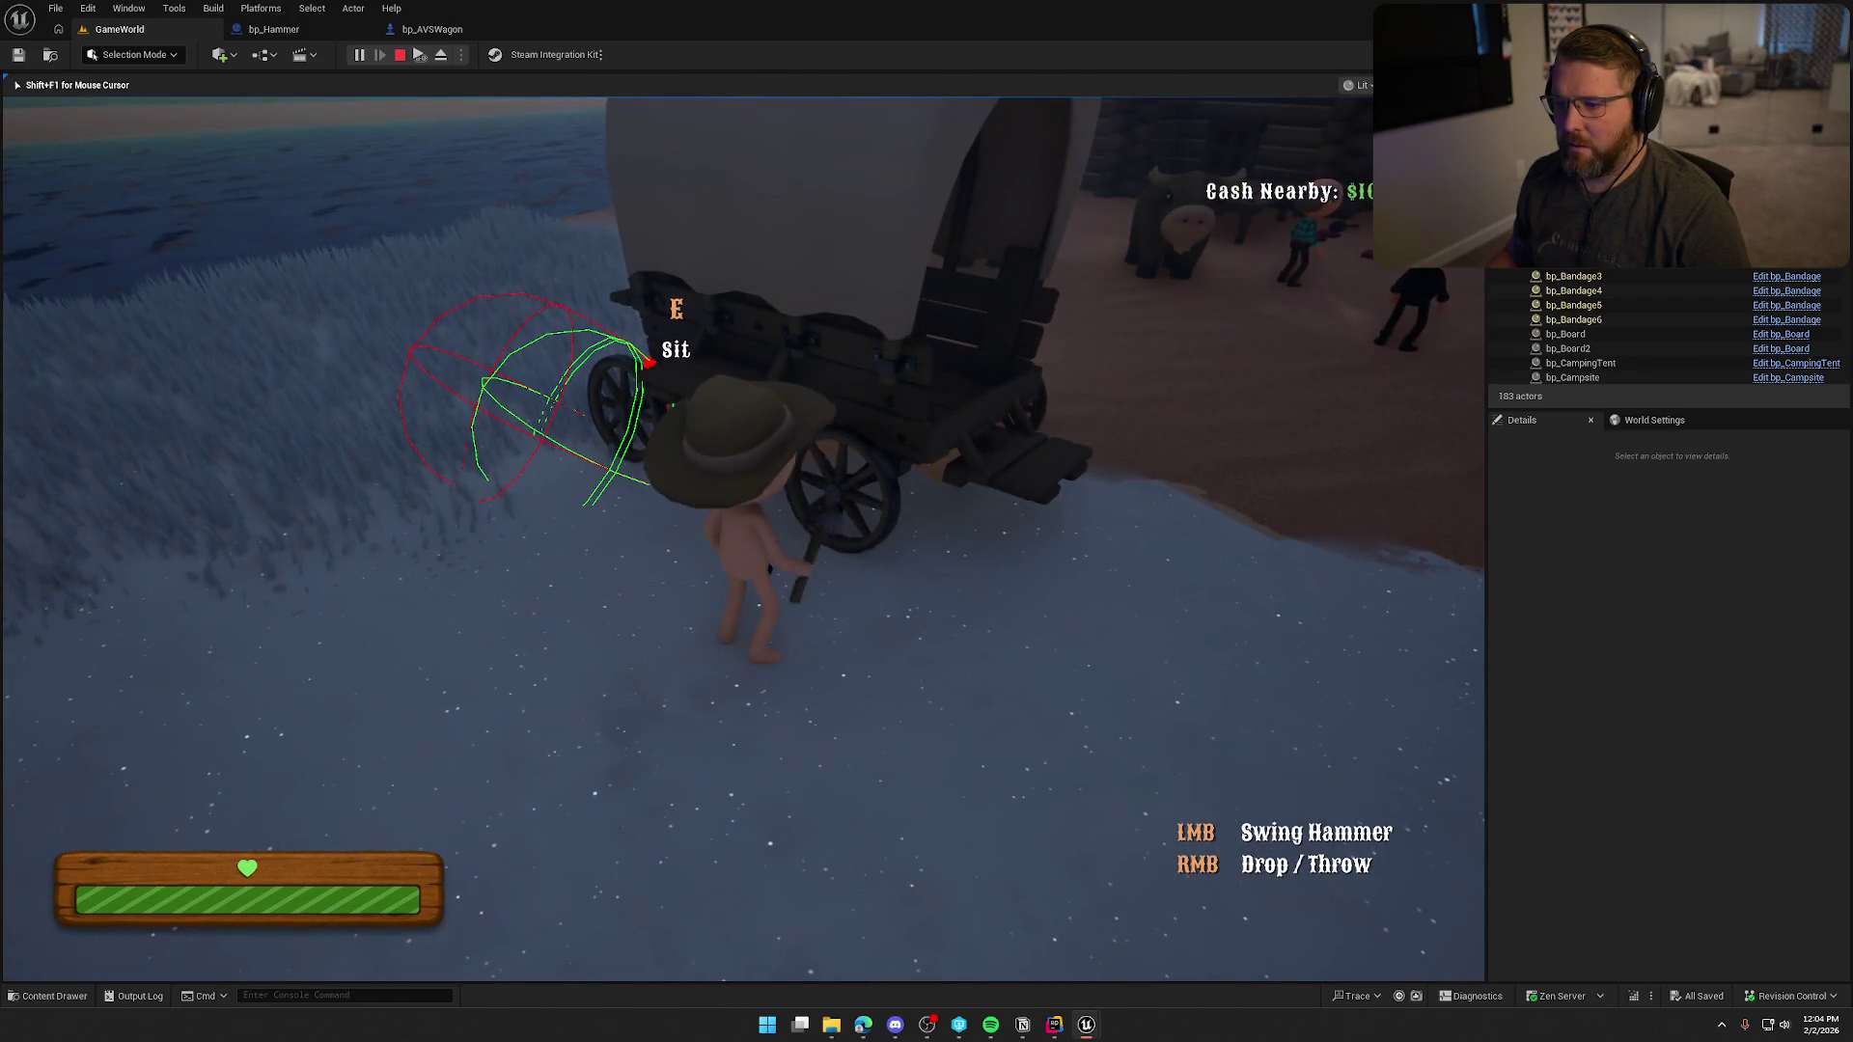
click(743, 538)
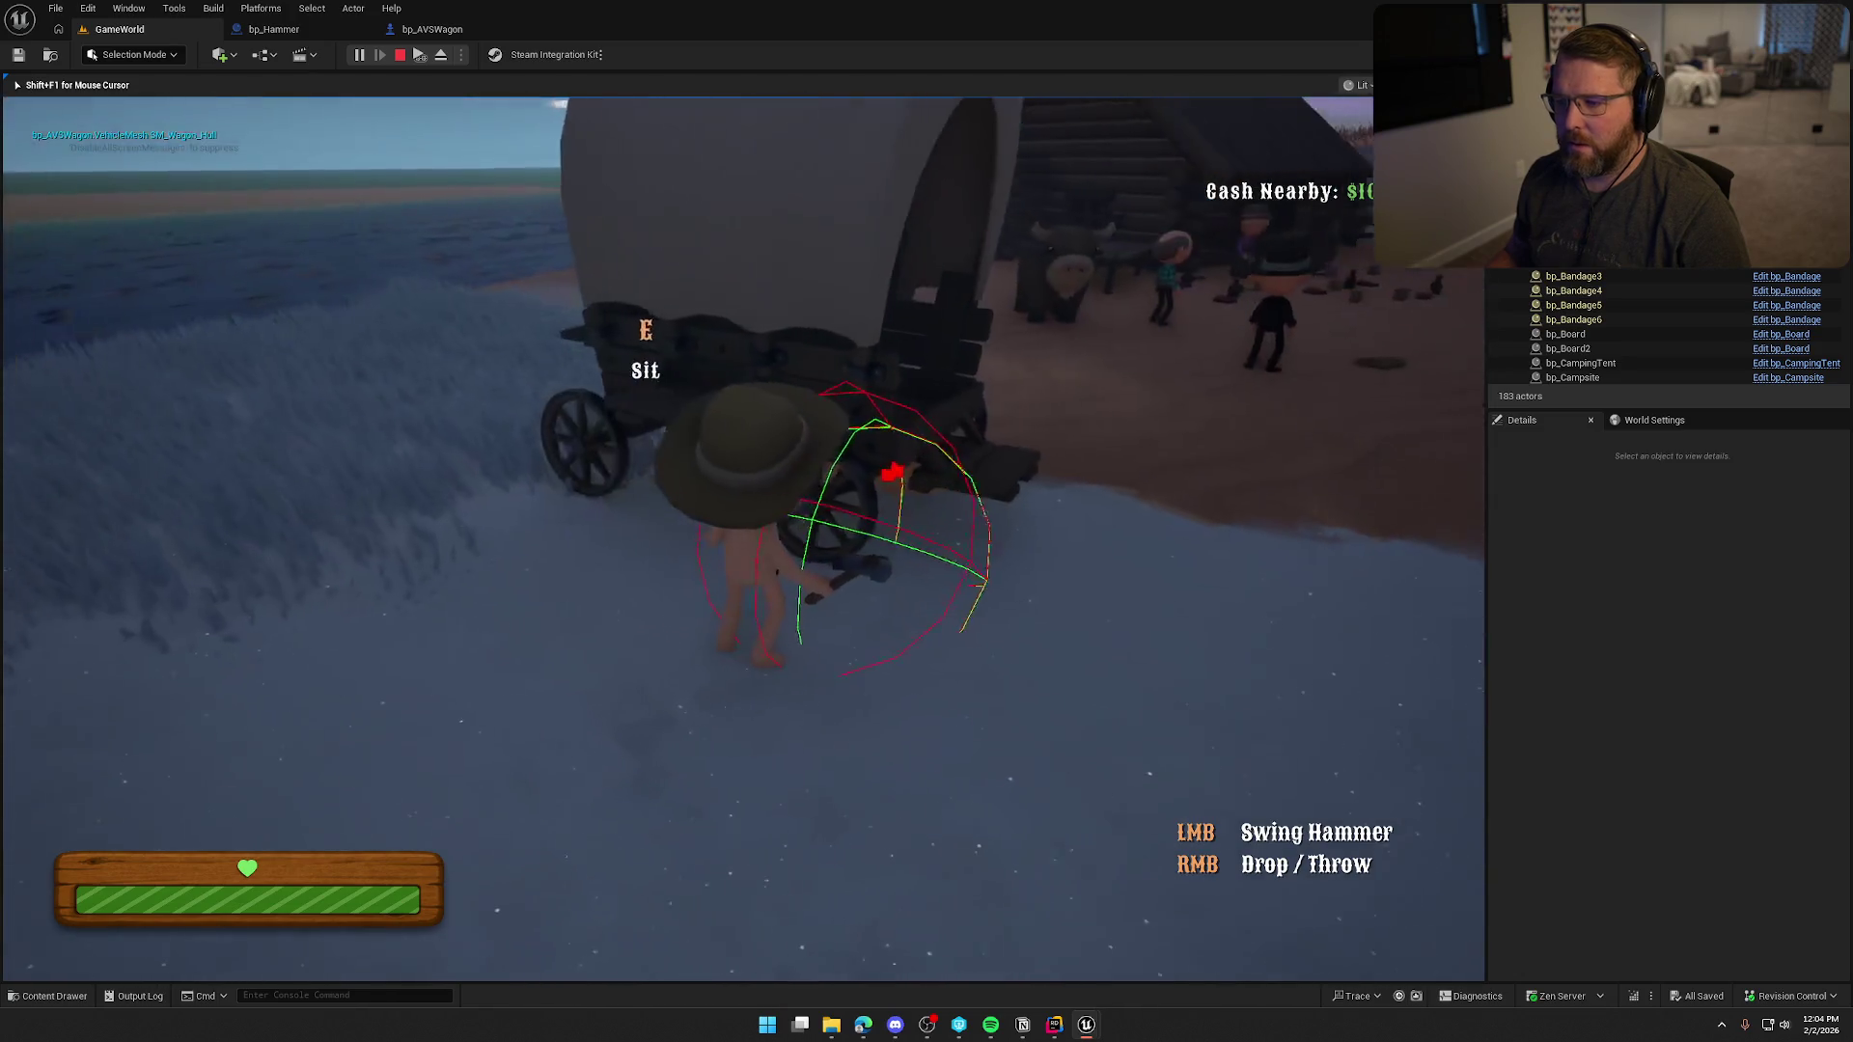
key(Escape)
click(321, 36)
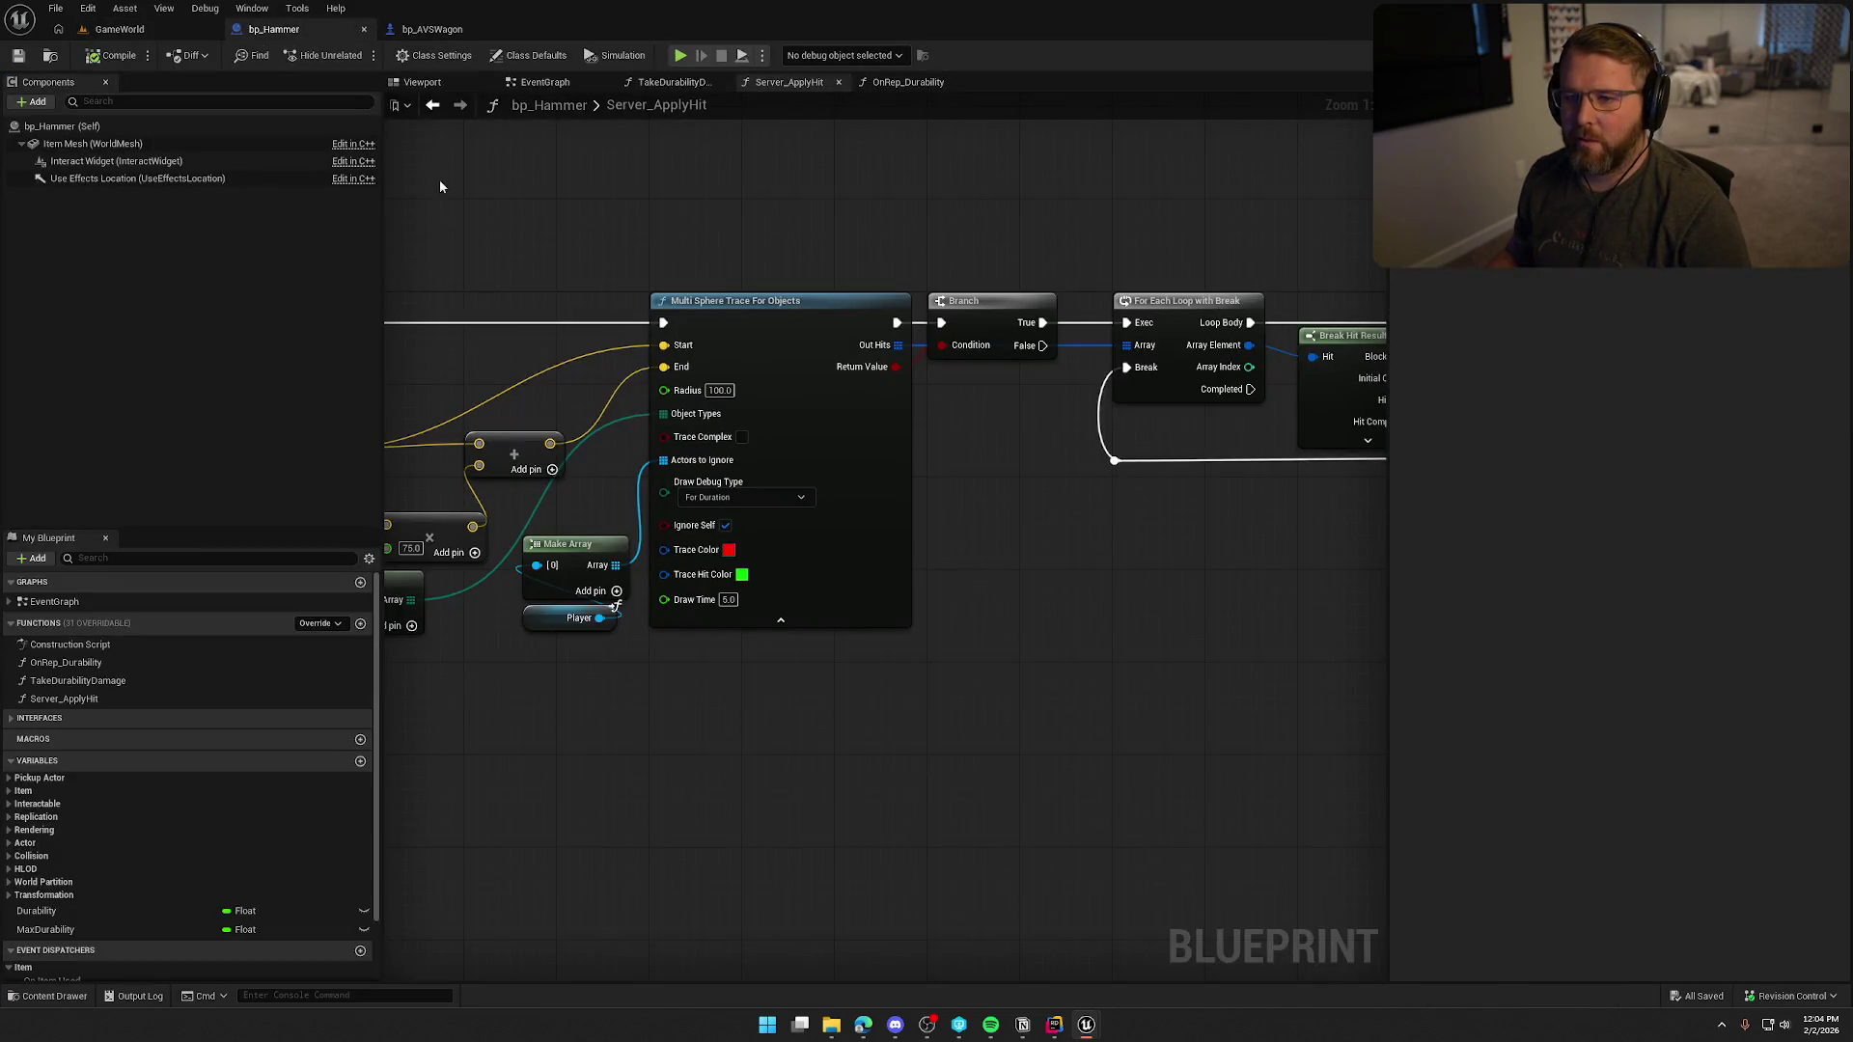
In bp_Hammer, rotate the Use Effects Location component to tilt its arrow upward.
click(421, 82)
click(137, 179)
key(e)
drag(873, 477, 924, 505)
Play-test in GameWorld by running up beside the wagon's front, then stop the session.
click(120, 29)
click(359, 55)
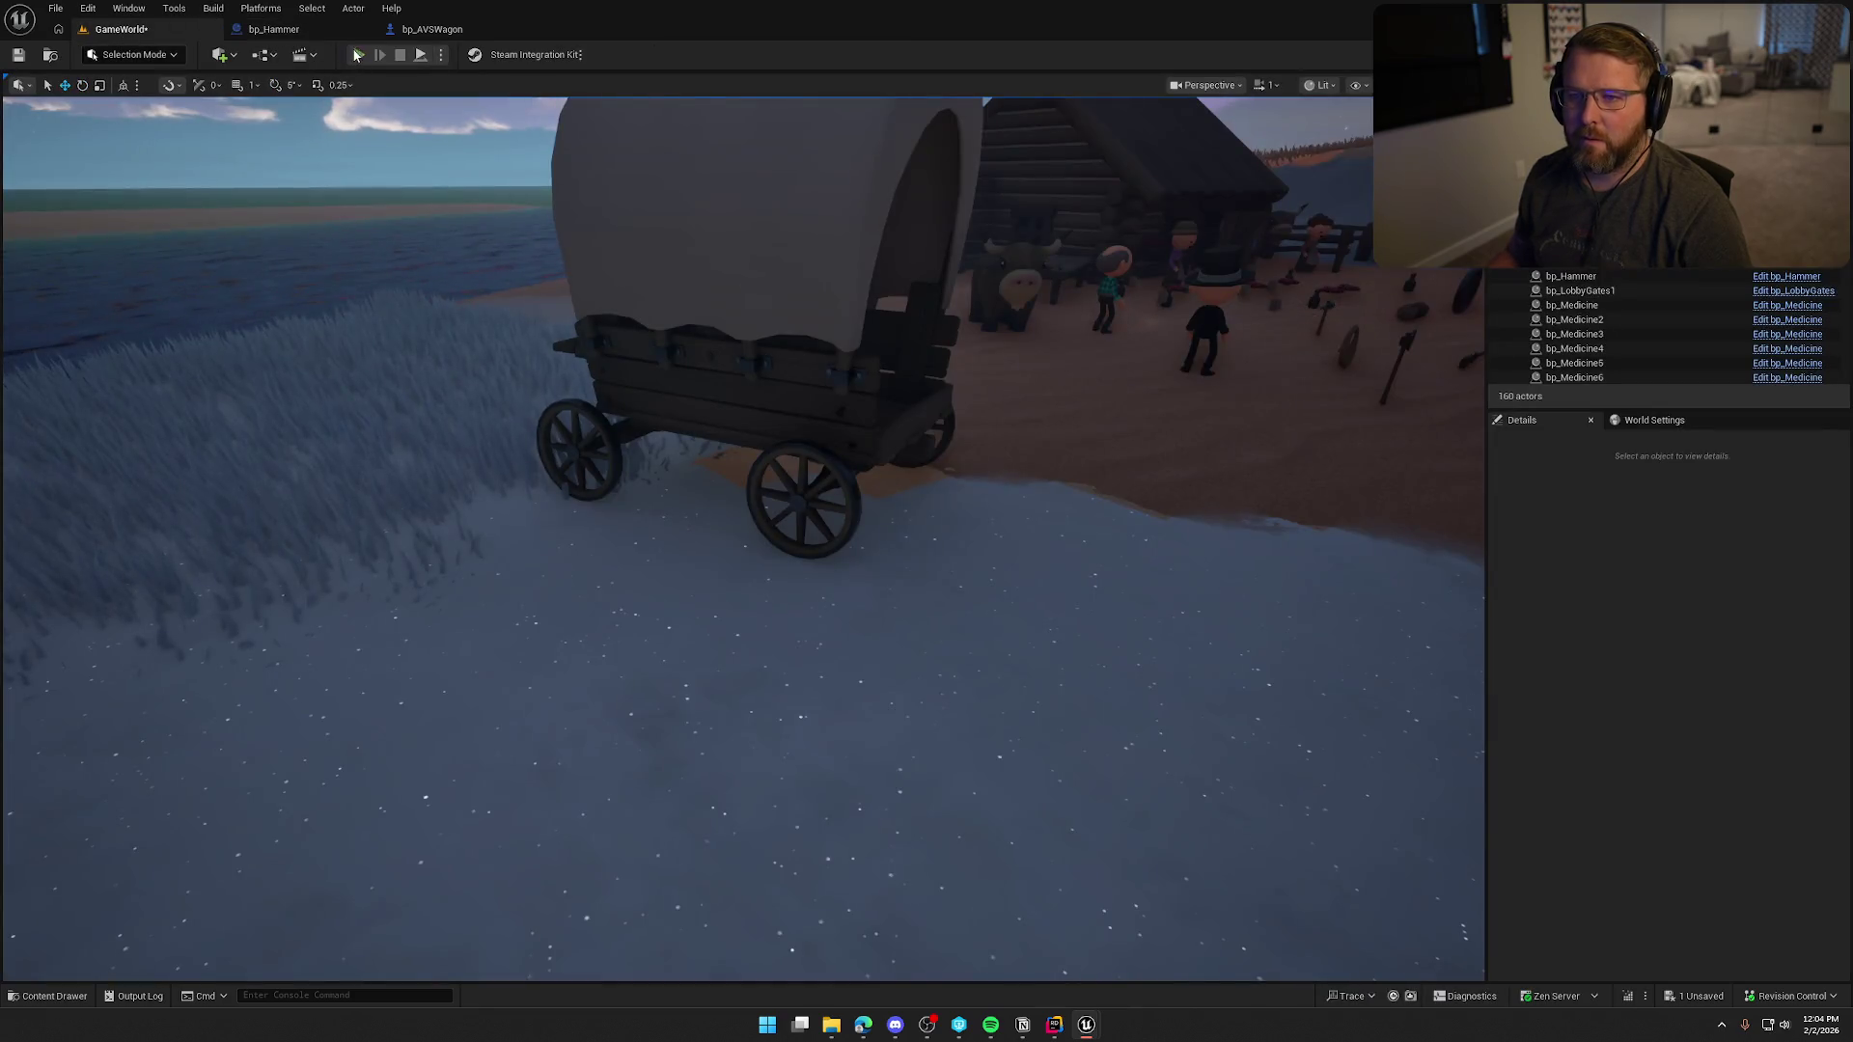
key(shift+w)
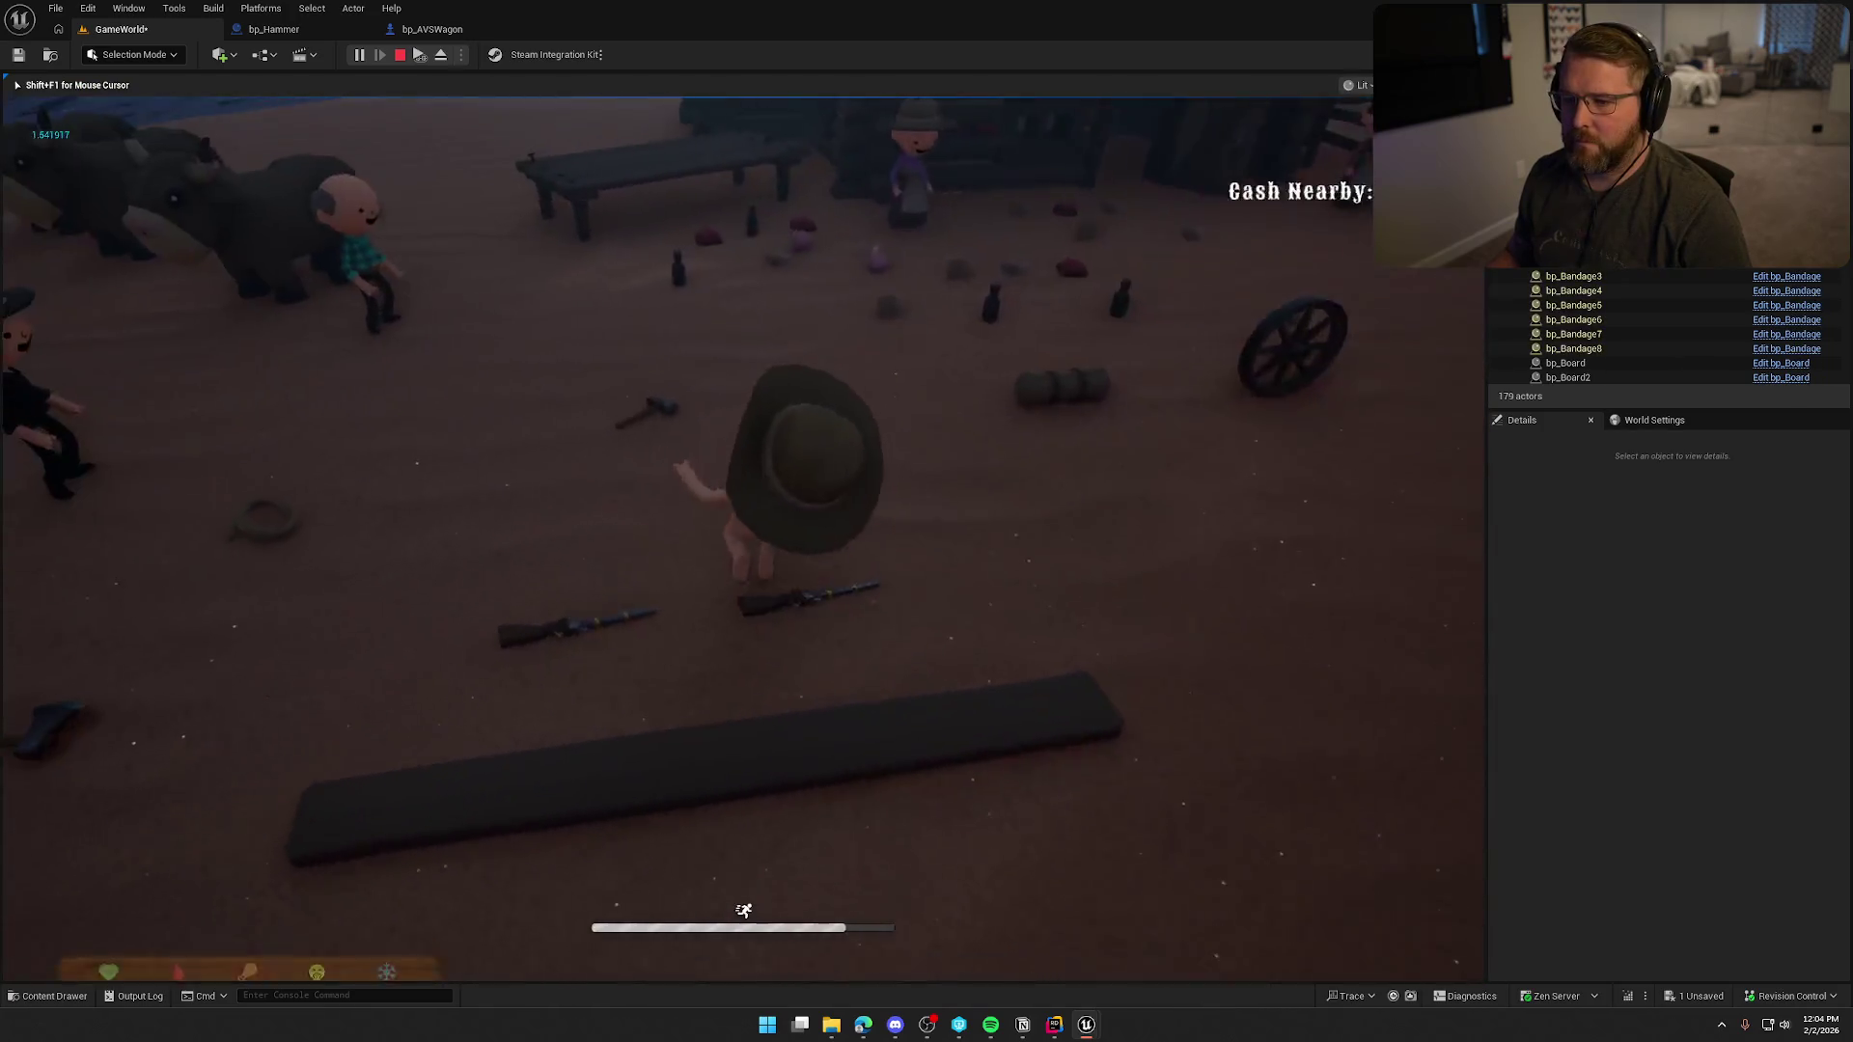
key(shift+w)
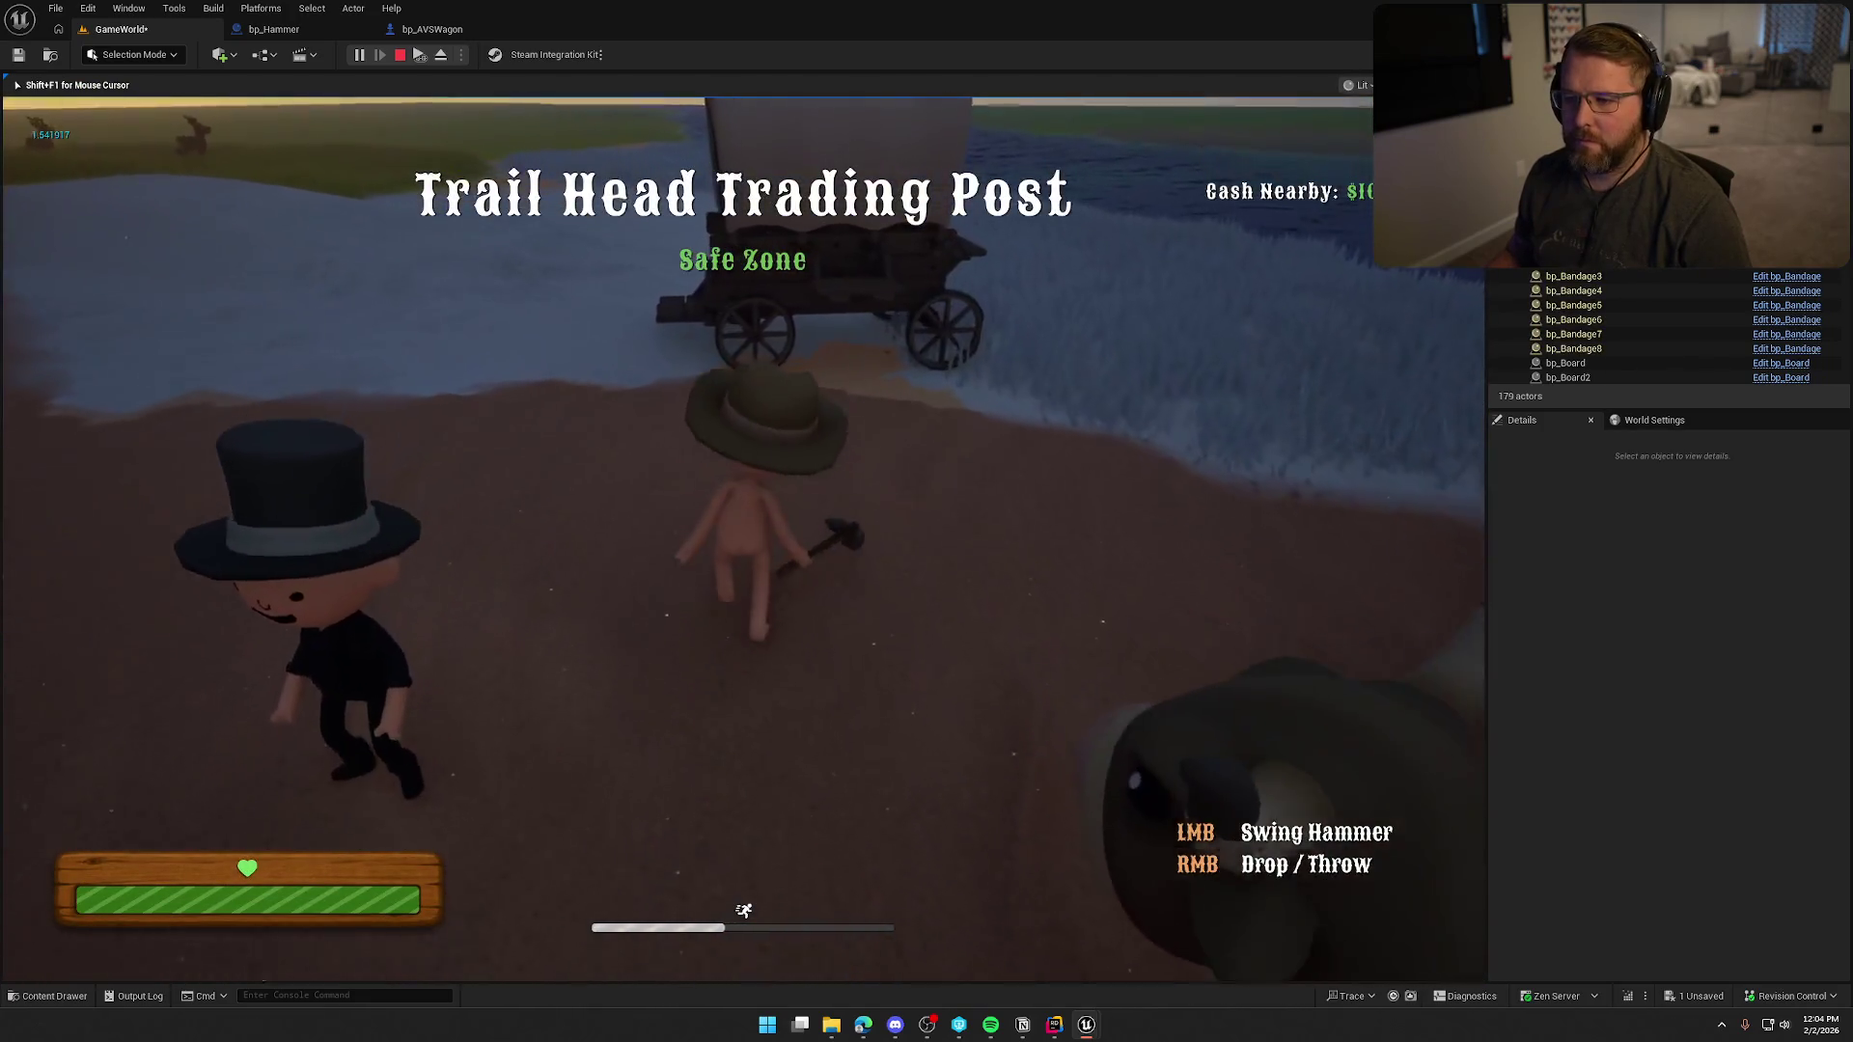
key(w)
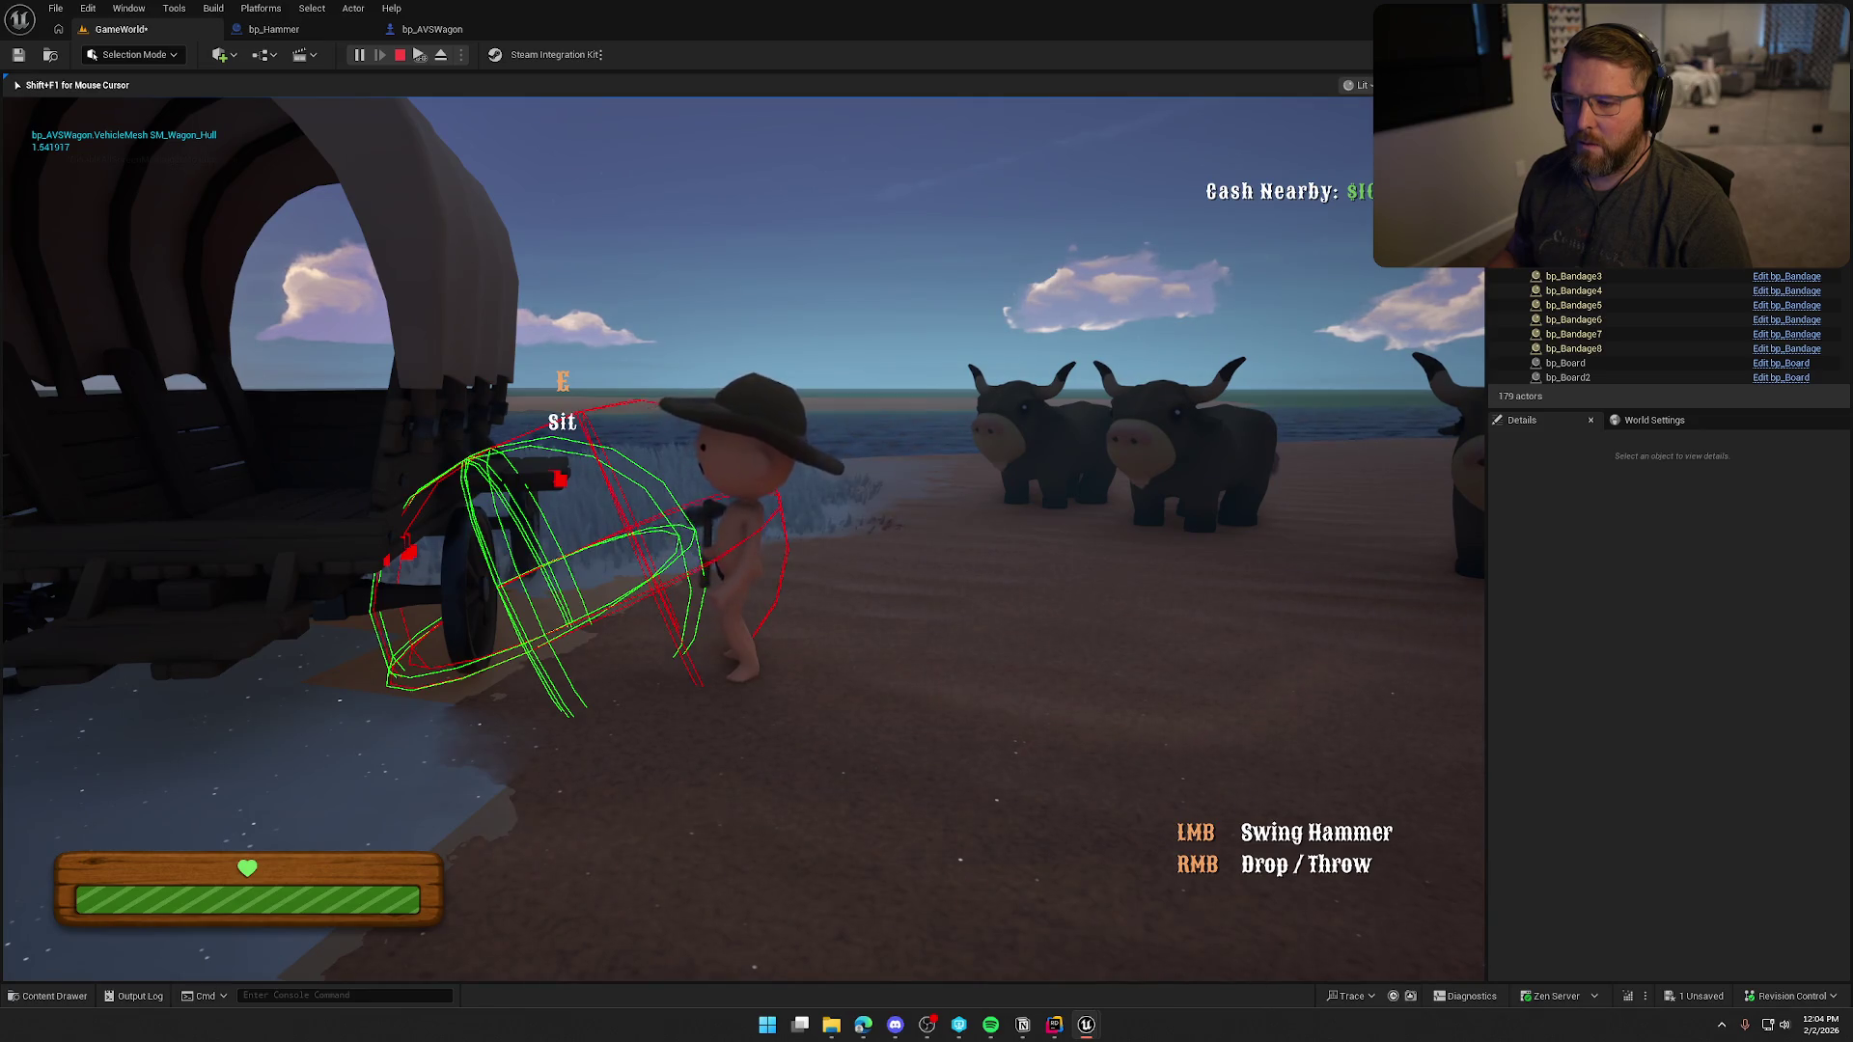
key(Escape)
Tilt the Use Effects Location arrow further to 32.33° pitch and start play again.
click(432, 29)
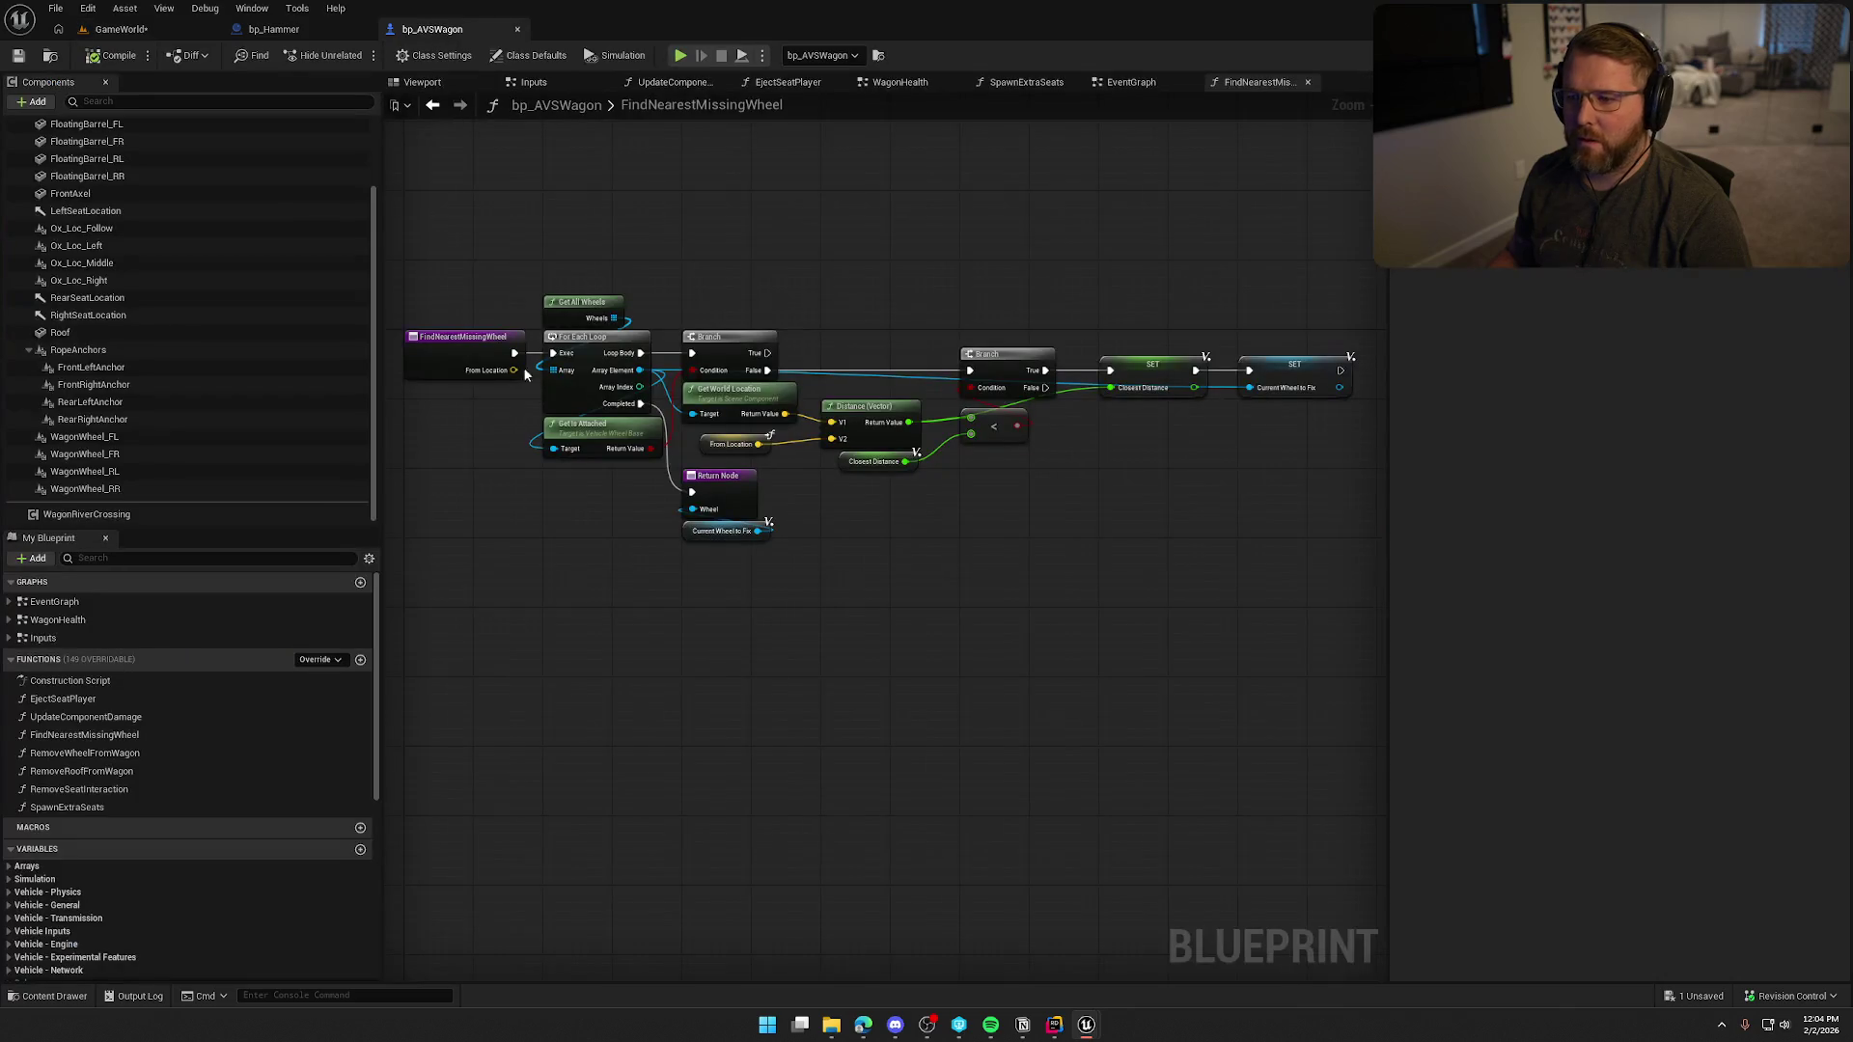
click(274, 29)
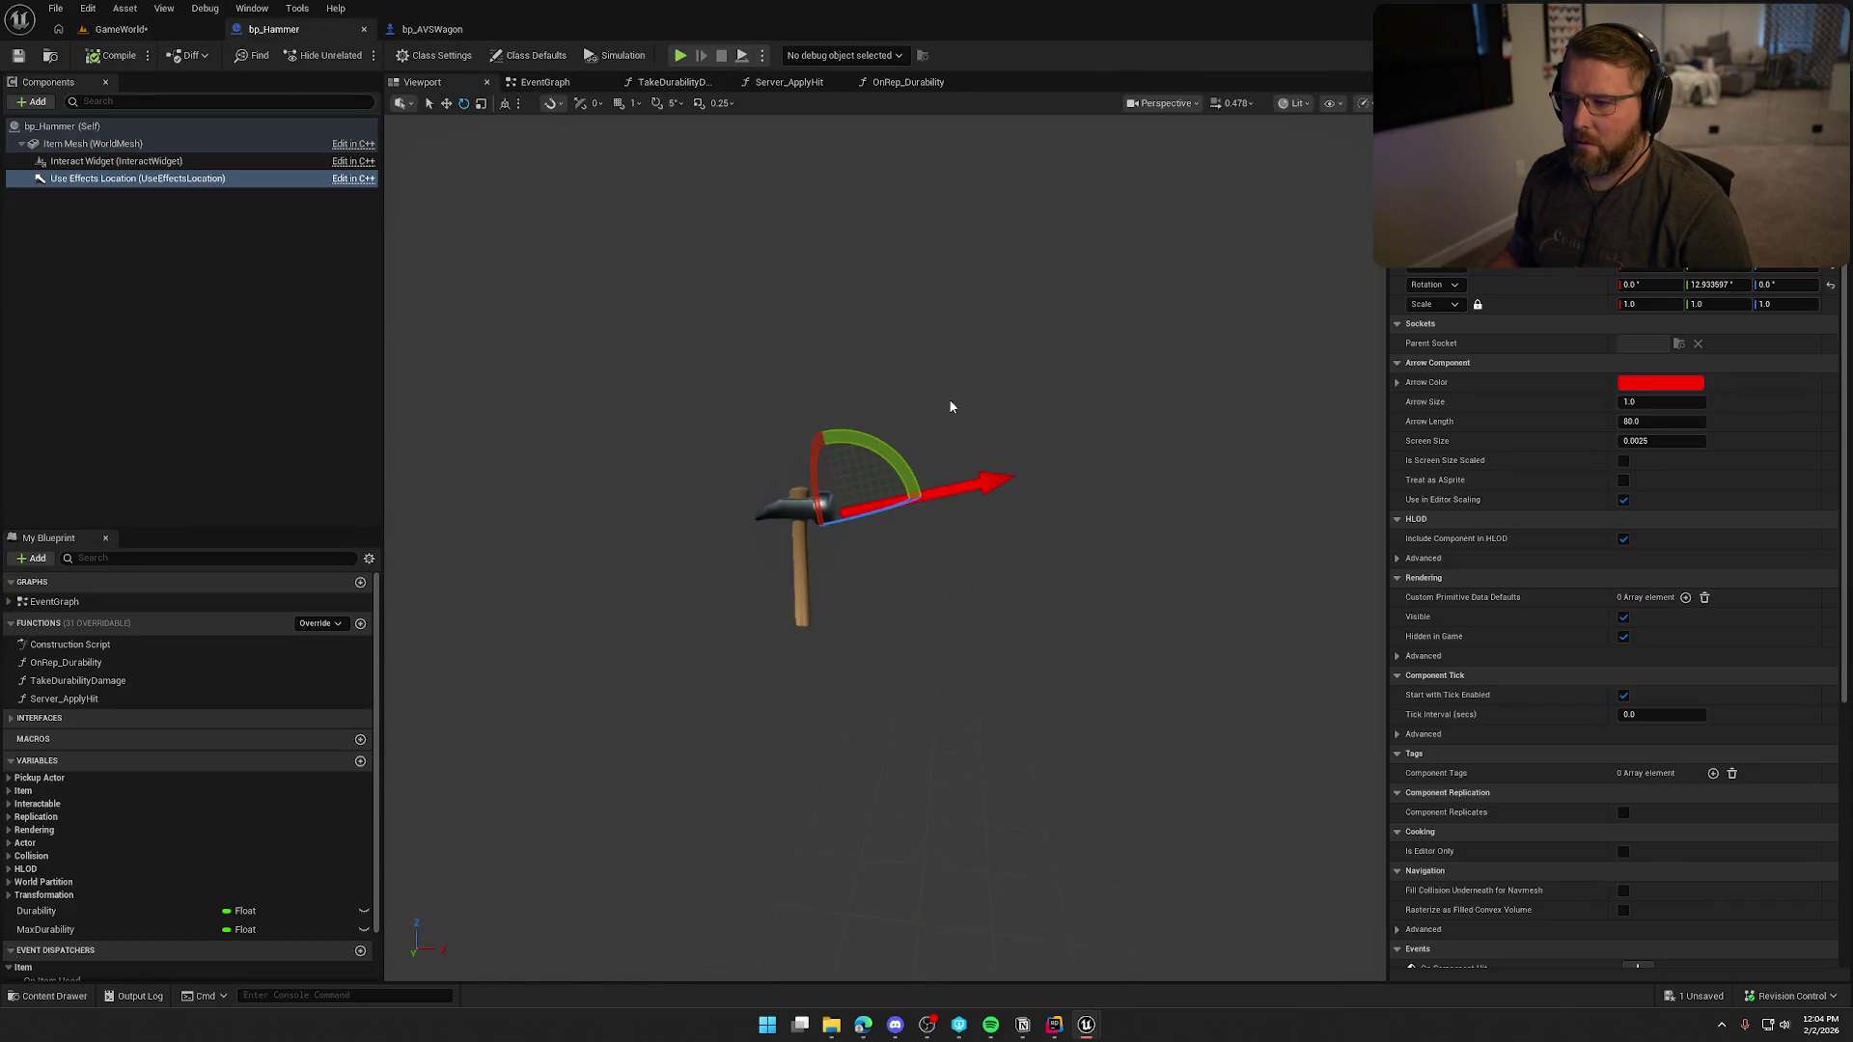
mouse_move(902, 463)
mouse_down()
mouse_move(942, 471)
mouse_move(932, 458)
mouse_up()
click(120, 29)
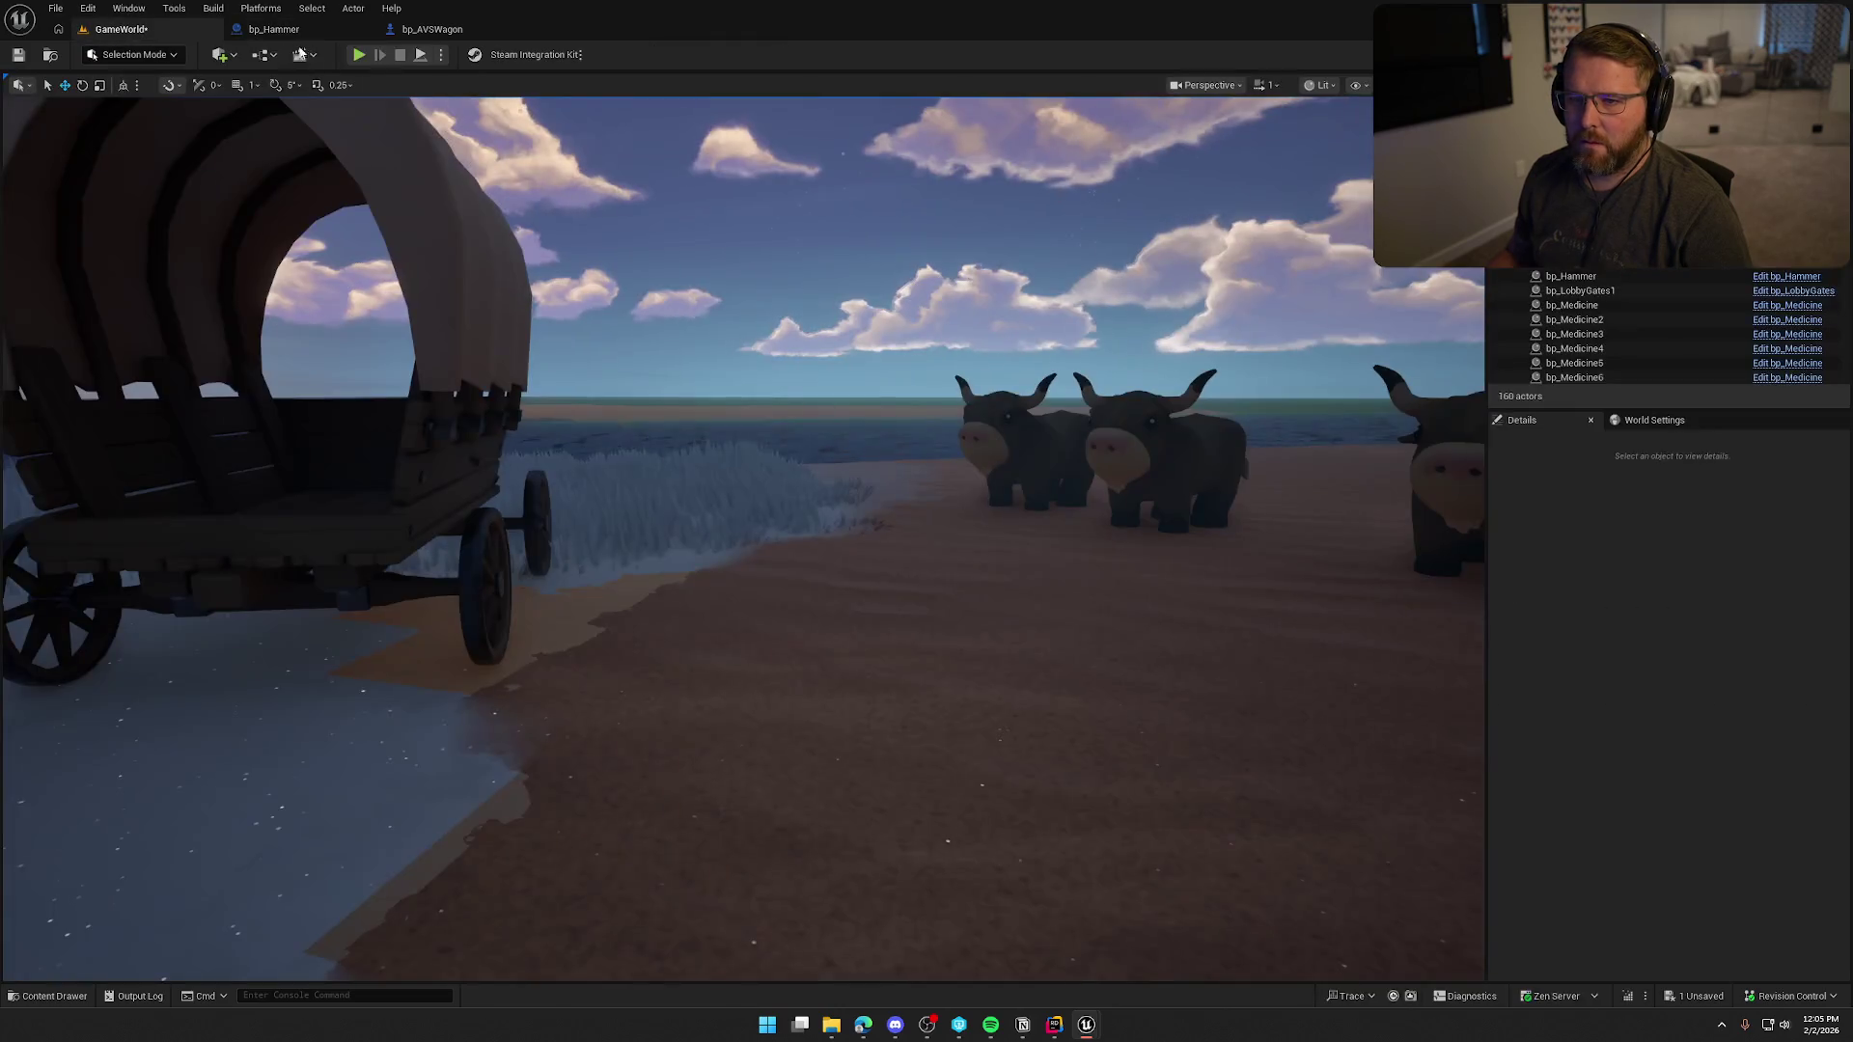
click(359, 55)
key(shift+w)
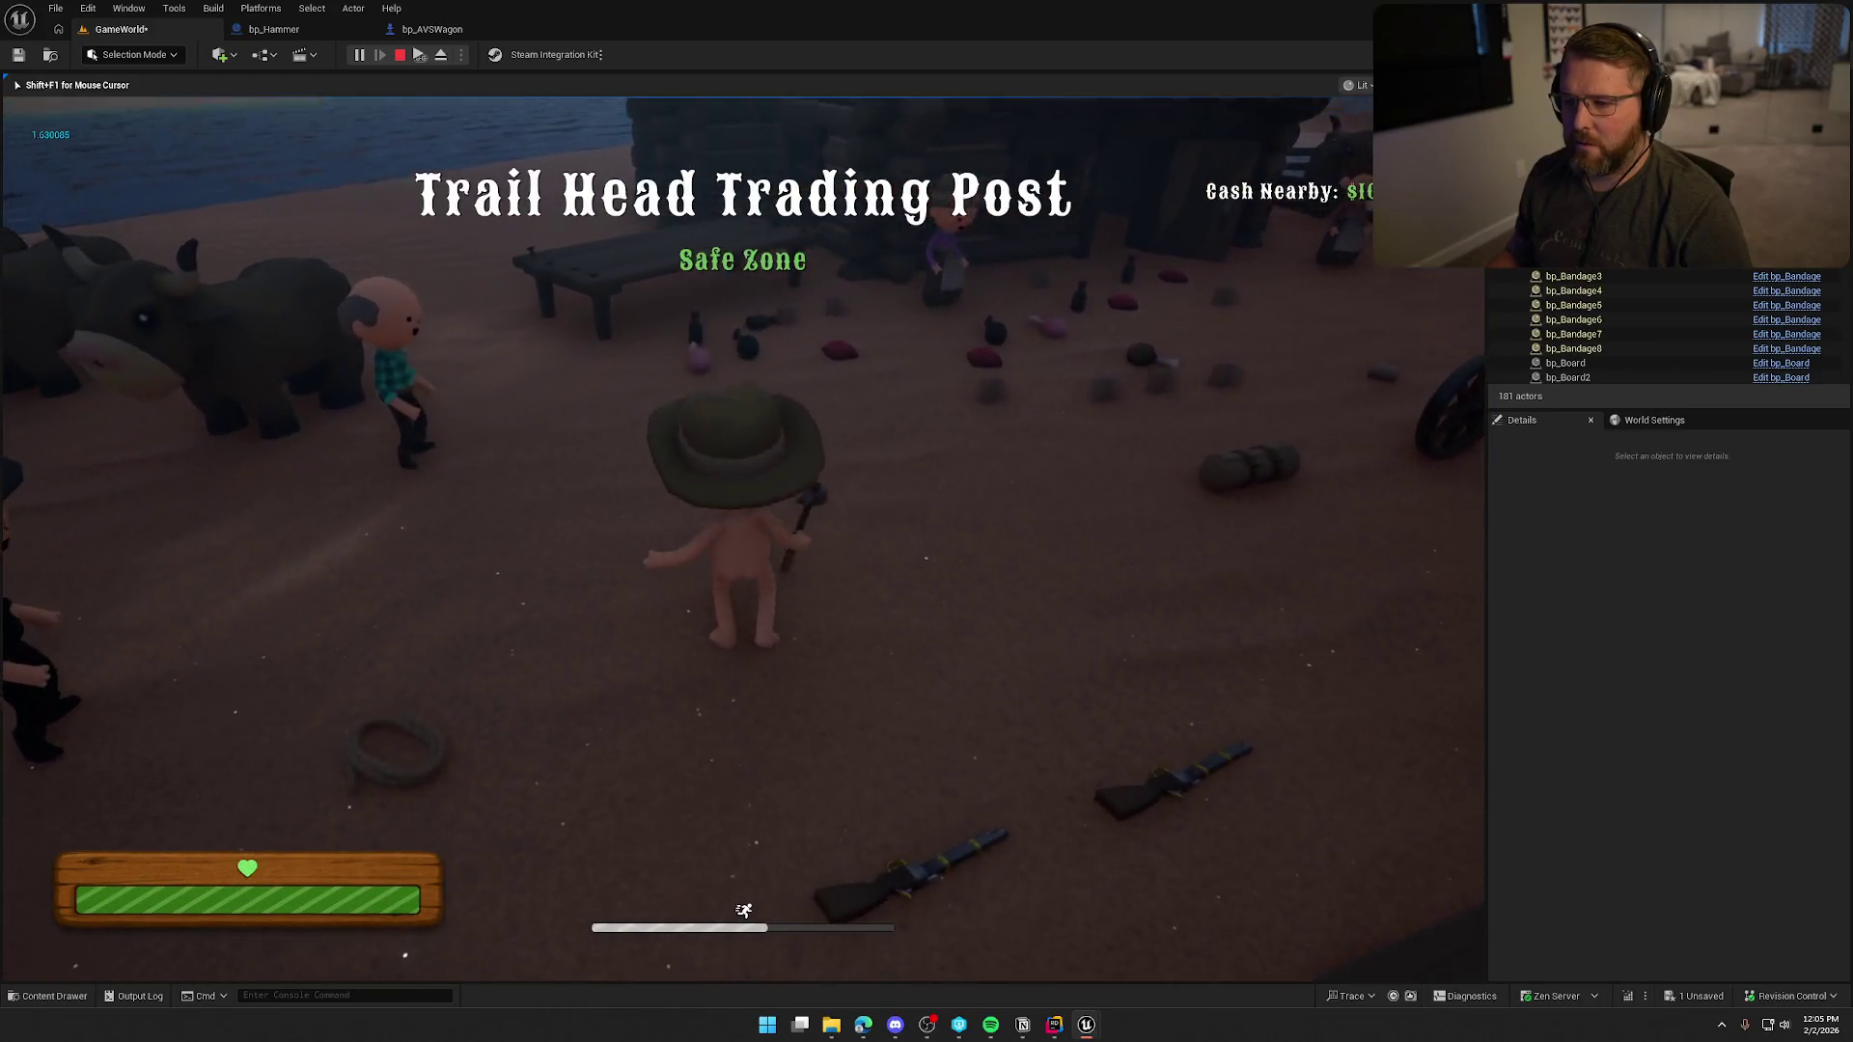
Pick up the hammer, carry it right up to the wagon, then exit play back to bp_Hammer.
key(e)
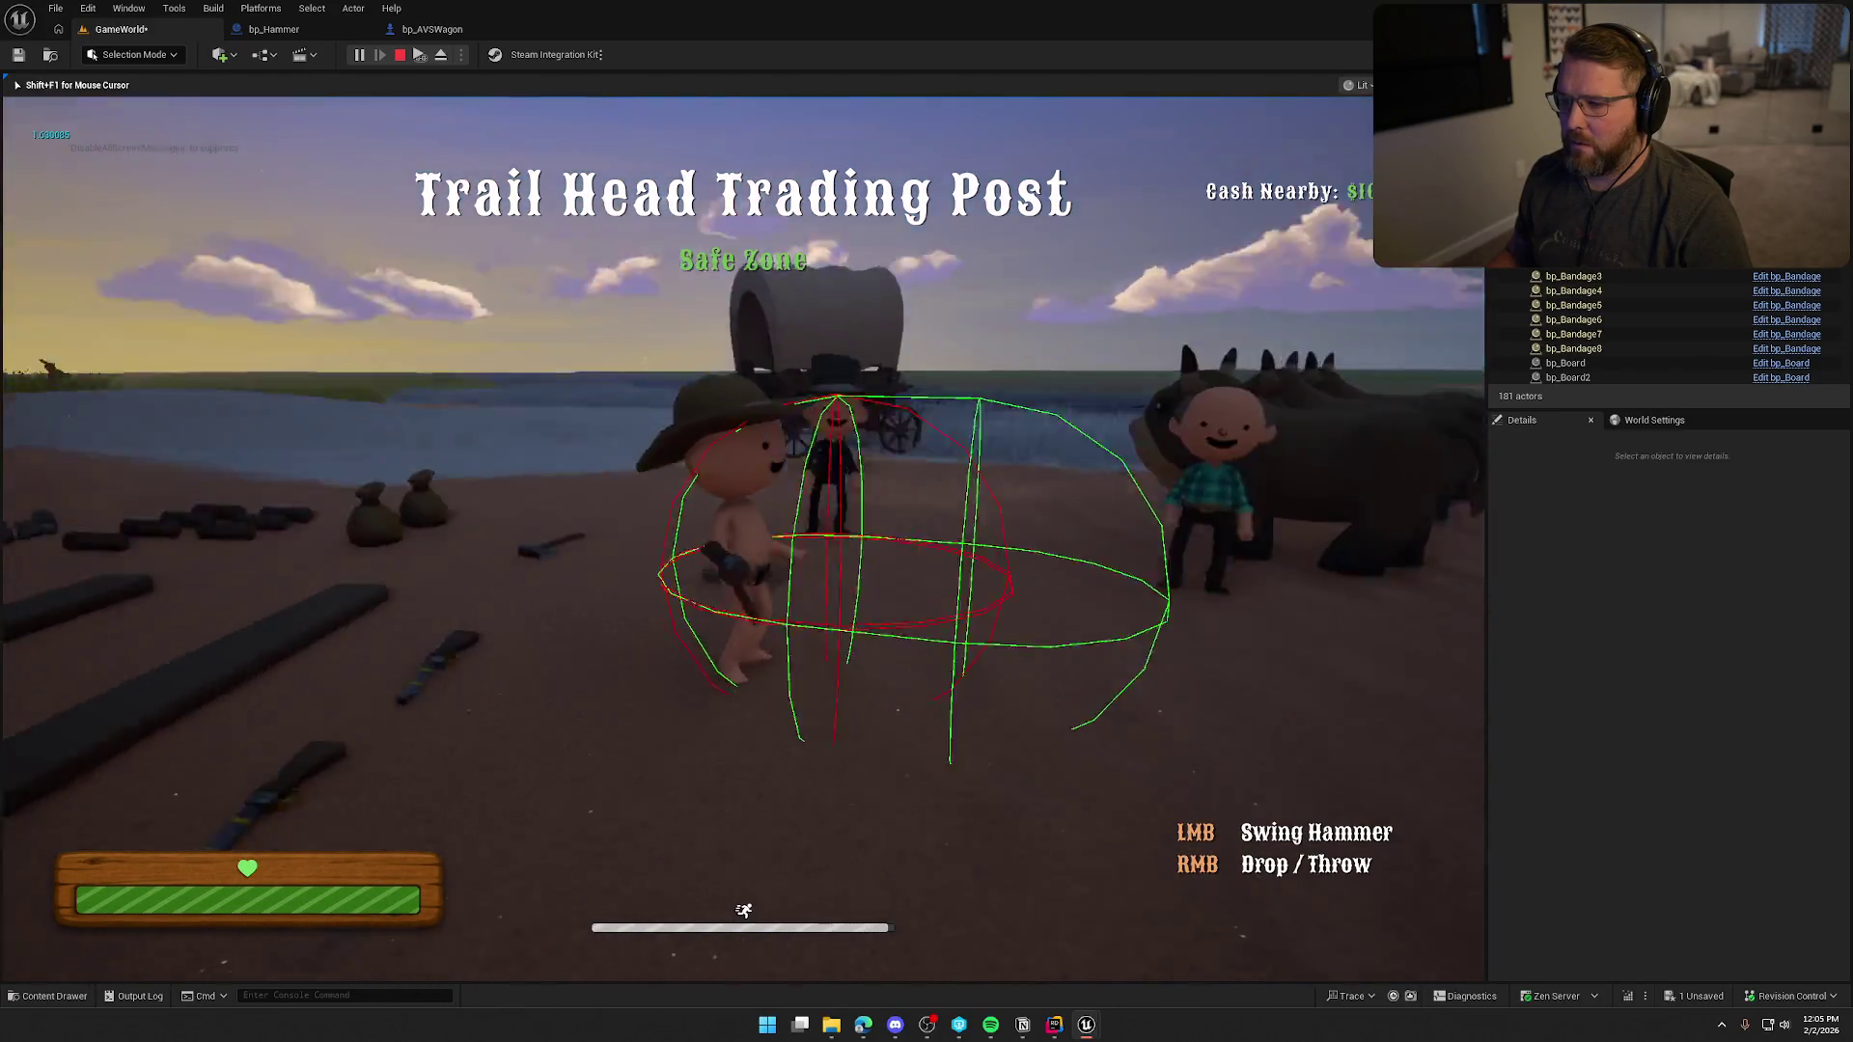
key(shift+w)
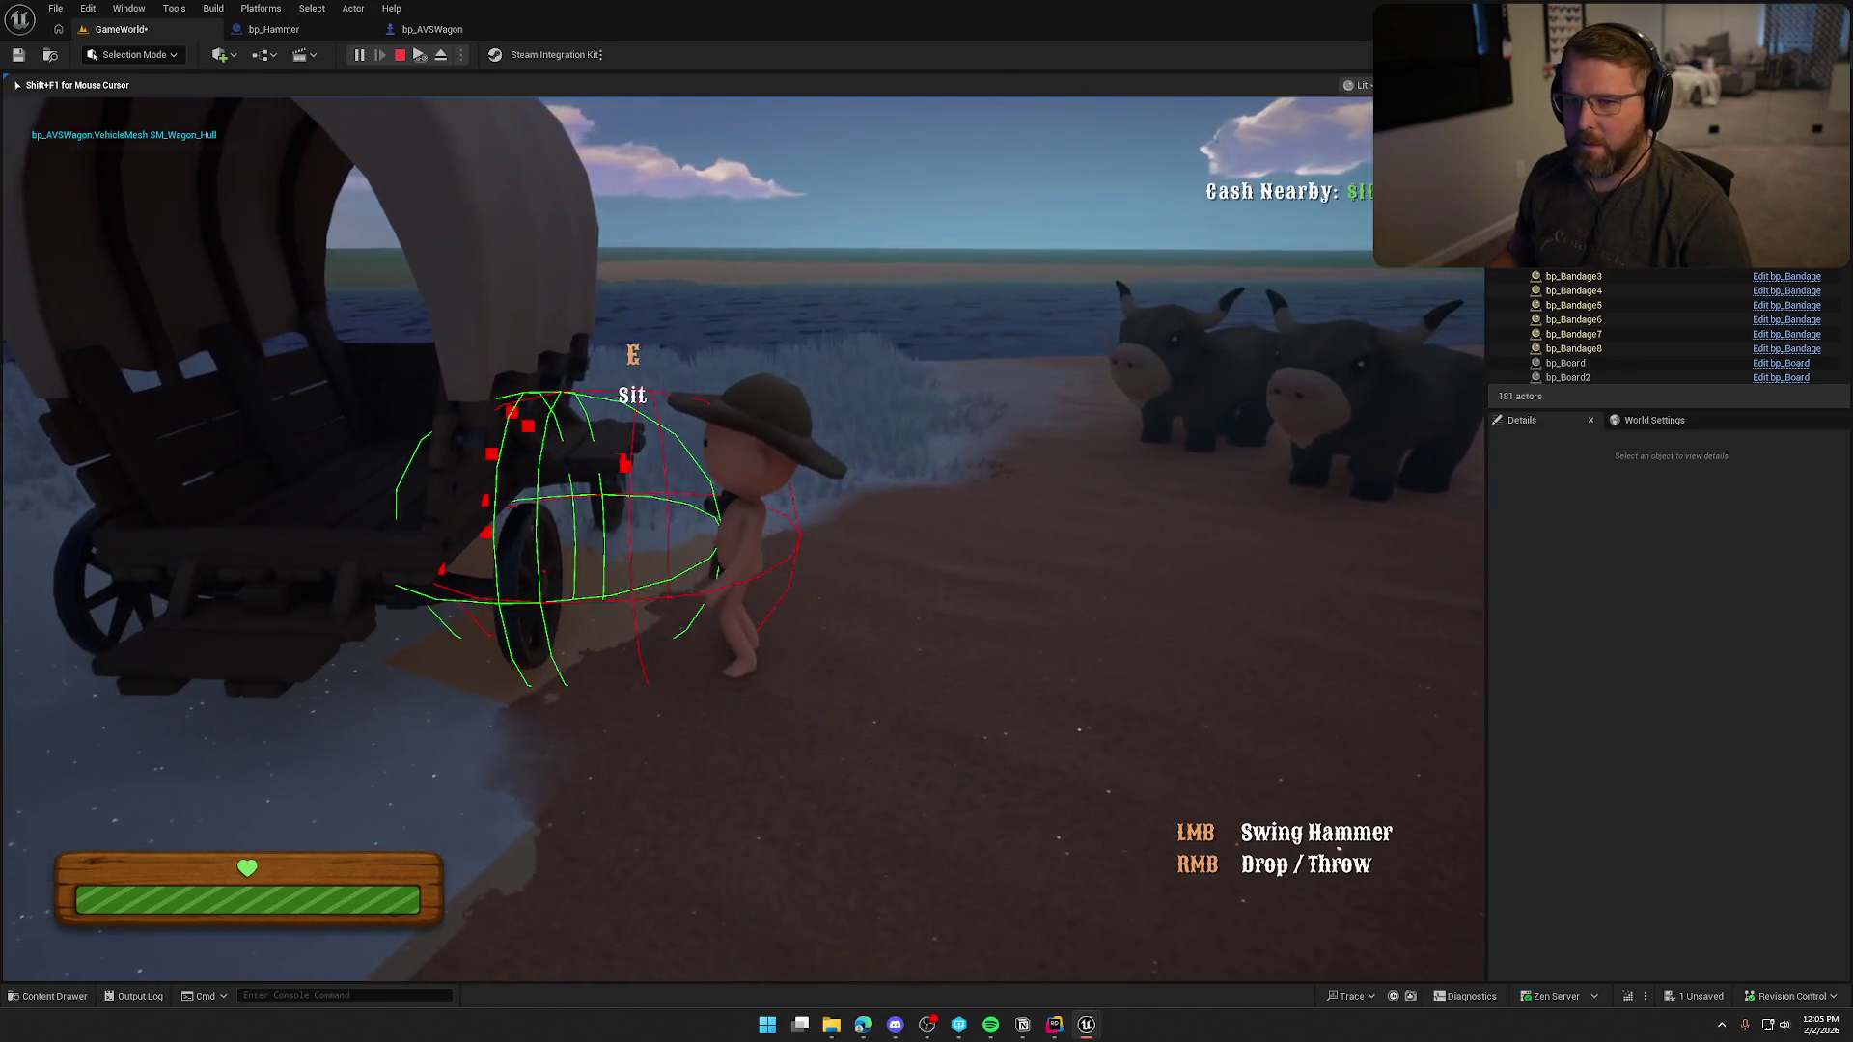
key(s)
key(w)
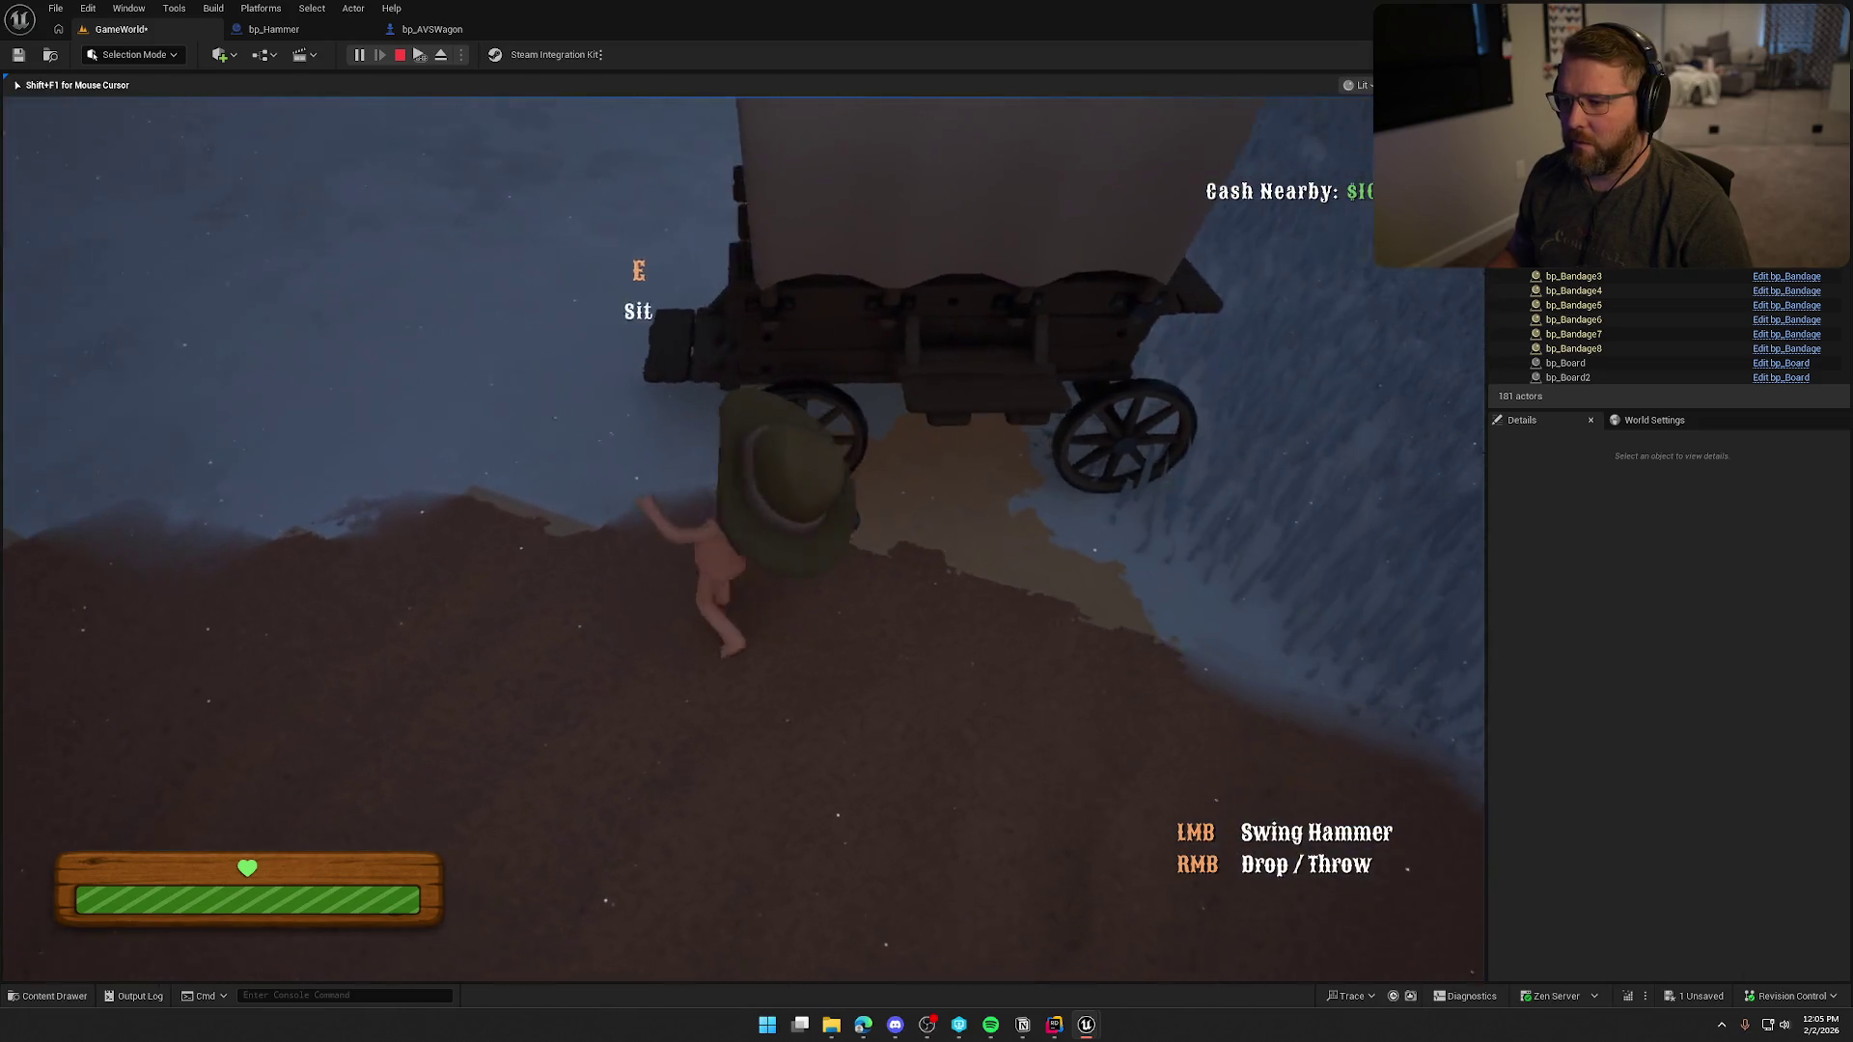
key(w)
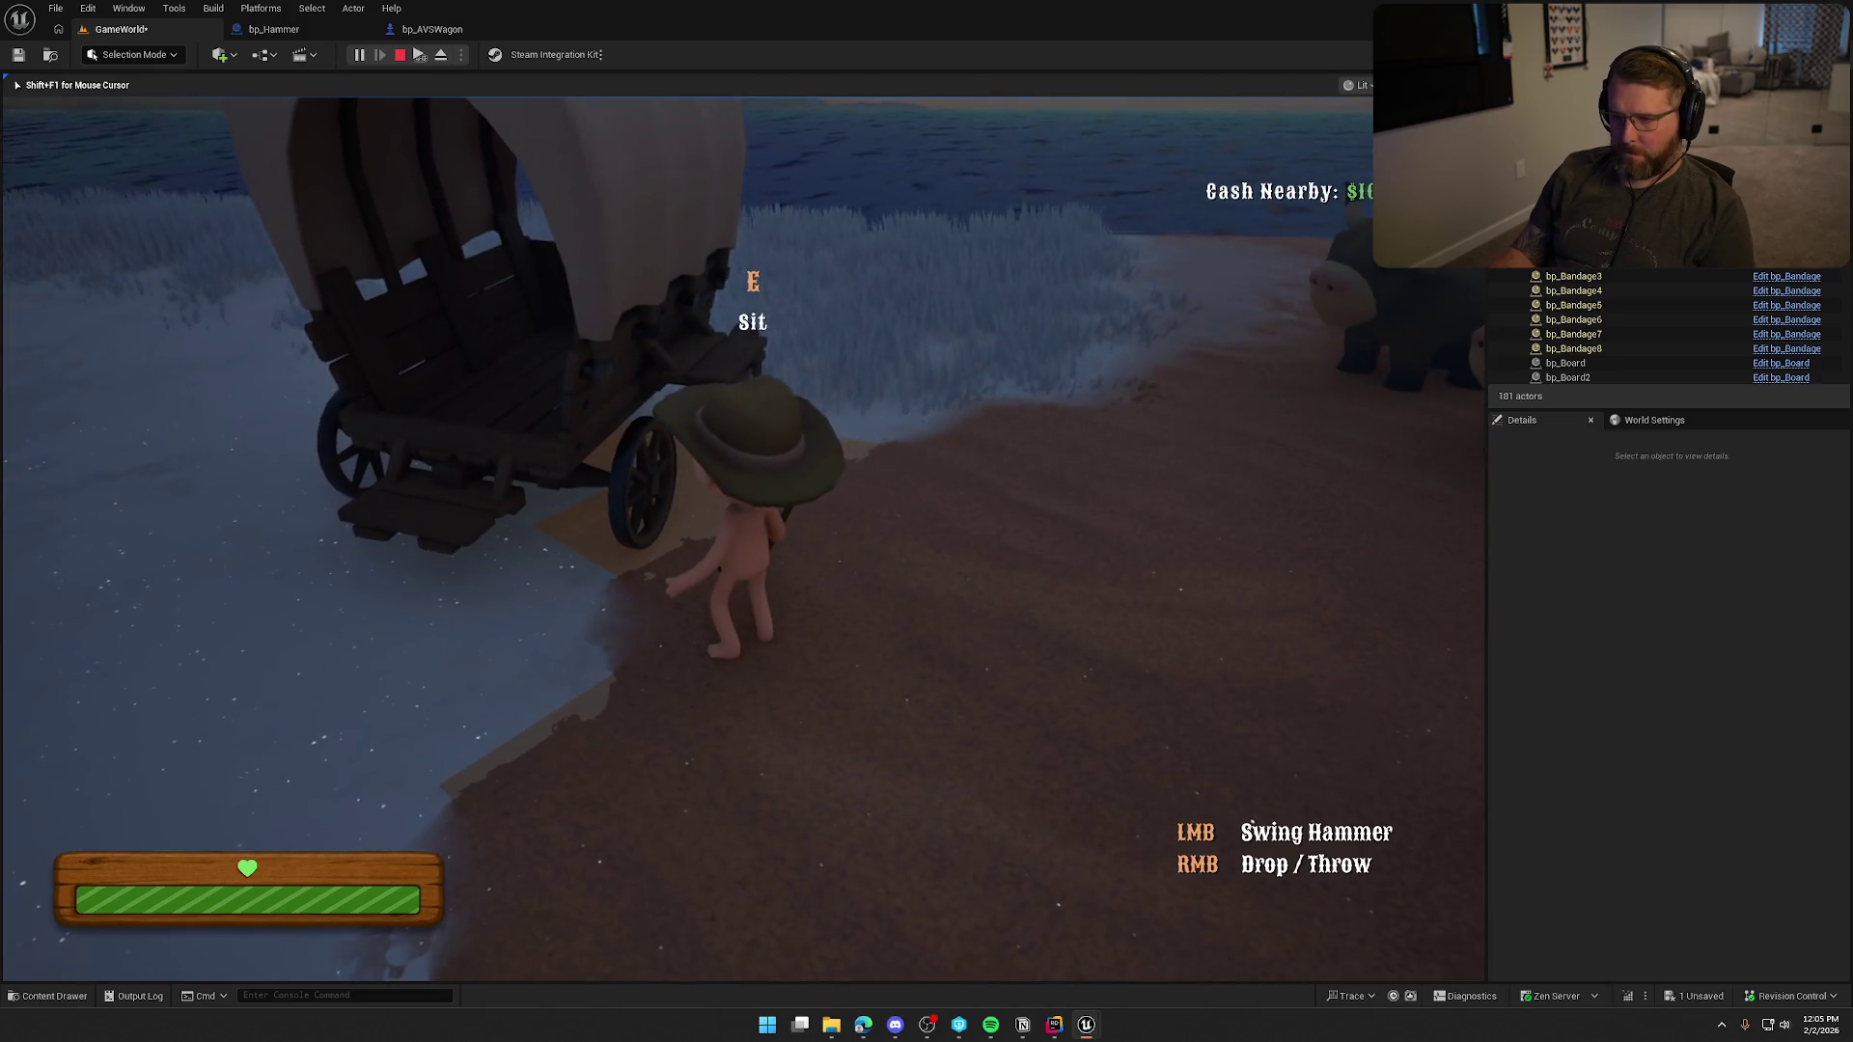
key(Escape)
click(274, 29)
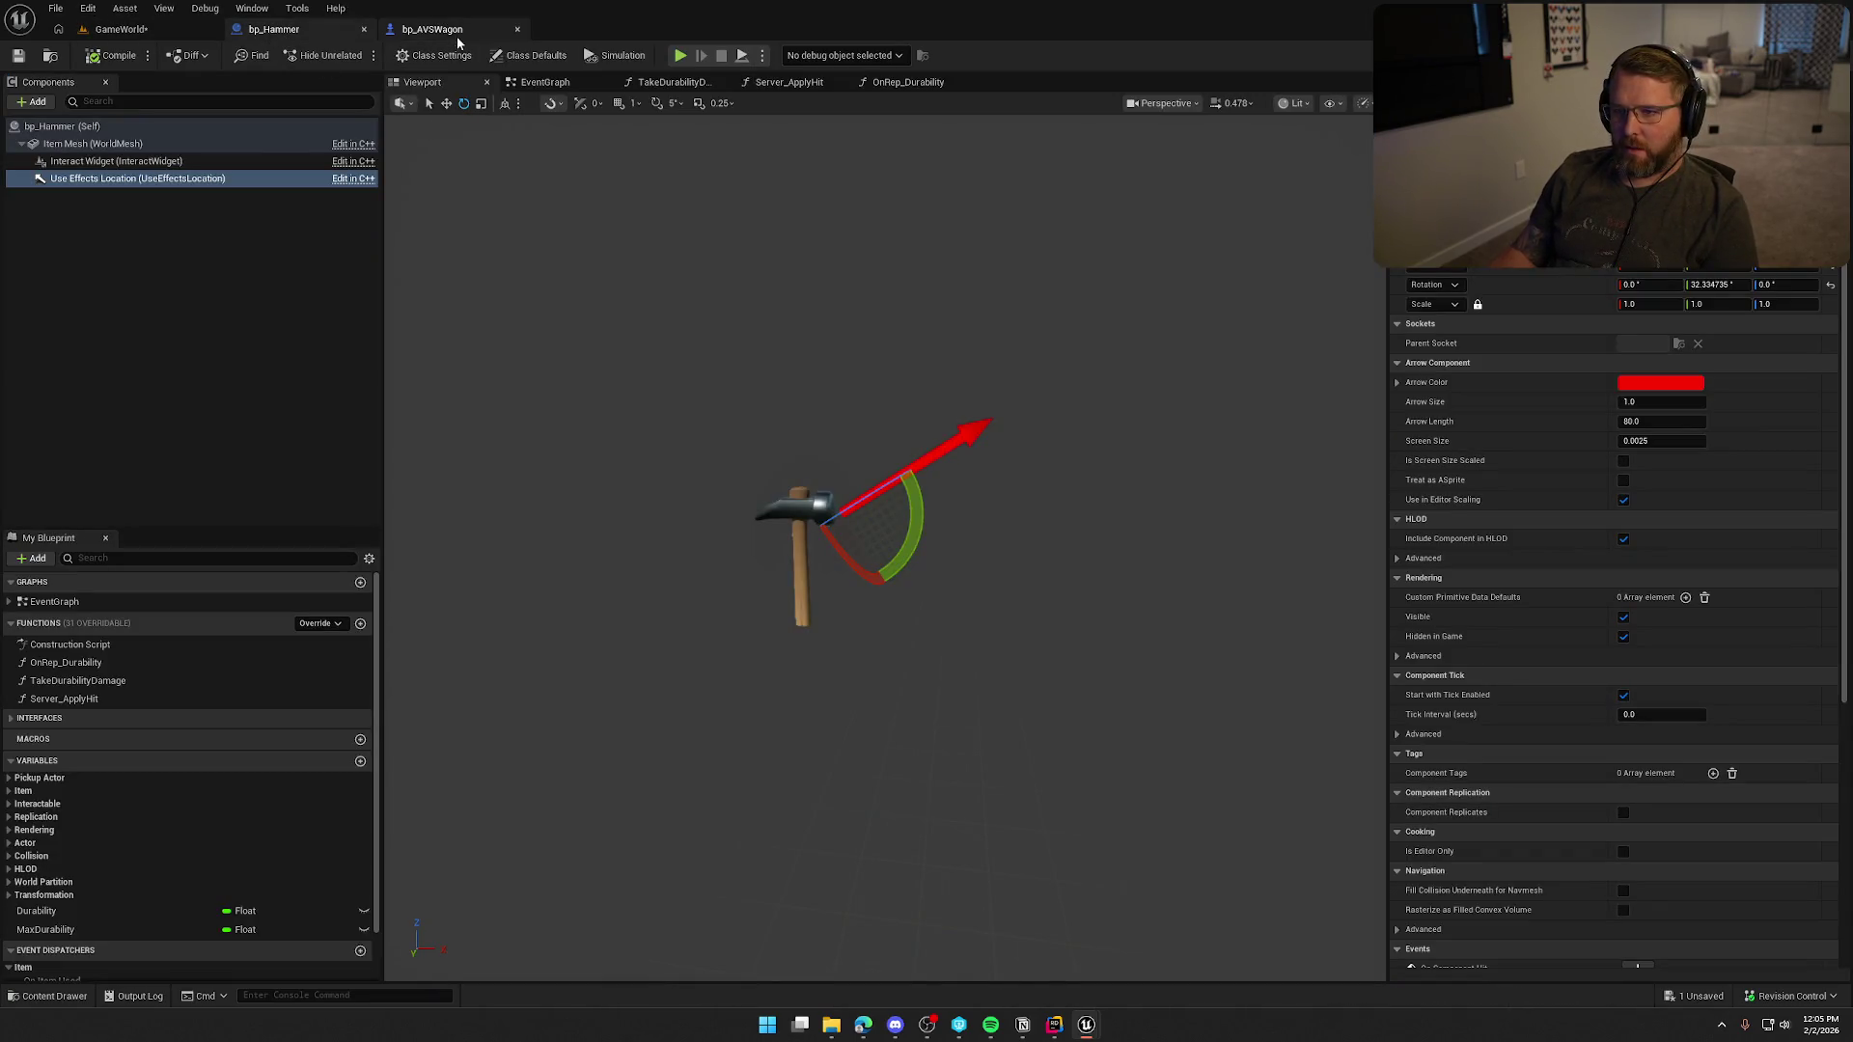
In bp_AVSWagon, create a new function named FindNearestHealthComponent.
click(789, 82)
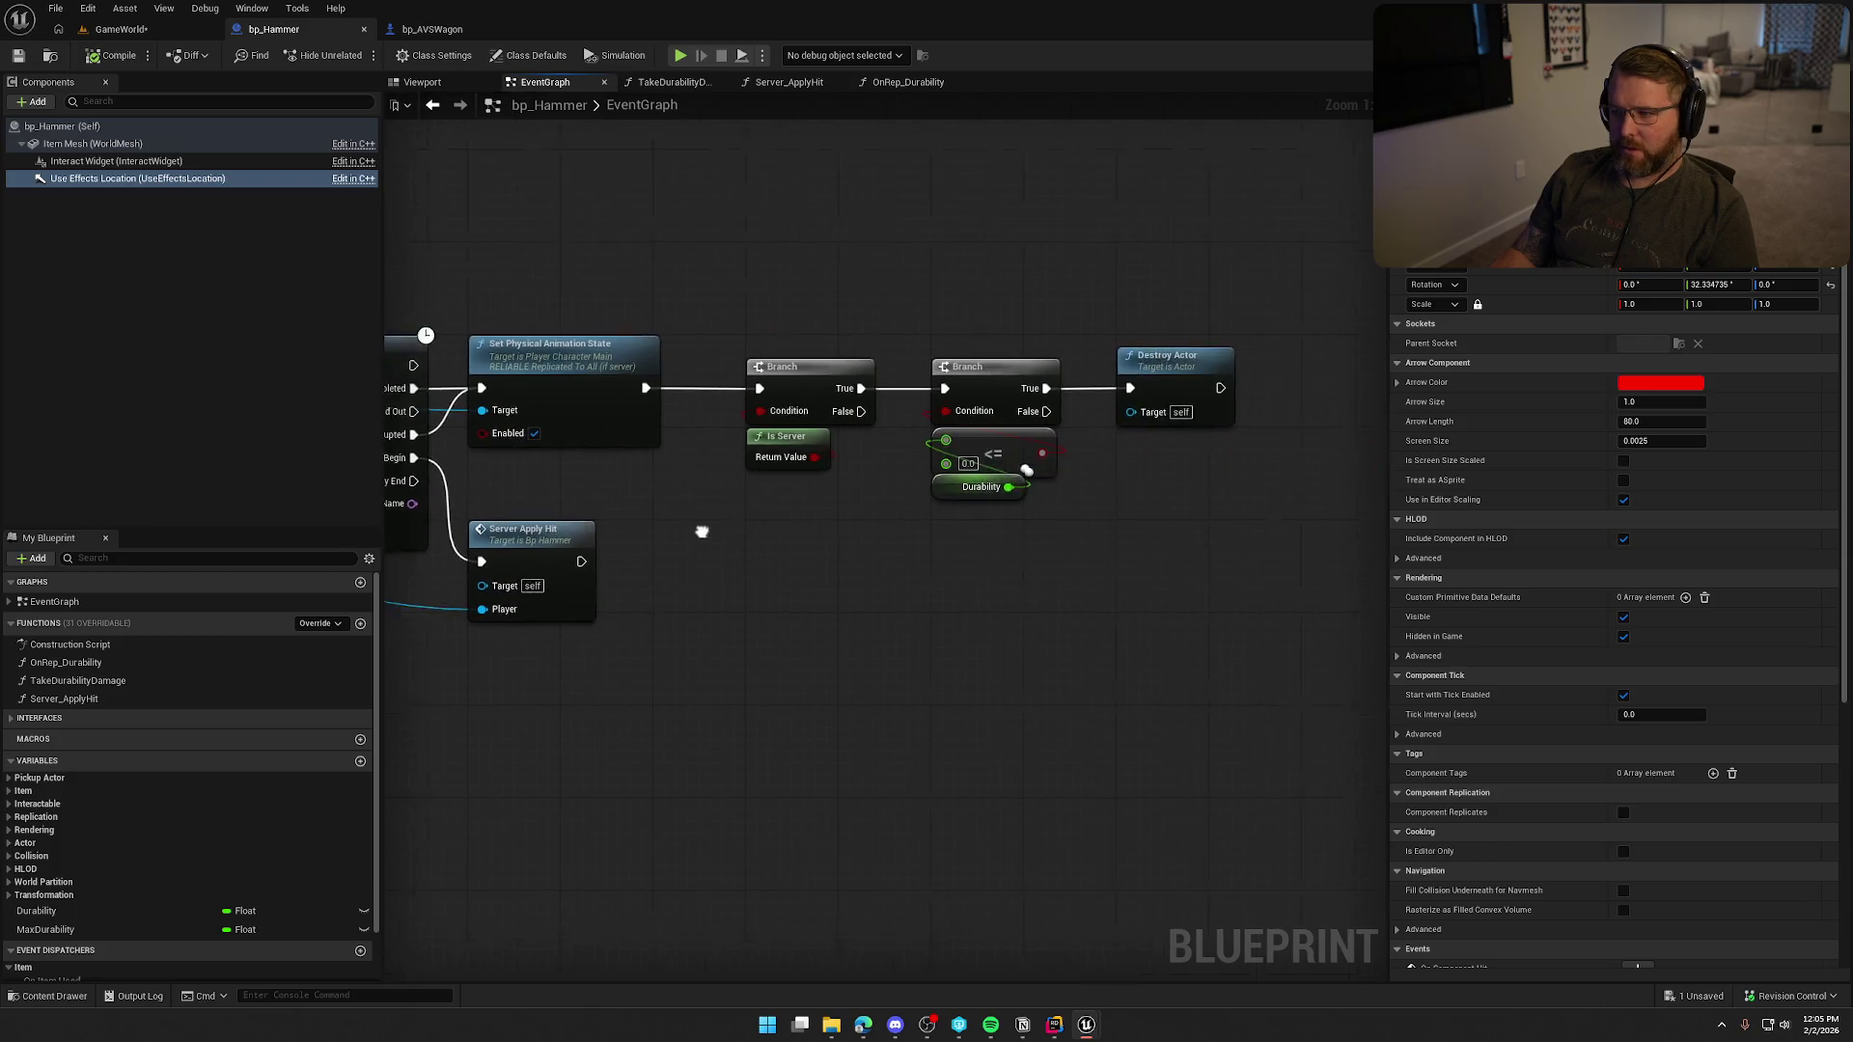
scroll(674, 577, down, 3)
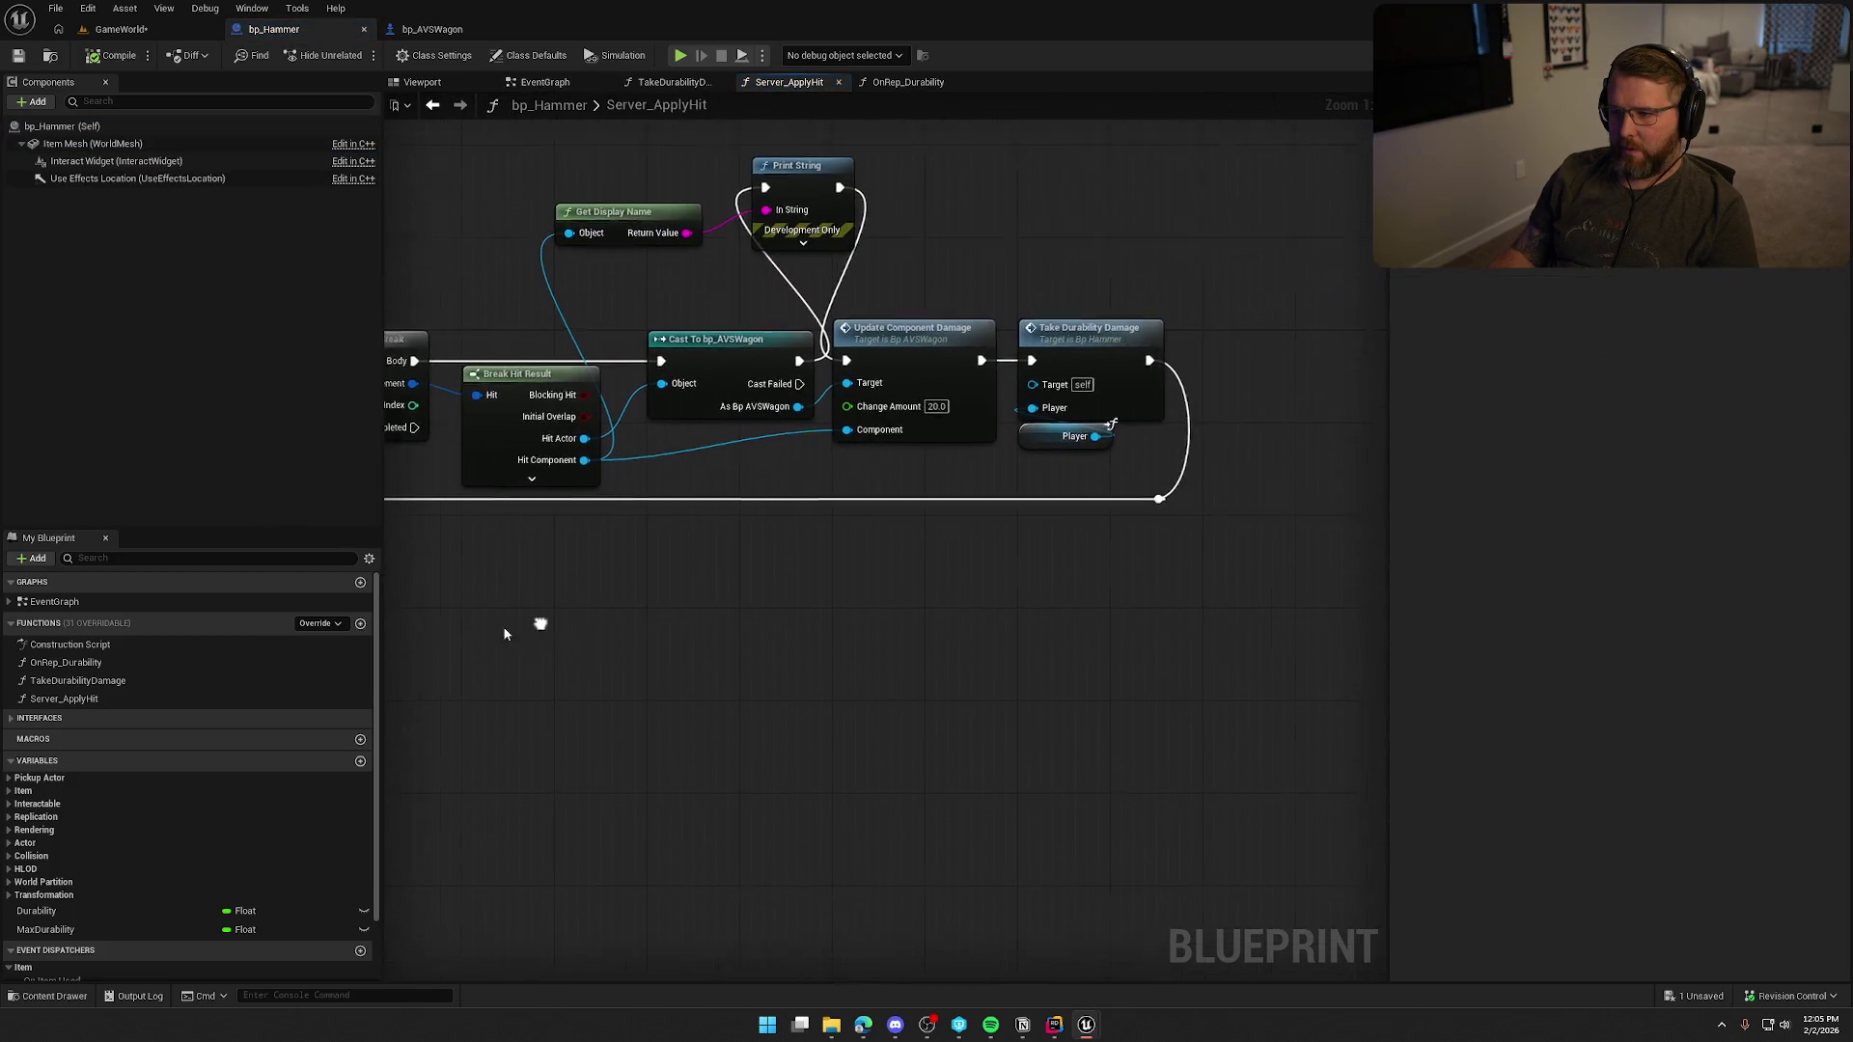
click(439, 30)
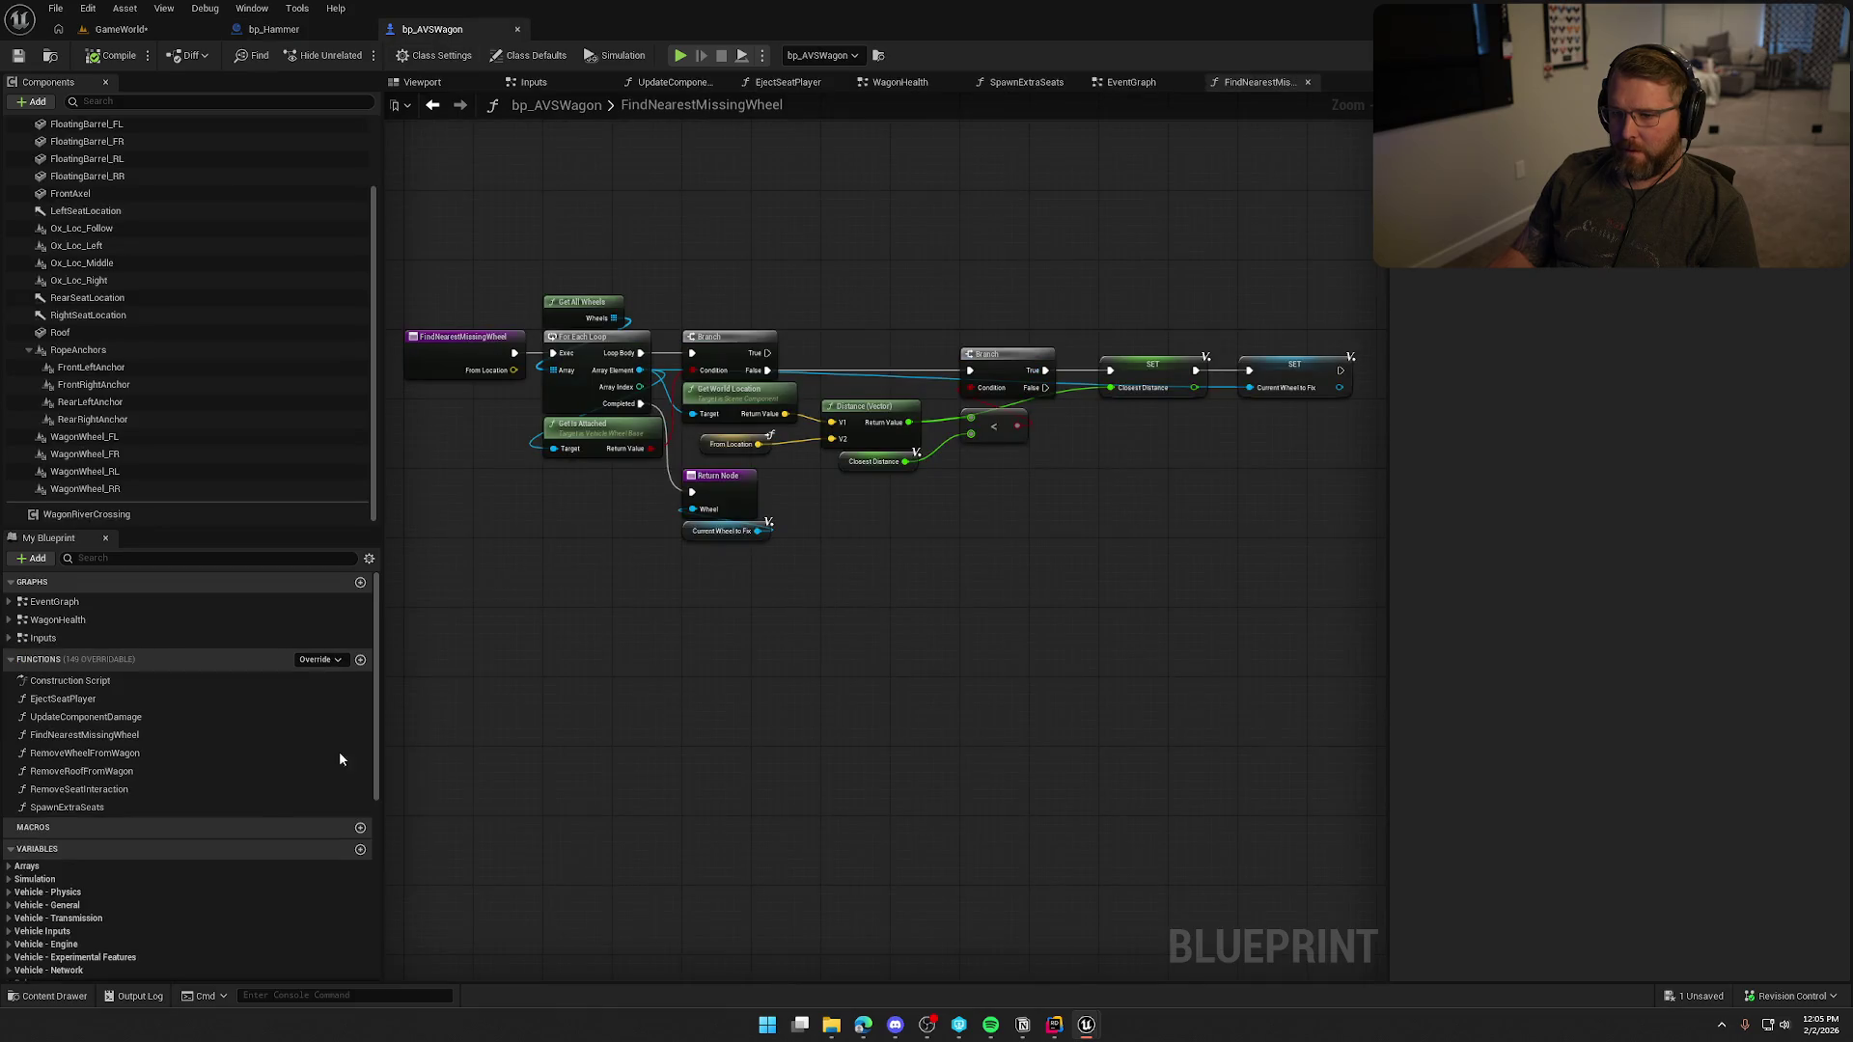
click(360, 660)
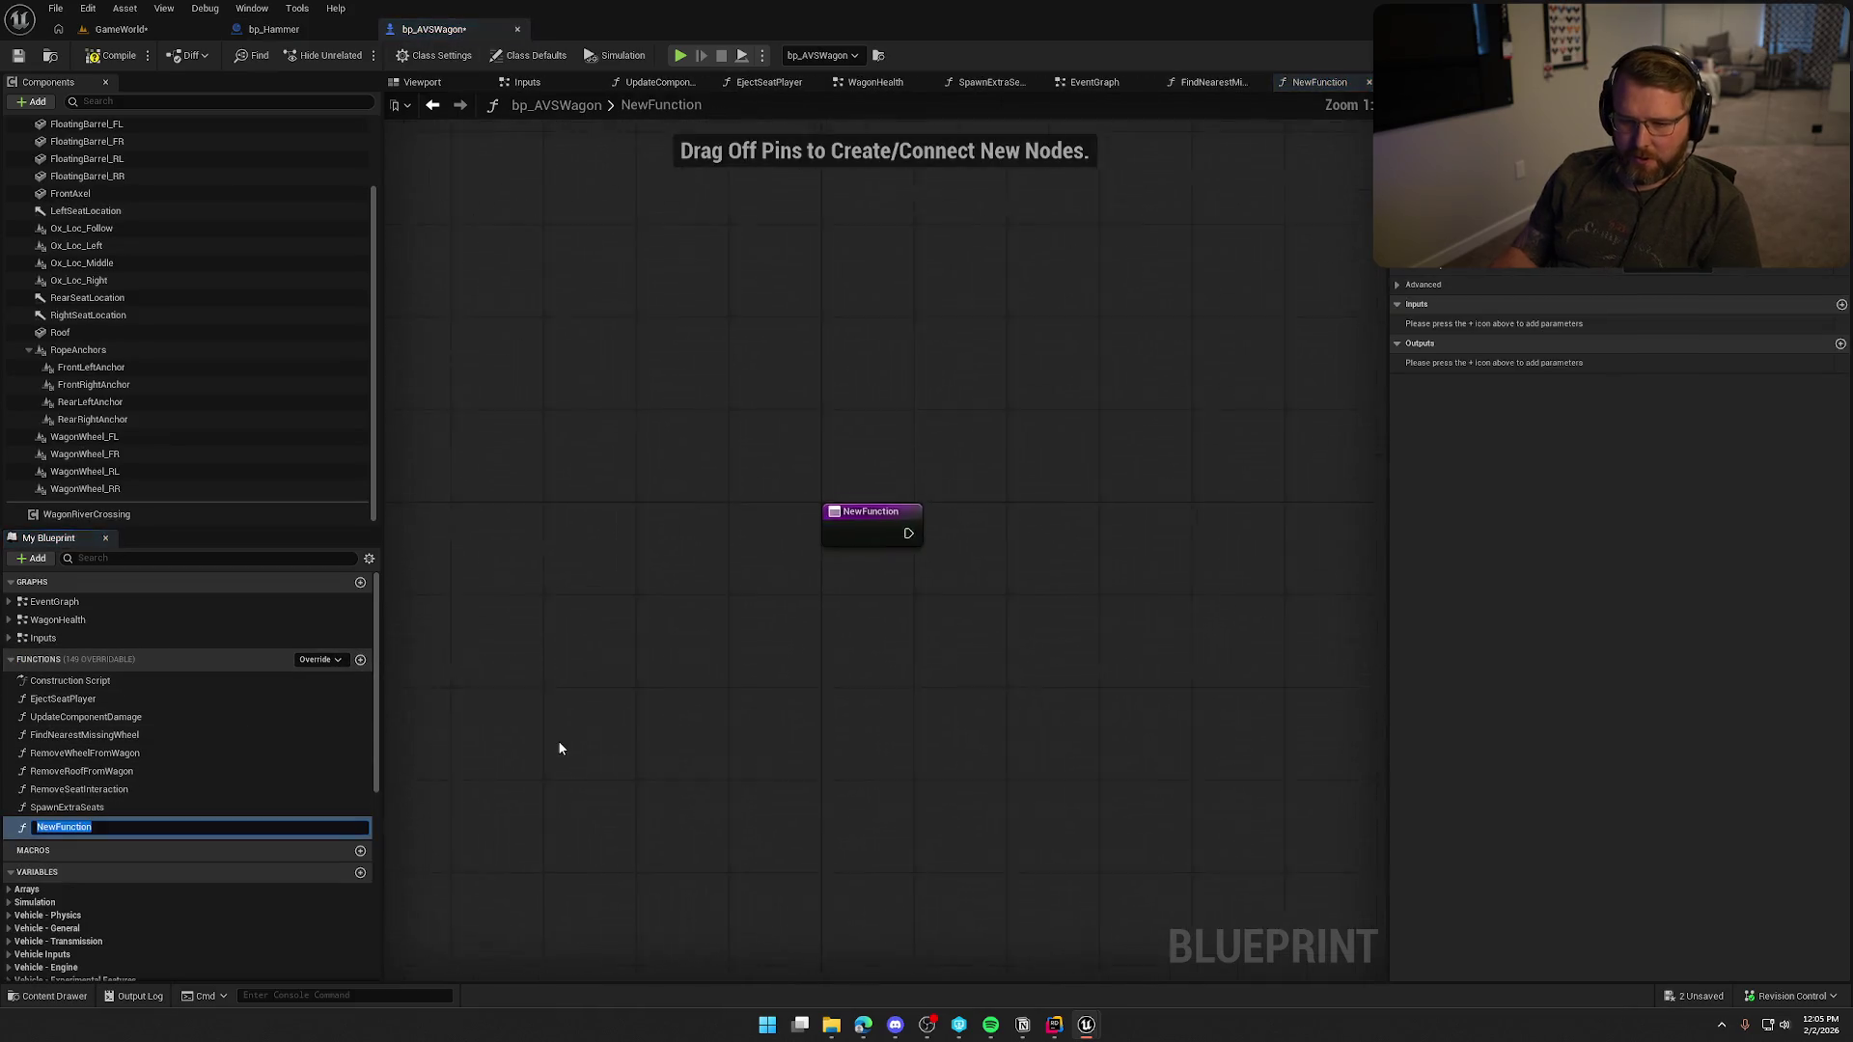
text(FindNearestHealthCompon)
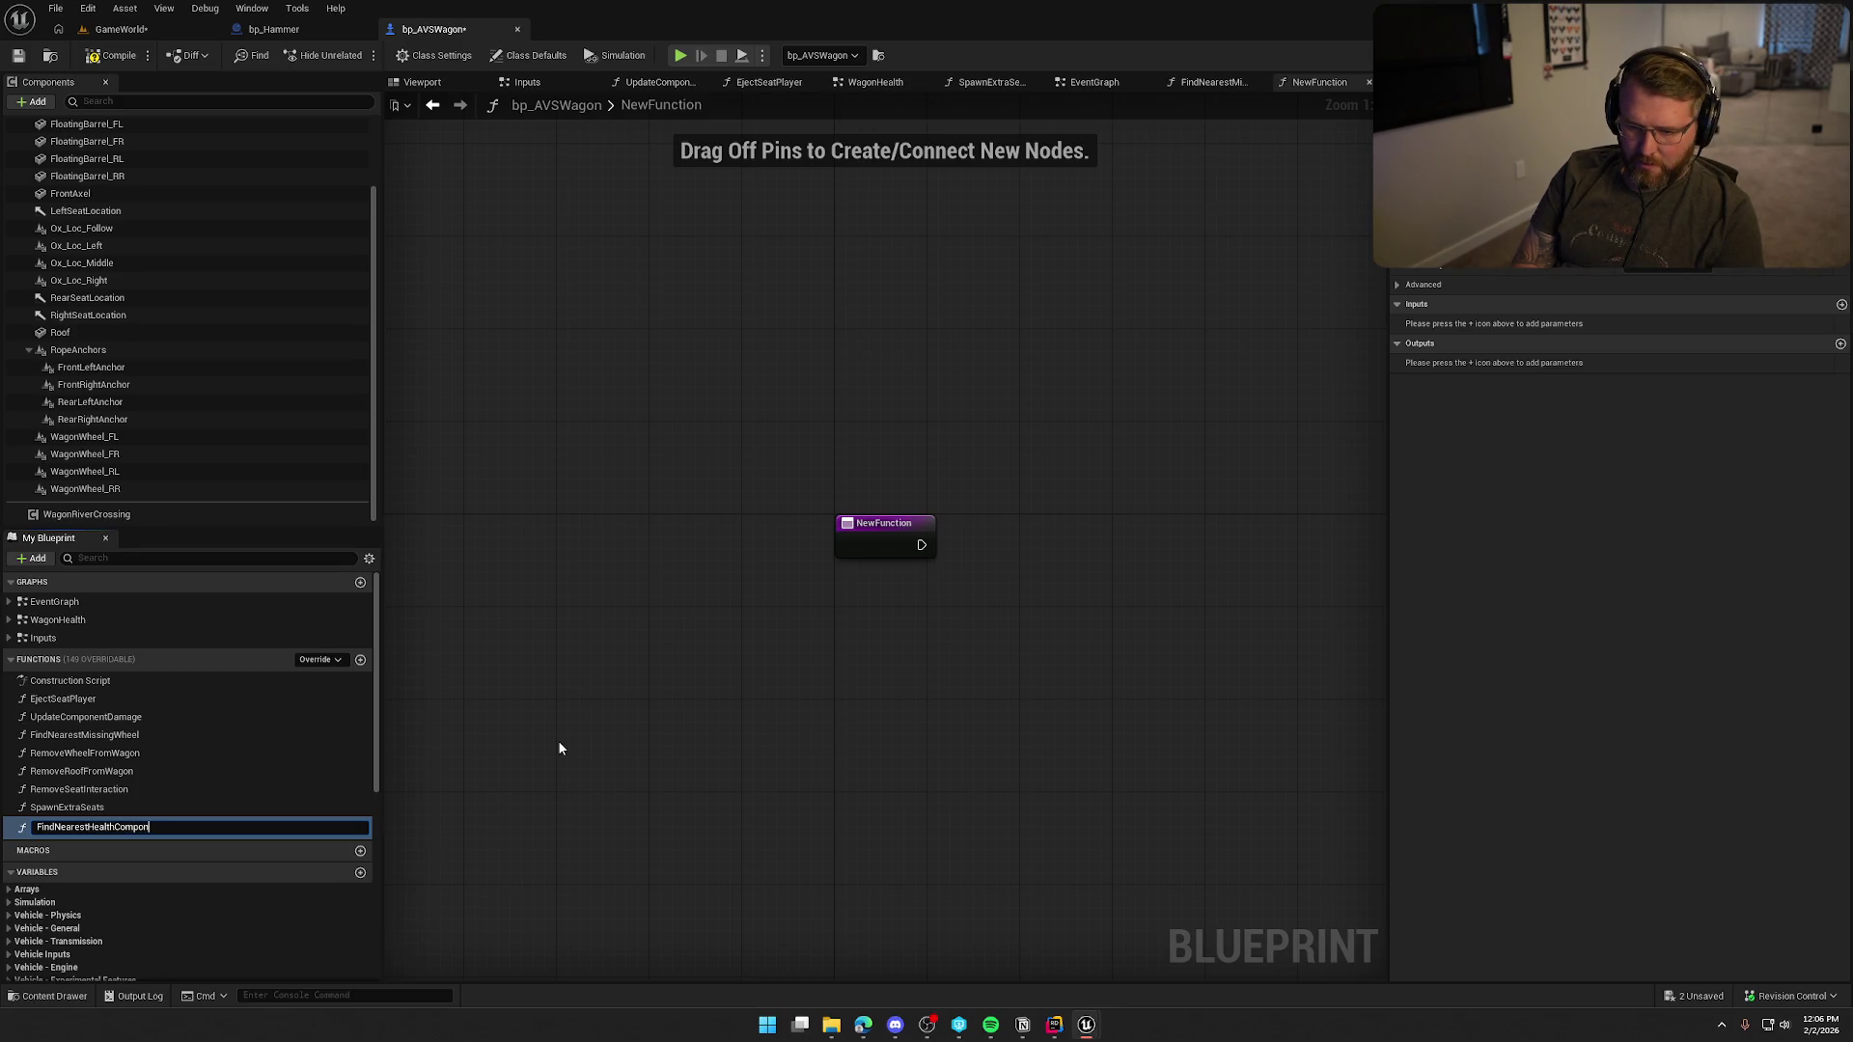
text(ent)
key(Return)
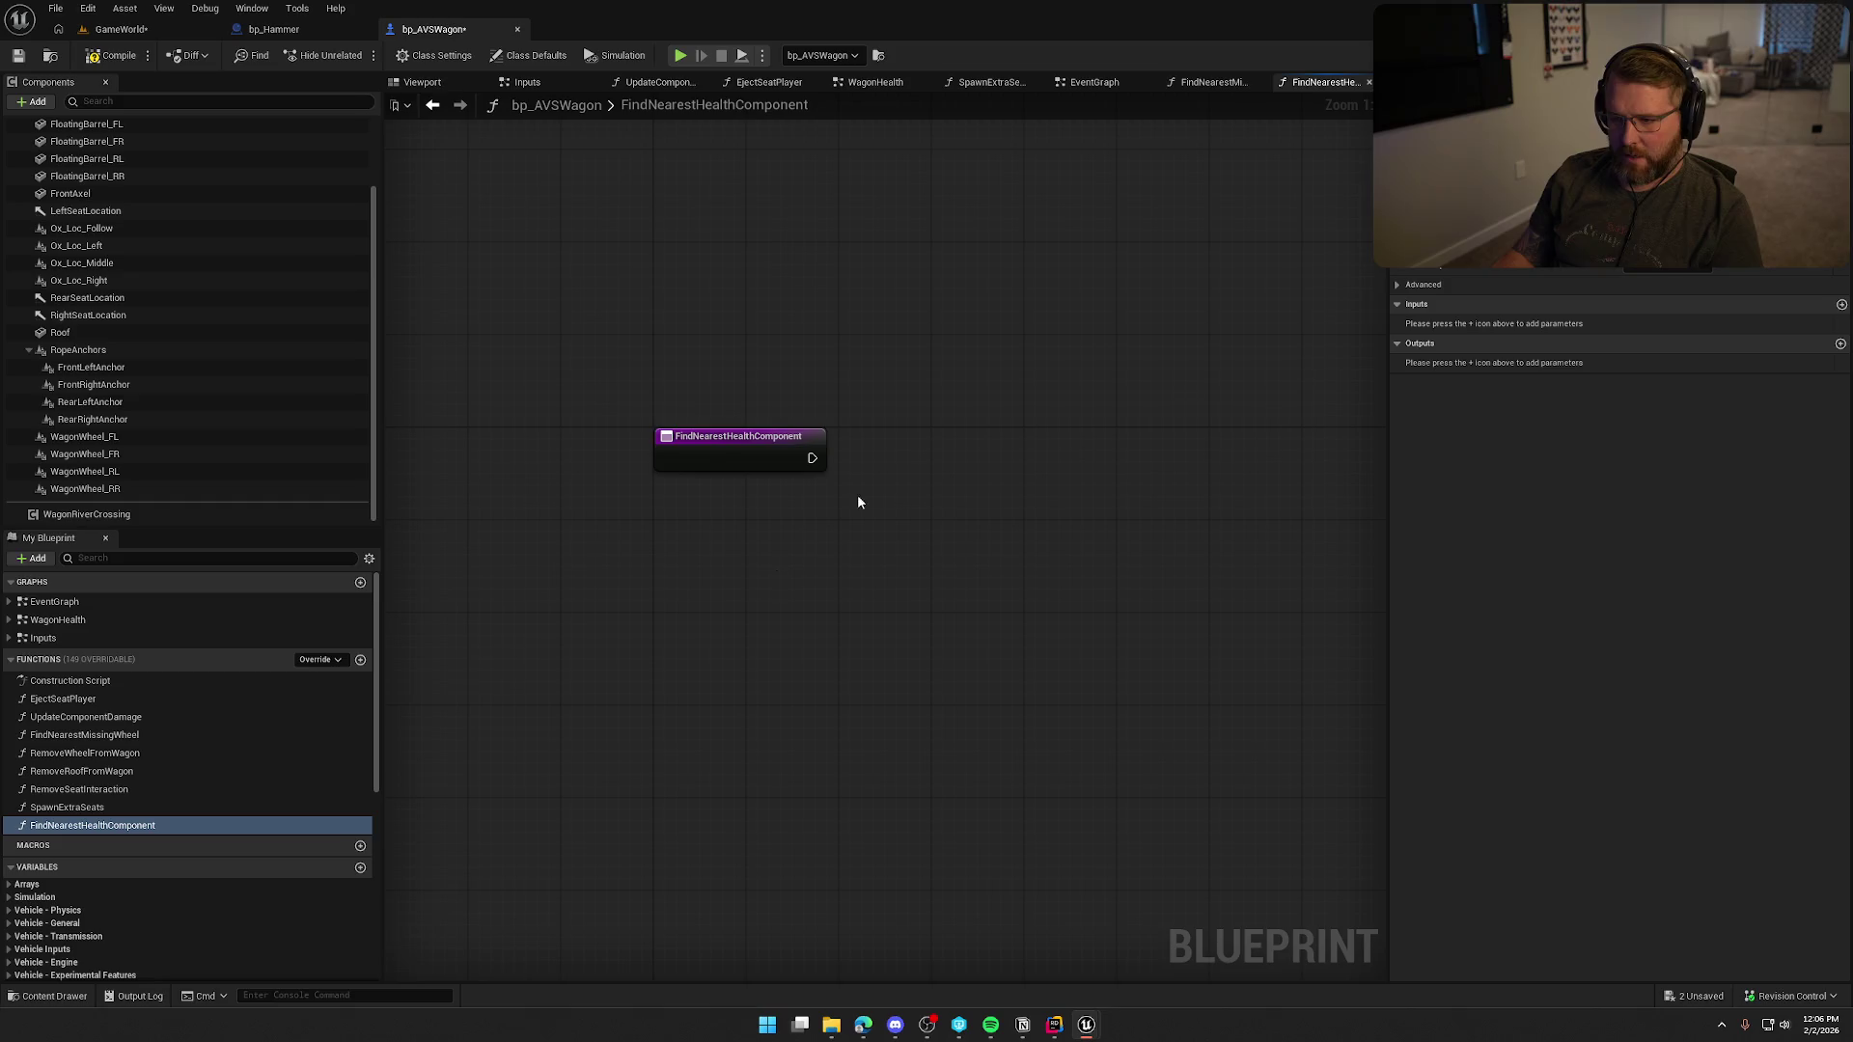
Add a Vector input parameter named From Location.
click(1841, 304)
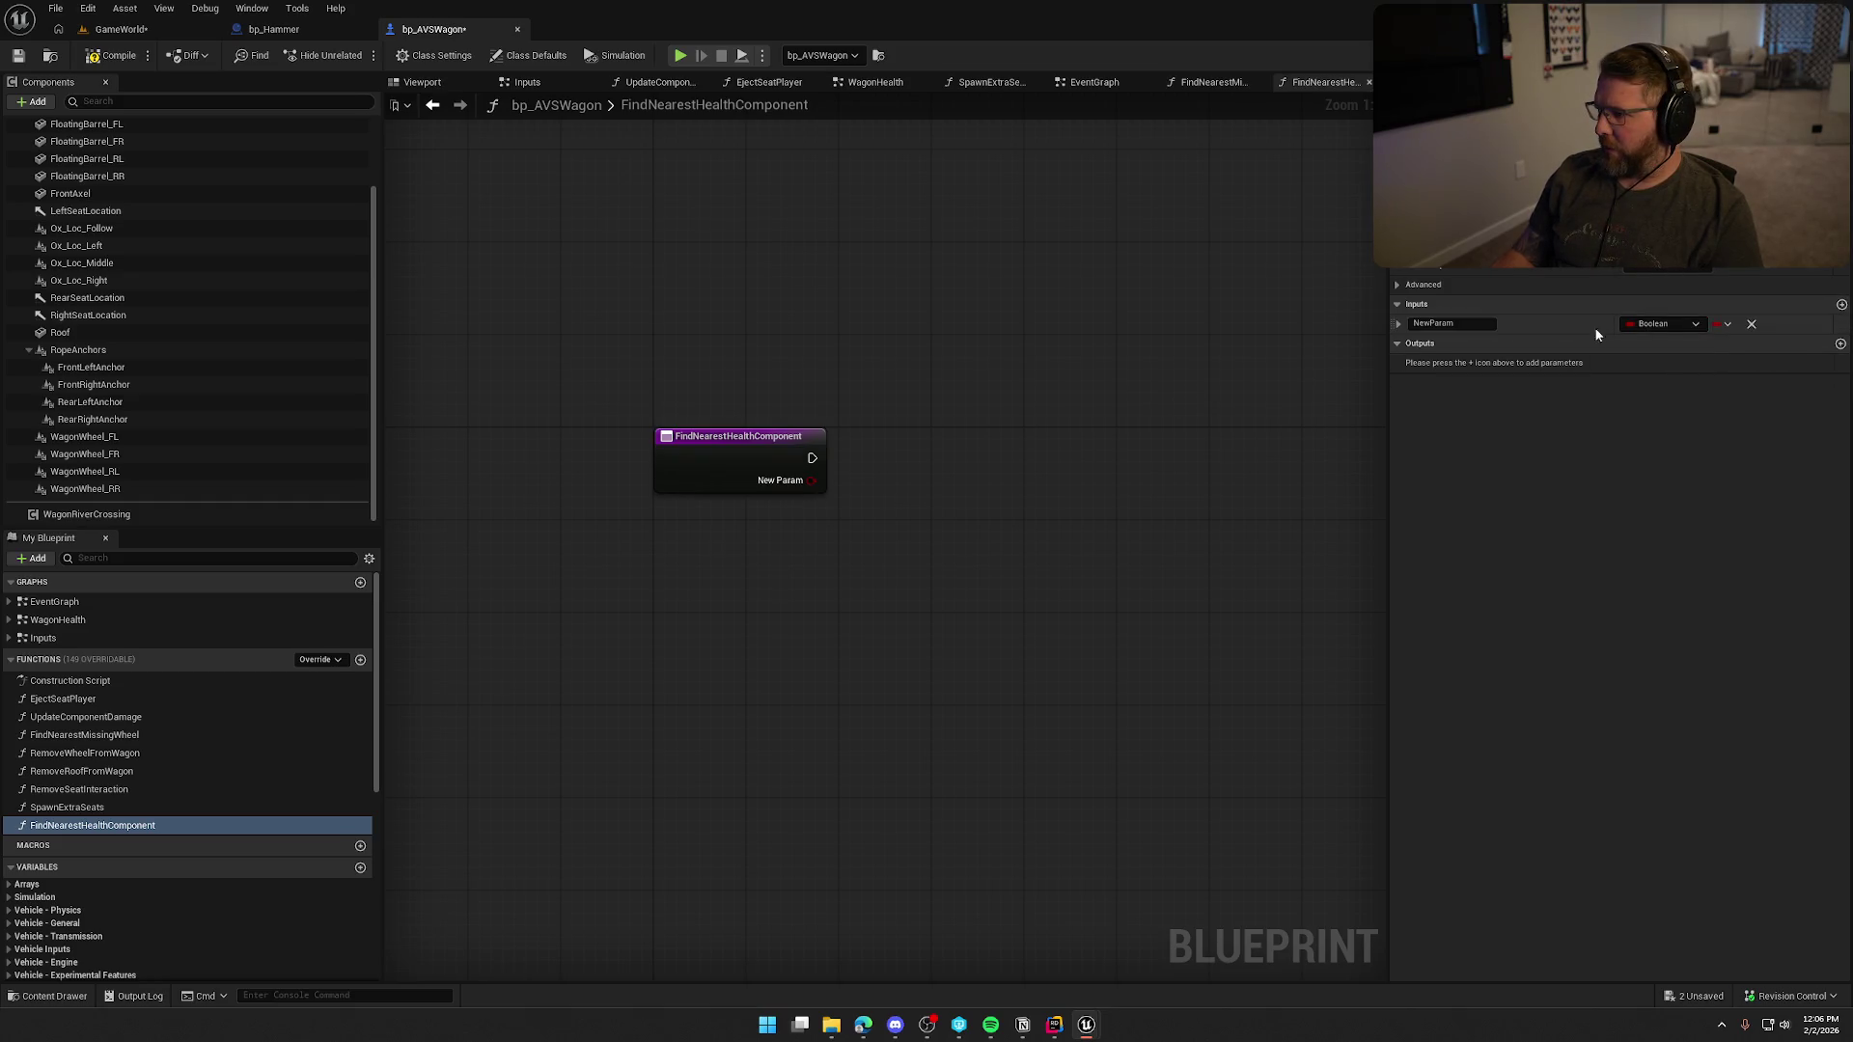
text(From Location)
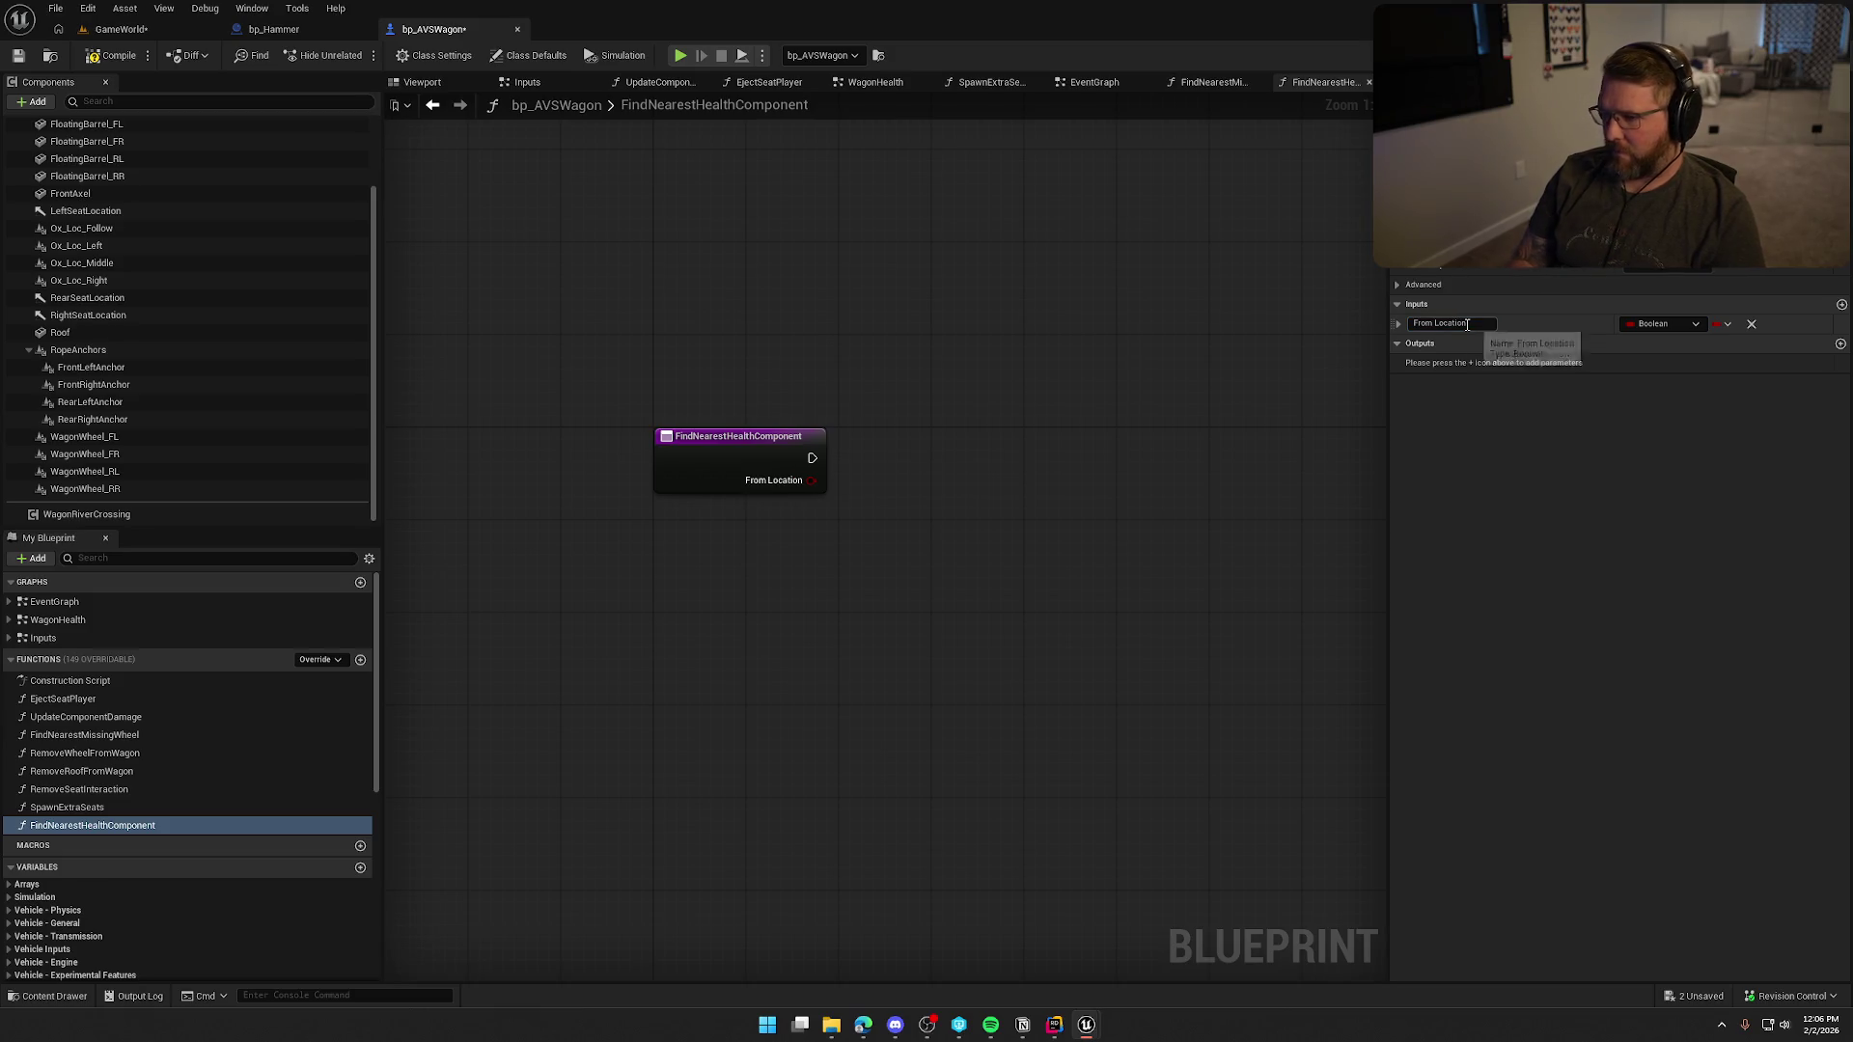
key(Return)
click(1659, 324)
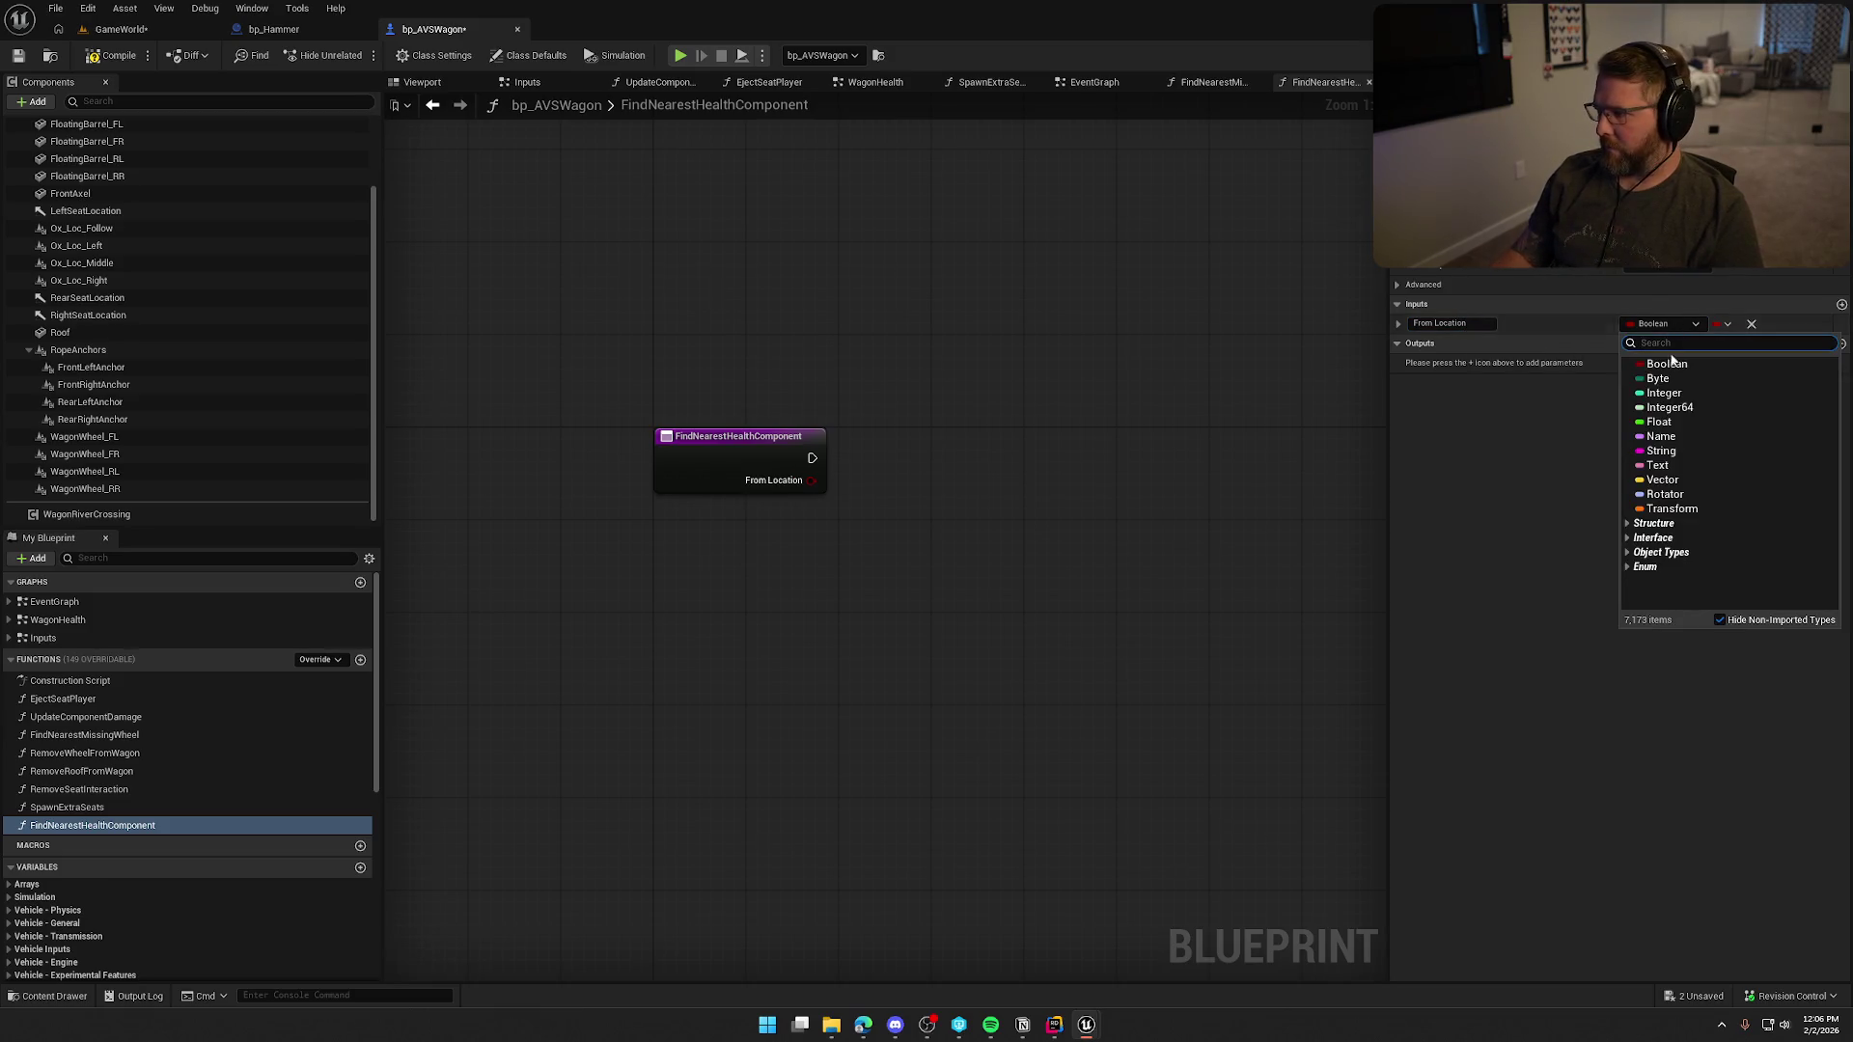
click(1688, 481)
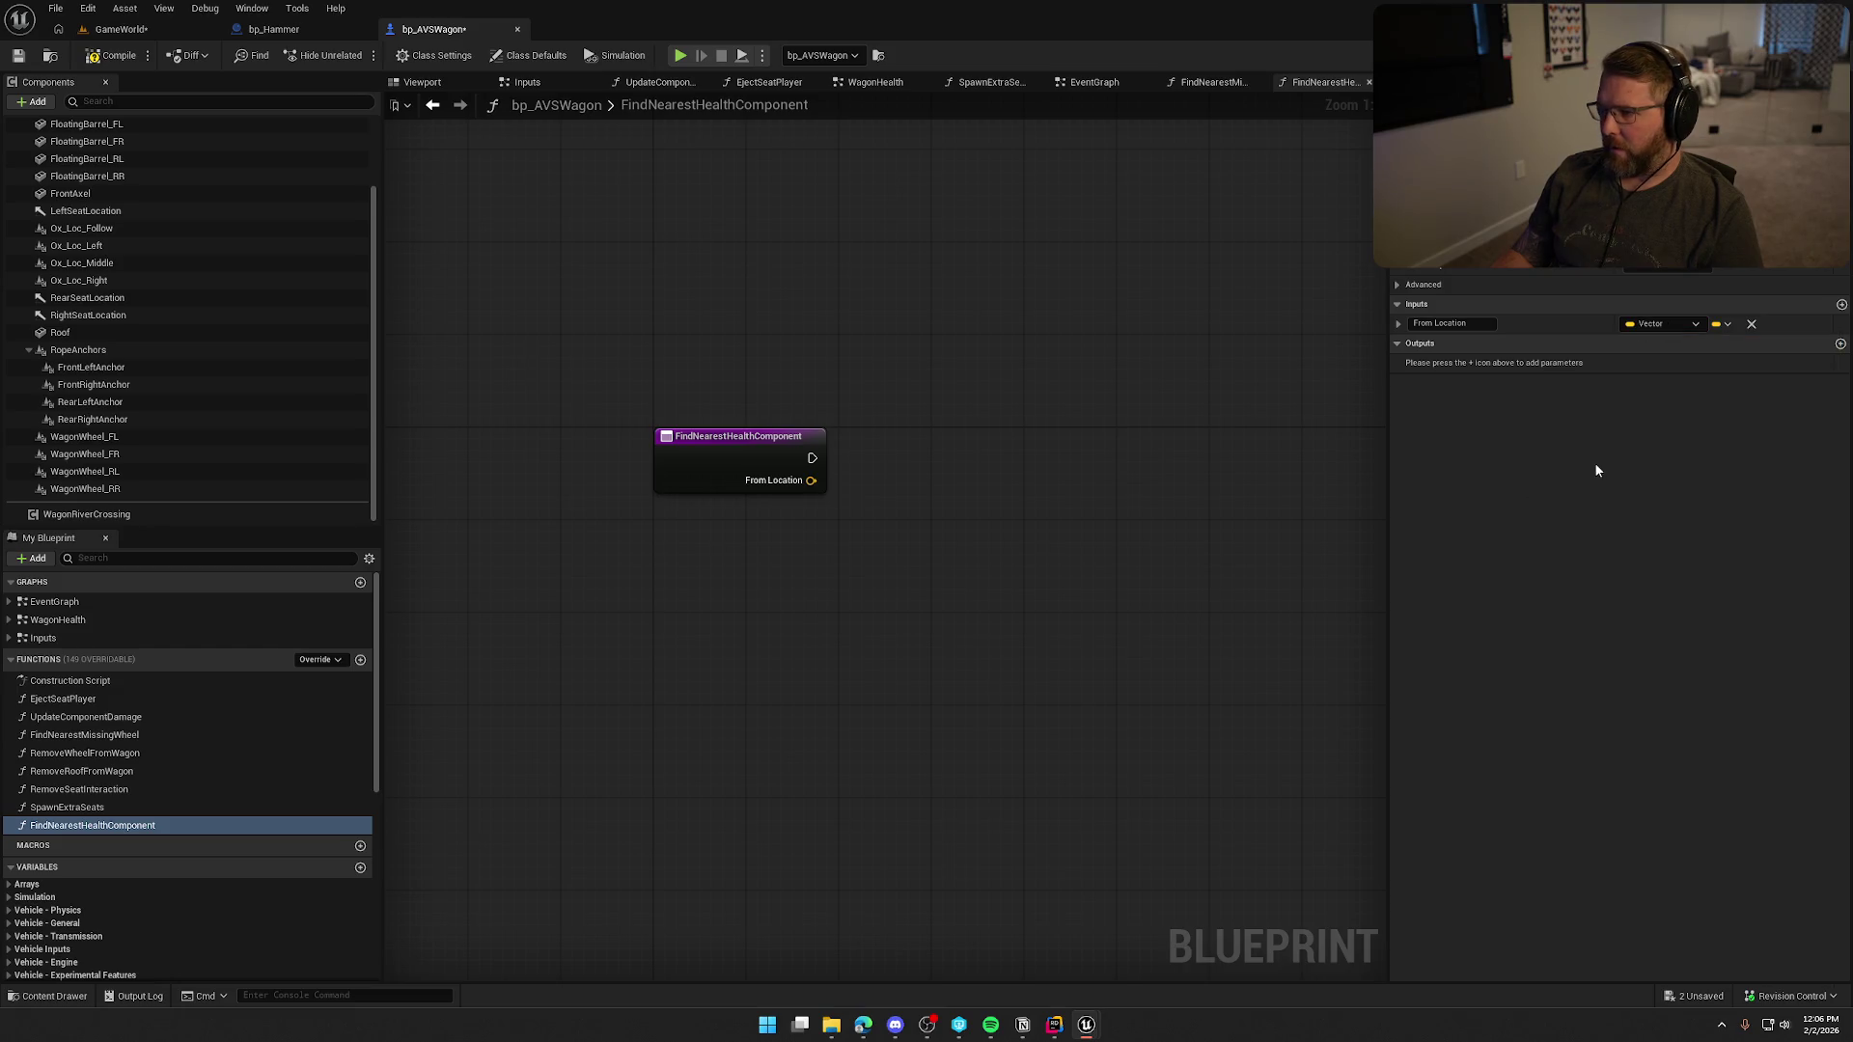
Add a Scene Component object reference output named Component and save the blueprint.
click(1840, 346)
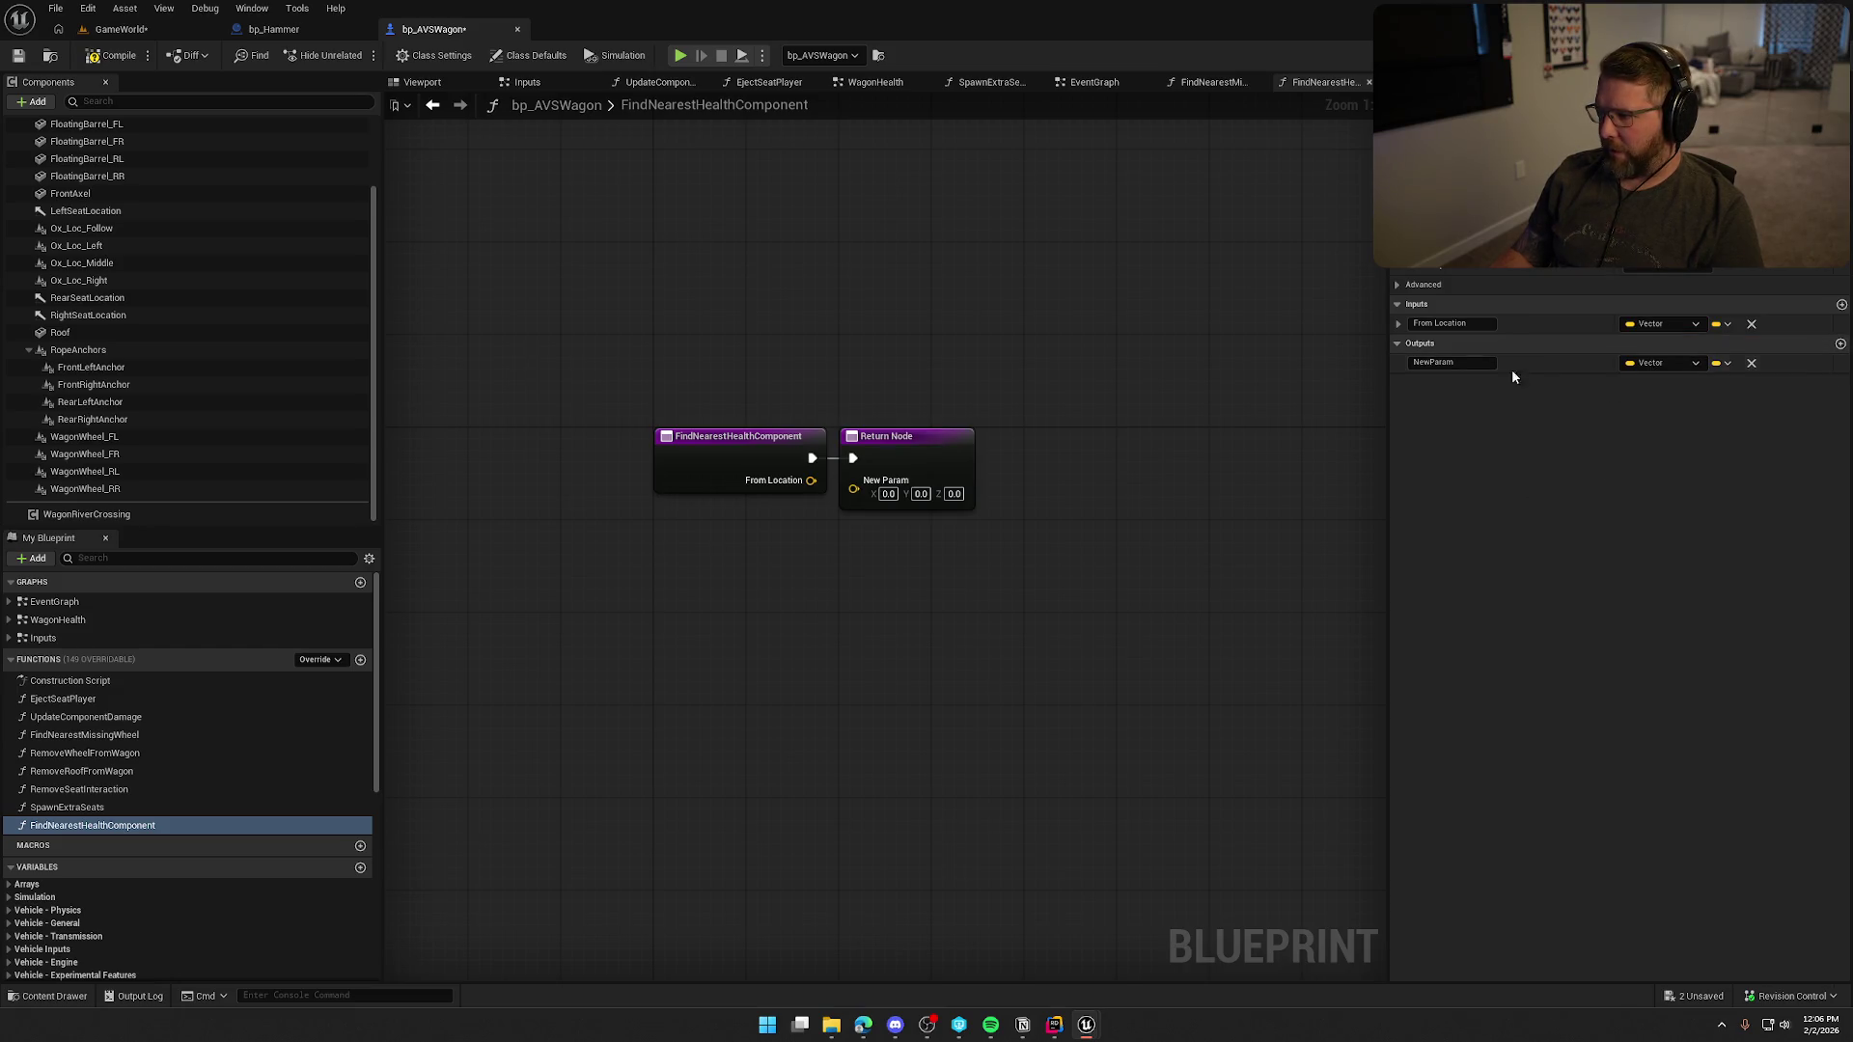
text(Component)
key(Return)
click(1630, 364)
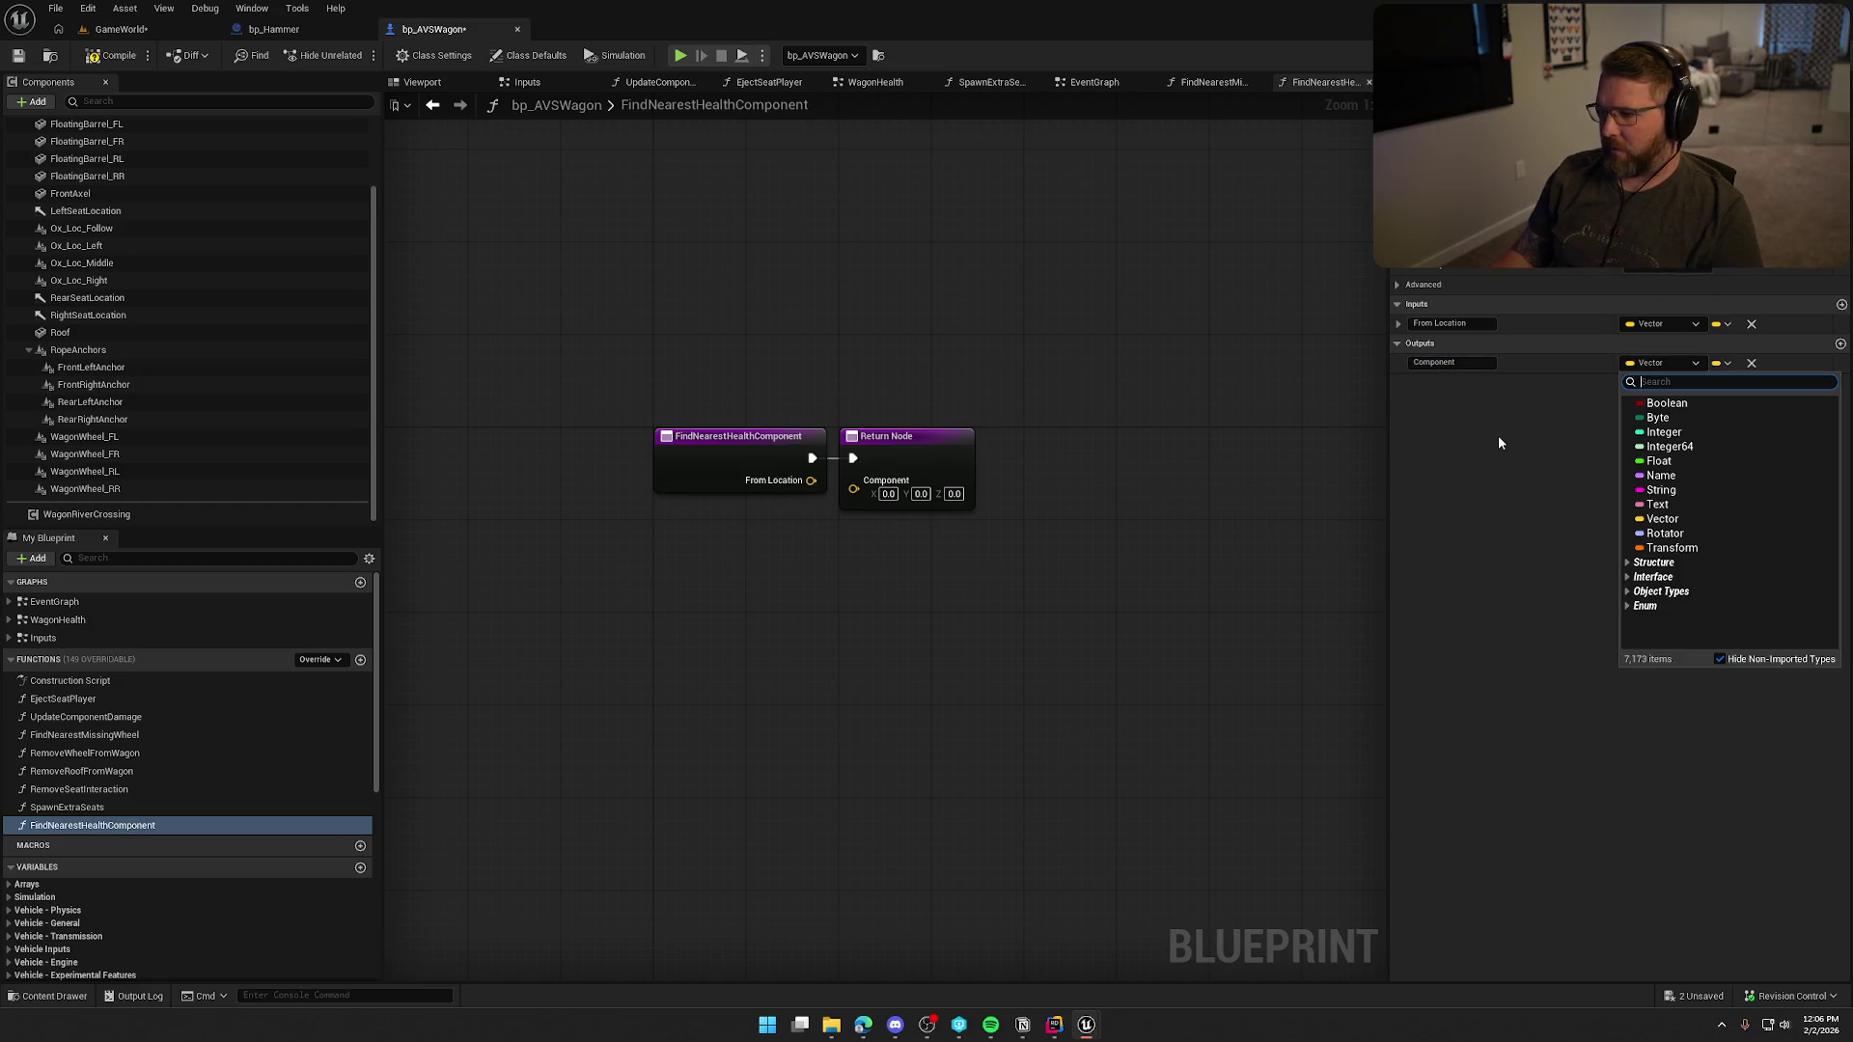
click(1499, 487)
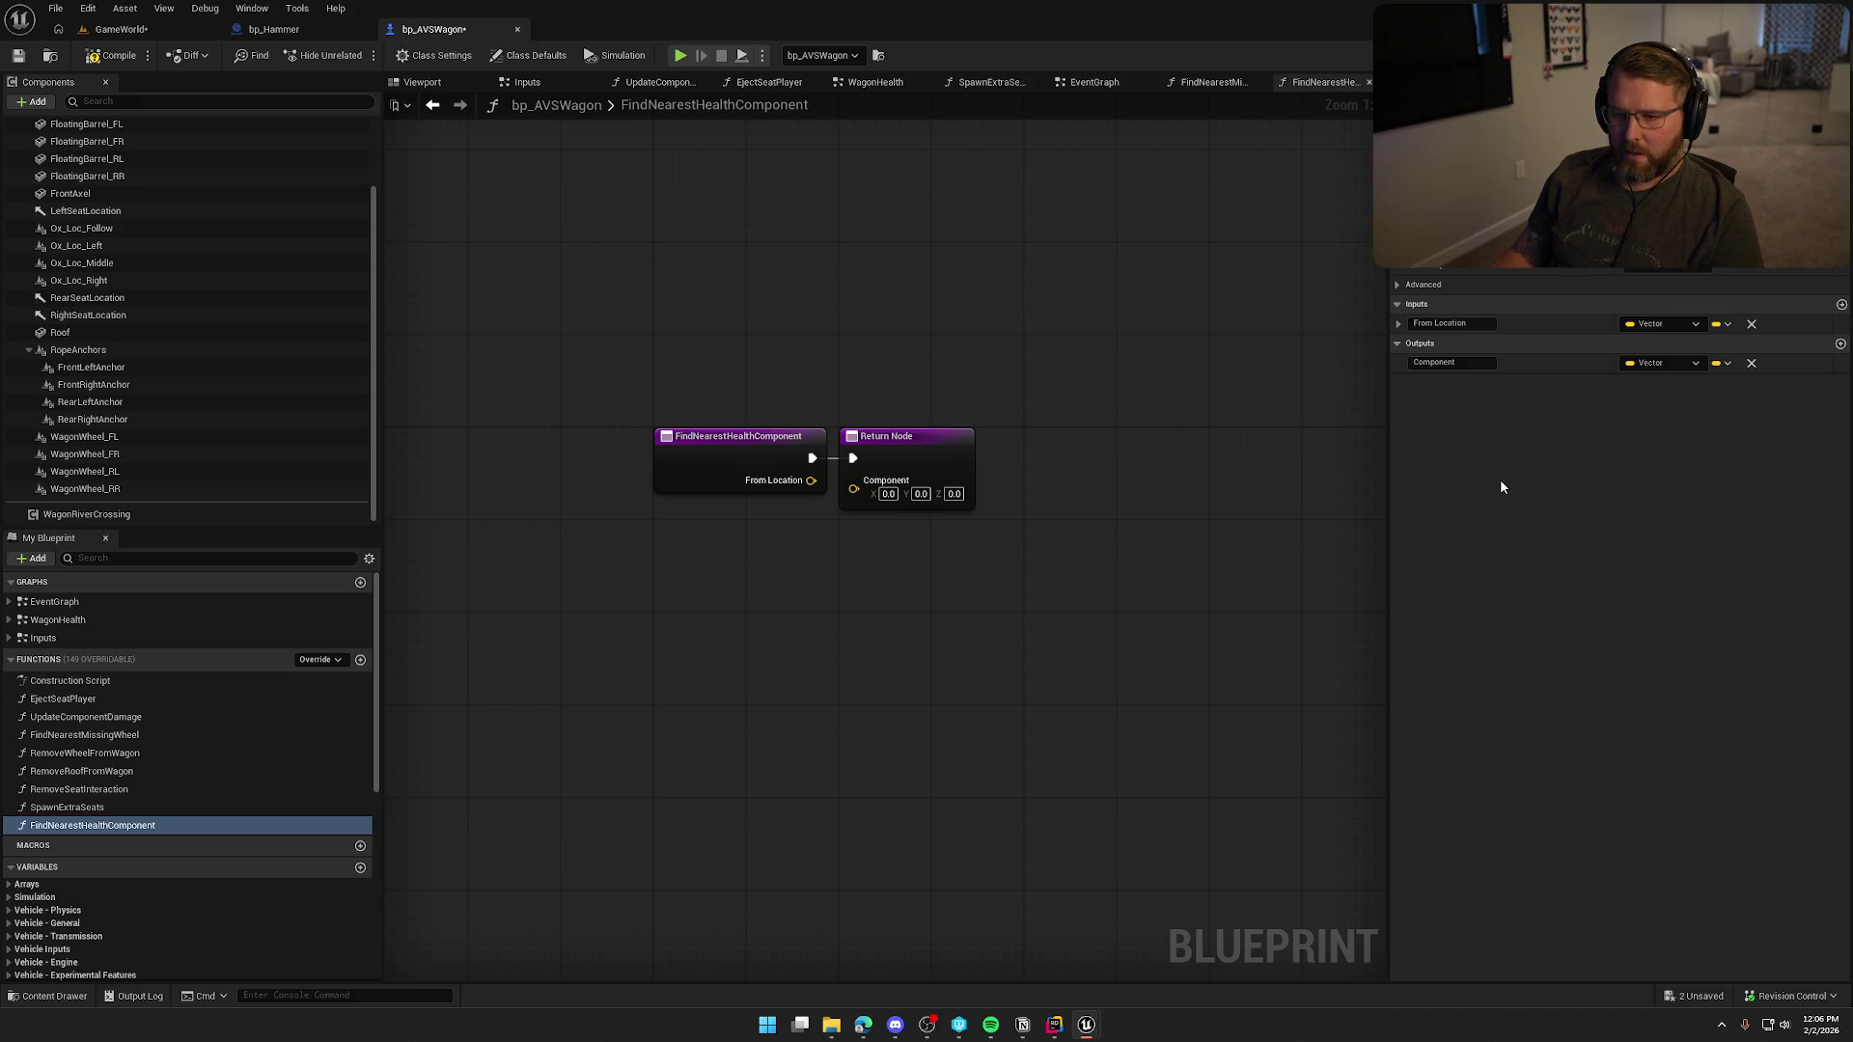
click(89, 716)
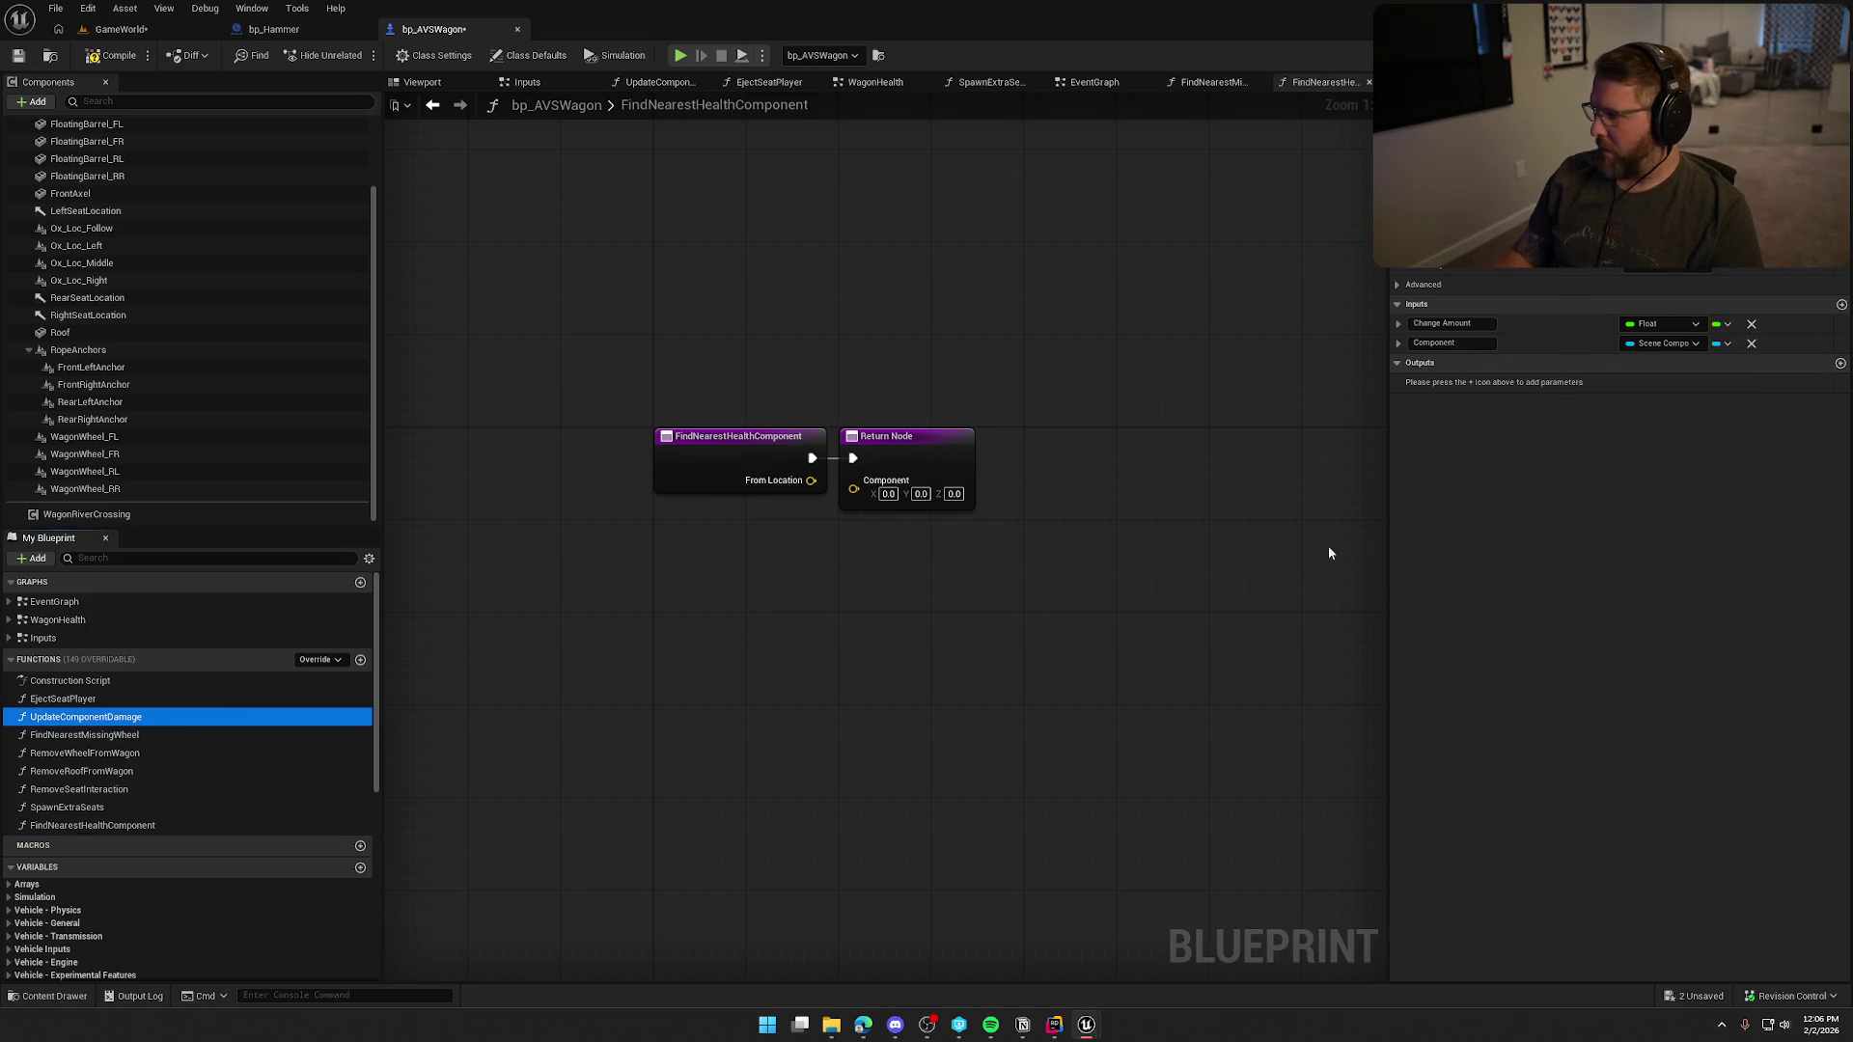
click(91, 825)
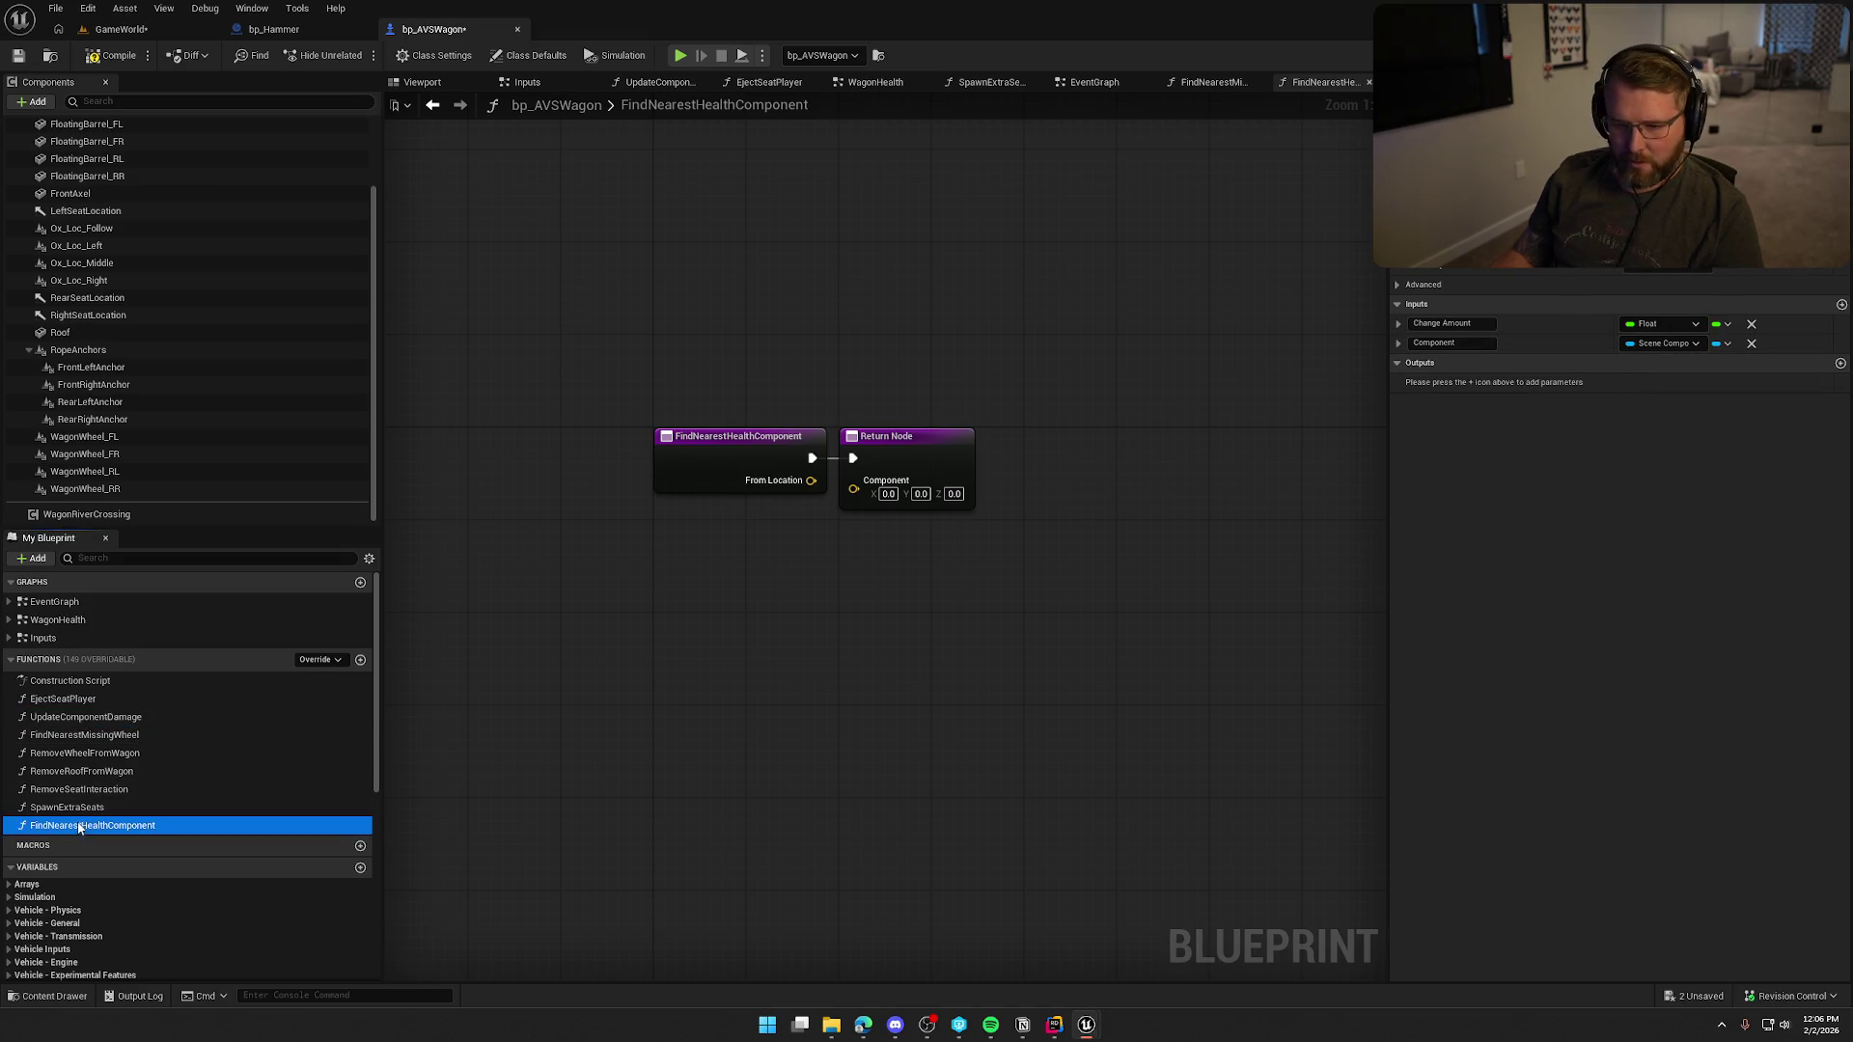
click(1664, 363)
text(scene compo)
mouse_move(1704, 542)
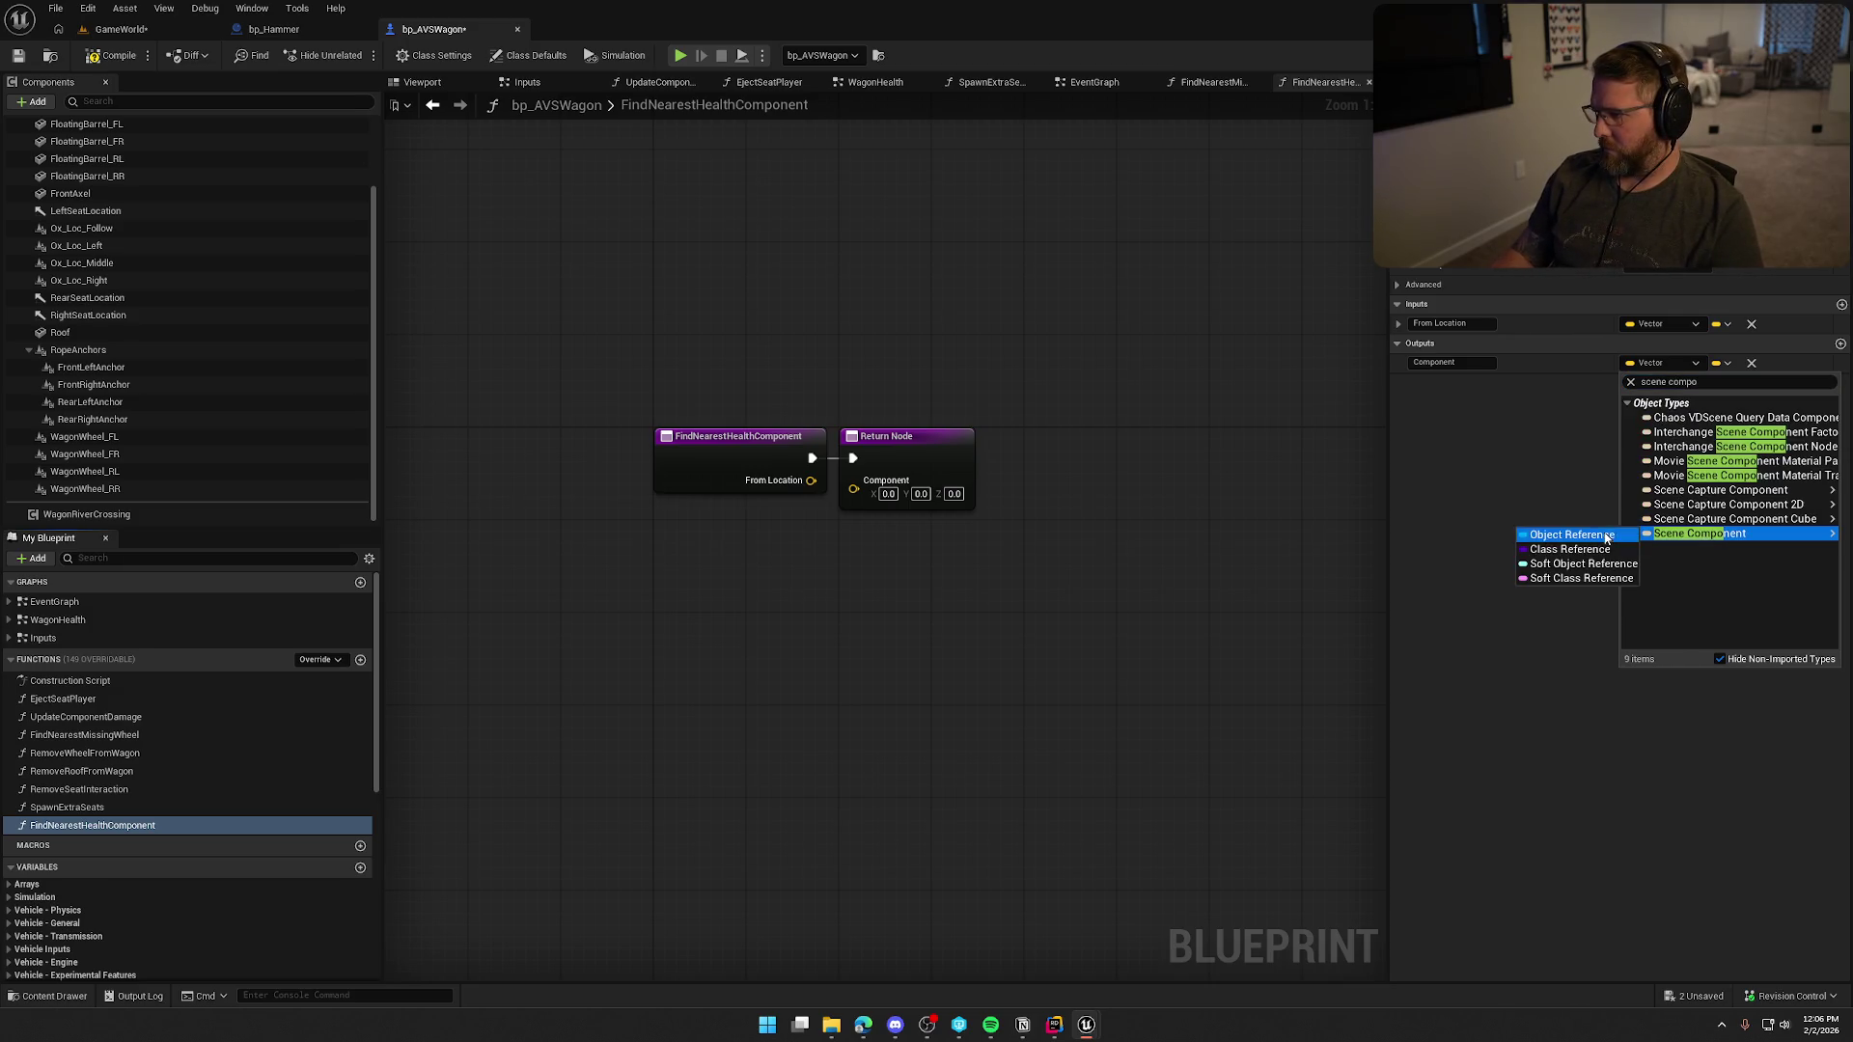
click(1571, 534)
key(ctrl+s)
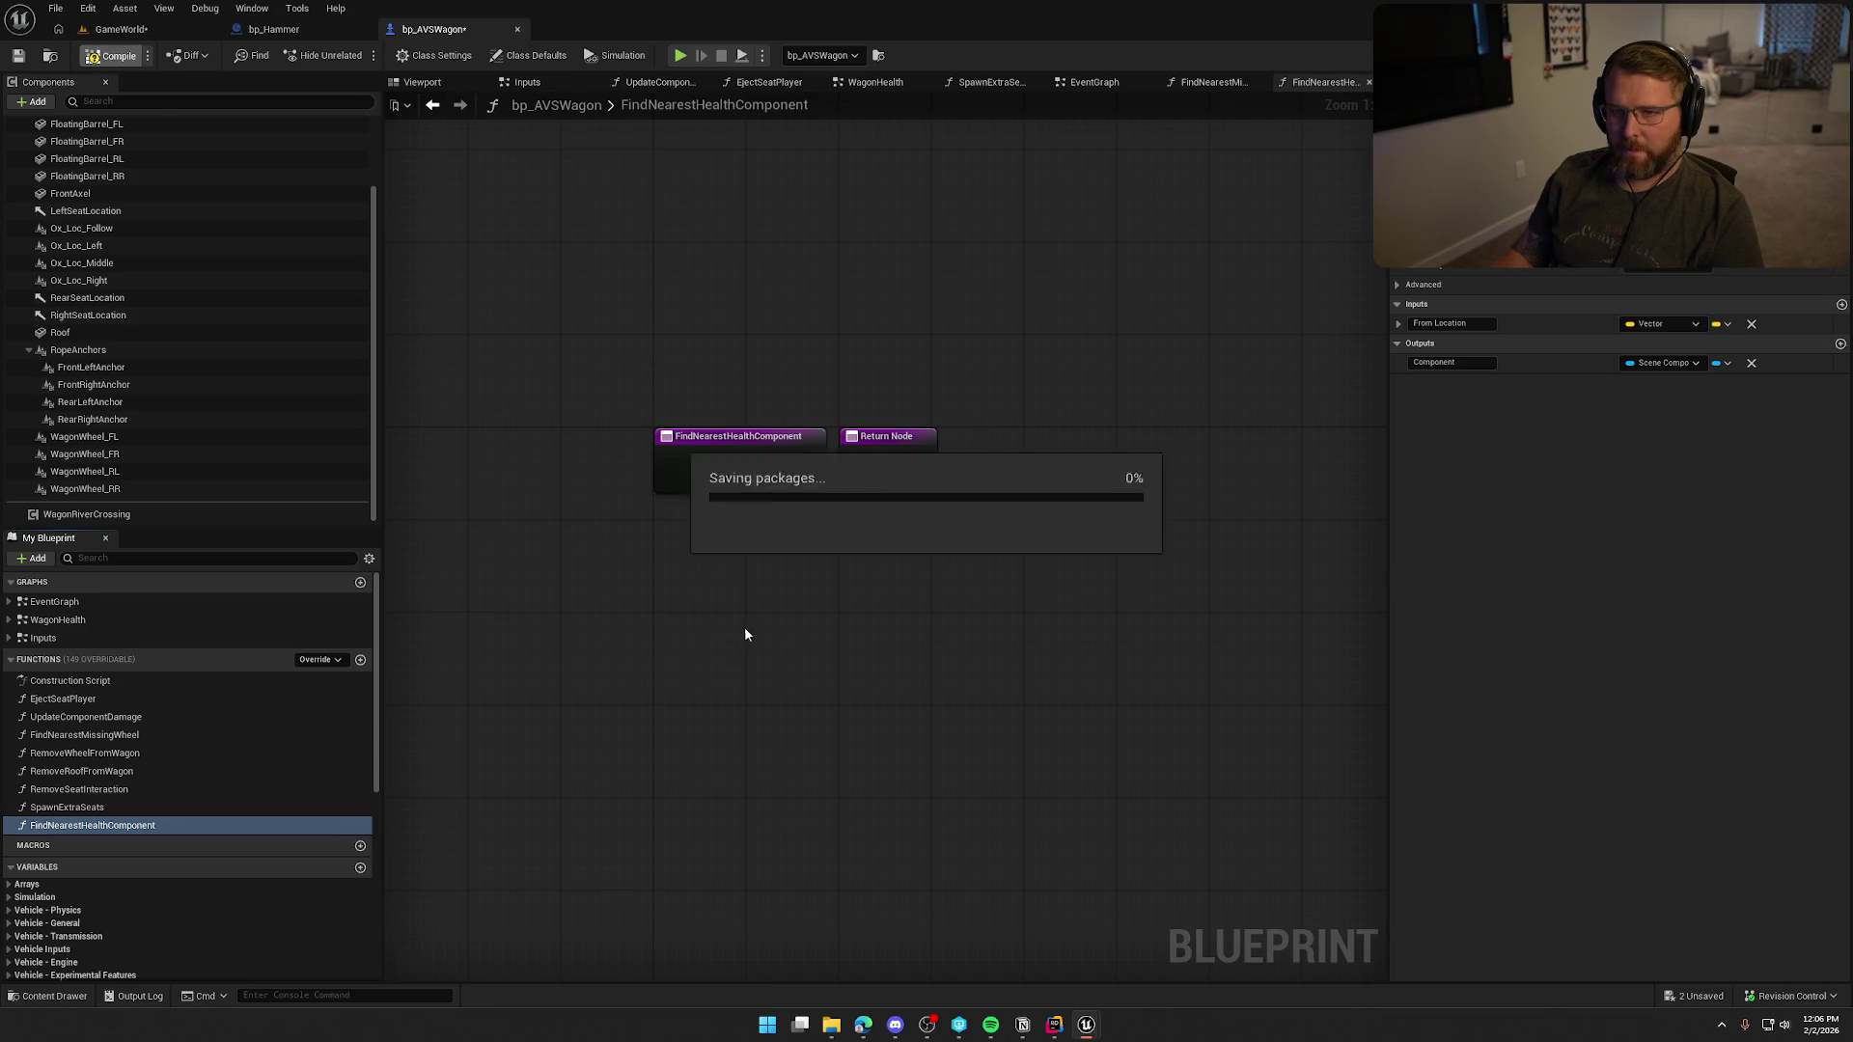
mouse_move(981, 428)
mouse_down()
mouse_move(704, 415)
mouse_move(745, 395)
mouse_move(1300, 407)
mouse_up()
Copy all FindNearestMissingWheel nodes and paste them right of FindNearestHealthComponent's entry node.
click(1213, 82)
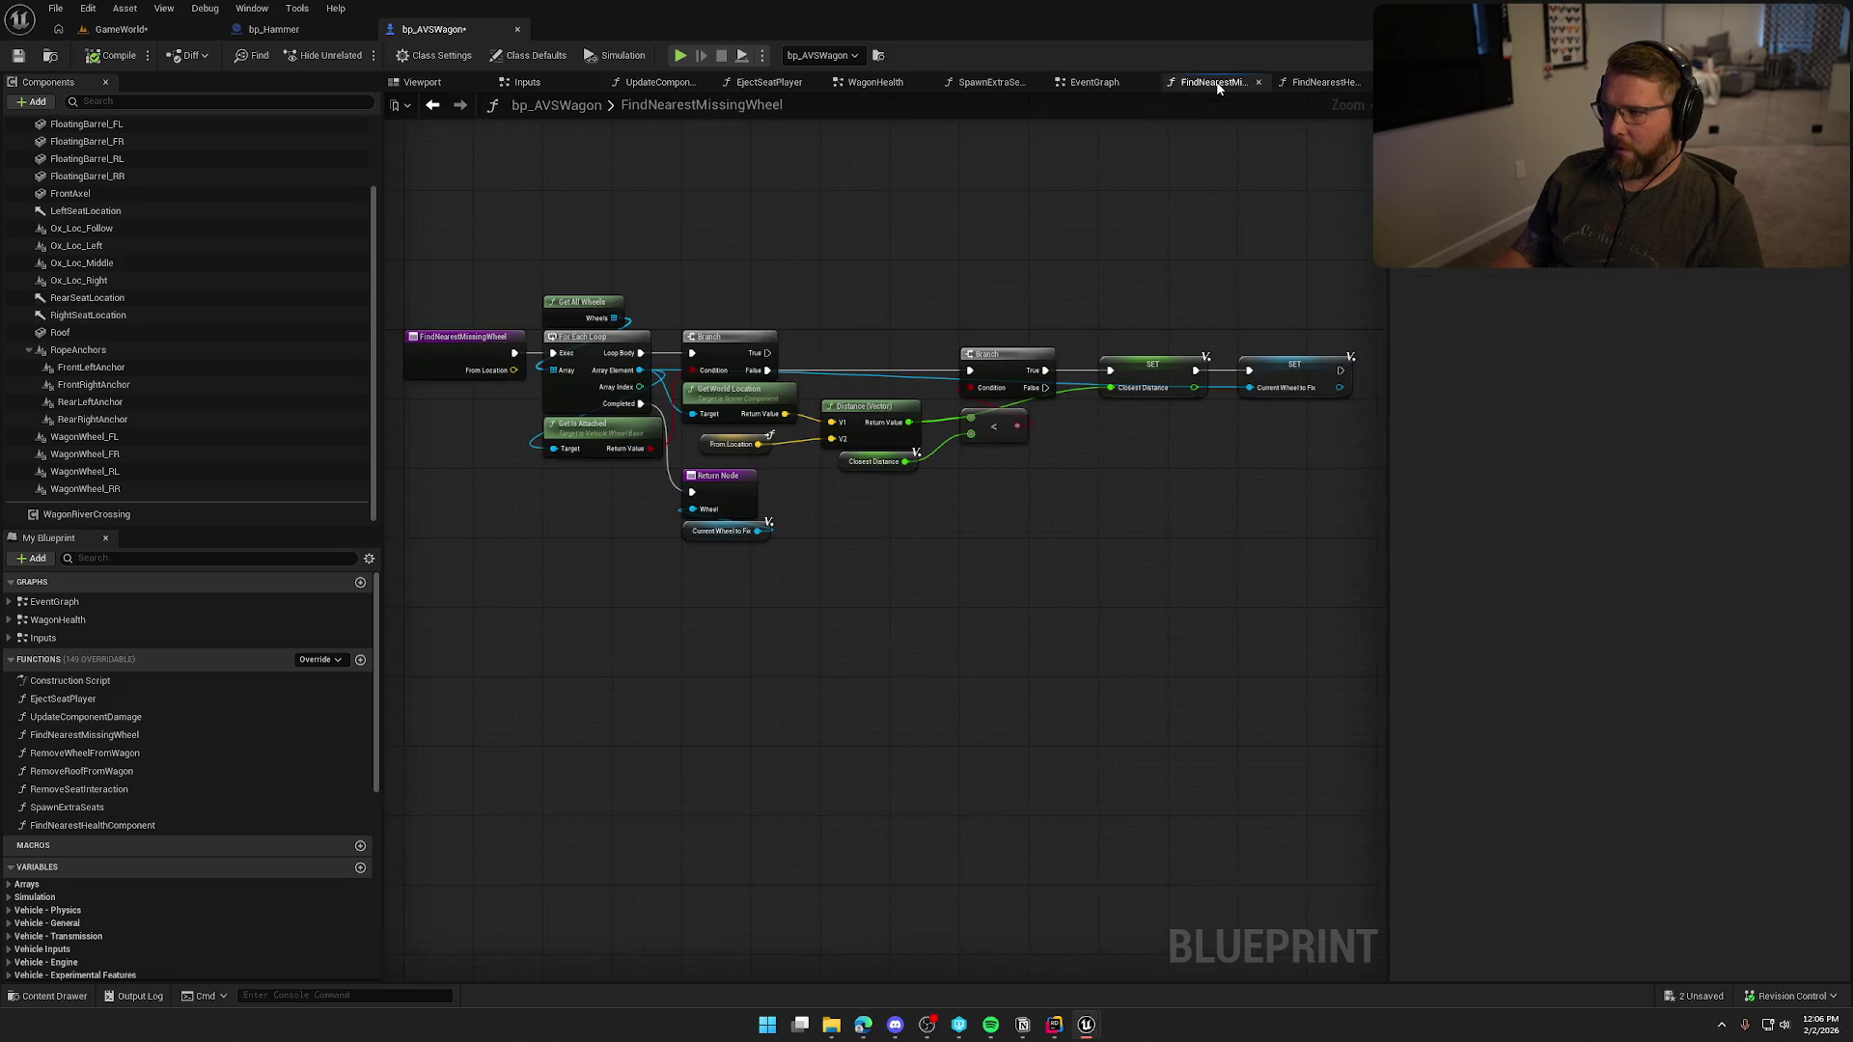
mouse_move(563, 258)
mouse_down()
mouse_move(1007, 568)
mouse_move(1232, 640)
mouse_move(1334, 632)
mouse_up()
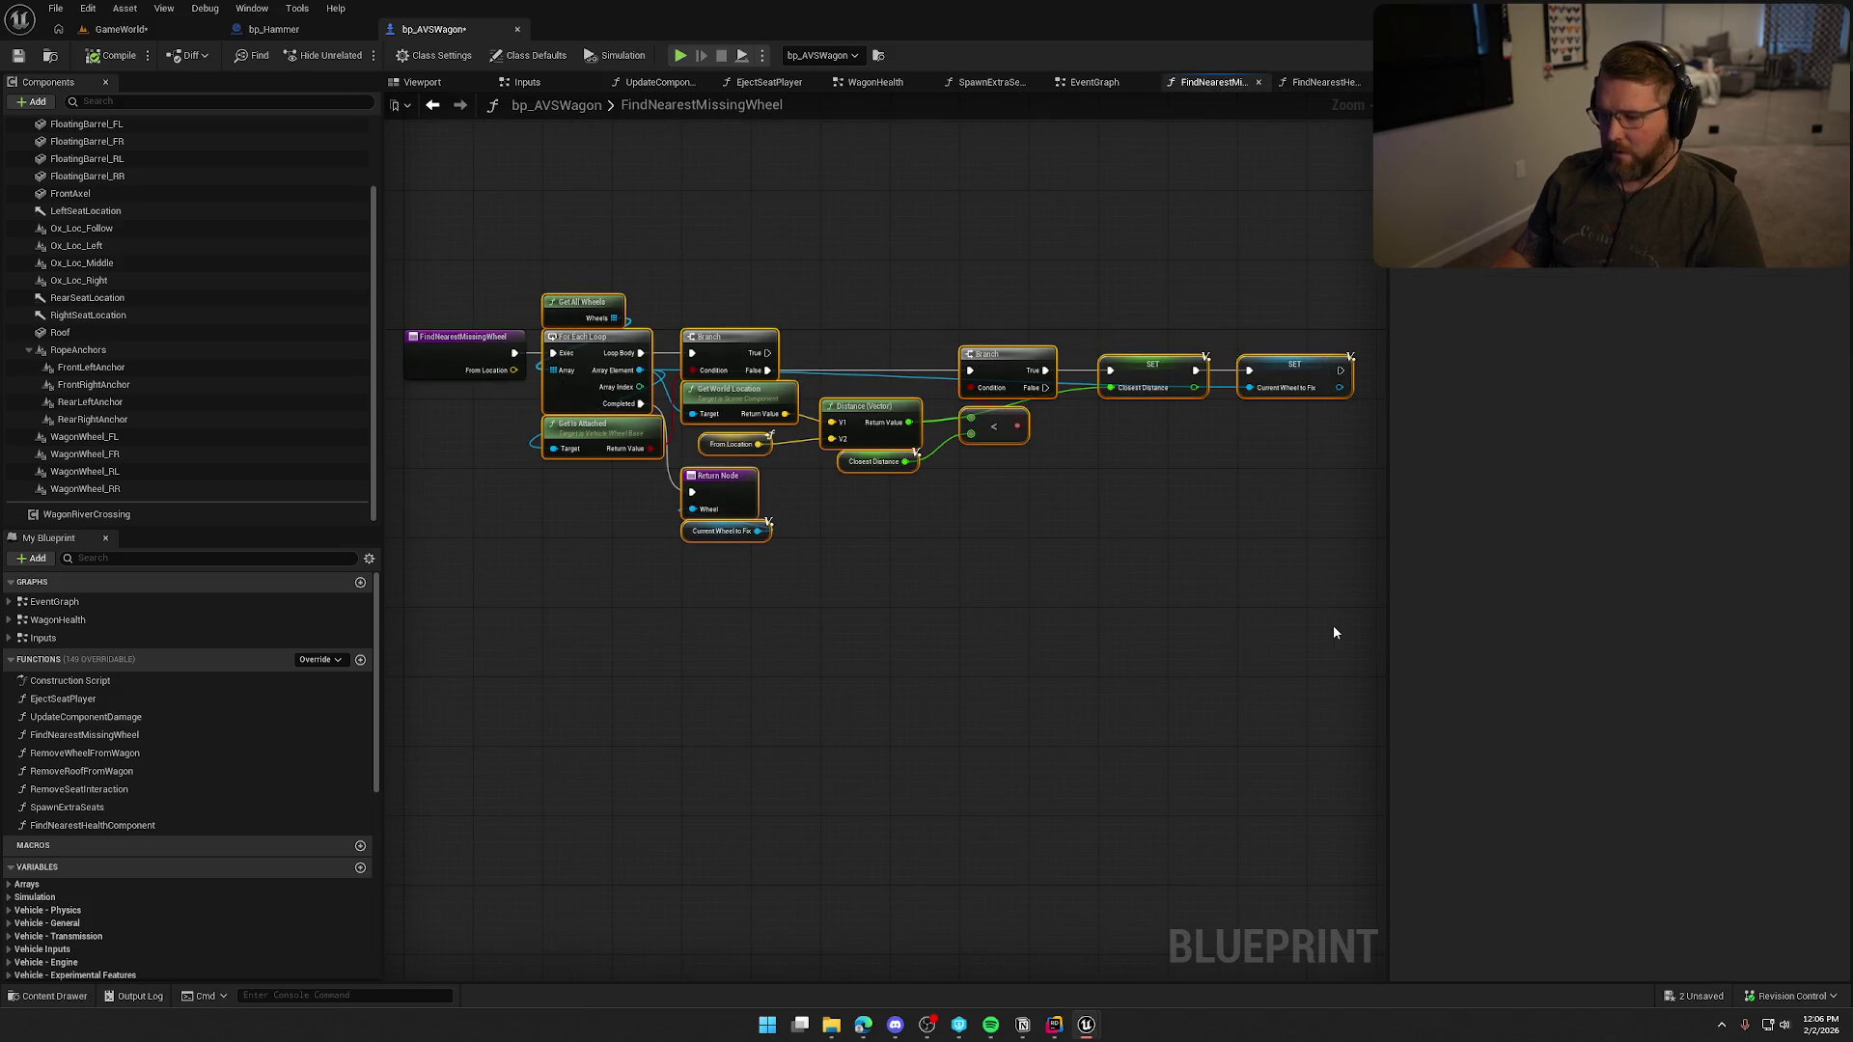
click(1308, 87)
key(ctrl+v)
mouse_move(527, 553)
mouse_down()
mouse_move(675, 540)
mouse_move(737, 466)
mouse_move(724, 507)
mouse_move(1257, 480)
mouse_move(915, 767)
mouse_up()
scroll(761, 480, down, 3)
mouse_move(632, 483)
mouse_down()
mouse_move(1190, 728)
mouse_move(1327, 656)
mouse_up()
scroll(589, 709, up, 3)
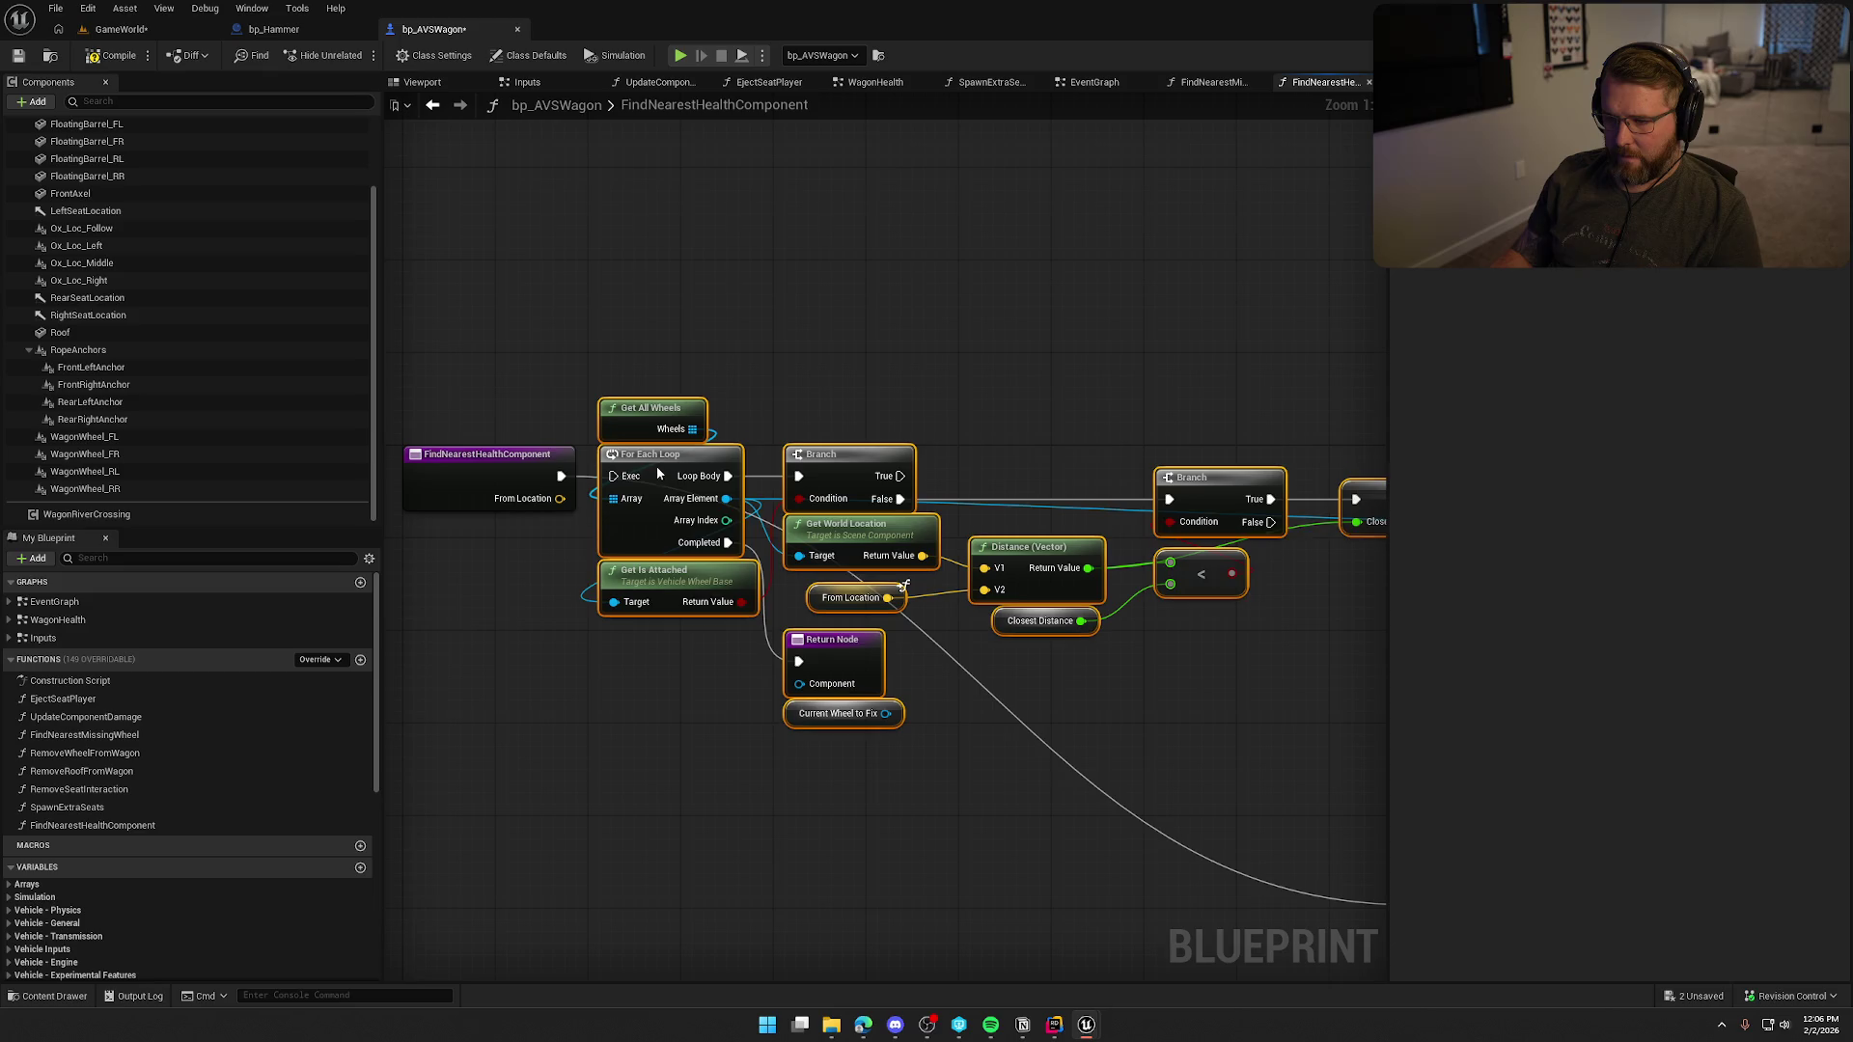
Shift the pasted node group right and delete the Get All Wheels node.
drag(656, 466, 737, 459)
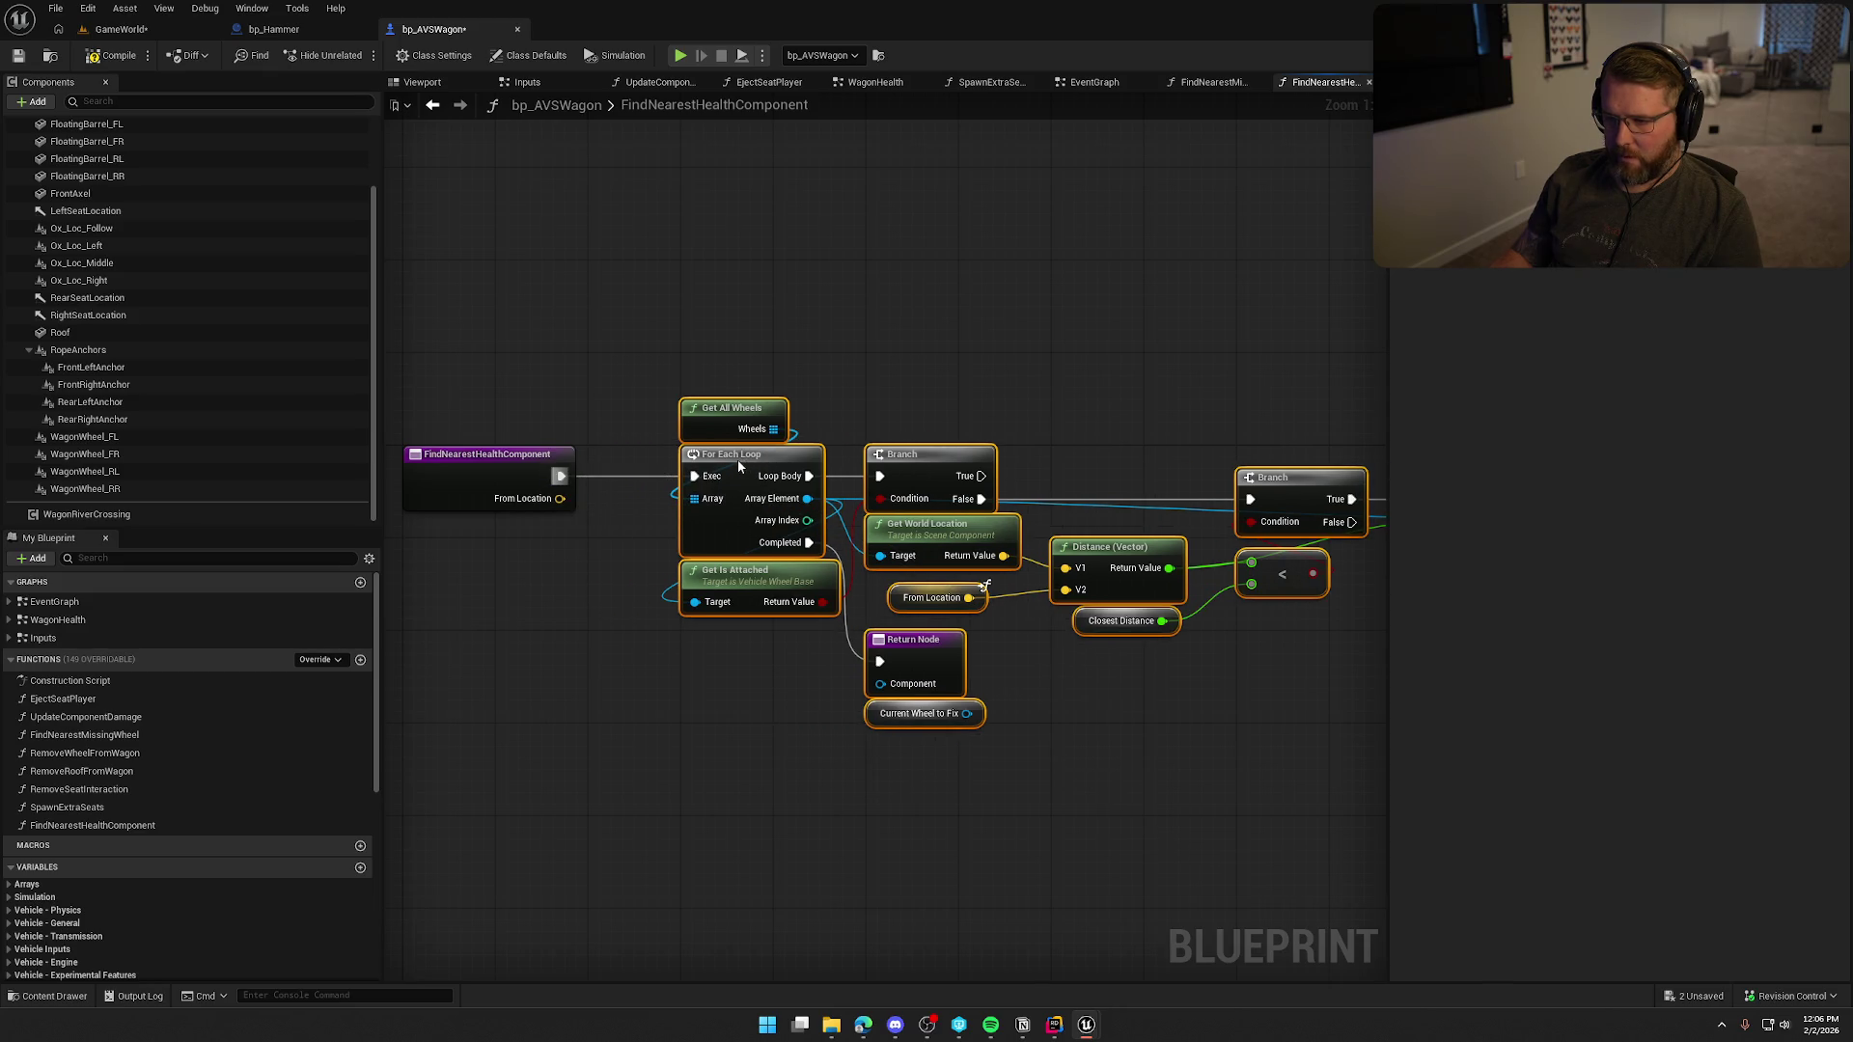
key(ctrl+z)
key(ctrl+y)
drag(814, 313, 629, 388)
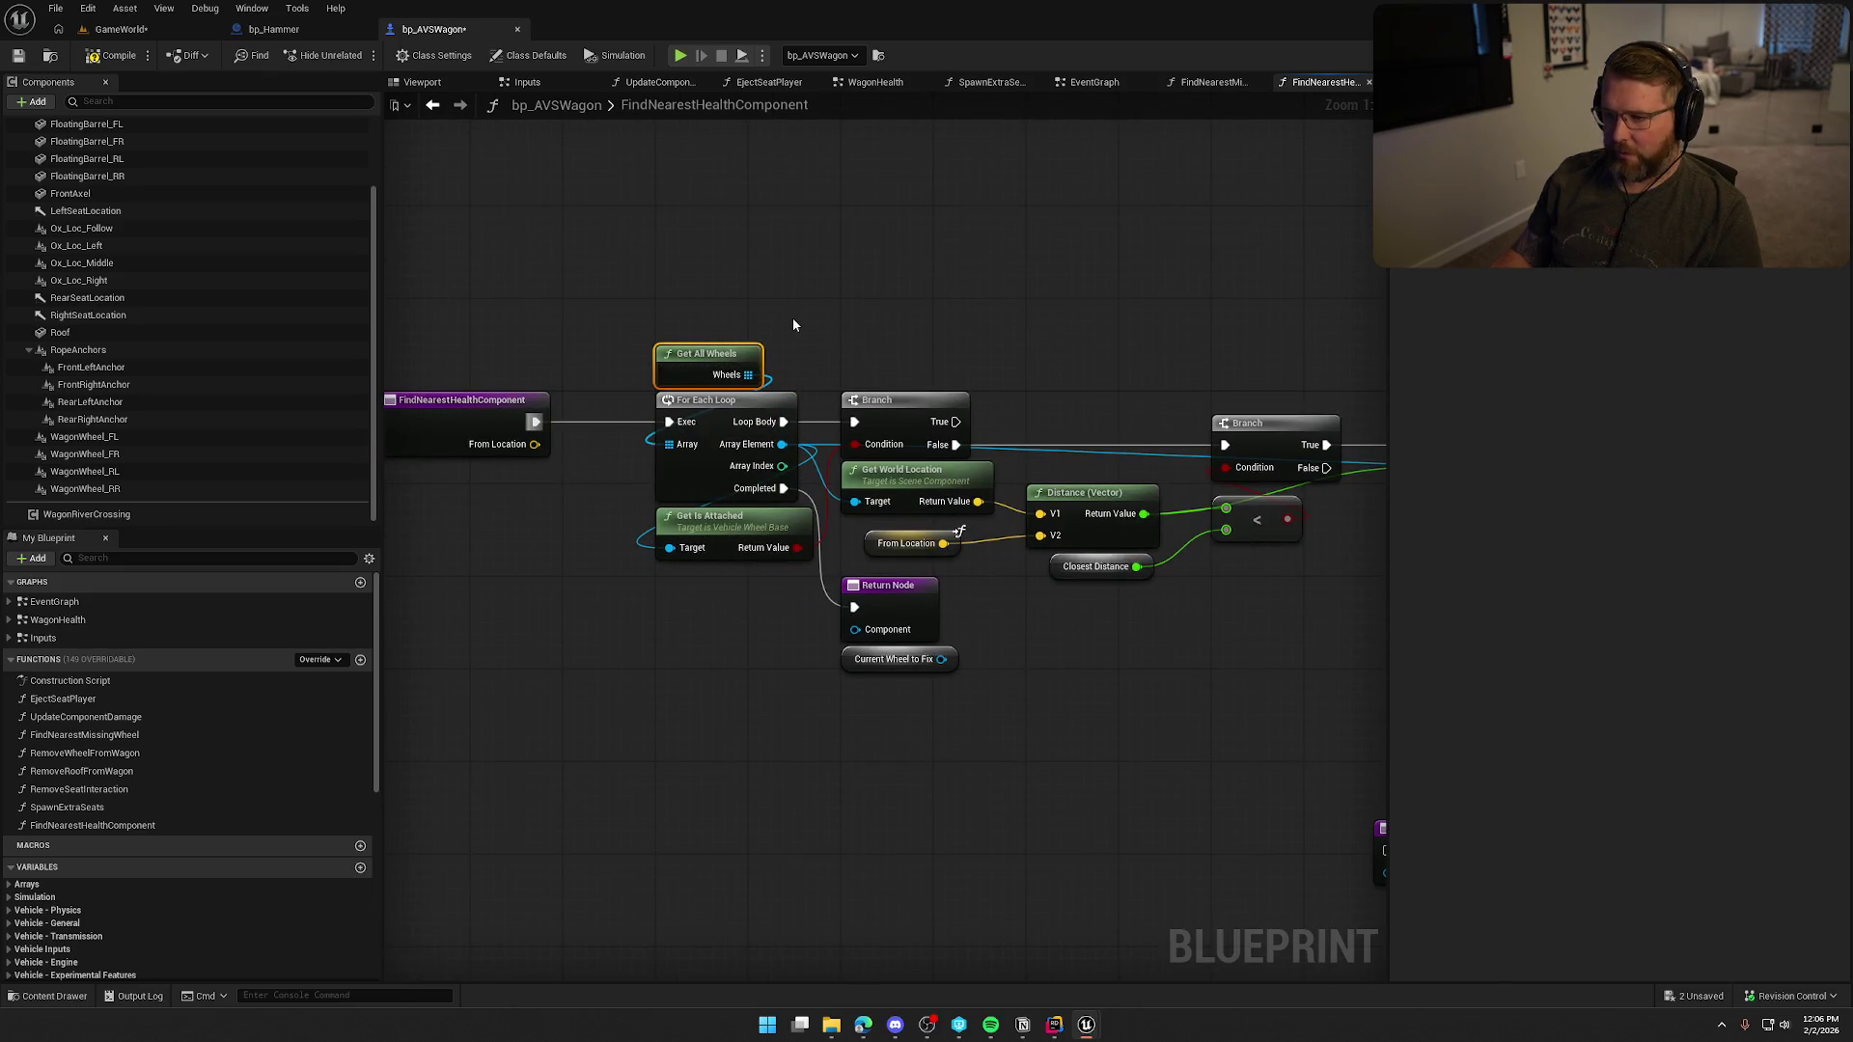
key(Delete)
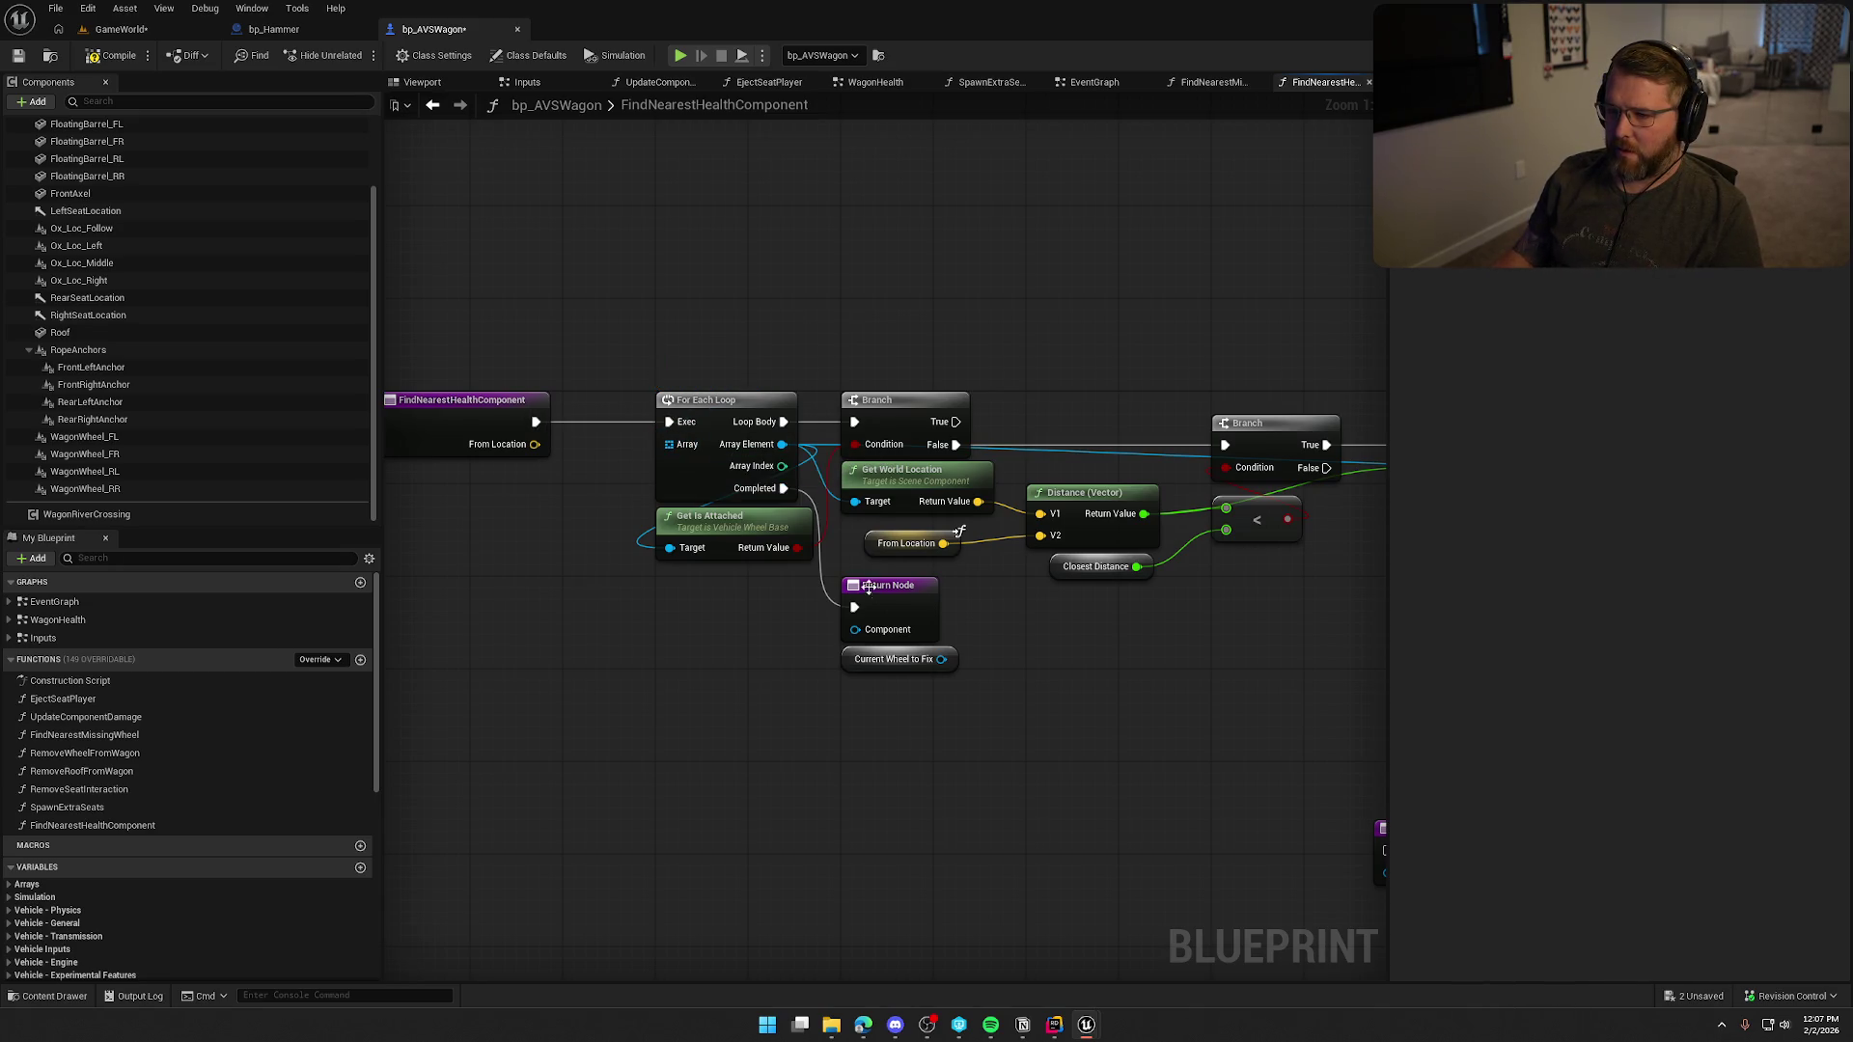
Move Get Is Attached above the Branch node and select the unused Return Node.
drag(1024, 634, 935, 622)
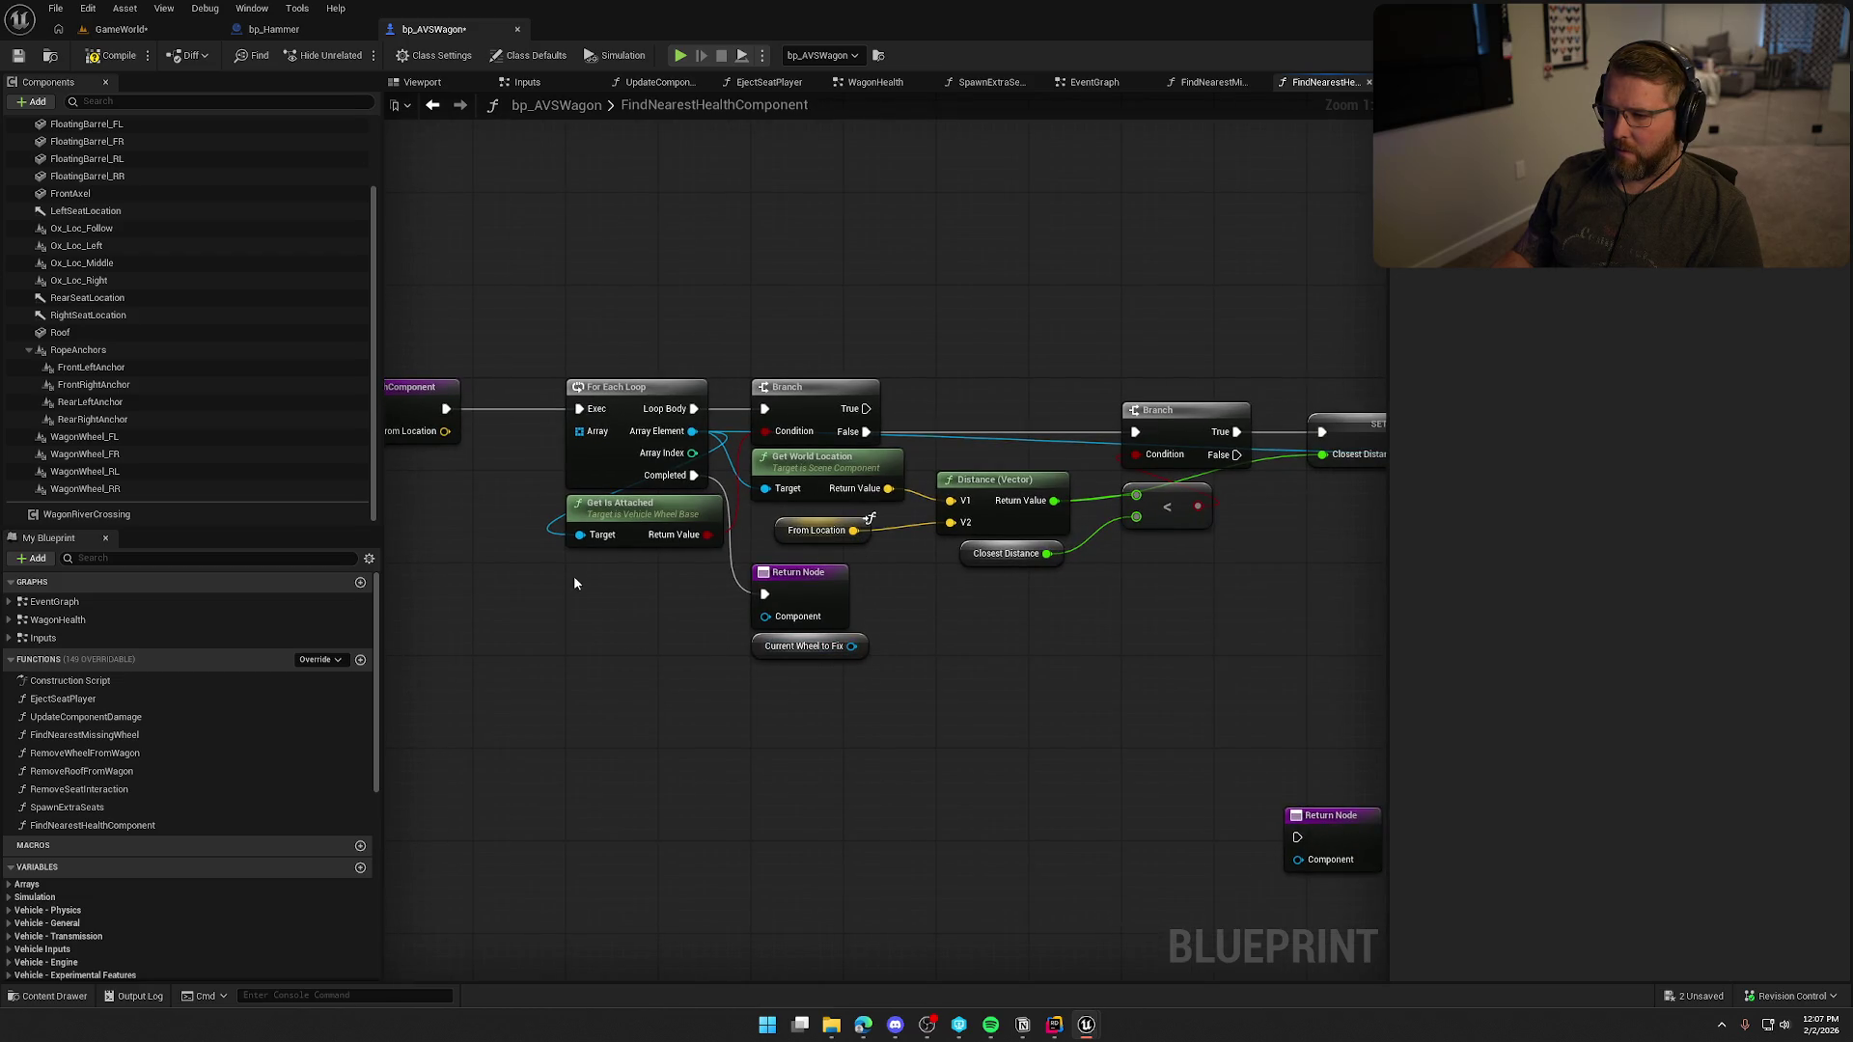
click(682, 534)
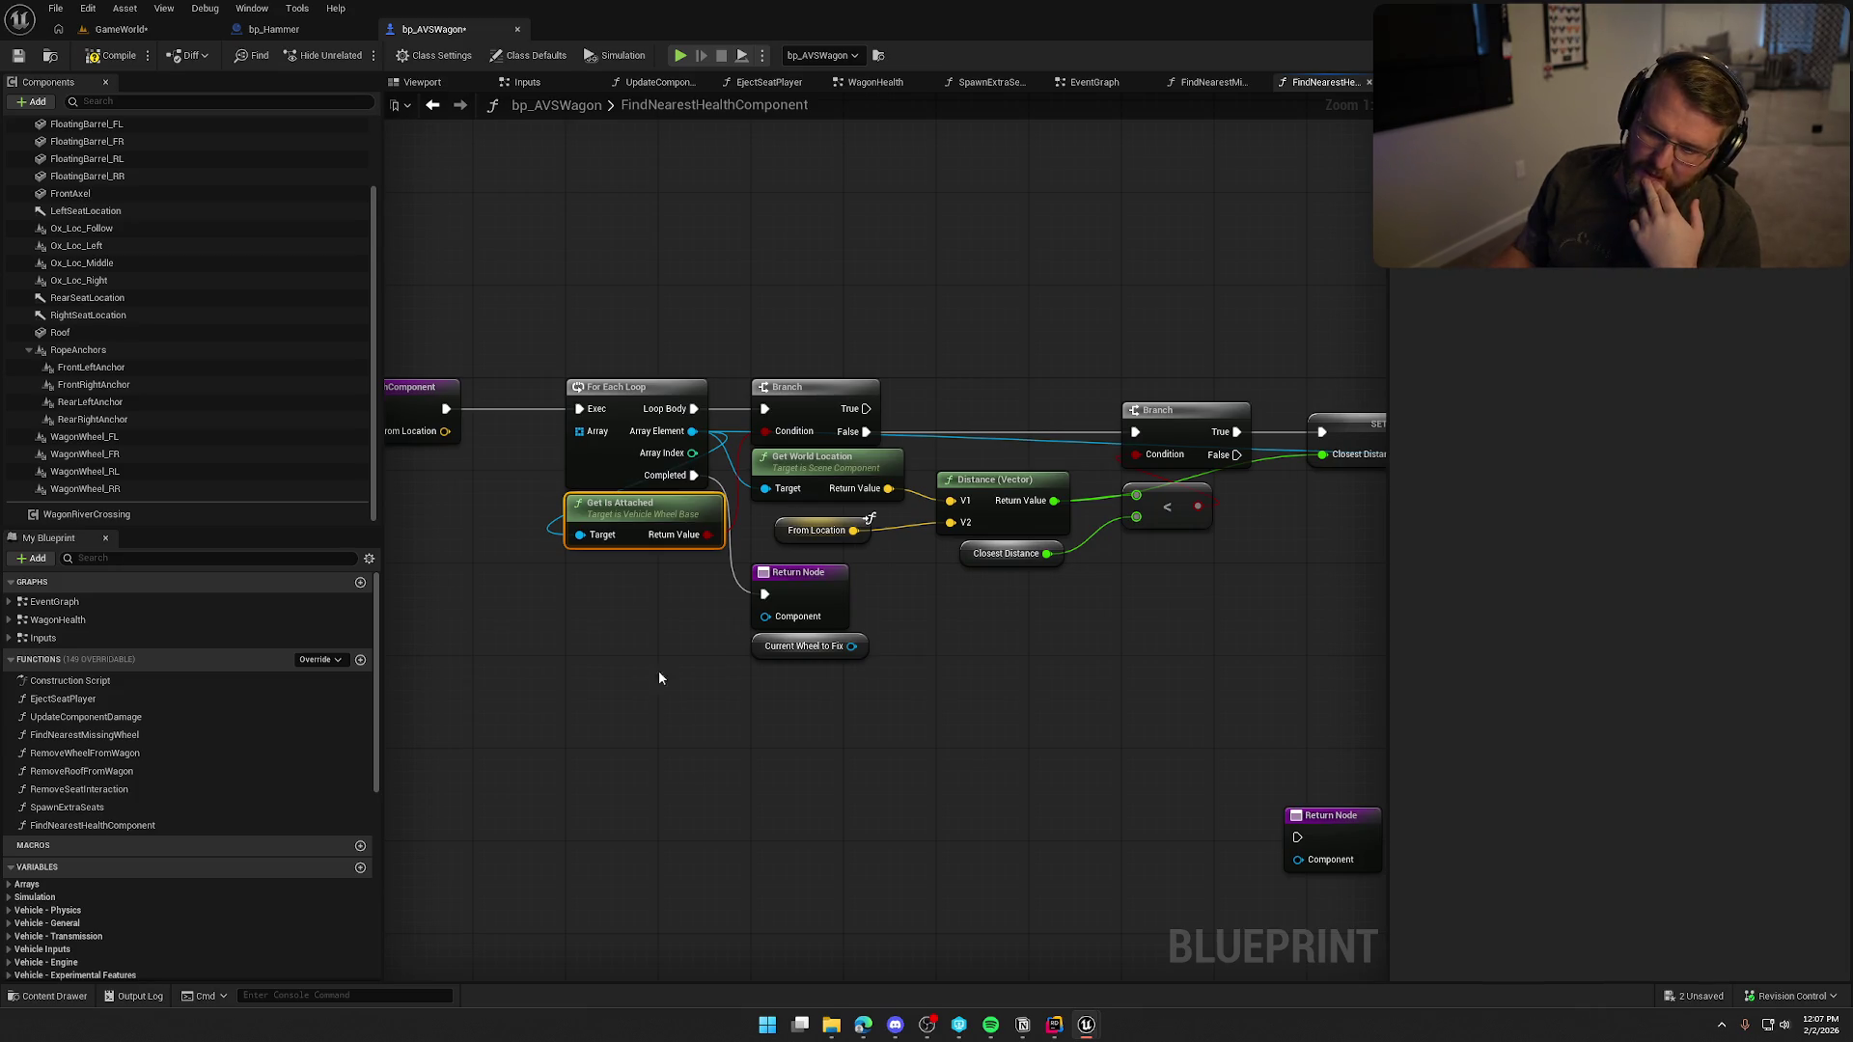
mouse_move(645, 522)
mouse_down()
mouse_move(713, 483)
mouse_move(837, 326)
mouse_move(827, 341)
mouse_up()
click(828, 257)
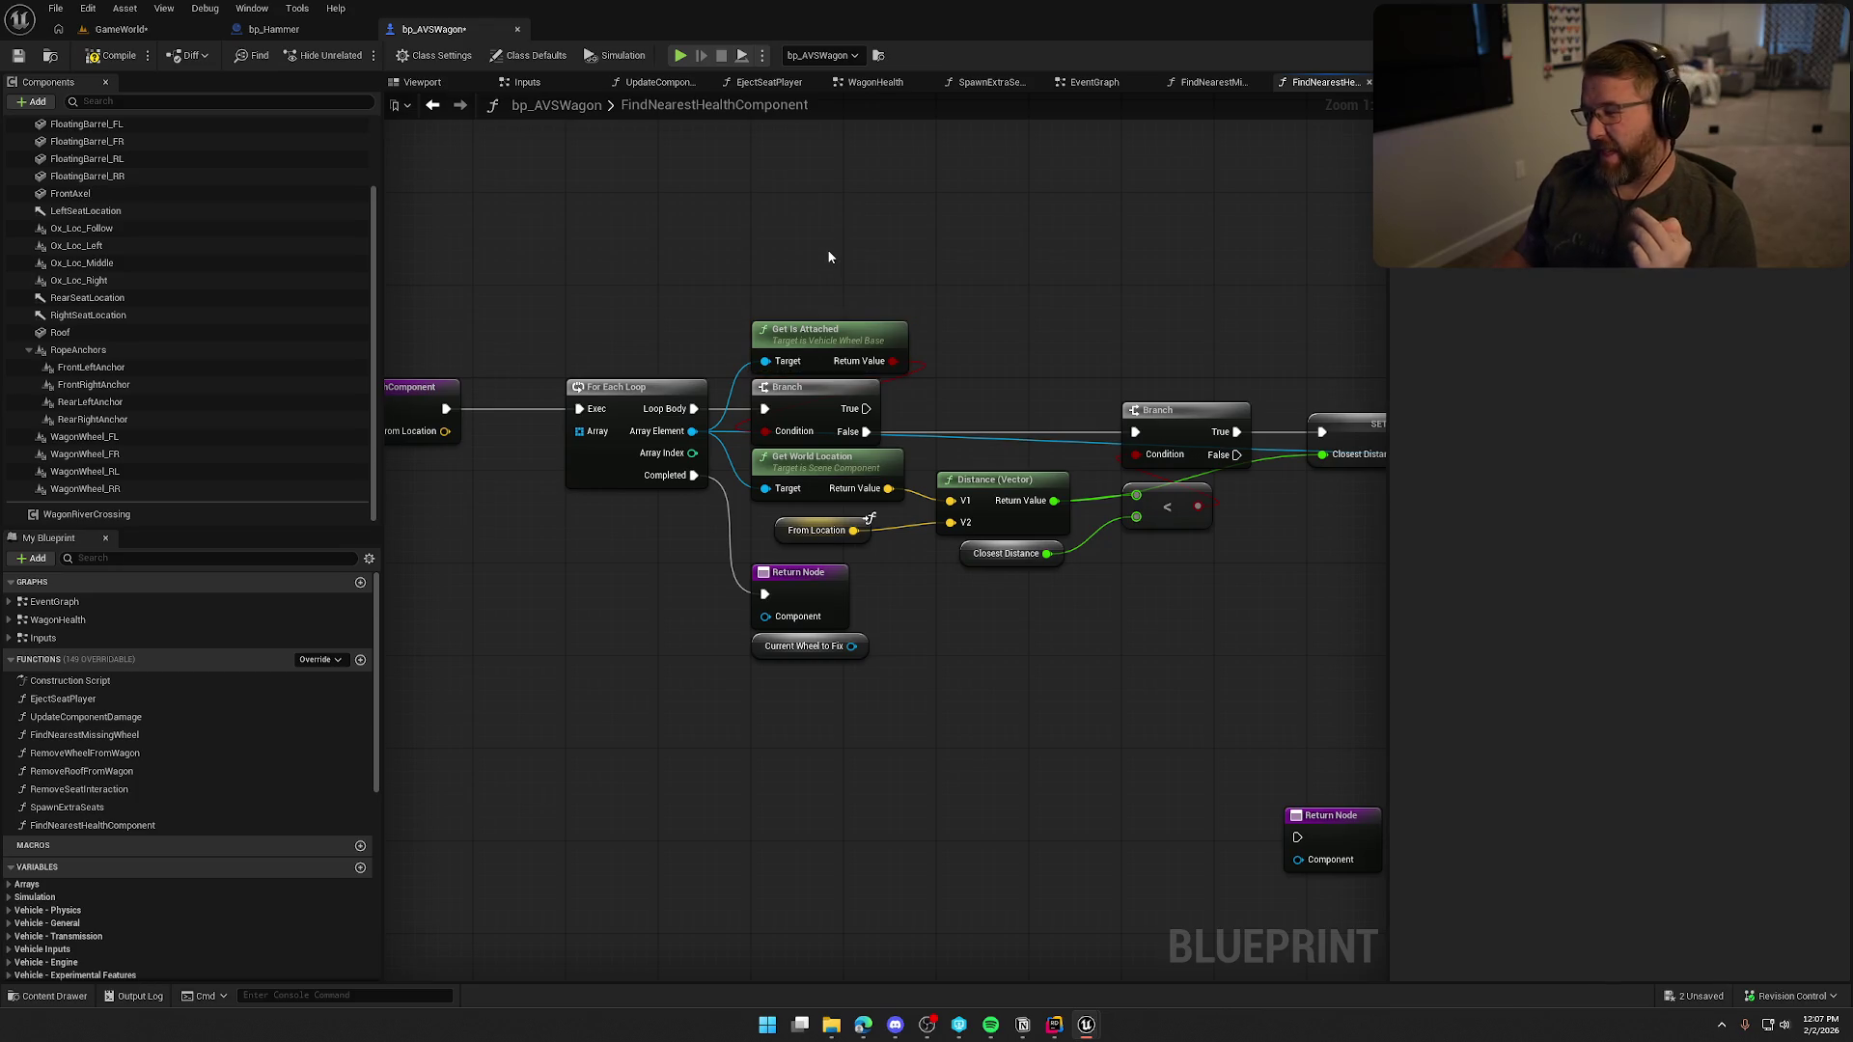
drag(773, 264, 961, 356)
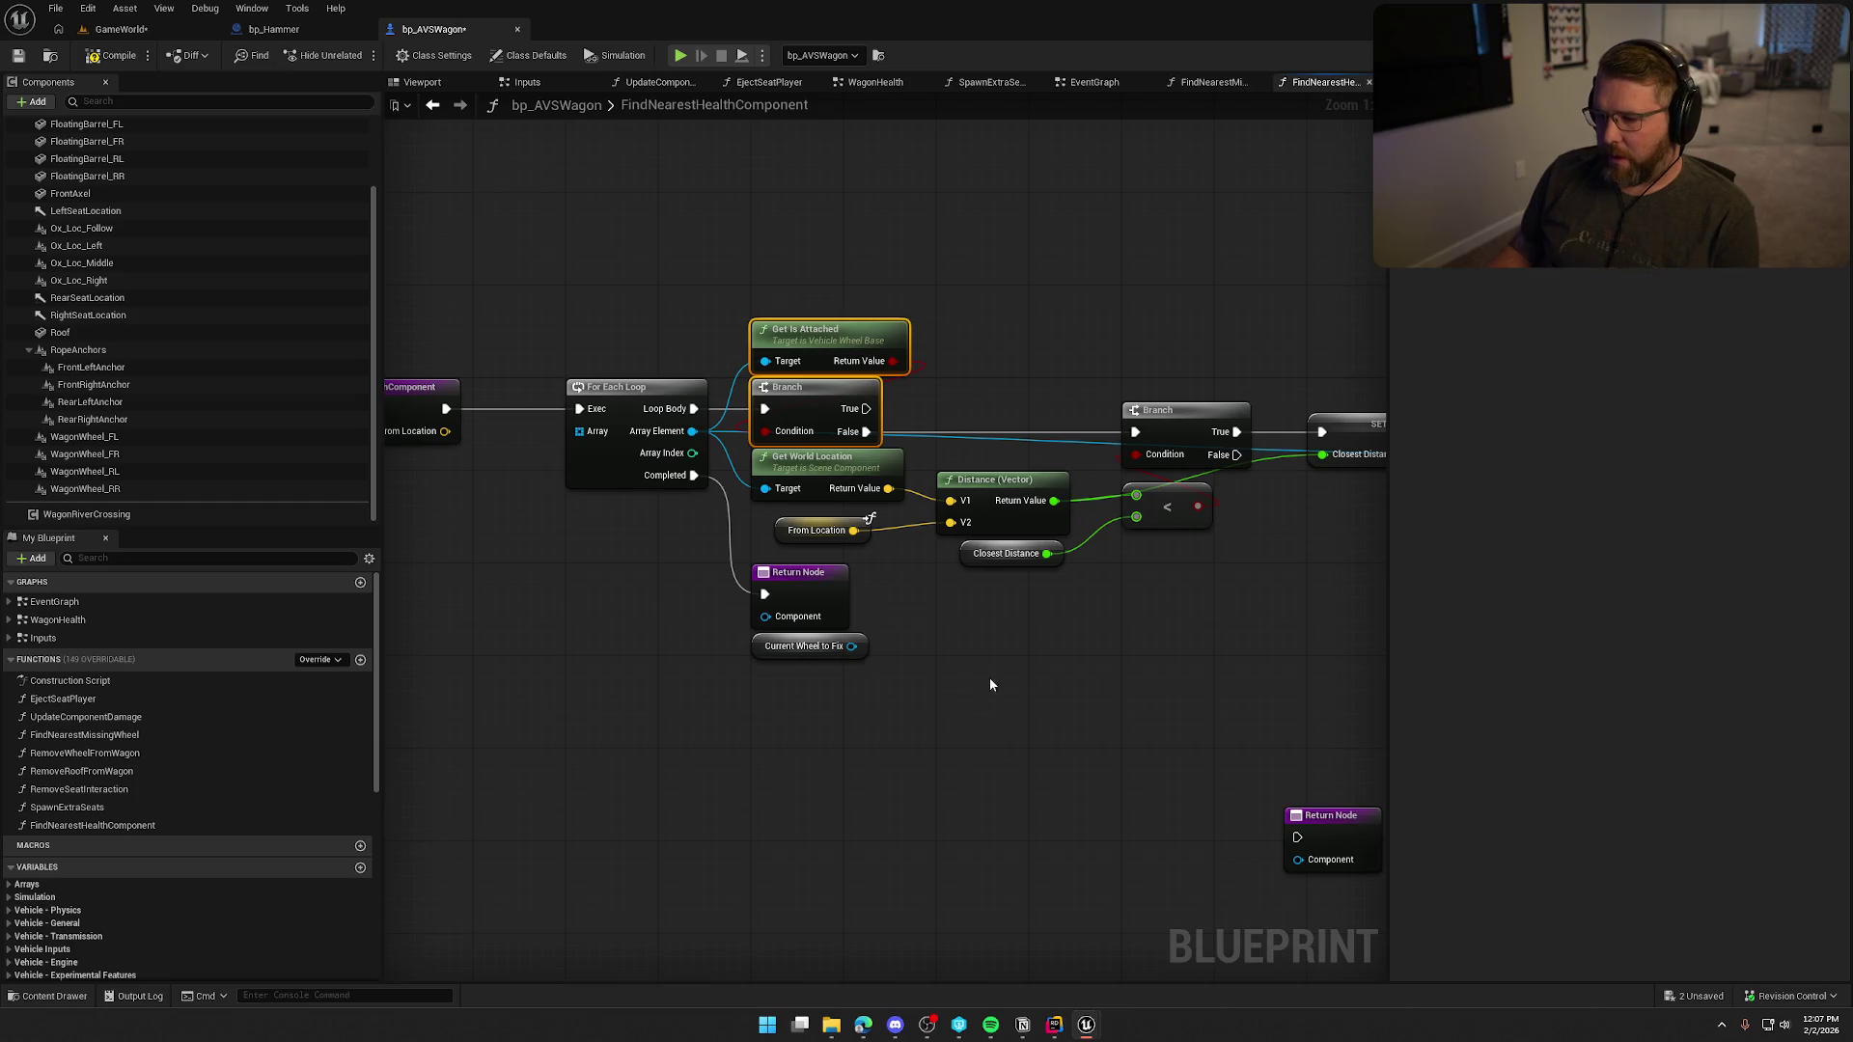
click(762, 511)
Delete the extra Return Node and the Current Wheel to Fix getter.
key(Delete)
drag(907, 565, 750, 628)
key(Delete)
mouse_move(508, 488)
mouse_down()
mouse_move(1071, 649)
mouse_move(894, 642)
mouse_move(987, 658)
mouse_move(1315, 612)
mouse_move(835, 616)
mouse_move(895, 563)
mouse_up()
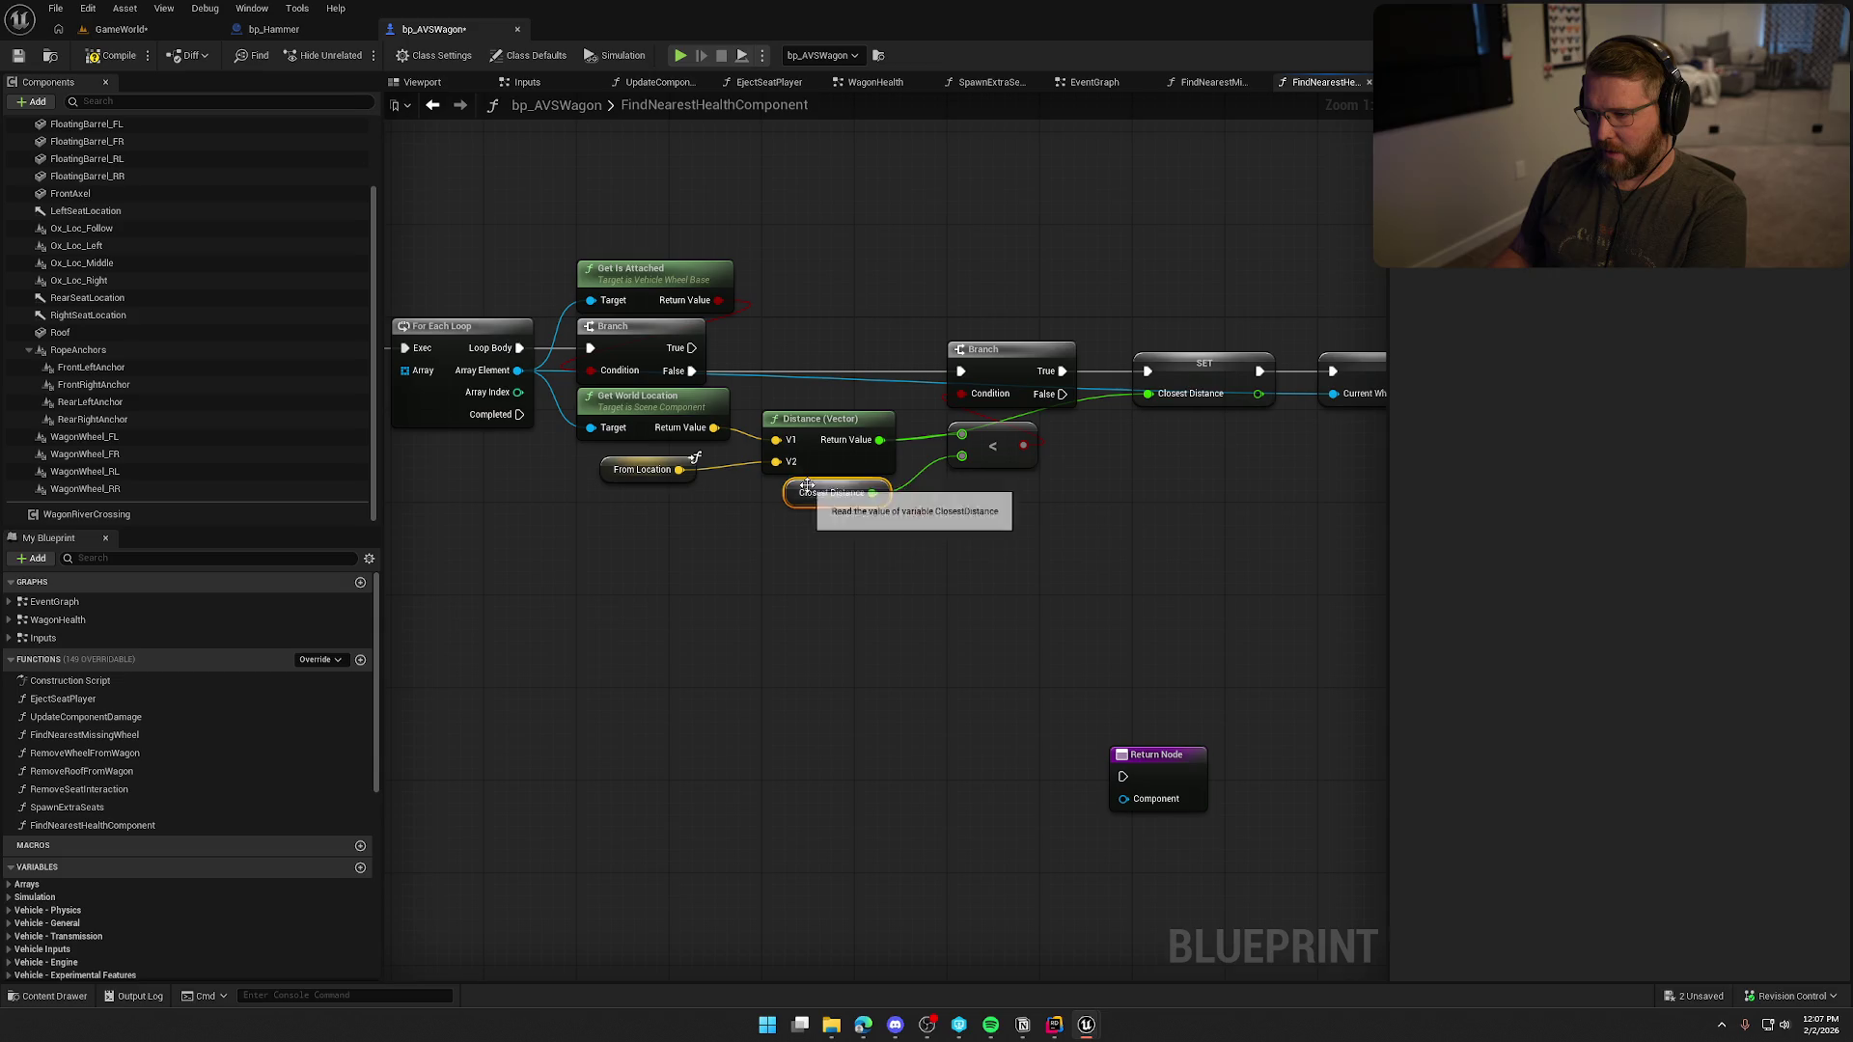
Convert Closest Distance into a local variable.
right_click(796, 495)
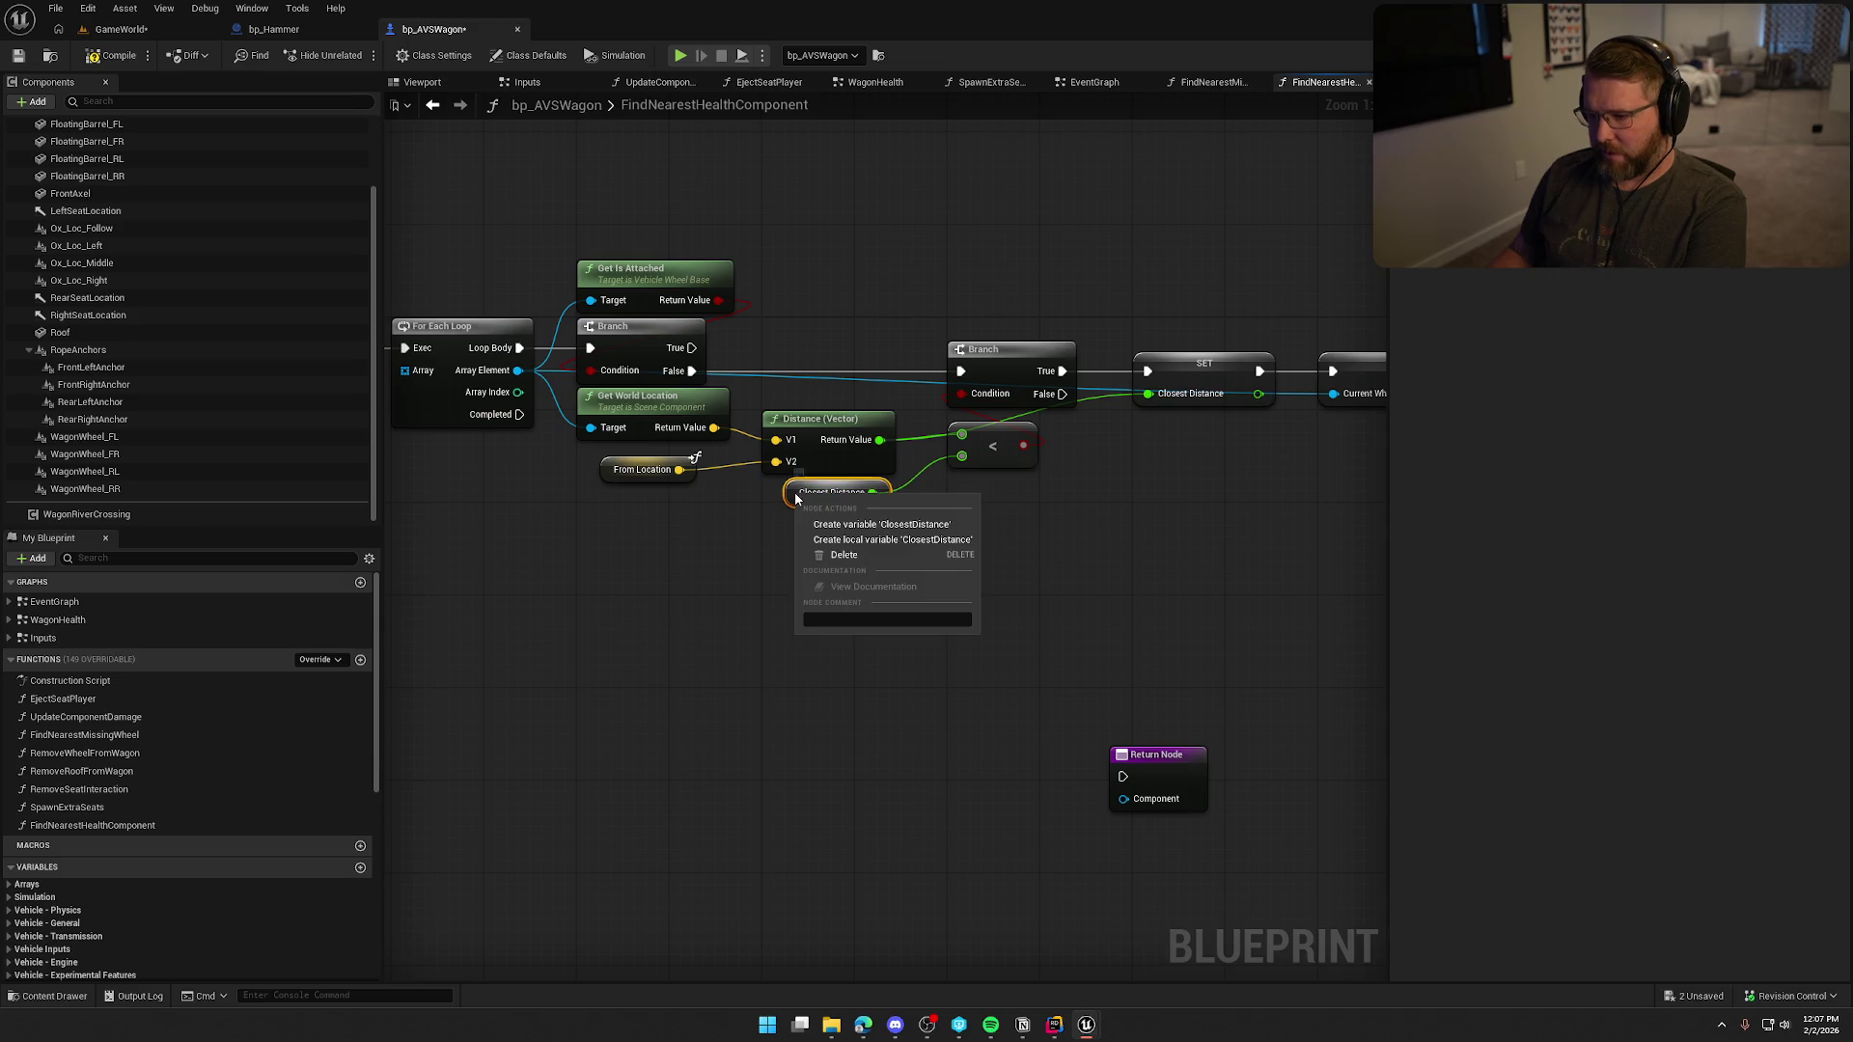
click(844, 526)
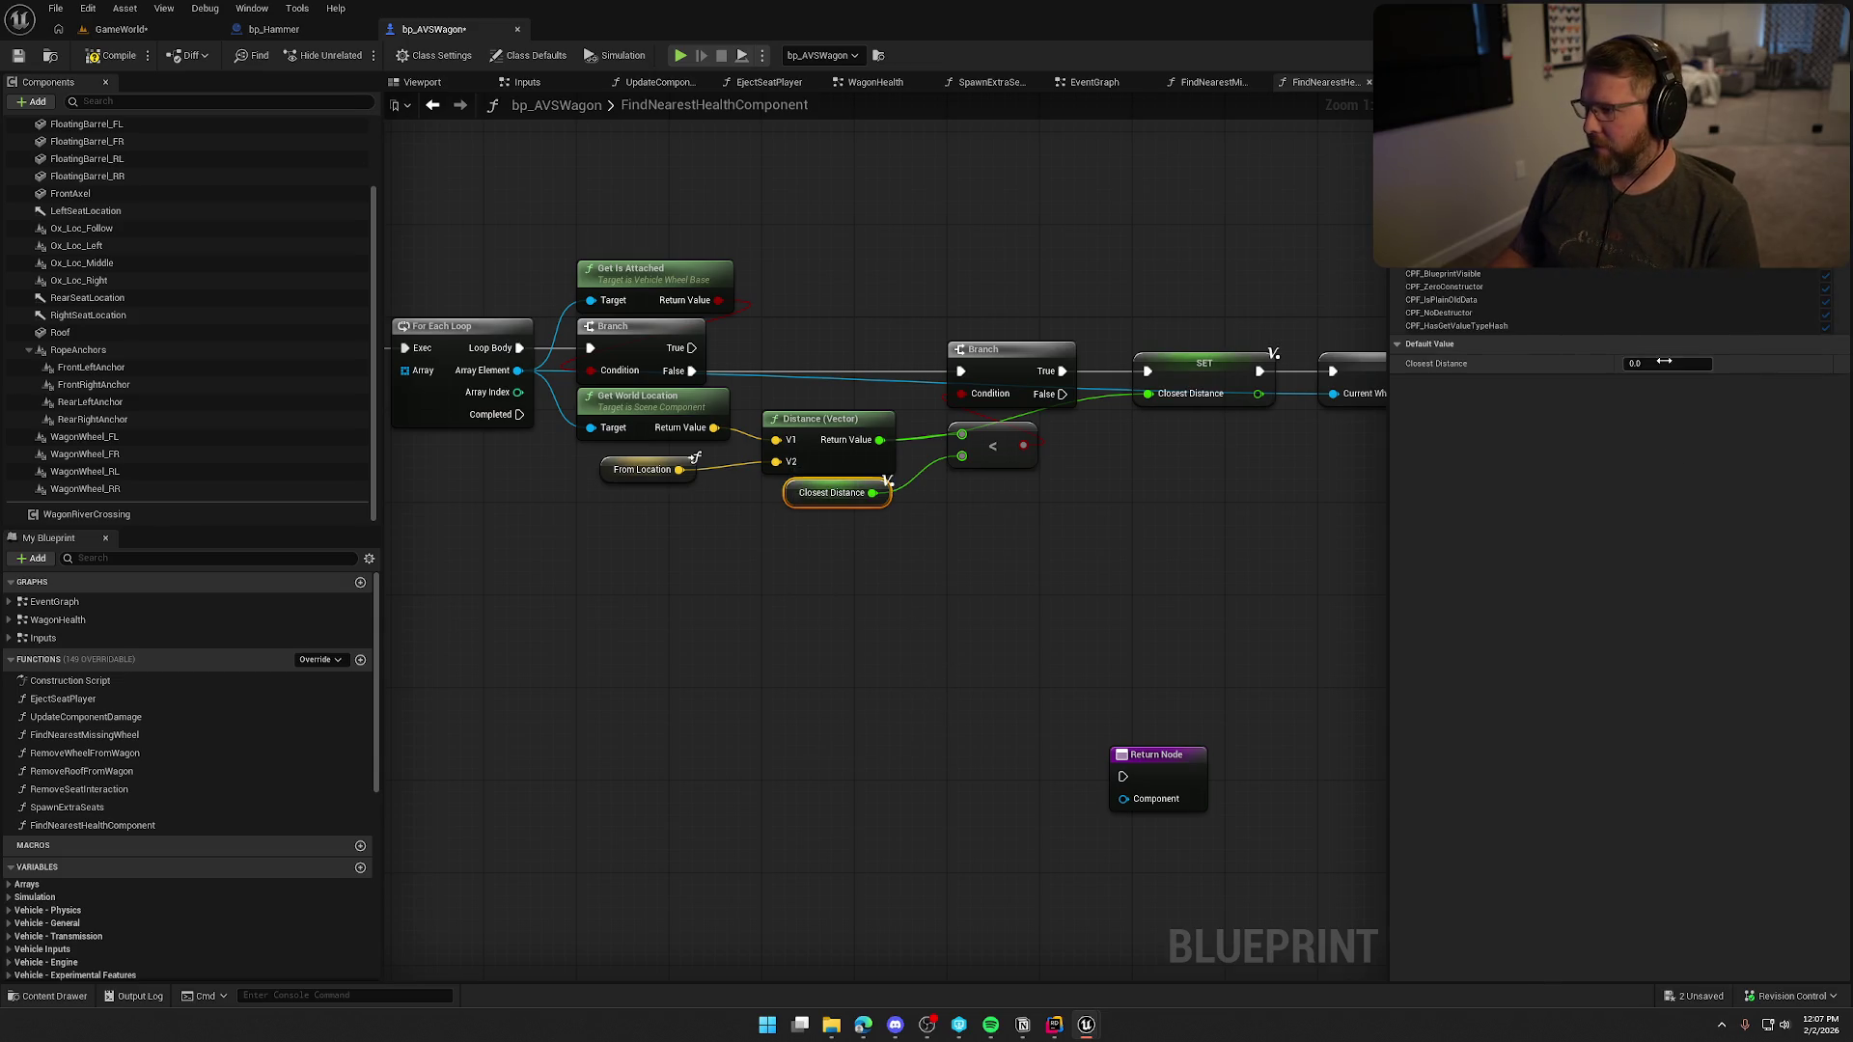
click(1005, 626)
Delete the SET Current Wheel to Fix node.
mouse_move(1005, 626)
mouse_down()
mouse_move(1056, 593)
mouse_move(1148, 403)
mouse_up()
click(1148, 403)
key(Delete)
mouse_move(913, 548)
mouse_down()
mouse_move(1158, 542)
mouse_move(1109, 538)
mouse_move(1162, 591)
mouse_up()
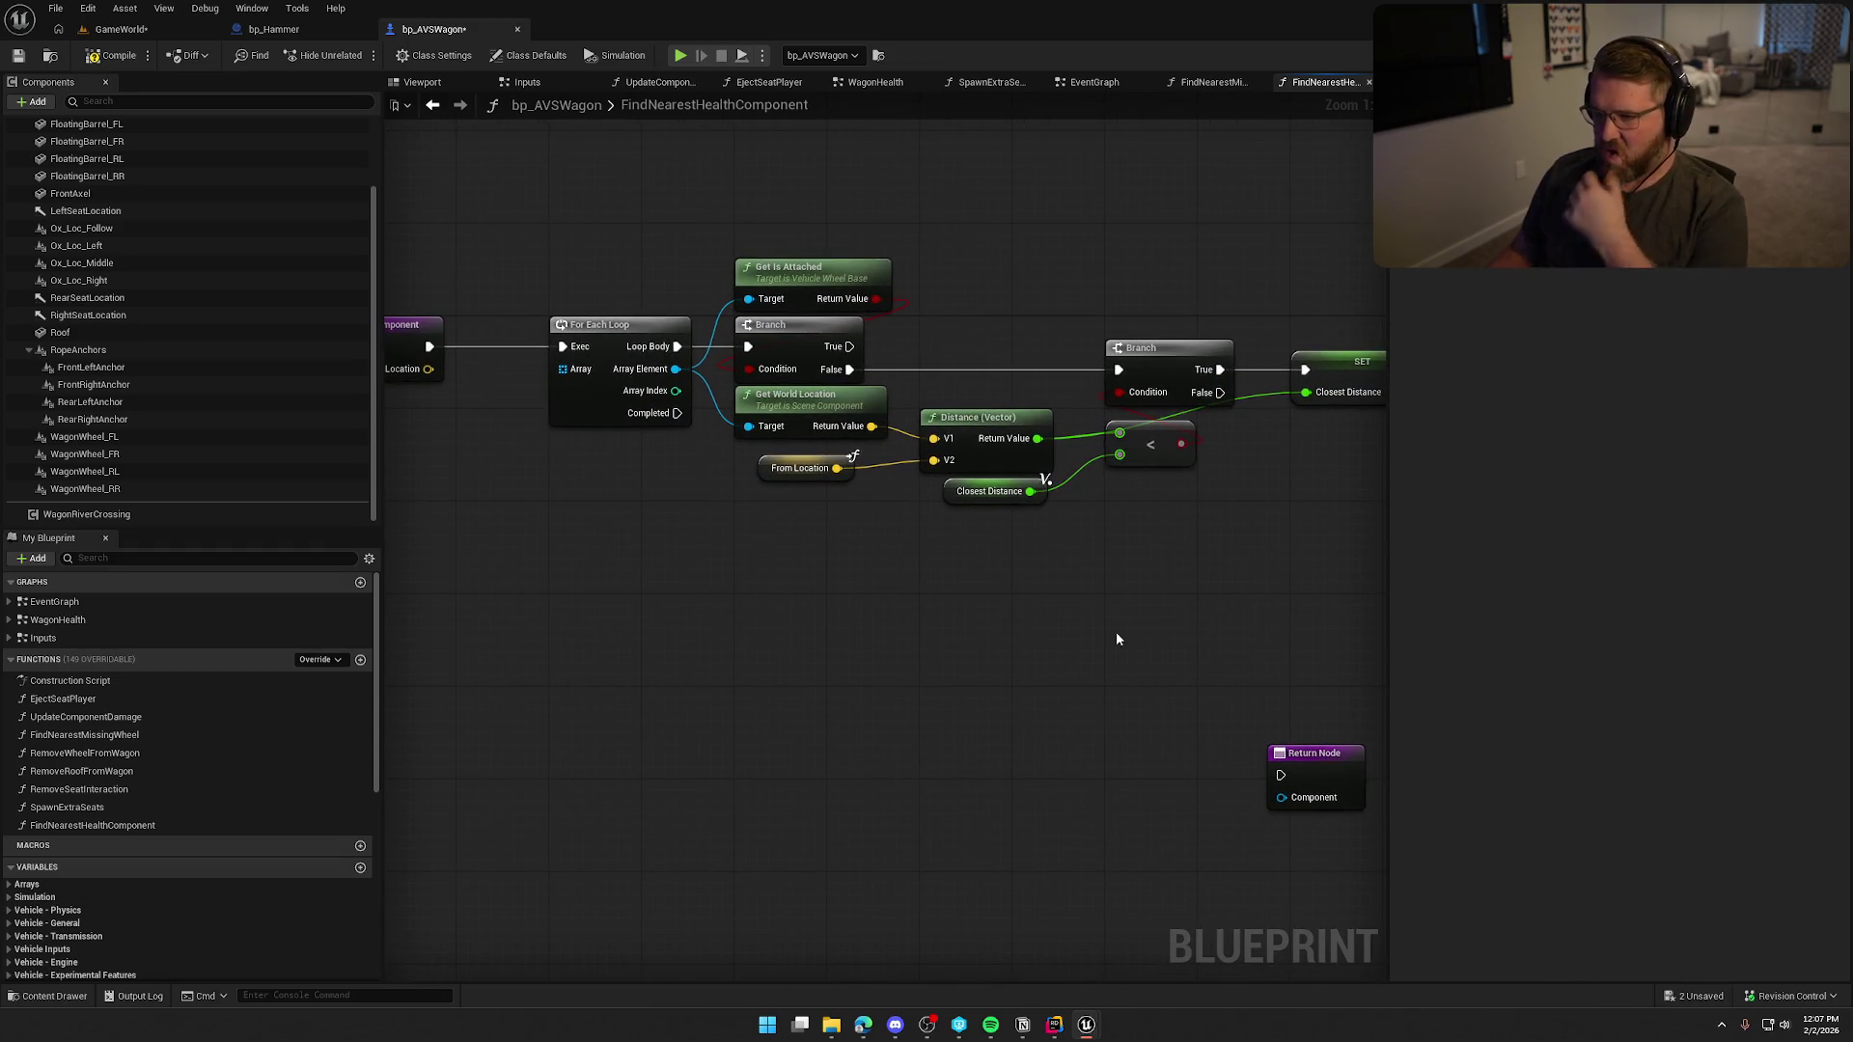
Disconnect Array Element from Get Is Attached and Get World Location so both target self.
alt+click(748, 299)
alt+click(749, 426)
drag(612, 405, 730, 547)
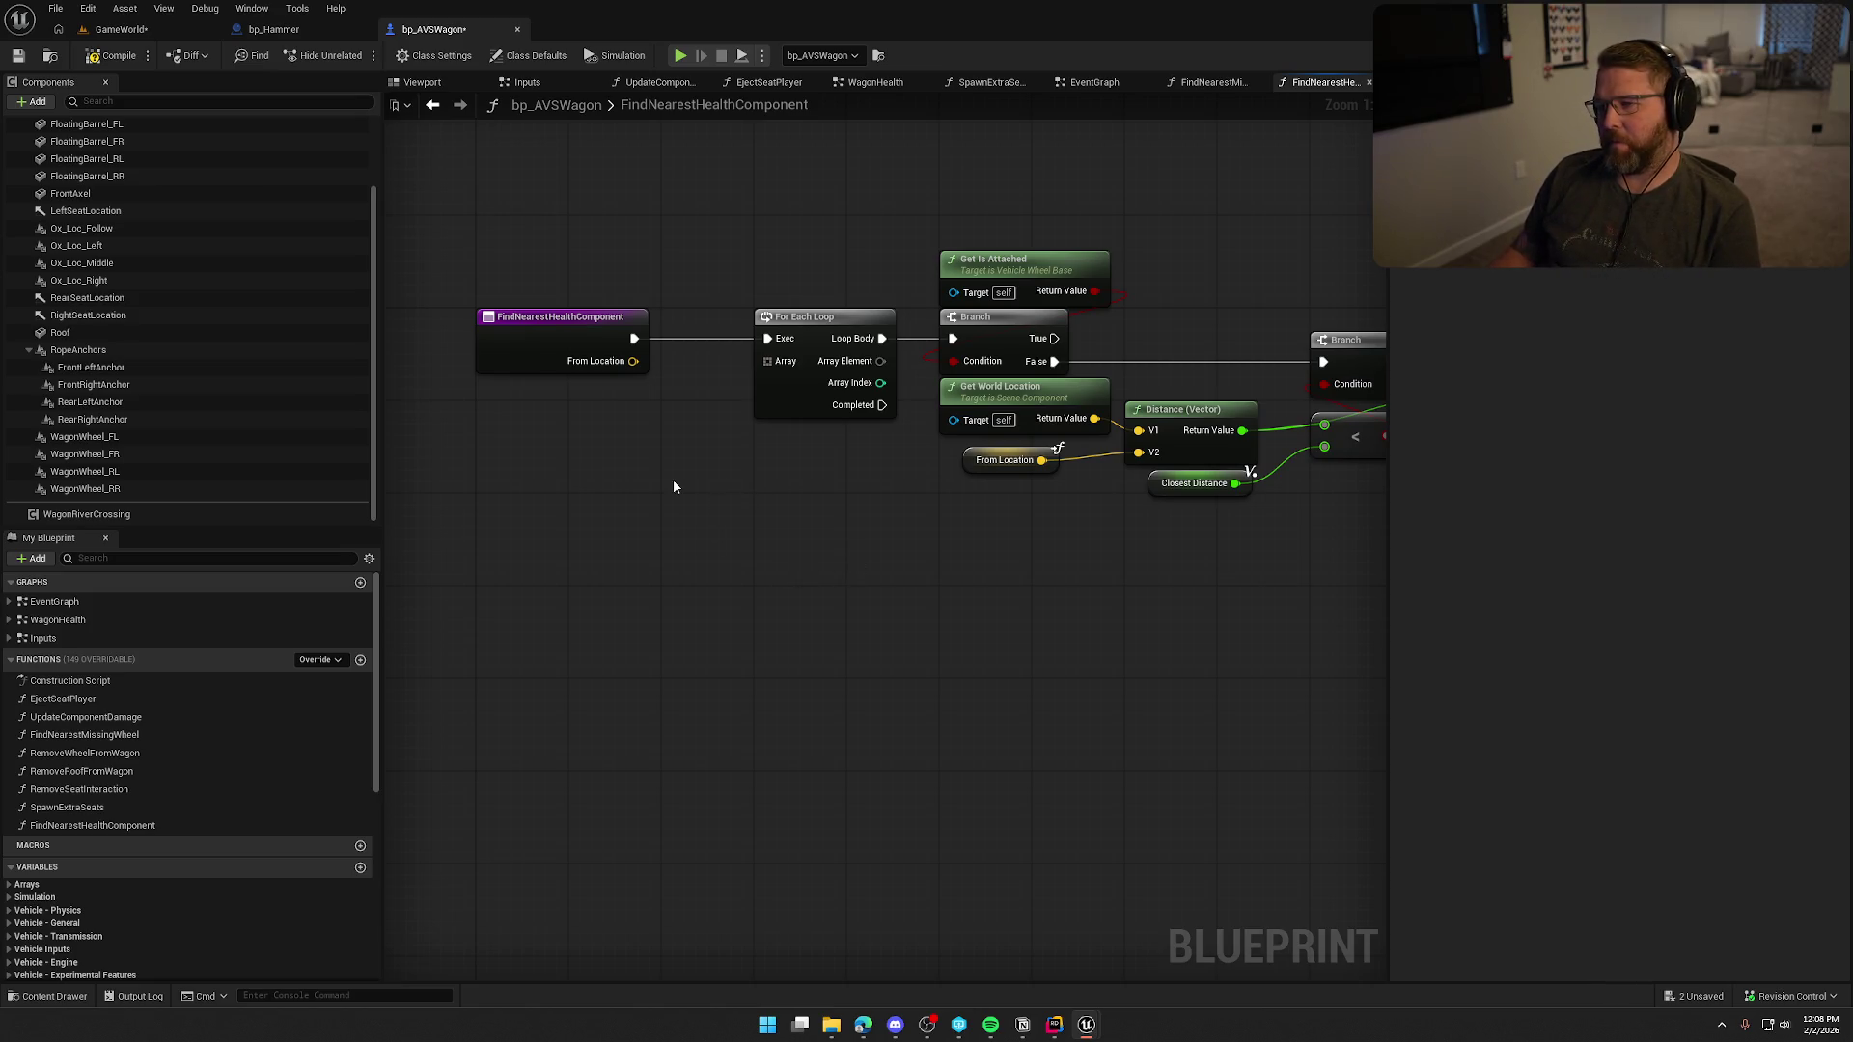
drag(674, 483, 707, 492)
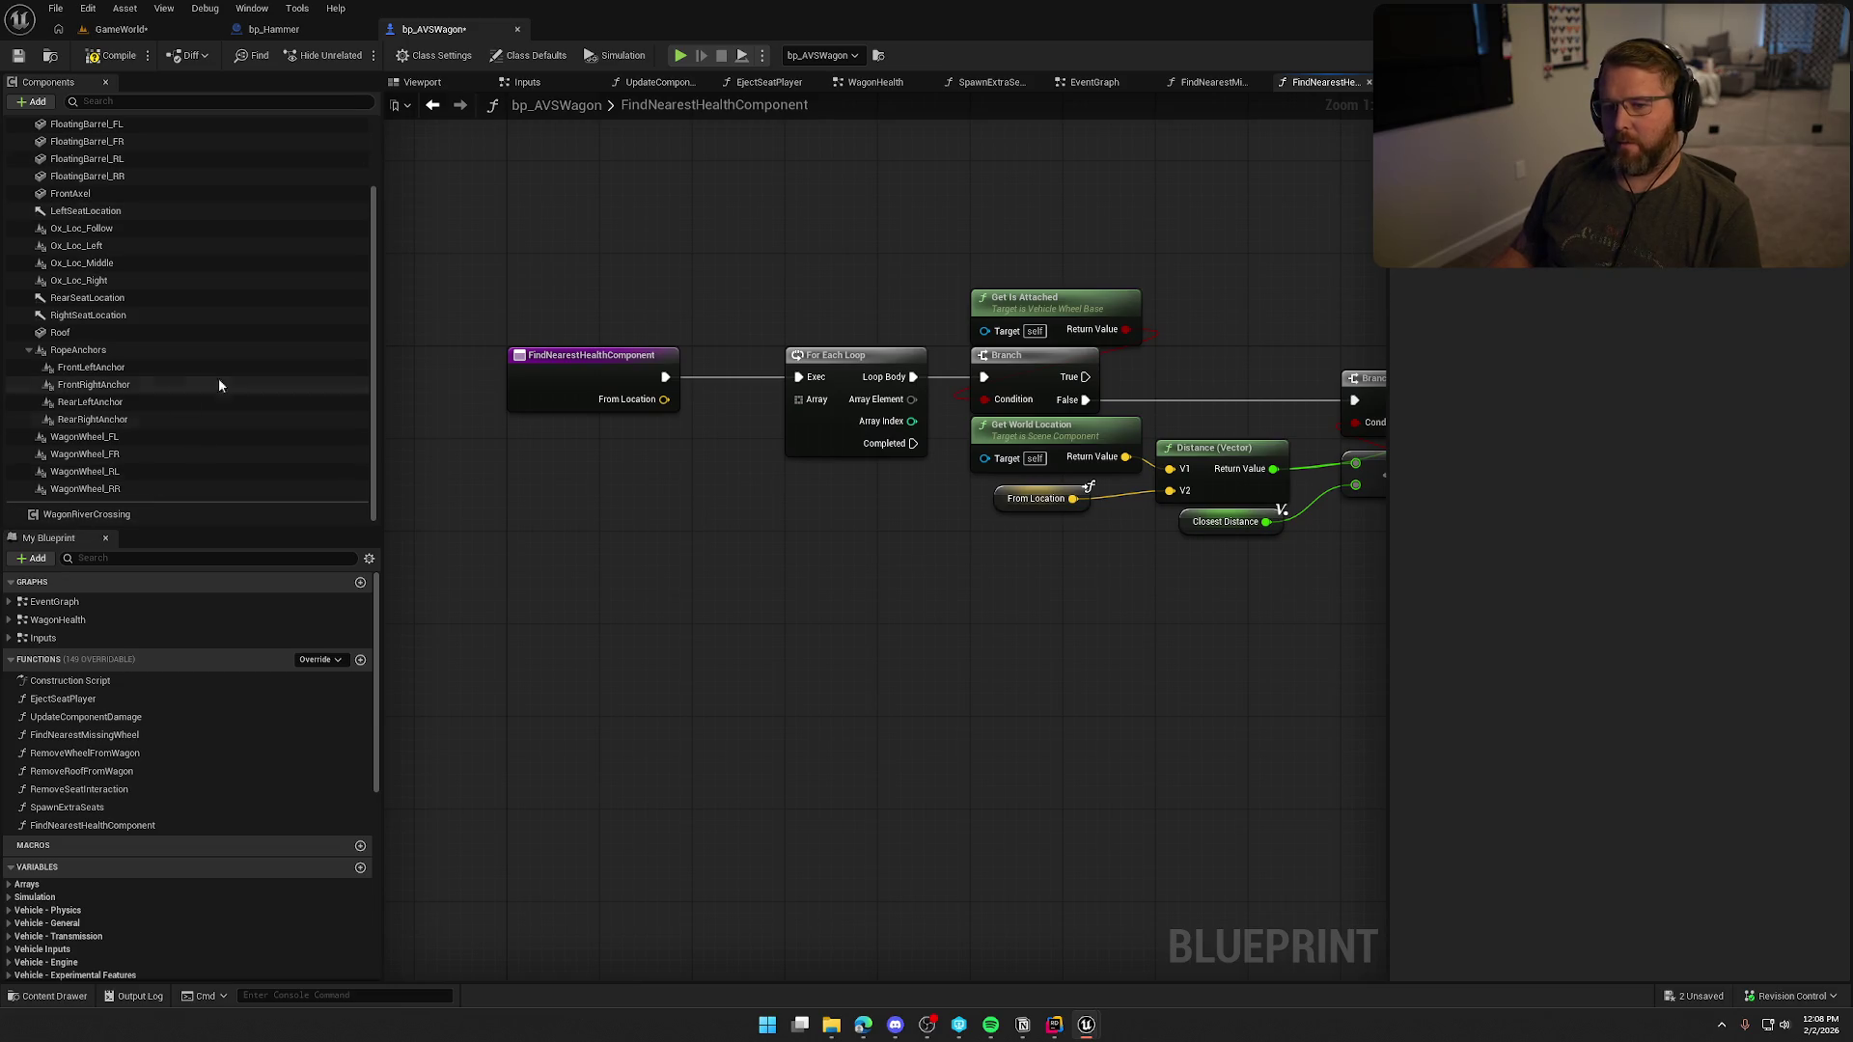
Add and stack getters for Wagon Wheel FL, FR, RL and RR in the graph.
mouse_move(99, 444)
mouse_down()
mouse_move(513, 501)
mouse_move(517, 476)
mouse_up()
click(111, 454)
drag(112, 455, 523, 510)
drag(183, 472, 529, 540)
mouse_move(101, 488)
mouse_down()
mouse_move(496, 587)
mouse_move(523, 577)
mouse_up()
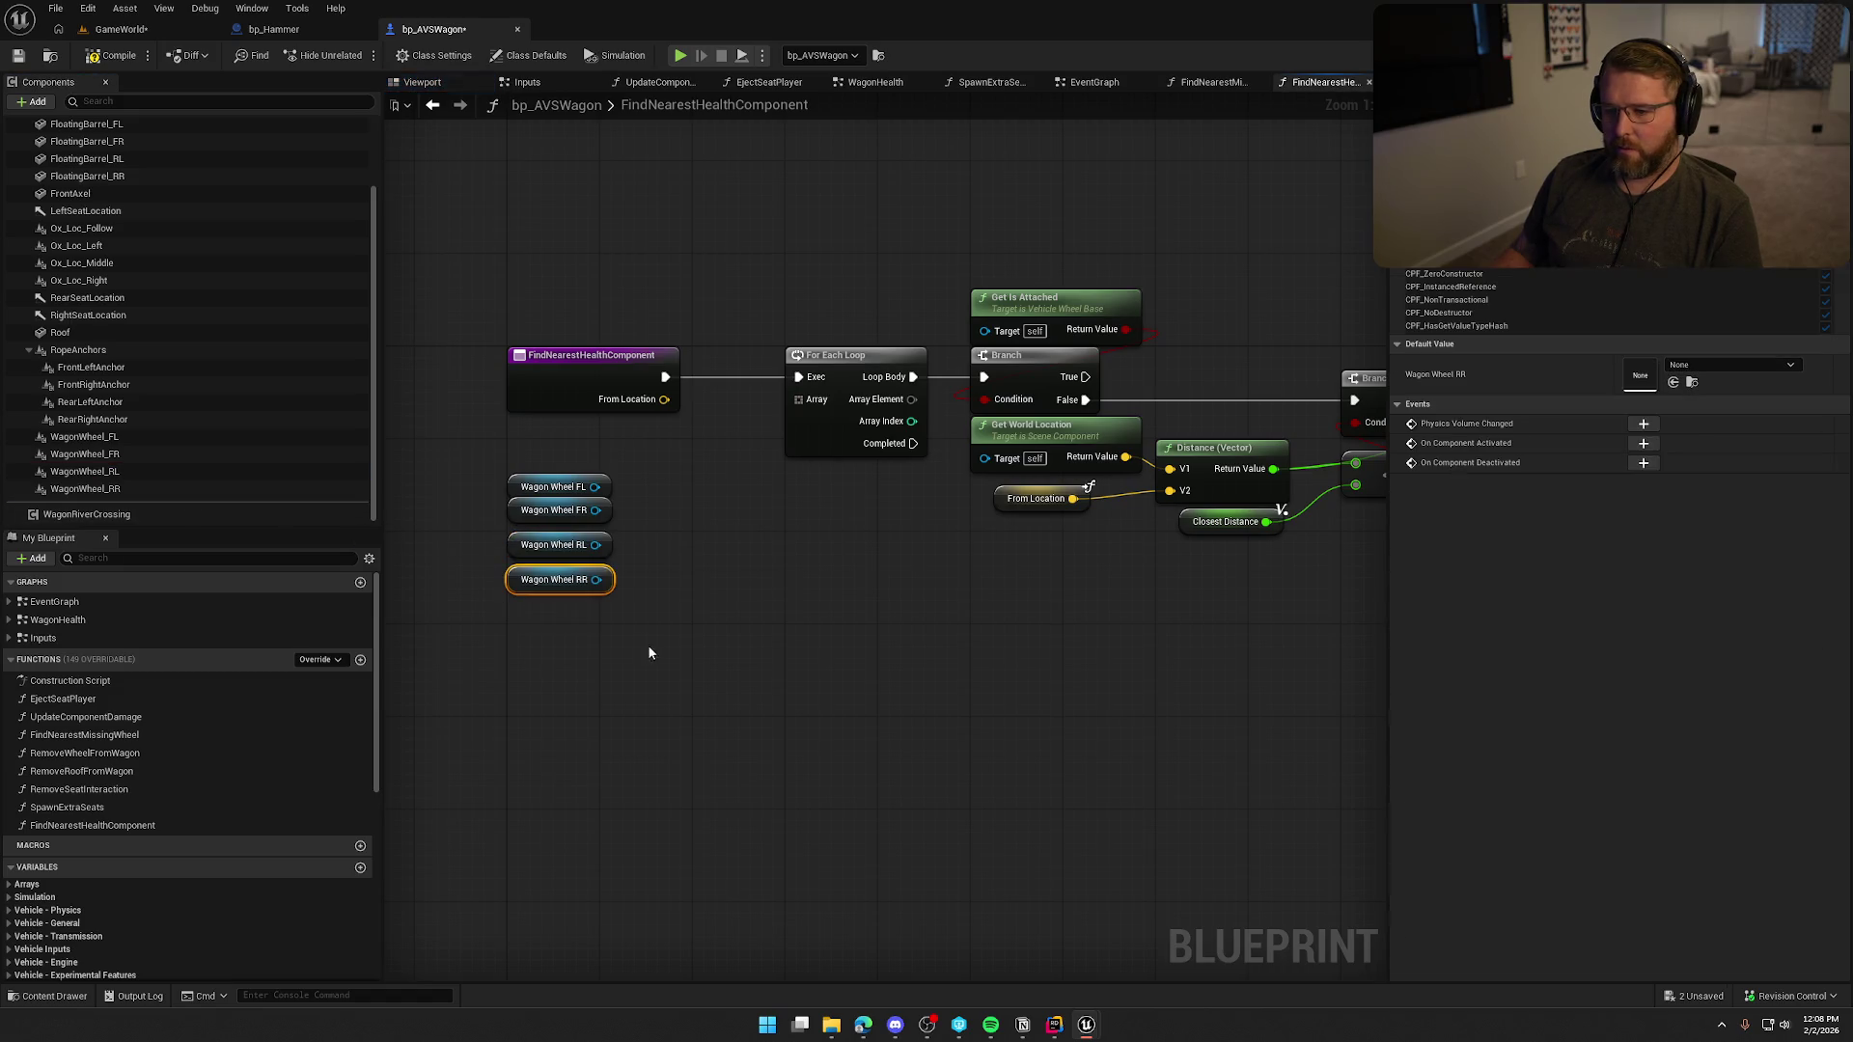
ctrl+click(528, 557)
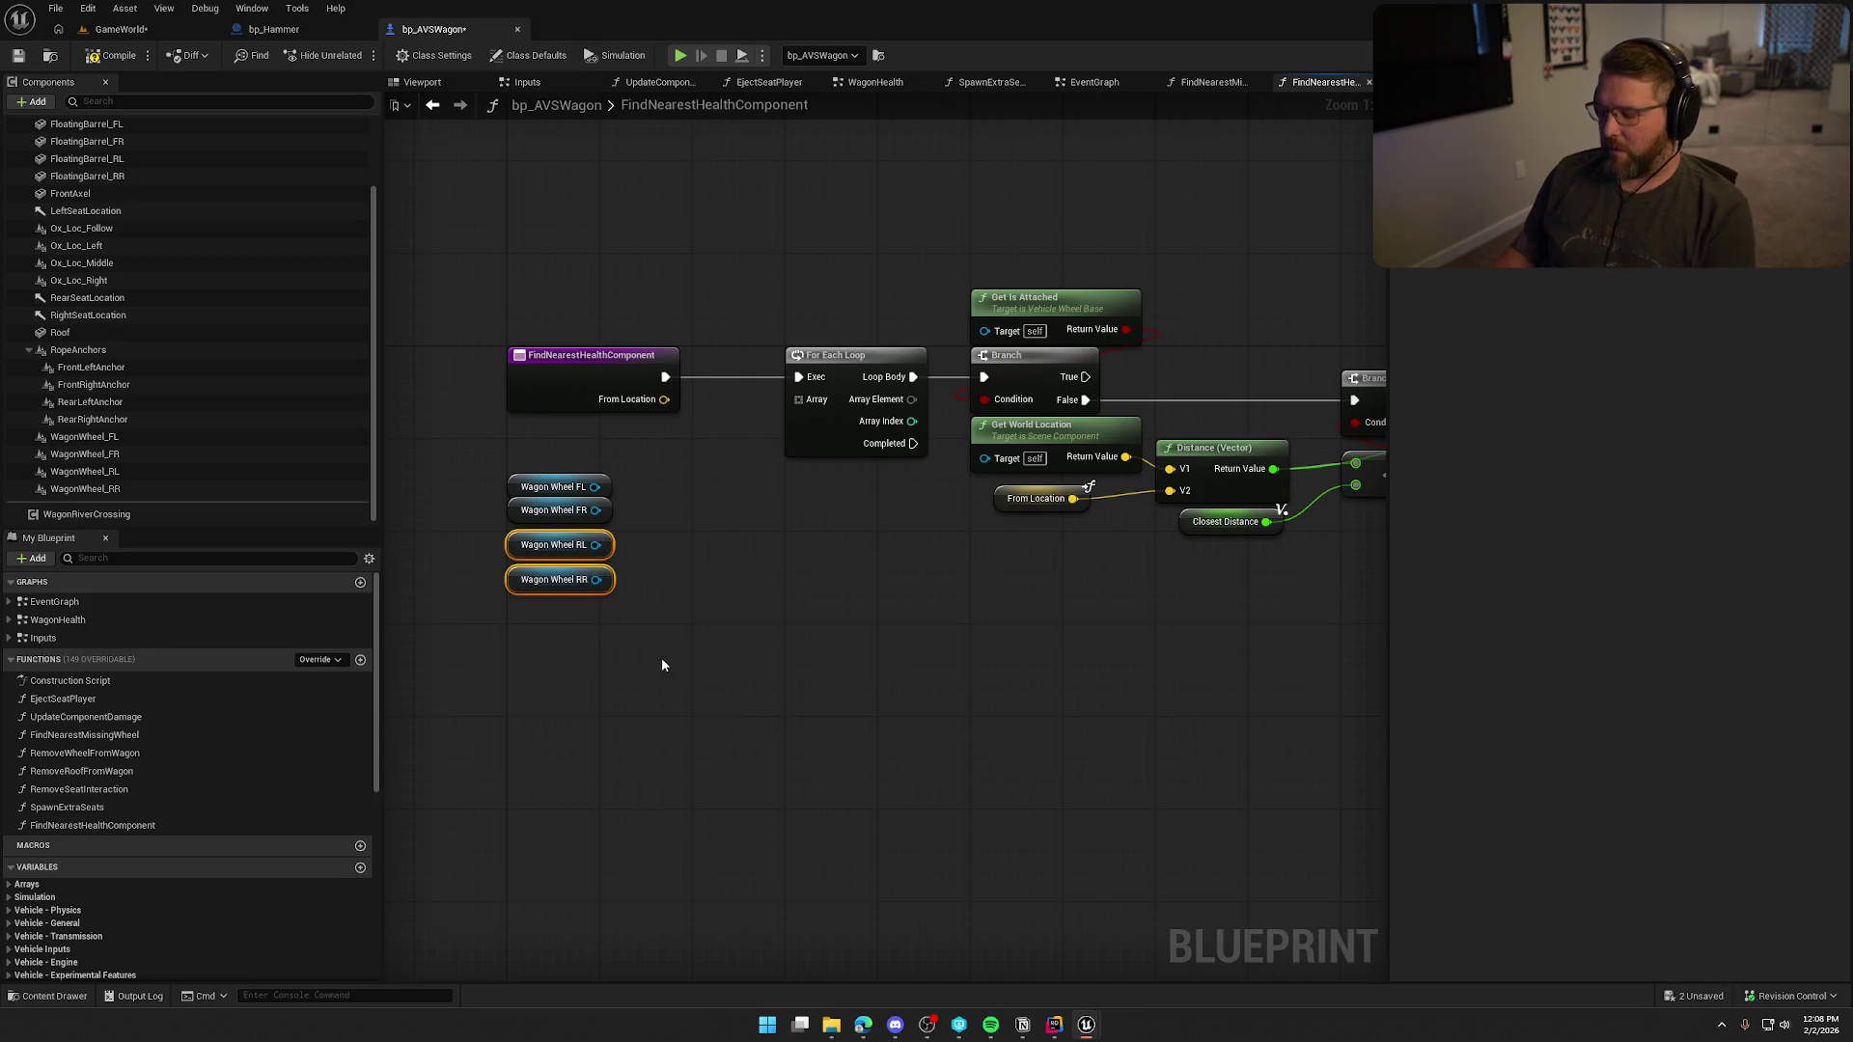
key(f)
click(682, 637)
Add Vehicle Mesh and Roof getters below the wheel getters.
scroll(218, 417, up, 5)
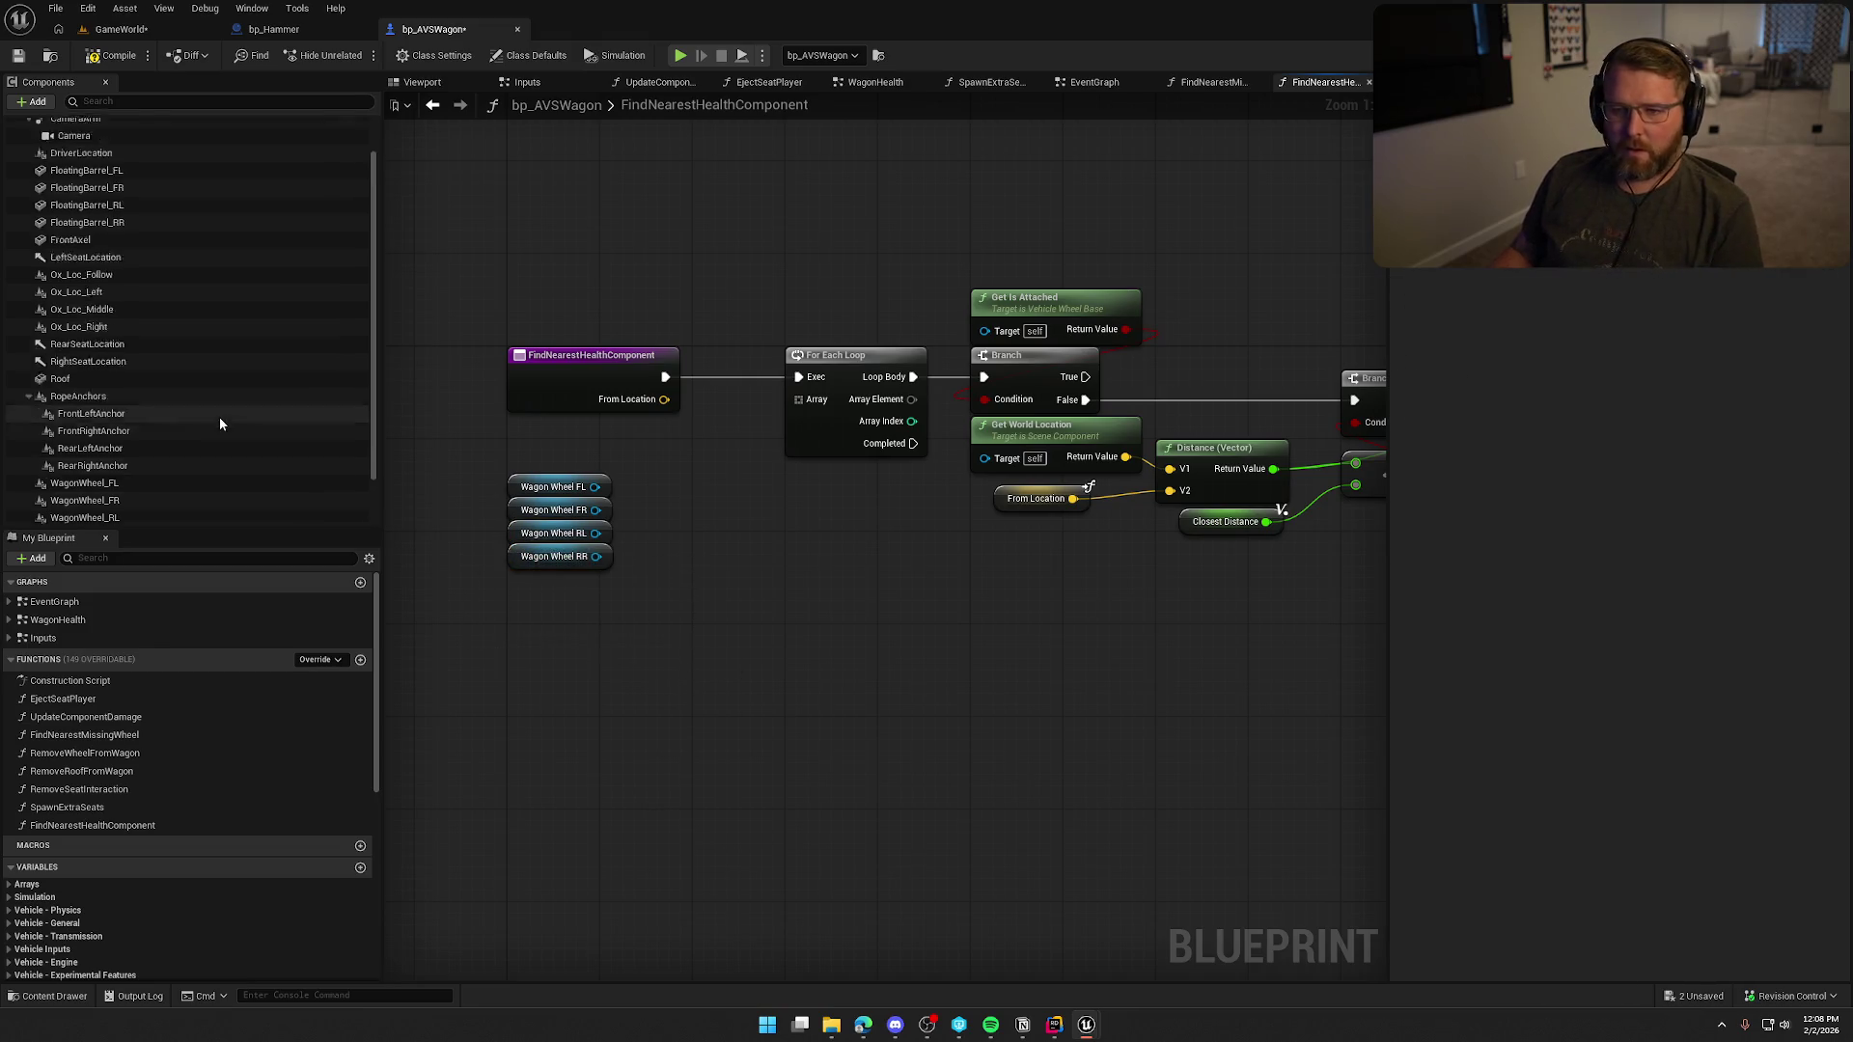
mouse_move(87, 145)
mouse_down()
mouse_move(577, 644)
mouse_move(521, 581)
mouse_up()
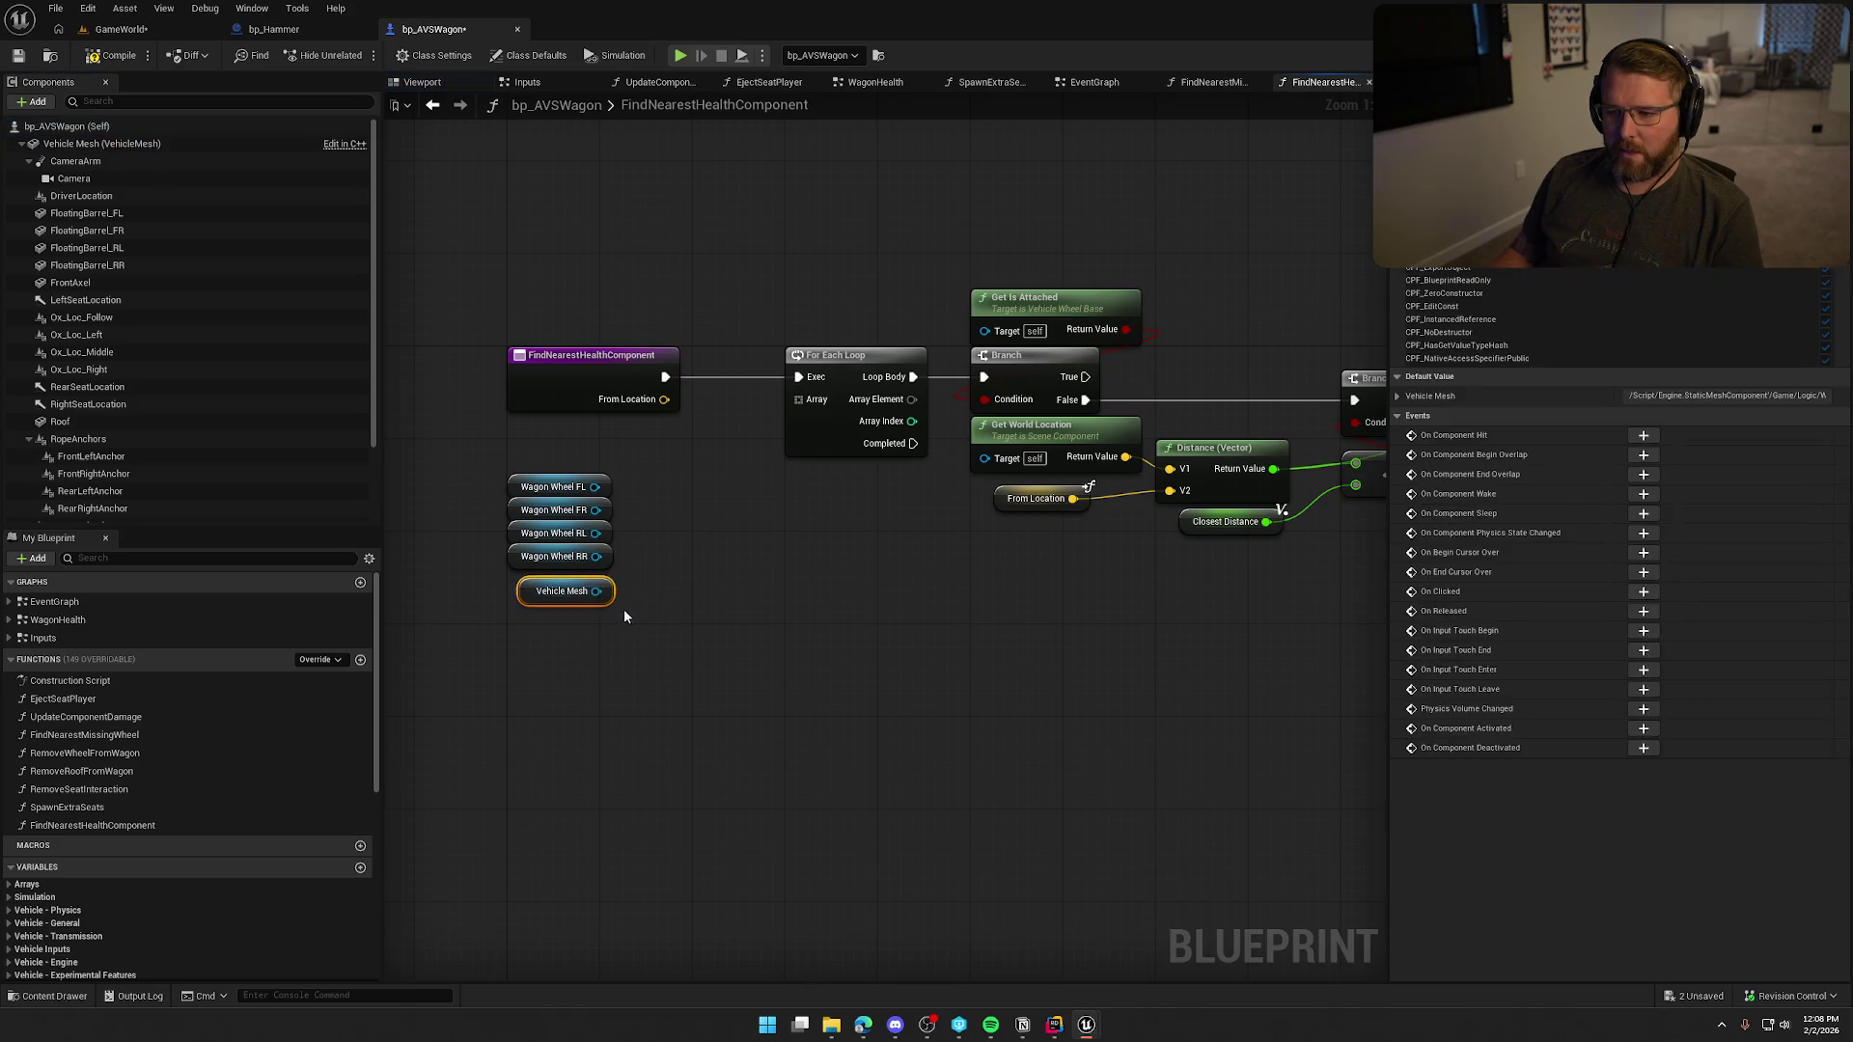
mouse_move(87, 422)
mouse_down()
mouse_move(502, 652)
mouse_move(537, 608)
mouse_up()
drag(712, 704, 680, 553)
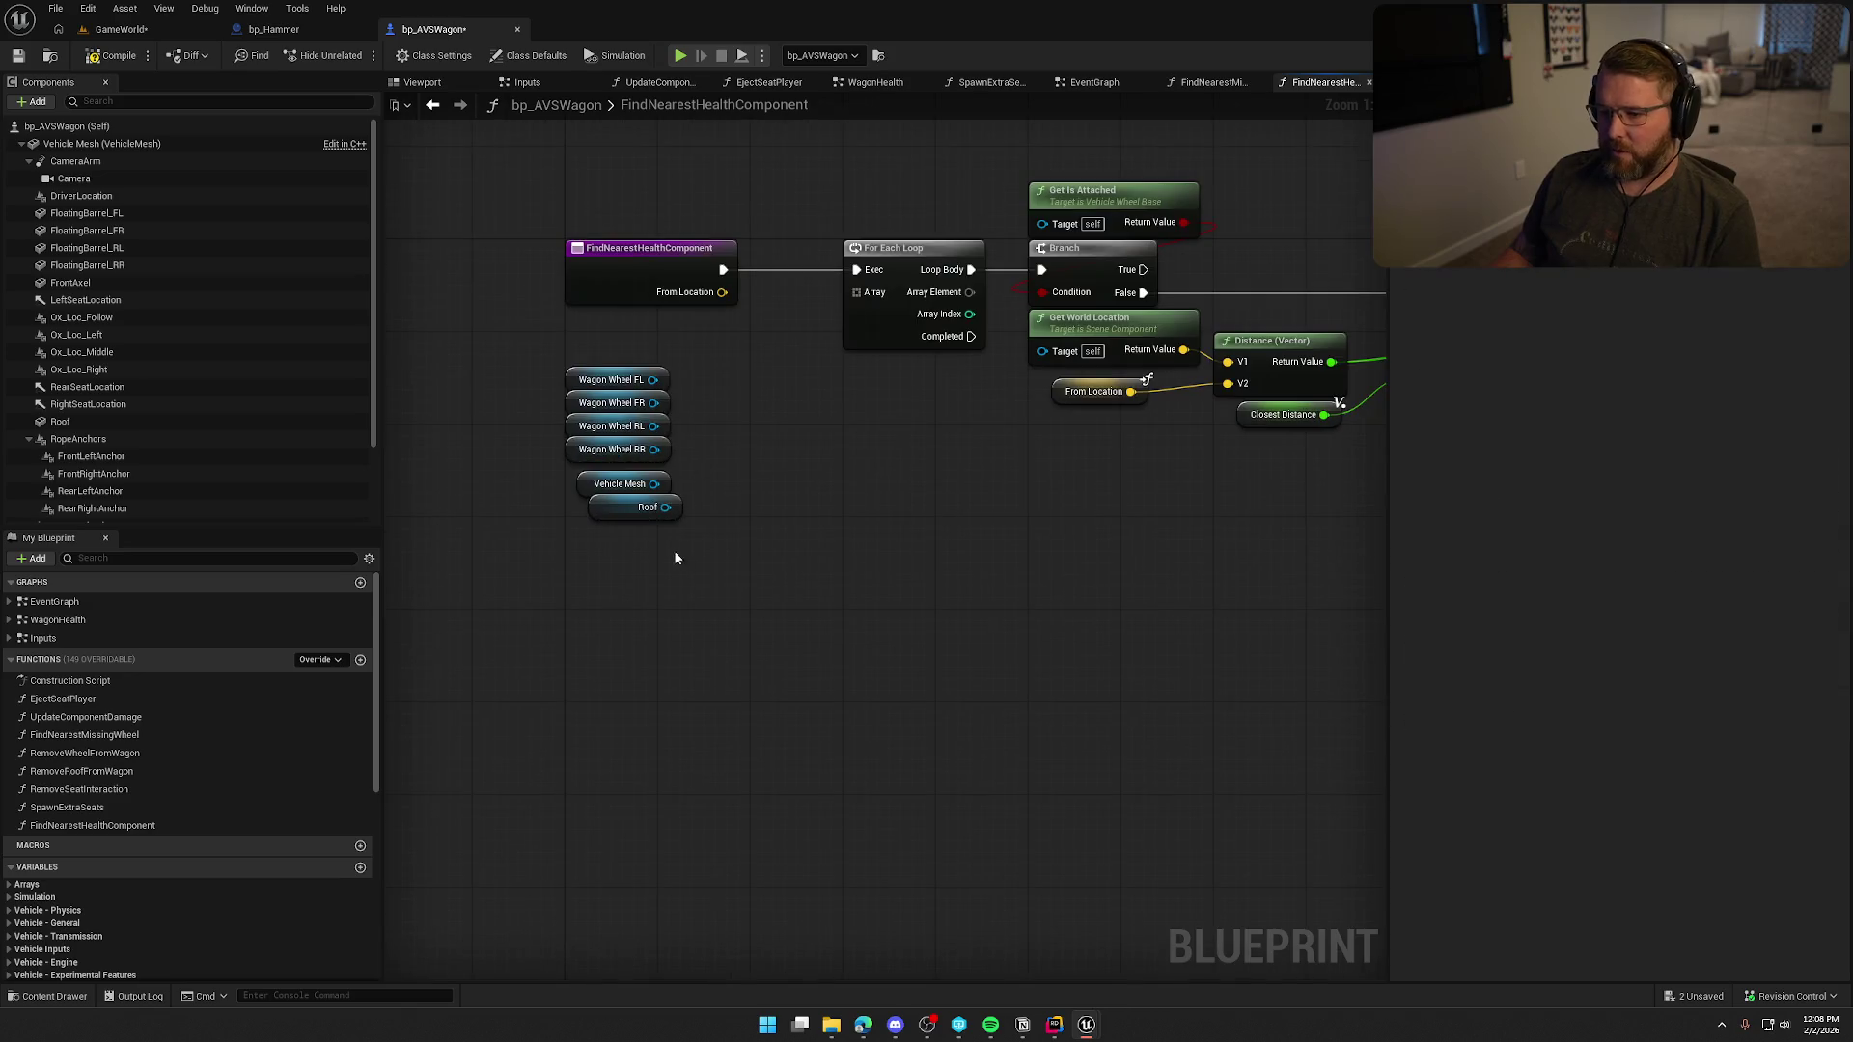
click(606, 497)
click(704, 610)
drag(704, 610, 608, 611)
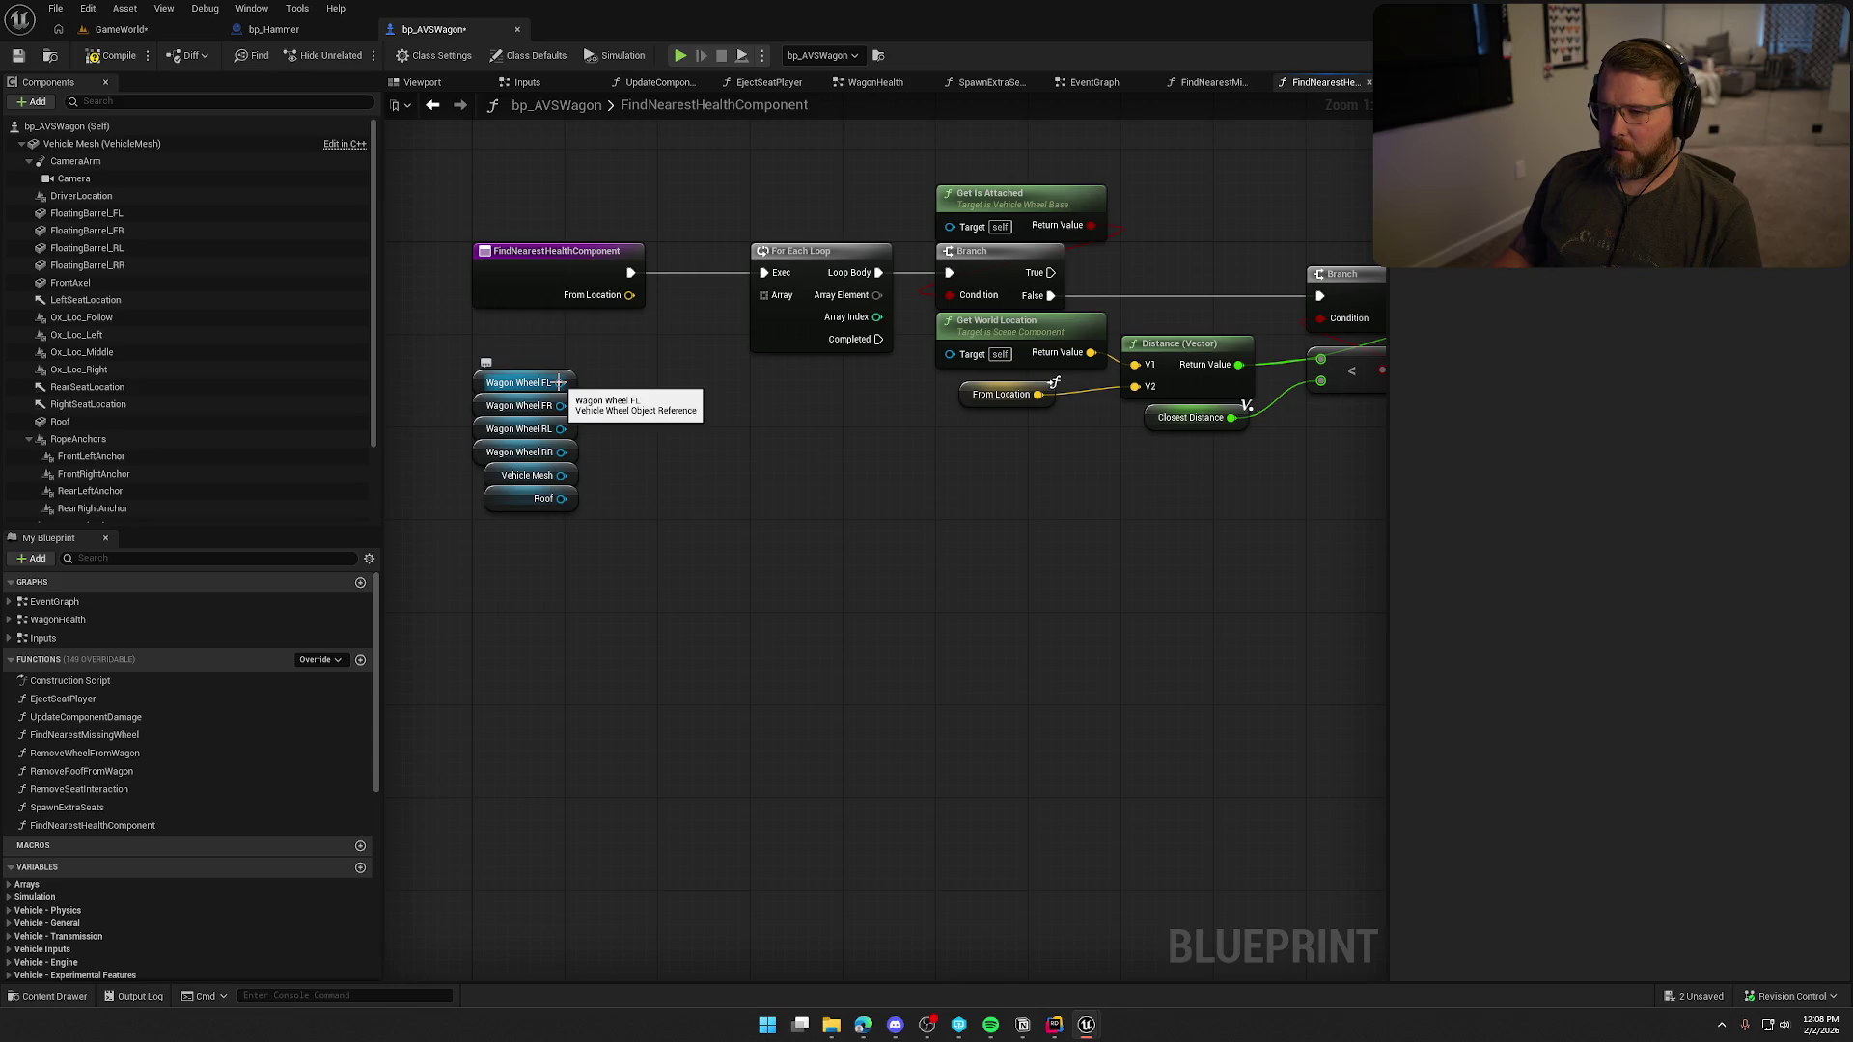
scroll(857, 512, down, 1)
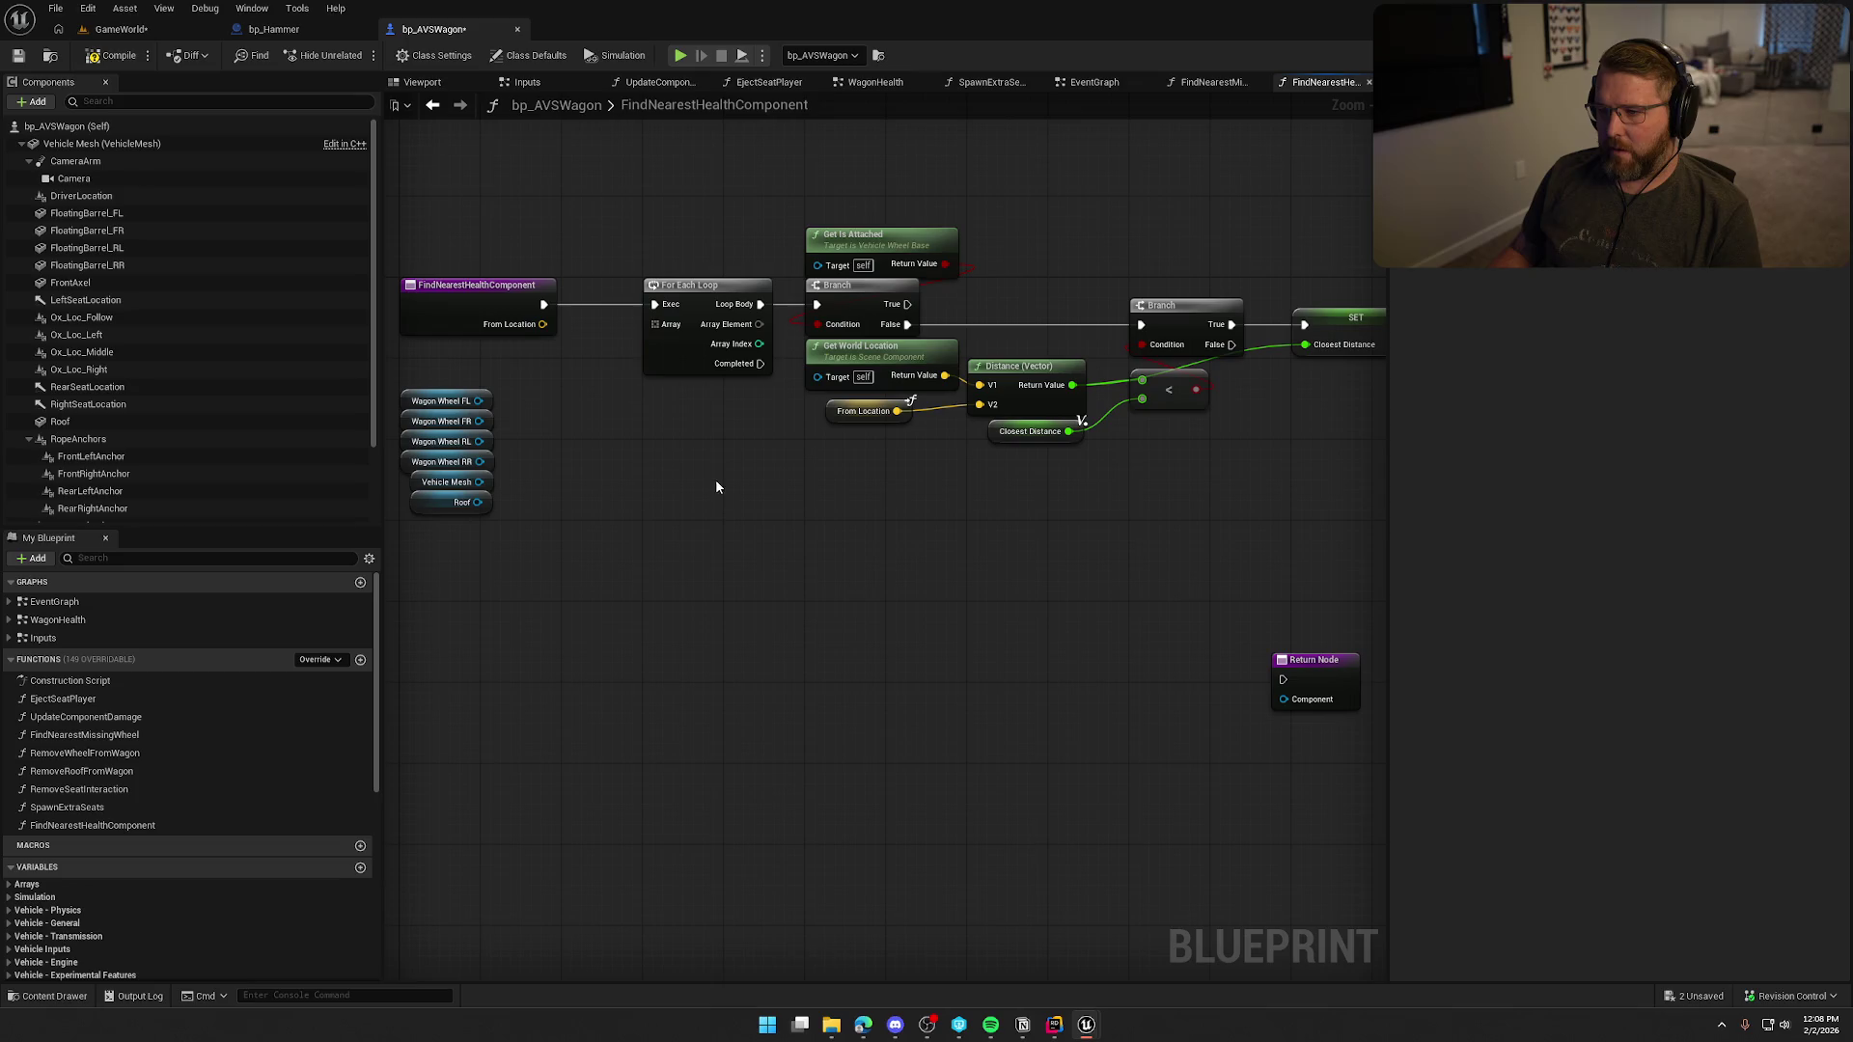
scroll(741, 241, down, 1)
Move the loop, branch, distance and SET nodes further right.
mouse_move(703, 214)
mouse_down()
mouse_move(1253, 425)
mouse_move(1245, 440)
mouse_up()
drag(711, 307, 921, 307)
click(647, 401)
scroll(646, 401, up, 2)
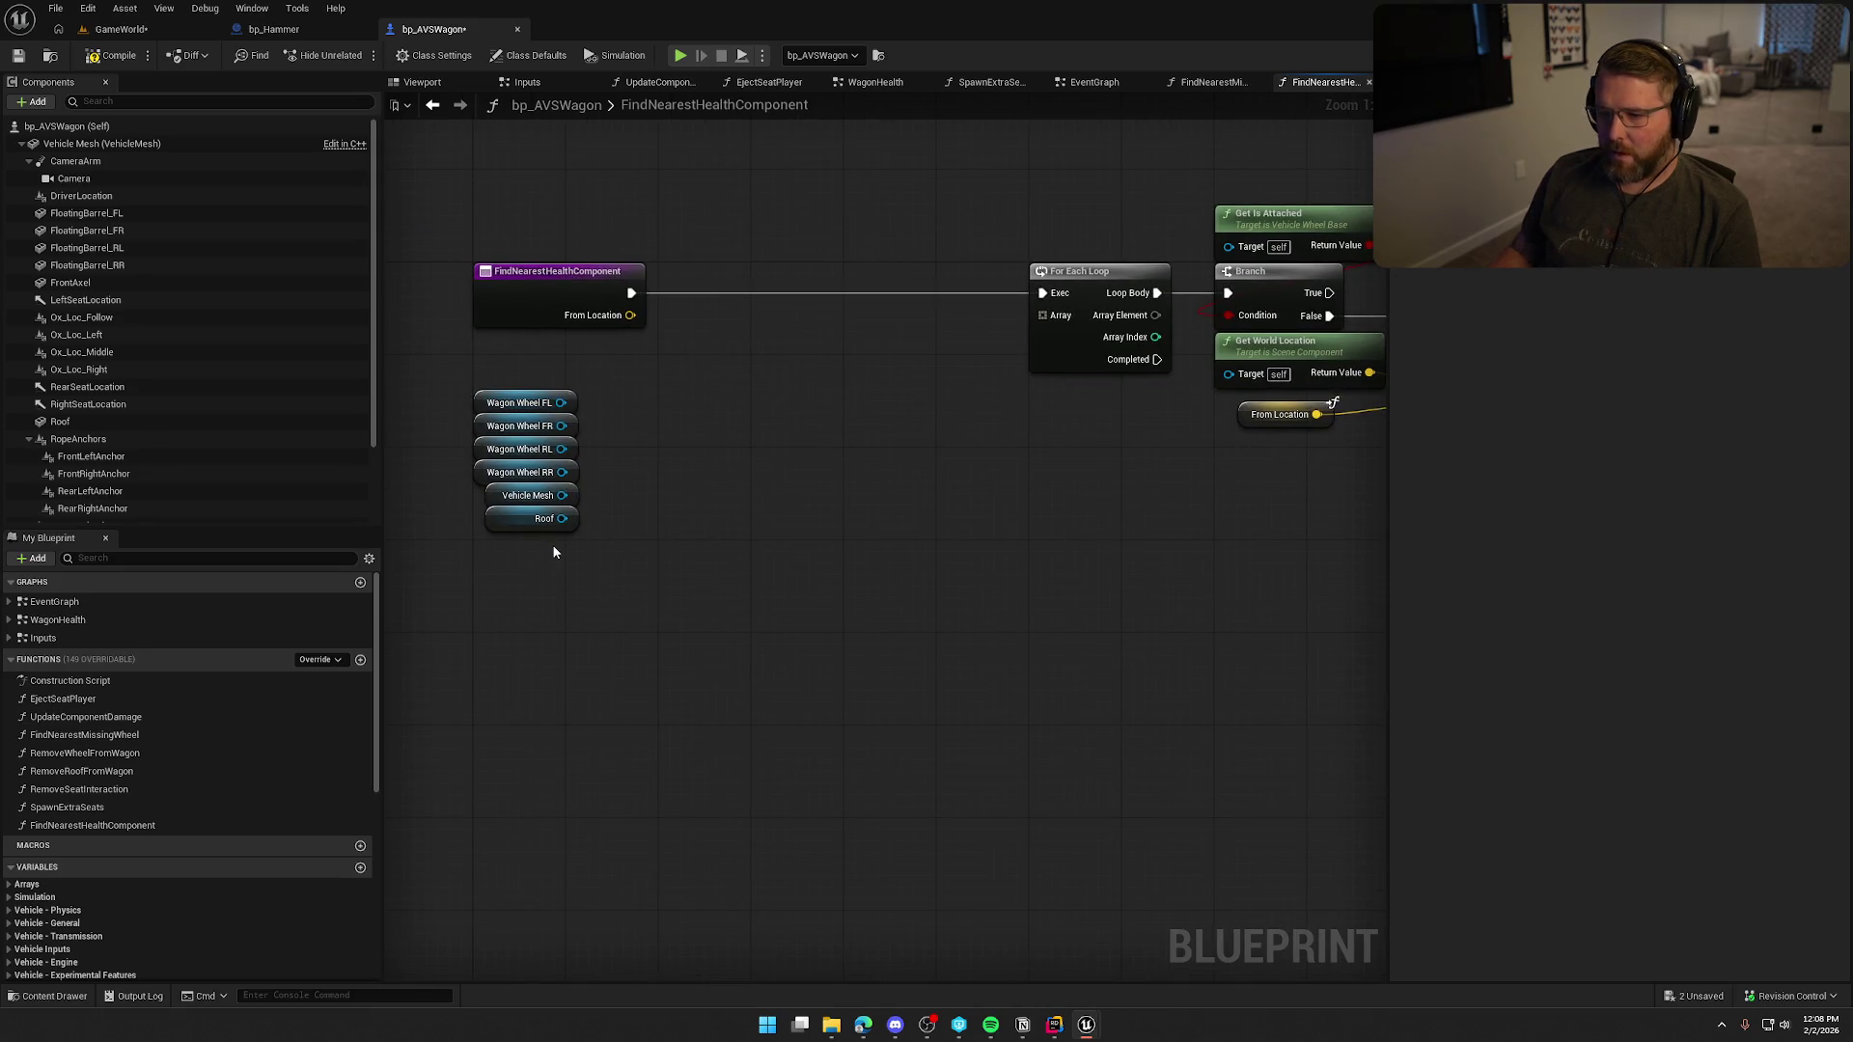
scroll(290, 868, down, 5)
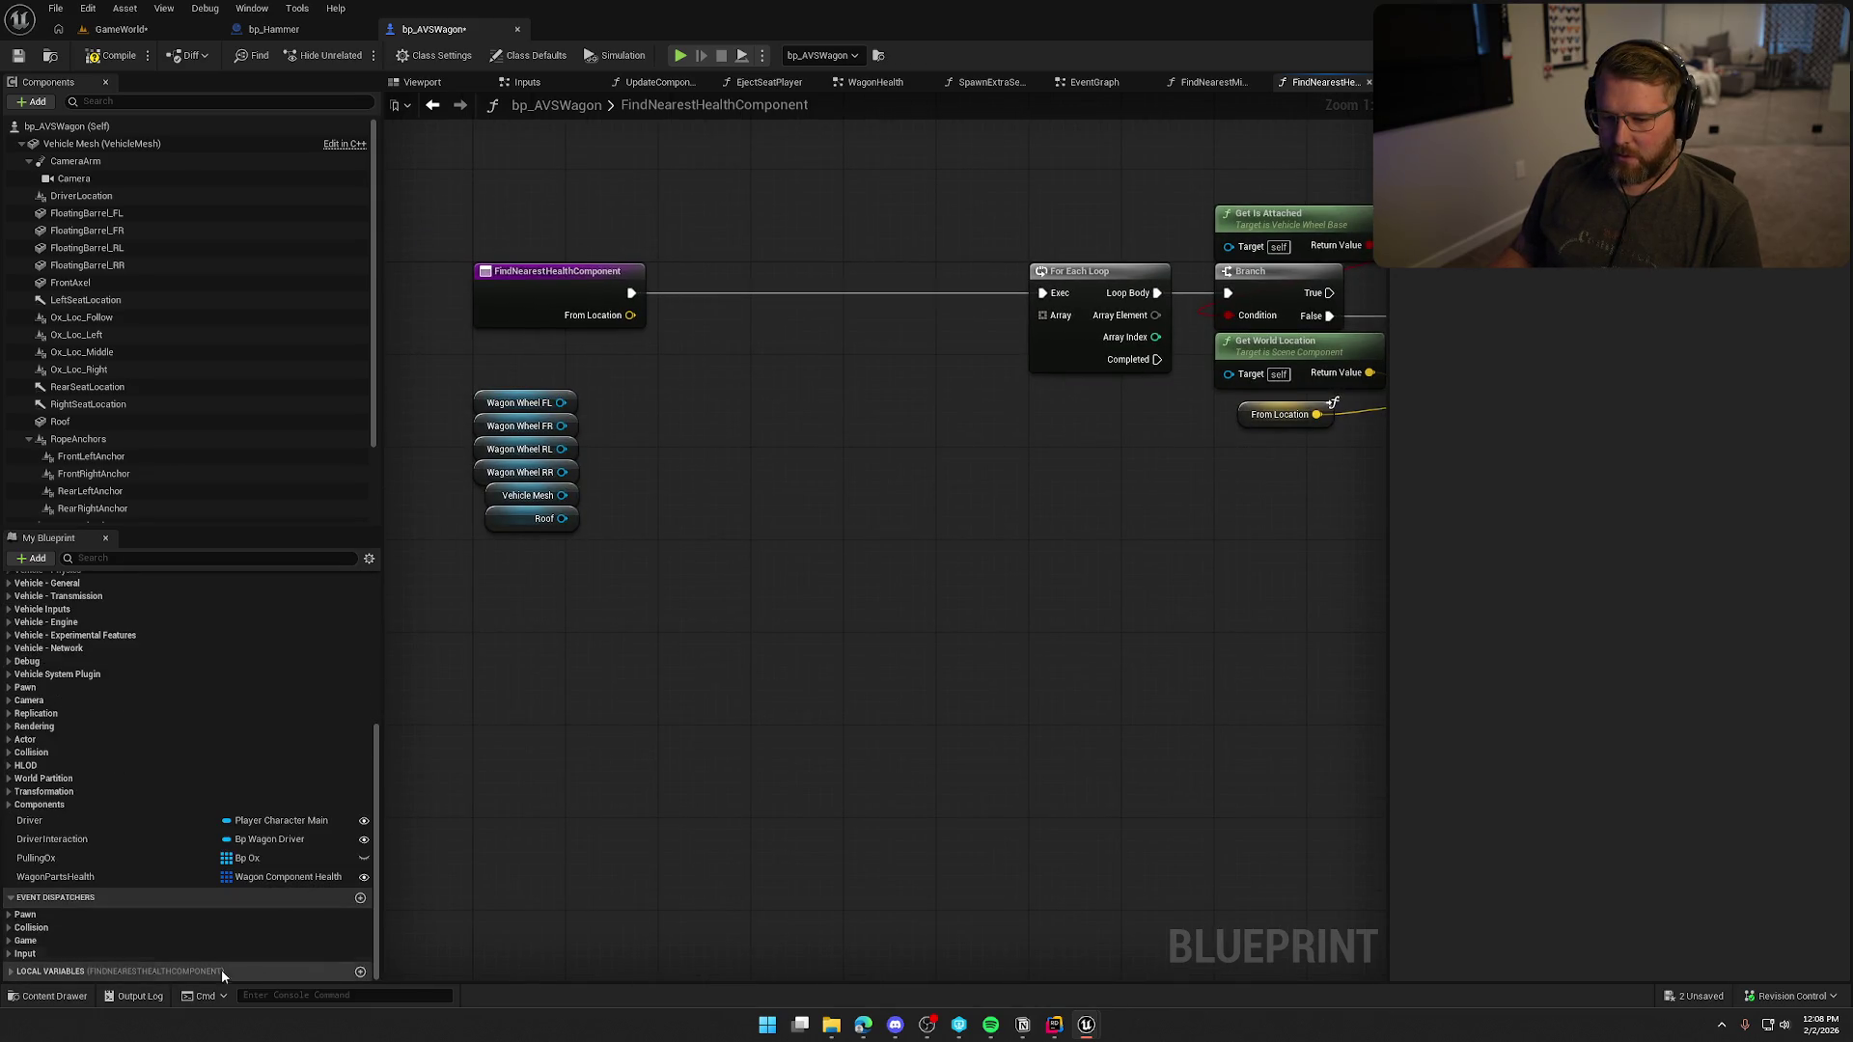
click(360, 972)
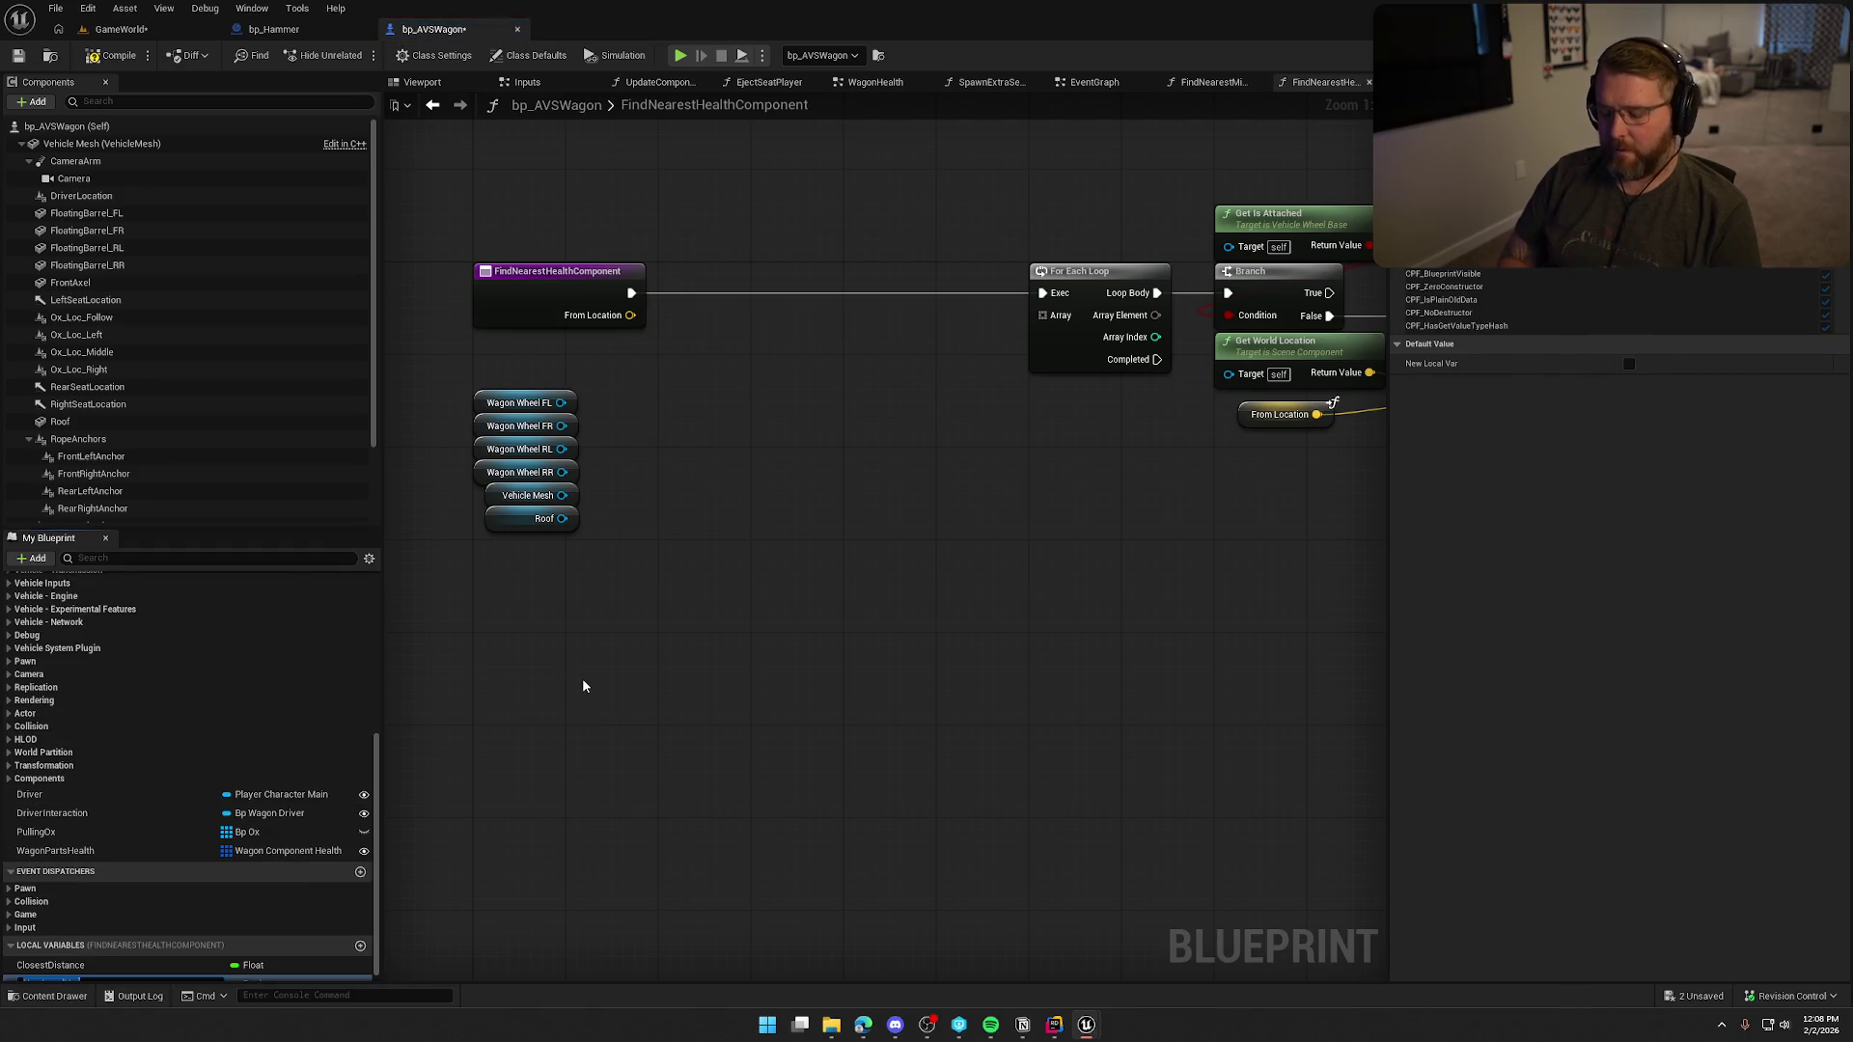
Create a local variable ComponentsToCheck of type Scene Component.
text(C)
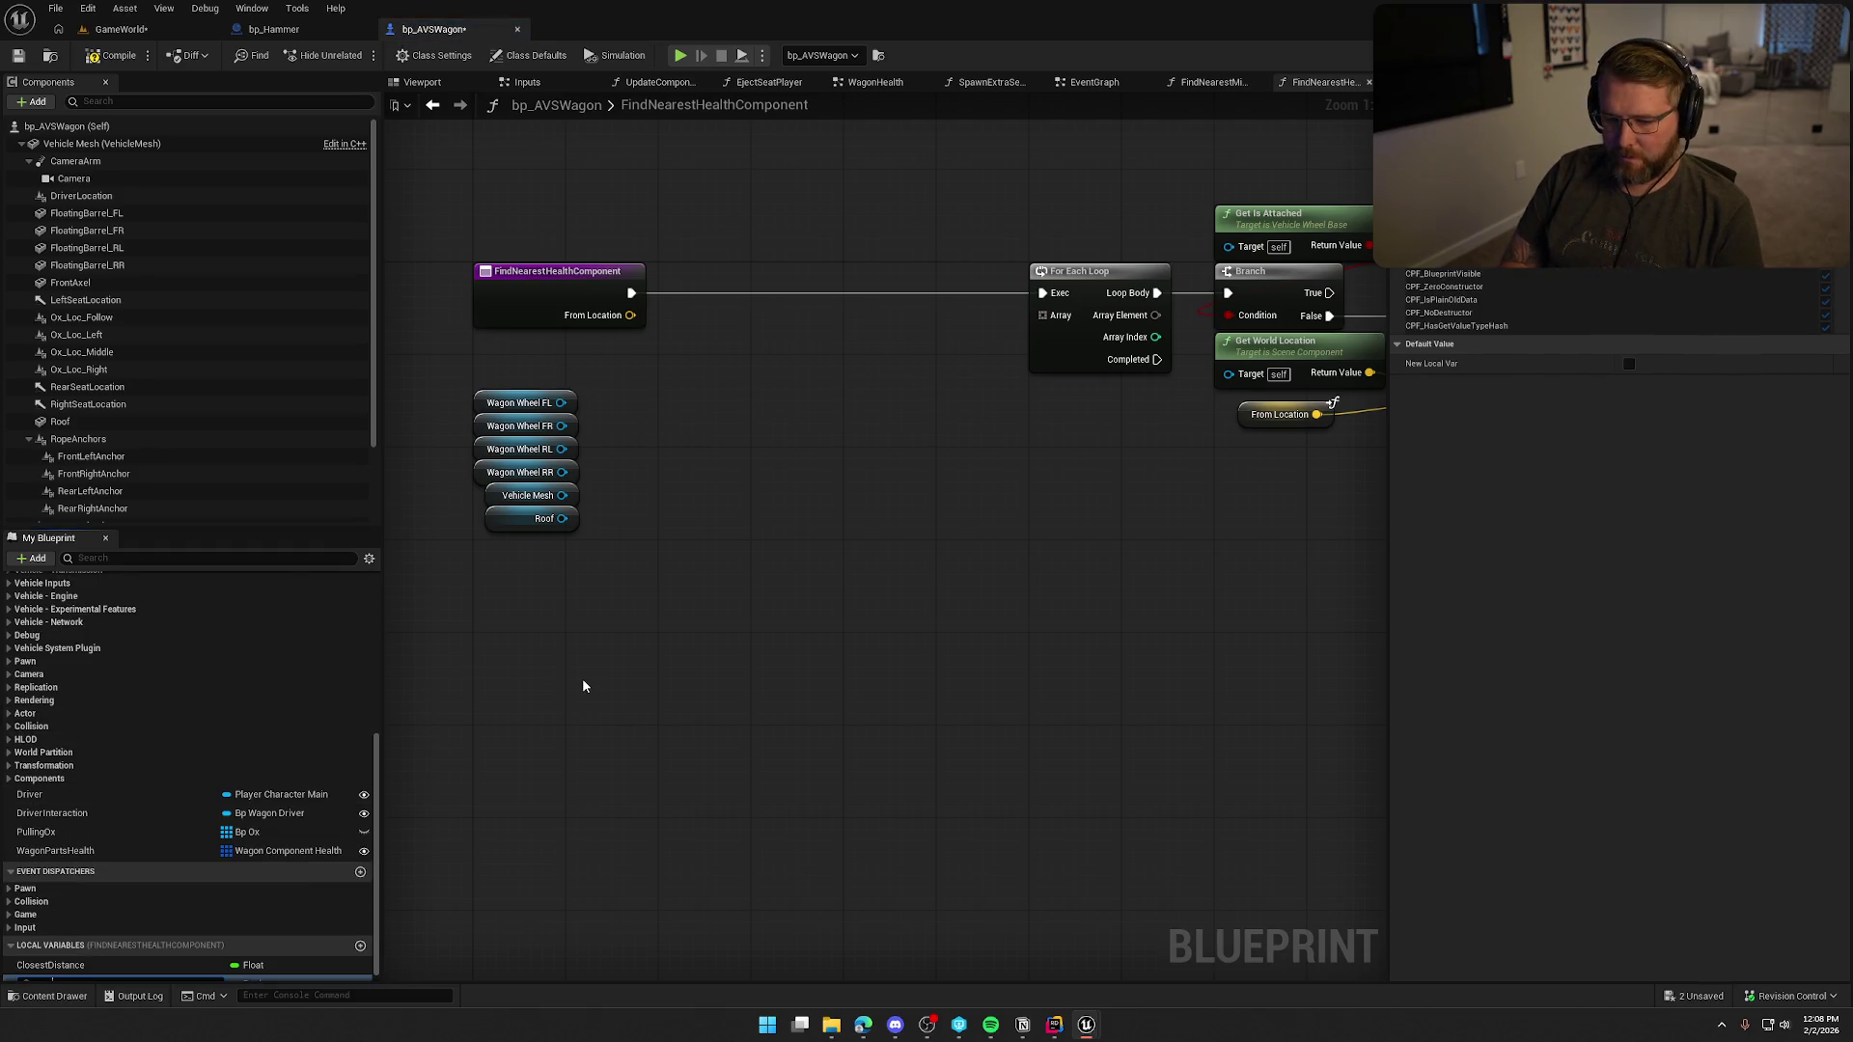
text(omponentsToC)
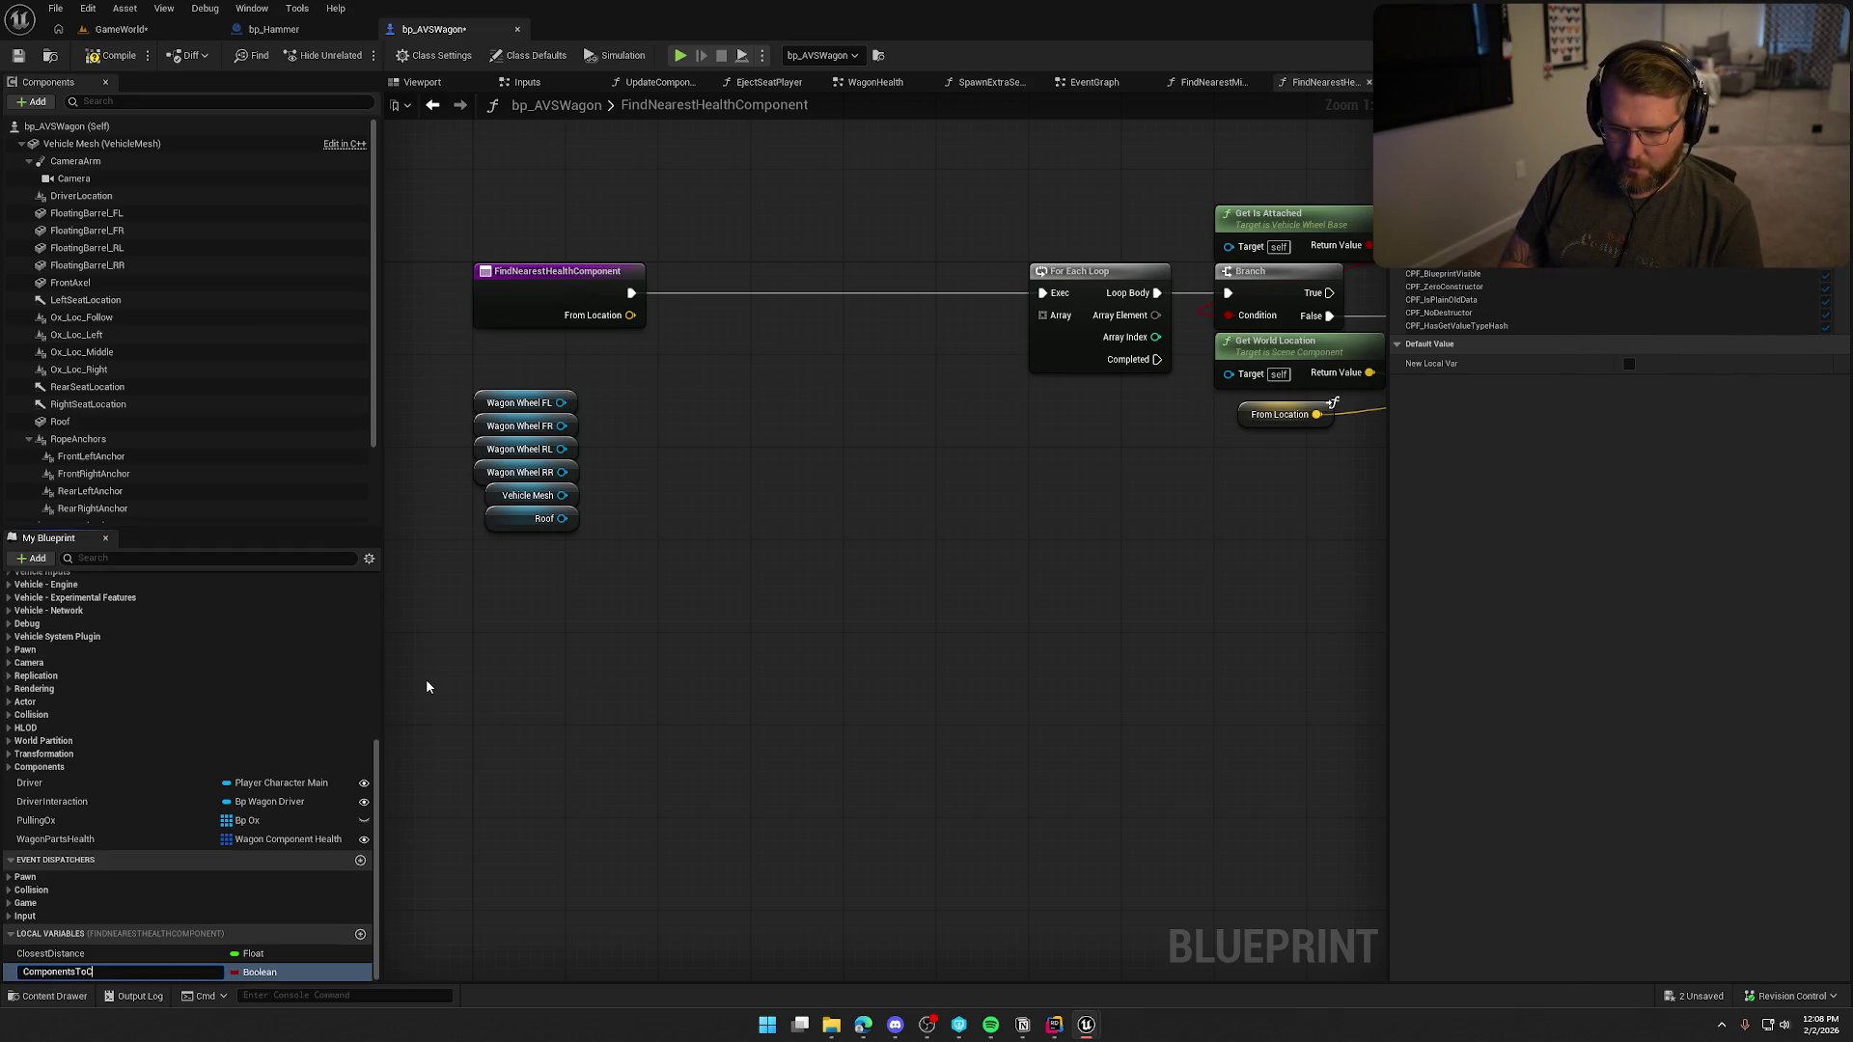
text(heck)
key(Return)
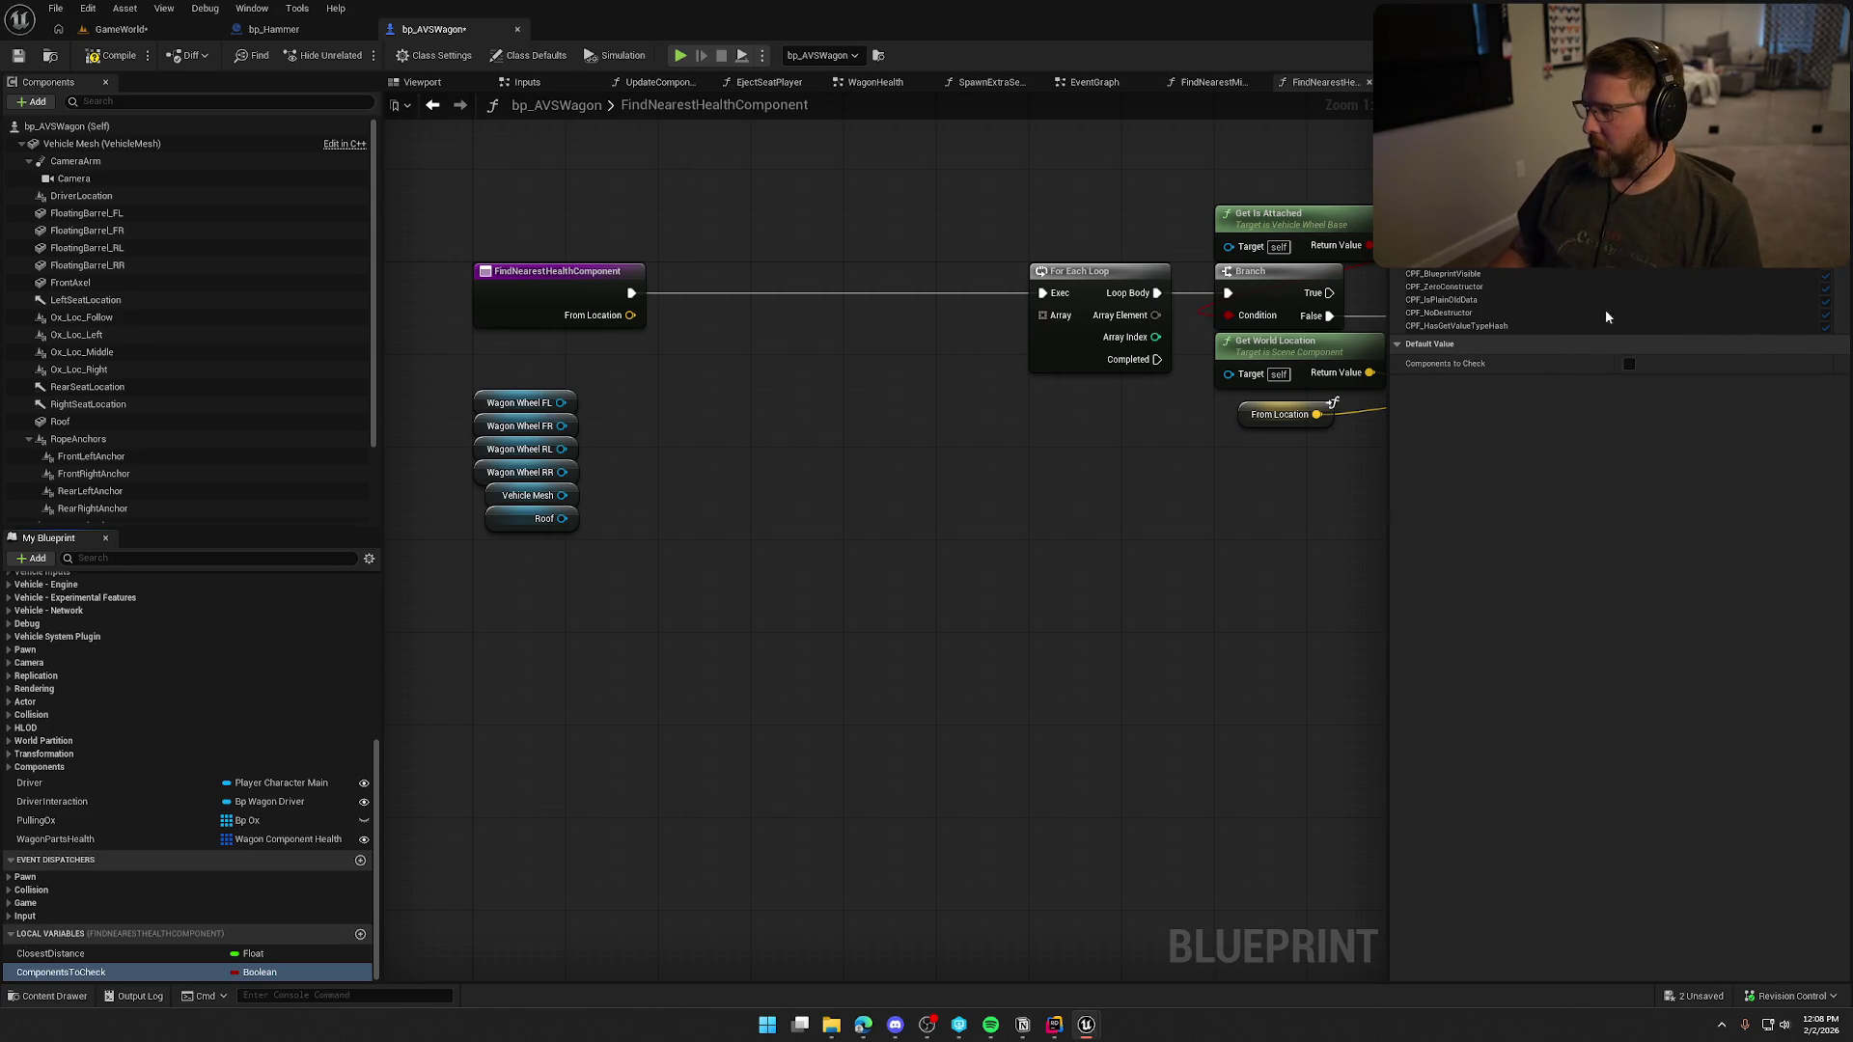
click(1669, 177)
text(scene comp)
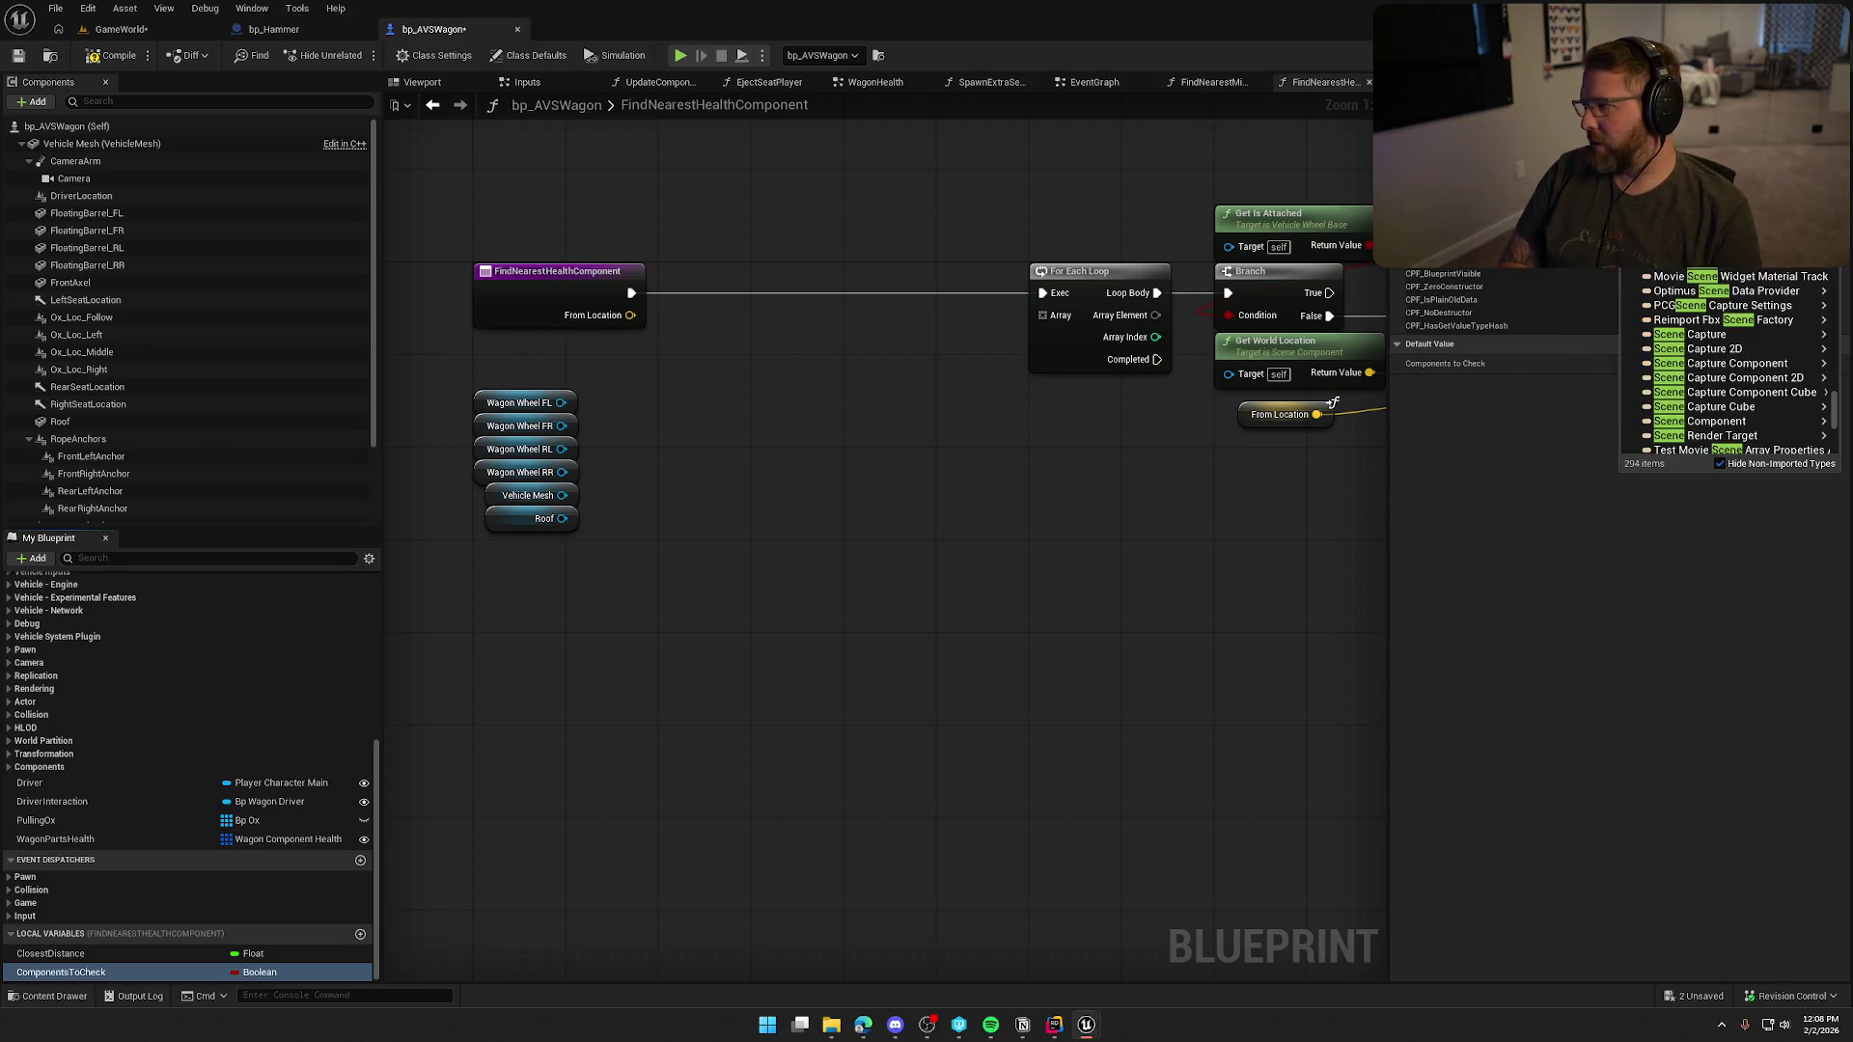
mouse_move(1698, 279)
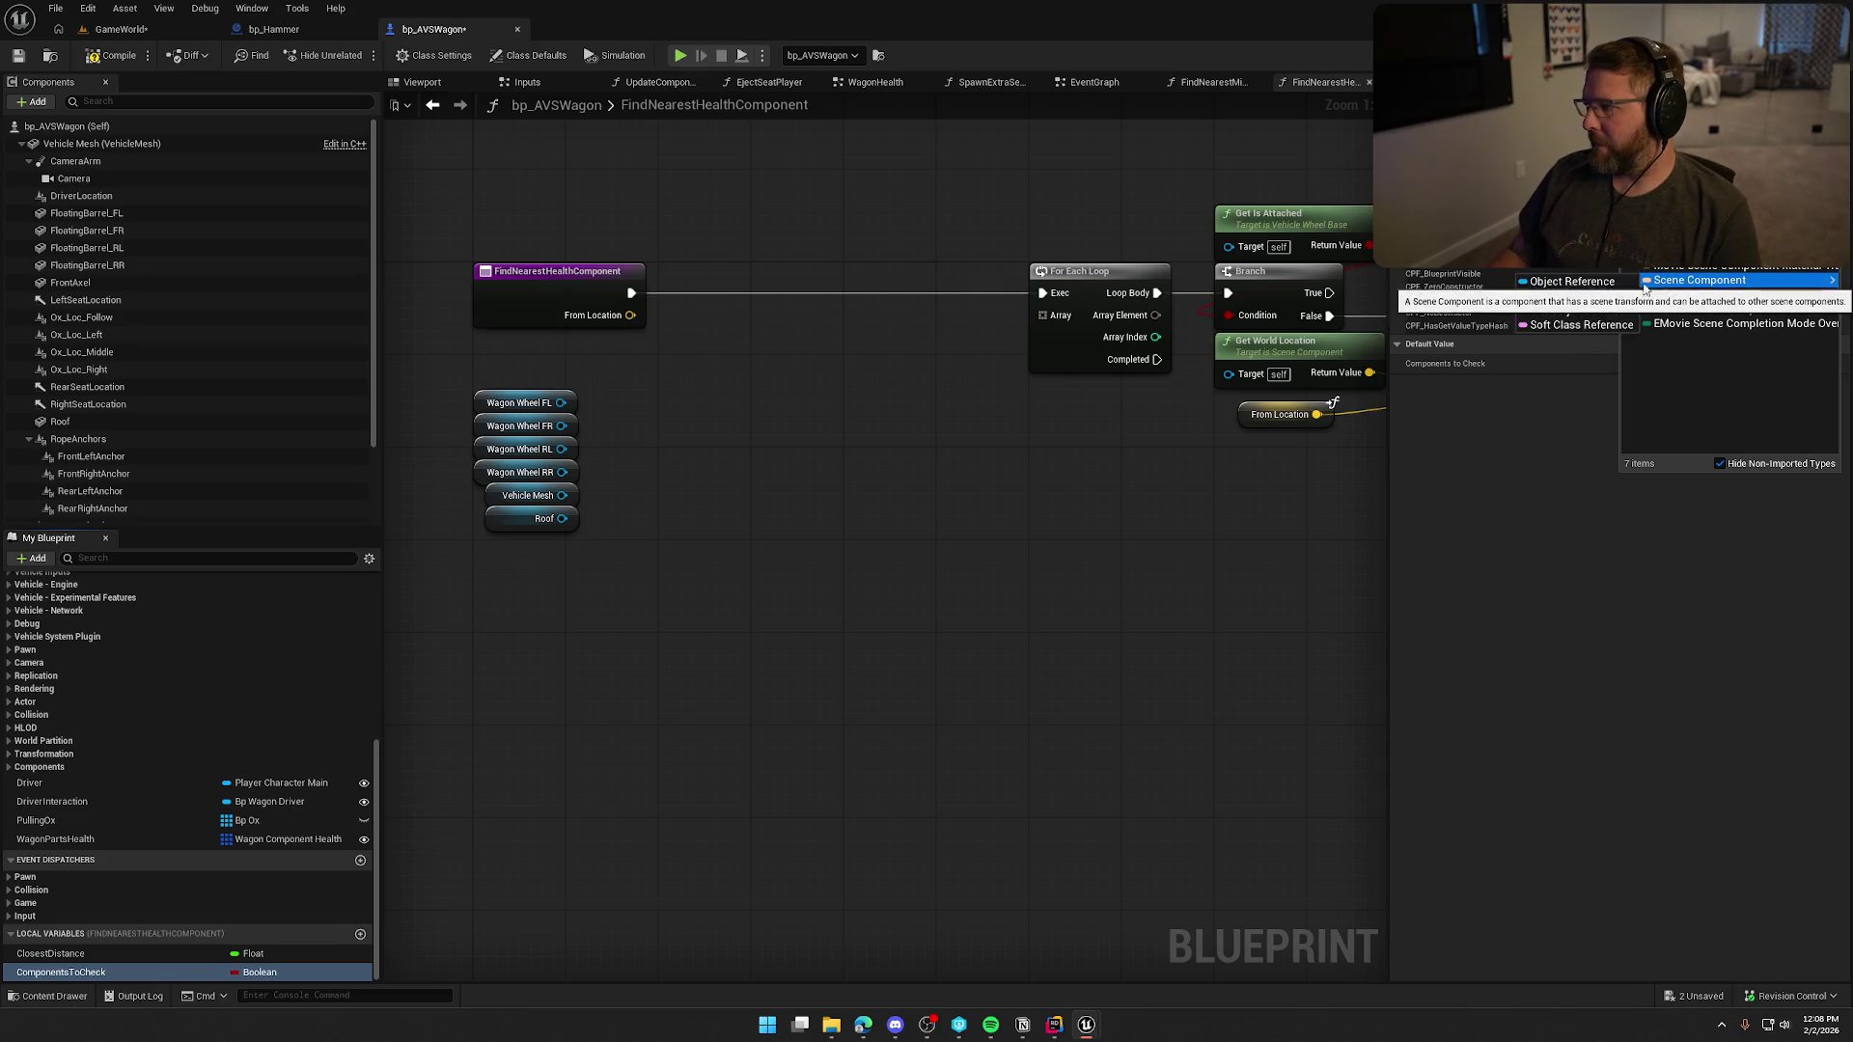
click(1506, 287)
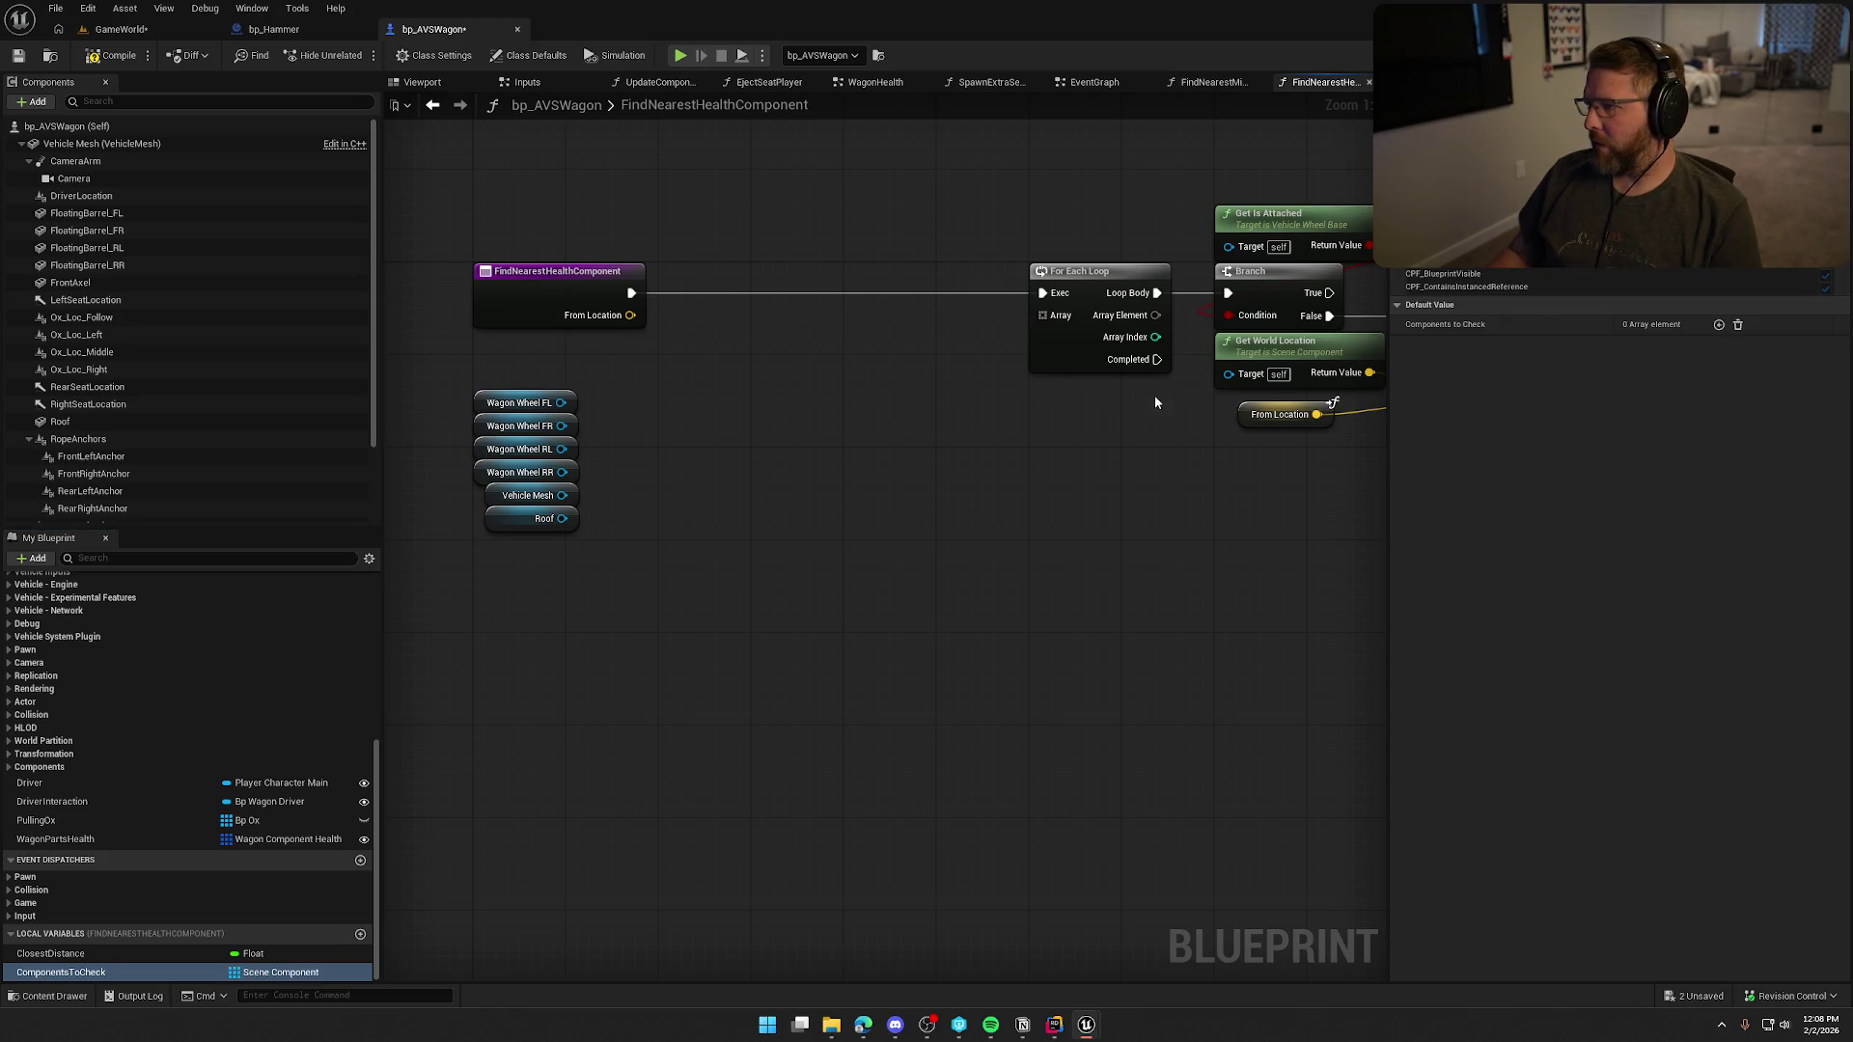
Add a ComponentsToCheck Add node beside the entry and wire Wagon Wheel FL into it.
mouse_move(60, 972)
mouse_down()
mouse_move(568, 363)
mouse_move(697, 382)
mouse_move(630, 292)
mouse_up()
text(add)
key(Return)
drag(714, 335, 702, 278)
click(736, 459)
mouse_move(575, 369)
mouse_down()
mouse_move(575, 346)
mouse_move(675, 335)
mouse_up()
mouse_move(561, 426)
mouse_down()
mouse_move(678, 359)
mouse_move(672, 338)
mouse_up()
click(595, 430)
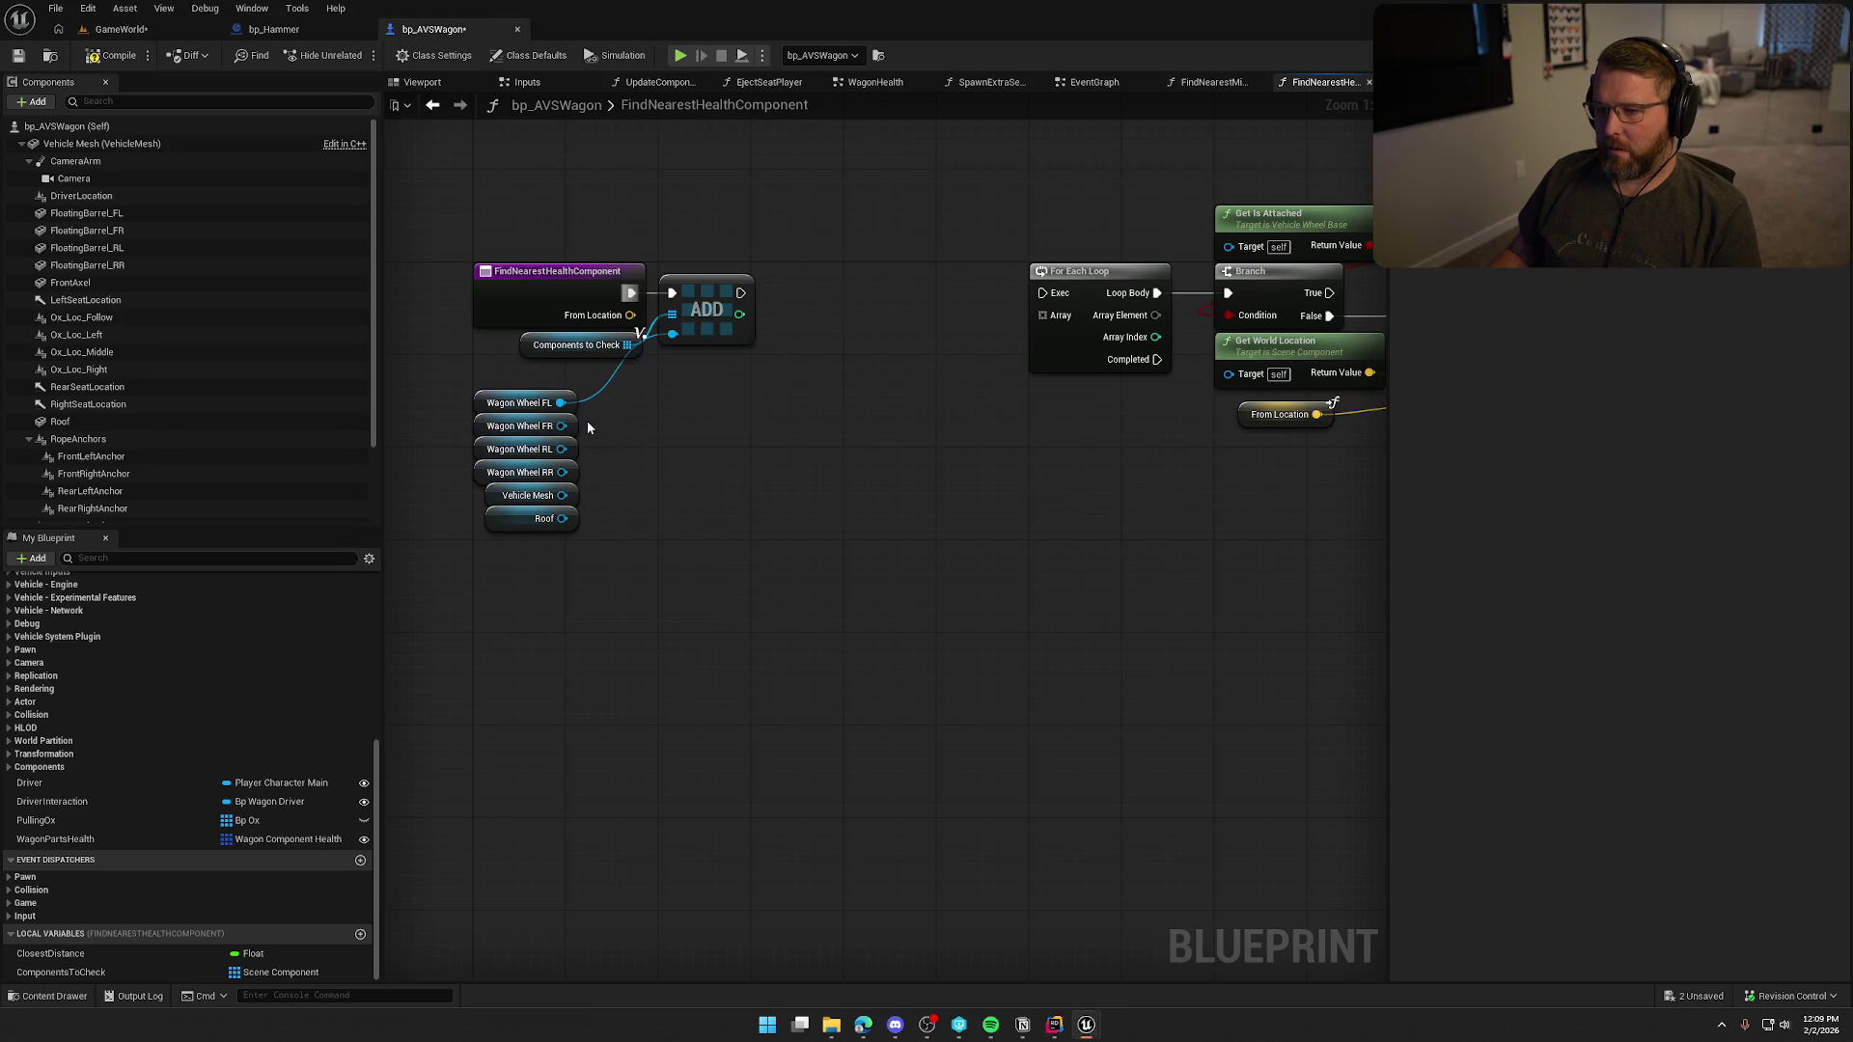
Wire Wagon Wheel FR into the first ADD node.
drag(637, 376, 638, 374)
drag(560, 426, 681, 336)
key(f)
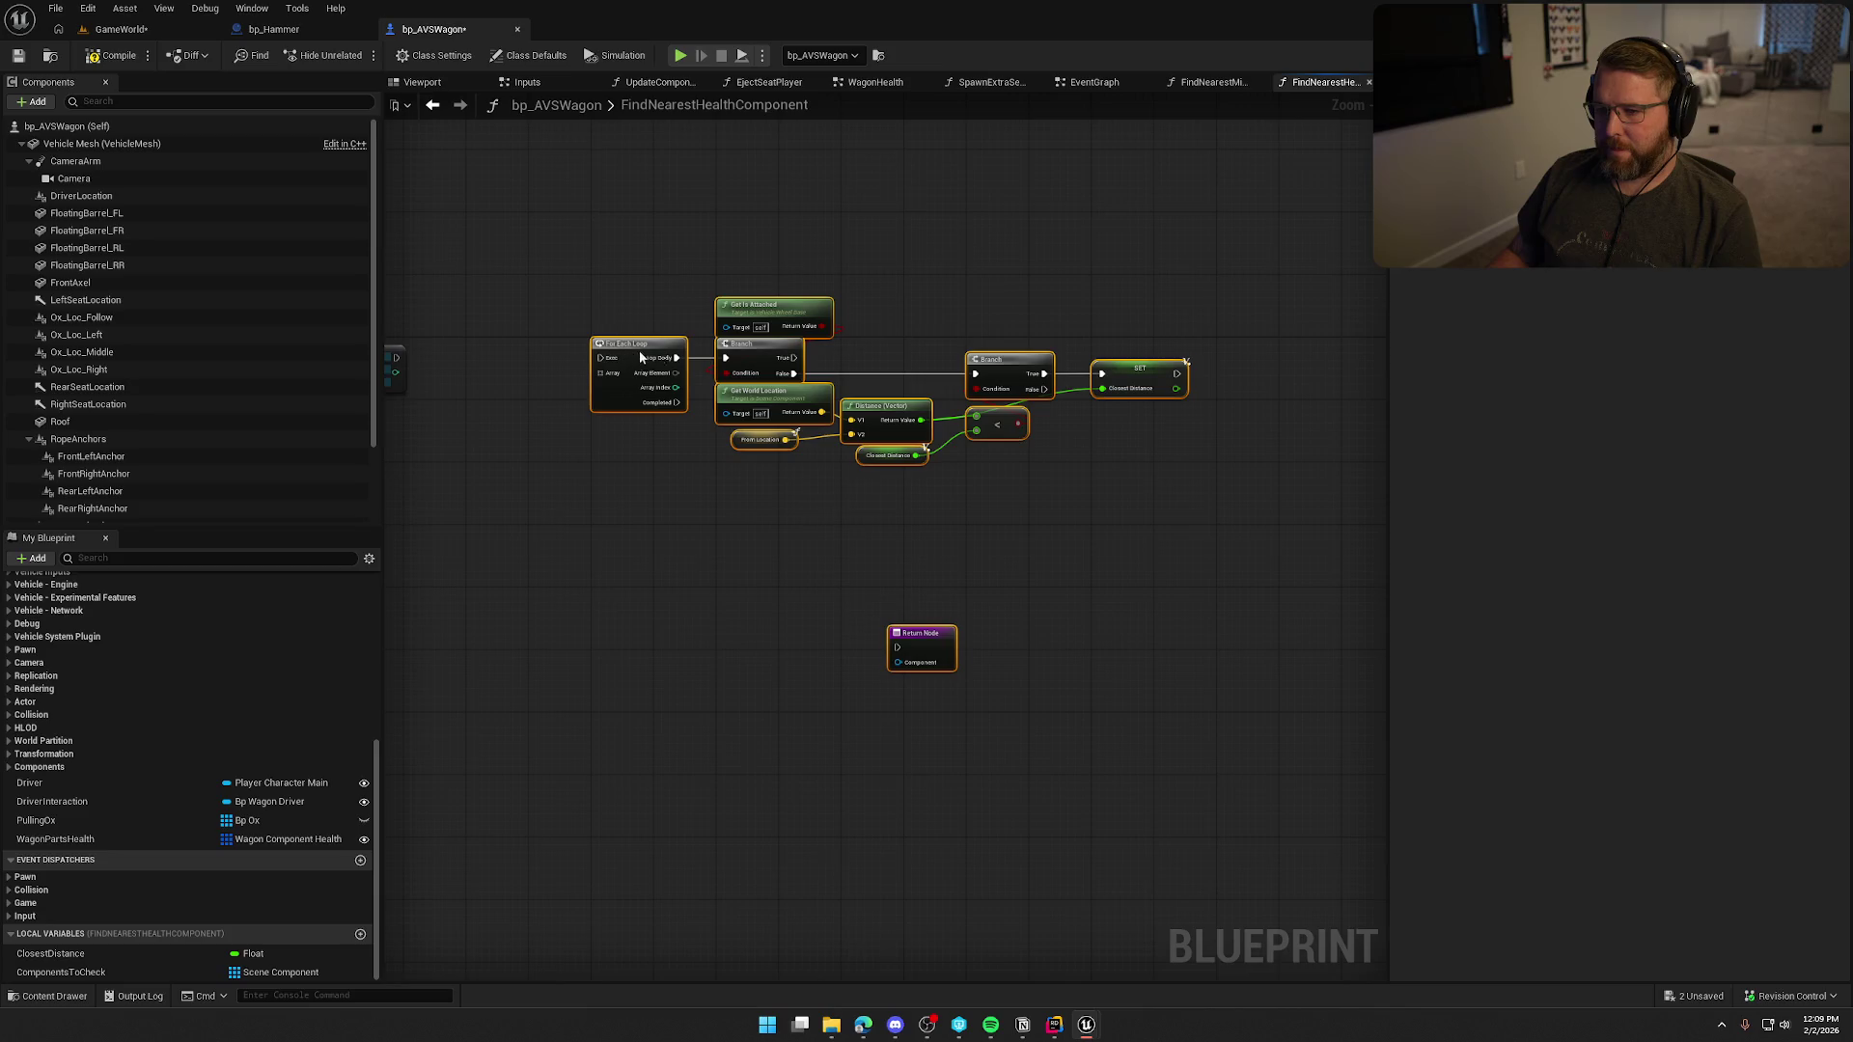
scroll(736, 505, up, 3)
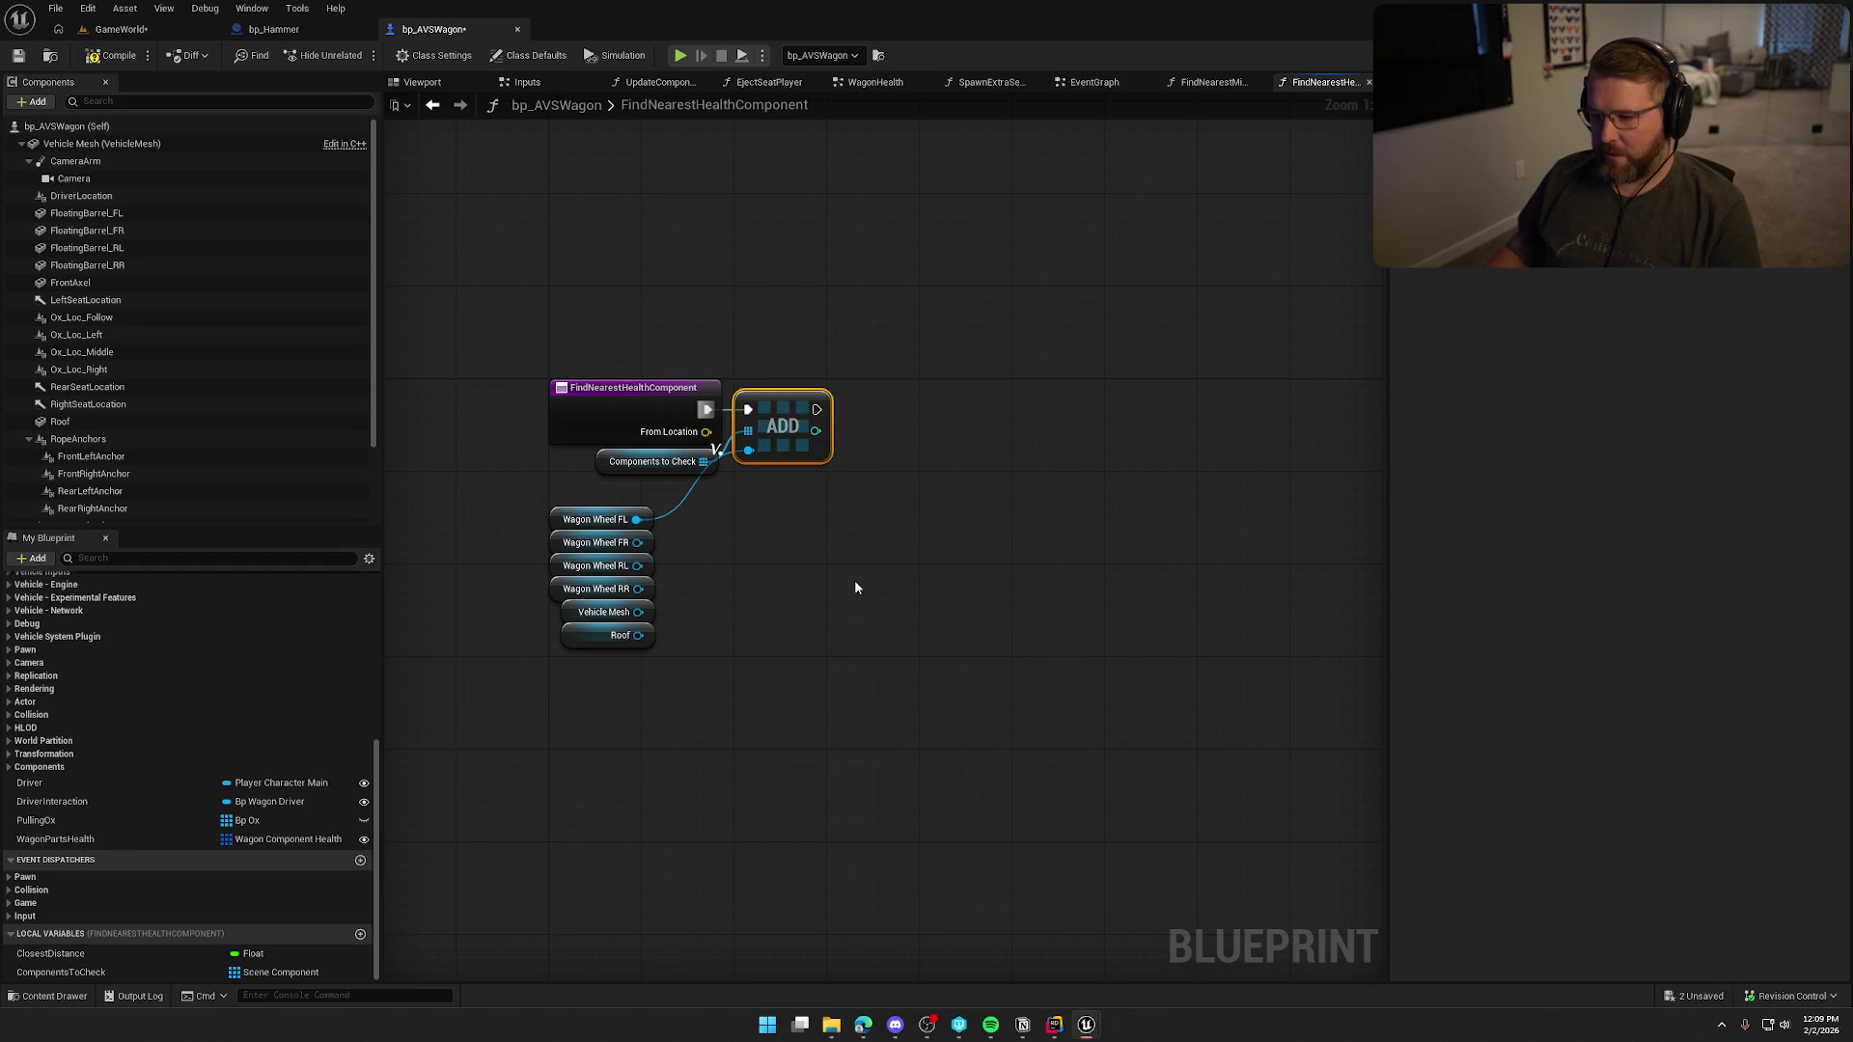
click(797, 552)
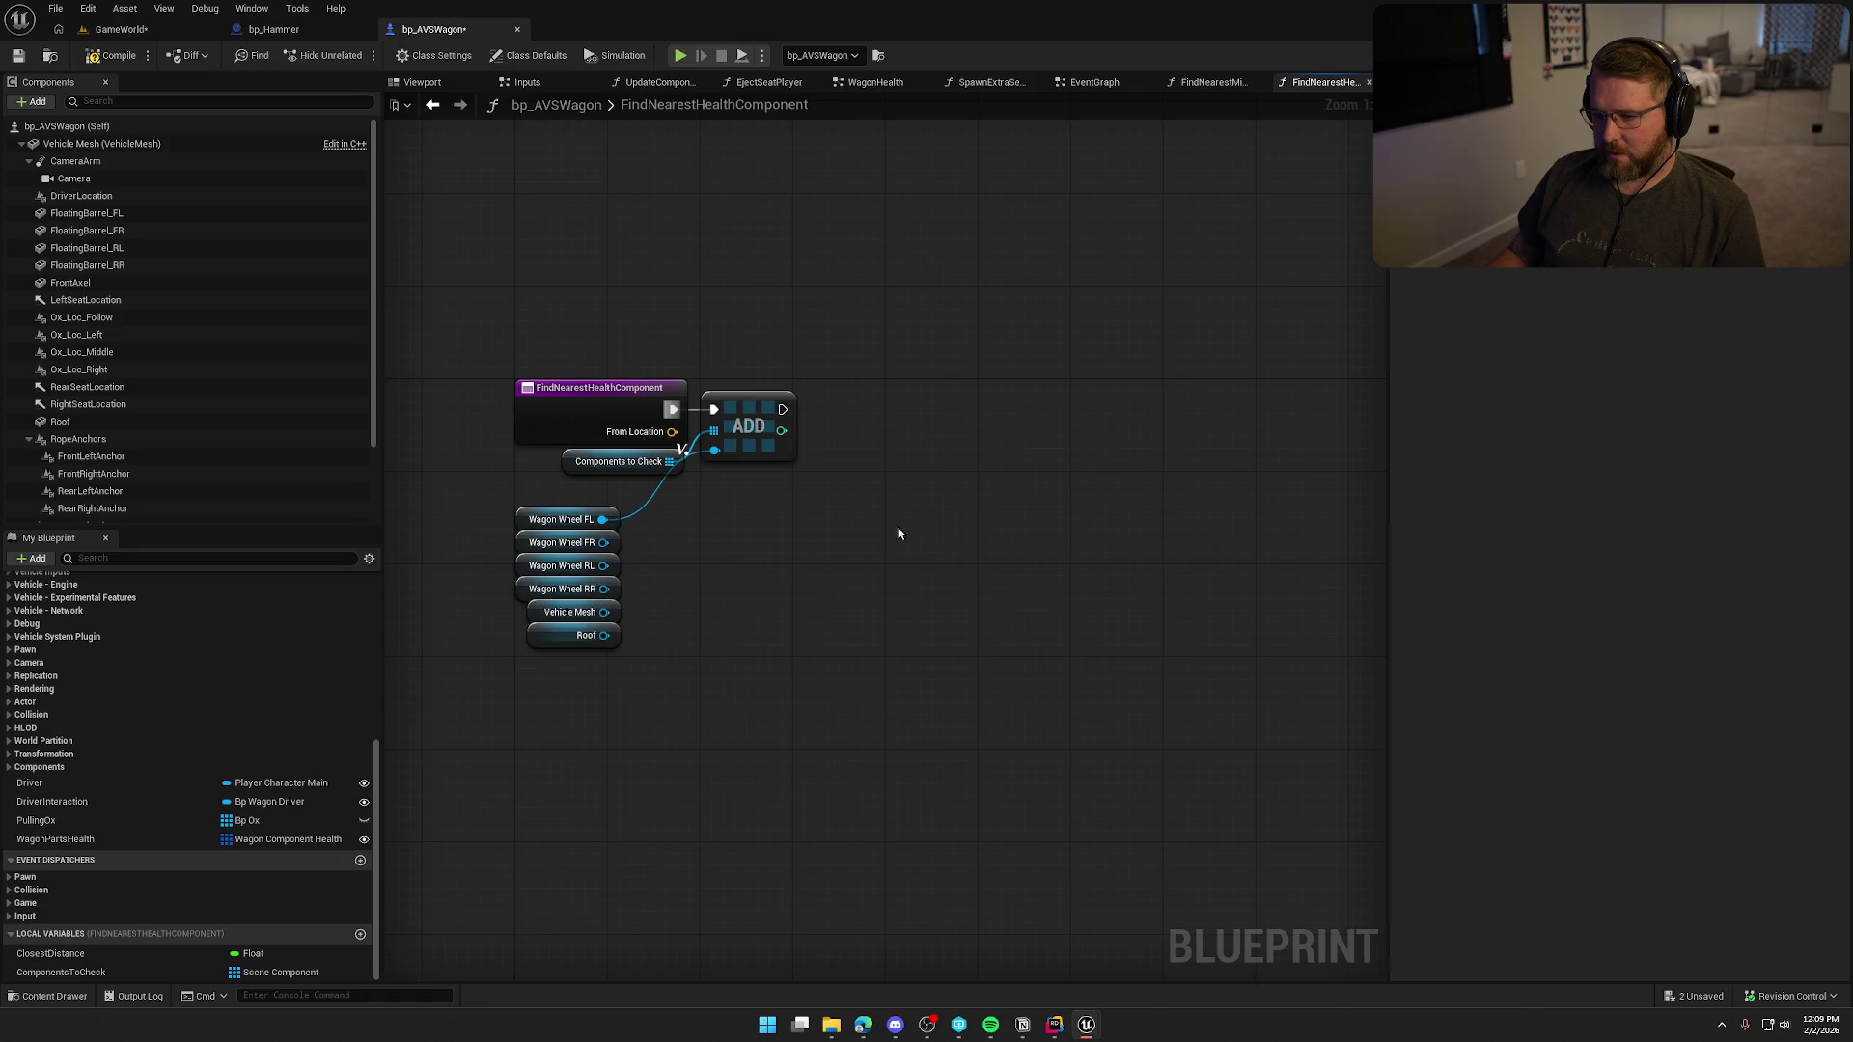
Duplicate the ADD node and line the copies up in a row with chained exec wires.
key(ctrl+v)
key(ctrl+v)
key(ctrl+v)
key(ctrl+v)
key(ctrl+v)
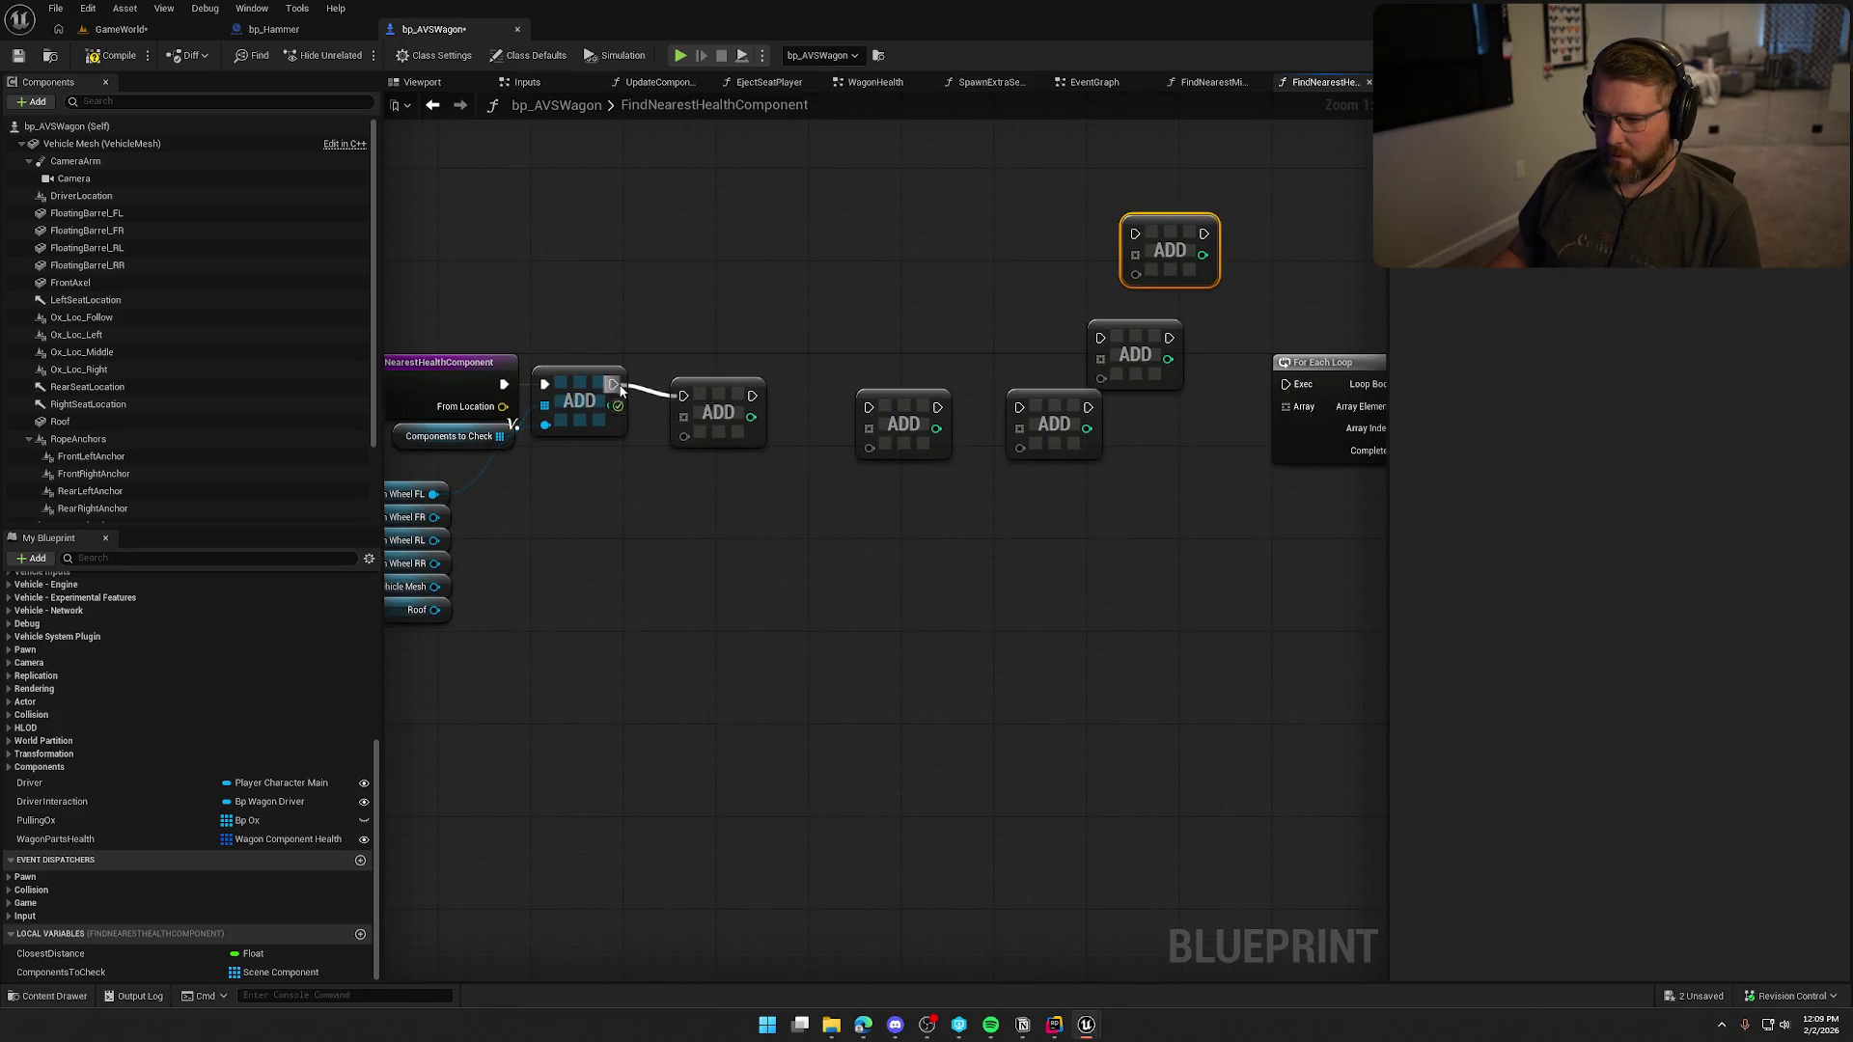
drag(734, 401, 950, 393)
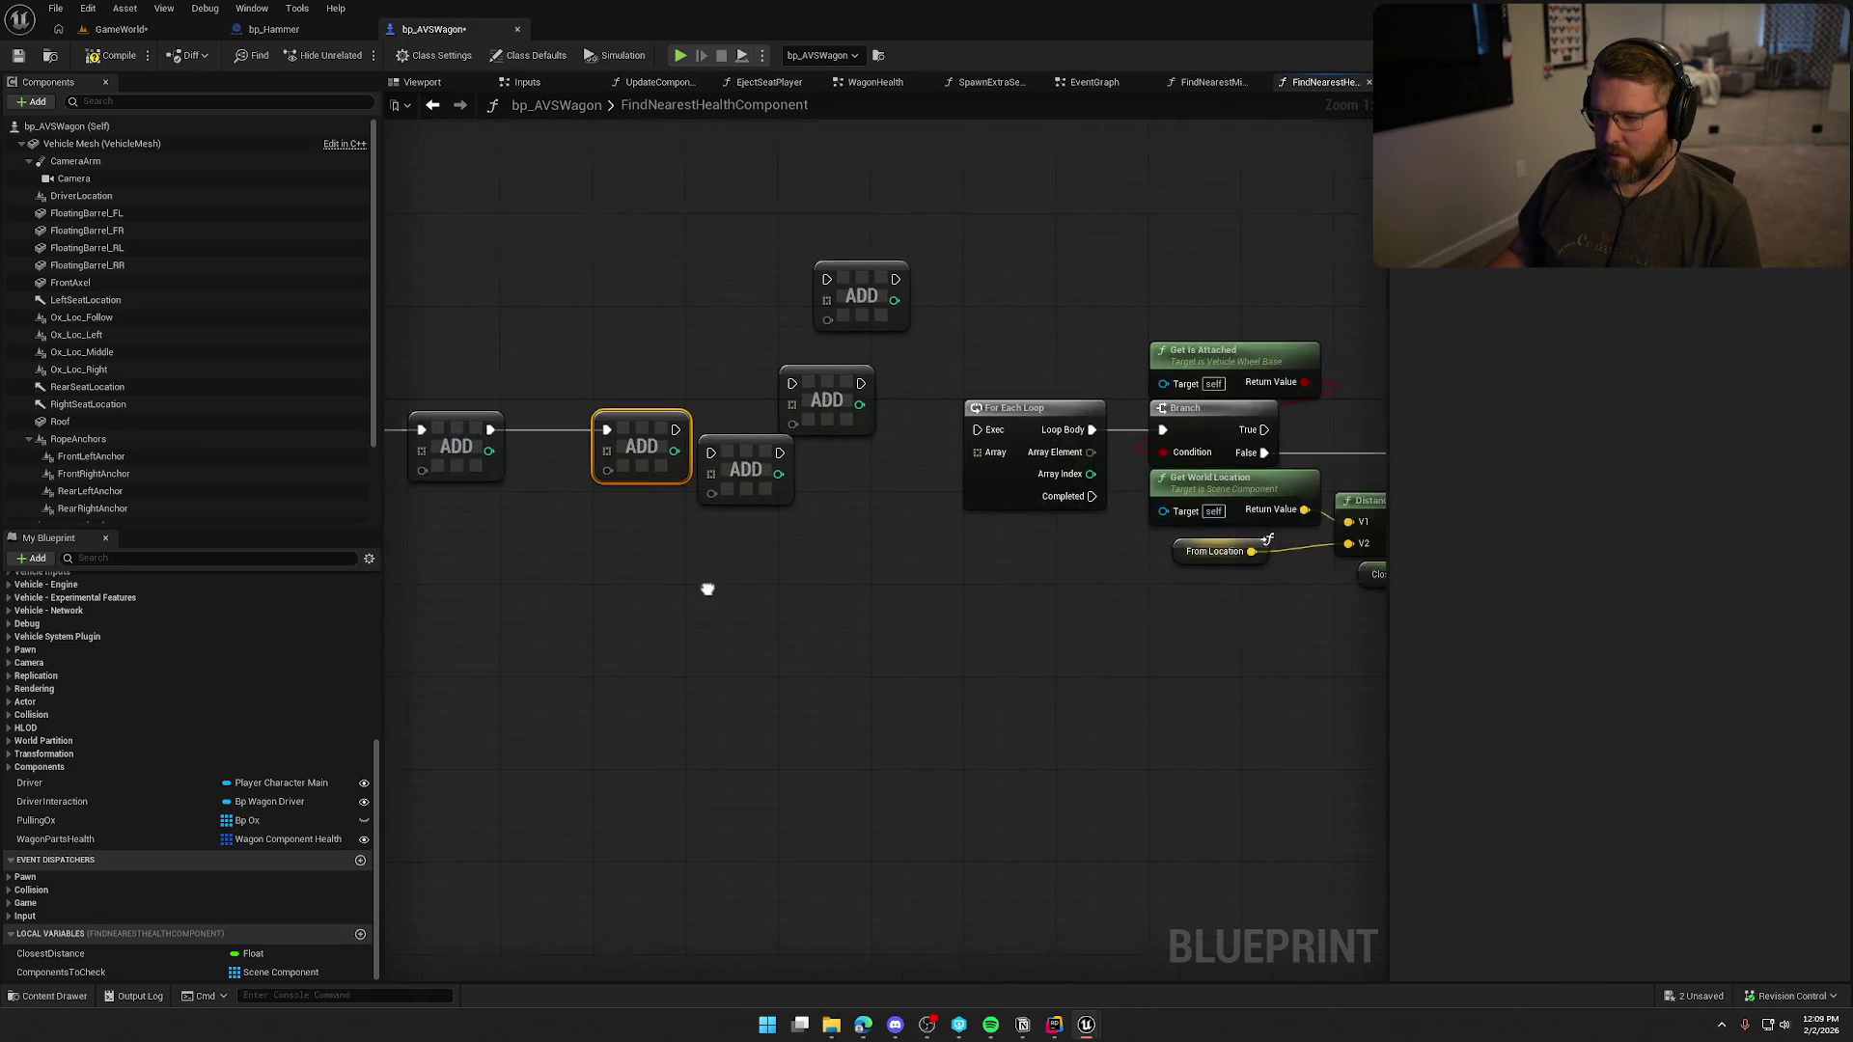
drag(780, 396, 895, 350)
mouse_move(684, 451)
mouse_down()
mouse_move(765, 429)
mouse_move(1189, 811)
mouse_up()
scroll(872, 650, down, 3)
scroll(869, 531, up, 3)
drag(825, 528, 1337, 528)
mouse_move(806, 337)
mouse_down()
mouse_move(873, 429)
mouse_move(710, 434)
mouse_up()
mouse_move(709, 290)
mouse_down()
mouse_move(1048, 445)
mouse_move(881, 437)
mouse_up()
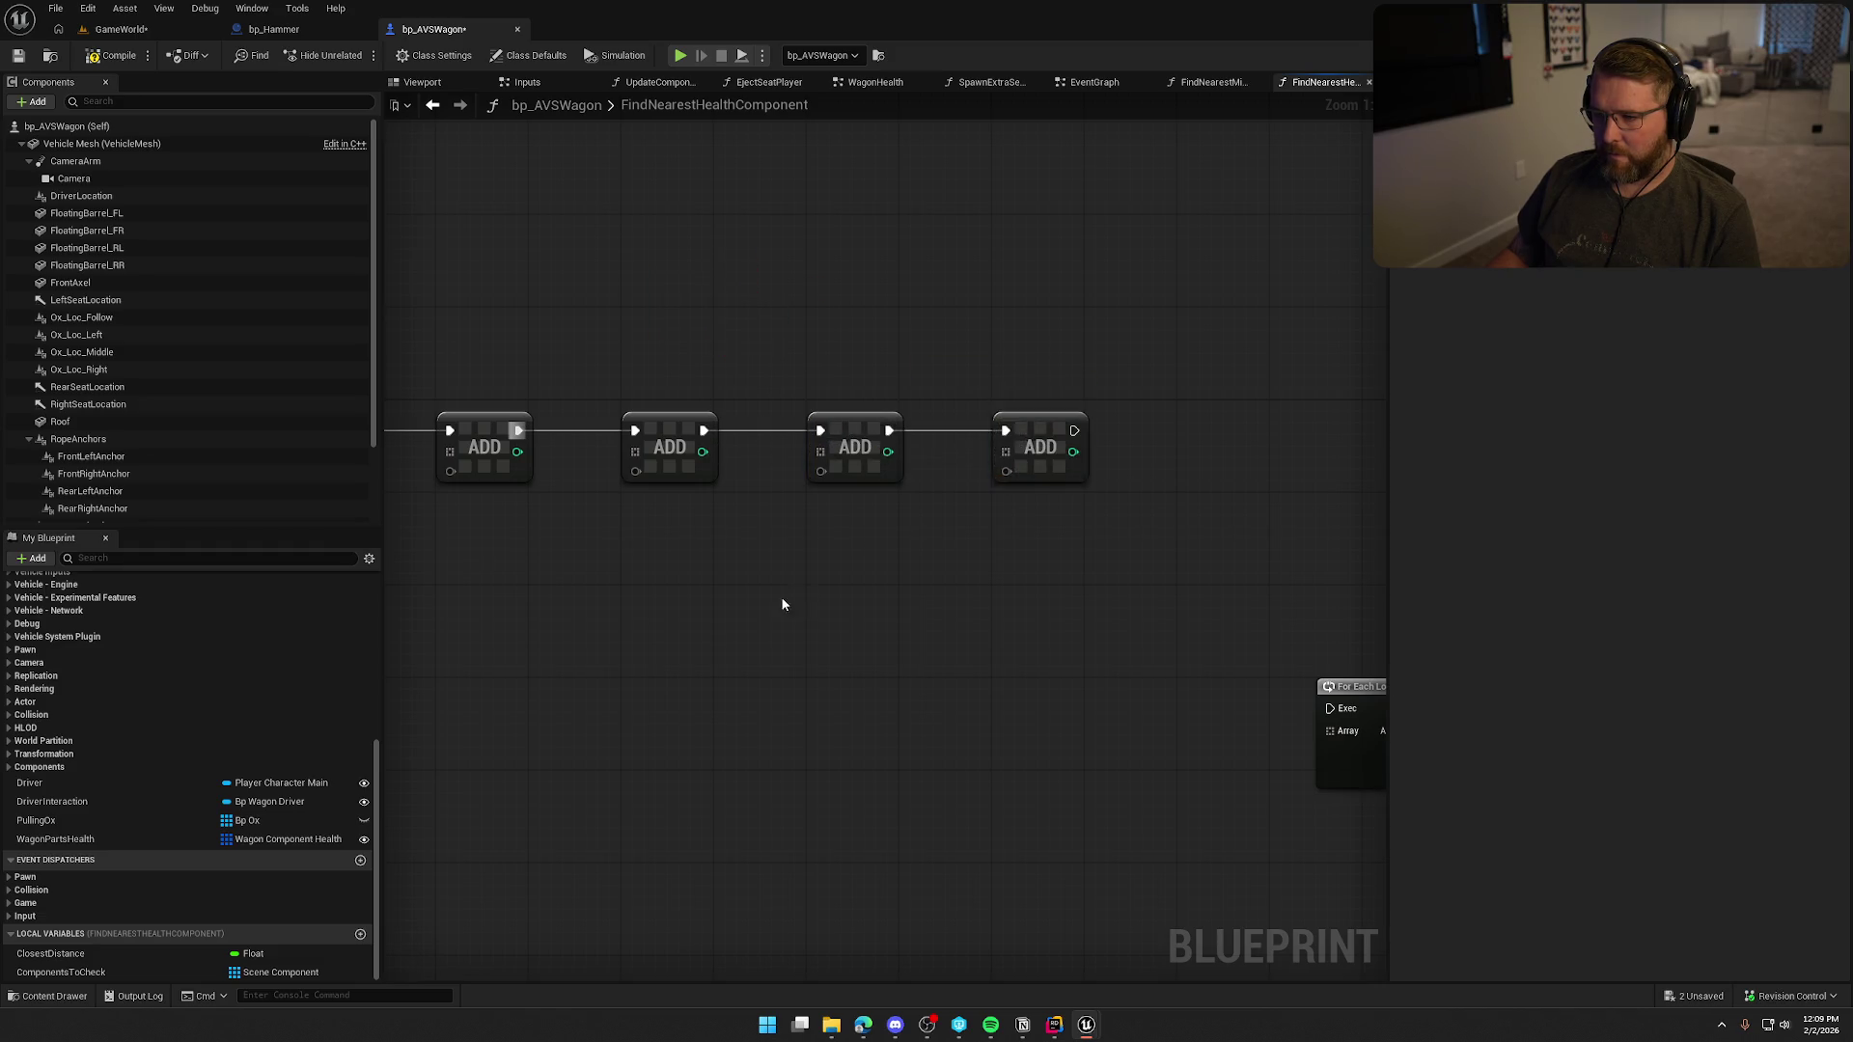
Place Components to Check getter copies above the ADD nodes and wire the second one in.
click(554, 449)
mouse_move(555, 448)
mouse_down()
mouse_move(697, 344)
mouse_move(694, 368)
mouse_up()
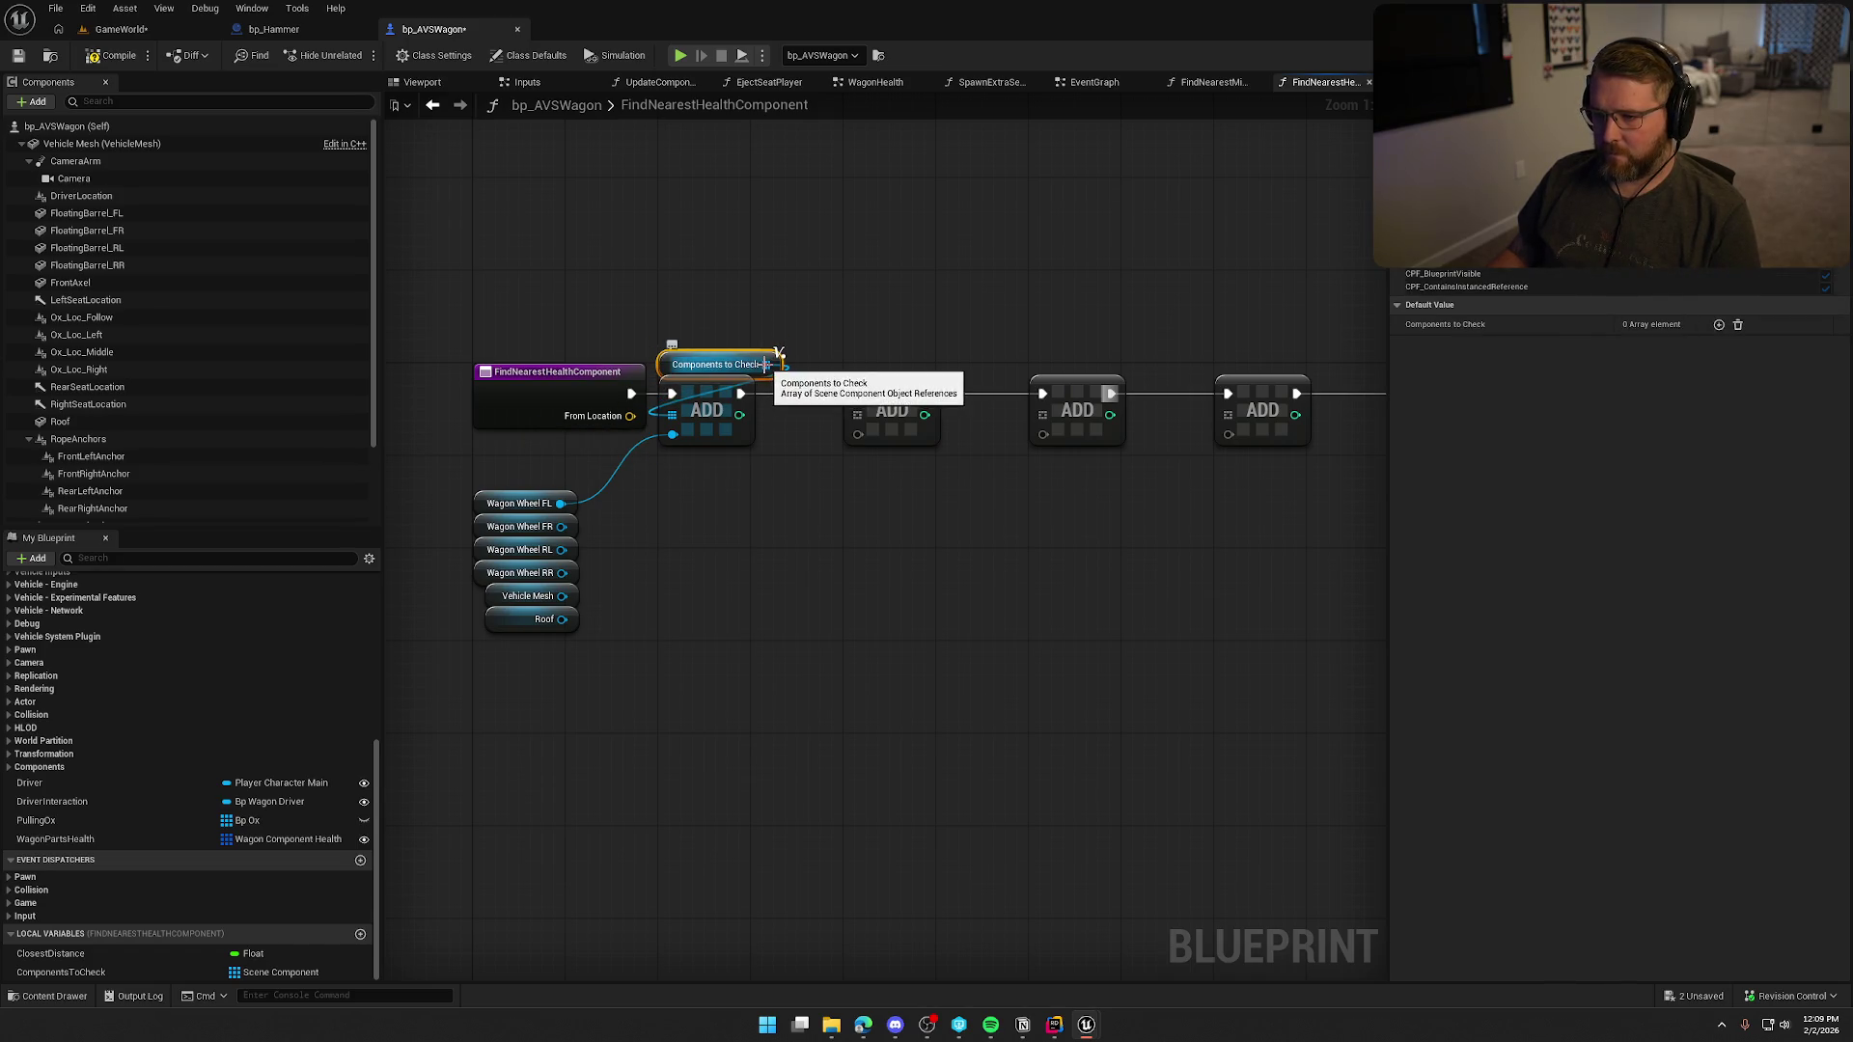
key(ctrl+c)
key(ctrl+v)
mouse_move(836, 338)
mouse_down()
mouse_move(655, 344)
mouse_move(813, 339)
mouse_up()
key(ctrl+v)
key(ctrl+v)
key(ctrl+v)
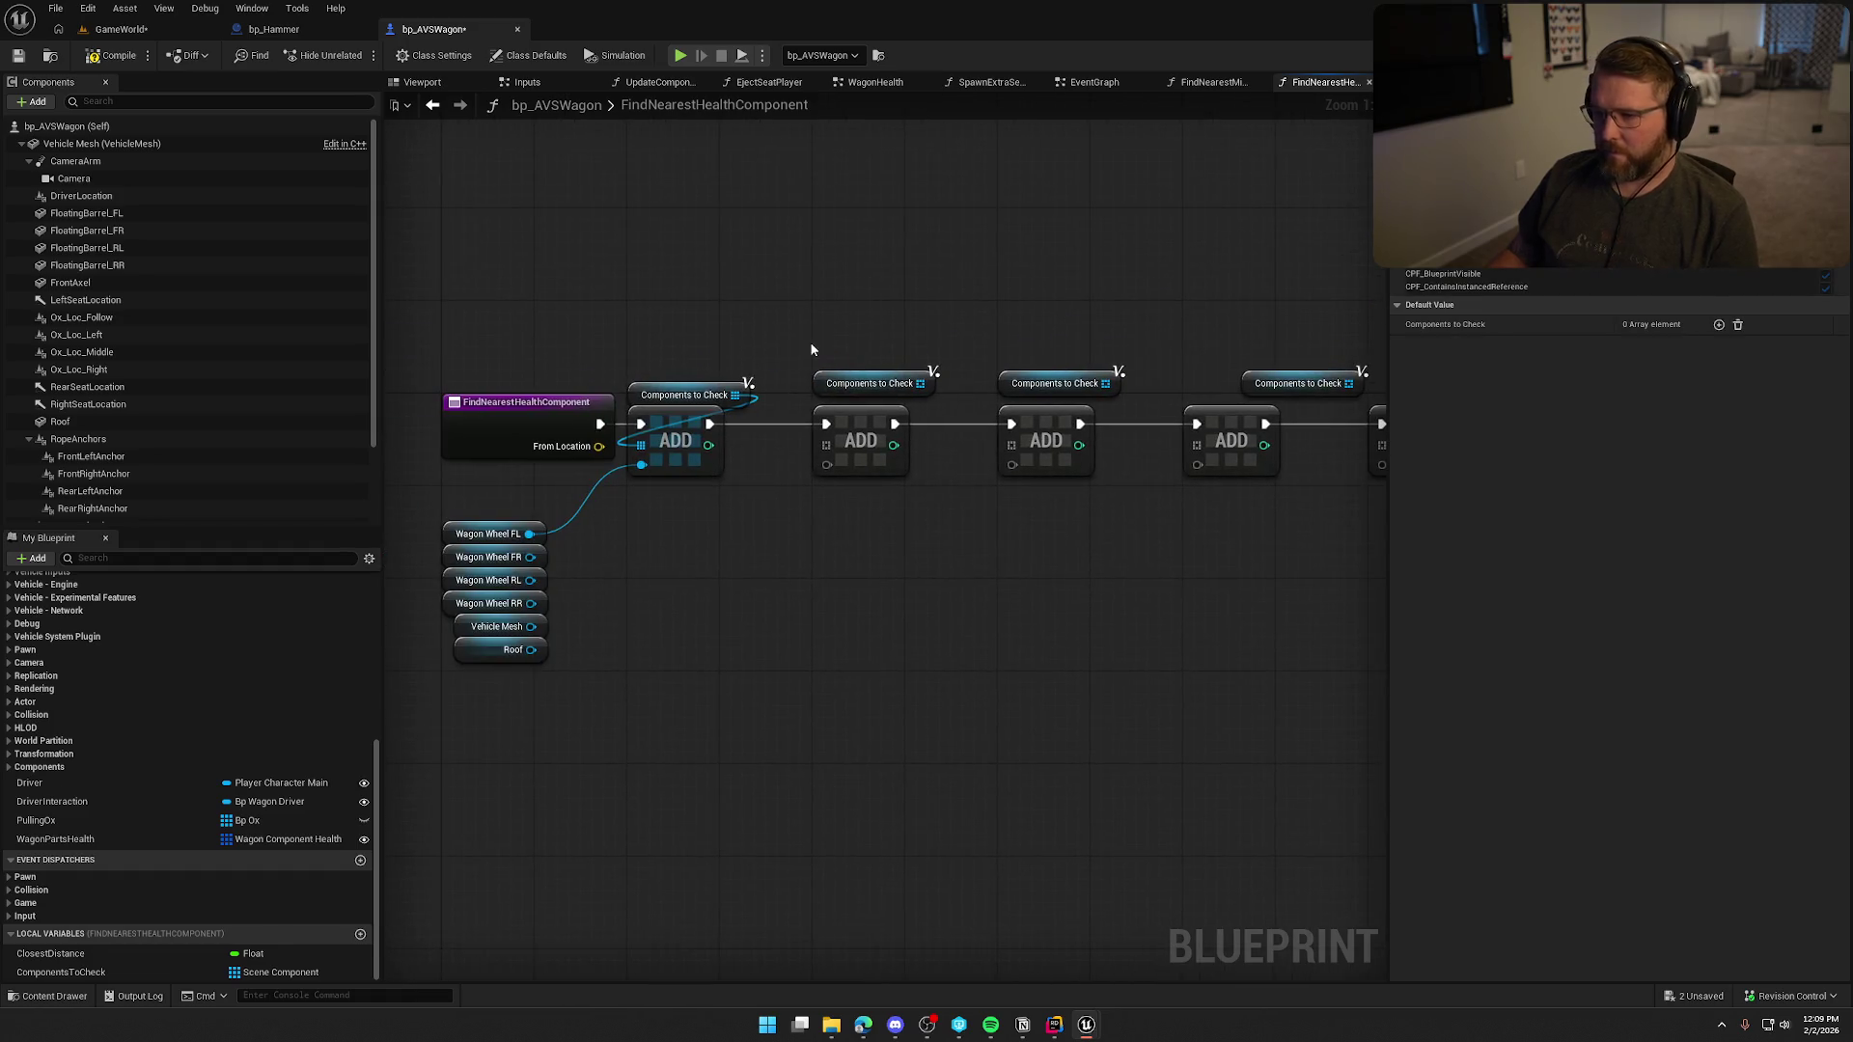
drag(919, 383, 827, 445)
drag(845, 384, 835, 394)
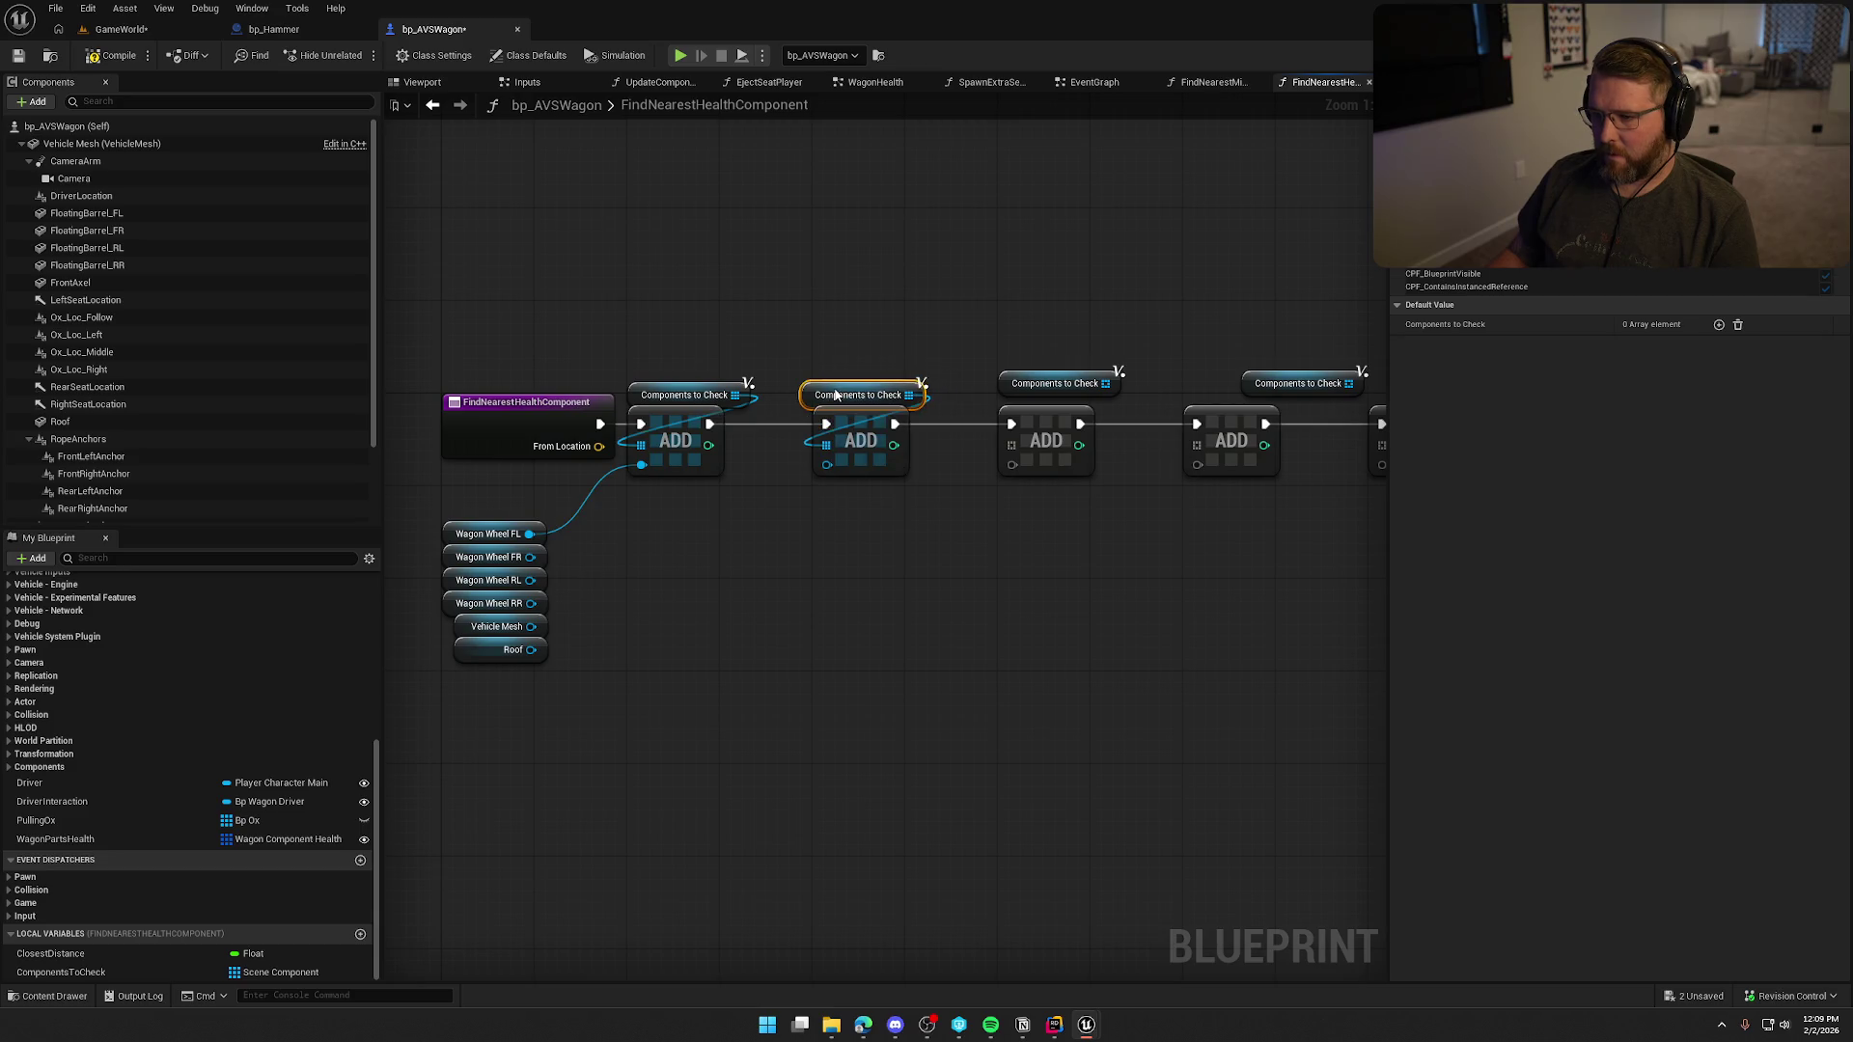
click(918, 309)
Wire the third and fourth getters into their ADD nodes' array pins.
mouse_move(1073, 393)
mouse_down()
mouse_move(928, 390)
mouse_move(866, 441)
mouse_up()
drag(917, 378, 905, 390)
click(1146, 364)
mouse_move(1147, 364)
mouse_down()
mouse_move(941, 412)
mouse_move(937, 456)
mouse_up()
drag(992, 400, 819, 490)
mouse_move(898, 418)
mouse_down()
mouse_move(859, 415)
mouse_move(850, 441)
mouse_up()
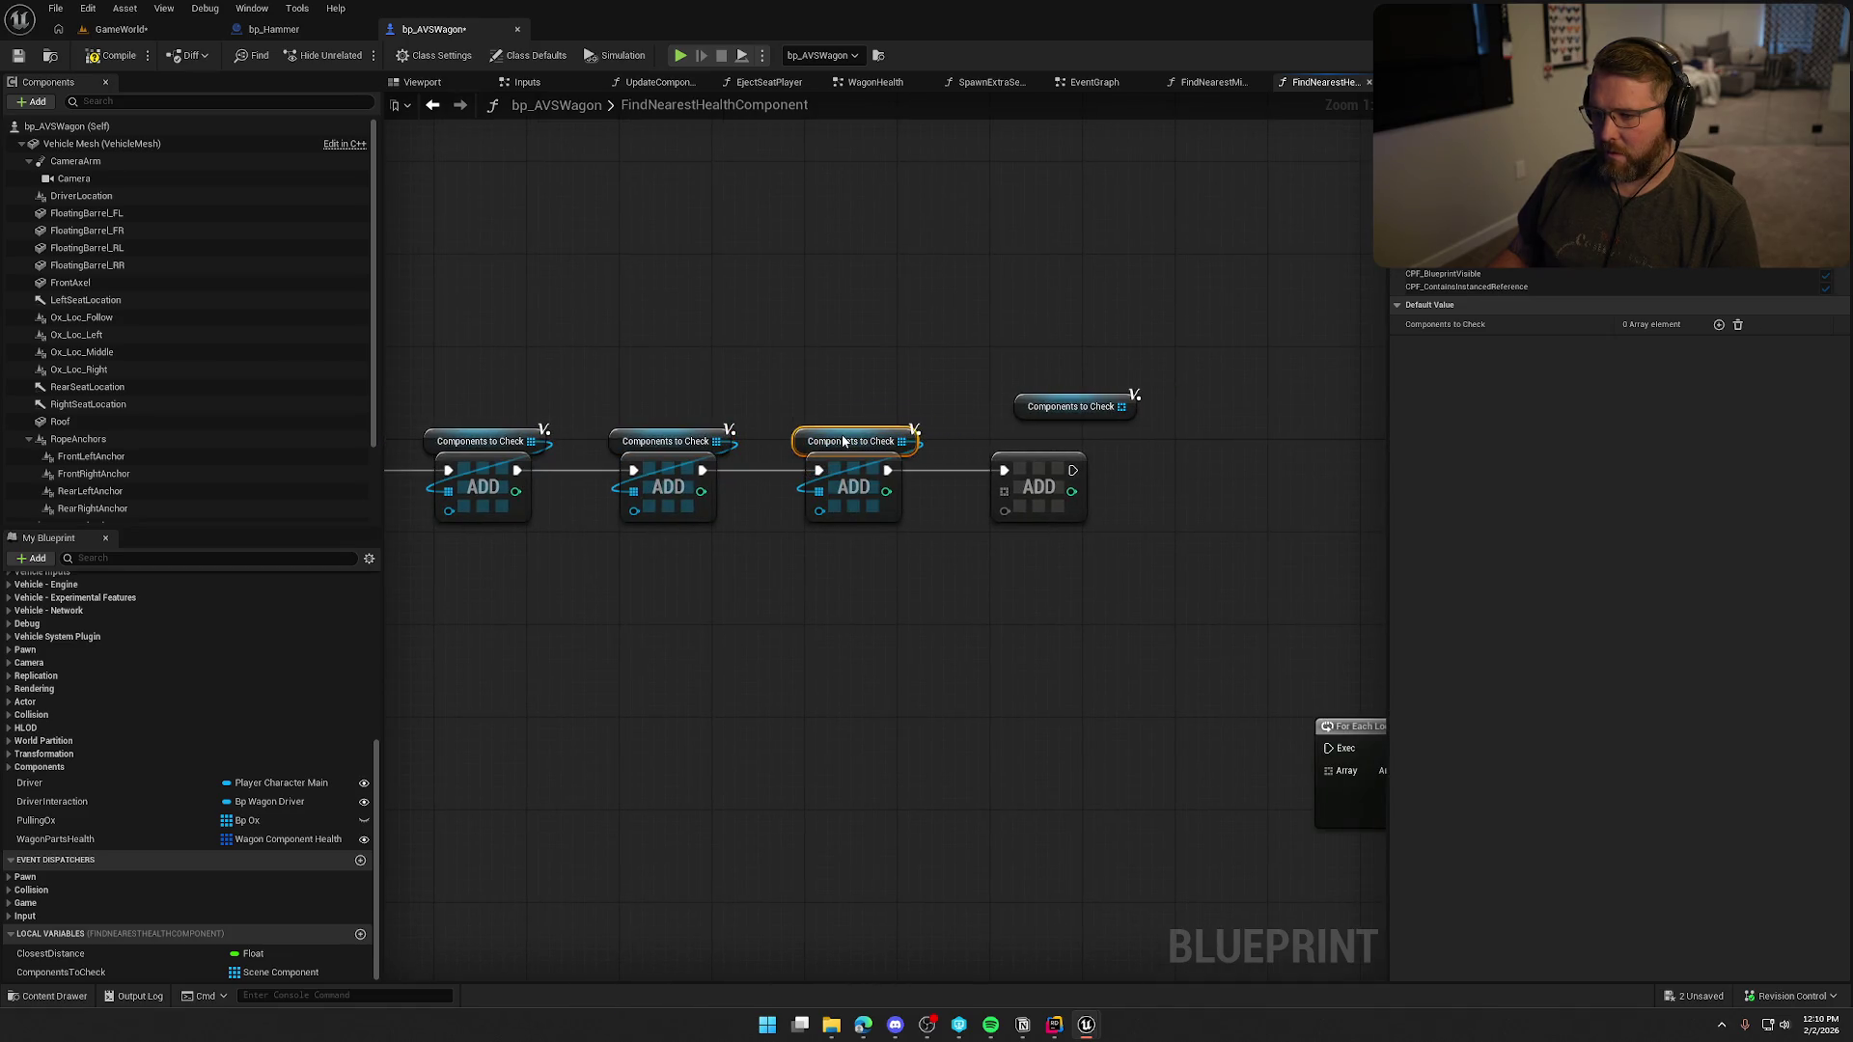
drag(1076, 411, 1040, 442)
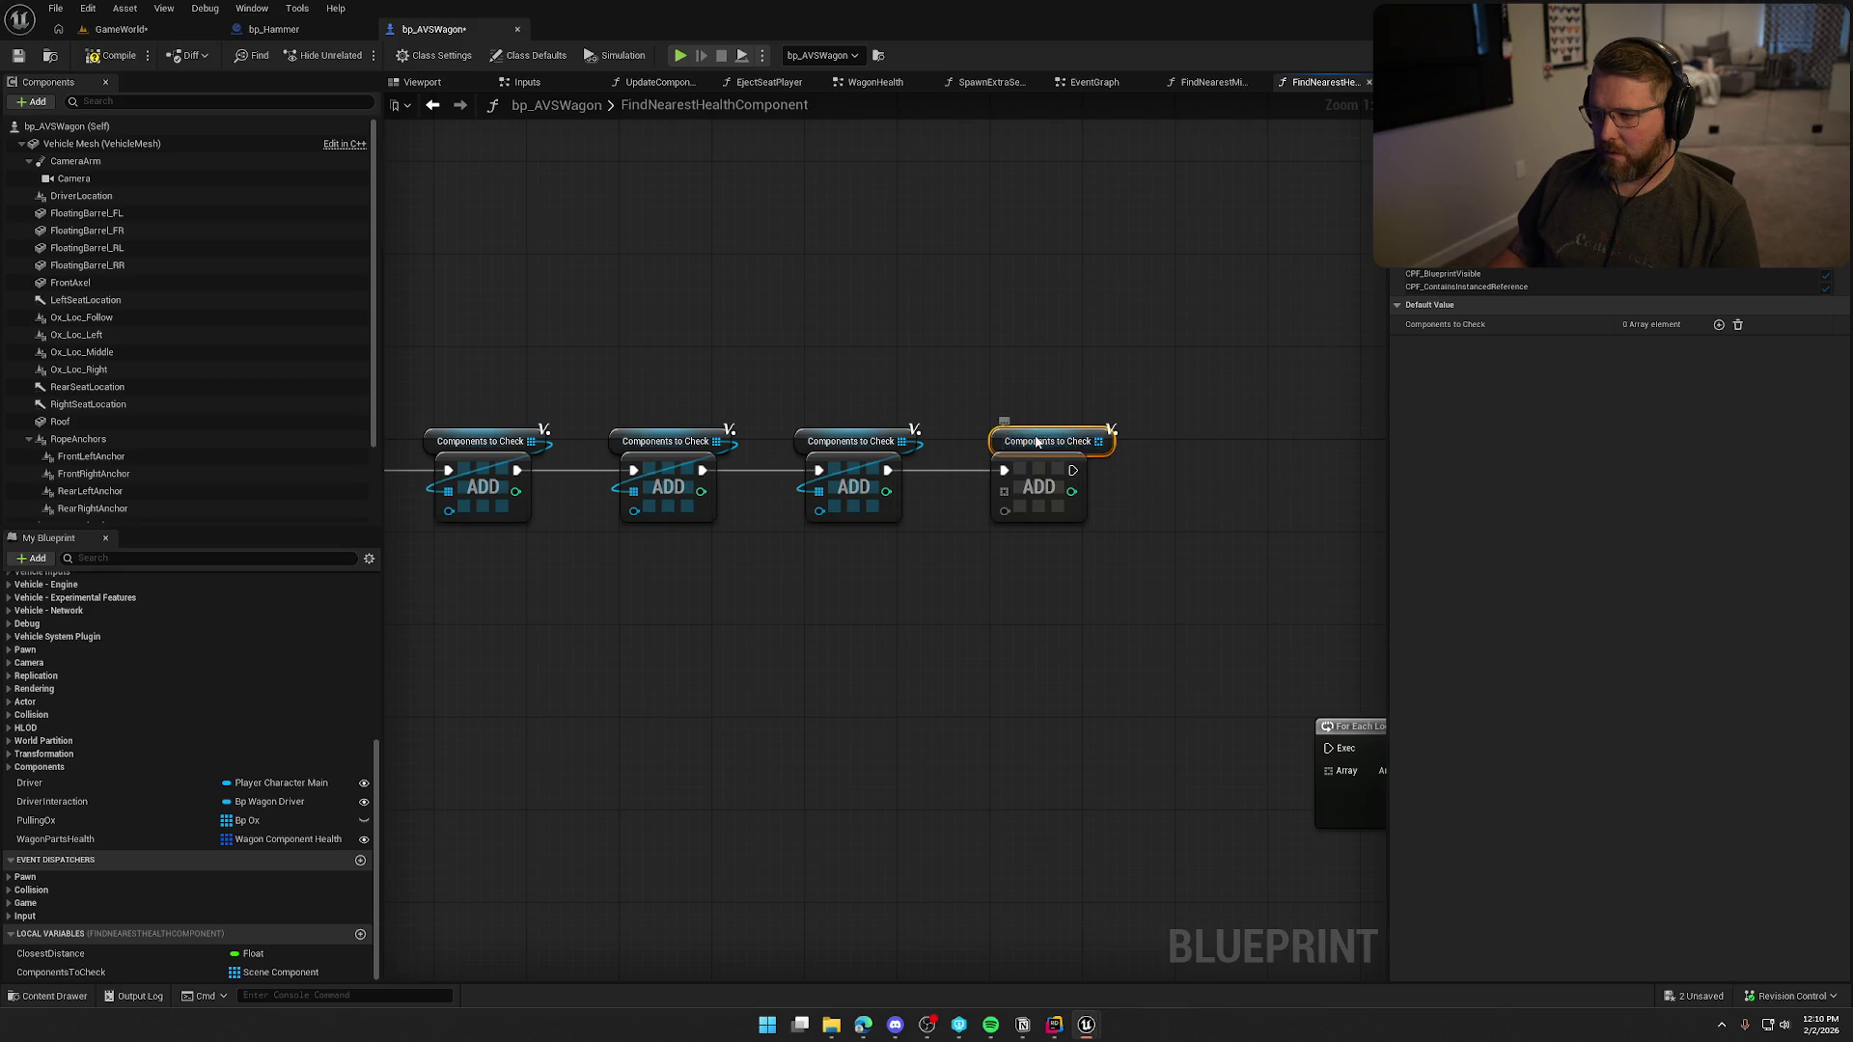
drag(1060, 440, 1065, 311)
Add an Add Items node on the Components to Check getter and move it lower.
text(add)
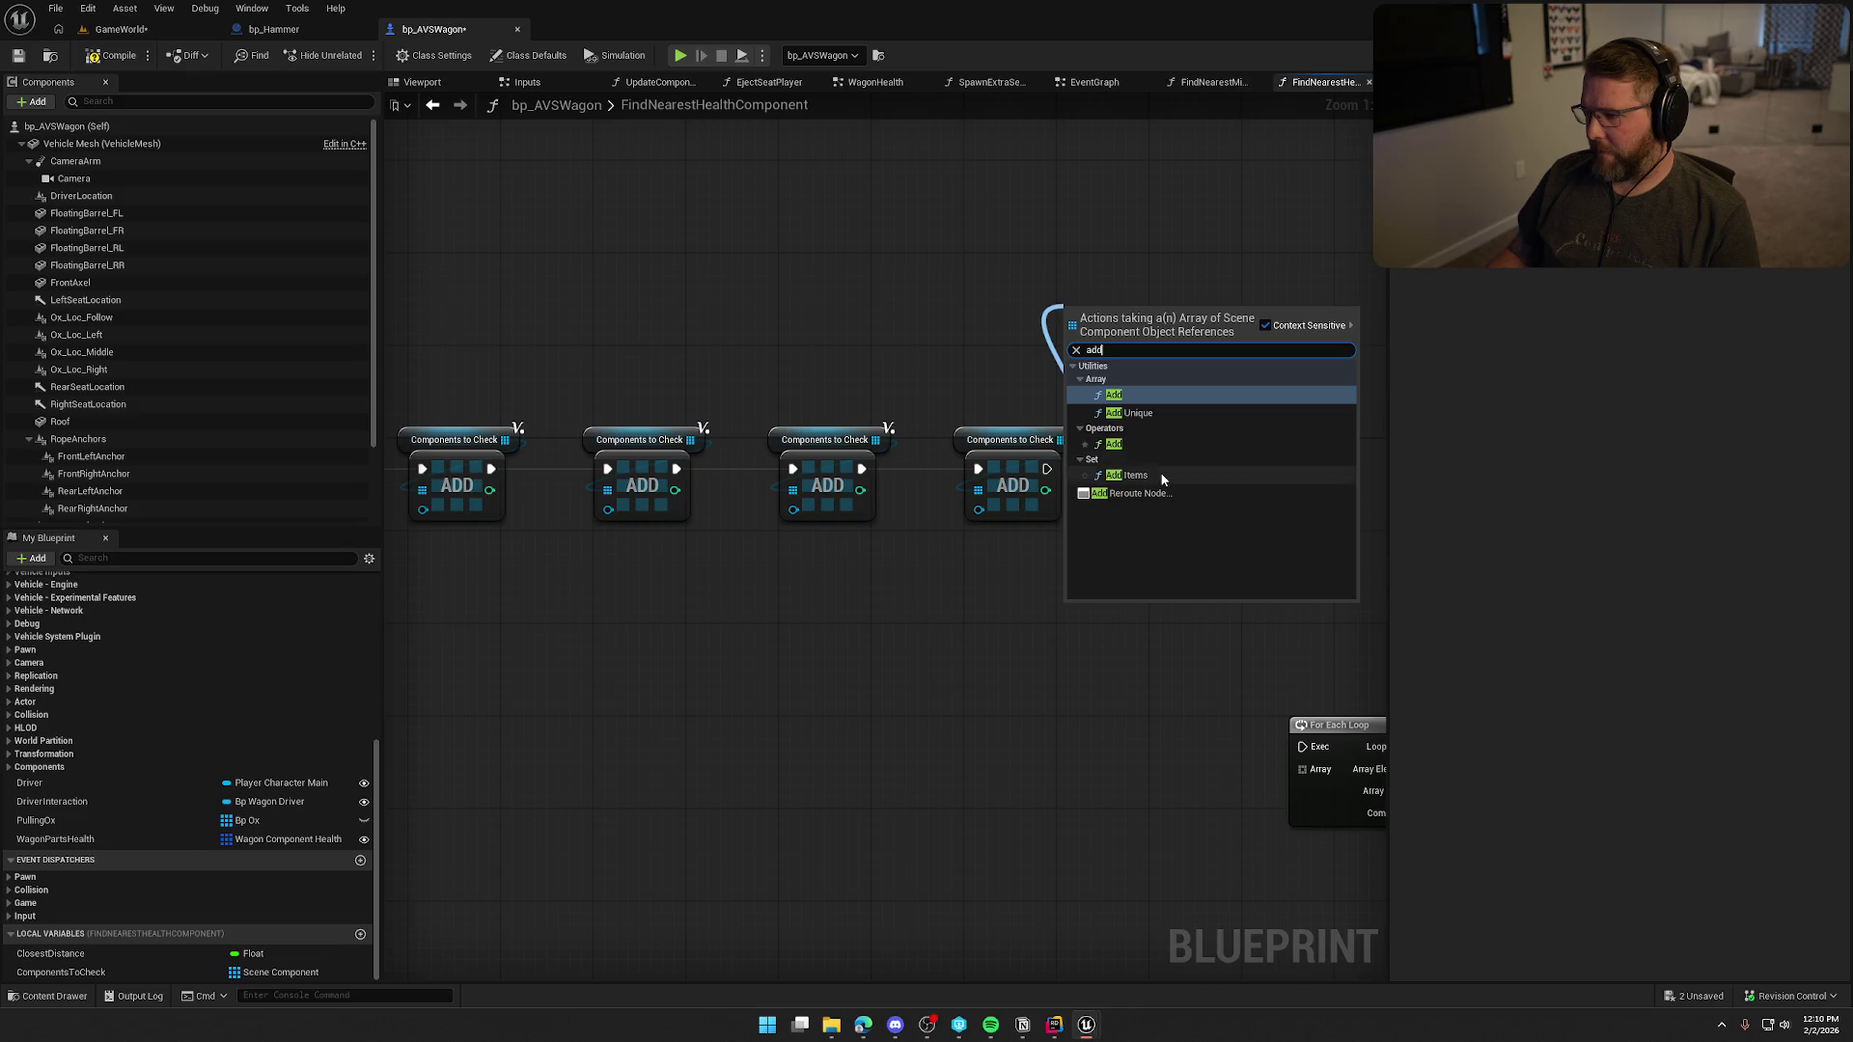
click(1231, 474)
drag(1072, 339, 880, 357)
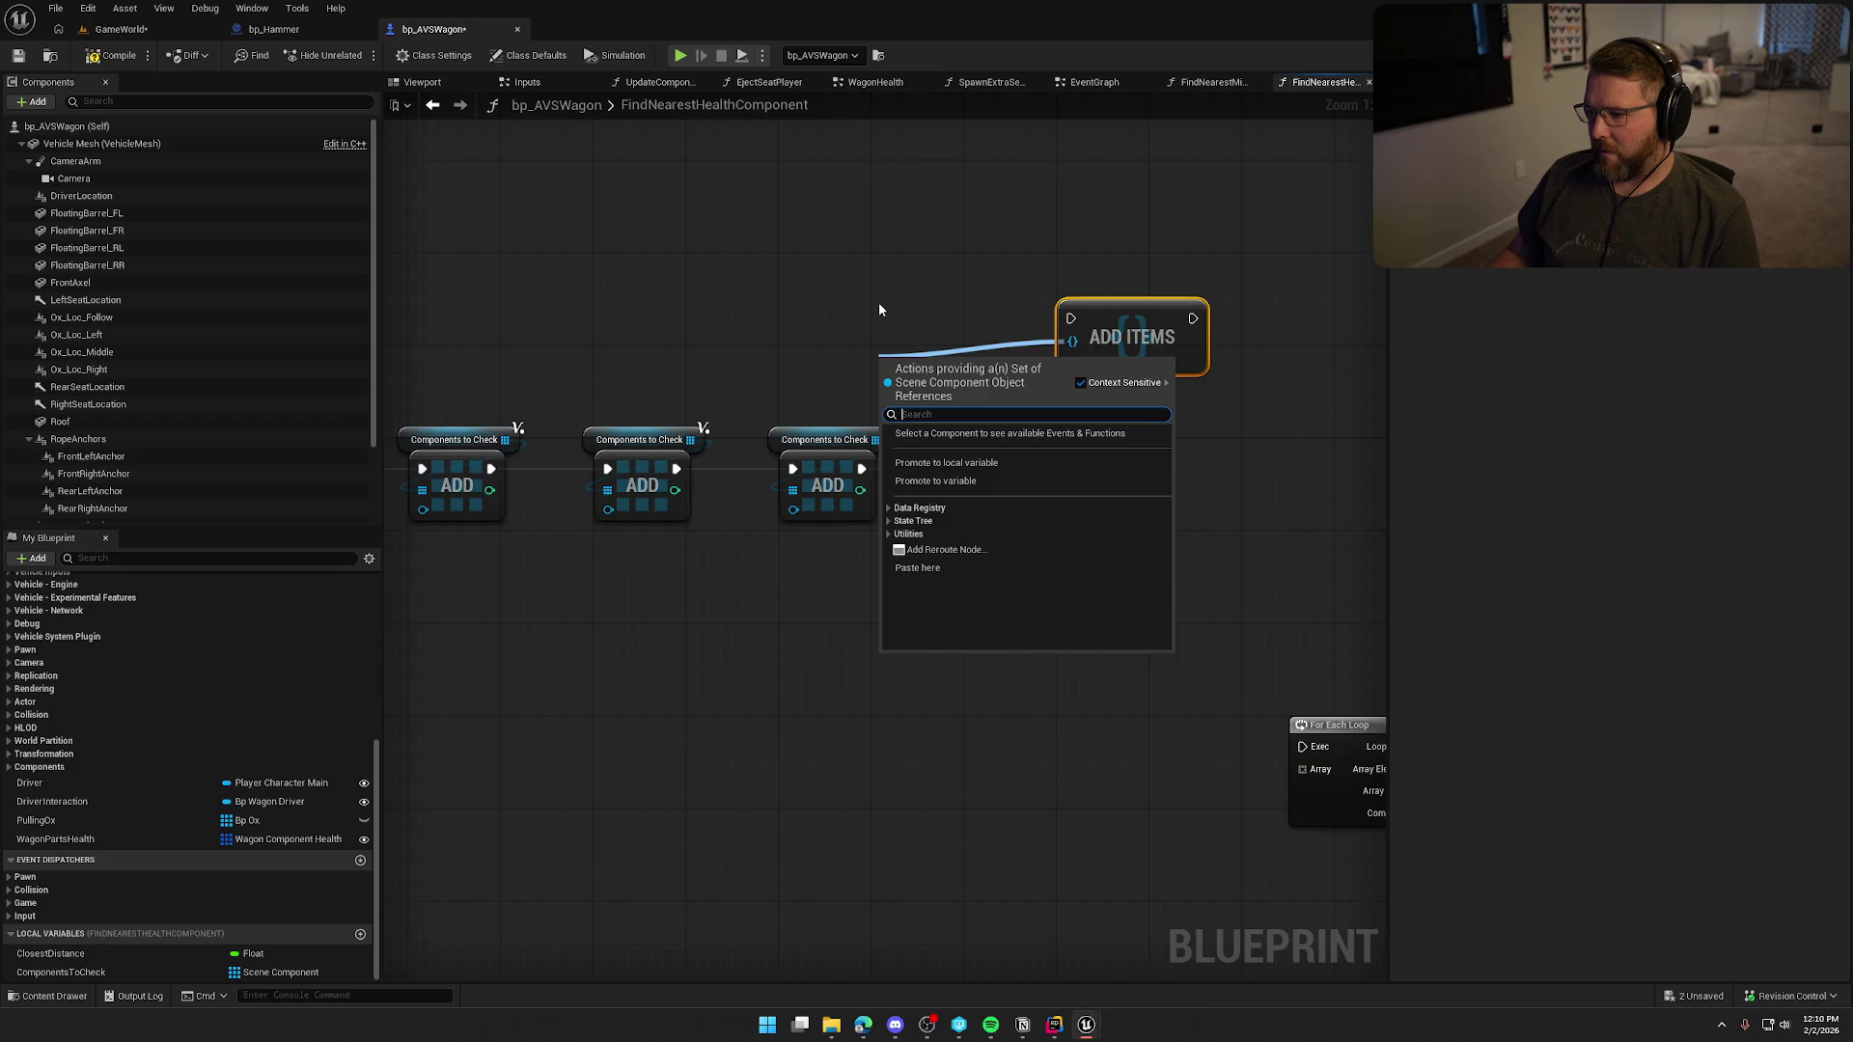
click(877, 307)
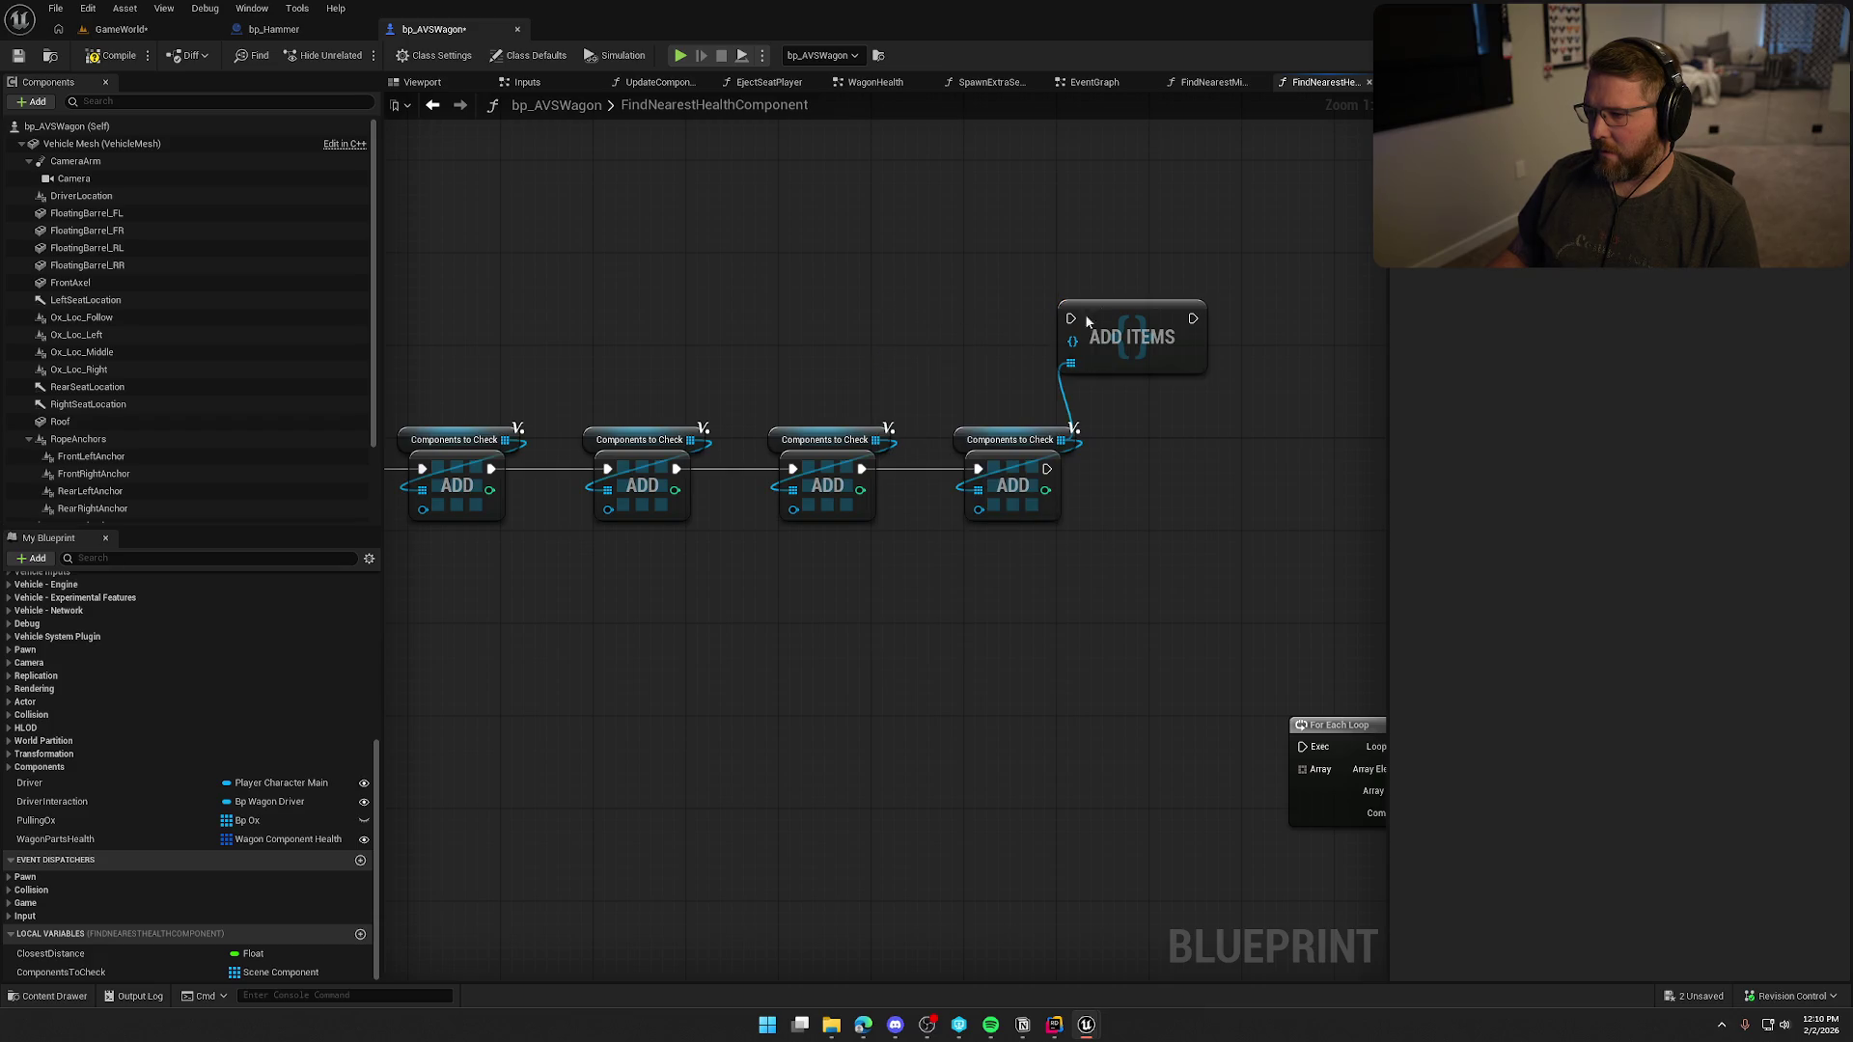
drag(1132, 336, 722, 738)
Create a Make Set node from Wagon Wheel FL via Utilities > Set > Make Set.
mouse_move(440, 395)
mouse_down()
mouse_move(1105, 570)
mouse_move(1101, 589)
mouse_up()
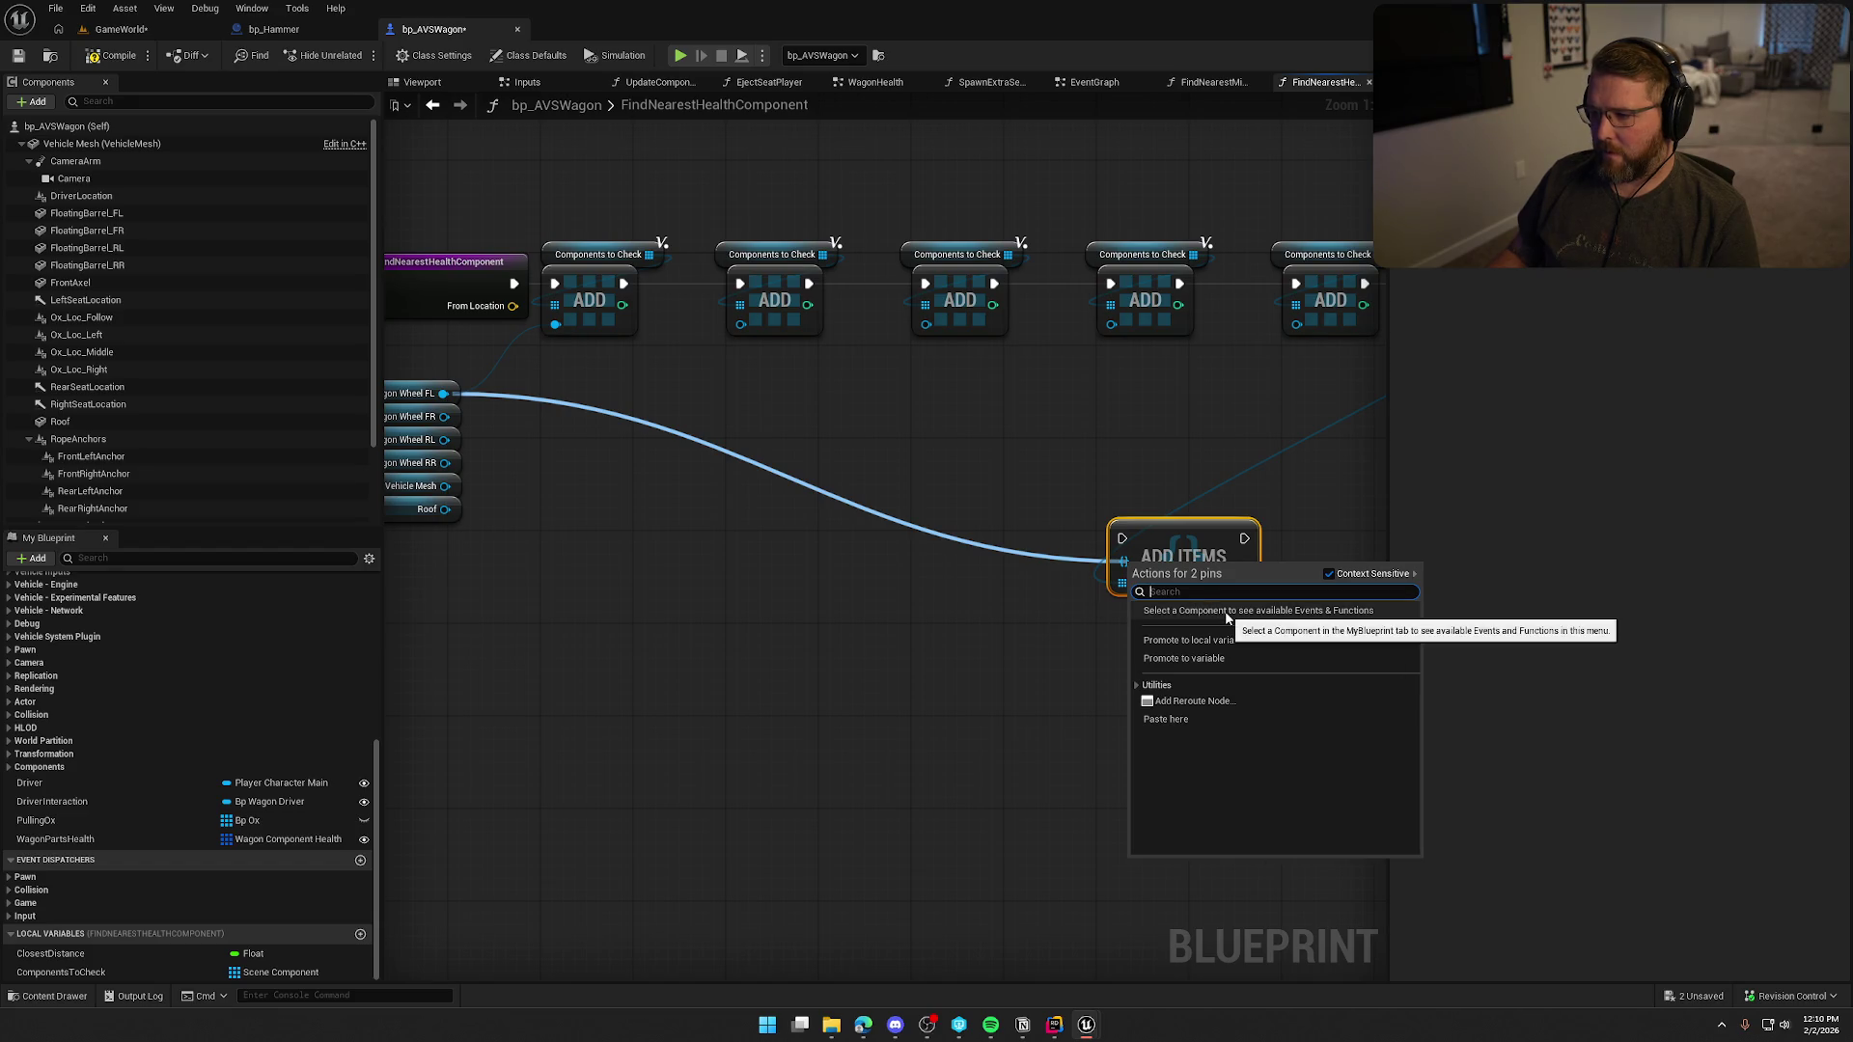
click(1136, 686)
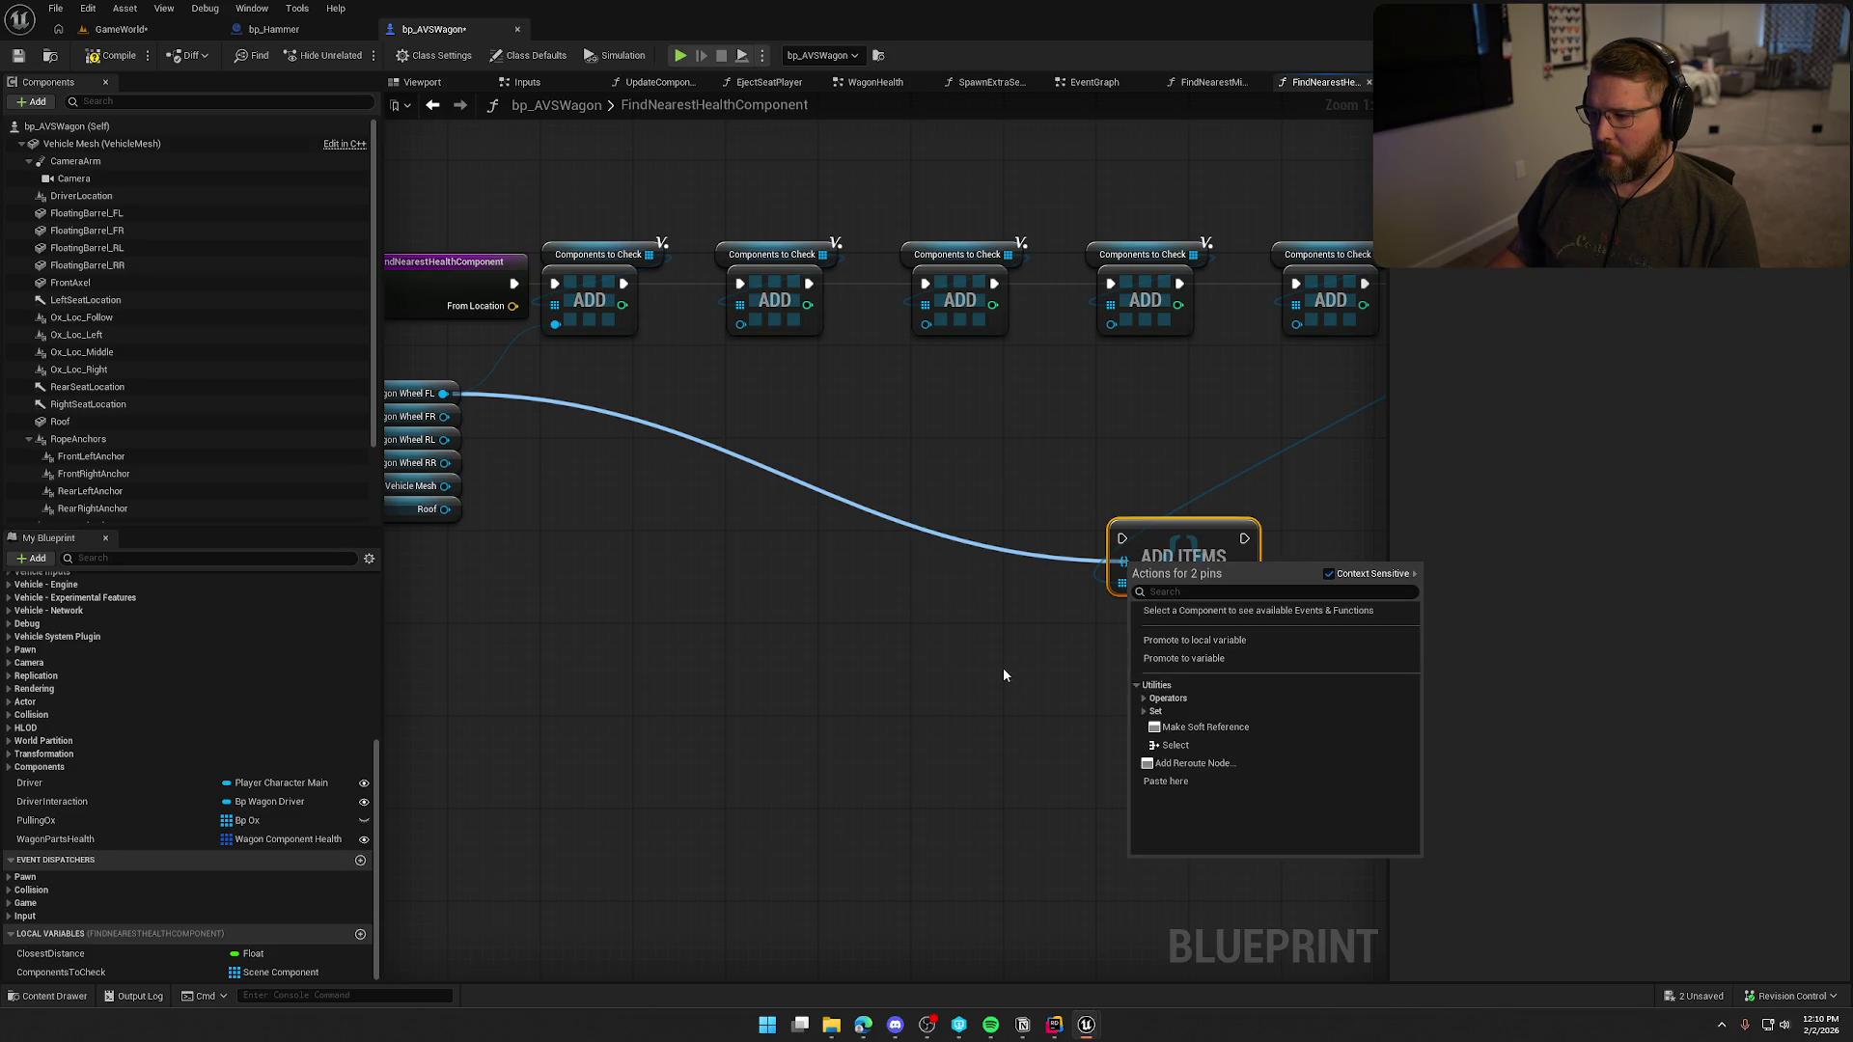
click(1143, 712)
click(1178, 726)
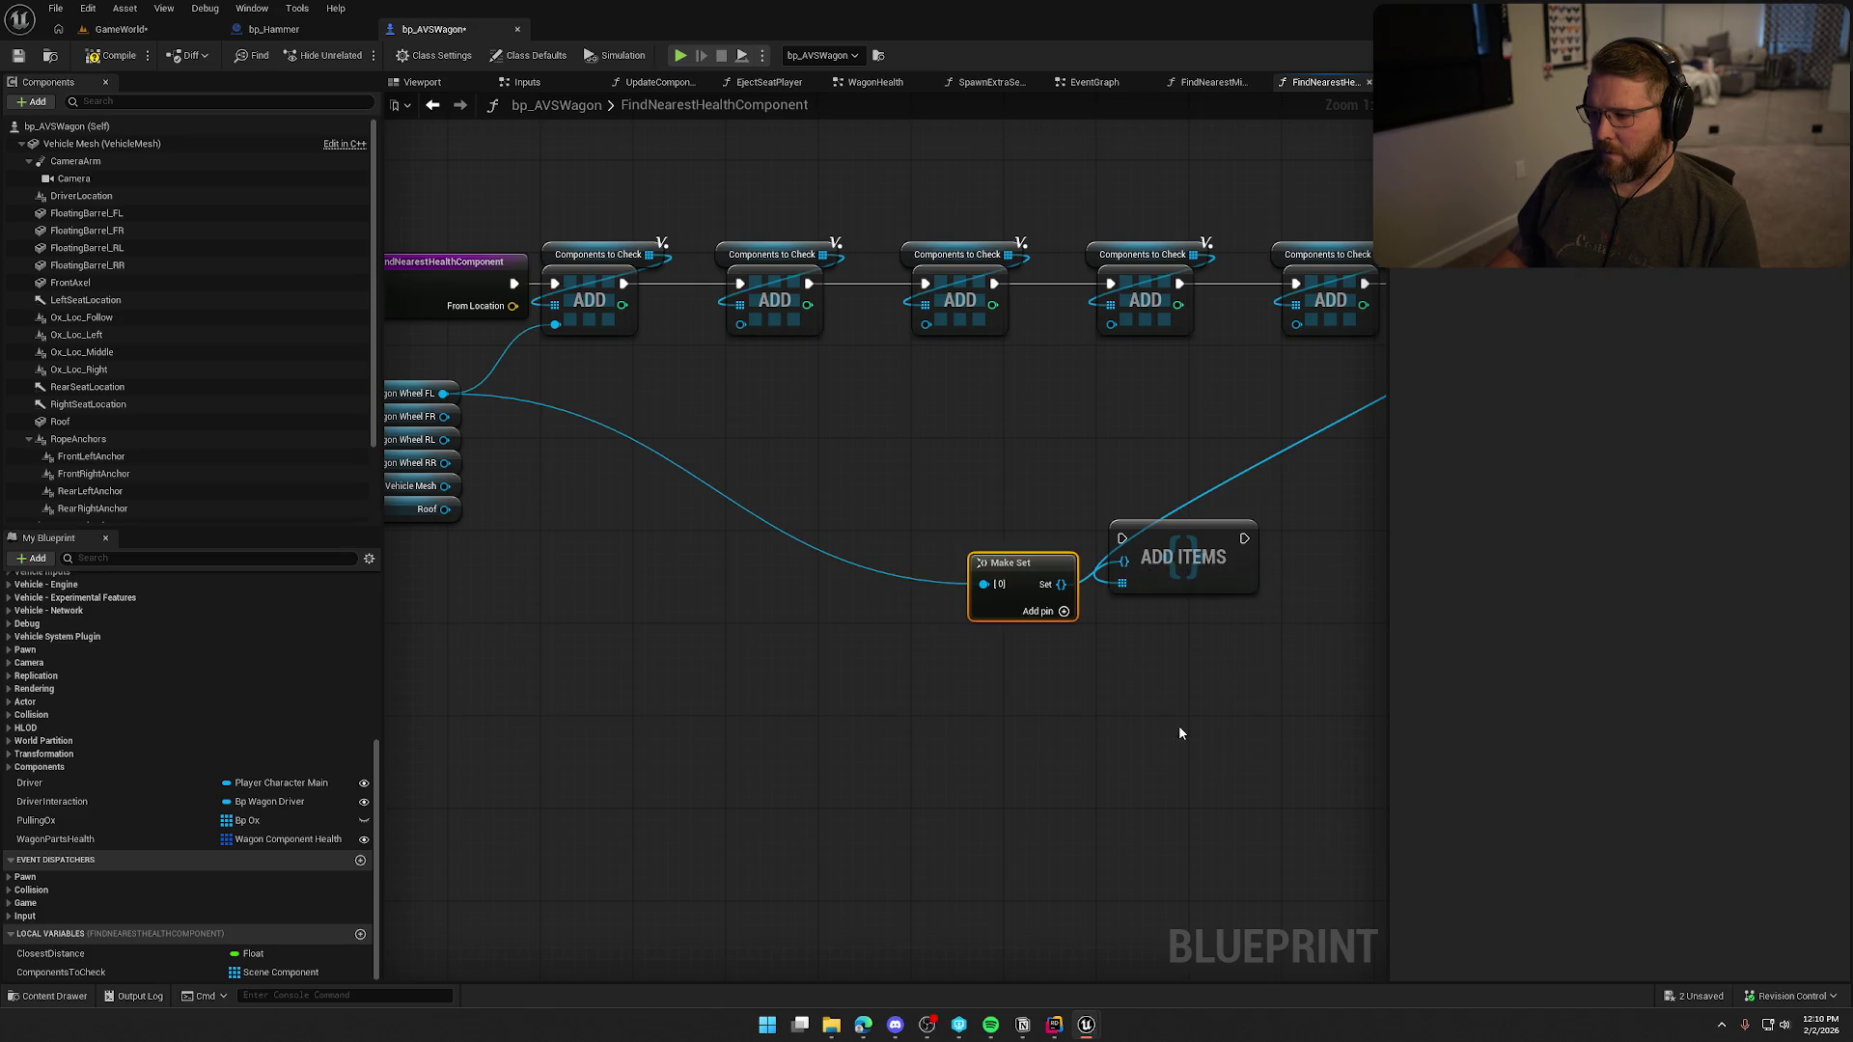
drag(1027, 572, 970, 548)
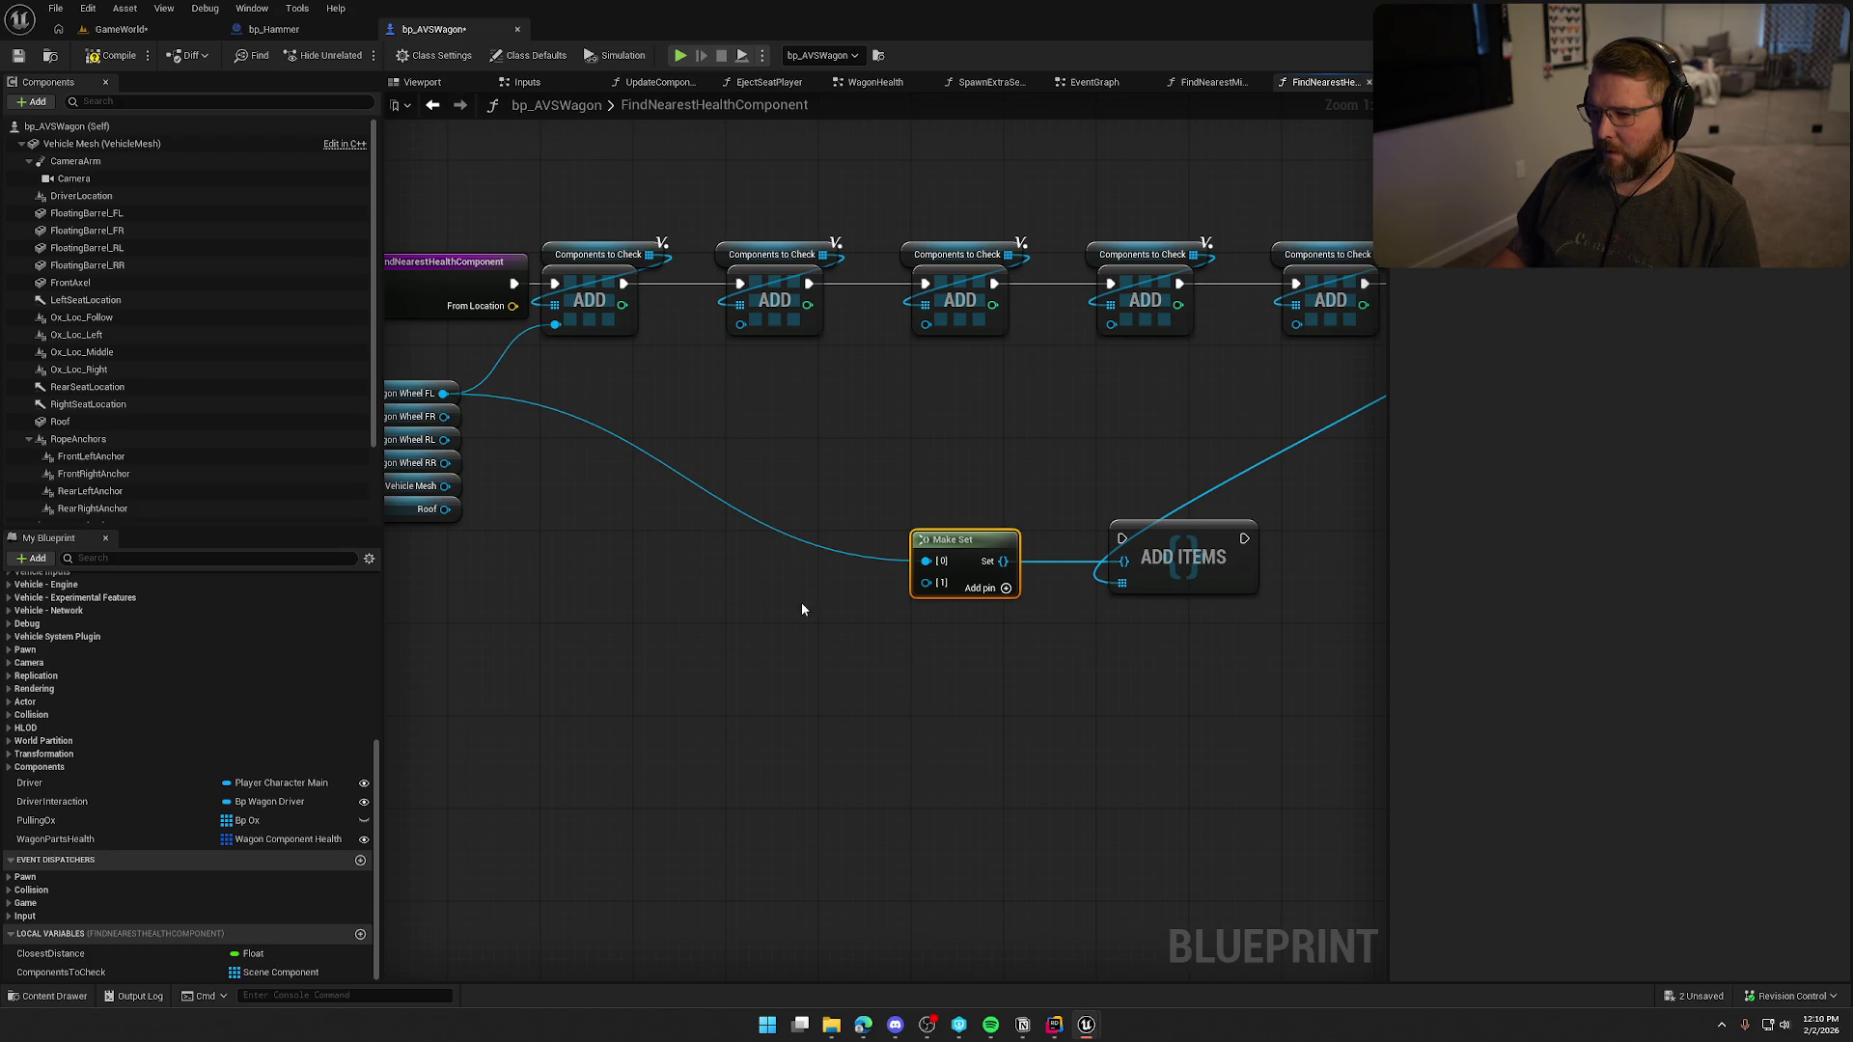
Add four input pins to Make Set and wire Wagon Wheel FR and RL into it.
drag(444, 416, 927, 583)
click(1006, 588)
click(1006, 588)
click(1005, 589)
click(1005, 588)
drag(745, 658, 844, 607)
mouse_move(543, 389)
mouse_down()
mouse_move(807, 496)
mouse_move(1018, 540)
mouse_move(1026, 554)
mouse_move(544, 412)
mouse_move(1025, 605)
mouse_move(543, 439)
mouse_up()
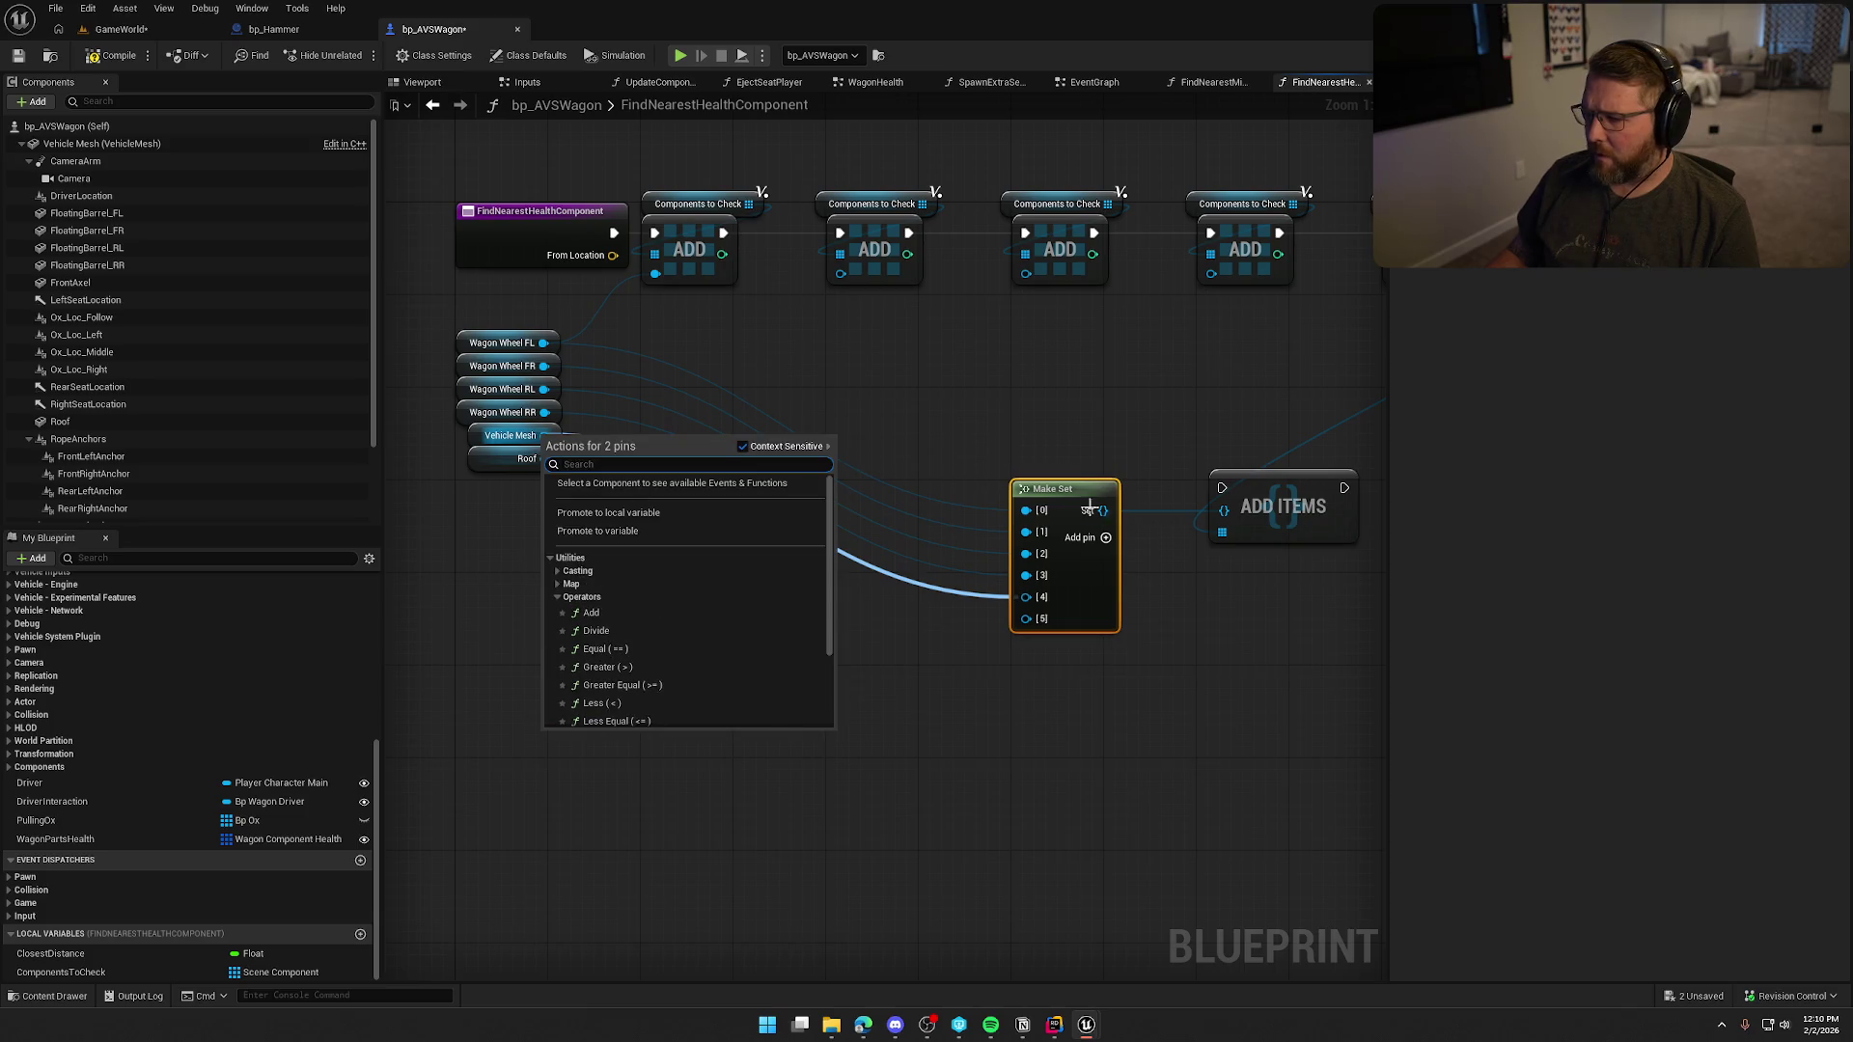
Feed the Make Set output into the Add Items node.
drag(1210, 570, 1088, 596)
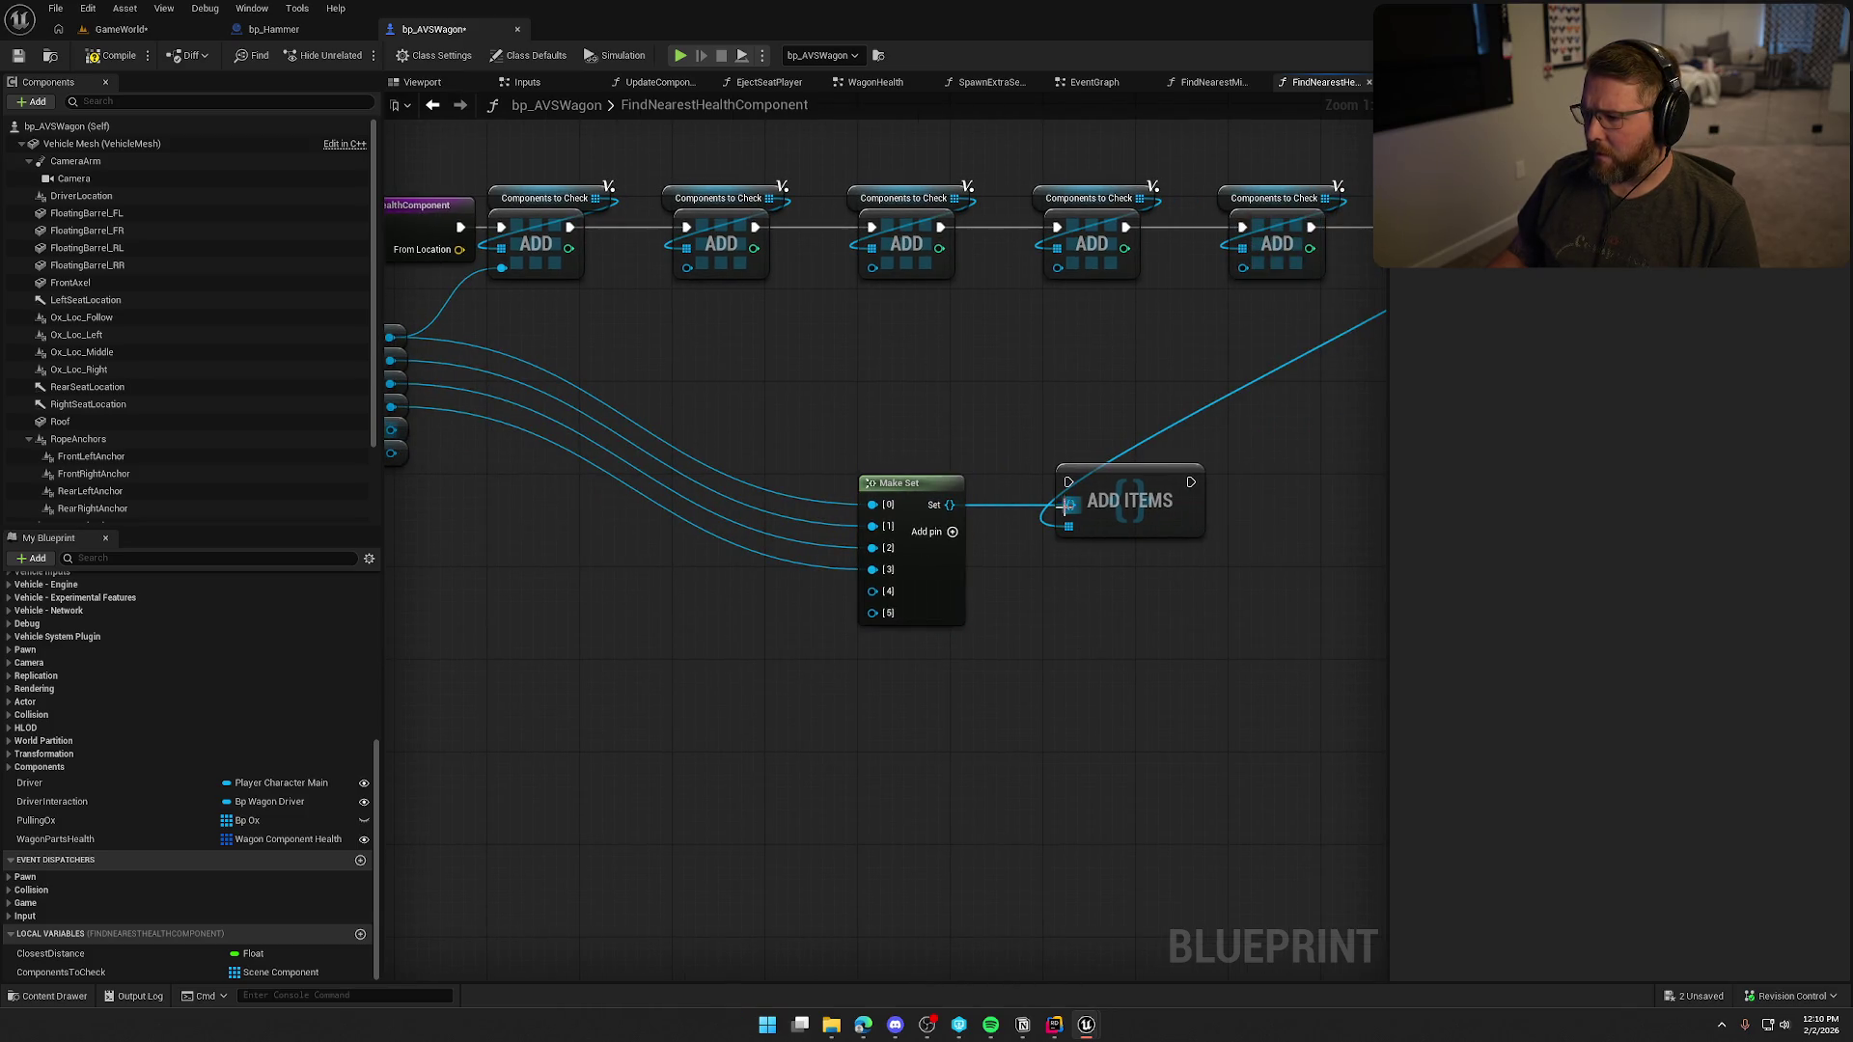
mouse_move(1105, 558)
mouse_down()
mouse_move(840, 595)
mouse_move(827, 571)
mouse_move(929, 486)
mouse_up()
drag(879, 584, 961, 584)
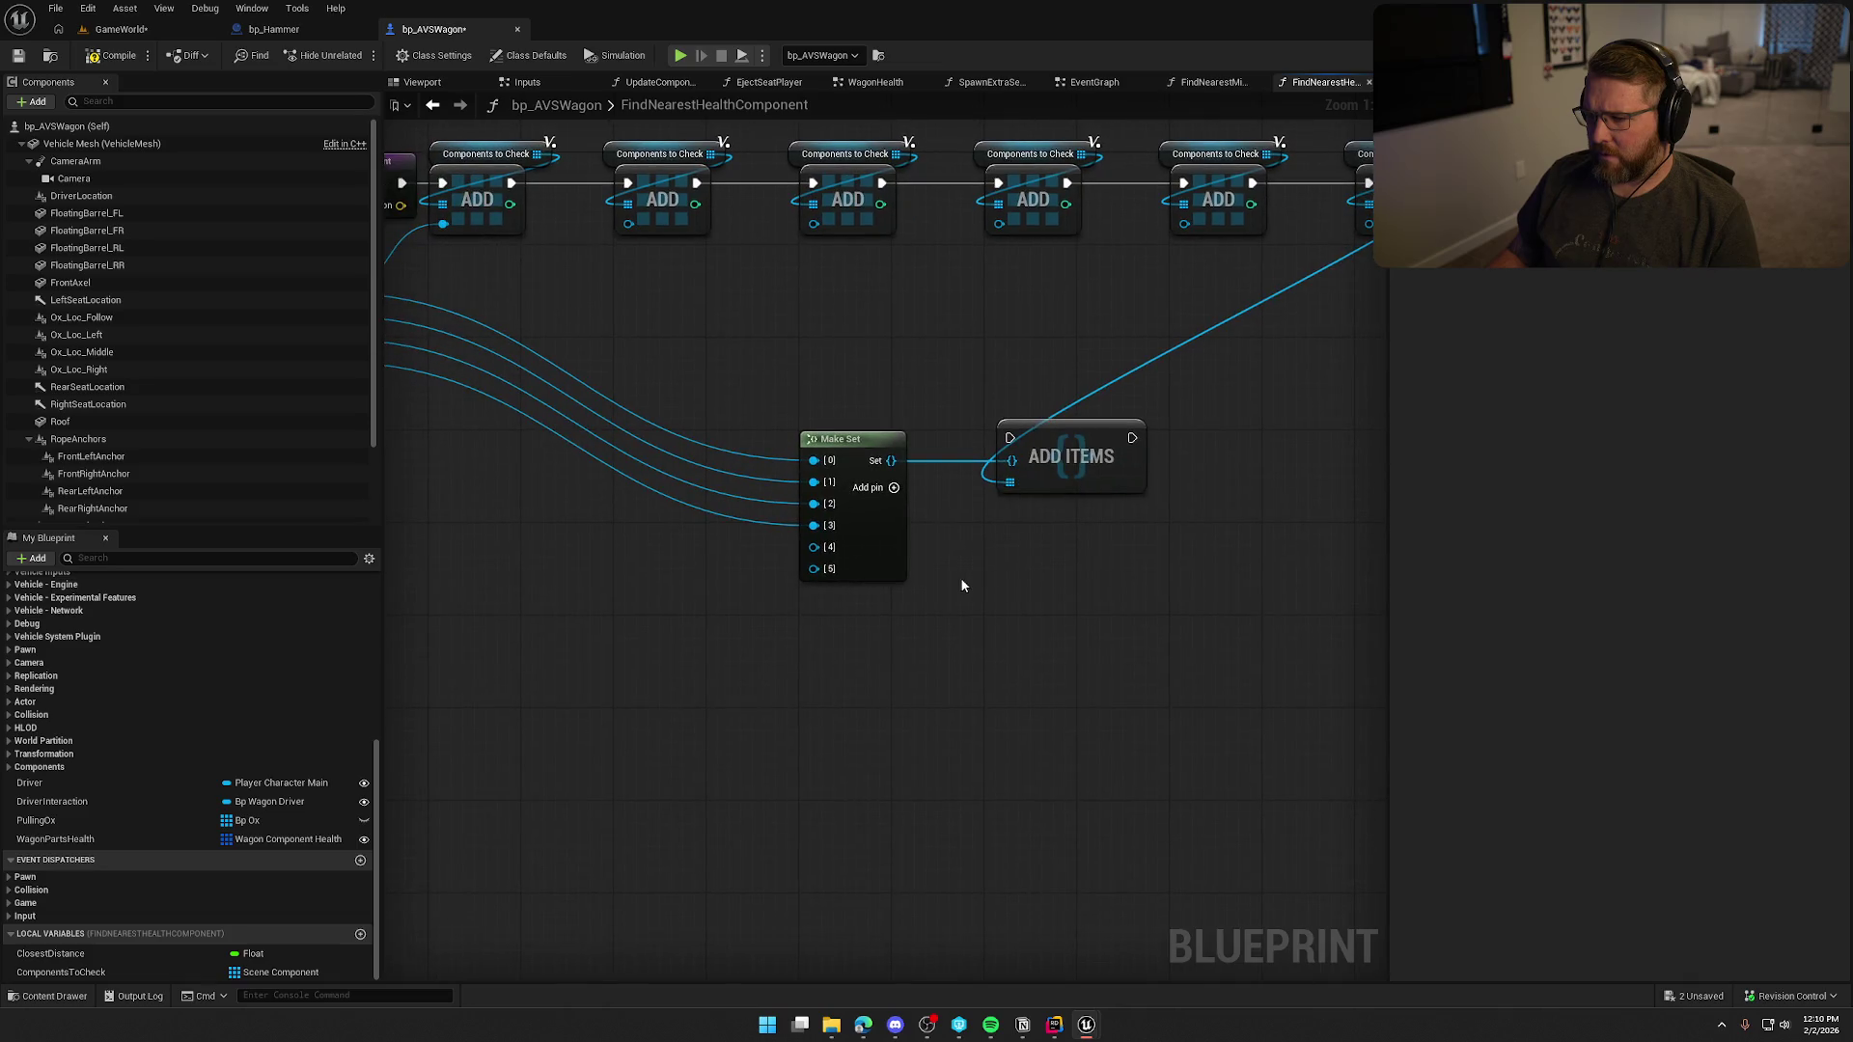
drag(1011, 461, 1011, 461)
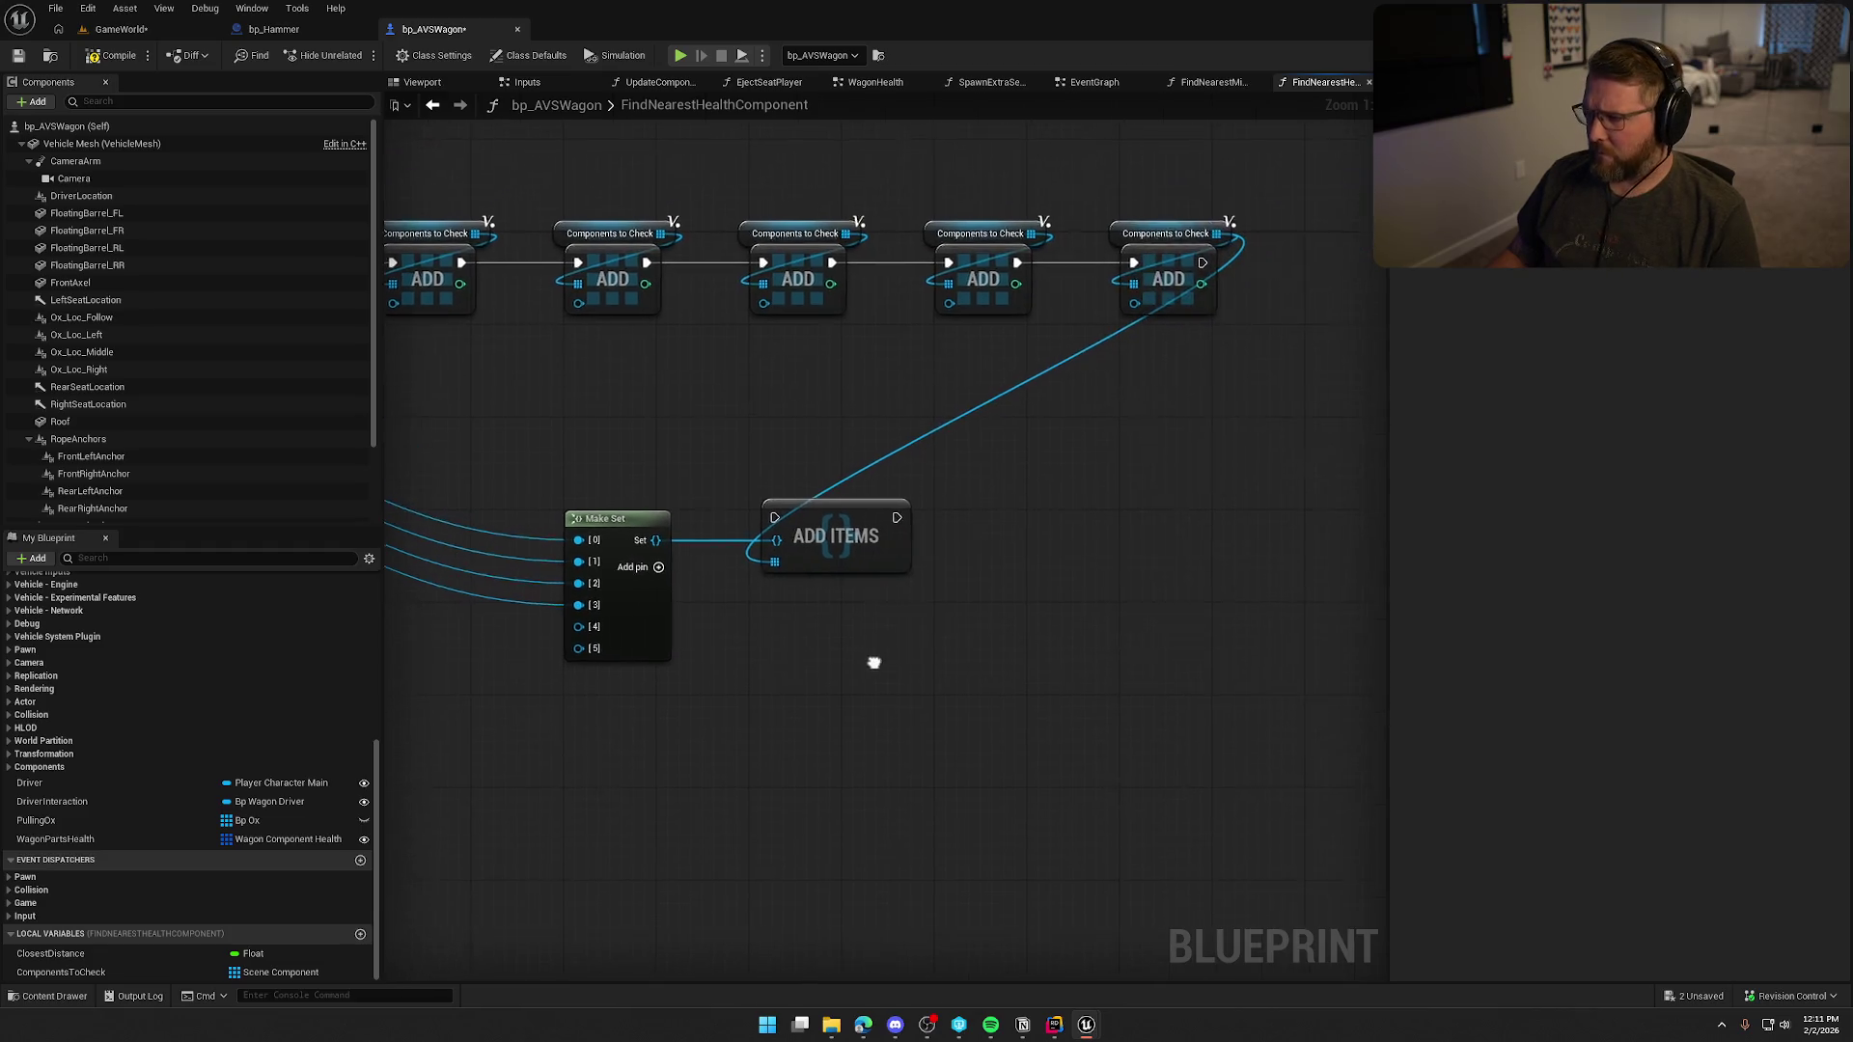
Delete the Add Items node and search the action list for 'make set' again.
click(855, 543)
key(Delete)
drag(835, 531, 1029, 433)
click(828, 425)
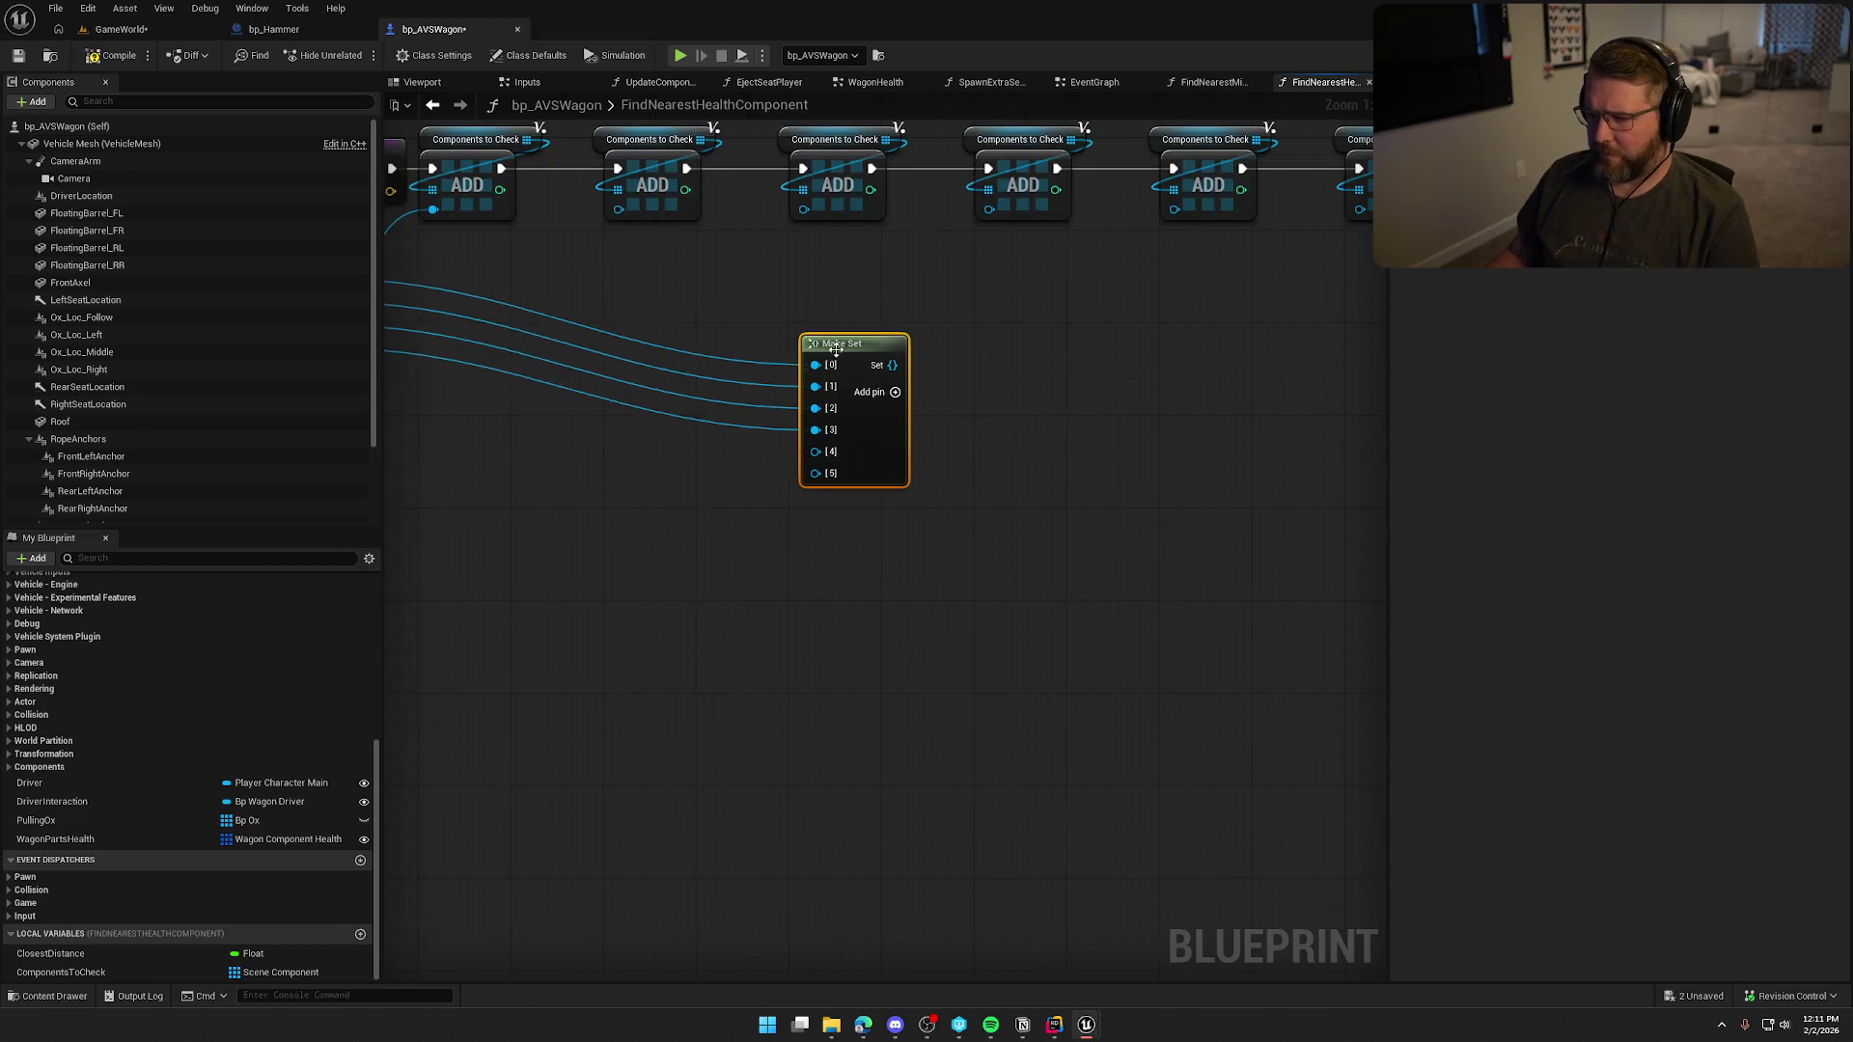
key(Home)
right_click(816, 480)
text(make set)
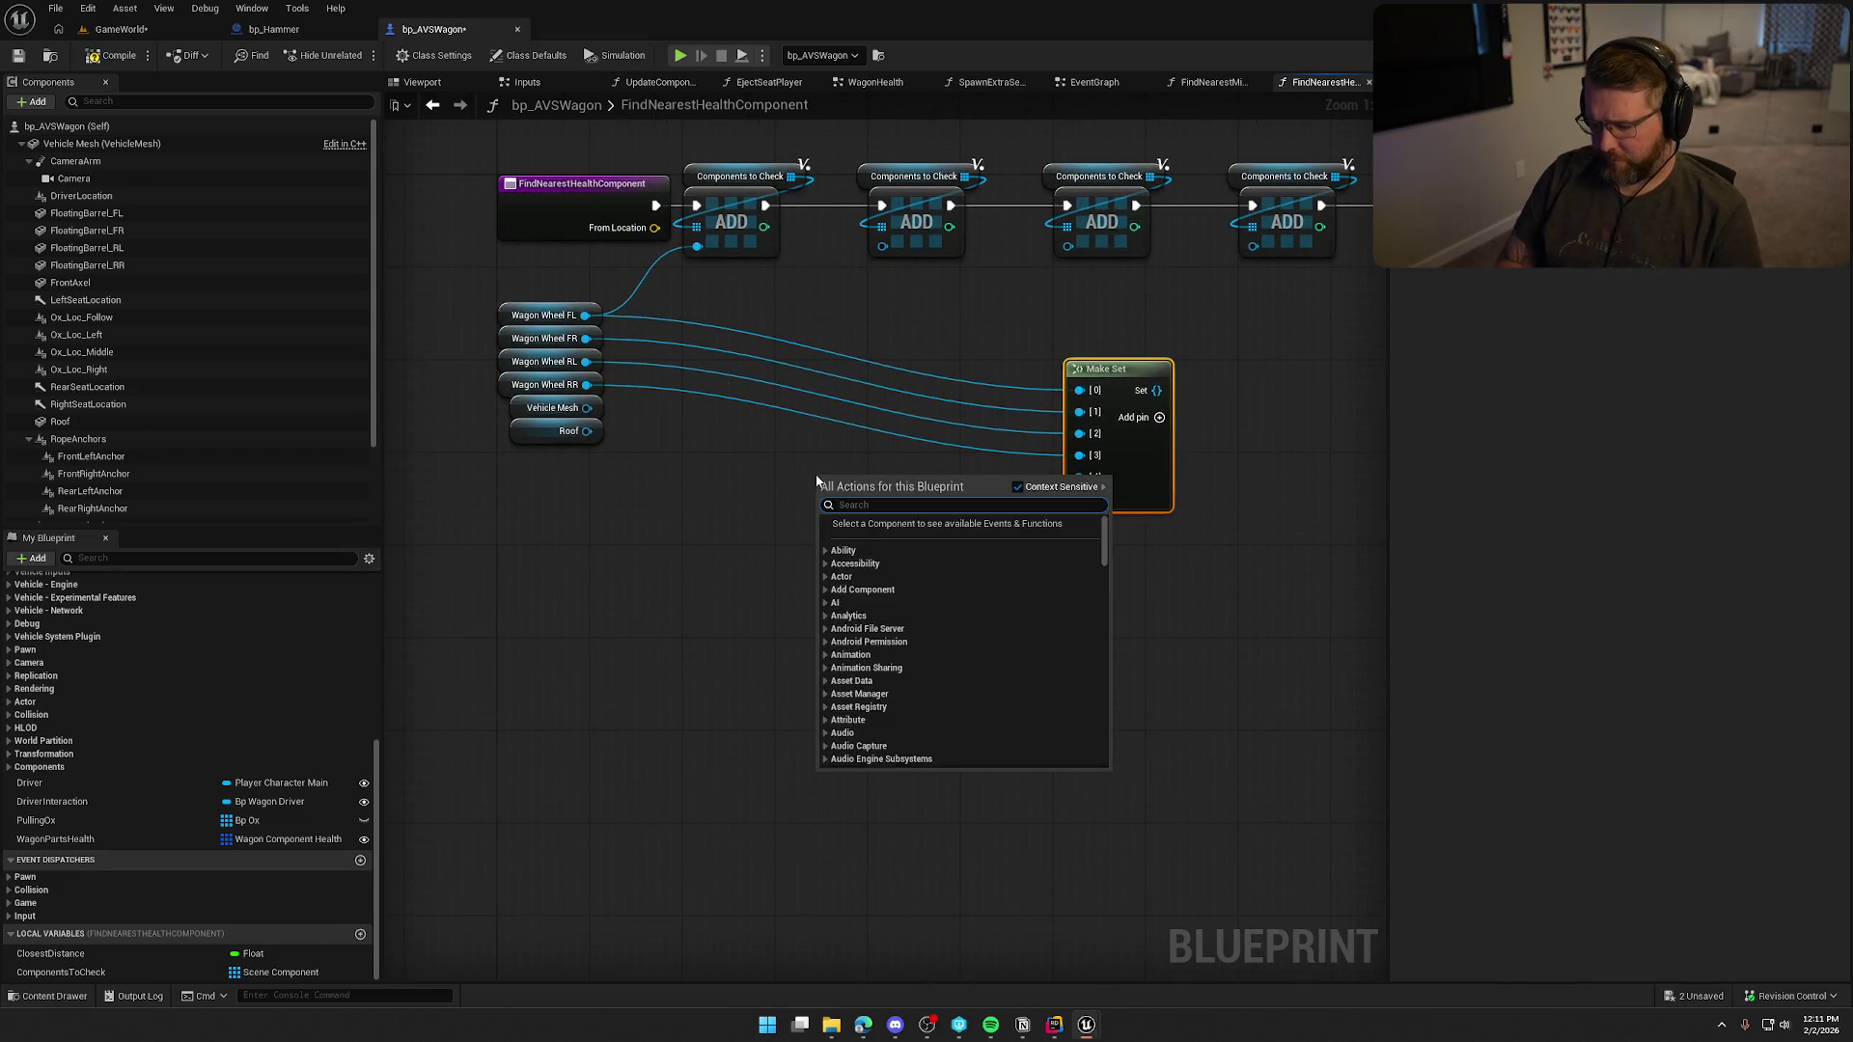
scroll(979, 724, up, 10)
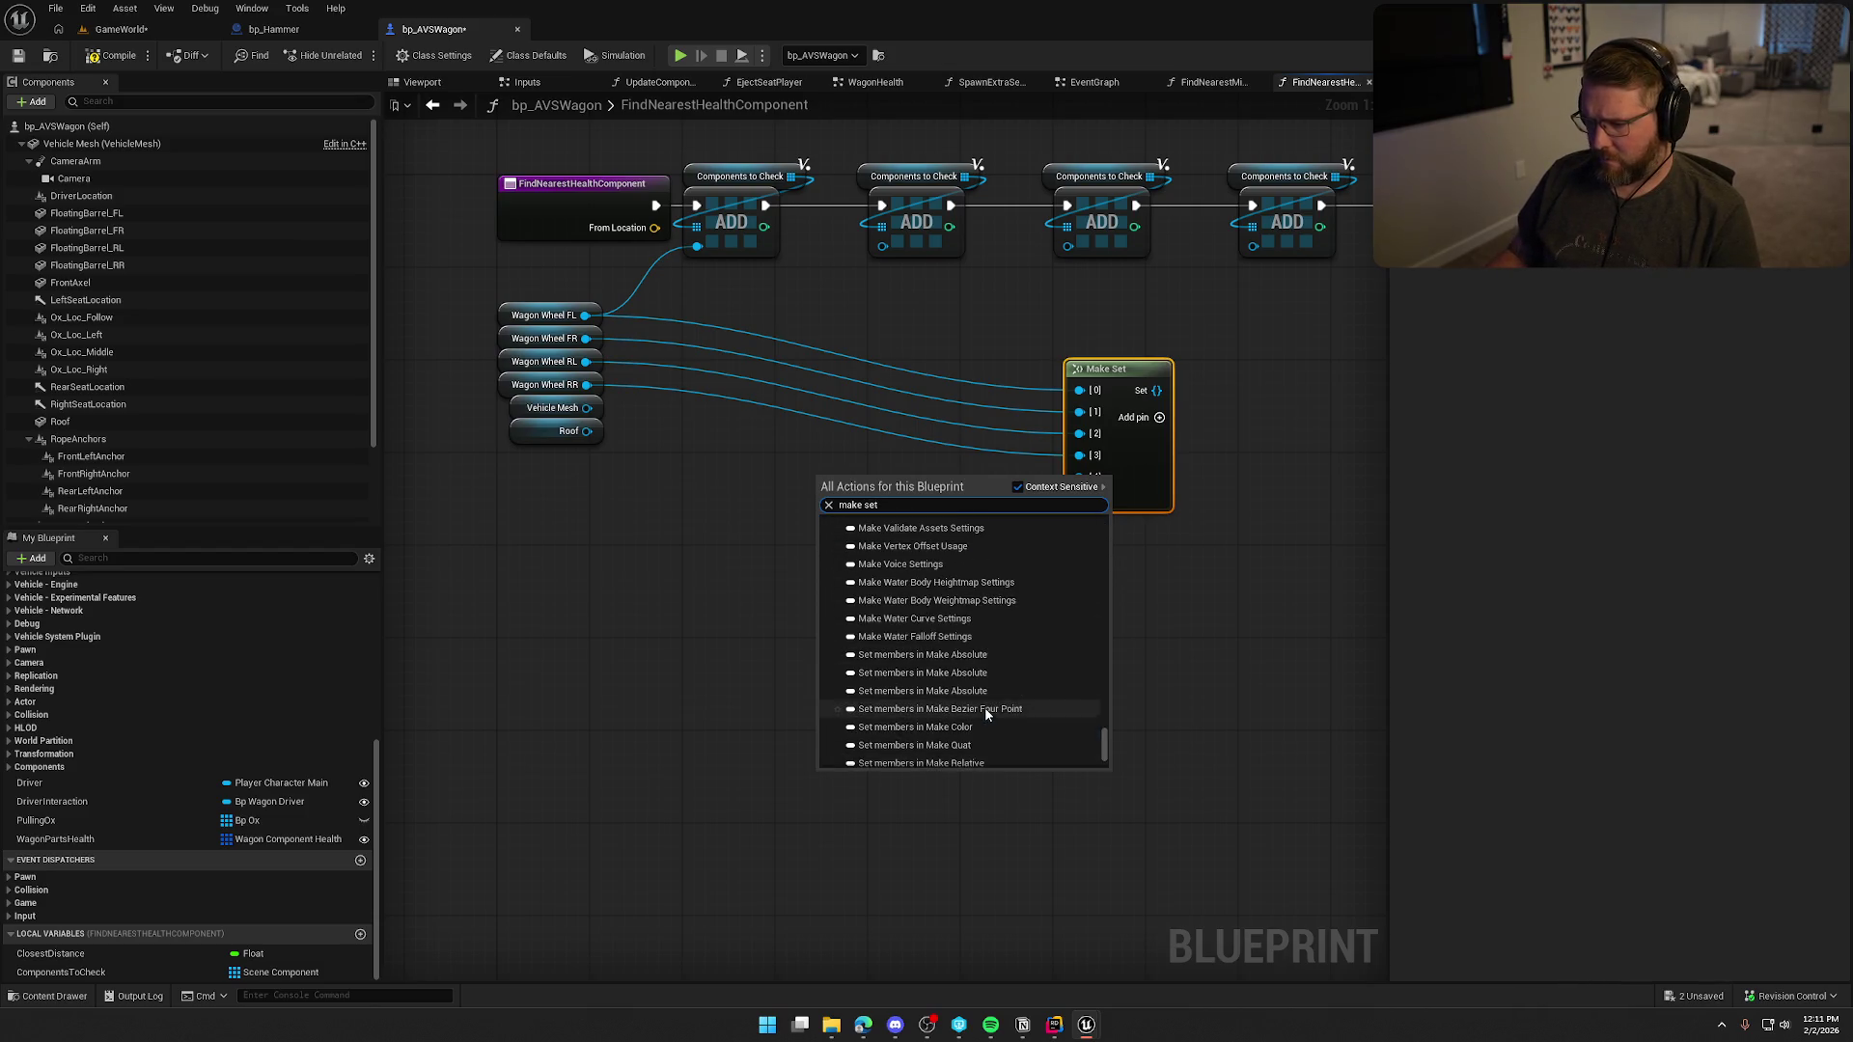
Create a second Make Set from the Roof and stack it below the larger Make Set.
scroll(1015, 704, up, 5)
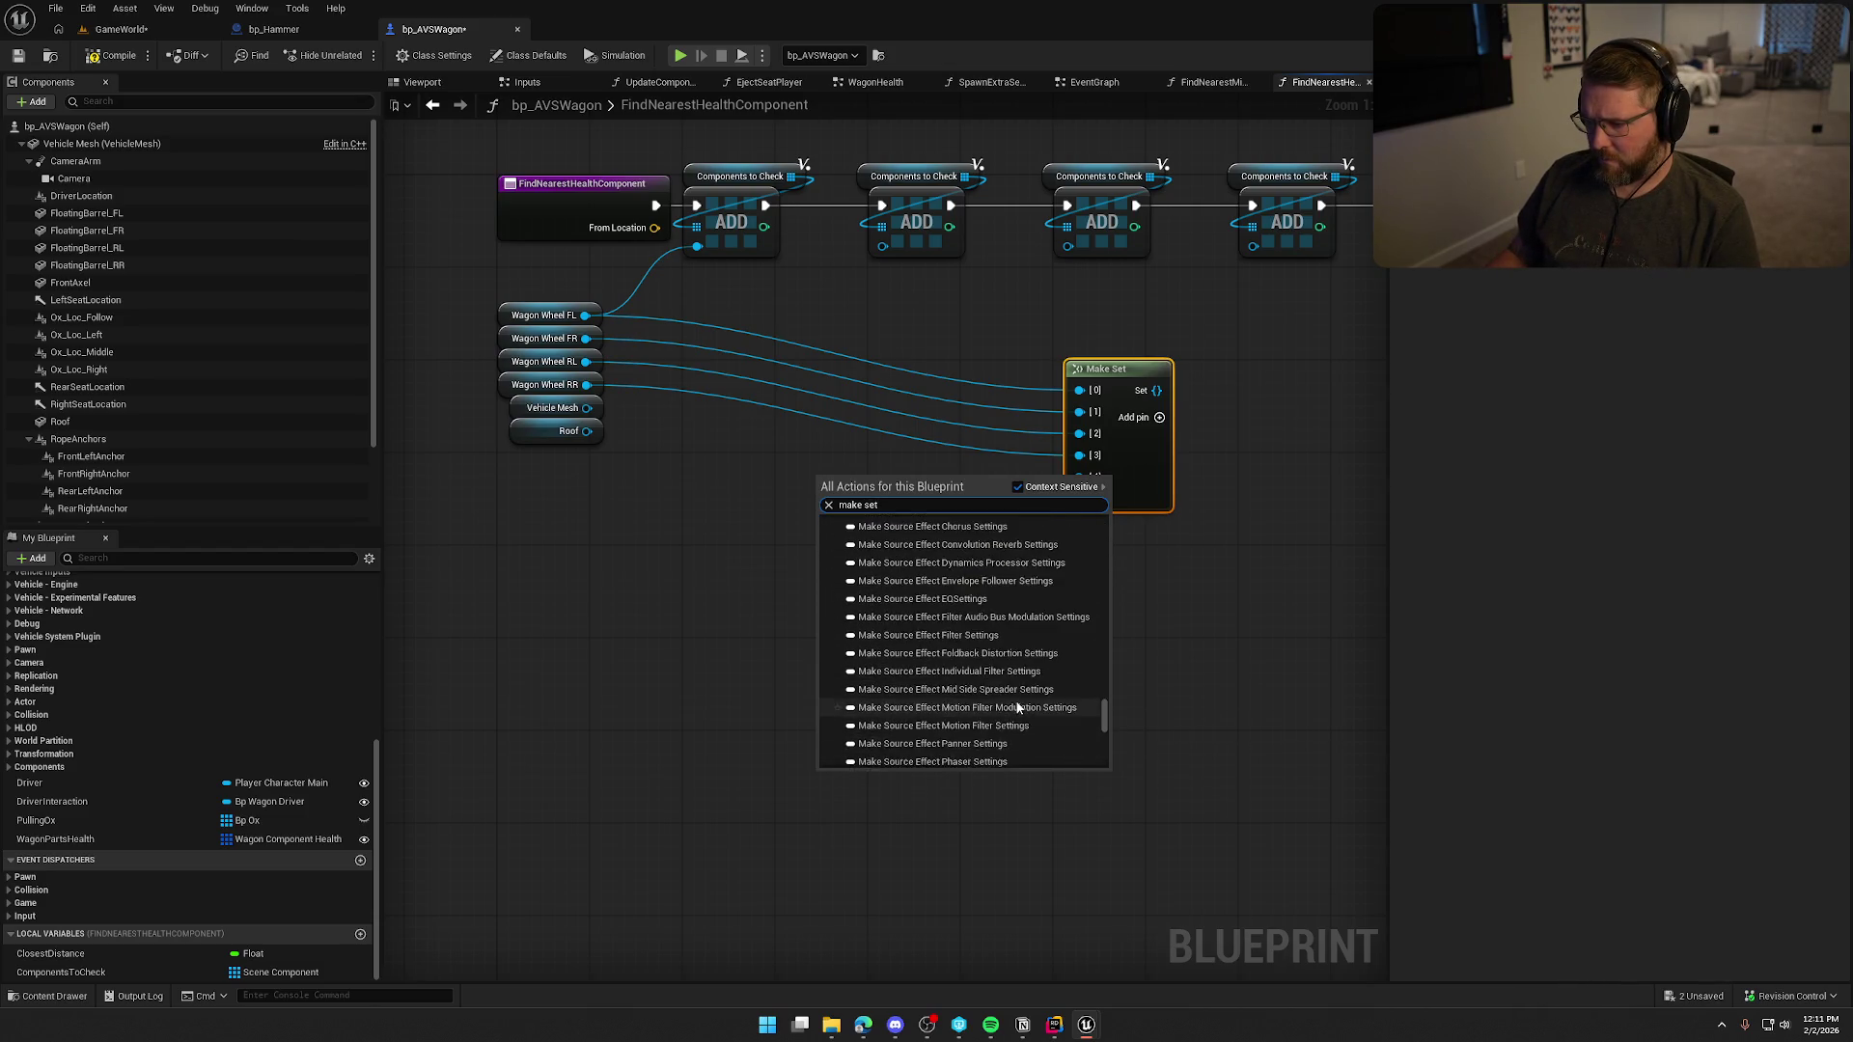
click(802, 548)
drag(588, 431, 702, 527)
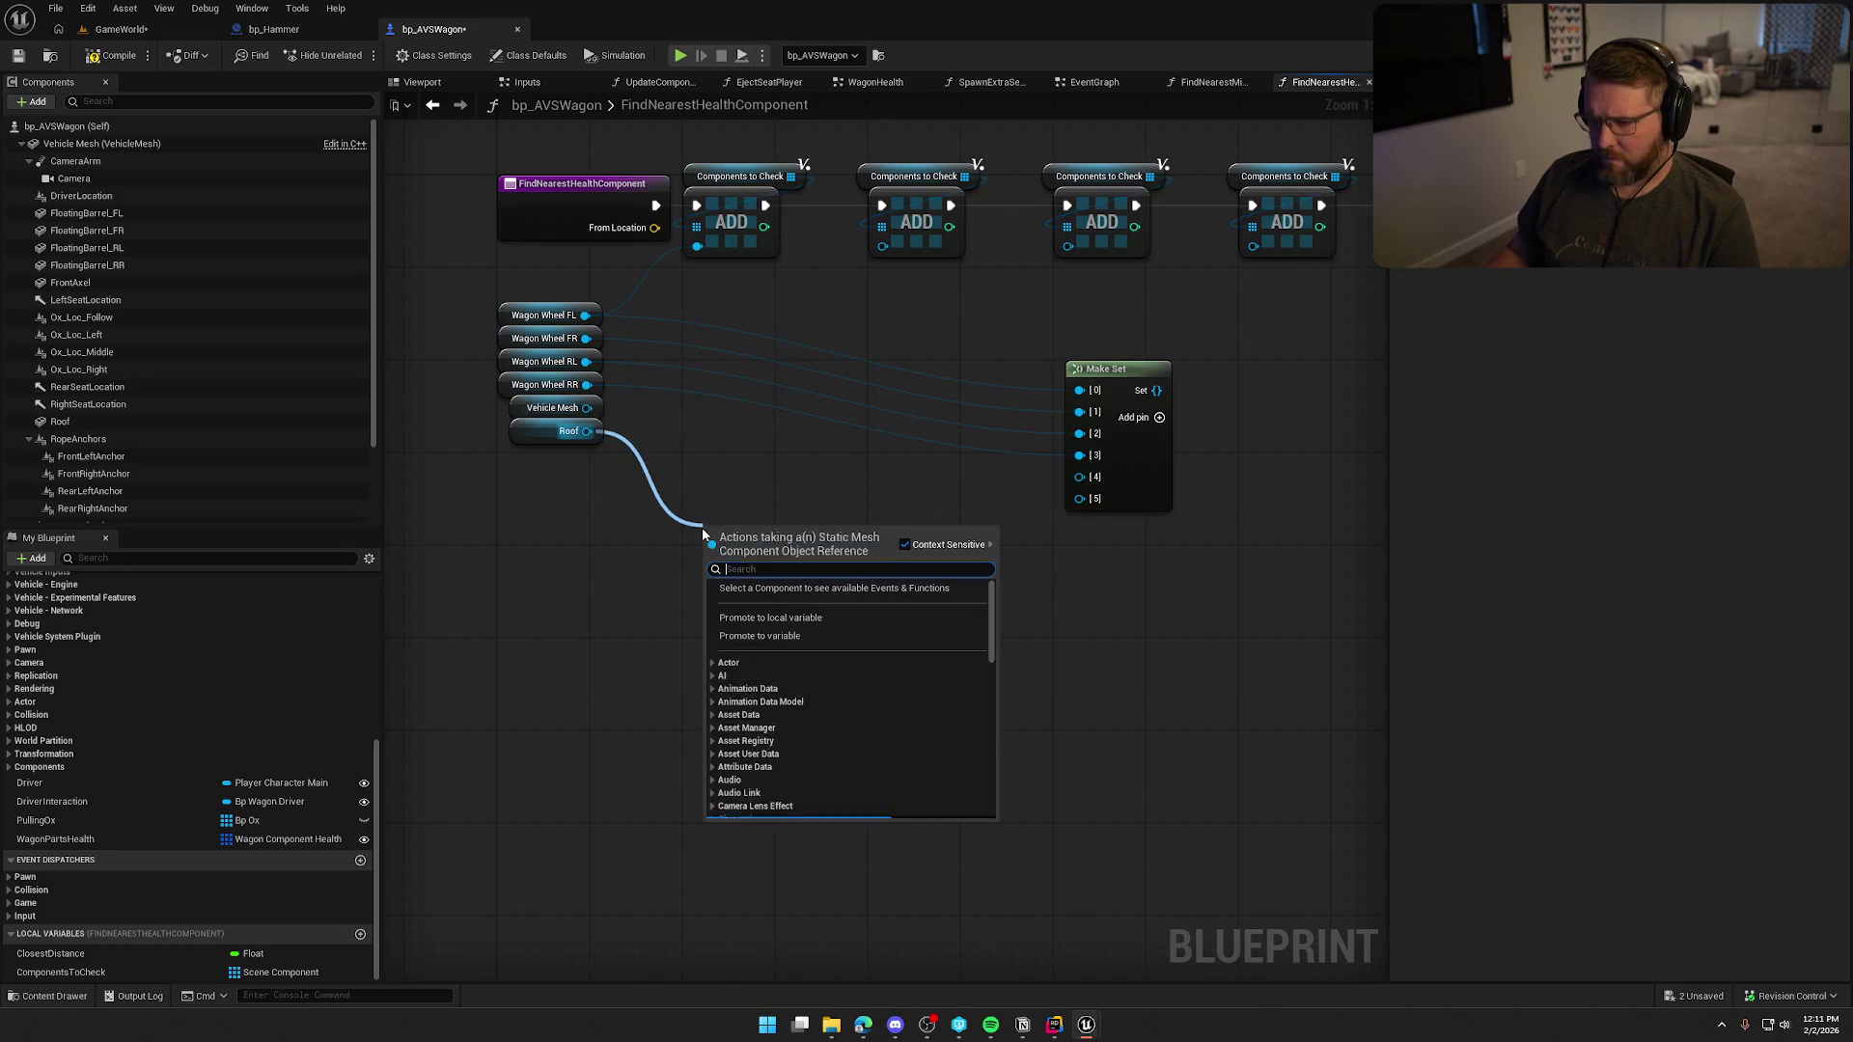
text(make set)
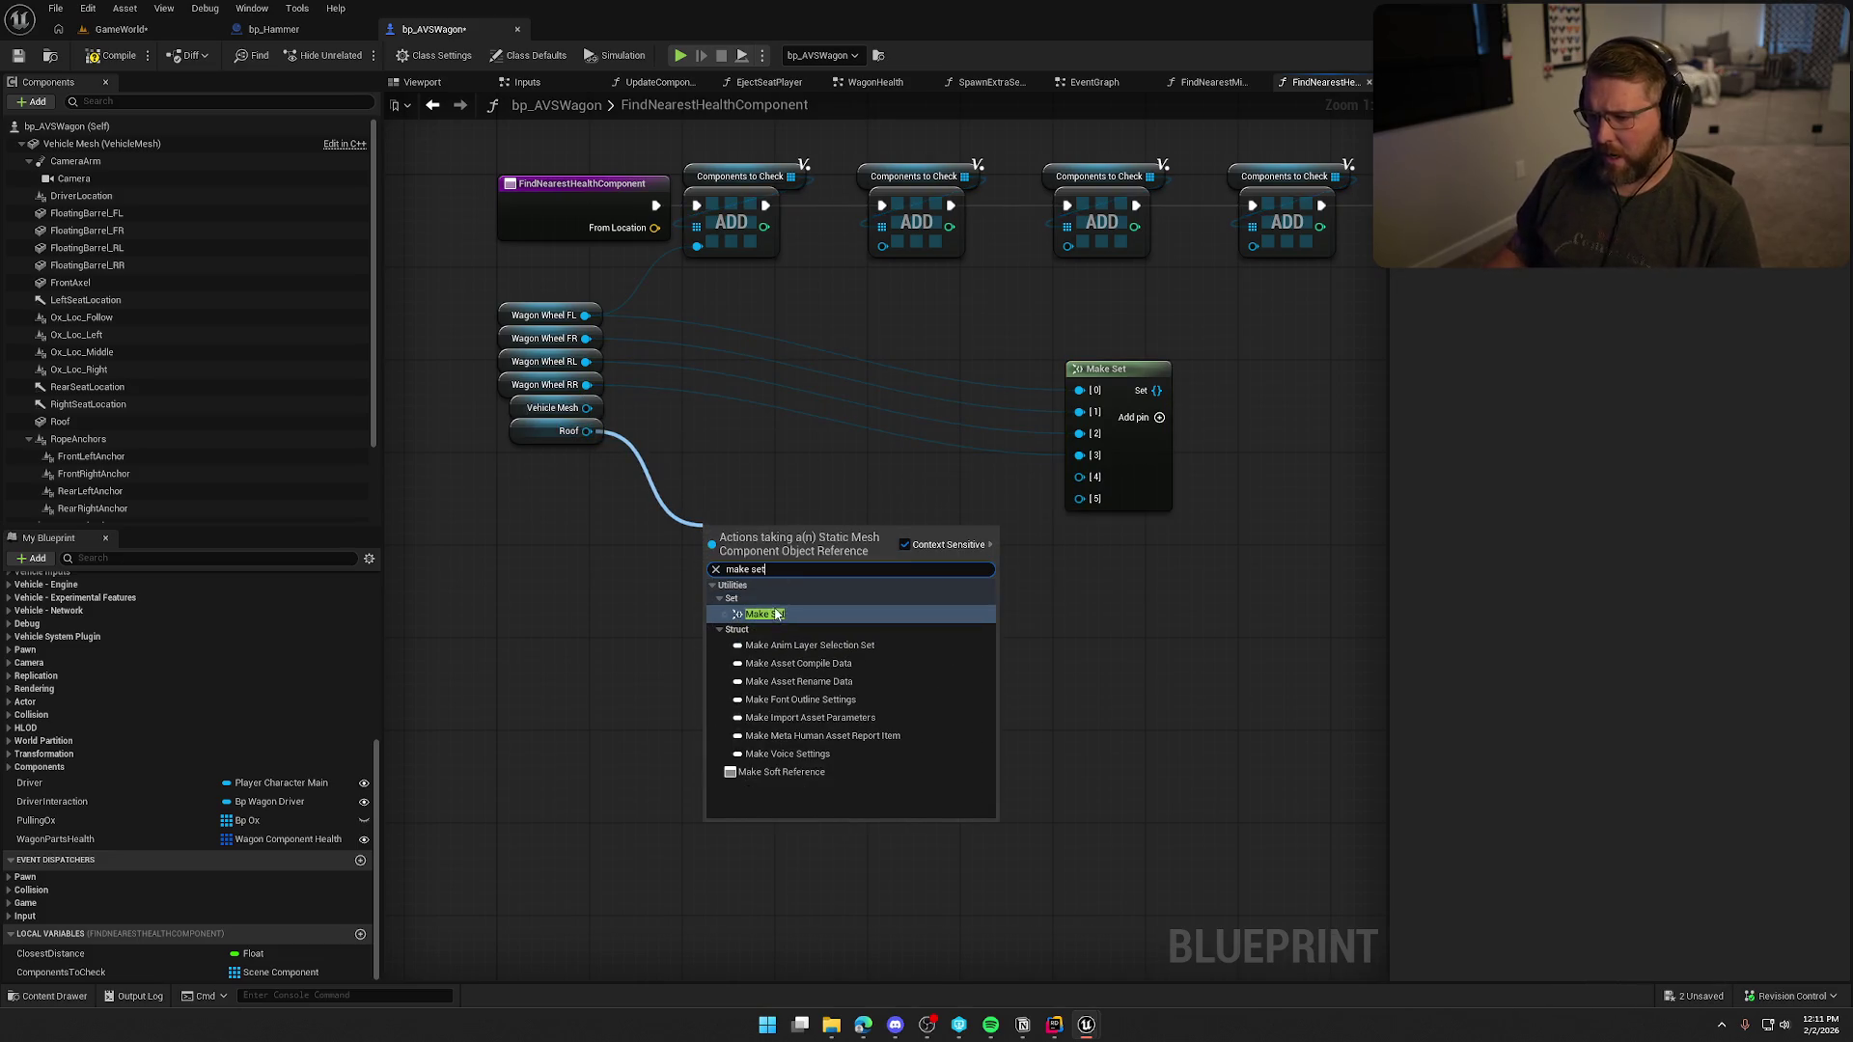
key(Return)
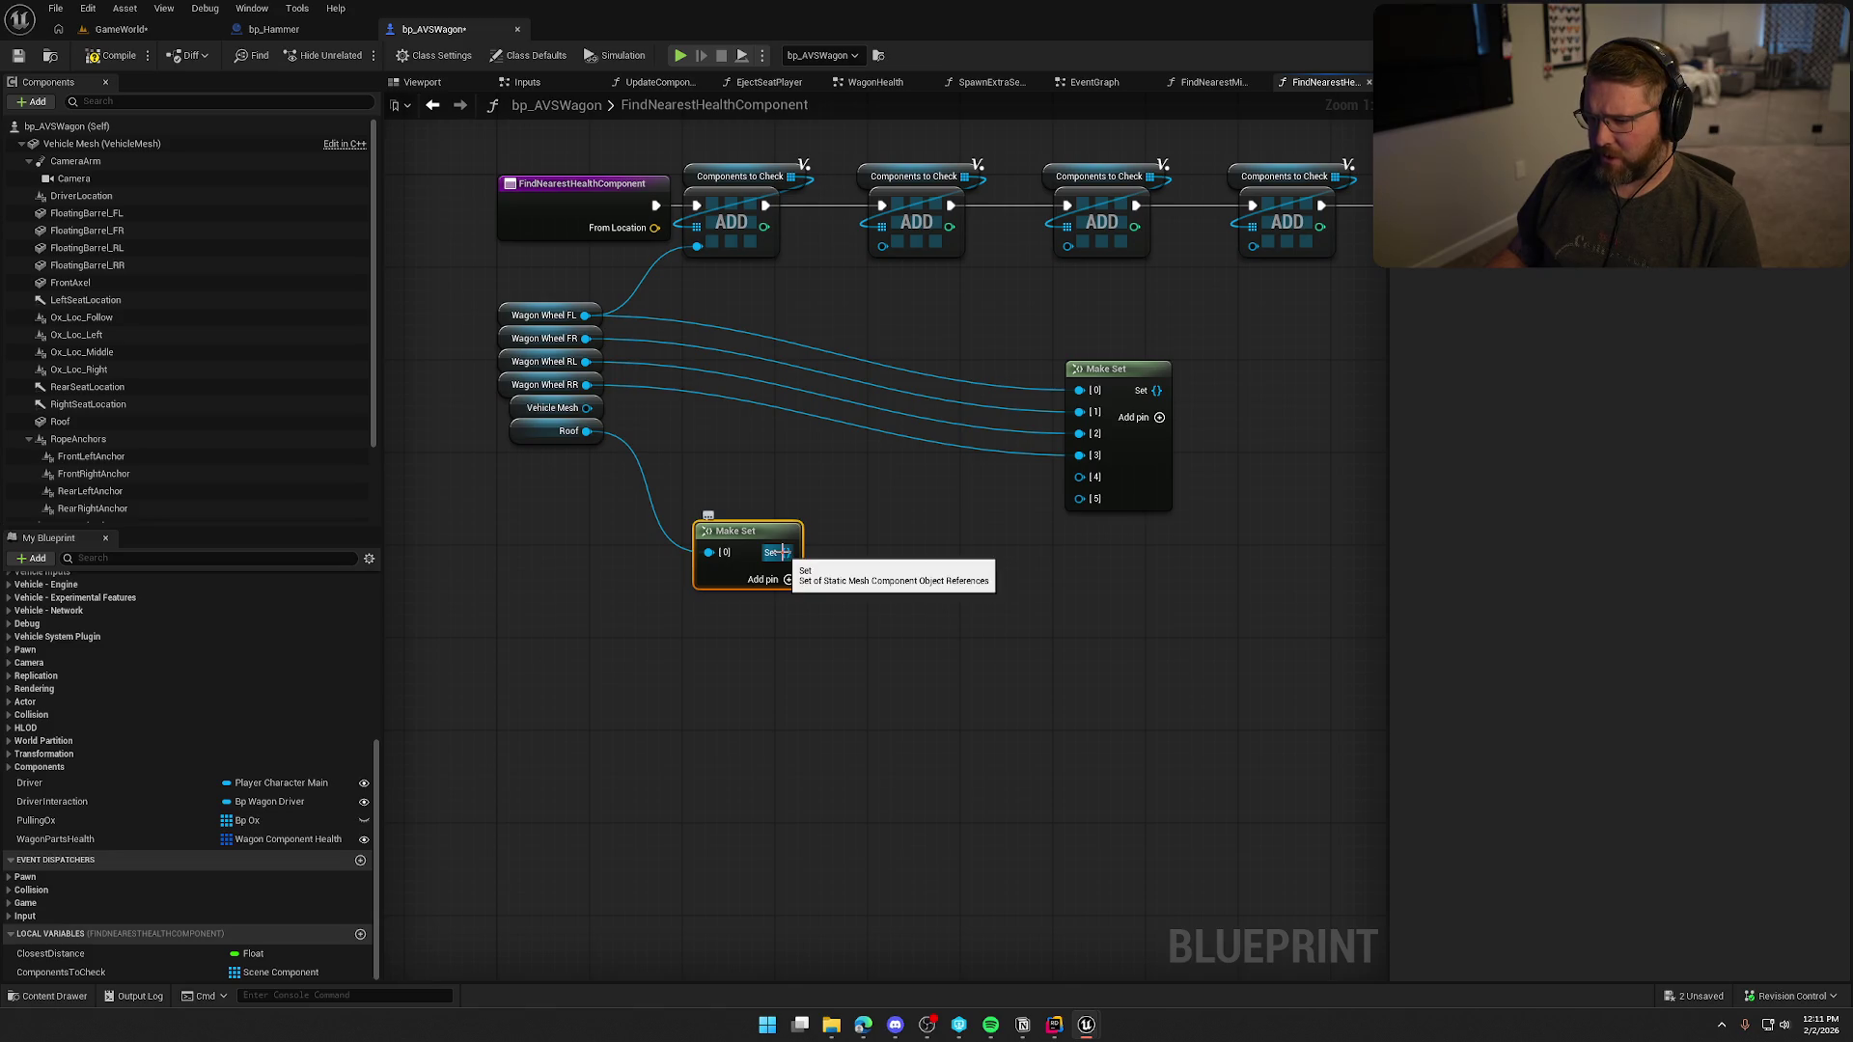
alt+click(709, 552)
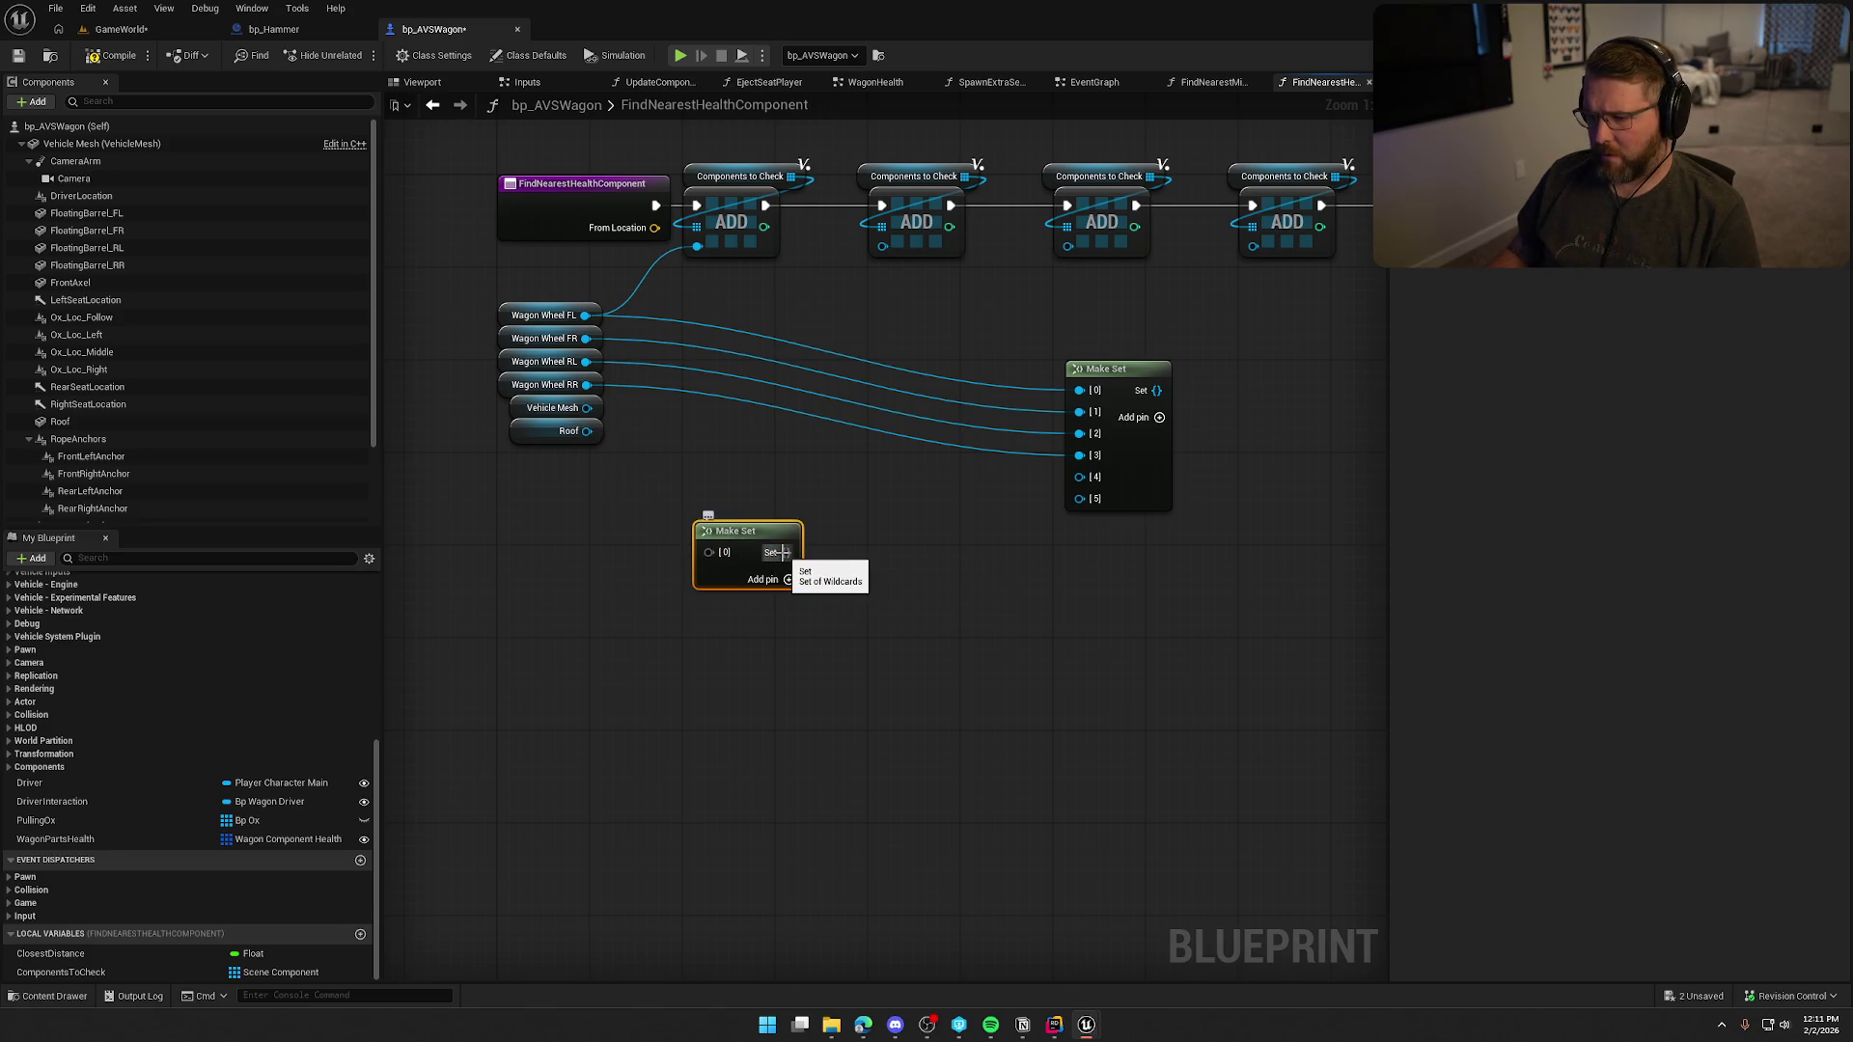
mouse_move(764, 541)
mouse_down()
mouse_move(823, 506)
mouse_move(761, 604)
mouse_move(919, 571)
mouse_move(767, 509)
mouse_up()
click(767, 415)
drag(784, 399, 471, 342)
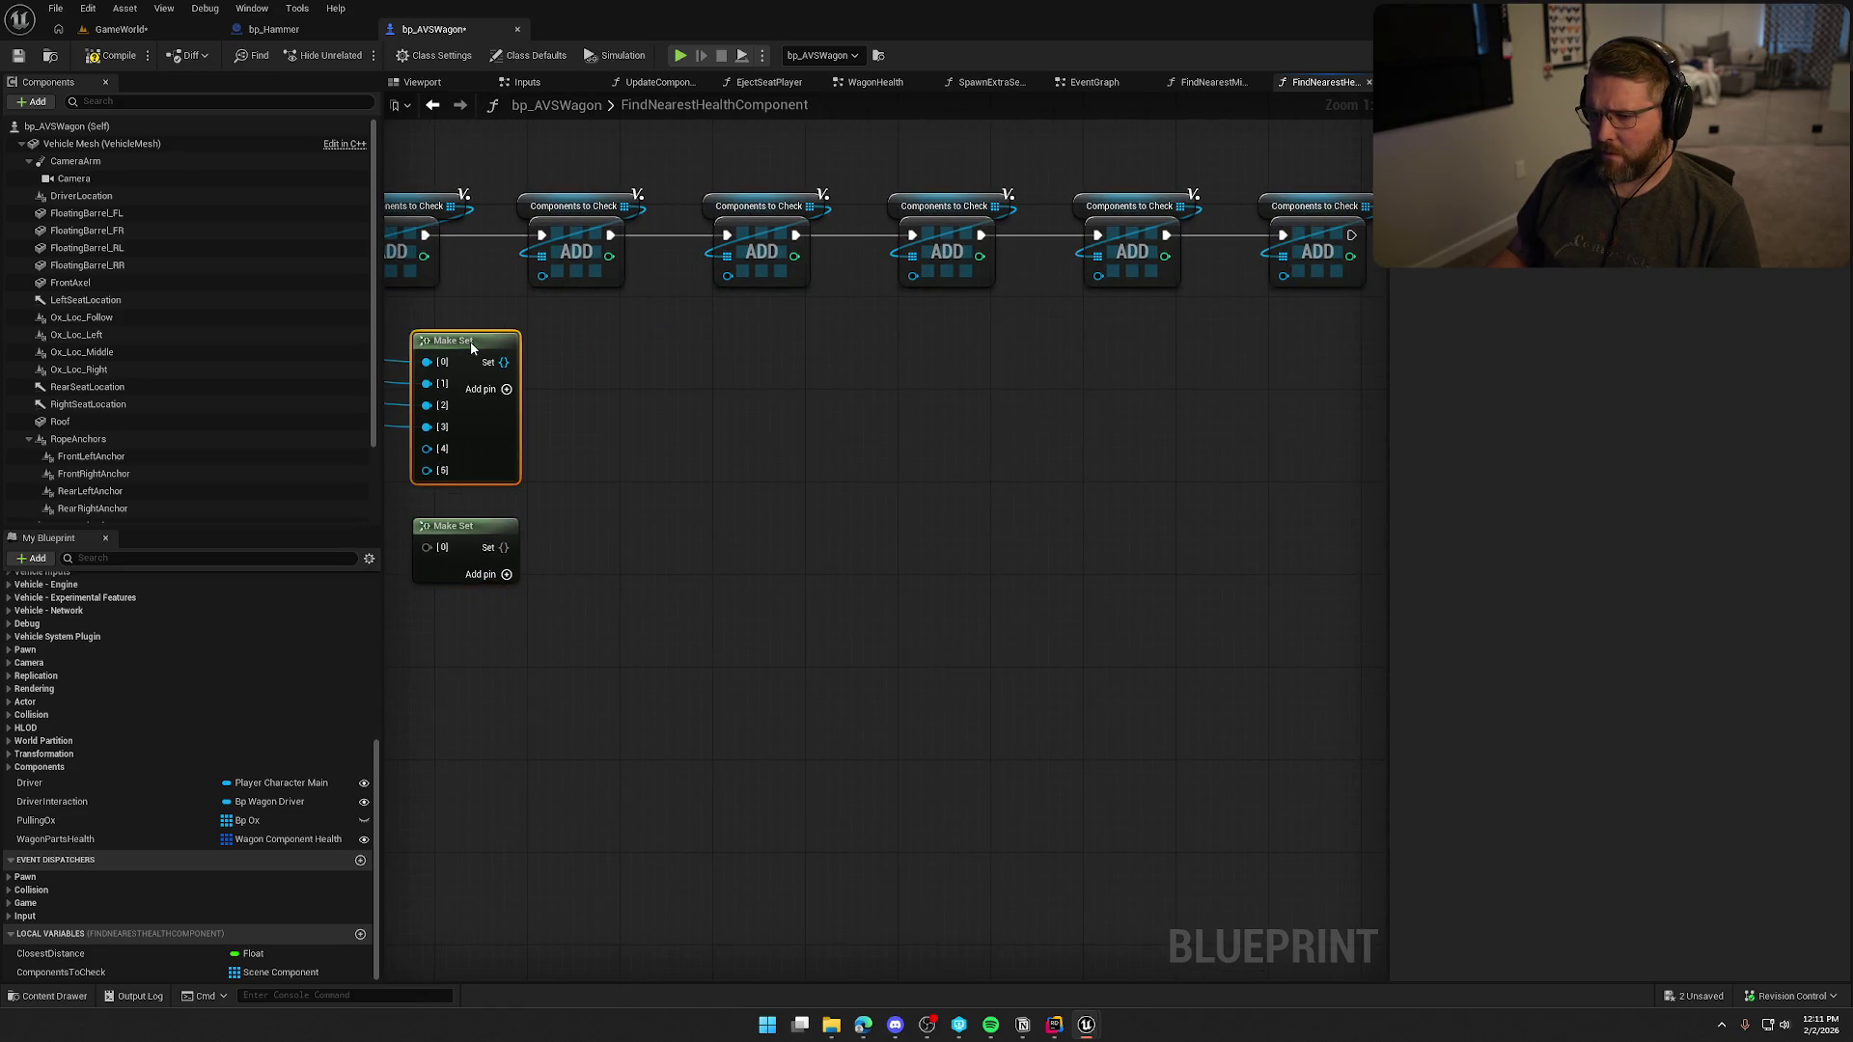
Paste a Components to Check getter, add Add Items on it, and feed the lower Make Set in.
click(965, 182)
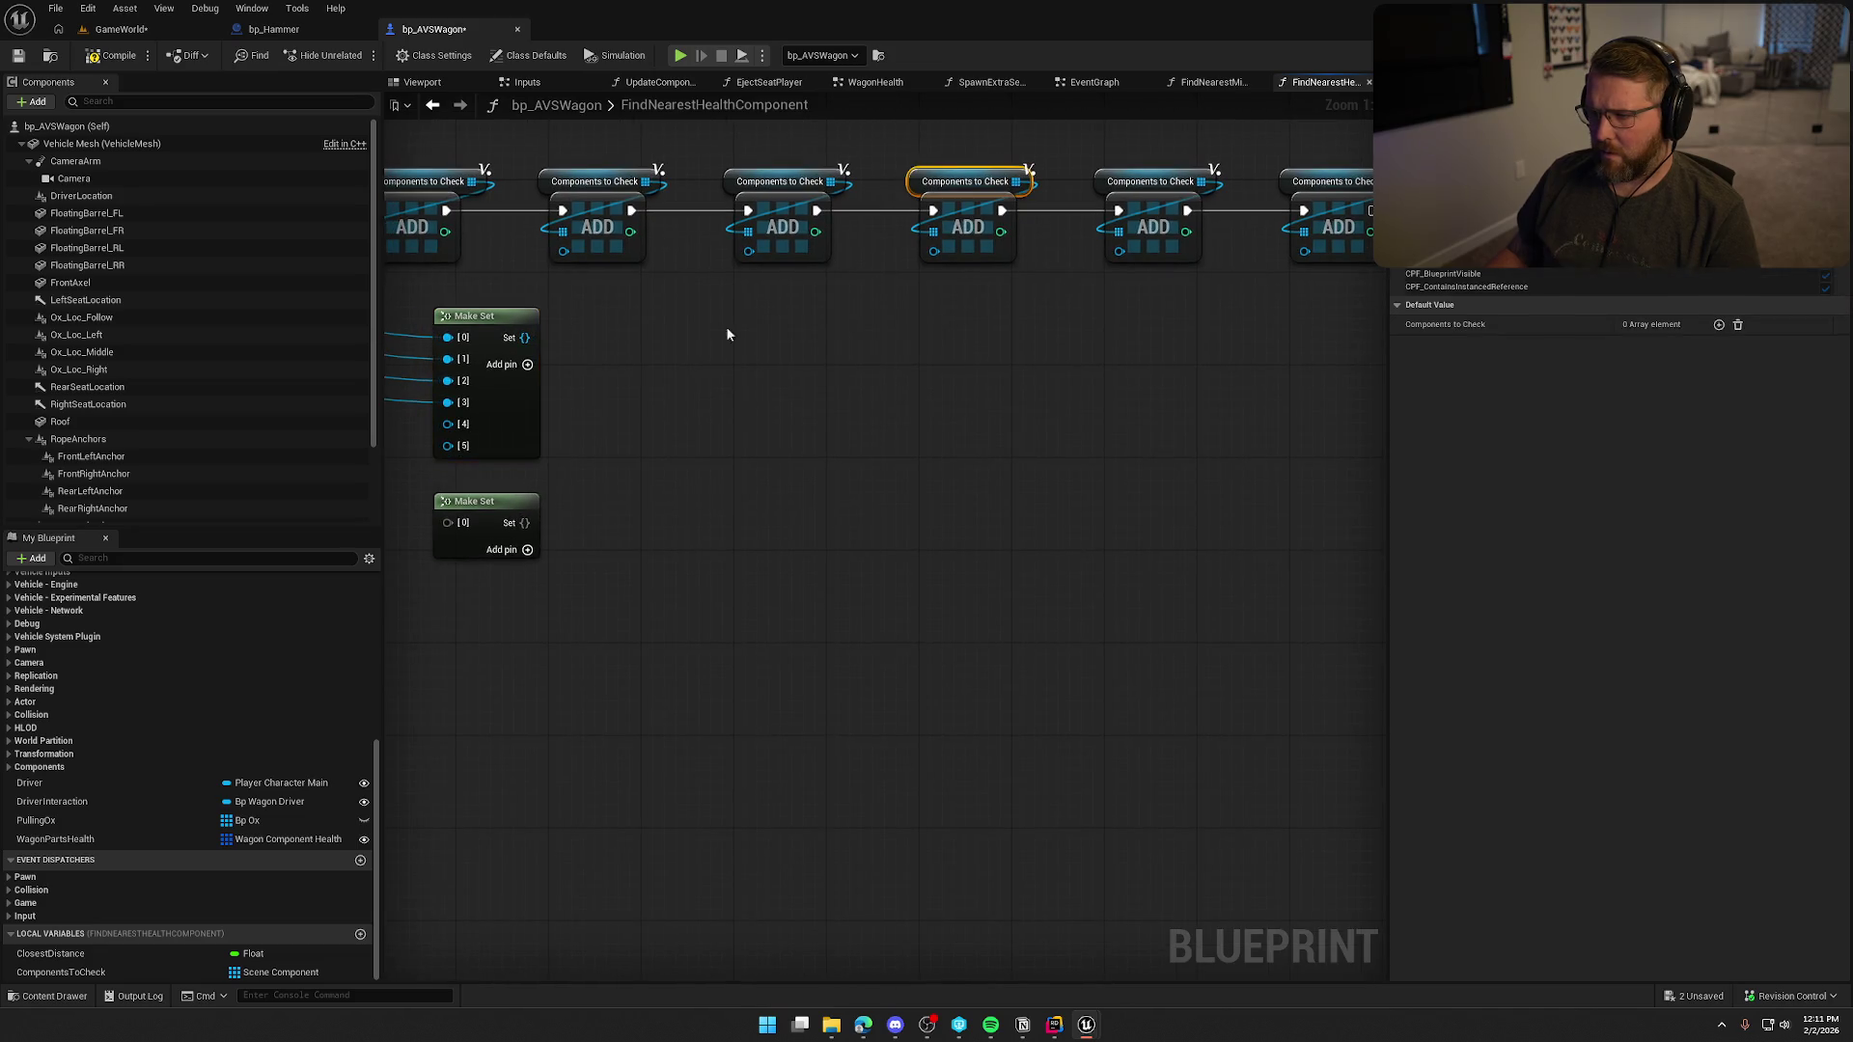
drag(541, 549, 663, 495)
key(ctrl+v)
drag(732, 567, 807, 555)
text(add)
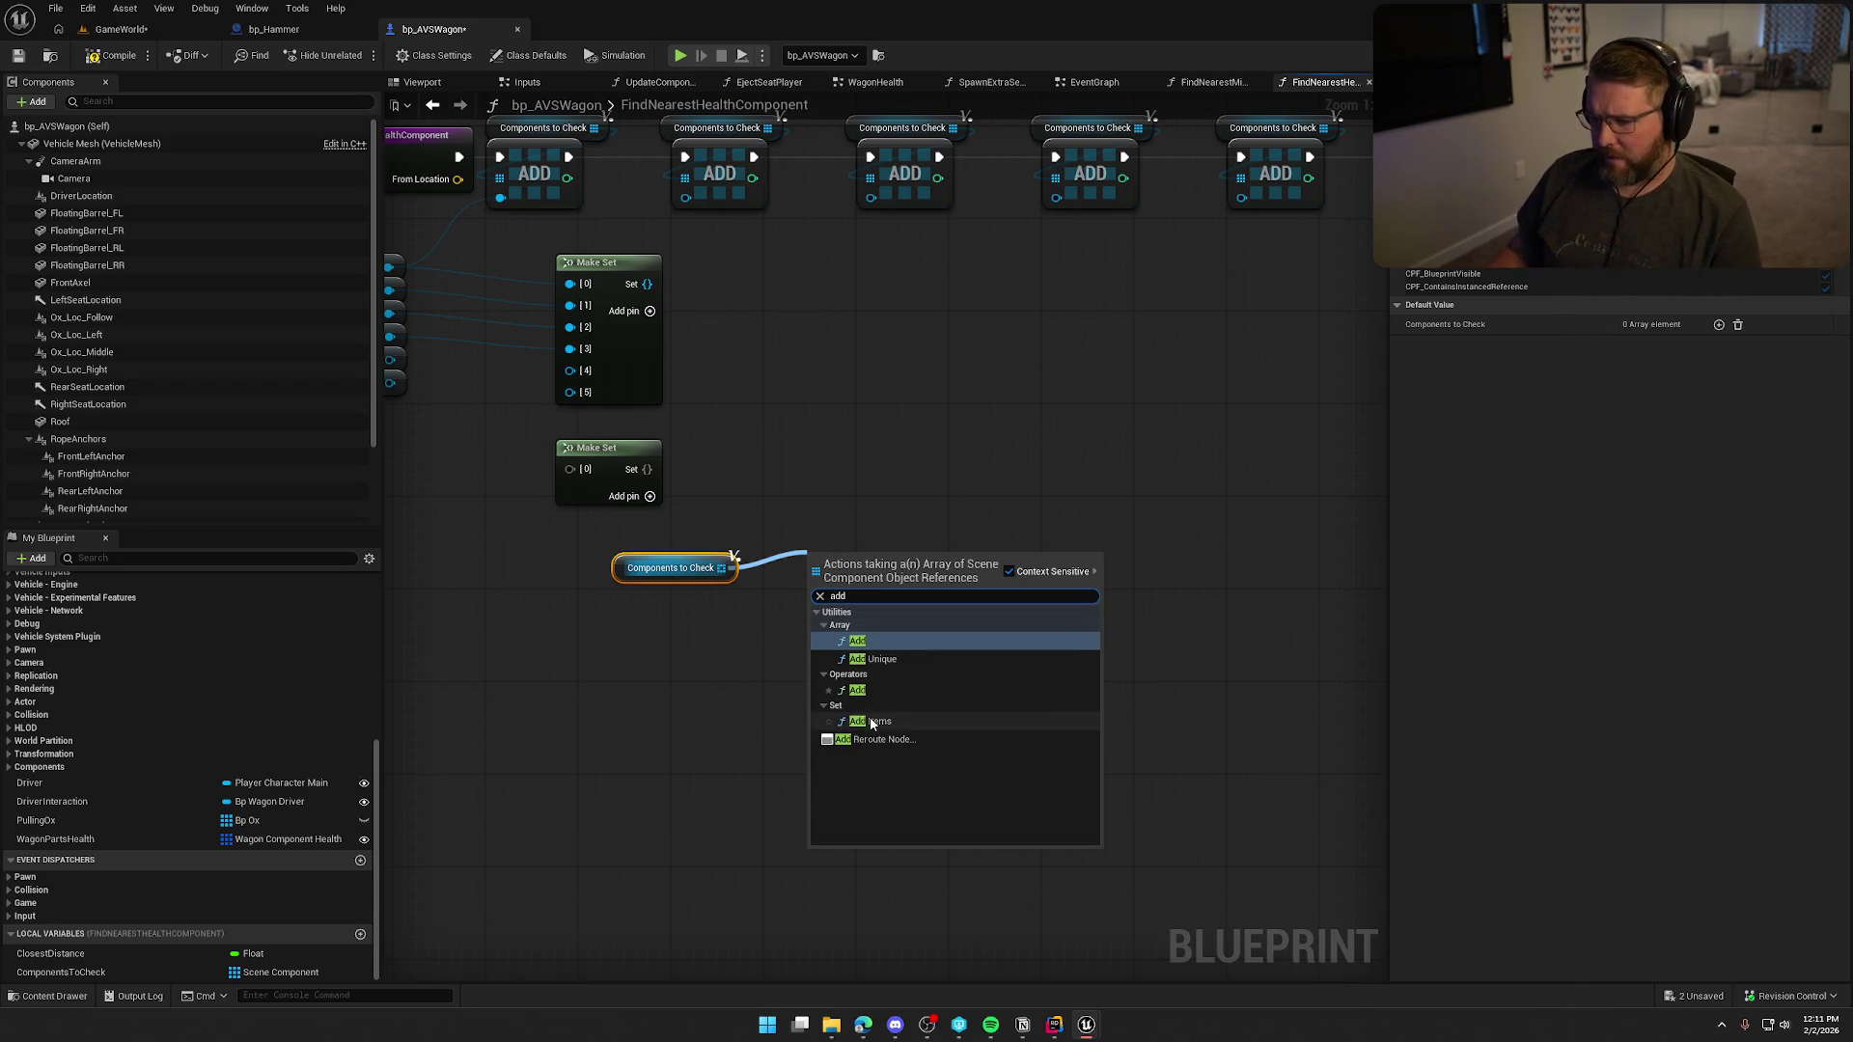
click(871, 720)
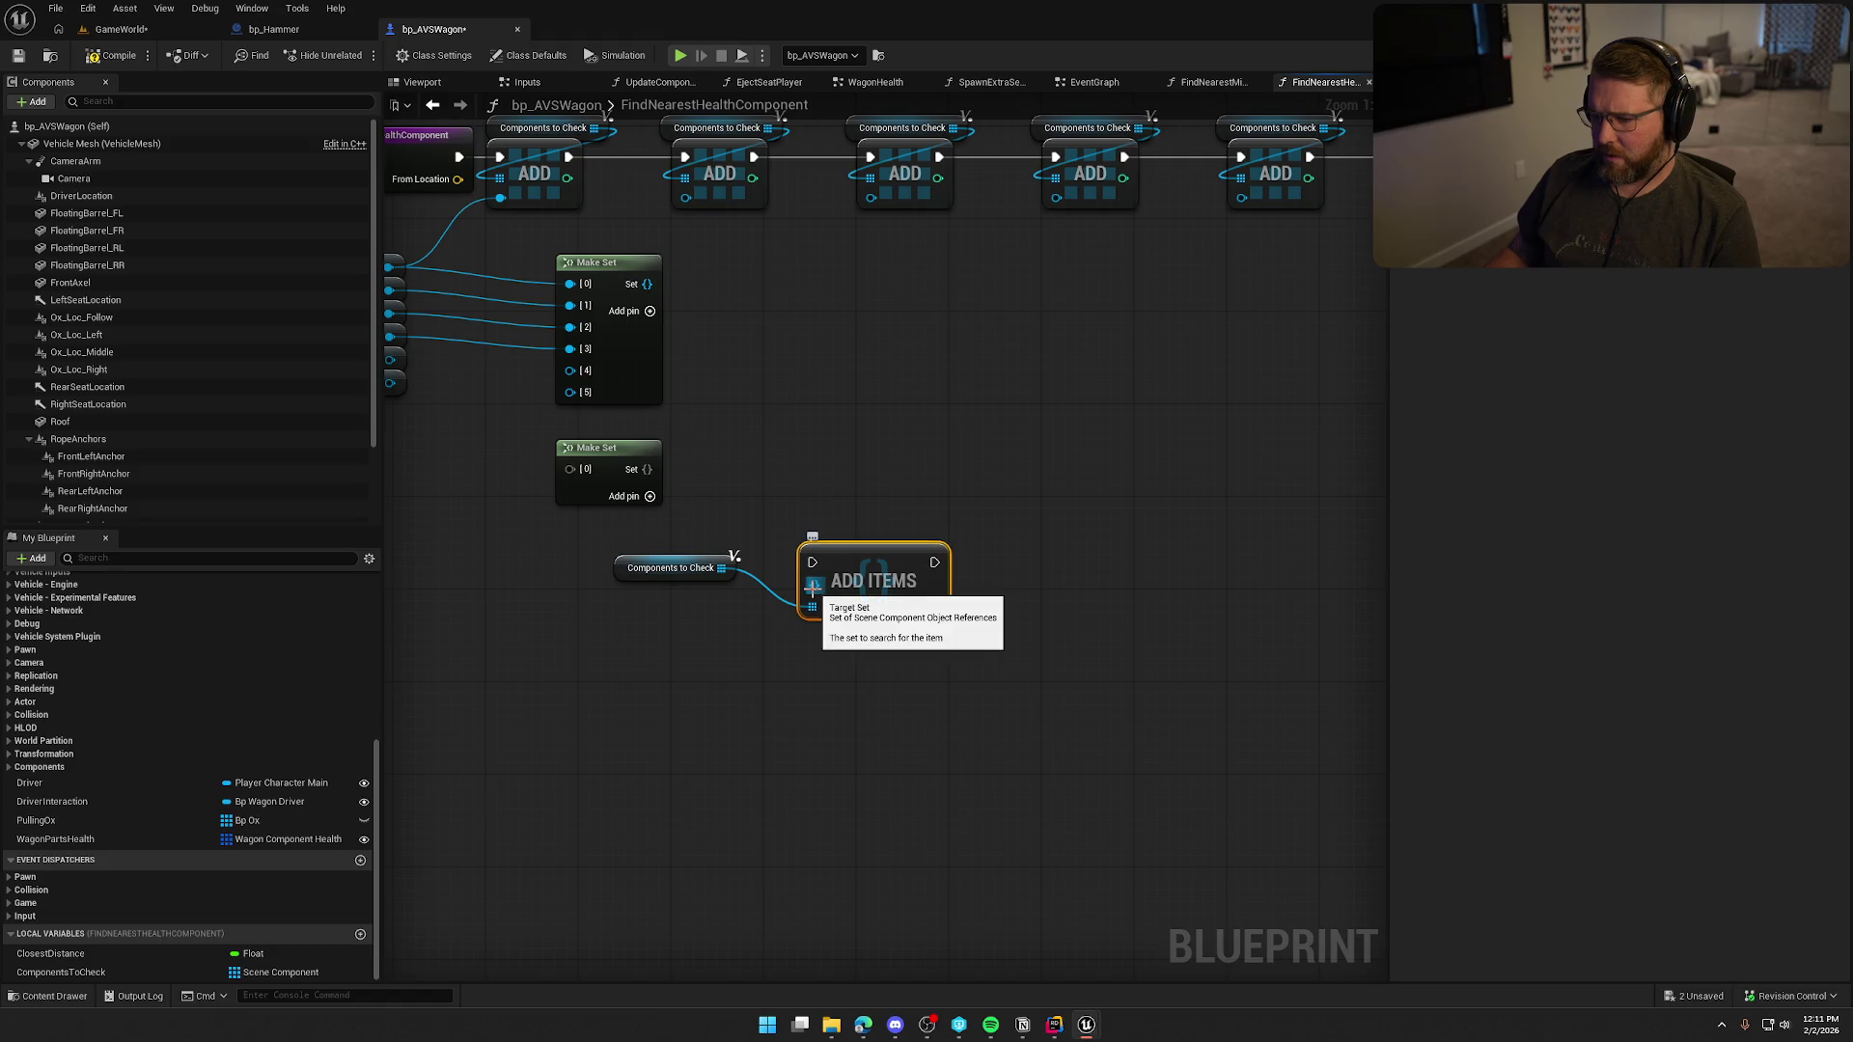
mouse_move(813, 586)
mouse_down()
mouse_move(646, 470)
mouse_move(892, 494)
mouse_up()
mouse_move(921, 592)
mouse_down()
mouse_move(925, 634)
mouse_move(1104, 662)
mouse_up()
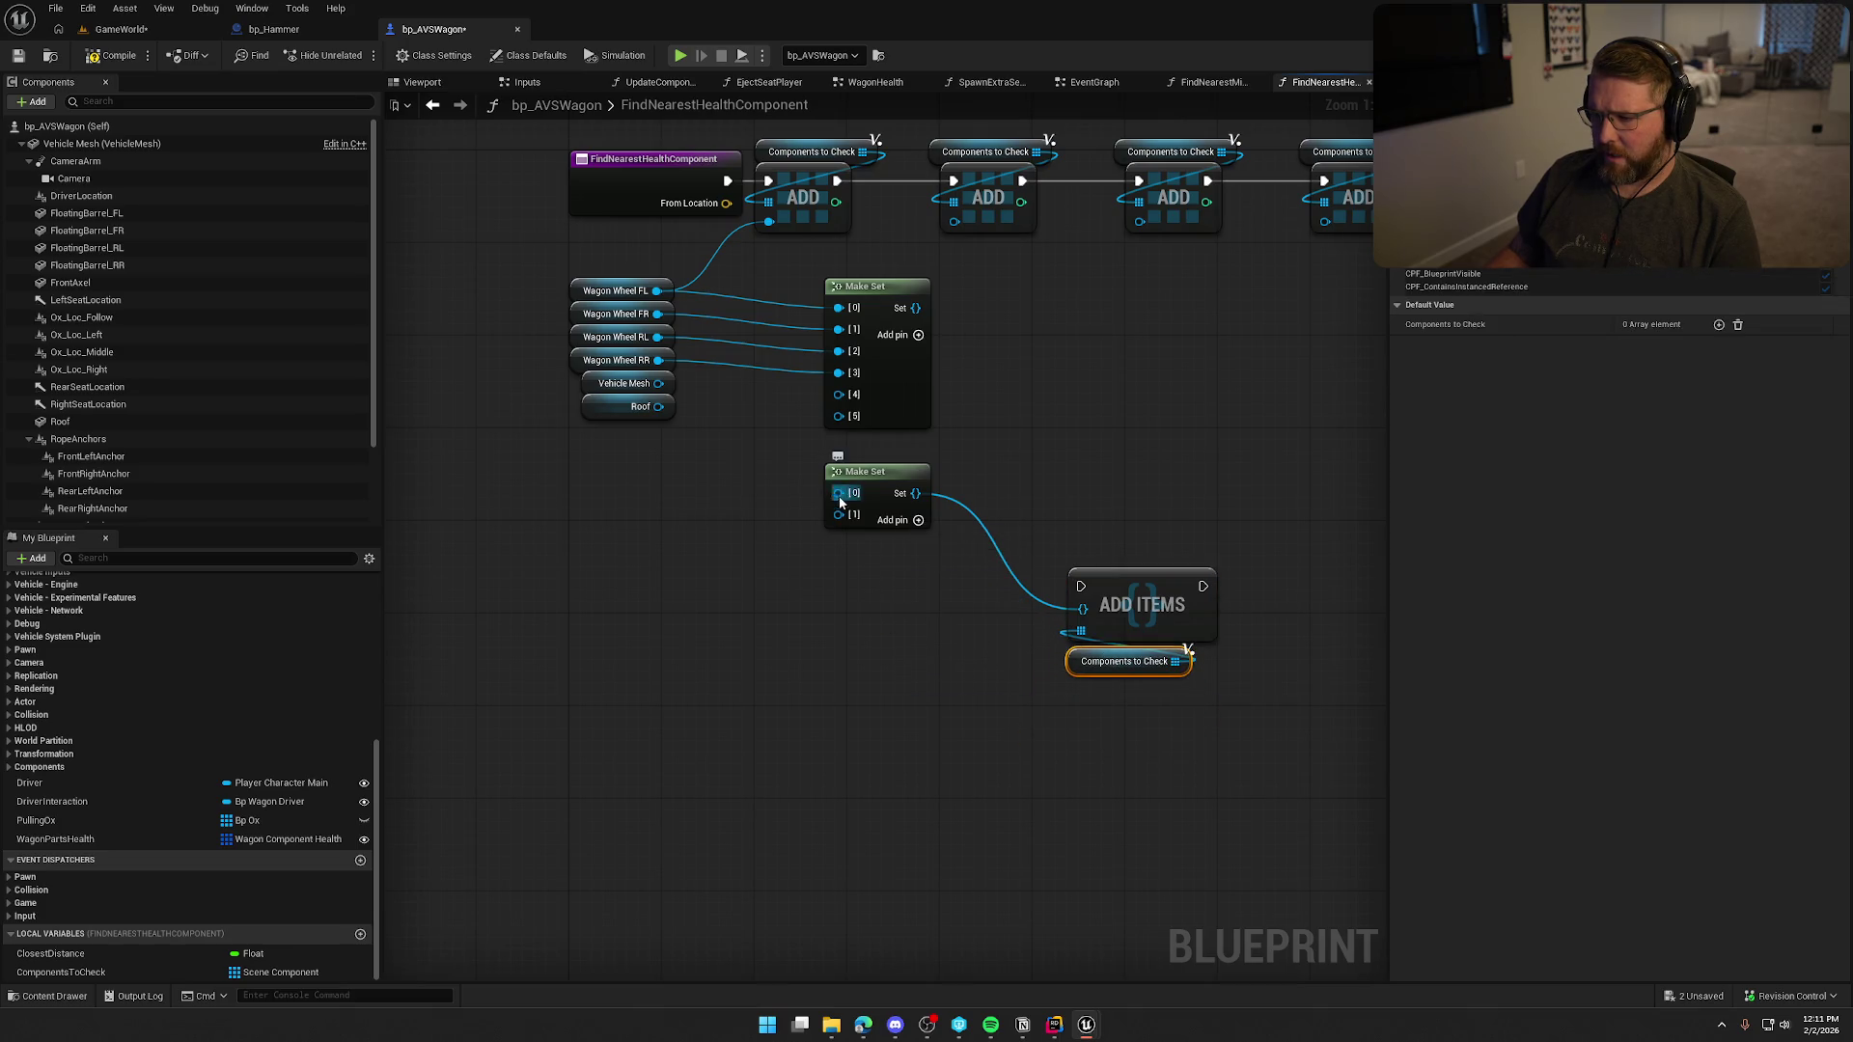
Connect Roof and Wagon Wheel RR into the lower Make Set's two slots.
drag(839, 494, 658, 406)
drag(836, 515, 657, 360)
key(Home)
Delete the upper Make Set and all six ADD nodes.
click(851, 471)
key(Delete)
drag(957, 559, 1144, 738)
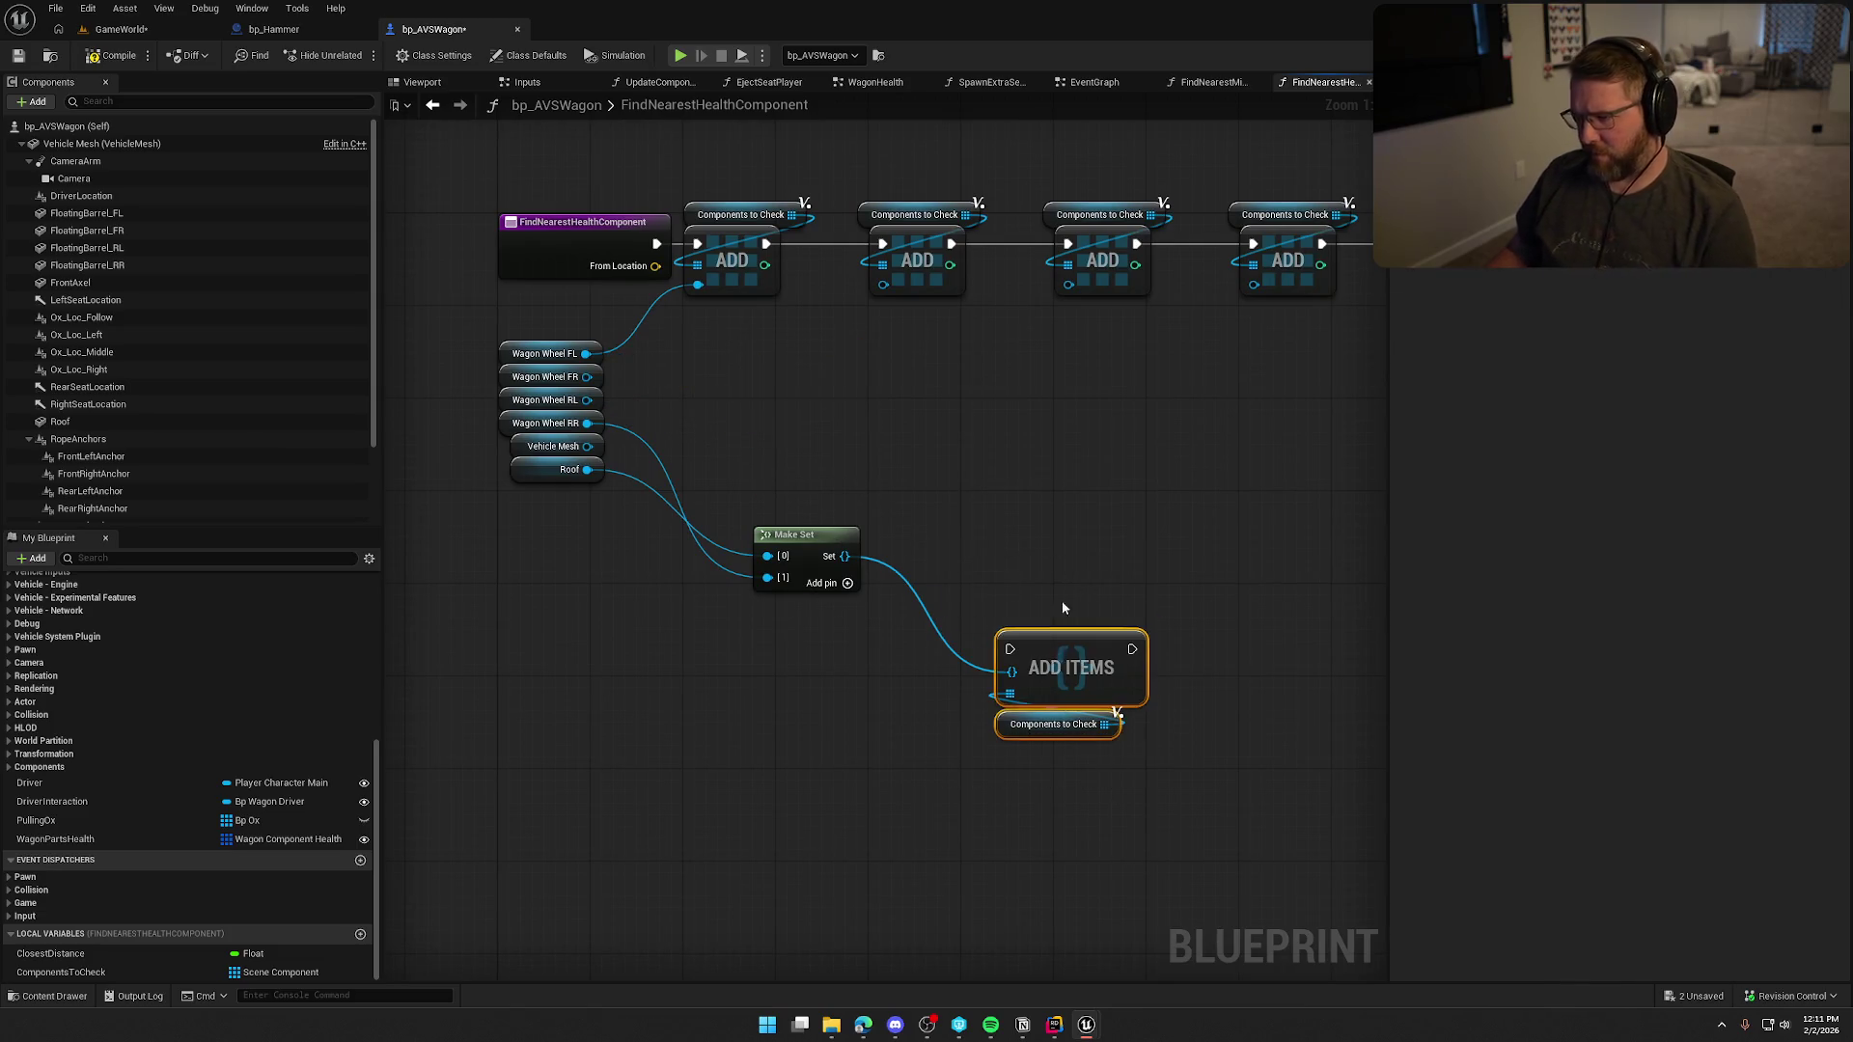
drag(1060, 634, 1026, 400)
scroll(662, 518, down, 1)
scroll(620, 454, down, 1)
mouse_move(560, 394)
mouse_down()
mouse_move(1137, 488)
mouse_move(1178, 525)
mouse_up()
key(Delete)
scroll(975, 509, up, 2)
Wire the function entry exec to Add Items and arrange the nodes beside the entry.
drag(927, 558, 621, 383)
drag(1080, 521, 897, 656)
mouse_move(969, 555)
mouse_down()
mouse_move(841, 417)
mouse_move(844, 382)
mouse_move(886, 382)
mouse_up()
click(894, 514)
mouse_move(788, 667)
mouse_down()
mouse_move(725, 442)
mouse_move(697, 456)
mouse_up()
drag(704, 622, 776, 637)
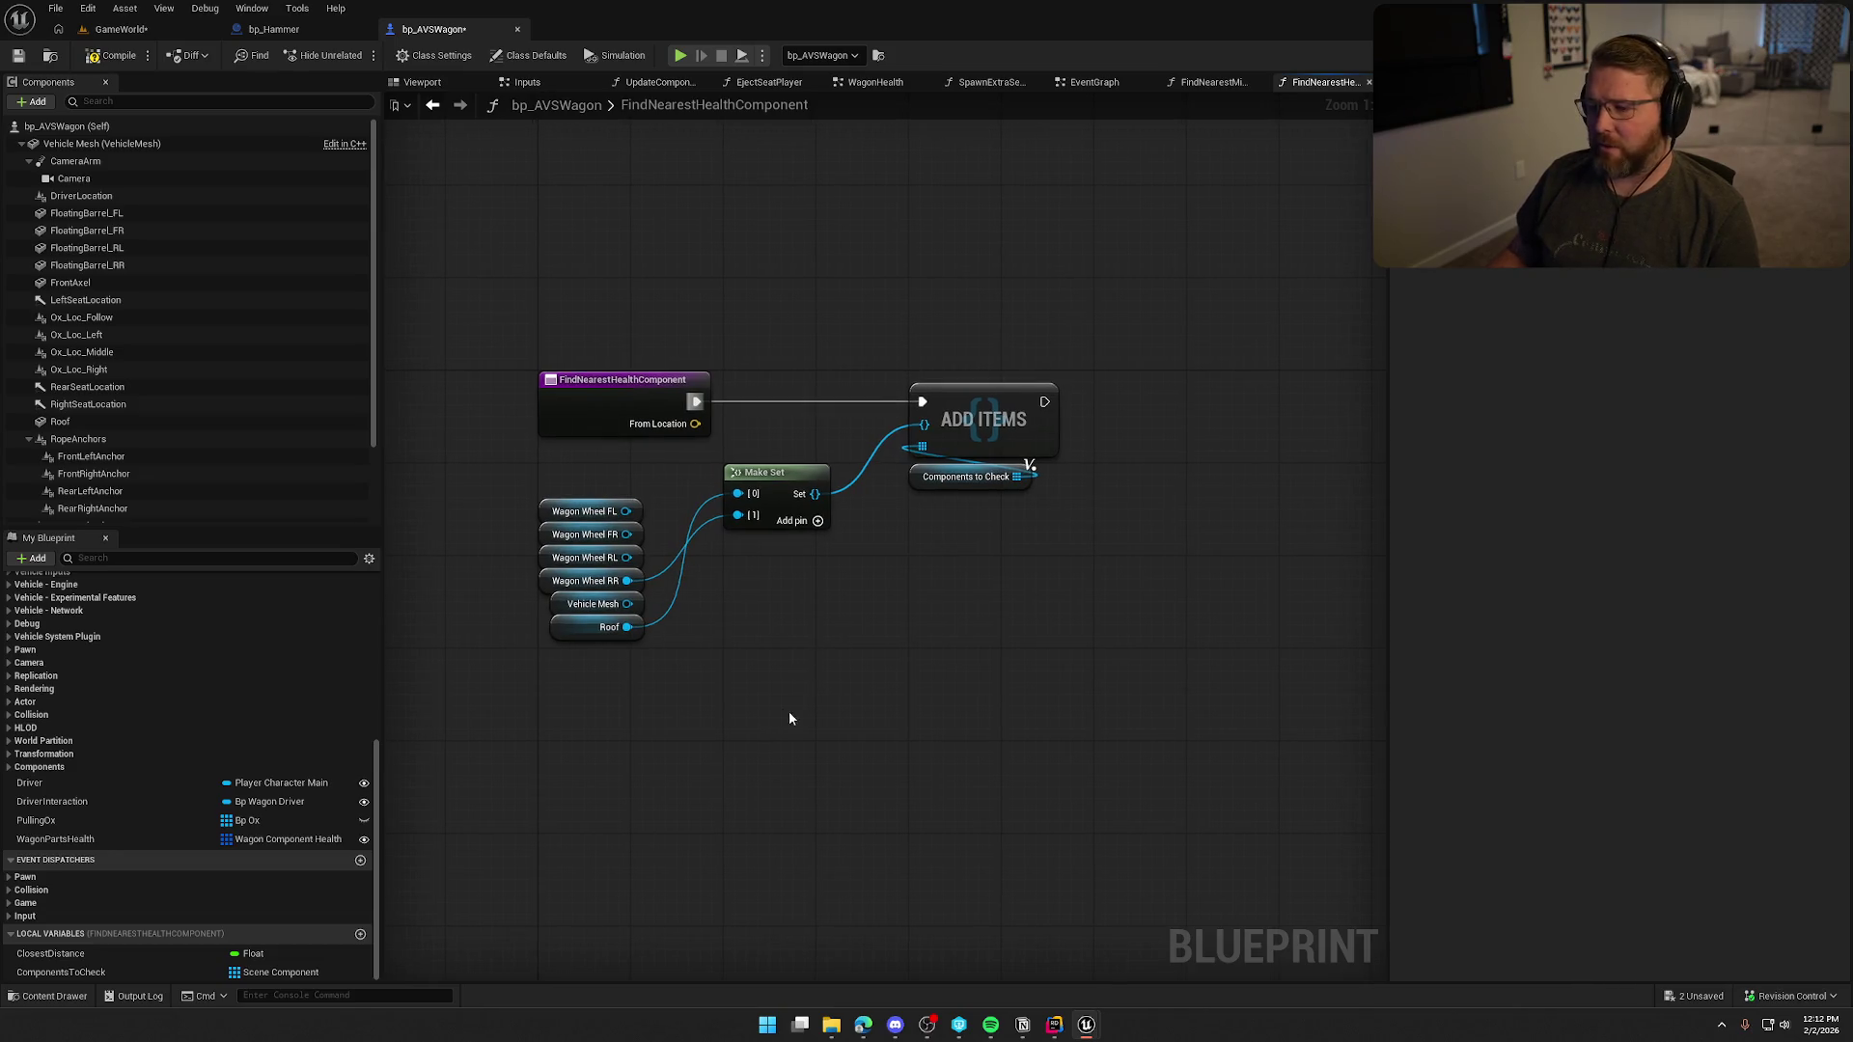
drag(789, 714, 824, 728)
drag(615, 648, 603, 489)
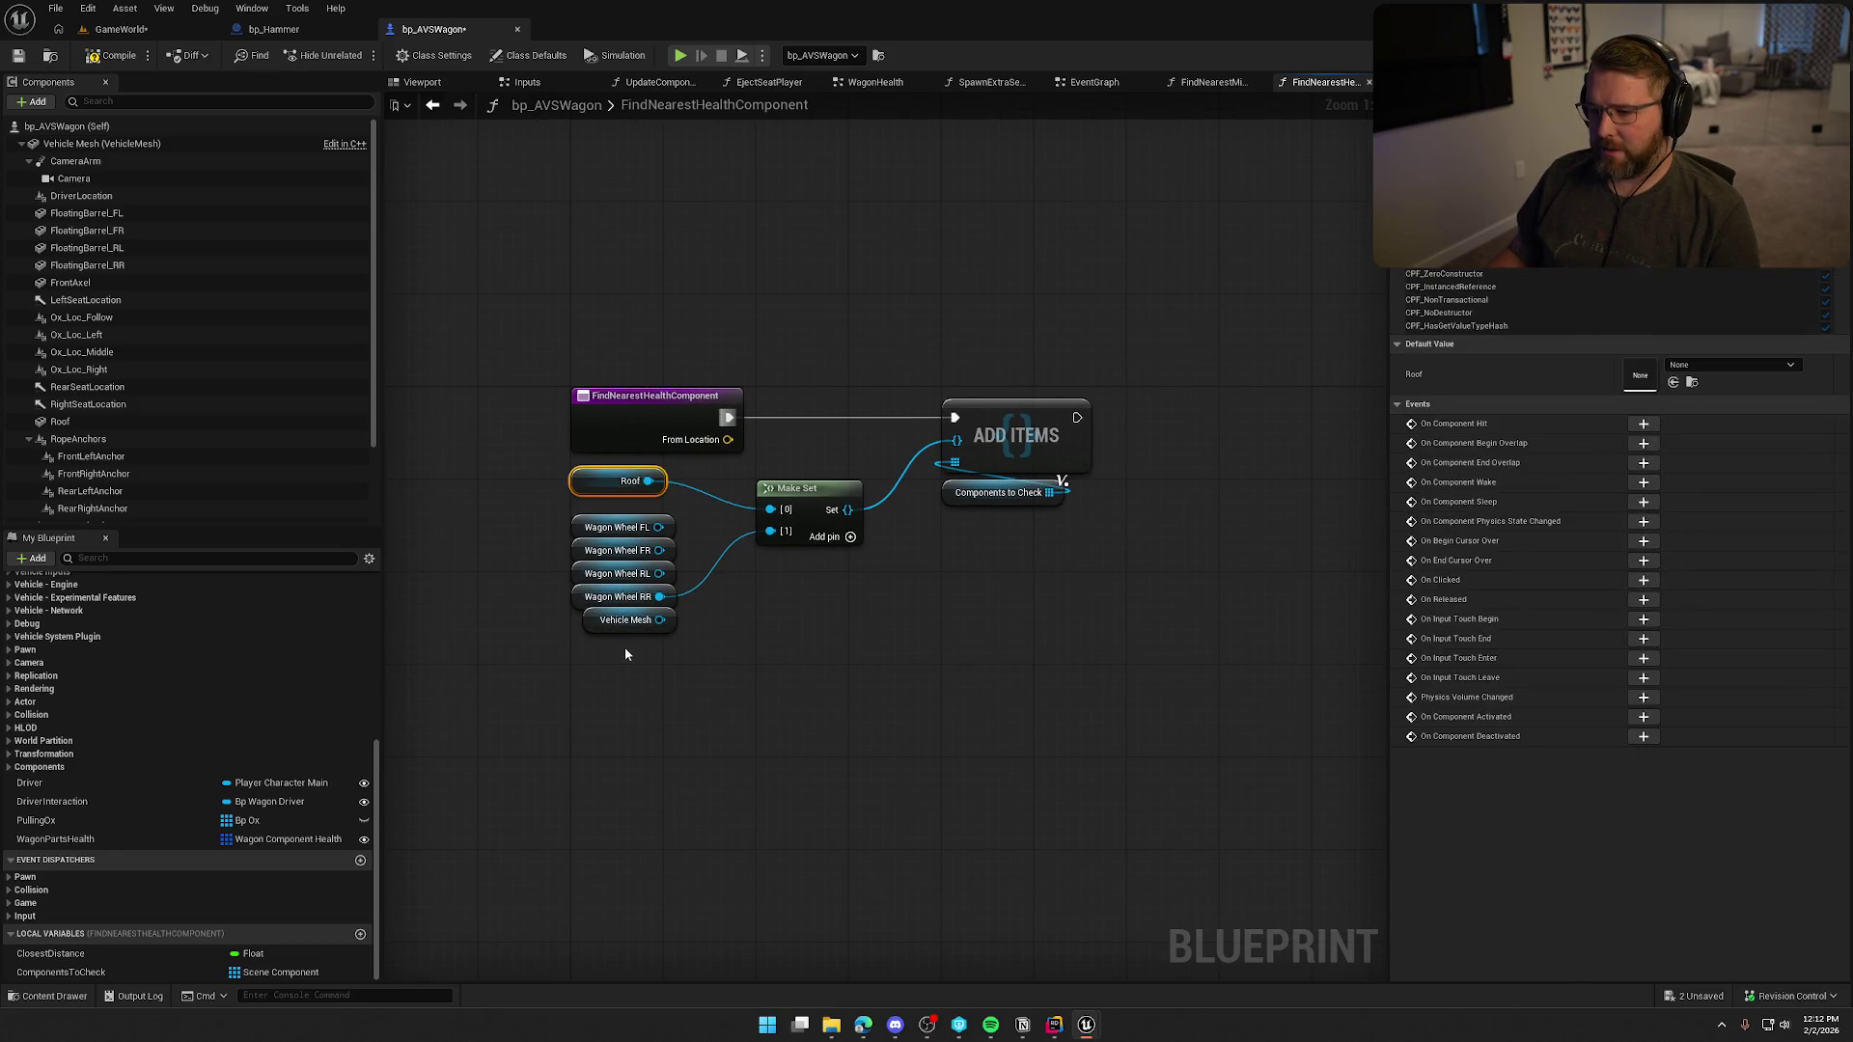
Add four Make Set pins and wire in Vehicle Mesh and the wagon wheels.
click(850, 536)
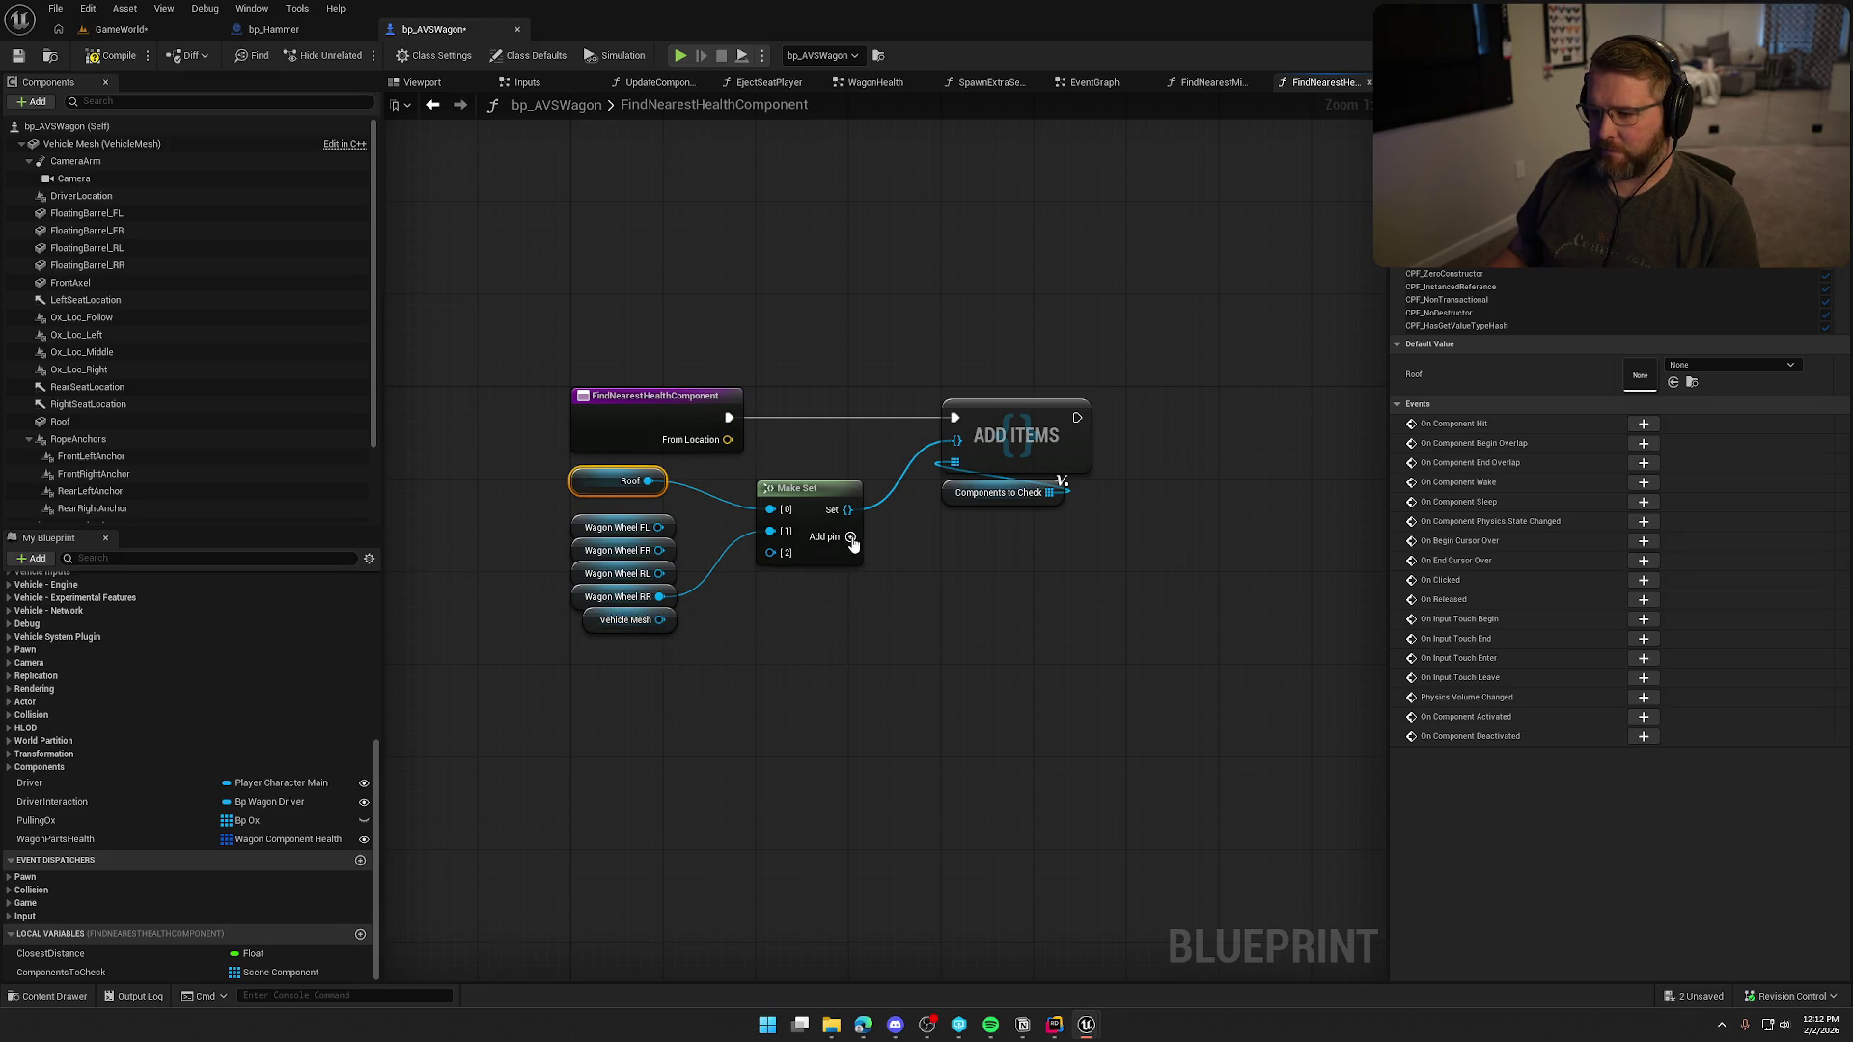
click(850, 537)
click(850, 536)
click(850, 536)
drag(660, 620, 770, 531)
mouse_move(596, 620)
mouse_down()
mouse_move(586, 512)
mouse_move(770, 552)
mouse_move(743, 569)
mouse_move(660, 552)
mouse_up()
drag(659, 573, 770, 597)
drag(658, 598, 657, 597)
drag(791, 488, 791, 430)
Tuck the six-component stack against the Make Set and pan toward the loop nodes.
mouse_move(576, 642)
mouse_down()
mouse_move(666, 540)
mouse_move(700, 461)
mouse_up()
drag(586, 494, 653, 482)
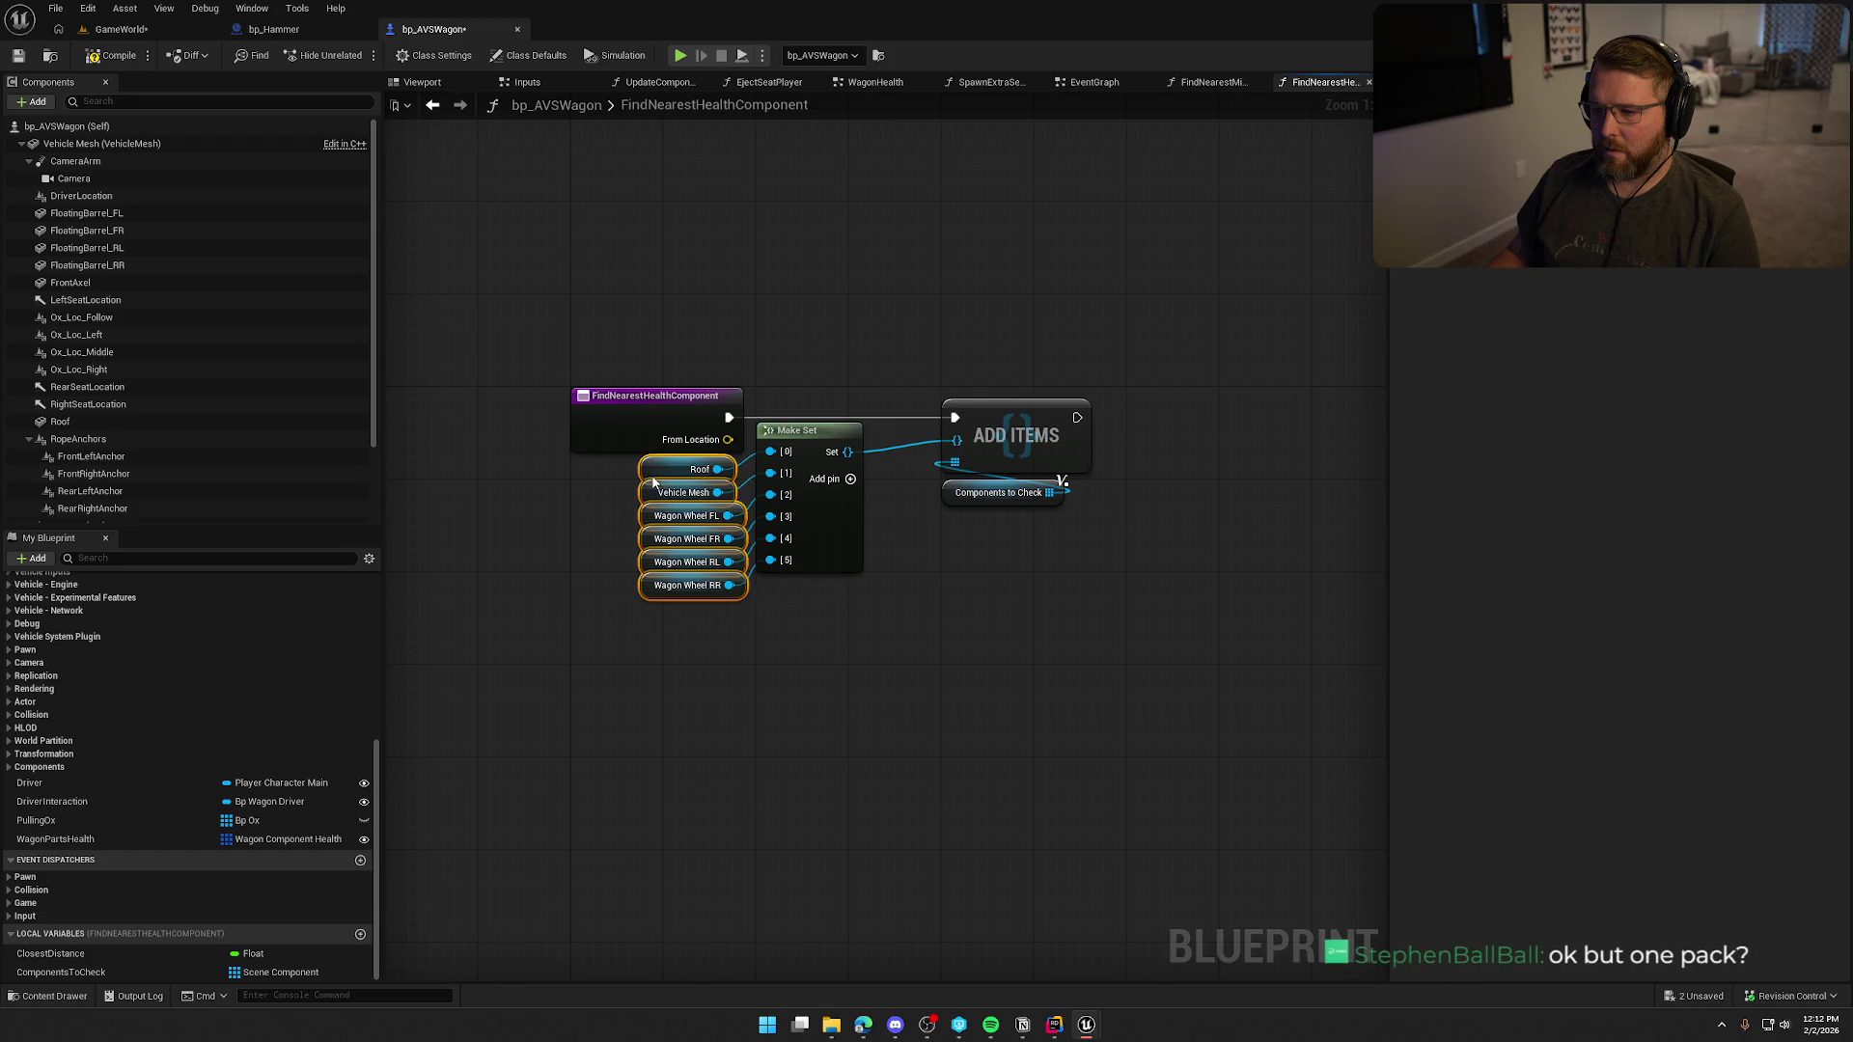
click(641, 739)
mouse_move(641, 739)
mouse_down()
mouse_move(599, 758)
mouse_move(720, 760)
mouse_move(701, 697)
mouse_move(653, 656)
mouse_up()
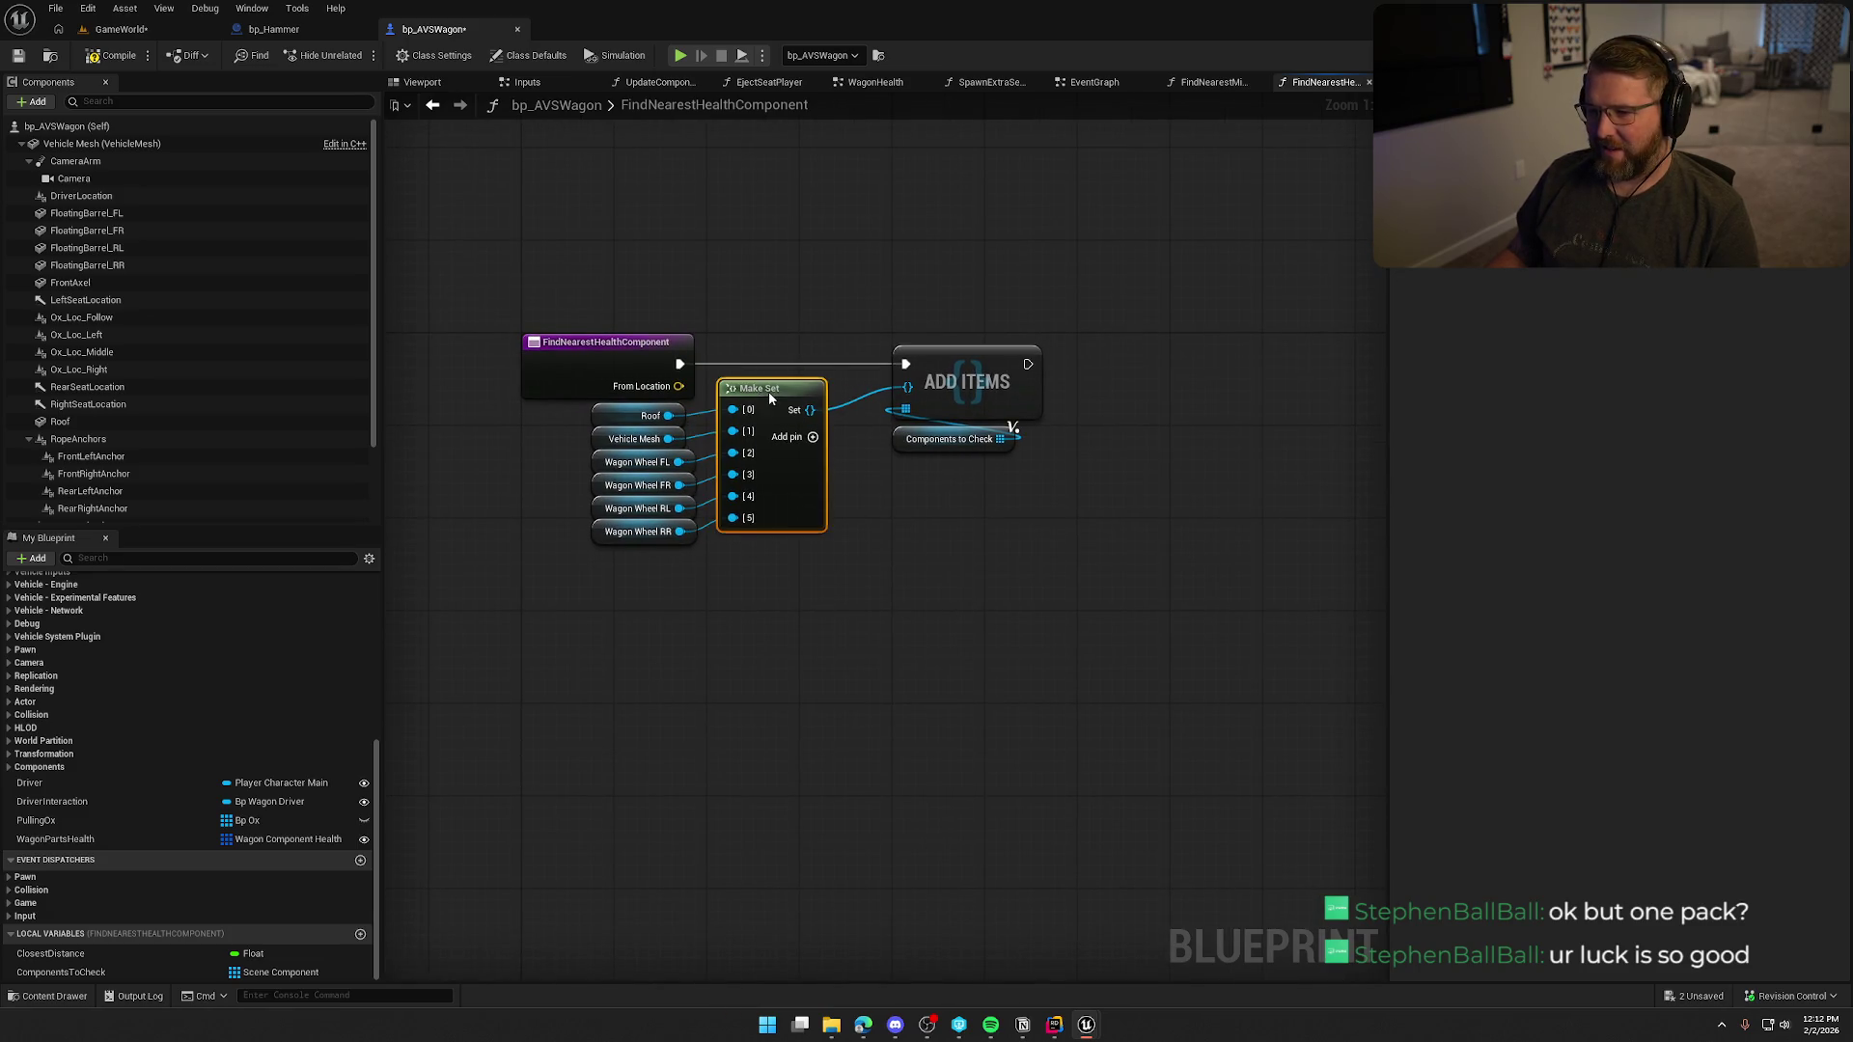
drag(776, 382, 764, 394)
drag(890, 660, 817, 651)
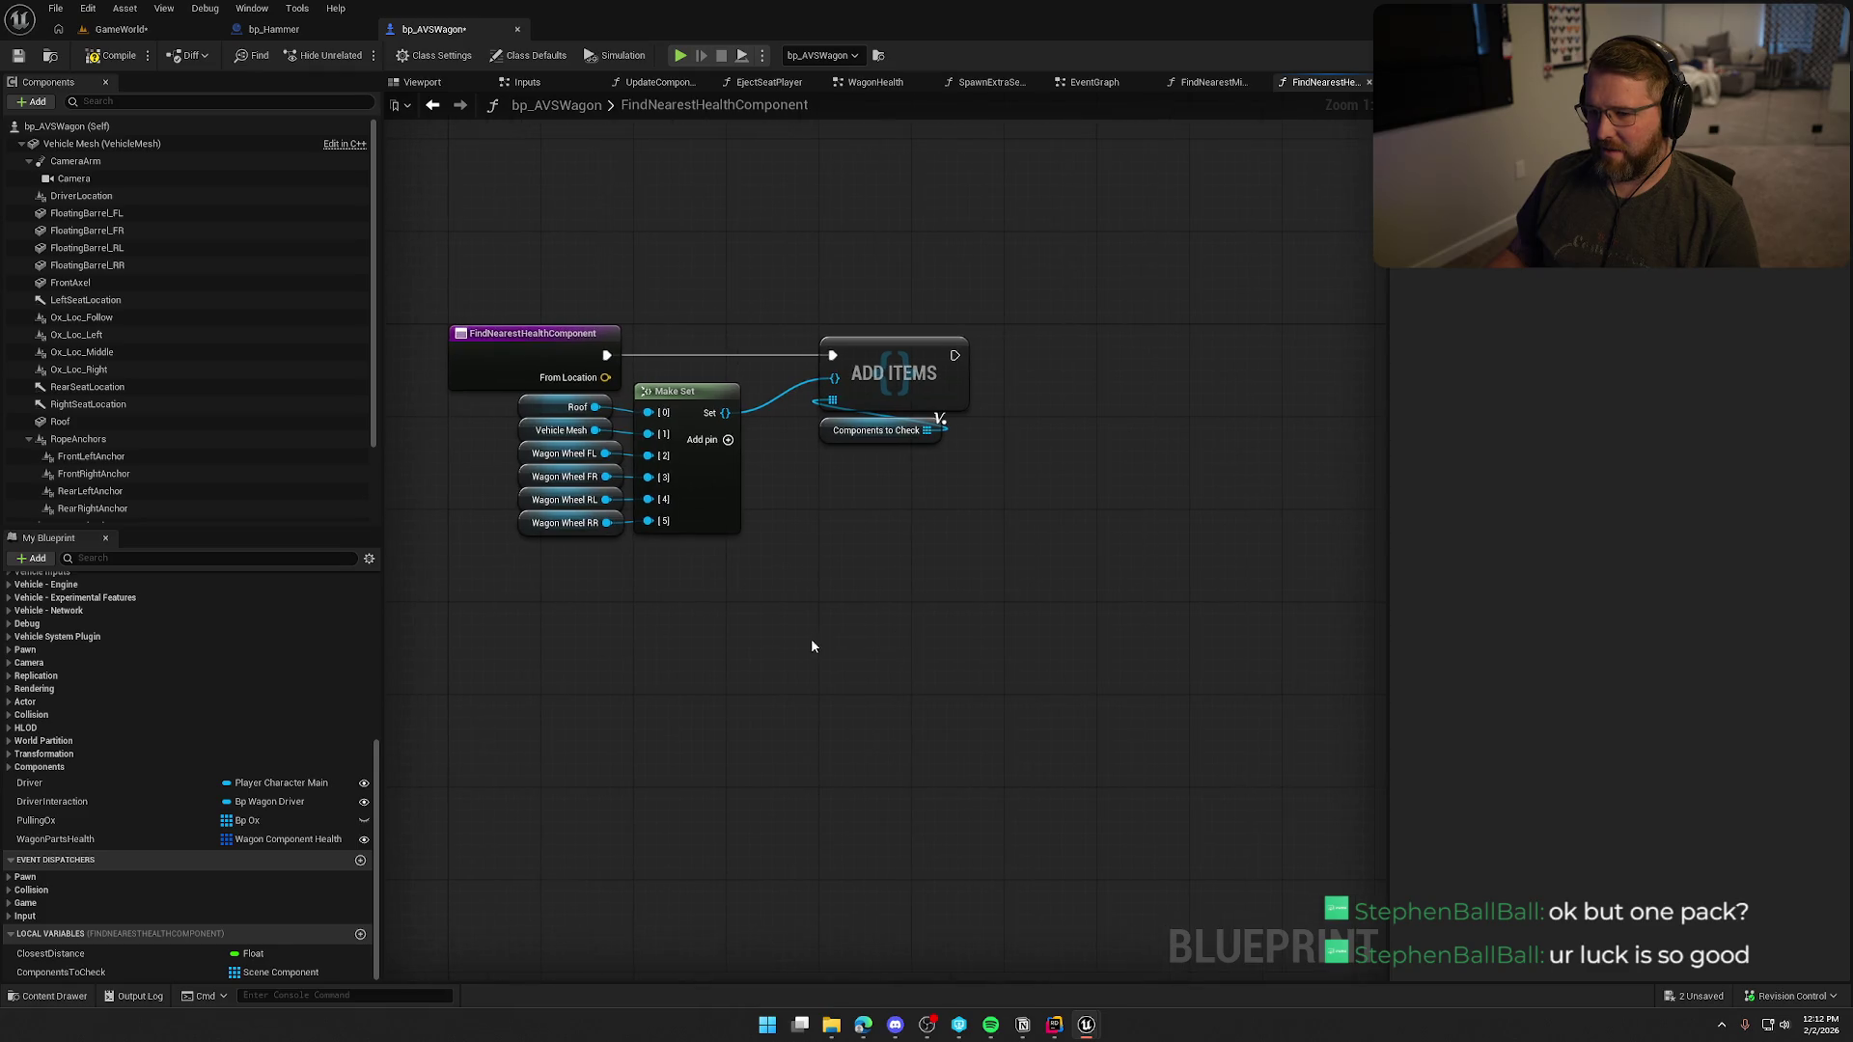
drag(896, 470, 816, 539)
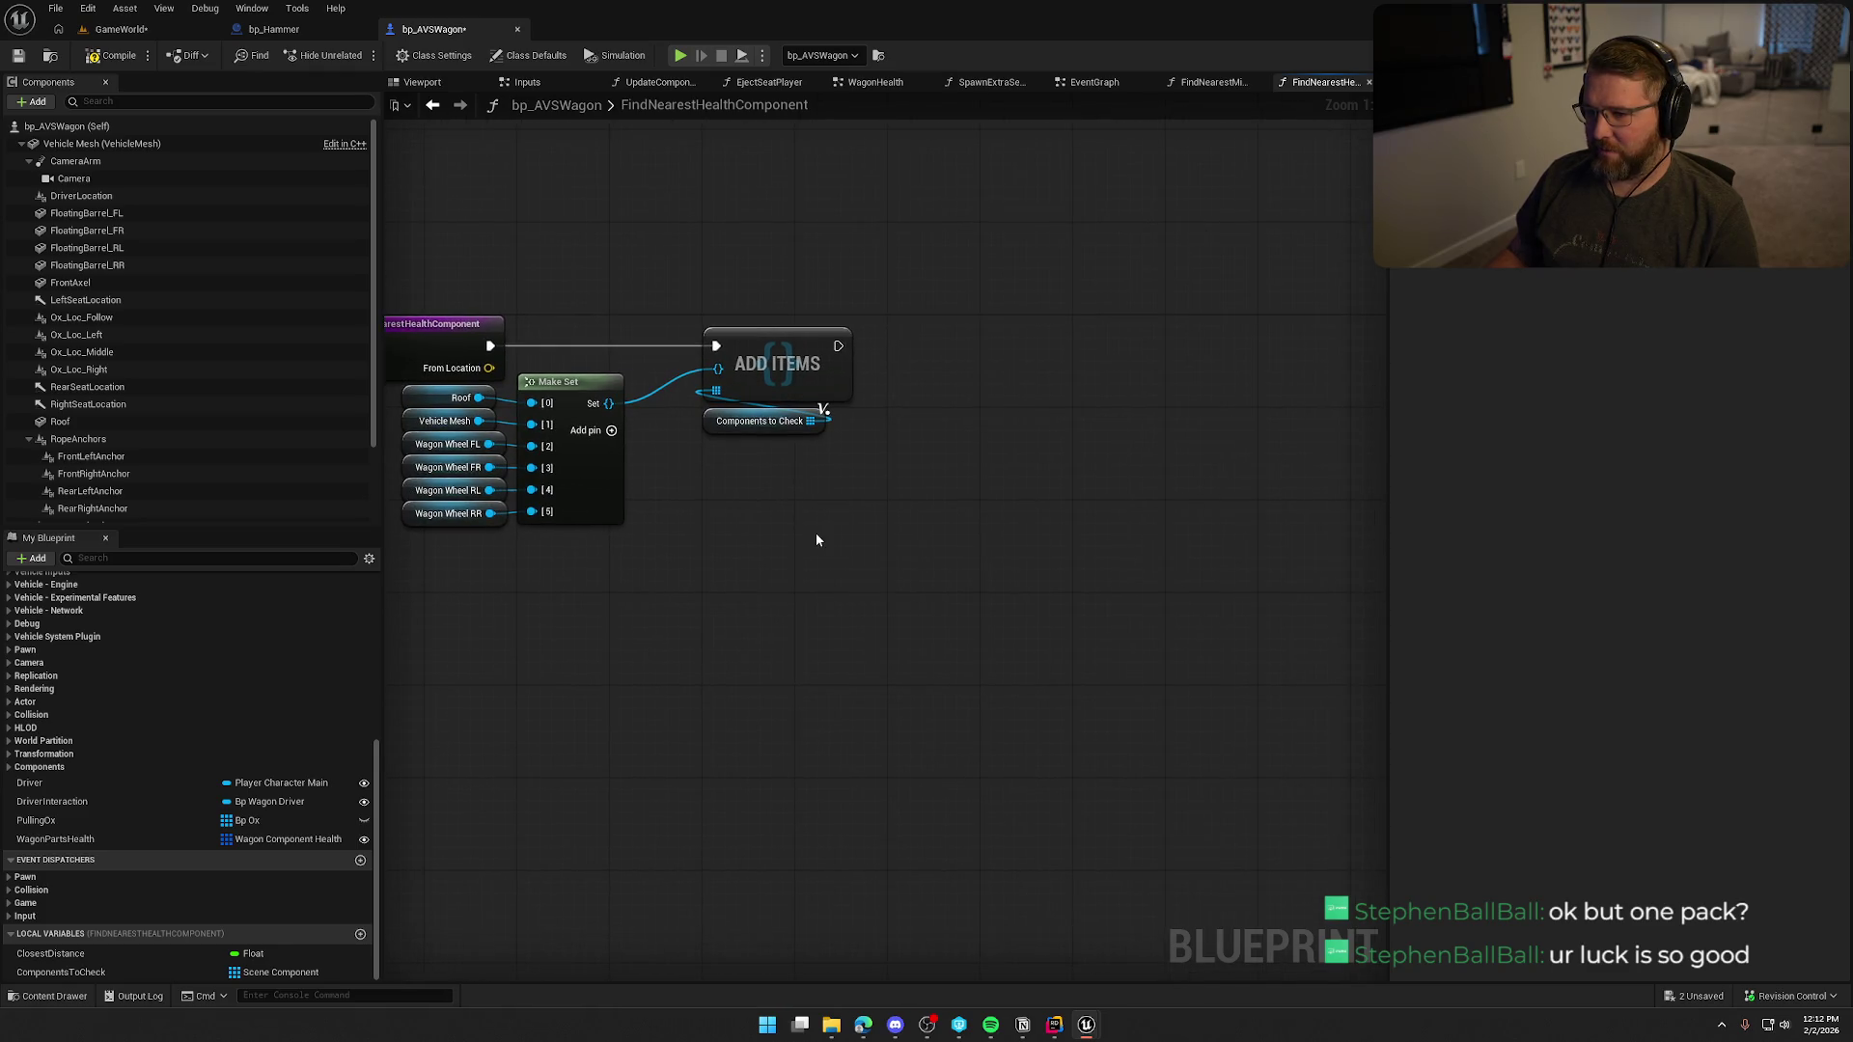
scroll(795, 501, down, 5)
scroll(824, 569, up, 5)
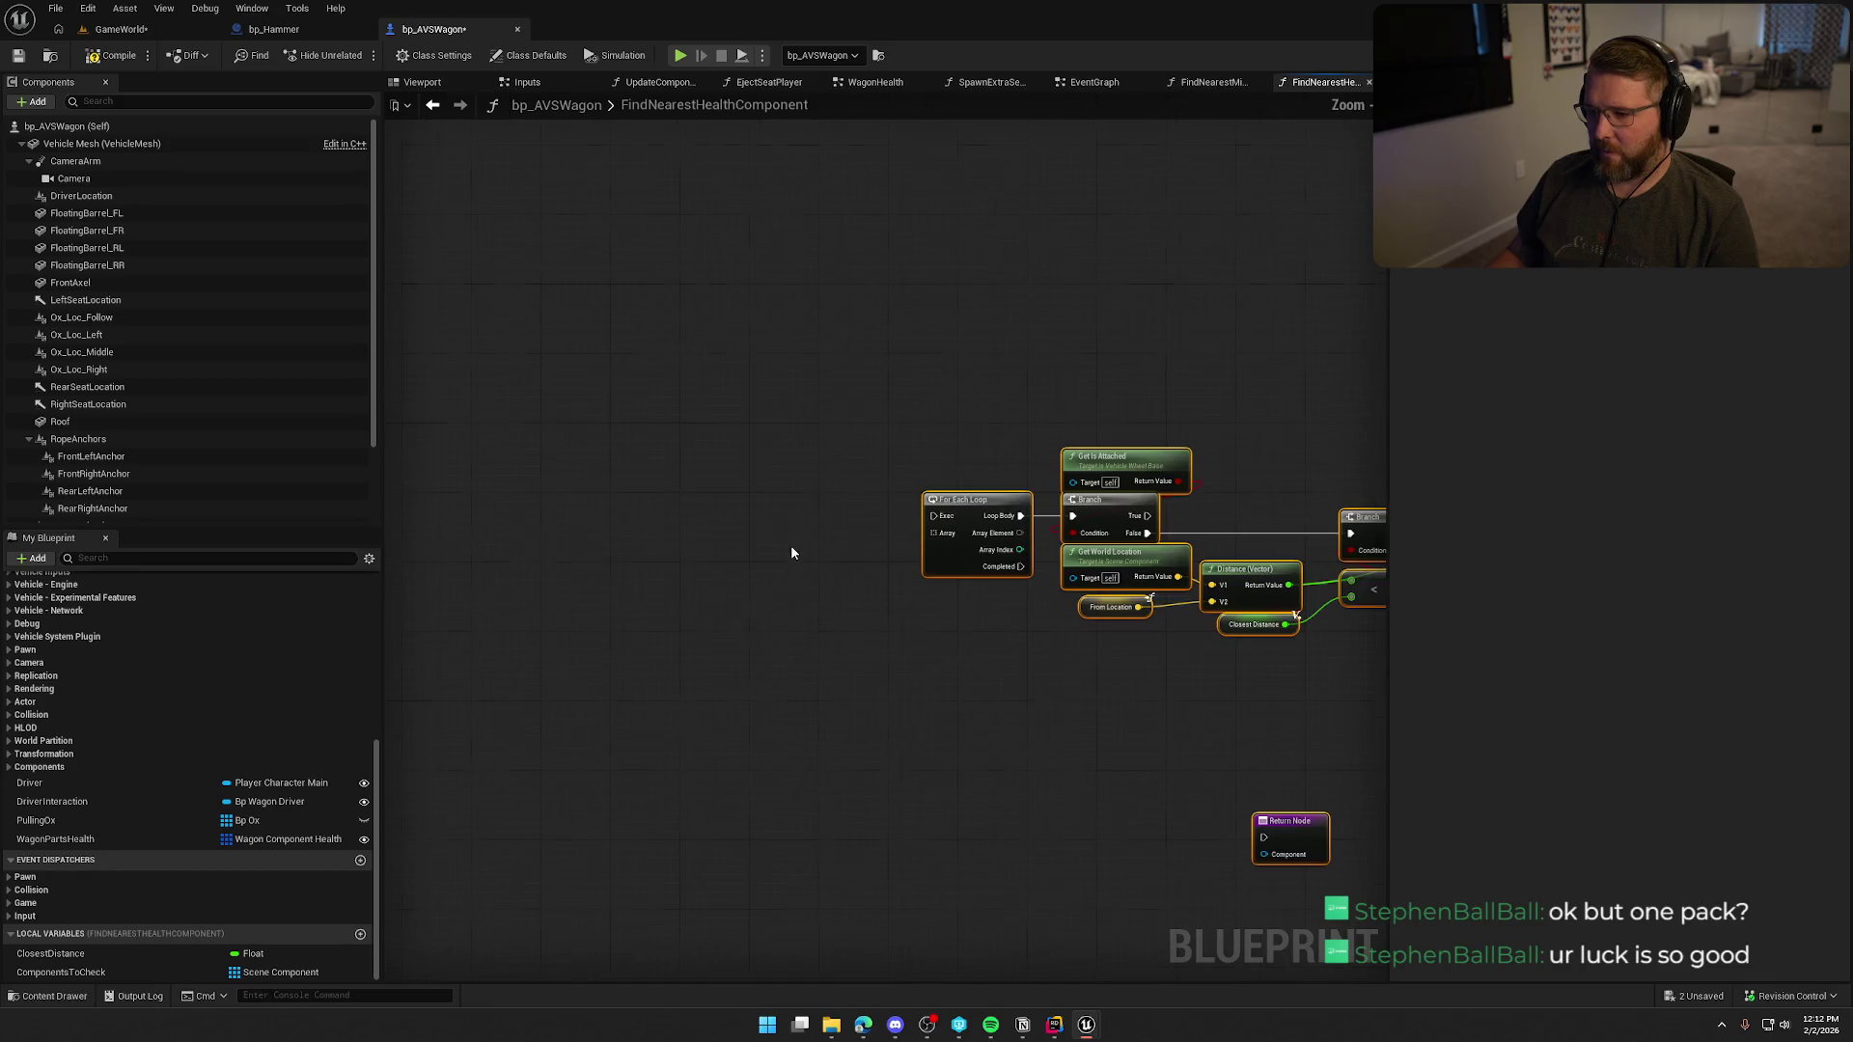
Wire the Add Items exec and Components to Check array into the For Each Loop.
mouse_move(670, 395)
mouse_down()
mouse_move(966, 461)
mouse_move(776, 397)
mouse_up()
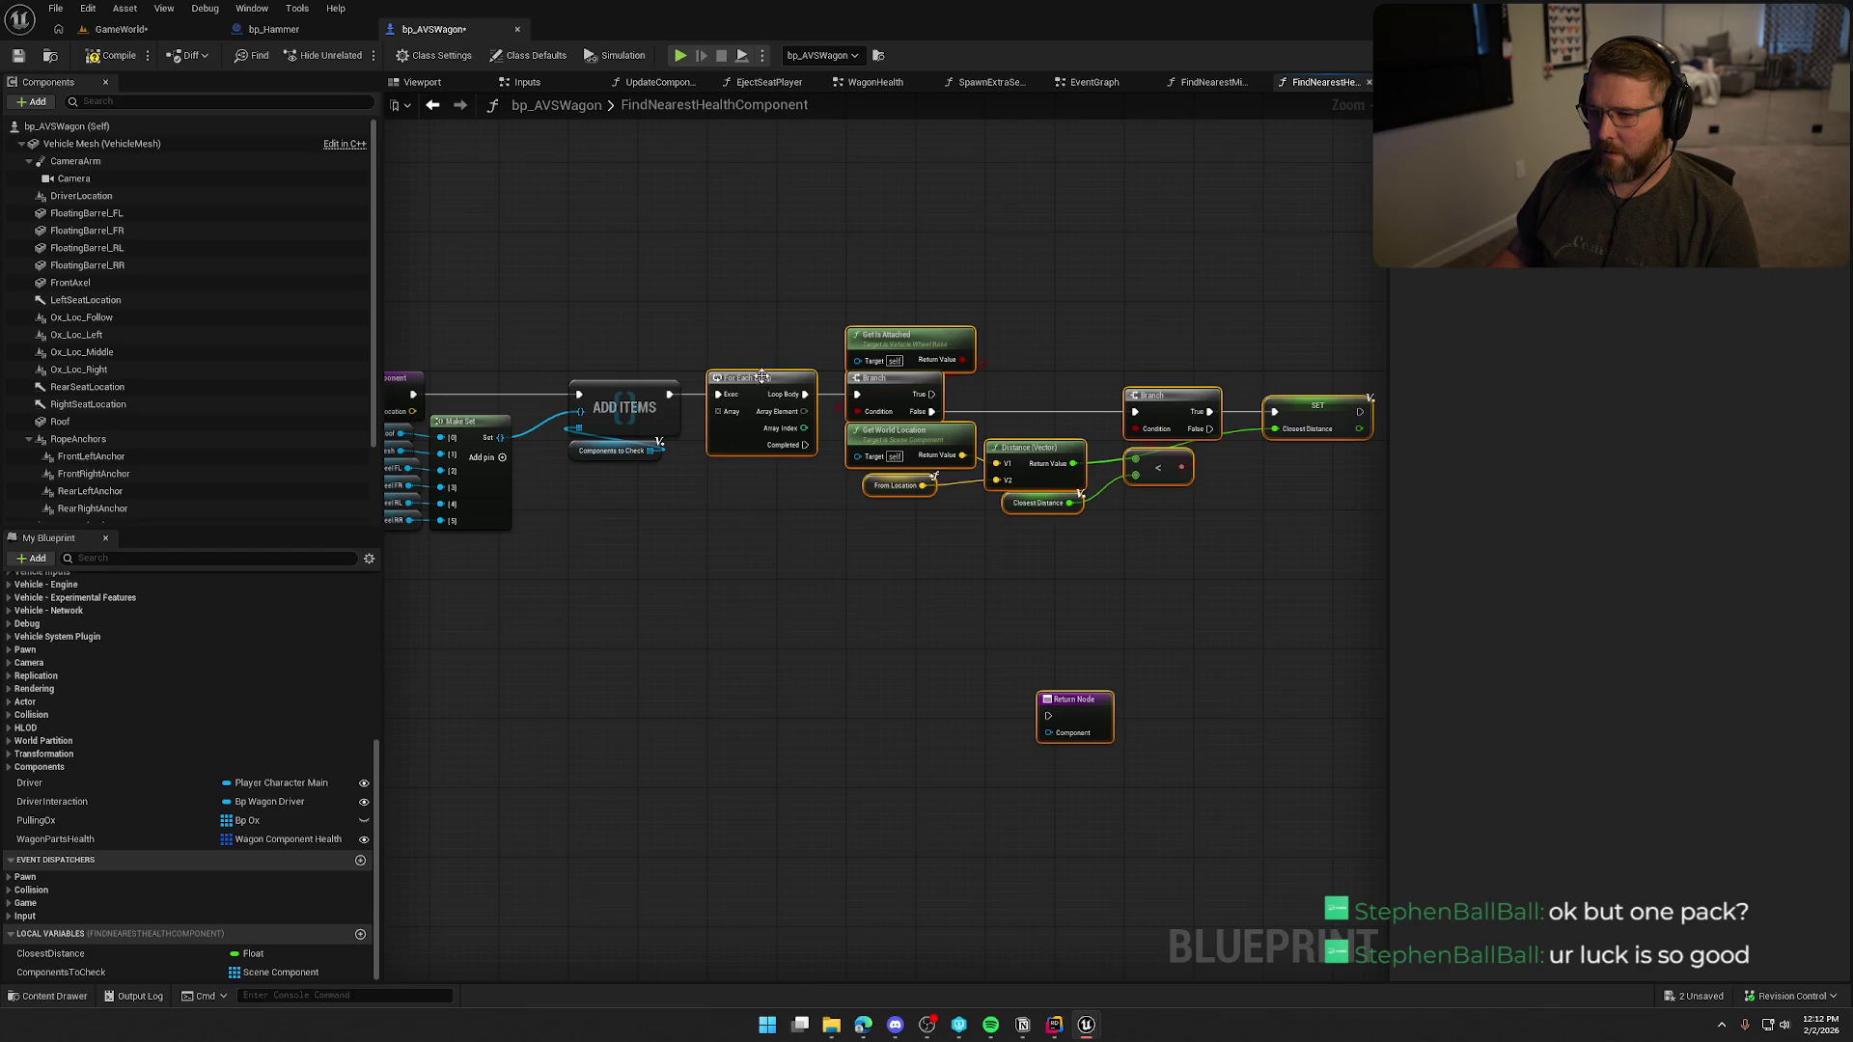
drag(686, 525, 782, 612)
scroll(781, 613, up, 2)
drag(701, 517, 779, 482)
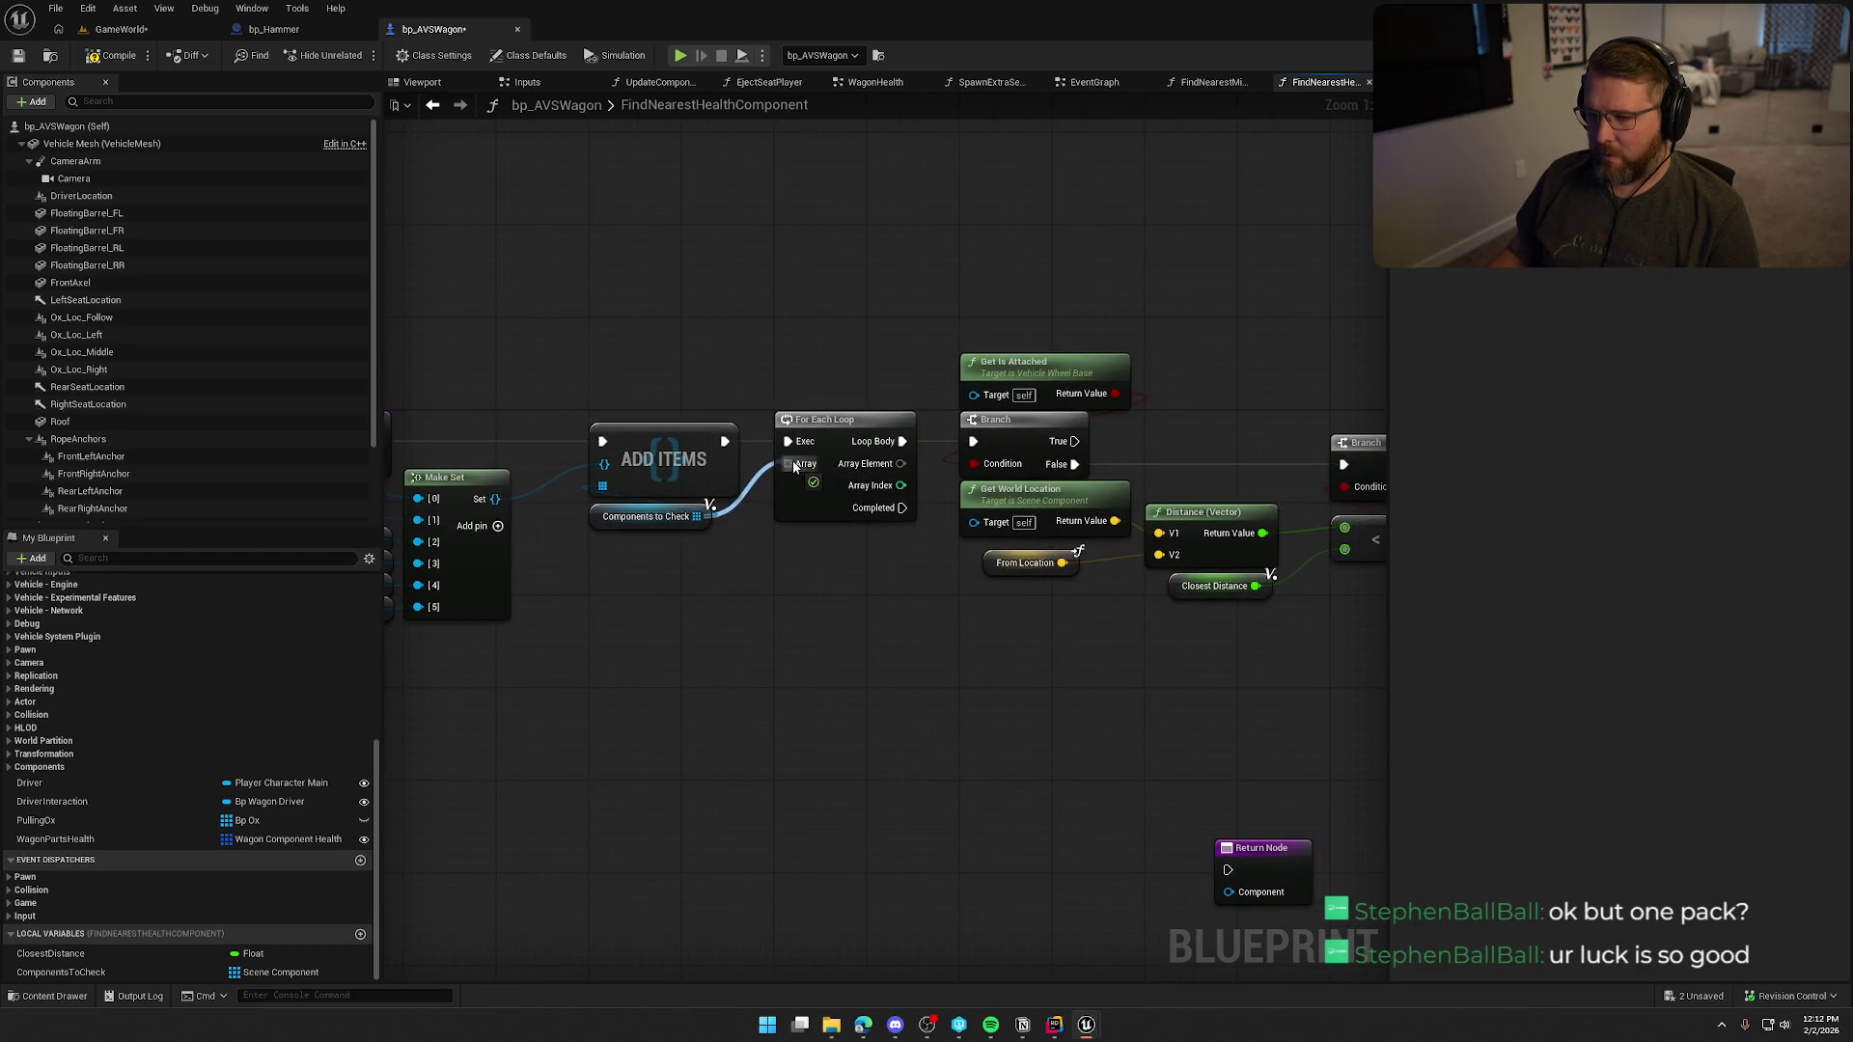
scroll(788, 662, up, 1)
mouse_move(787, 662)
mouse_down()
mouse_move(729, 661)
mouse_move(719, 691)
mouse_move(563, 660)
mouse_up()
scroll(720, 691, down, 1)
scroll(749, 642, up, 2)
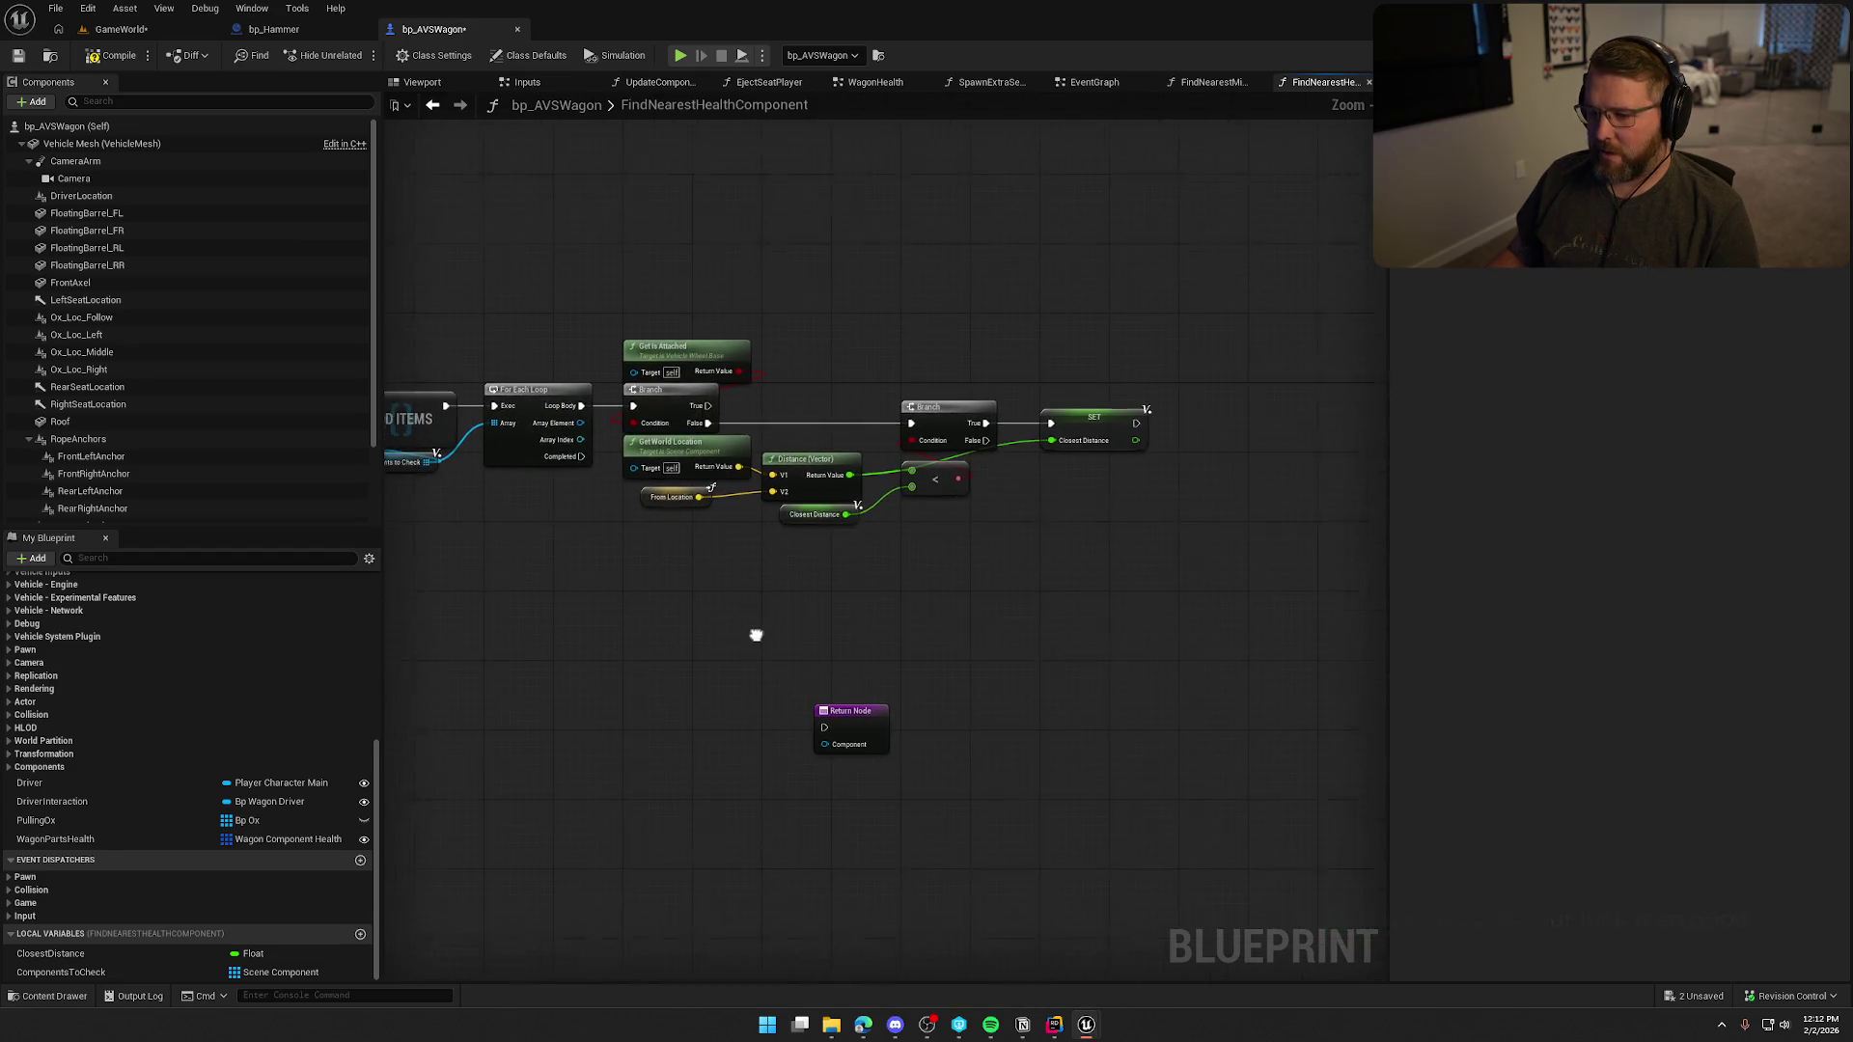
drag(886, 701, 739, 698)
scroll(725, 617, up, 1)
click(753, 647)
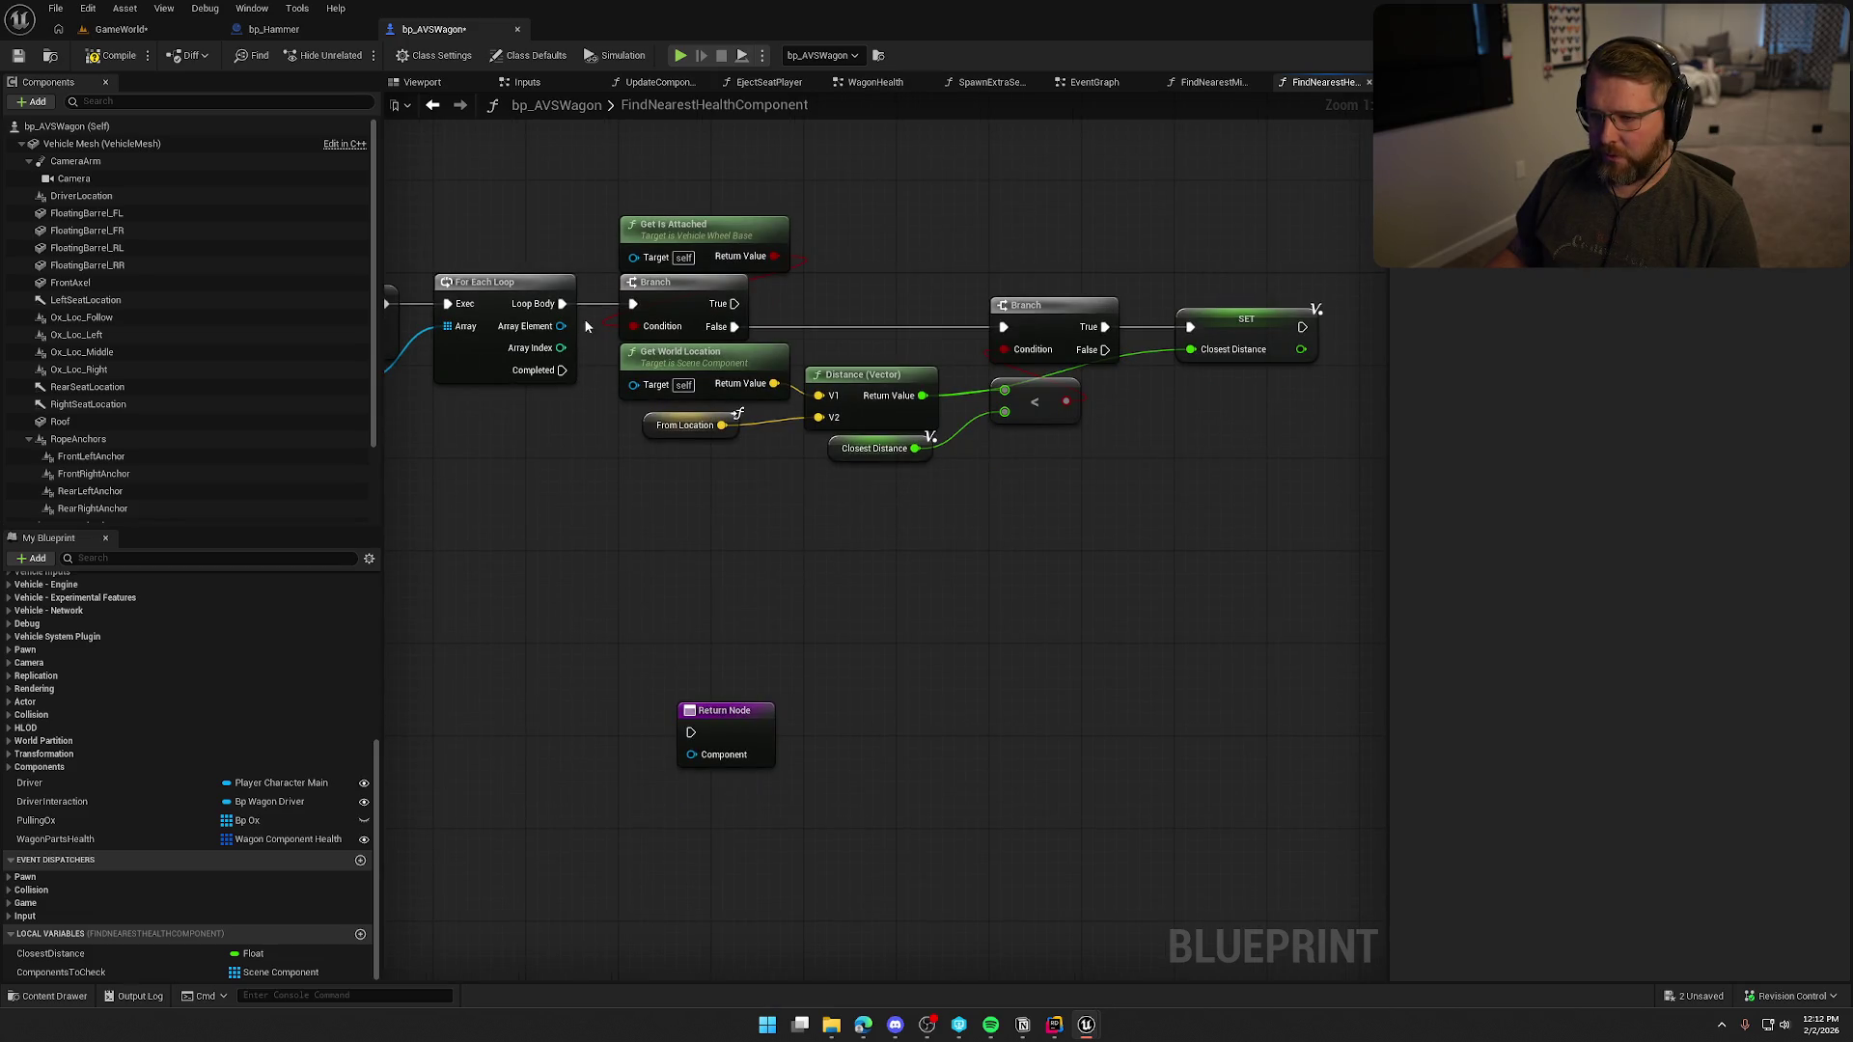
Promote the loop's Array Element to a local variable named ClosestComponent.
drag(562, 328, 662, 529)
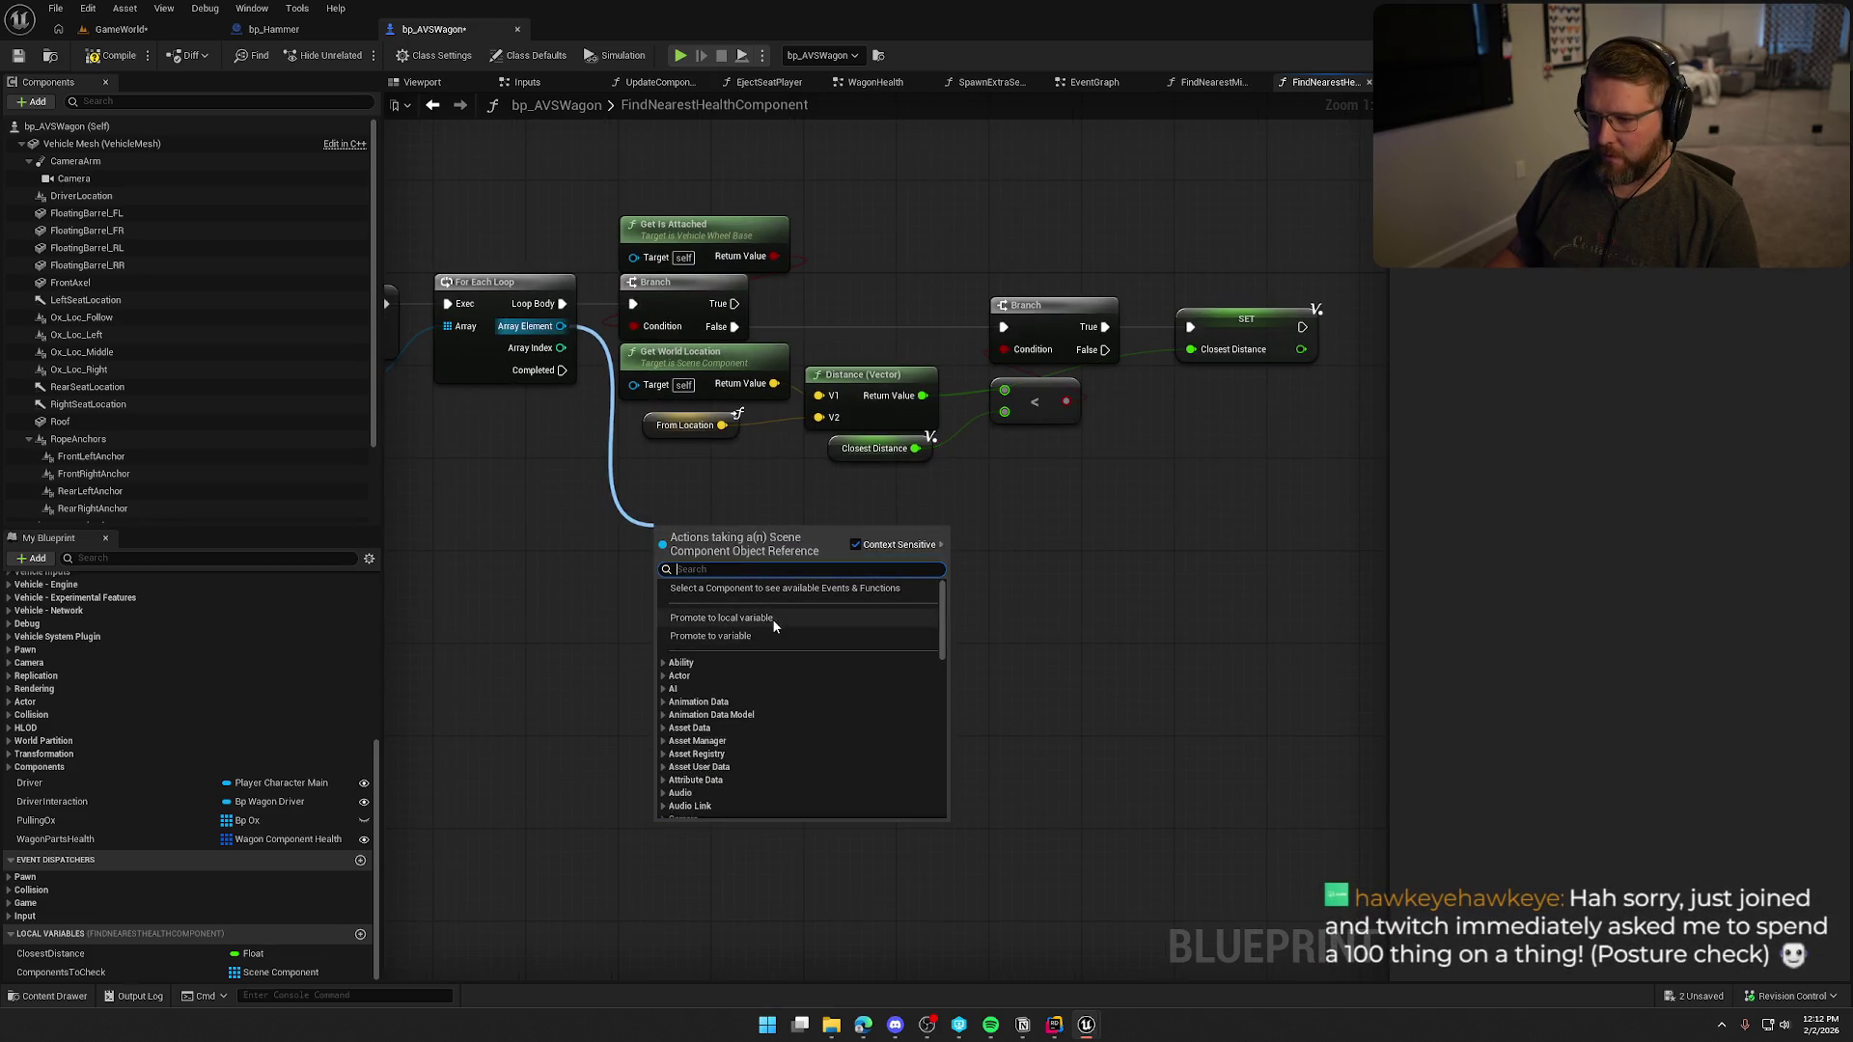
click(772, 617)
text(Comp)
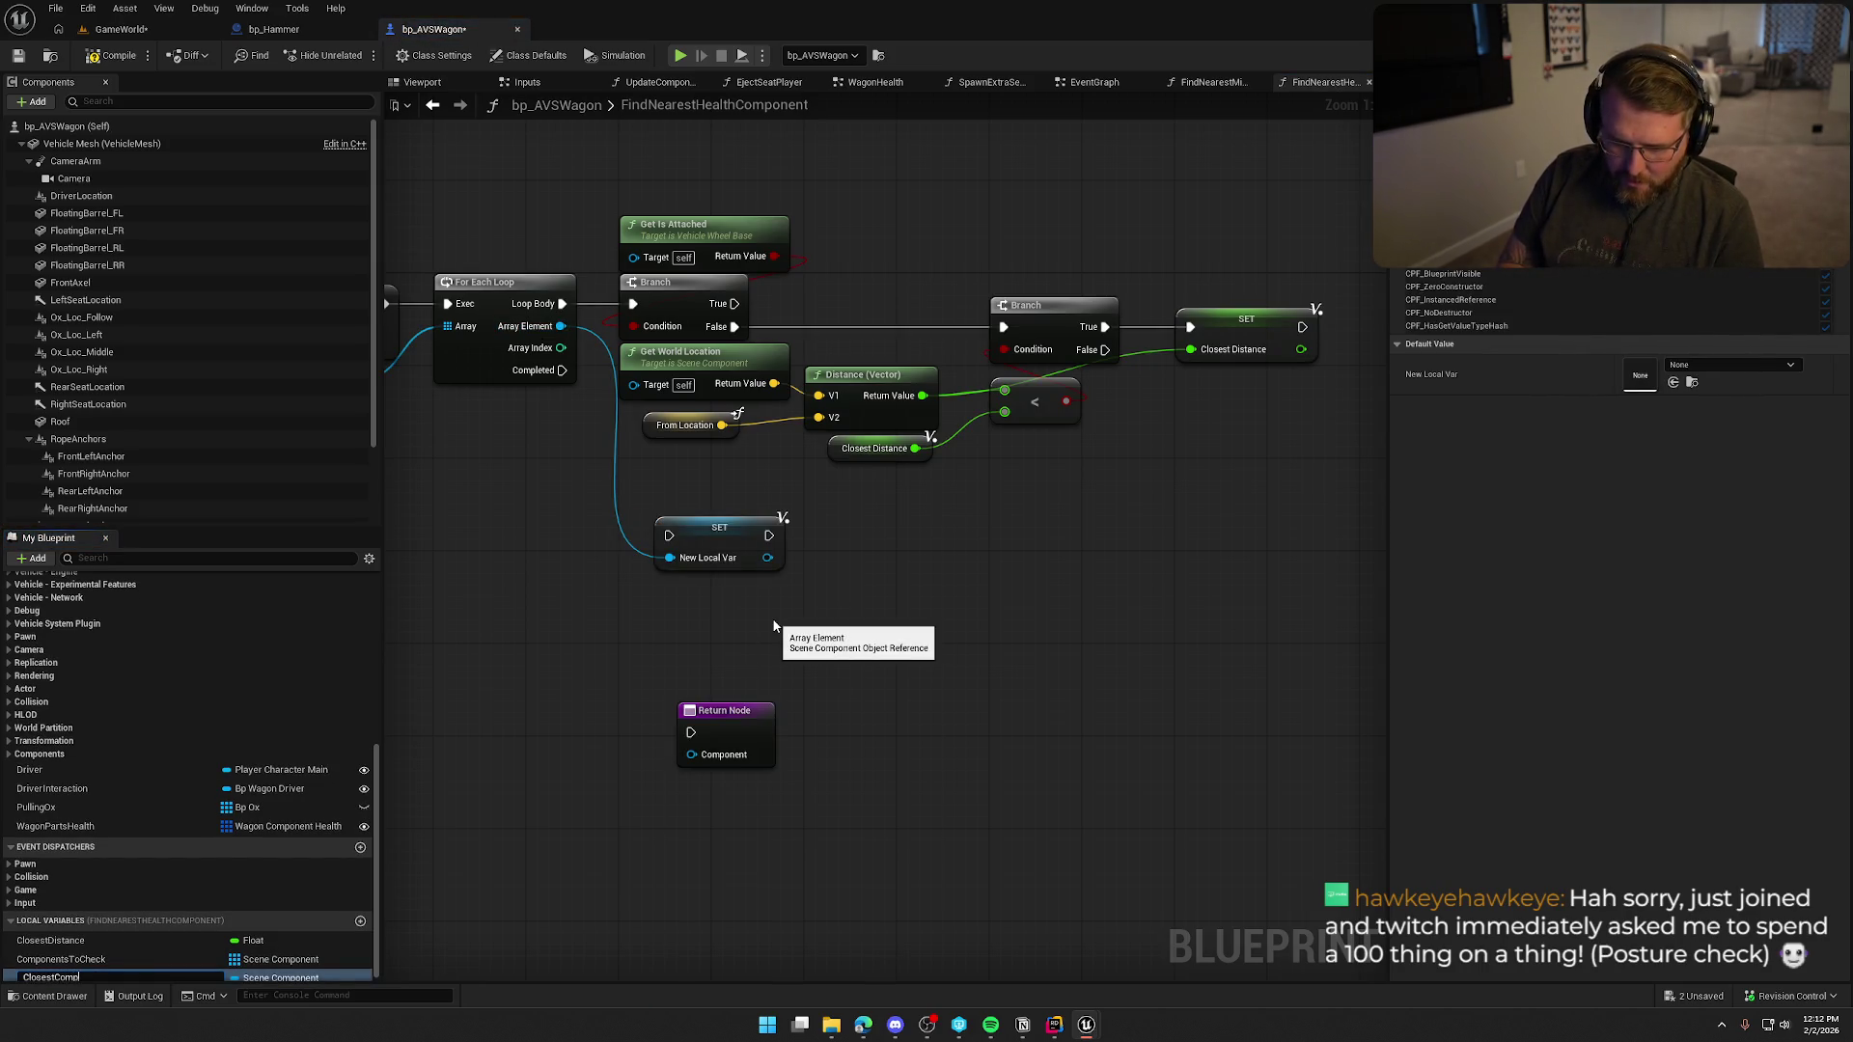
text(onent)
key(Return)
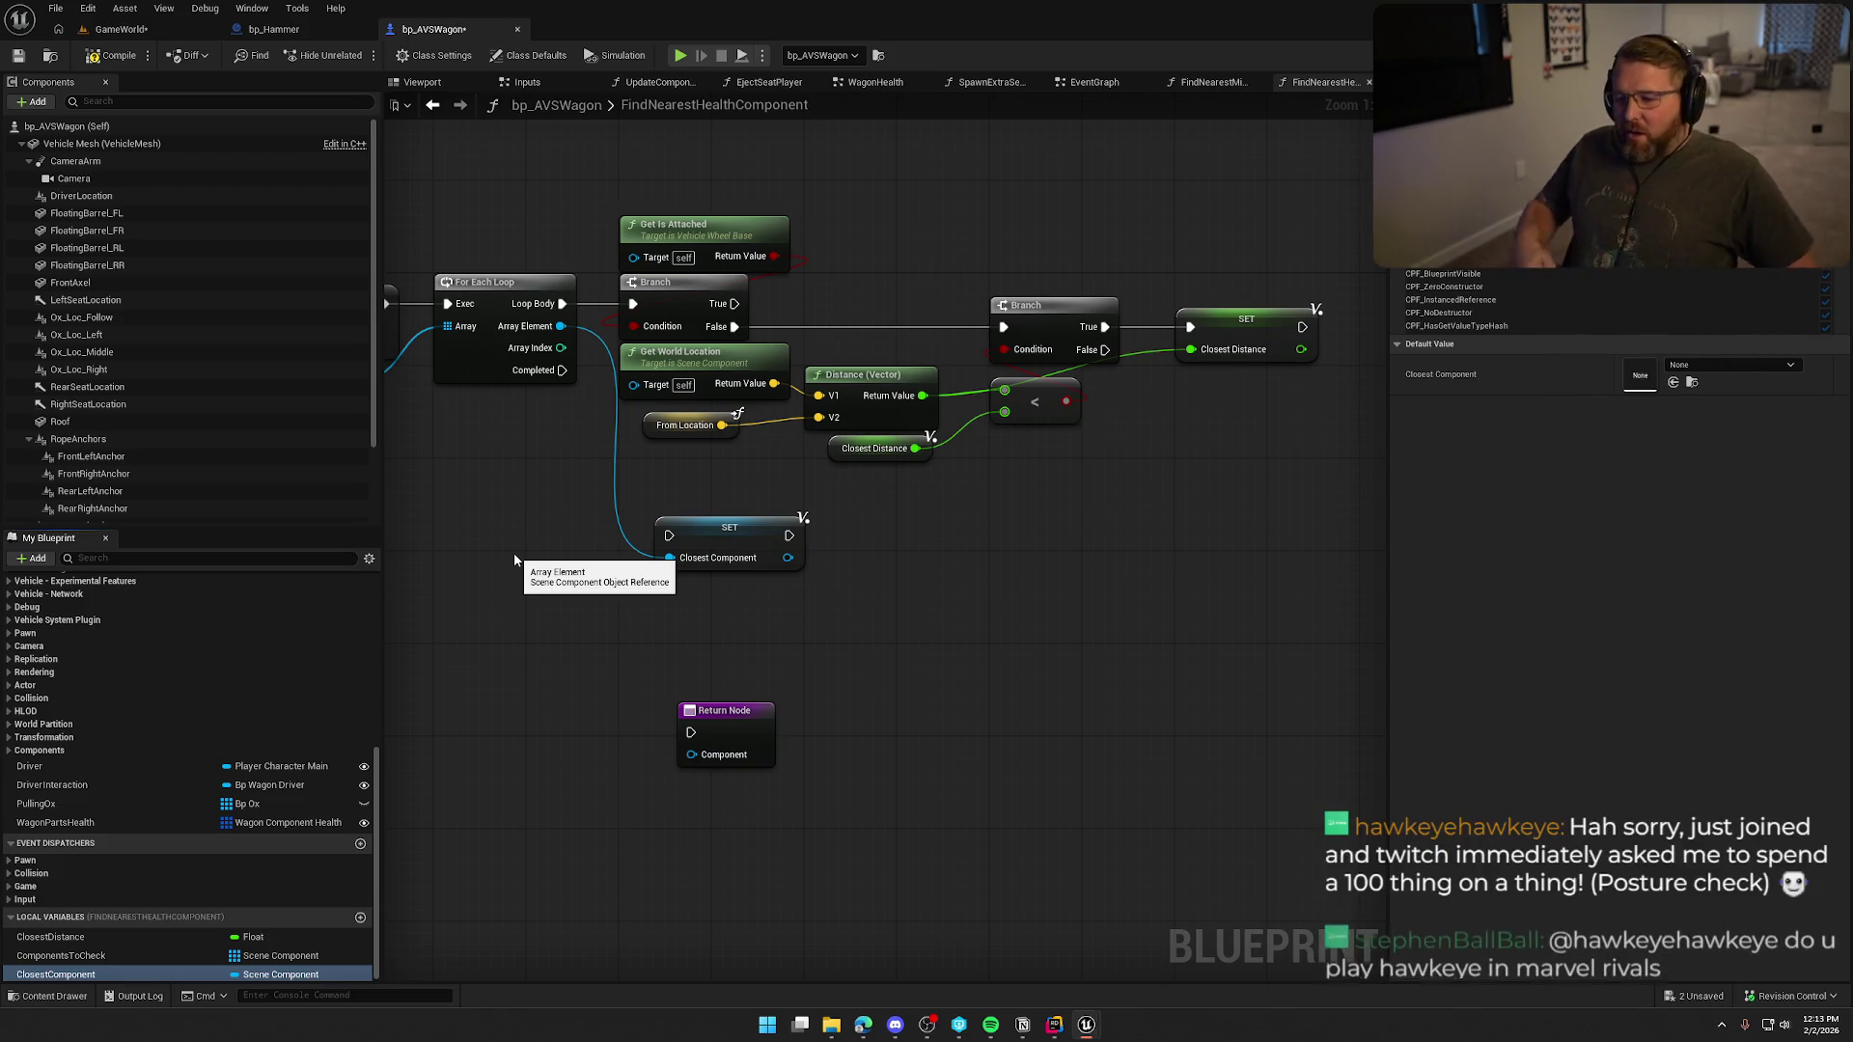
Place the Closest Component SET node beside SET Closest Distance and chain it after it.
drag(720, 614, 610, 598)
mouse_move(614, 514)
mouse_down()
mouse_move(1208, 428)
mouse_move(1274, 371)
mouse_up()
mouse_move(1302, 391)
mouse_down()
mouse_move(931, 439)
mouse_move(844, 405)
mouse_move(891, 359)
mouse_up()
mouse_move(492, 696)
mouse_down()
mouse_move(805, 596)
mouse_move(899, 529)
mouse_up()
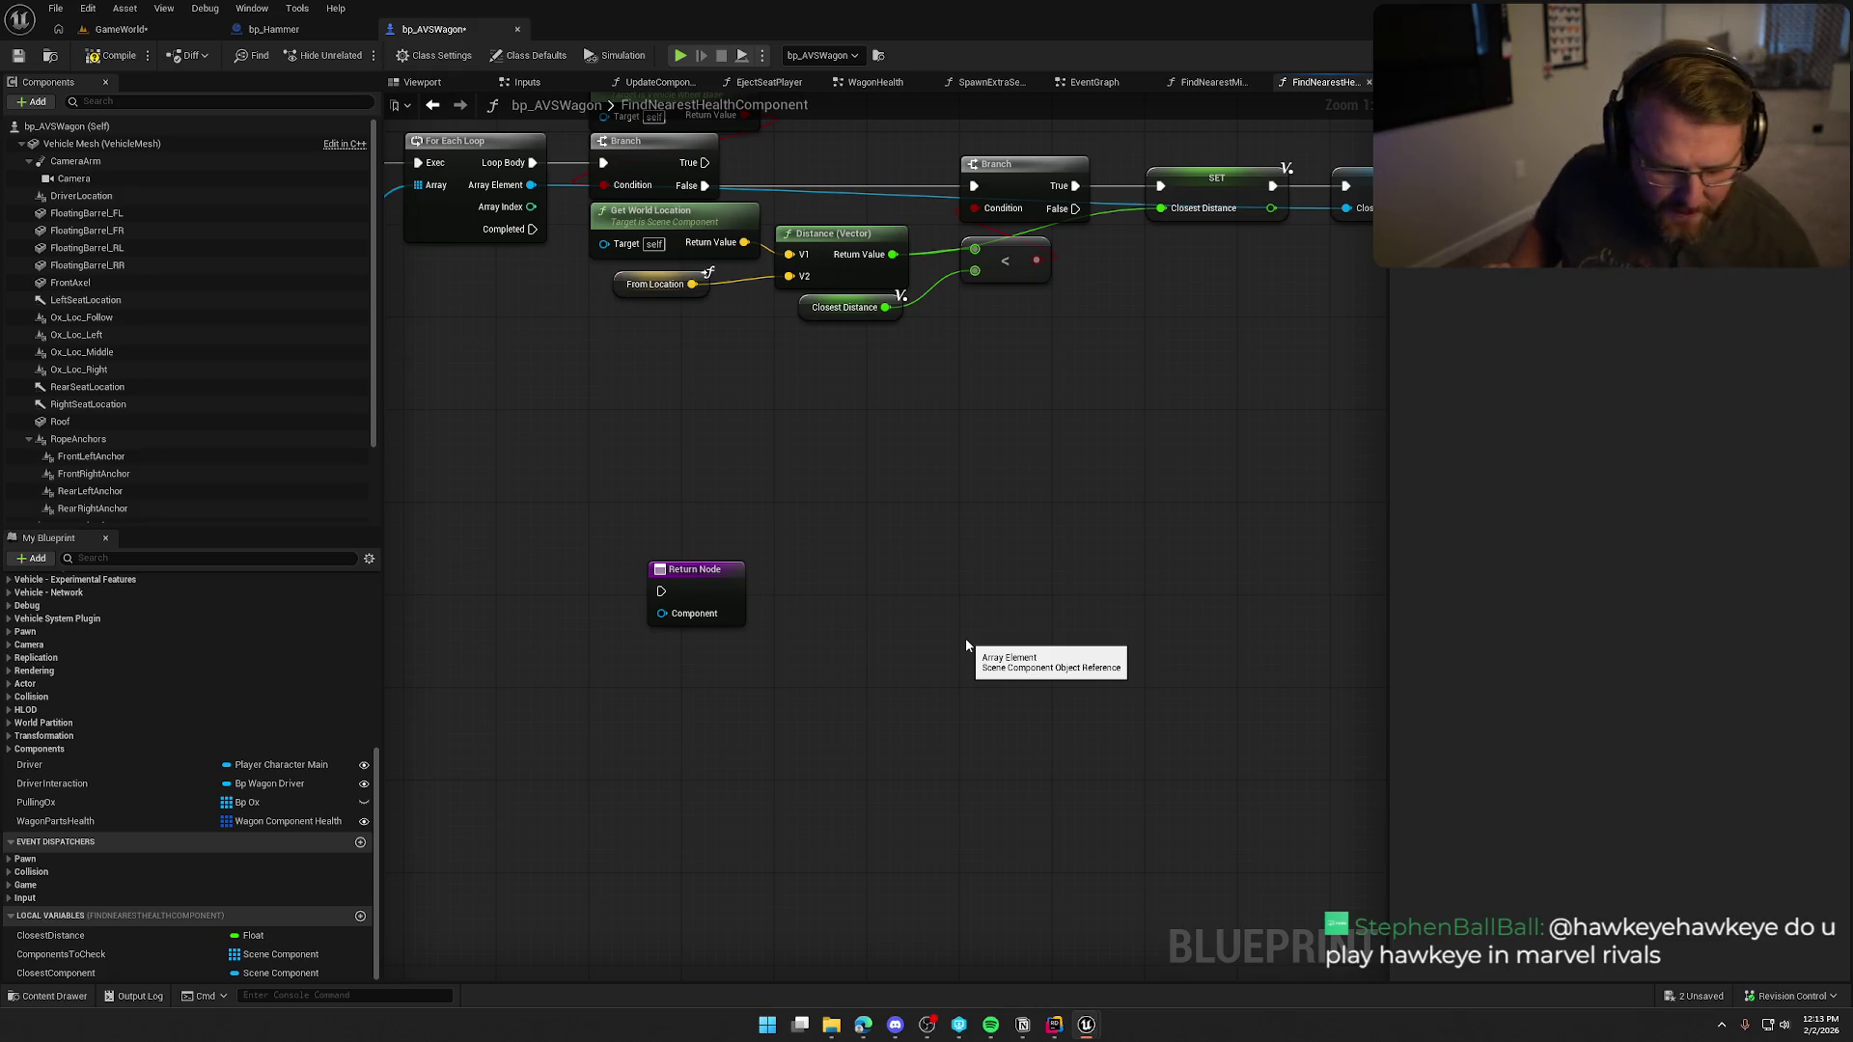
mouse_move(965, 639)
mouse_down()
mouse_move(836, 666)
mouse_move(810, 649)
mouse_move(708, 774)
mouse_up()
Add a ClosestComponent getter beside the Return Node, then select Get Is Attached and its Branch.
mouse_move(60, 972)
mouse_down()
mouse_move(587, 497)
mouse_move(775, 456)
mouse_up()
mouse_move(590, 498)
mouse_down()
mouse_move(753, 492)
mouse_move(782, 398)
mouse_move(841, 375)
mouse_up()
click(849, 310)
mouse_move(848, 310)
mouse_down()
mouse_move(700, 537)
mouse_move(791, 585)
mouse_up()
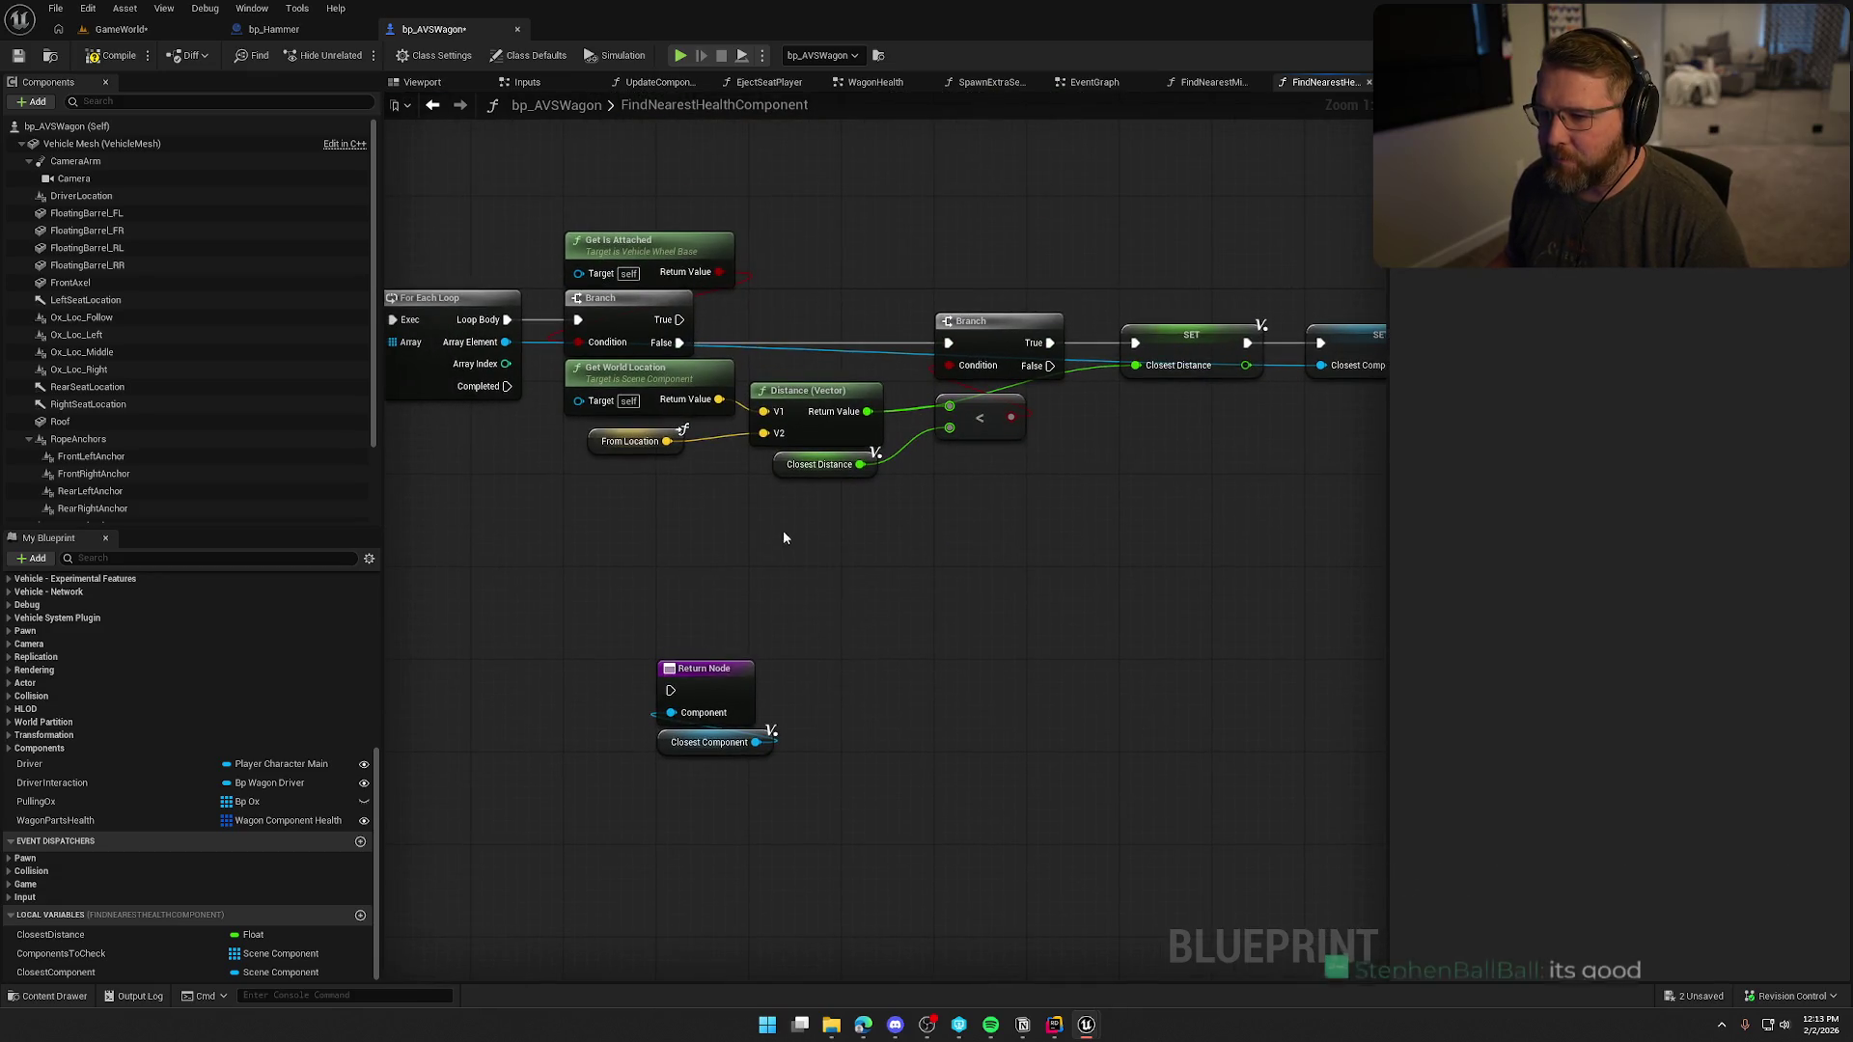
drag(634, 222, 736, 309)
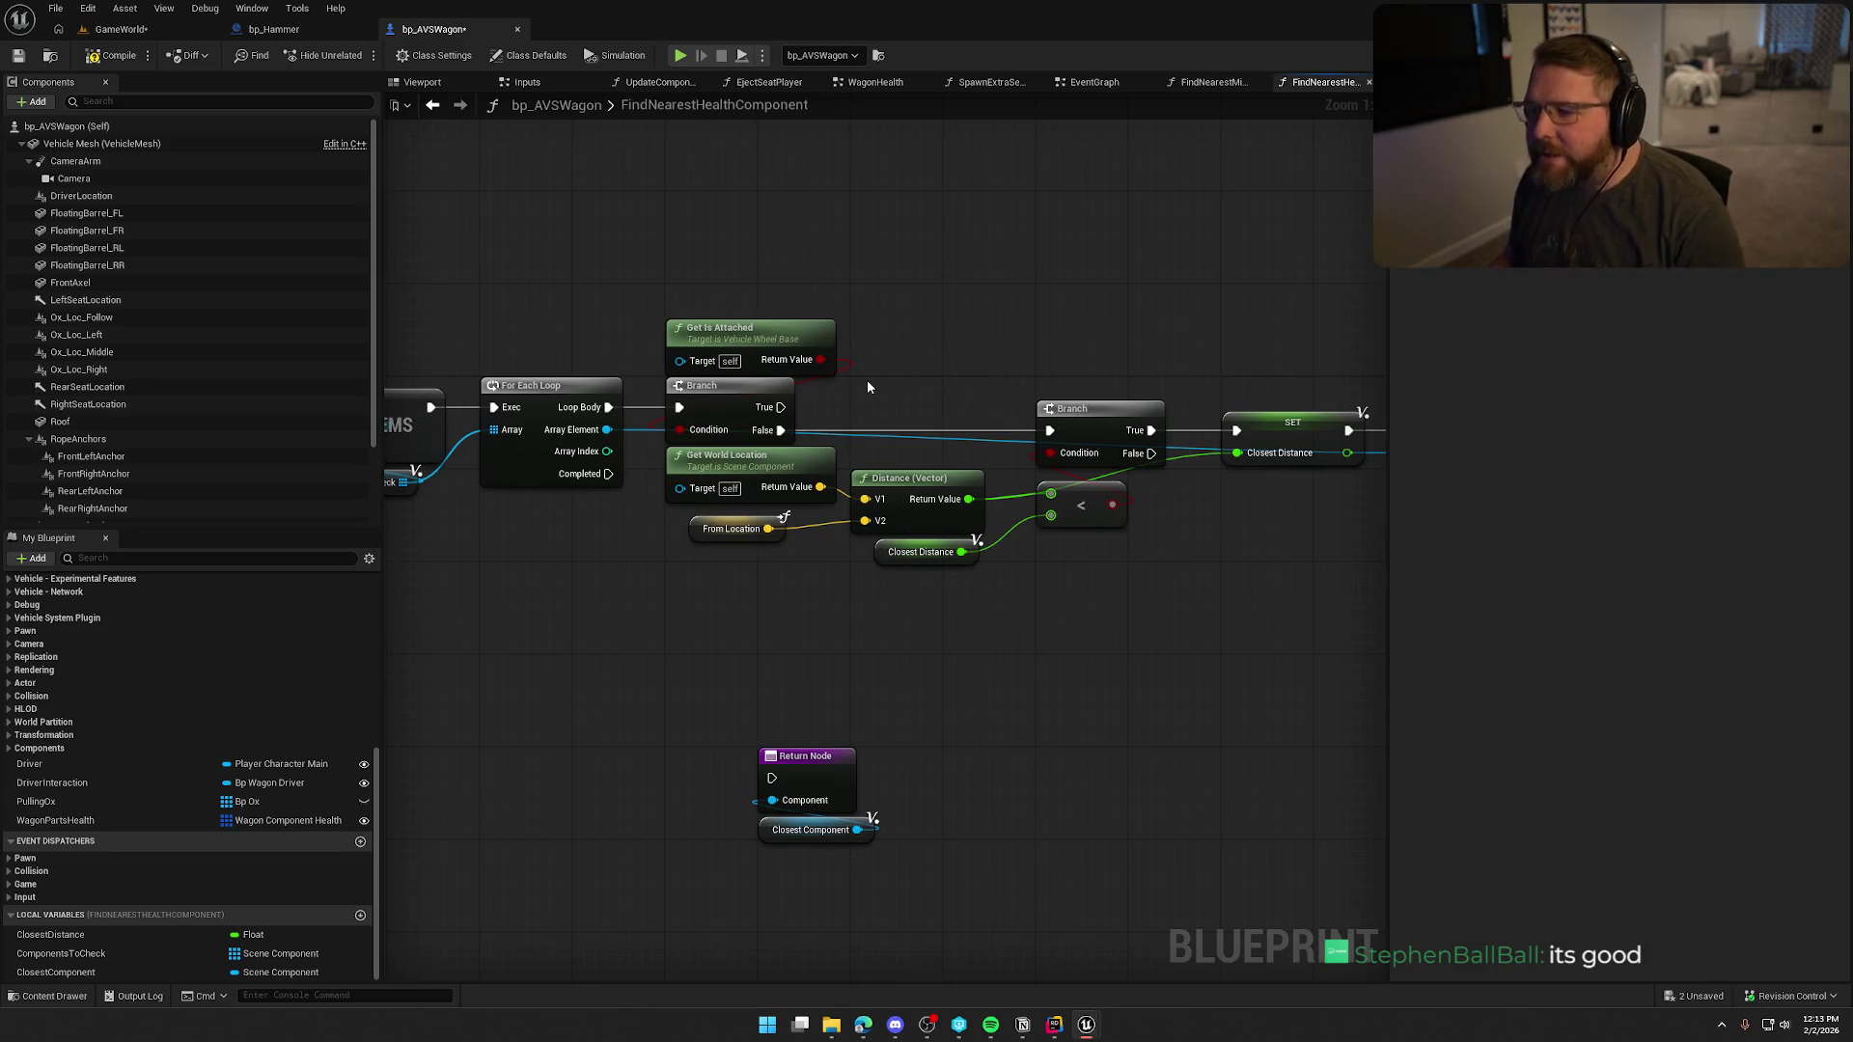
mouse_move(854, 318)
mouse_down()
mouse_move(748, 413)
mouse_move(896, 283)
mouse_up()
Cast the loop's Array Element to VehicleWheelBase and insert the cast before the upper Branch.
drag(607, 430, 668, 328)
text(cast to)
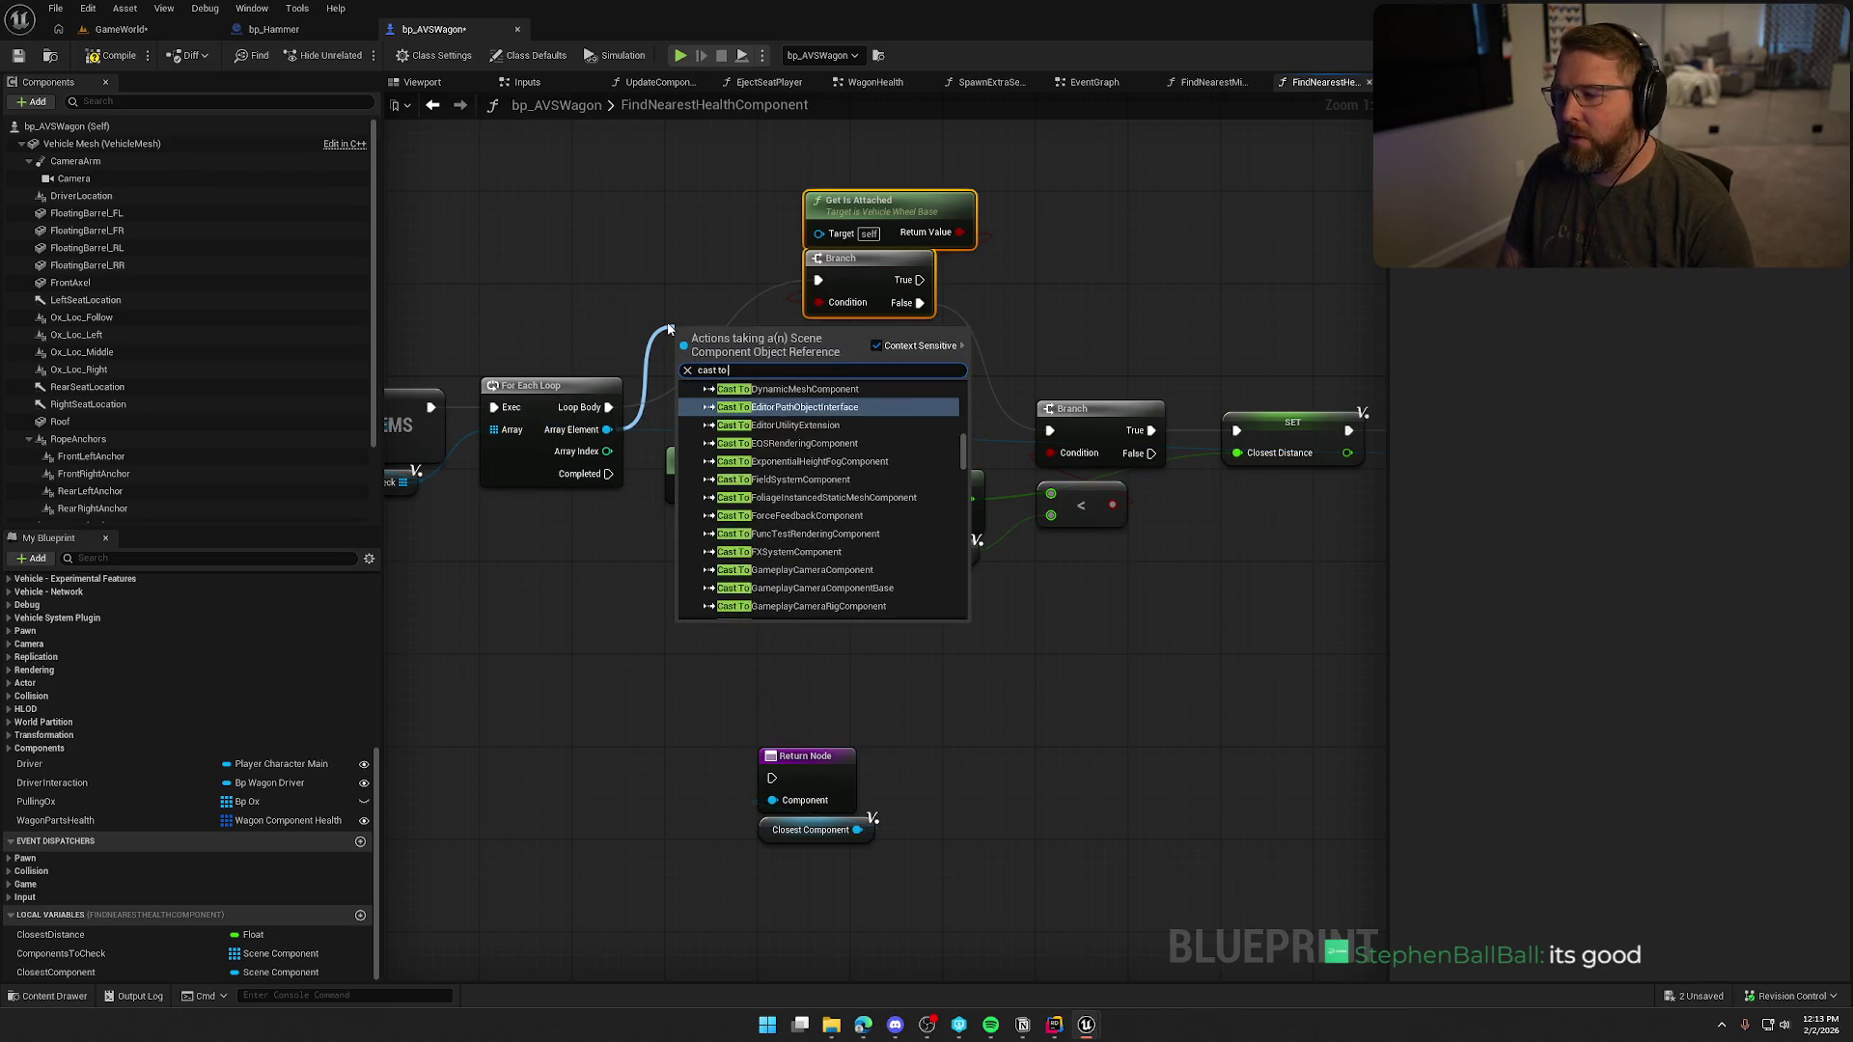
text( veh)
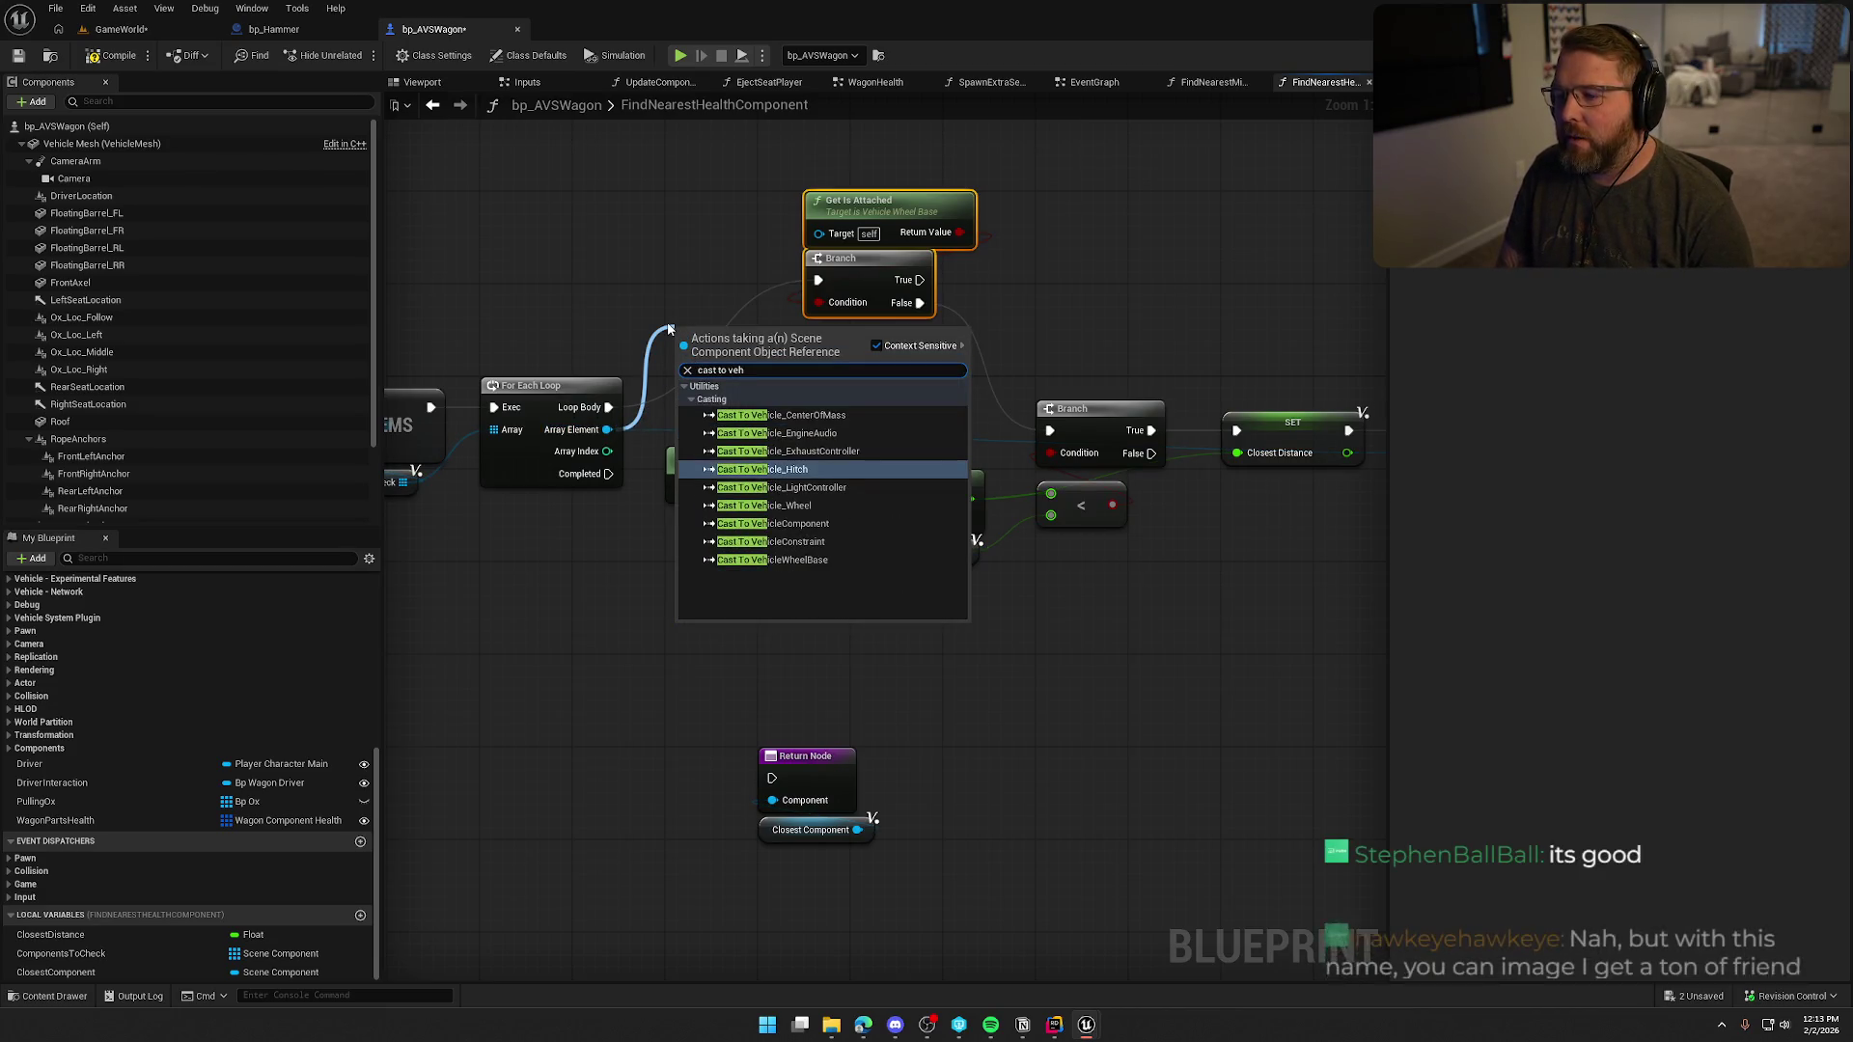
text(icle)
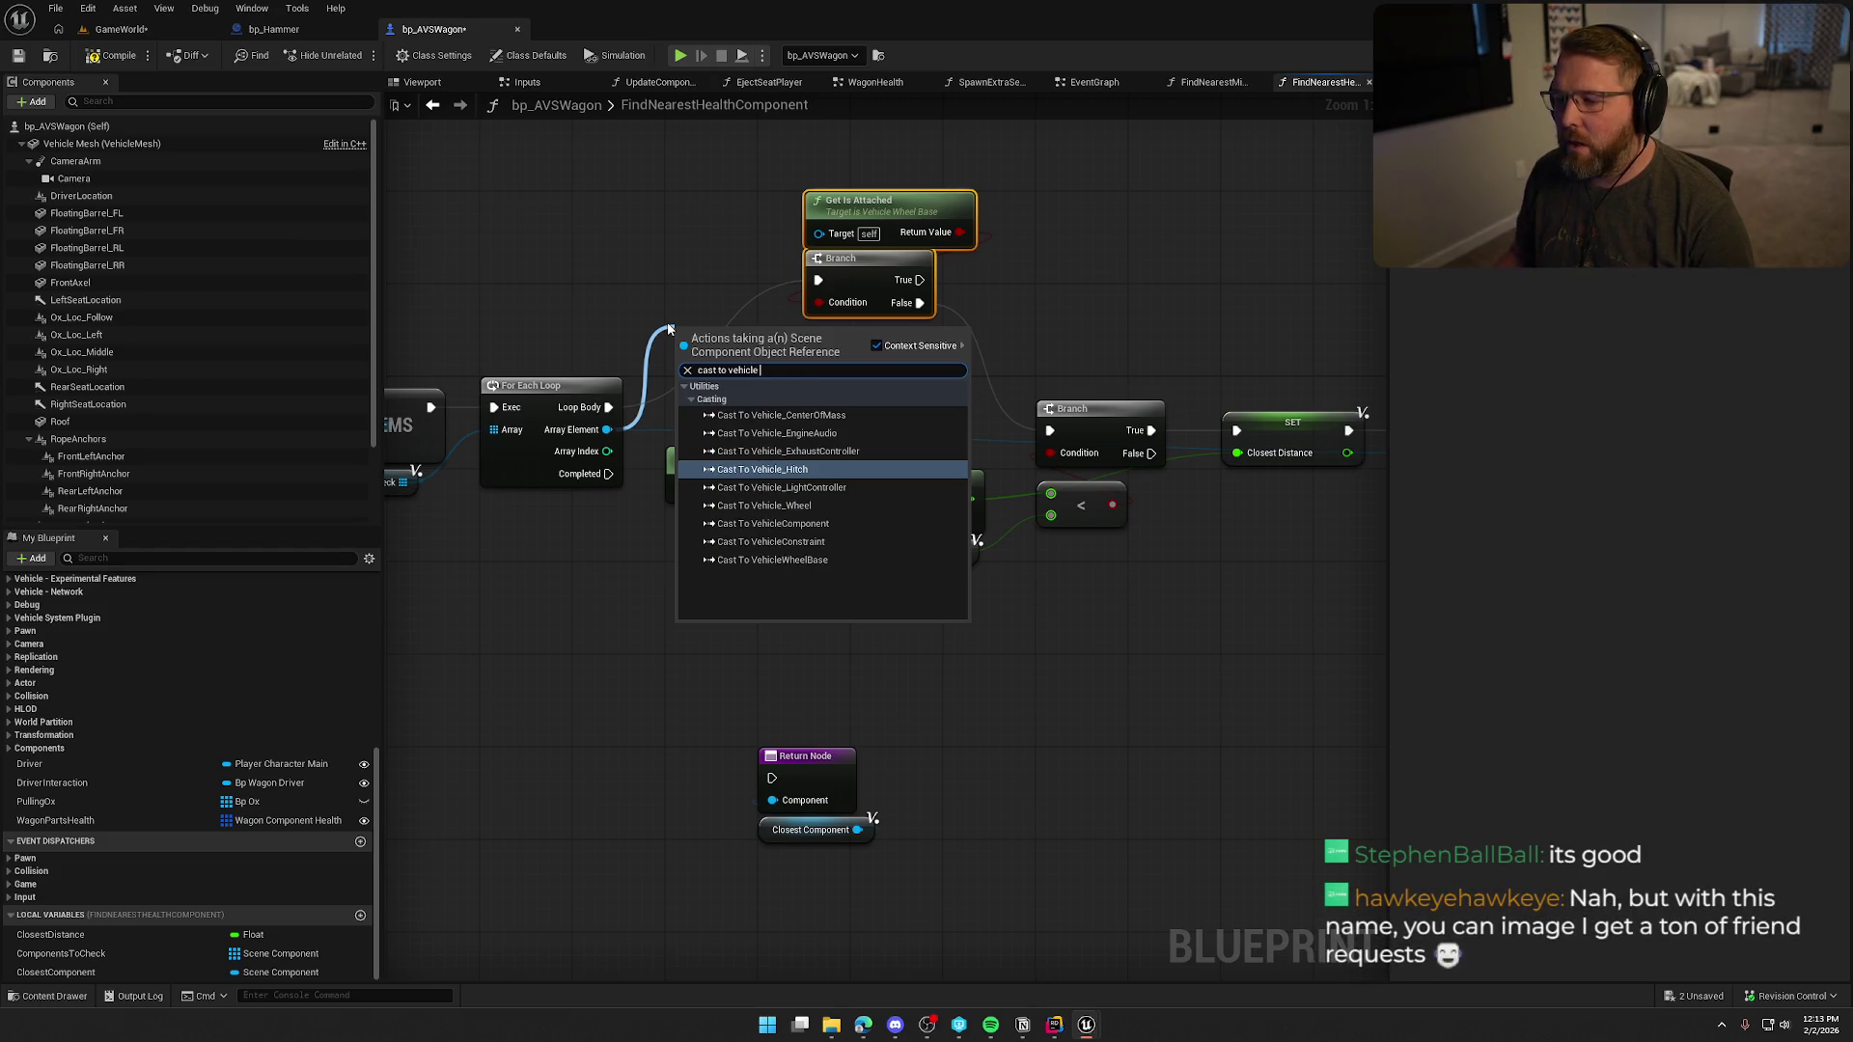
click(817, 561)
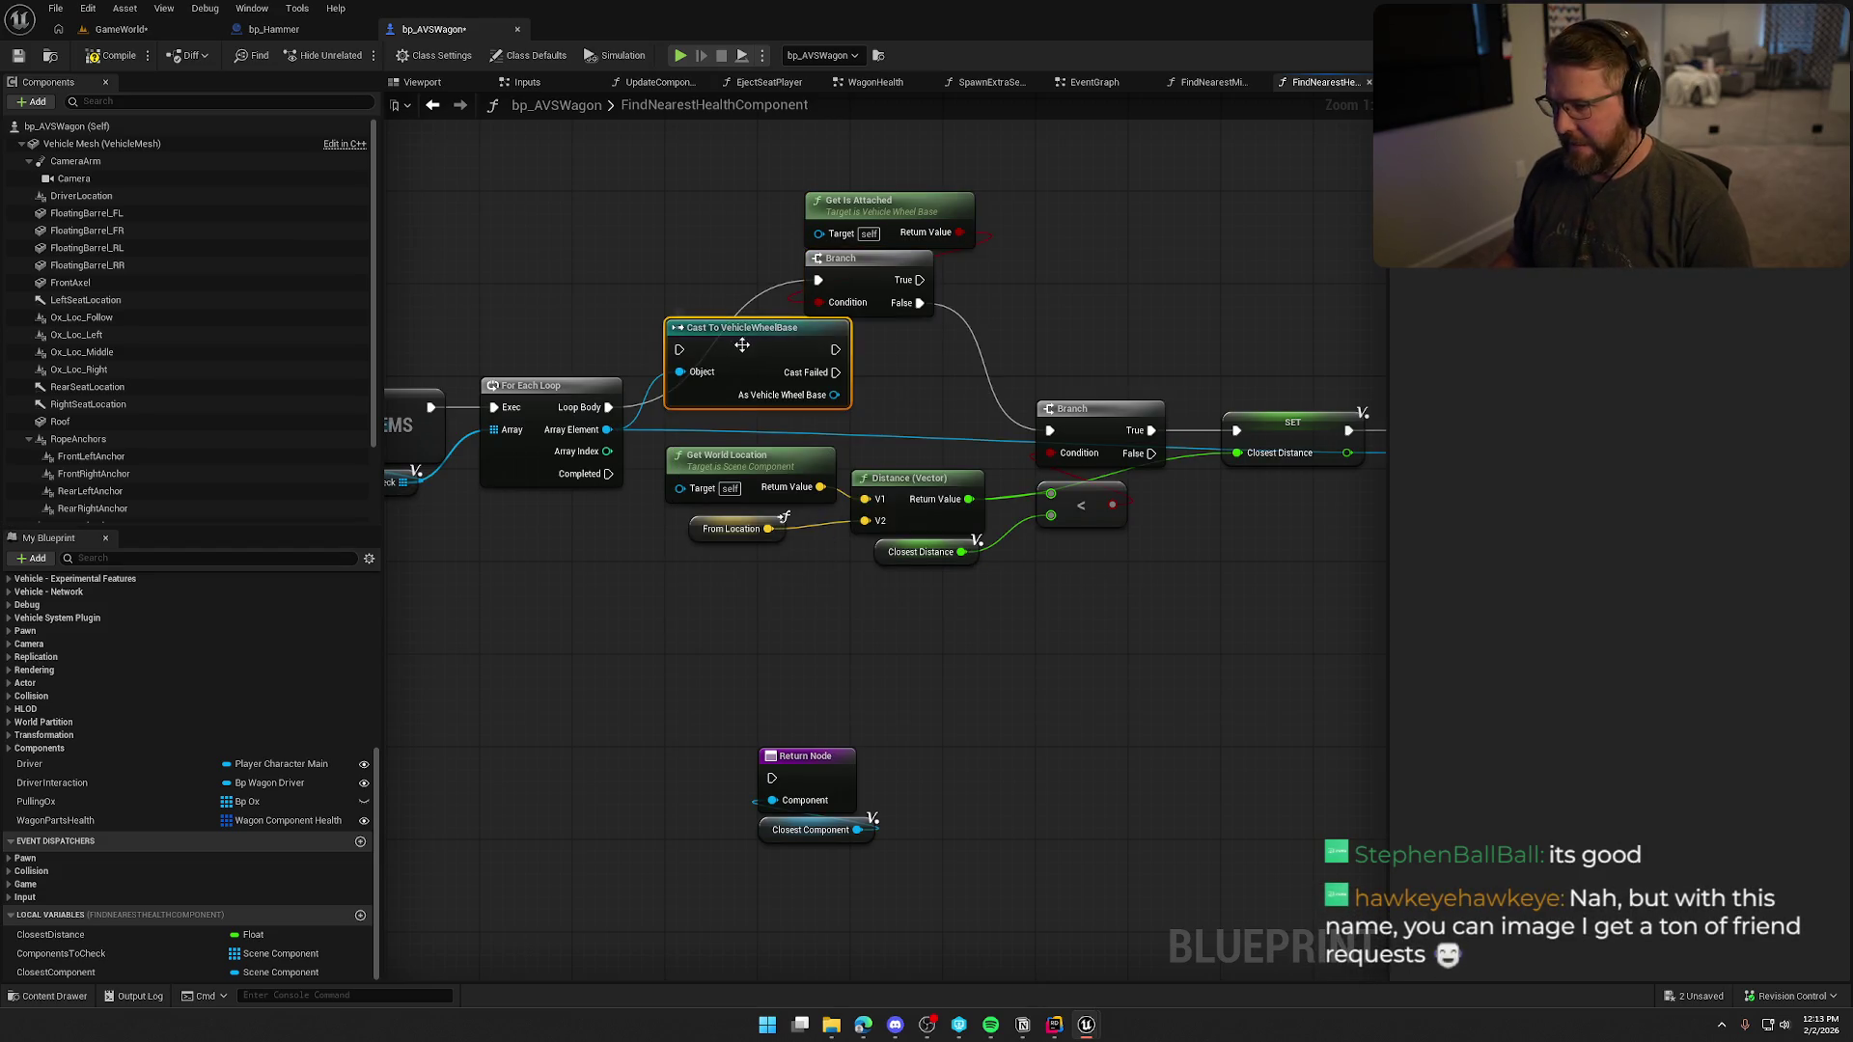
mouse_move(608, 407)
mouse_down()
mouse_move(836, 349)
mouse_move(818, 233)
mouse_up()
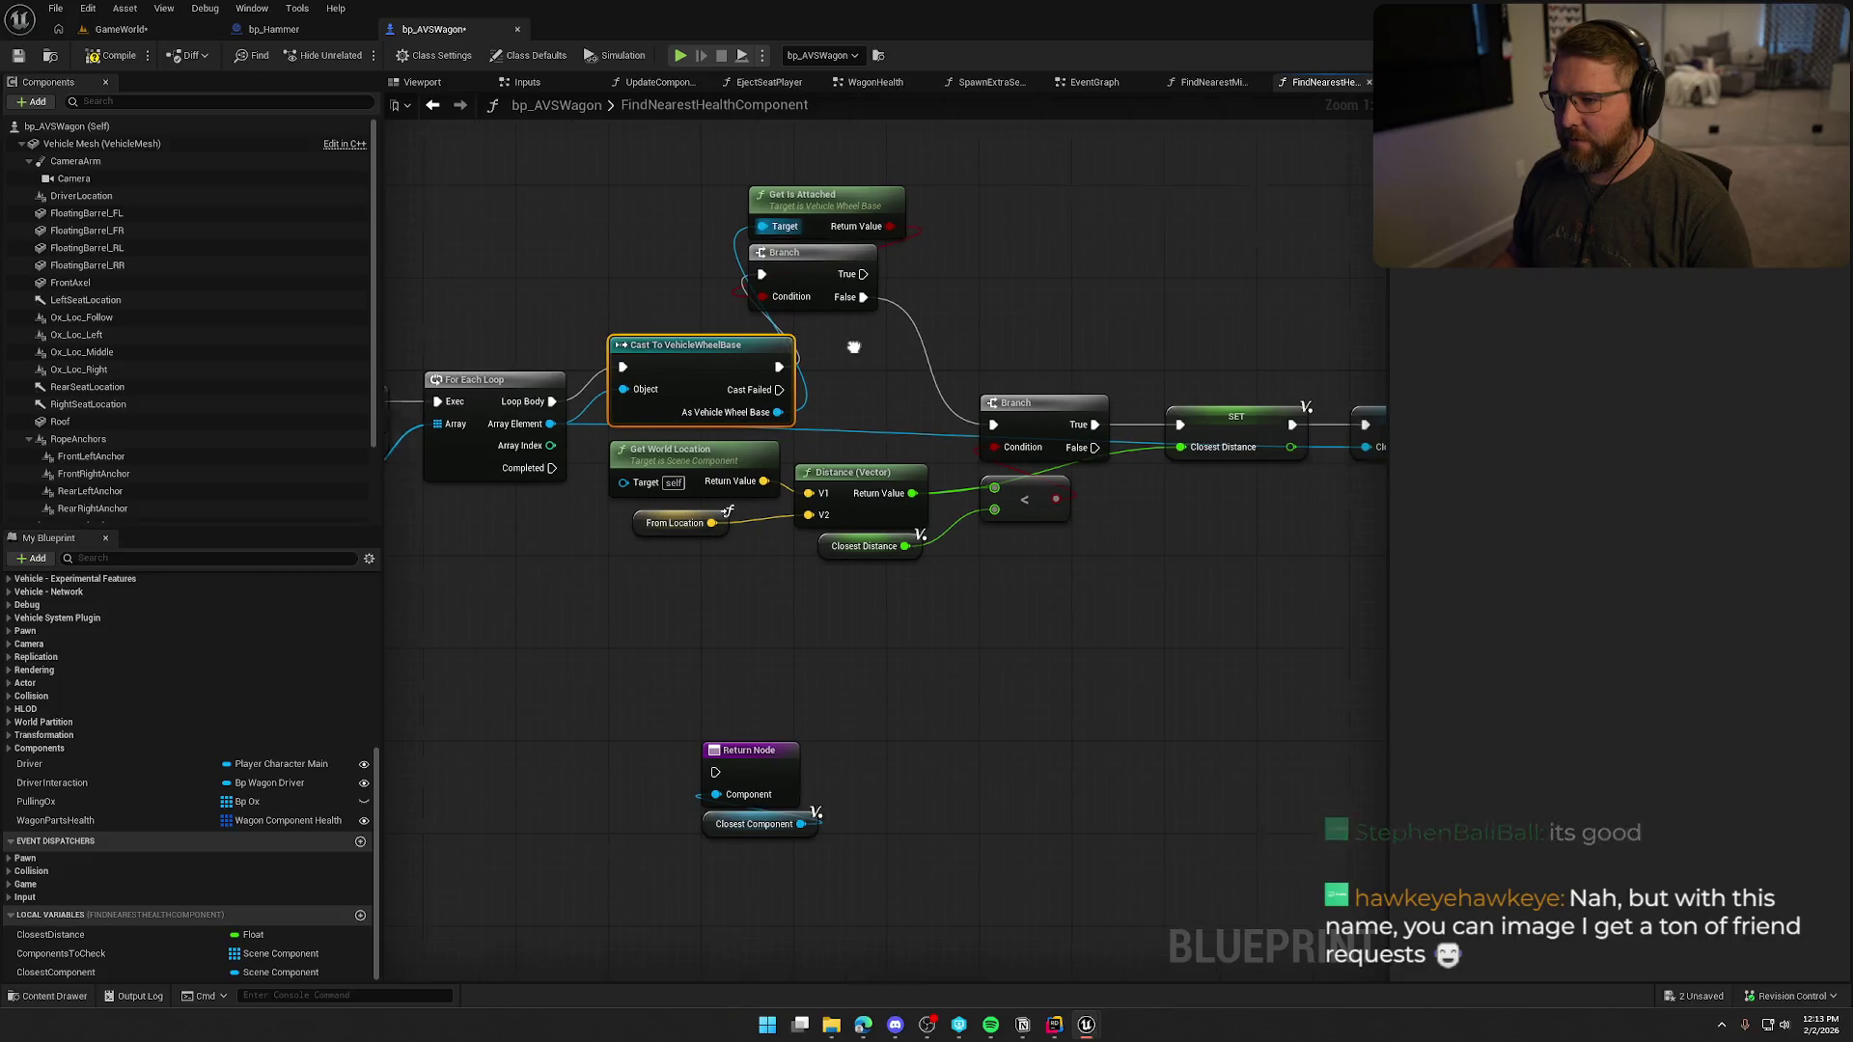
Wire the Is Attached Branch's True pin into the distance Branch, then tidy the nodes.
drag(869, 323, 719, 178)
drag(795, 259, 865, 305)
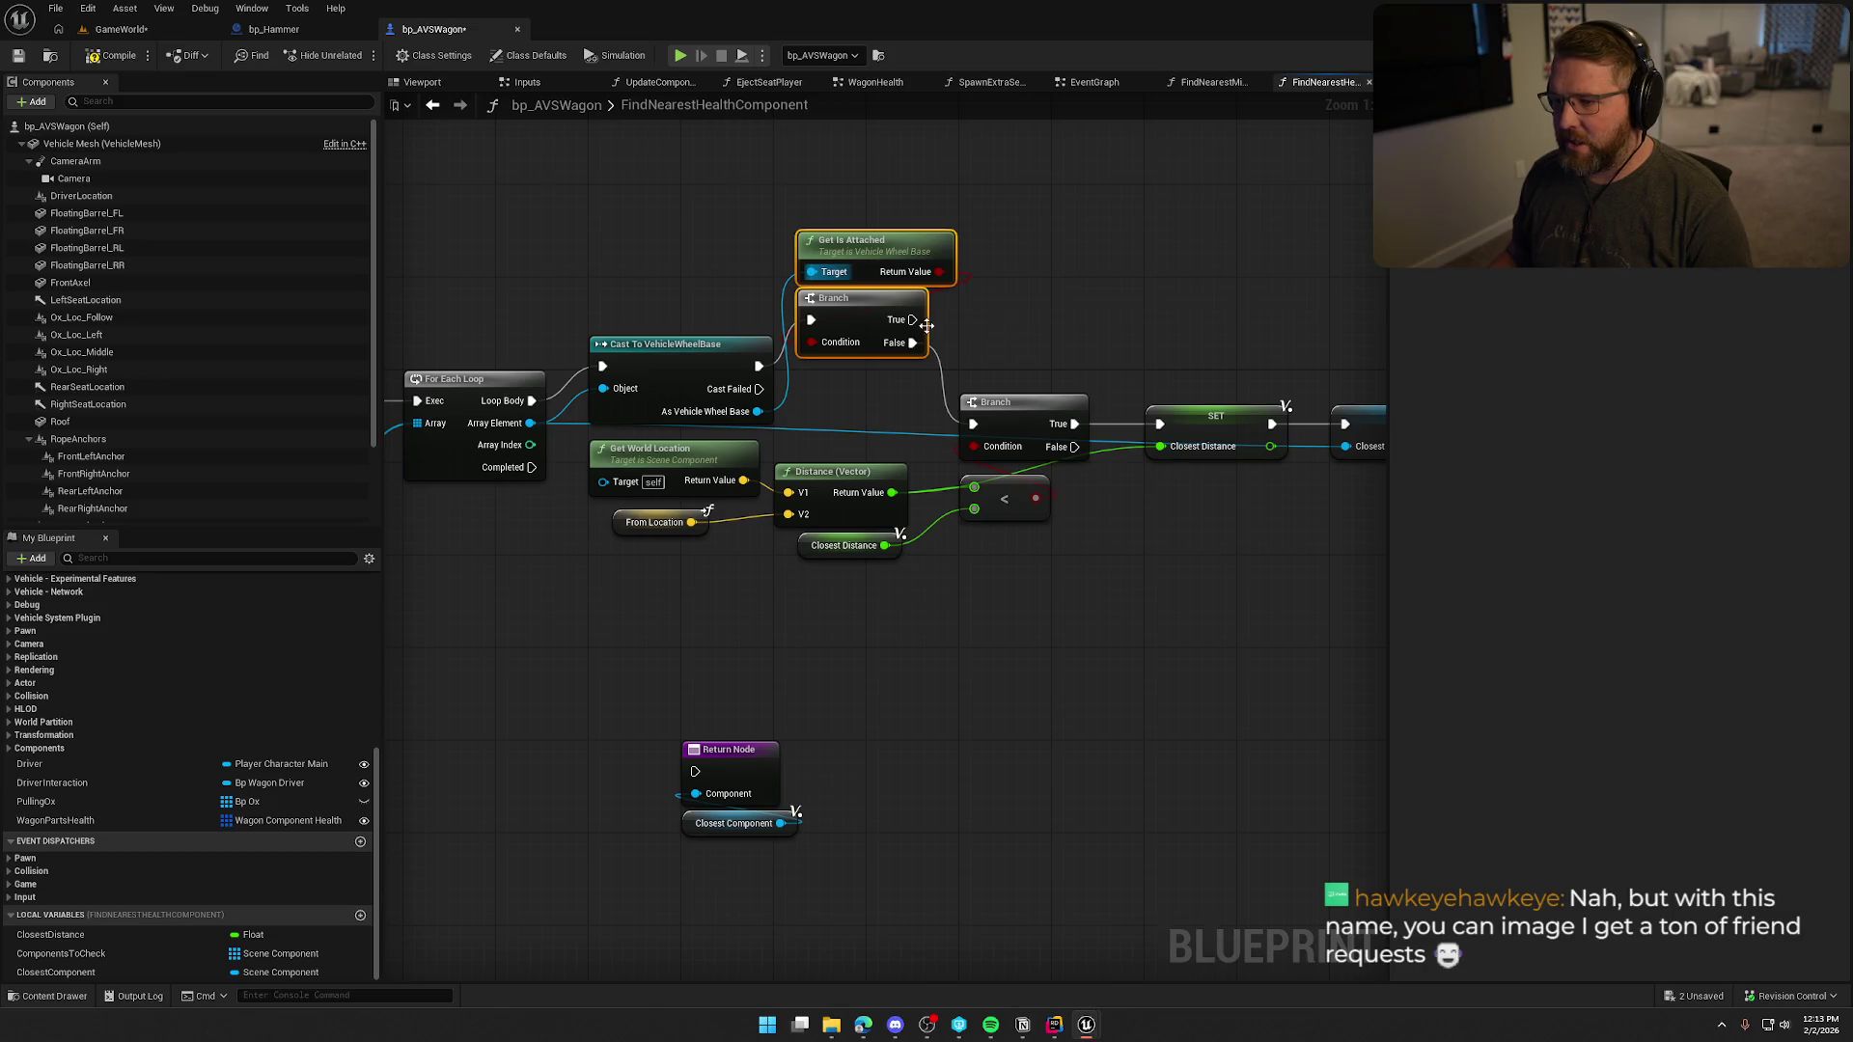
mouse_move(912, 343)
mouse_down()
mouse_move(914, 321)
mouse_move(1067, 401)
mouse_up()
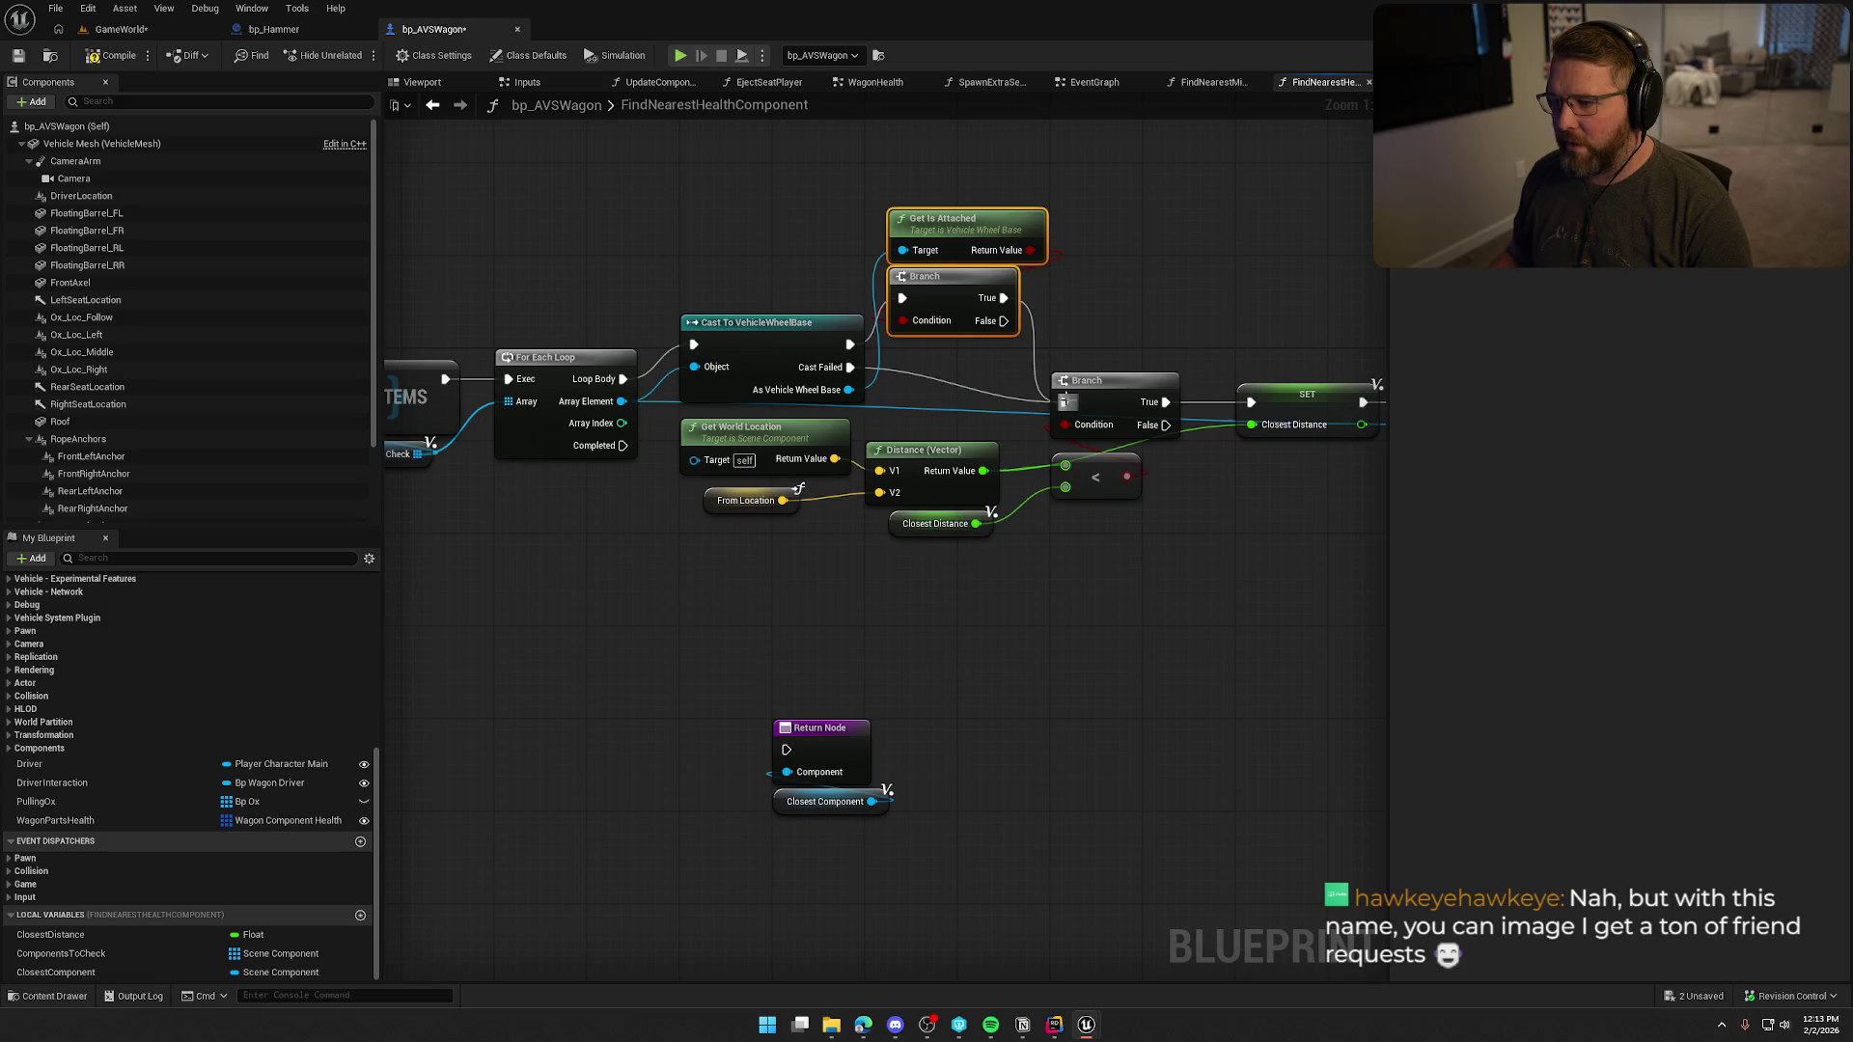
scroll(1020, 559, down, 1)
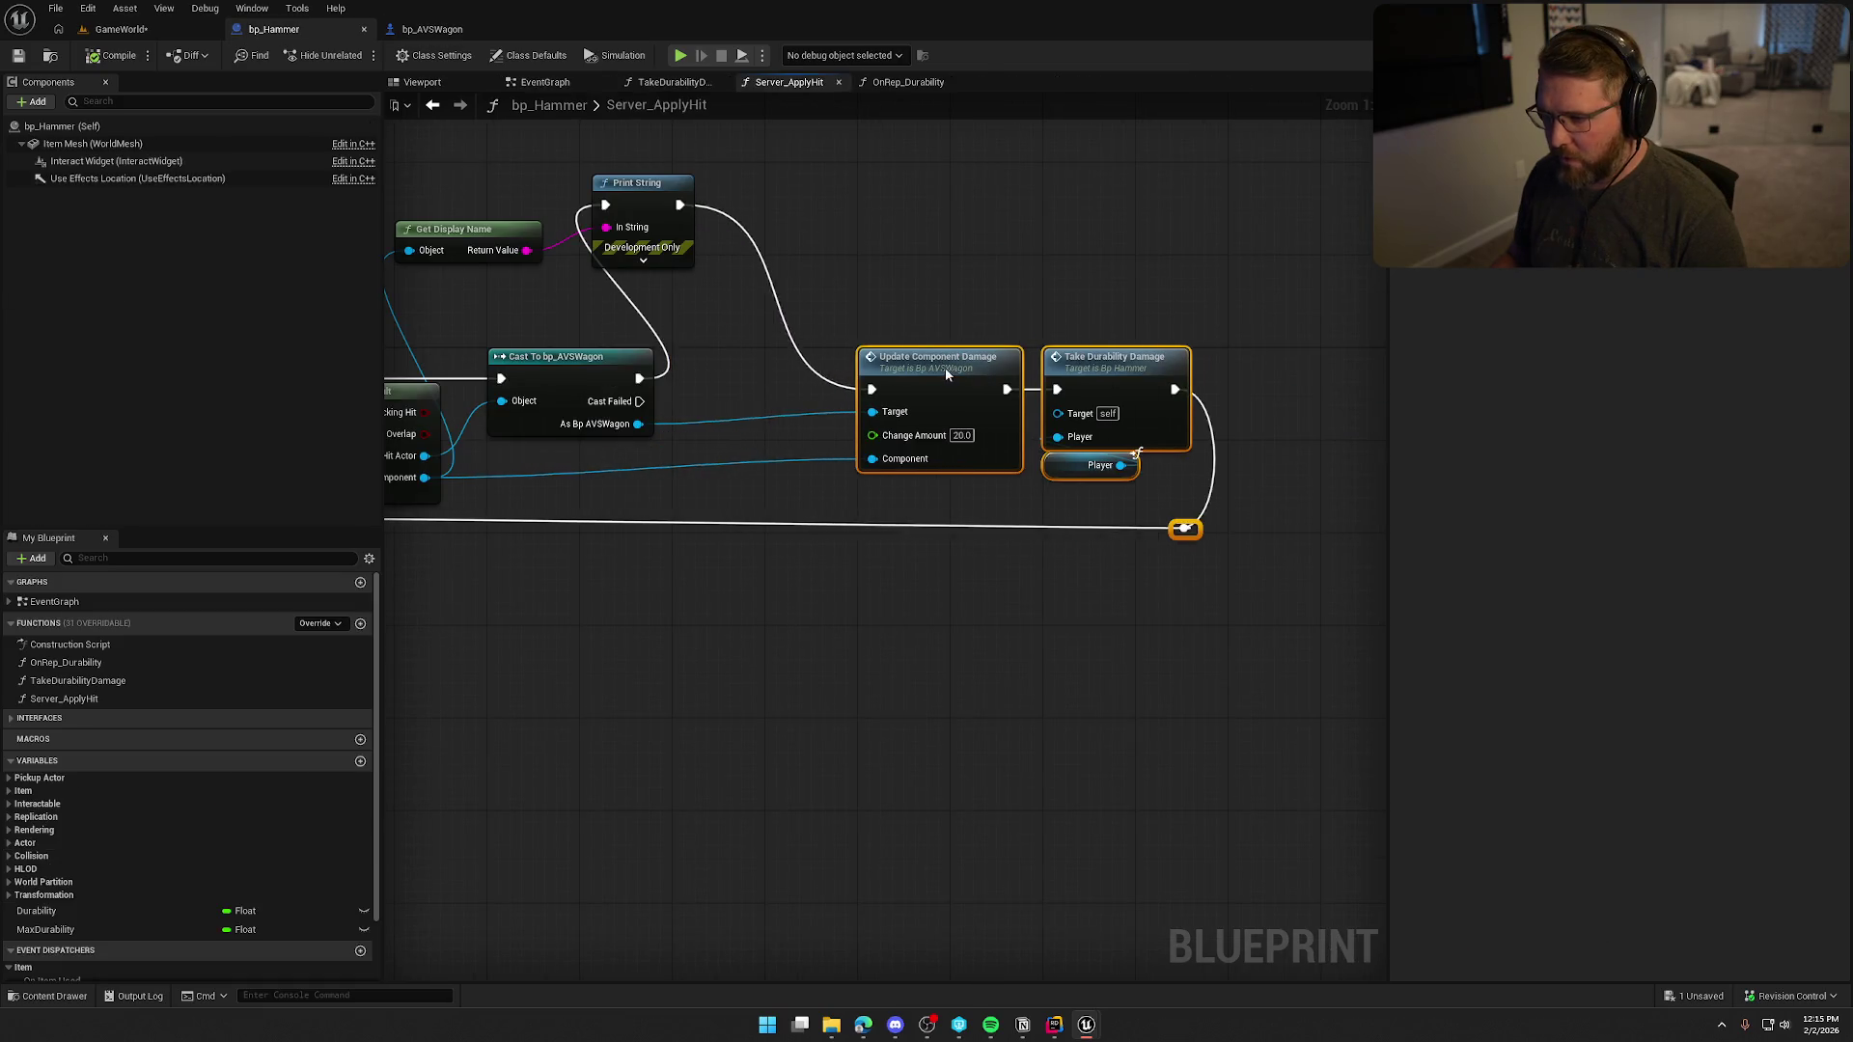
drag(936, 359, 1030, 357)
mouse_move(543, 698)
mouse_down()
mouse_move(735, 683)
mouse_move(702, 685)
mouse_up()
Add Find Nearest Health Component from As Bp AVSWagon, running after a successful cast.
click(702, 685)
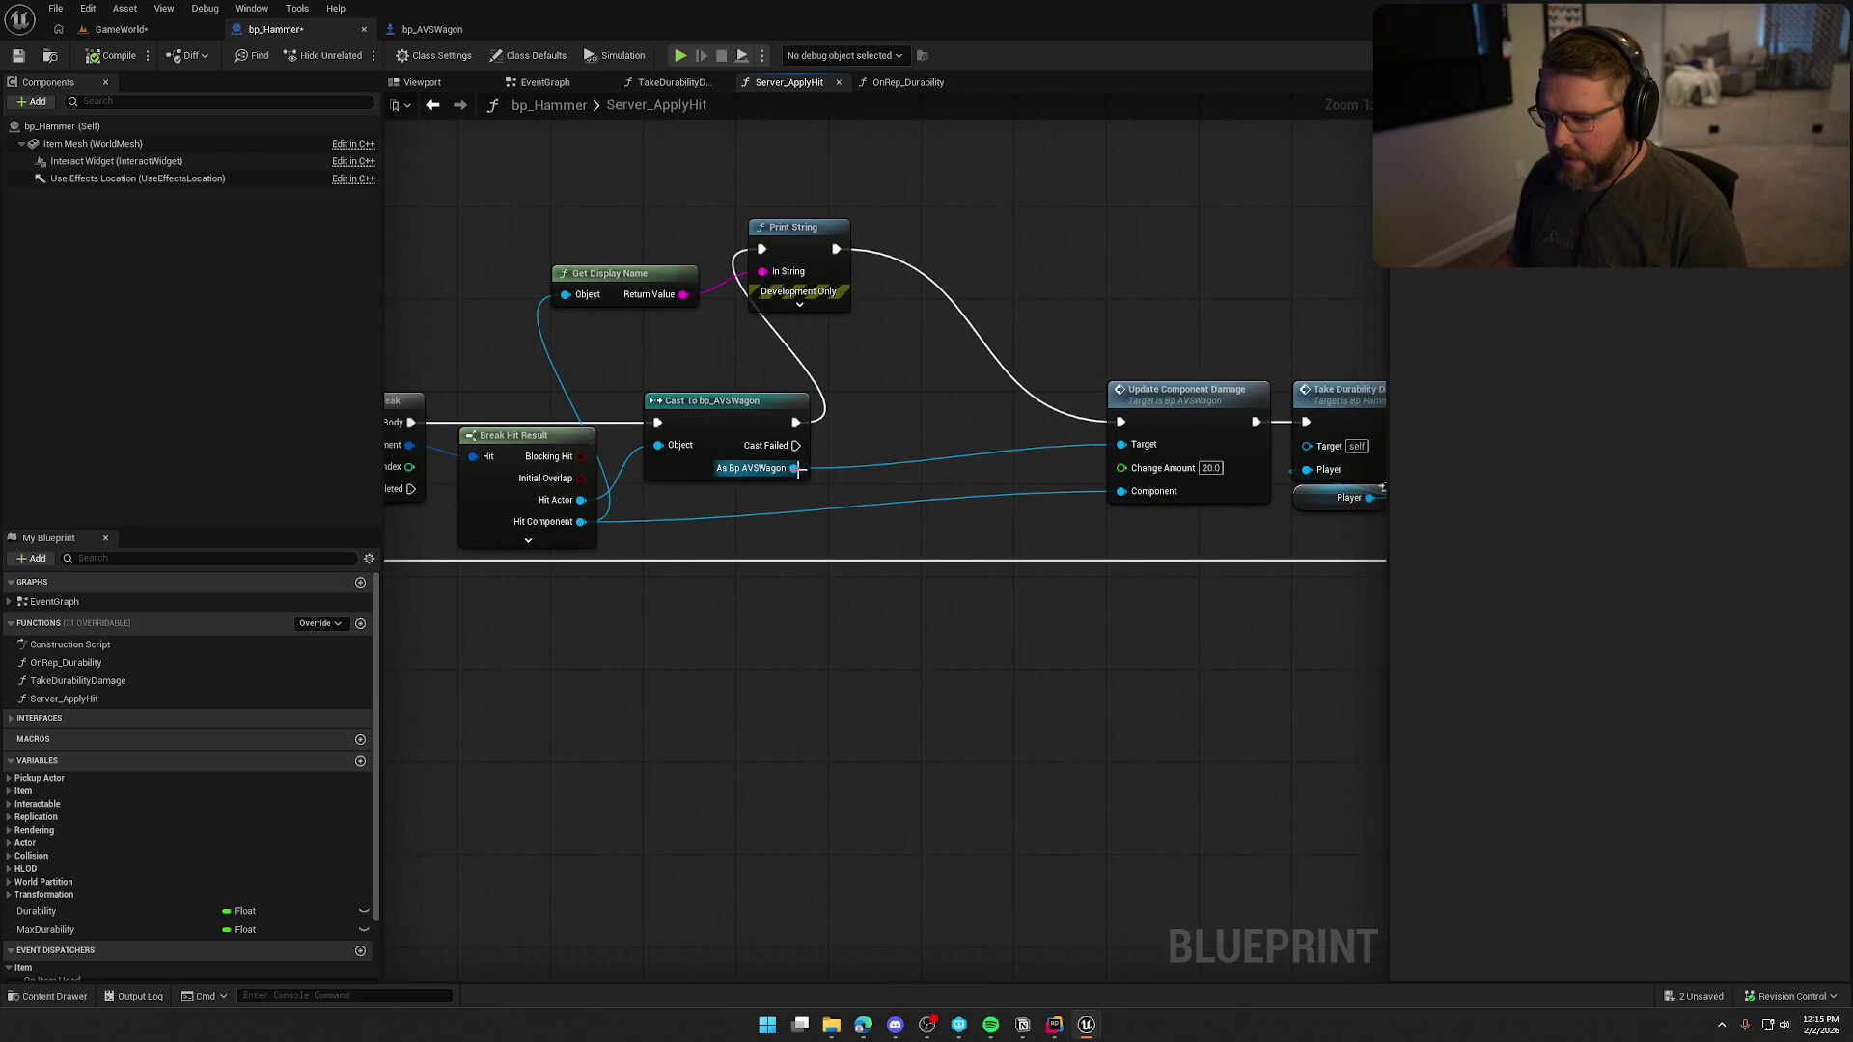
drag(797, 469, 885, 475)
text(find clo)
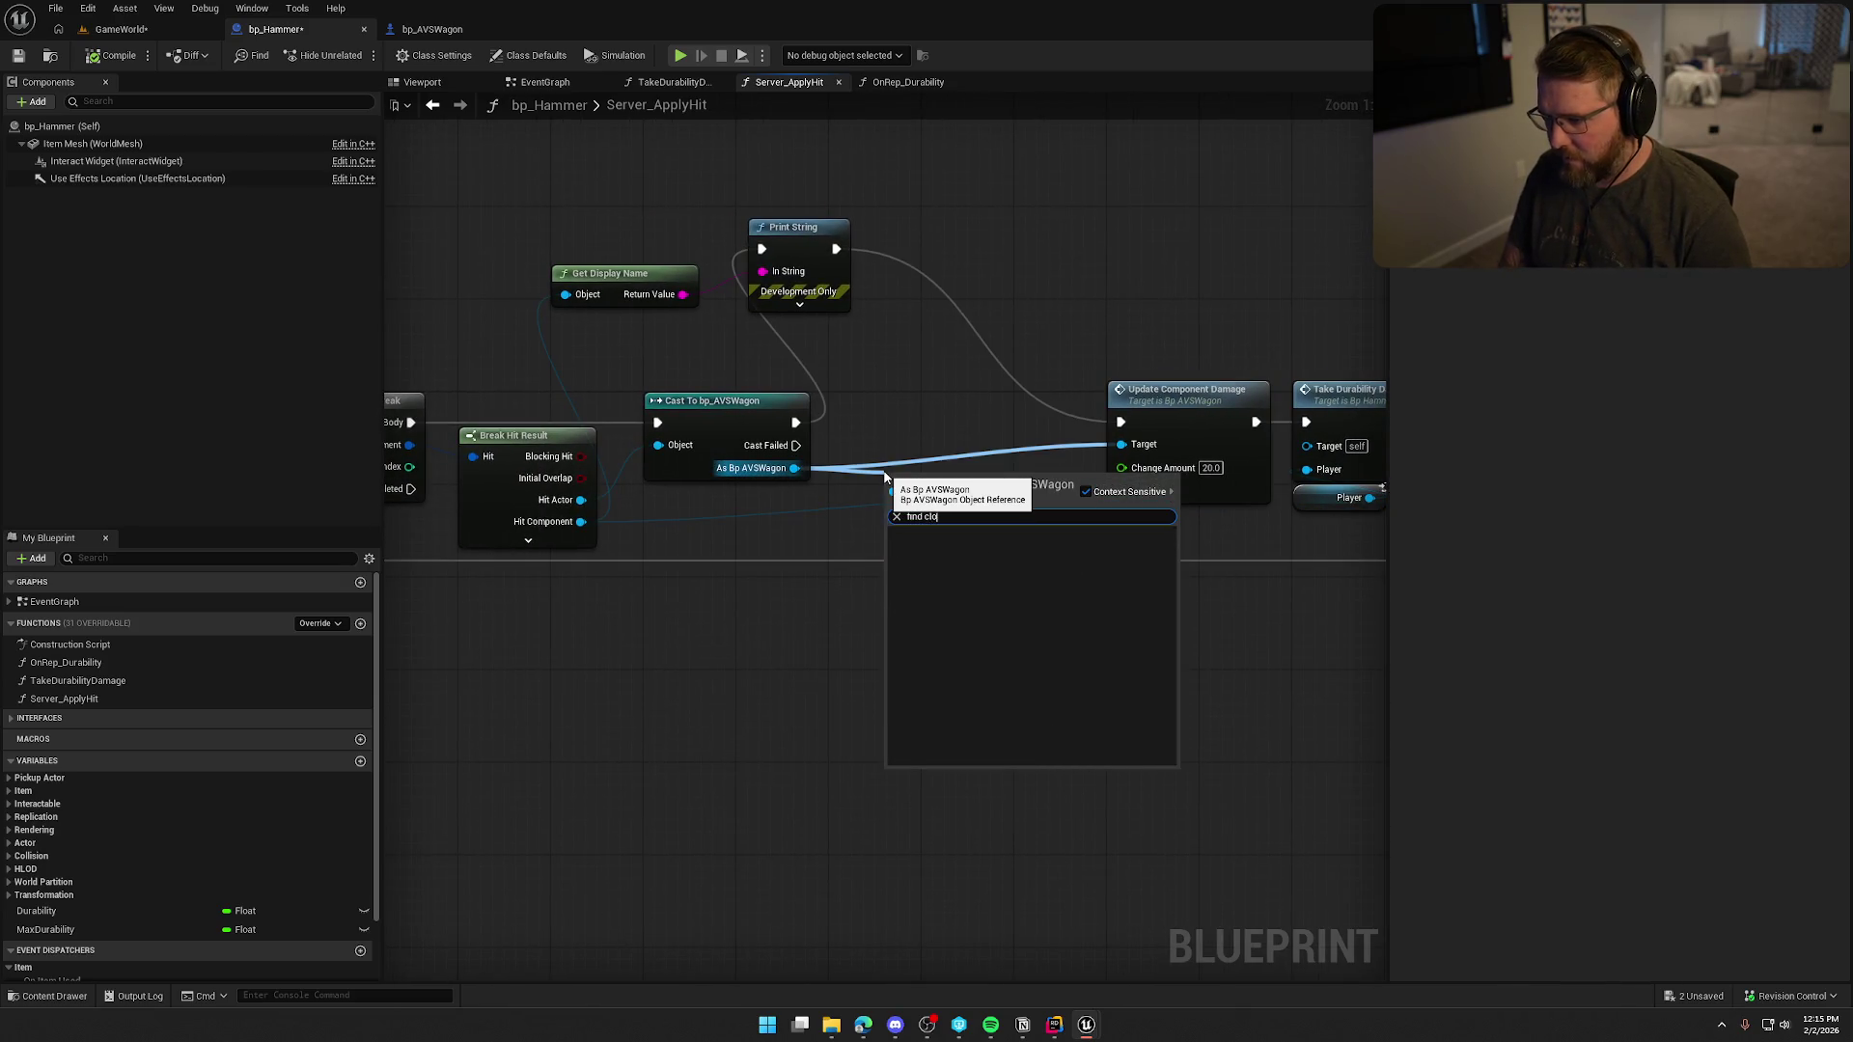
key(BackSpace)
key(BackSpace)
key(BackSpace)
click(432, 29)
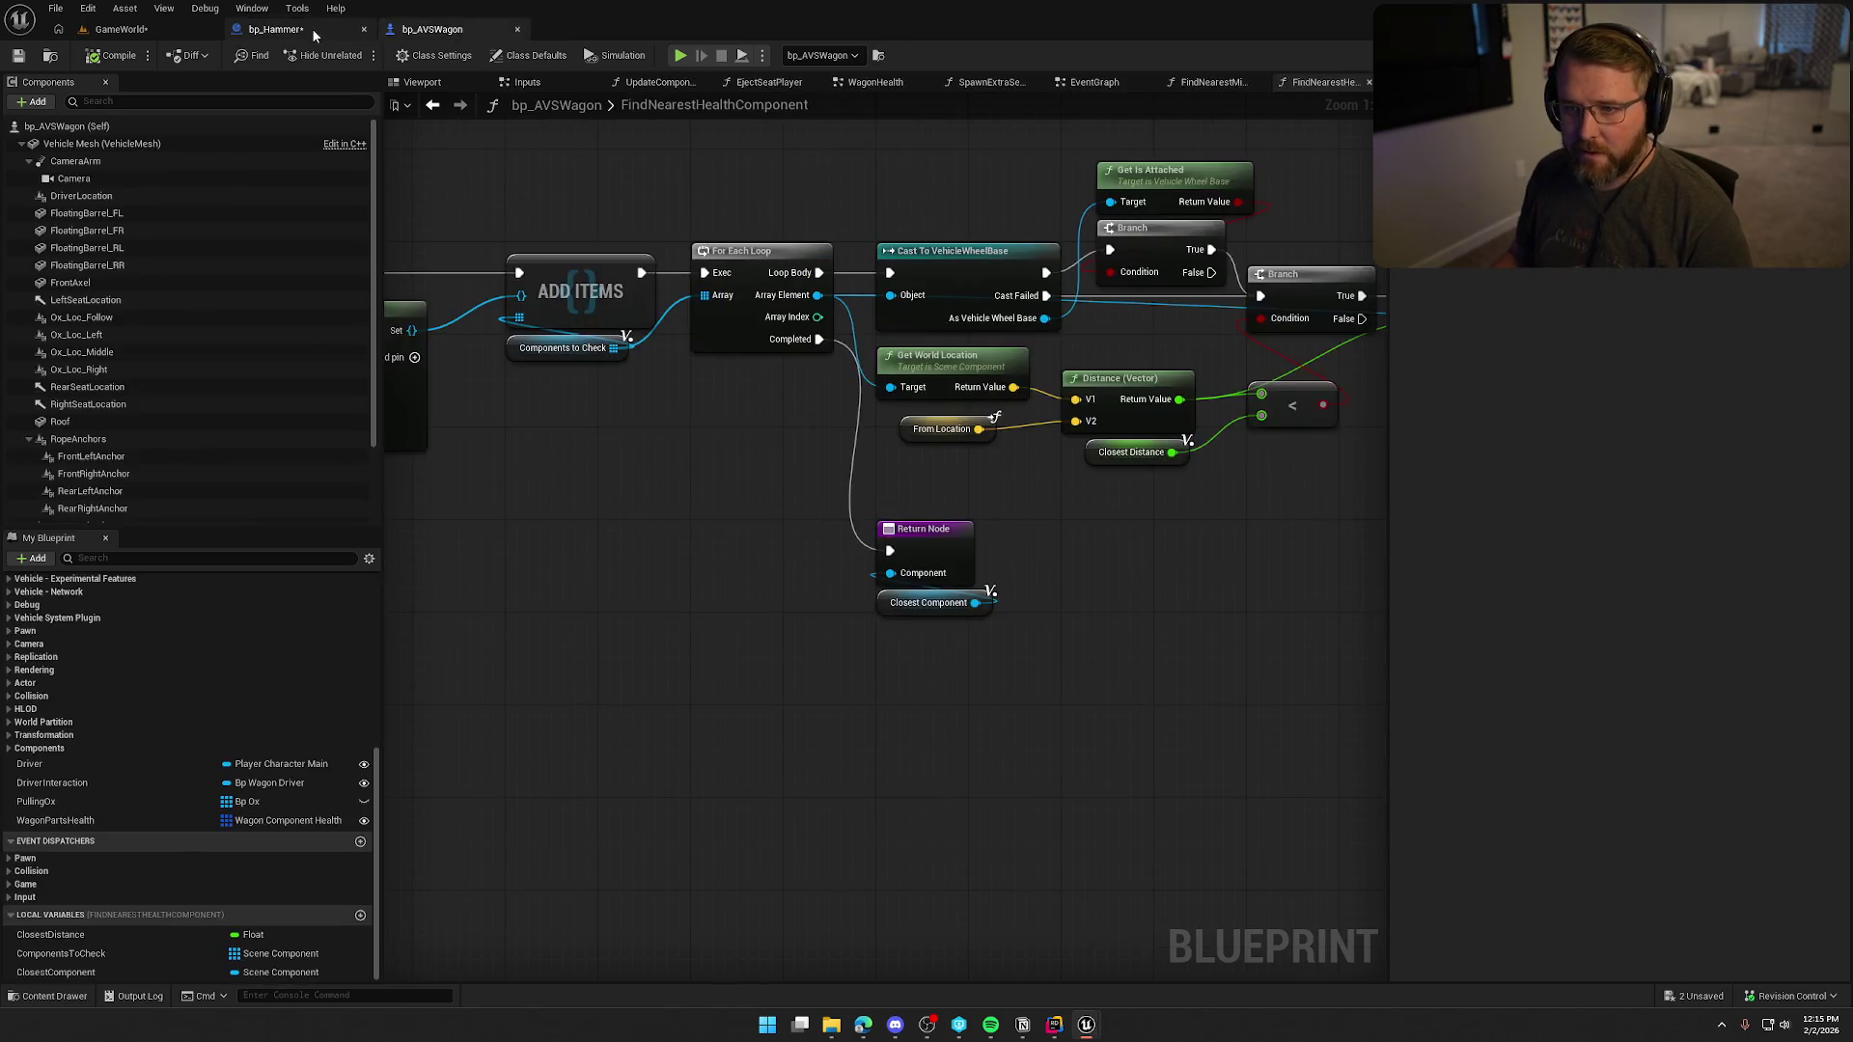
click(305, 29)
drag(794, 468, 854, 494)
text(find cnear)
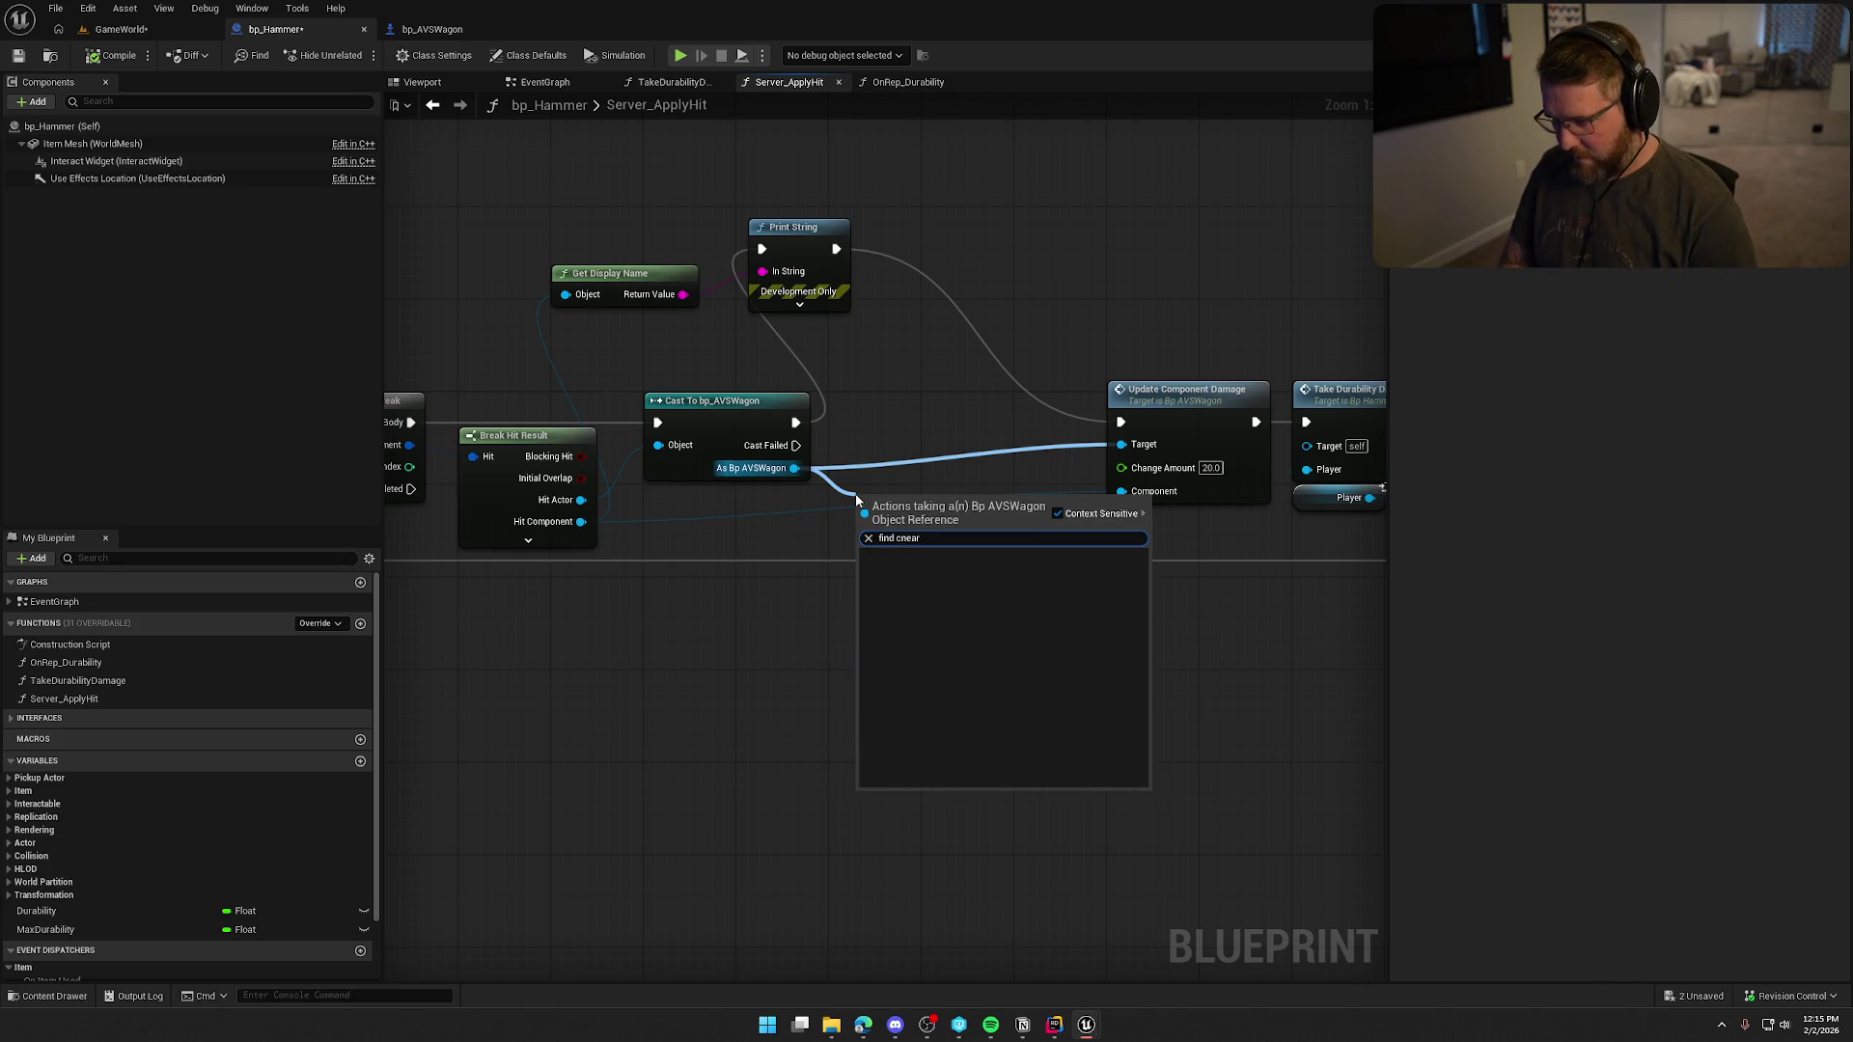
key(BackSpace)
key(BackSpace)
key(BackSpace)
text(nea)
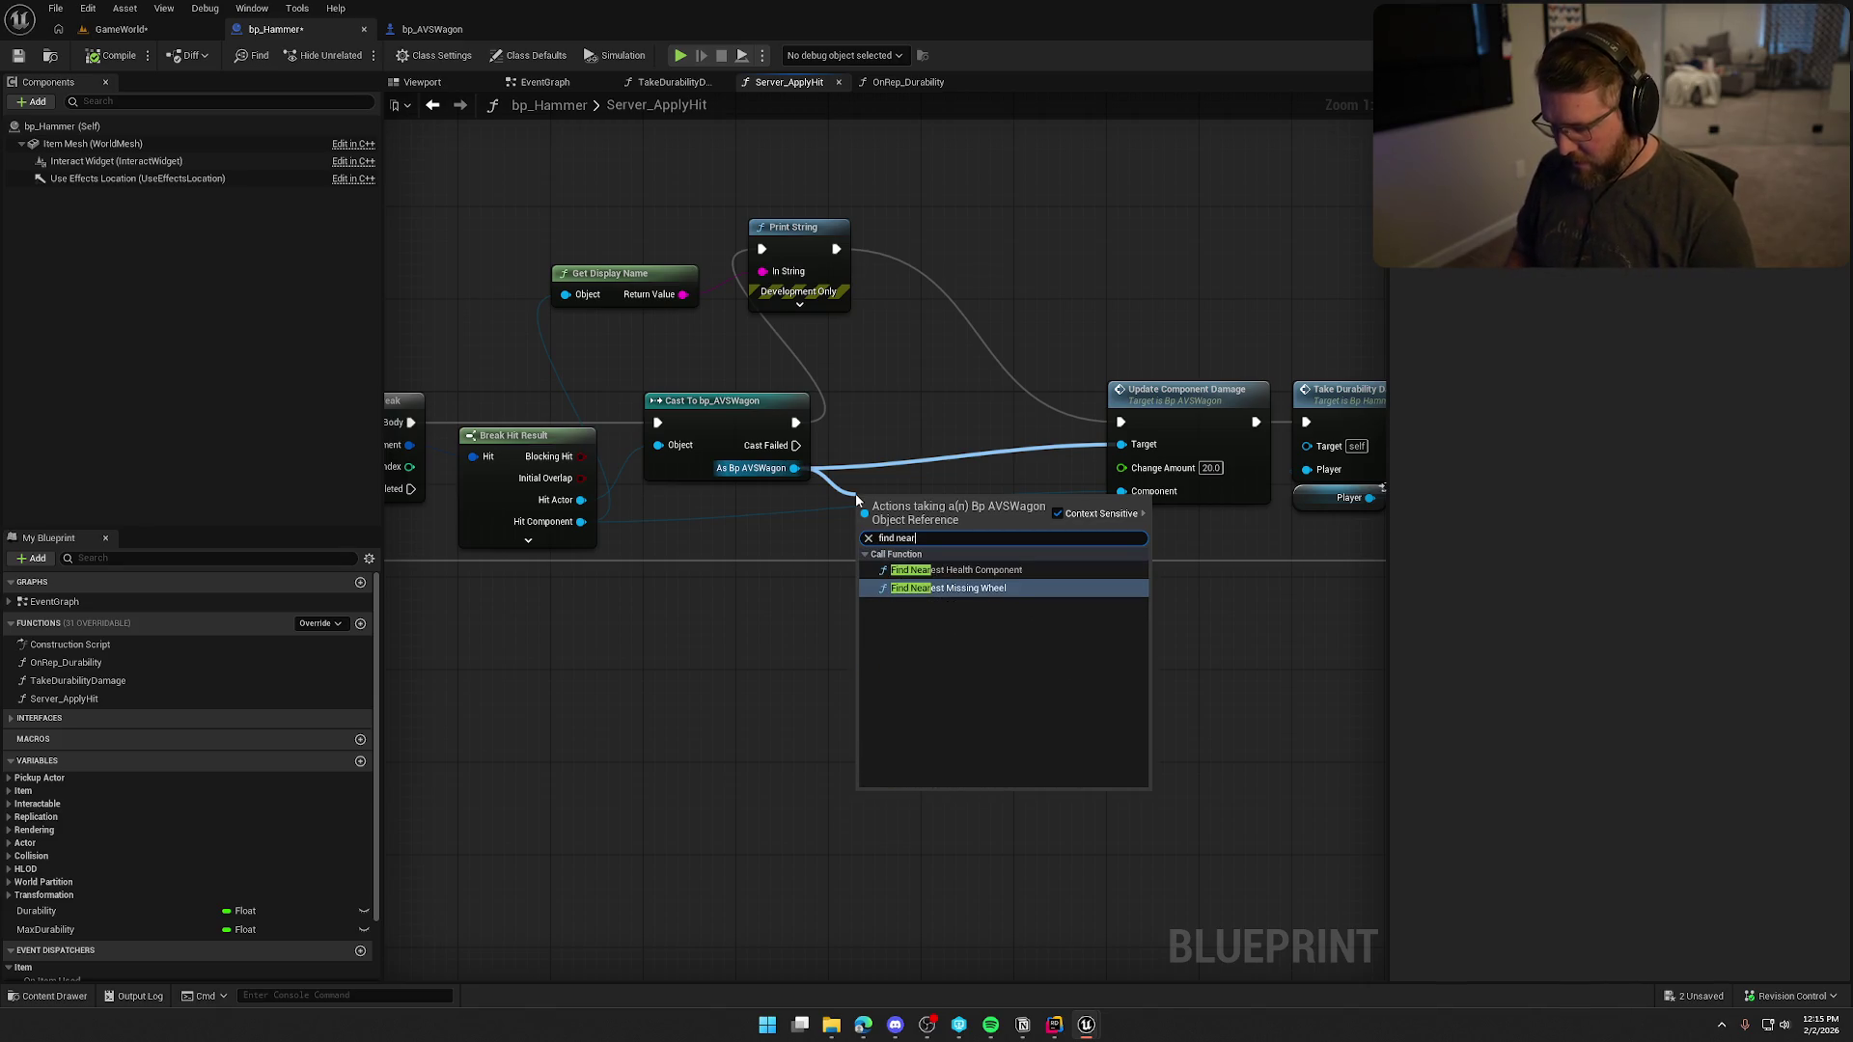
key(Up)
key(Return)
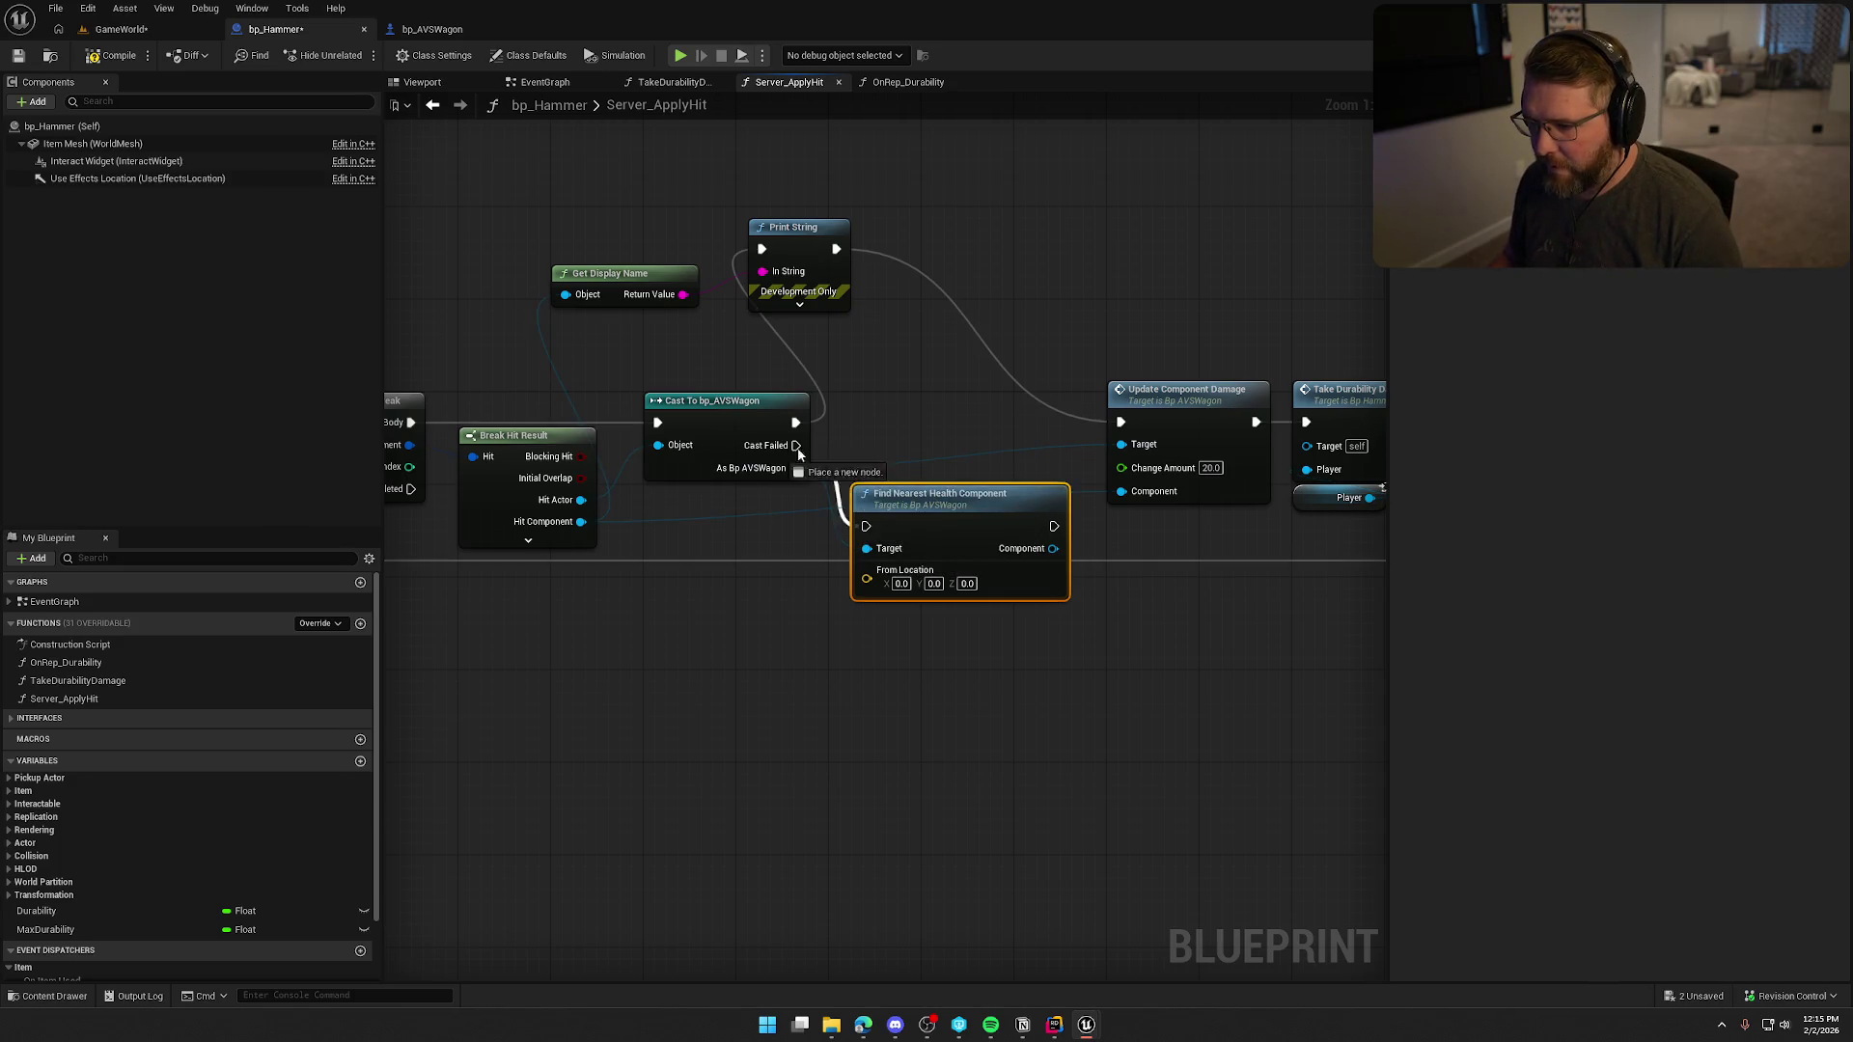
mouse_move(794, 422)
mouse_down()
mouse_move(865, 526)
mouse_move(924, 405)
mouse_up()
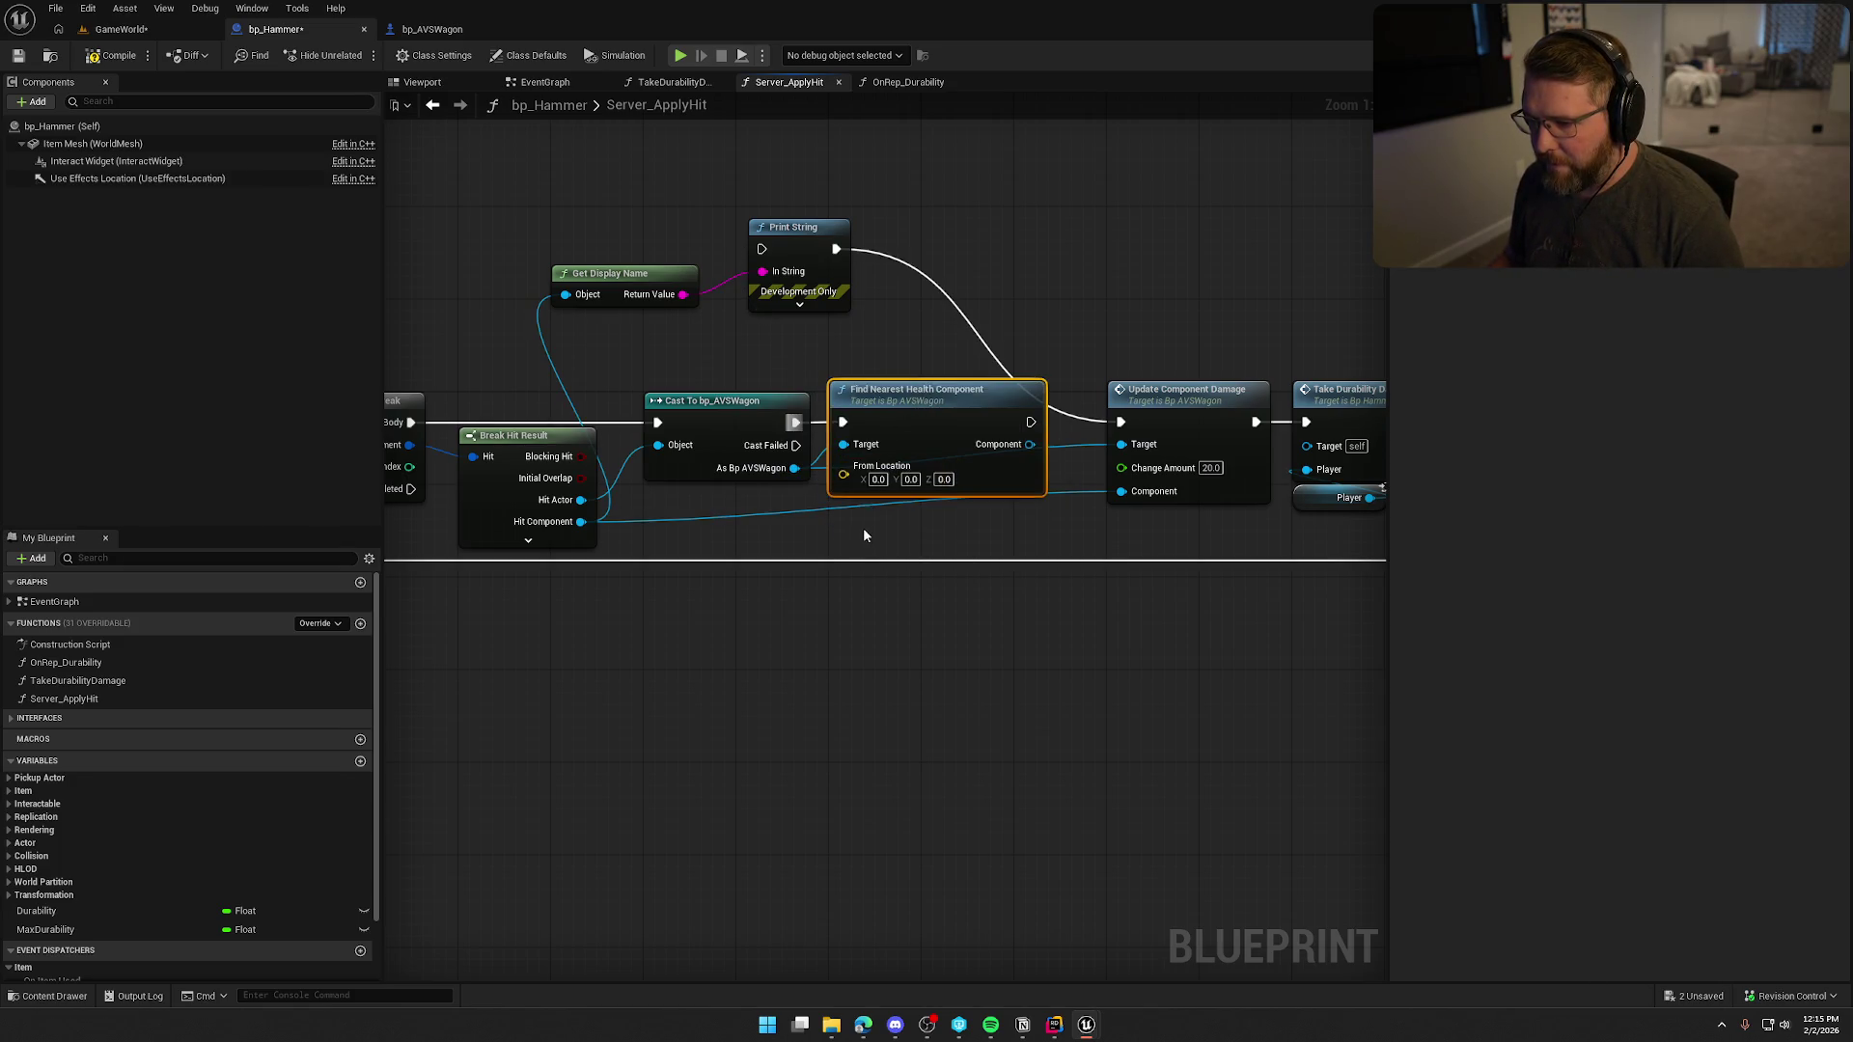
Feed the pasted effects-location Get World Location into From Location instead of the hit Location.
drag(865, 529, 934, 523)
mouse_move(924, 666)
mouse_down()
mouse_move(1129, 649)
mouse_move(1051, 625)
mouse_up()
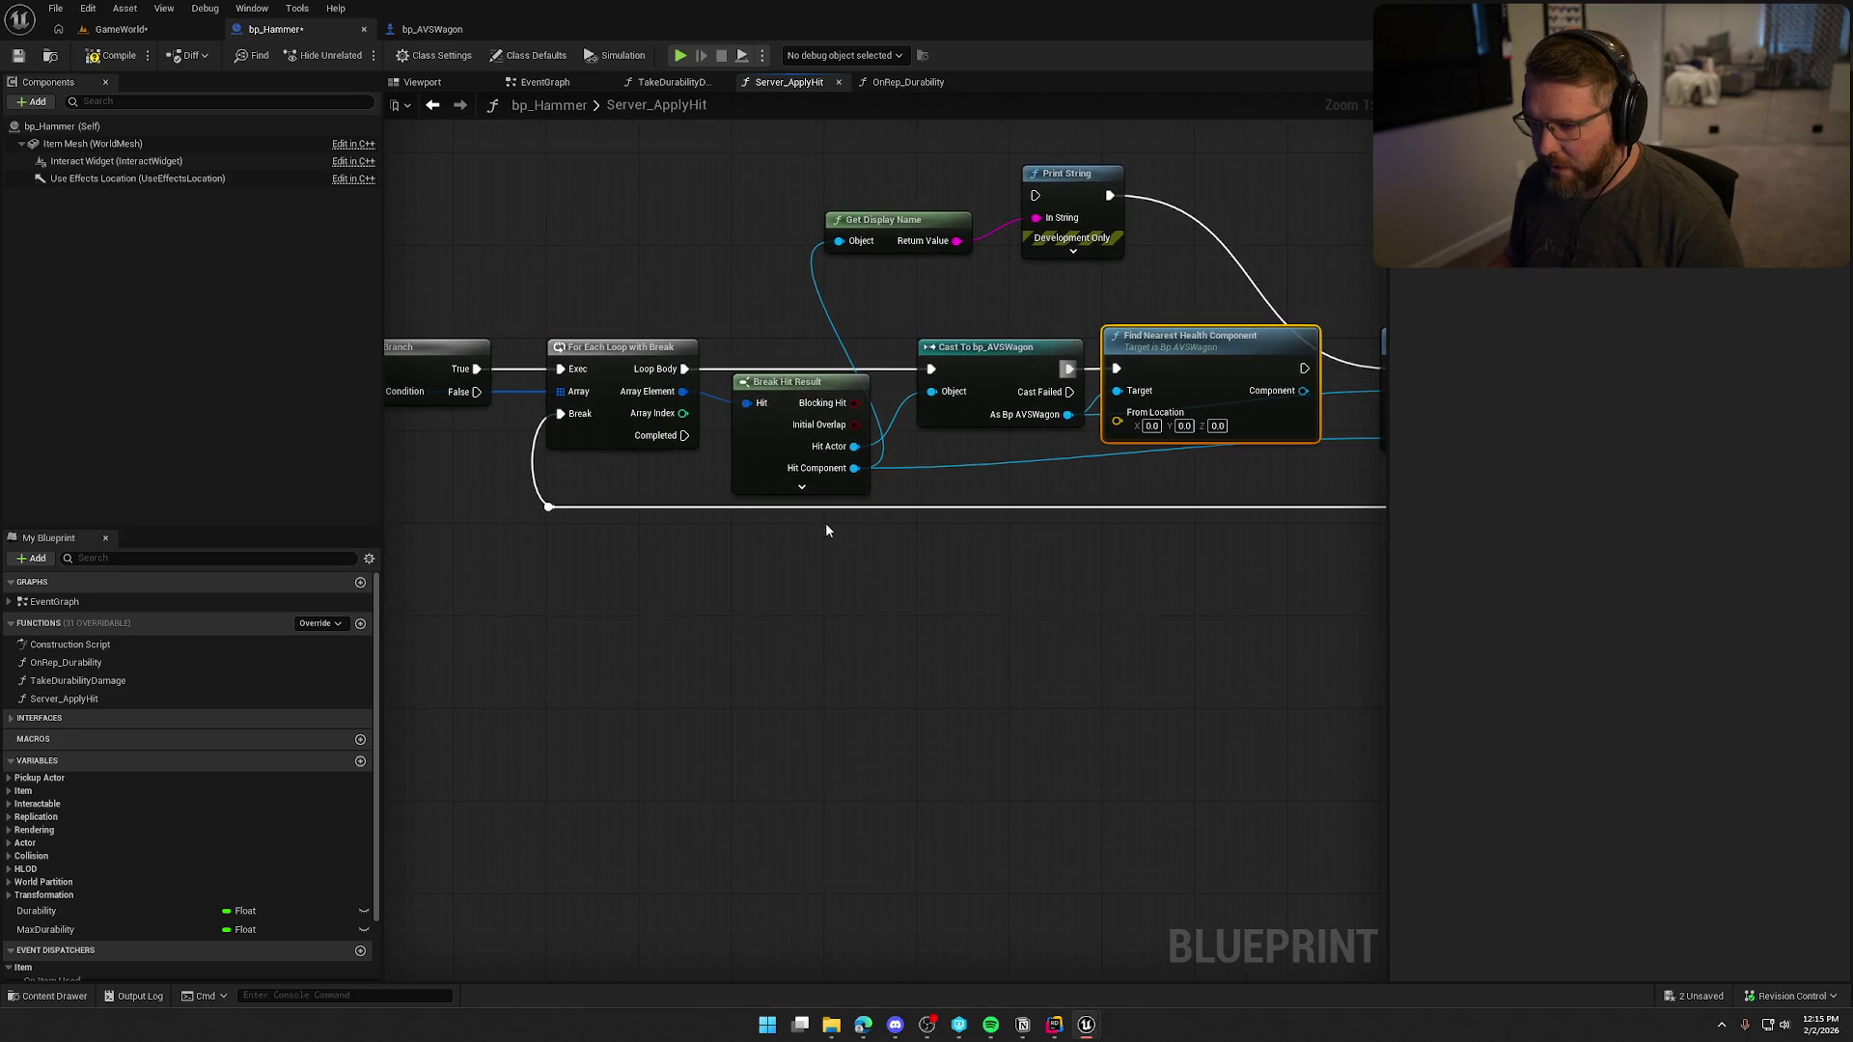
click(801, 487)
drag(906, 630, 804, 615)
mouse_move(755, 468)
mouse_down()
mouse_move(957, 424)
mouse_move(1018, 389)
mouse_up()
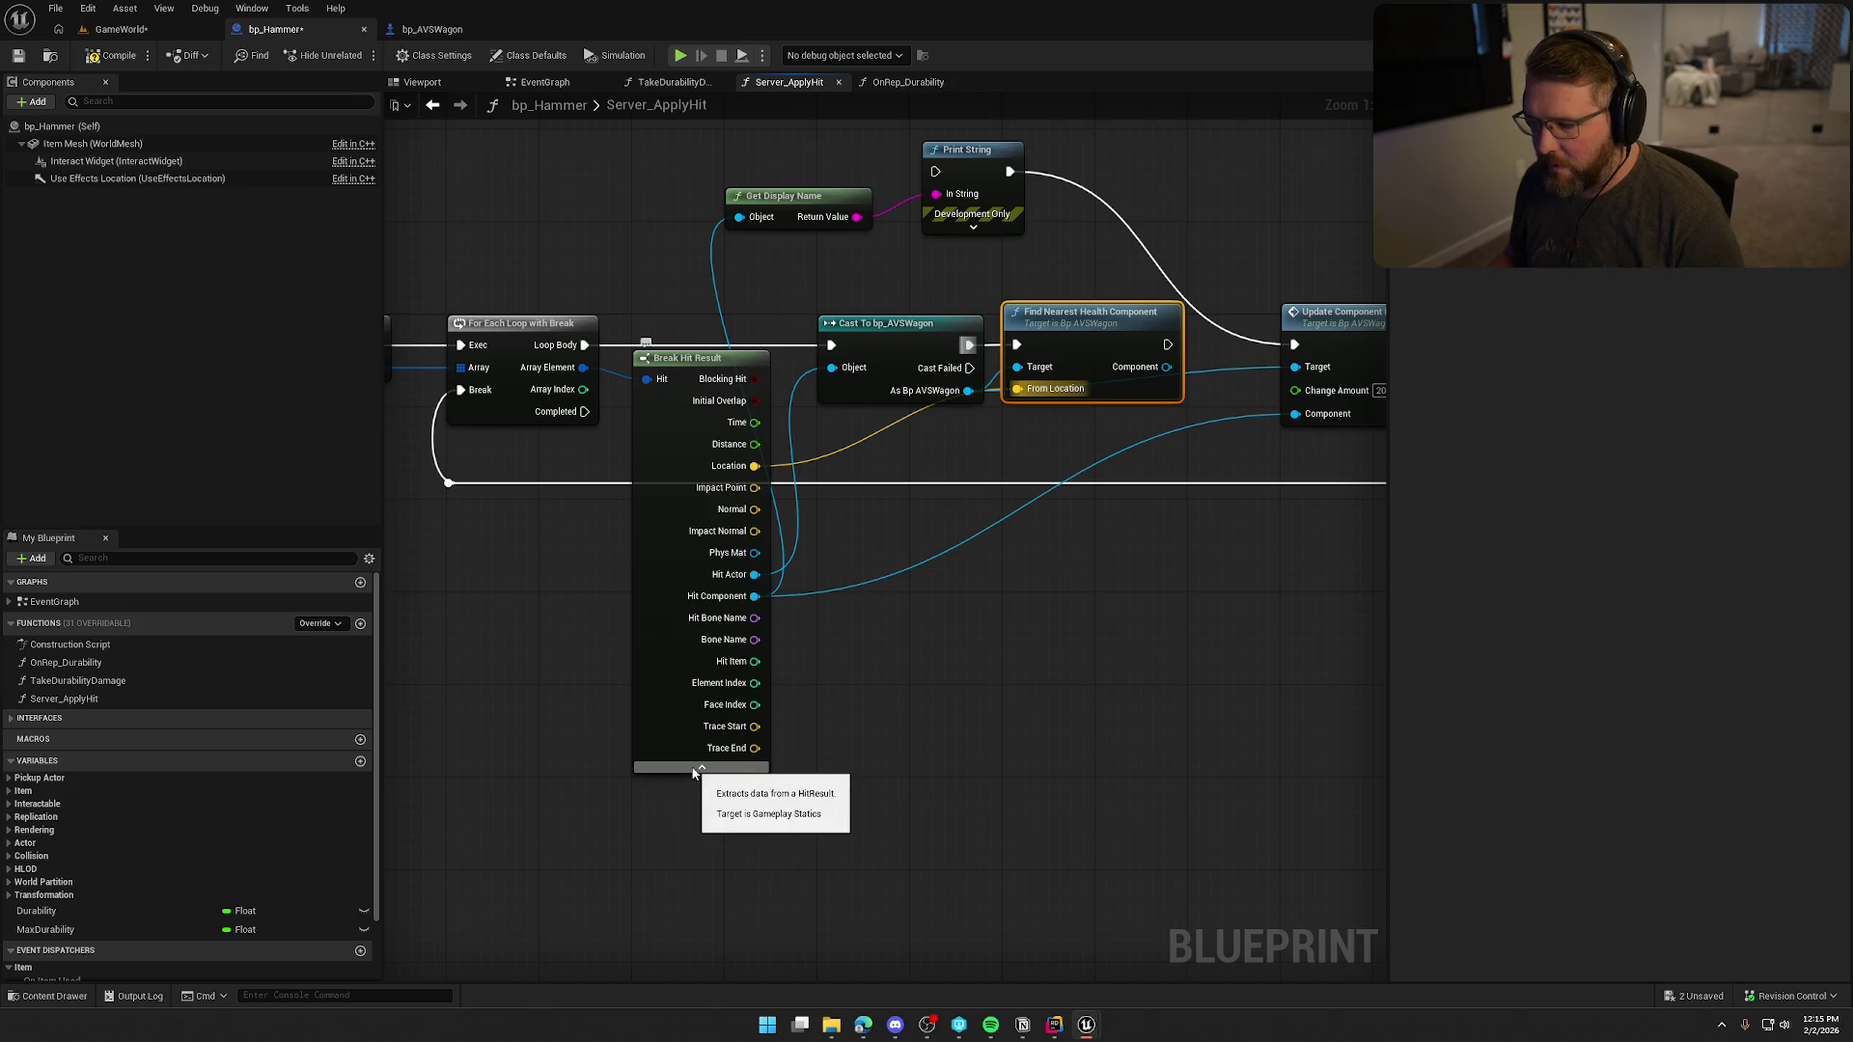
alt+click(754, 466)
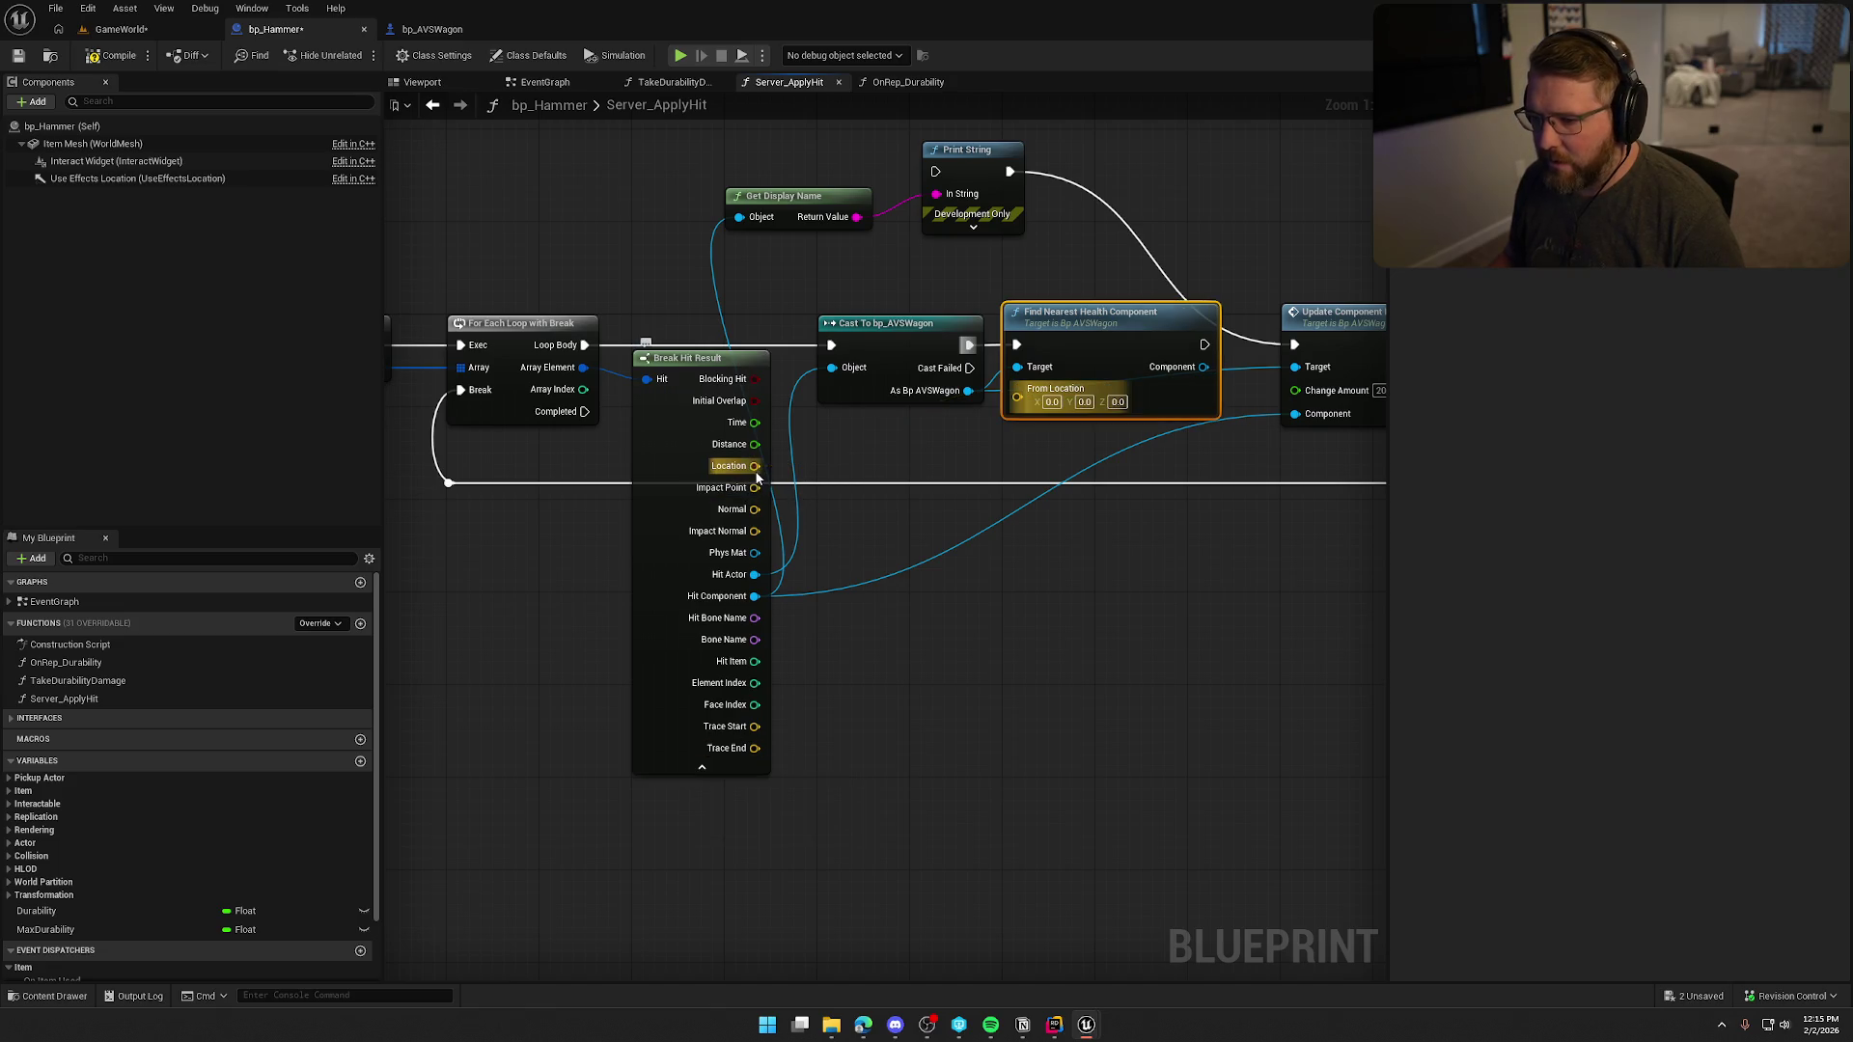
click(704, 769)
mouse_move(761, 671)
mouse_down()
mouse_move(1142, 579)
mouse_move(878, 626)
mouse_up()
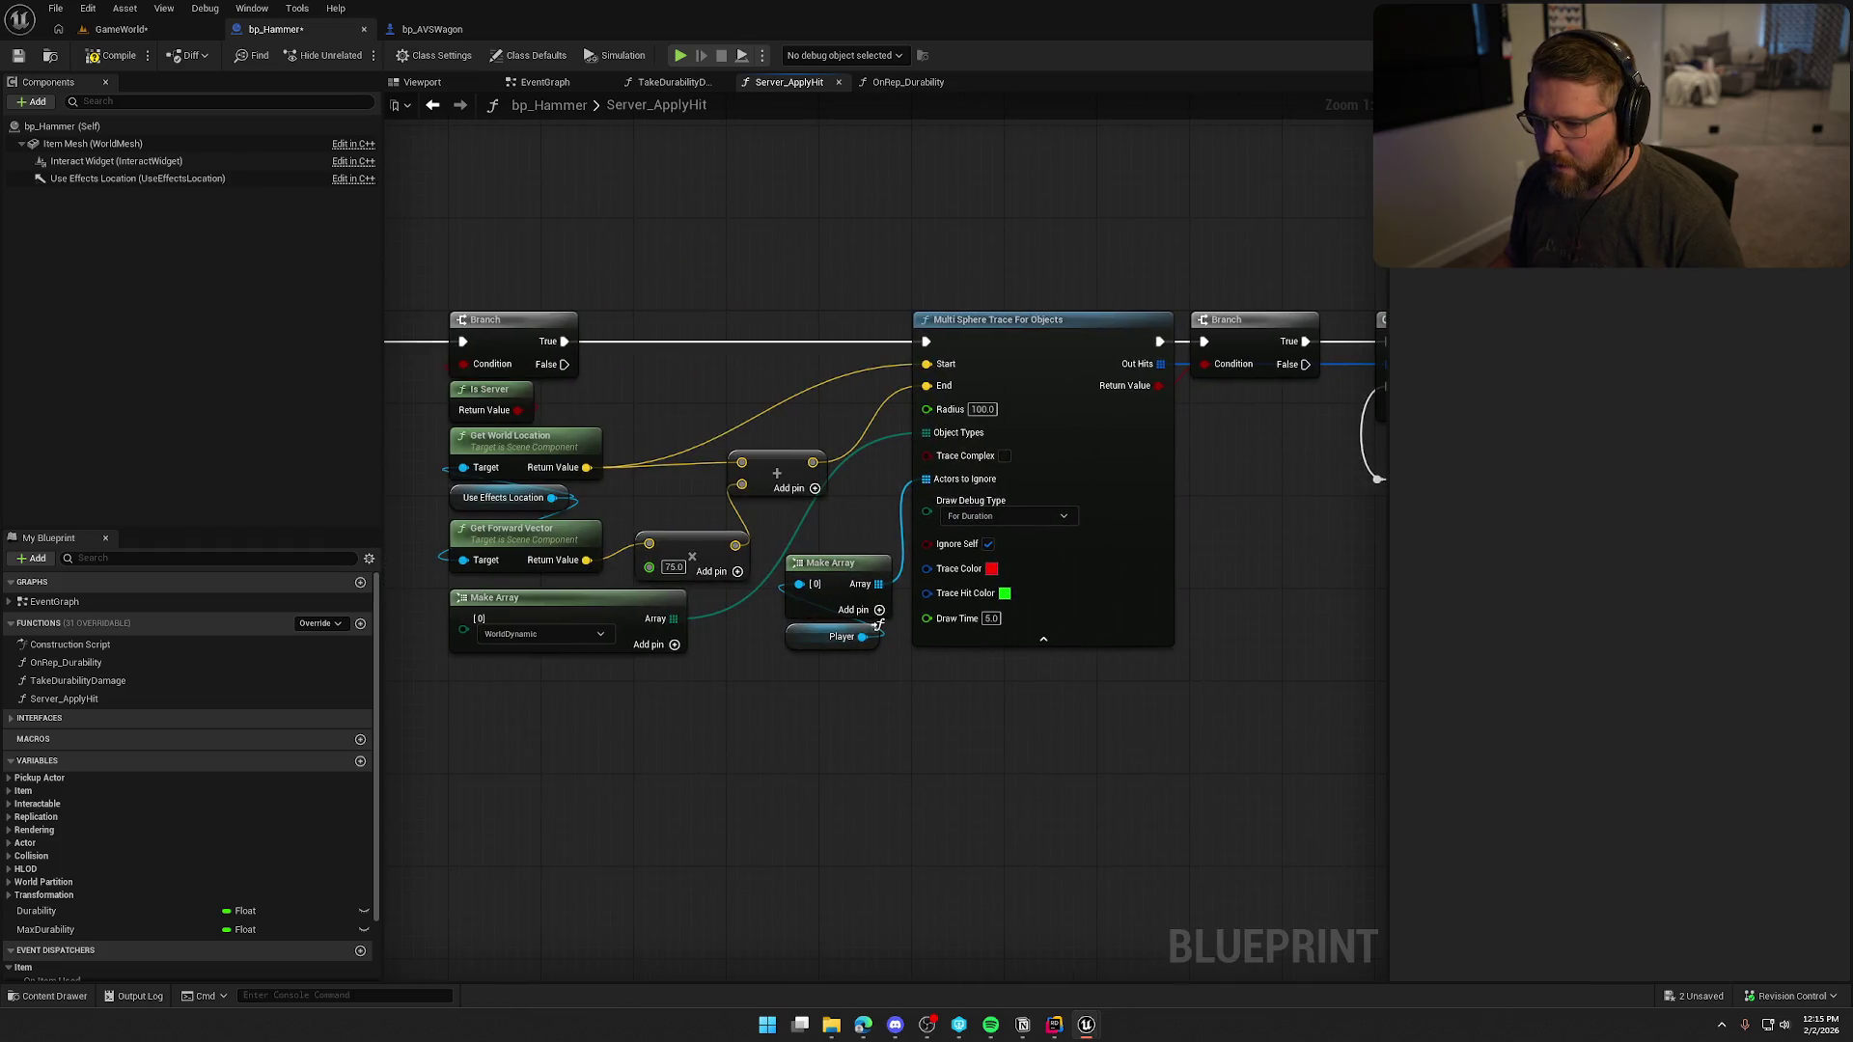
drag(498, 583, 643, 574)
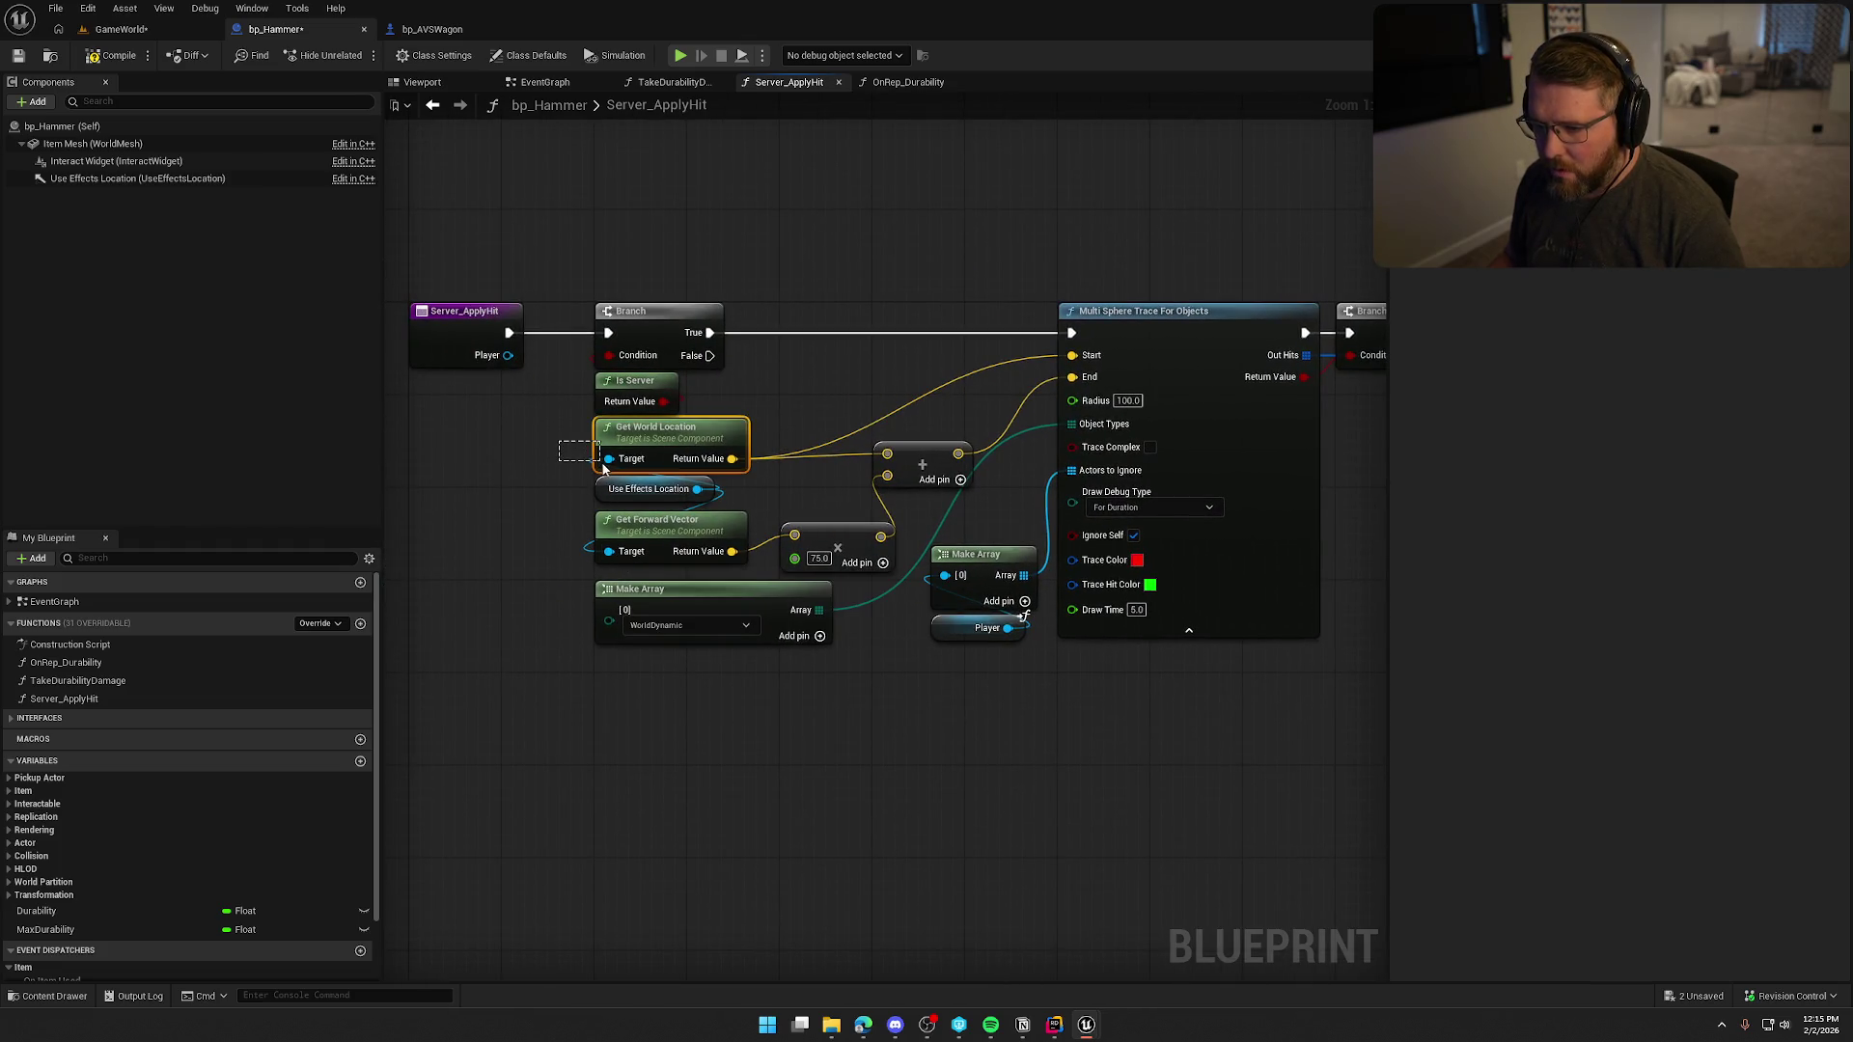
mouse_move(1083, 807)
mouse_down()
mouse_move(678, 641)
mouse_move(769, 546)
mouse_move(733, 533)
mouse_up()
key(ctrl+v)
drag(904, 504, 990, 376)
drag(827, 476, 850, 419)
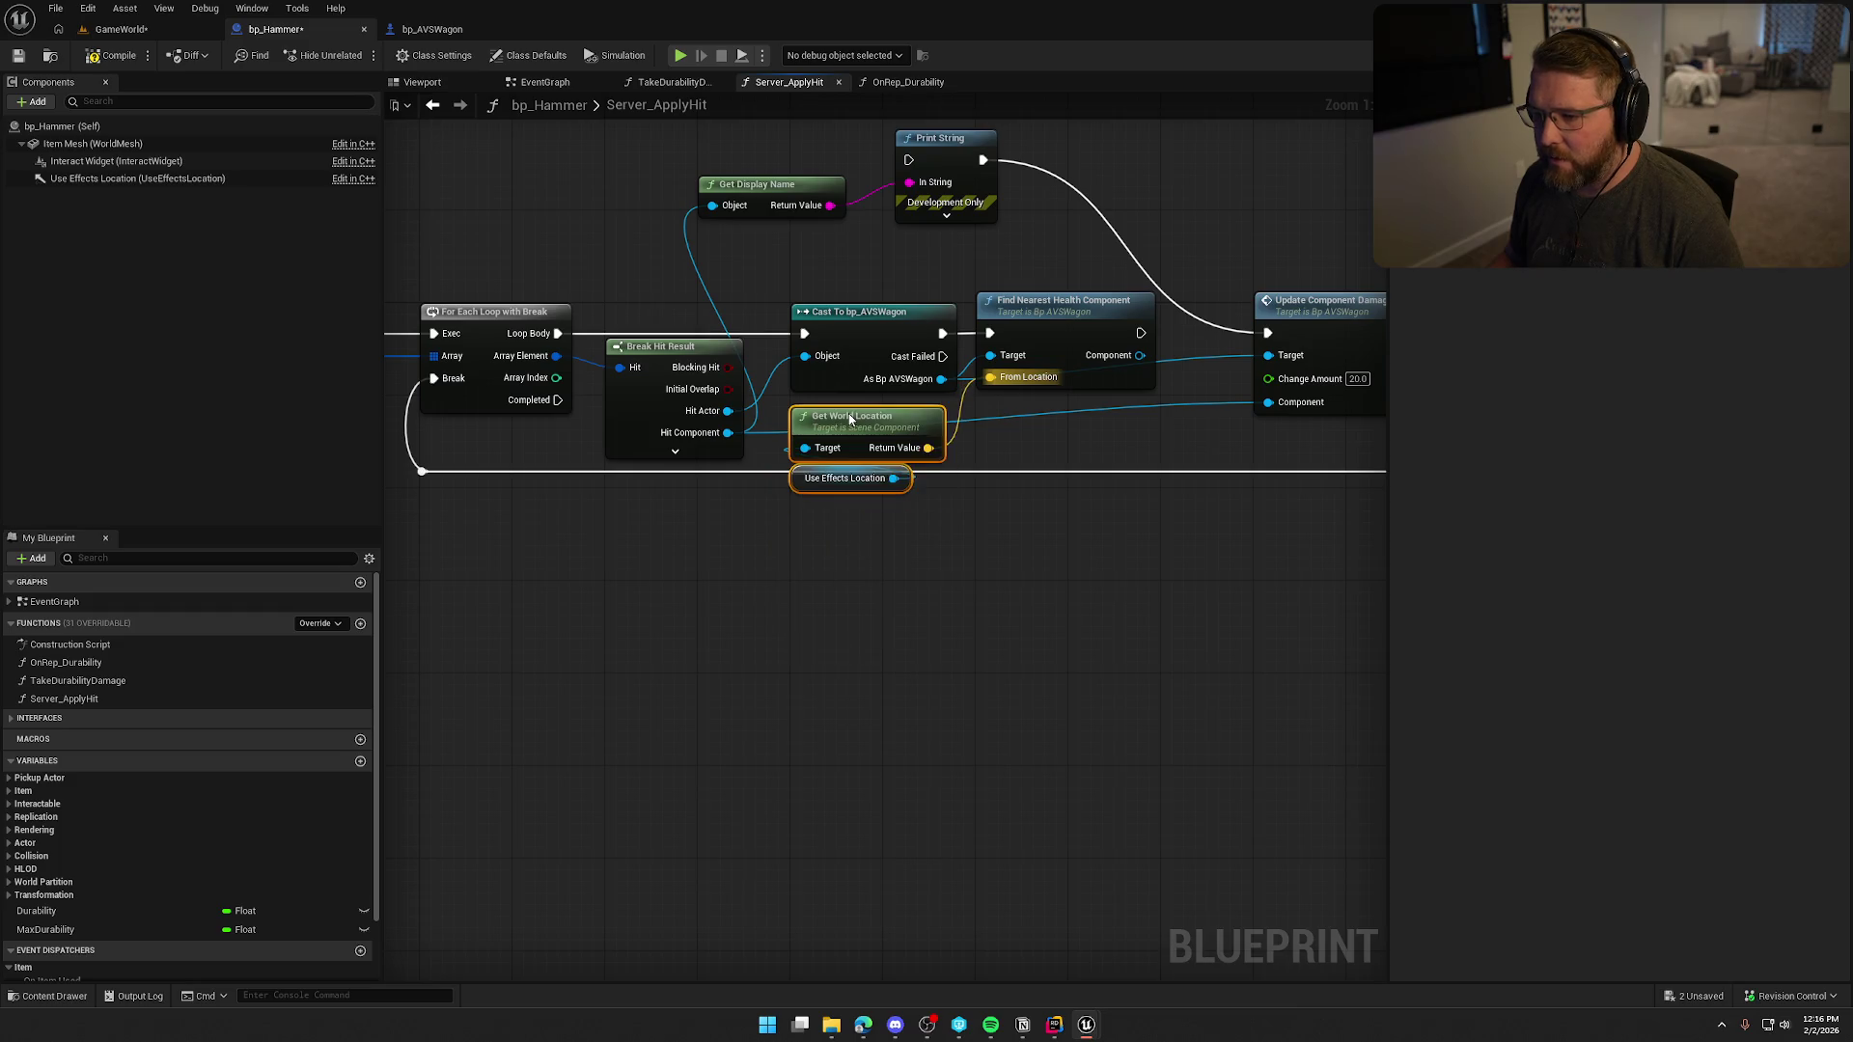
click(731, 609)
drag(1057, 590, 731, 609)
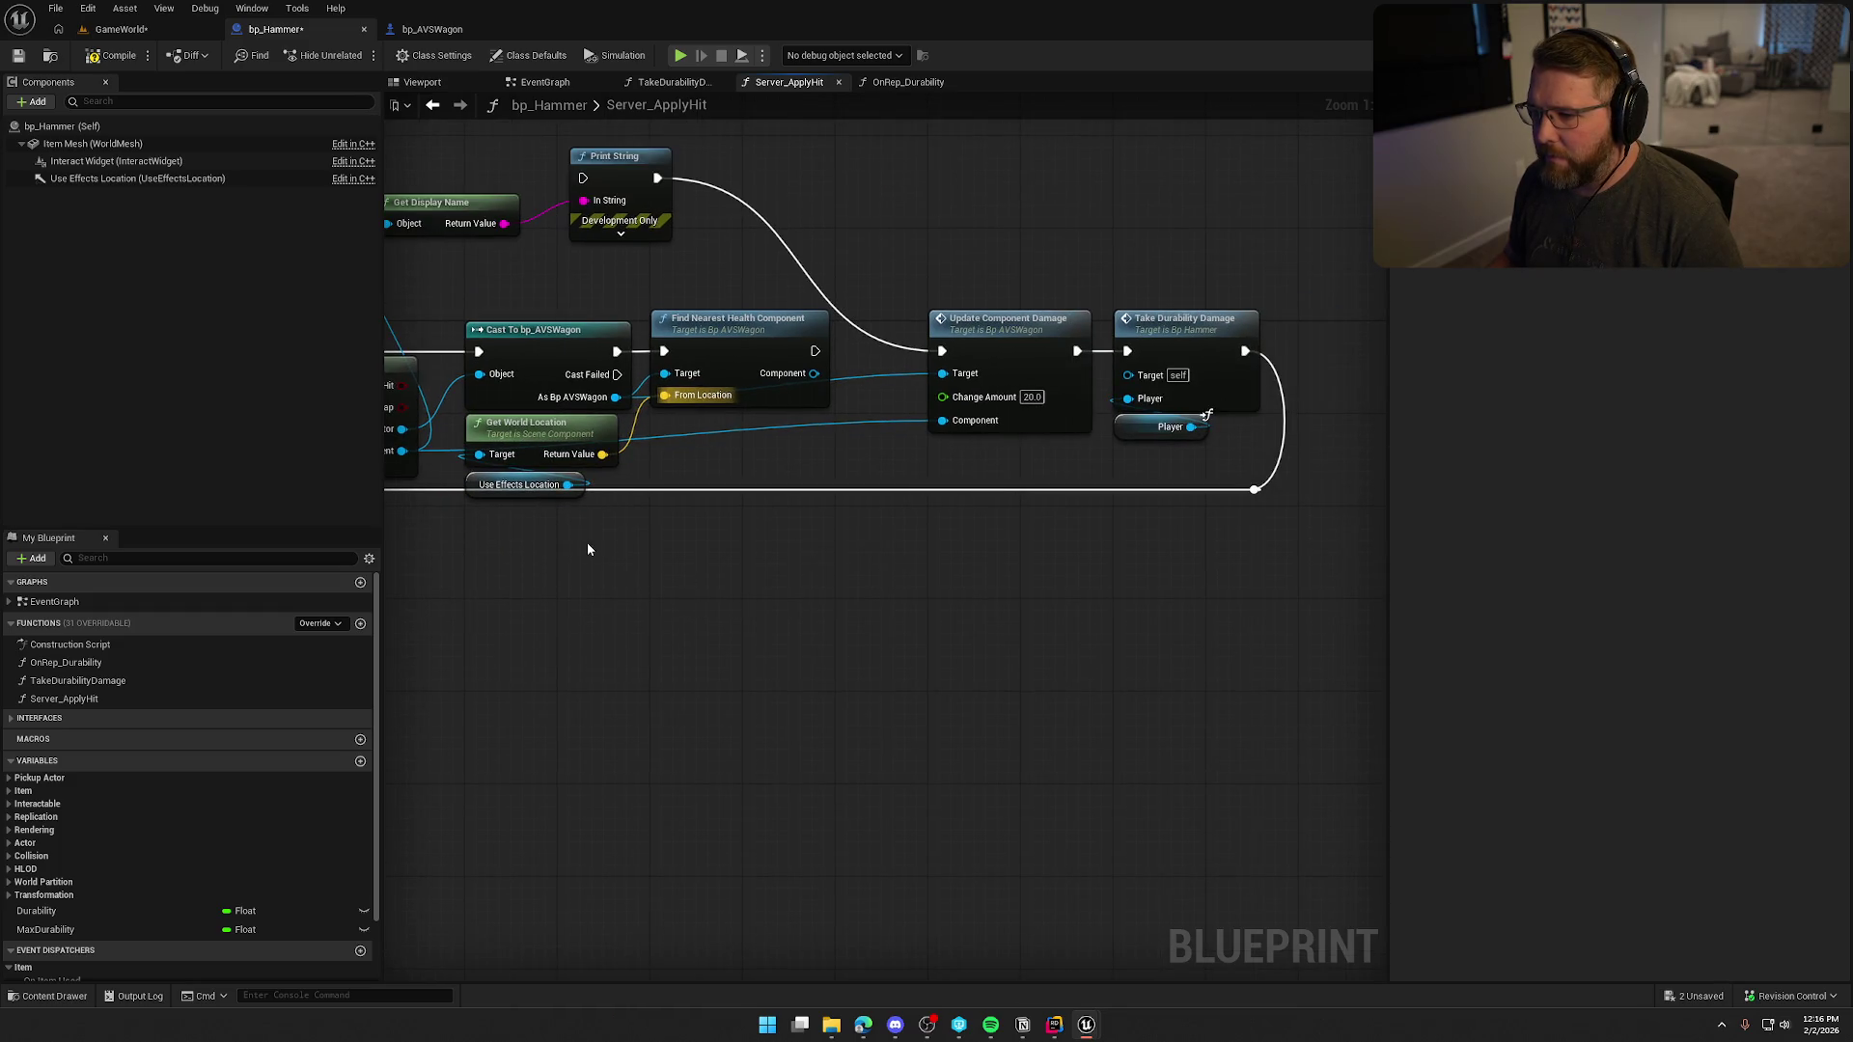
Print the found component's display name and send Update Component Damage to that component.
mouse_move(815, 351)
mouse_down()
mouse_move(942, 352)
mouse_move(610, 194)
mouse_move(922, 216)
mouse_up()
drag(532, 220, 742, 228)
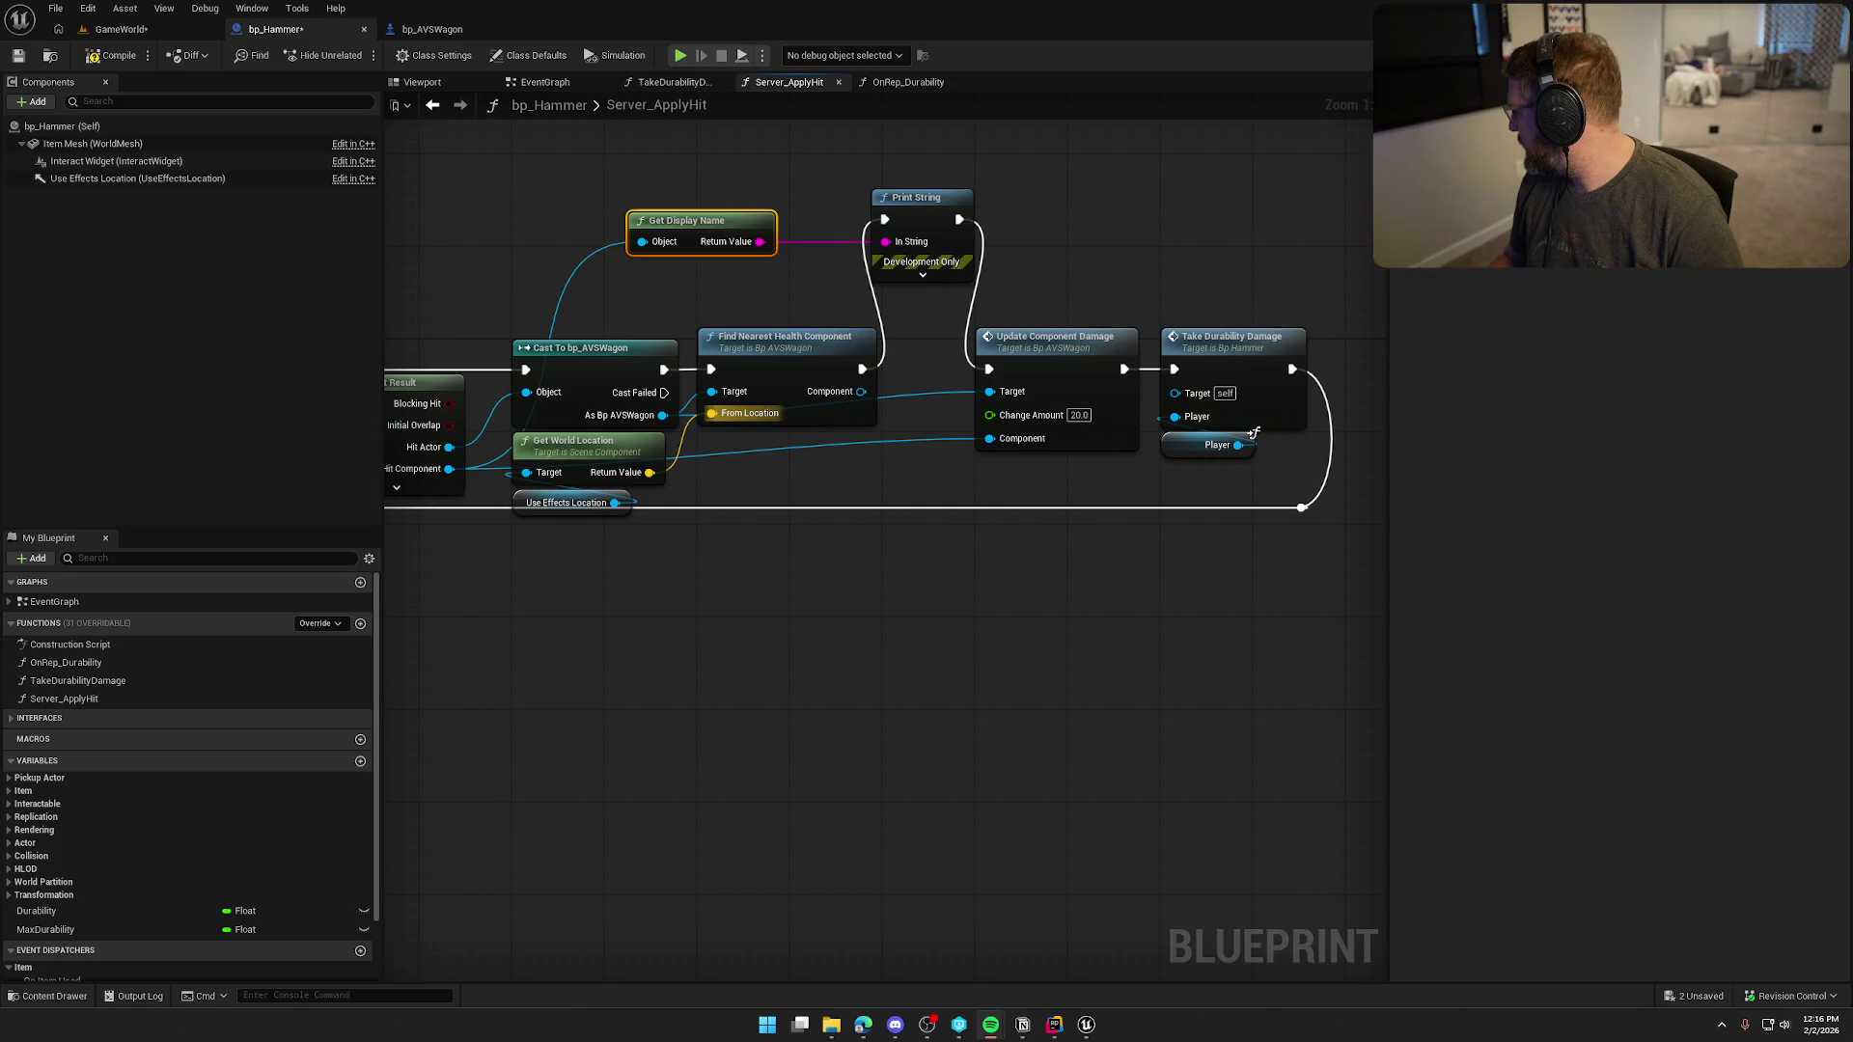
click(821, 665)
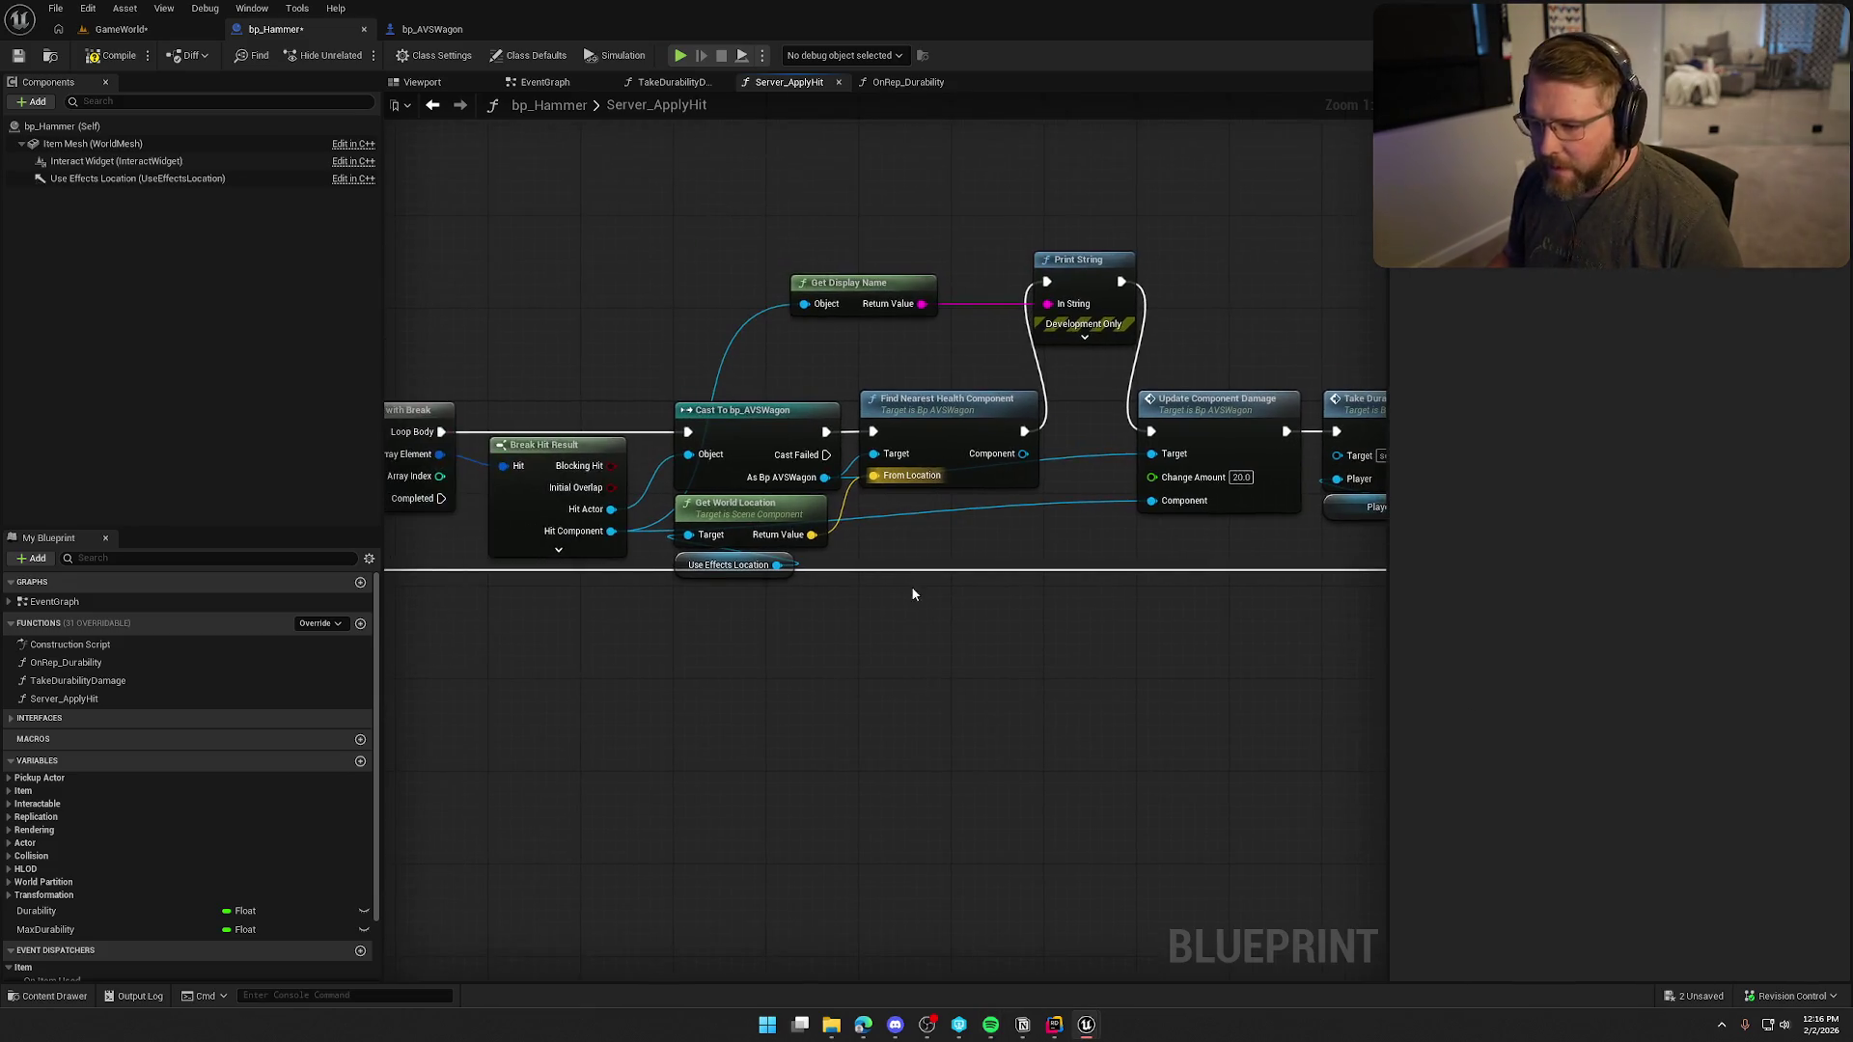
mouse_move(970, 453)
mouse_down()
mouse_move(746, 304)
mouse_move(814, 283)
mouse_up()
drag(929, 482, 799, 466)
drag(963, 484, 836, 437)
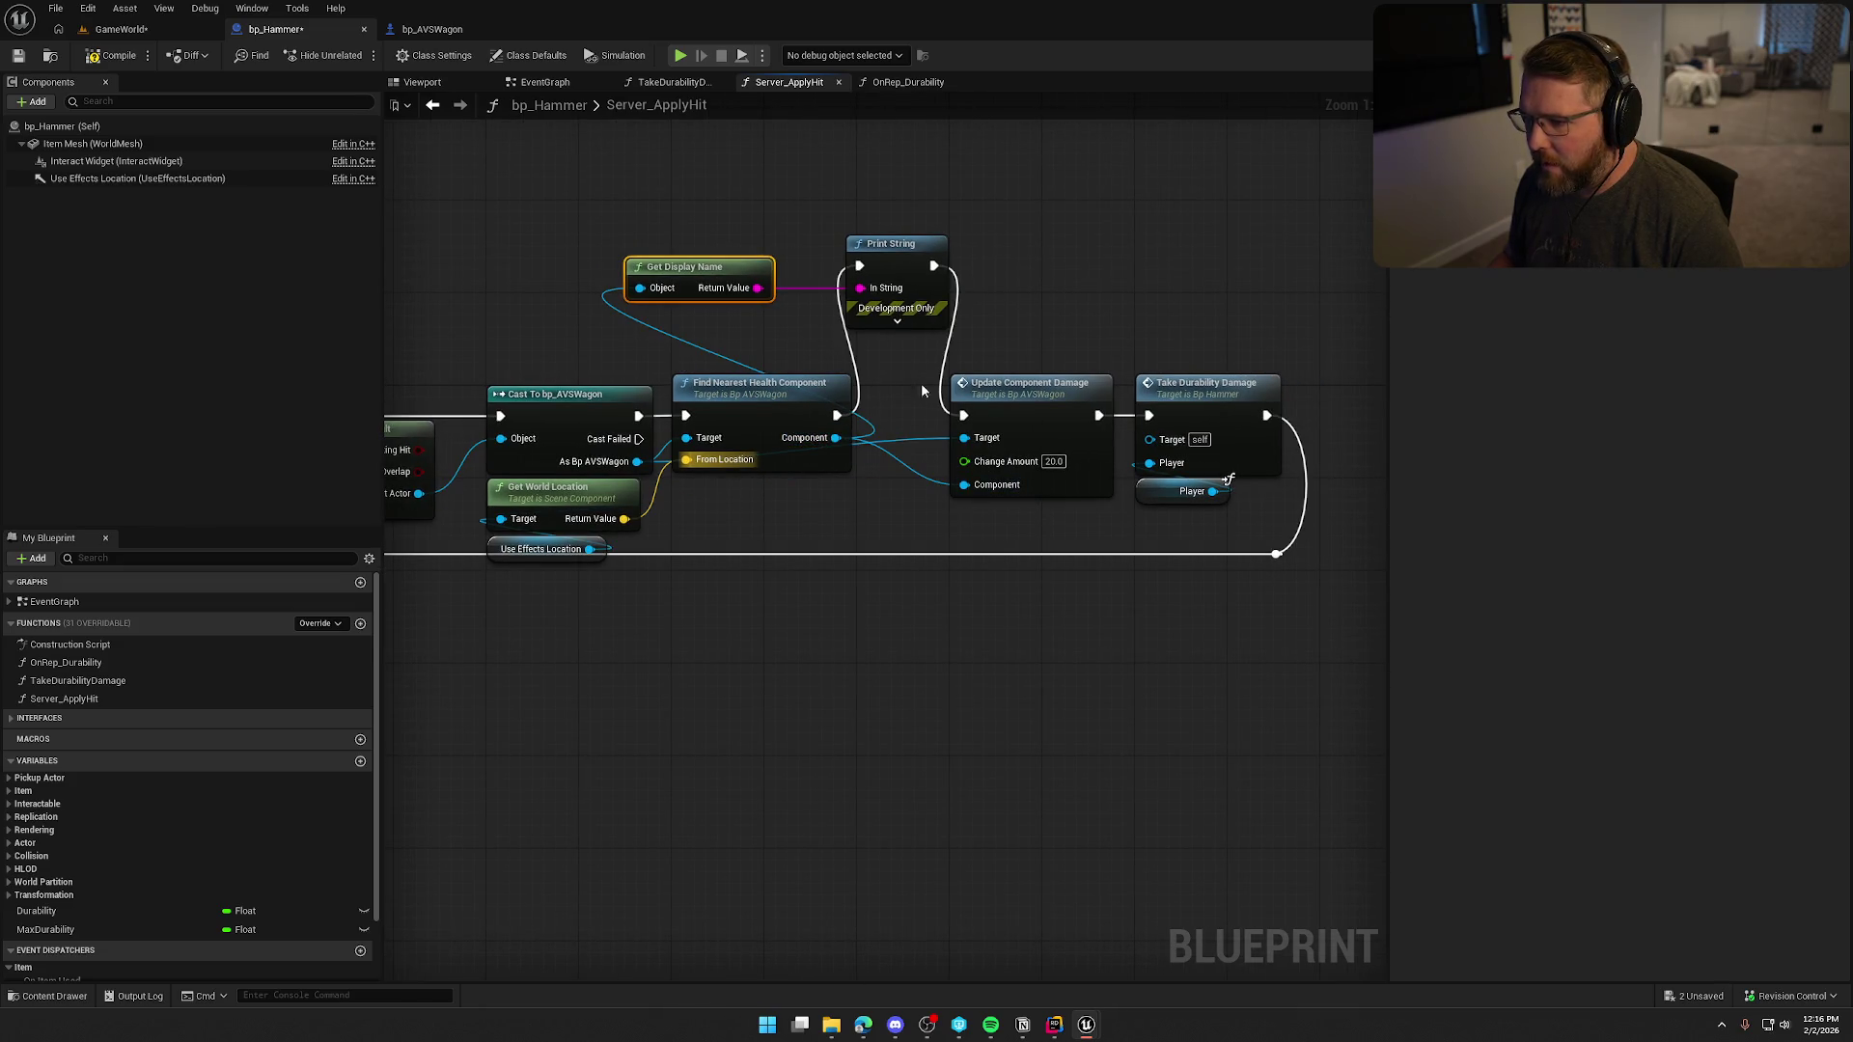
mouse_move(1237, 561)
mouse_down()
mouse_move(1062, 632)
mouse_move(769, 470)
mouse_up()
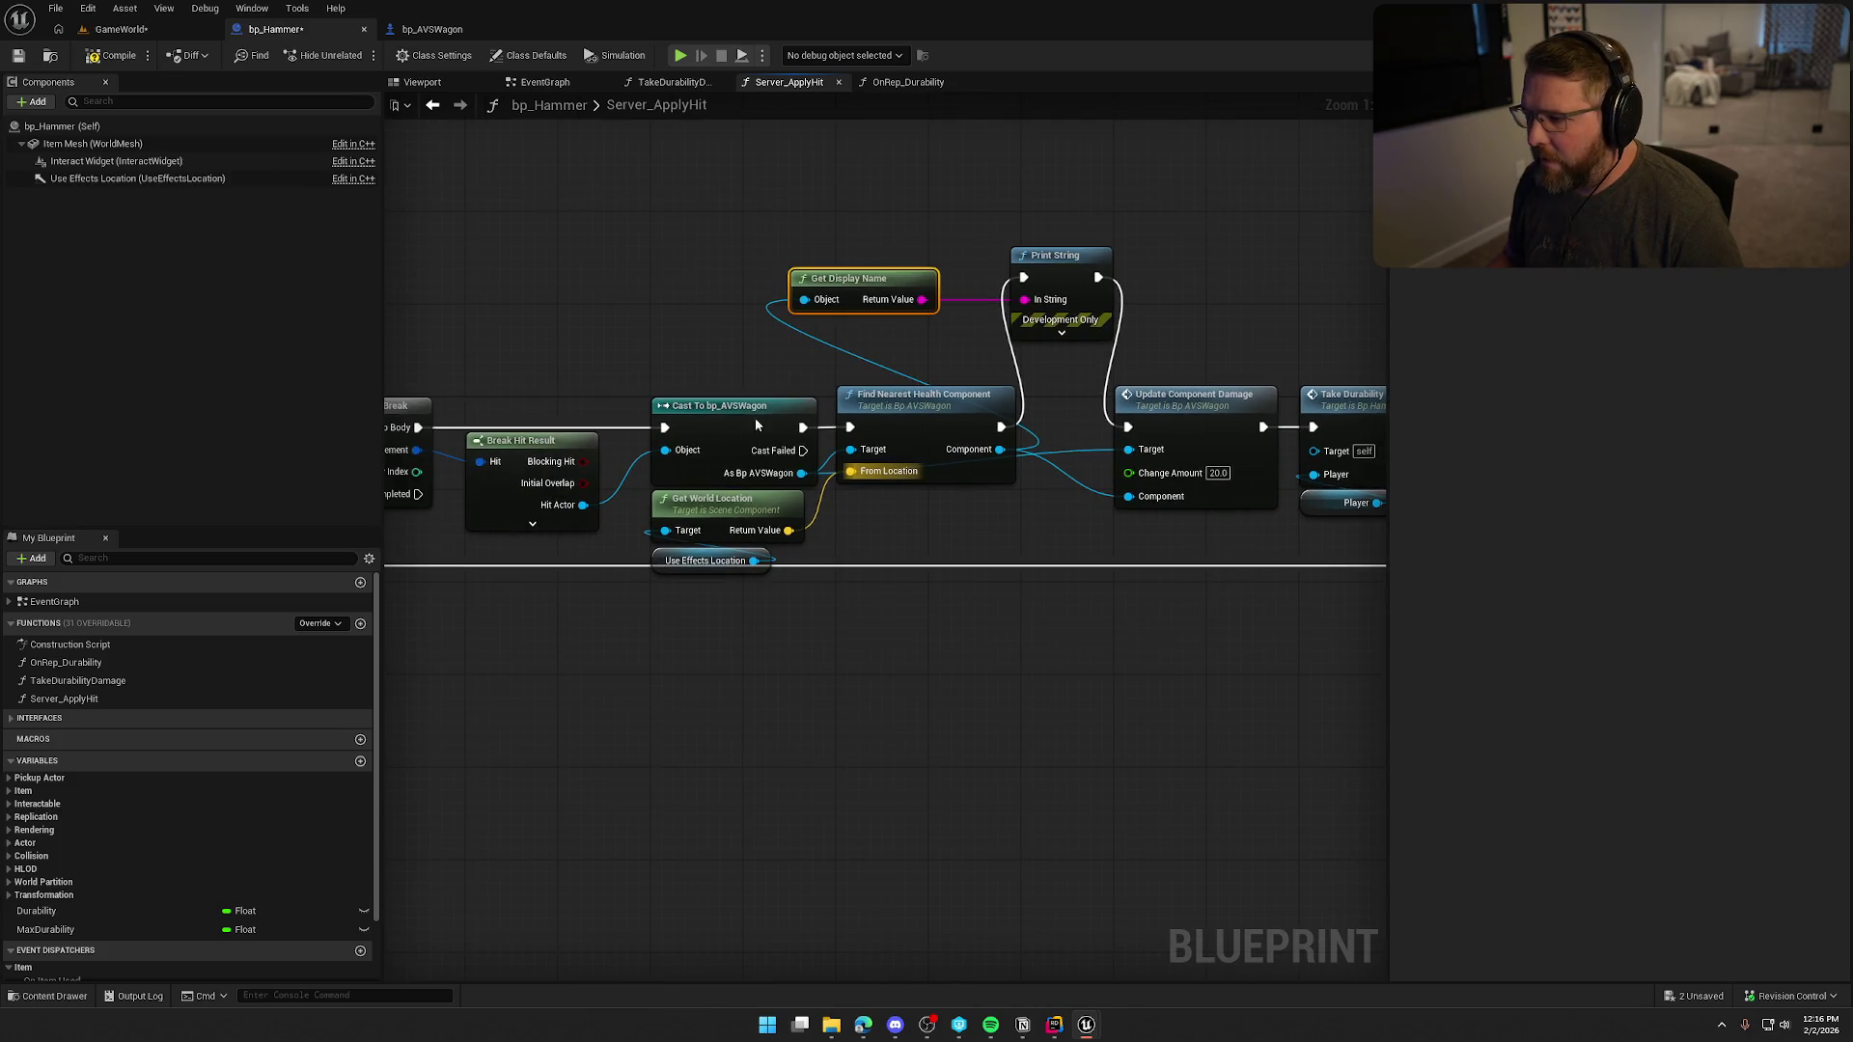
click(140, 35)
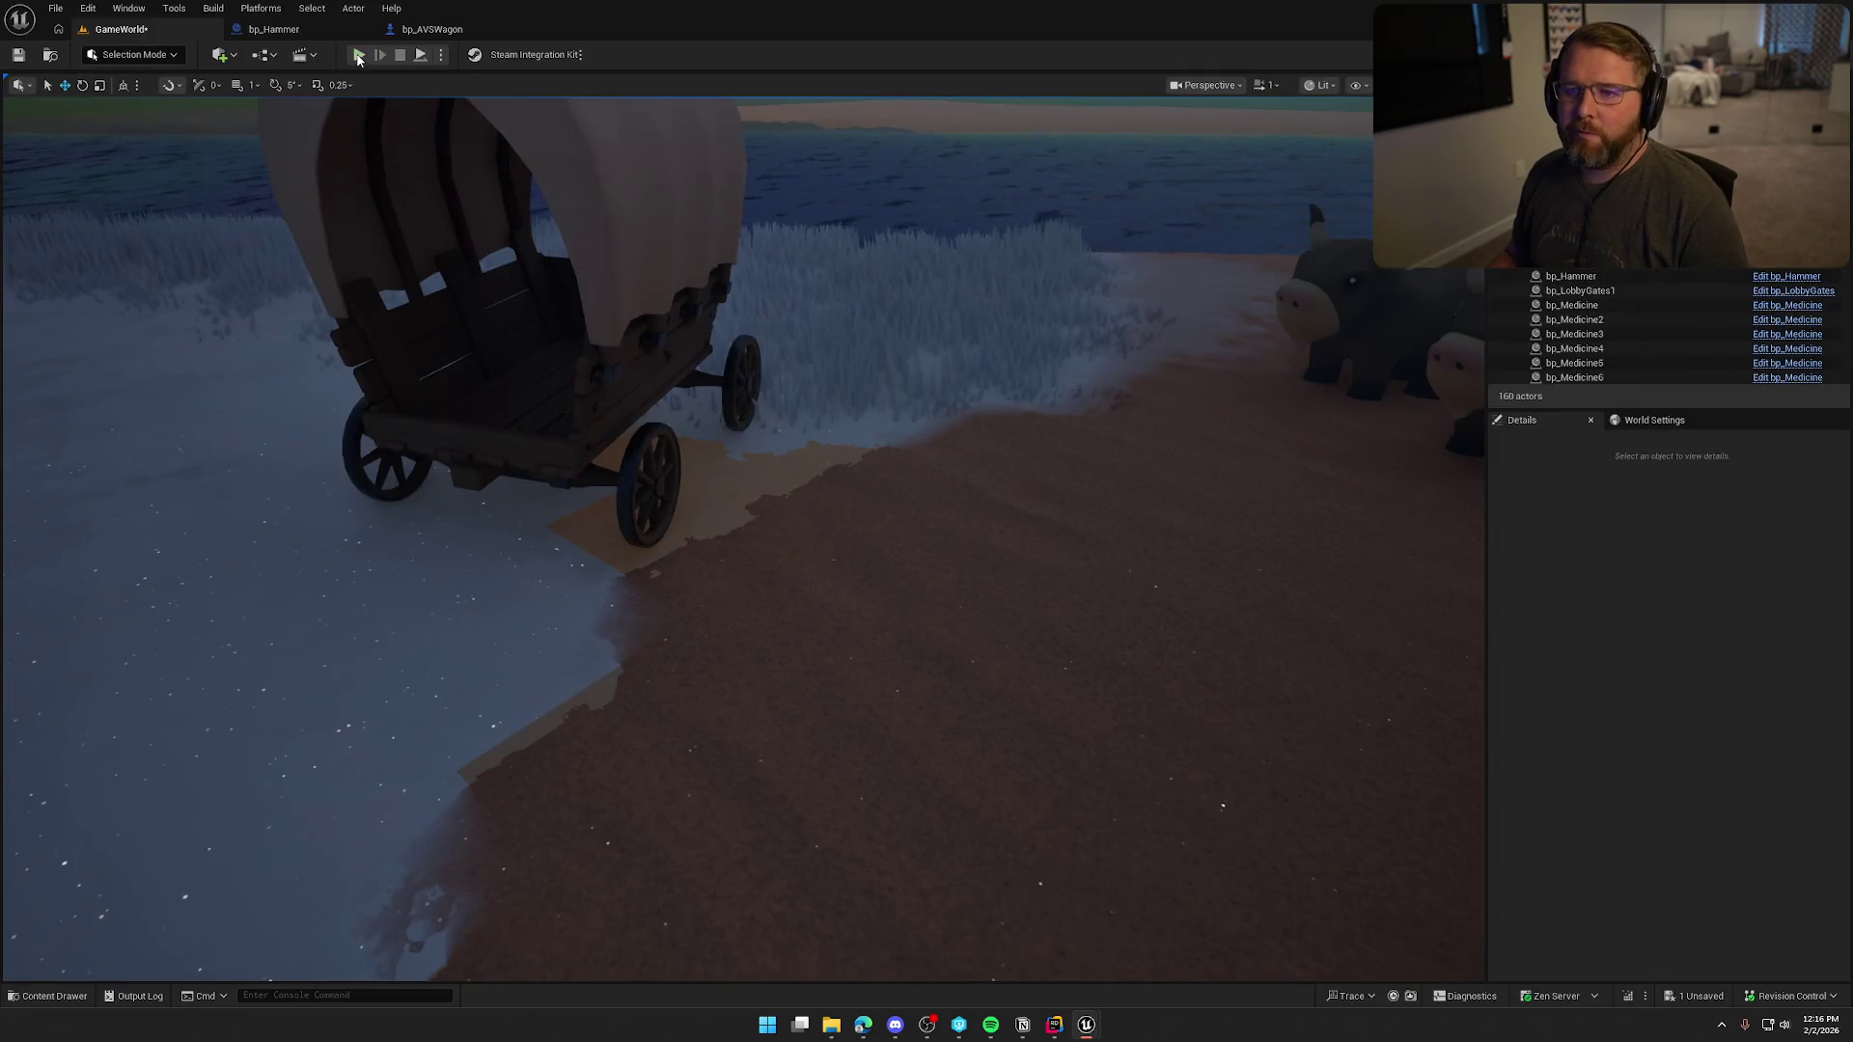
Play in editor, run to the wagon, get in and out, then swing the hammer at its rear.
click(357, 55)
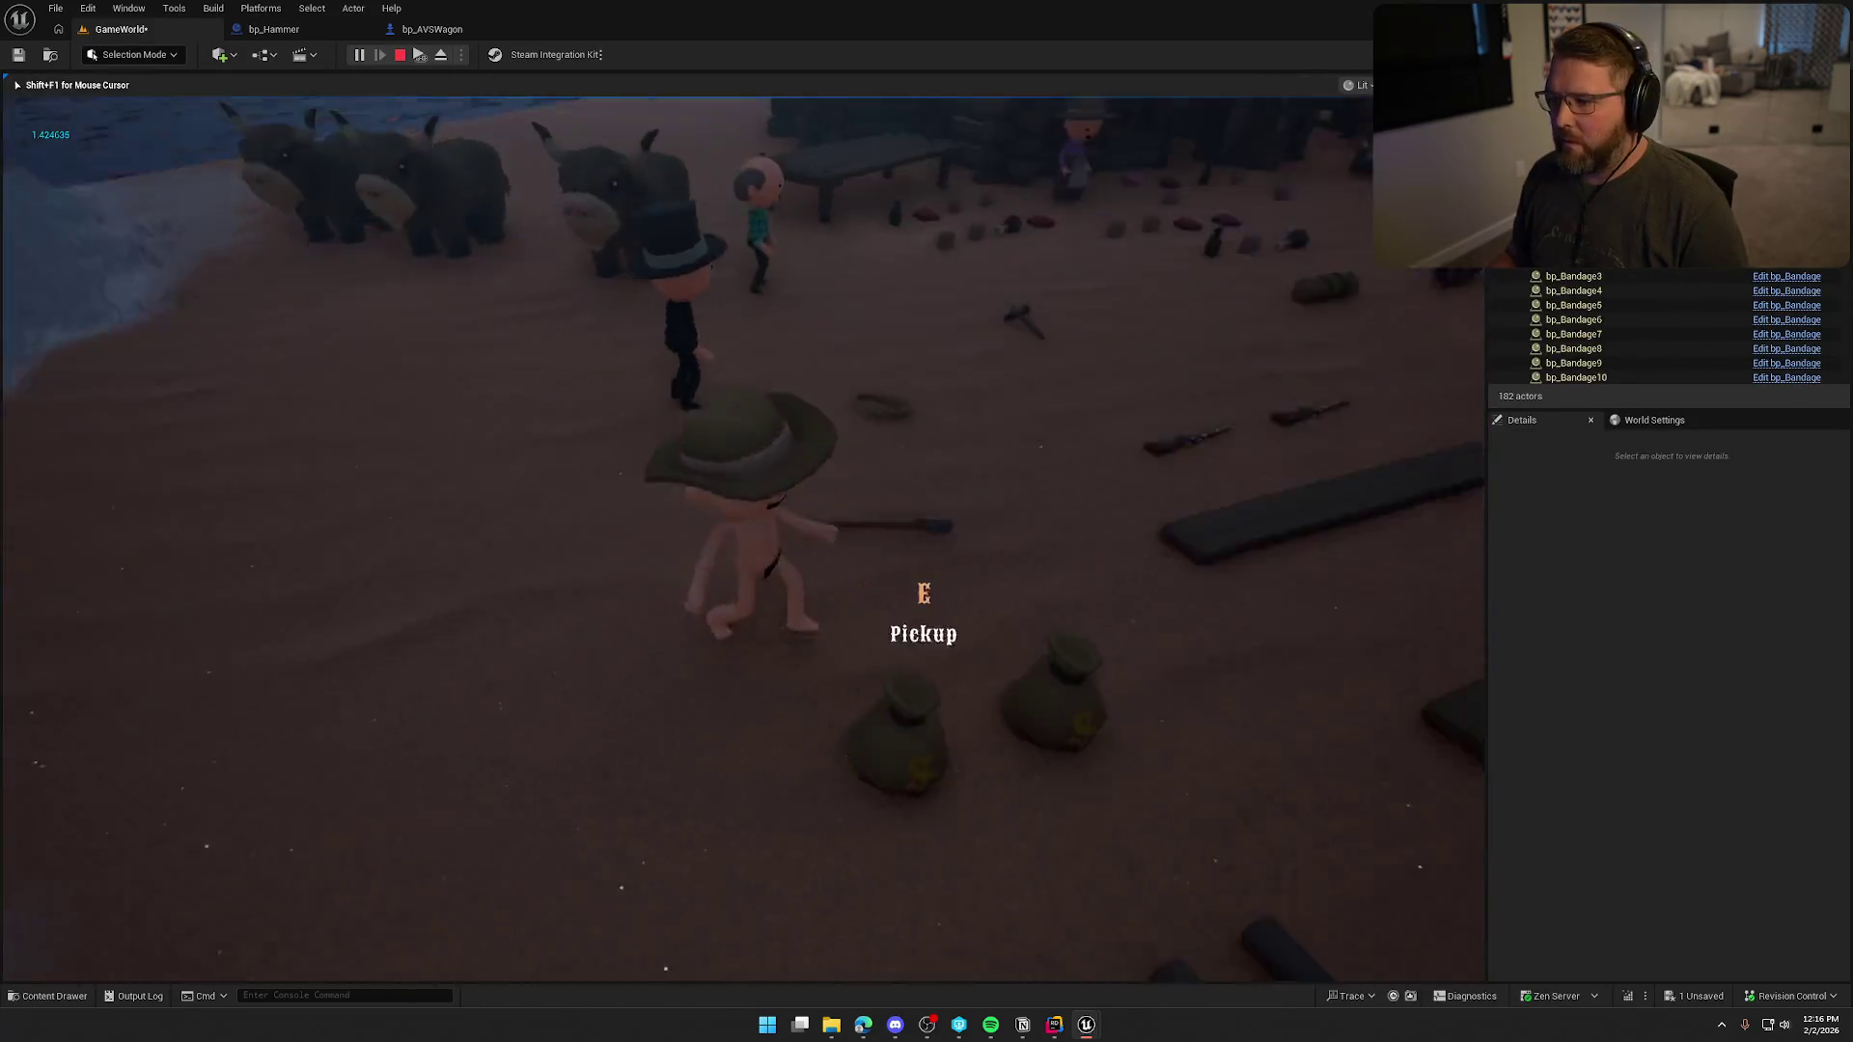
key(e)
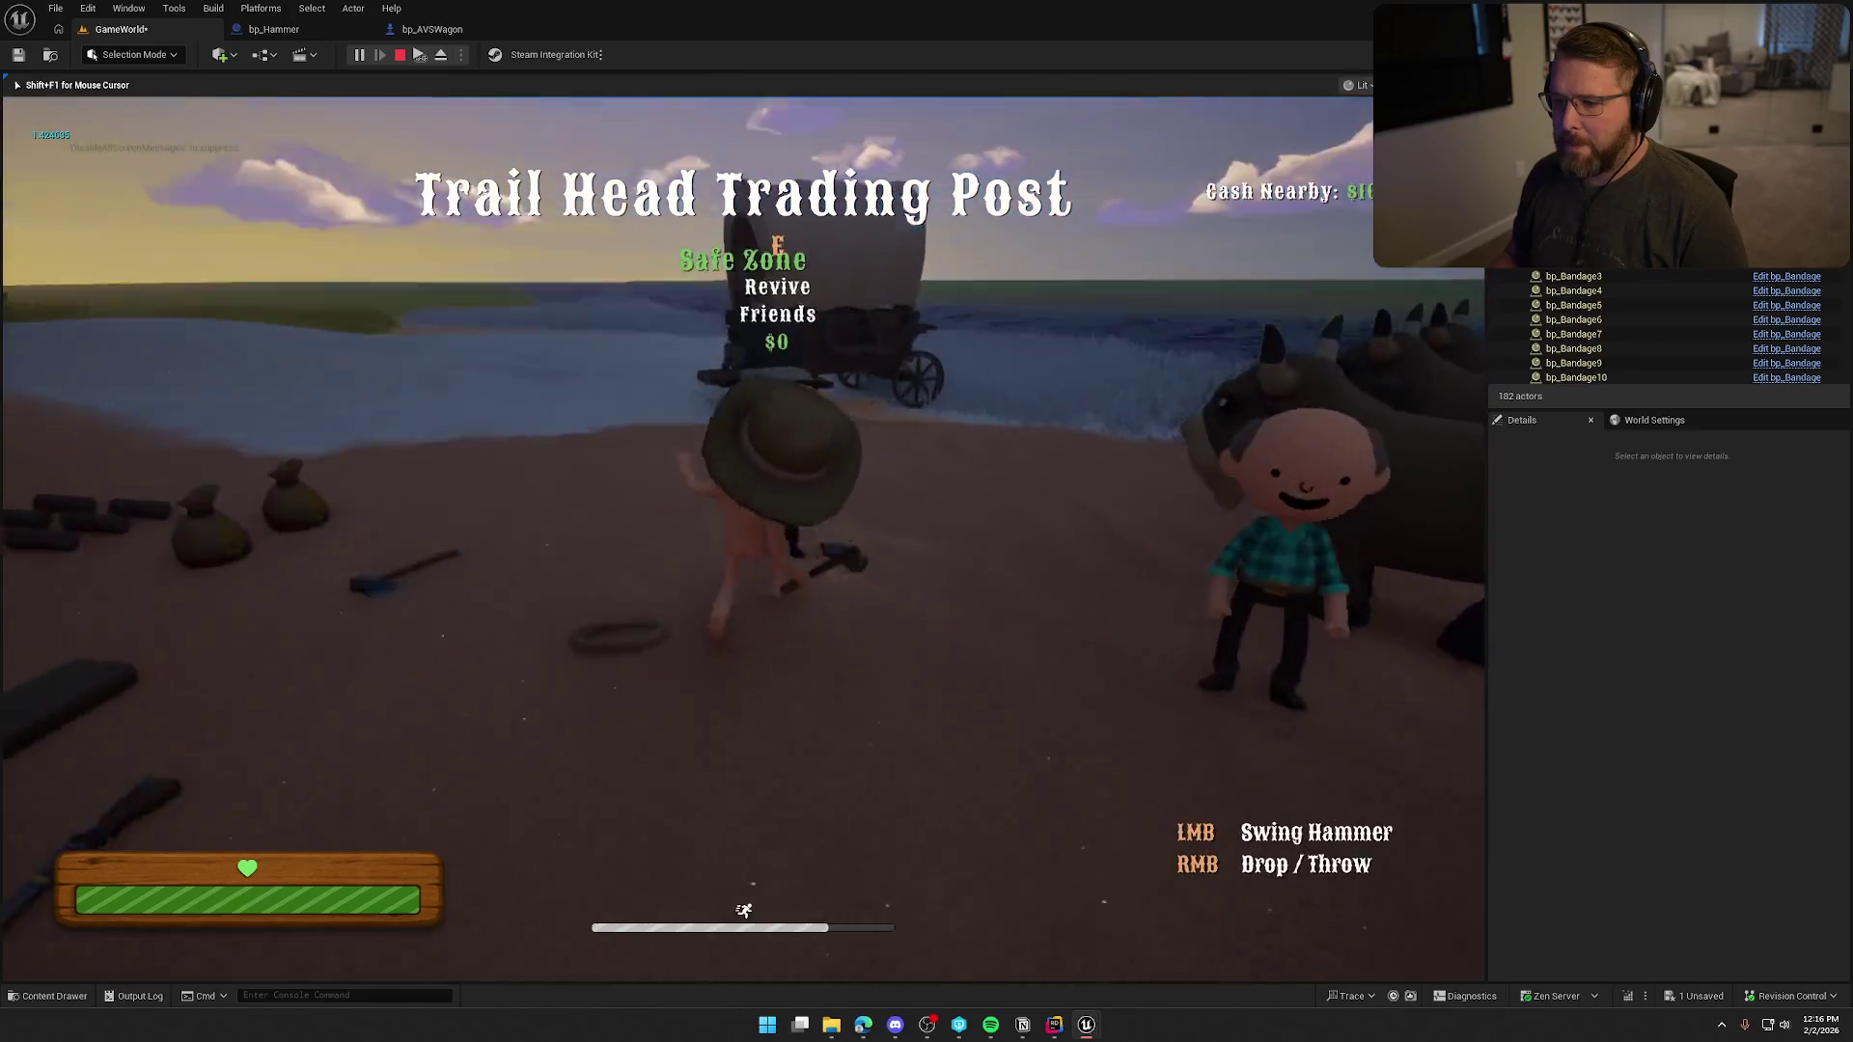
key(shift+w)
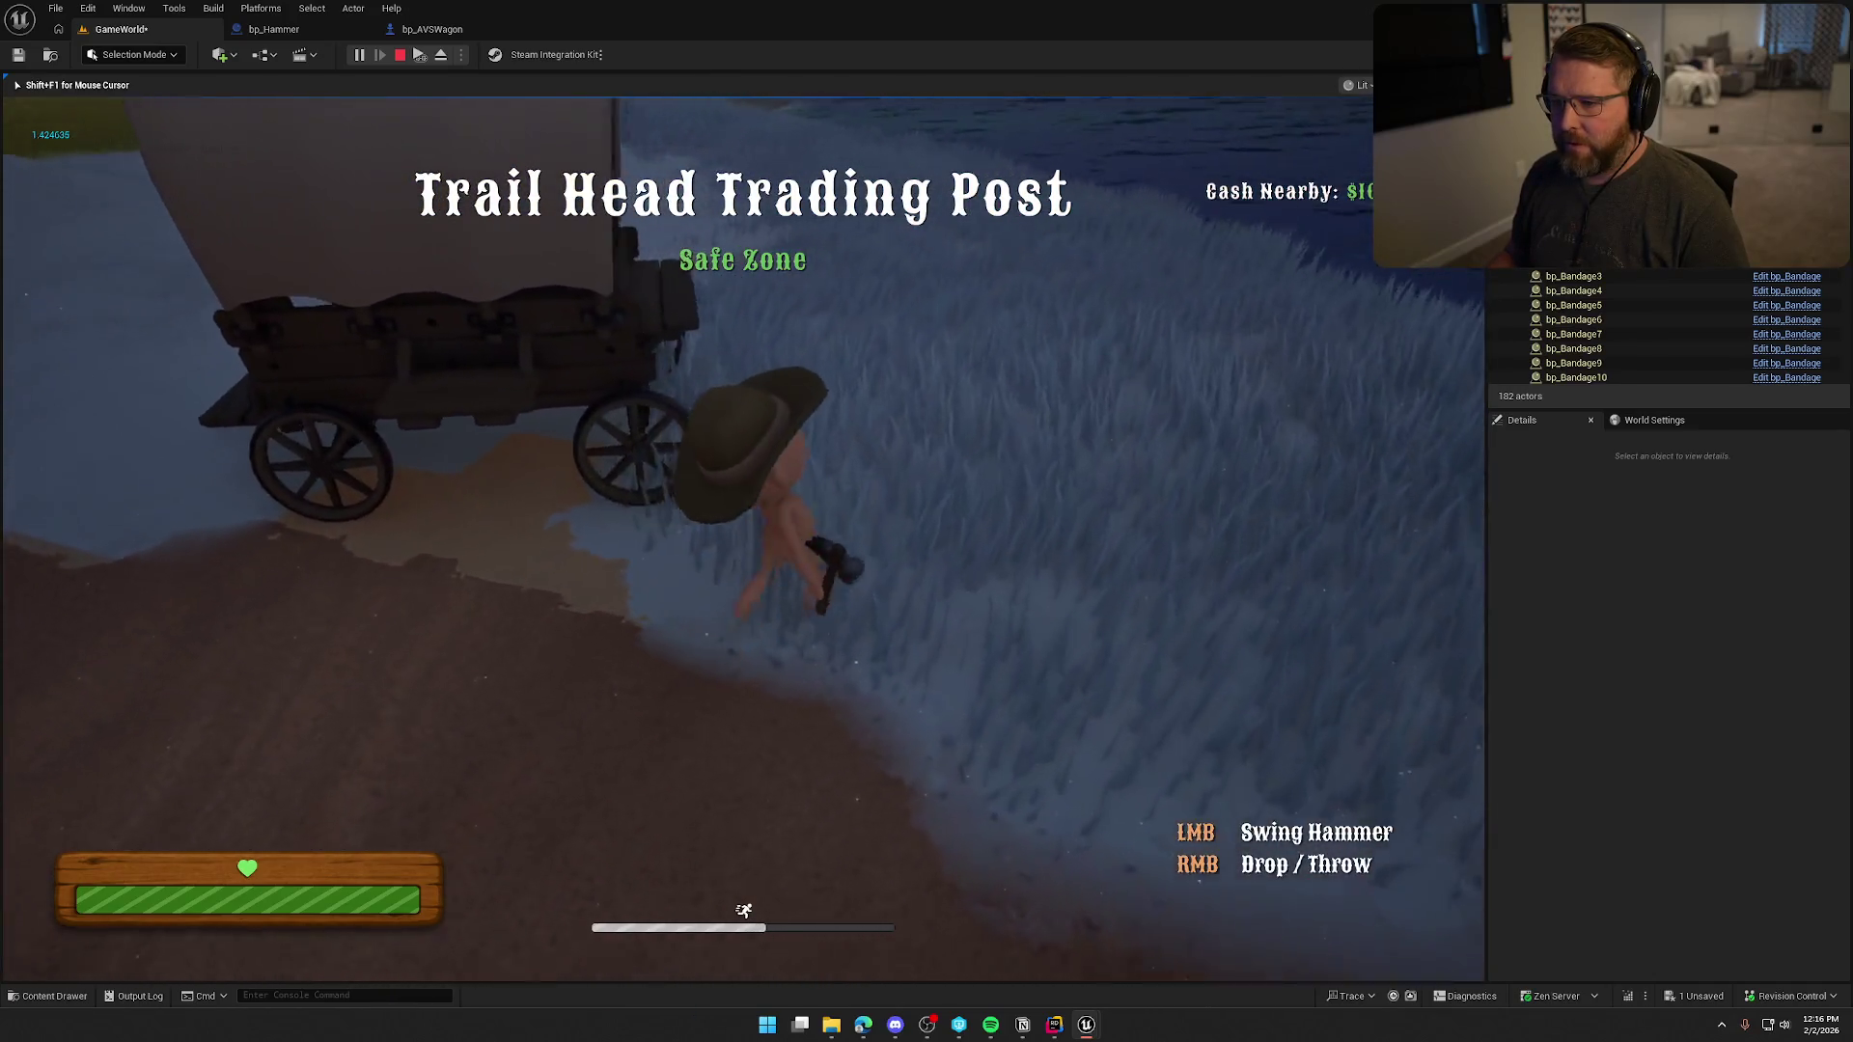
key(e)
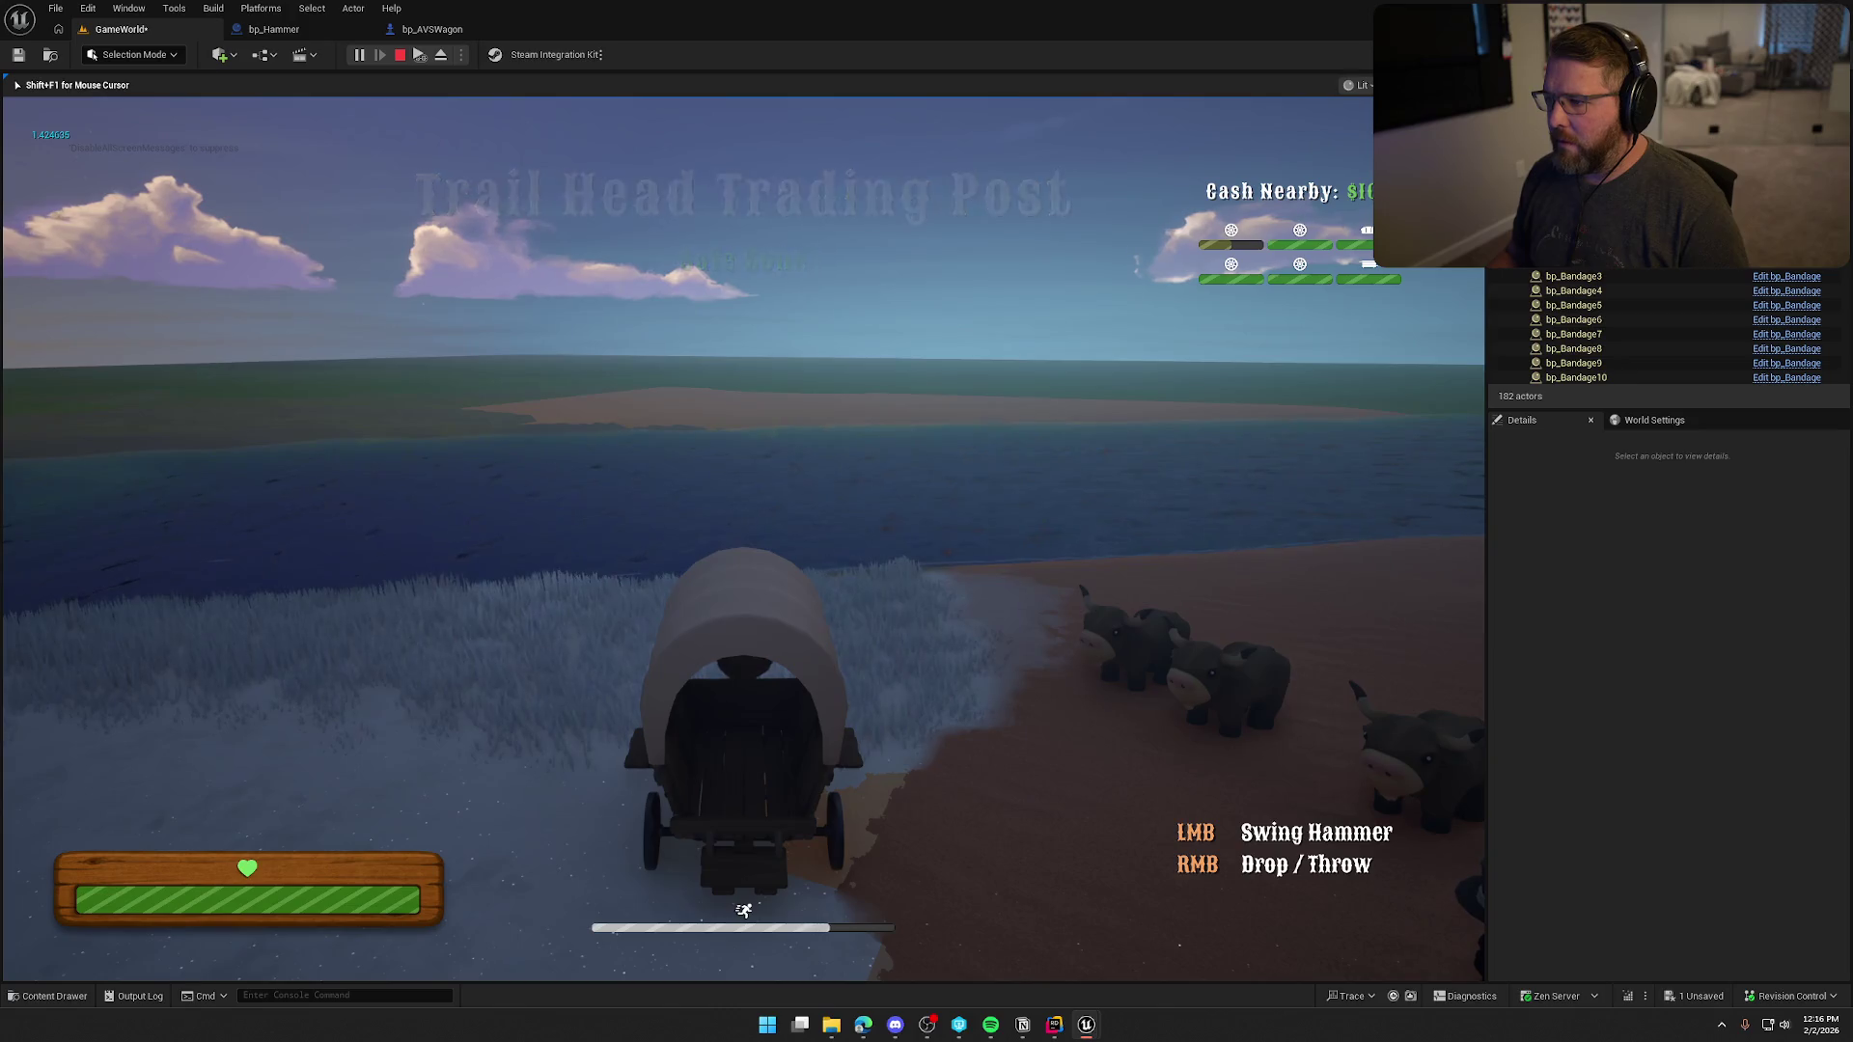
key(e)
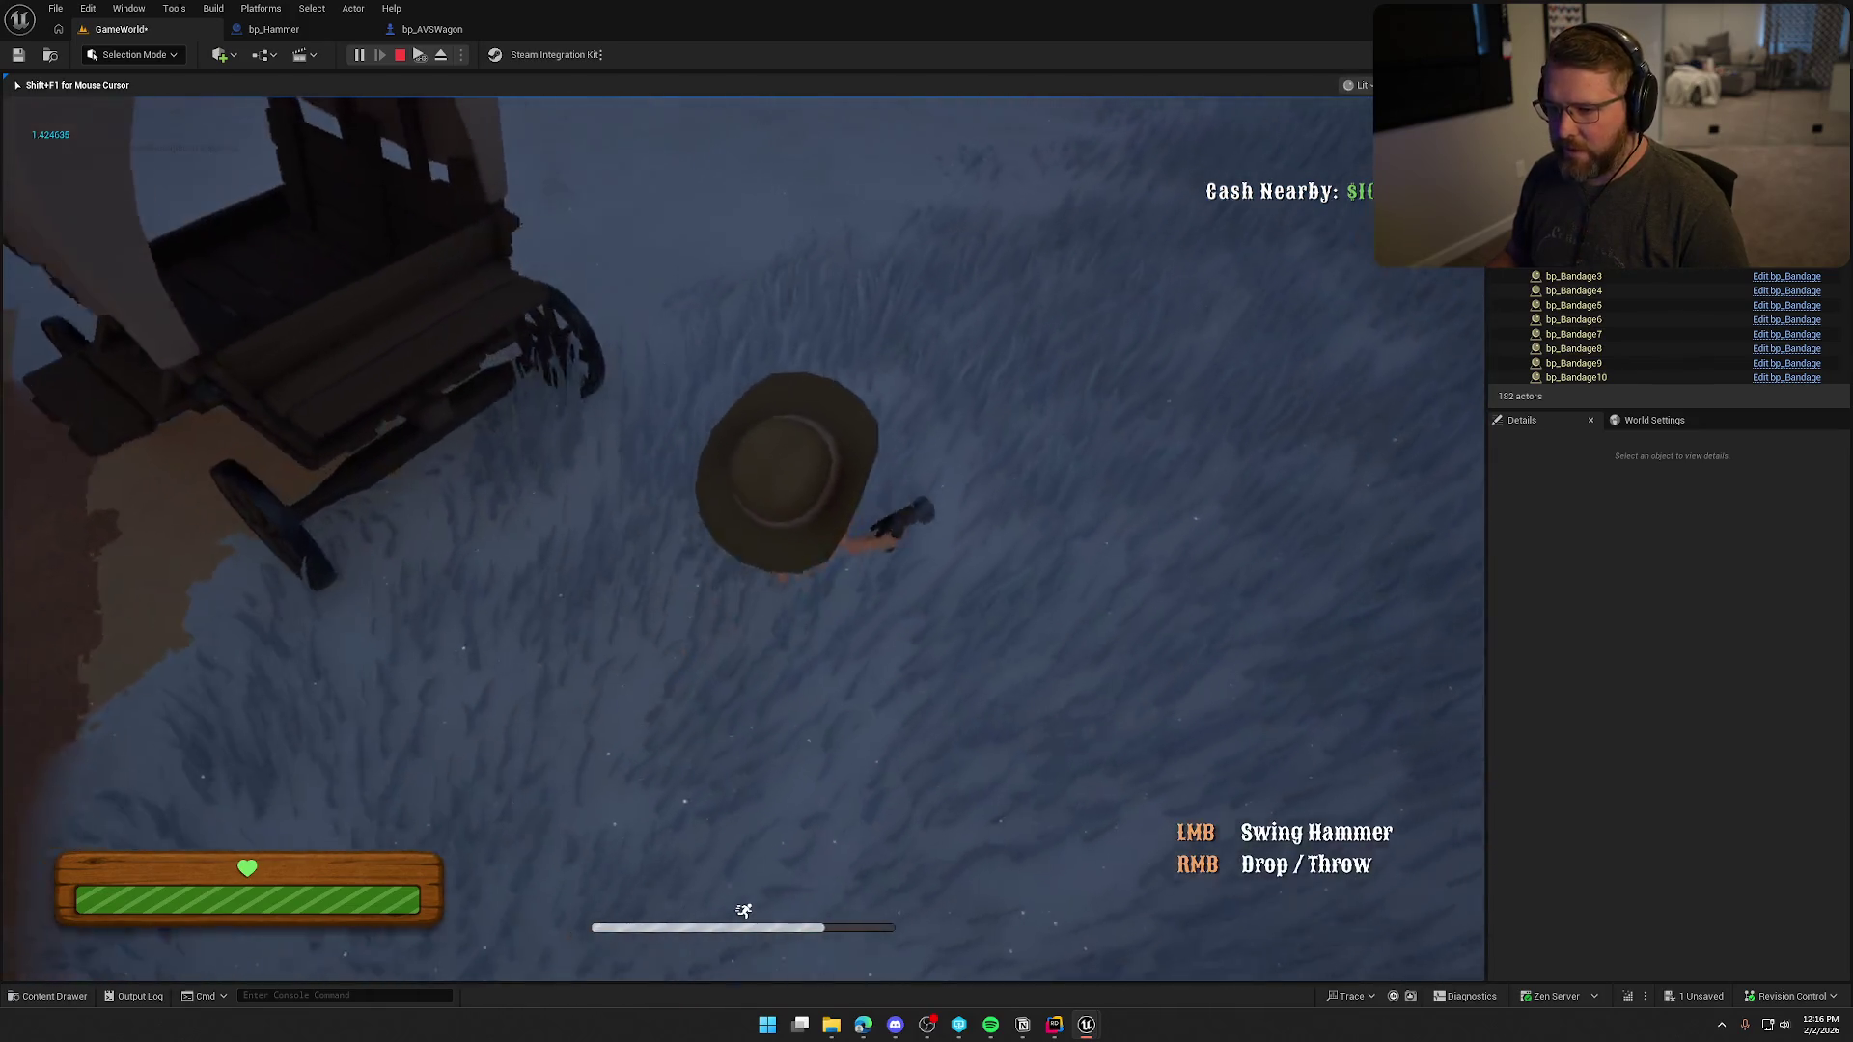
key(w)
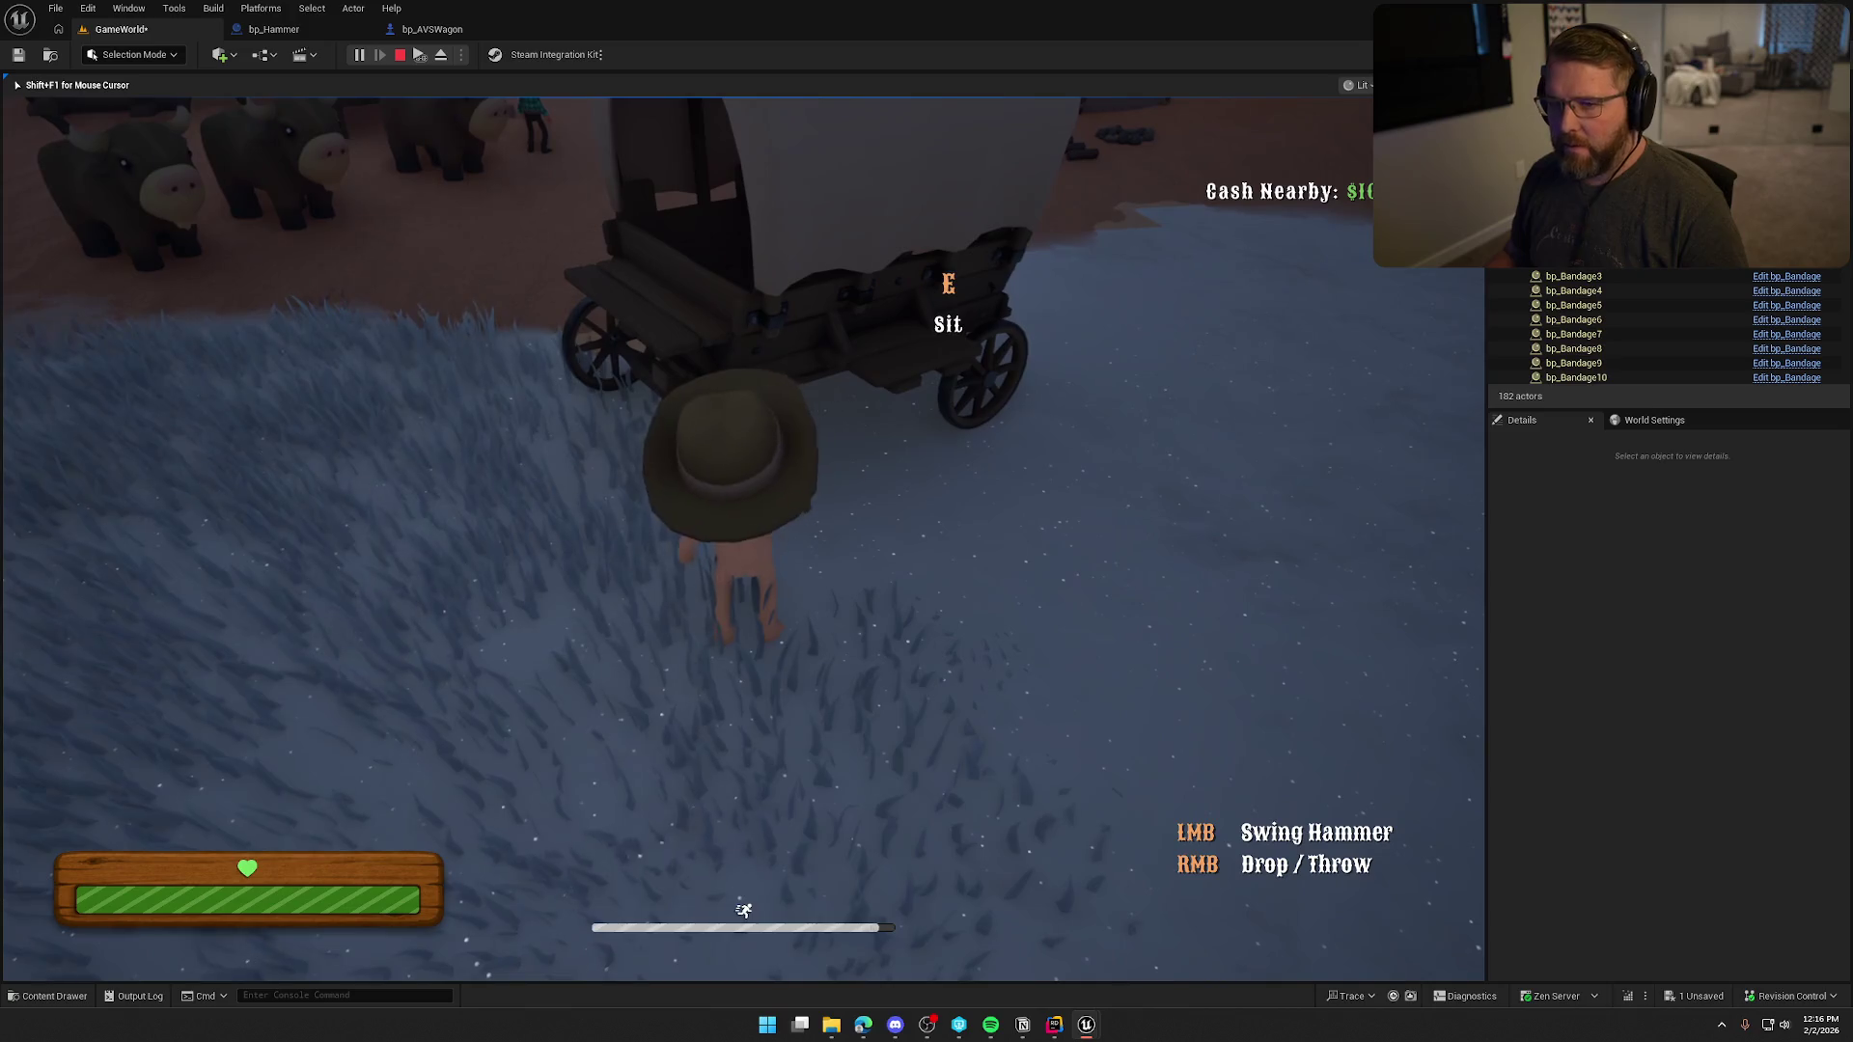
key(a)
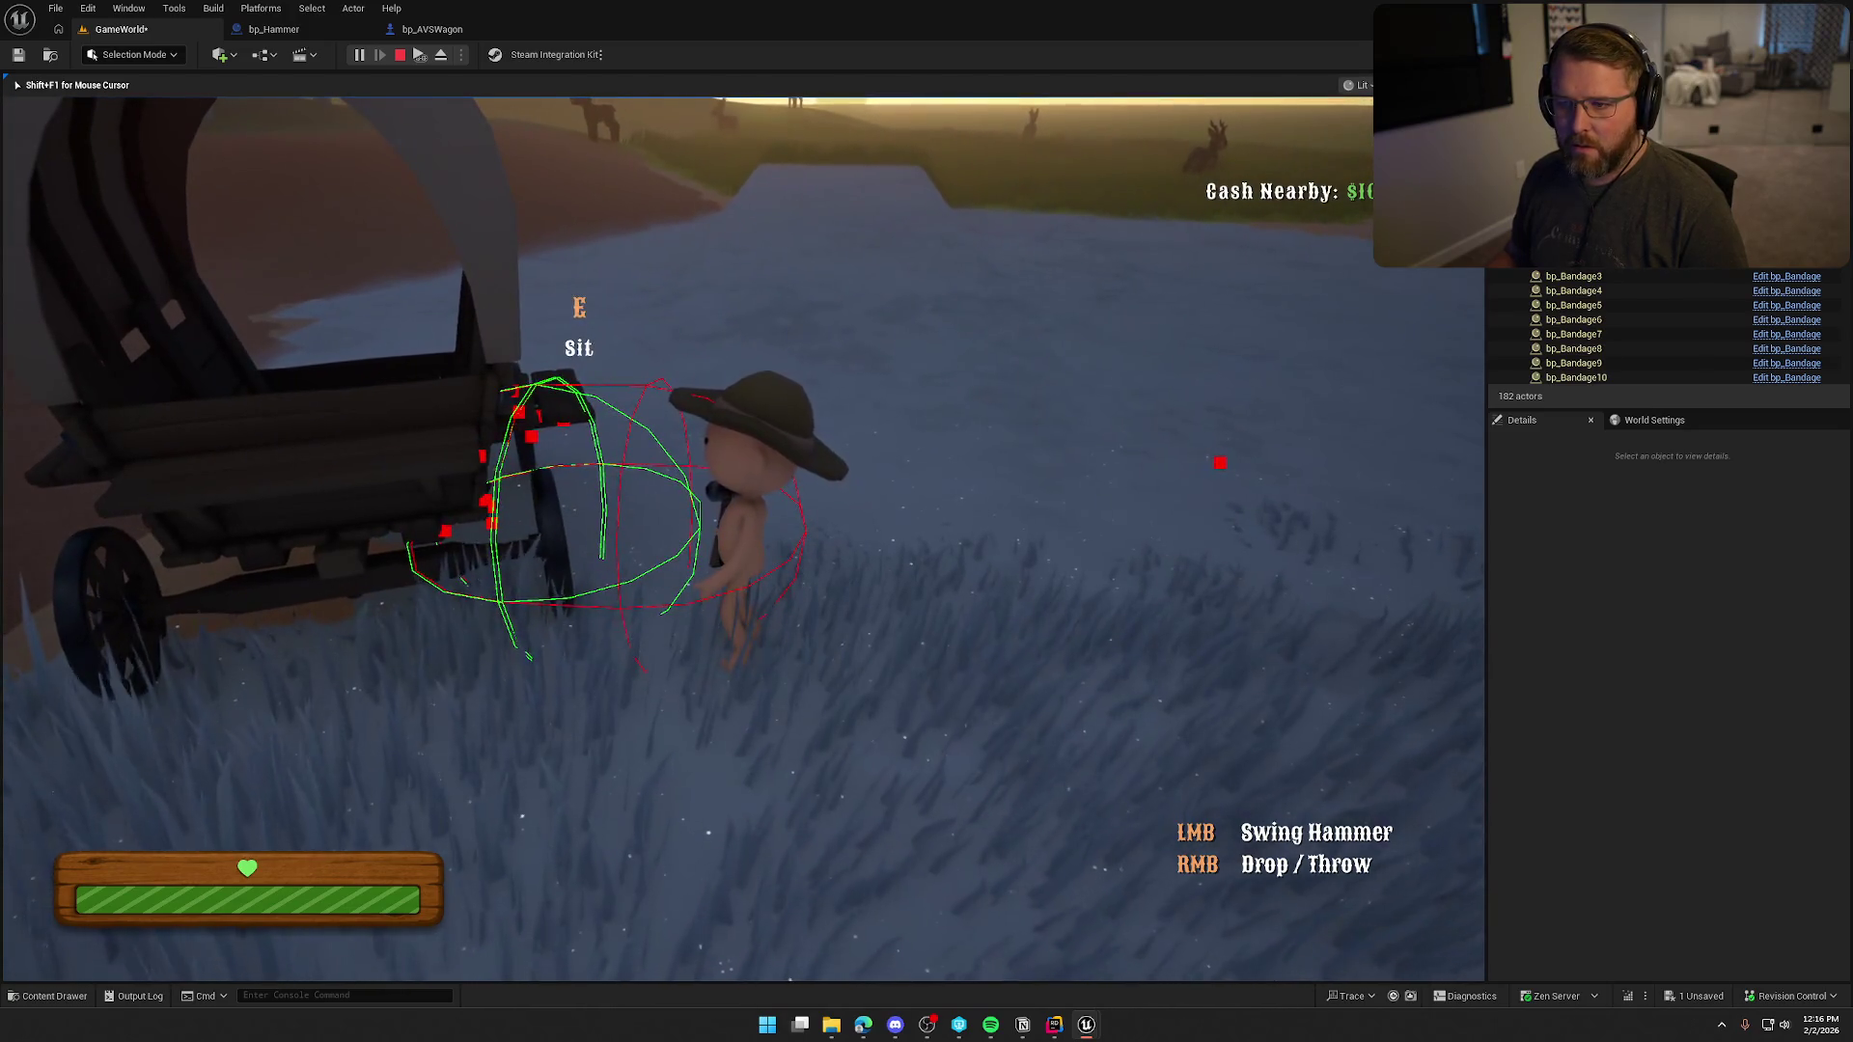
key(a)
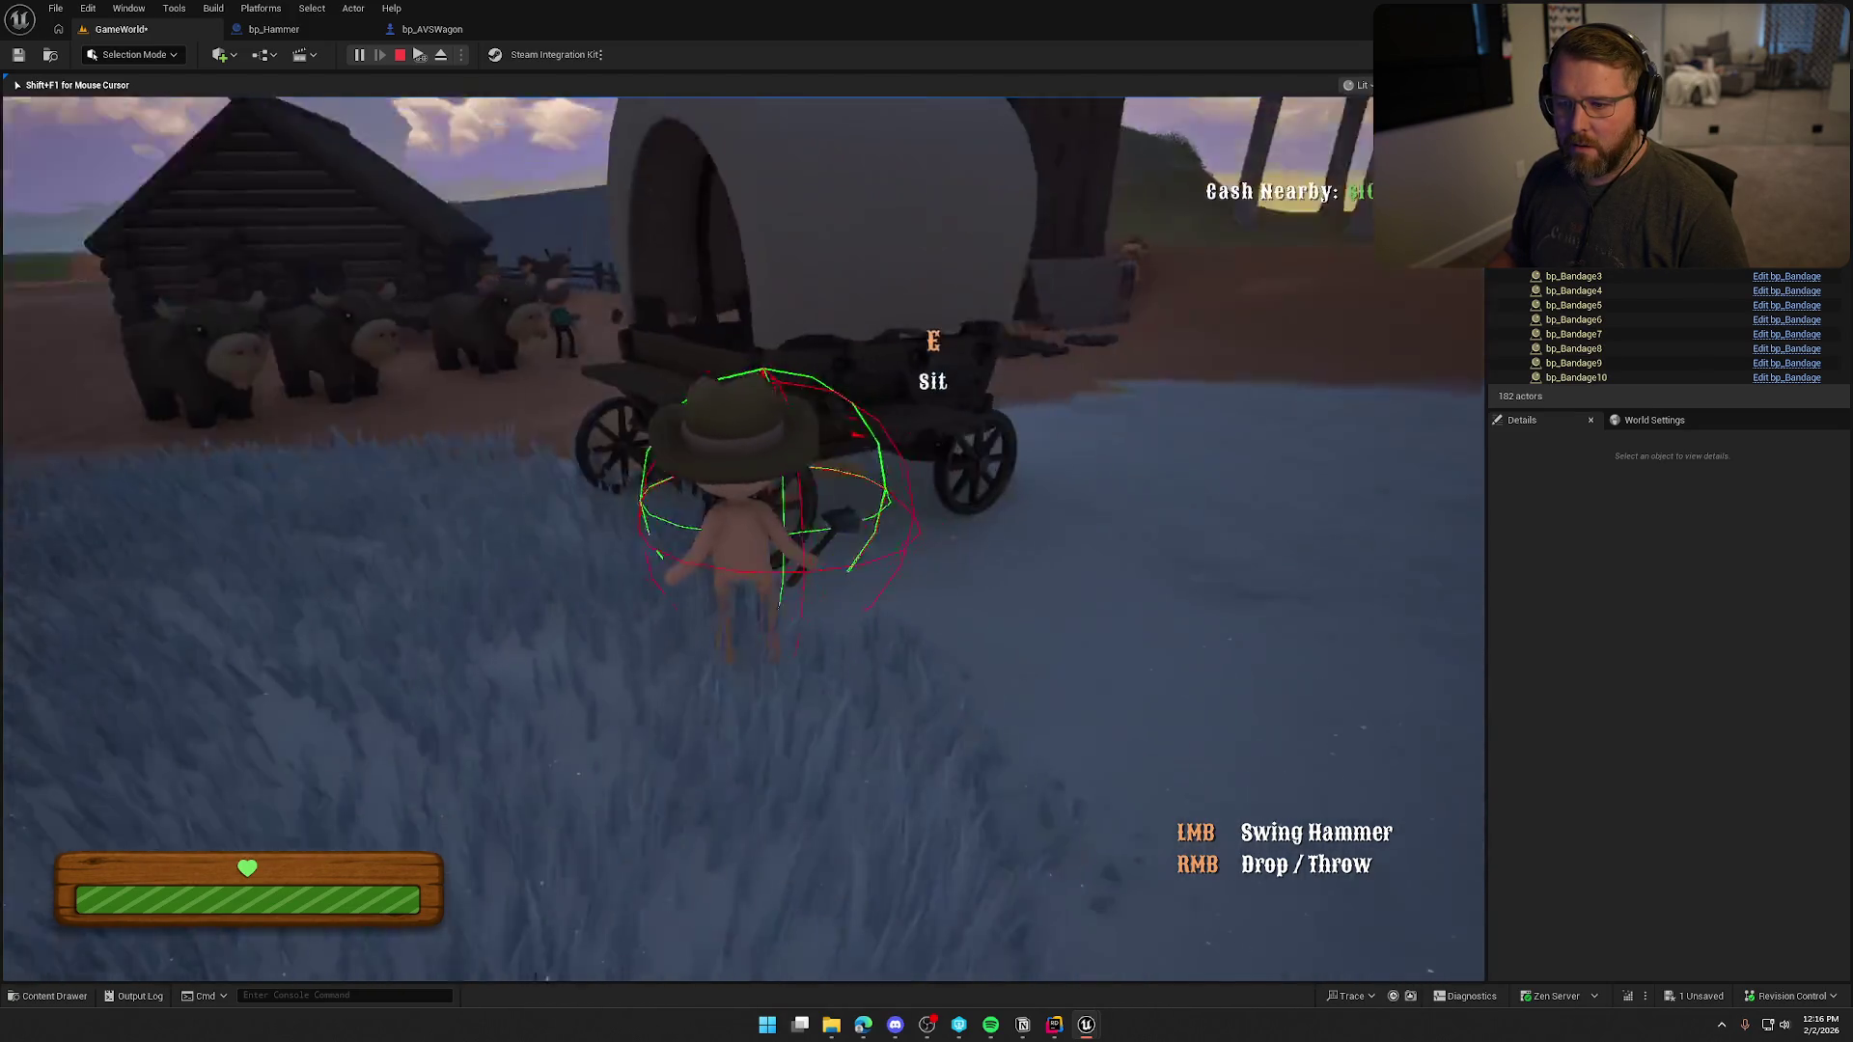
key(e)
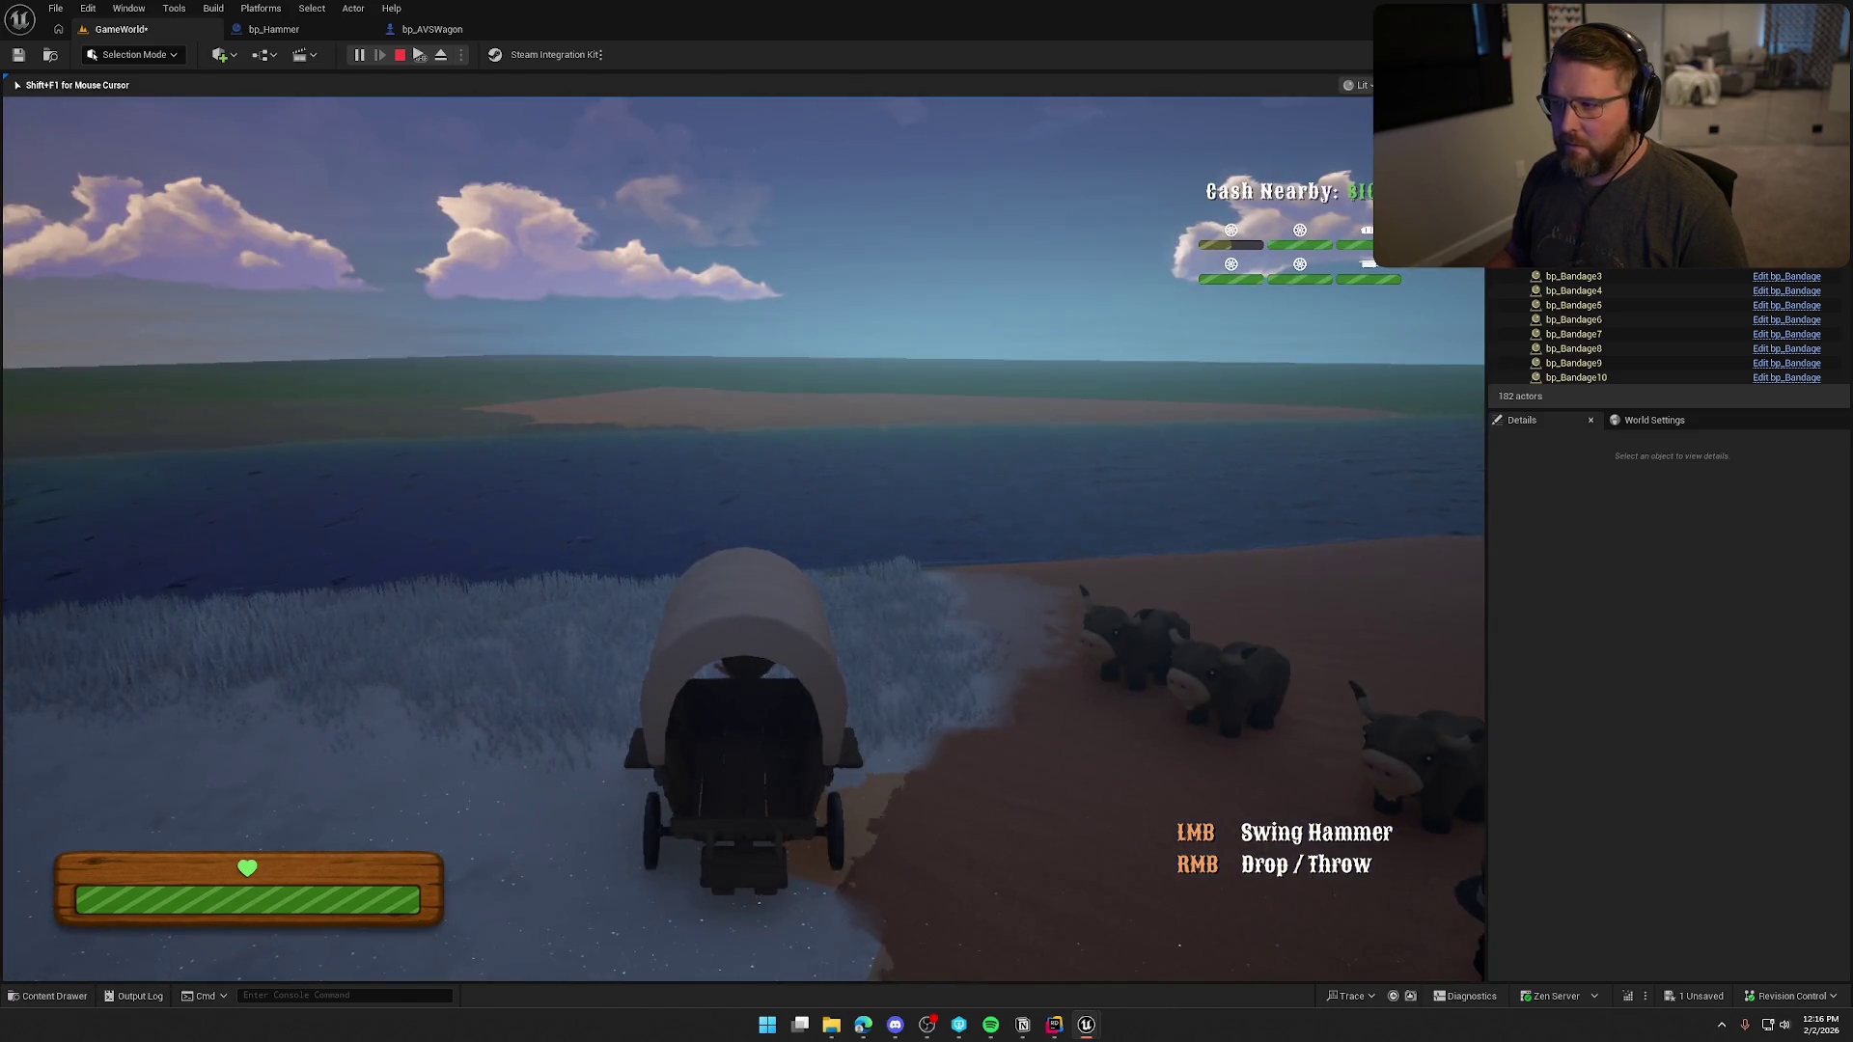
key(e)
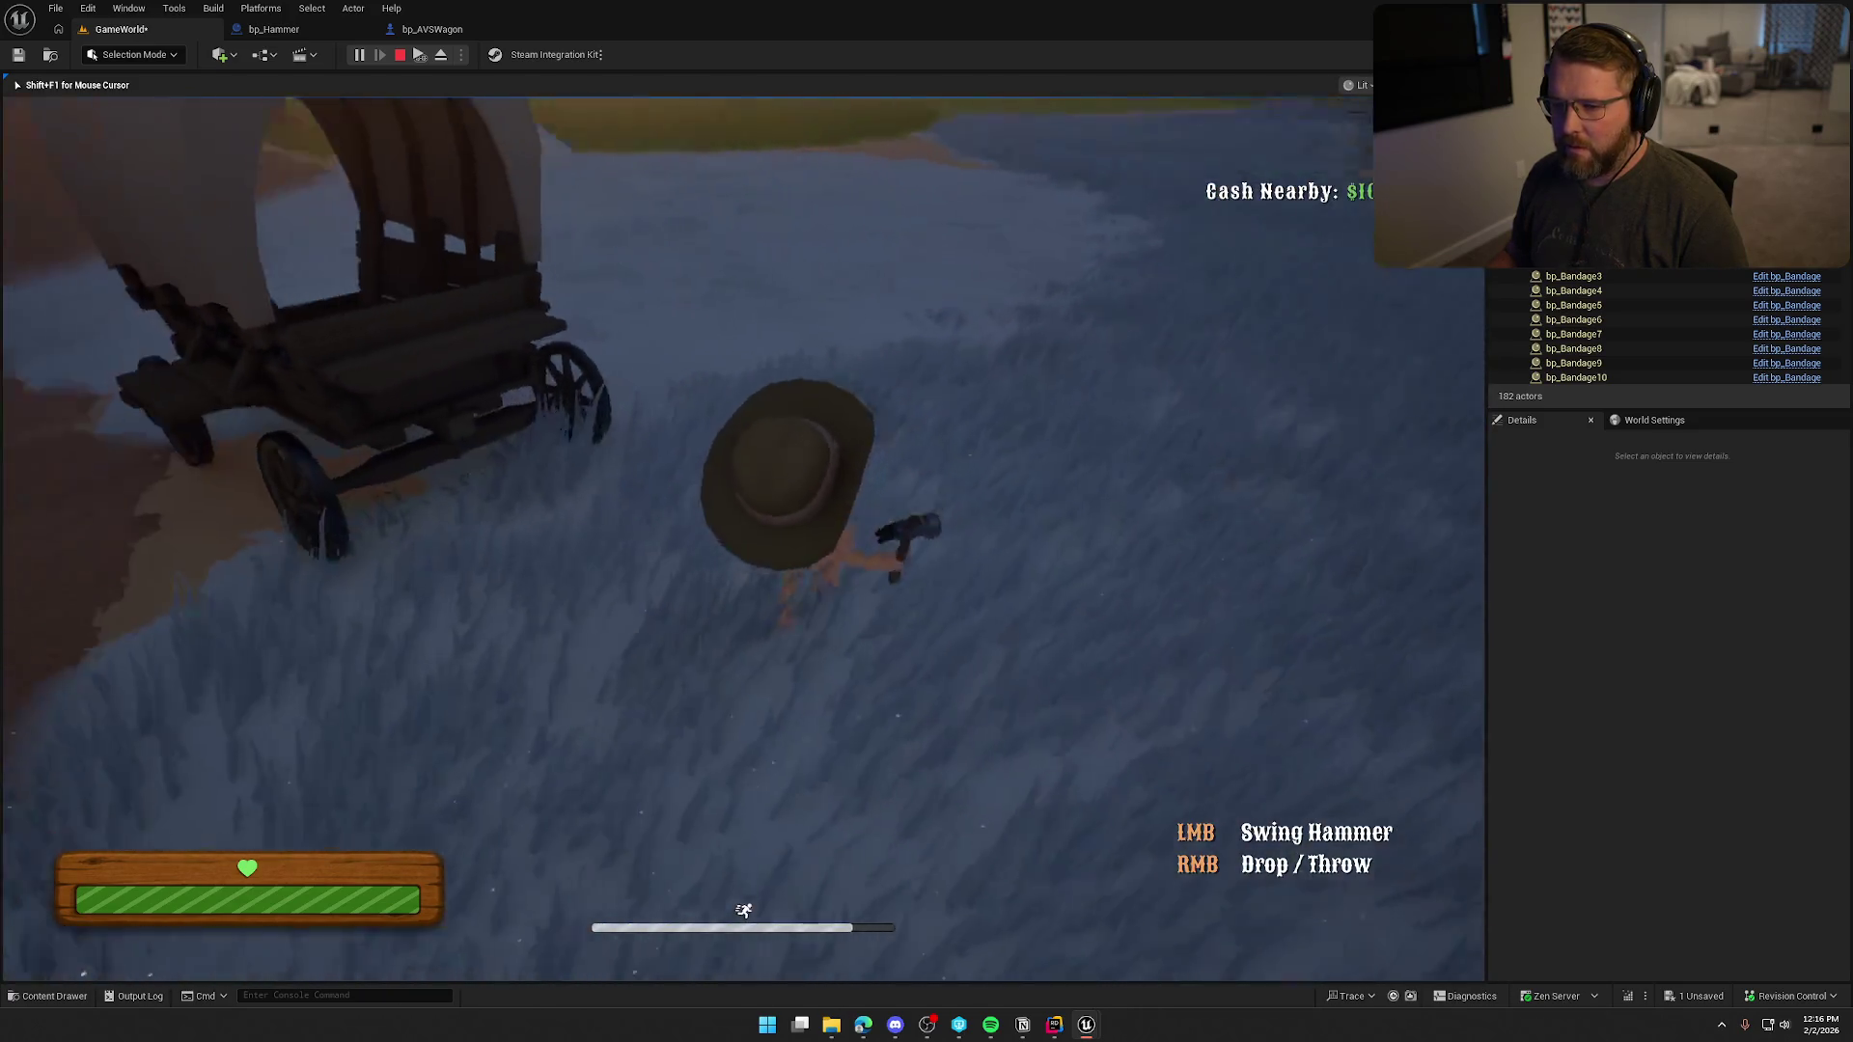
key(w)
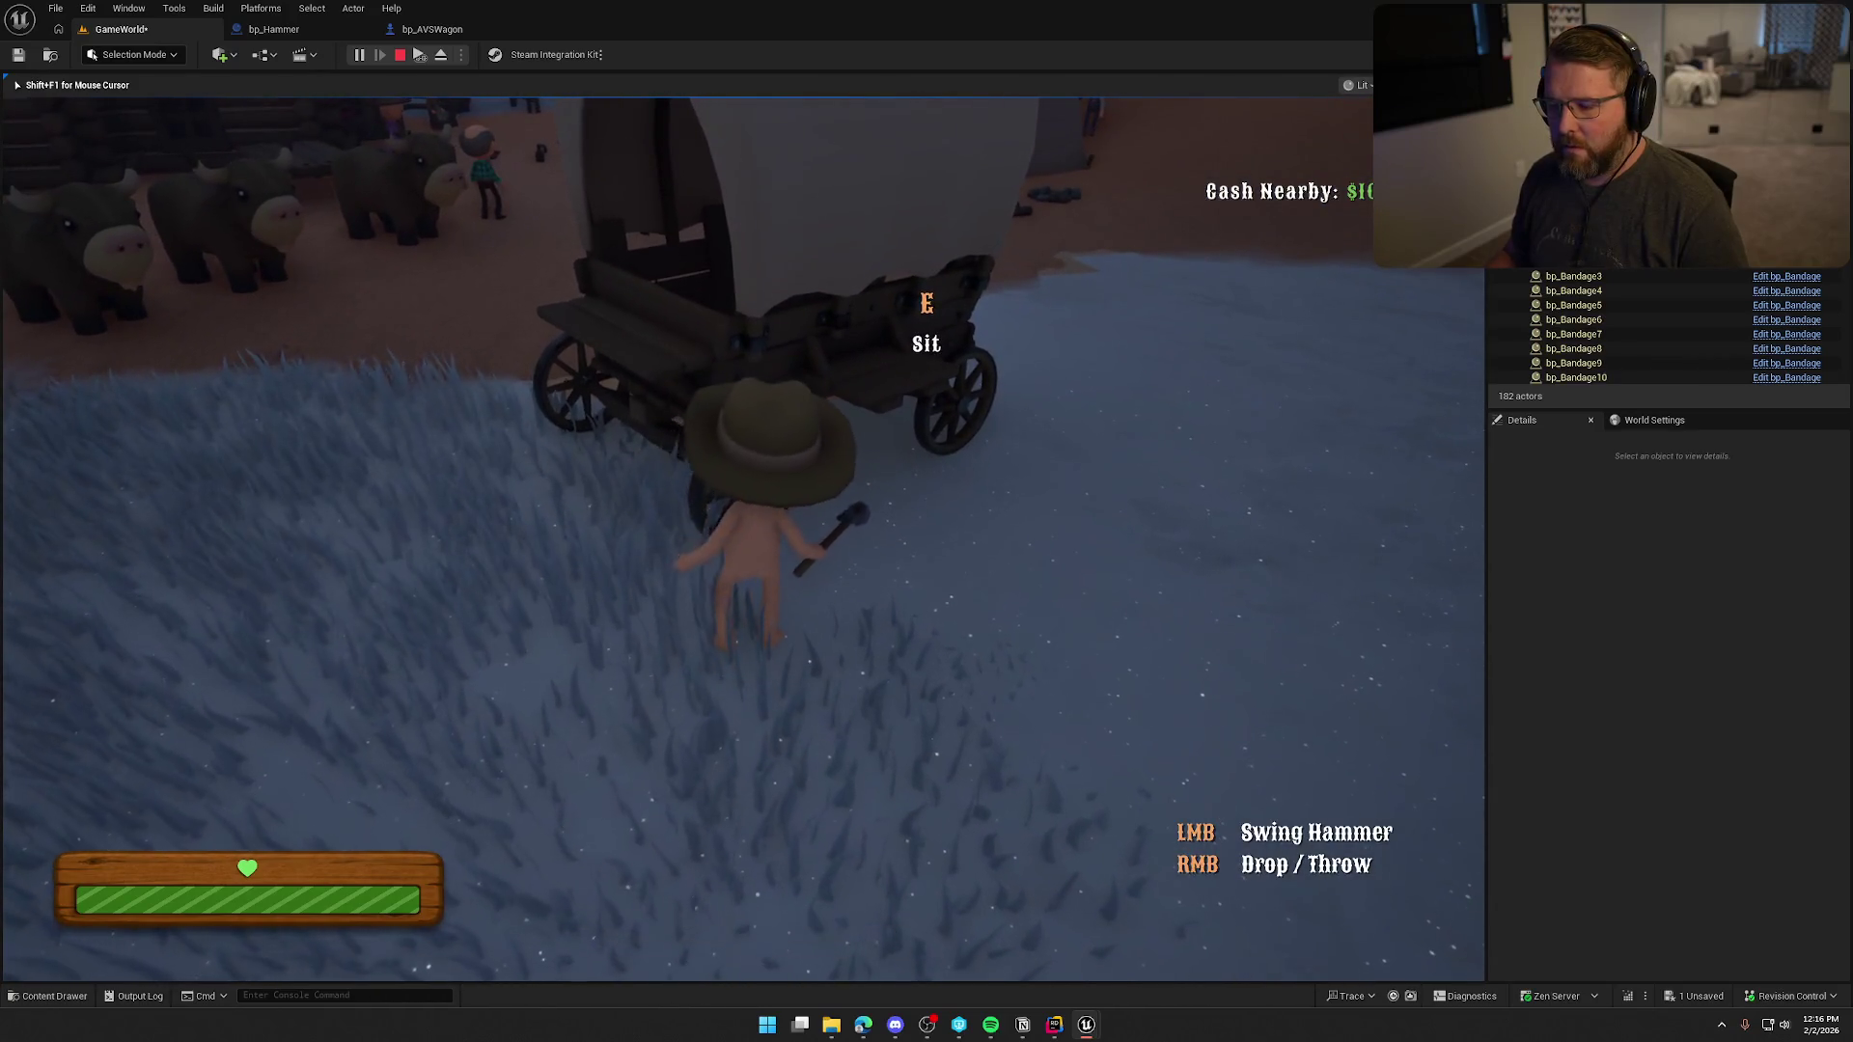
click(733, 521)
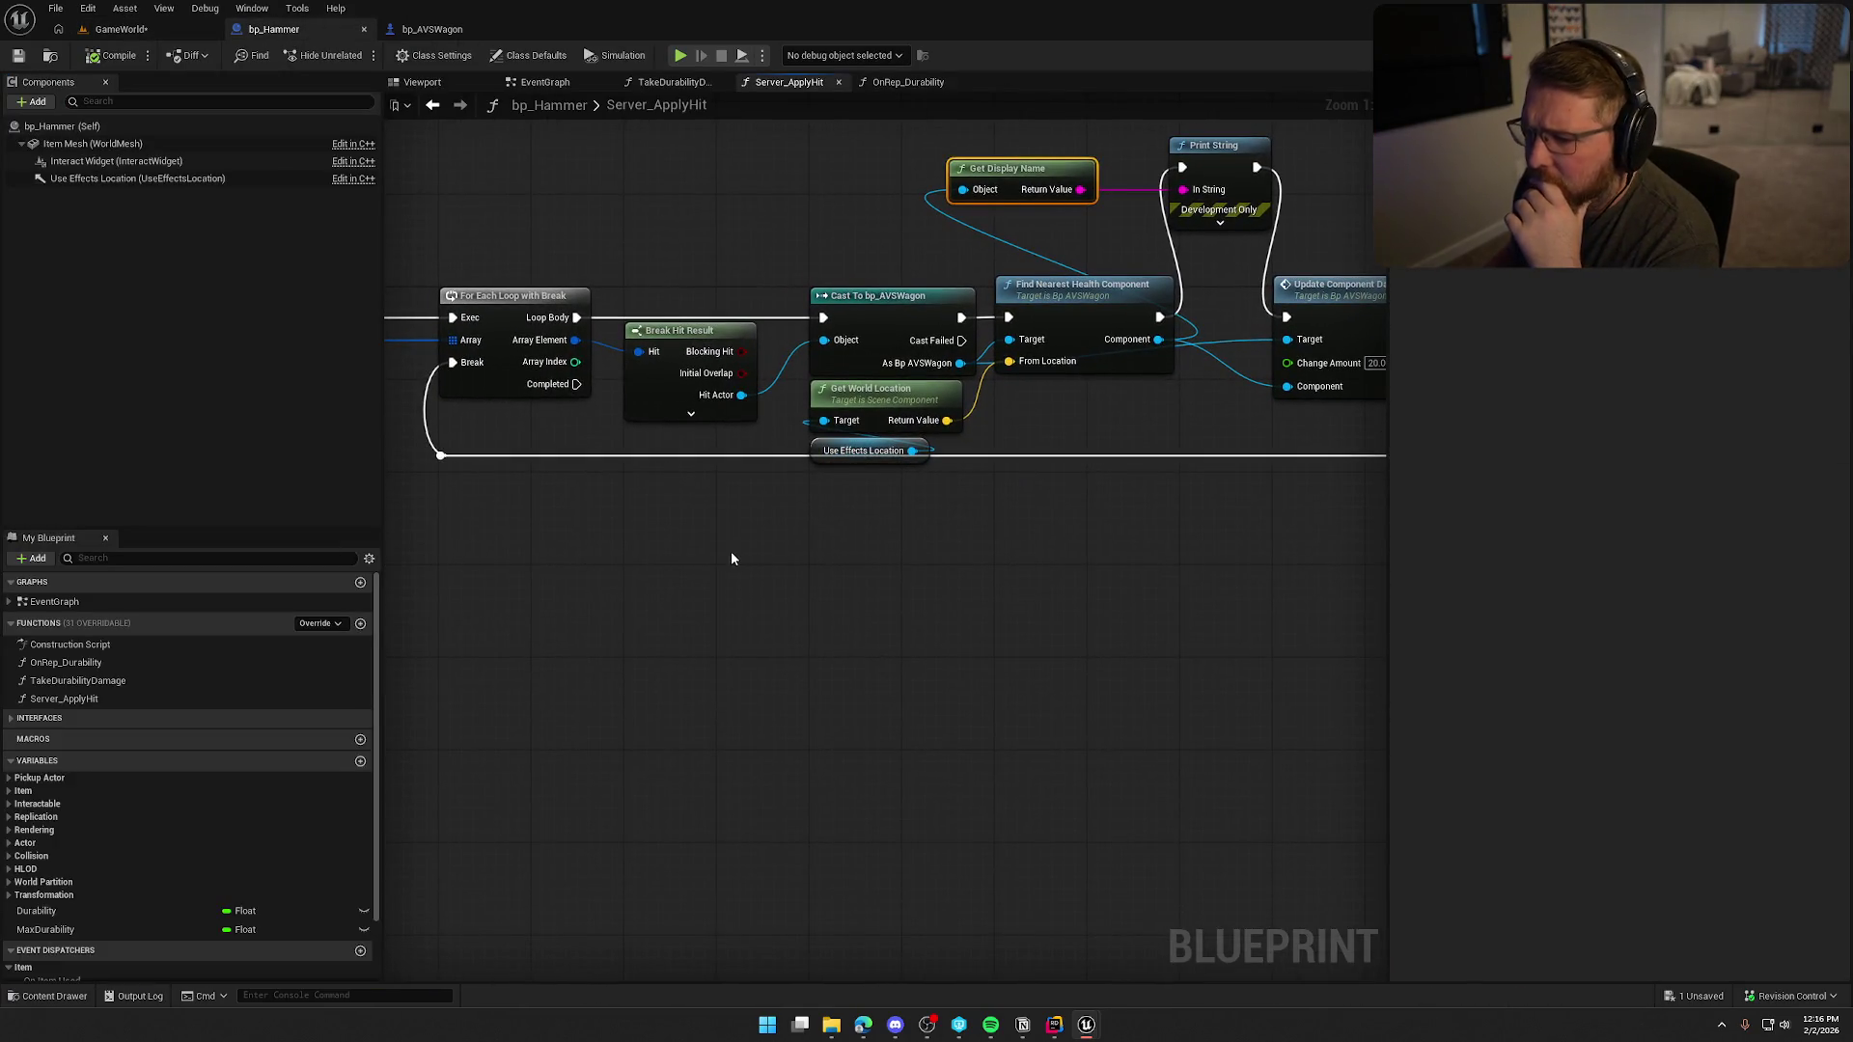
Inspect the wagon's FindNearestHealthComponent function from the hammer's Server_ApplyHit node.
mouse_move(687, 564)
mouse_down()
mouse_move(1188, 564)
mouse_move(439, 540)
mouse_up()
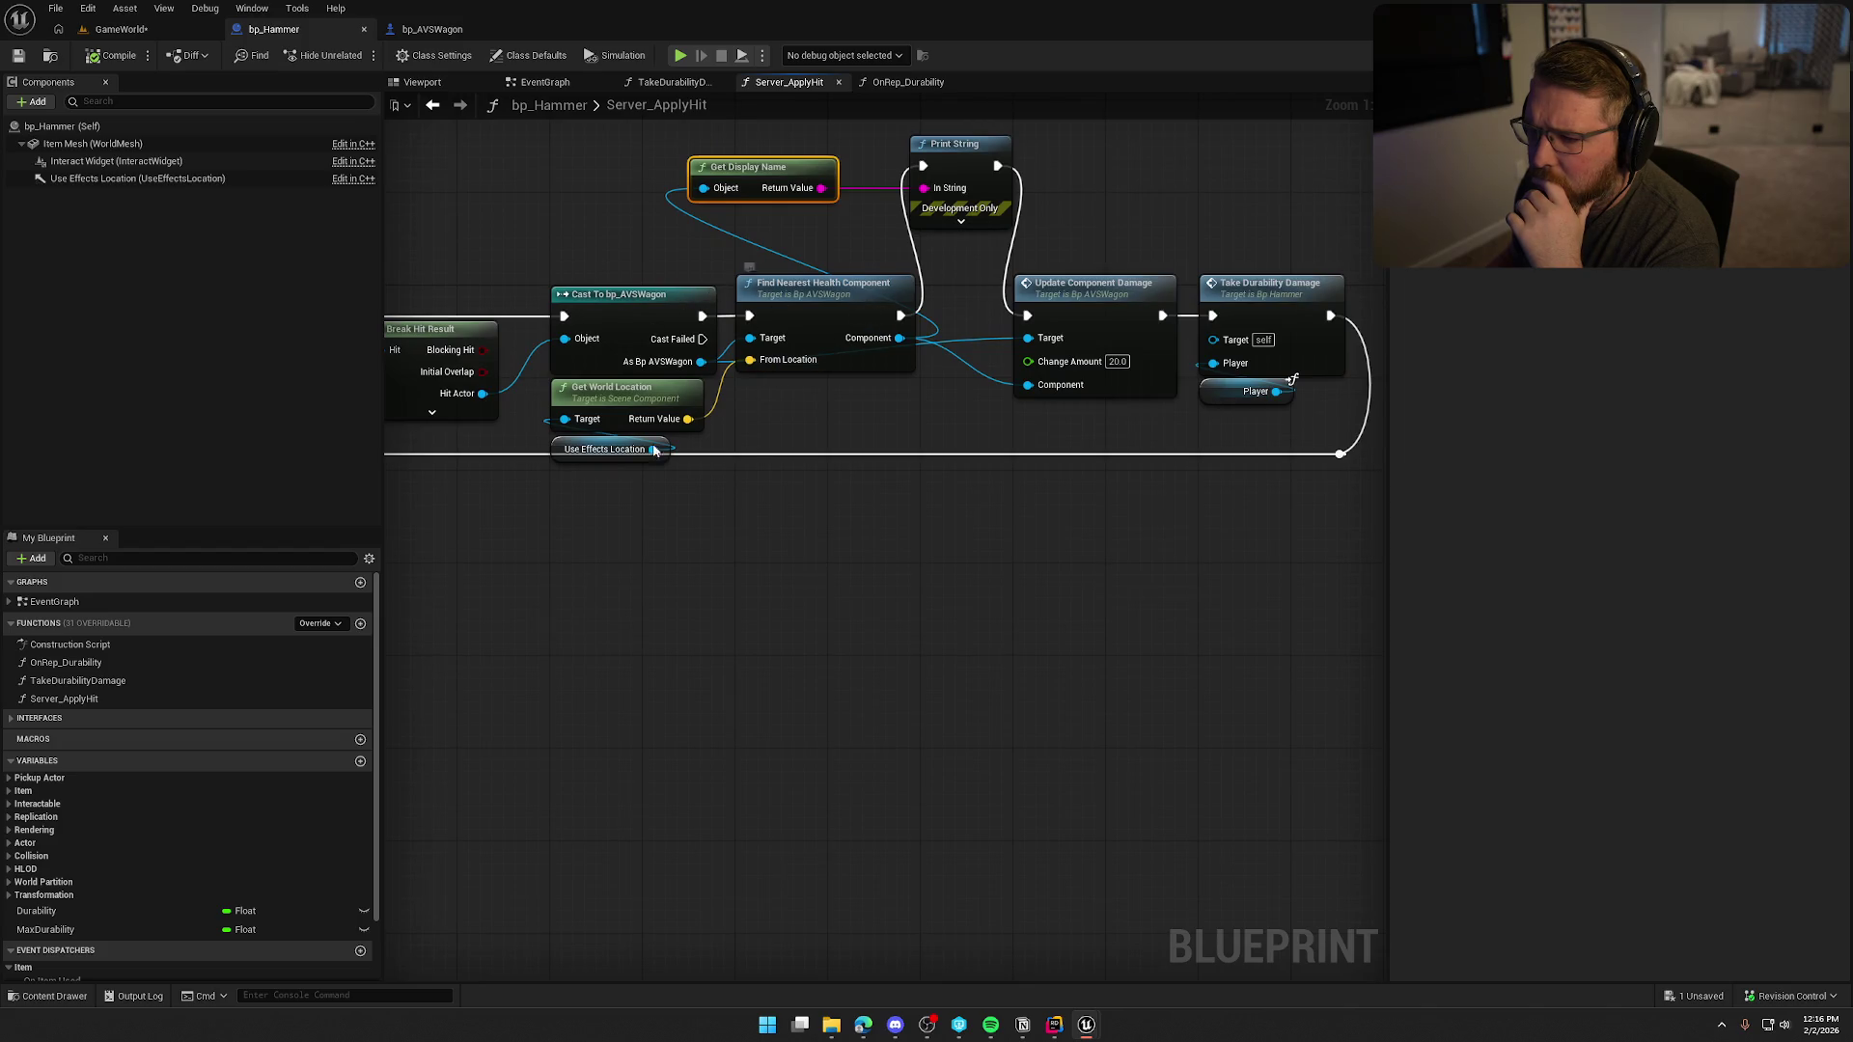
mouse_move(857, 423)
mouse_down()
mouse_move(714, 456)
mouse_move(719, 350)
mouse_up()
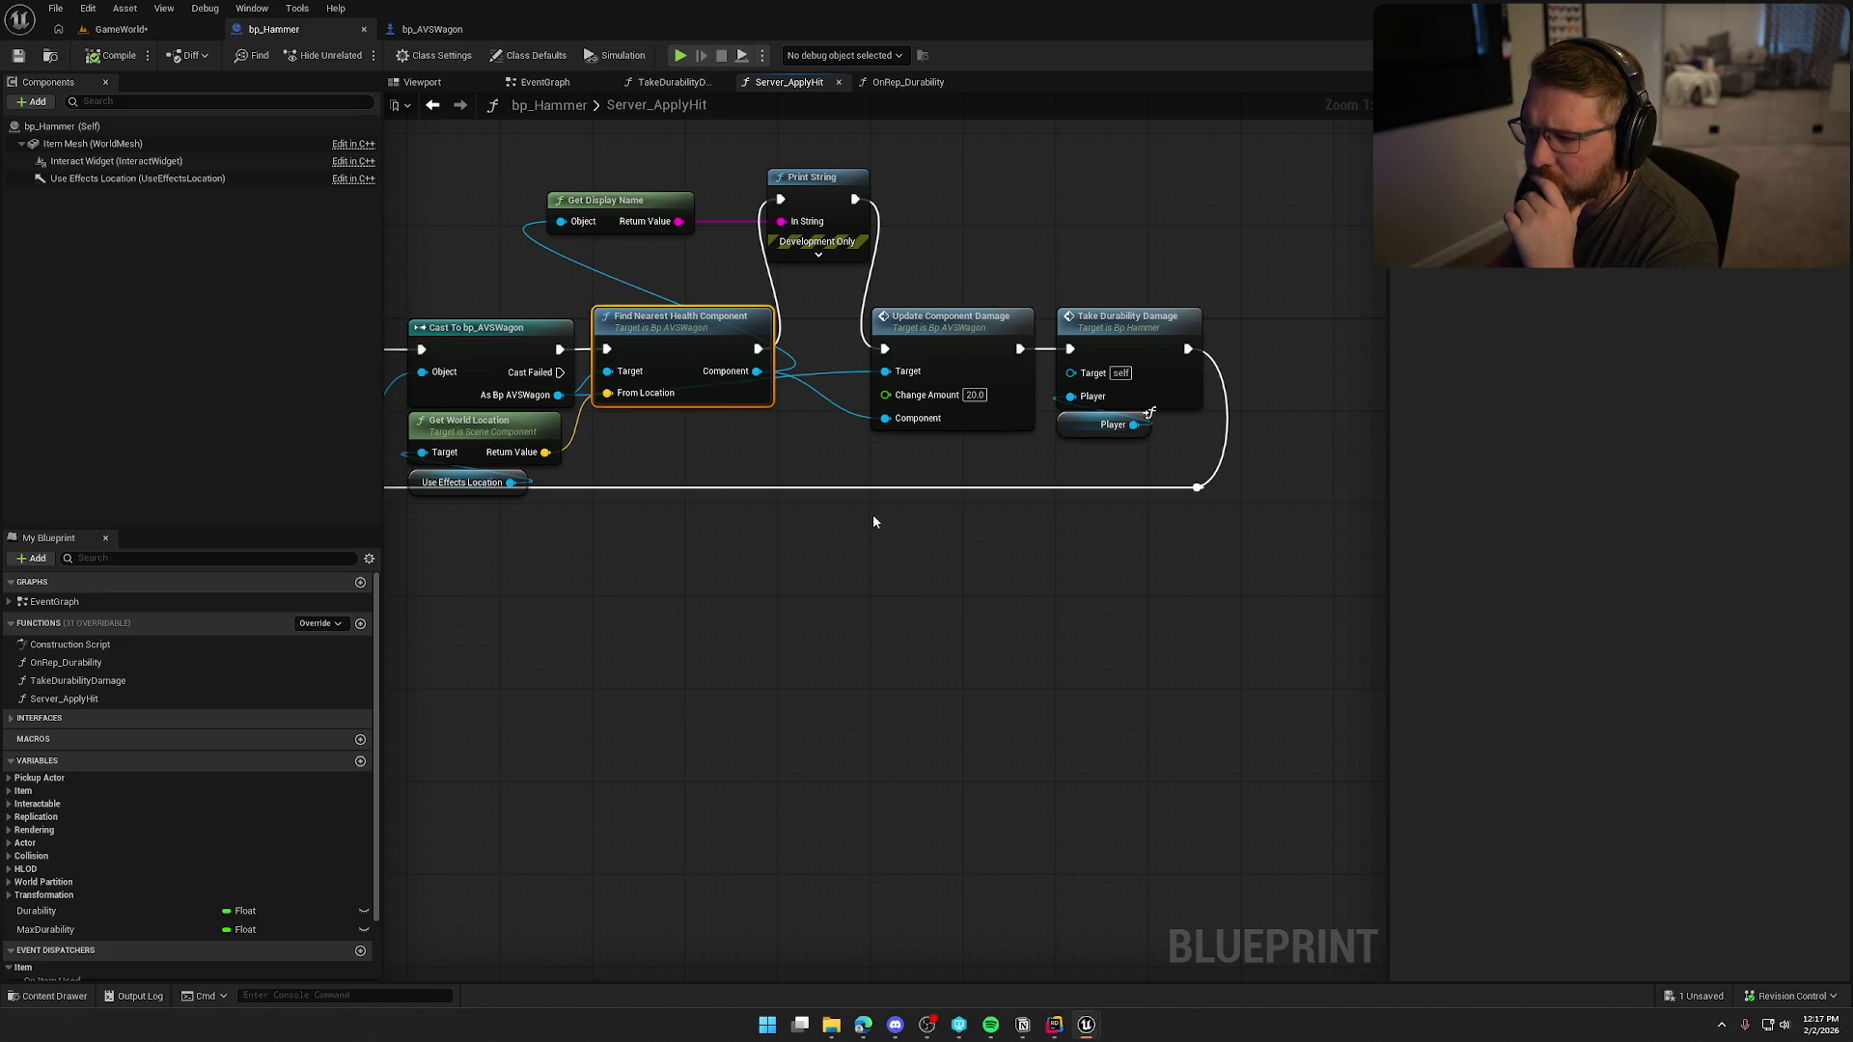
double_click(664, 318)
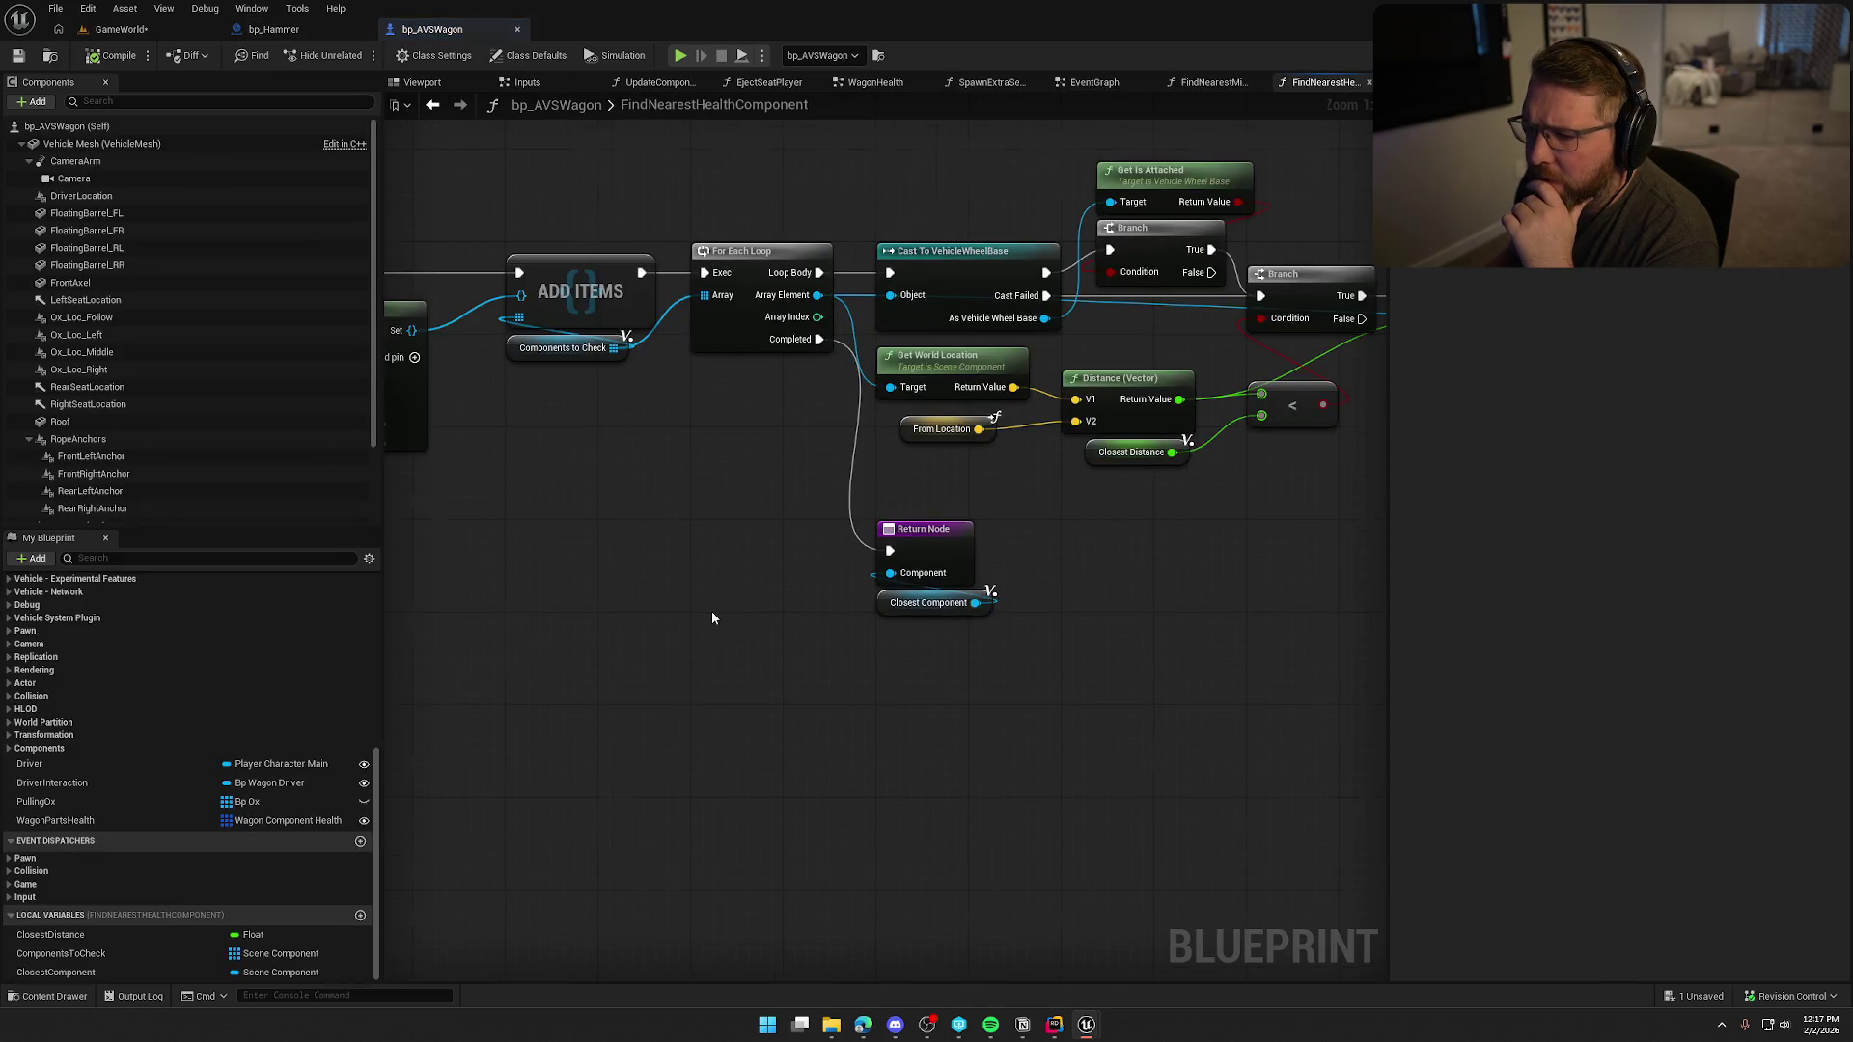
scroll(712, 617, down, 2)
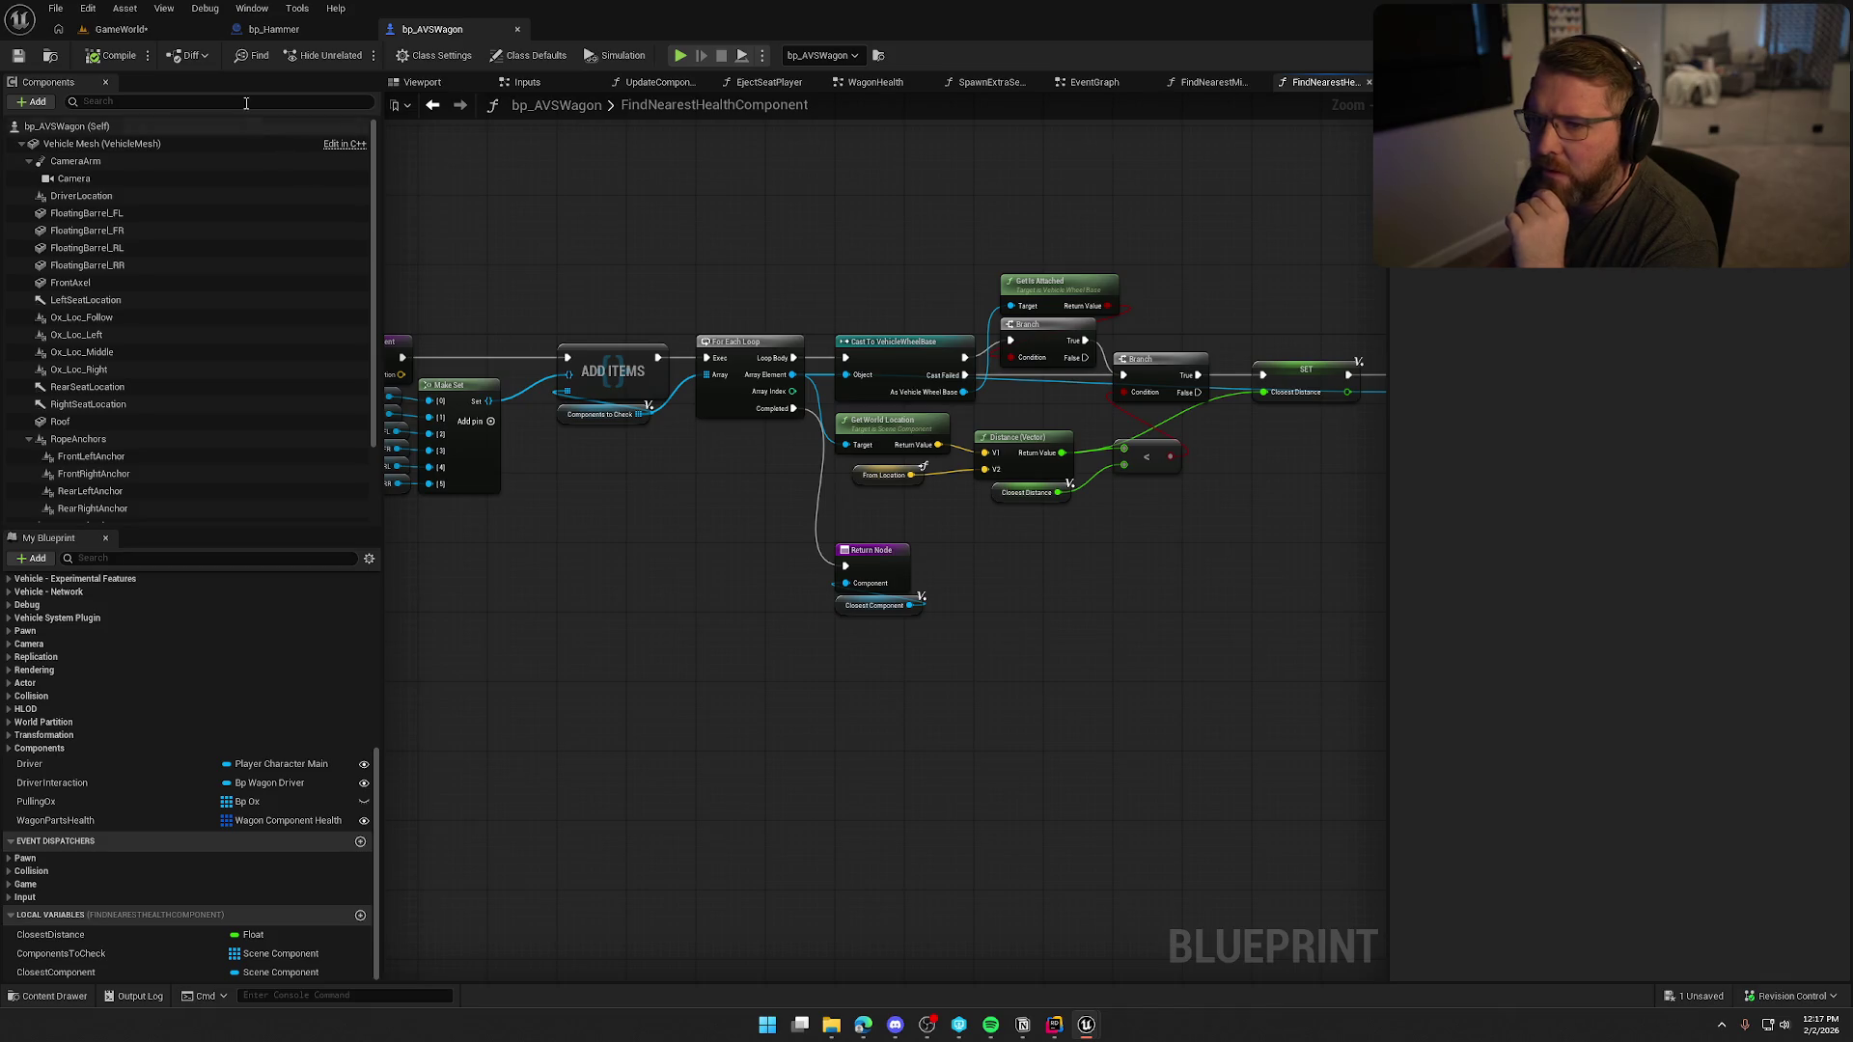
Return to bp_Hammer's Server_ApplyHit graph and center the Print String area.
click(275, 29)
mouse_move(1141, 579)
mouse_down()
mouse_move(965, 588)
mouse_move(1103, 588)
mouse_up()
mouse_move(1351, 555)
mouse_down()
mouse_move(769, 542)
mouse_move(889, 577)
mouse_up()
drag(774, 242, 1046, 304)
Feed Print String through an Append with A 'Component to repair:' and B the display name.
right_click(818, 218)
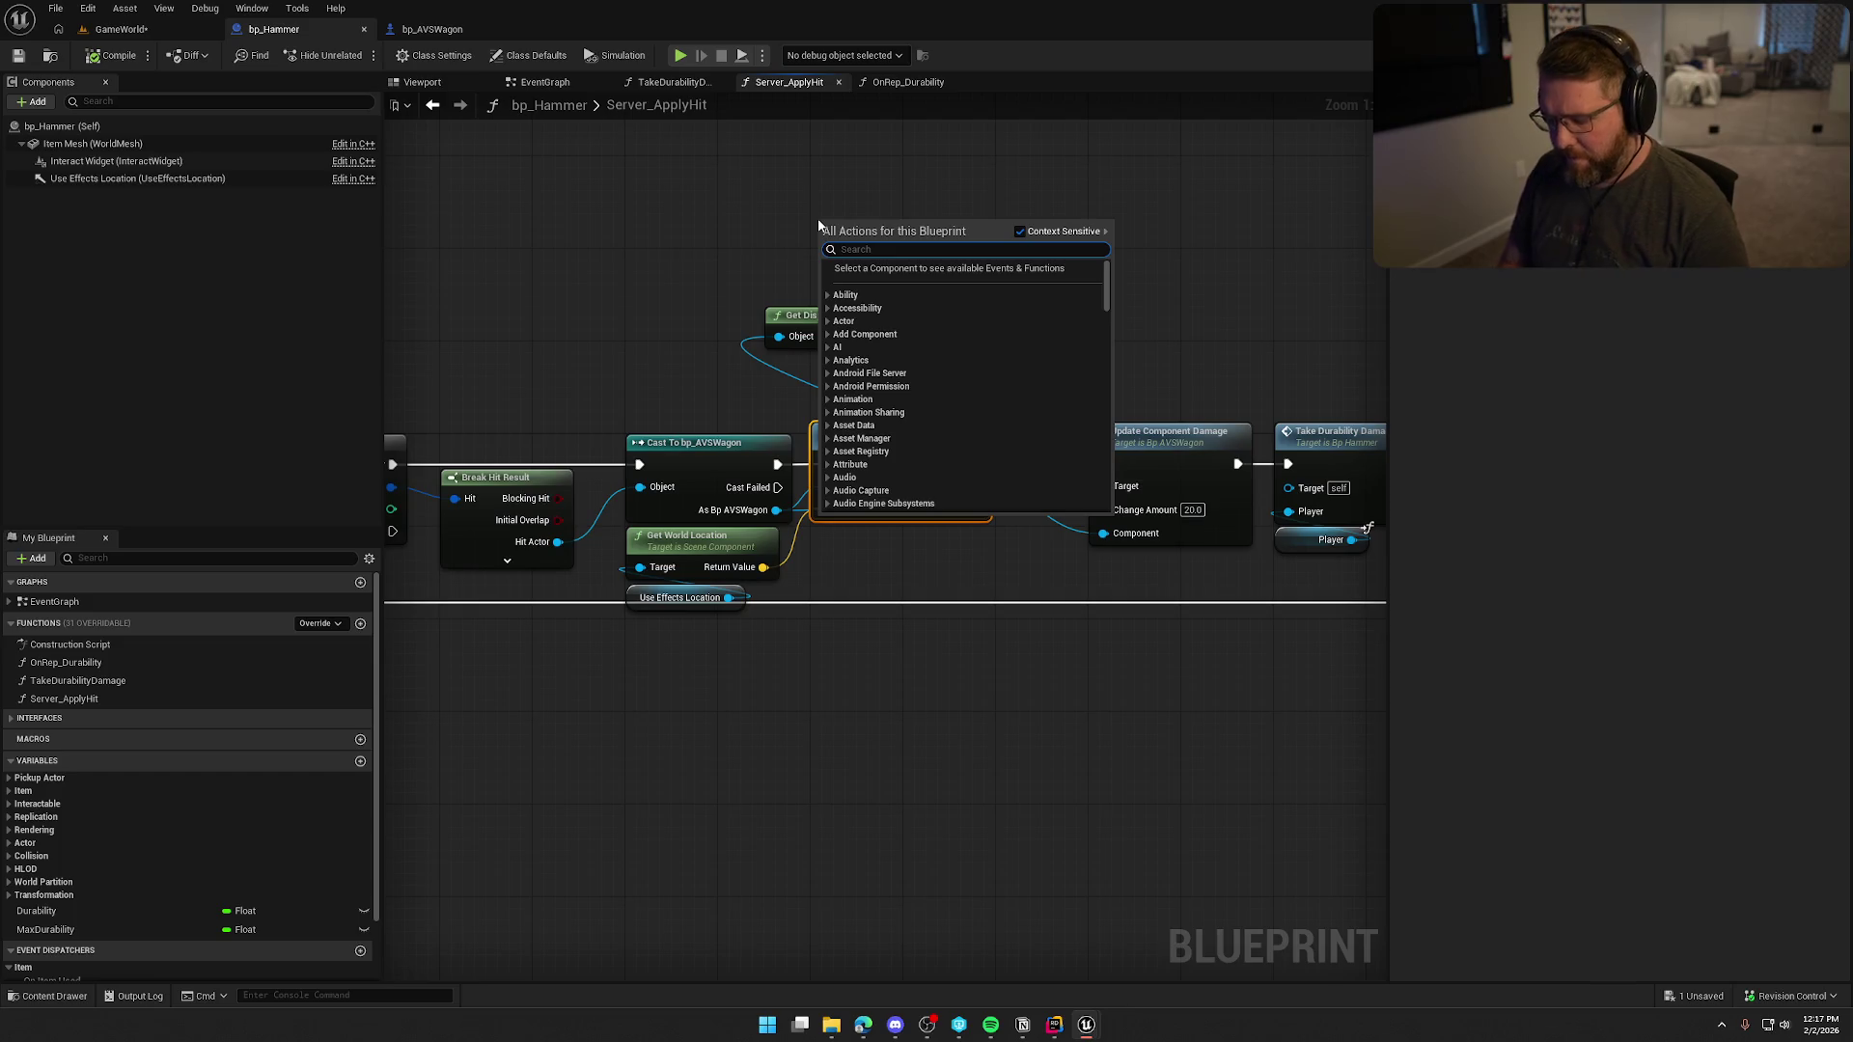
text(app)
key(Escape)
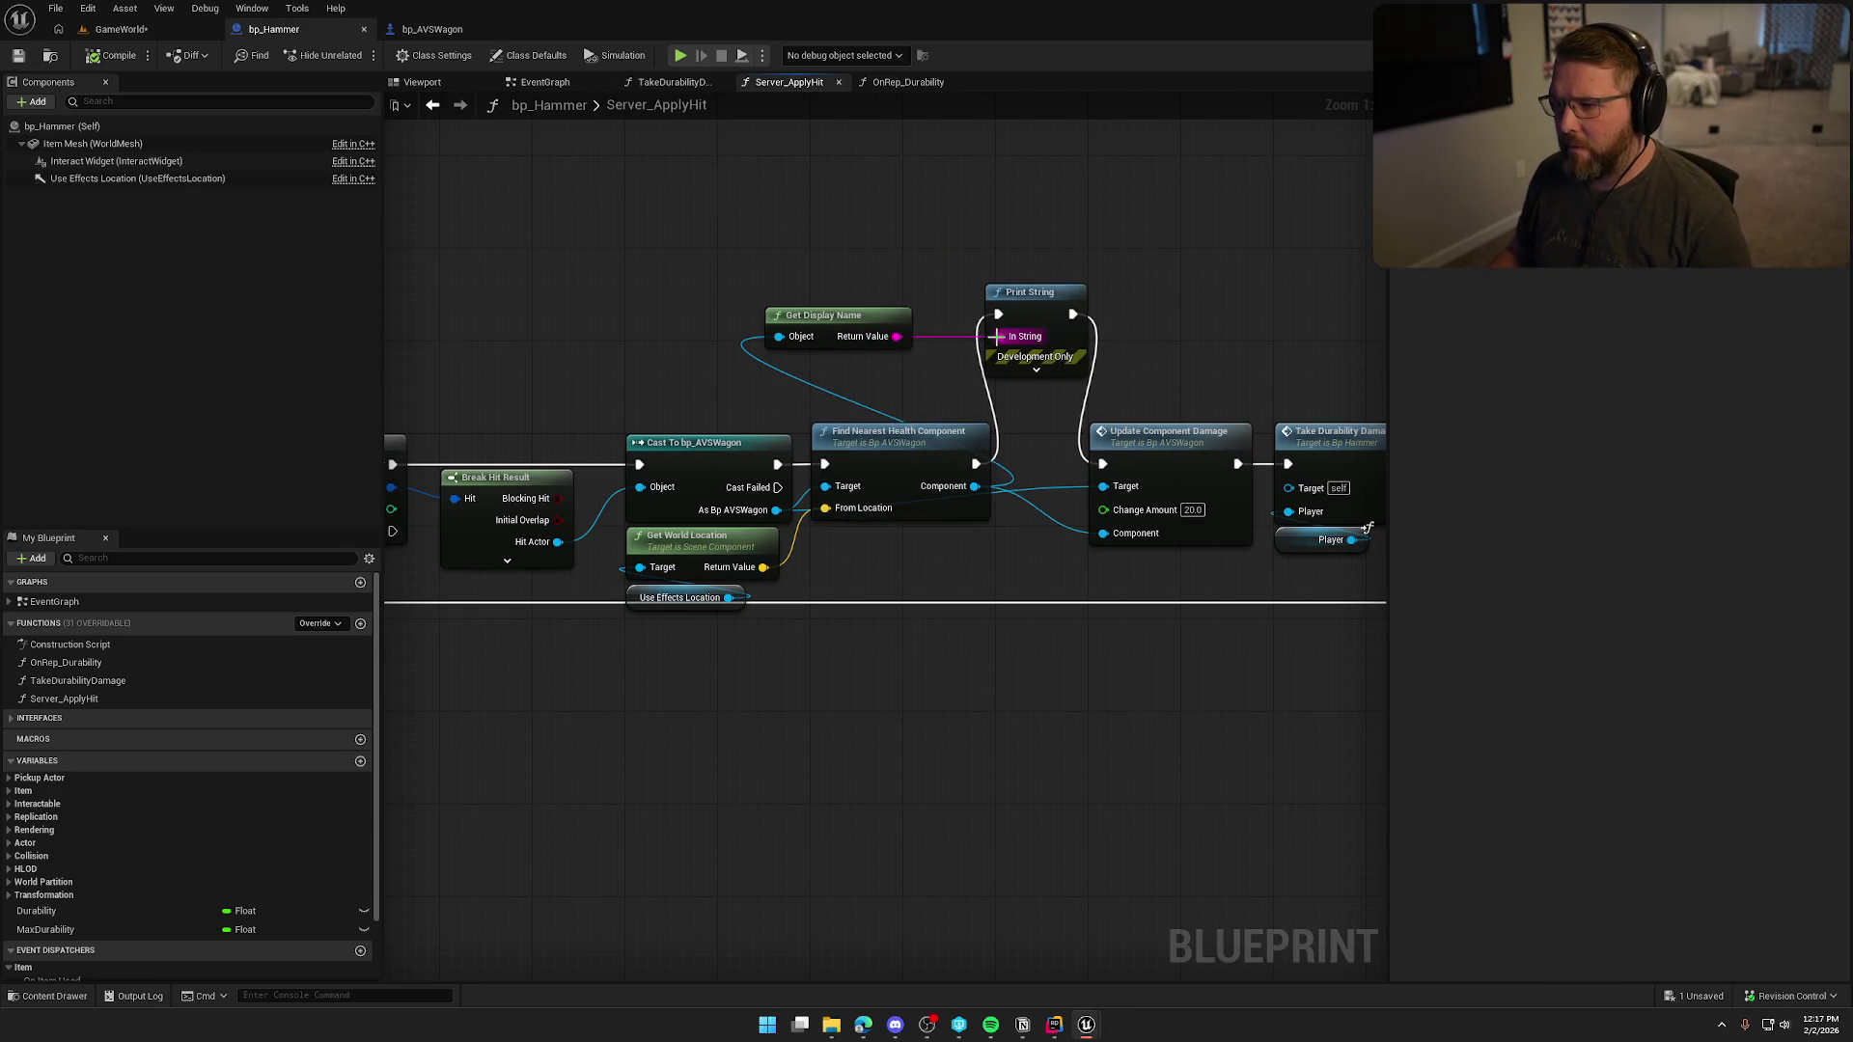
drag(995, 336, 912, 219)
text(appen)
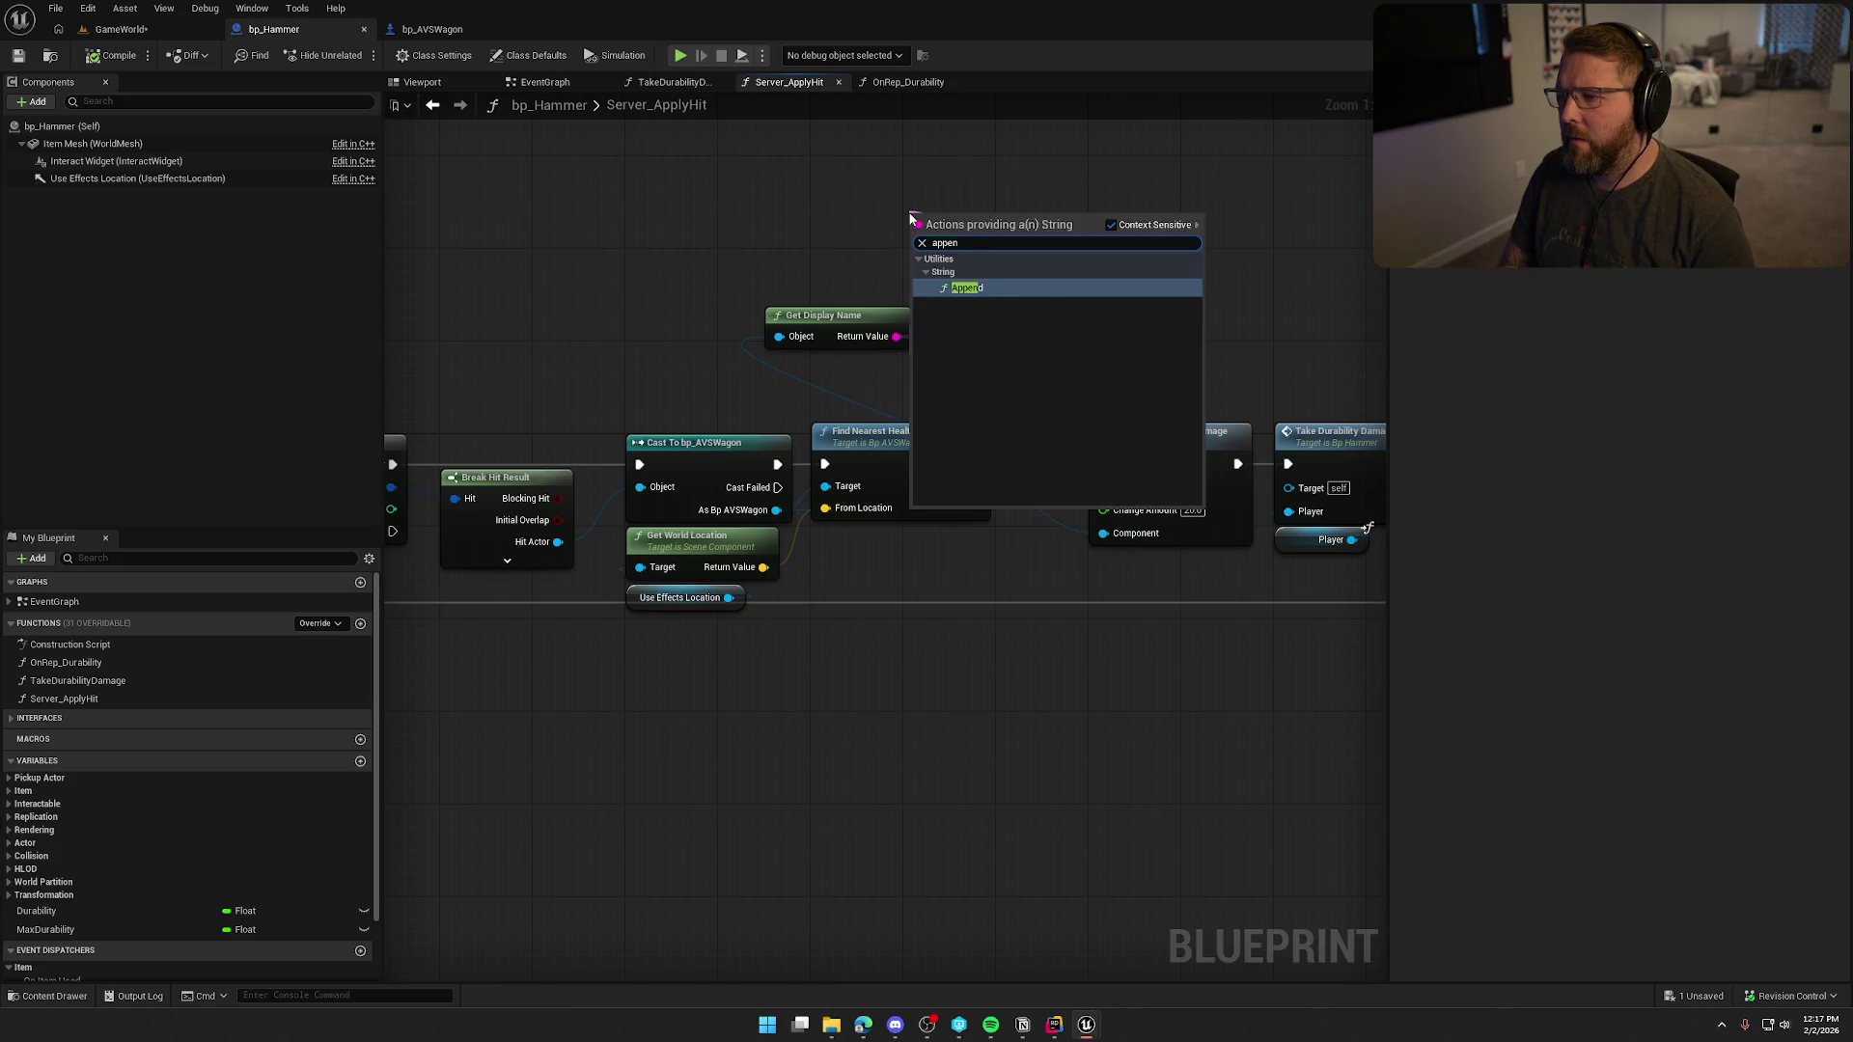
key(Return)
drag(960, 222, 902, 199)
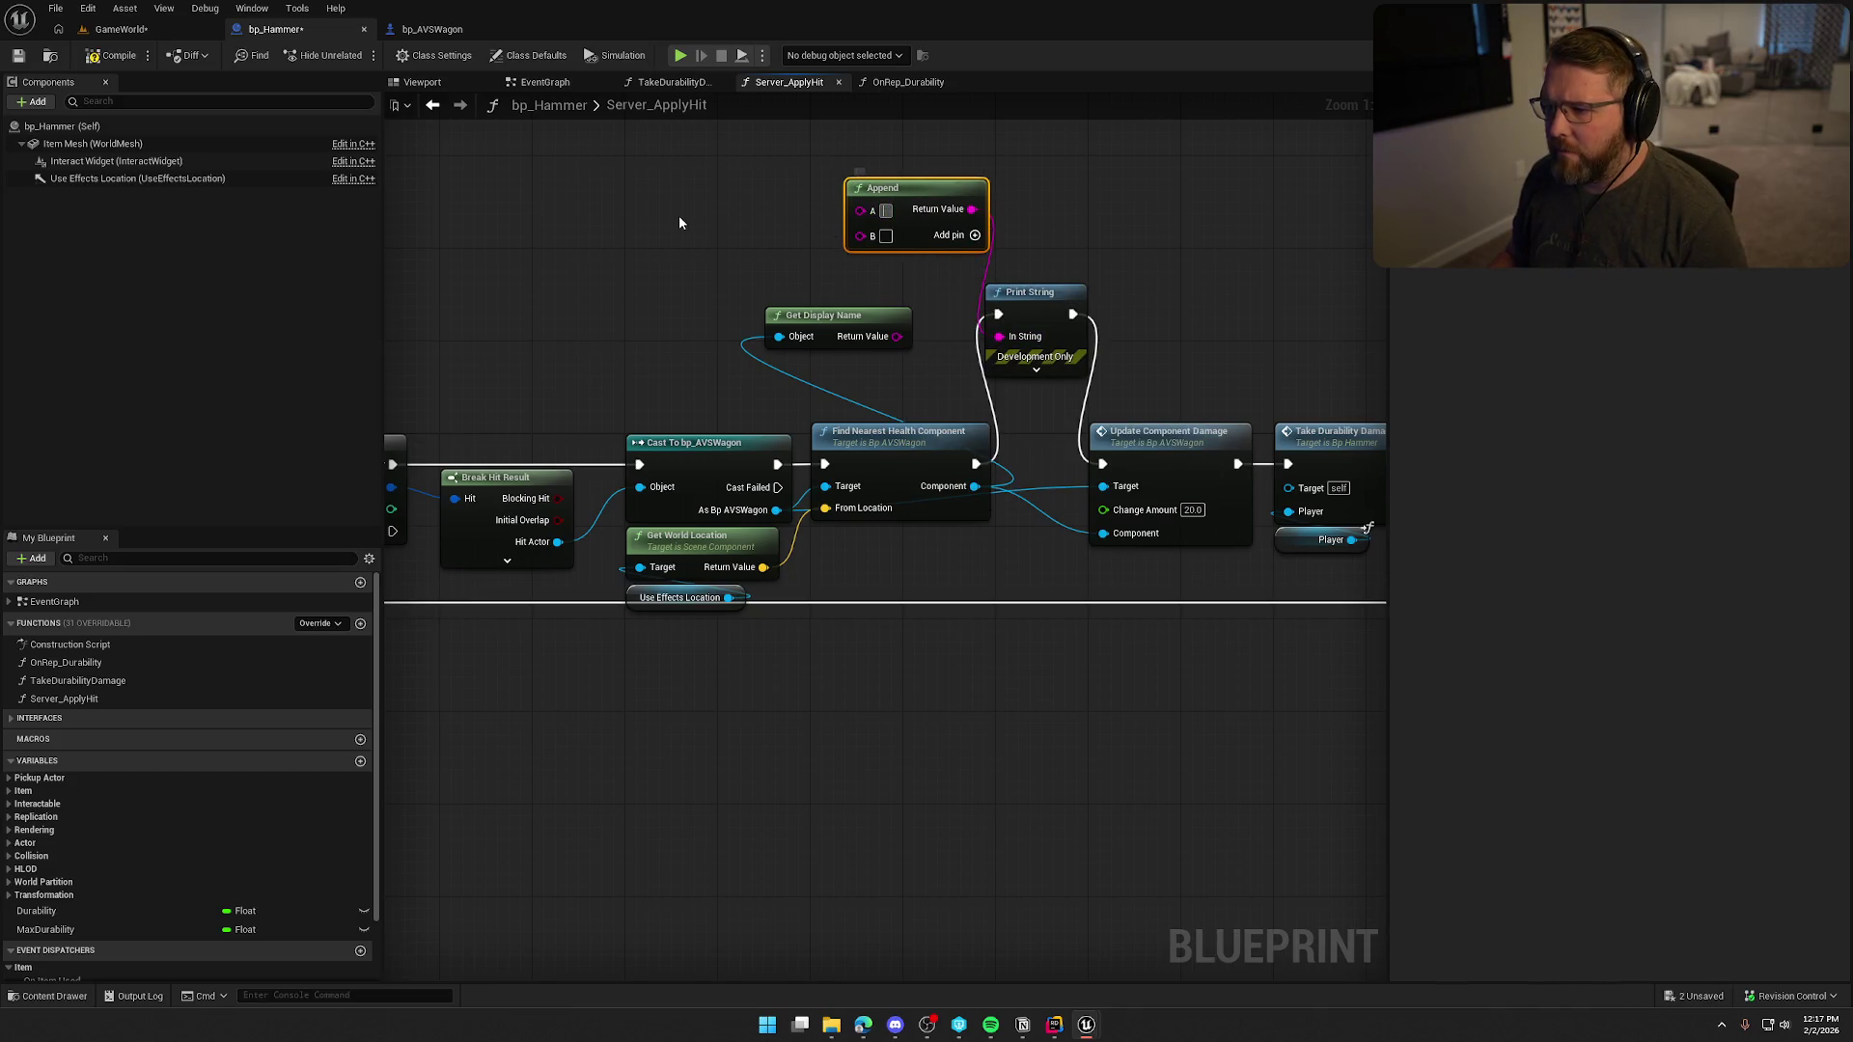
text(Compone)
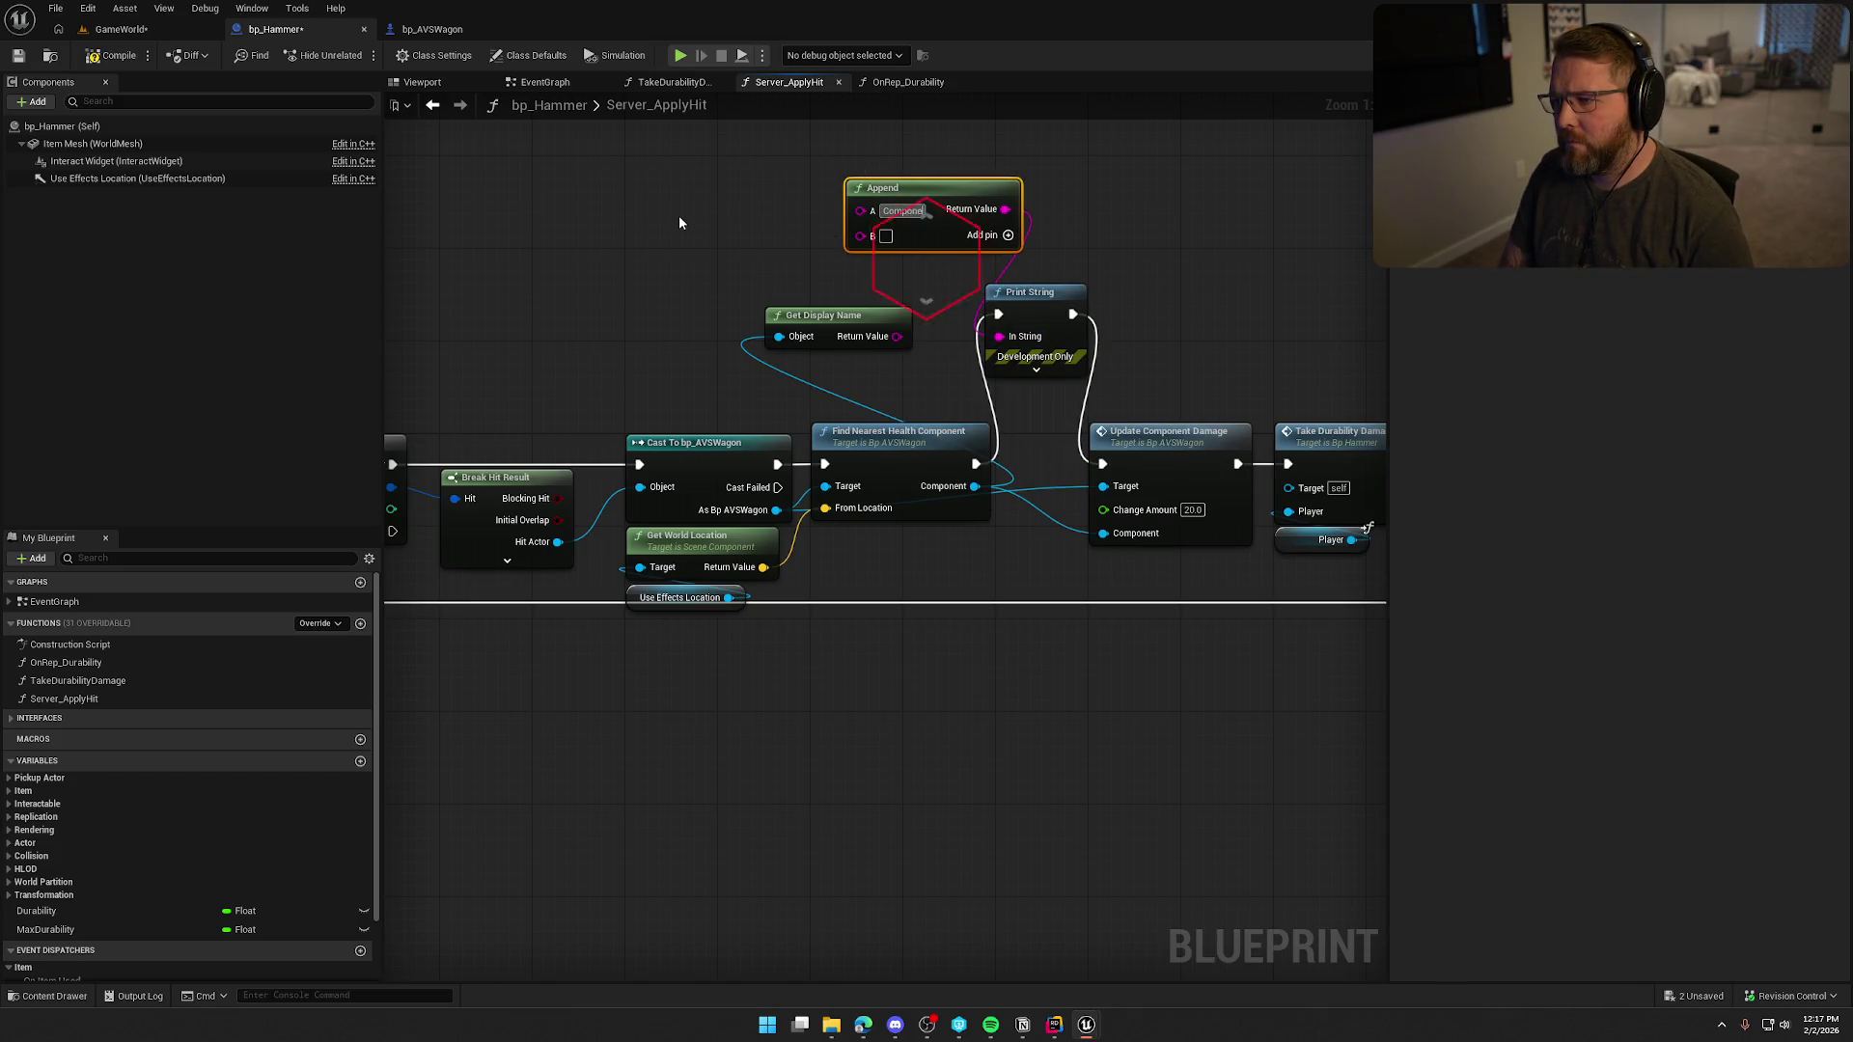
text(nt Io repair:)
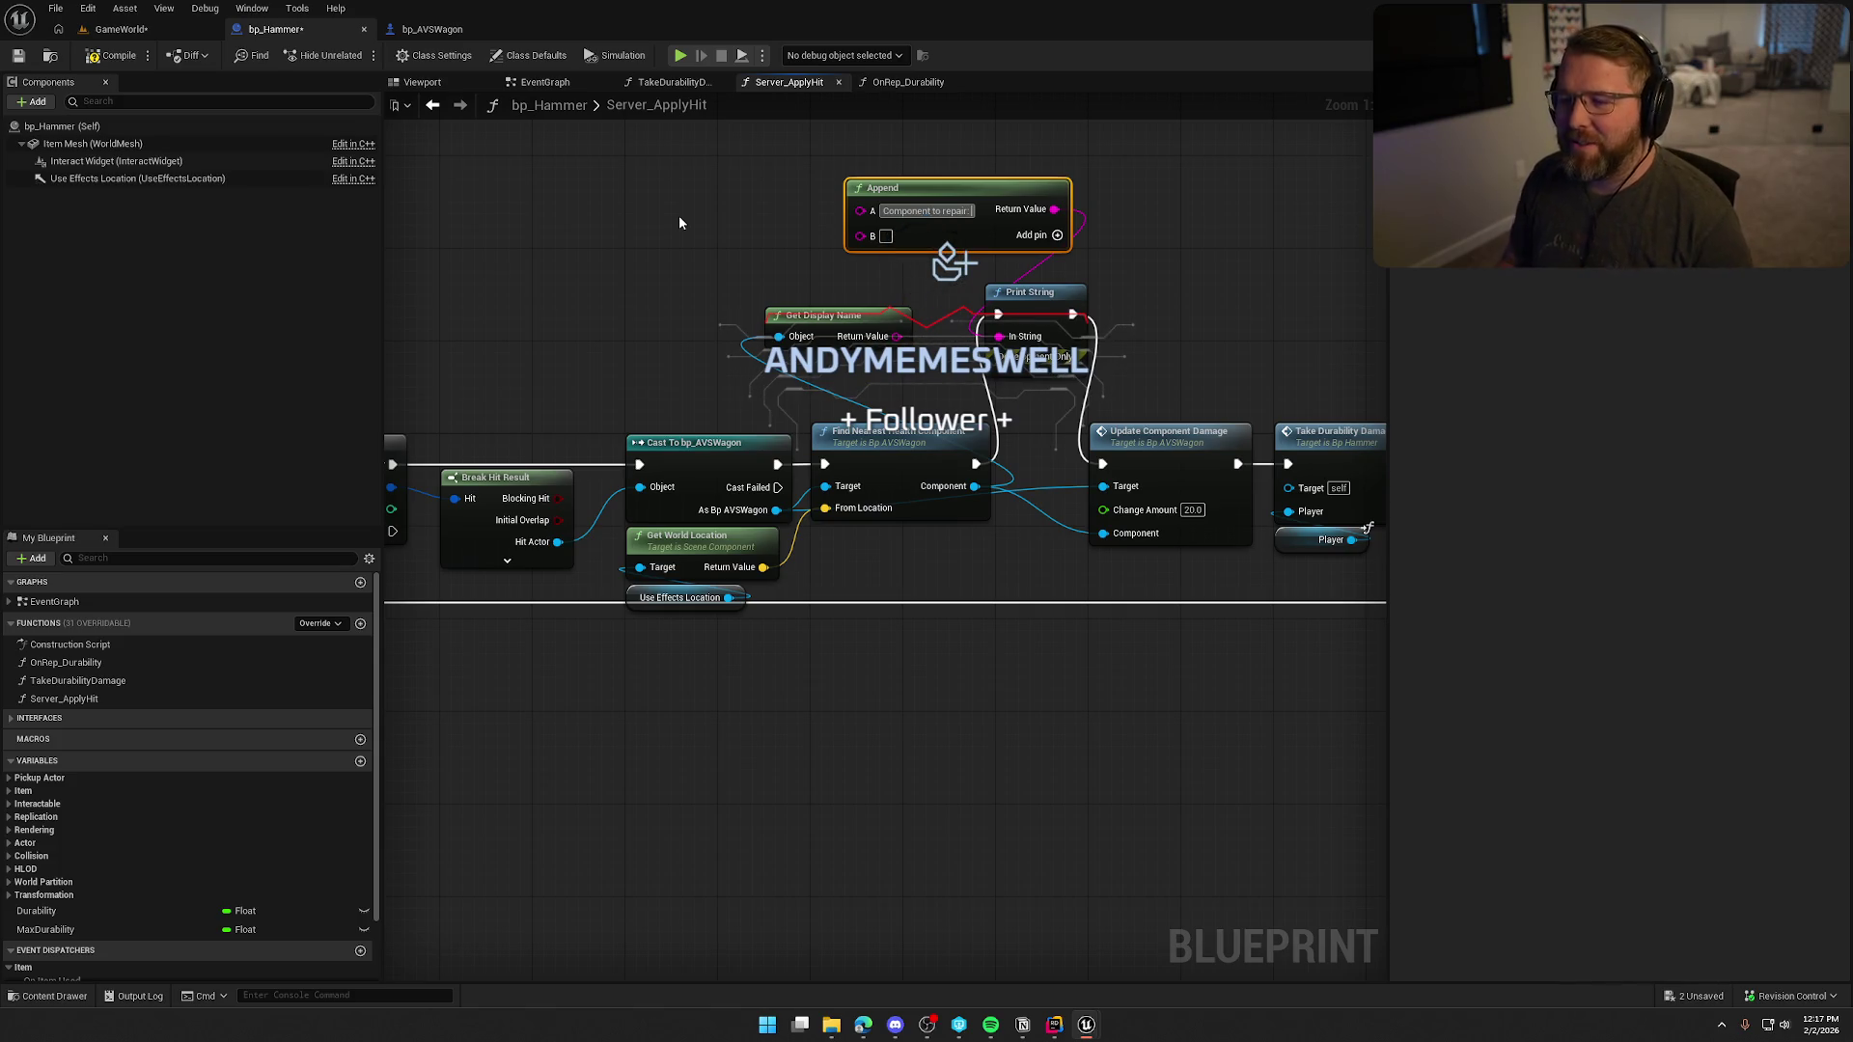
click(751, 280)
drag(897, 336, 859, 245)
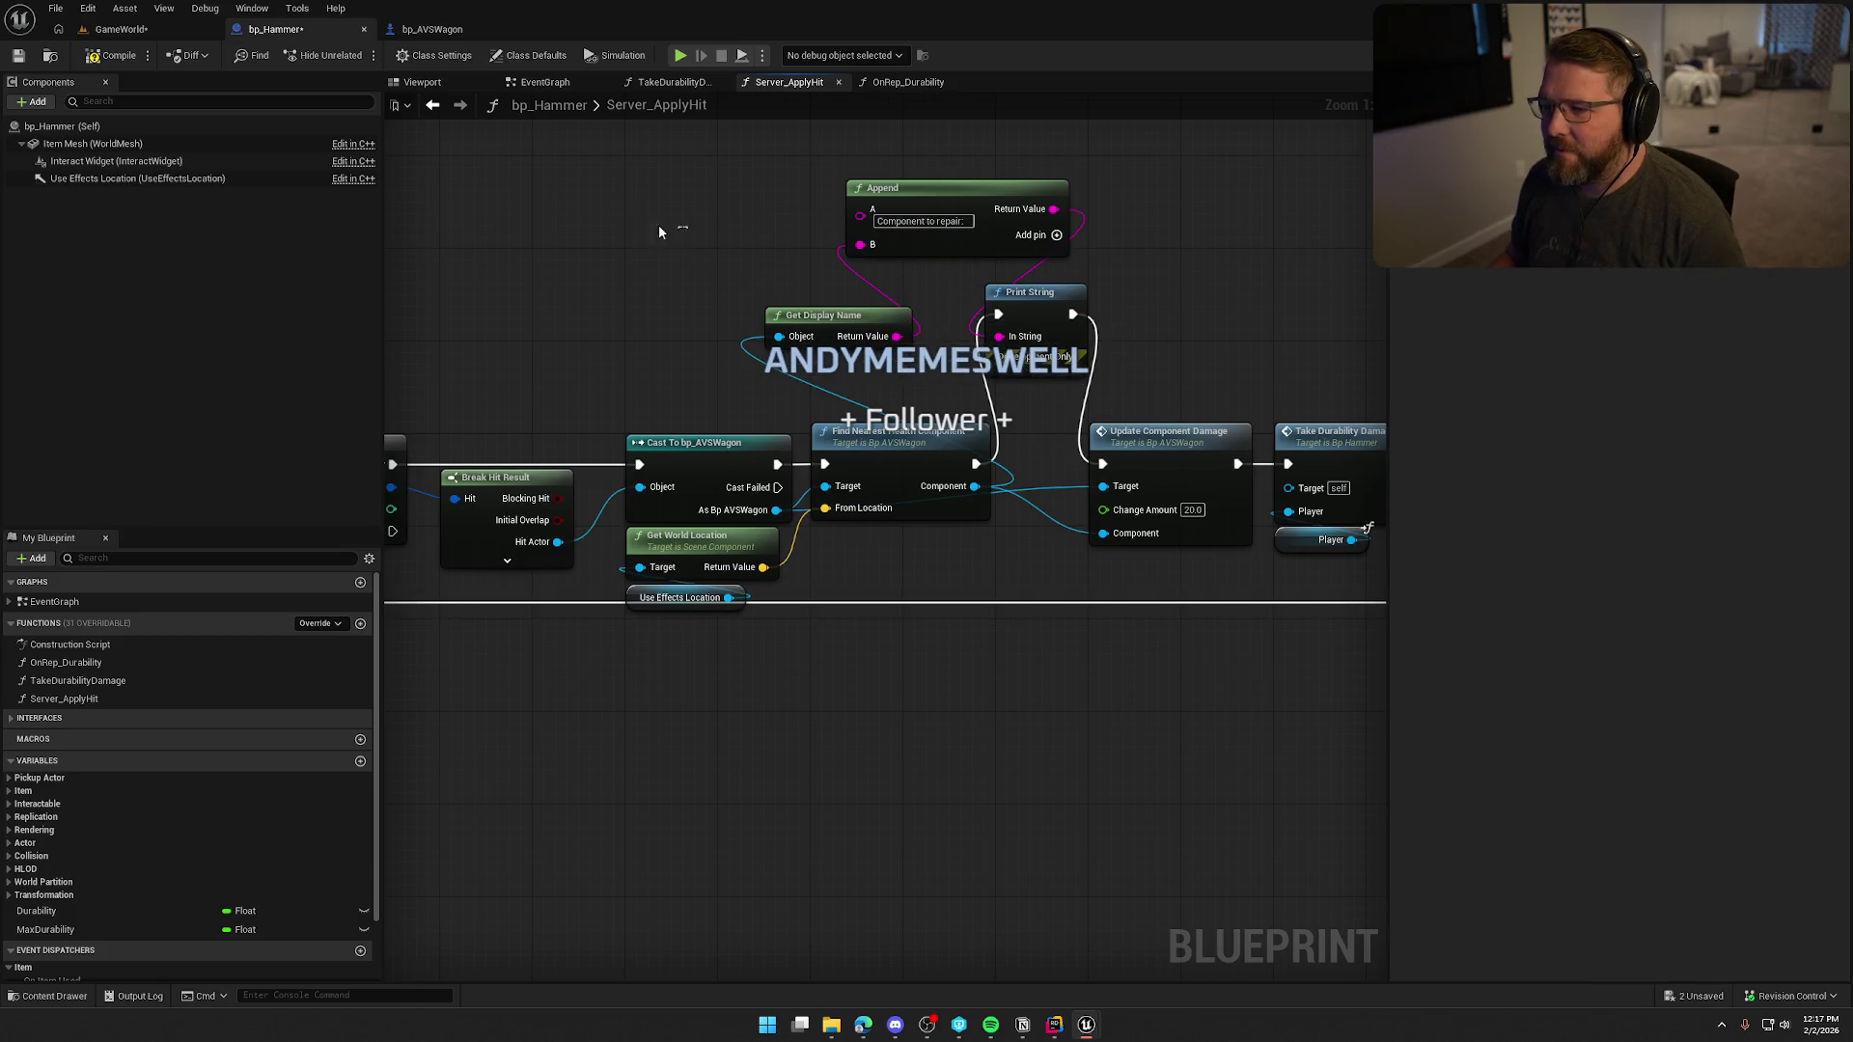
click(116, 29)
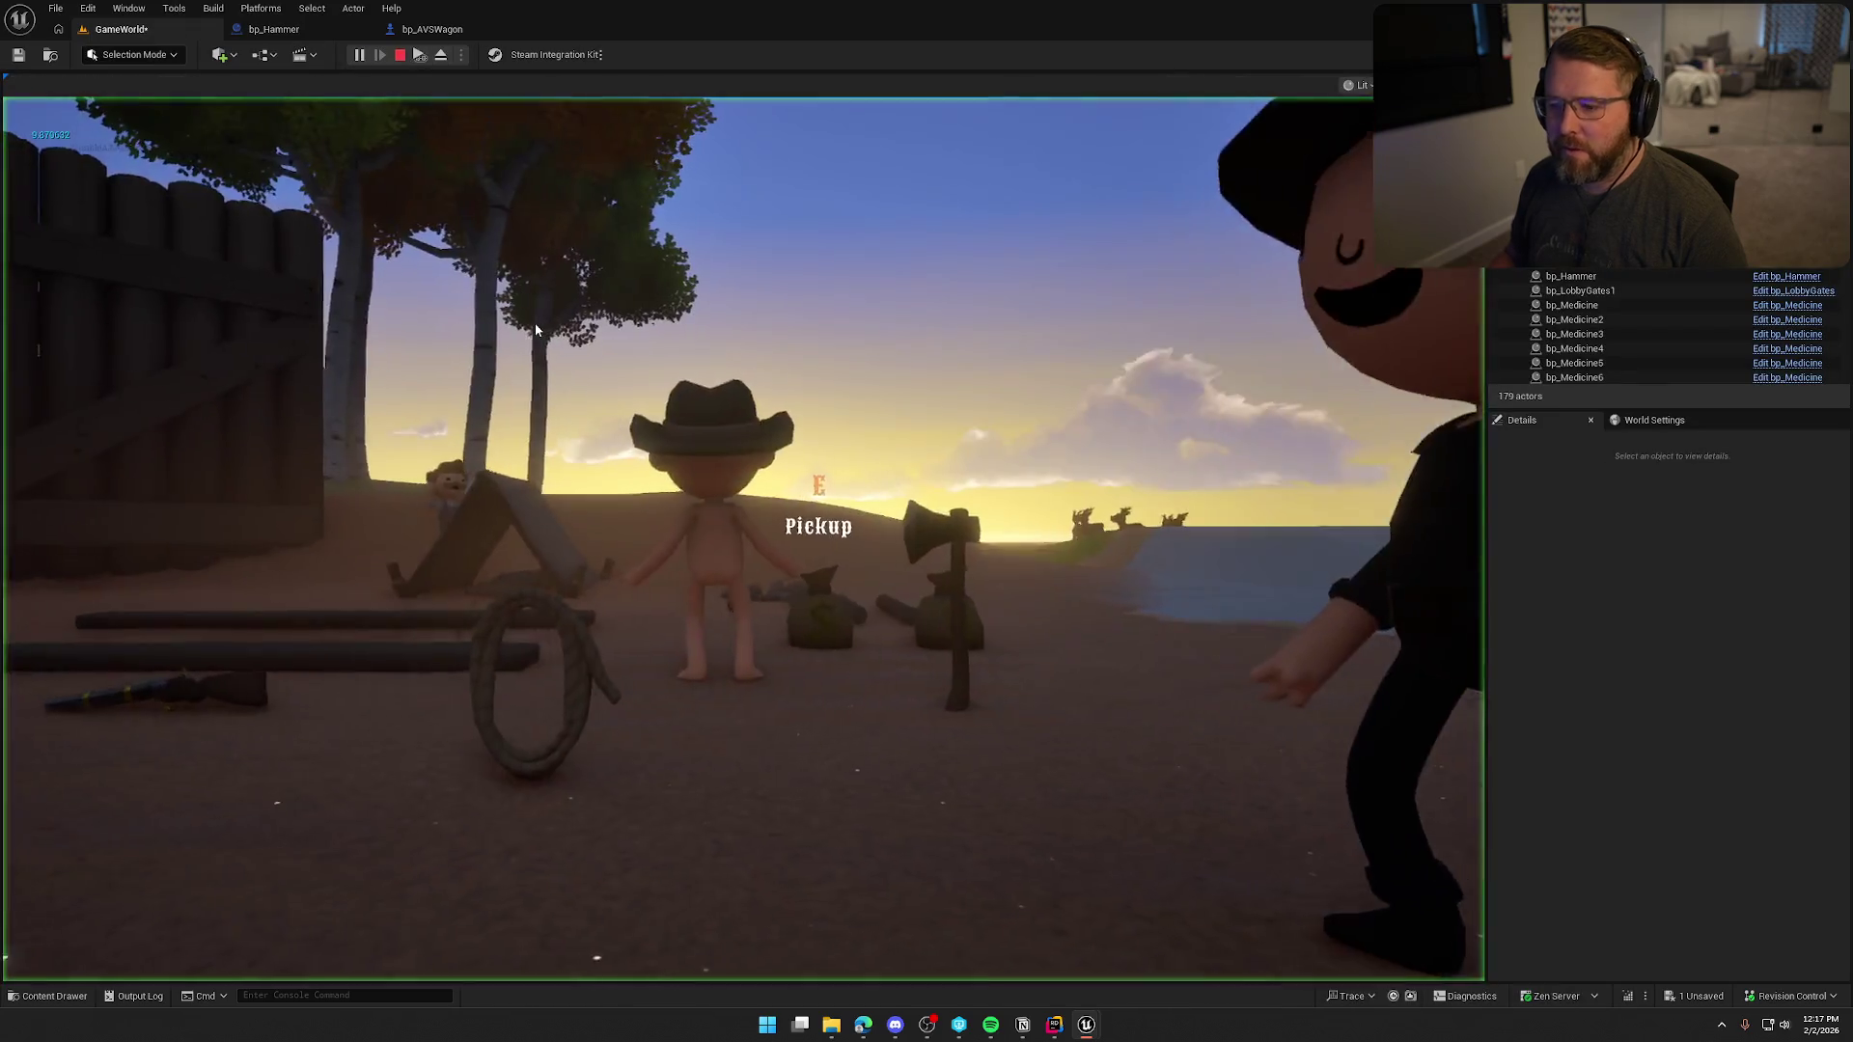
Pick up the hammer, hit the wagon, check the printed component message, then stop play.
click(535, 322)
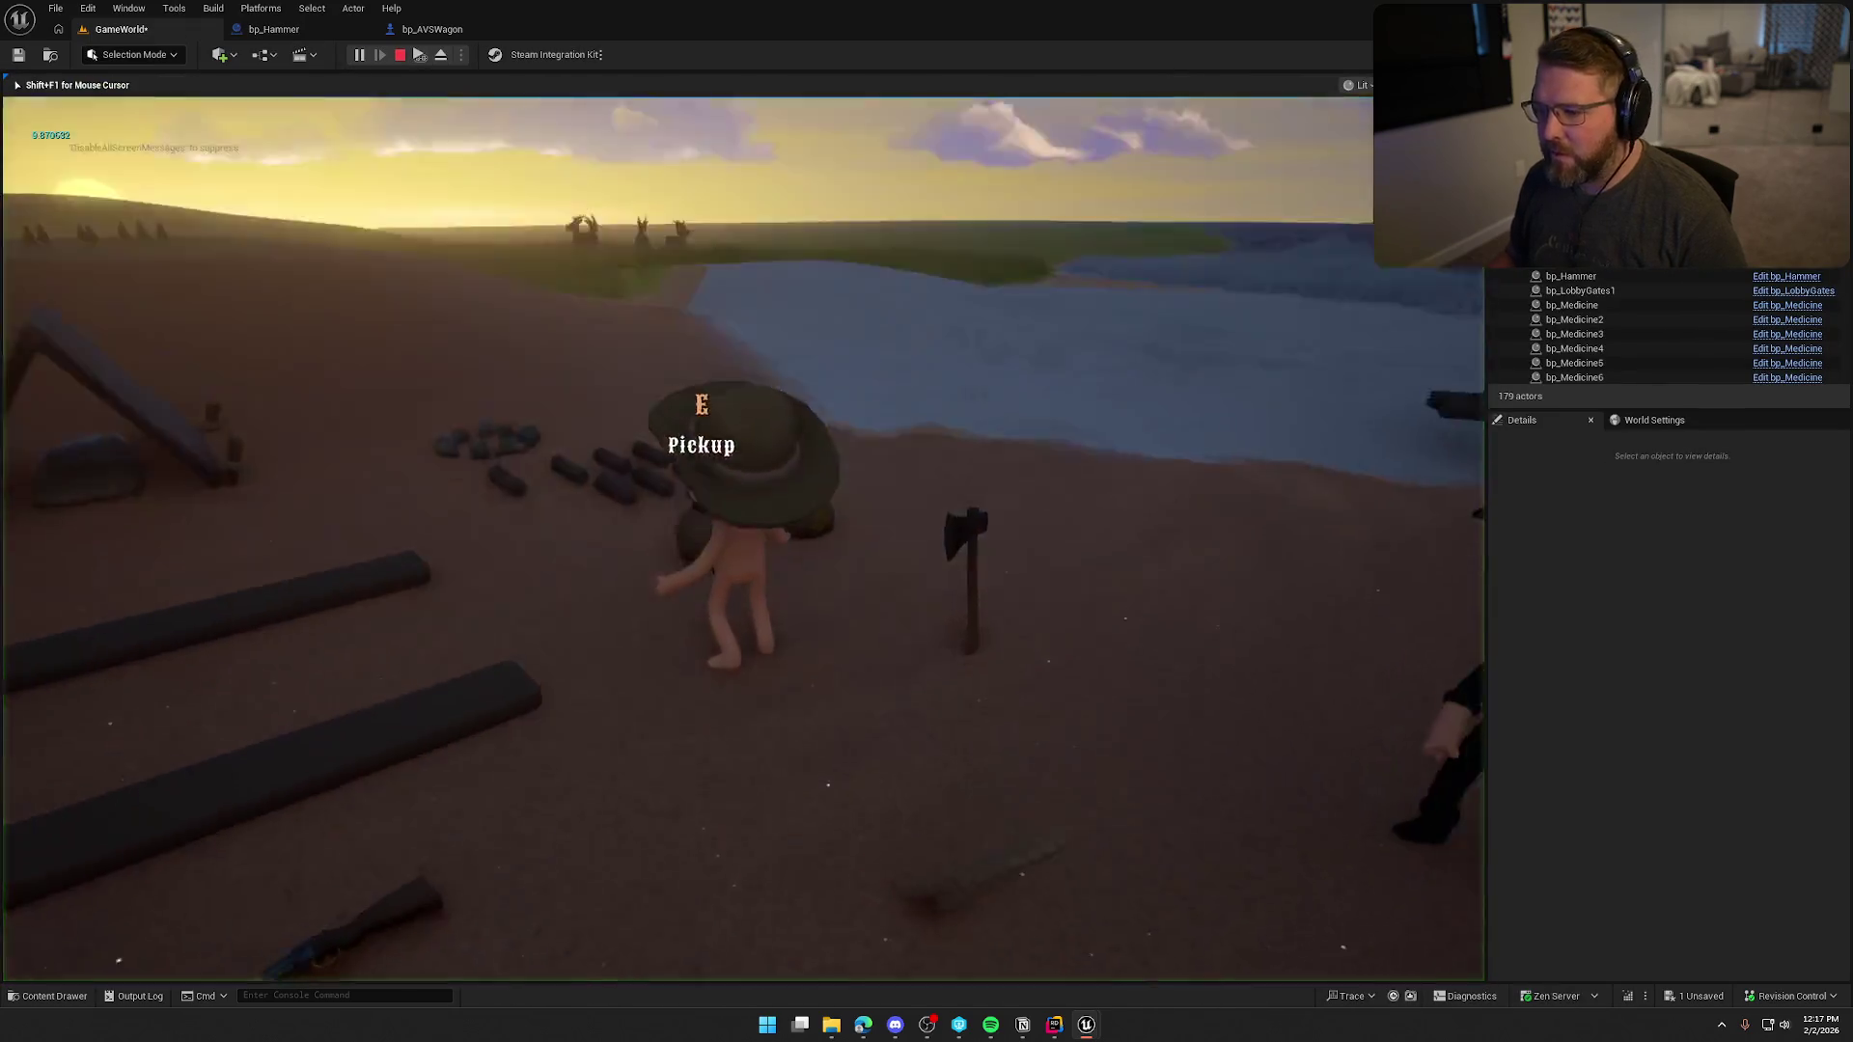
key(e)
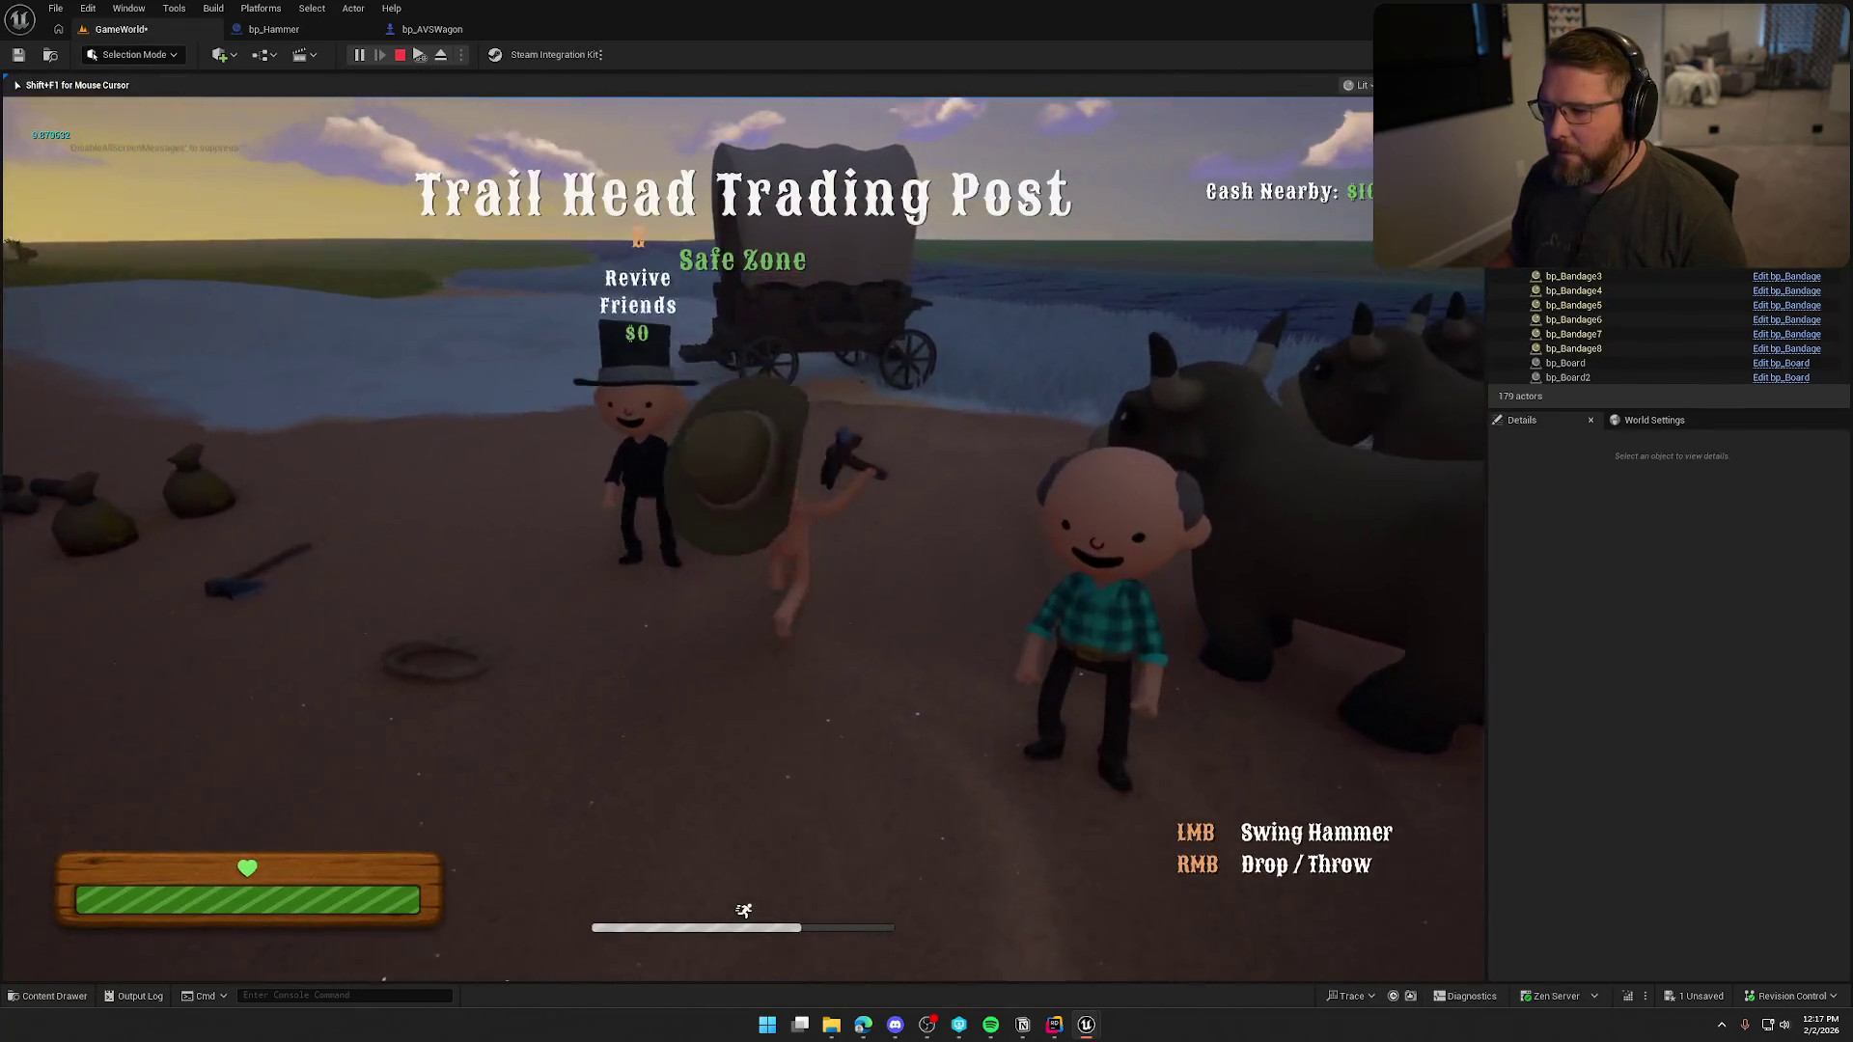
key(w)
click(743, 538)
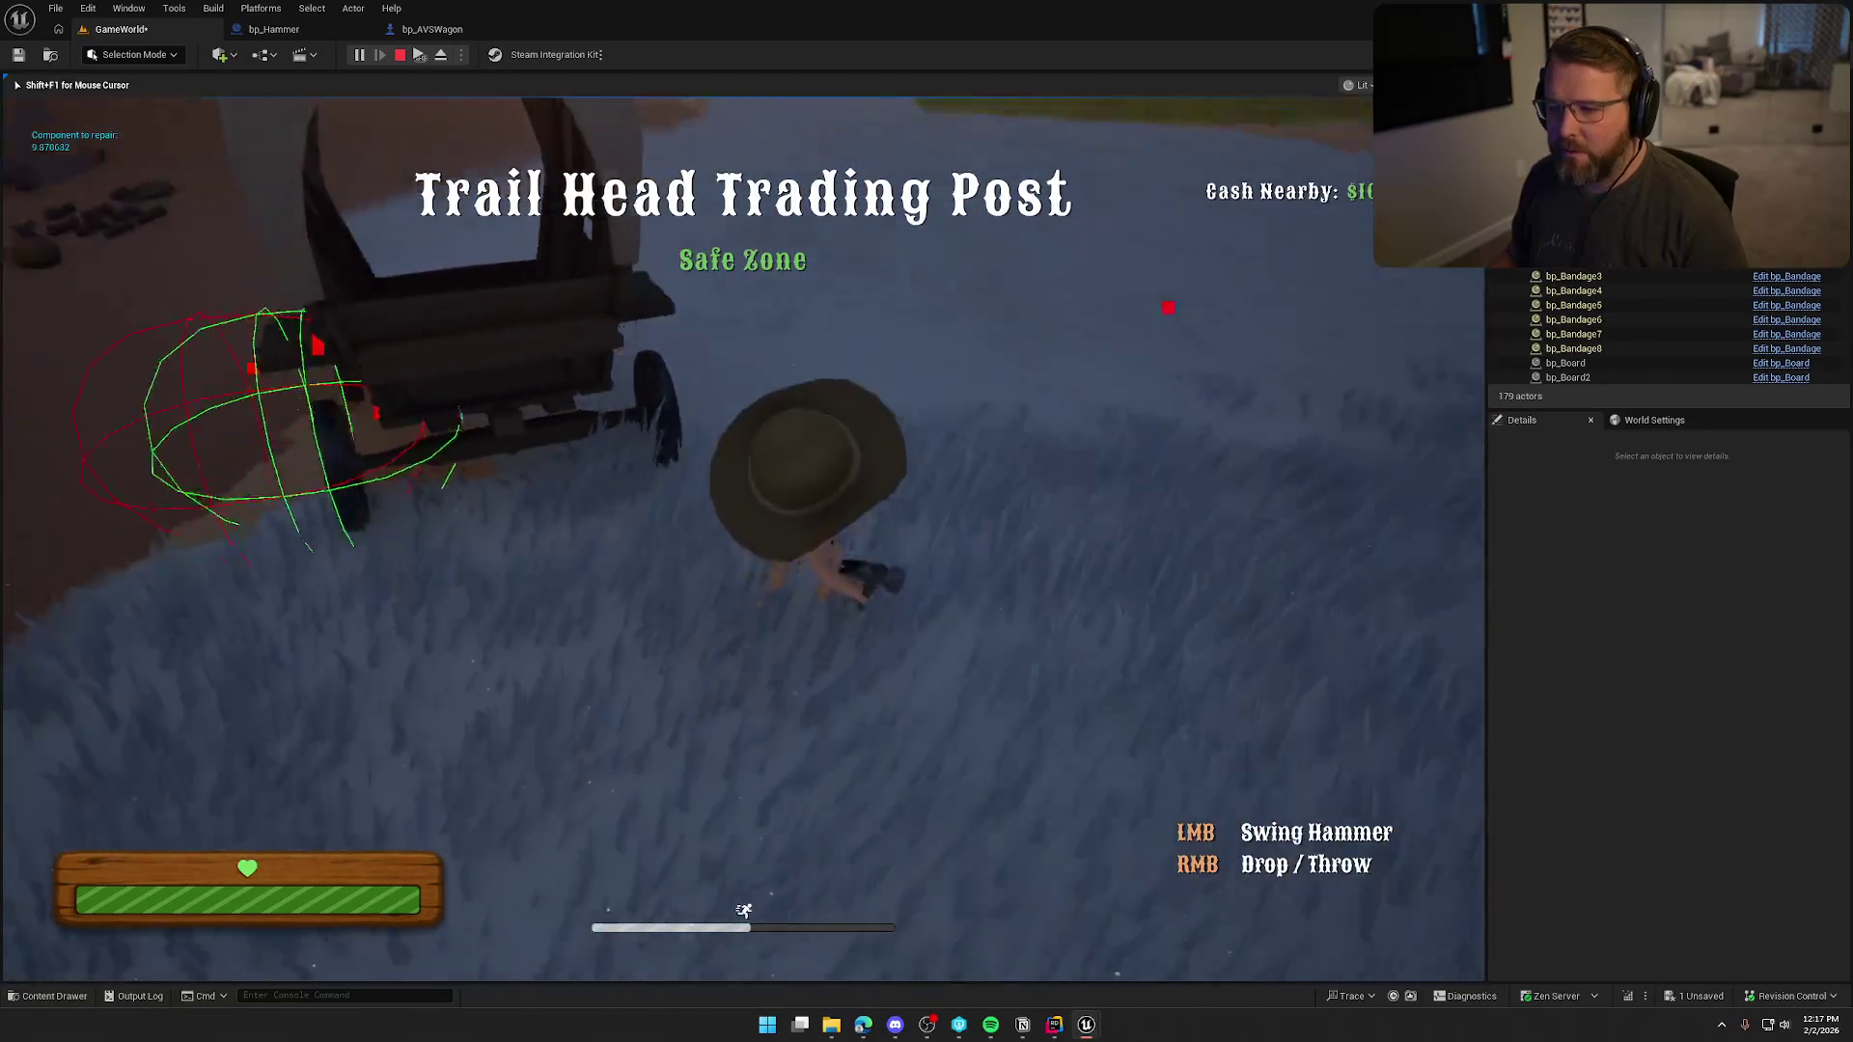
key(Escape)
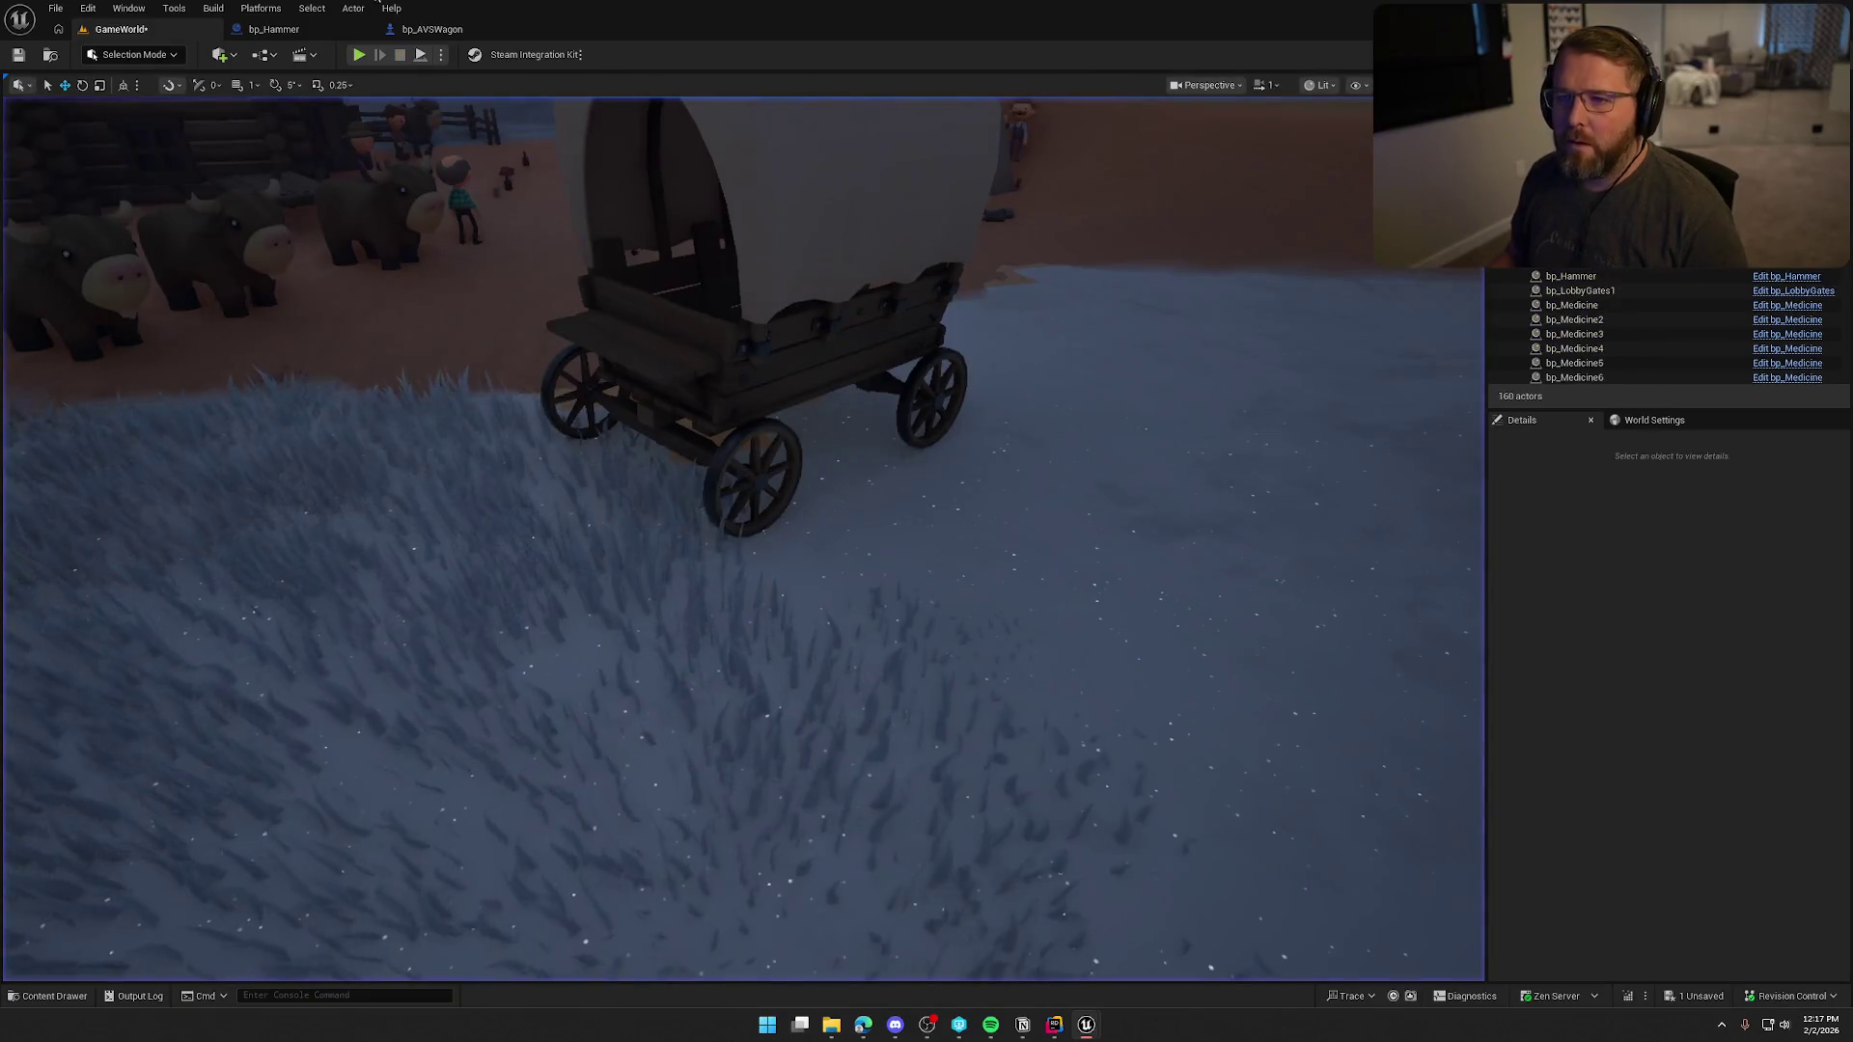
click(461, 35)
Add a For Each Loop (Set) driven by the Make Set of wagon parts.
scroll(743, 600, up, 3)
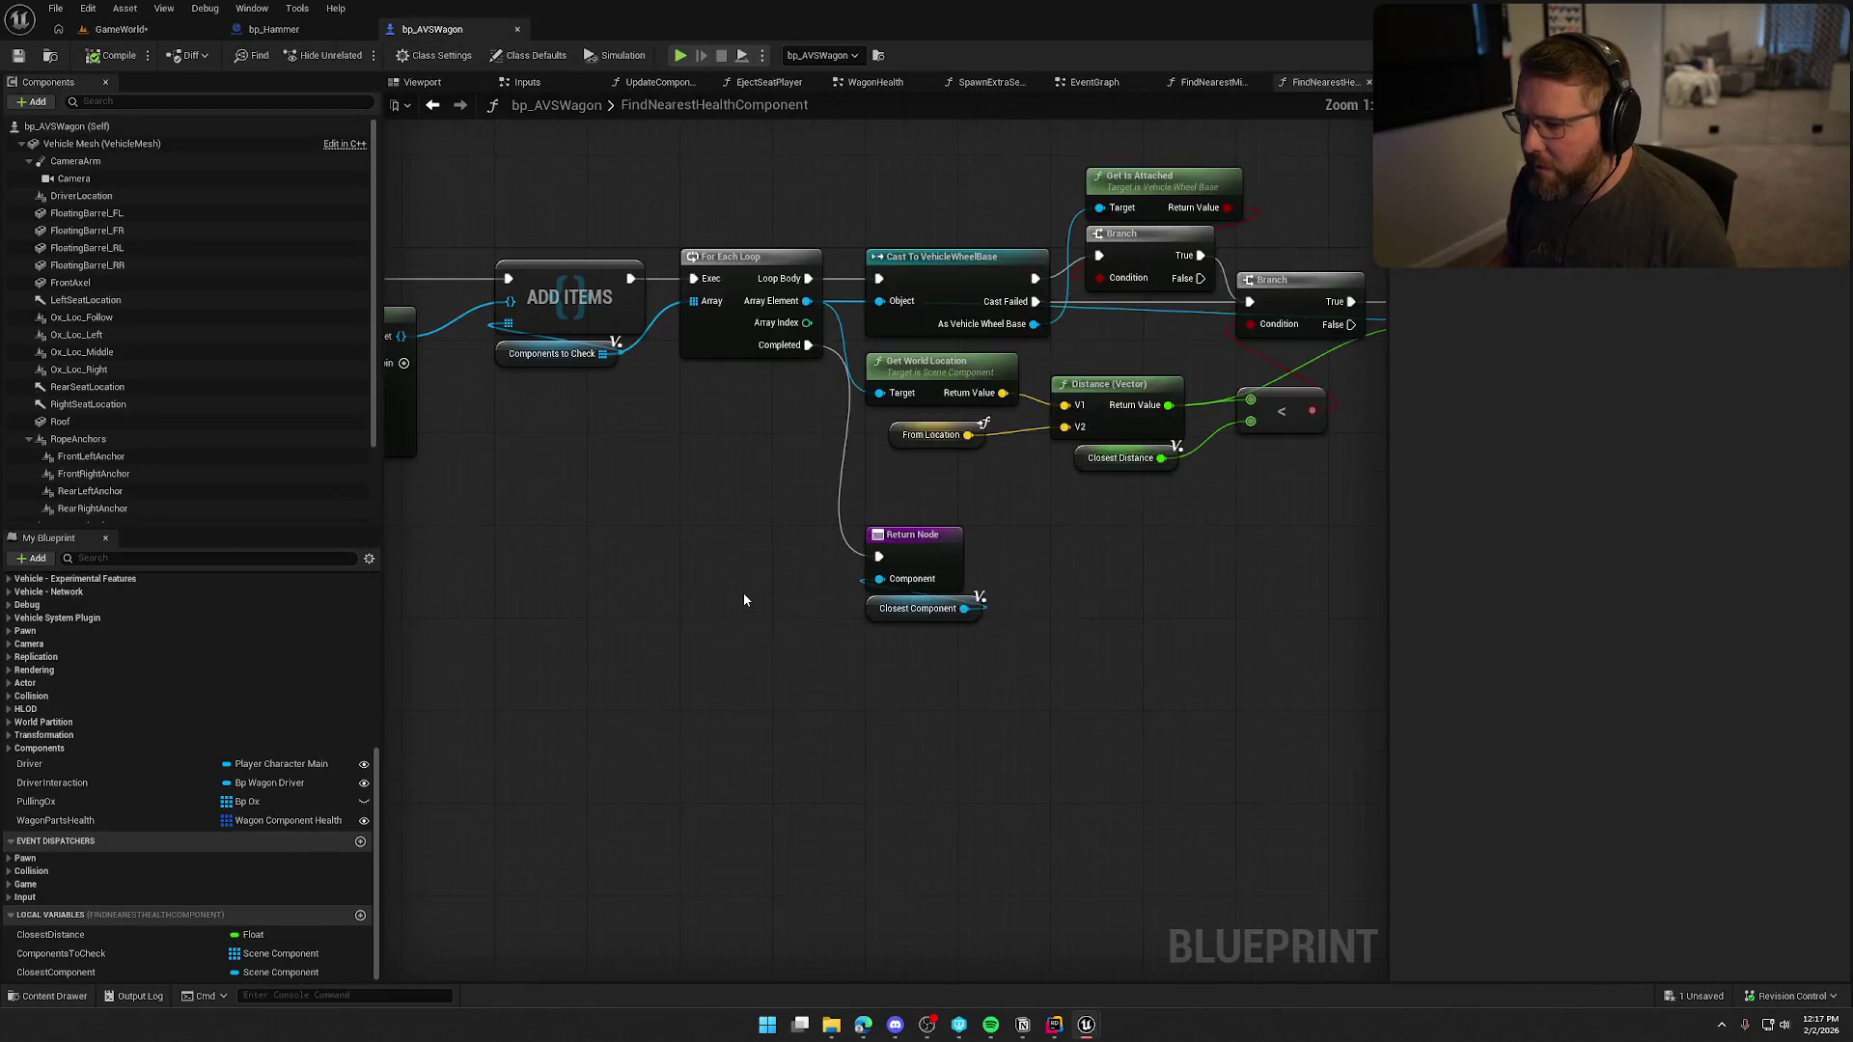
mouse_move(864, 591)
mouse_down()
mouse_move(955, 597)
mouse_move(825, 596)
mouse_move(749, 554)
mouse_move(606, 544)
mouse_move(960, 520)
mouse_up()
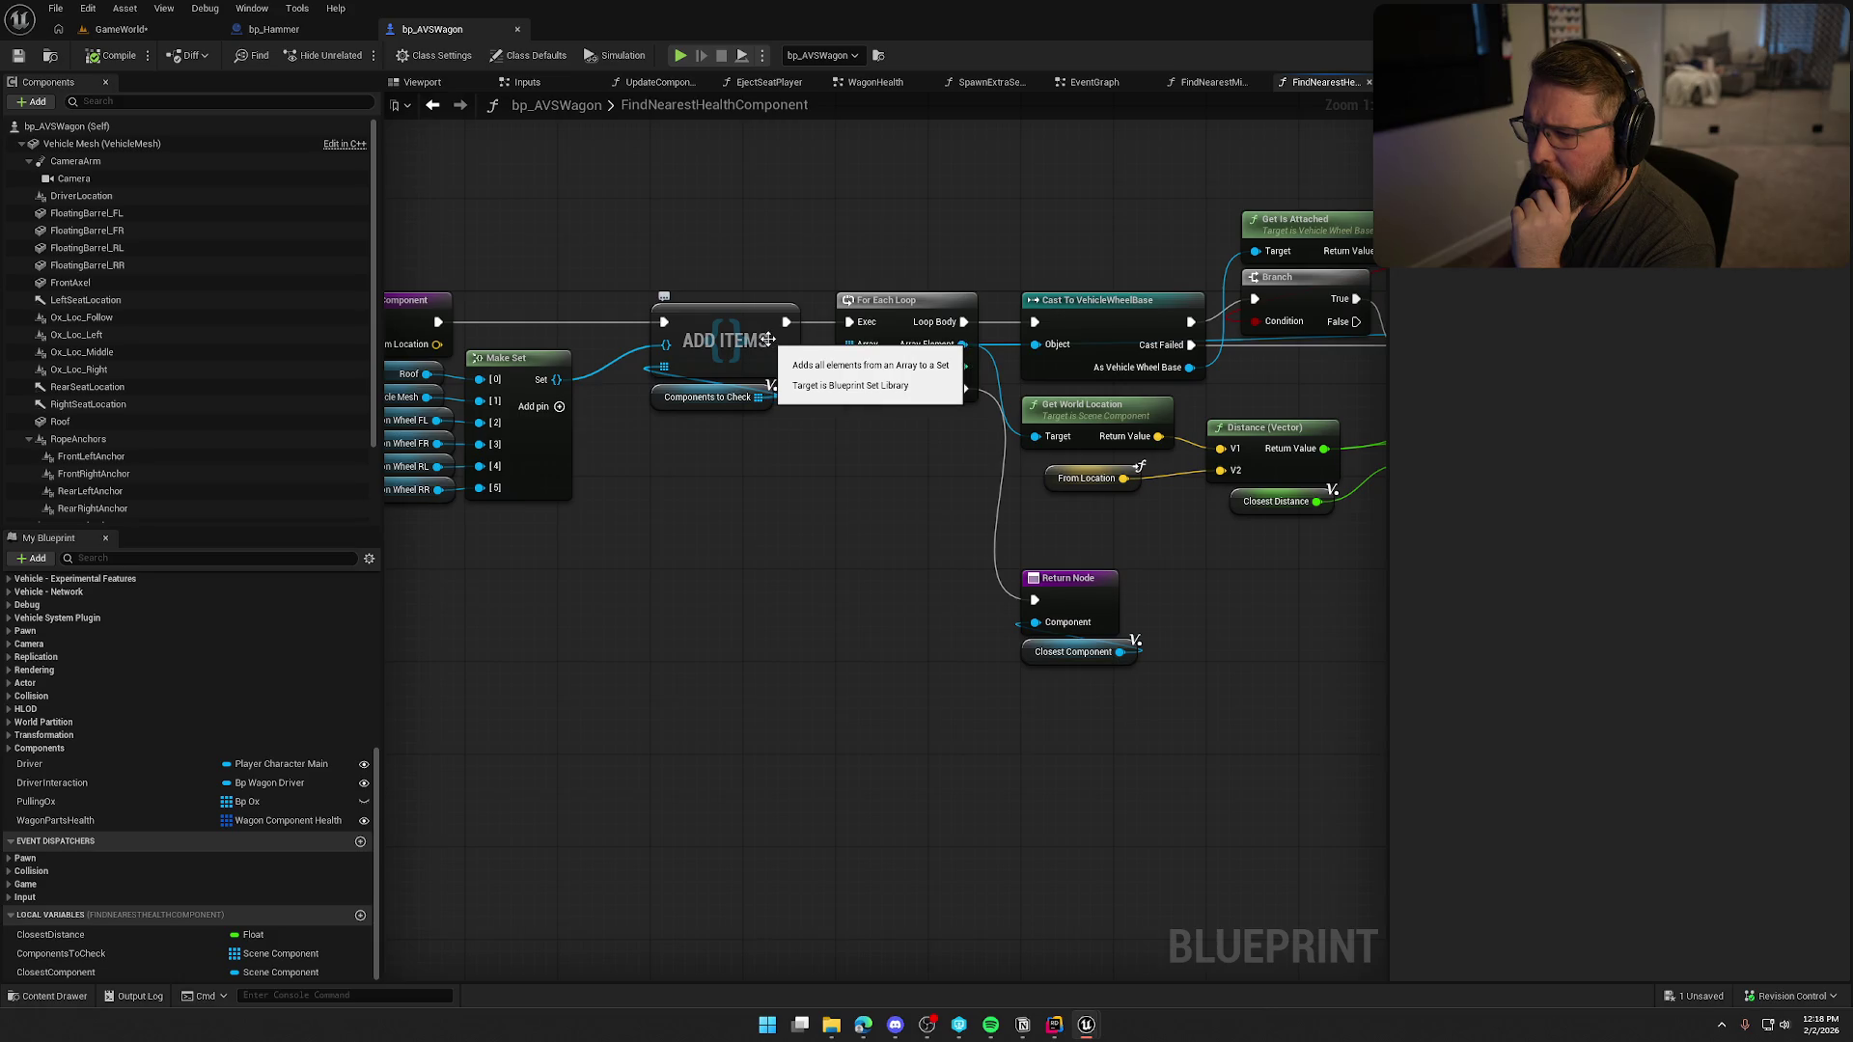
mouse_move(767, 362)
mouse_down()
mouse_move(856, 538)
mouse_move(872, 525)
mouse_move(847, 522)
mouse_up()
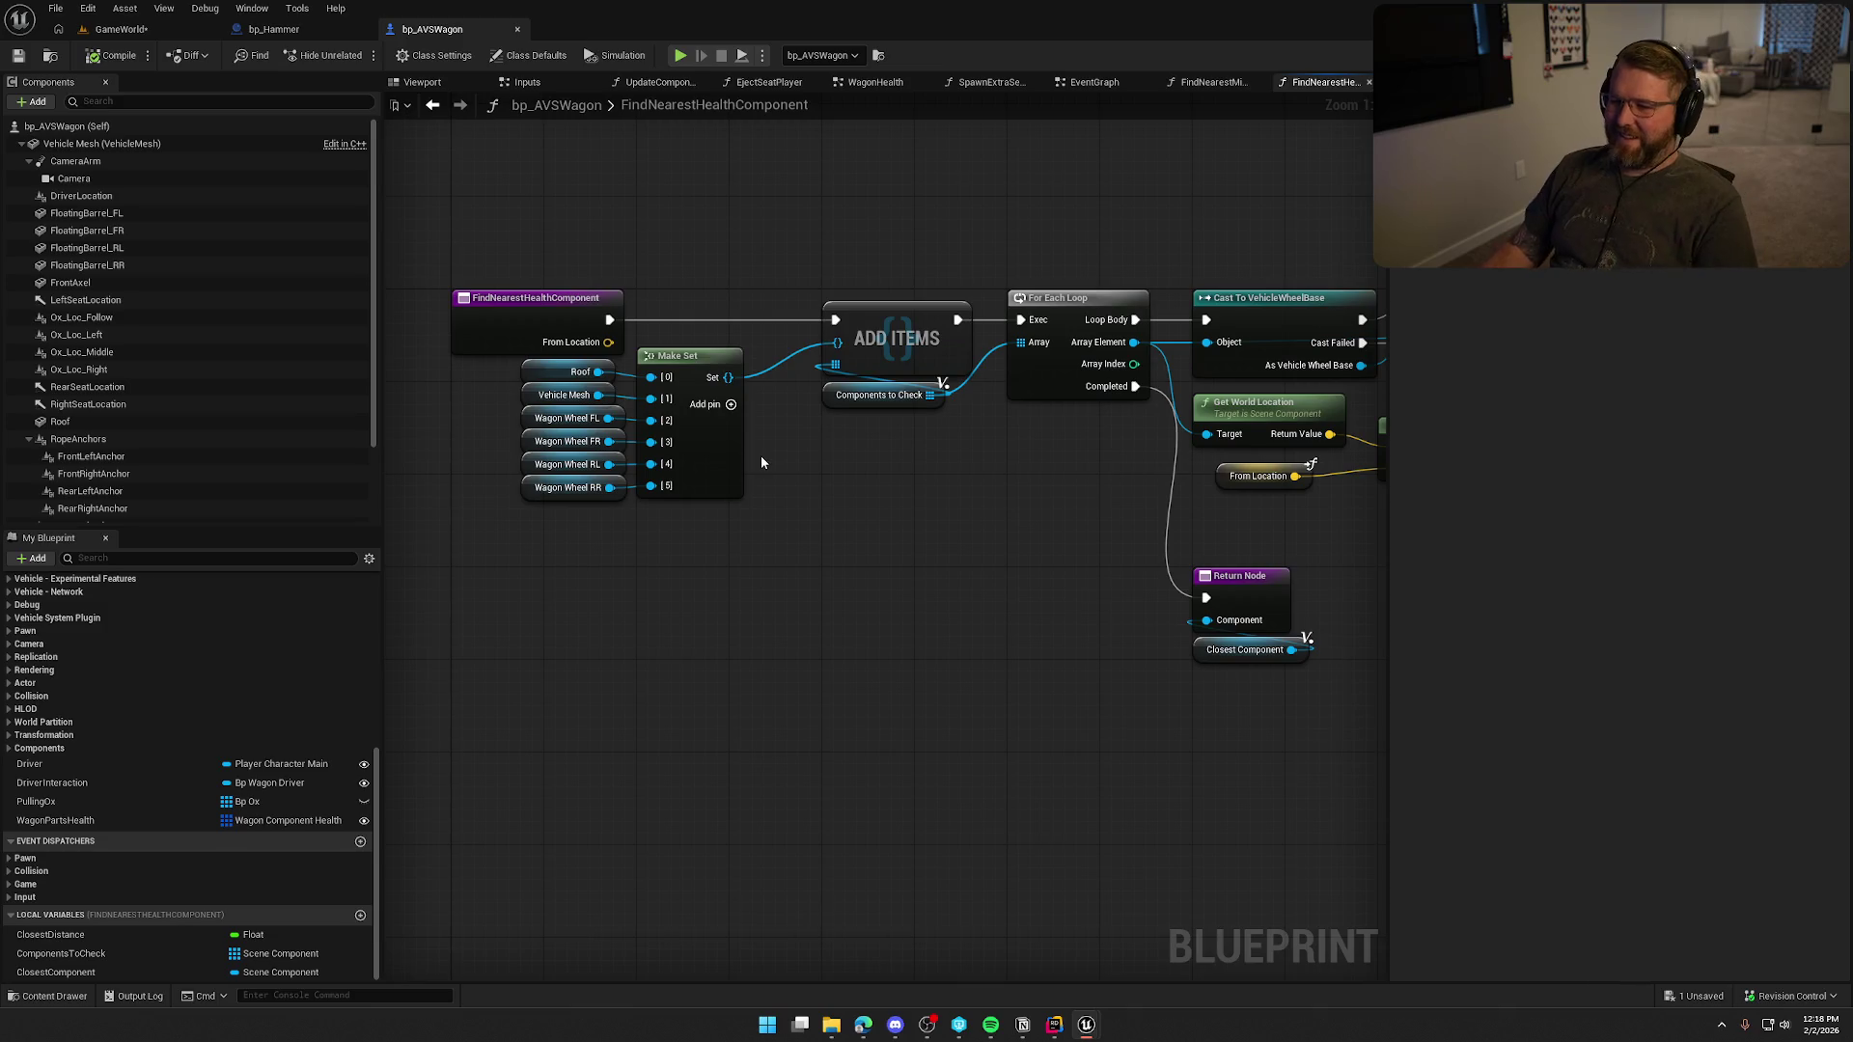
drag(929, 395, 895, 490)
text(add)
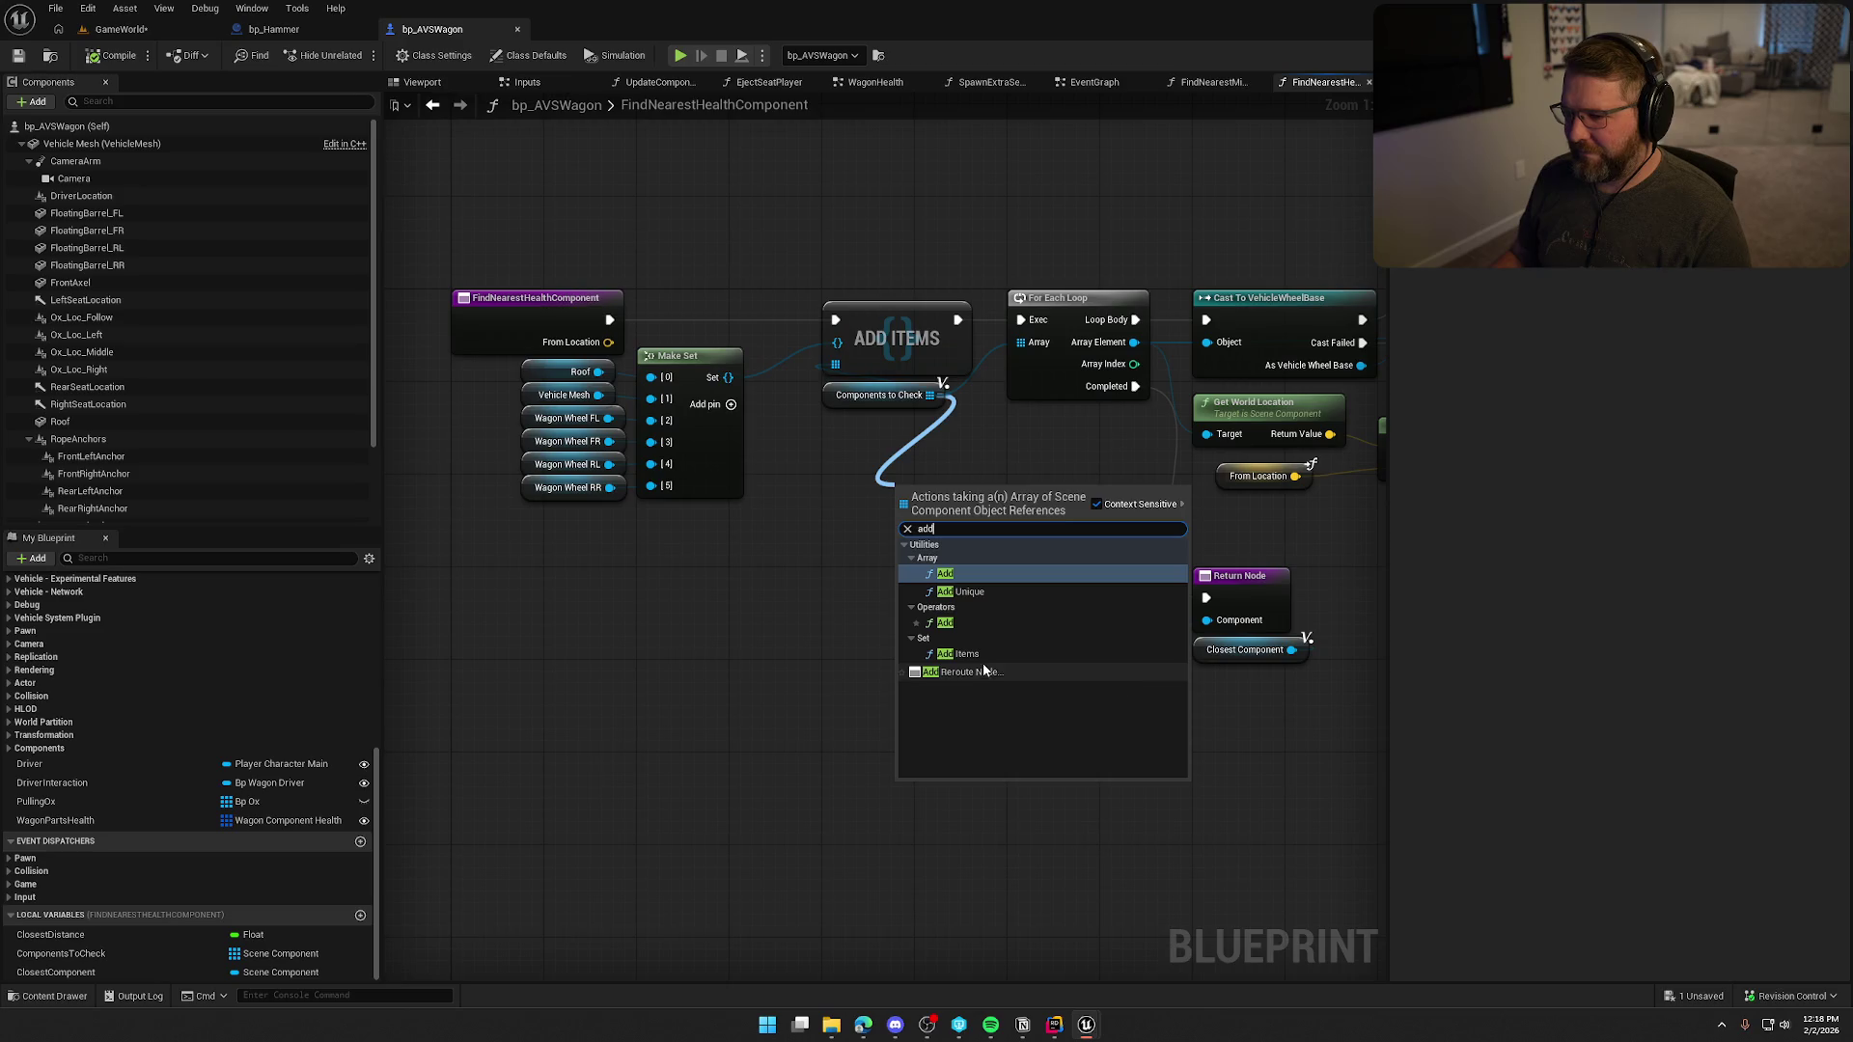
click(800, 524)
drag(728, 378, 807, 463)
text(for)
key(Return)
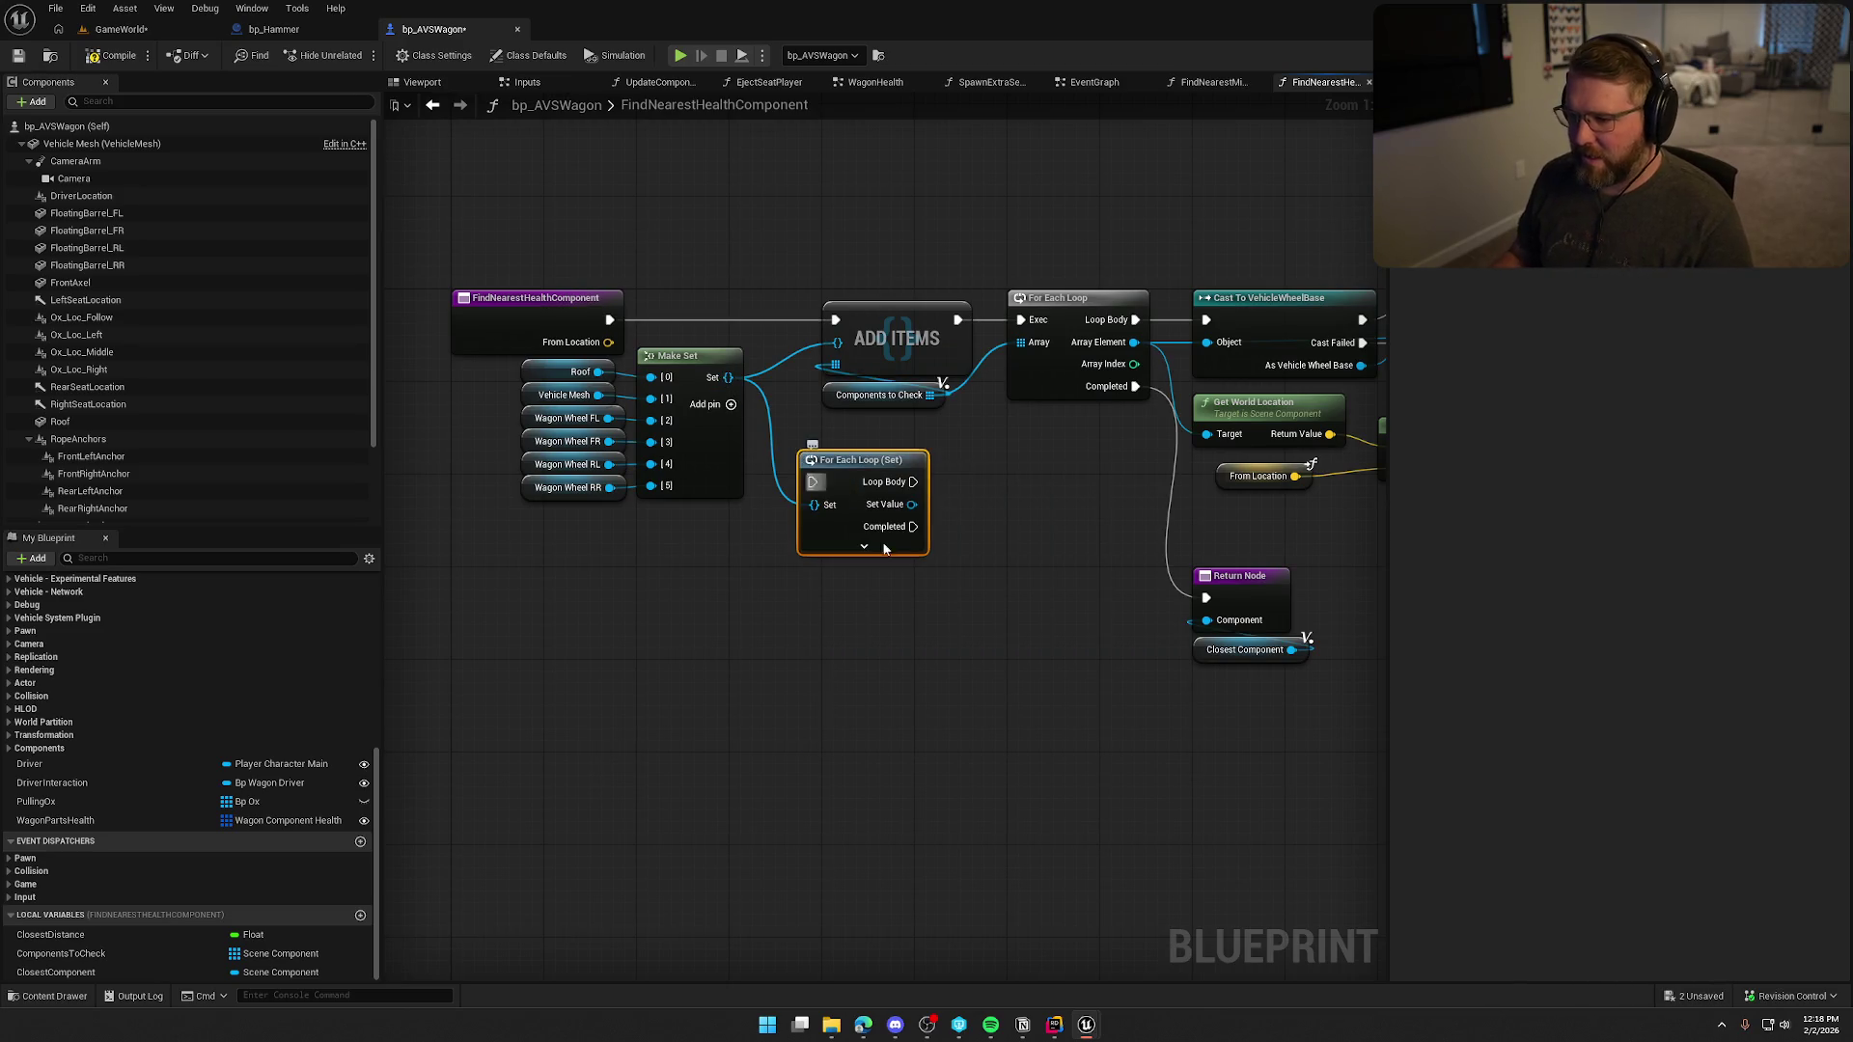
Delete the ADD ITEMS node and move the For Each Loop (Set) above the other nodes.
click(866, 351)
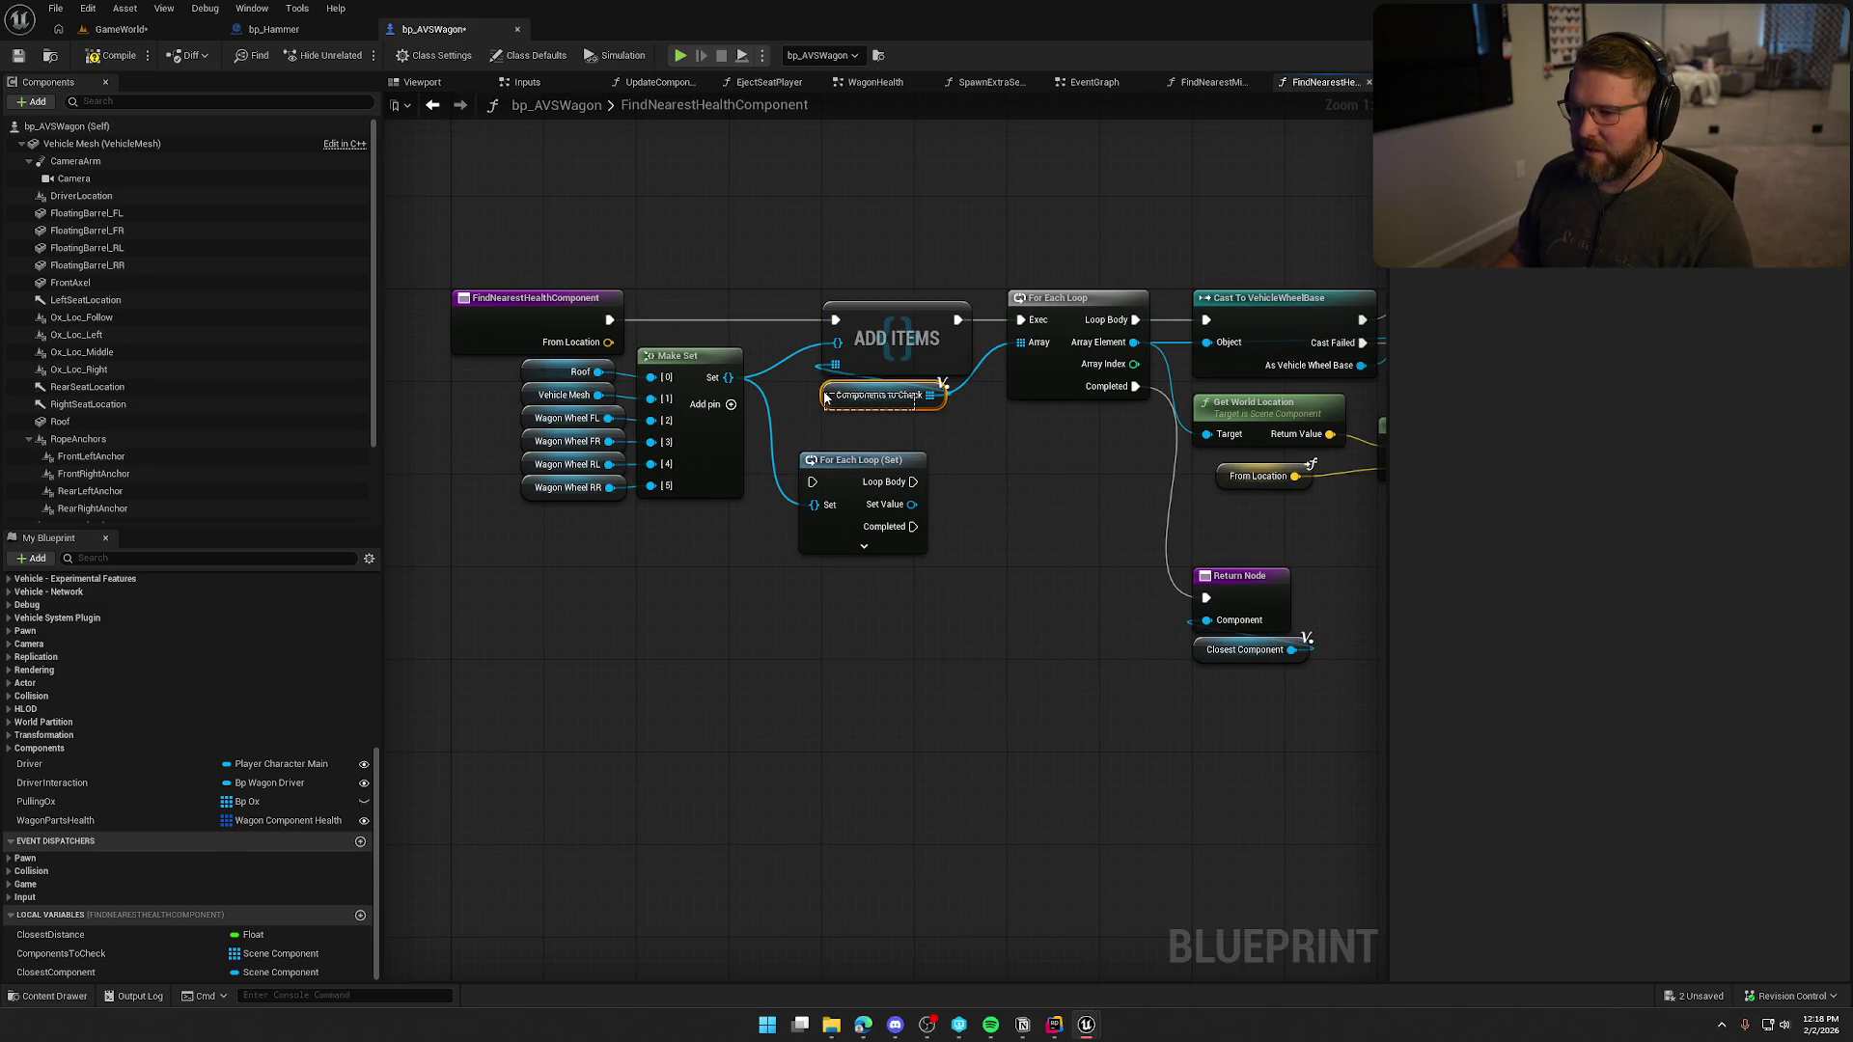
mouse_move(747, 341)
mouse_down()
mouse_move(631, 513)
mouse_move(515, 506)
mouse_move(716, 602)
mouse_move(552, 446)
mouse_up()
drag(1018, 458, 871, 368)
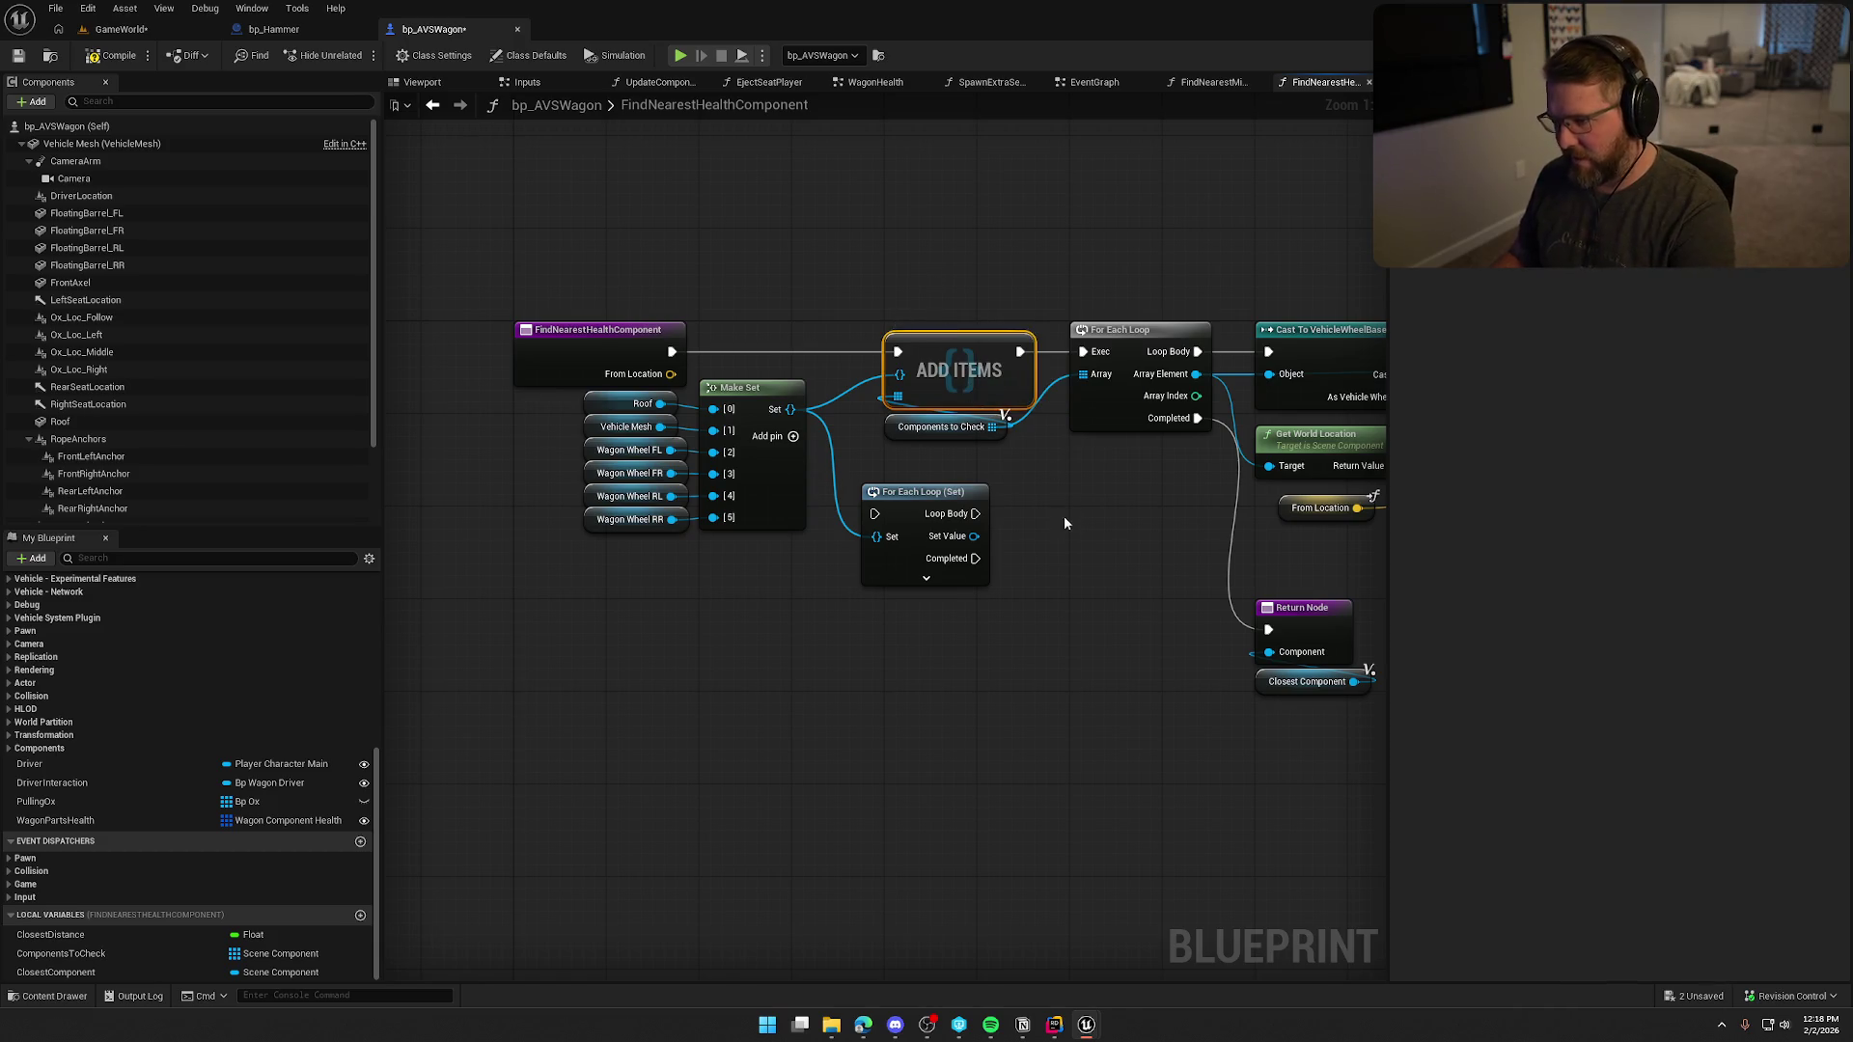
key(Delete)
mouse_move(925, 510)
mouse_down()
mouse_move(947, 260)
mouse_move(1085, 357)
mouse_up()
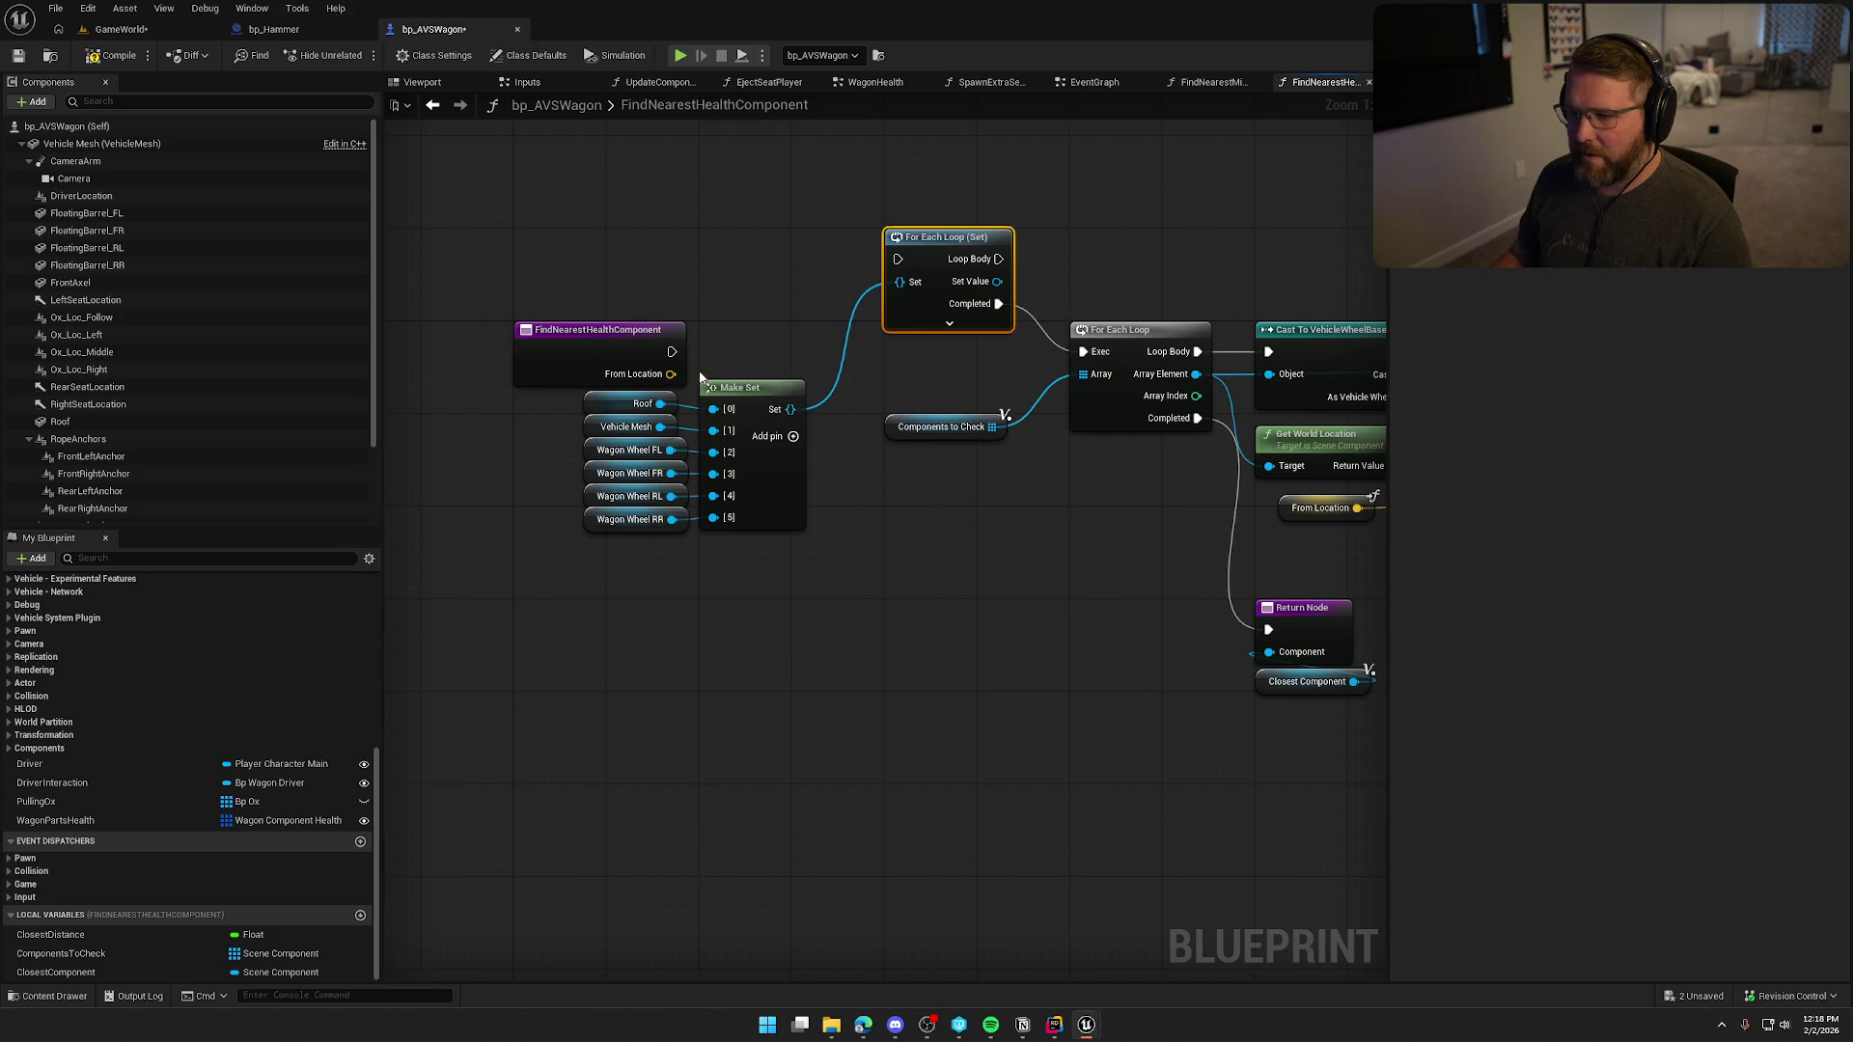
click(950, 325)
Connect the function entry to For Each Loop (Set) and move the old loop chain clear.
mouse_move(672, 352)
mouse_down()
mouse_move(898, 259)
mouse_move(943, 307)
mouse_up()
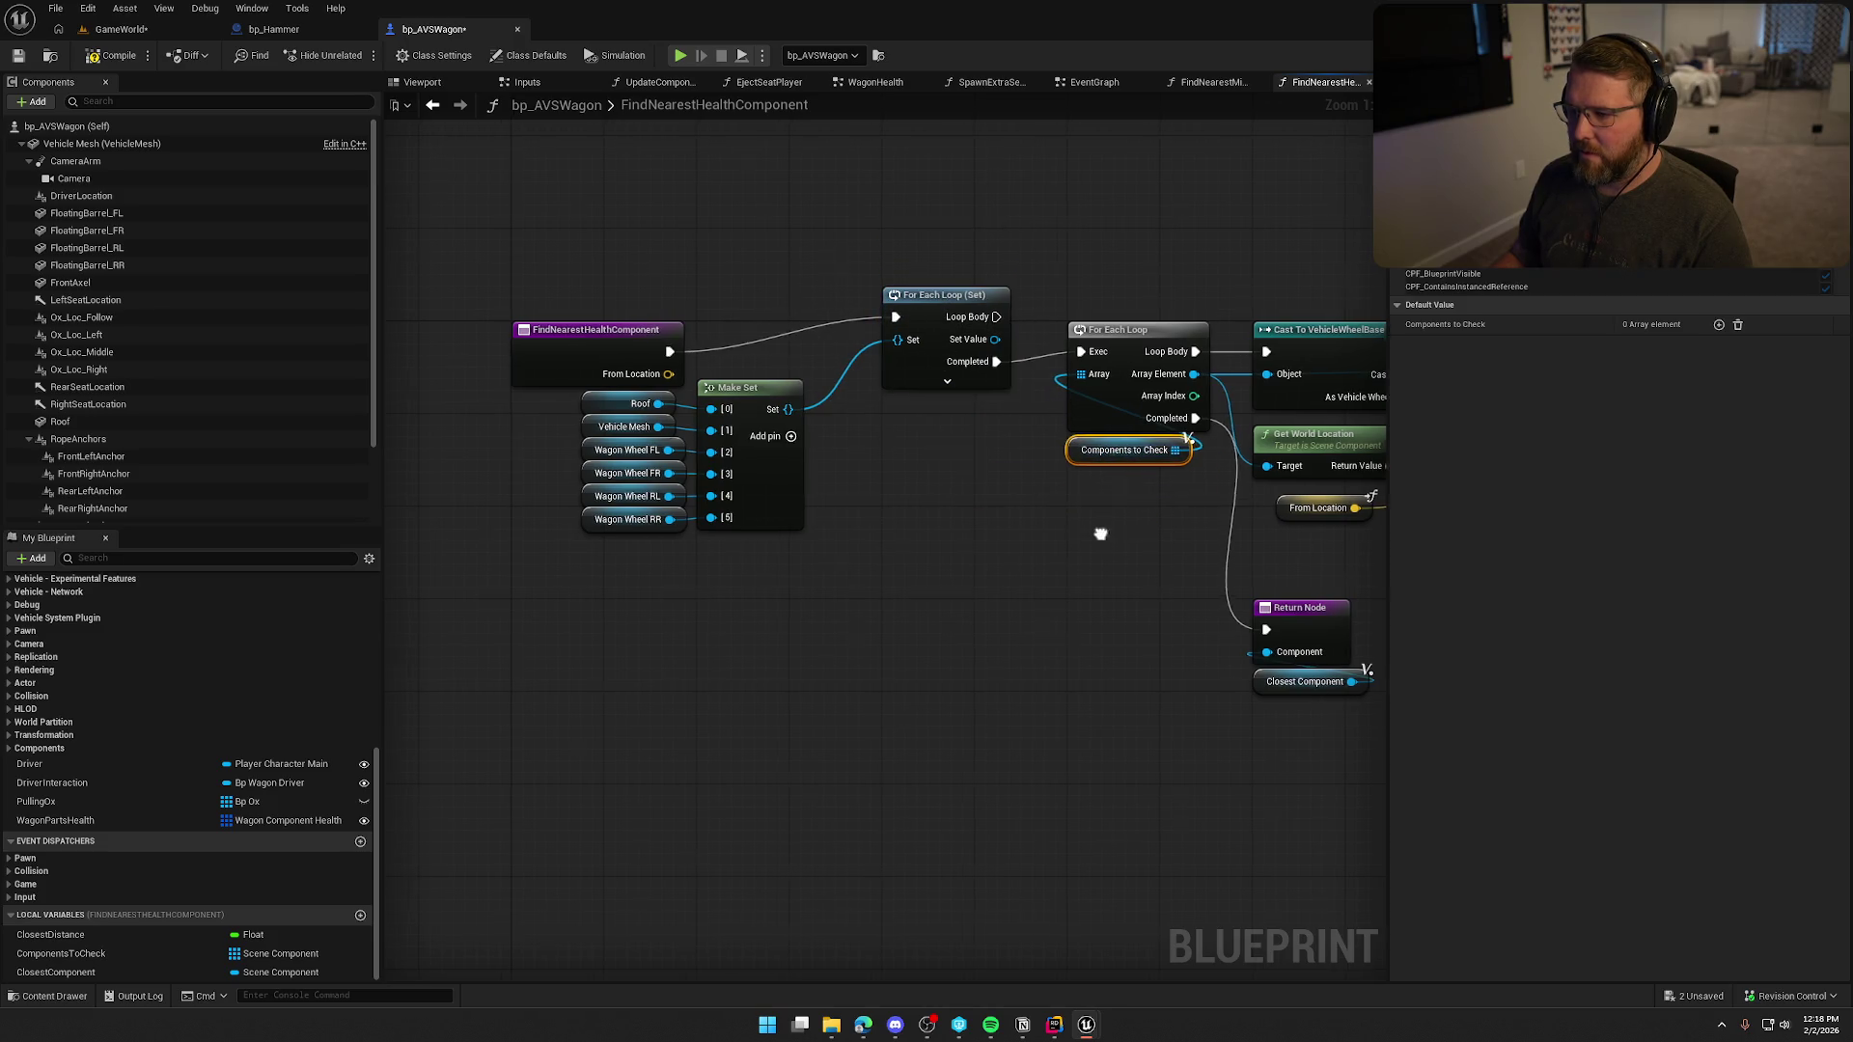
drag(1100, 530, 924, 531)
scroll(925, 531, down, 3)
drag(749, 334, 1254, 591)
scroll(818, 422, up, 3)
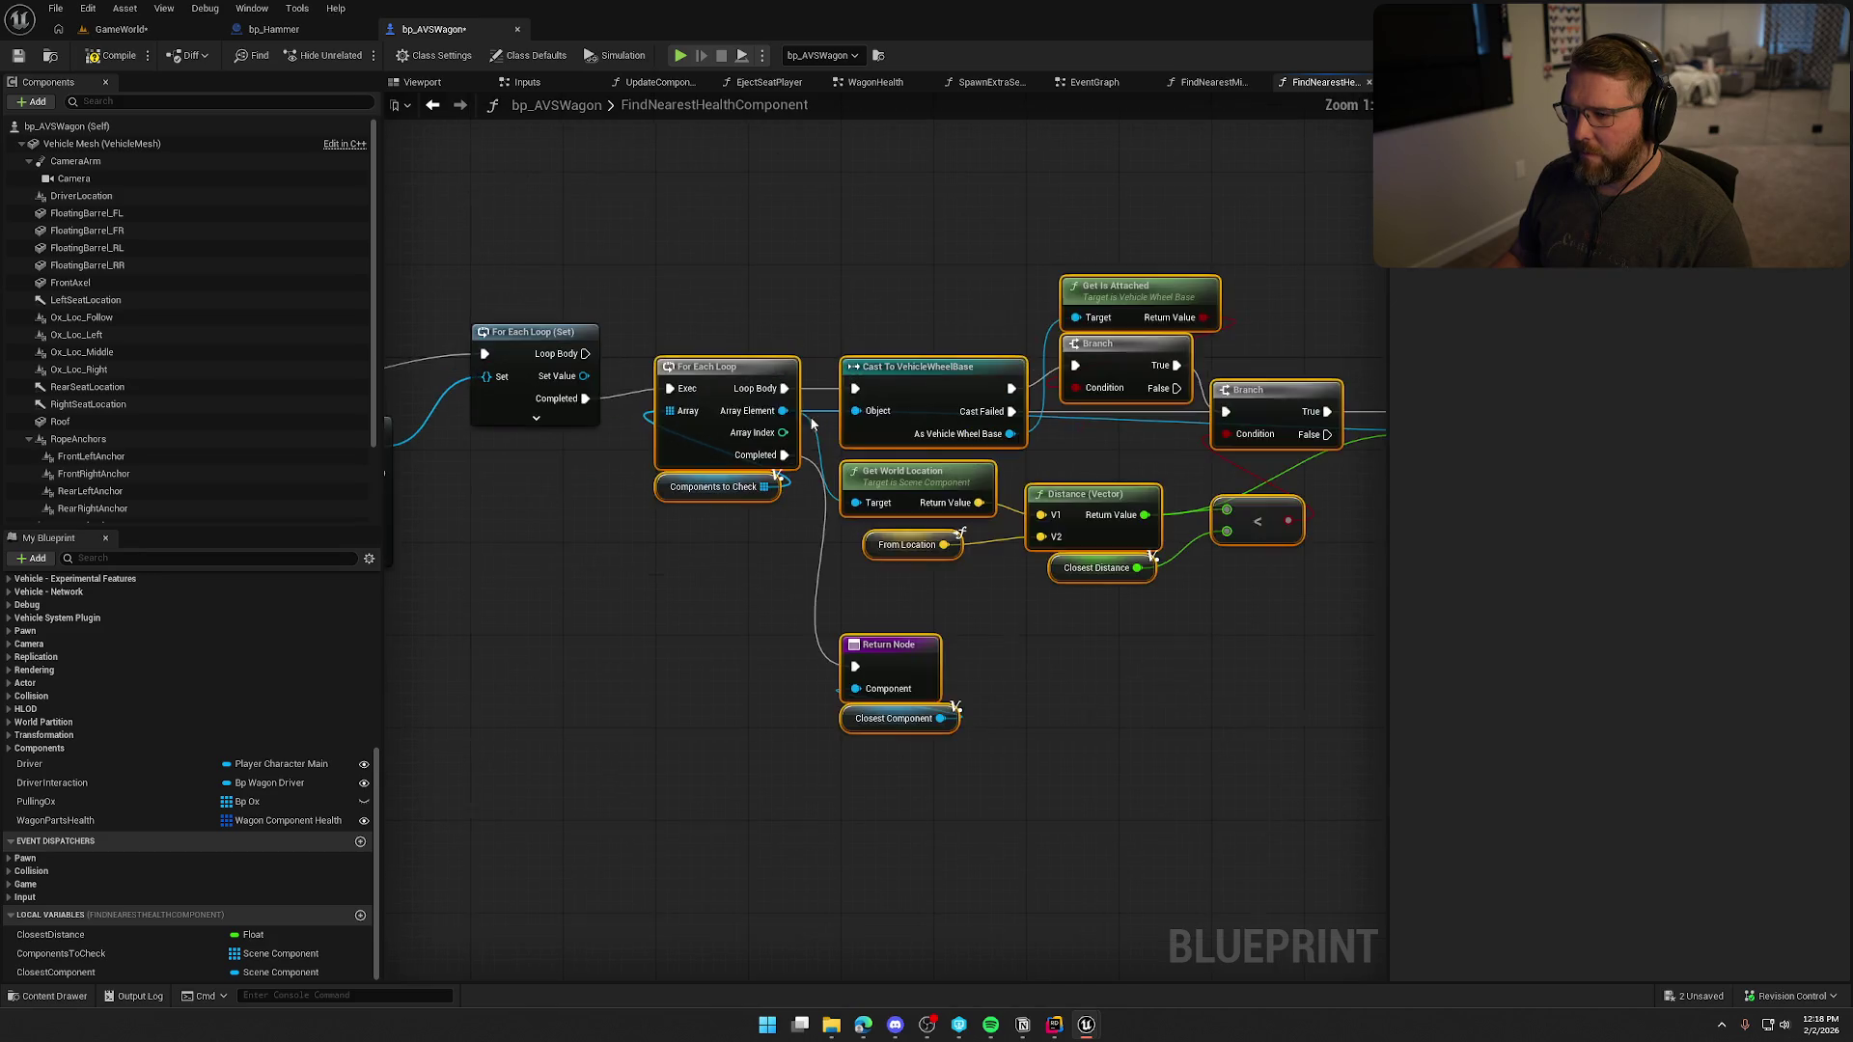
drag(728, 369, 821, 474)
mouse_move(543, 333)
mouse_down()
mouse_move(765, 343)
mouse_move(766, 381)
mouse_up()
drag(569, 510, 640, 500)
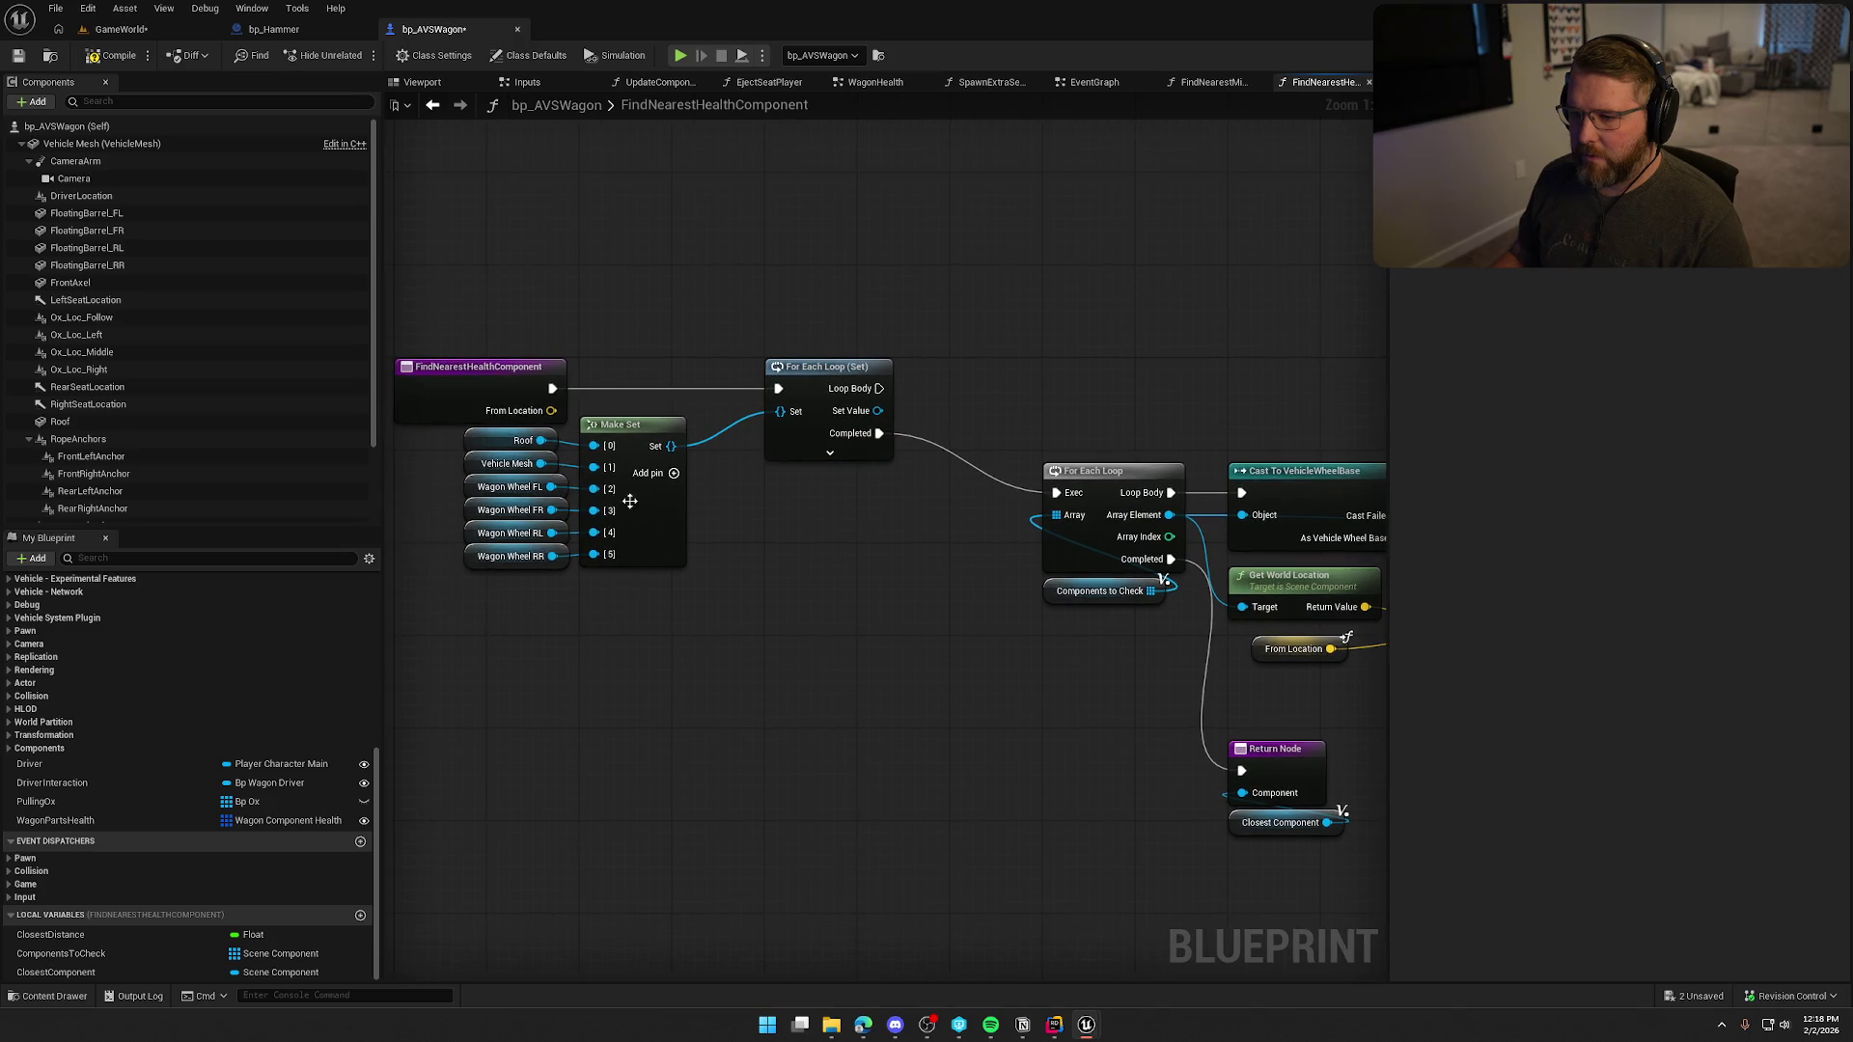
mouse_move(797, 509)
mouse_down()
mouse_move(721, 504)
mouse_move(818, 492)
mouse_move(803, 384)
mouse_move(853, 529)
mouse_move(901, 476)
mouse_move(922, 400)
mouse_up()
Add each looped part to a Components to Check copy via ADD, then compile and save.
click(1023, 586)
key(ctrl+c)
key(ctrl+v)
text(add)
click(934, 566)
mouse_move(745, 498)
mouse_down()
mouse_move(900, 329)
mouse_move(1439, 772)
mouse_up()
scroll(898, 355, down, 4)
scroll(633, 606, up, 2)
mouse_move(916, 438)
mouse_down()
mouse_move(1039, 391)
mouse_move(1010, 380)
mouse_up()
click(785, 597)
click(111, 55)
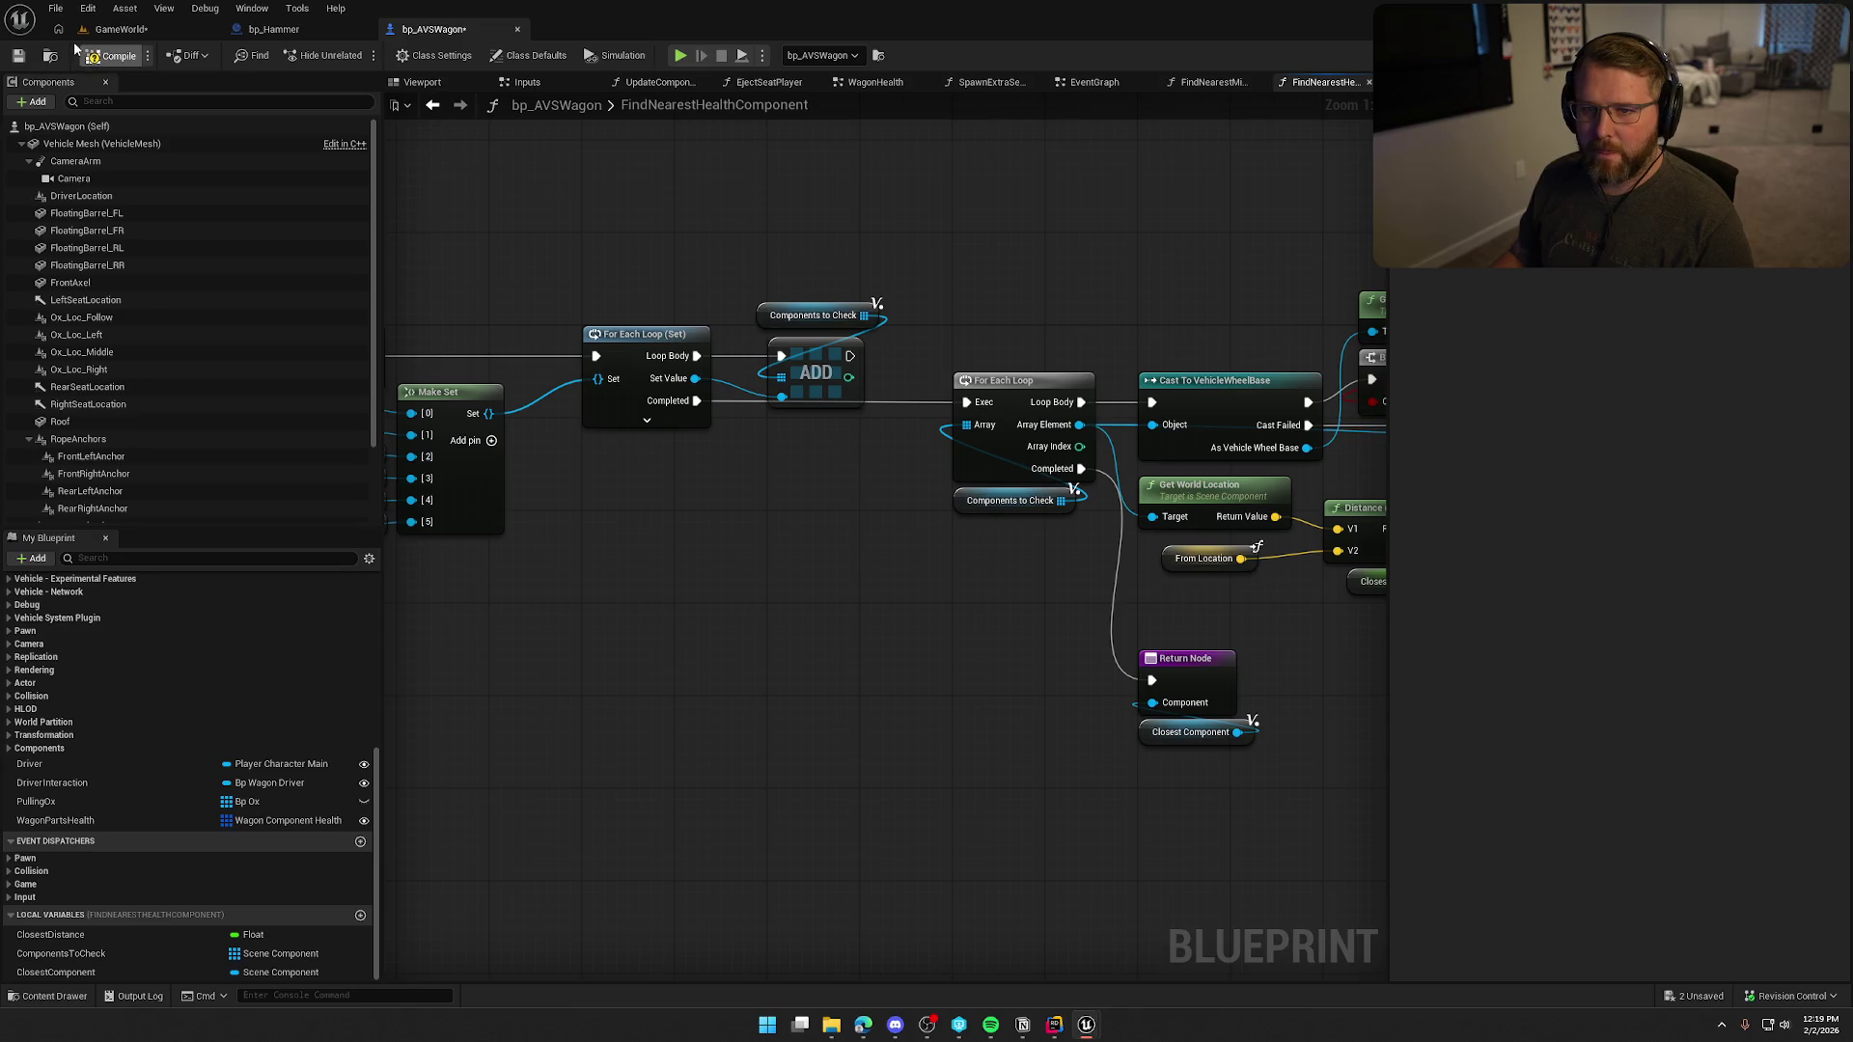
click(120, 29)
Start a play session, run to the wagon and swing the hammer at a wheel.
key(alt+p)
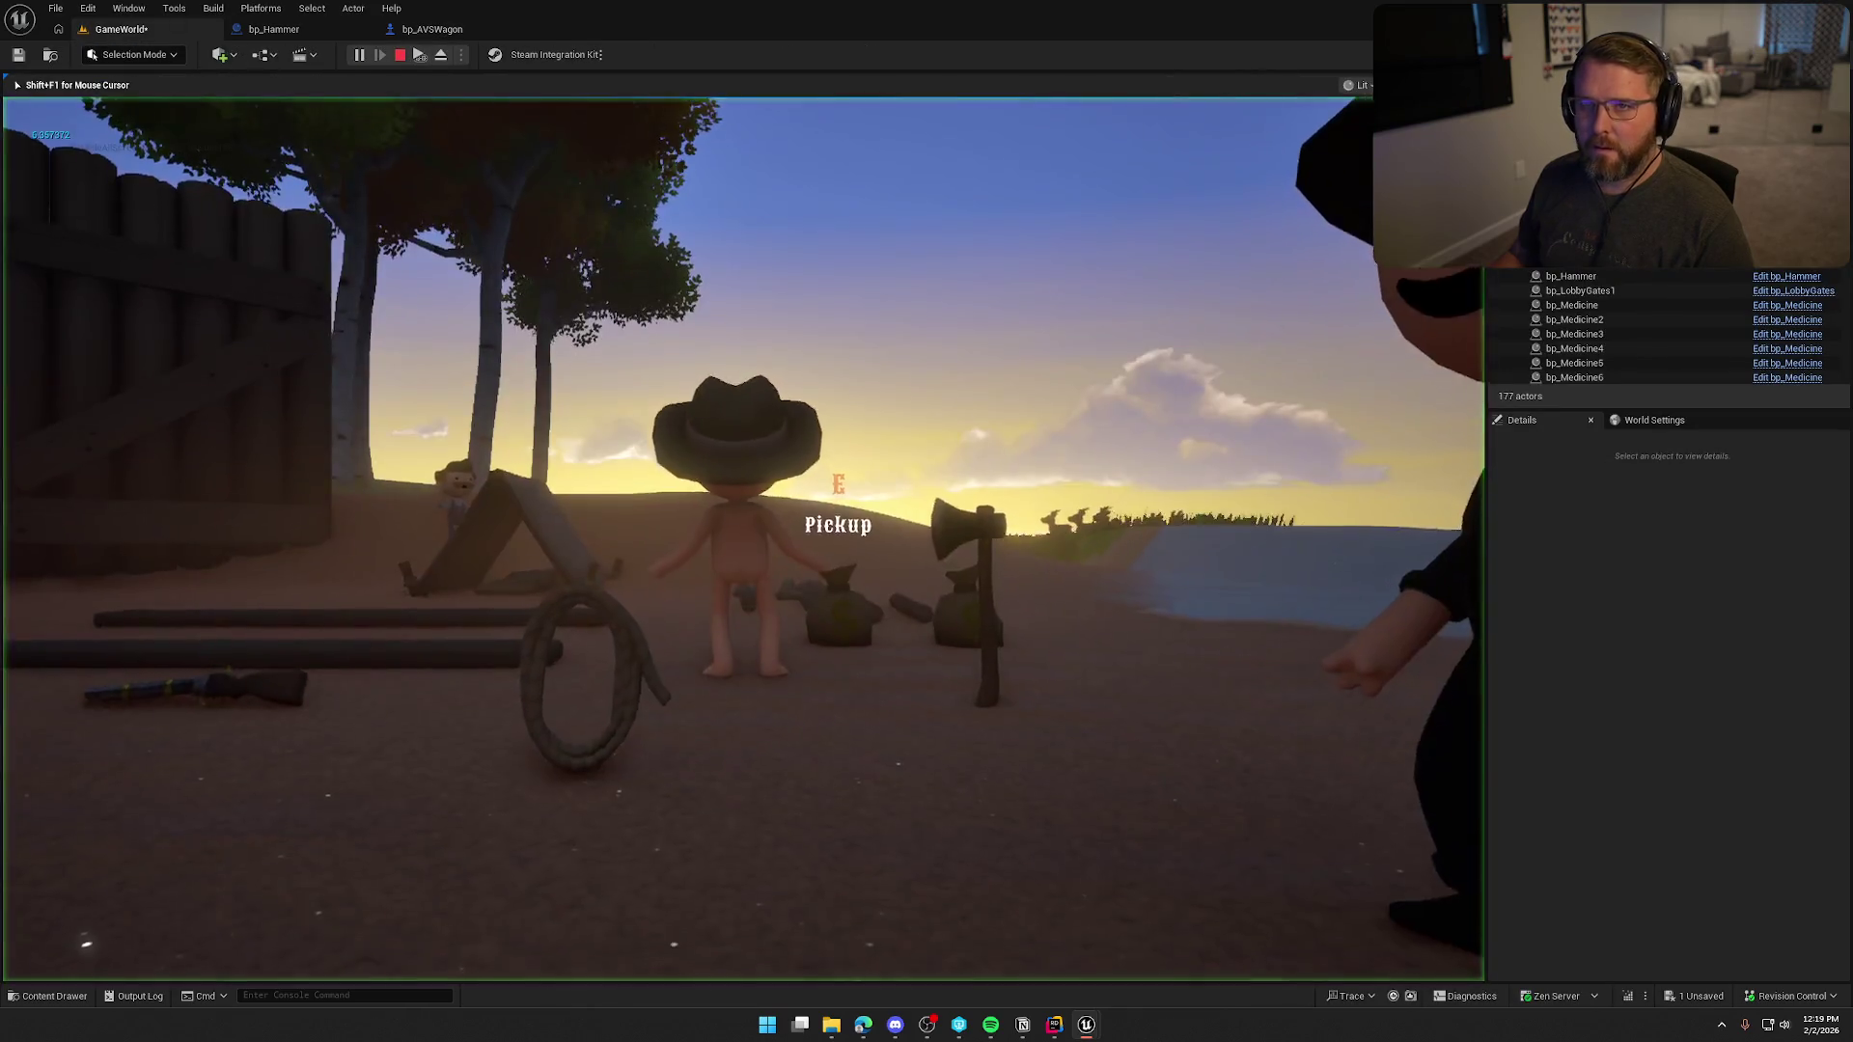
key(shift+w)
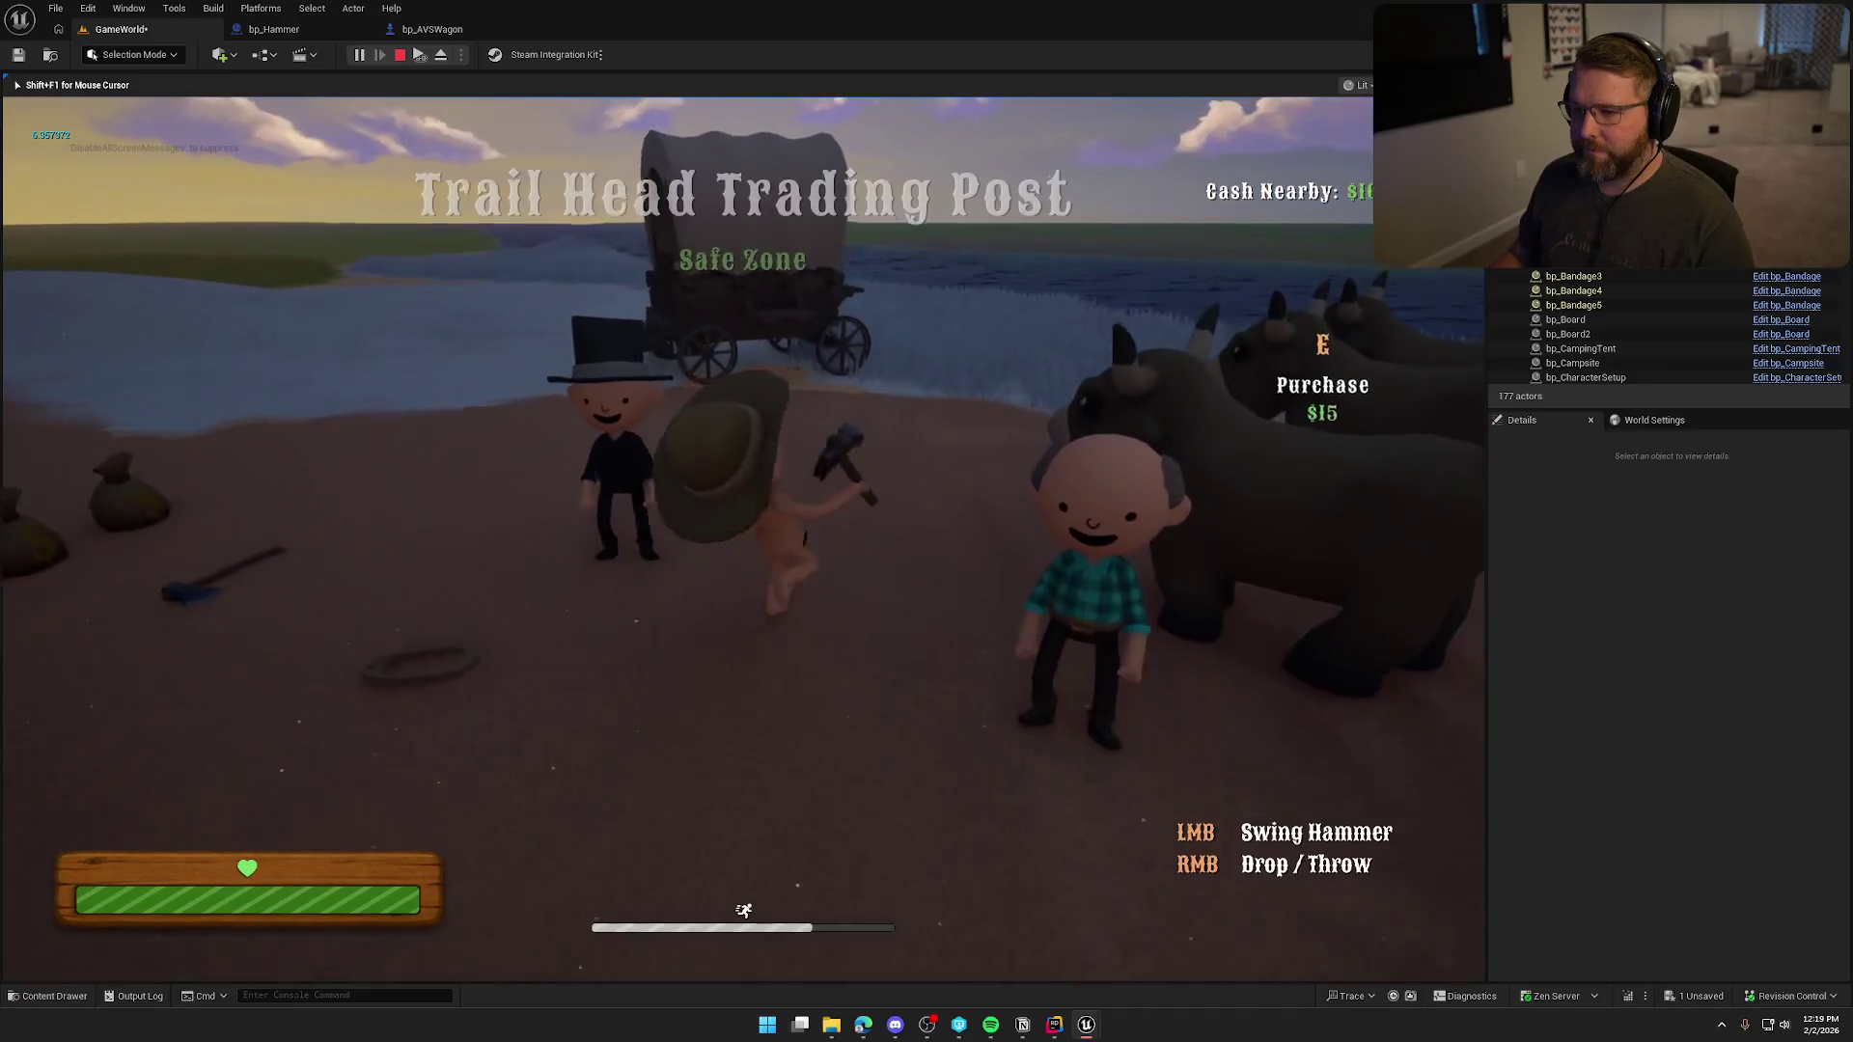
key(w)
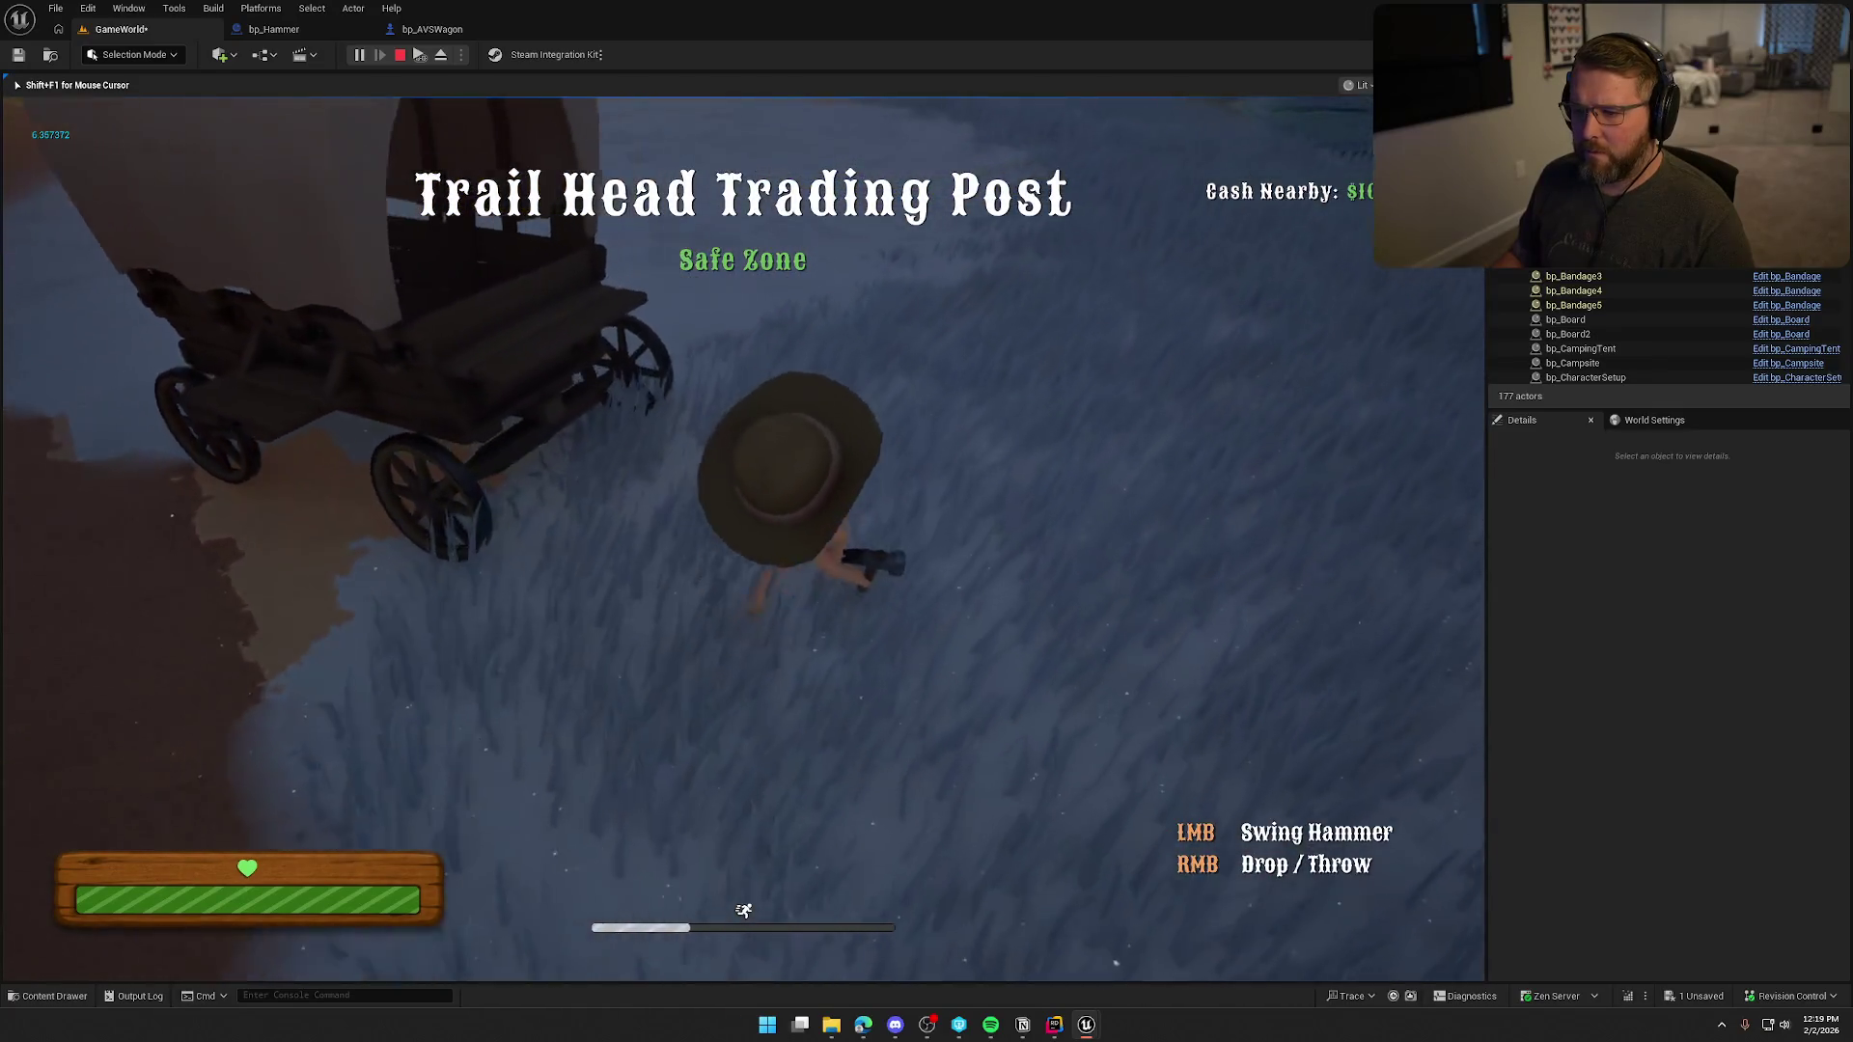
click(743, 521)
Circle the wagon to its front right wheel, sit in the wagon seat, then stop playing.
key(w)
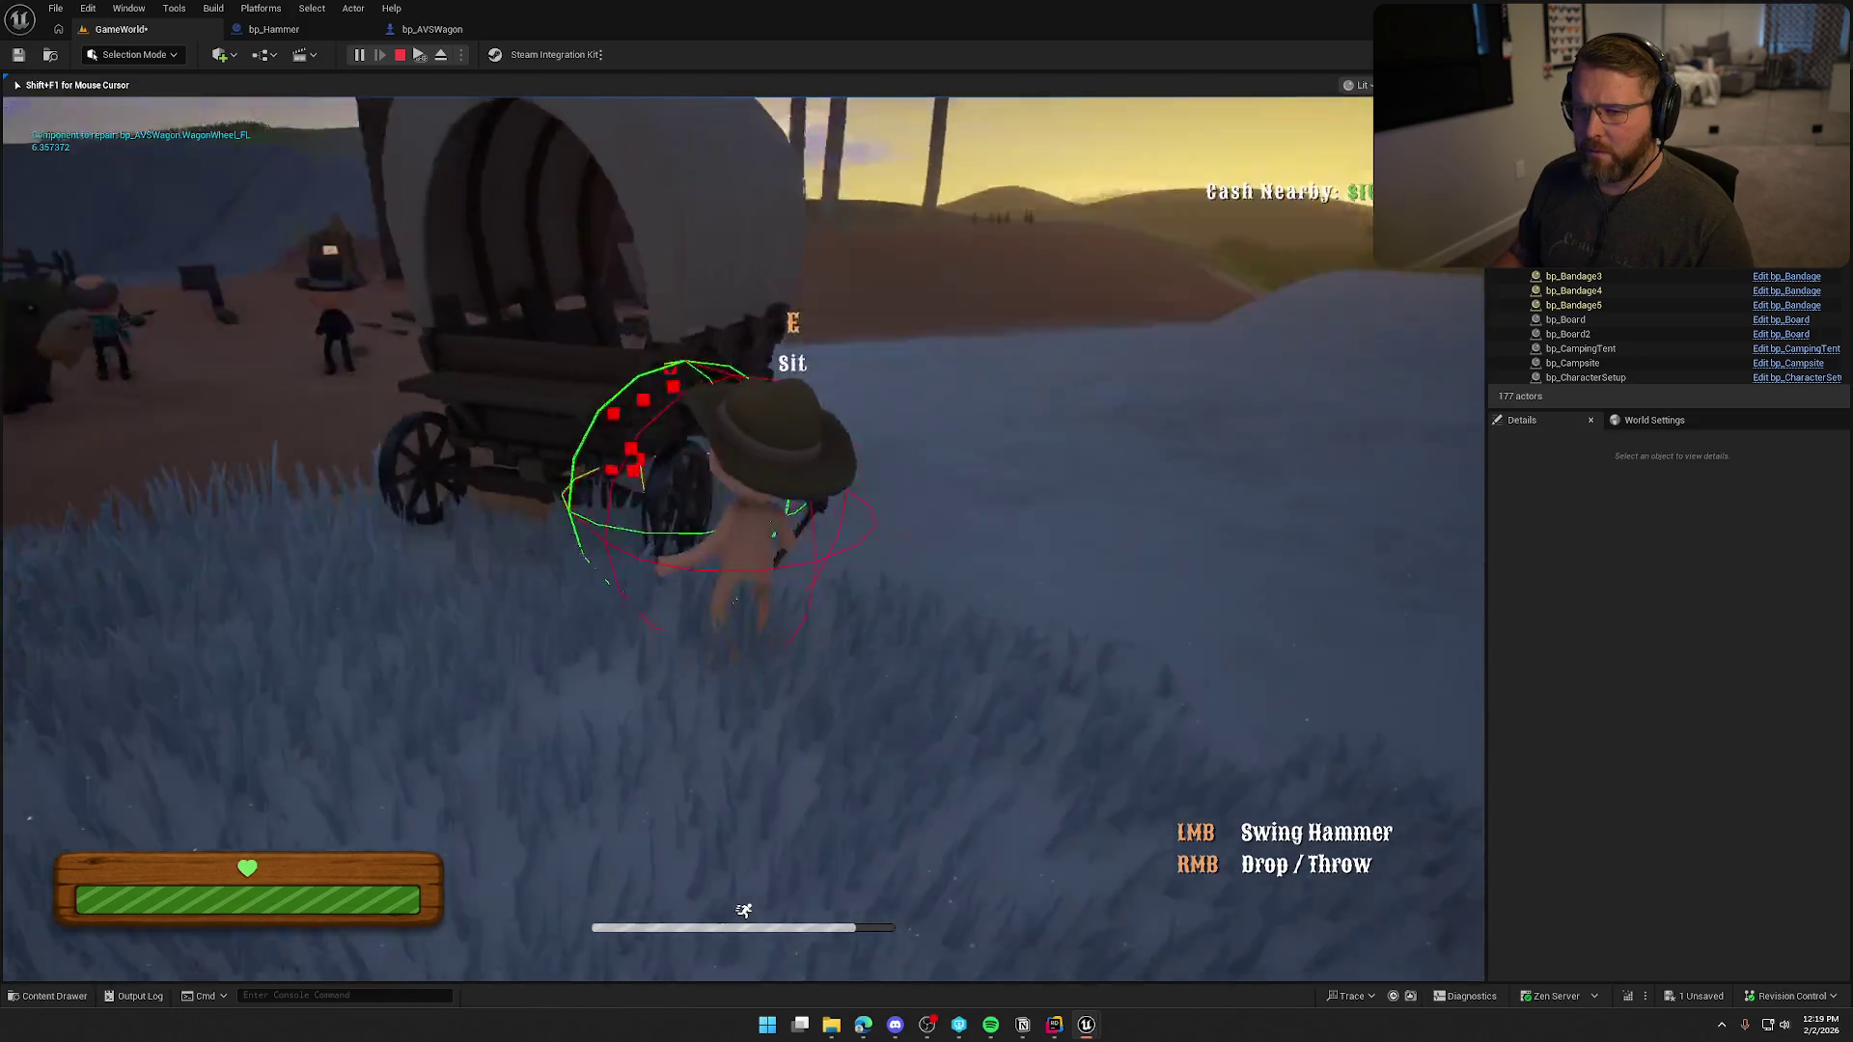
key(shift+w)
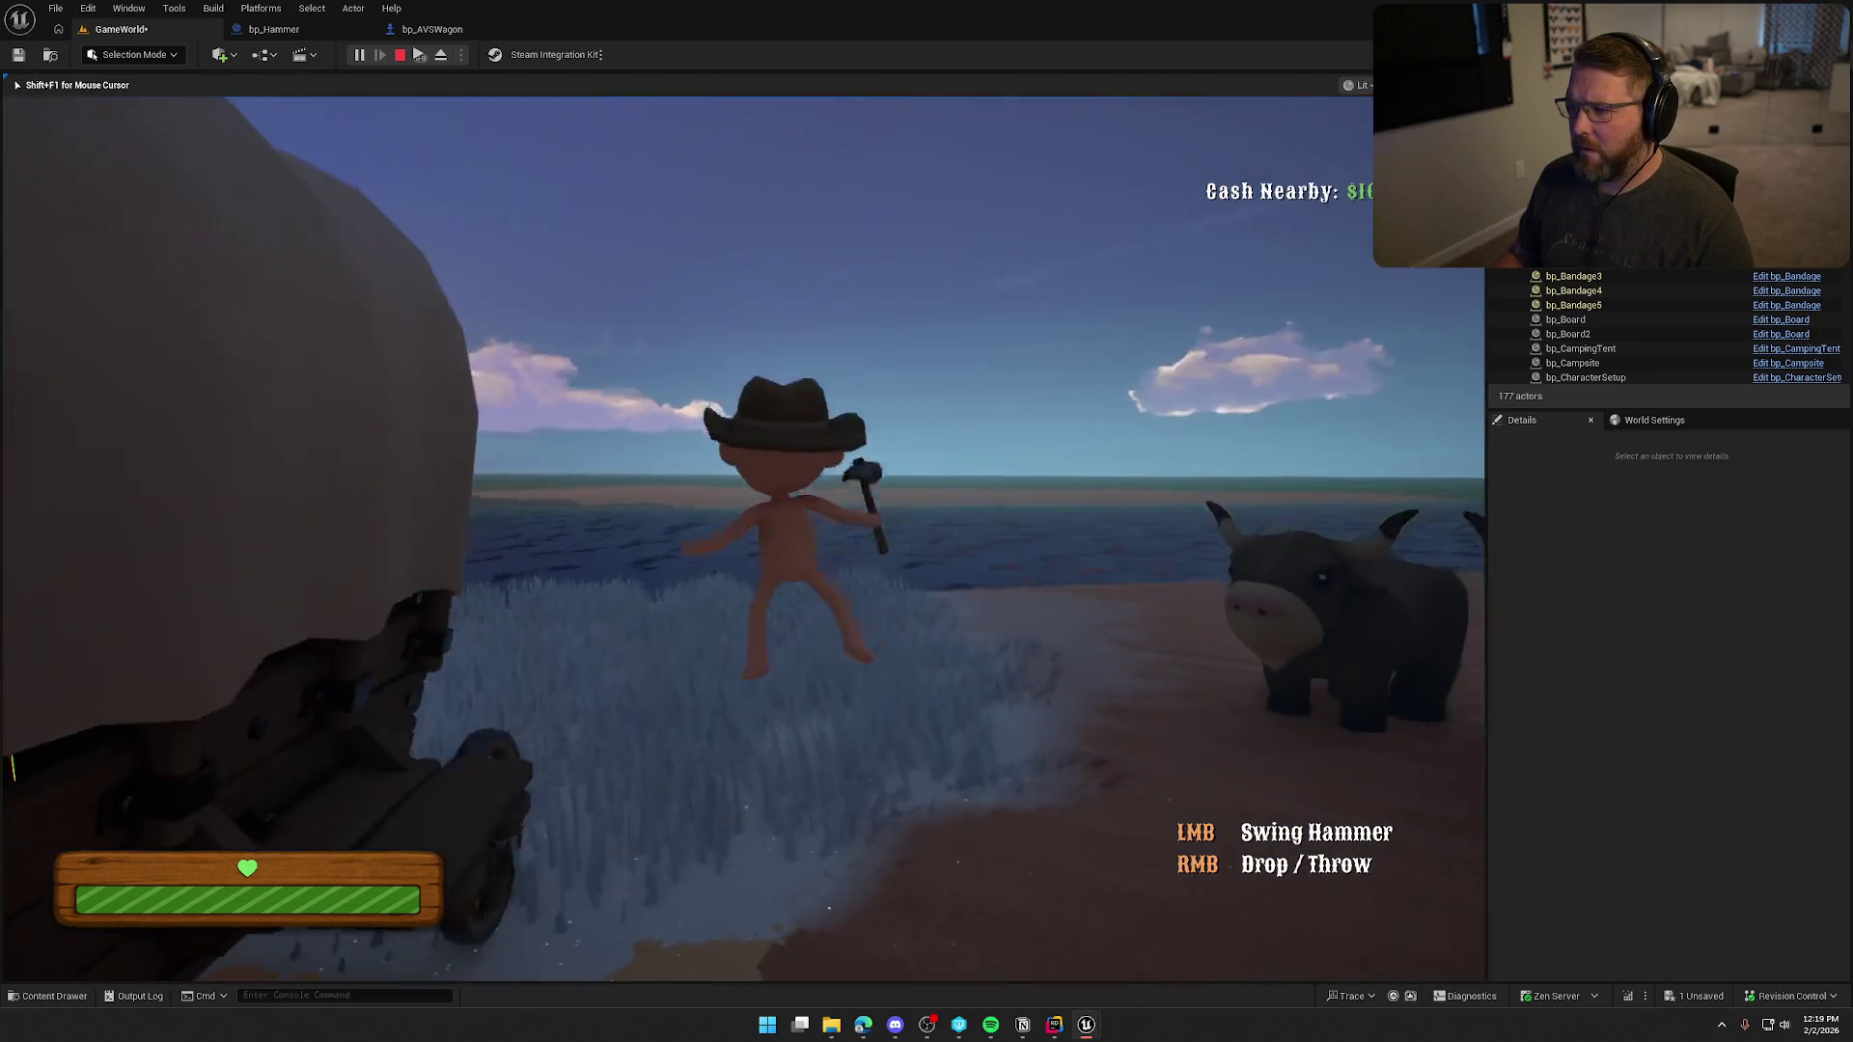
key(w)
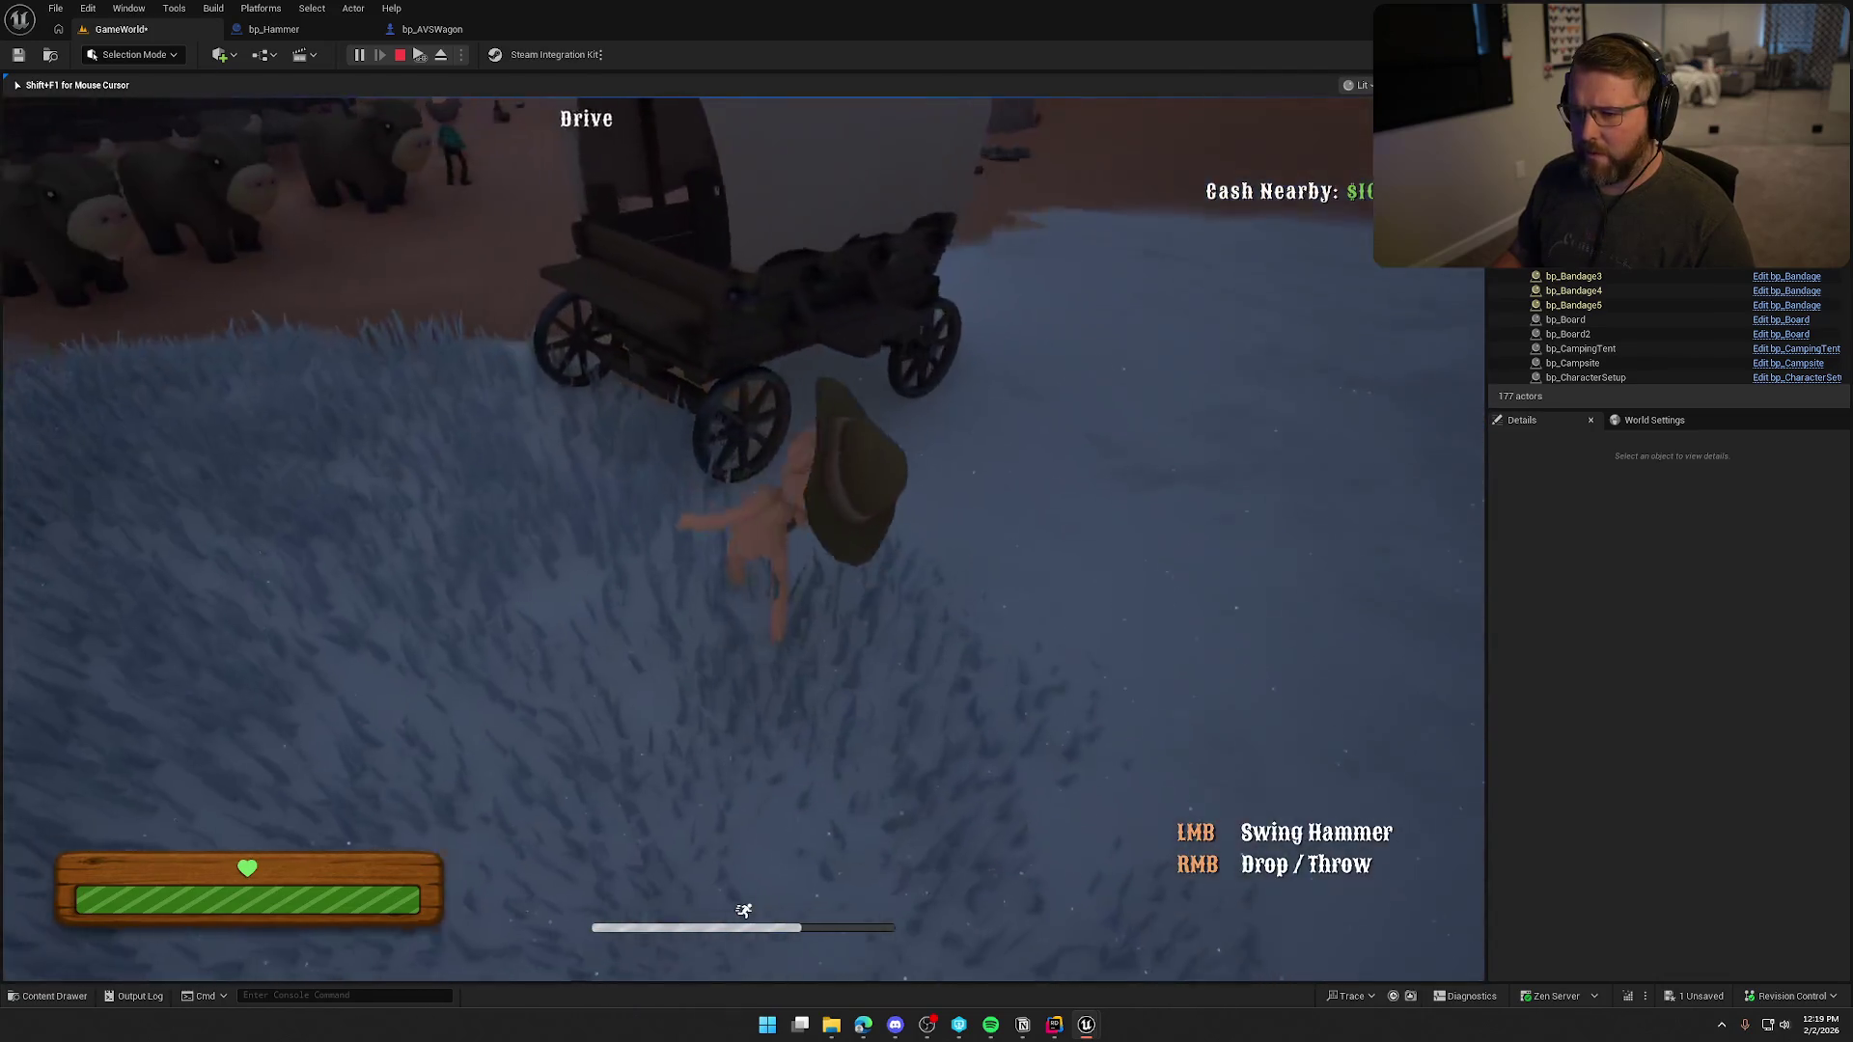
key(w)
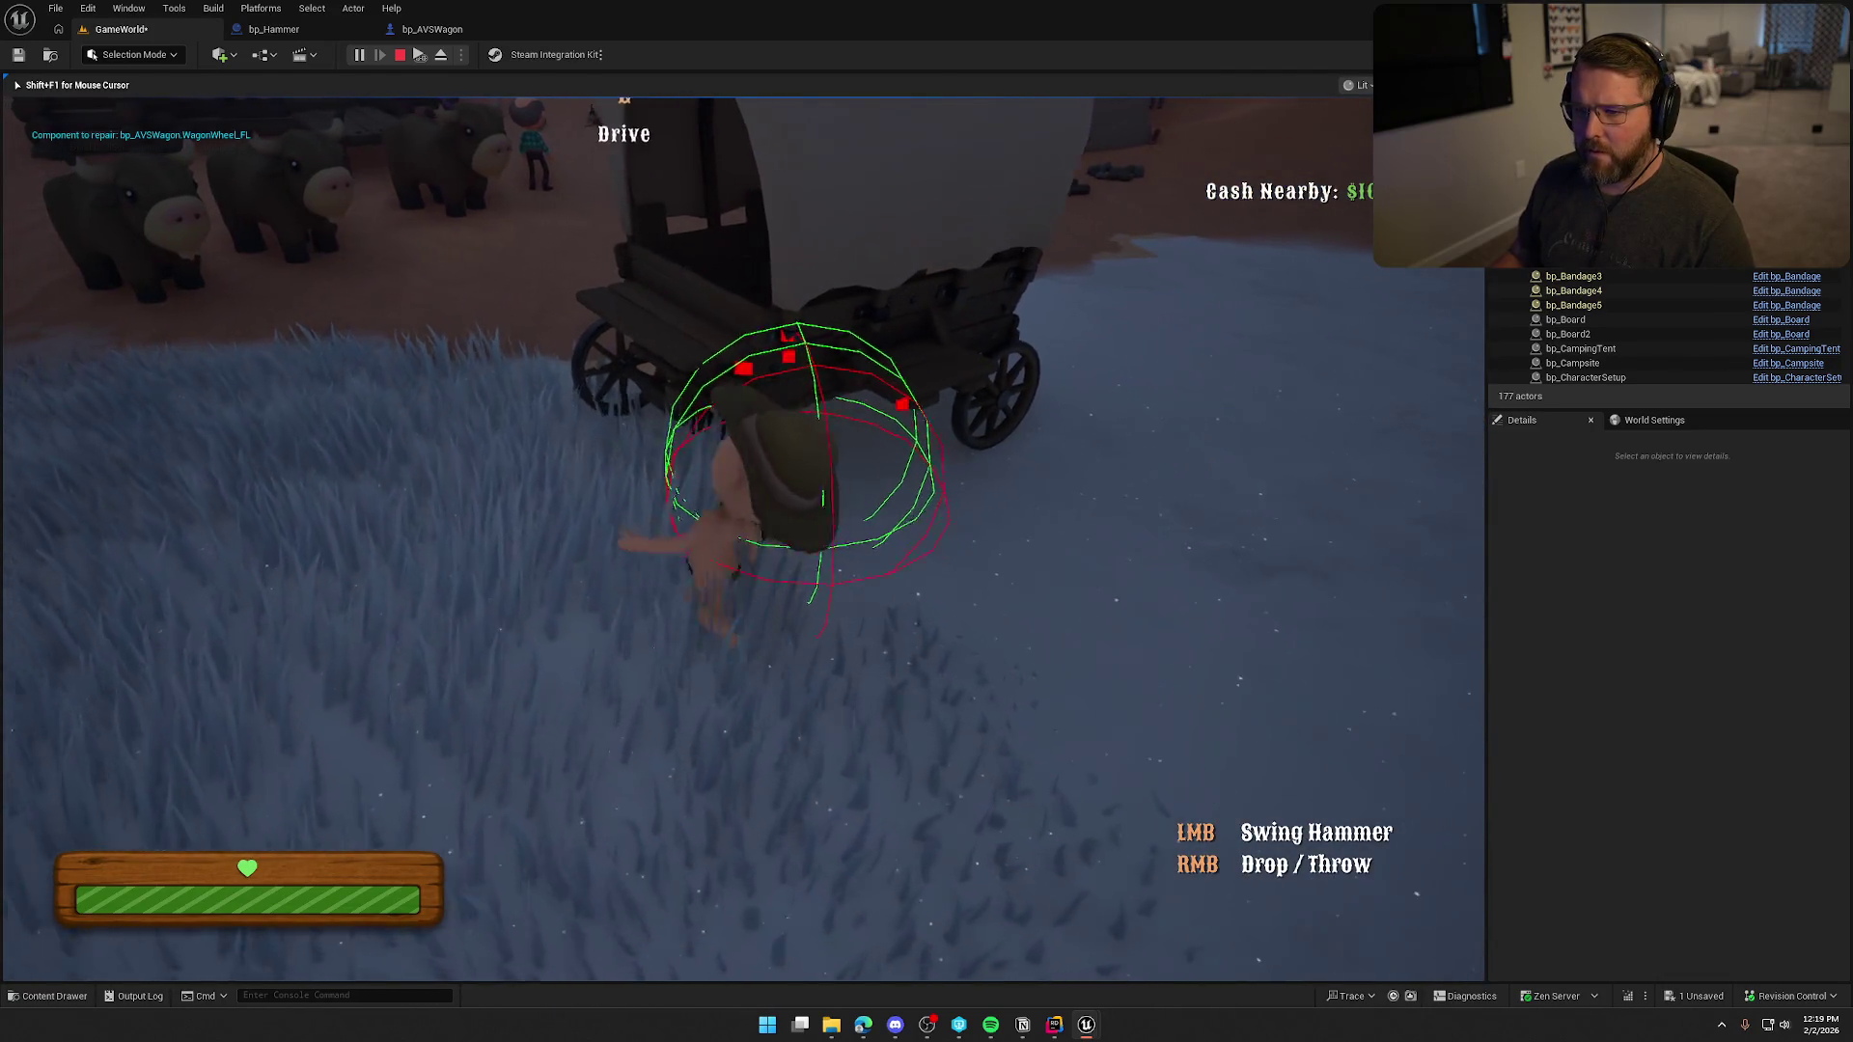
key(shift+w)
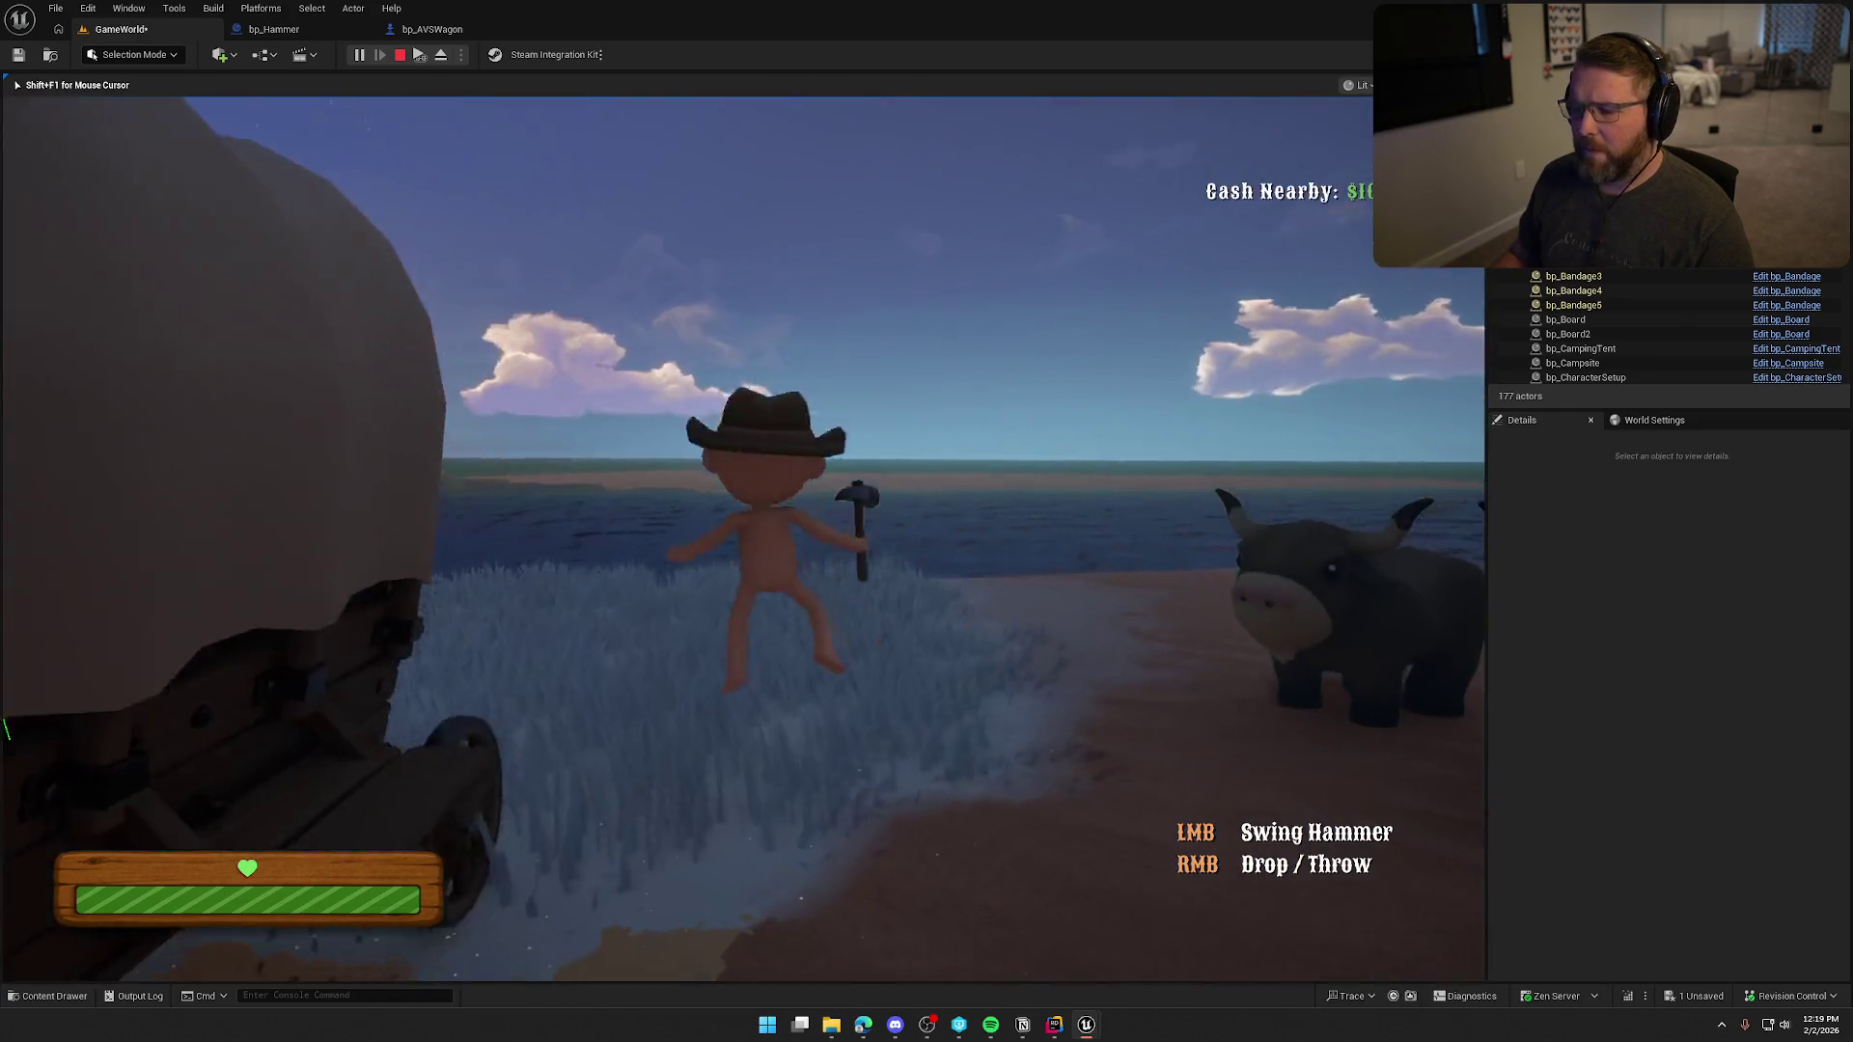
key(w)
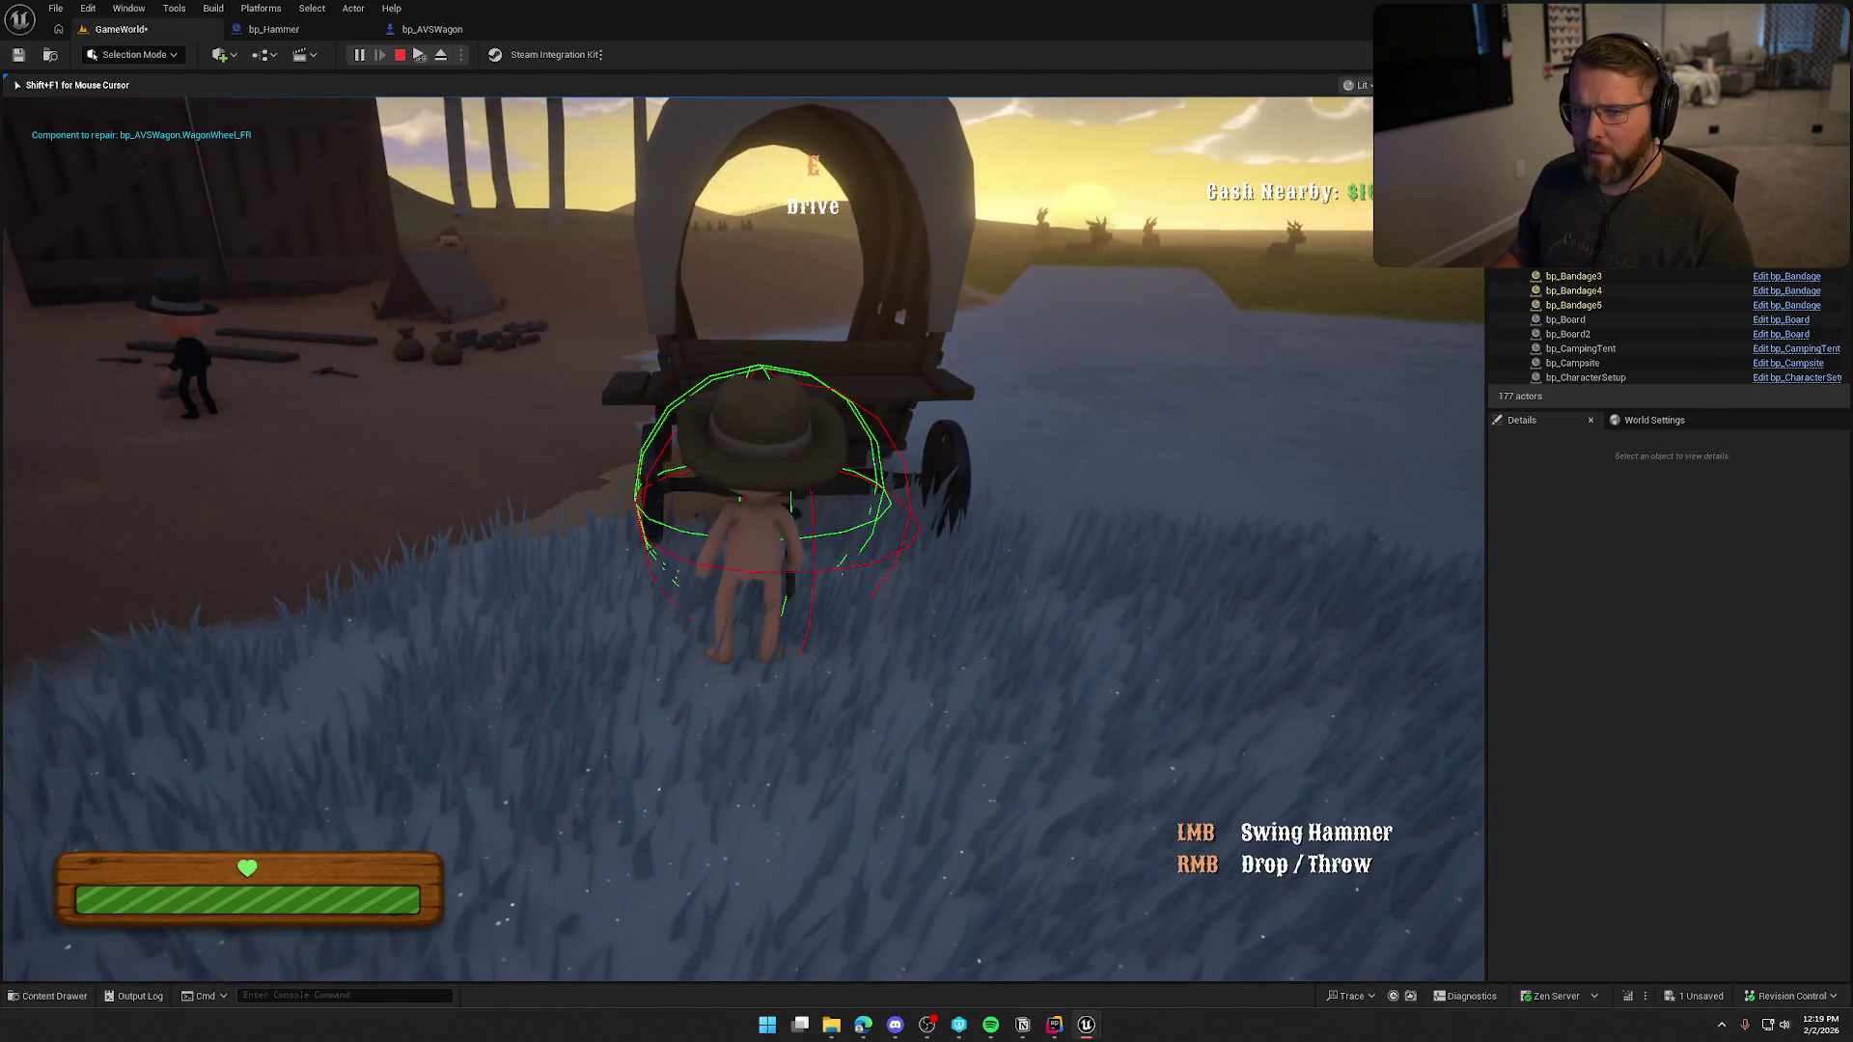
key(shift+w)
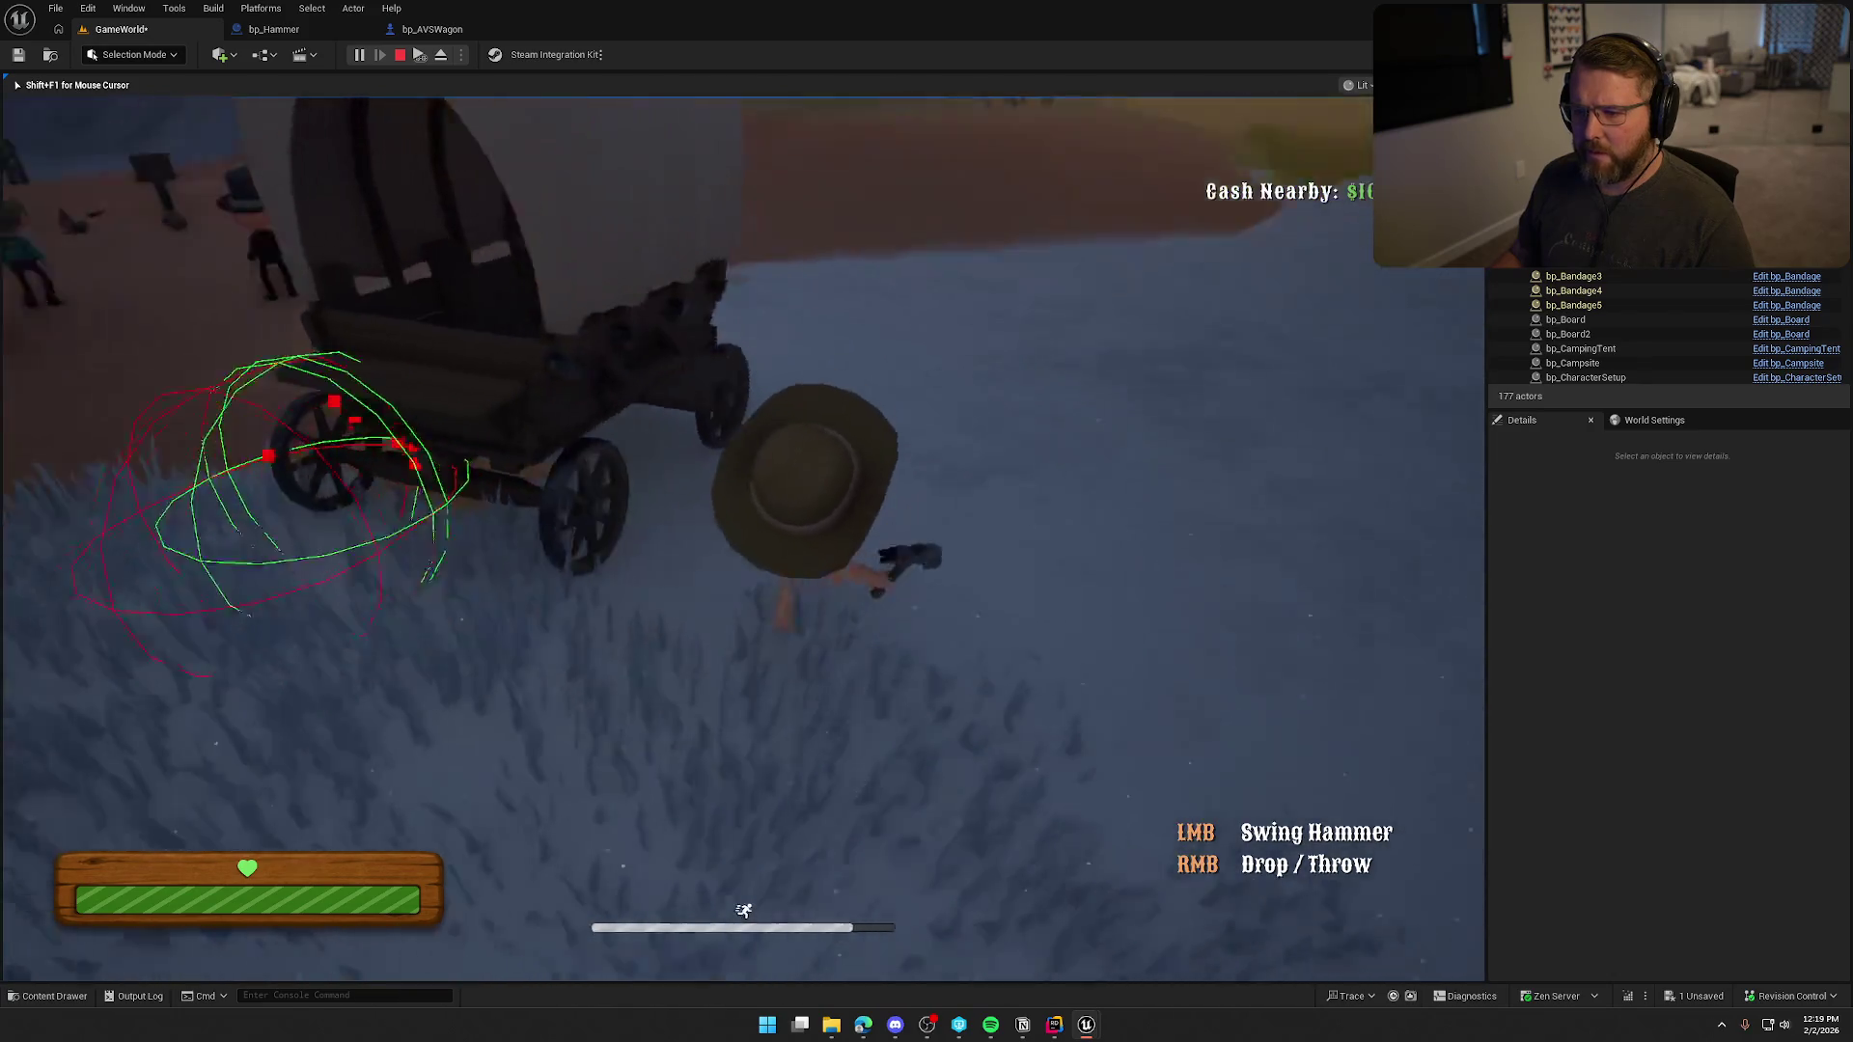
key(w)
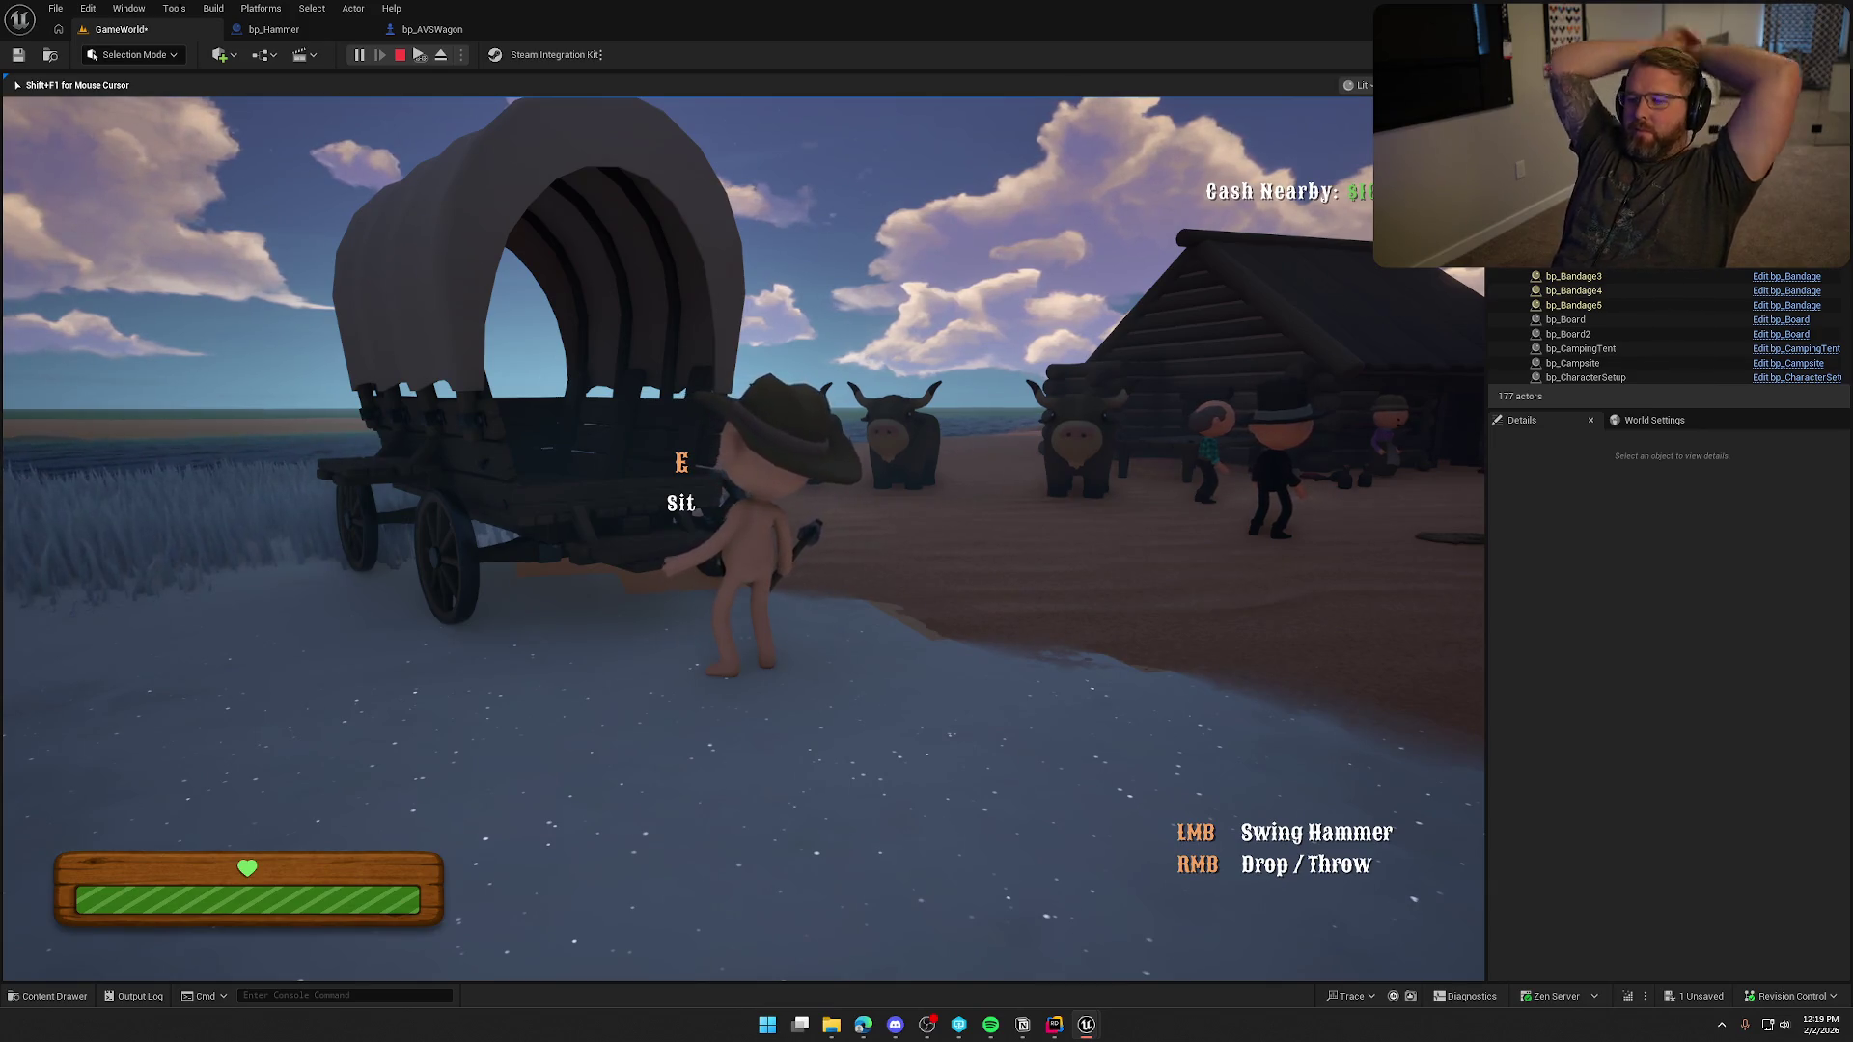
key(e)
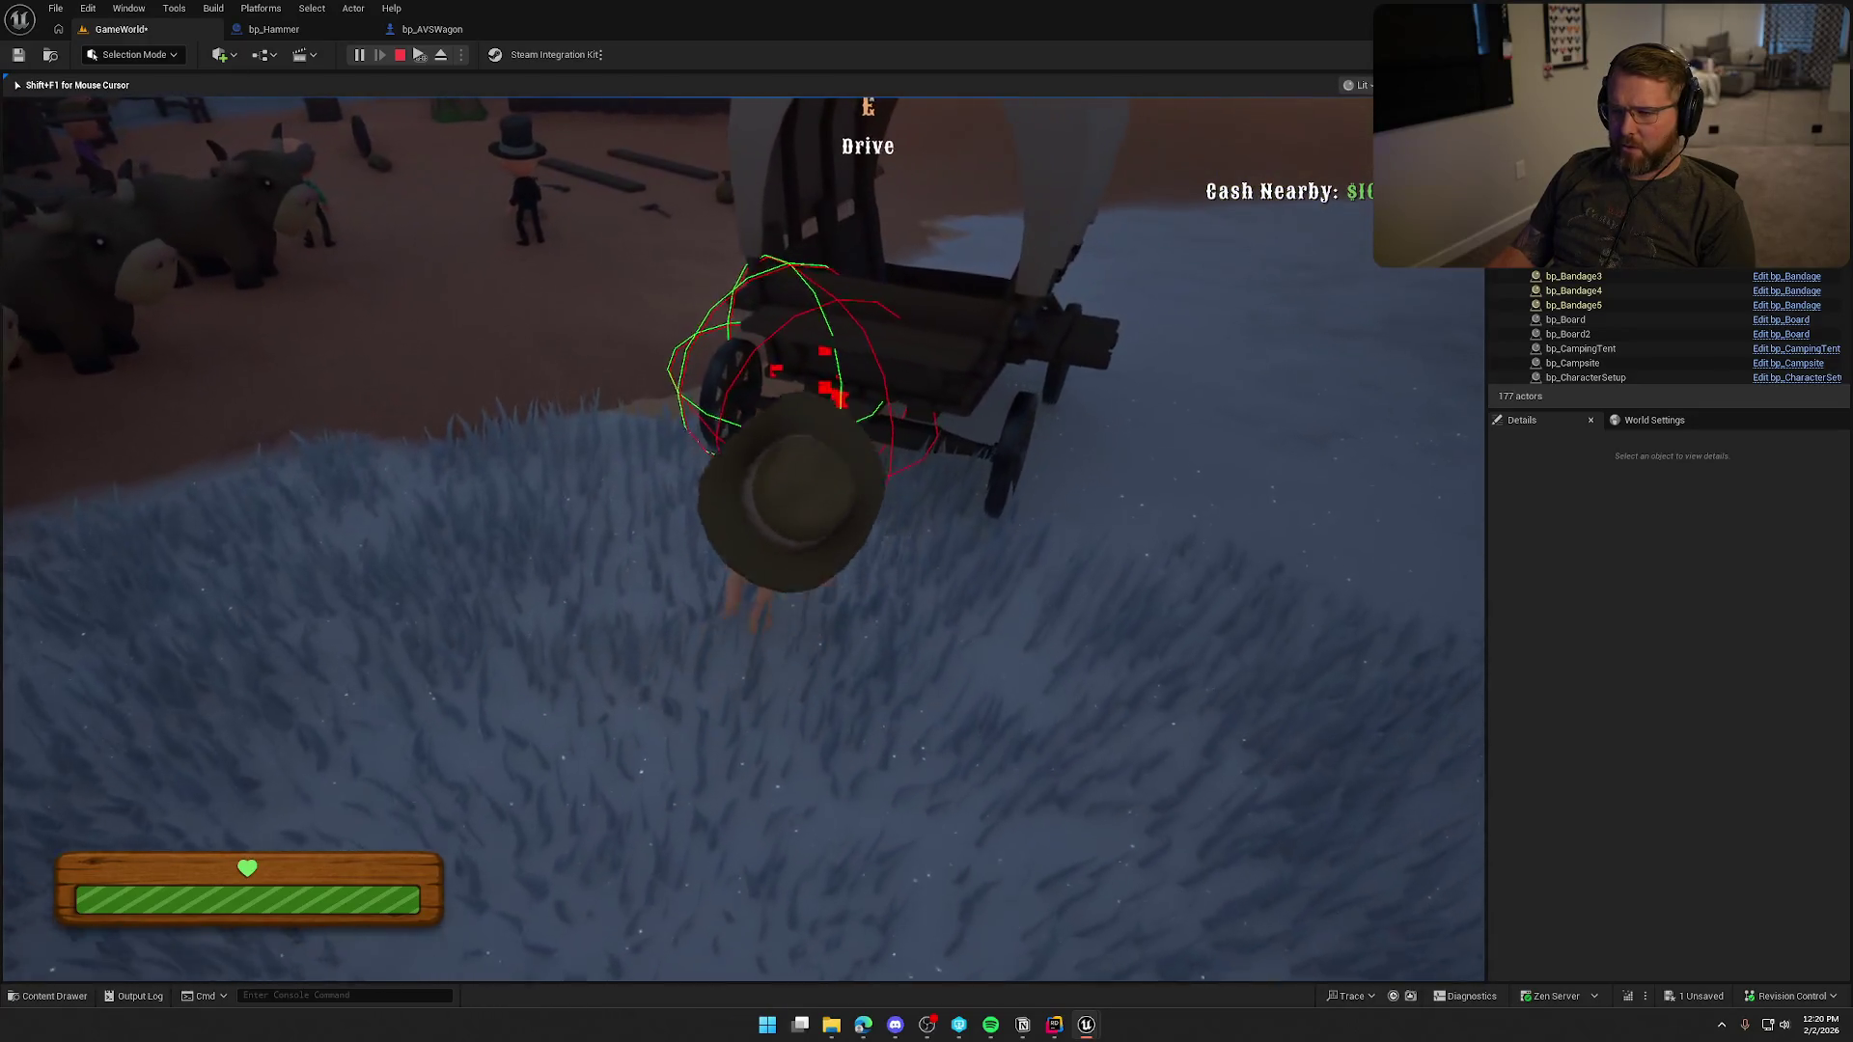
key(Escape)
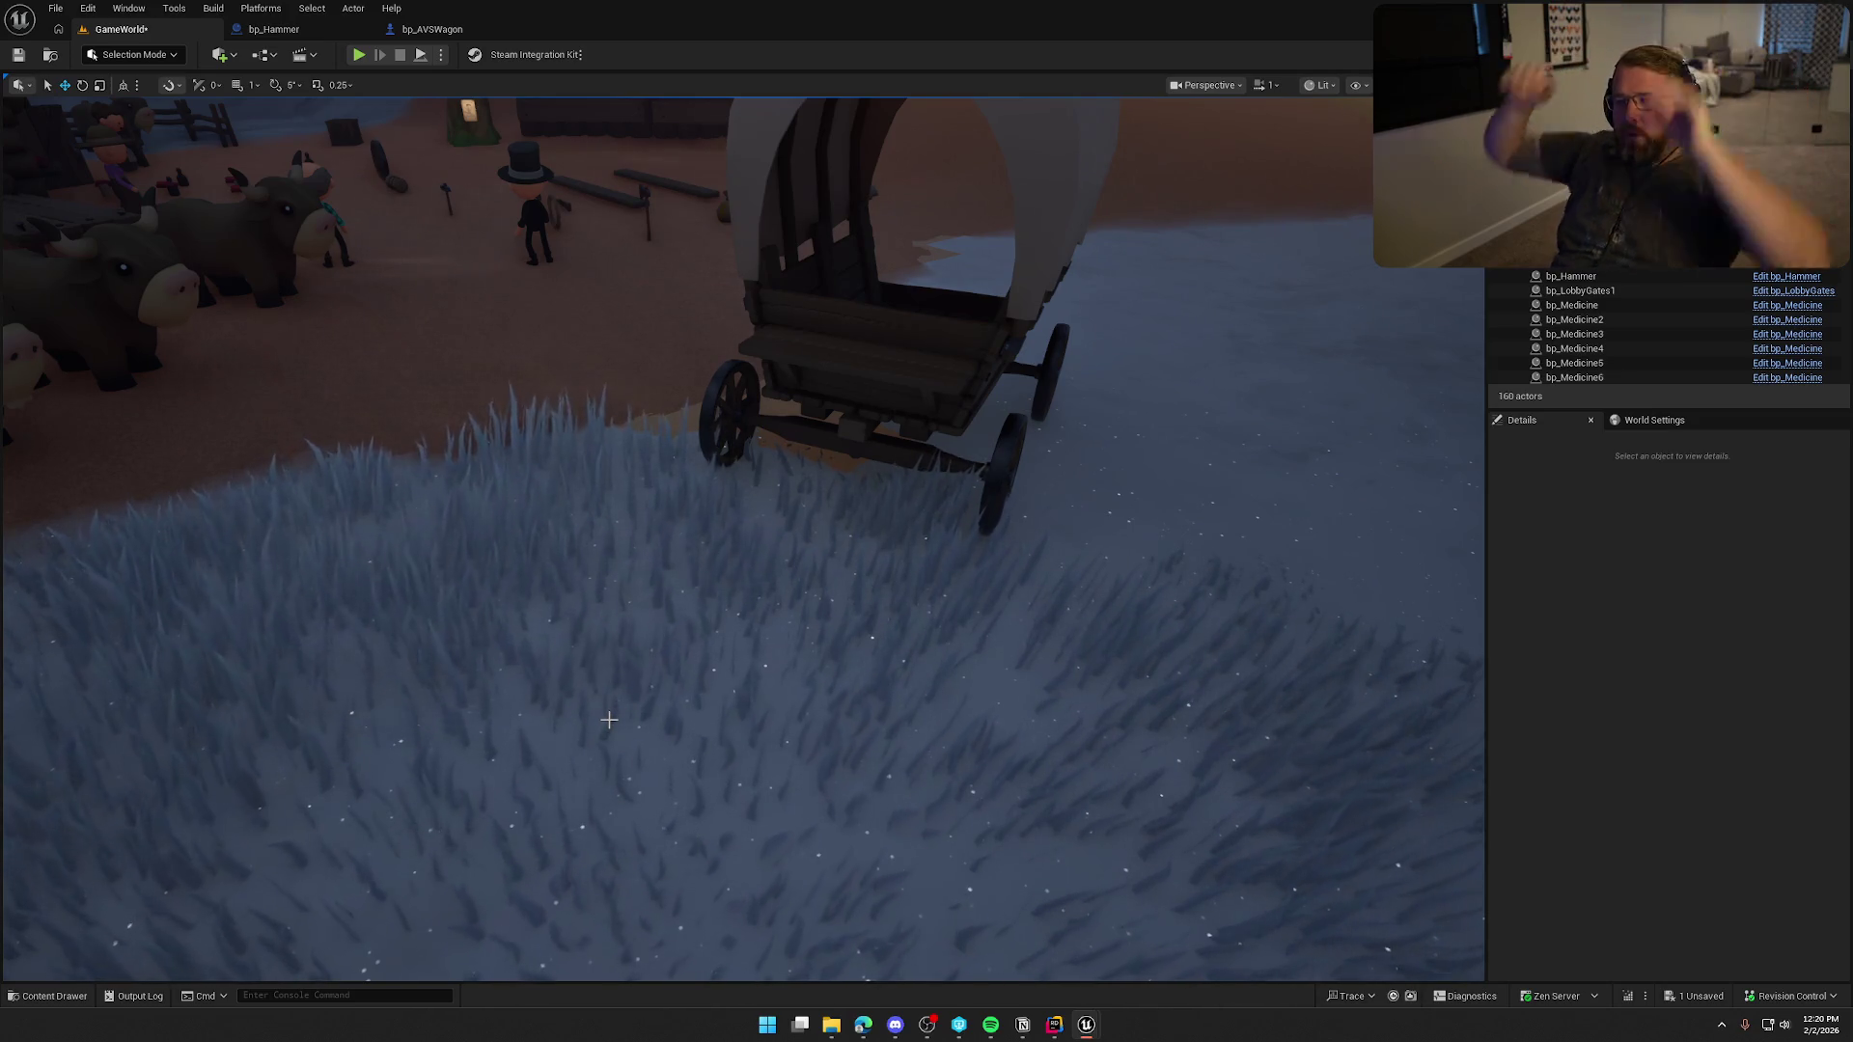
From bp_Hammer's Server_ApplyHit, open FindNearestHealthComponent and bring the Branch and Closest Component SET nodes into view.
click(289, 31)
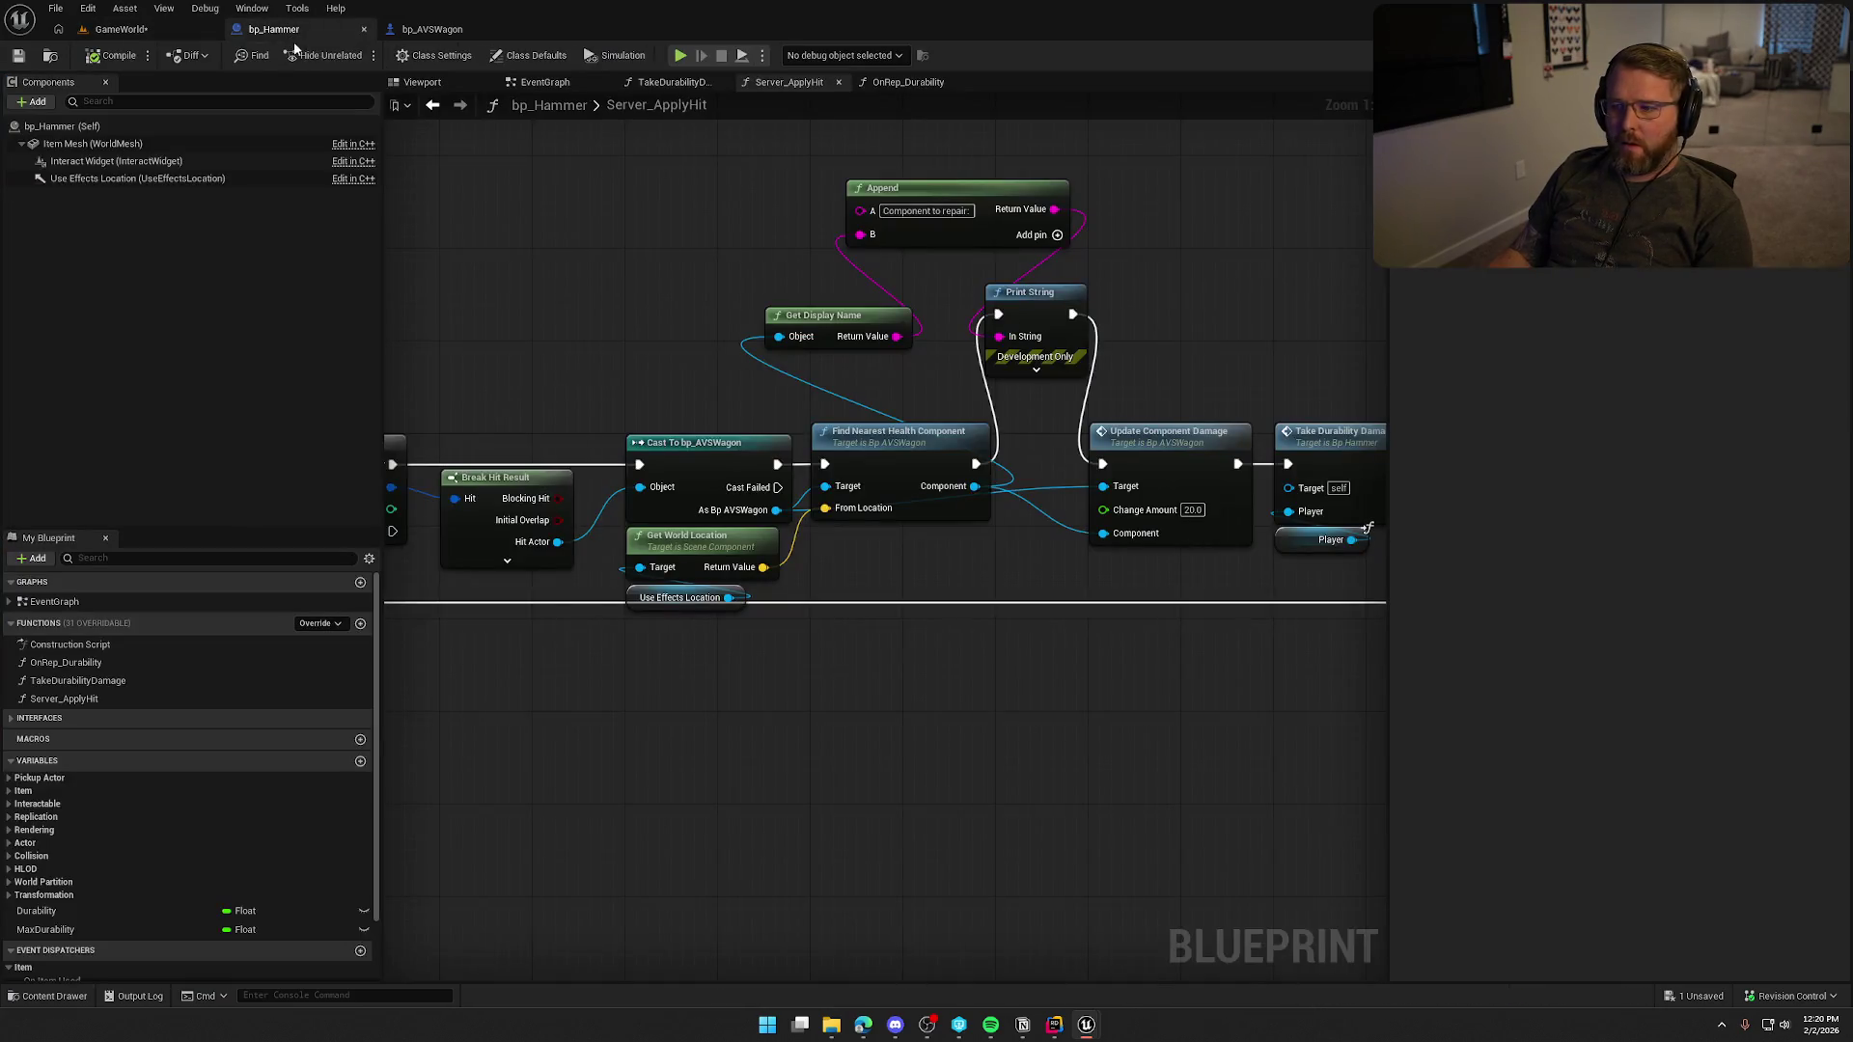
double_click(812, 444)
drag(687, 330, 211, 323)
mouse_move(1038, 721)
mouse_down()
mouse_move(869, 670)
mouse_move(932, 676)
mouse_move(1026, 581)
mouse_up()
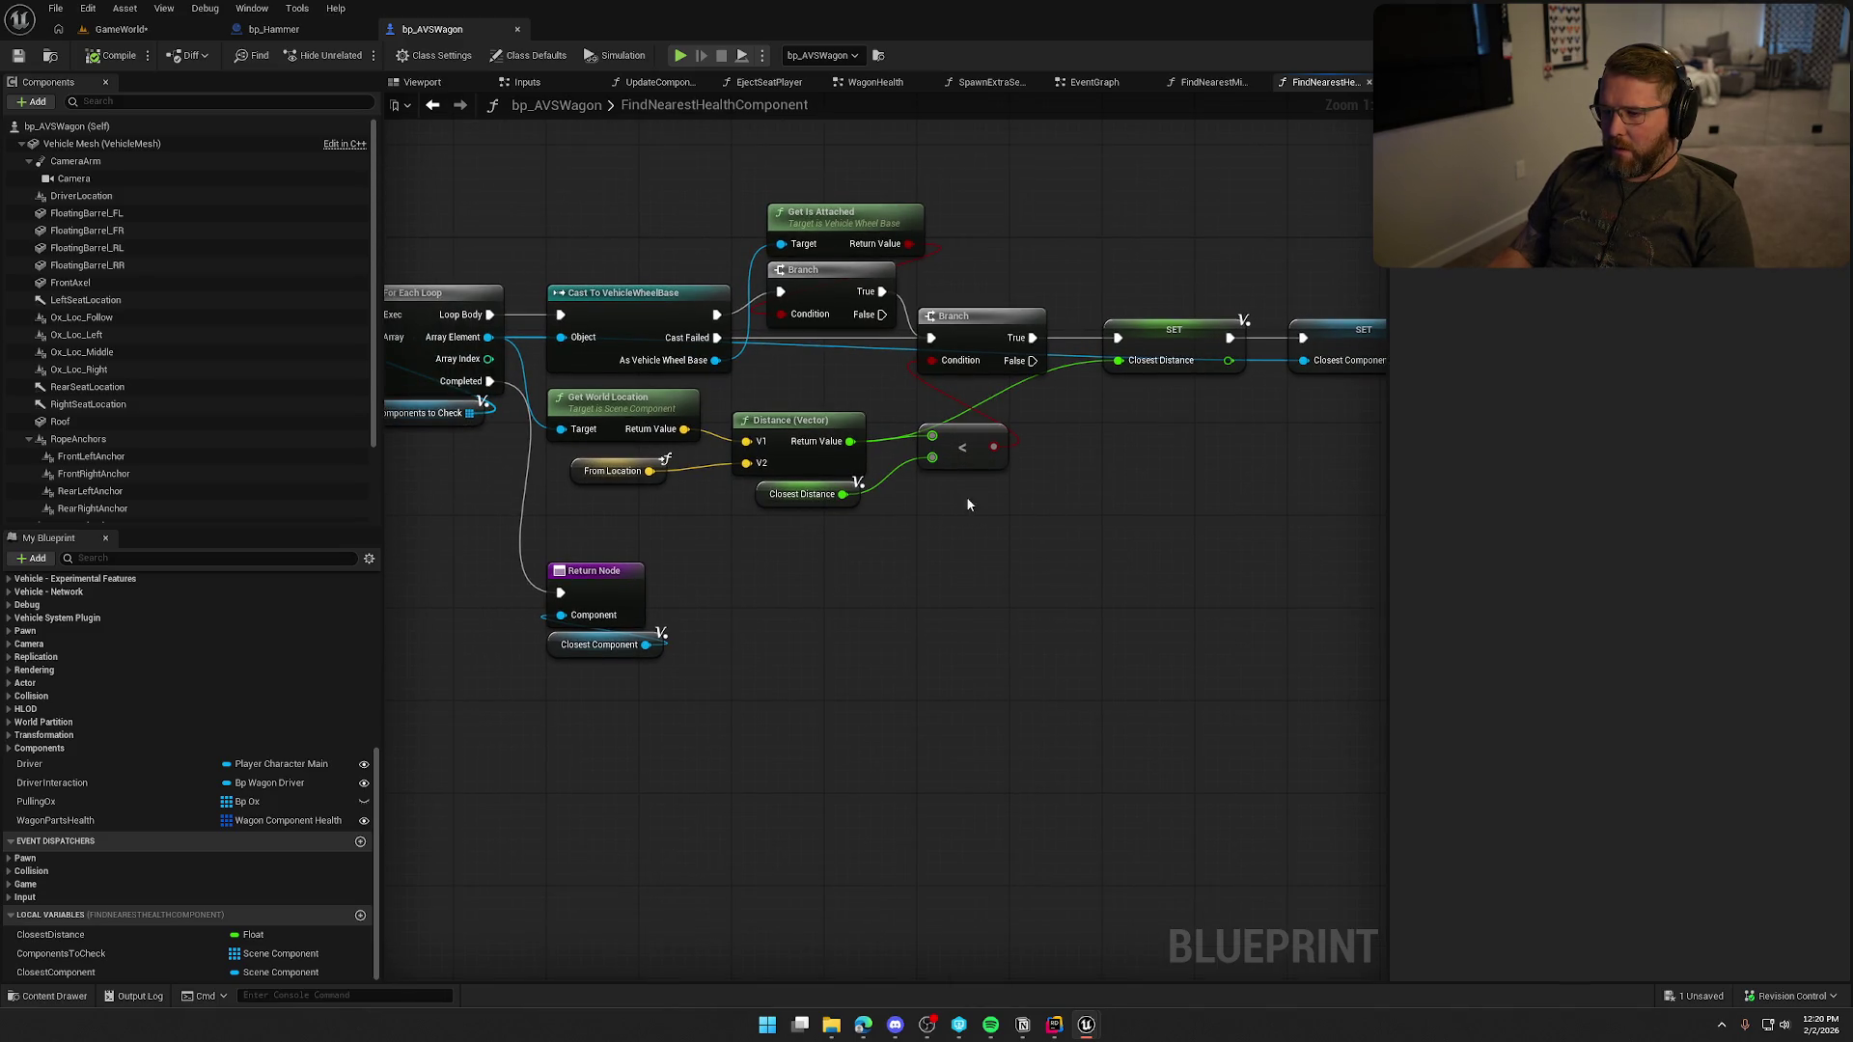
Move the Branch and SET nodes further right, then shift Get Is Attached right and down.
drag(1214, 450, 941, 488)
drag(714, 319, 986, 395)
drag(731, 359, 888, 356)
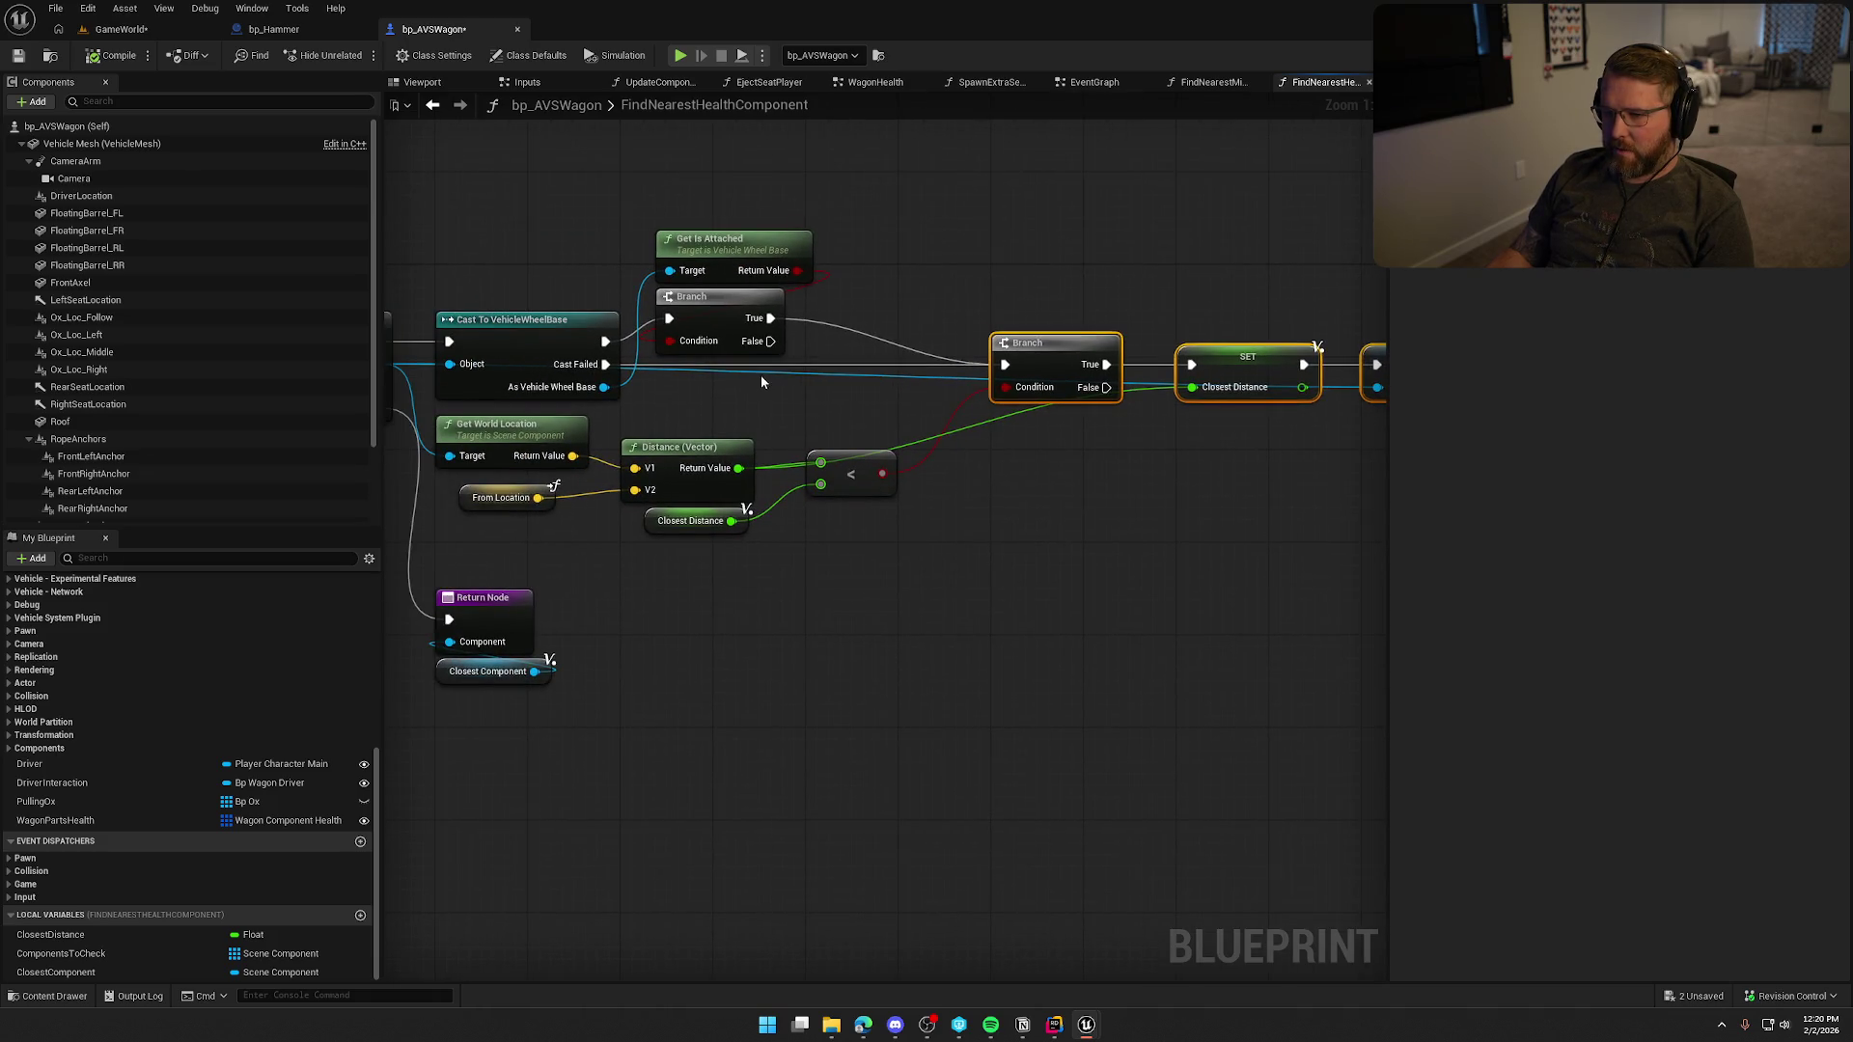
drag(730, 315, 785, 328)
drag(756, 247, 816, 270)
click(983, 525)
Return to the For Each Loop and ADD nodes and show WagonPartsHealth's details.
drag(806, 570, 889, 530)
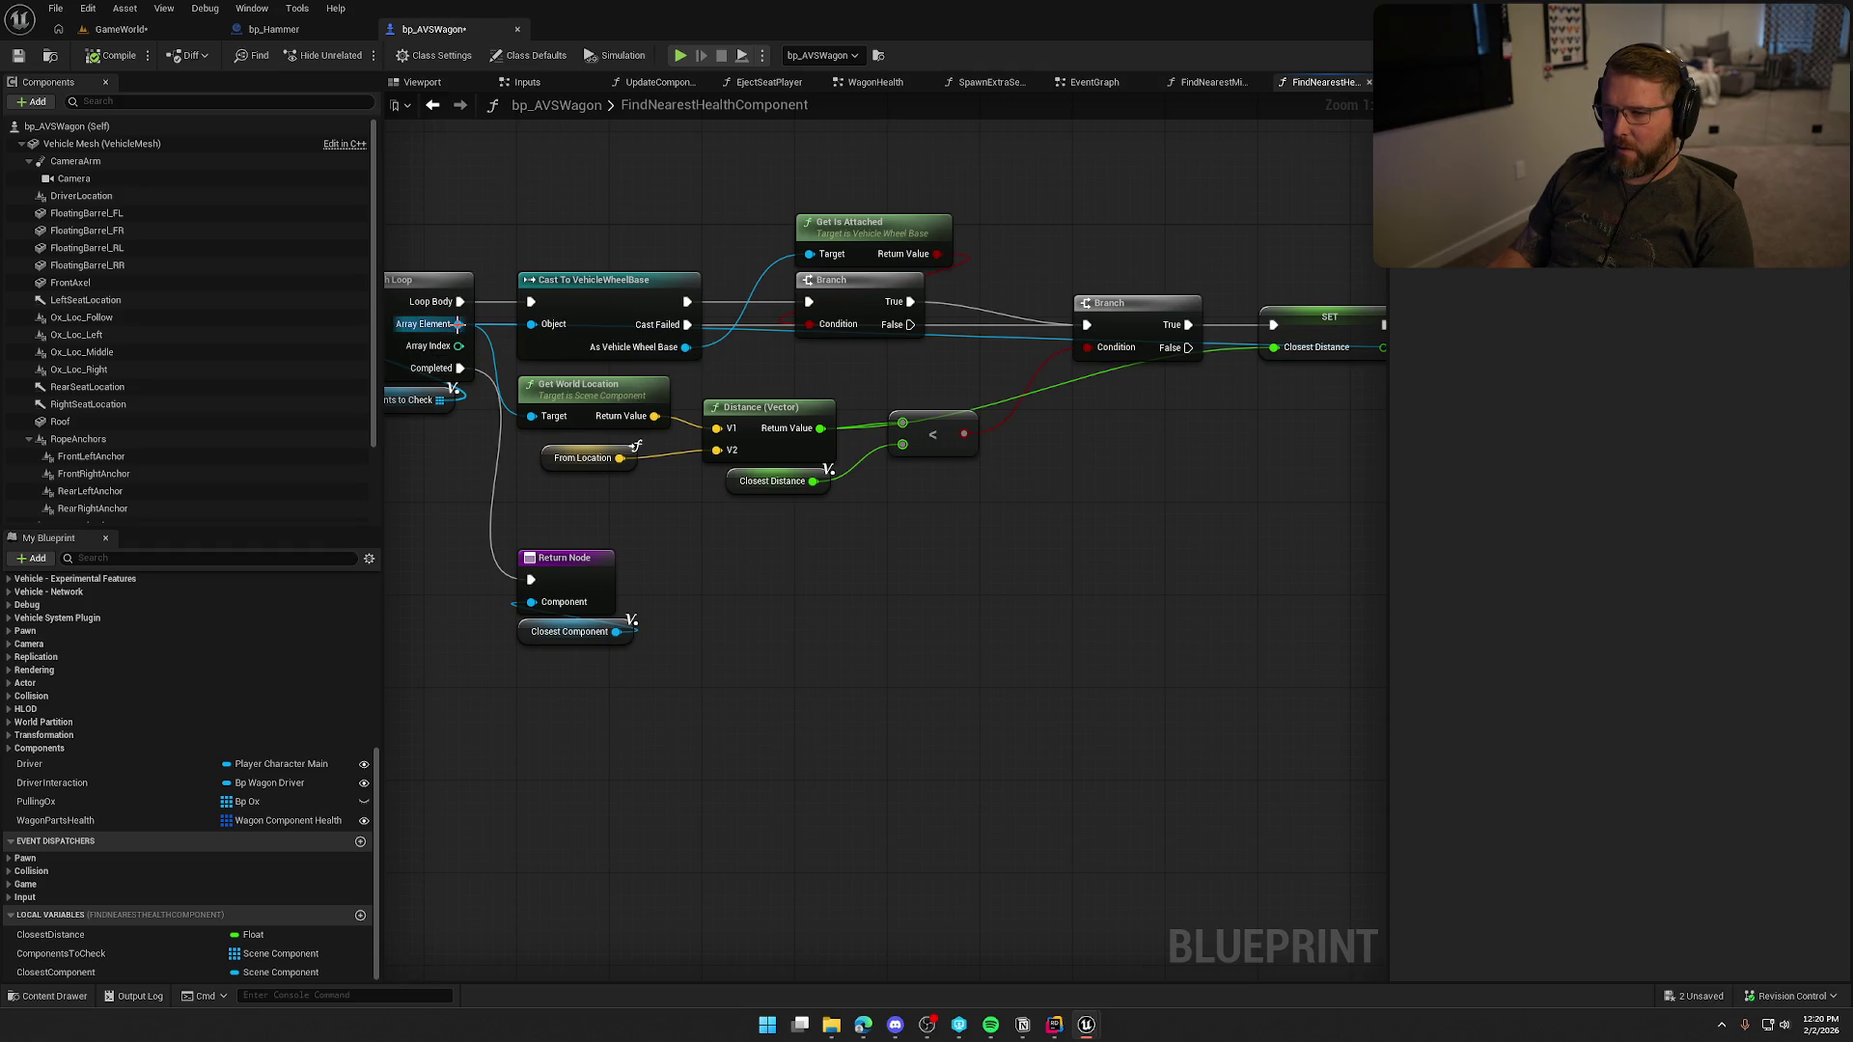
drag(765, 667, 1108, 654)
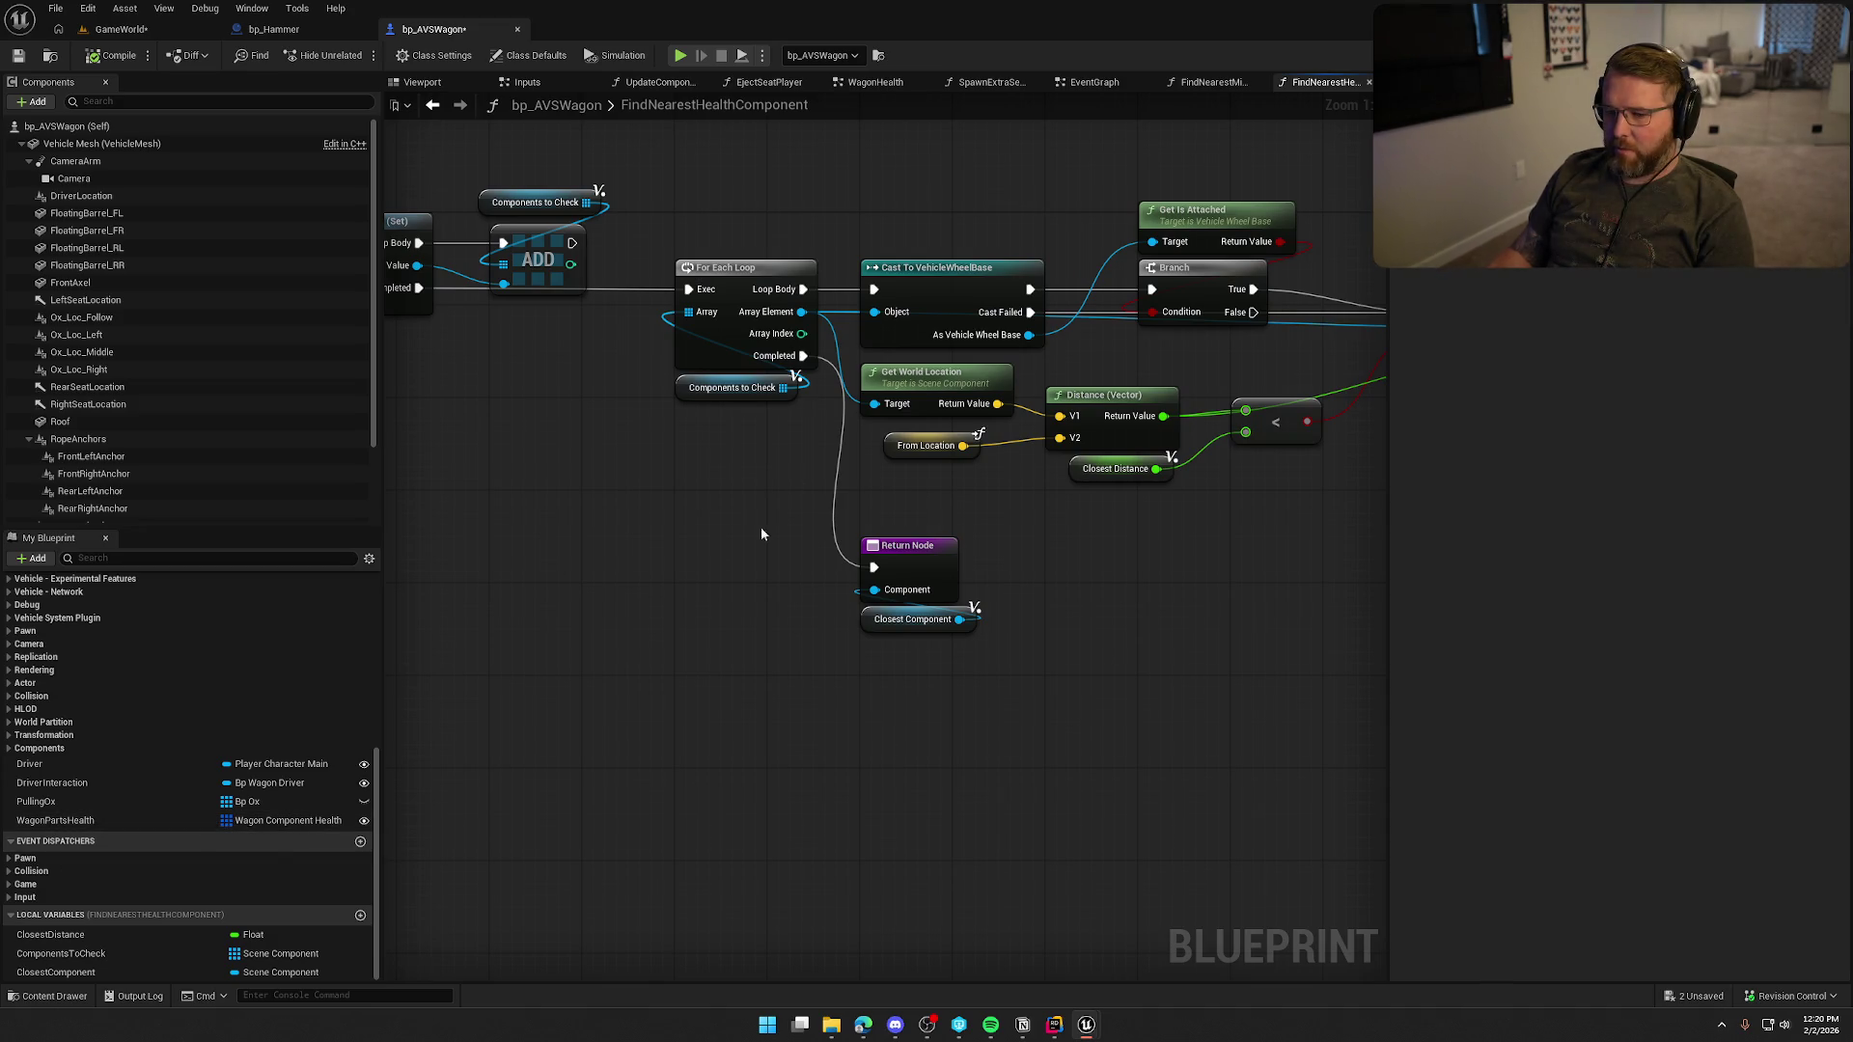
click(58, 820)
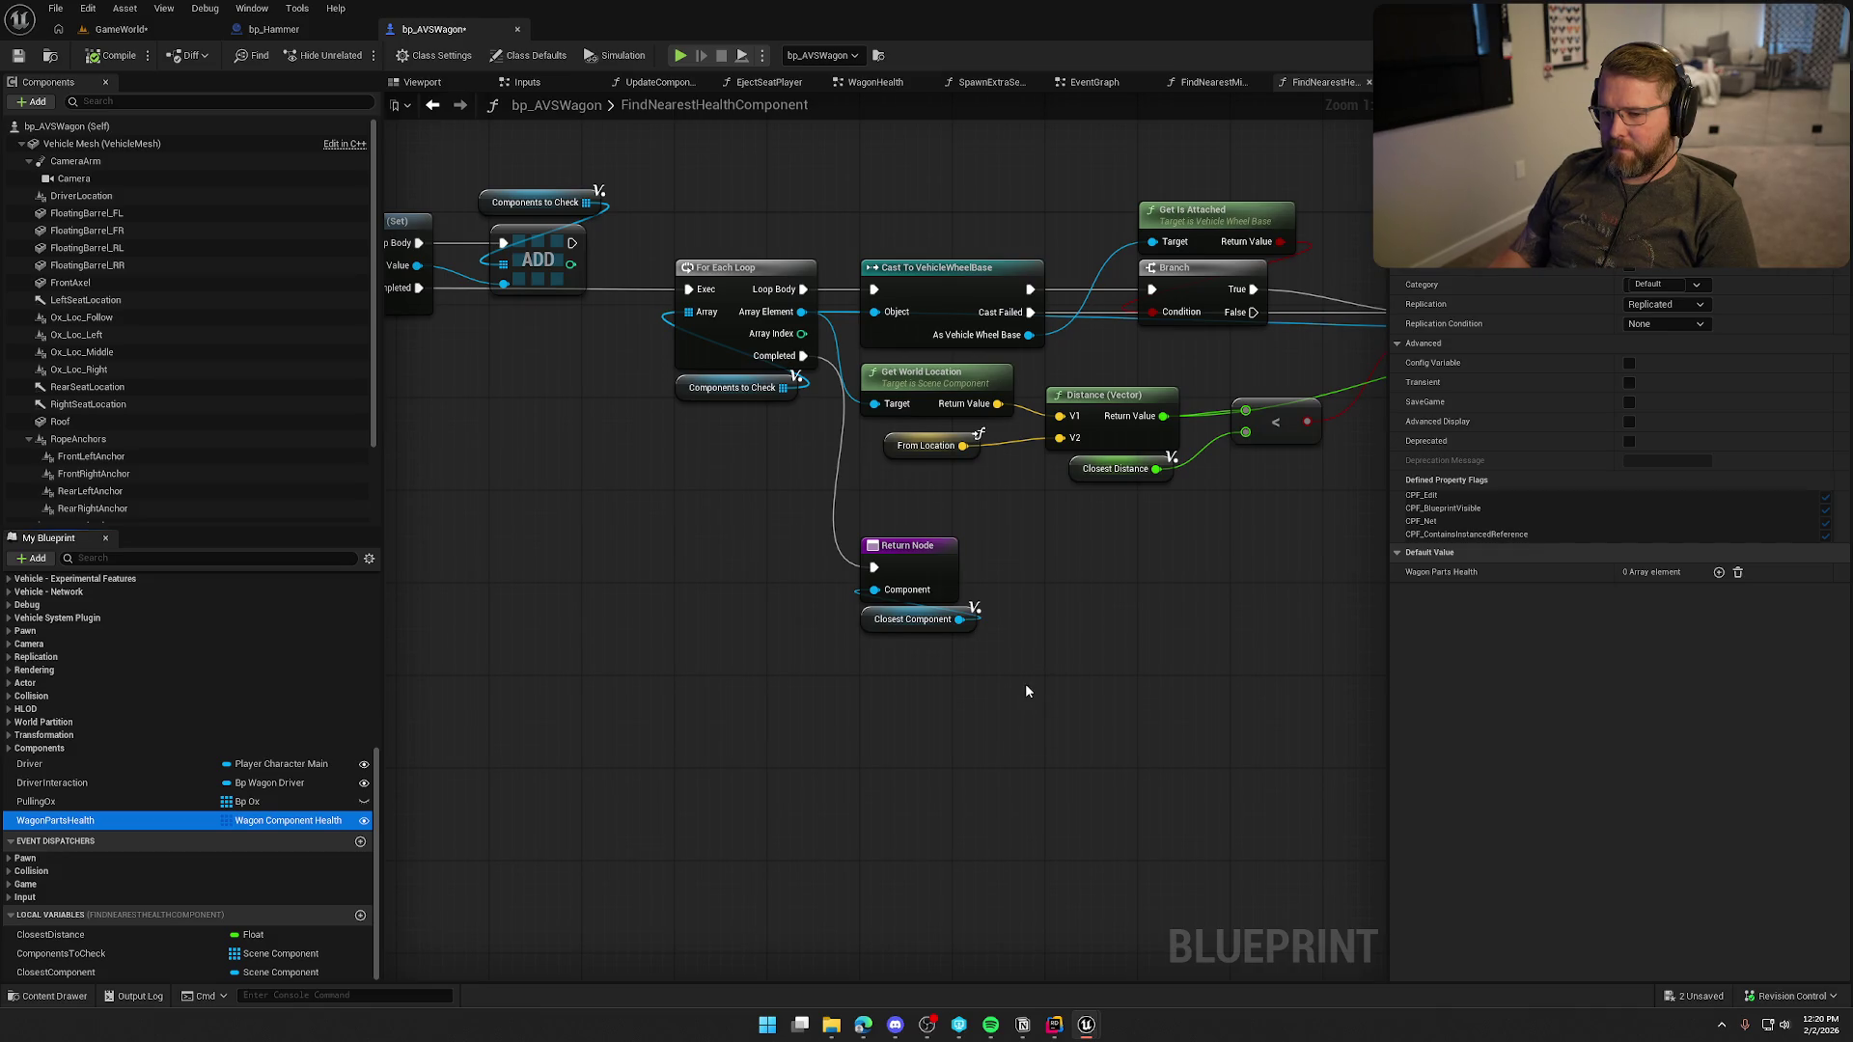
click(1719, 573)
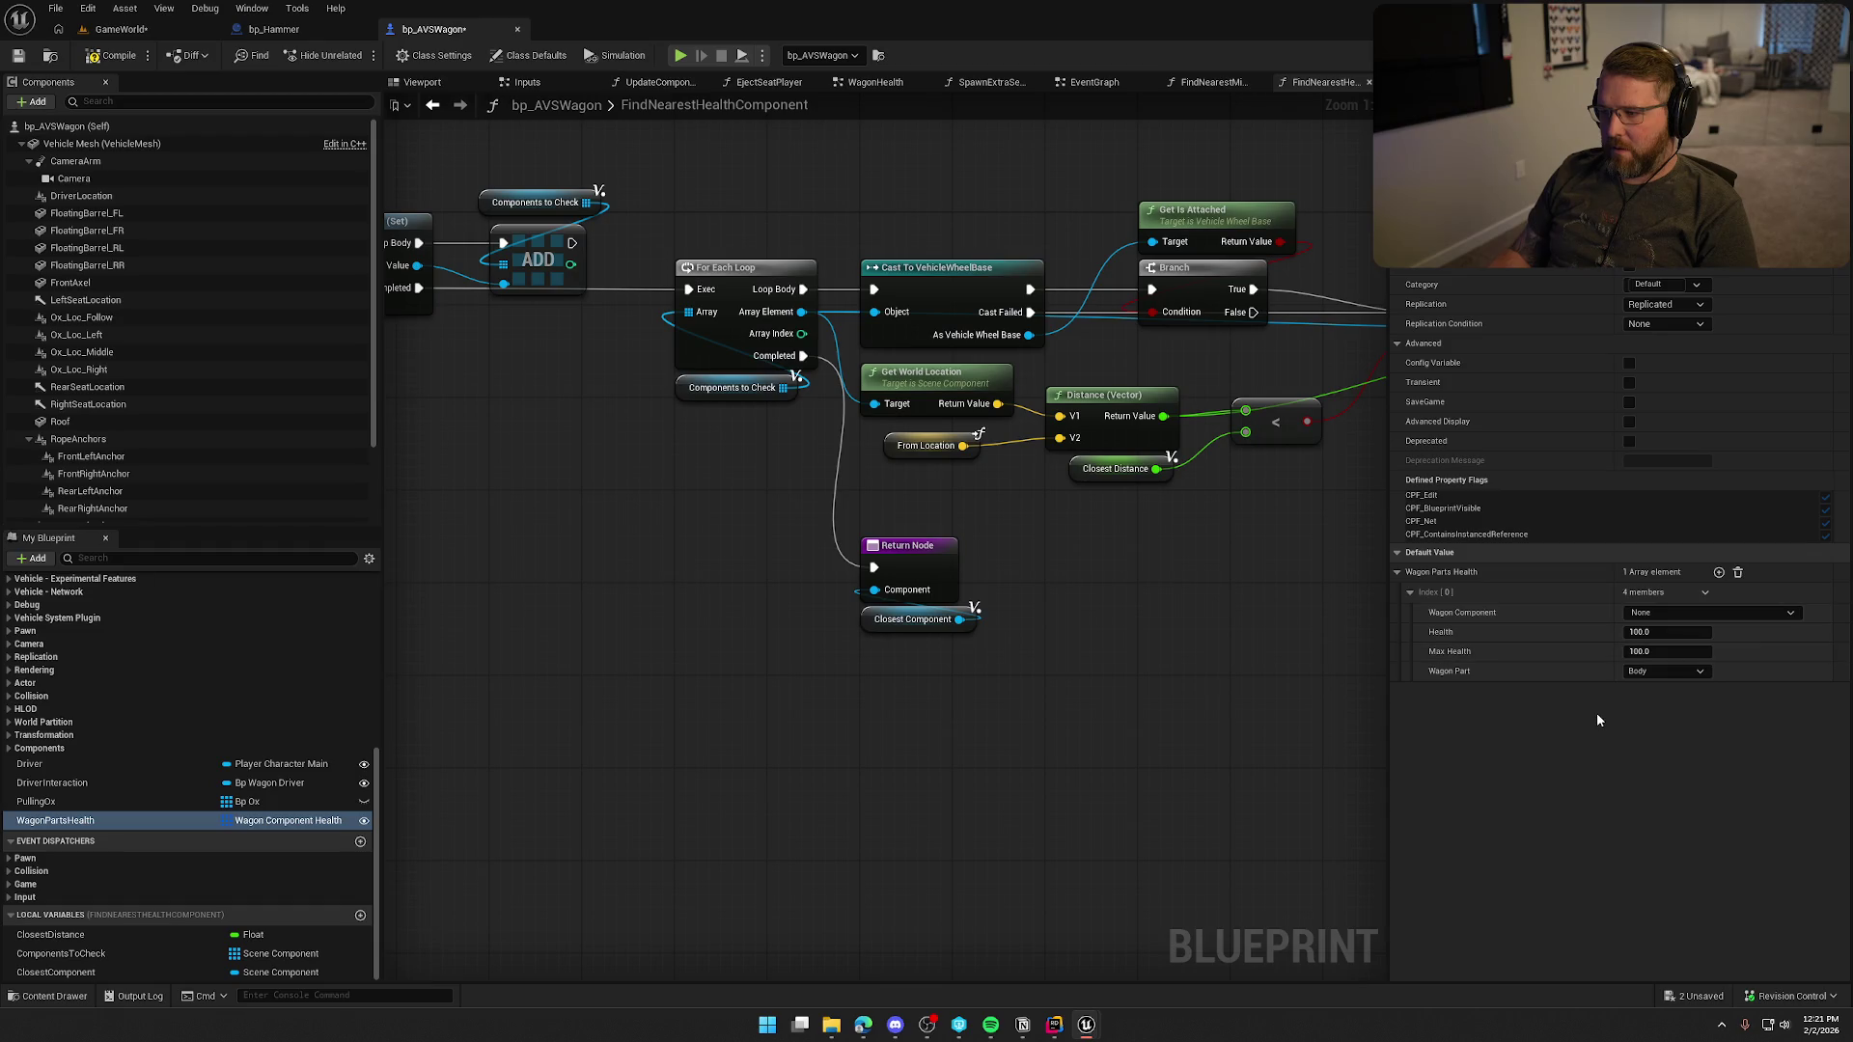
click(1095, 83)
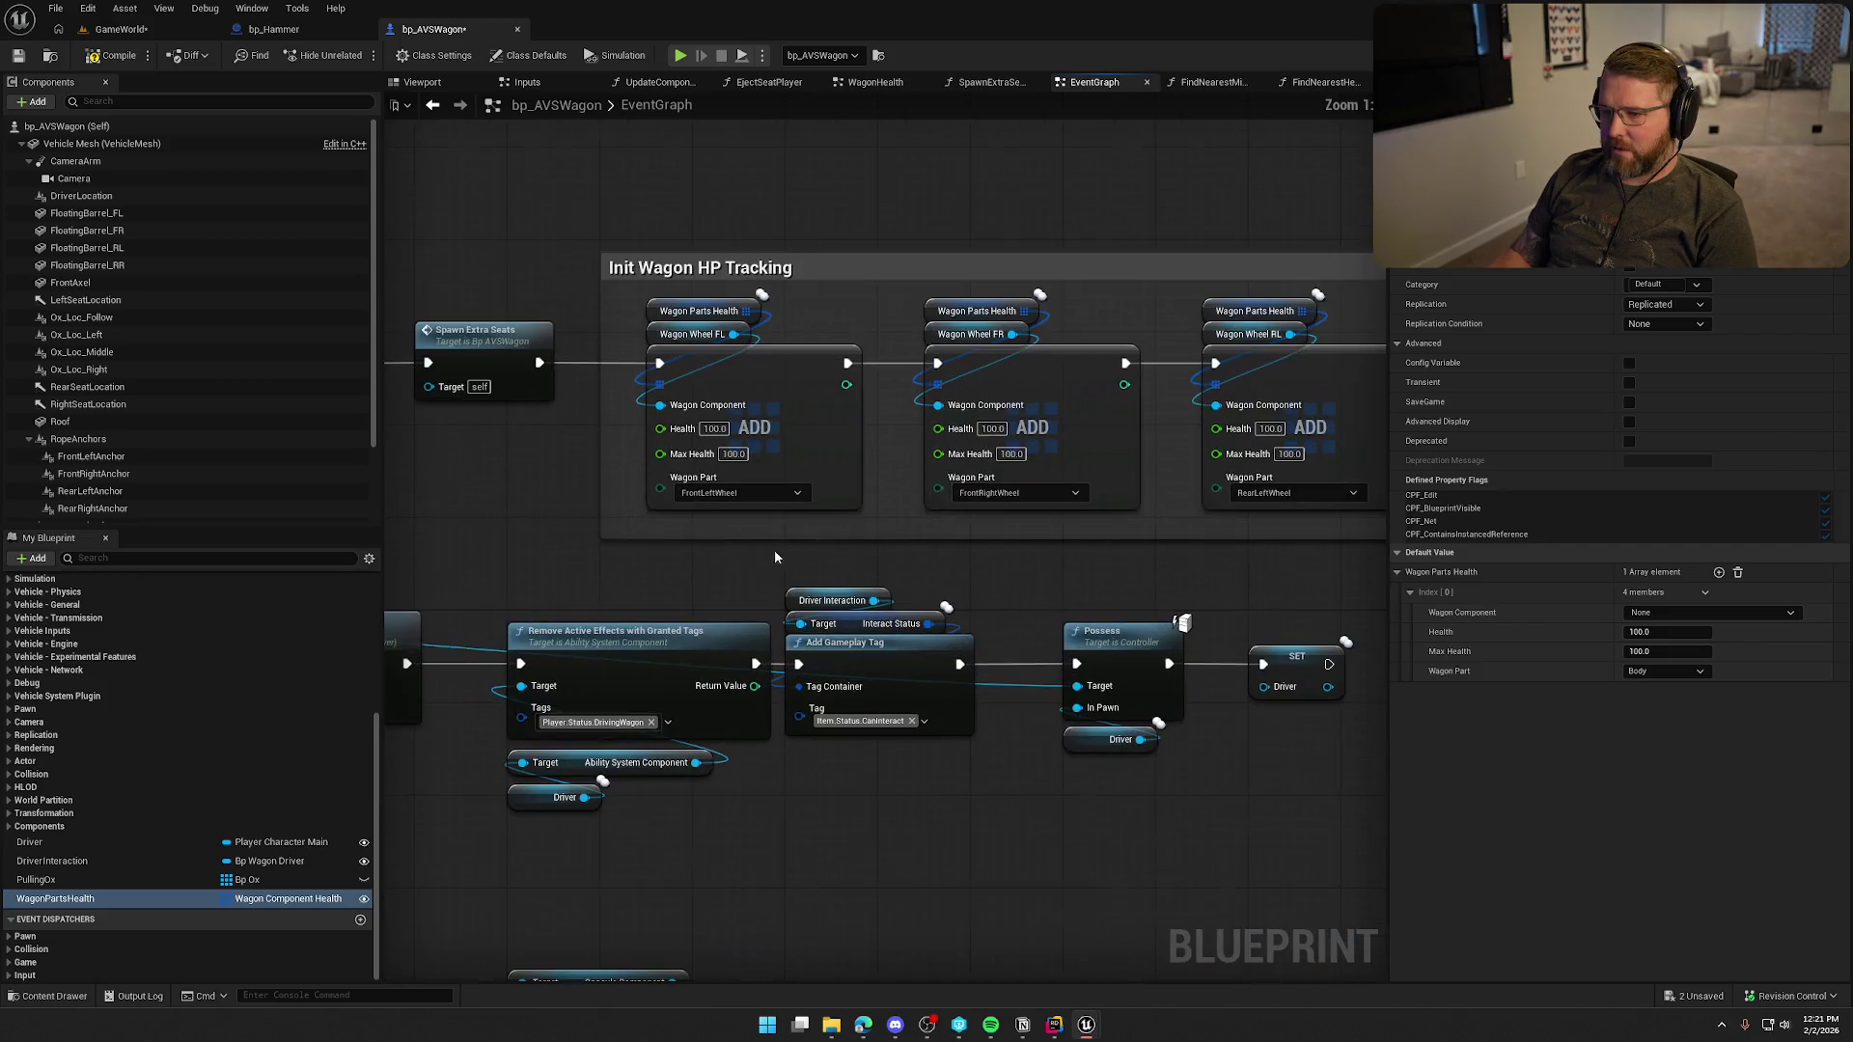
click(1706, 614)
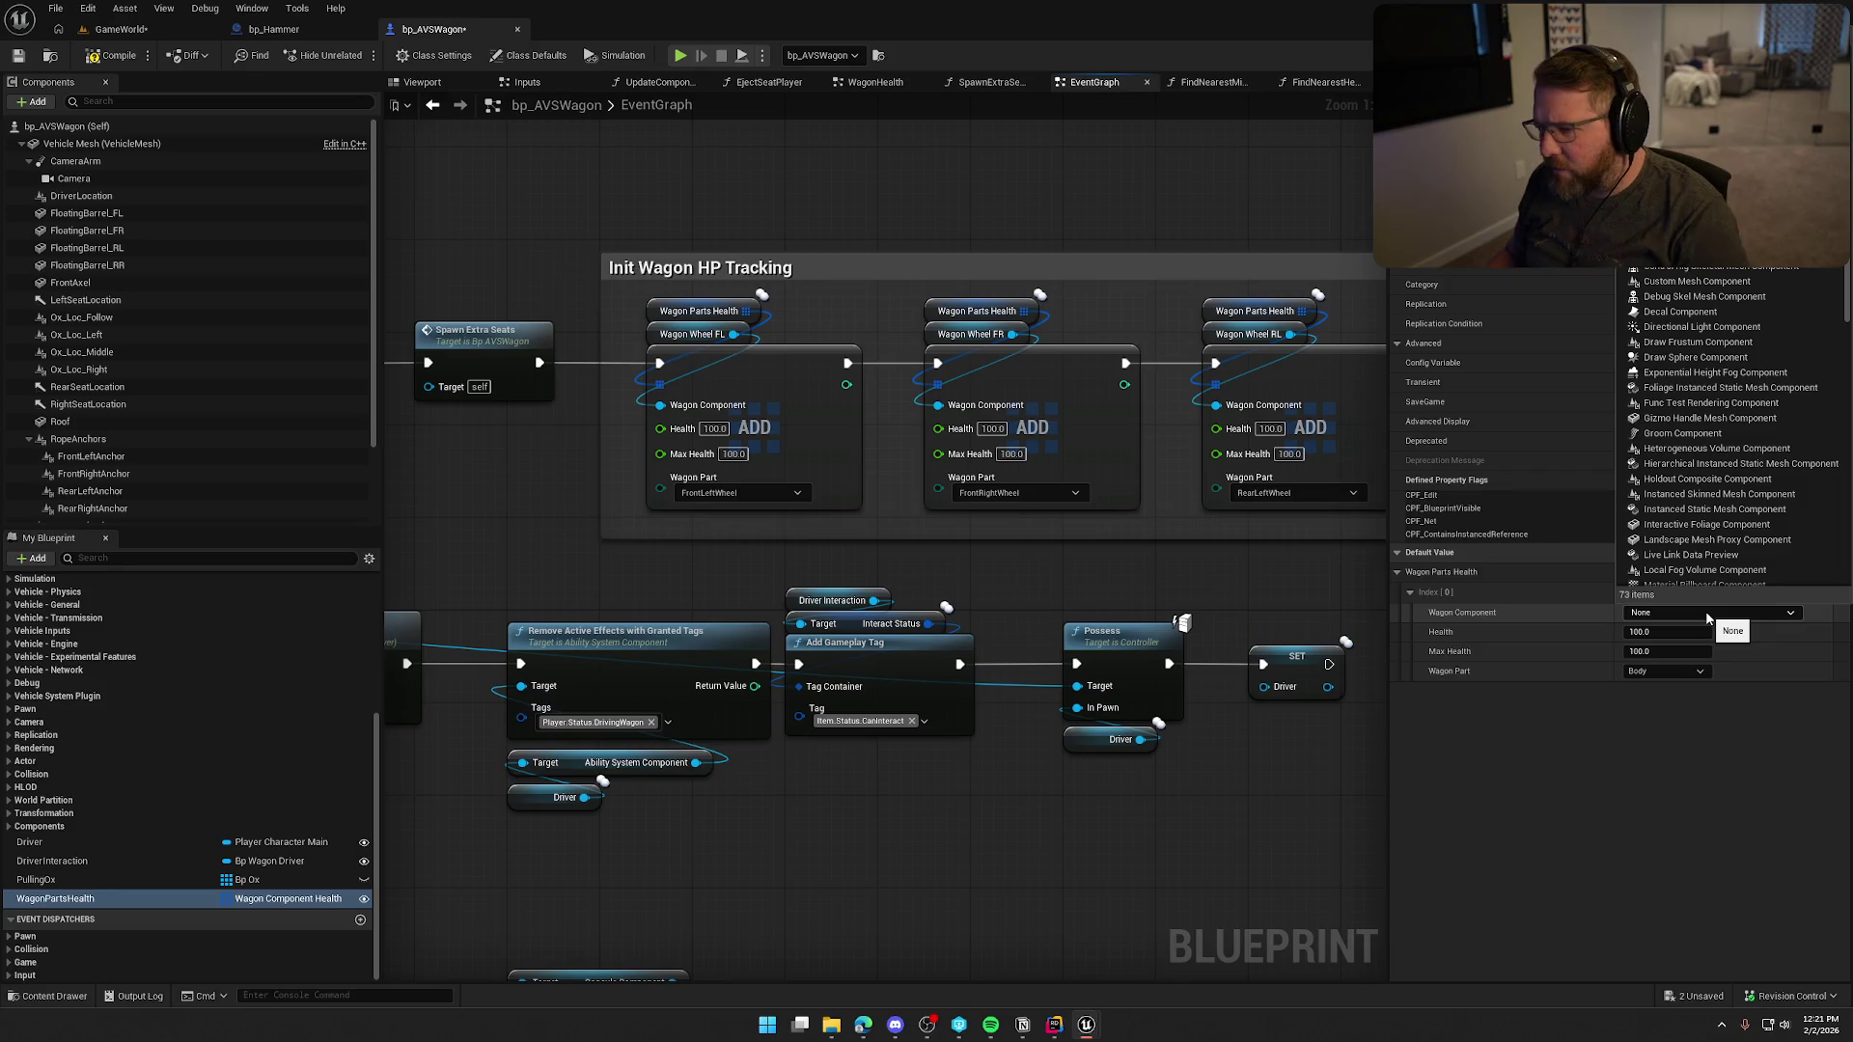
text(wagon)
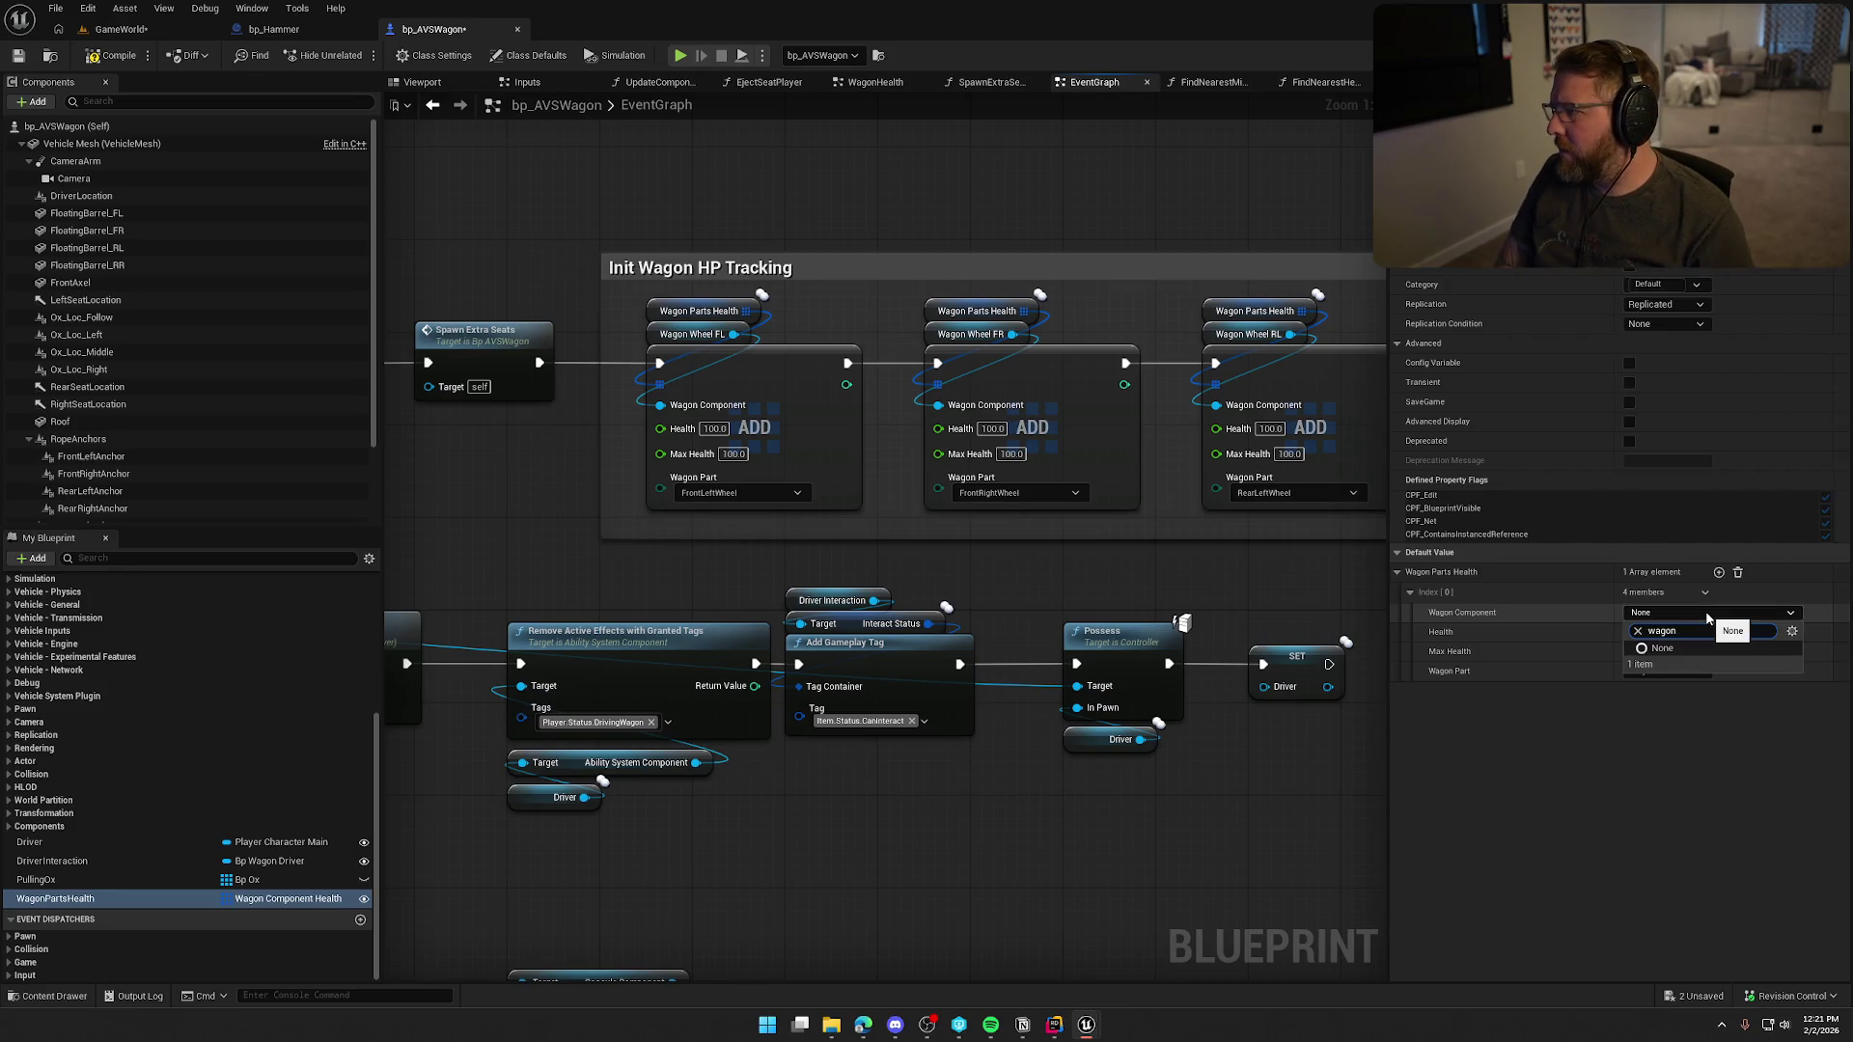
key(Escape)
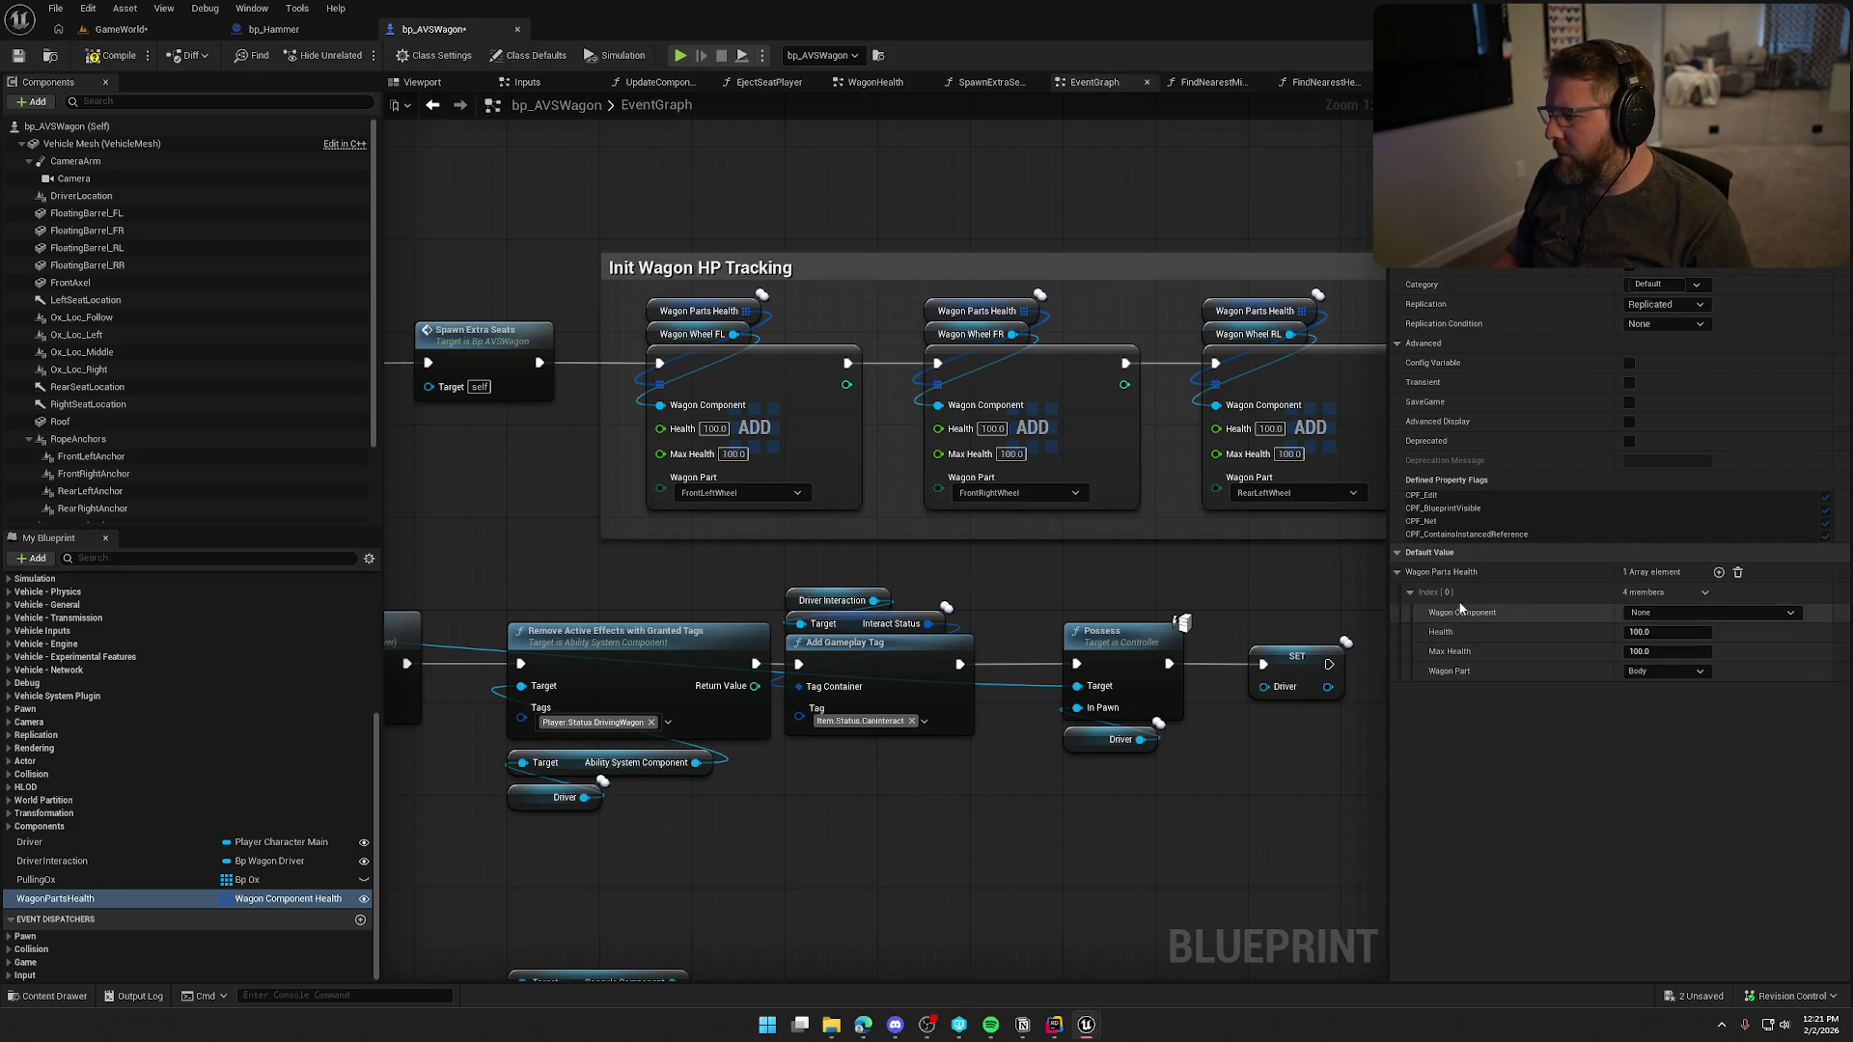
click(1737, 572)
drag(1125, 569, 944, 587)
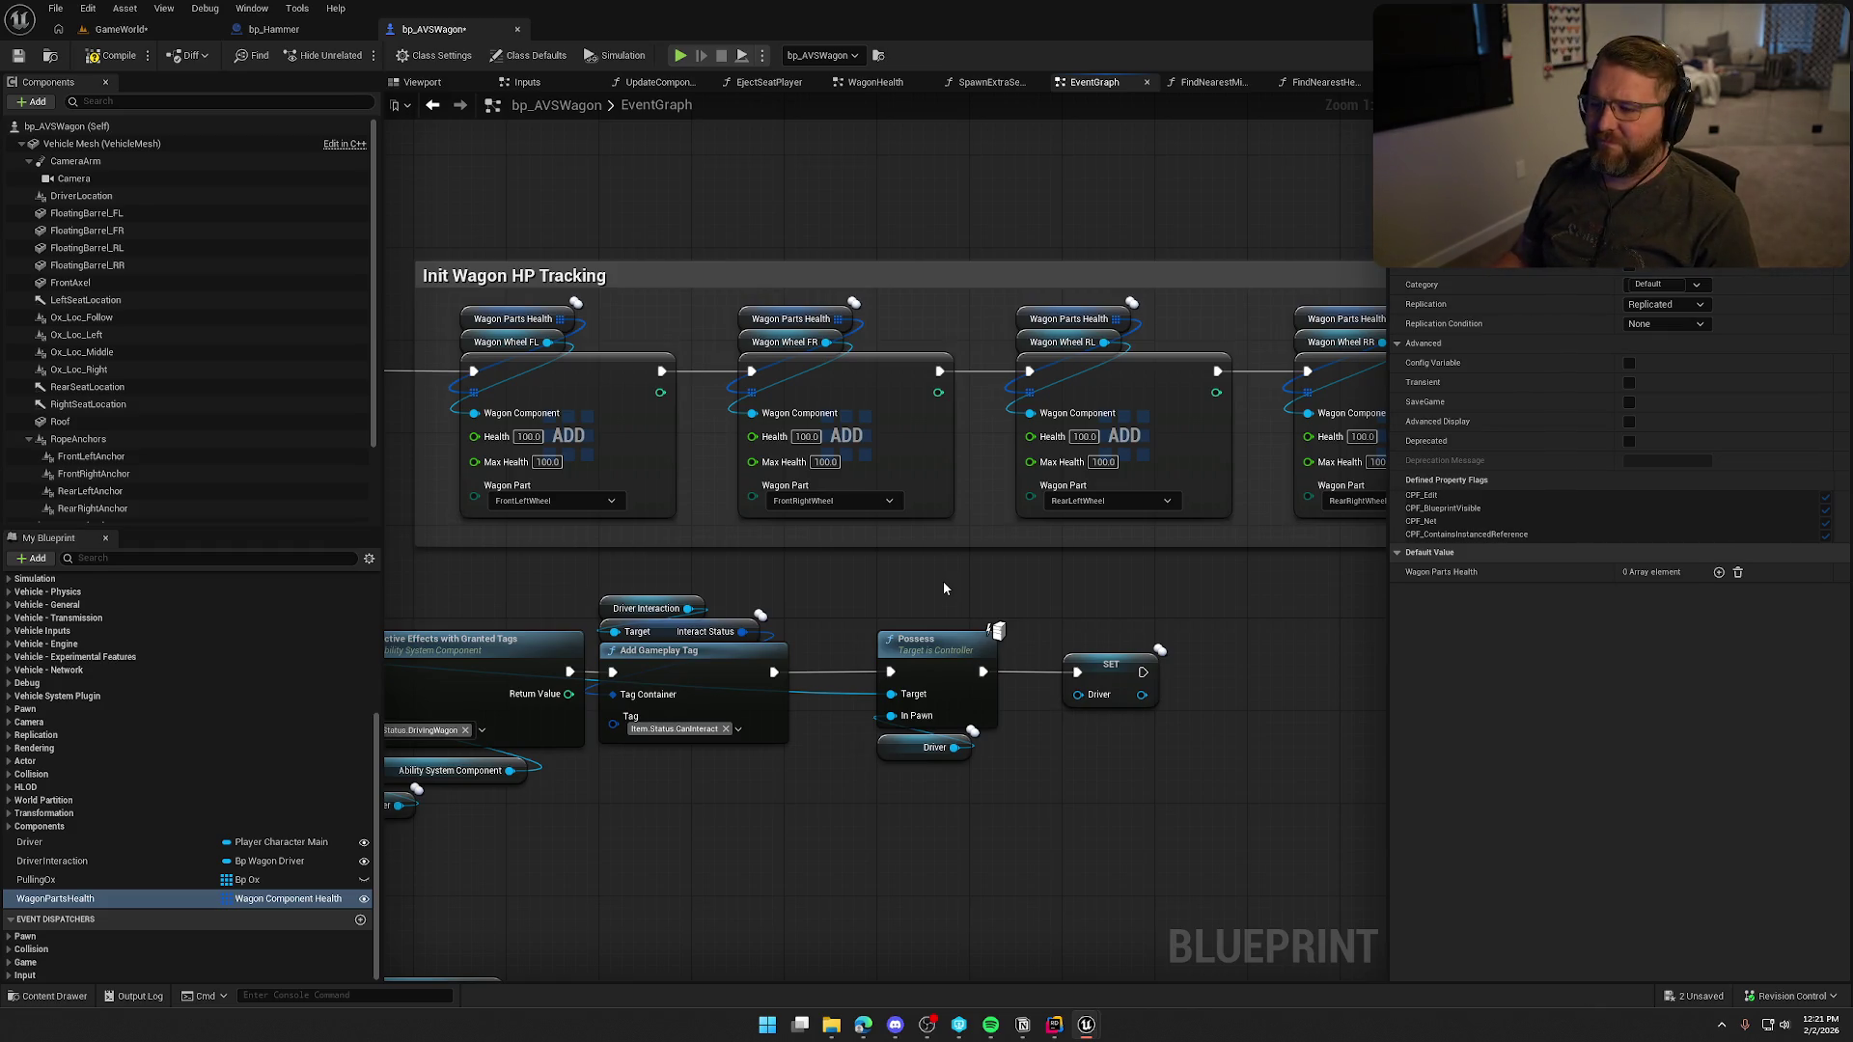
drag(1015, 577, 406, 570)
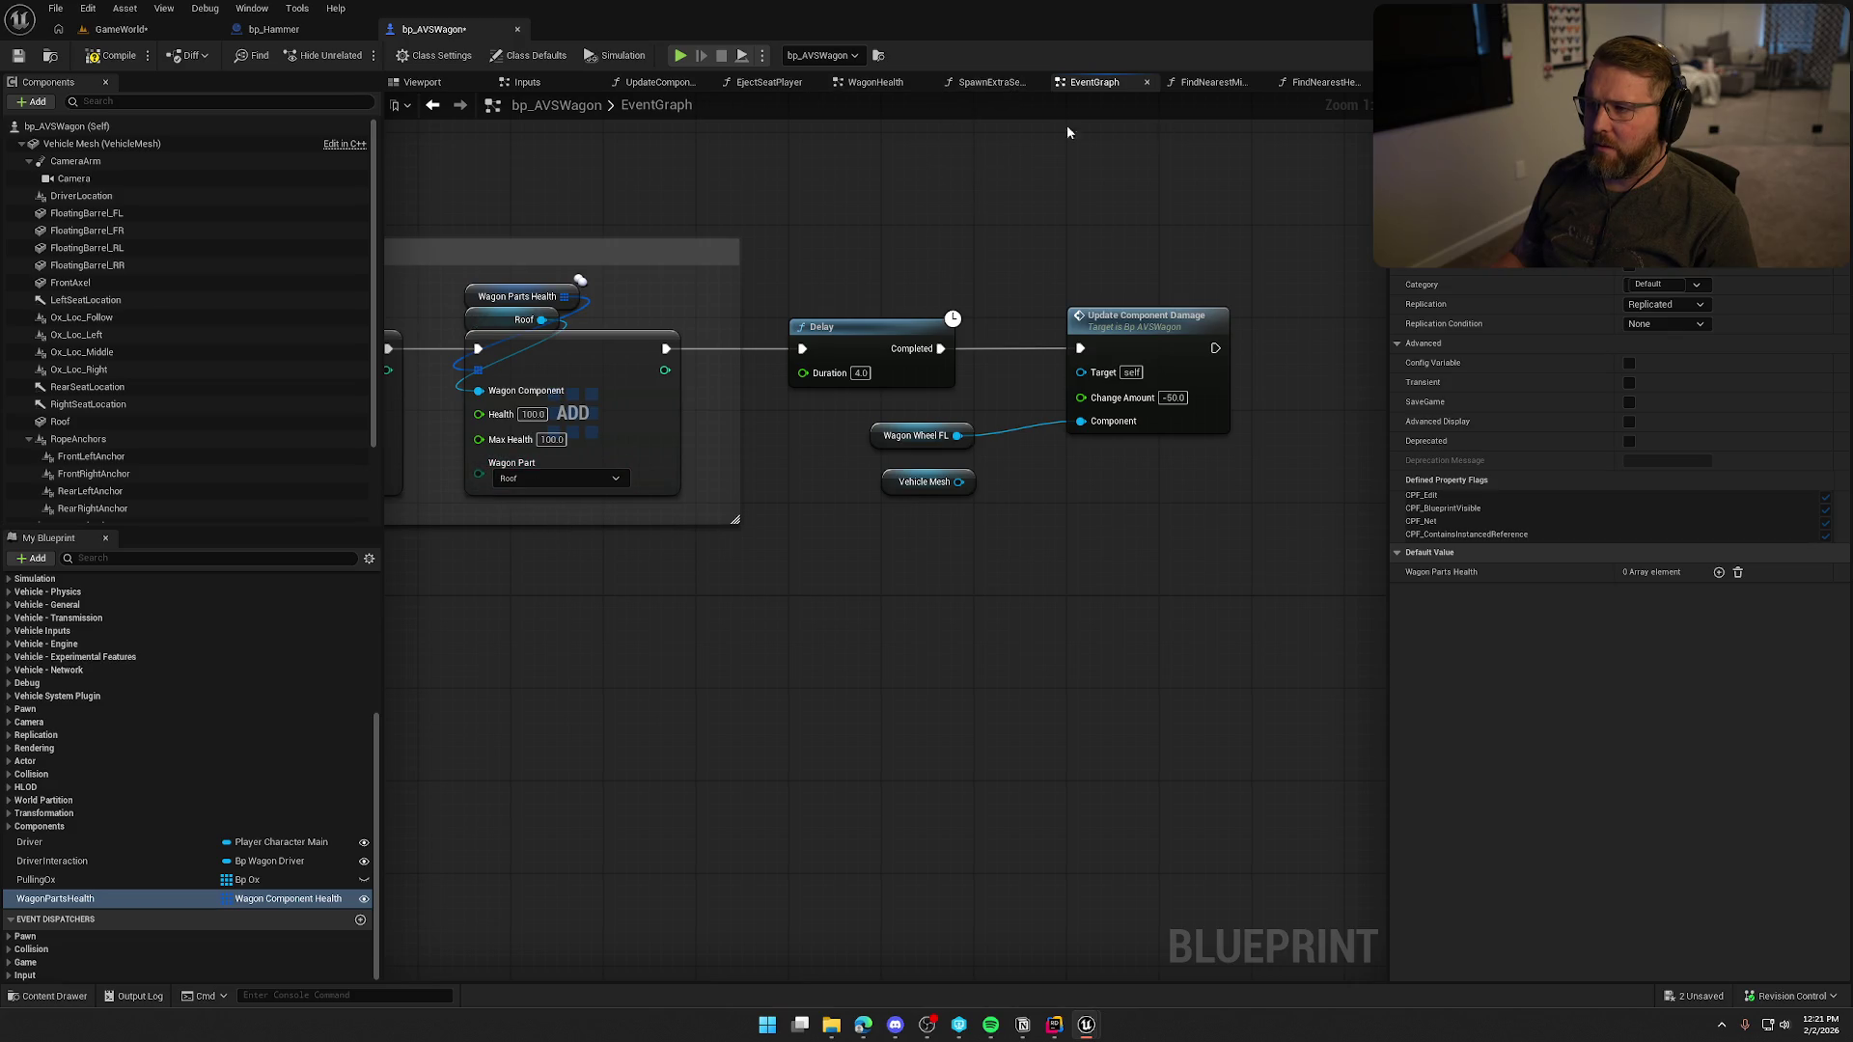
click(1326, 82)
mouse_move(1040, 598)
mouse_down()
mouse_move(1154, 646)
mouse_move(1228, 618)
mouse_move(957, 534)
mouse_up()
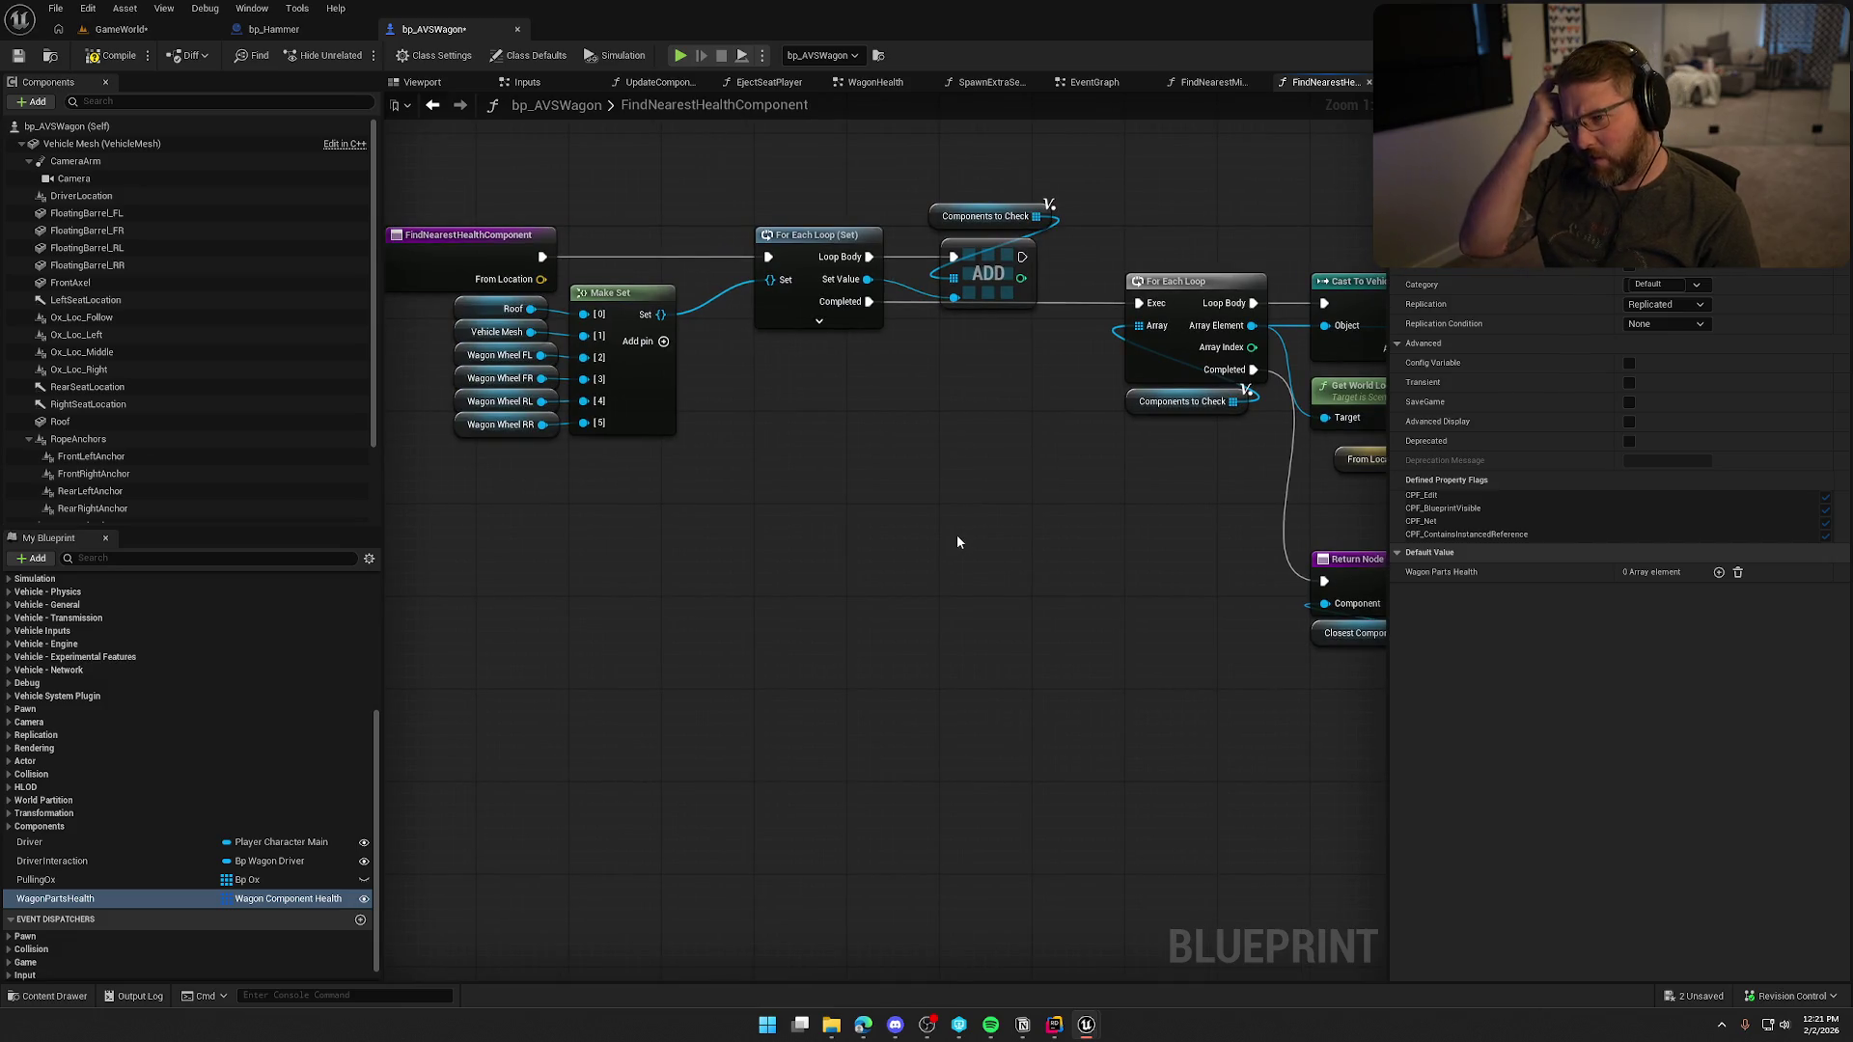
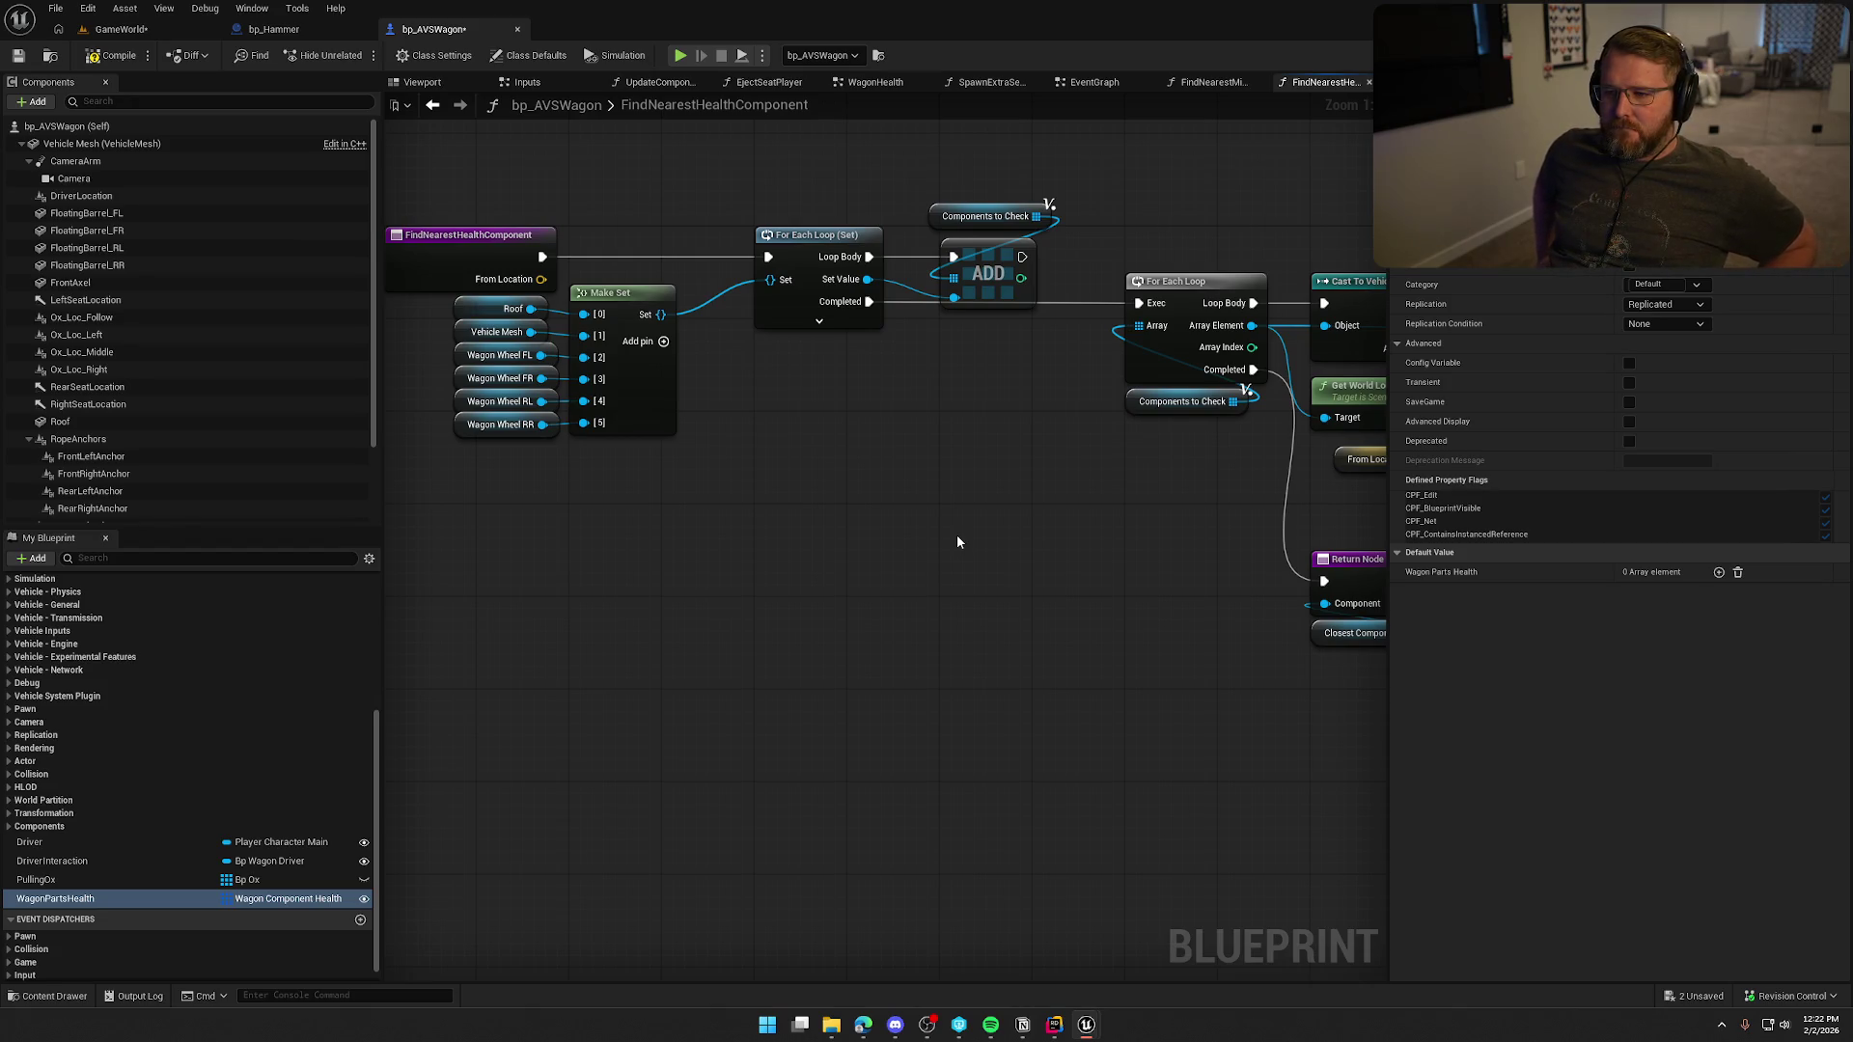
Drop a Wagon Parts Health getter into FindNearestHealthComponent and drag a For Each Loop from it.
mouse_move(942, 535)
mouse_down()
mouse_move(814, 533)
mouse_move(662, 591)
mouse_move(615, 588)
mouse_move(686, 578)
mouse_move(558, 682)
mouse_up()
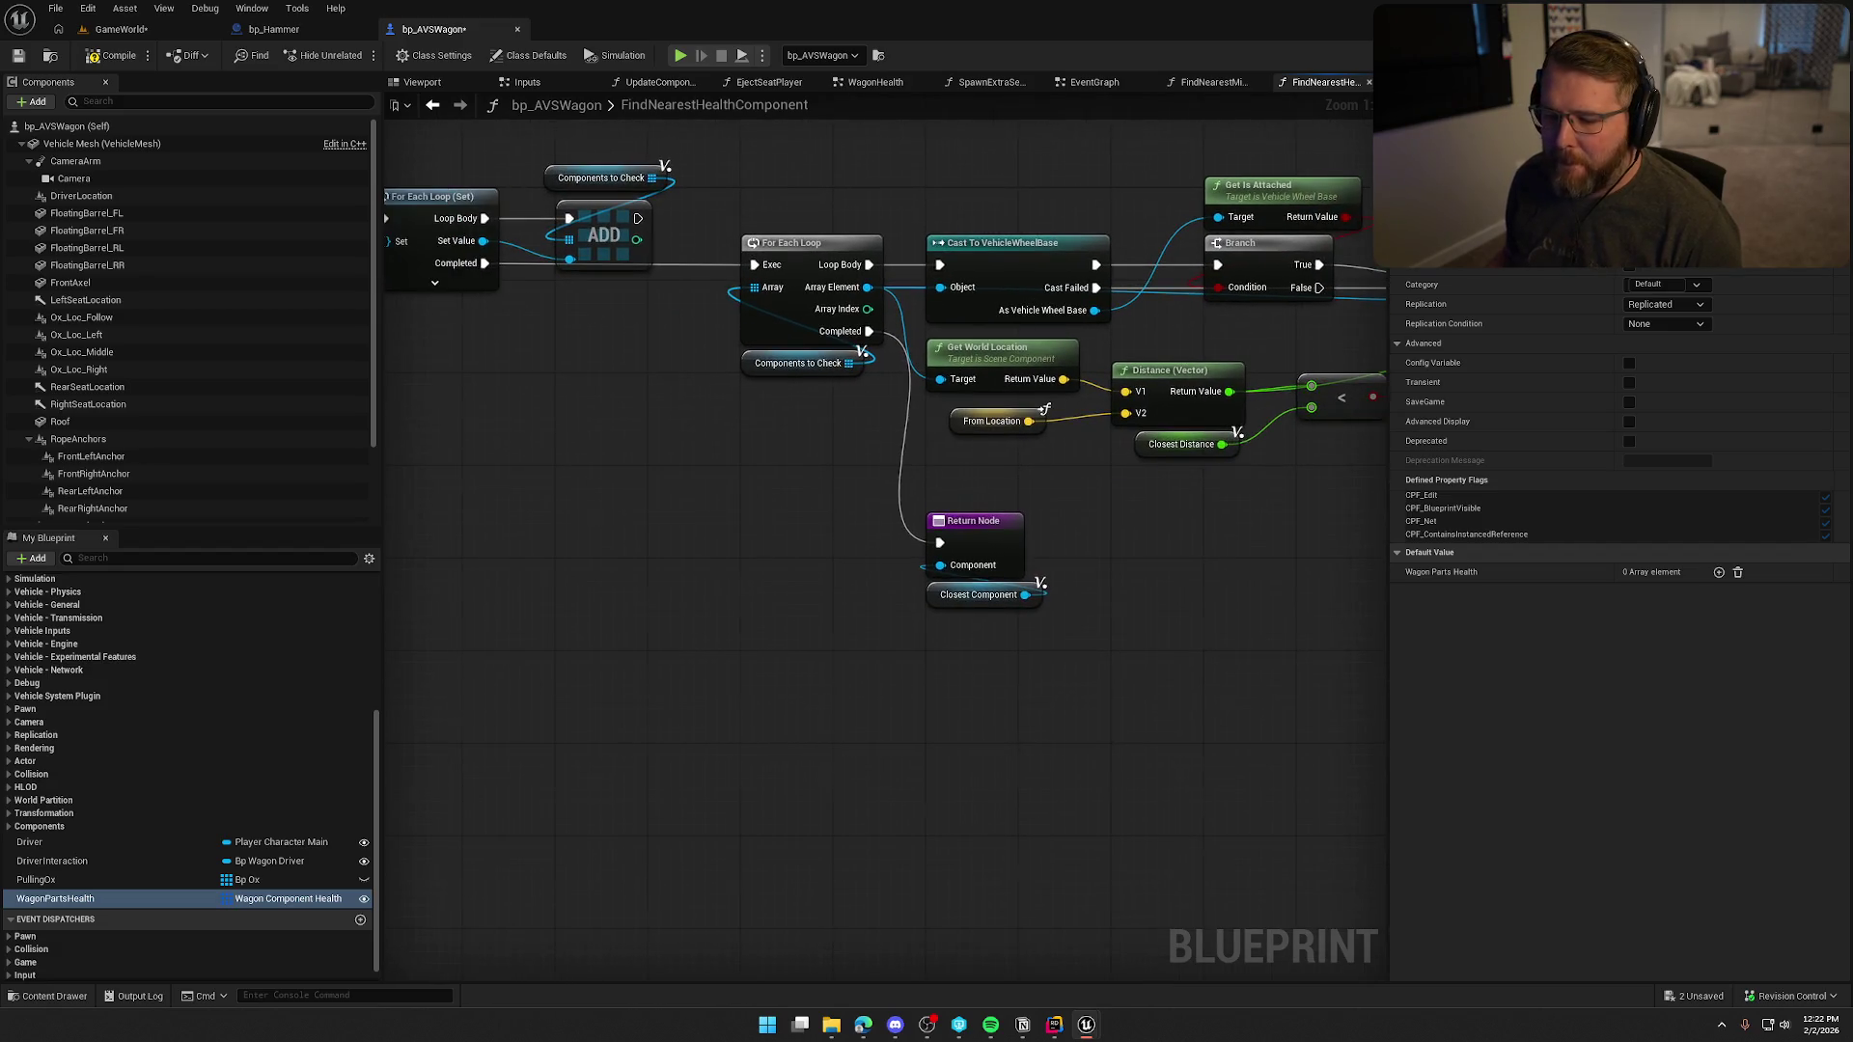
mouse_move(135, 899)
mouse_down()
mouse_move(198, 897)
mouse_move(656, 424)
mouse_move(824, 570)
mouse_move(1038, 636)
mouse_up()
click(694, 465)
drag(974, 446, 623, 176)
drag(665, 484, 453, 328)
click(951, 521)
mouse_move(1006, 599)
mouse_down()
mouse_move(853, 590)
mouse_move(1071, 626)
mouse_move(926, 603)
mouse_up()
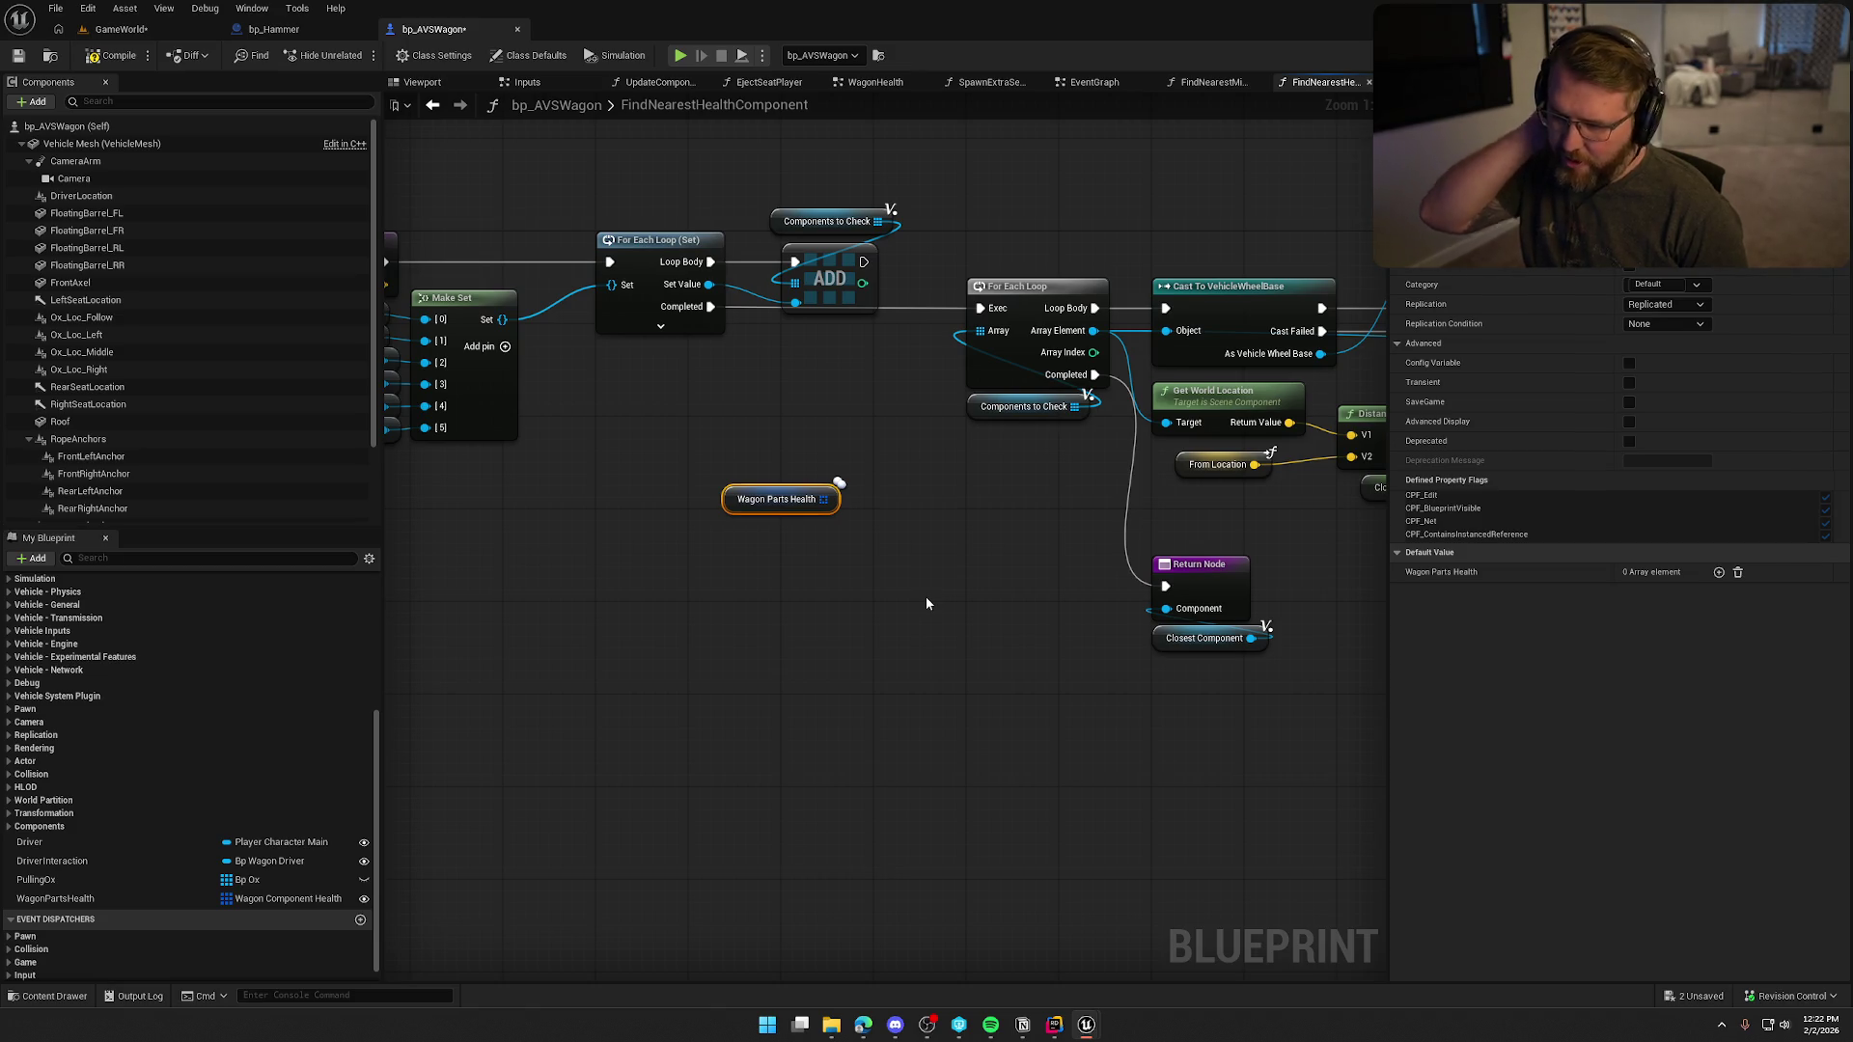
drag(927, 603, 792, 596)
mouse_move(637, 415)
mouse_down()
mouse_move(863, 440)
mouse_move(1008, 642)
mouse_move(801, 637)
mouse_up()
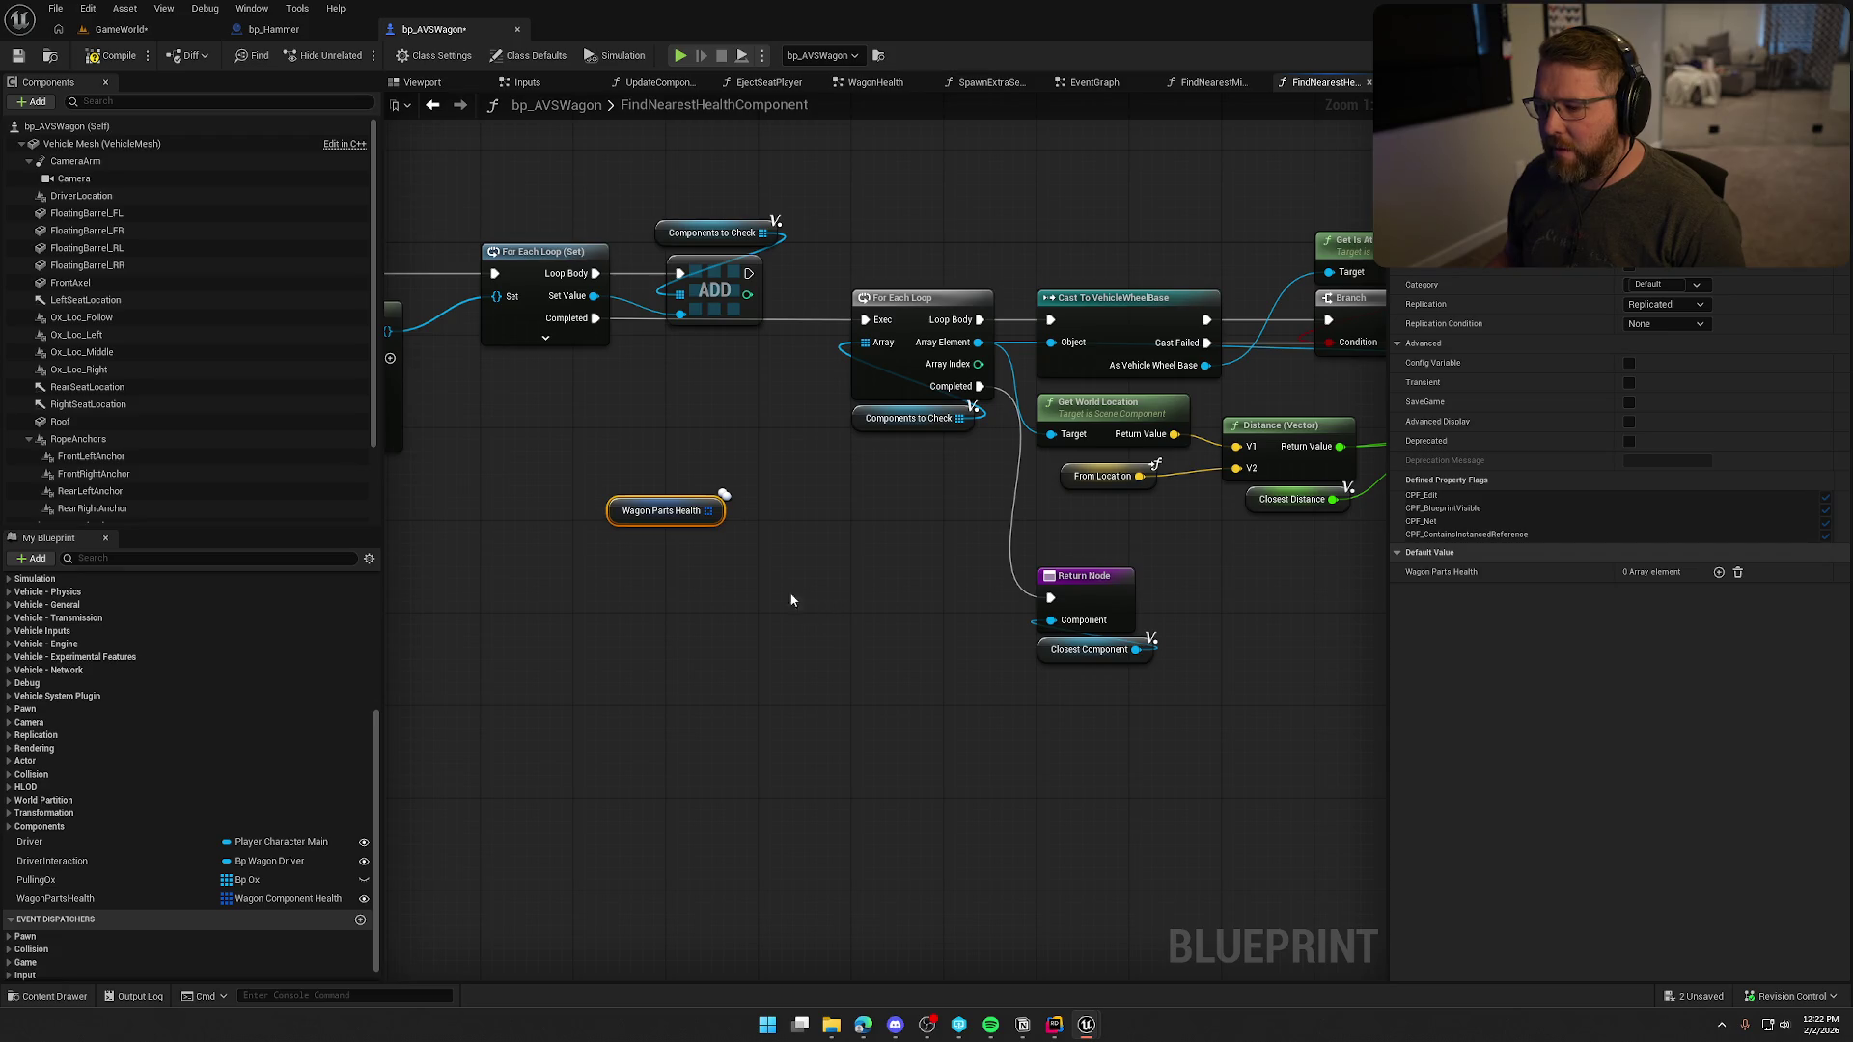
mouse_move(857, 602)
mouse_down()
mouse_move(733, 595)
mouse_move(1100, 628)
mouse_move(942, 619)
mouse_up()
mouse_move(736, 537)
mouse_down()
mouse_move(593, 582)
mouse_move(721, 494)
mouse_up()
right_click(848, 546)
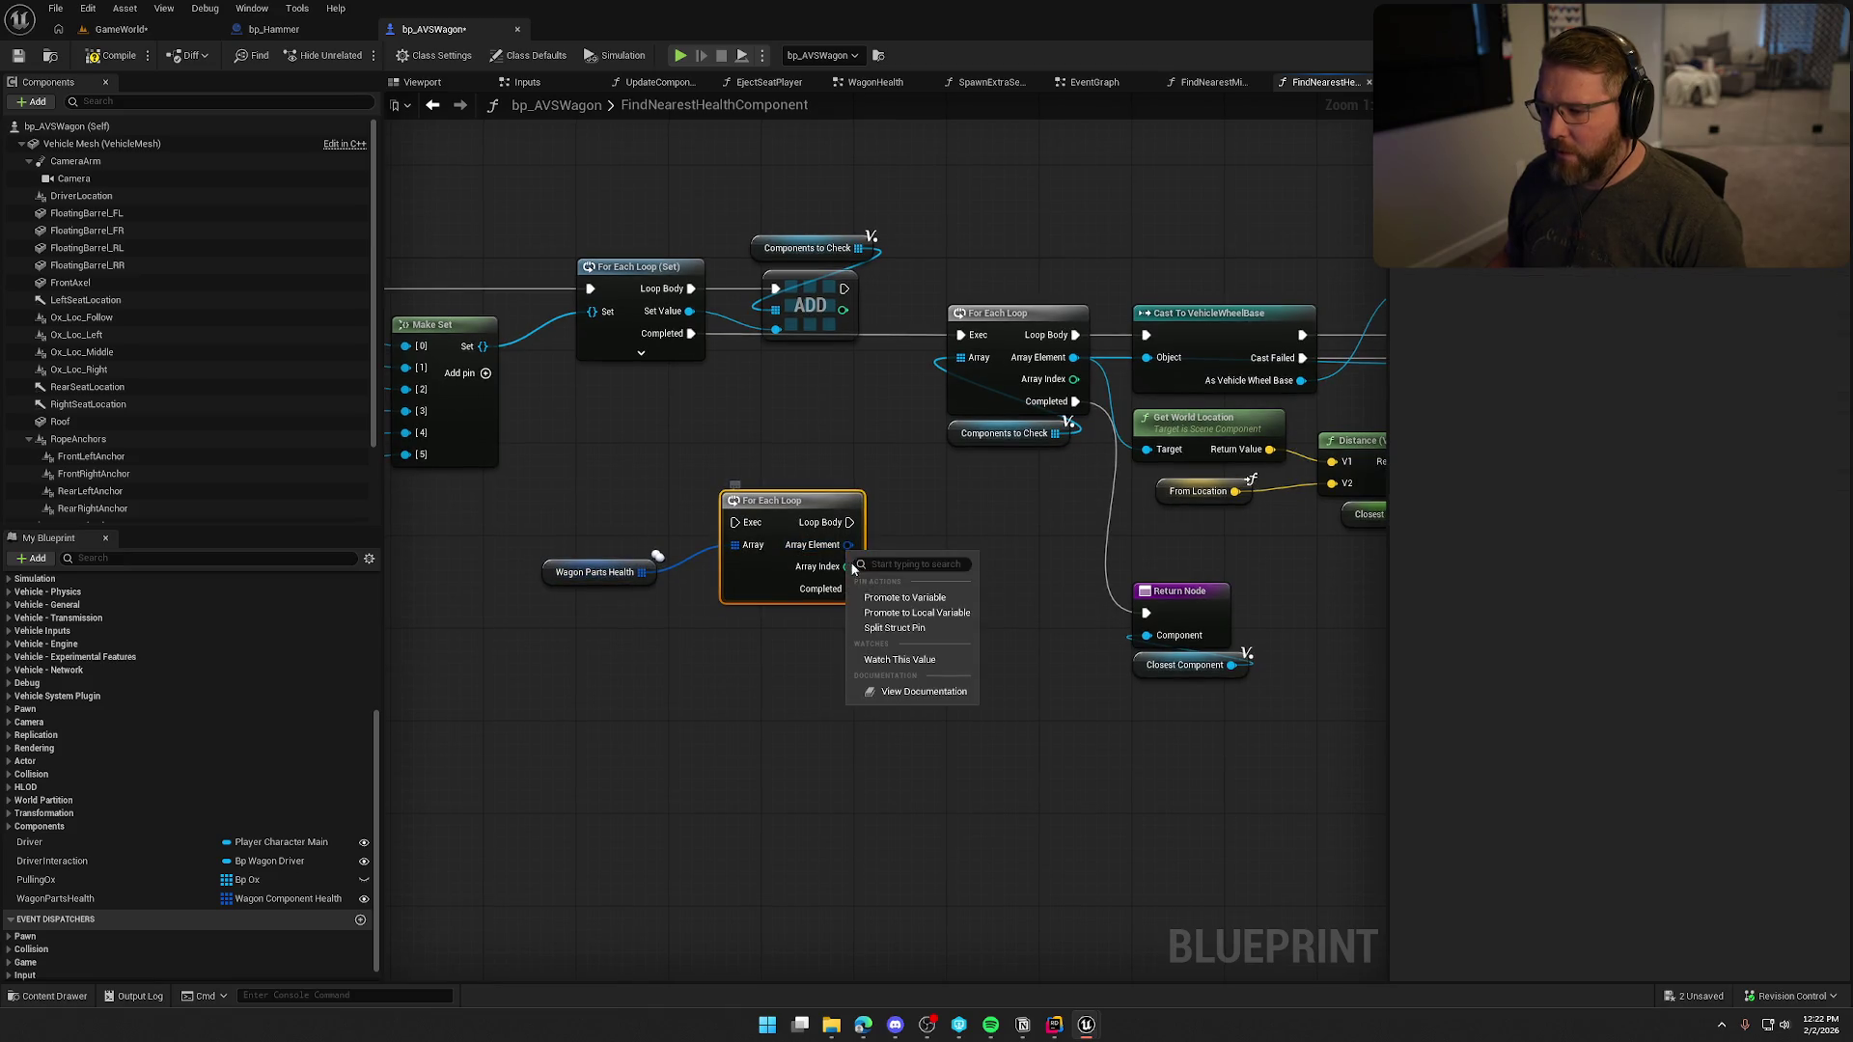
Split the new loop's Array Element pin into its struct fields.
click(894, 627)
mouse_move(868, 766)
mouse_down()
mouse_move(772, 642)
mouse_move(792, 602)
mouse_up()
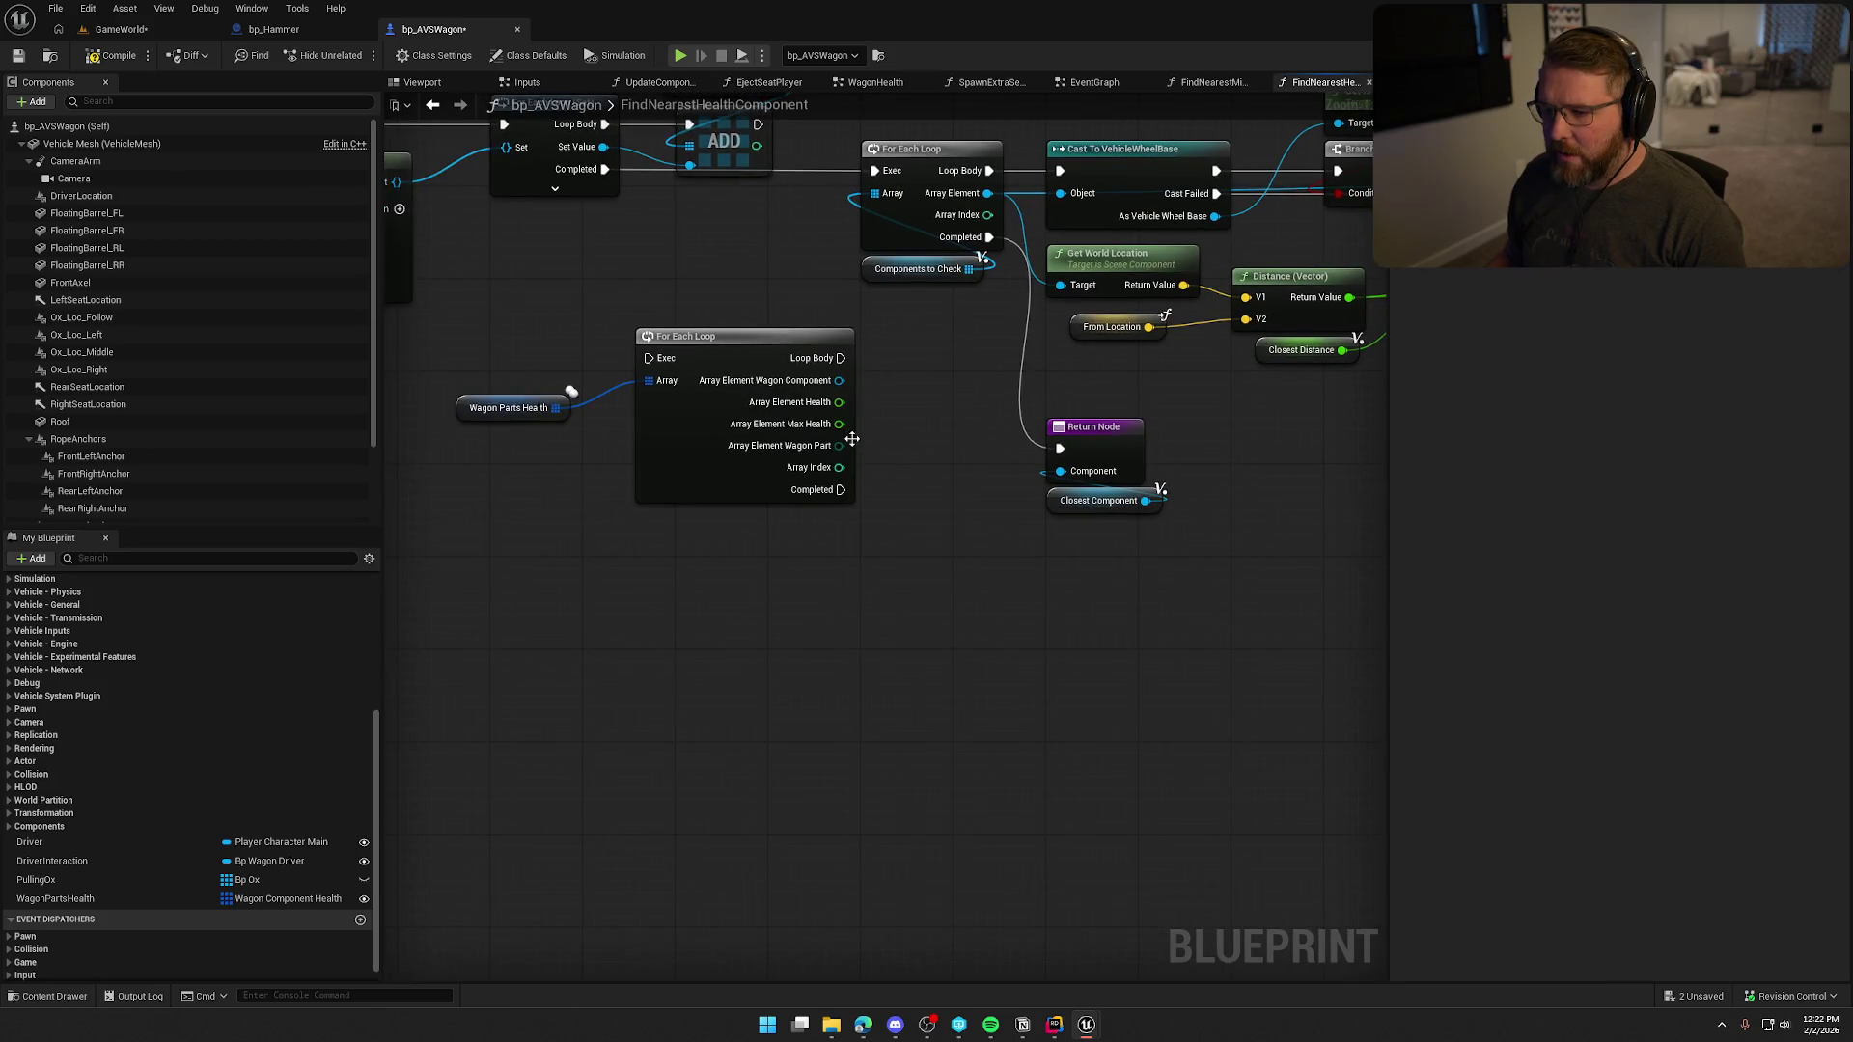
mouse_move(839, 381)
mouse_down()
mouse_move(943, 446)
mouse_move(942, 408)
mouse_up()
Delete the old Make Set, For Each Loop (Set), ADD and Components to Check nodes.
mouse_move(893, 500)
mouse_down()
mouse_move(1040, 641)
mouse_move(1193, 648)
mouse_up()
mouse_move(765, 512)
mouse_down()
mouse_move(482, 379)
mouse_move(473, 333)
mouse_up()
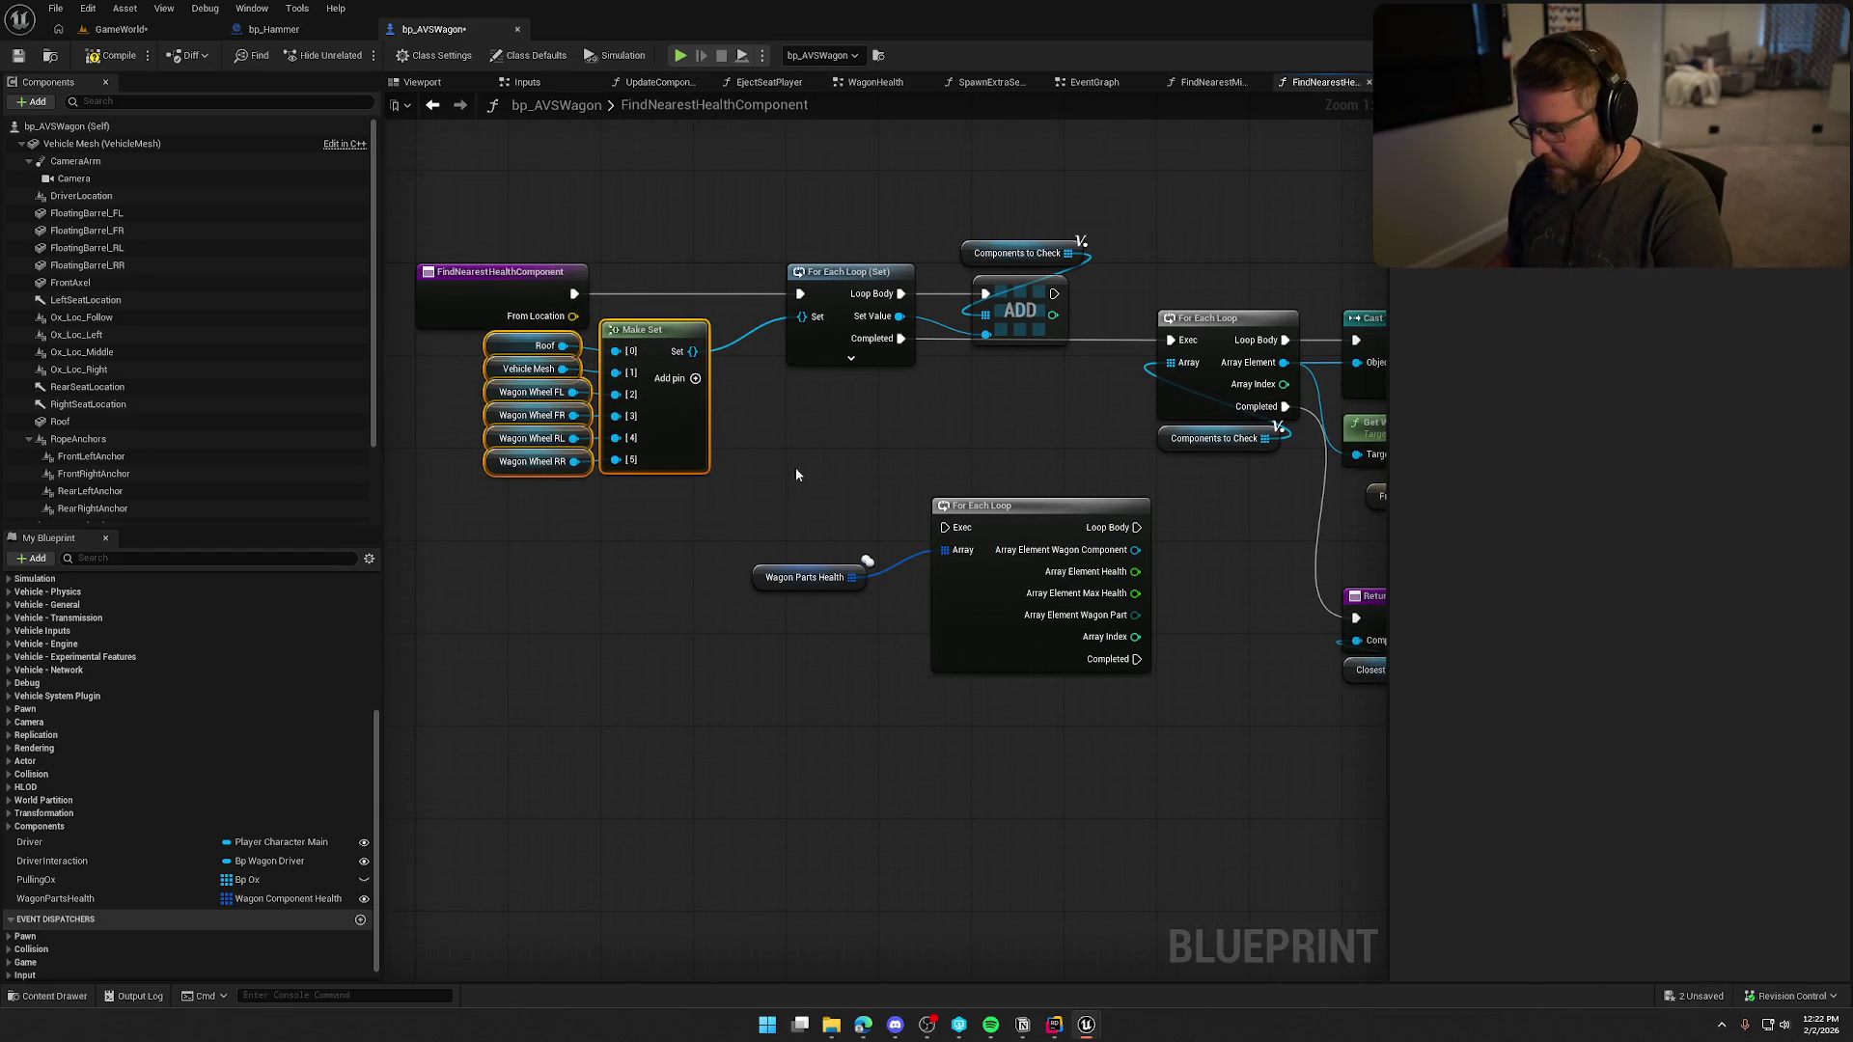
key(Delete)
click(850, 271)
key(Delete)
mouse_move(926, 207)
mouse_down()
mouse_move(1052, 361)
mouse_move(943, 455)
mouse_move(405, 451)
mouse_move(728, 413)
mouse_move(1079, 482)
mouse_move(915, 437)
mouse_move(1085, 467)
mouse_up()
key(Delete)
key(Delete)
Wire the function entry into the Wagon Parts Health loop and tidy the nodes beside it.
mouse_move(849, 560)
mouse_down()
mouse_move(797, 440)
mouse_move(584, 302)
mouse_up()
drag(620, 516, 735, 540)
drag(727, 356, 644, 307)
drag(797, 347, 762, 301)
click(651, 343)
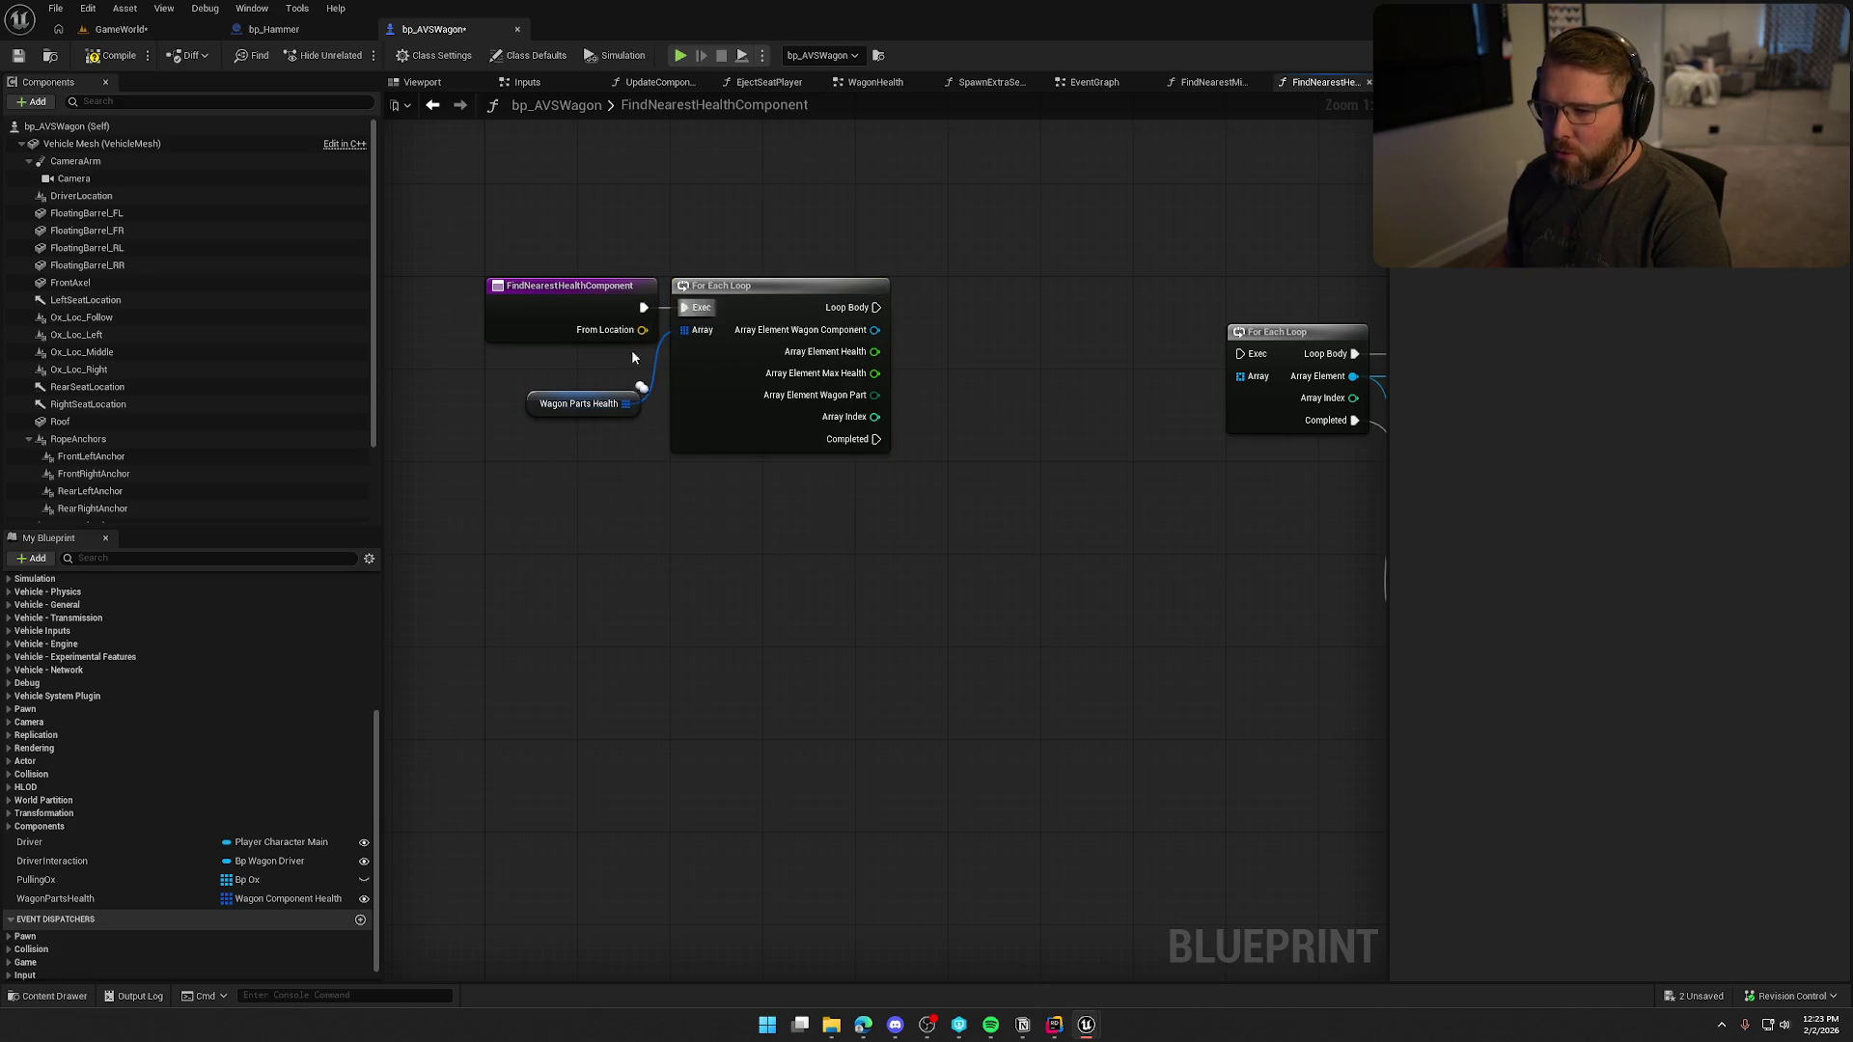
drag(579, 403, 592, 359)
click(588, 396)
drag(783, 616, 712, 612)
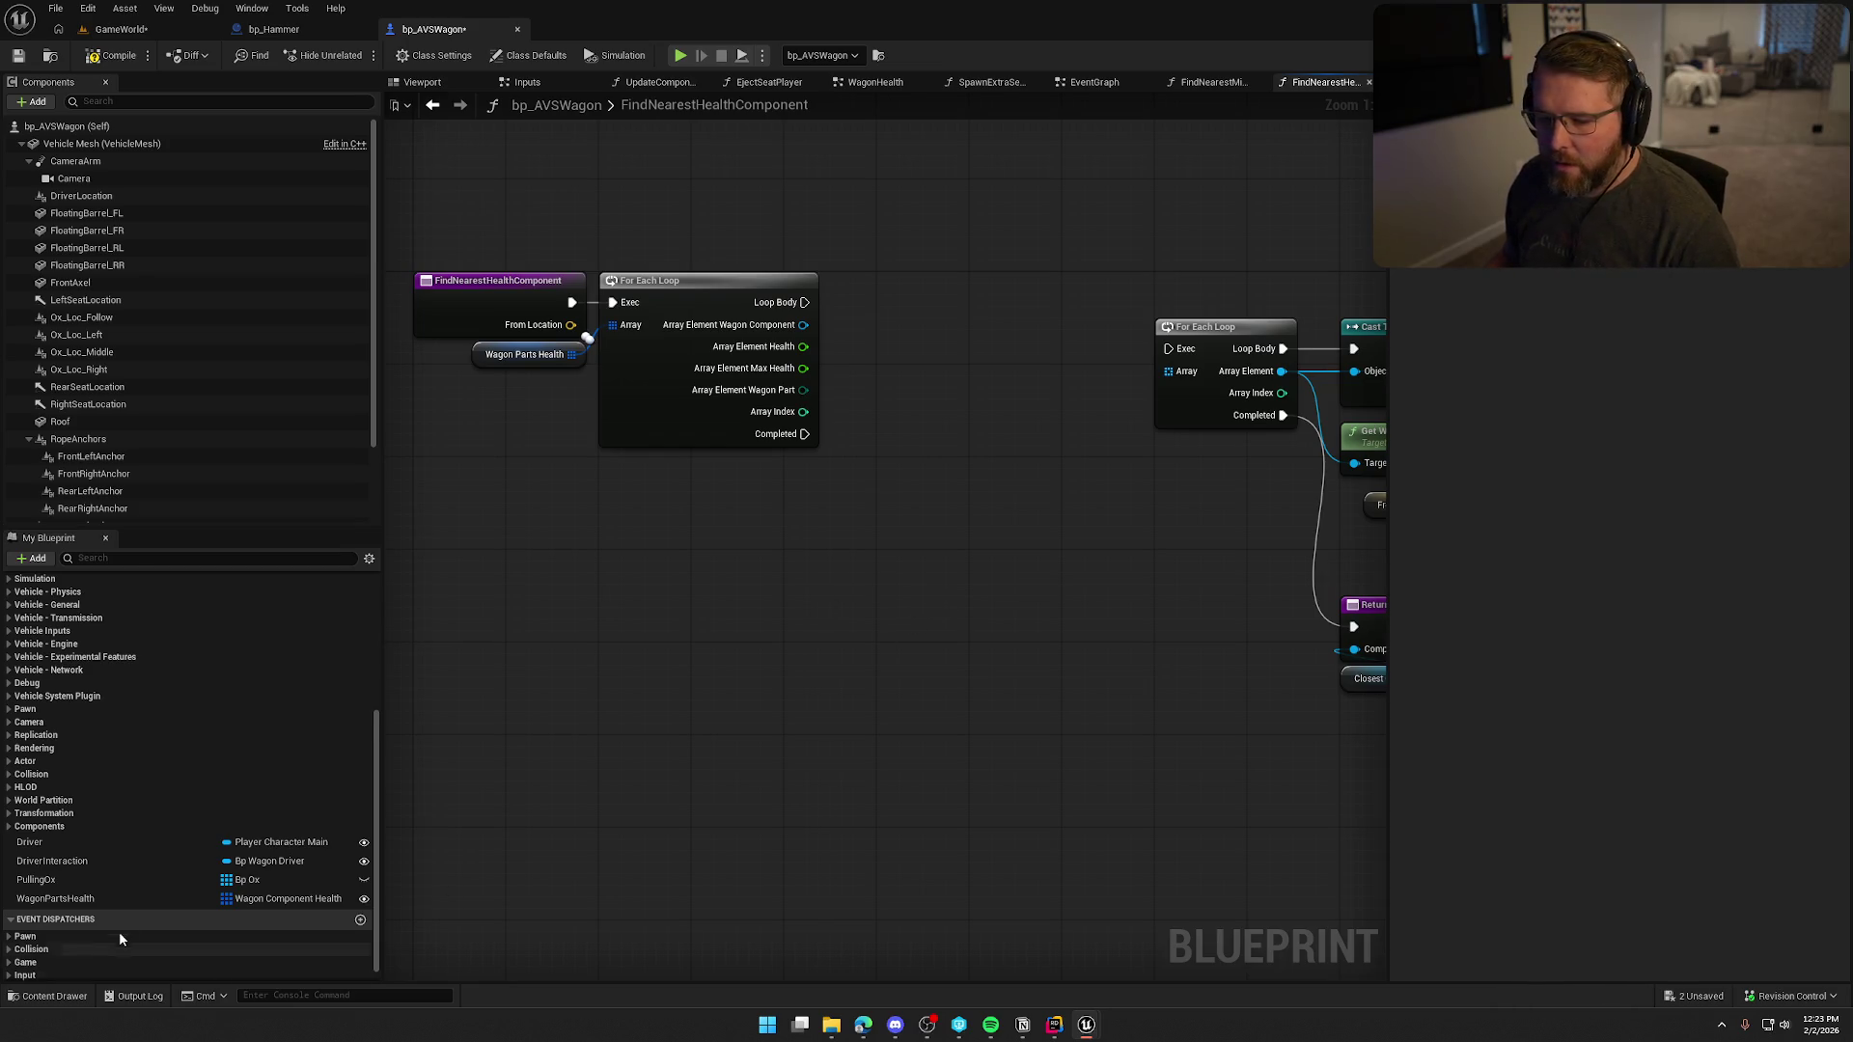
Delete the unused ComponentsToCheck local variable.
scroll(97, 917, down, 3)
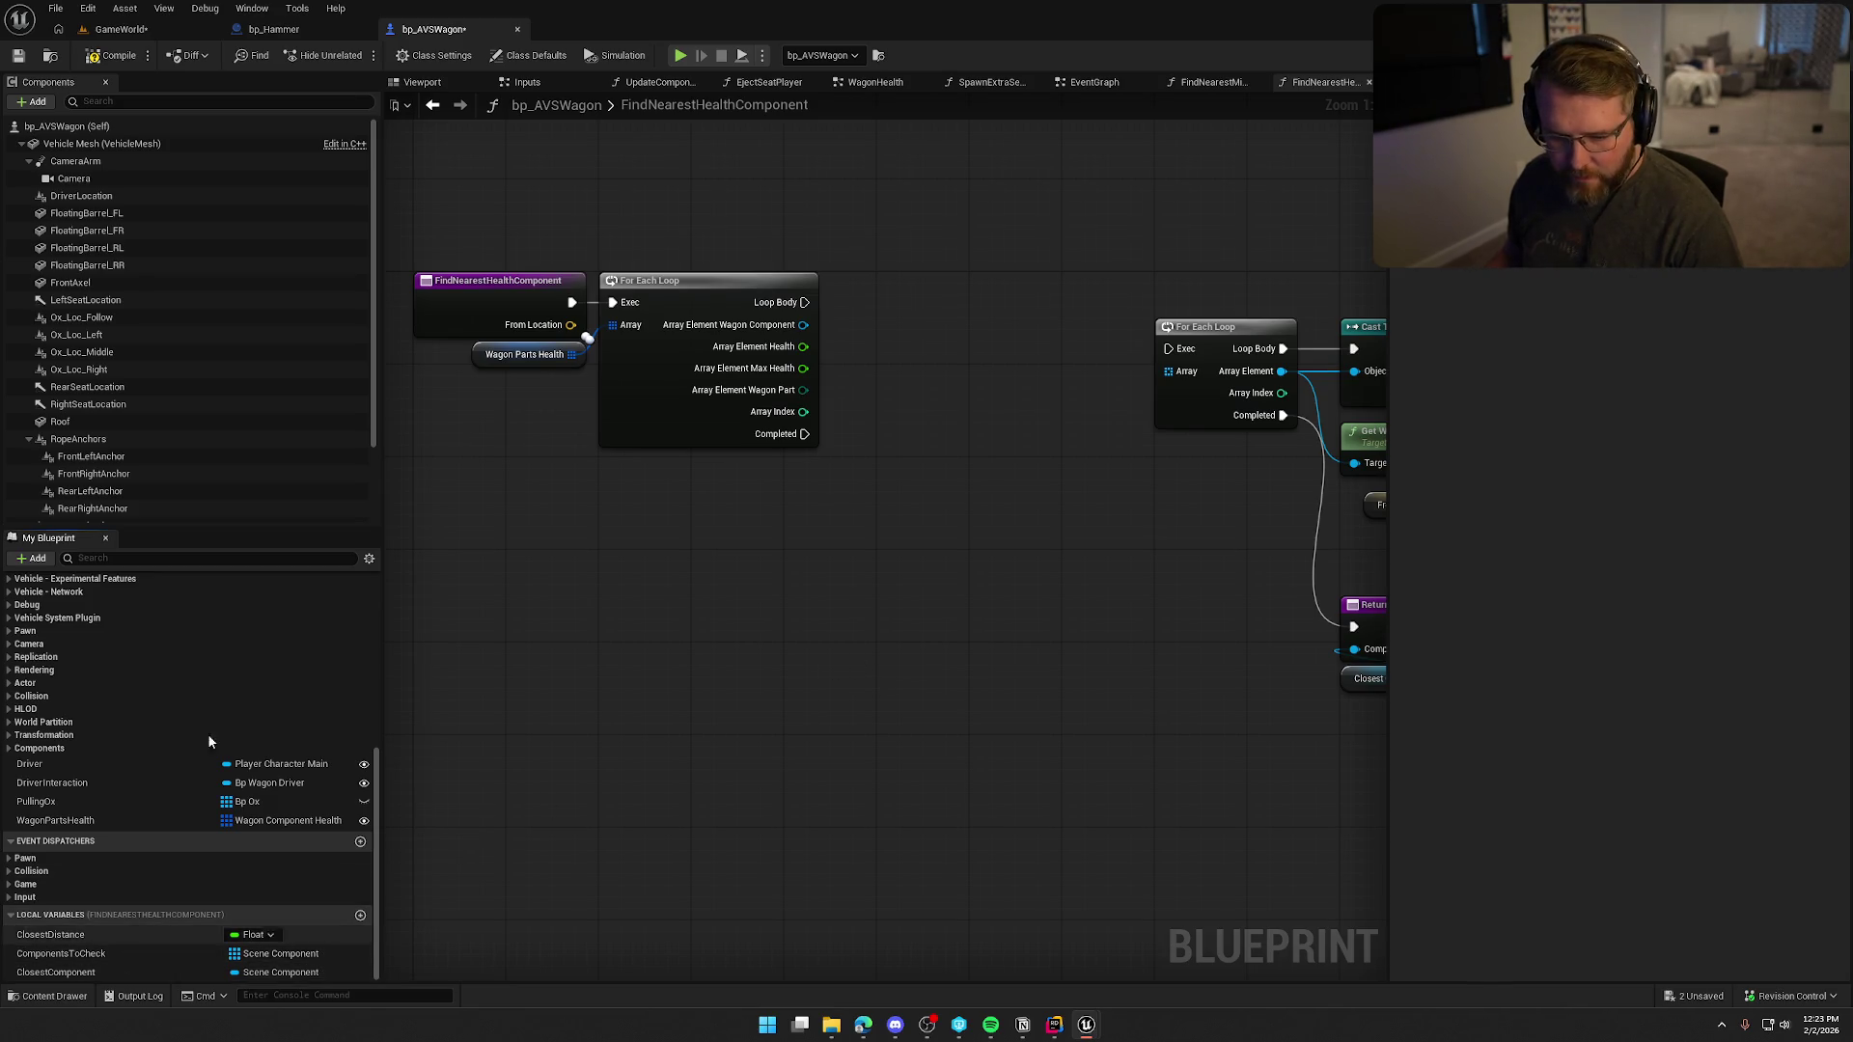
click(102, 956)
key(Delete)
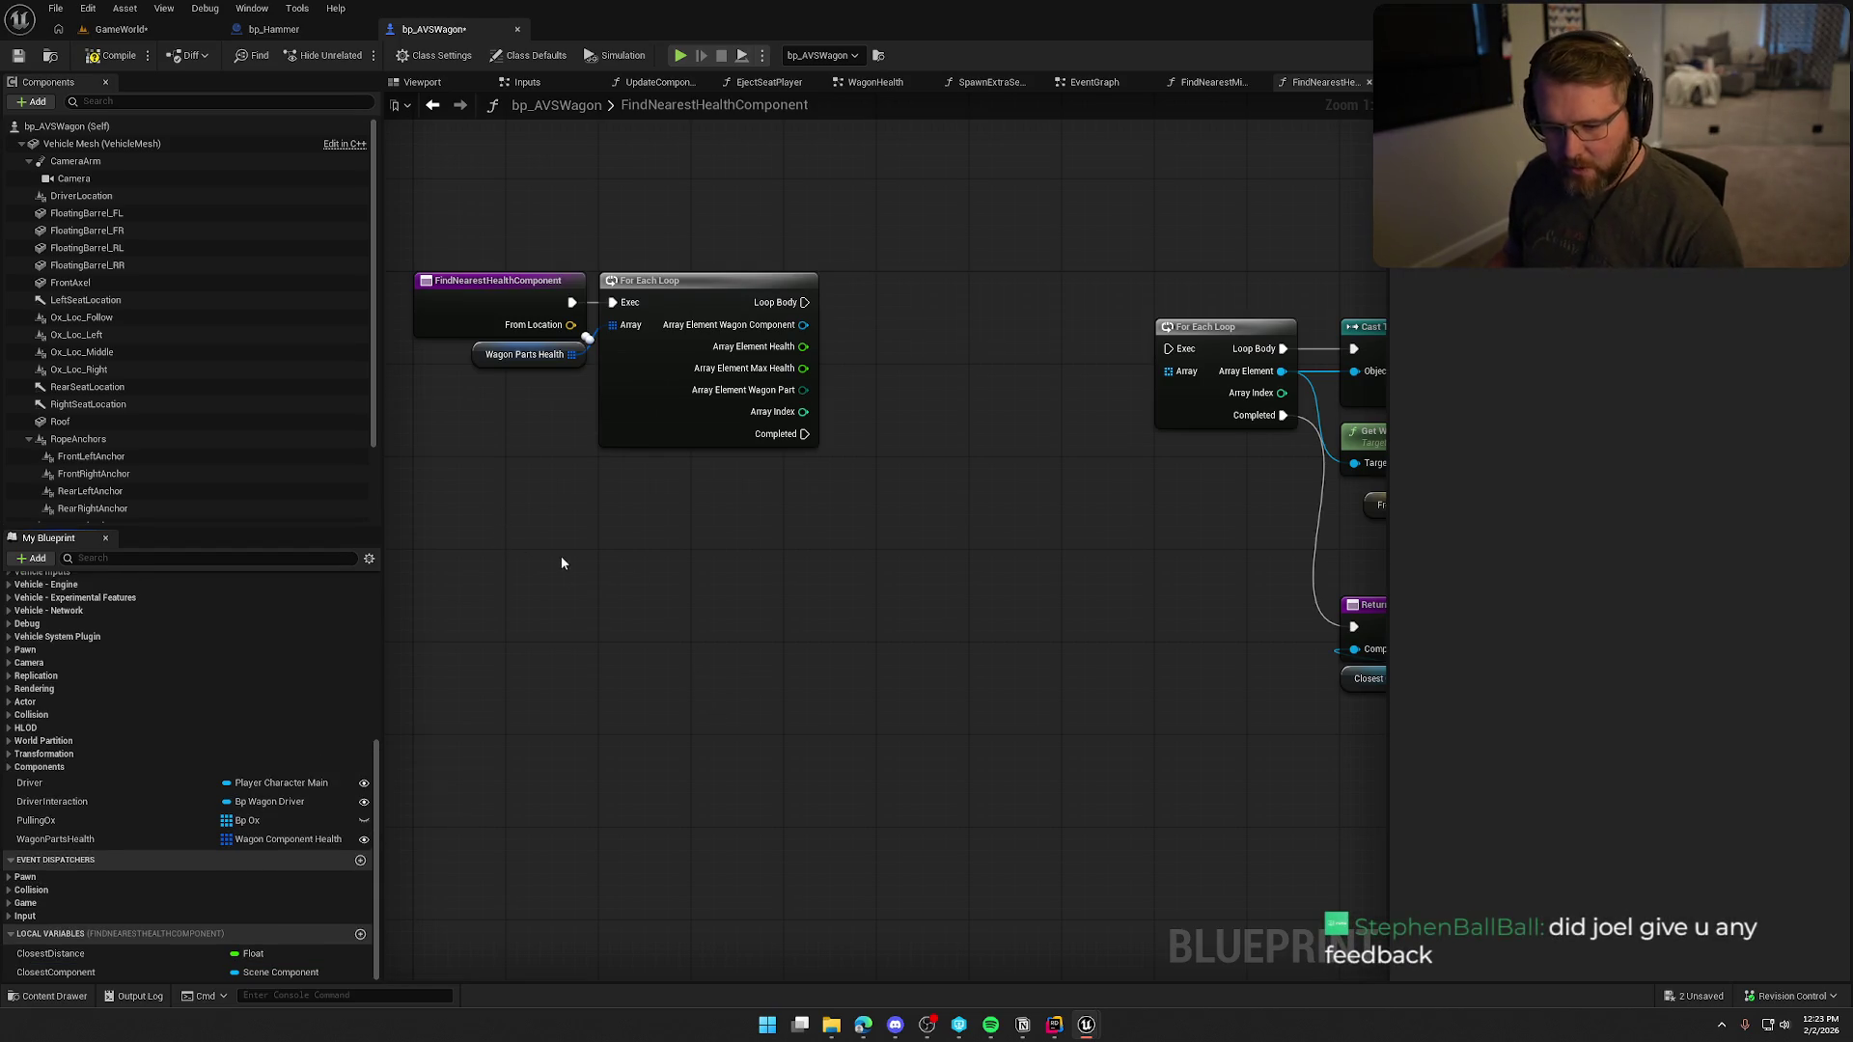
Move the second For Each Loop aside and wire the new loop body into the Cast.
scroll(743, 617, down, 3)
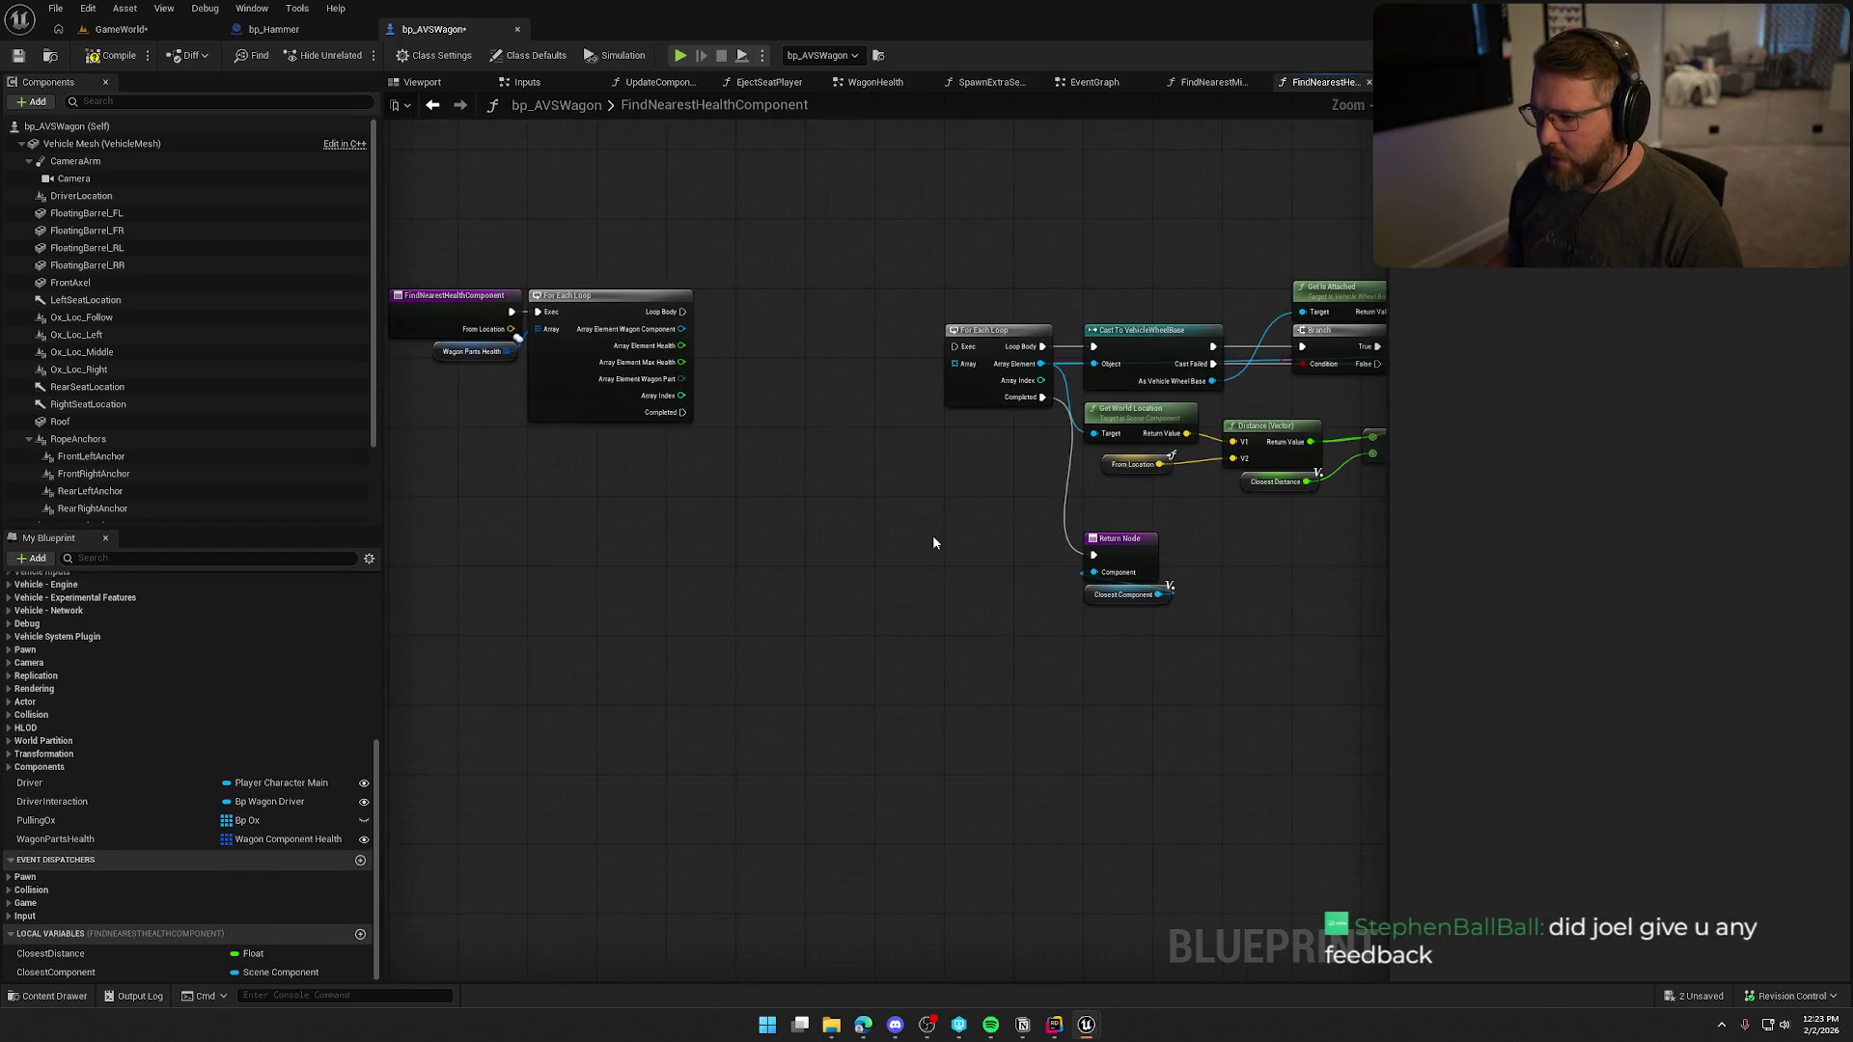
drag(977, 333, 560, 463)
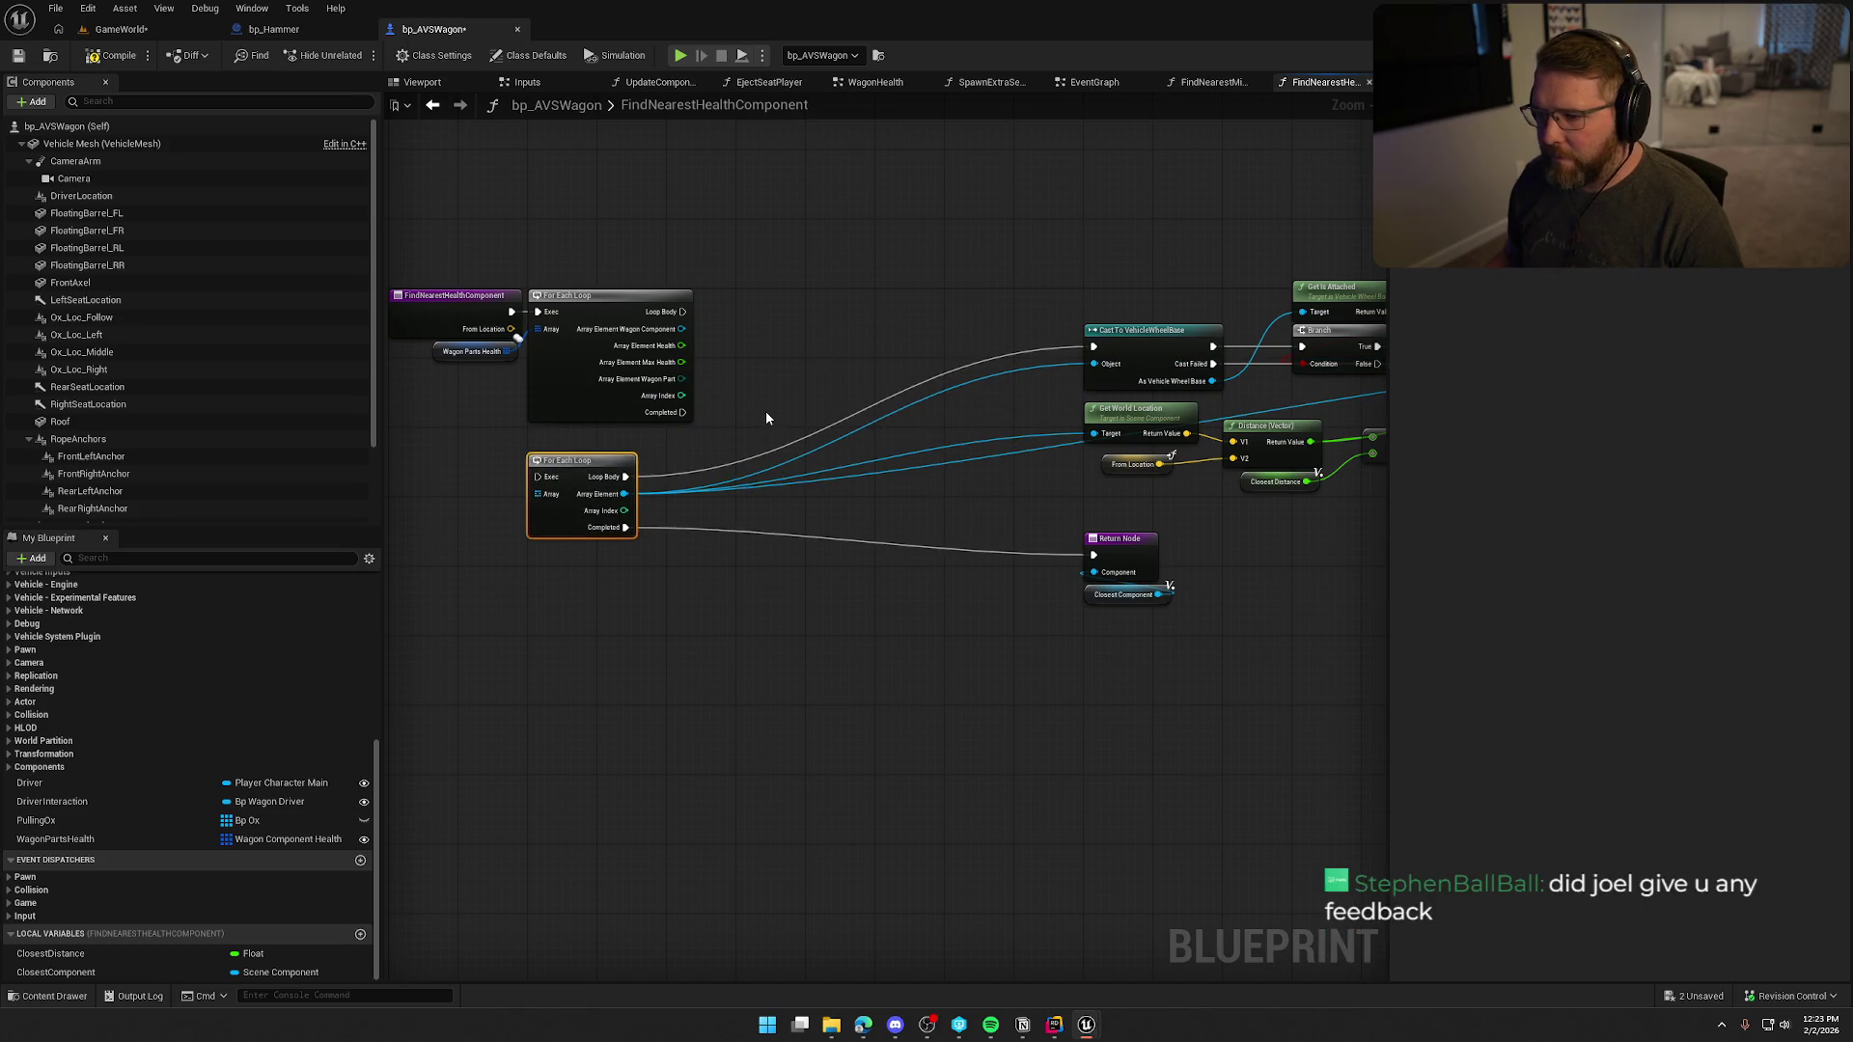
scroll(767, 411, up, 2)
mouse_move(653, 278)
mouse_down()
mouse_move(1197, 313)
mouse_move(1189, 359)
mouse_move(1203, 346)
mouse_move(824, 278)
mouse_up()
Rearrange Get Is Attached, both Branch nodes and the distance comparison next to the new loop.
drag(801, 387, 845, 424)
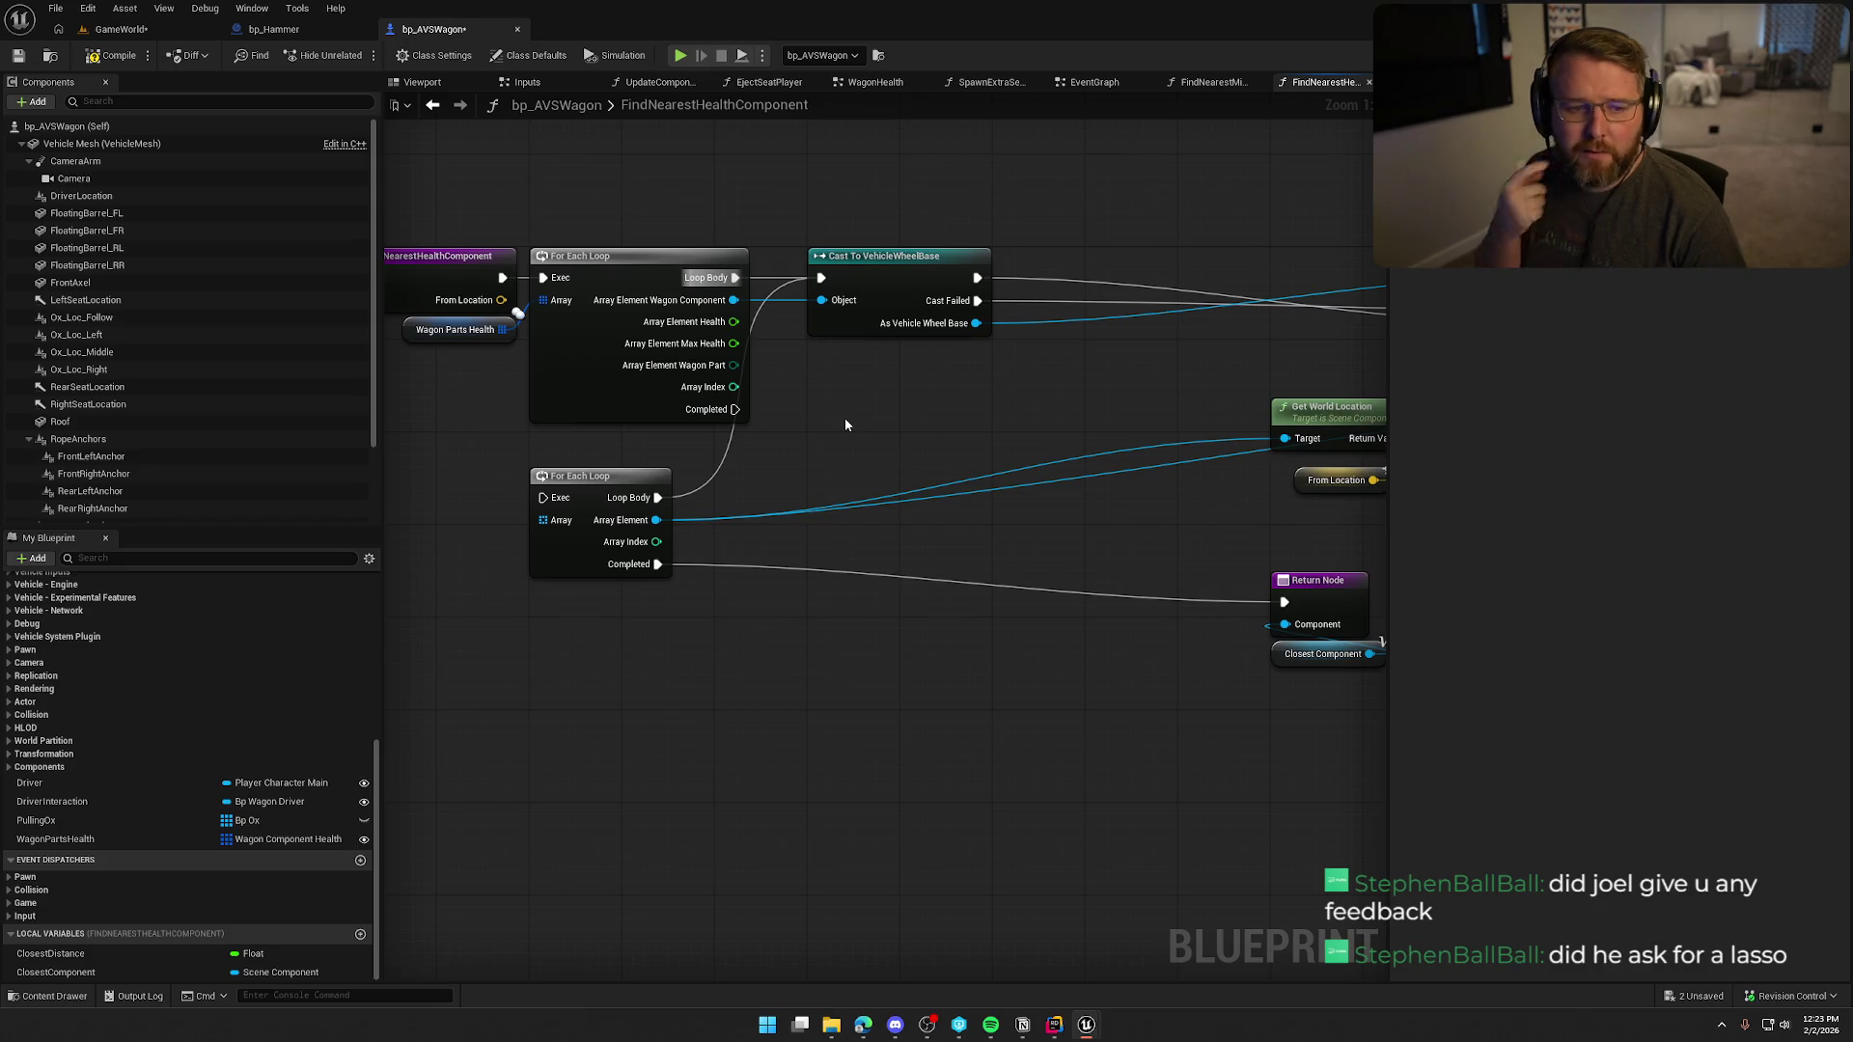
mouse_move(875, 431)
mouse_down()
mouse_move(715, 447)
mouse_move(733, 449)
mouse_move(579, 430)
mouse_move(855, 361)
mouse_move(591, 390)
mouse_up()
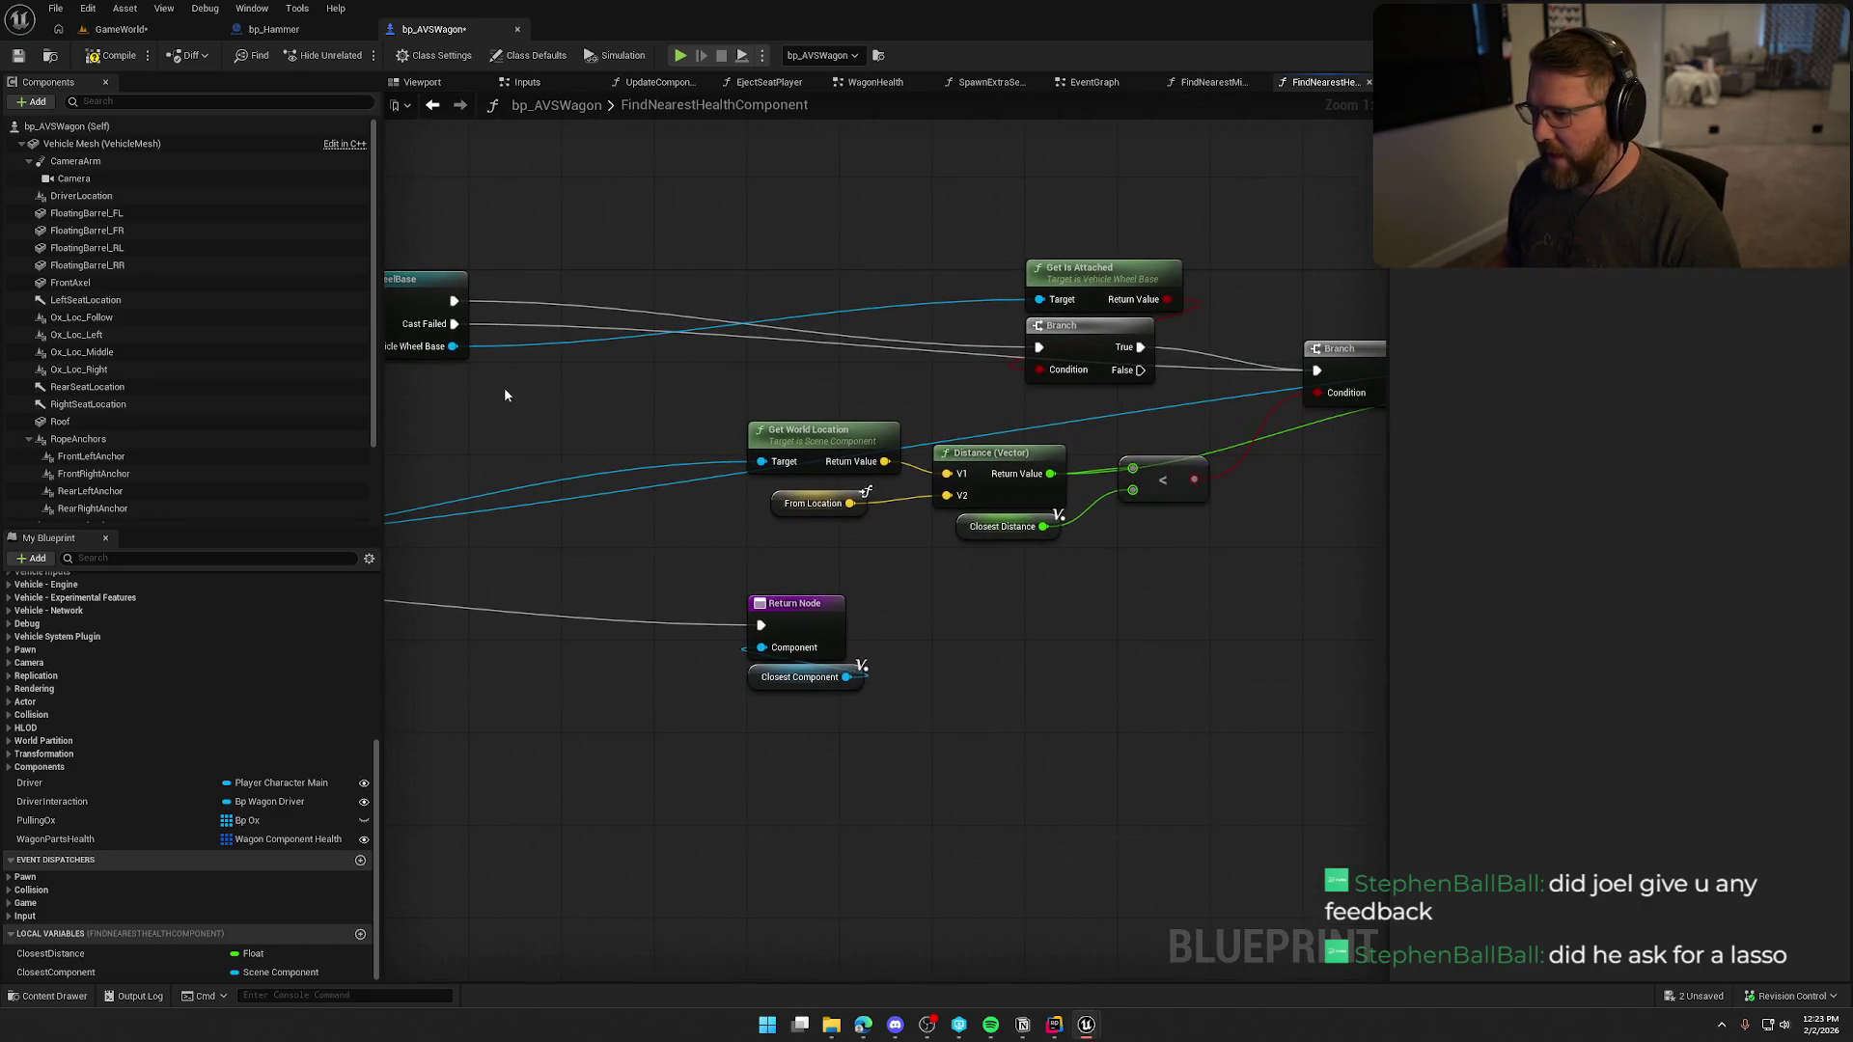
mouse_move(1005, 256)
mouse_down()
mouse_move(1187, 386)
mouse_move(669, 303)
mouse_up()
drag(1026, 295, 679, 286)
mouse_move(755, 375)
mouse_down()
mouse_move(1079, 371)
mouse_move(943, 371)
mouse_up()
mouse_move(1271, 359)
mouse_down()
mouse_move(981, 305)
mouse_move(833, 307)
mouse_up()
mouse_move(1186, 526)
mouse_down()
mouse_move(753, 401)
mouse_move(509, 379)
mouse_up()
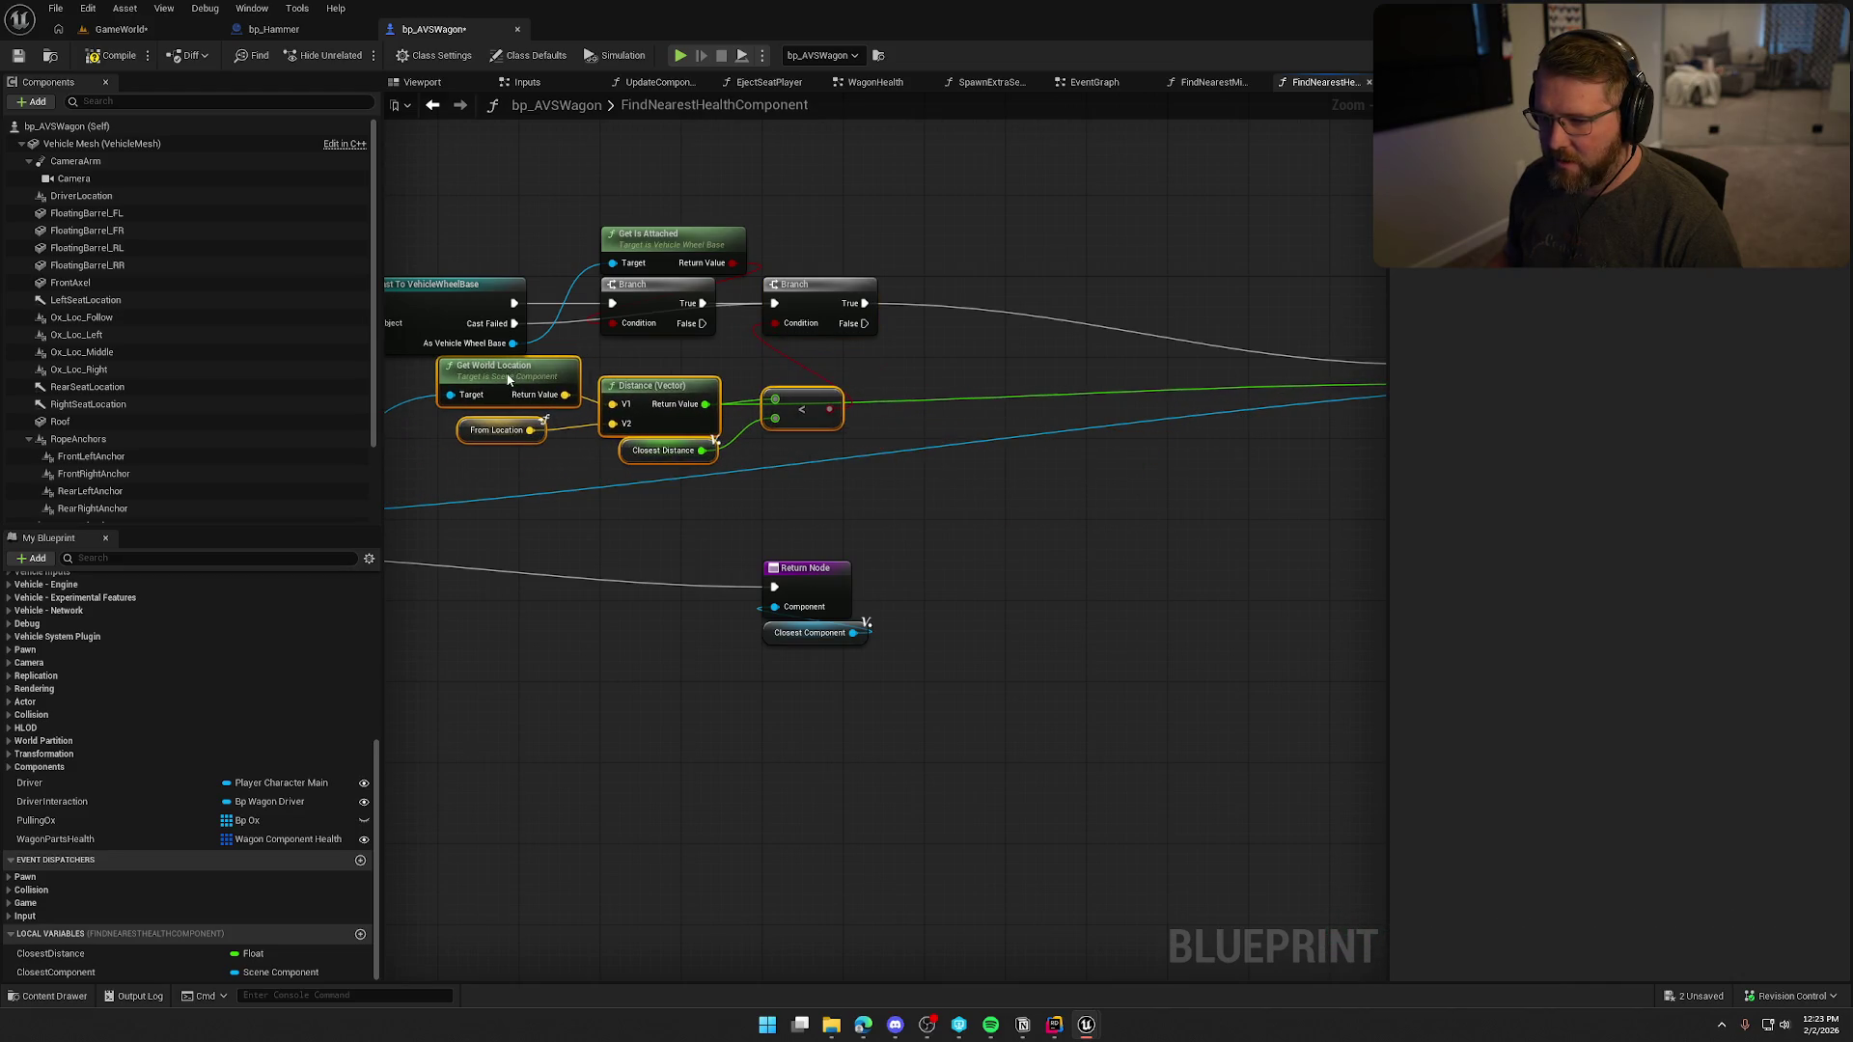
mouse_move(605, 547)
mouse_down()
mouse_move(1119, 555)
mouse_move(1020, 607)
mouse_up()
Feed each Wagon Component into Get World Location's Target.
mouse_move(860, 457)
mouse_down()
mouse_move(697, 404)
mouse_move(681, 376)
mouse_up()
drag(761, 662, 843, 600)
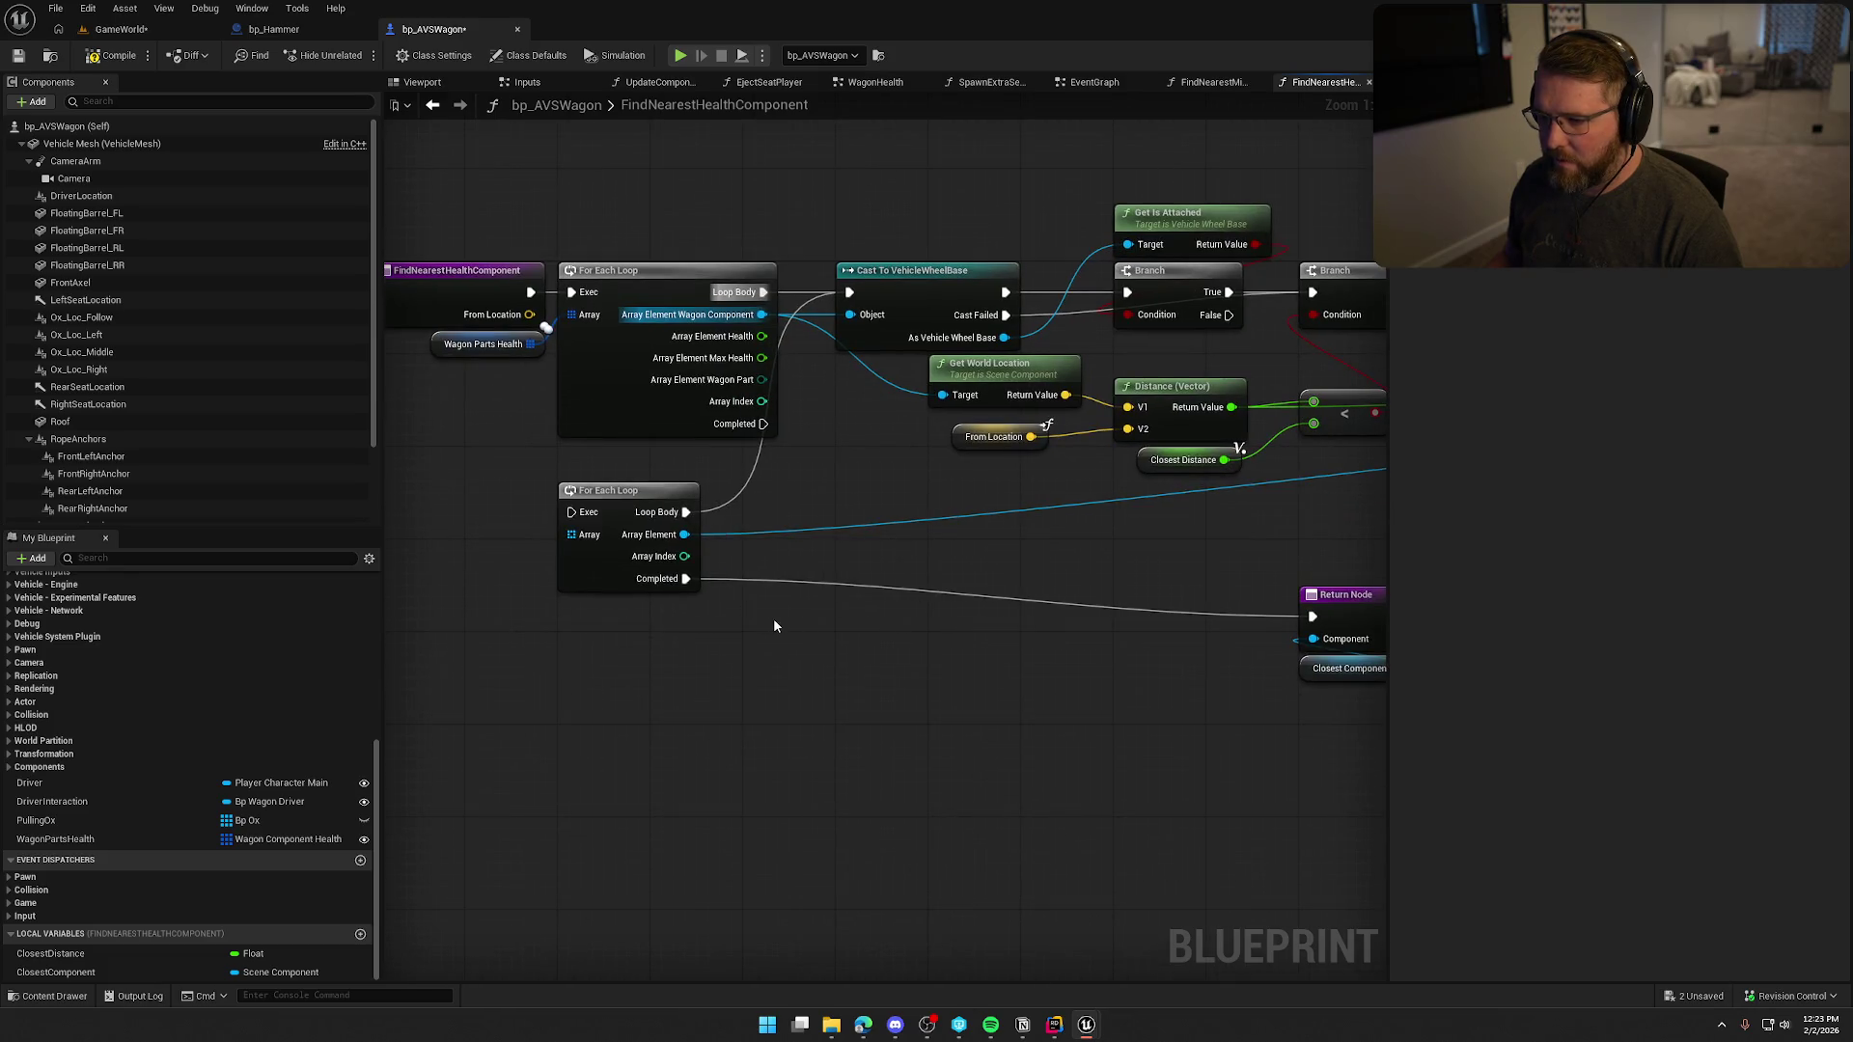
scroll(773, 625, down, 5)
scroll(821, 572, up, 2)
Move both SET nodes beside the Branch and set Closest Component from the wagon component.
drag(821, 571, 333, 561)
drag(1003, 331, 1274, 411)
mouse_move(1080, 385)
mouse_down()
mouse_move(820, 331)
mouse_move(708, 348)
mouse_up()
click(665, 461)
scroll(938, 471, up, 2)
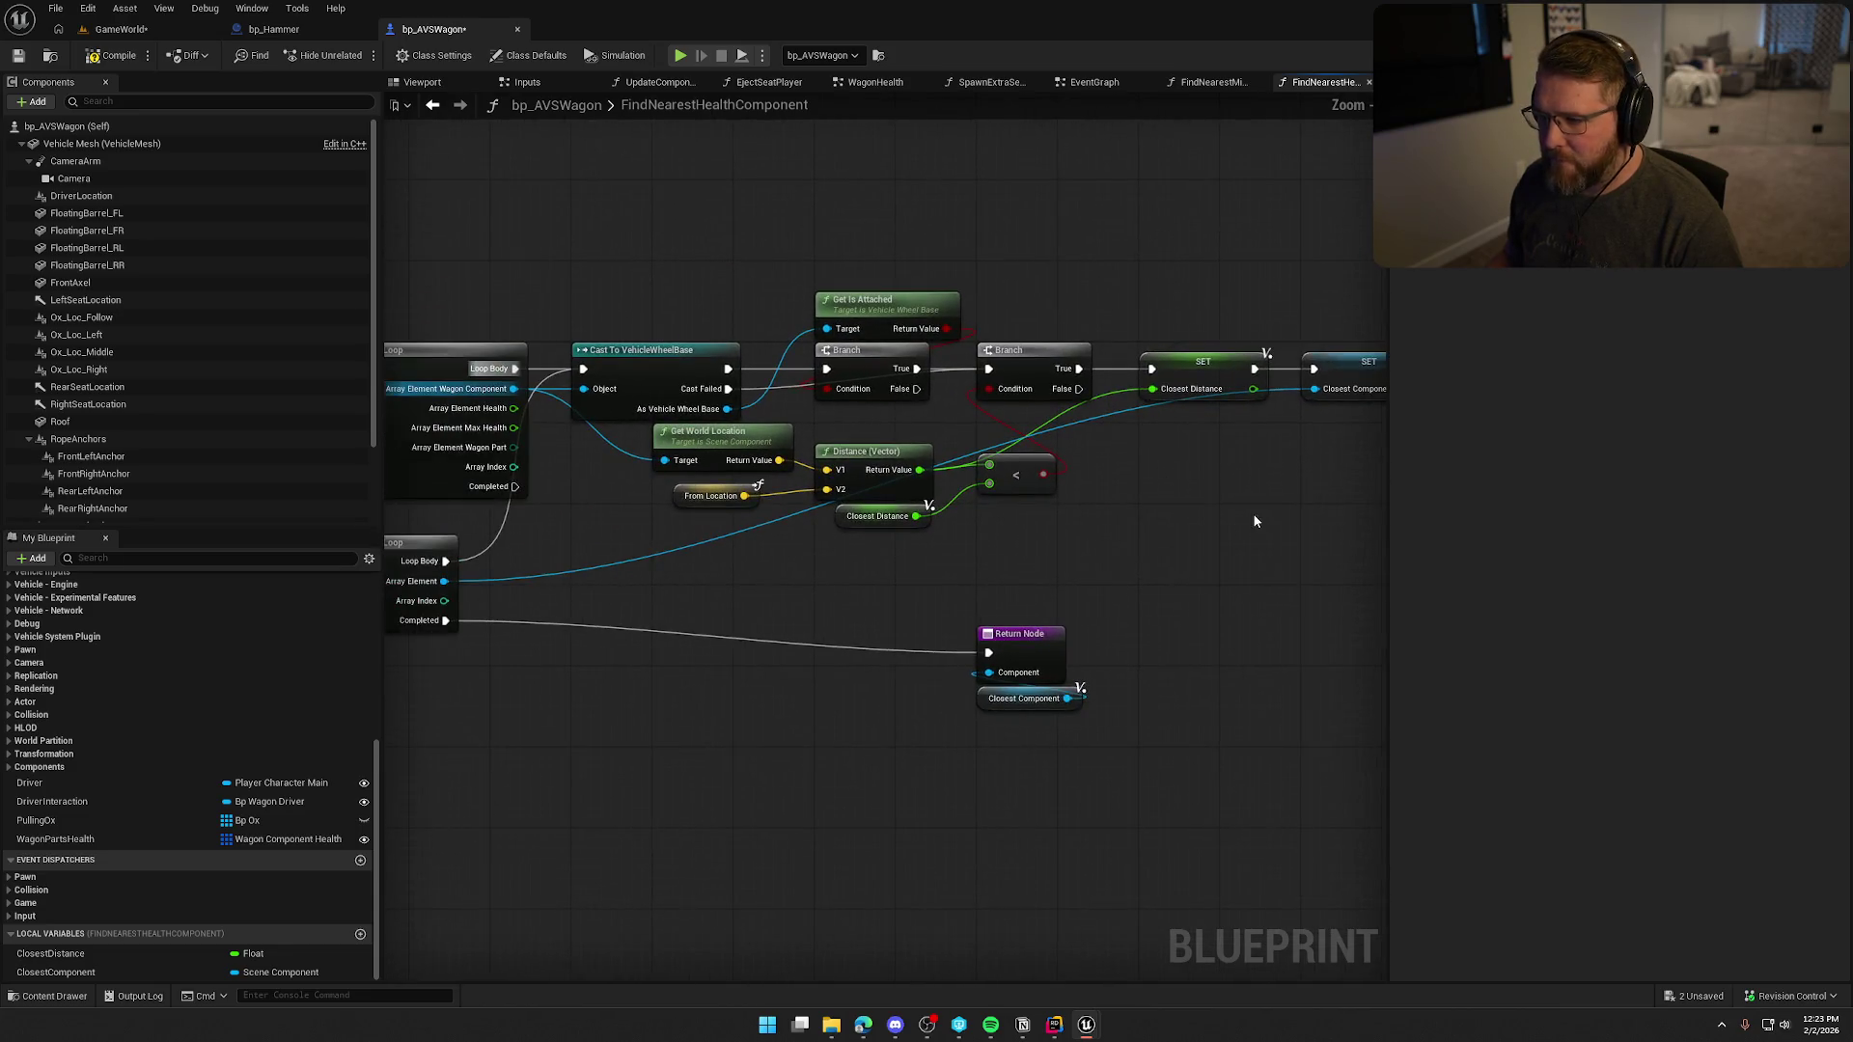
drag(1331, 314, 521, 315)
Delete the leftover second loop, wire Completed to the Return Node, and save.
click(479, 441)
key(Delete)
mouse_move(1100, 557)
mouse_down()
mouse_move(626, 384)
mouse_move(1009, 547)
mouse_move(1097, 551)
mouse_move(795, 553)
mouse_move(735, 512)
mouse_up()
mouse_move(909, 542)
mouse_down()
mouse_move(807, 573)
mouse_move(838, 565)
mouse_up()
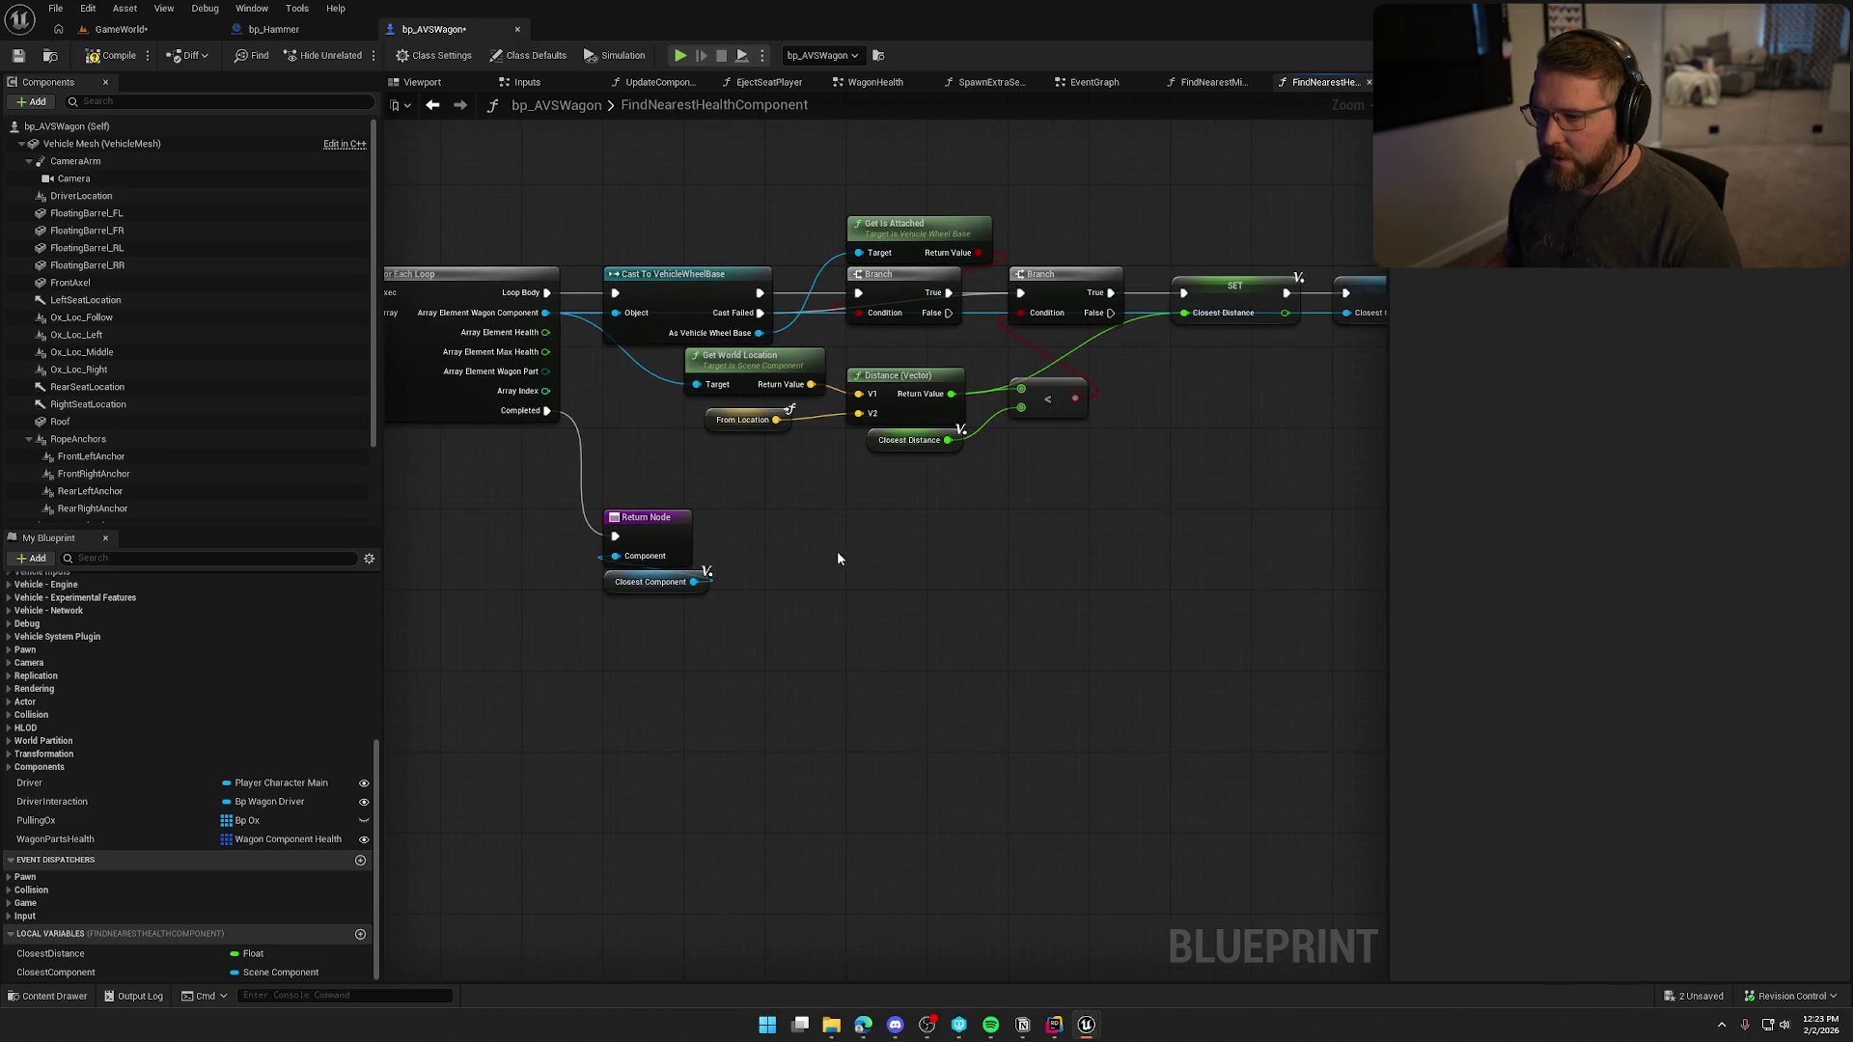
key(ctrl+s)
Add an AND Boolean from the distance comparison into the Branch condition.
mouse_move(883, 544)
mouse_down()
mouse_move(826, 548)
mouse_move(893, 488)
mouse_up()
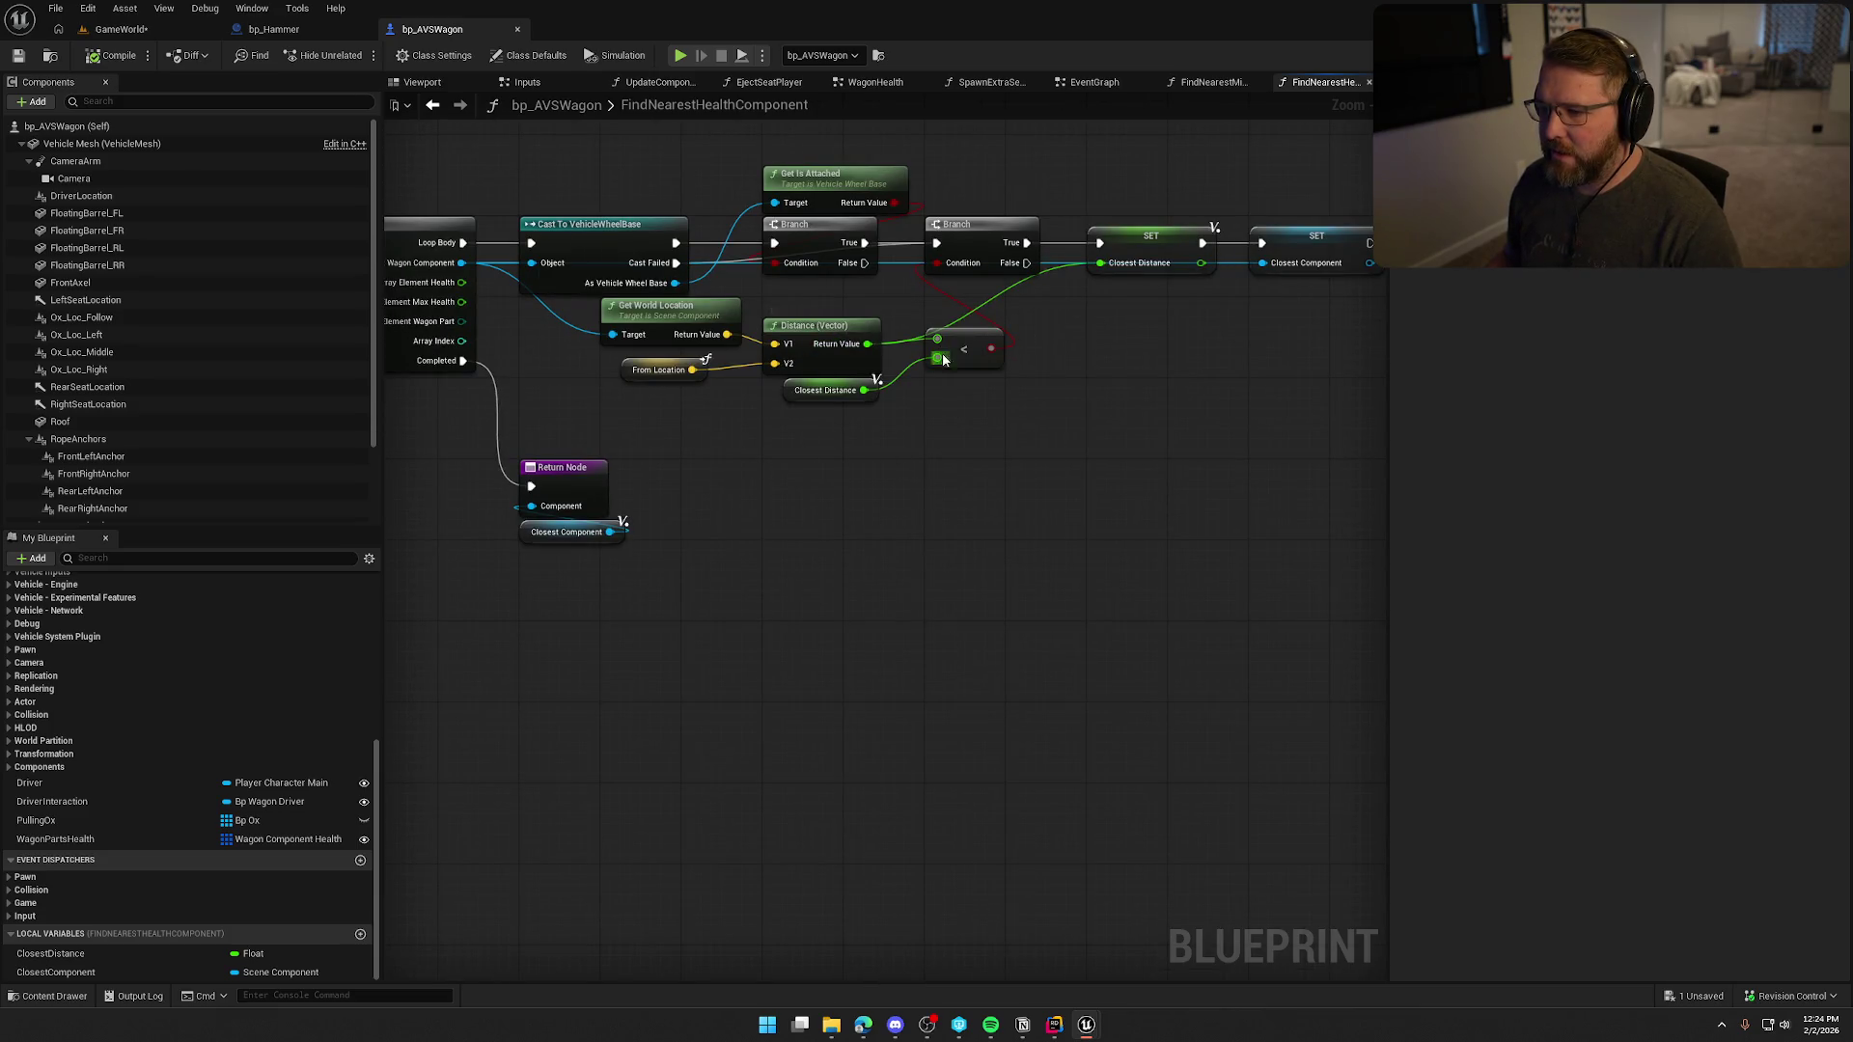
mouse_move(991, 349)
mouse_down()
mouse_move(1033, 375)
mouse_move(932, 294)
mouse_move(938, 266)
mouse_up()
text(and)
key(Return)
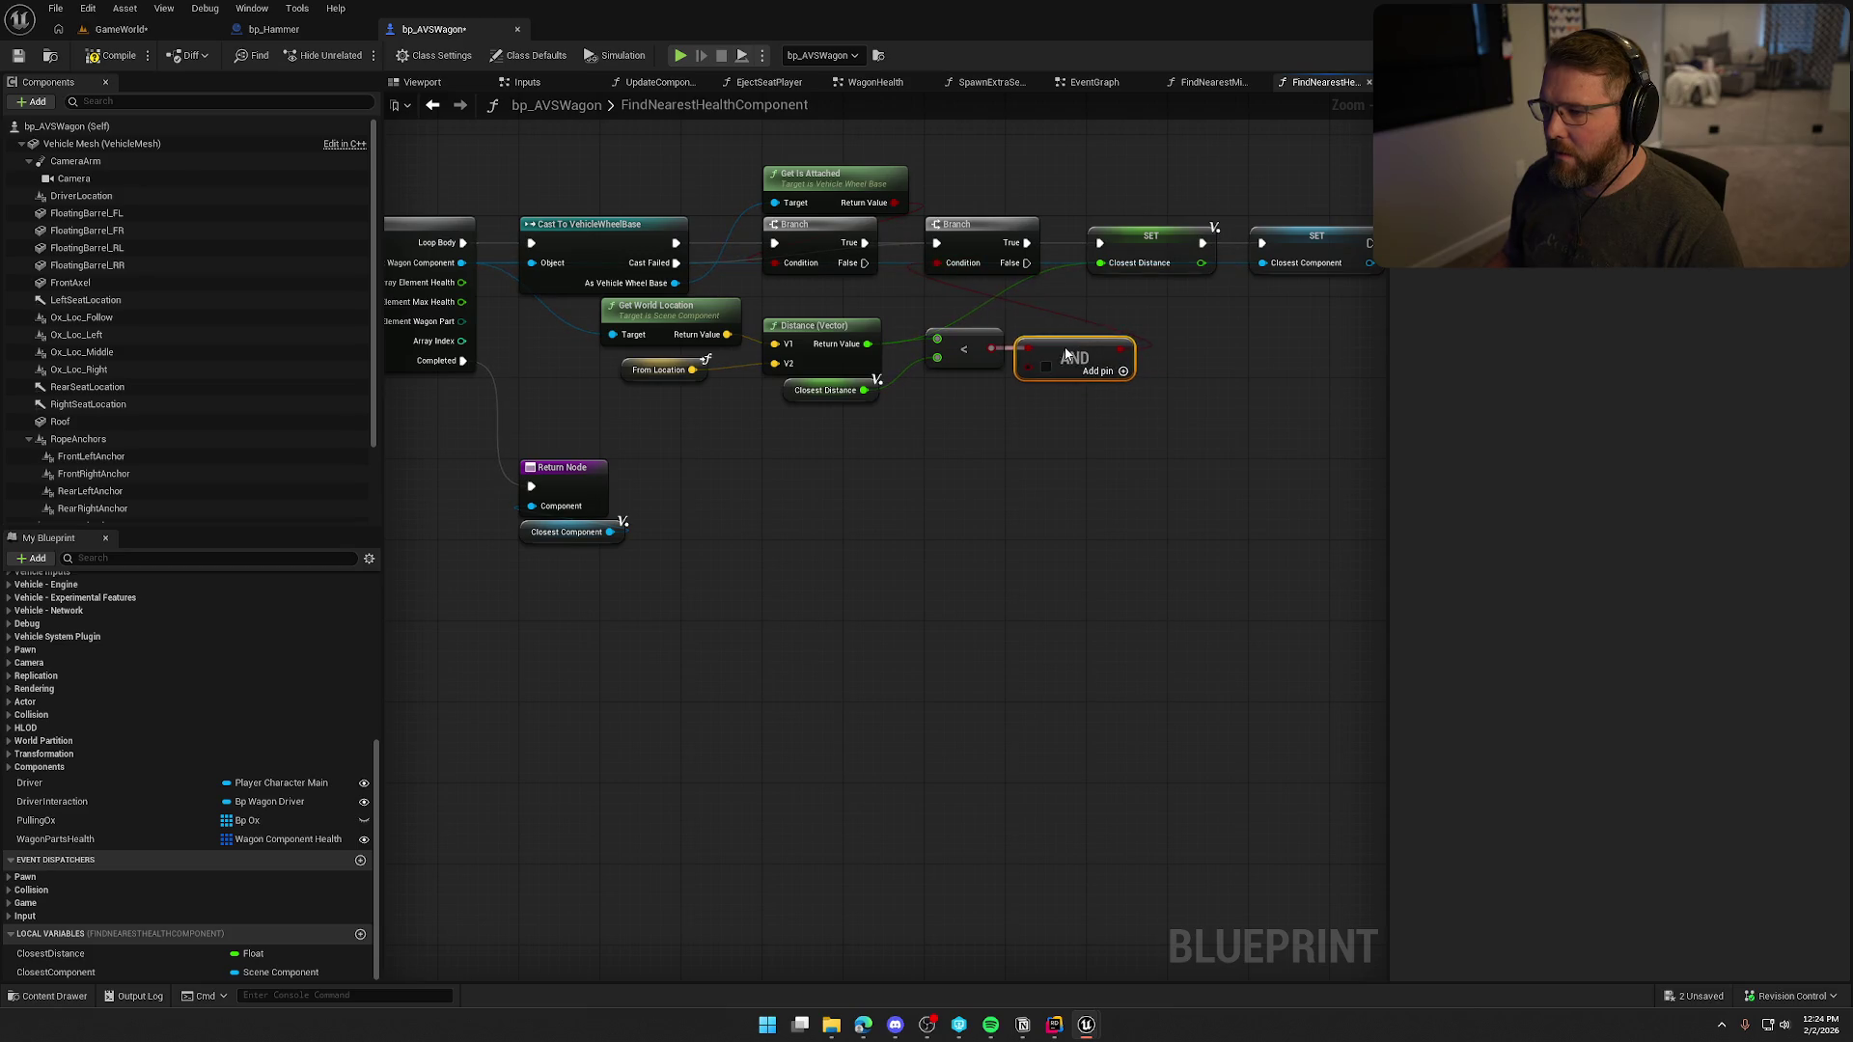
drag(864, 512, 945, 501)
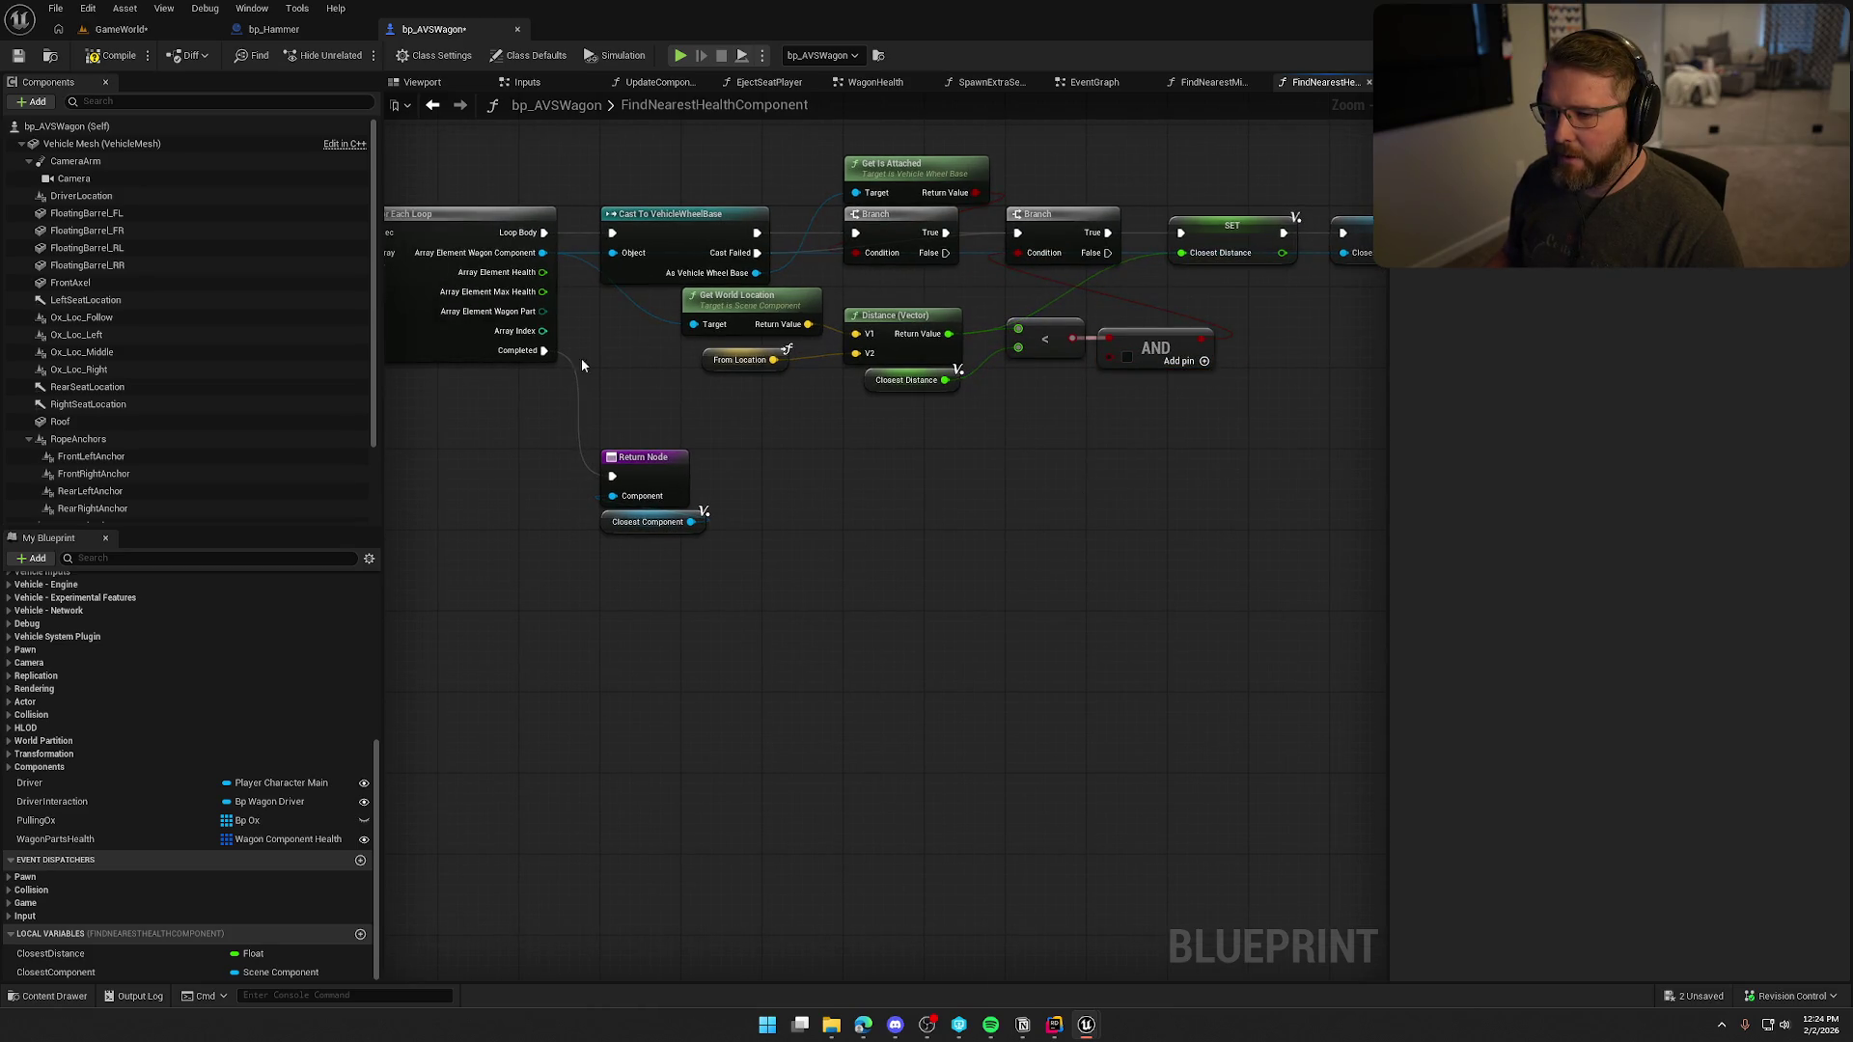
Add a Health < Max Health comparison into the AND, then save the blueprint.
mouse_move(542, 272)
mouse_down()
mouse_move(879, 418)
mouse_move(579, 351)
mouse_move(543, 291)
mouse_up()
text(<)
key(Return)
drag(939, 417, 1106, 385)
drag(916, 417, 896, 417)
mouse_move(1175, 376)
mouse_down()
mouse_move(1075, 541)
mouse_move(1135, 293)
mouse_up()
drag(735, 596, 936, 581)
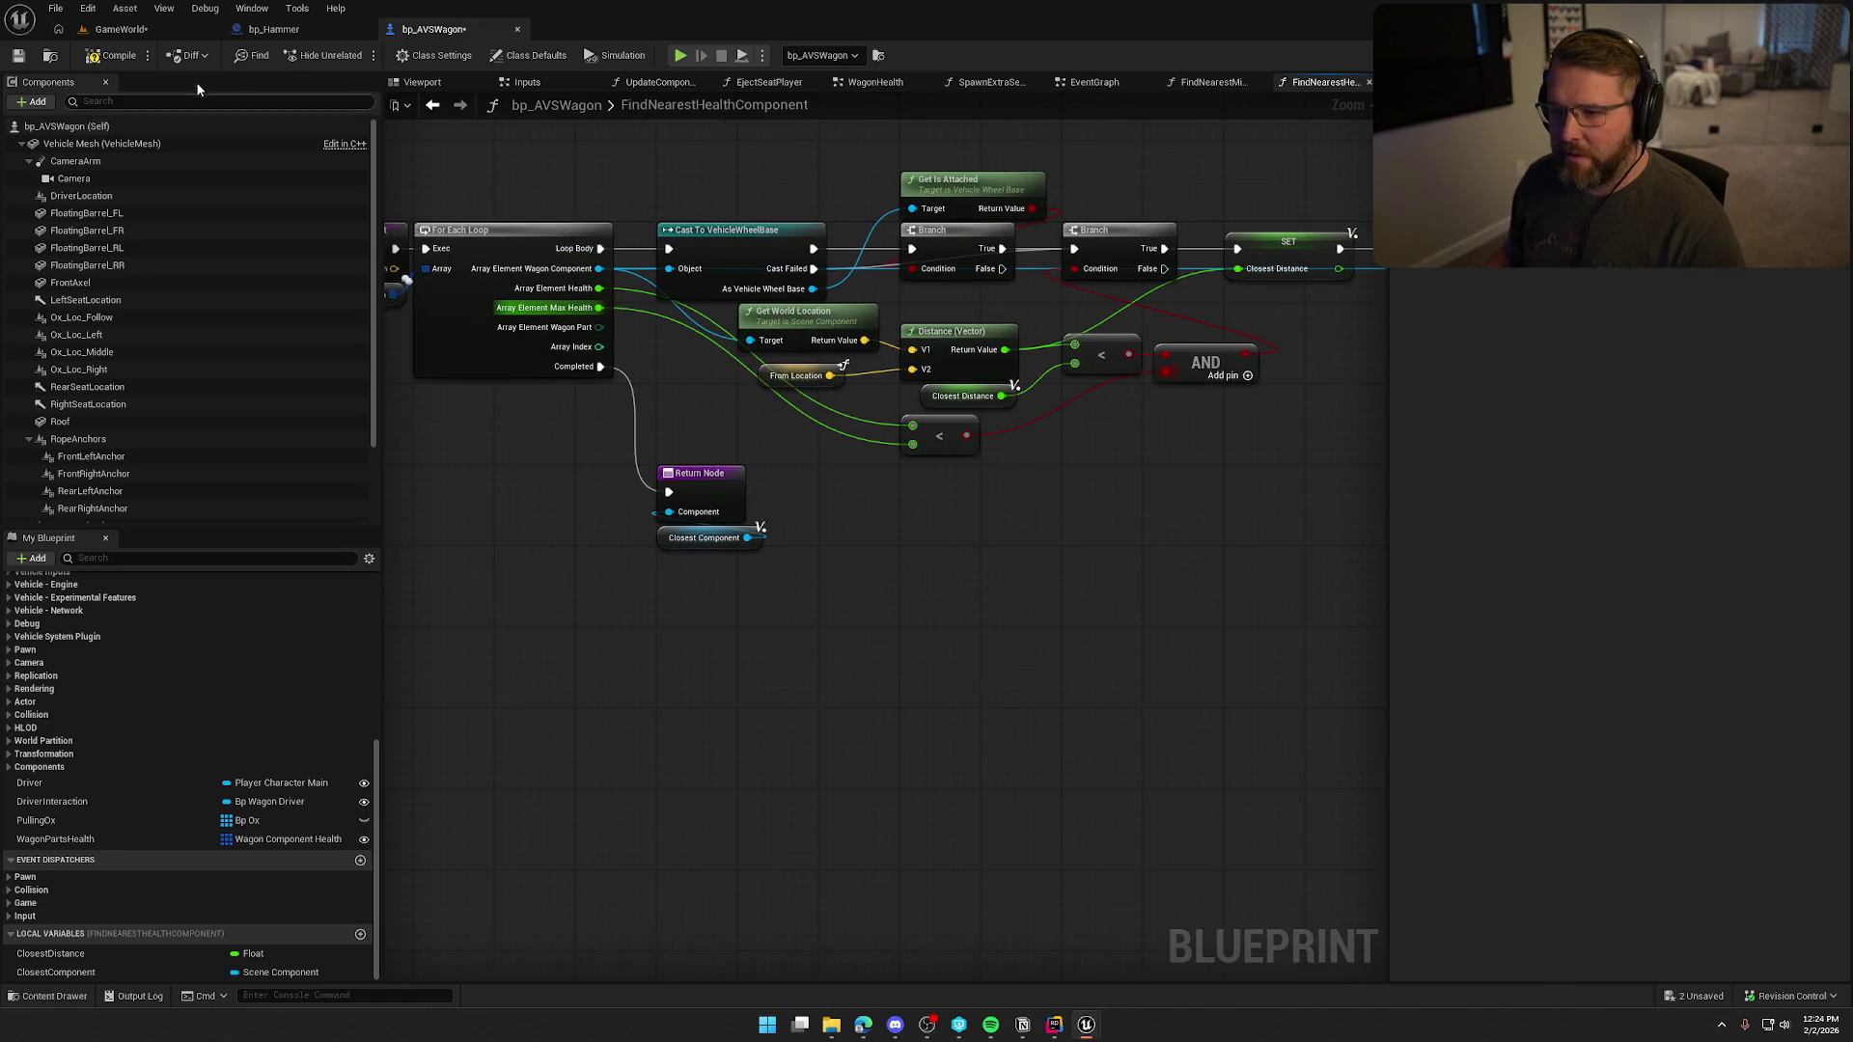
key(ctrl+s)
drag(646, 619, 735, 668)
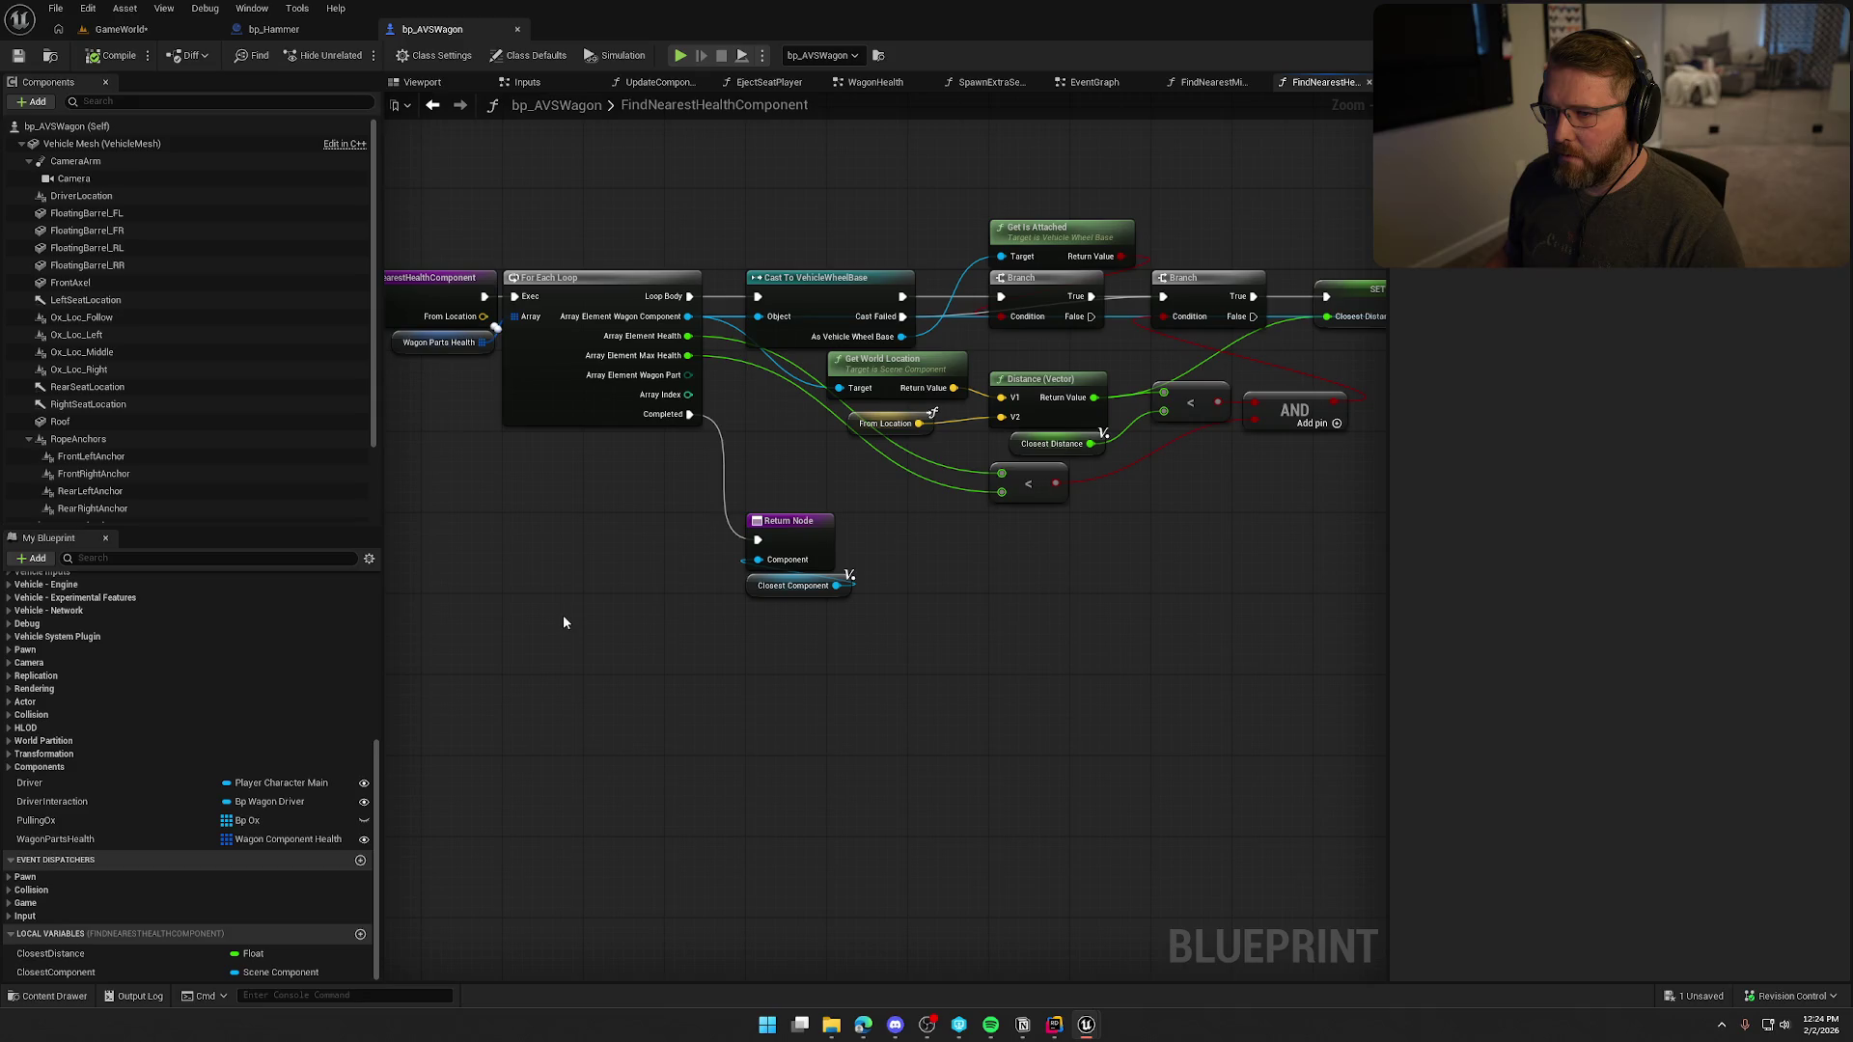
click(274, 29)
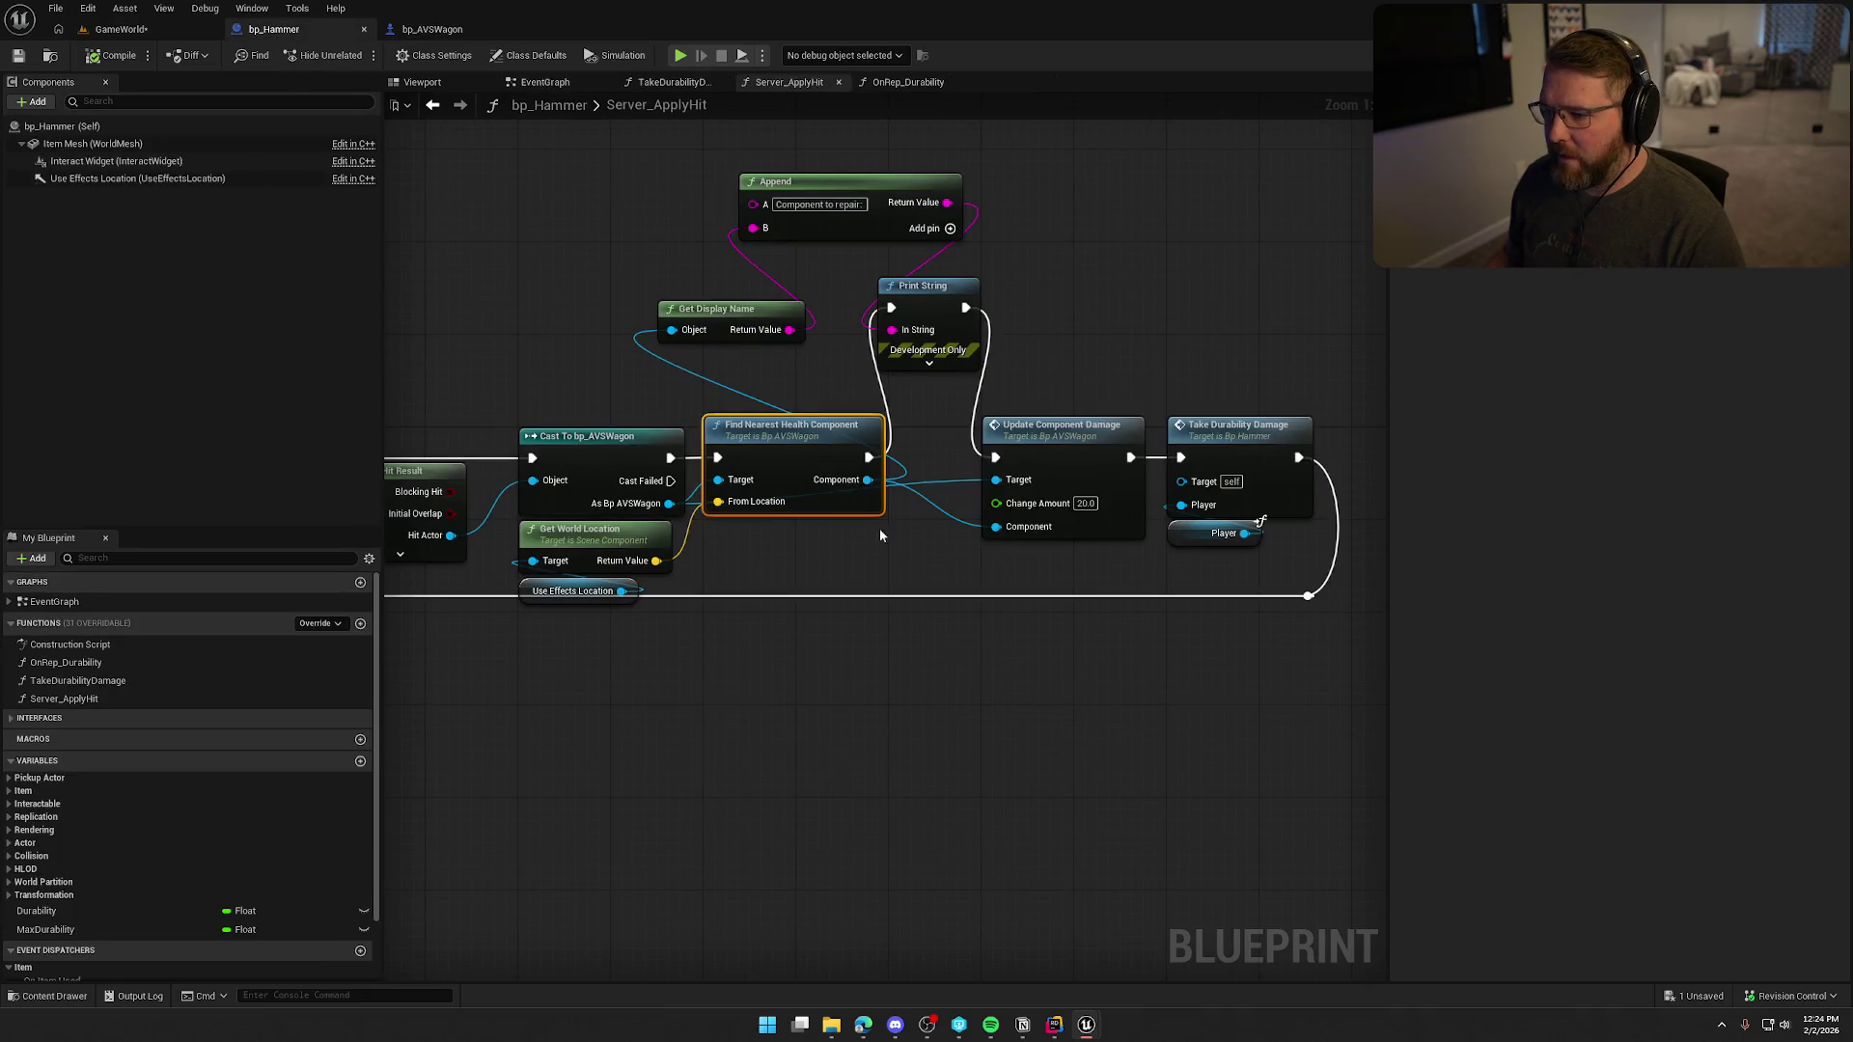
Move the damage and durability nodes right to make room after Find Nearest Health Component.
drag(999, 663, 920, 653)
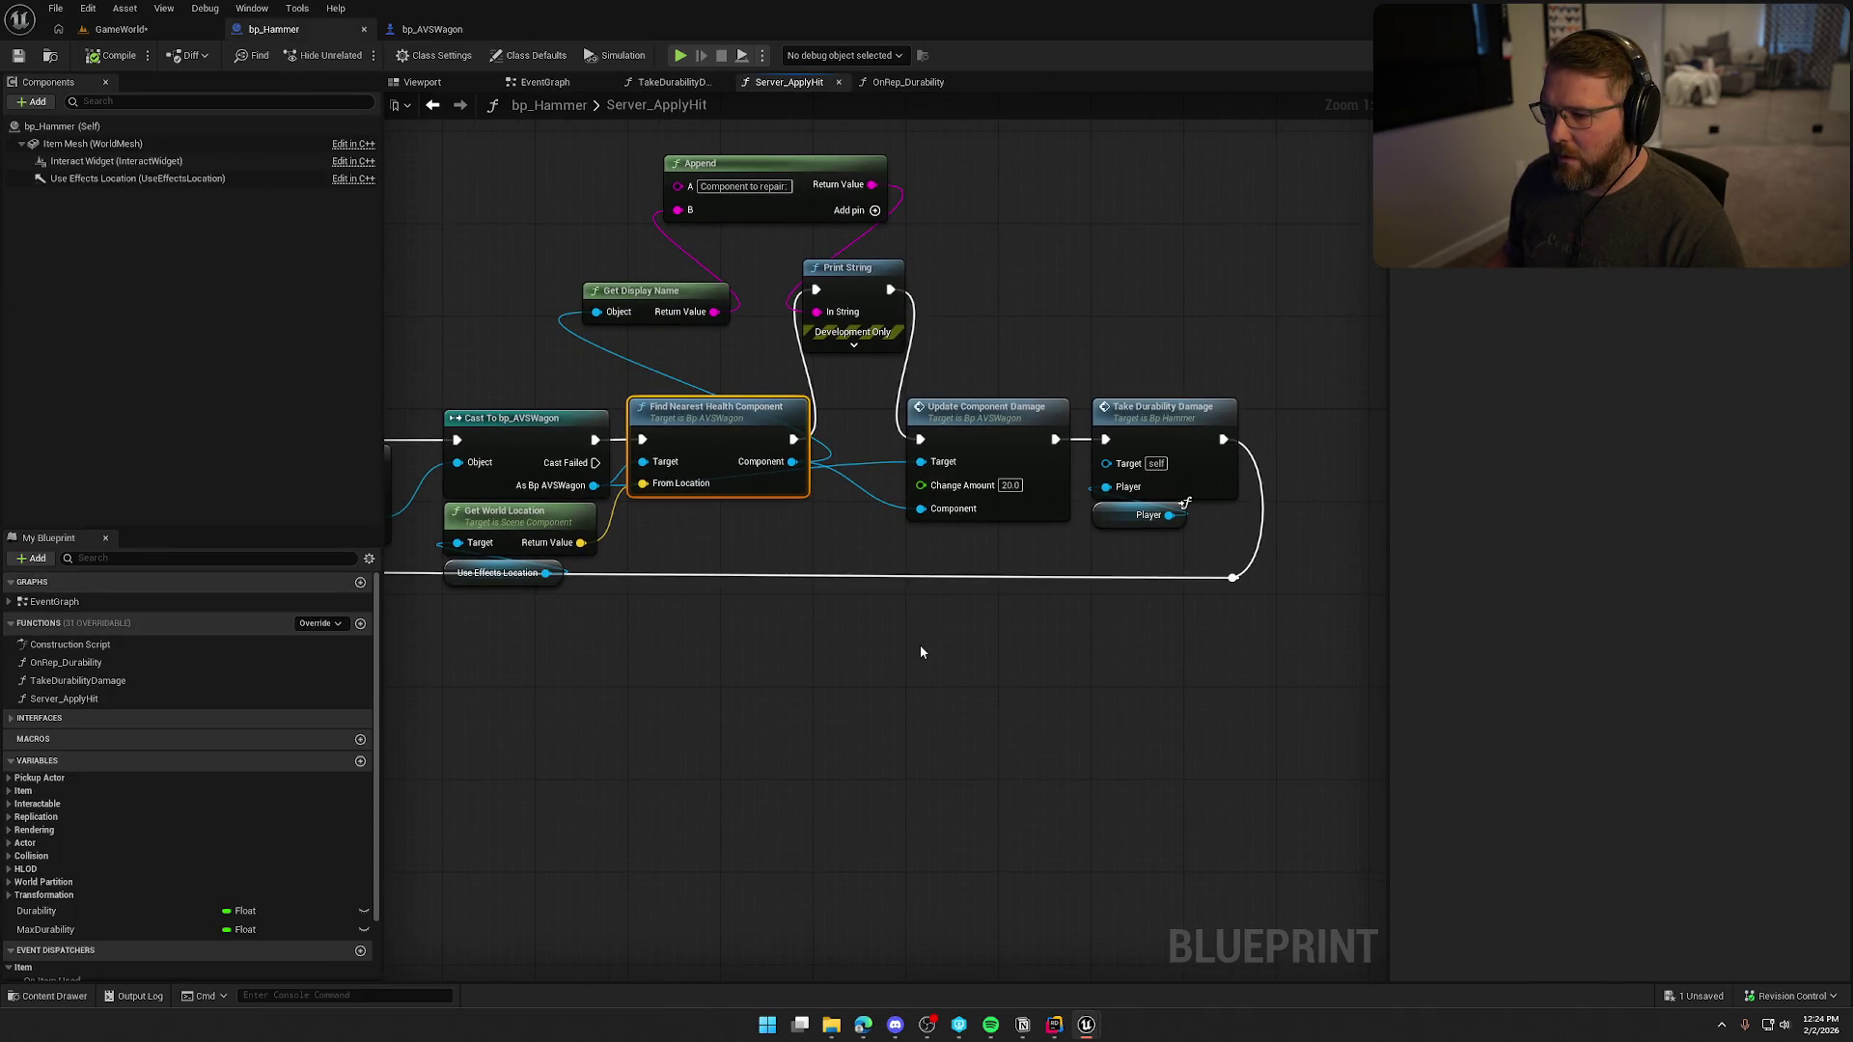
drag(966, 377, 1318, 628)
drag(986, 410, 1171, 413)
click(909, 480)
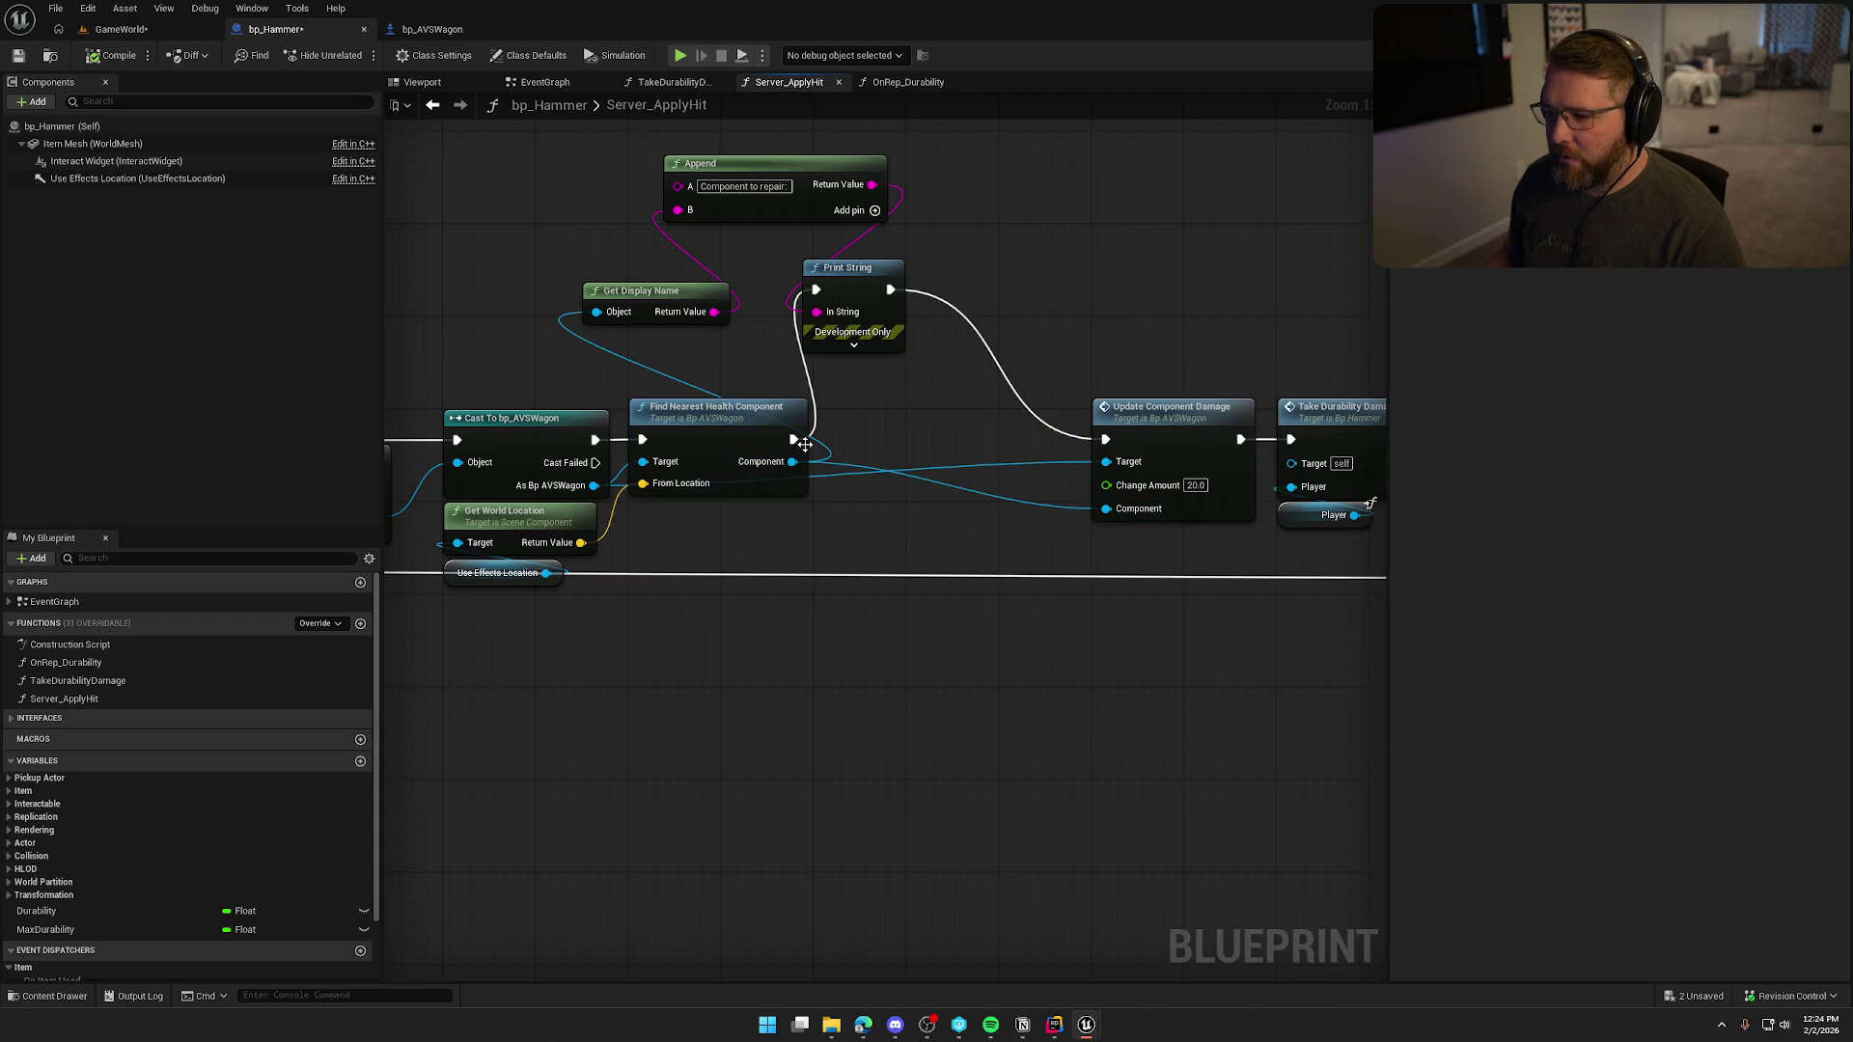
Insert an Is Valid check on the found component ahead of Update Component Damage.
drag(793, 439, 871, 442)
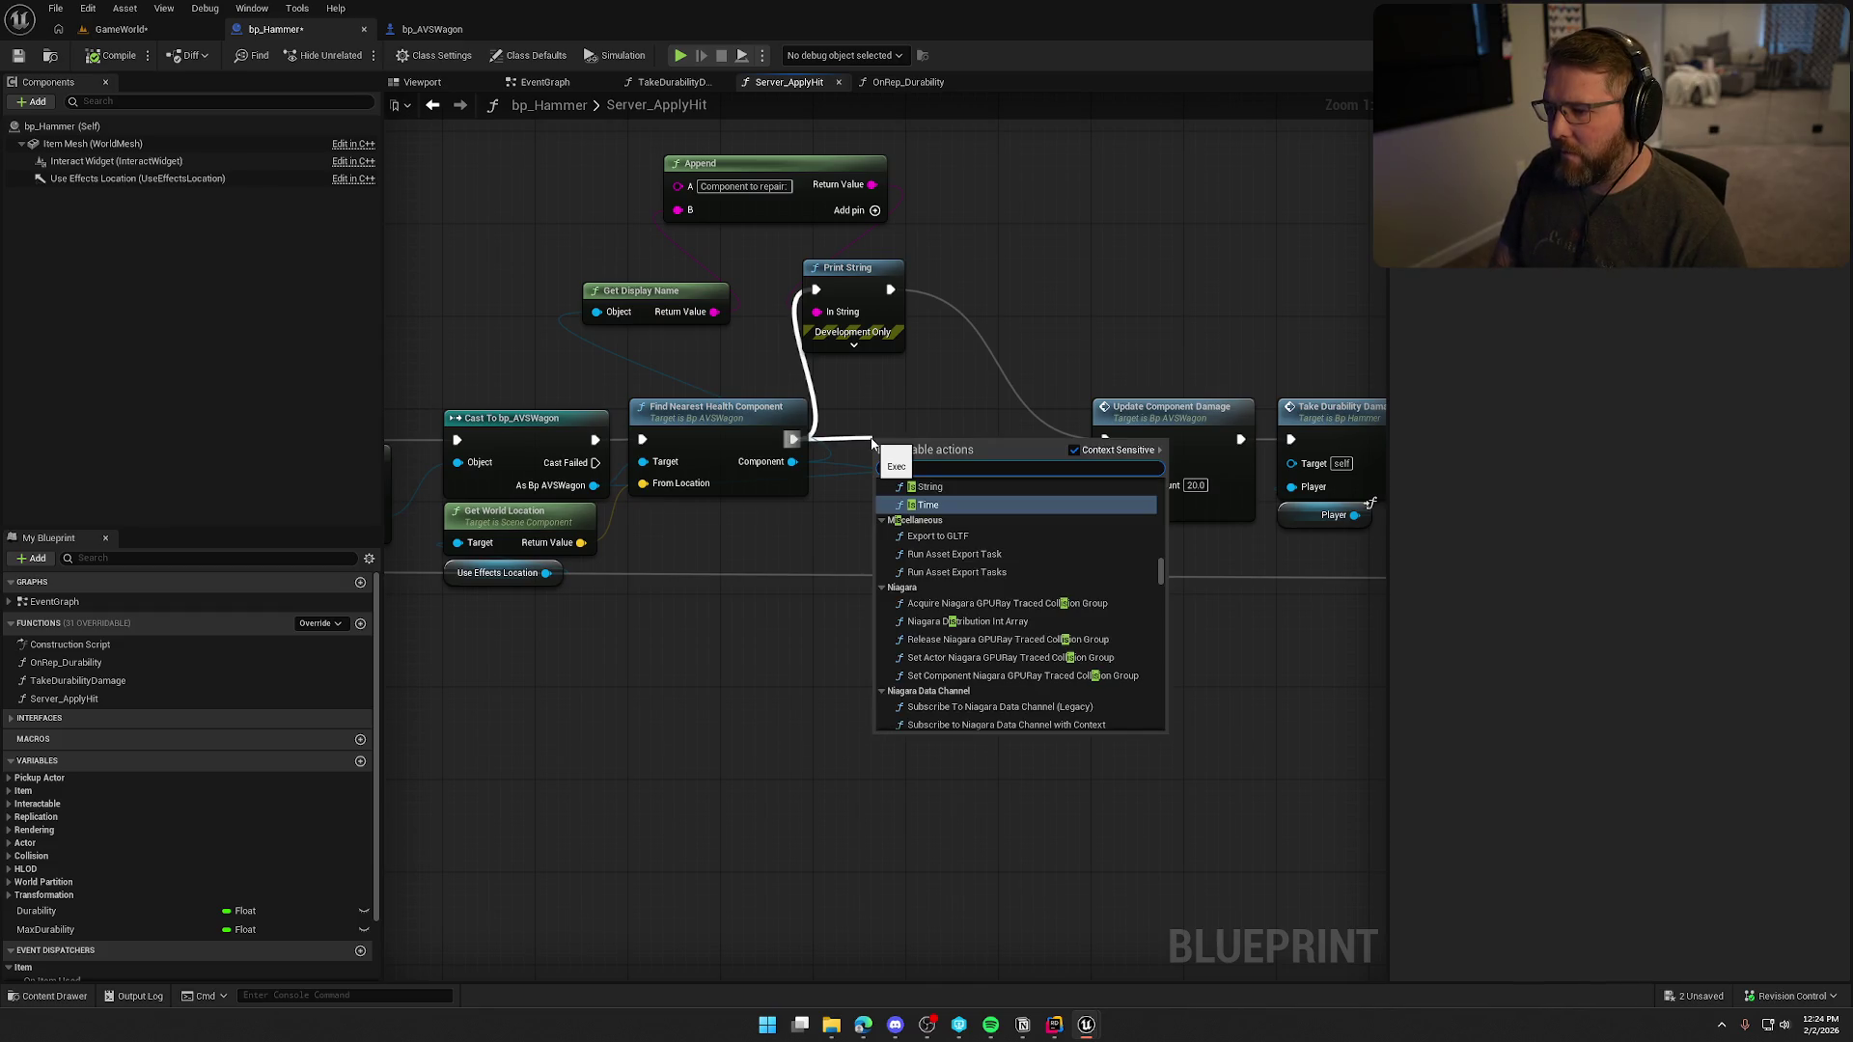
text(val)
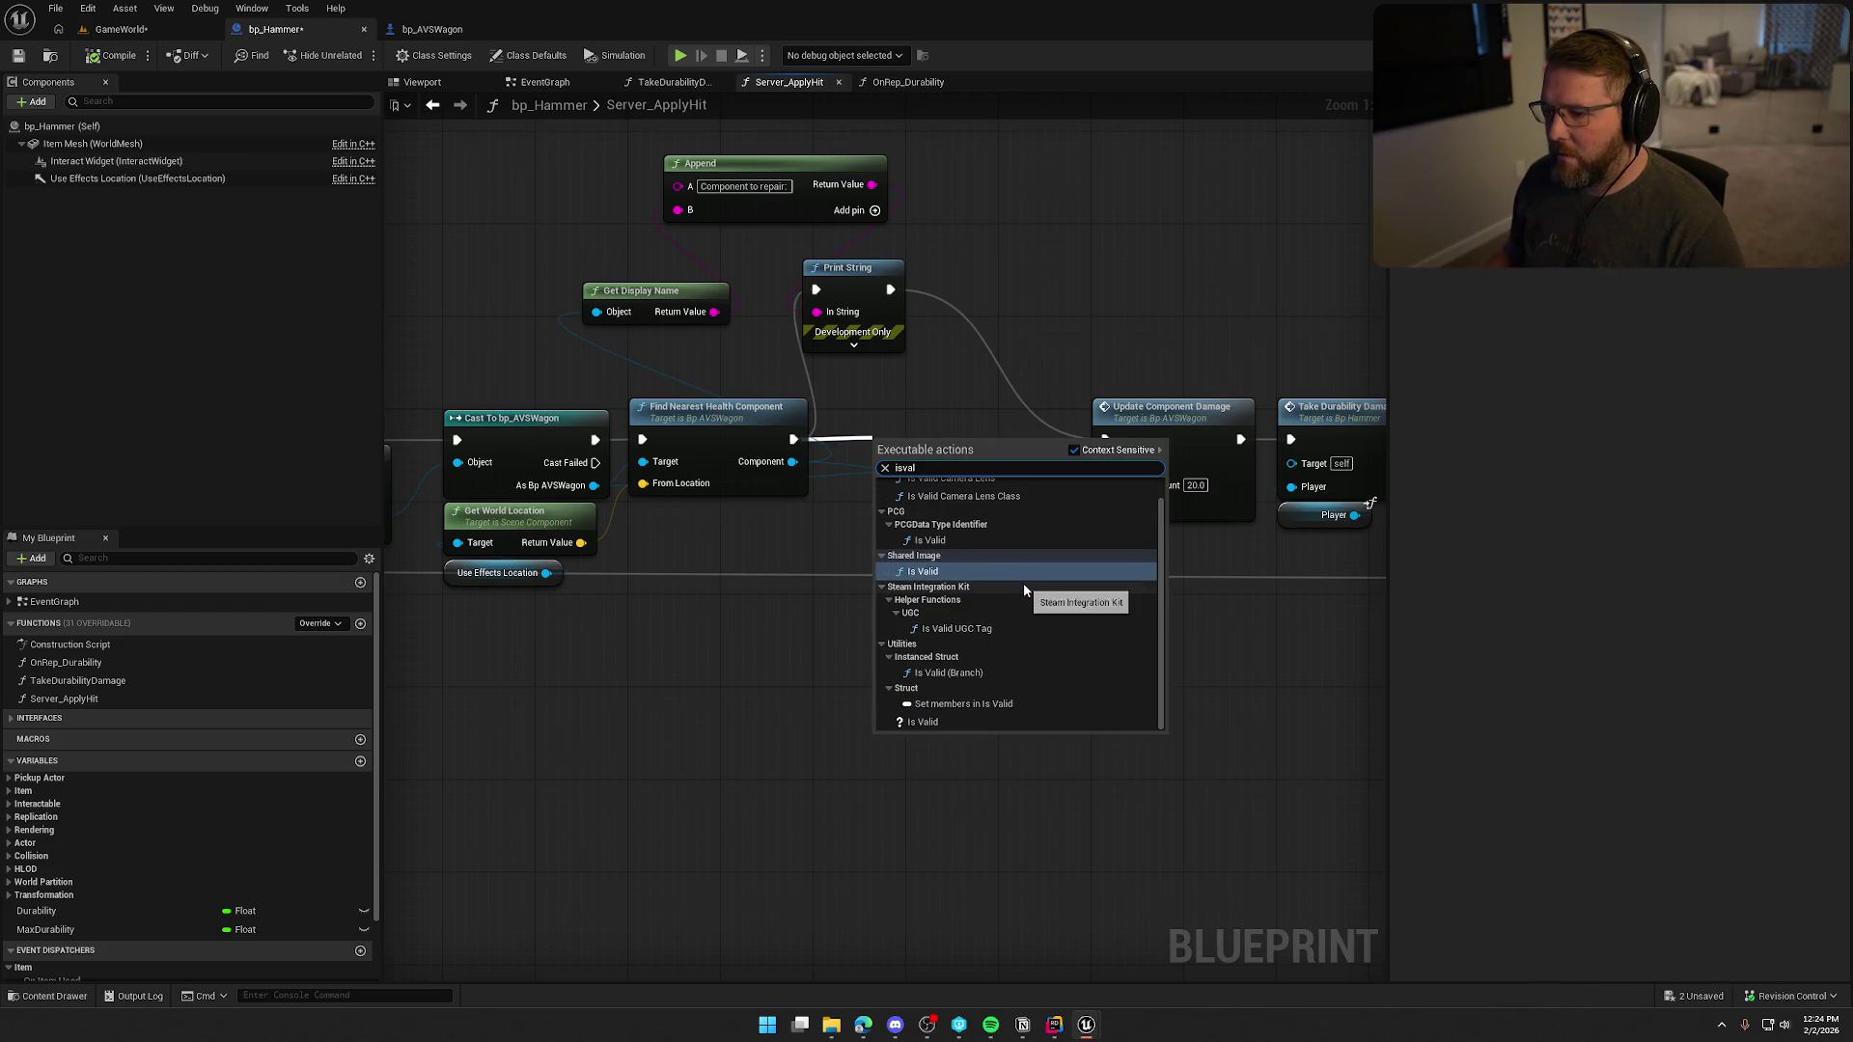
text(id)
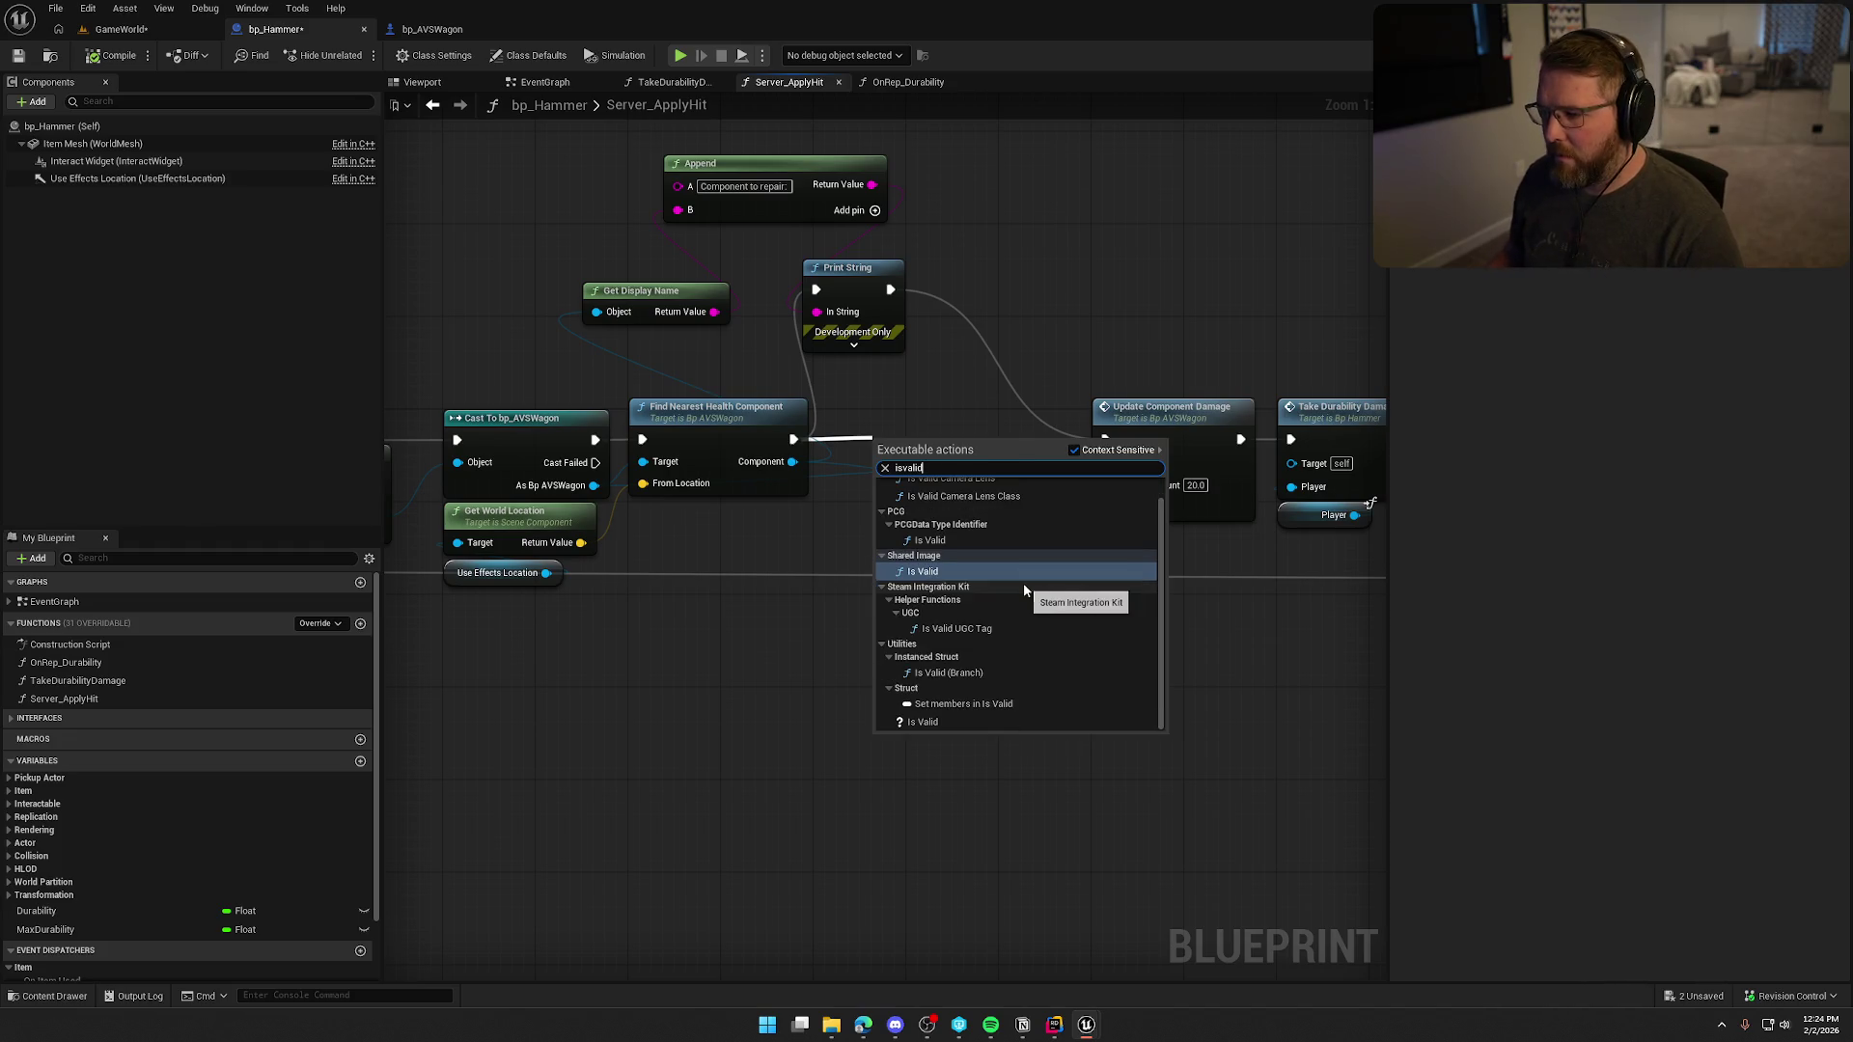
click(955, 723)
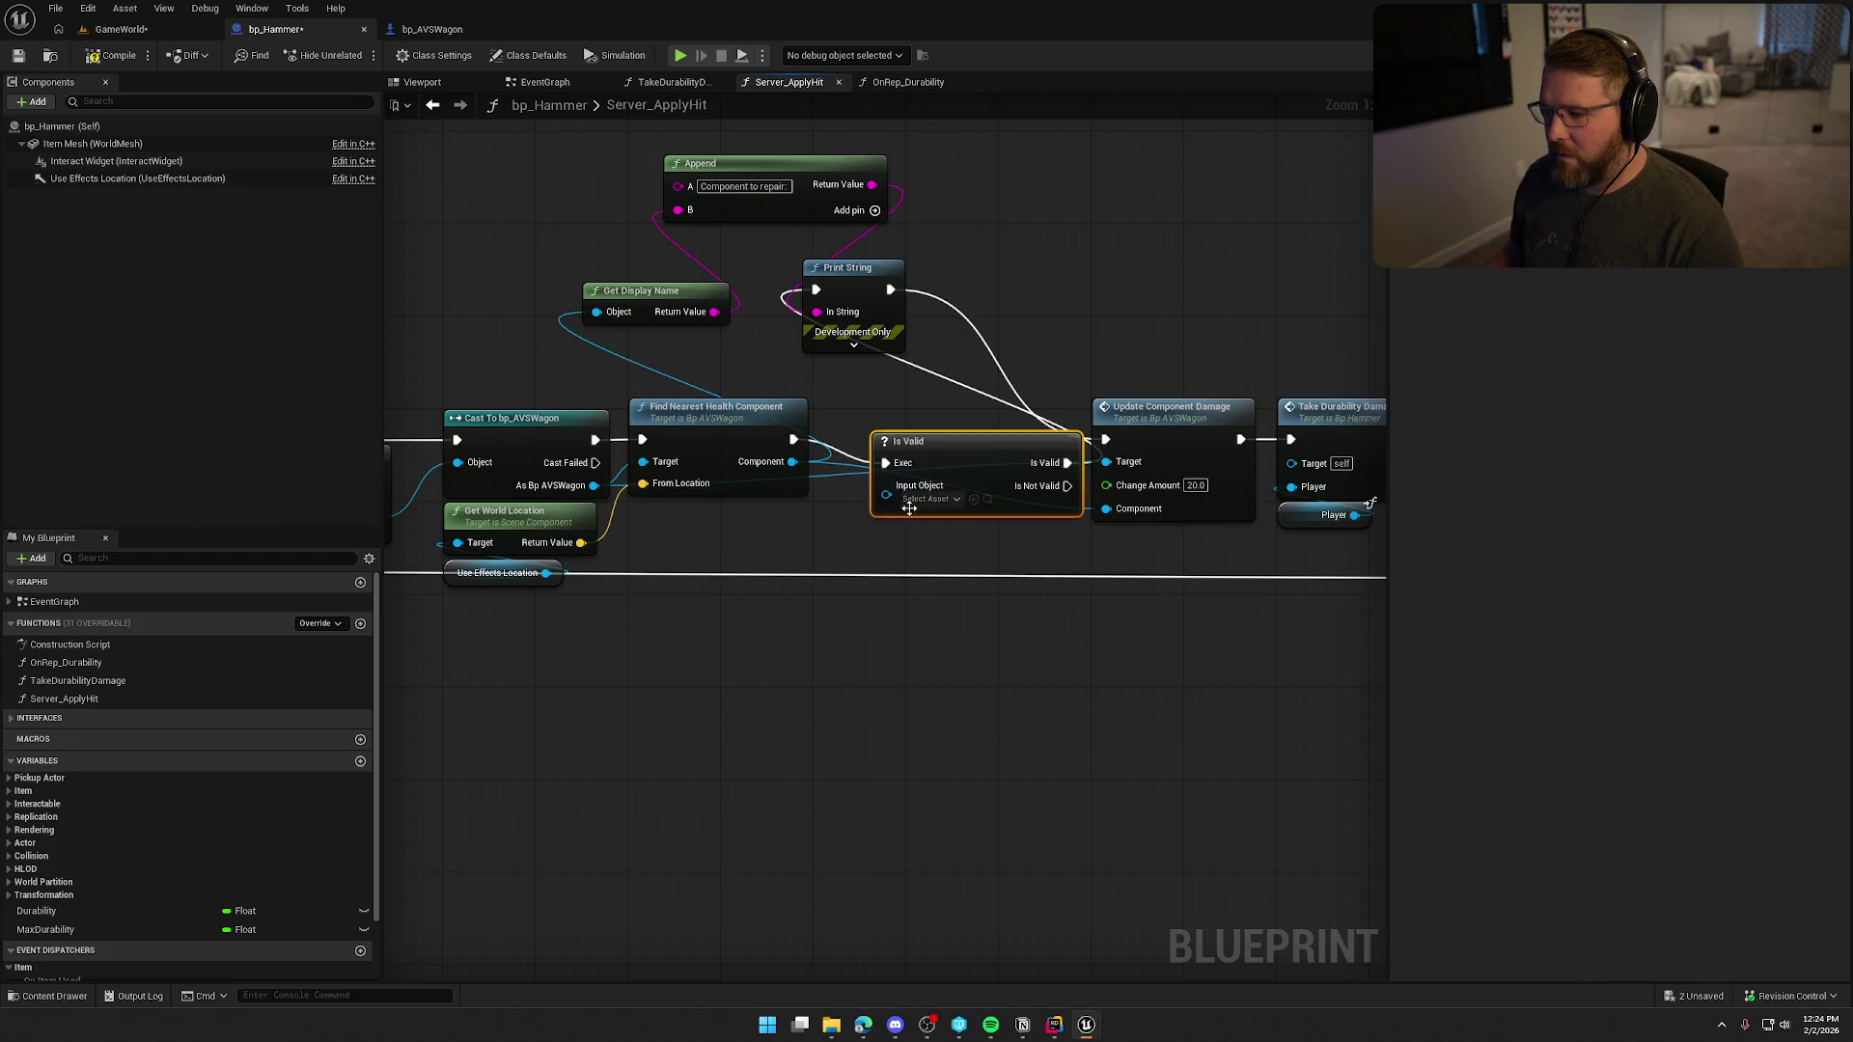
mouse_move(938, 453)
mouse_down()
mouse_move(915, 500)
mouse_move(792, 462)
mouse_up()
mouse_move(912, 488)
mouse_down()
mouse_move(919, 416)
mouse_move(998, 421)
mouse_up()
click(1056, 337)
drag(1055, 339, 895, 316)
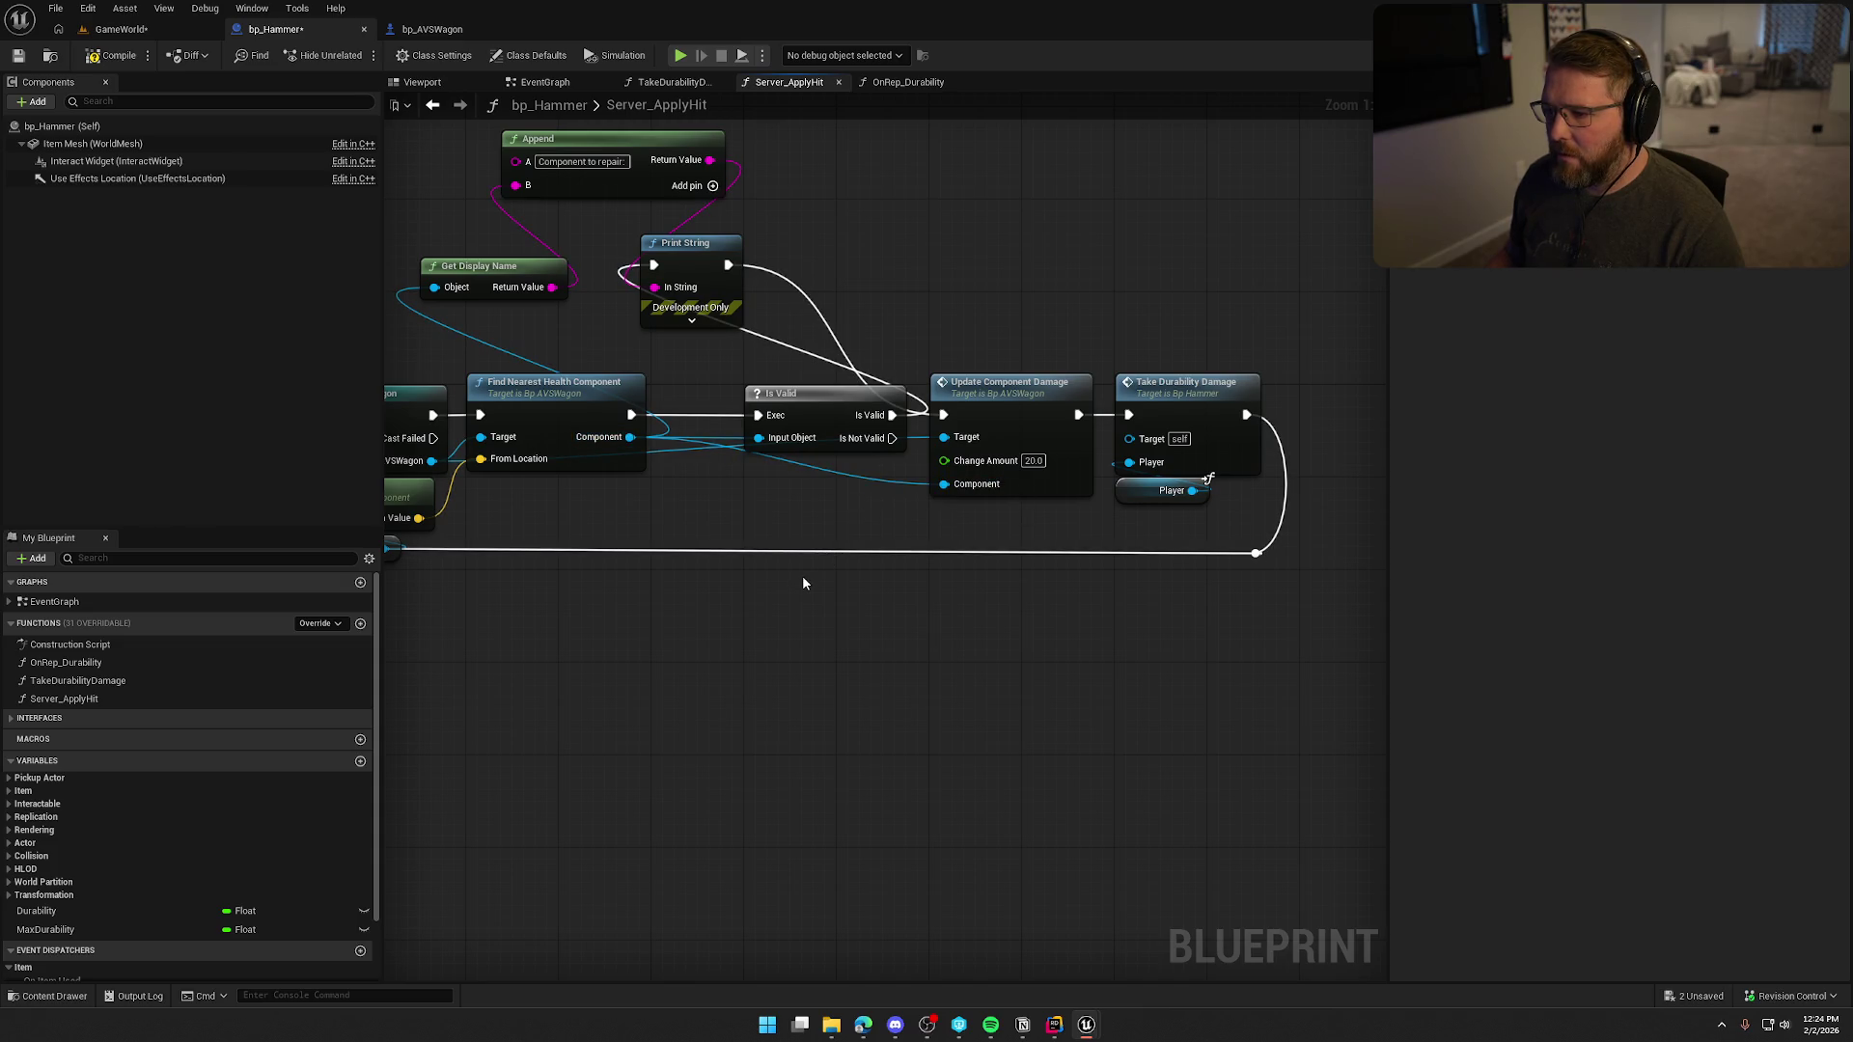
scroll(802, 582, down, 2)
drag(947, 452, 1222, 540)
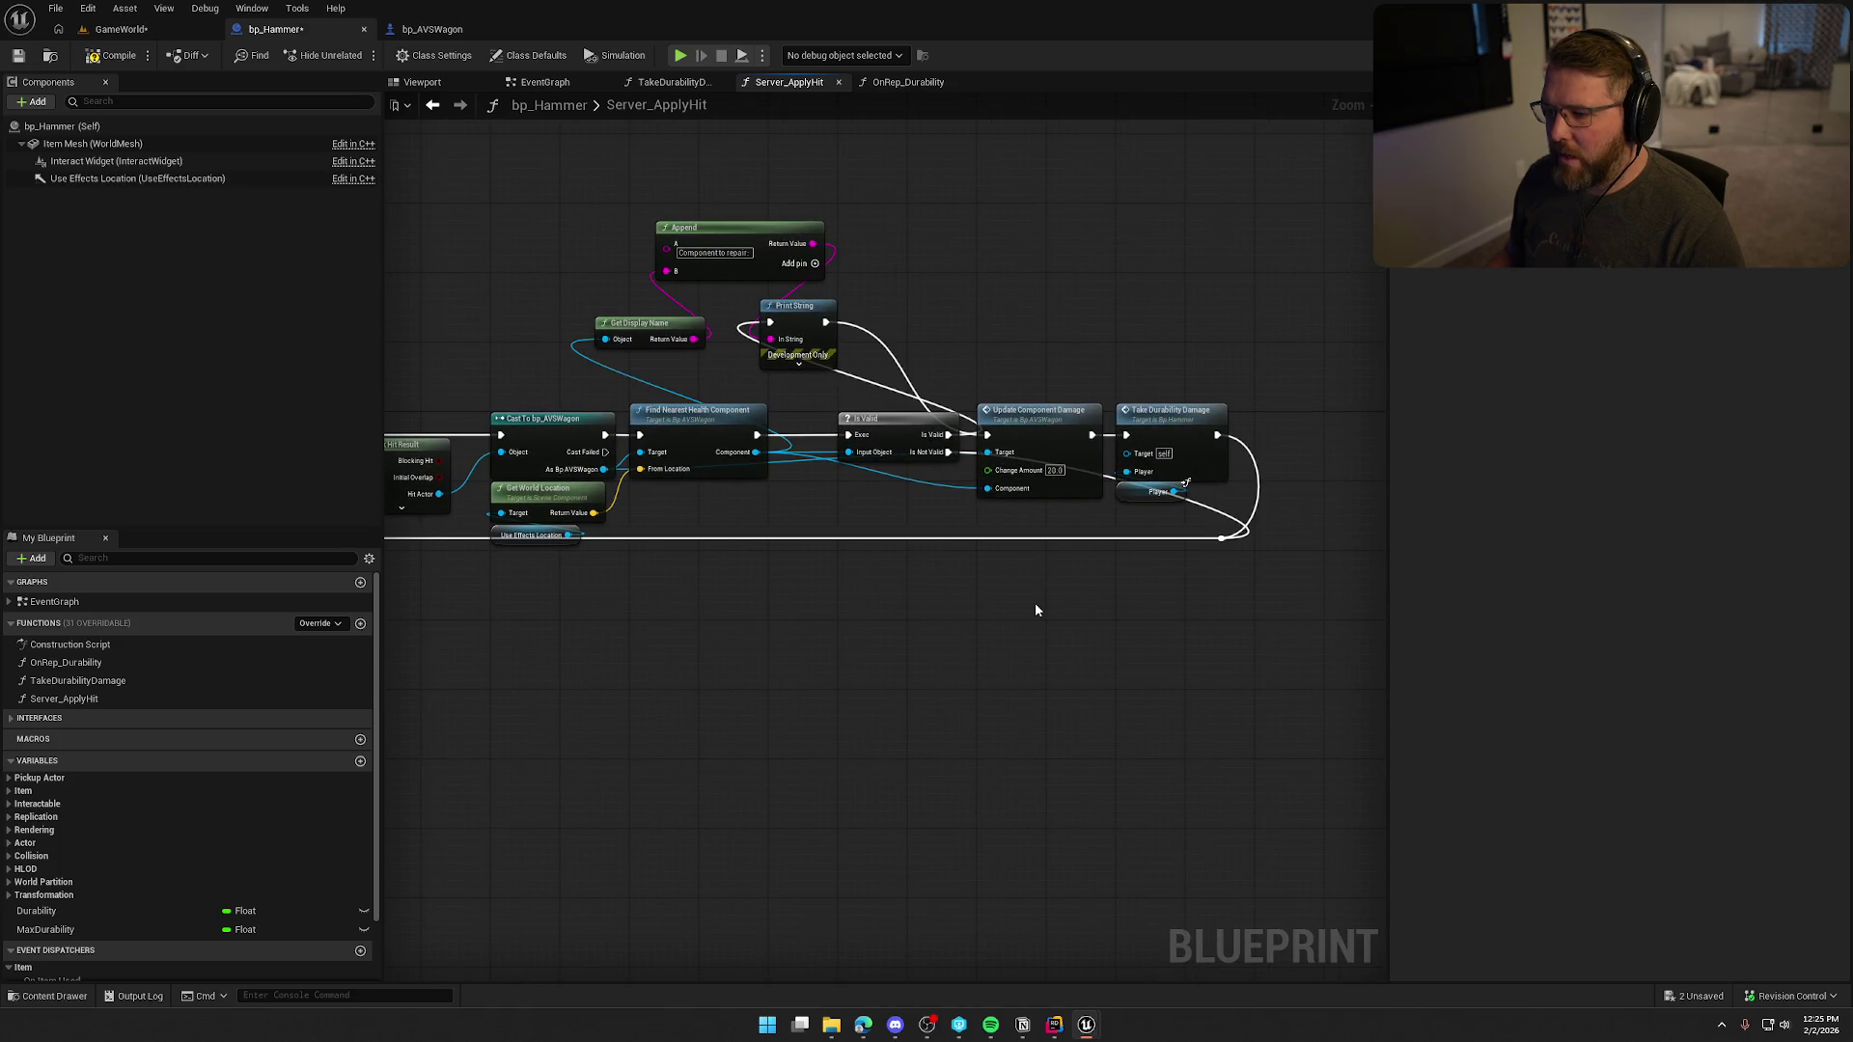
drag(913, 605, 1032, 600)
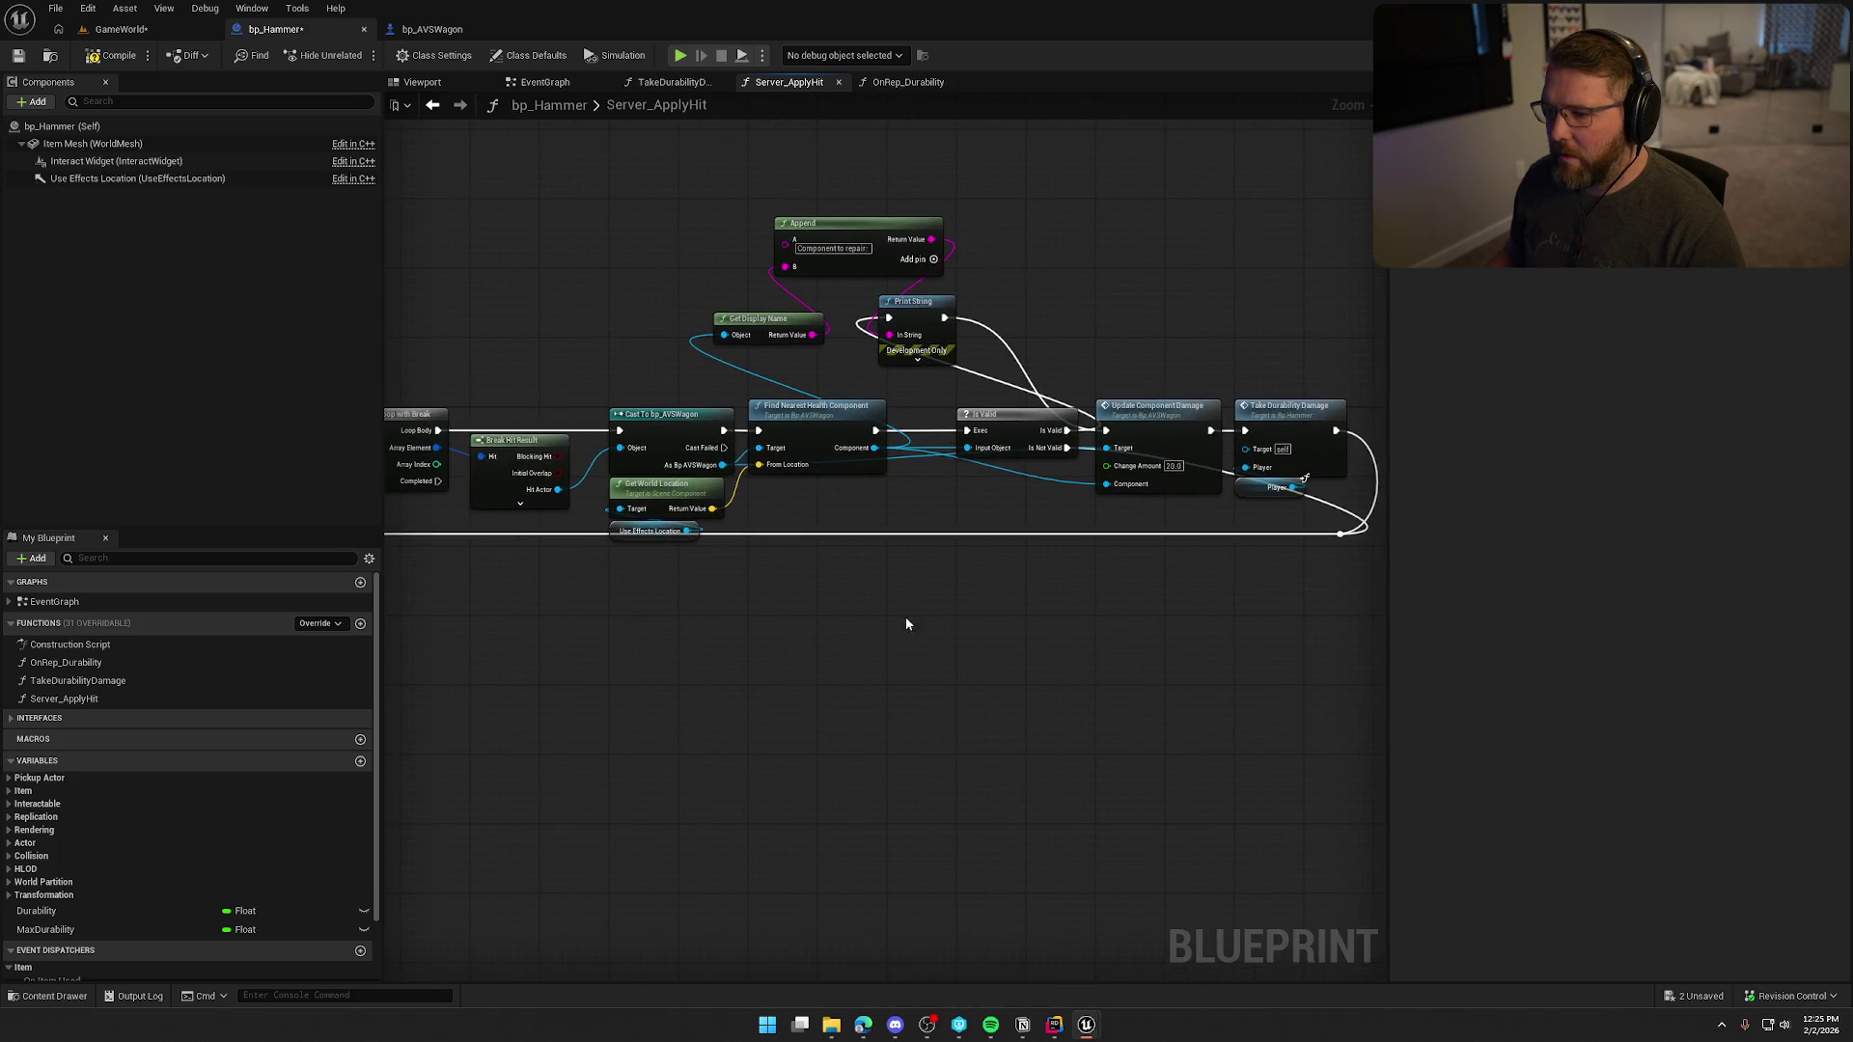
In the running game, sprint to the covered wagon, board it and get back out.
click(107, 32)
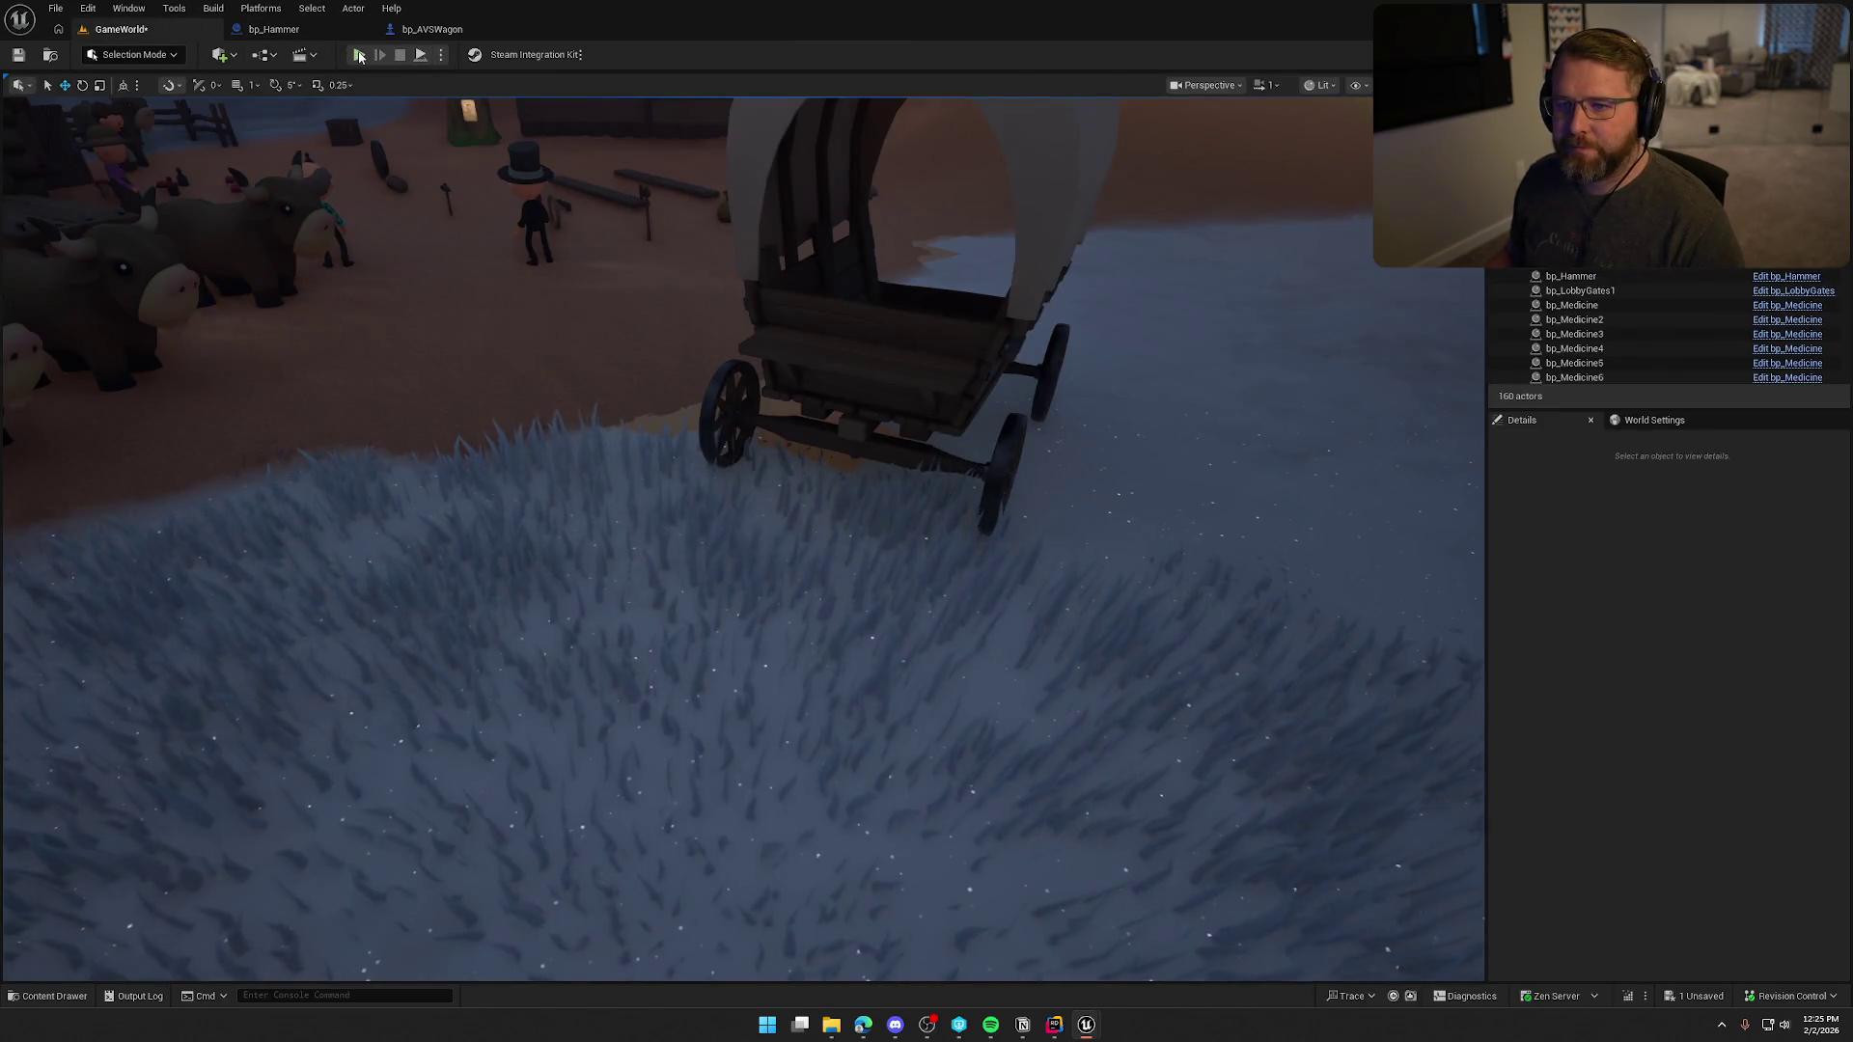
key(shift+w)
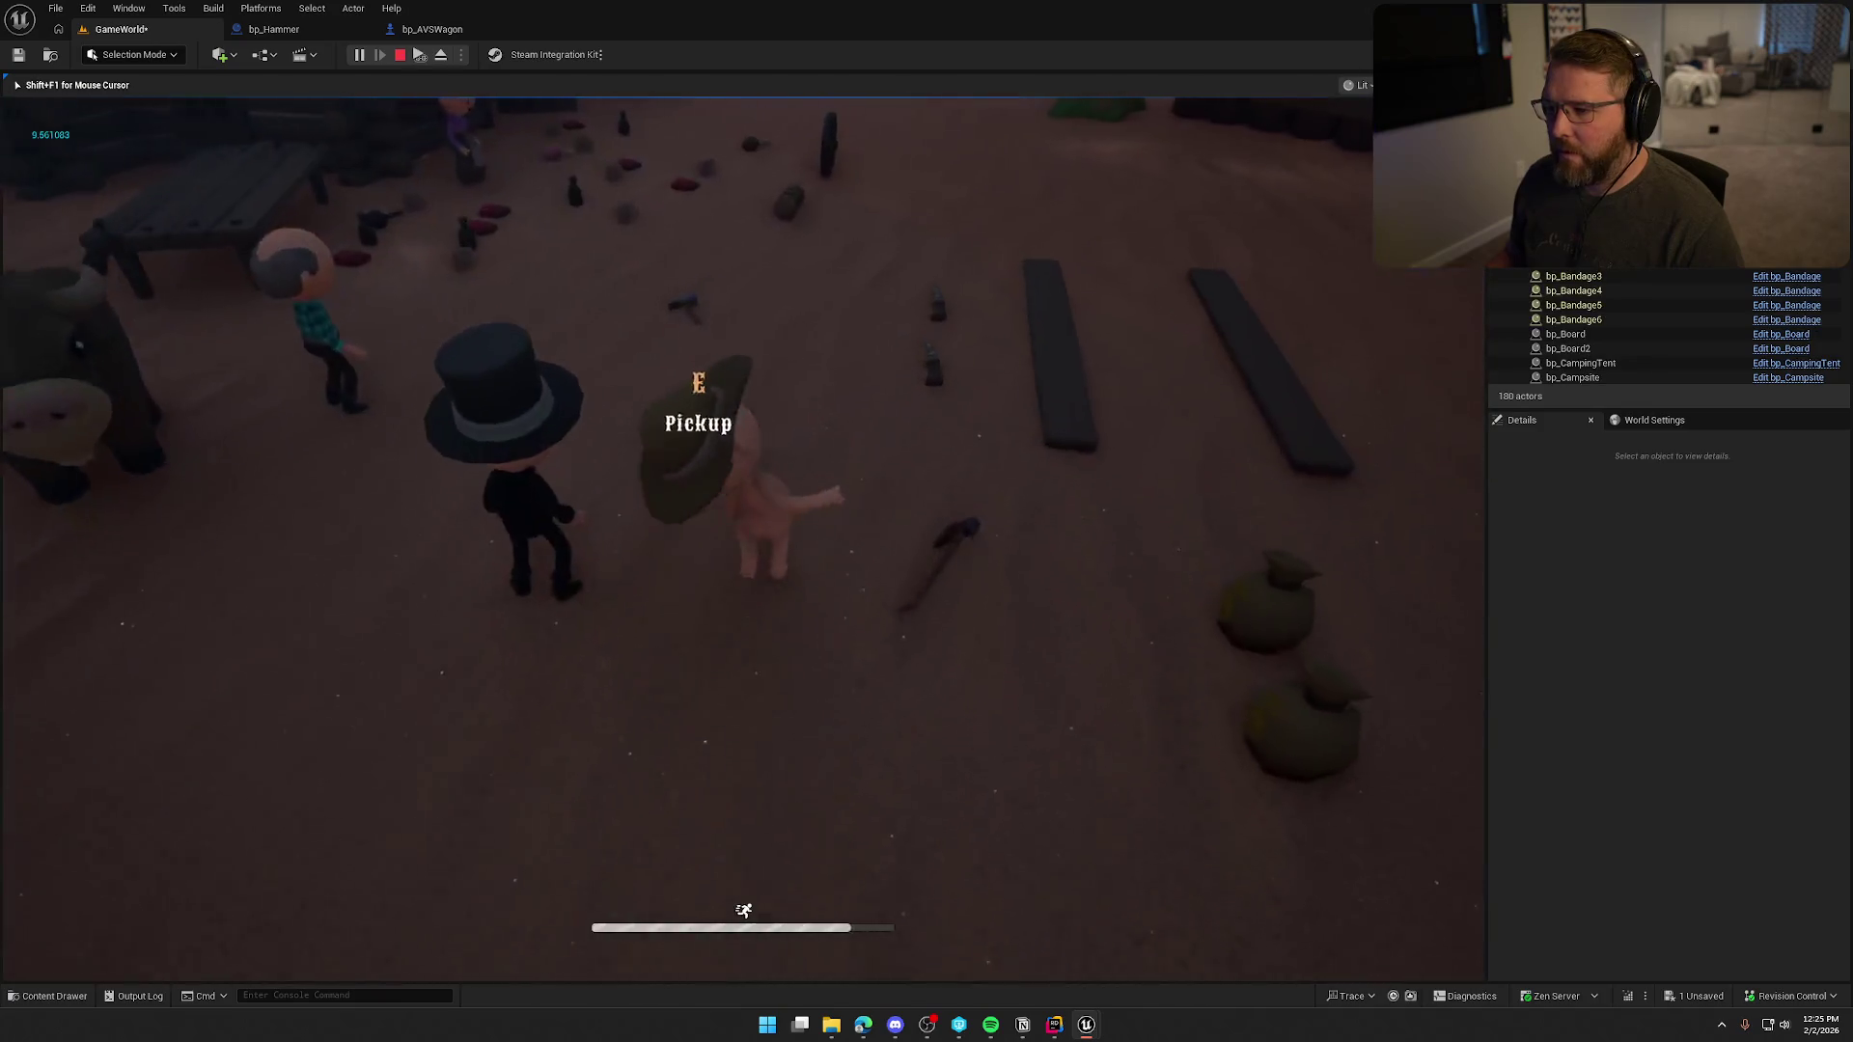
key(shift+w)
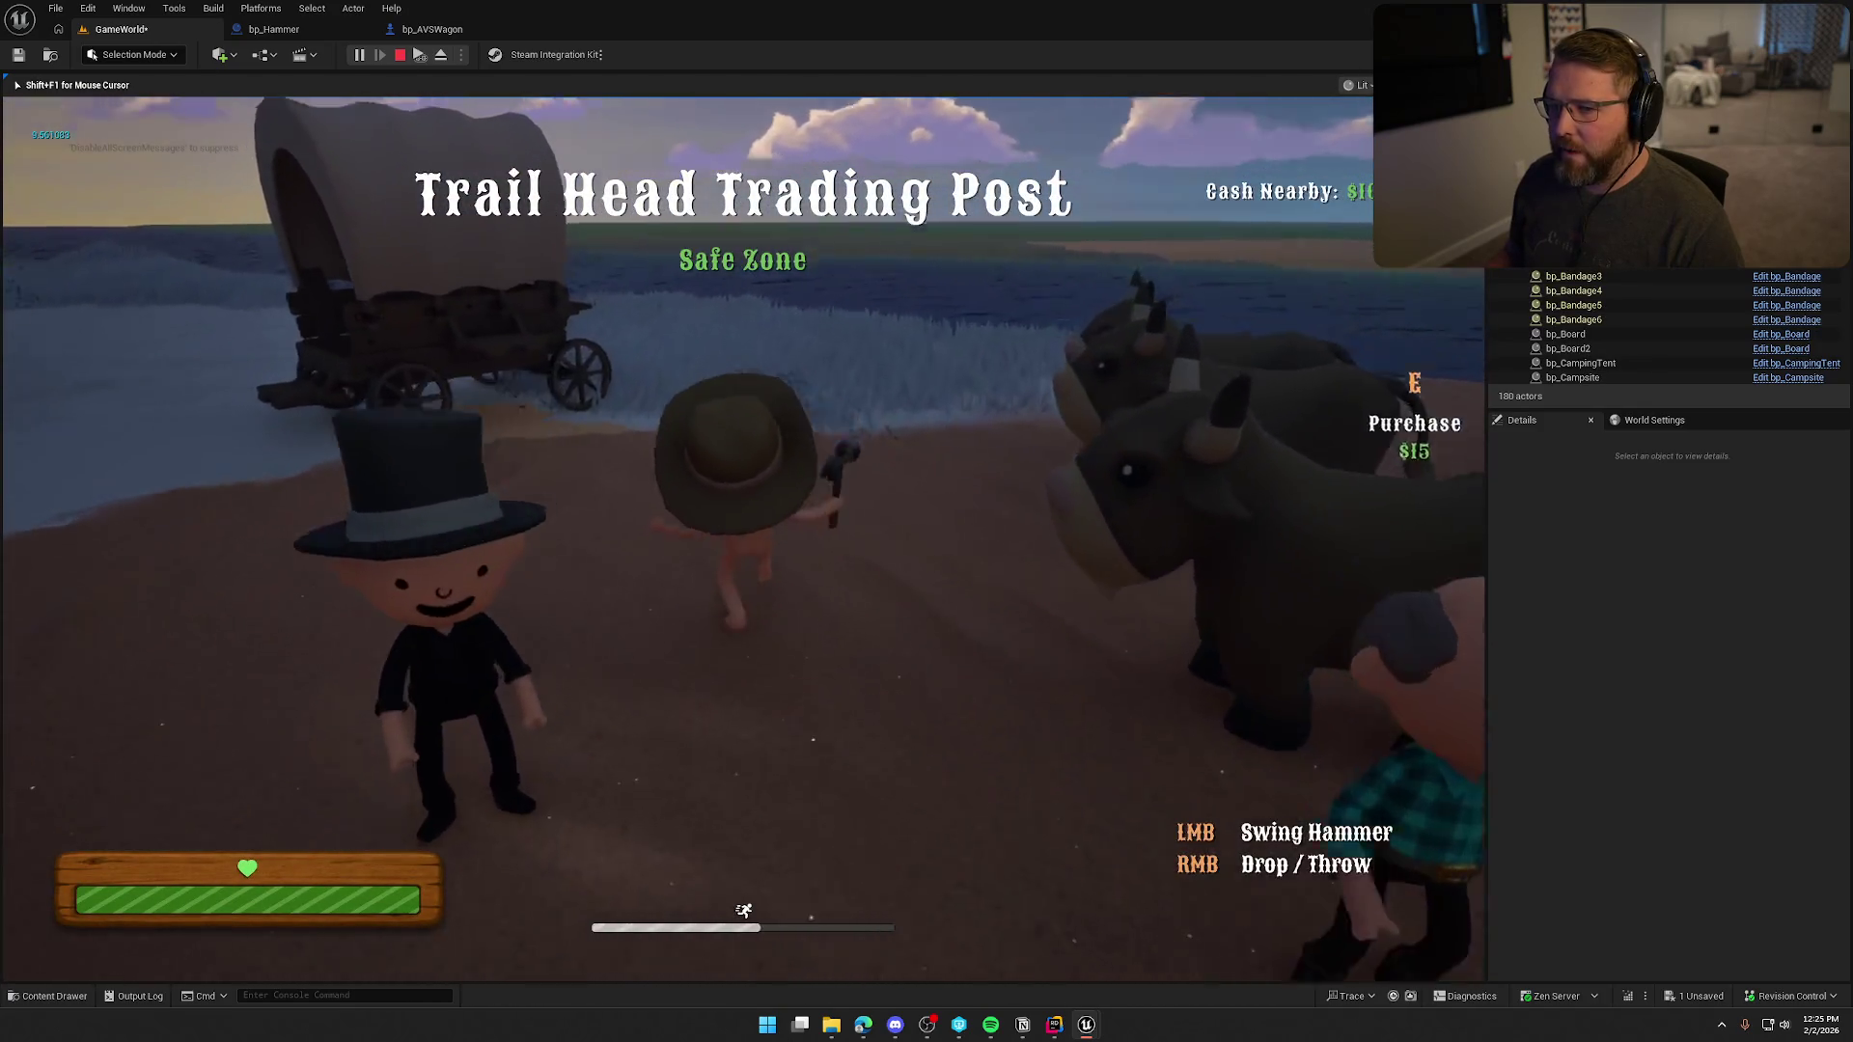
key(e)
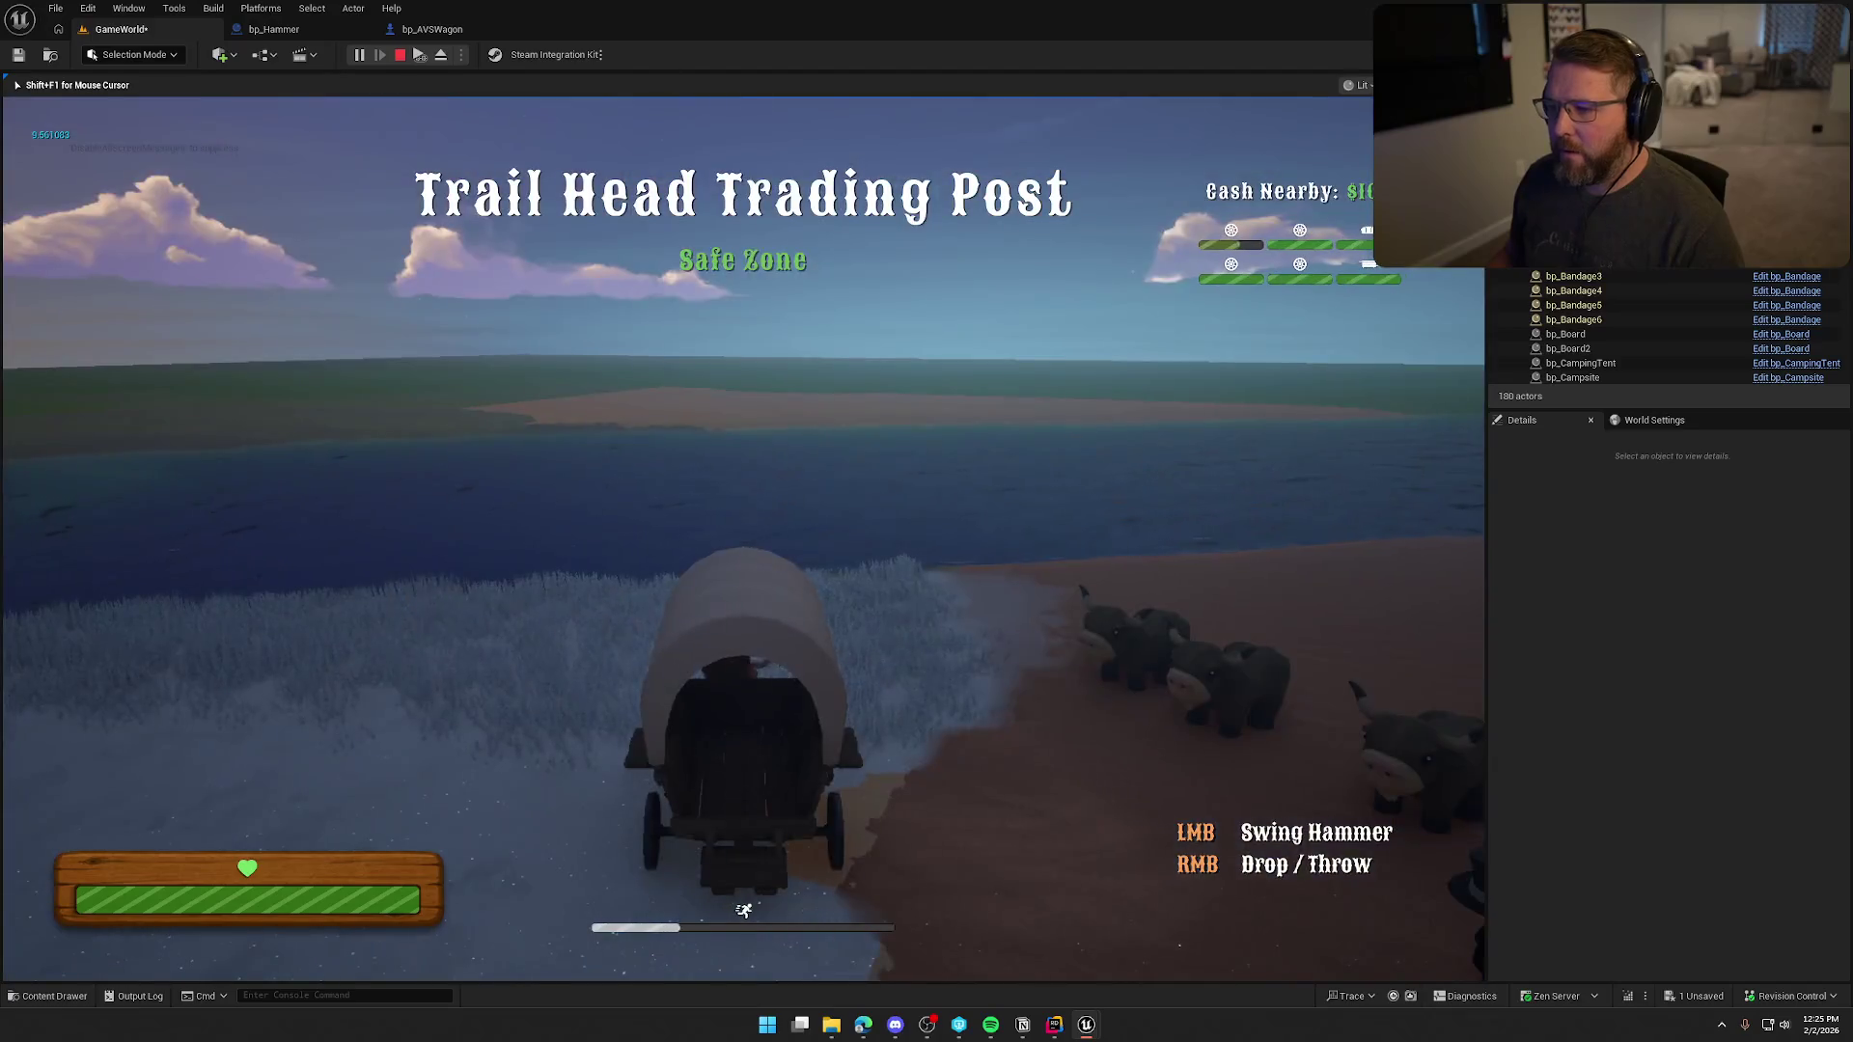
key(e)
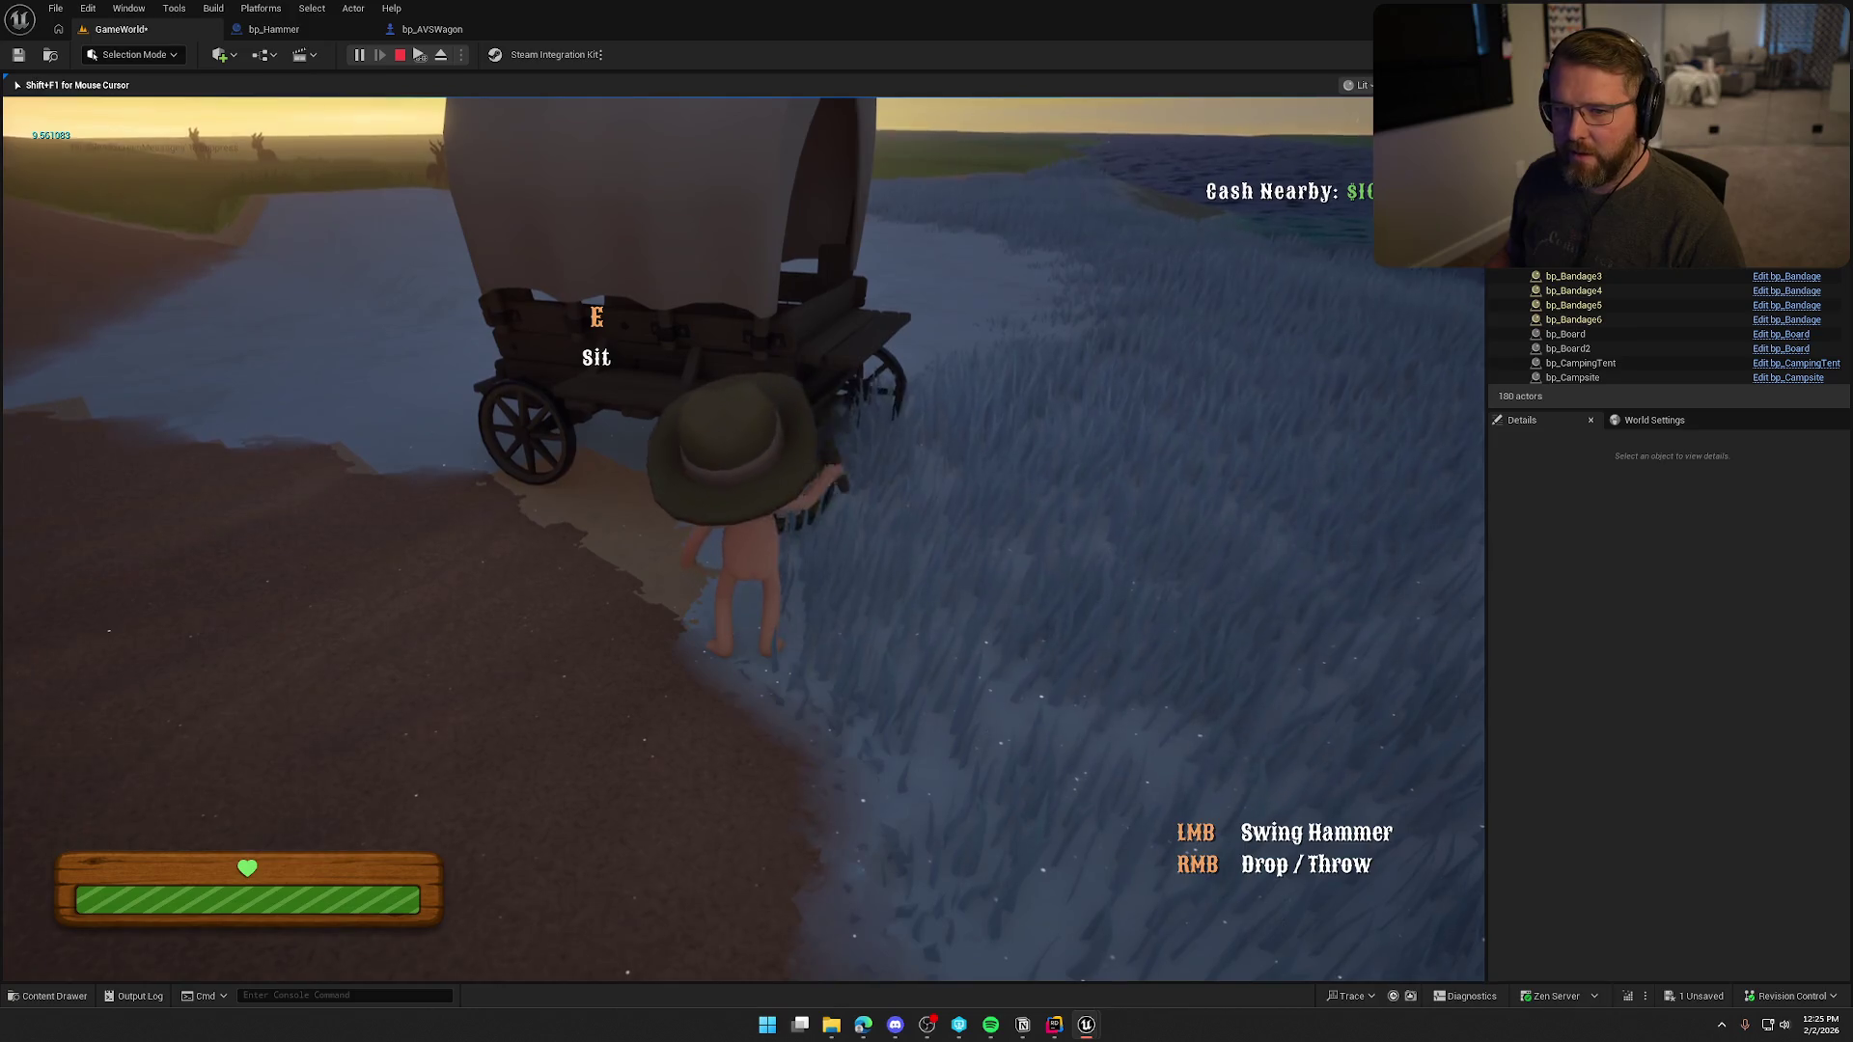
Hammer the wagon's front-left wheel, board and exit it again, then leave the game.
click(743, 538)
click(743, 539)
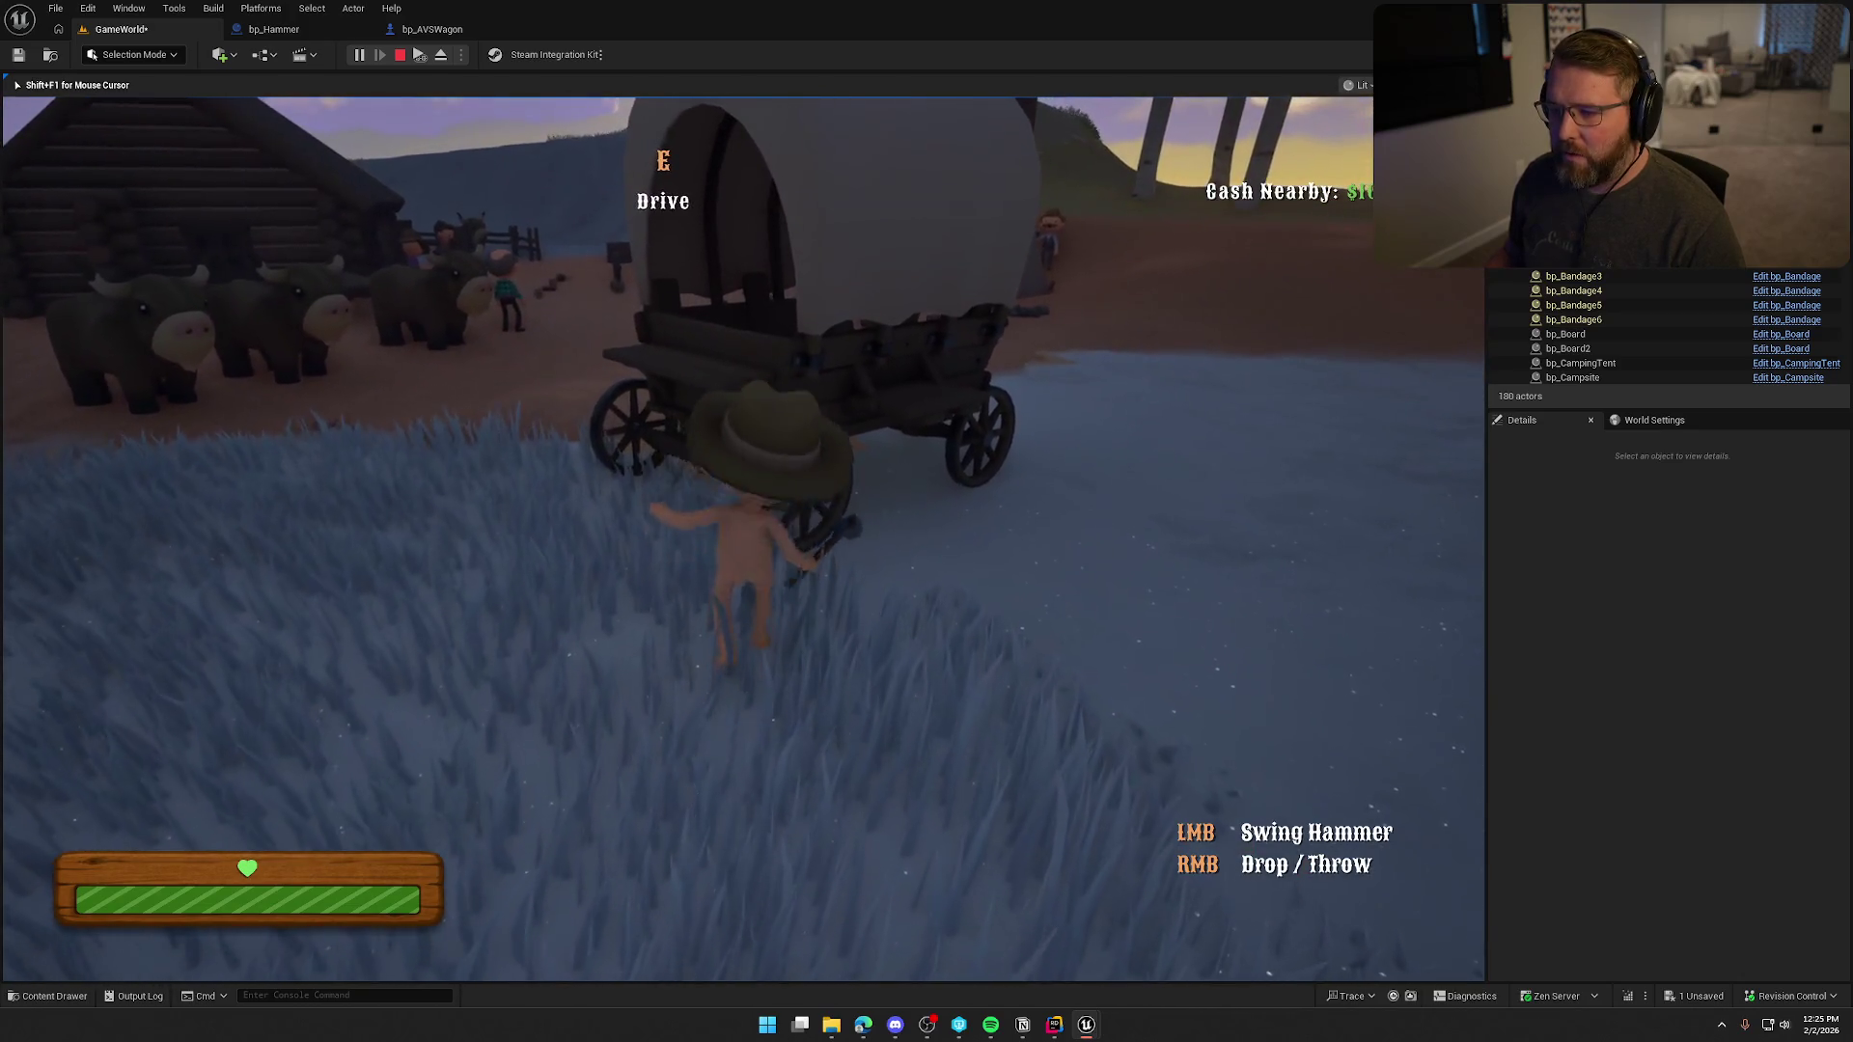
click(743, 539)
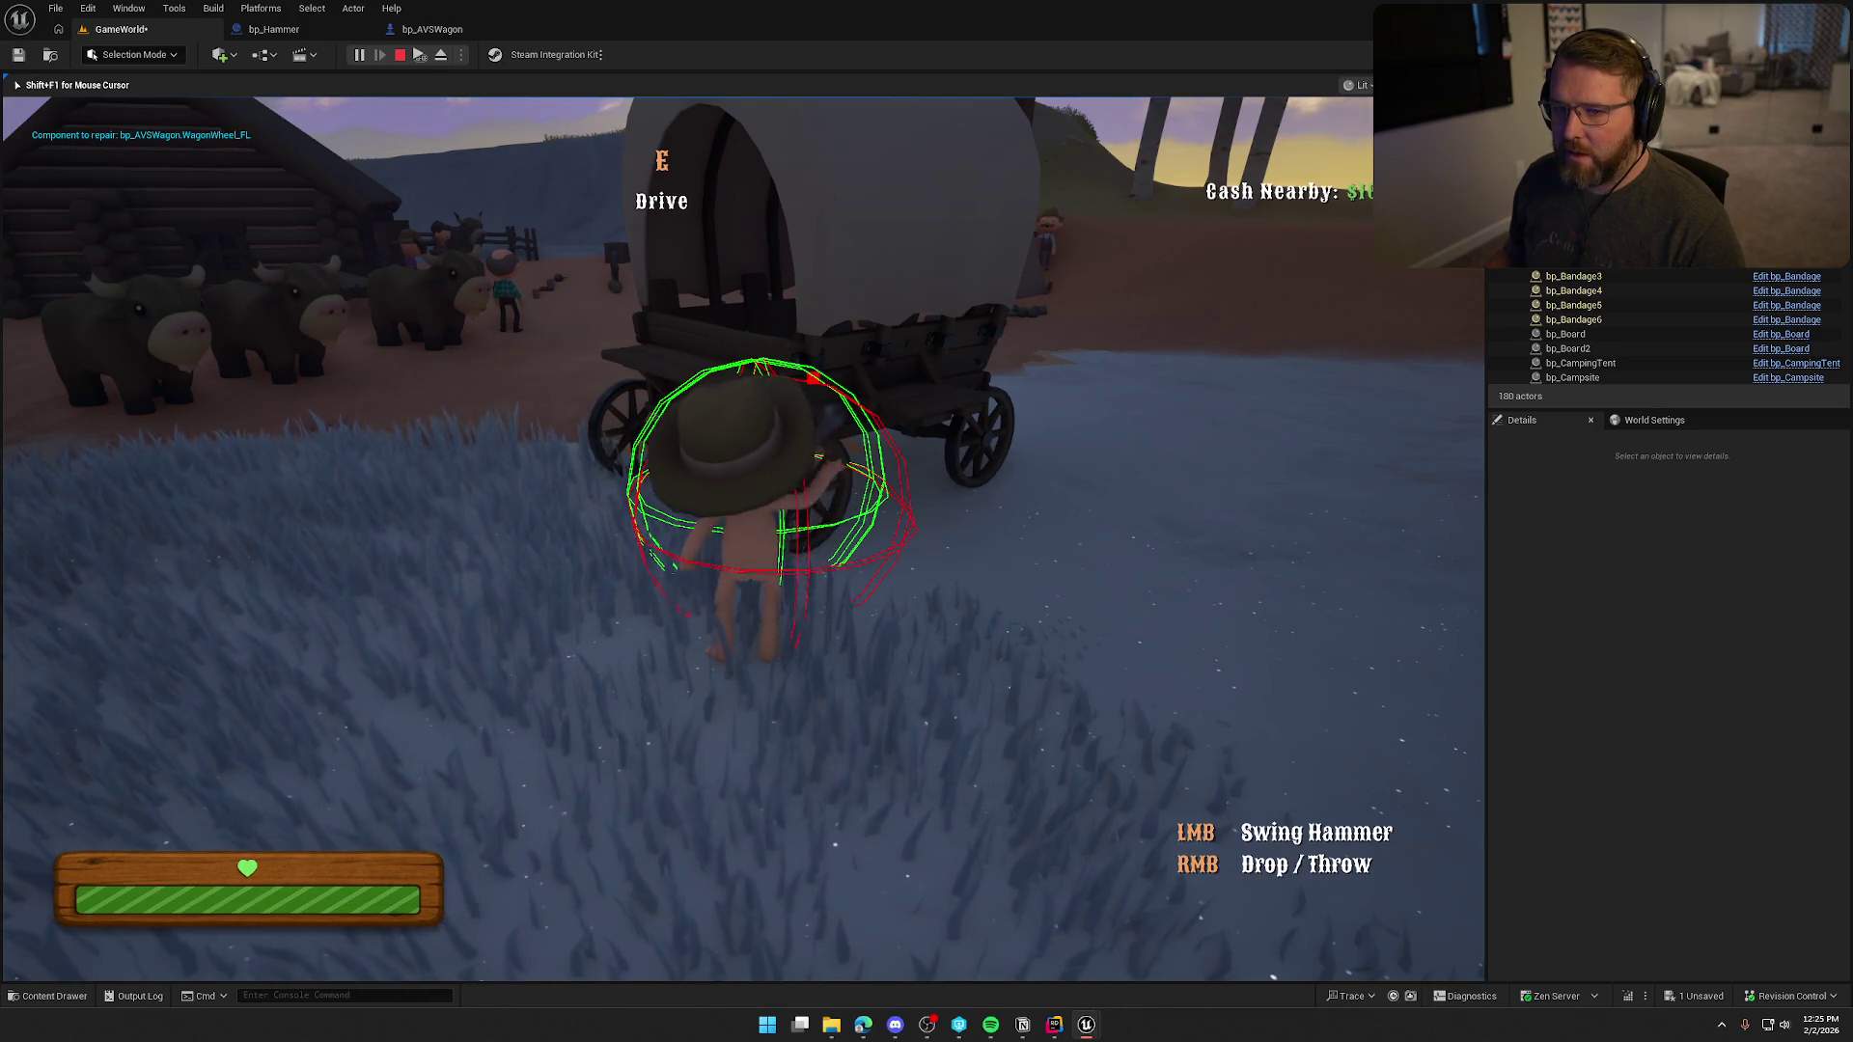
key(a)
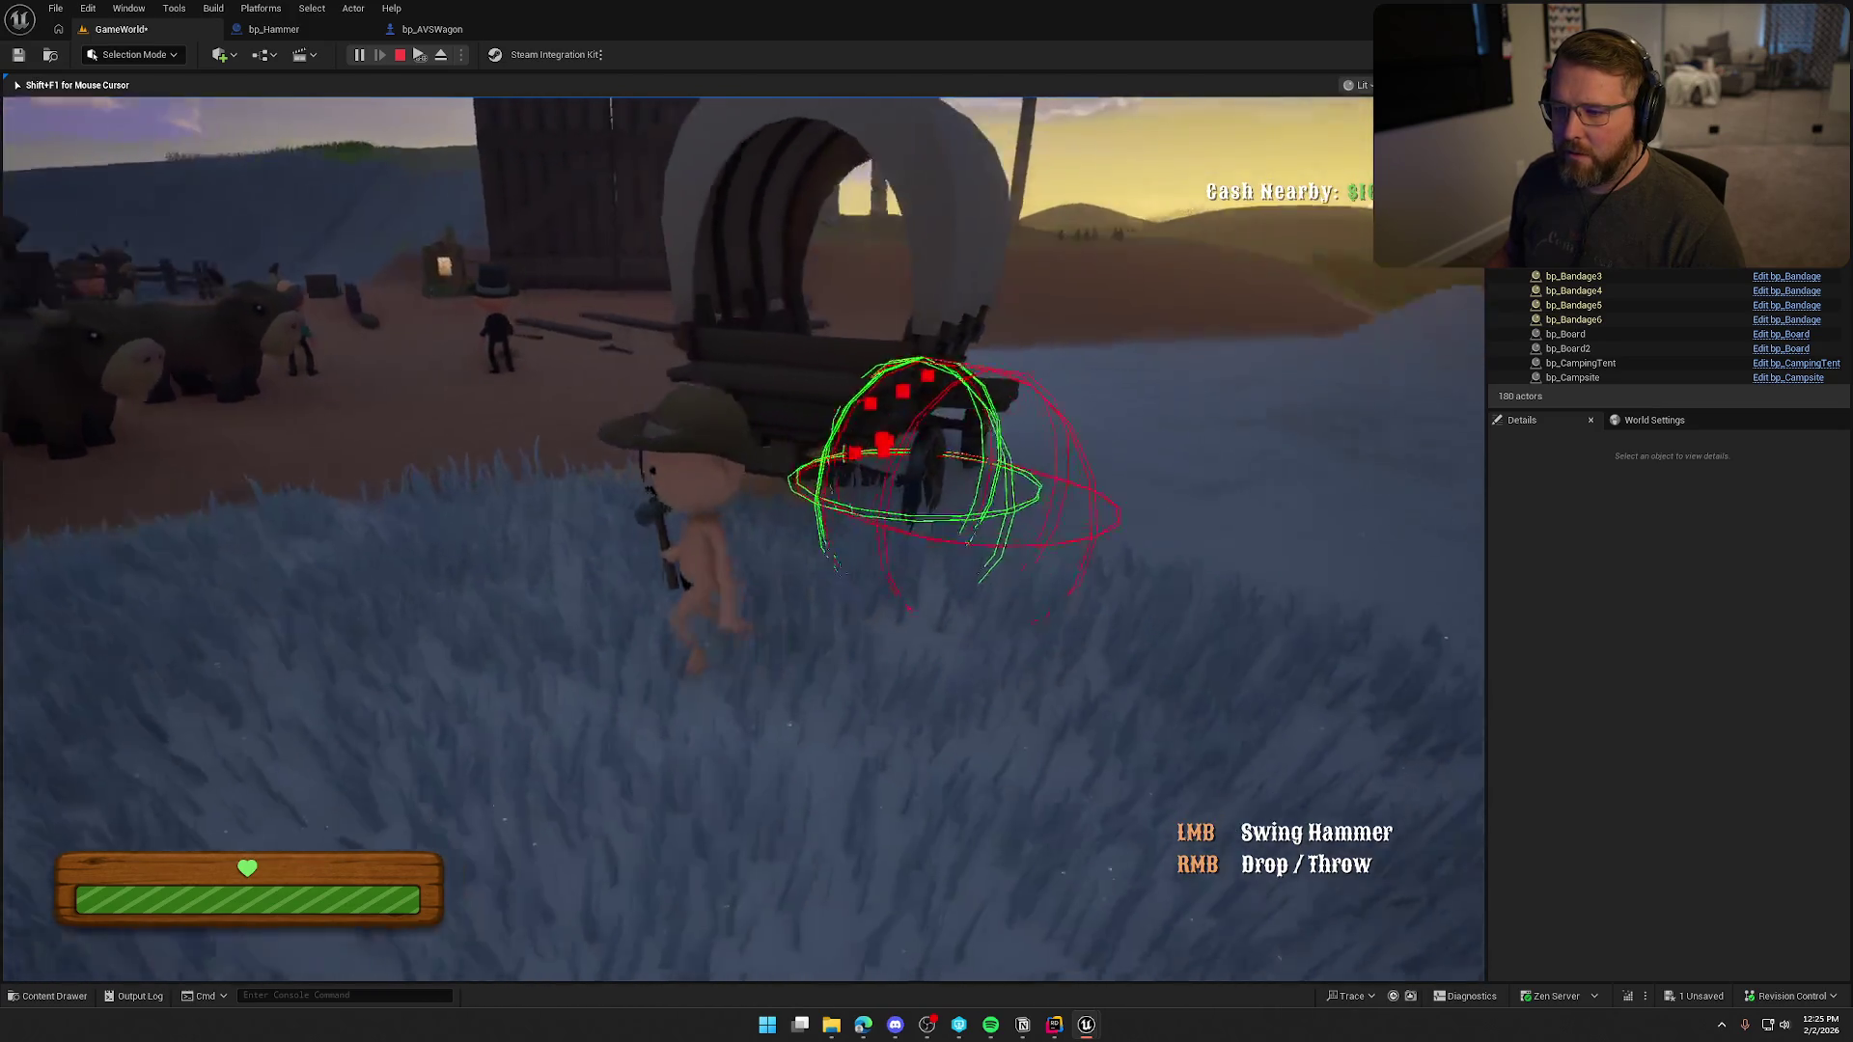
key(w)
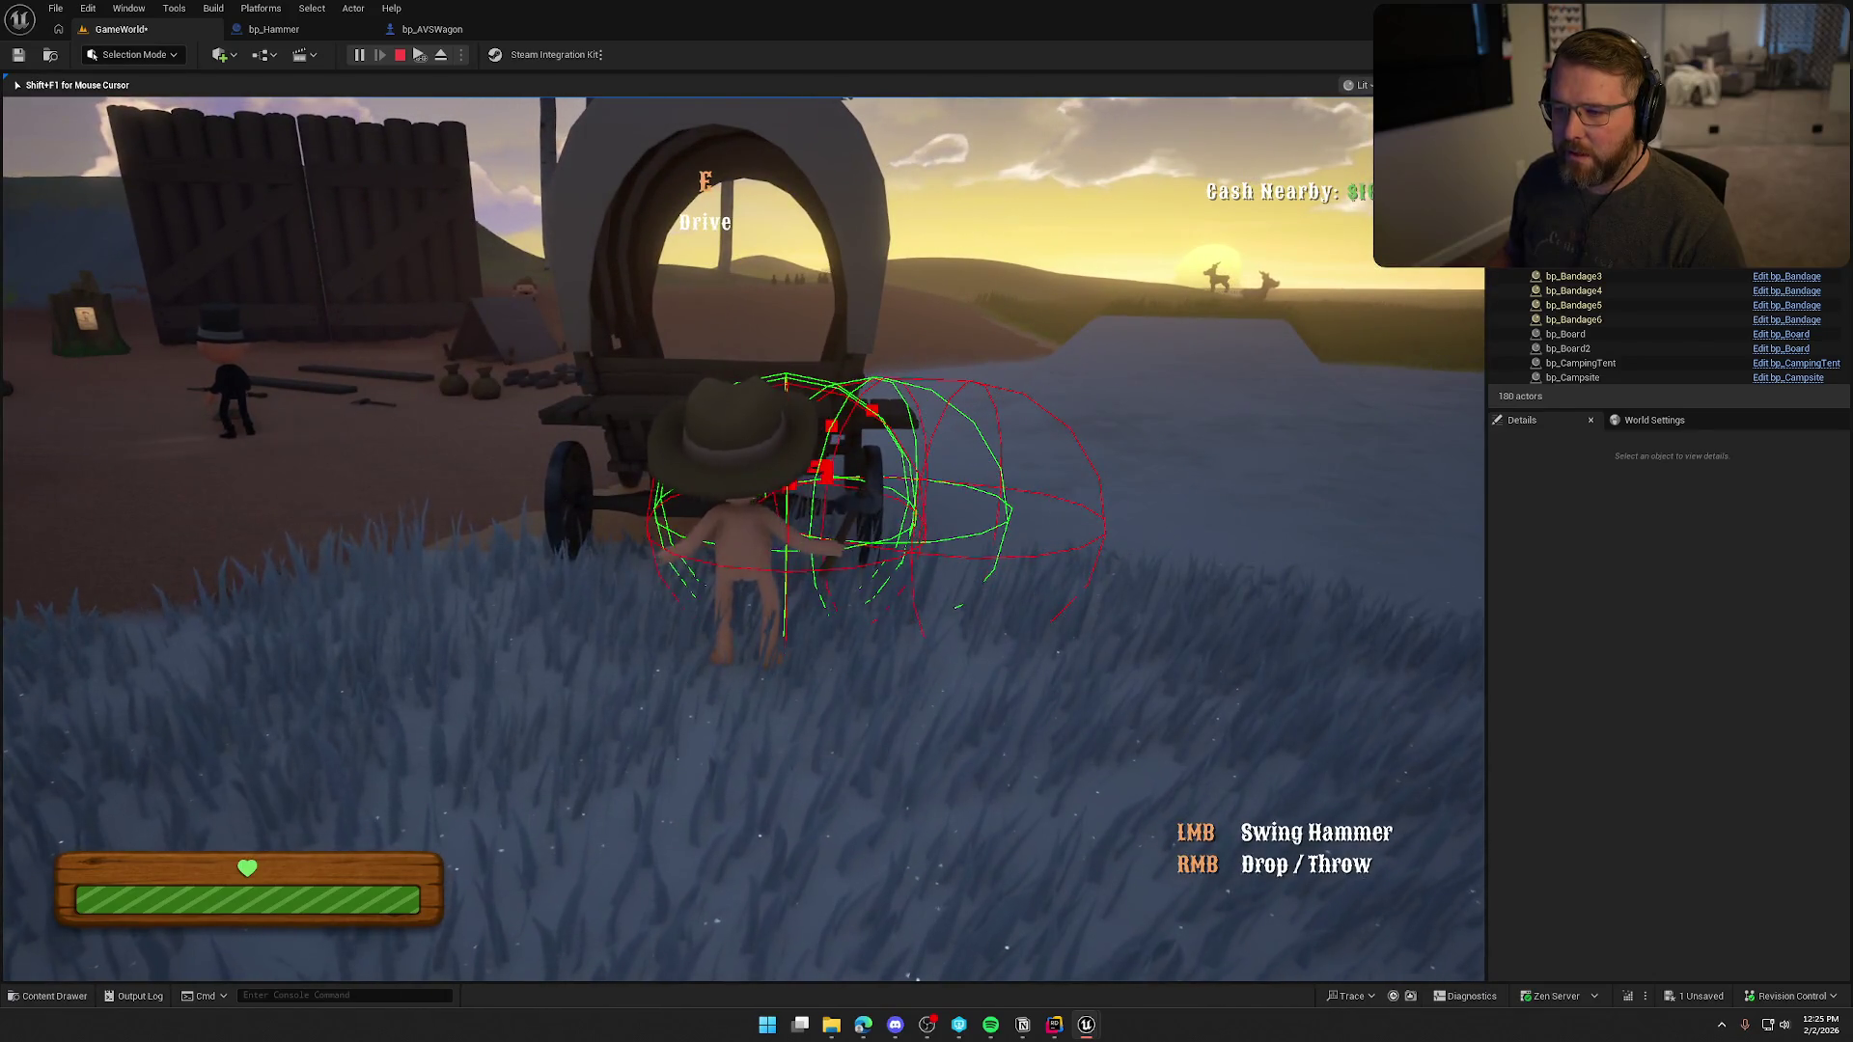
key(f)
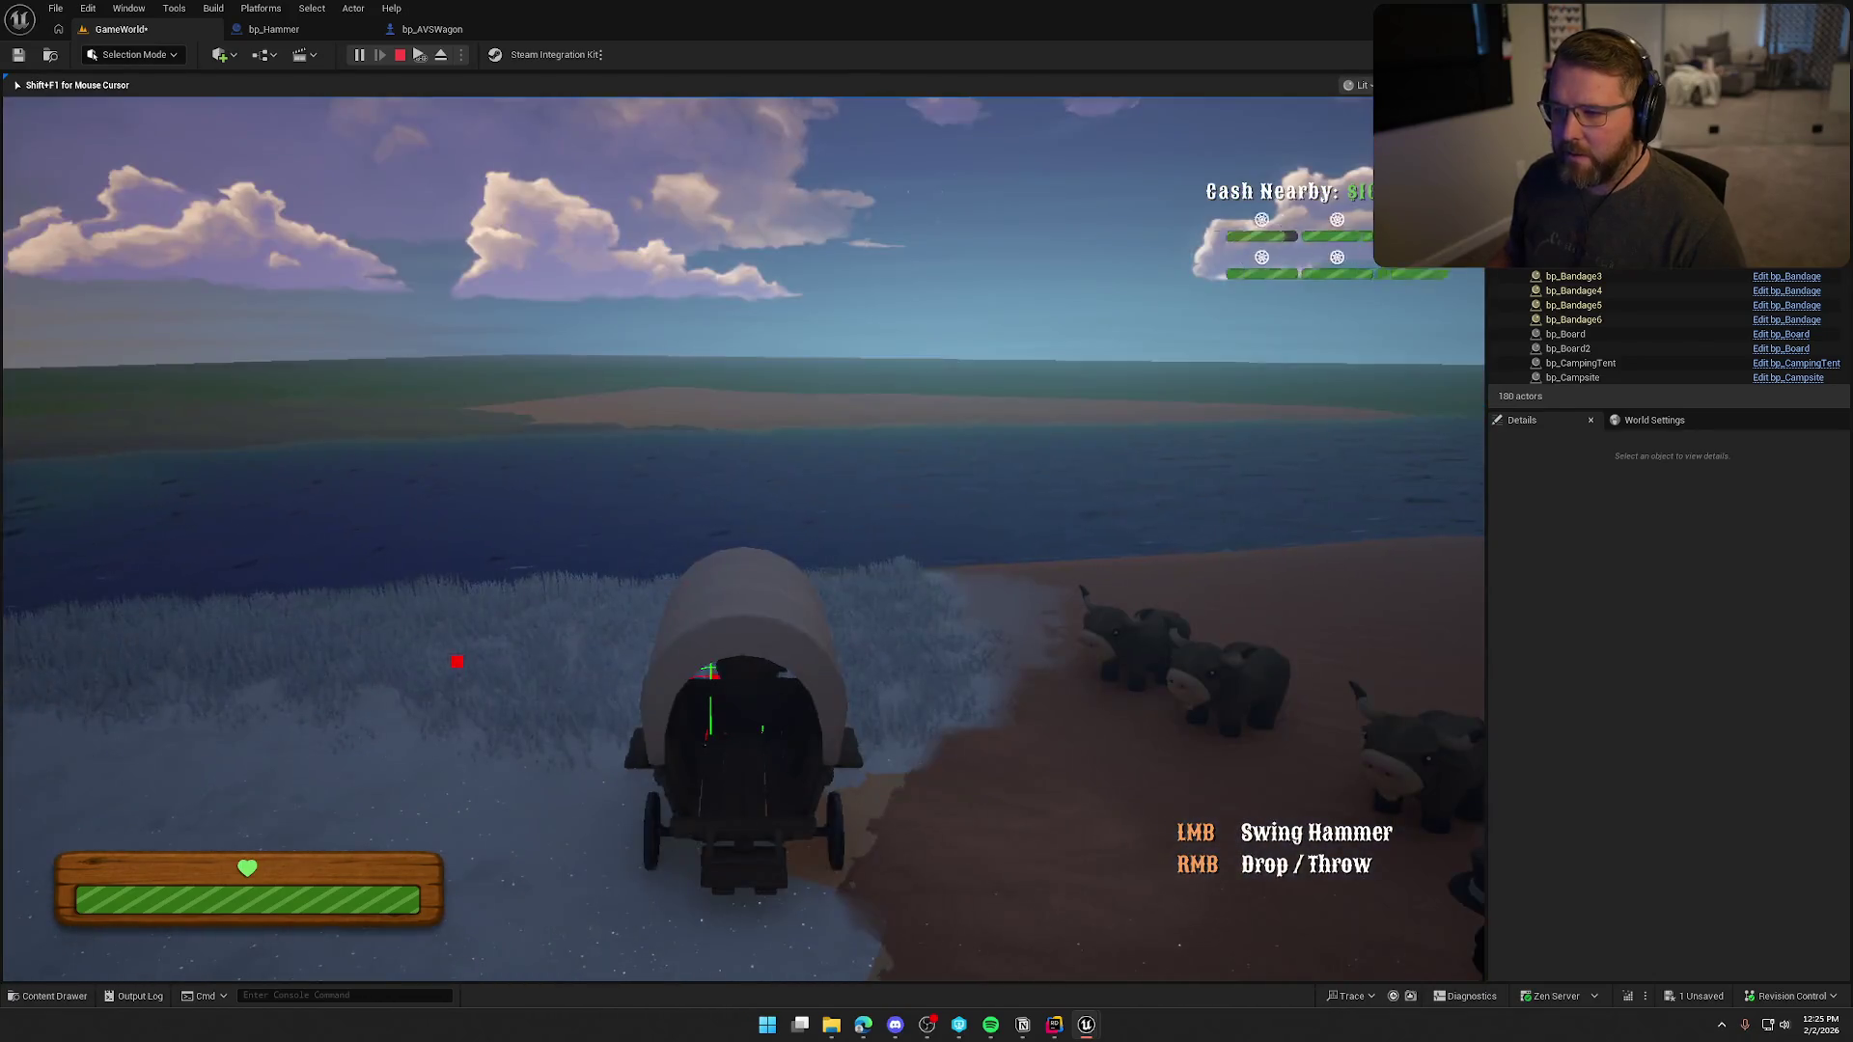
key(f)
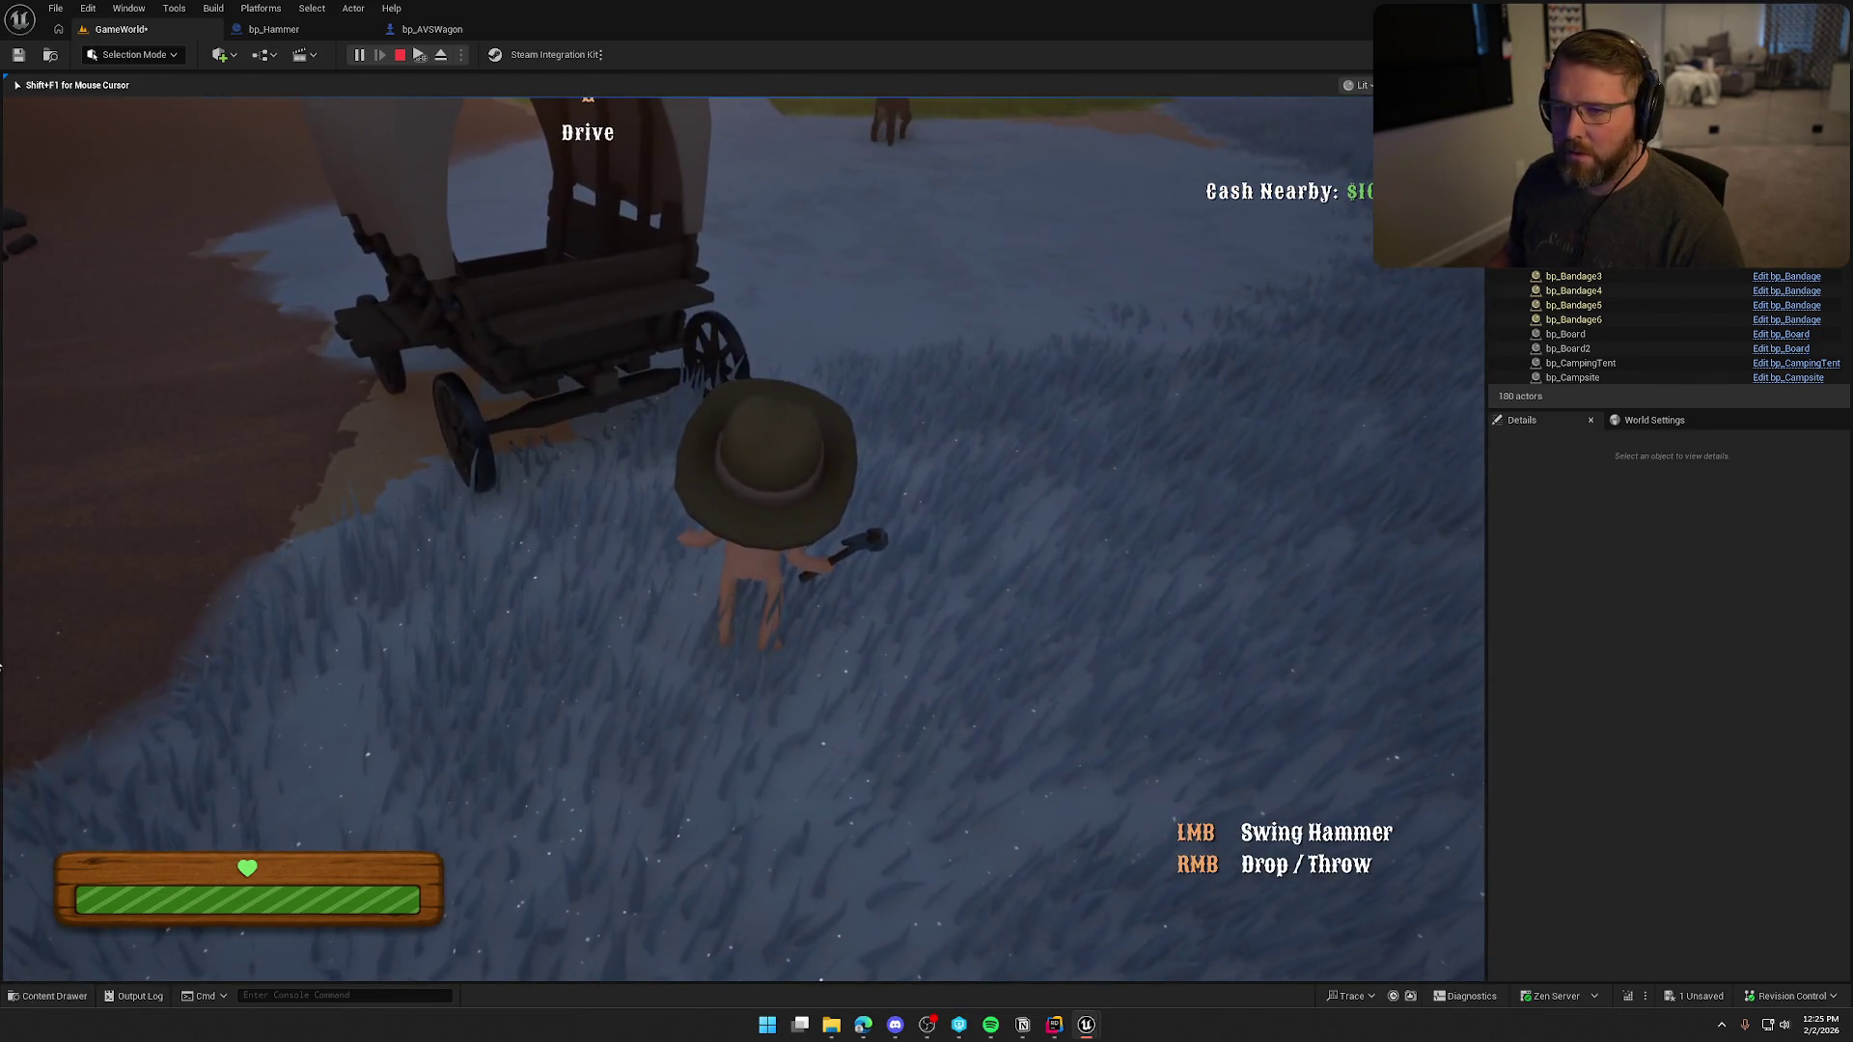
key(shift+F1)
click(257, 37)
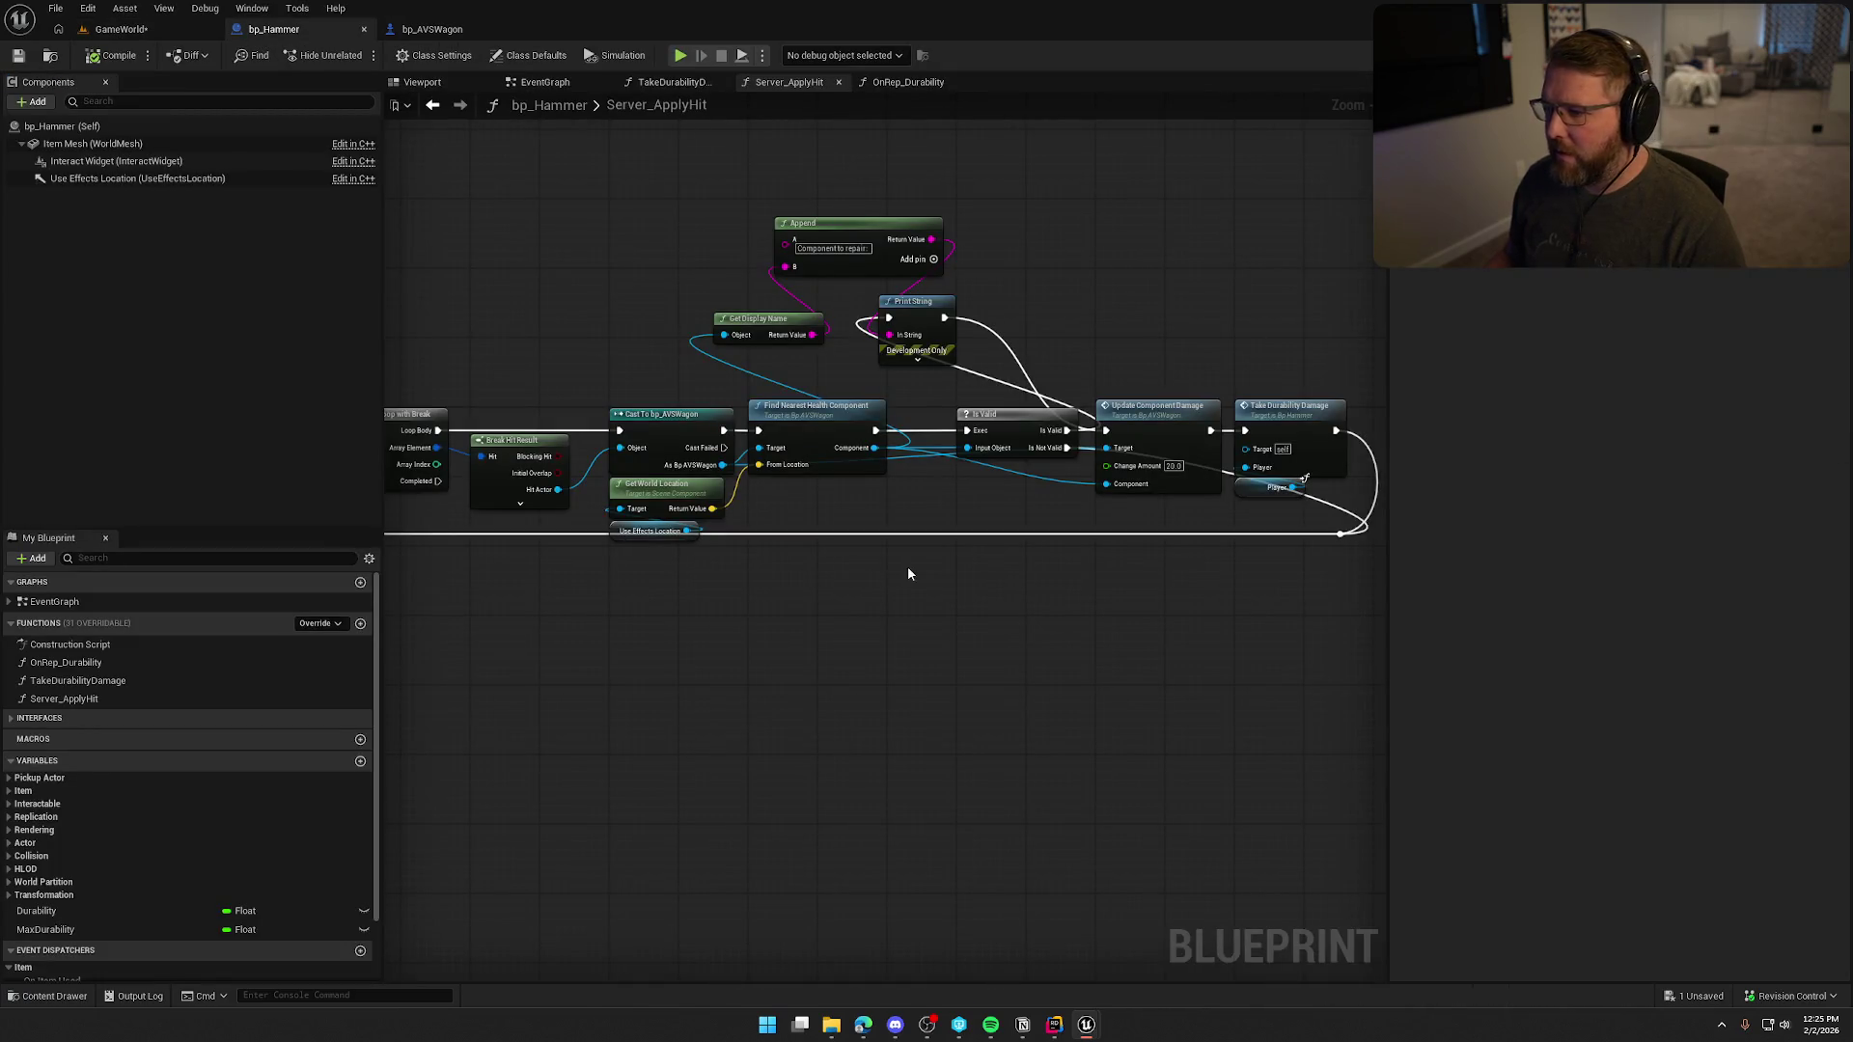
Move bp_Hammer's Append, Get Display Name and Print String nodes up and right.
scroll(907, 574, up, 2)
drag(654, 241, 976, 454)
mouse_move(859, 390)
mouse_down()
mouse_move(939, 359)
mouse_move(1125, 344)
mouse_up()
click(1266, 360)
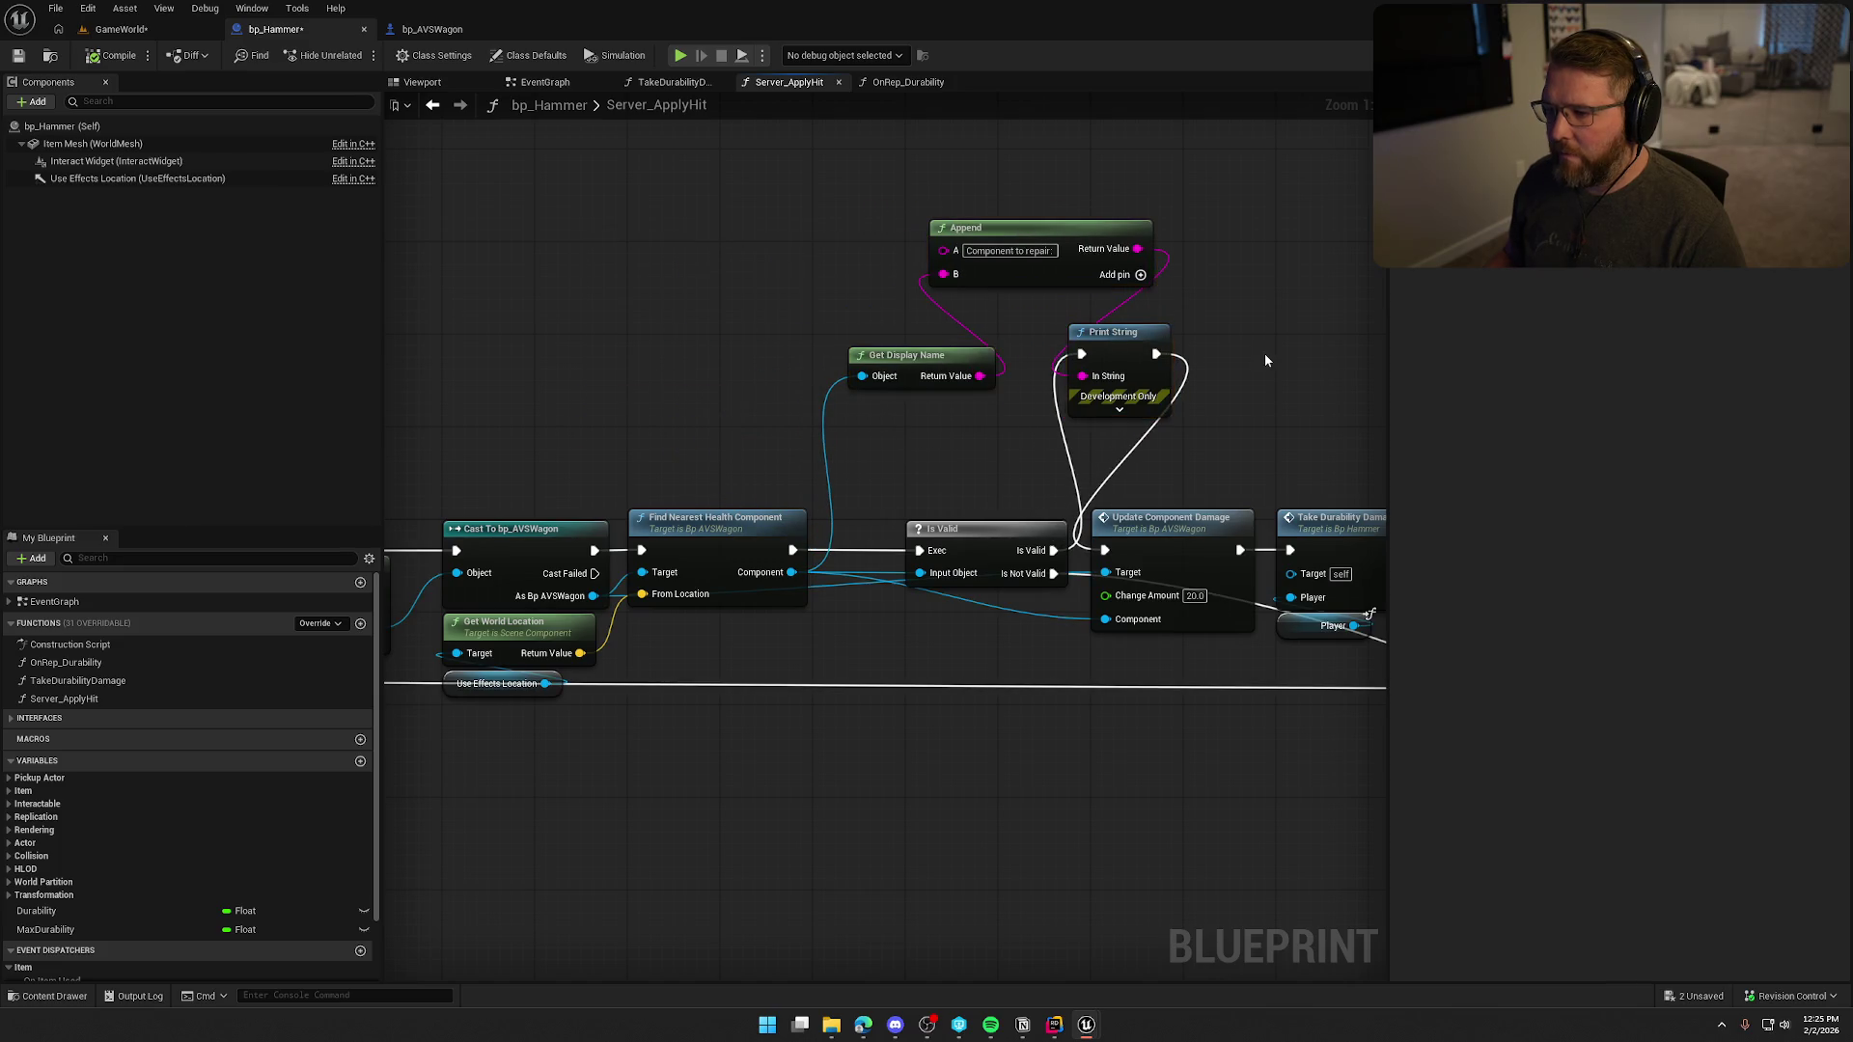
In bp_AVSWagon's EventGraph, connect Vehicle Mesh to Update Component Damage's Component pin.
click(429, 29)
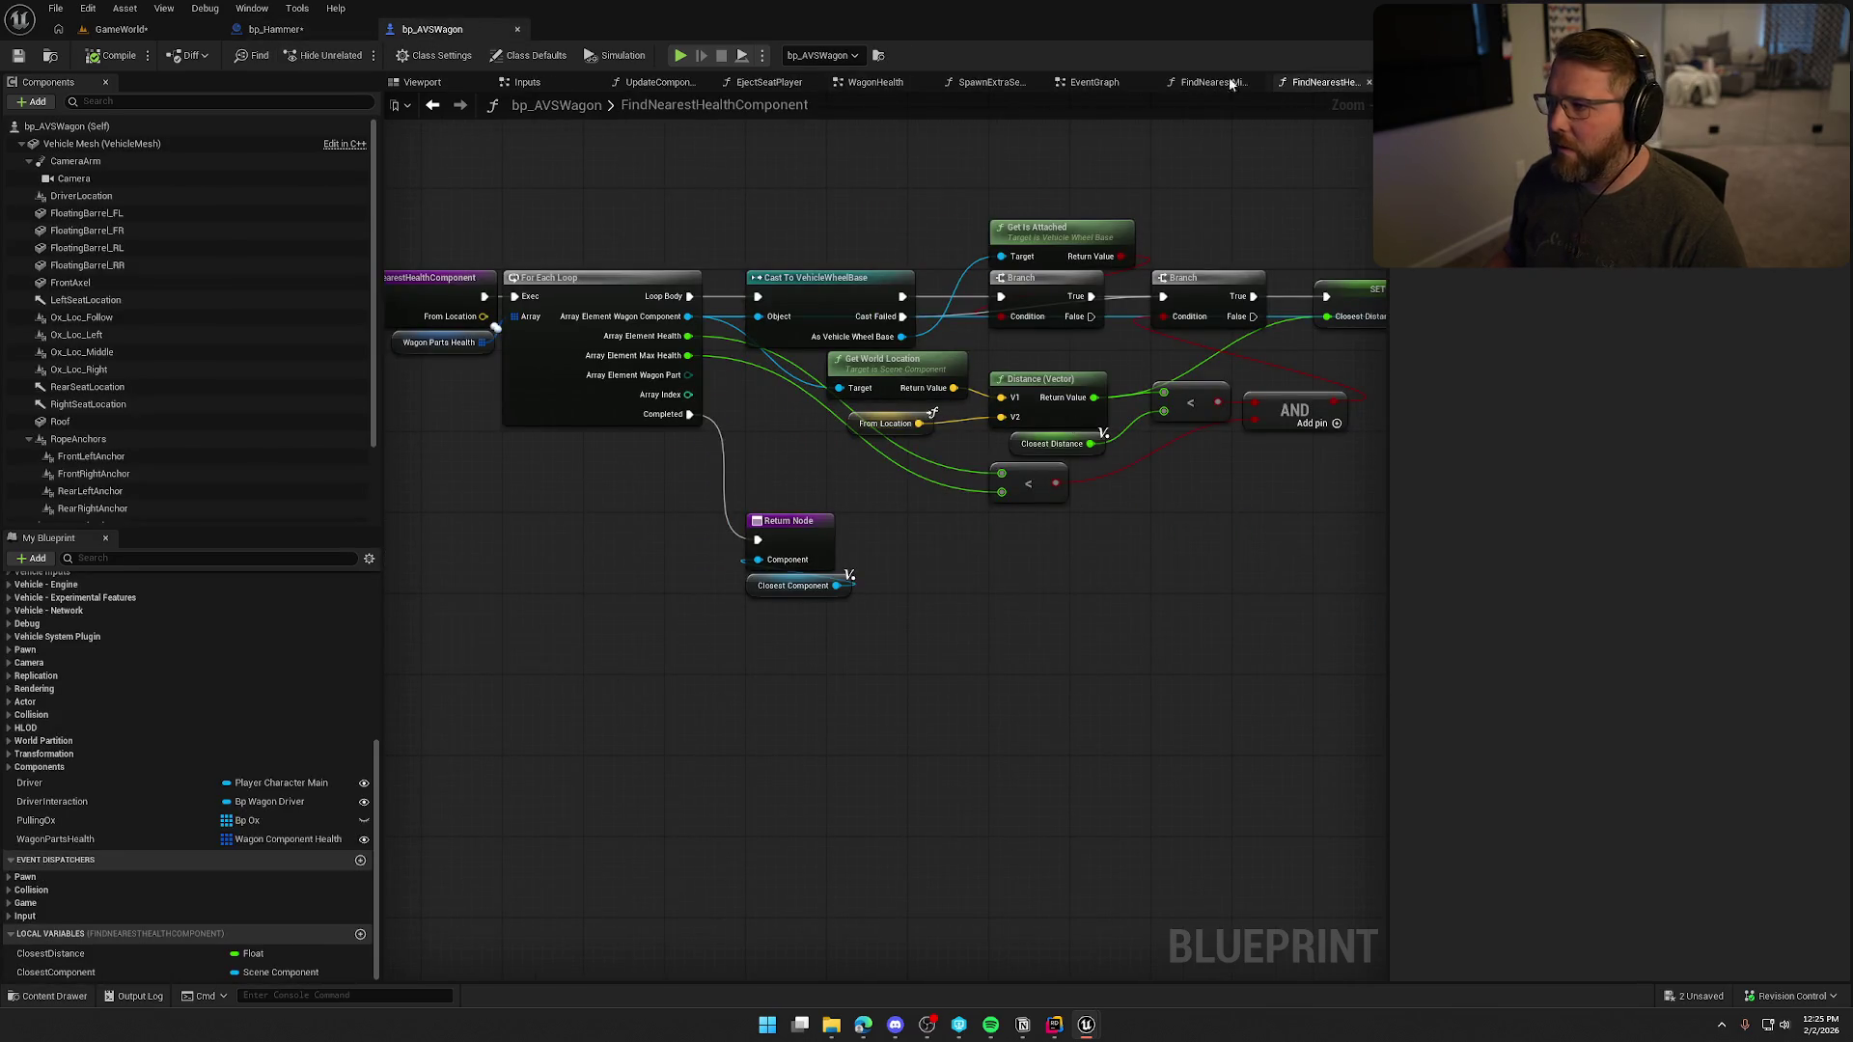
click(1090, 83)
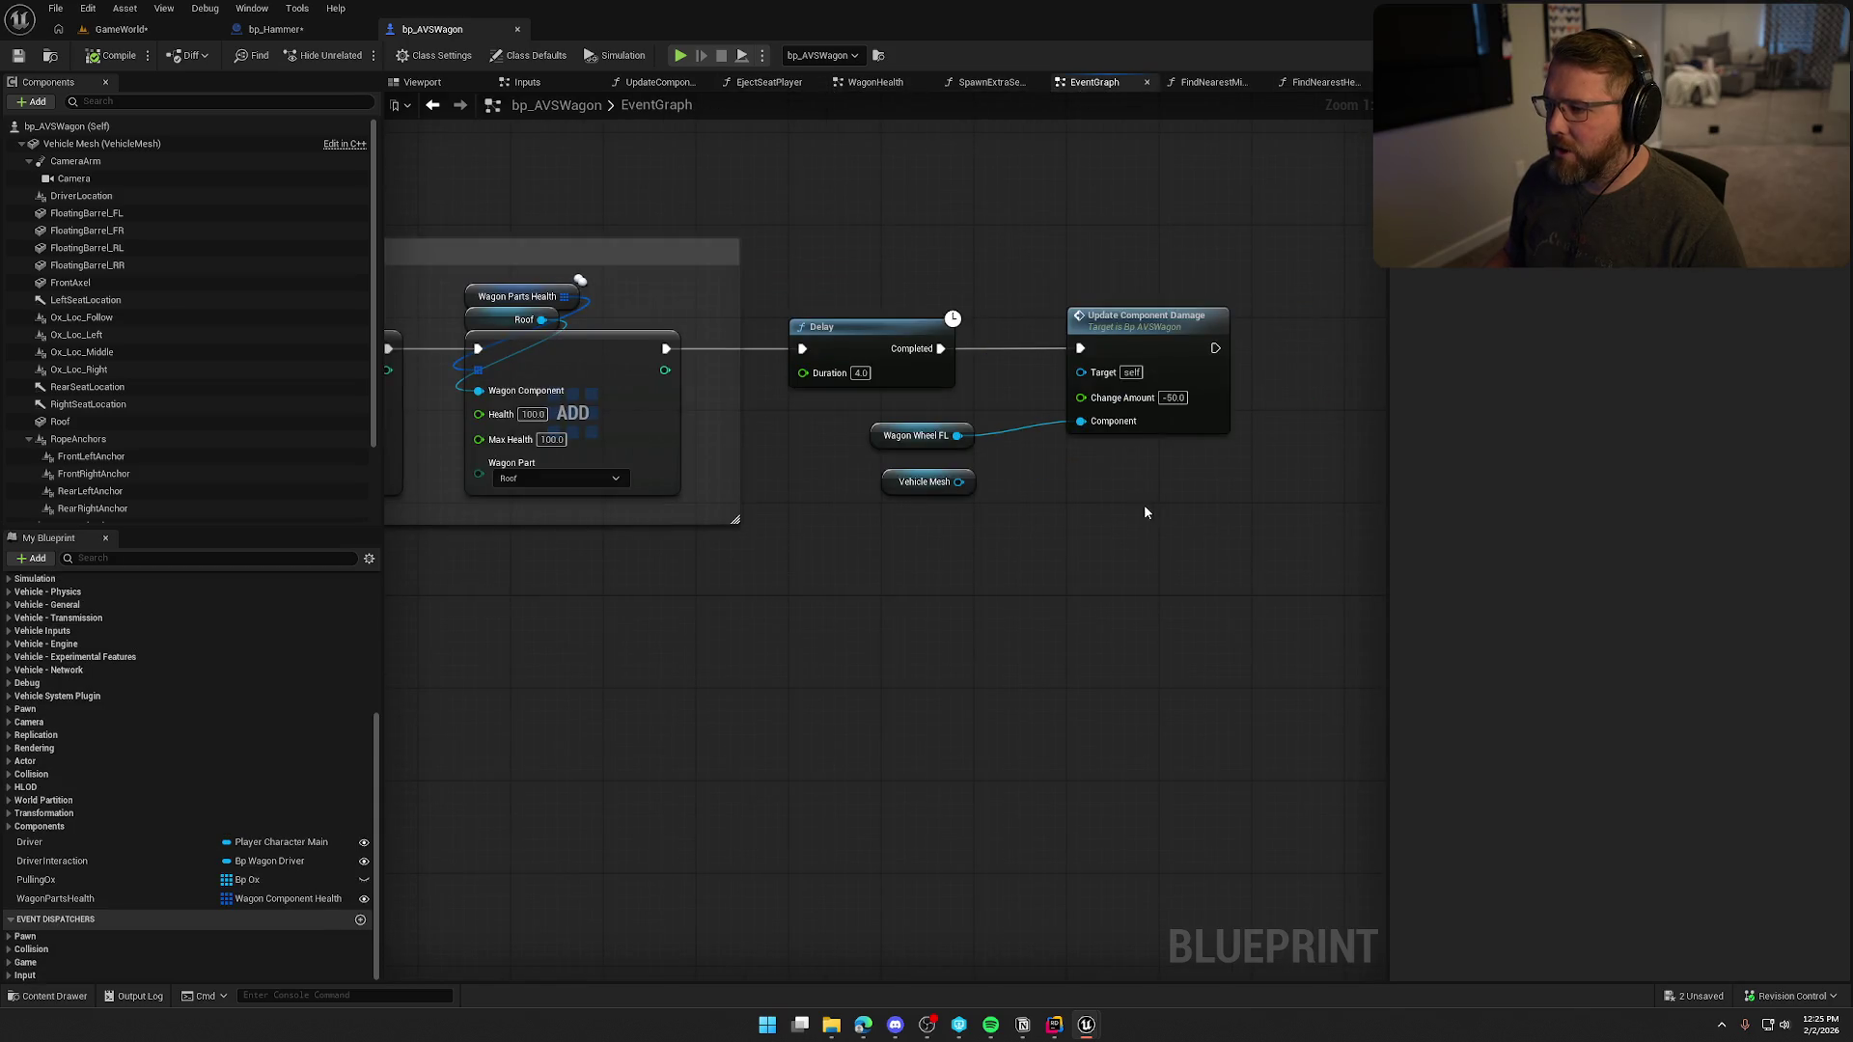
drag(956, 482, 1078, 424)
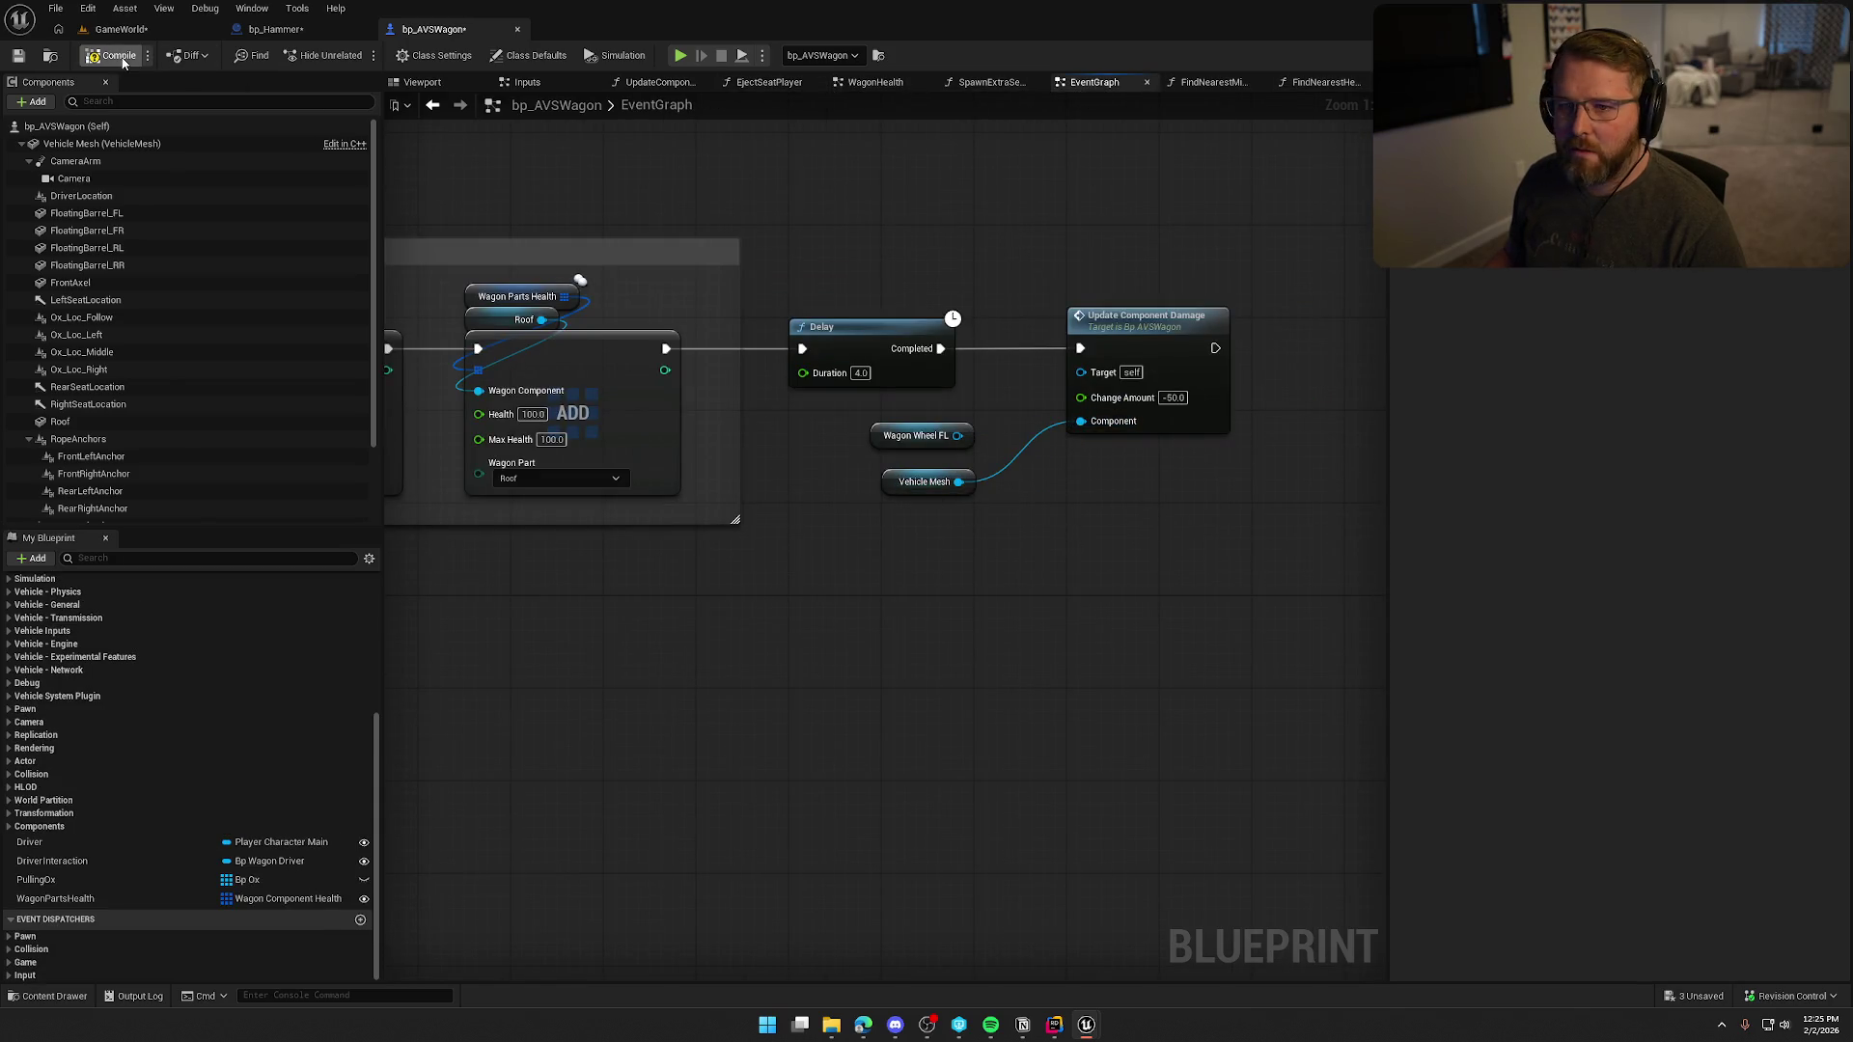
click(118, 29)
Play in editor, run to the wagon, board, exit and drive it, then stop the session.
key(alt+p)
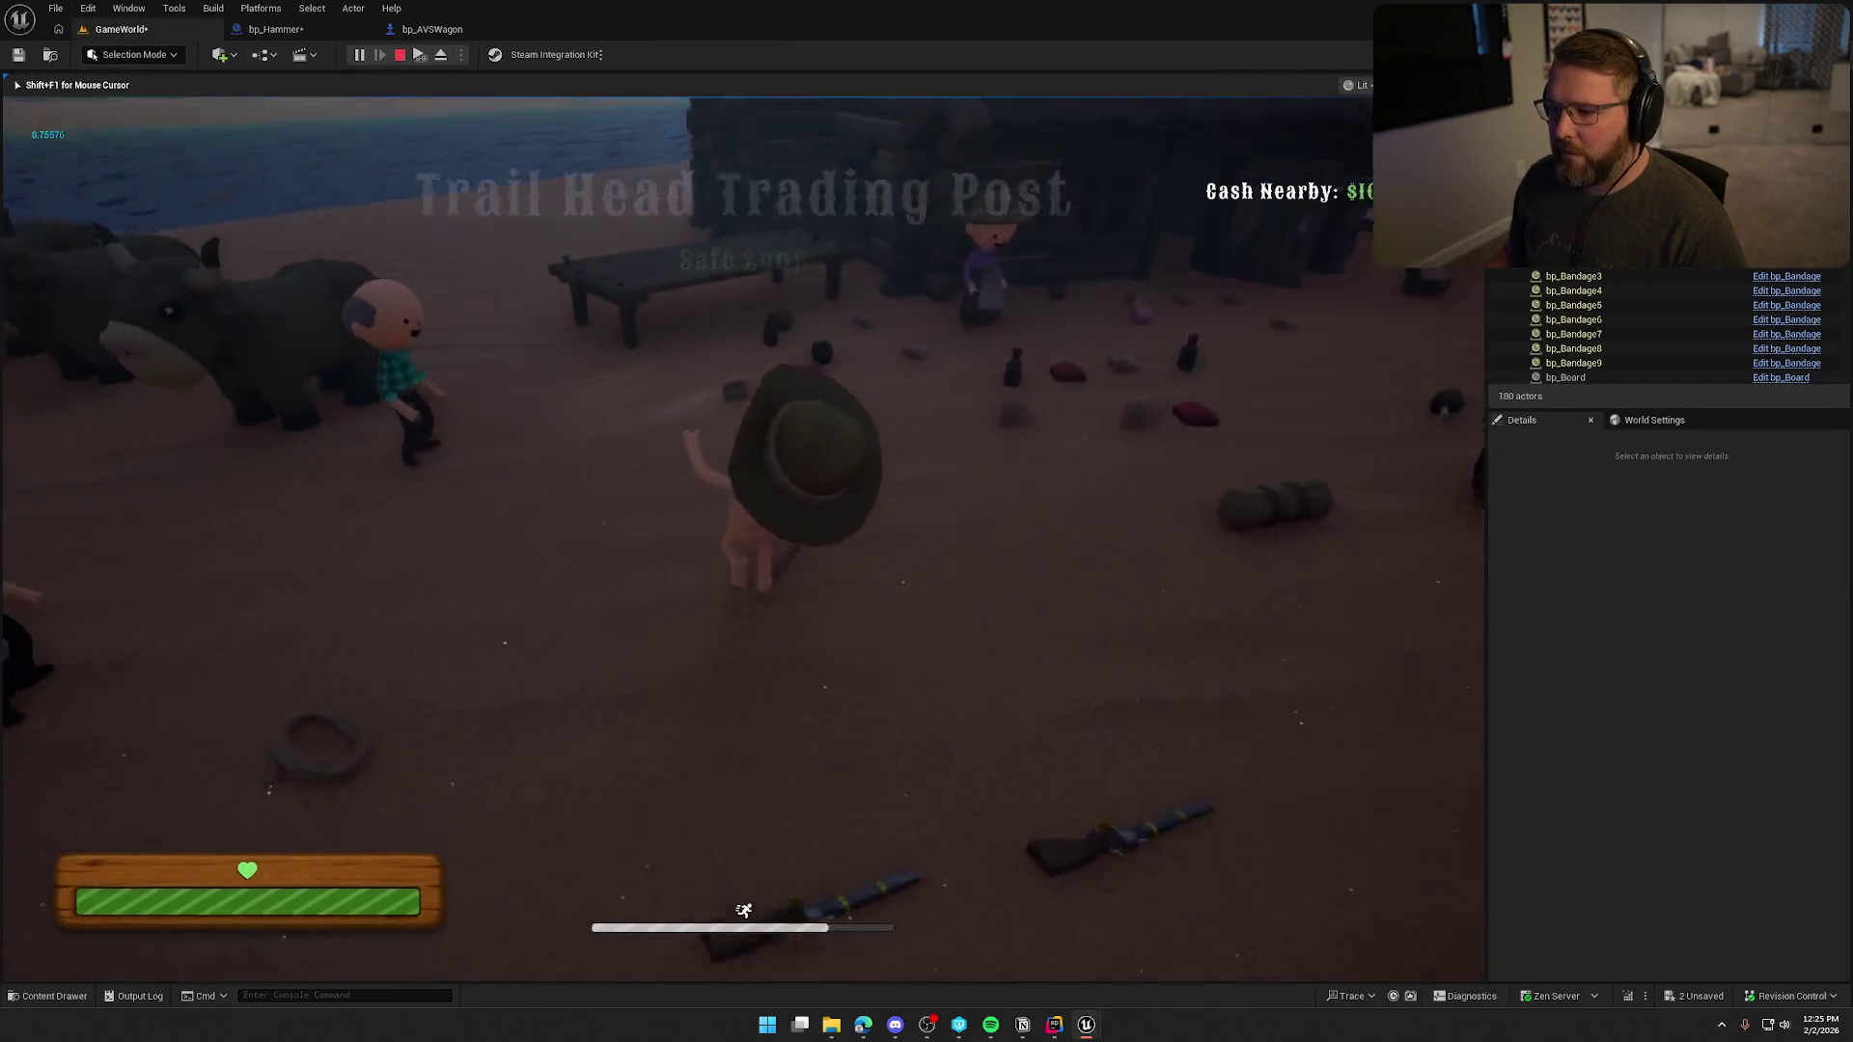
key(shift+w)
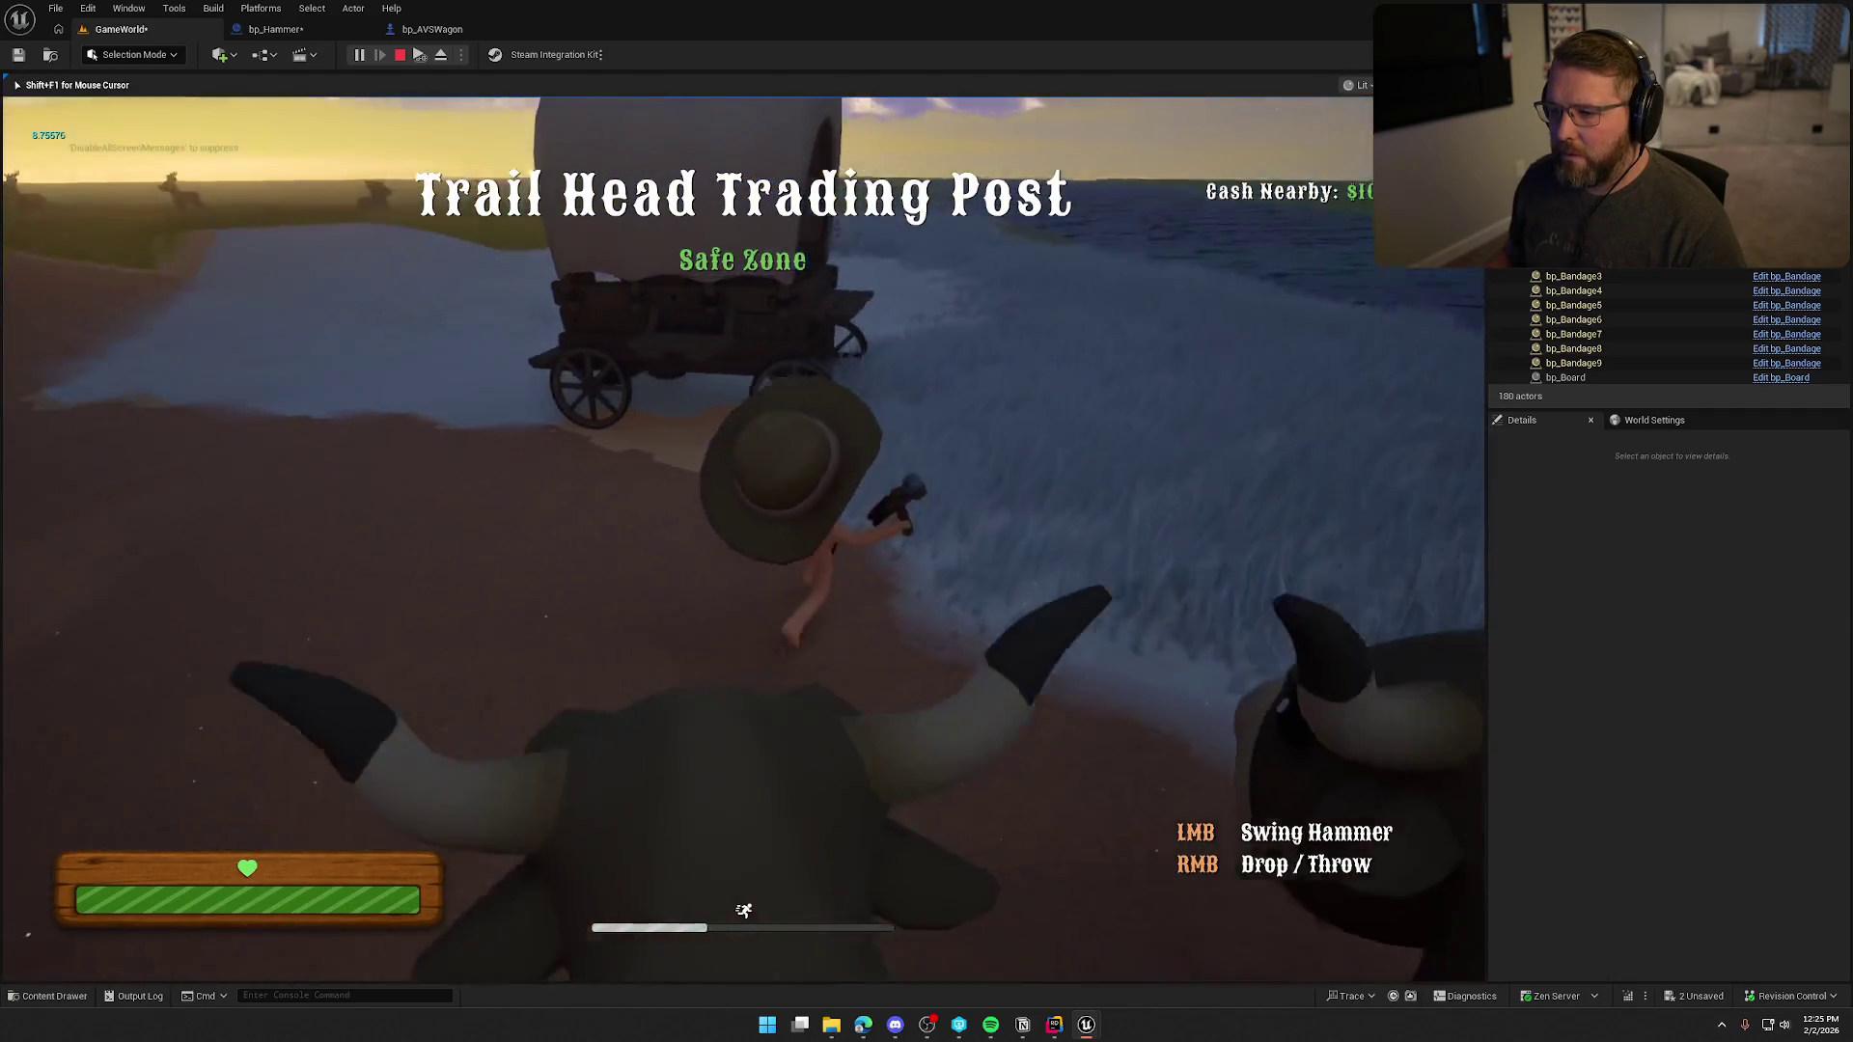
key(e)
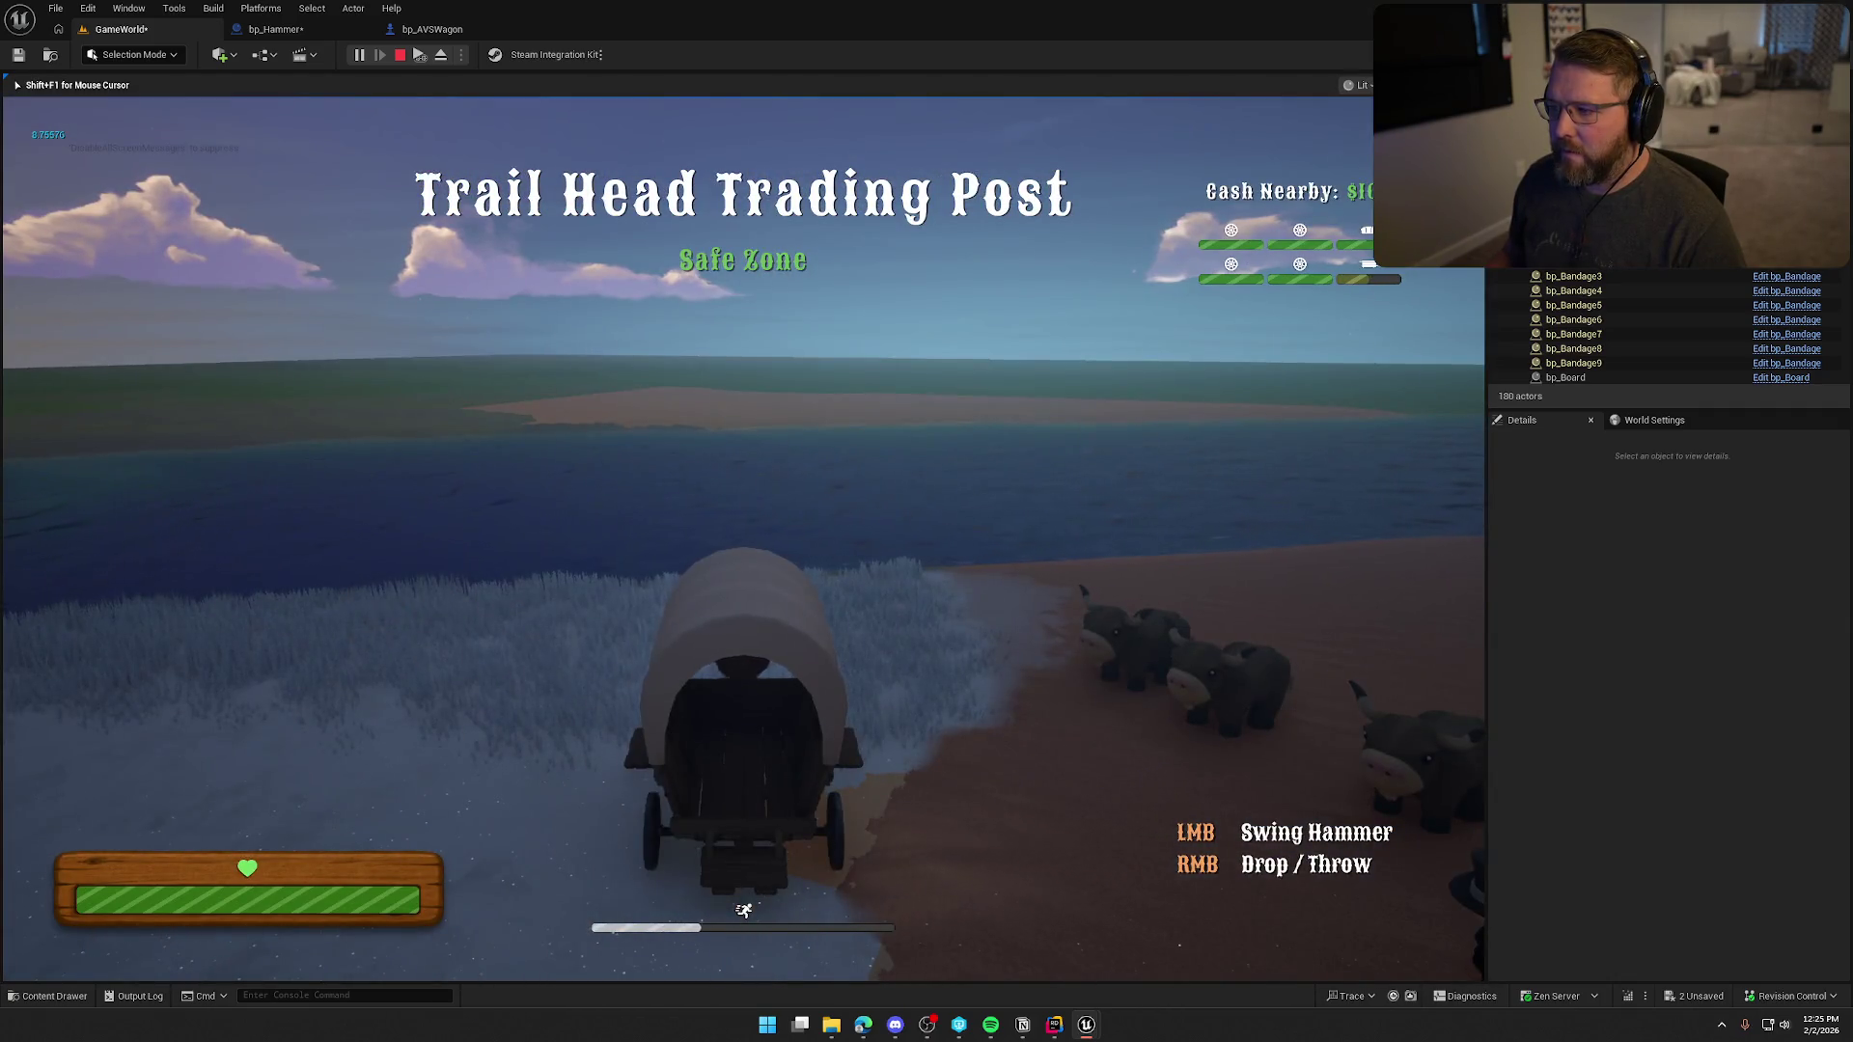
key(e)
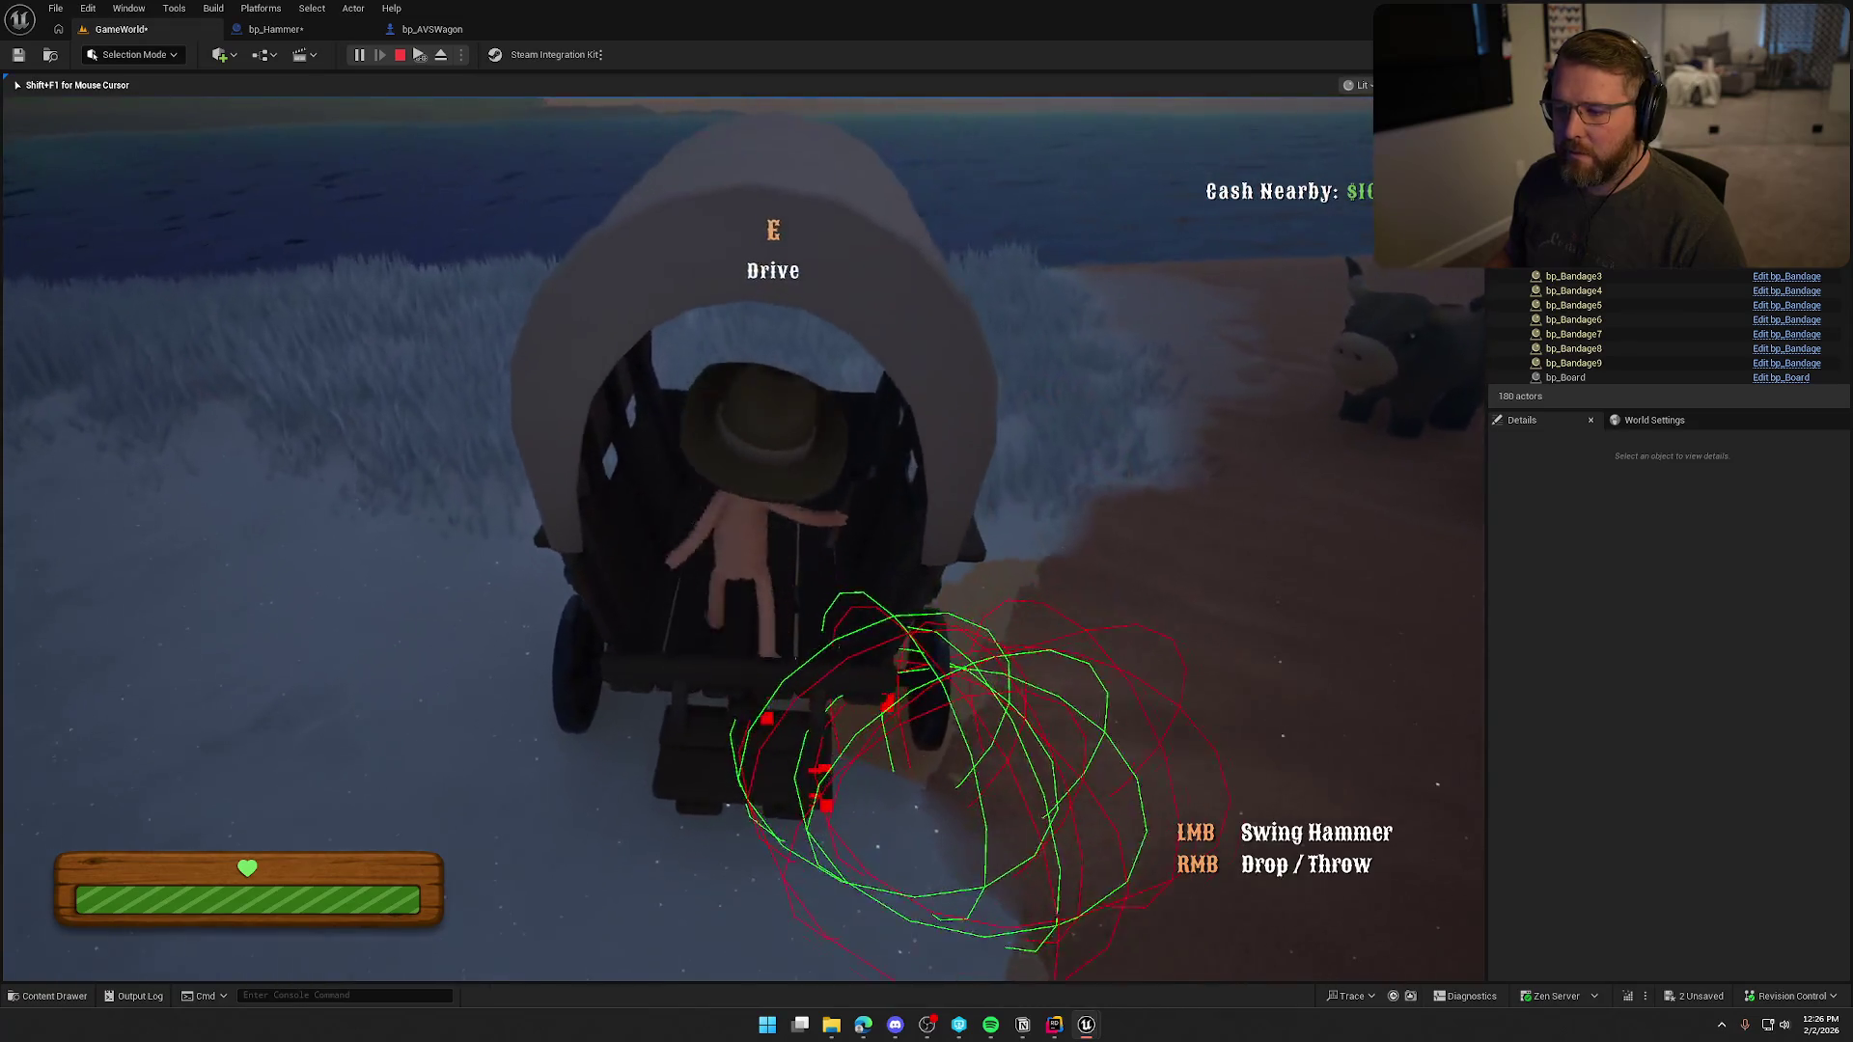
key(e)
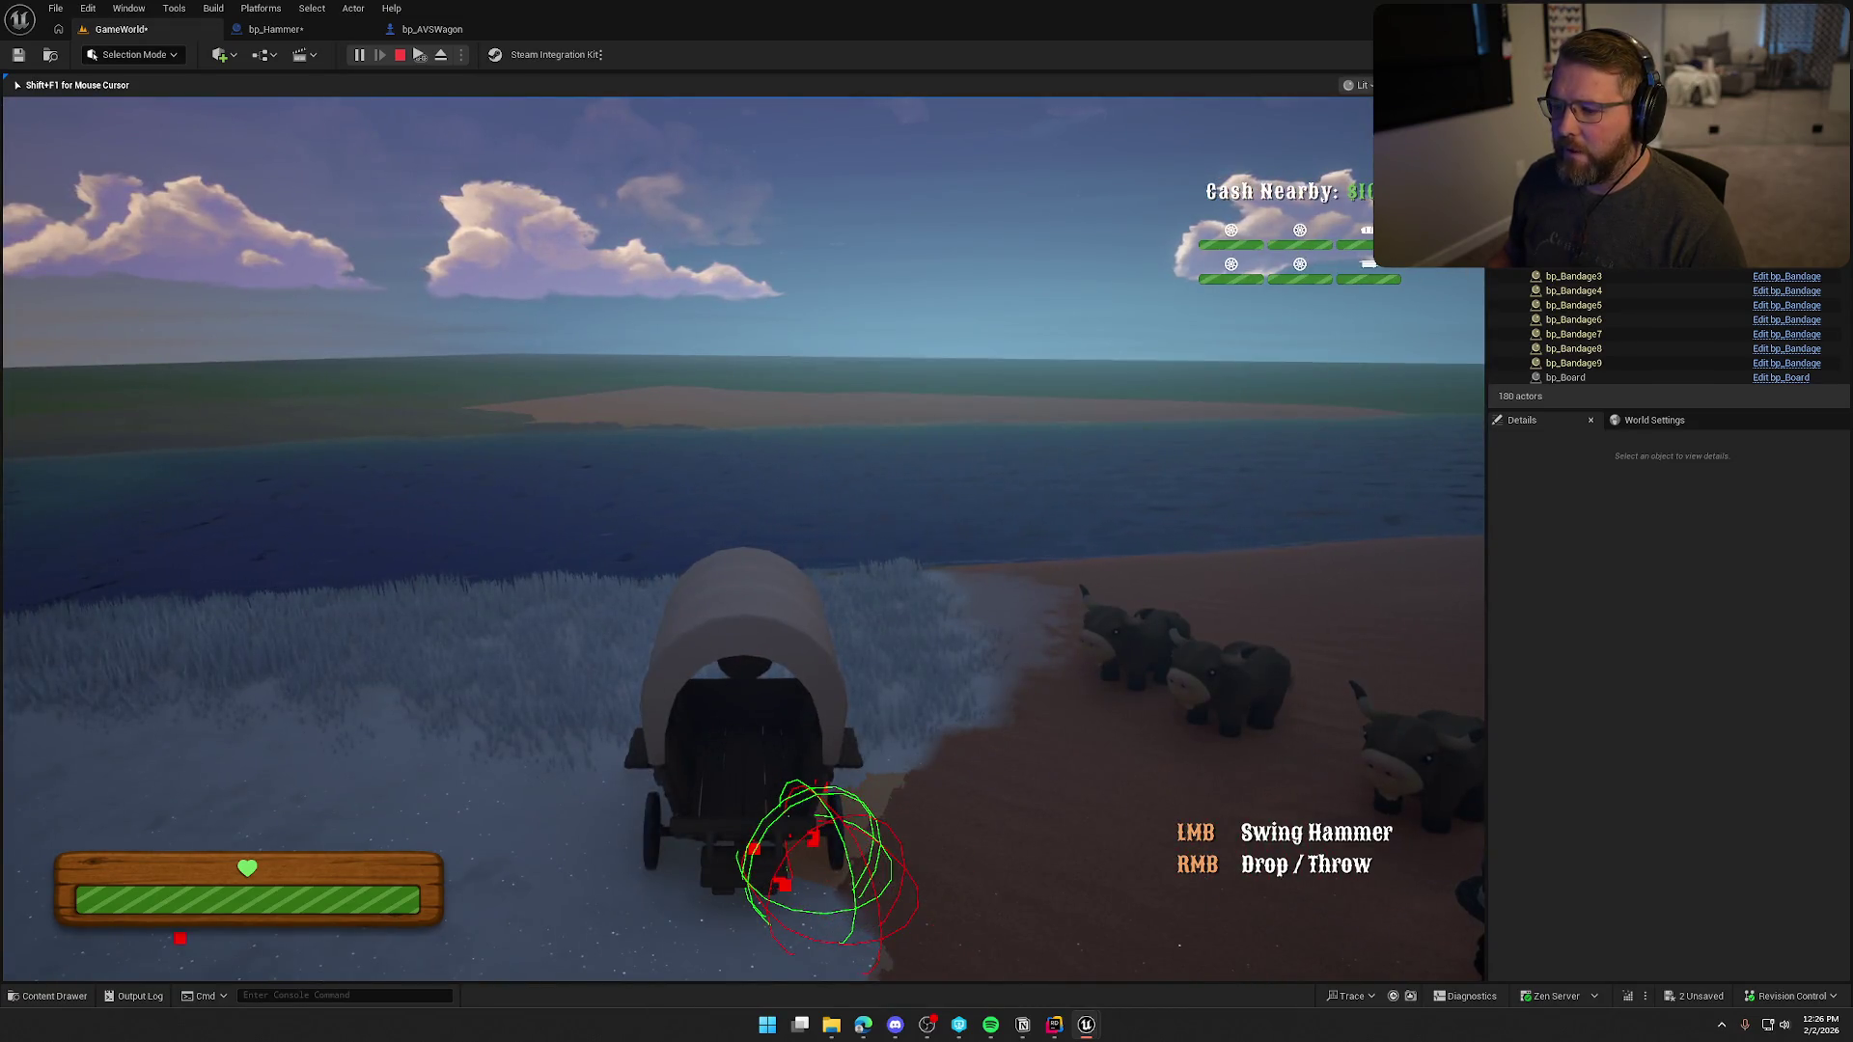
key(Escape)
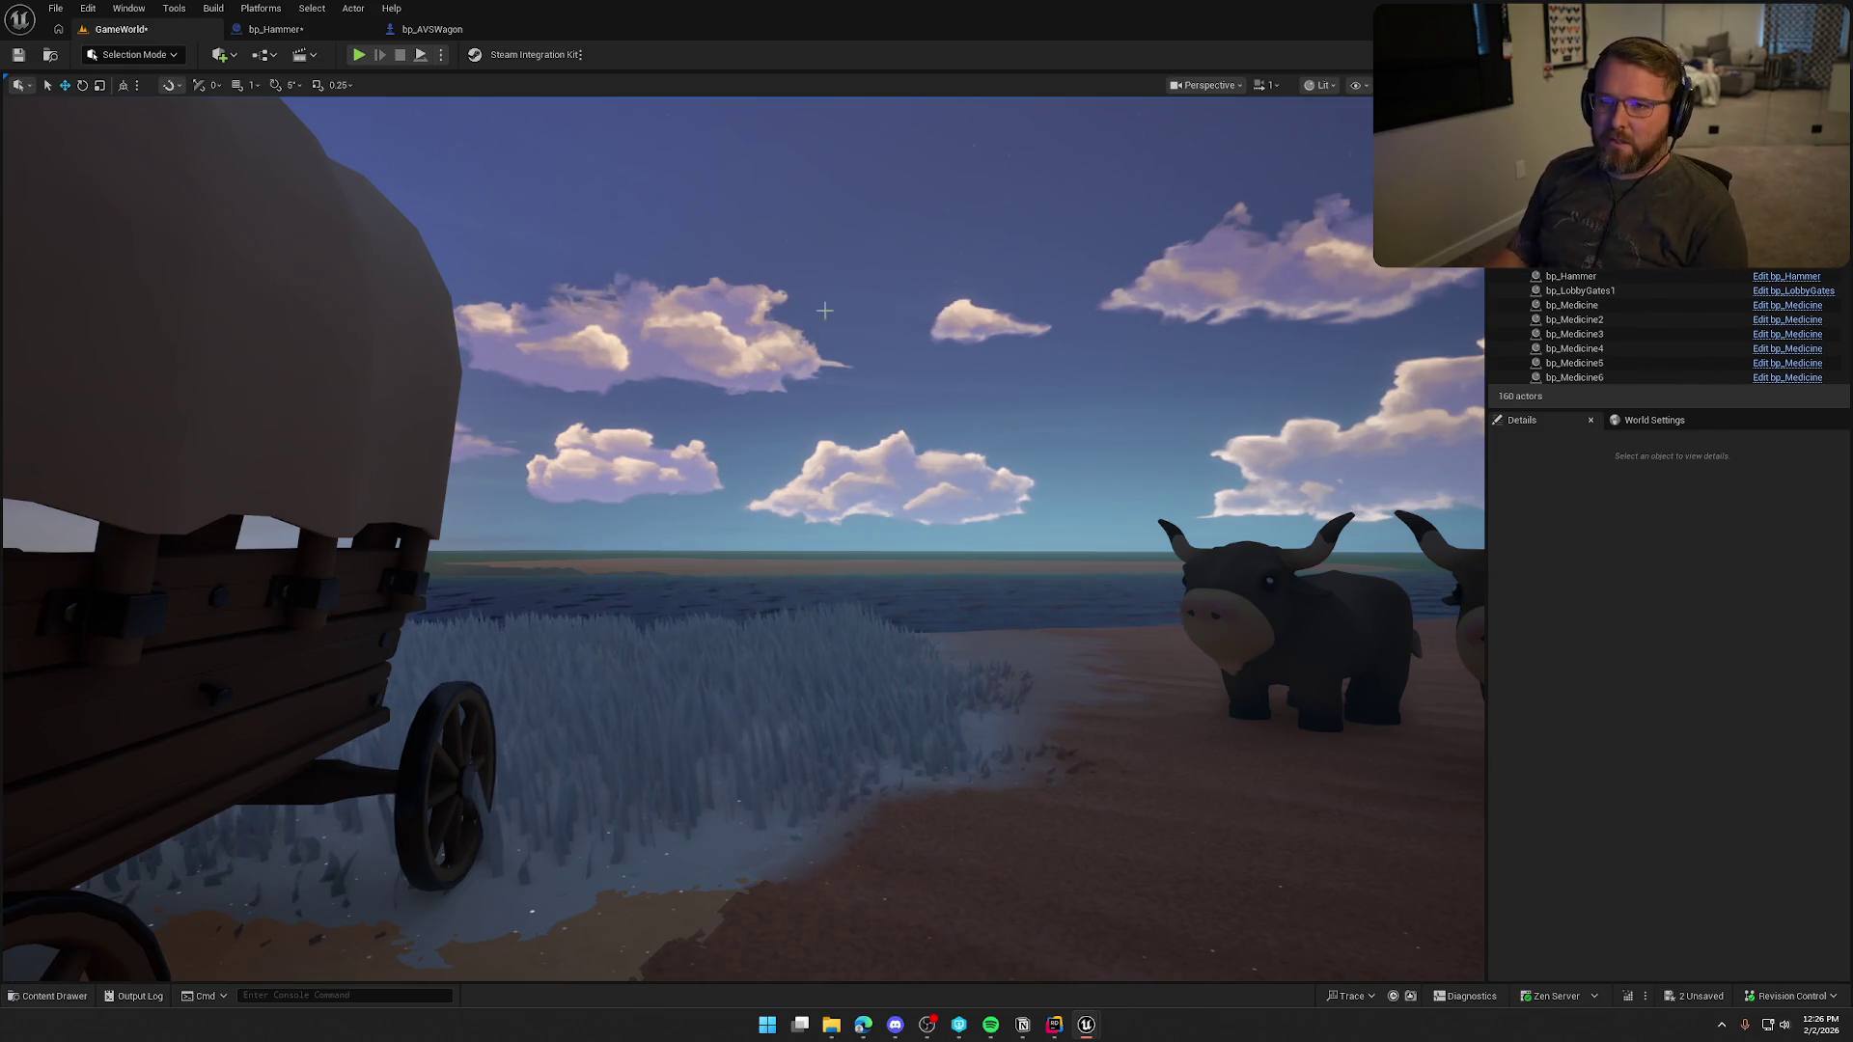
click(280, 29)
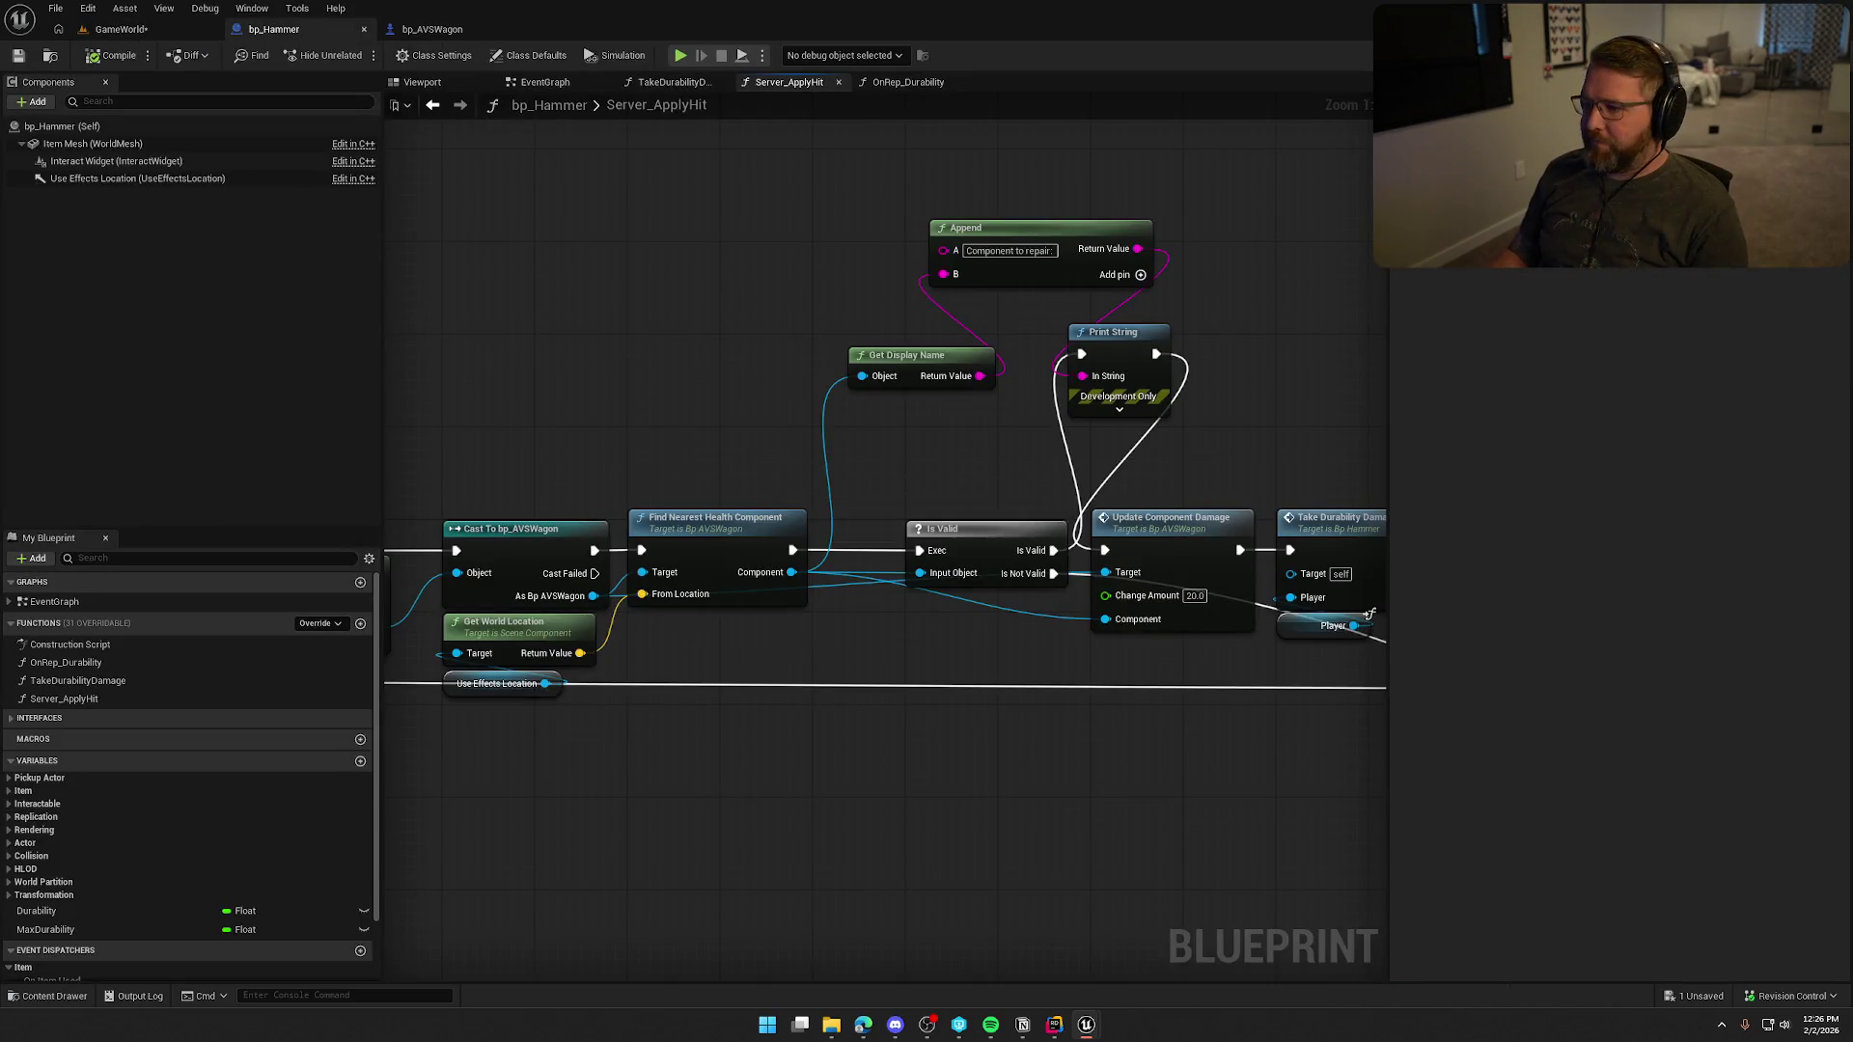
Delete the Append, Get Display Name and Print String debug nodes from Server_ApplyHit.
drag(648, 199, 958, 388)
key(Delete)
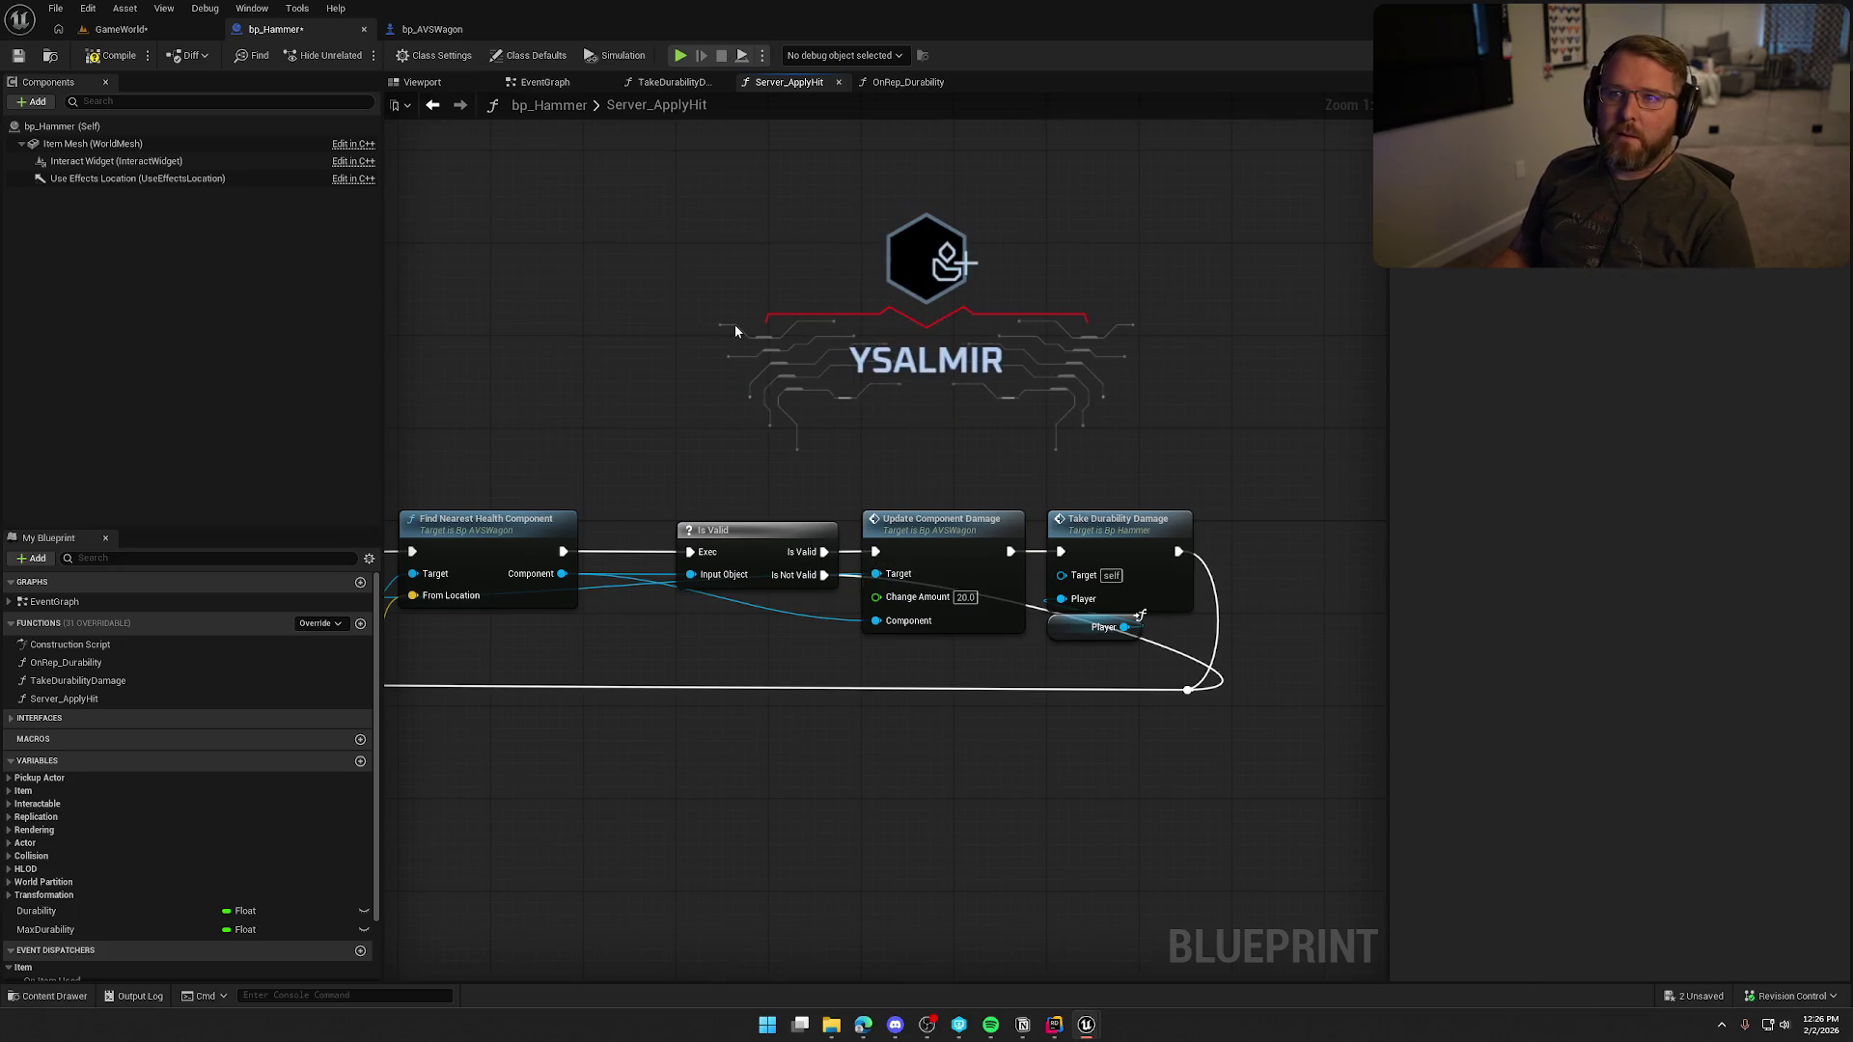
drag(735, 331, 786, 350)
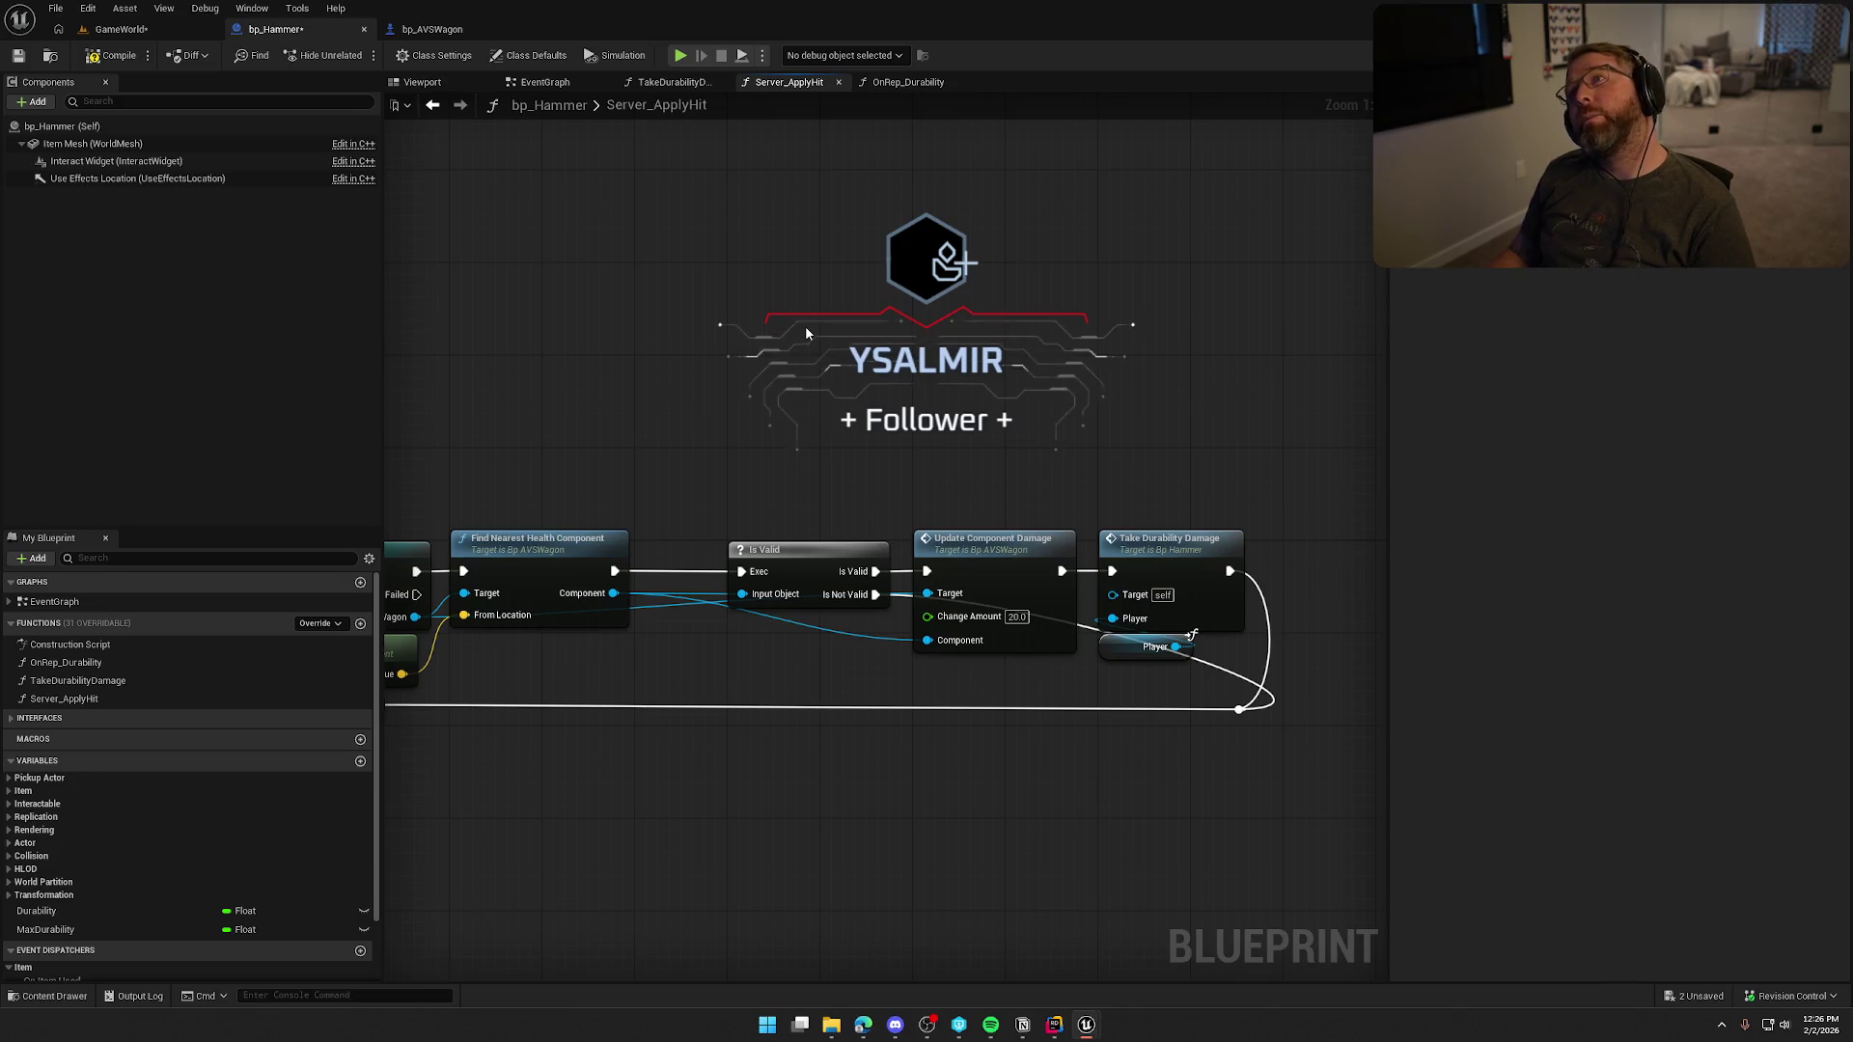
drag(783, 339, 907, 216)
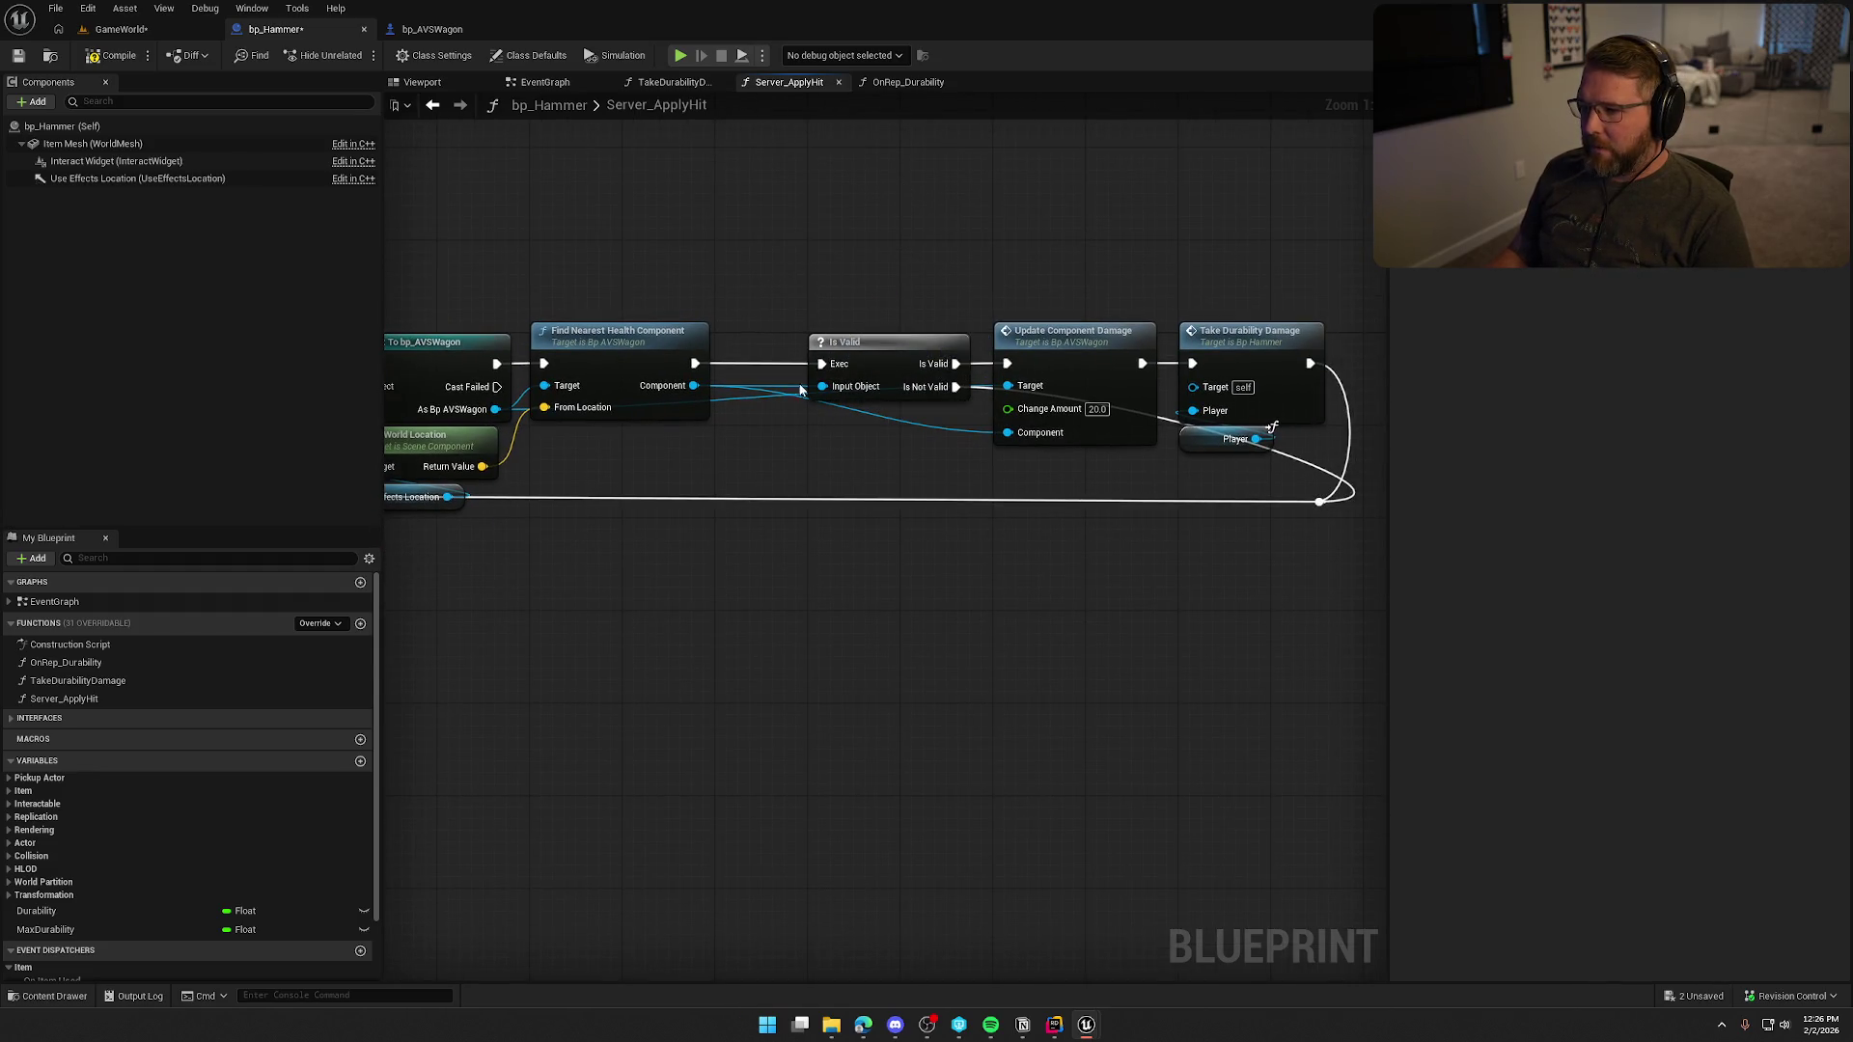
mouse_move(851, 488)
mouse_down()
mouse_move(993, 467)
mouse_move(669, 479)
mouse_up()
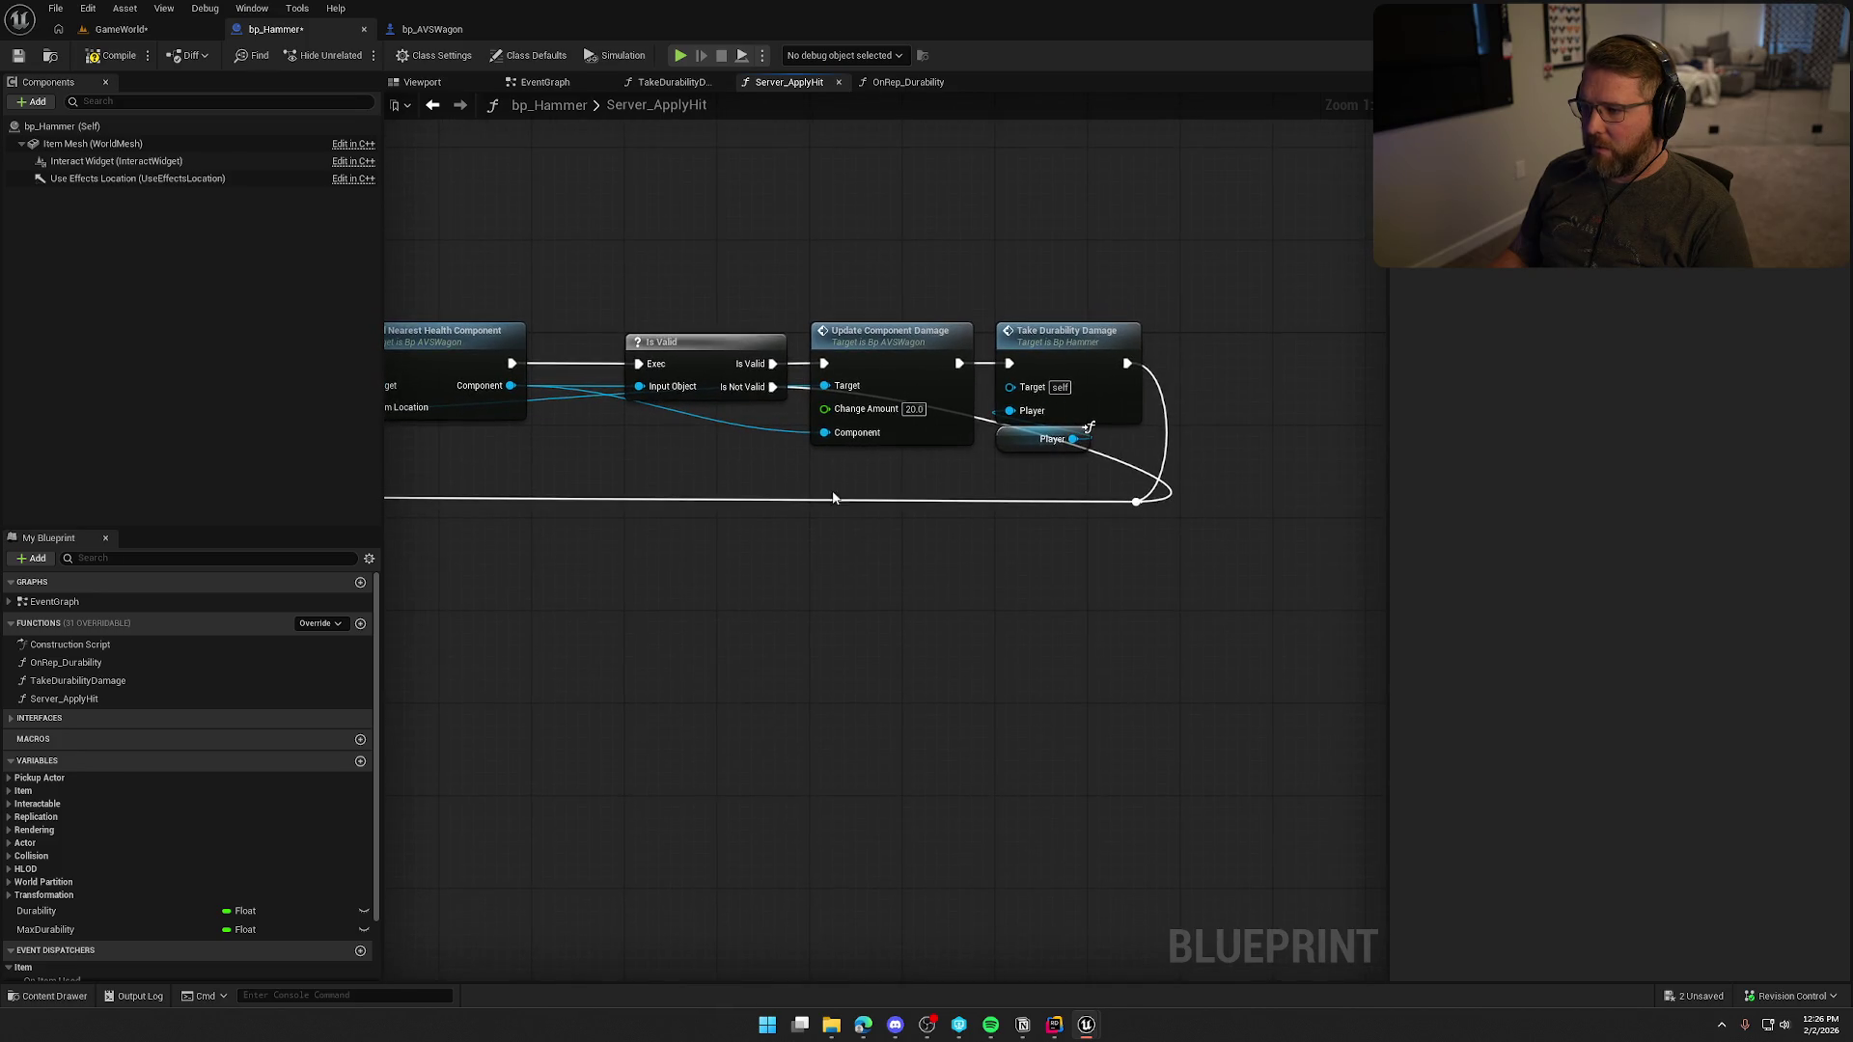
Inspect the TakeDurabilityDamage function graph and save bp_Hammer.
click(1078, 405)
click(1218, 559)
double_click(1065, 351)
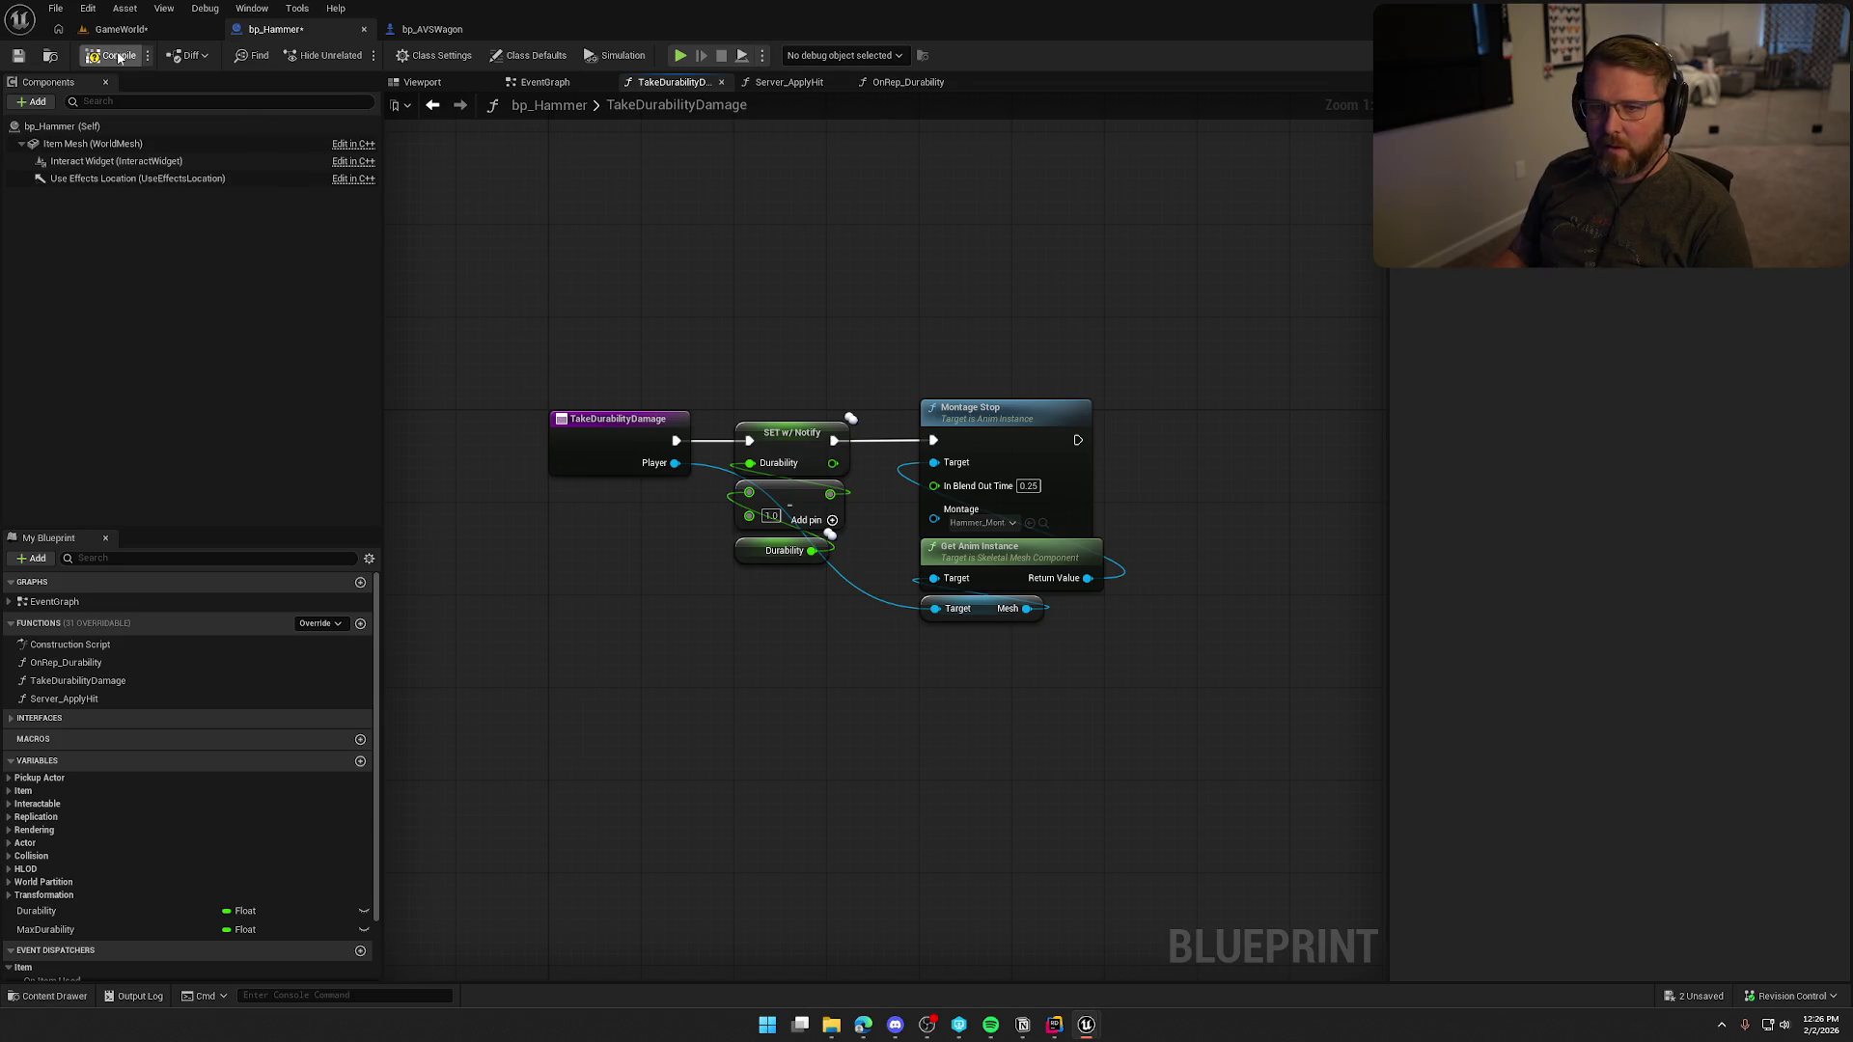
key(ctrl+s)
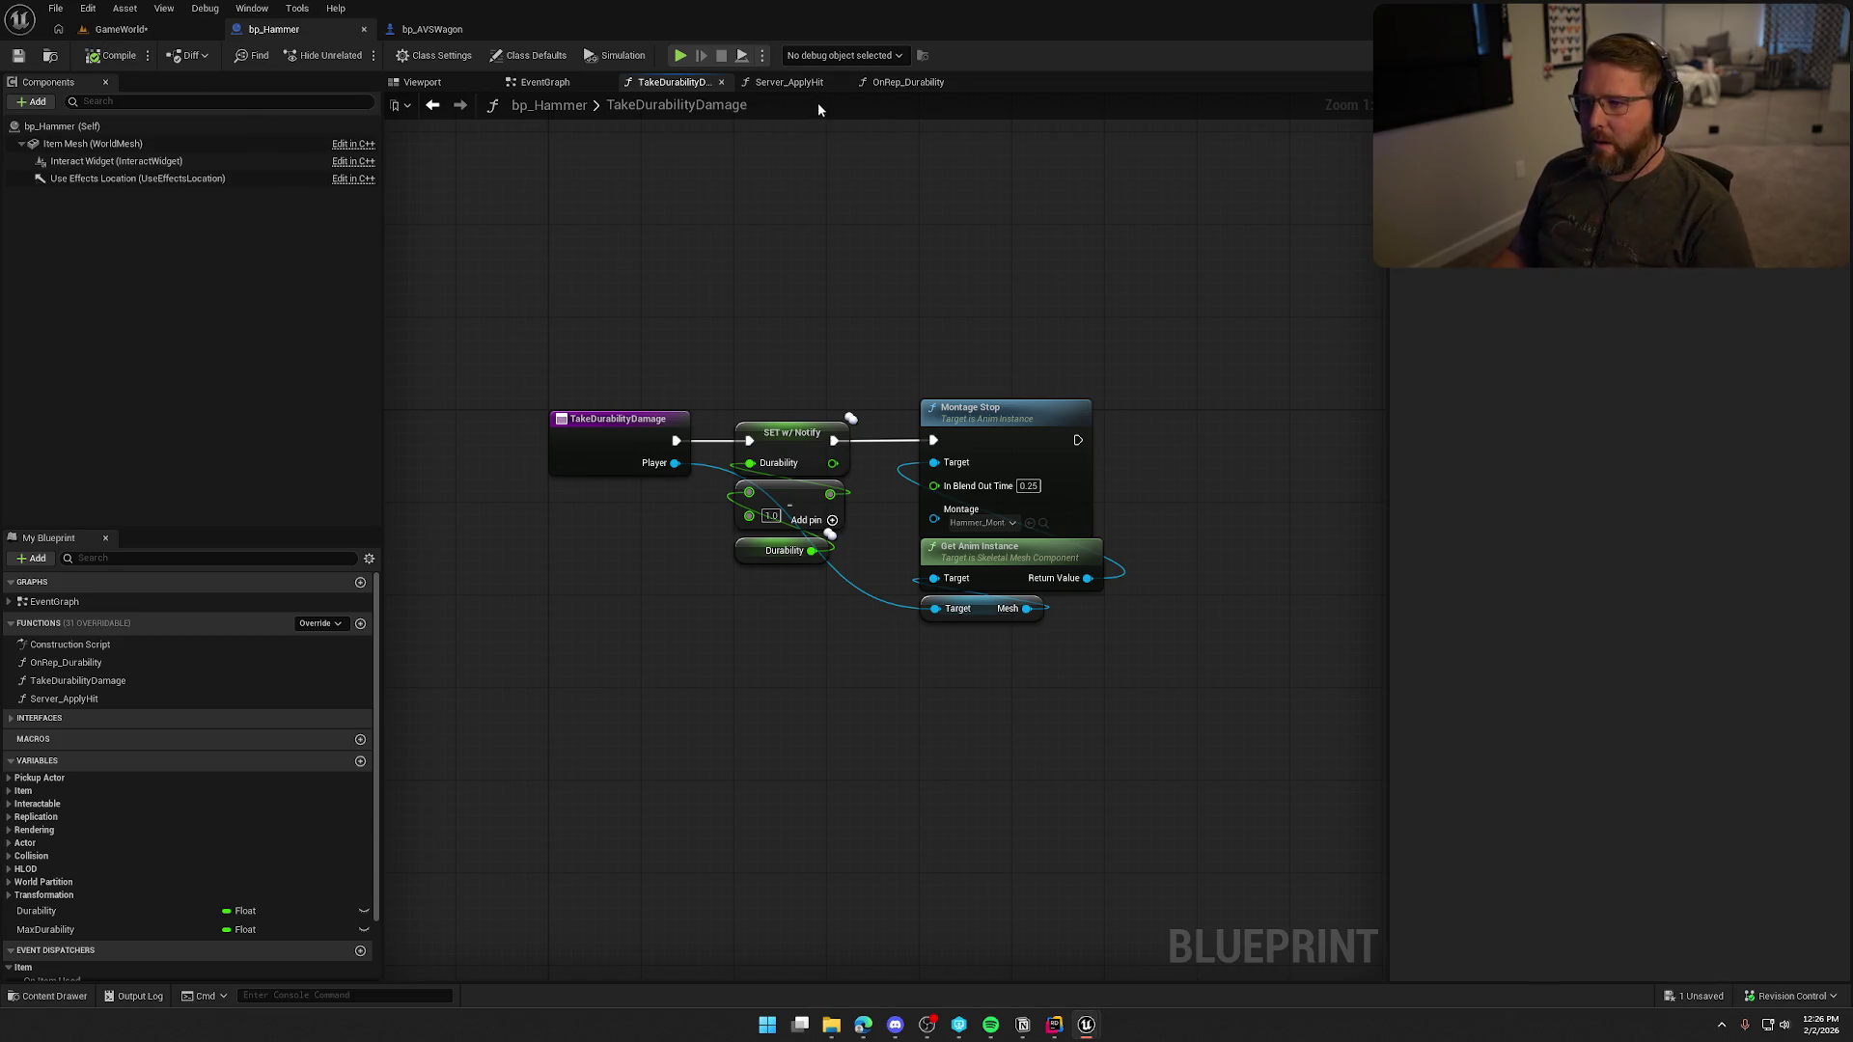
Shift the Is Valid and Update Component Damage nodes left toward Find Nearest Health Component.
click(786, 84)
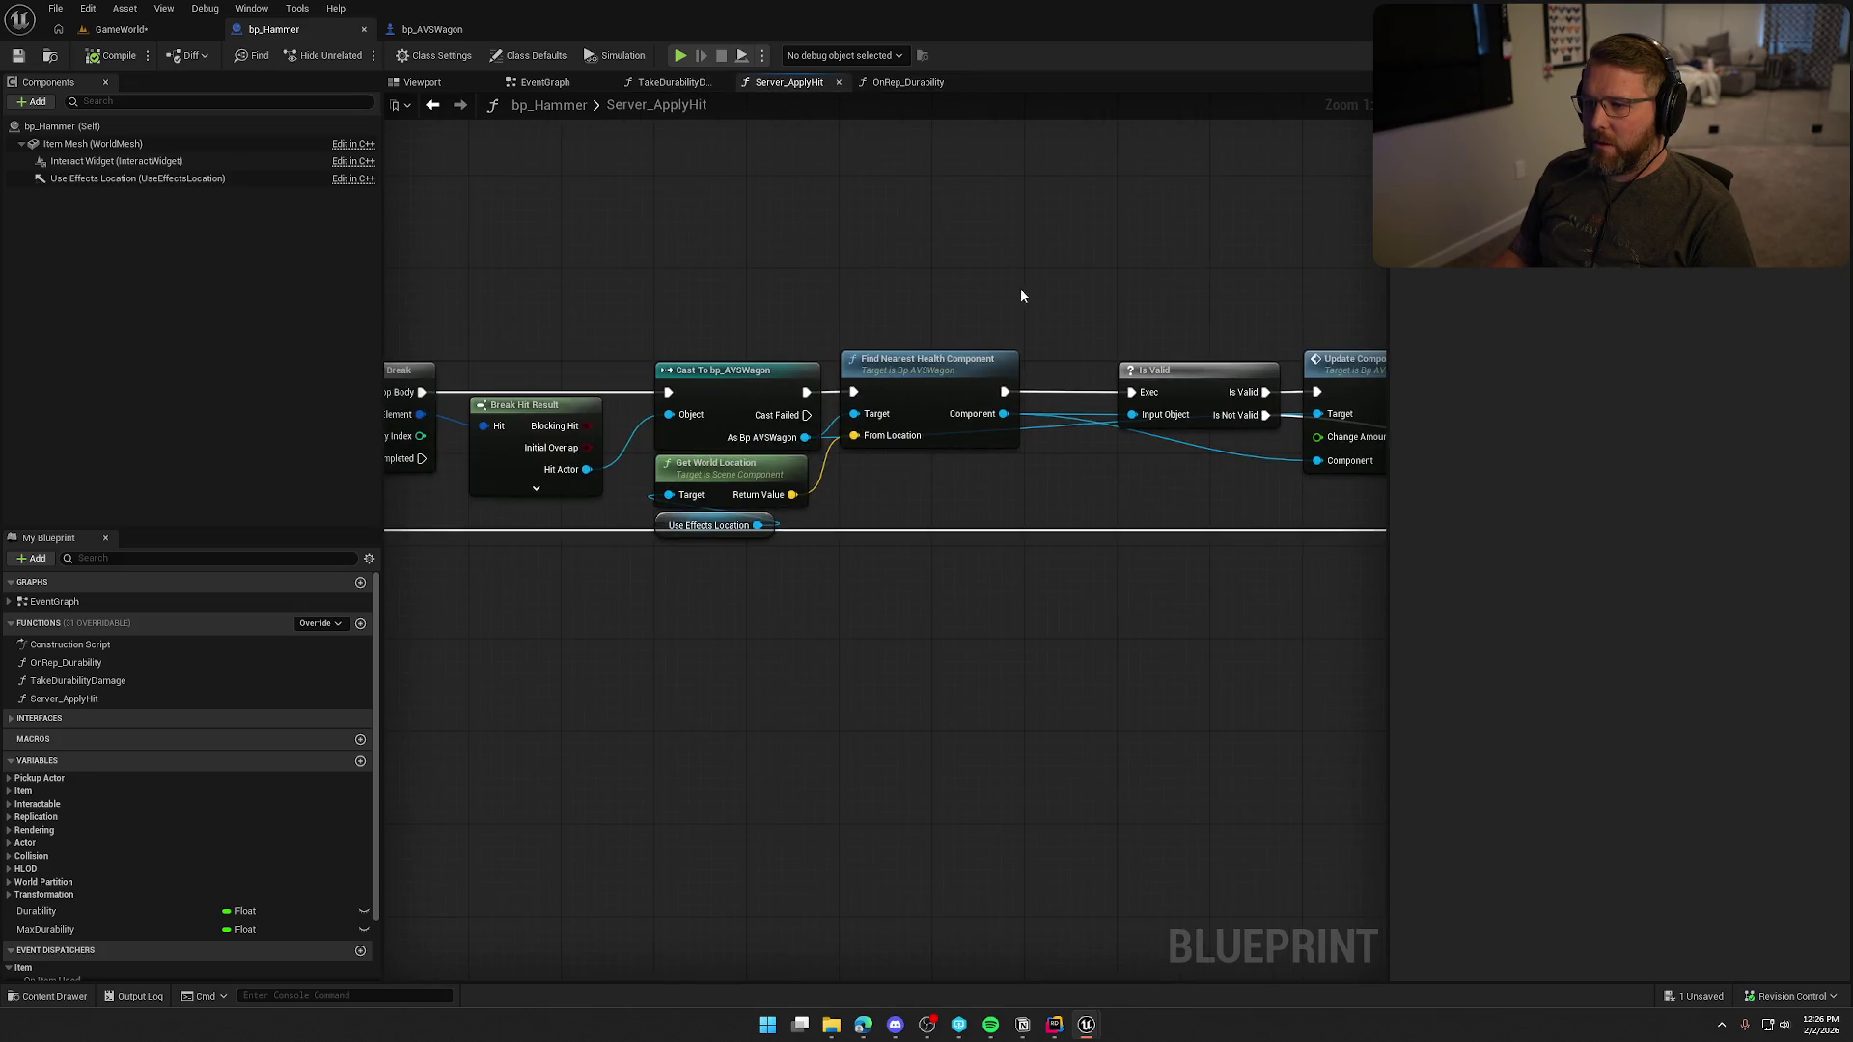
mouse_move(929, 277)
mouse_down()
mouse_move(1249, 281)
mouse_move(409, 257)
mouse_up()
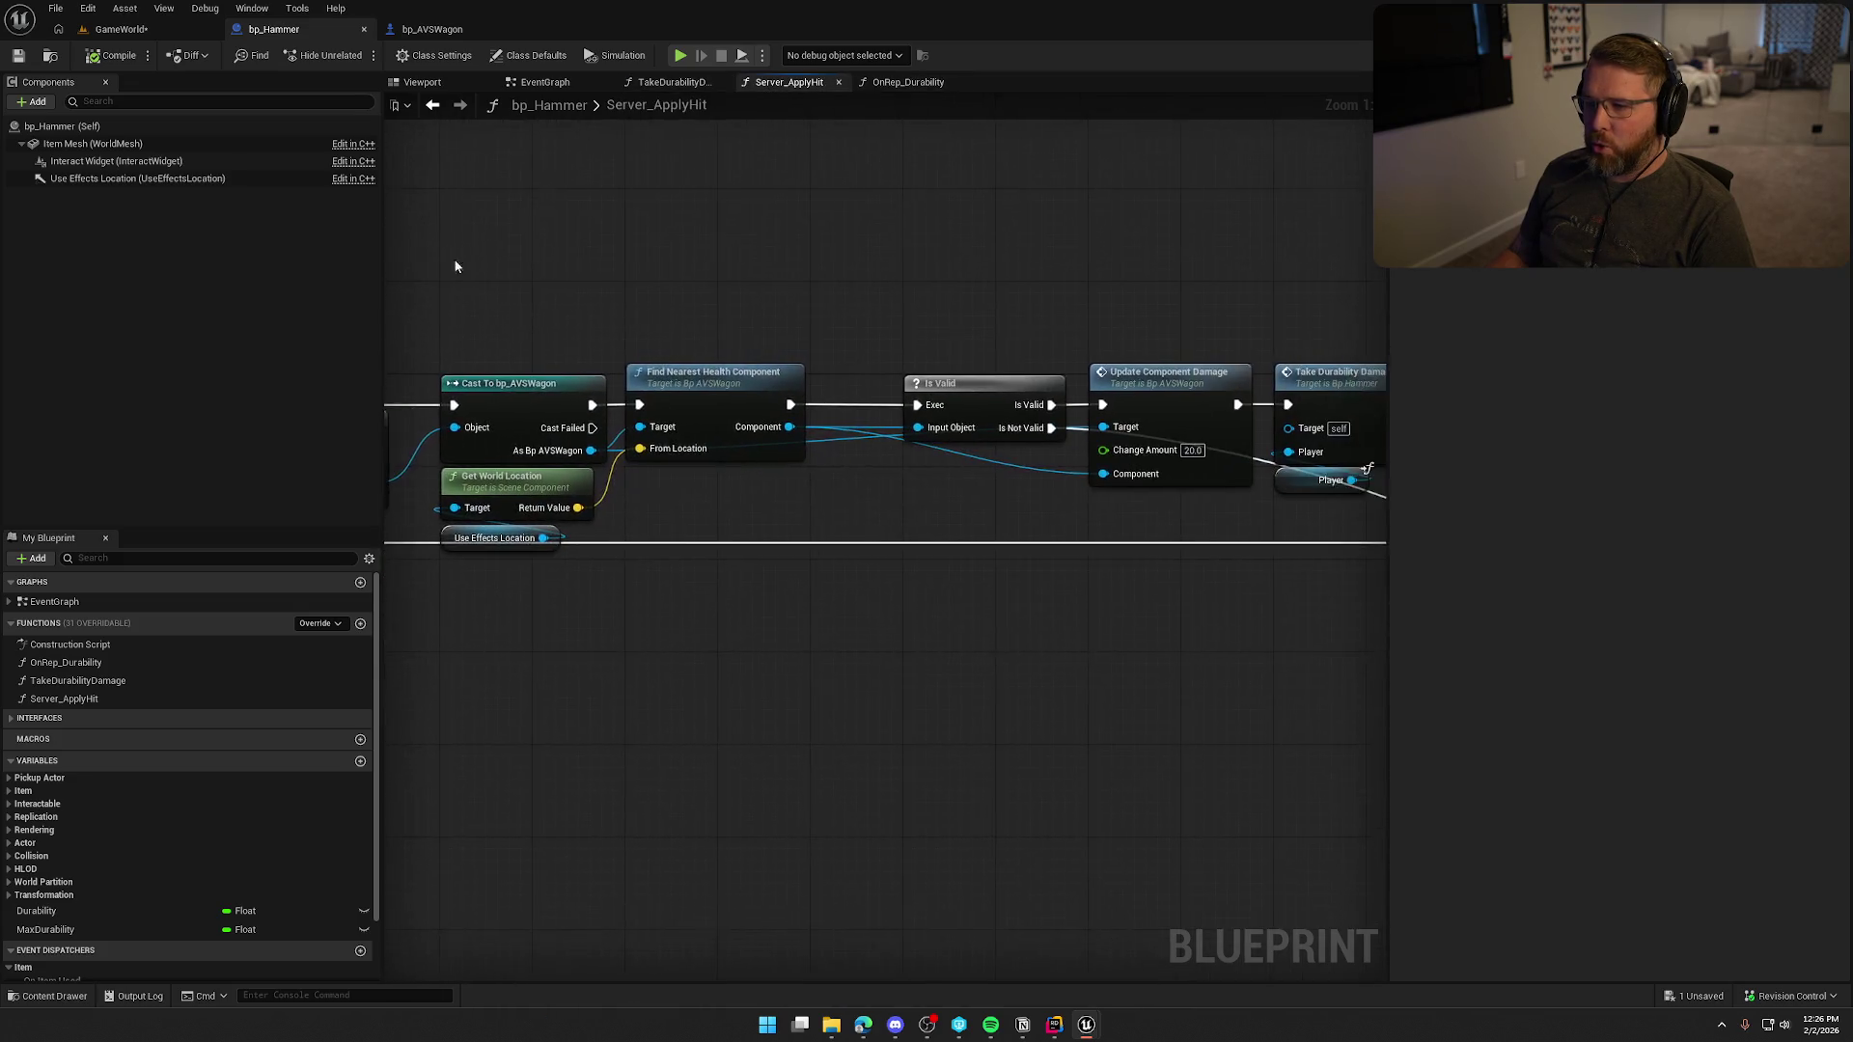
drag(755, 283, 1069, 484)
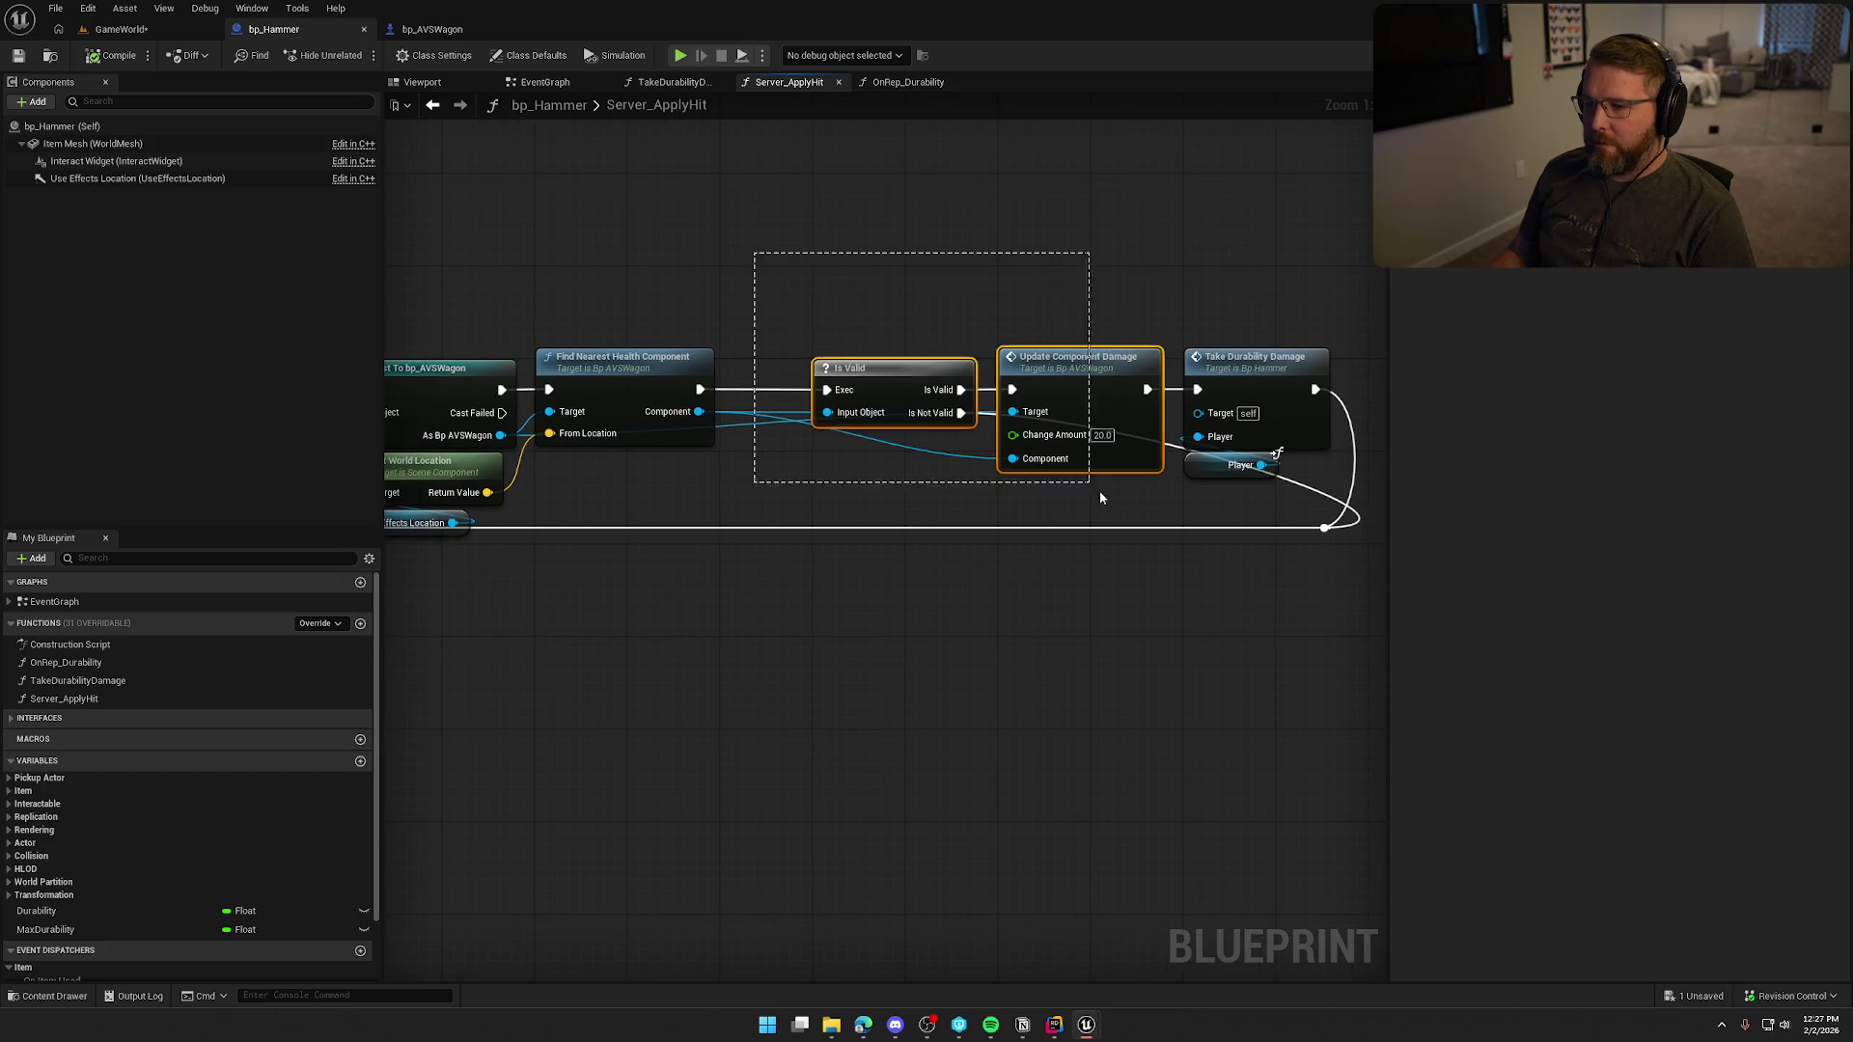
mouse_move(606, 595)
mouse_down()
mouse_move(1008, 569)
mouse_move(439, 579)
mouse_move(757, 628)
mouse_move(713, 574)
mouse_move(733, 604)
mouse_move(859, 567)
mouse_move(749, 252)
mouse_move(1243, 638)
mouse_move(1336, 627)
mouse_up()
drag(834, 331, 742, 333)
click(746, 263)
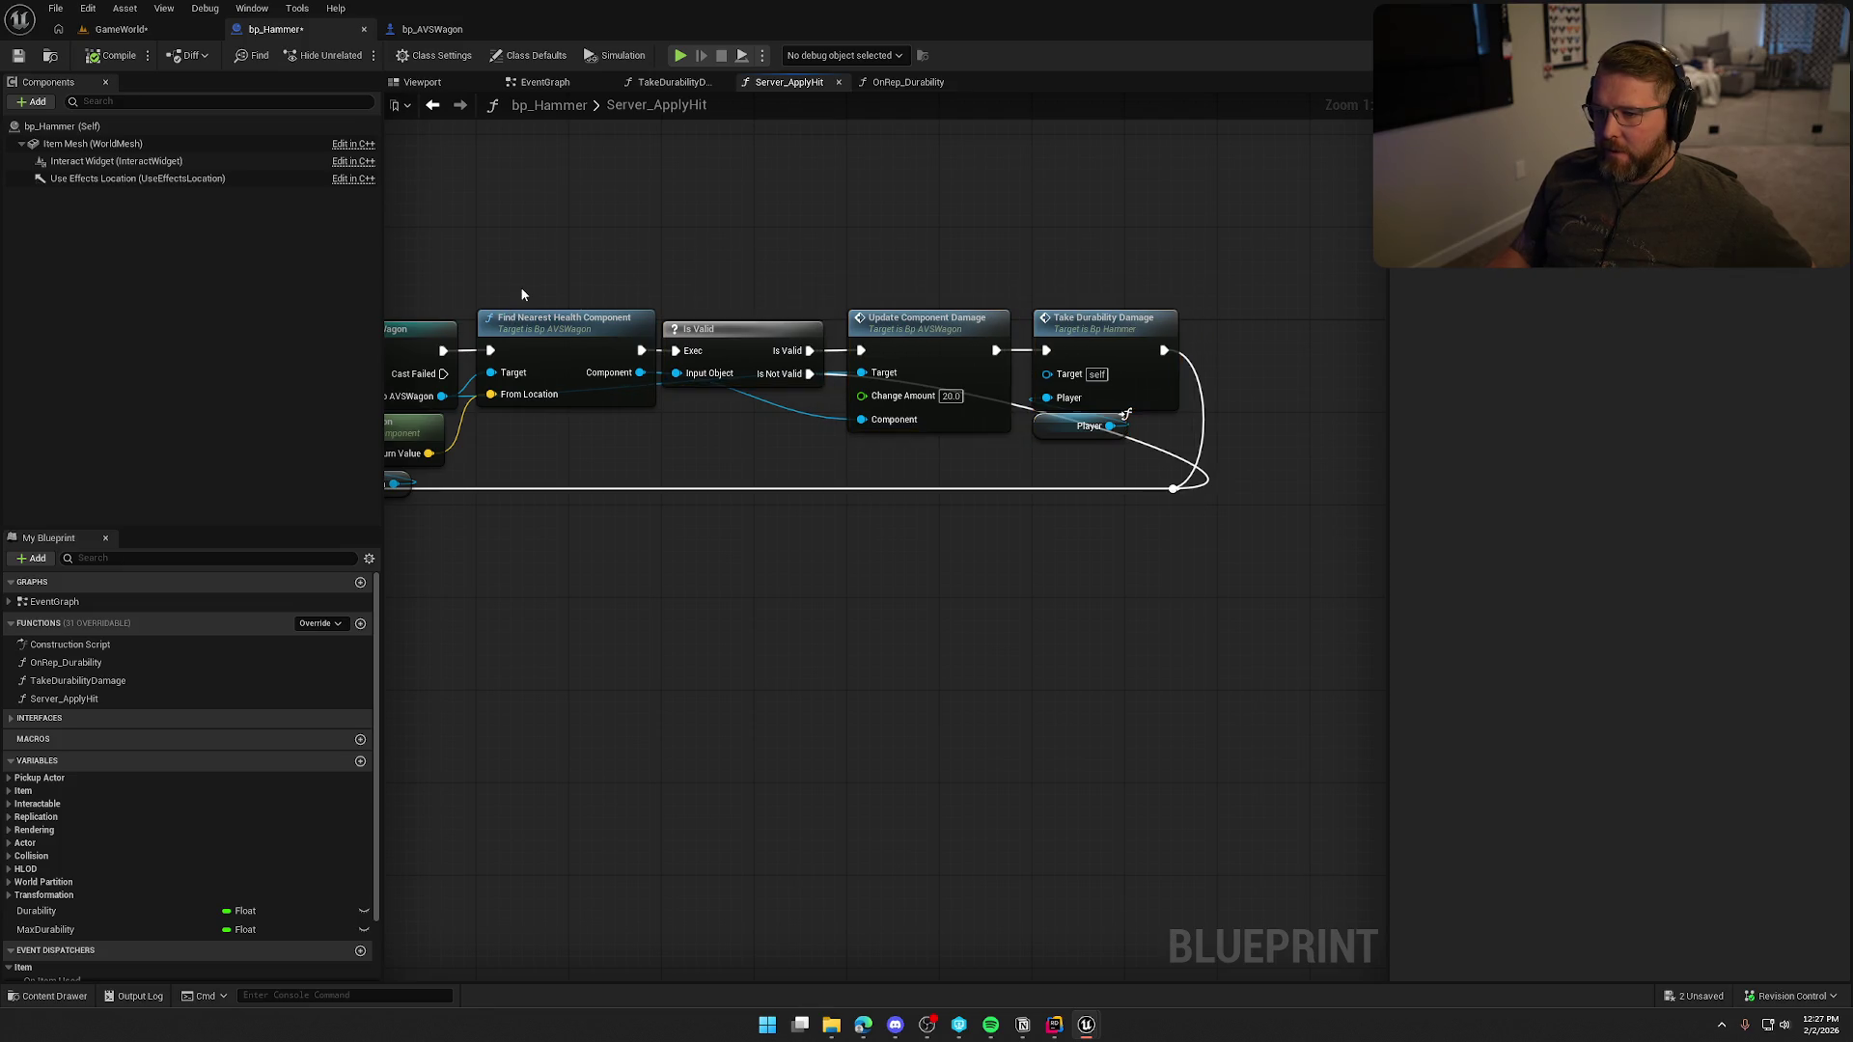
drag(991, 449, 1002, 461)
click(970, 452)
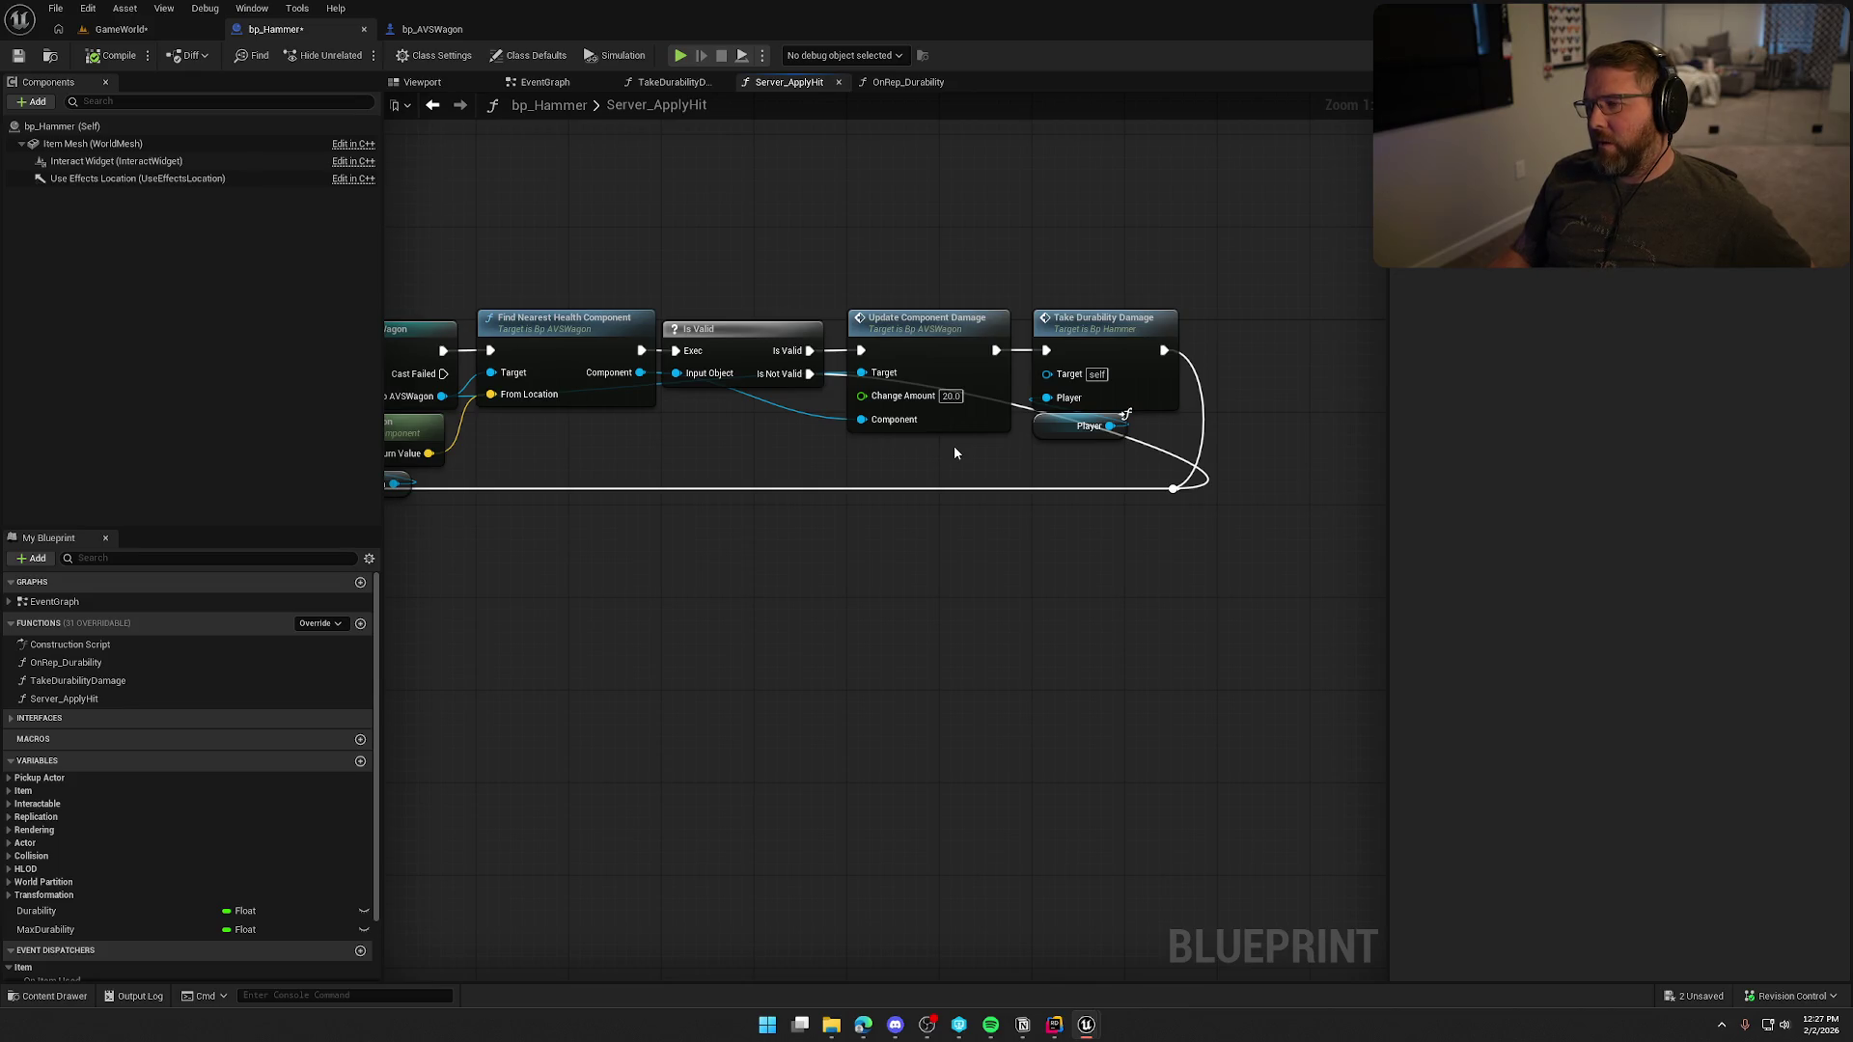
double_click(926, 327)
Pan through UpdateComponentDamage to review its loop, Clamp, Branch, Set Array Elem and MC Break Component nodes.
mouse_move(860, 714)
mouse_down()
mouse_move(1251, 725)
mouse_move(559, 702)
mouse_up()
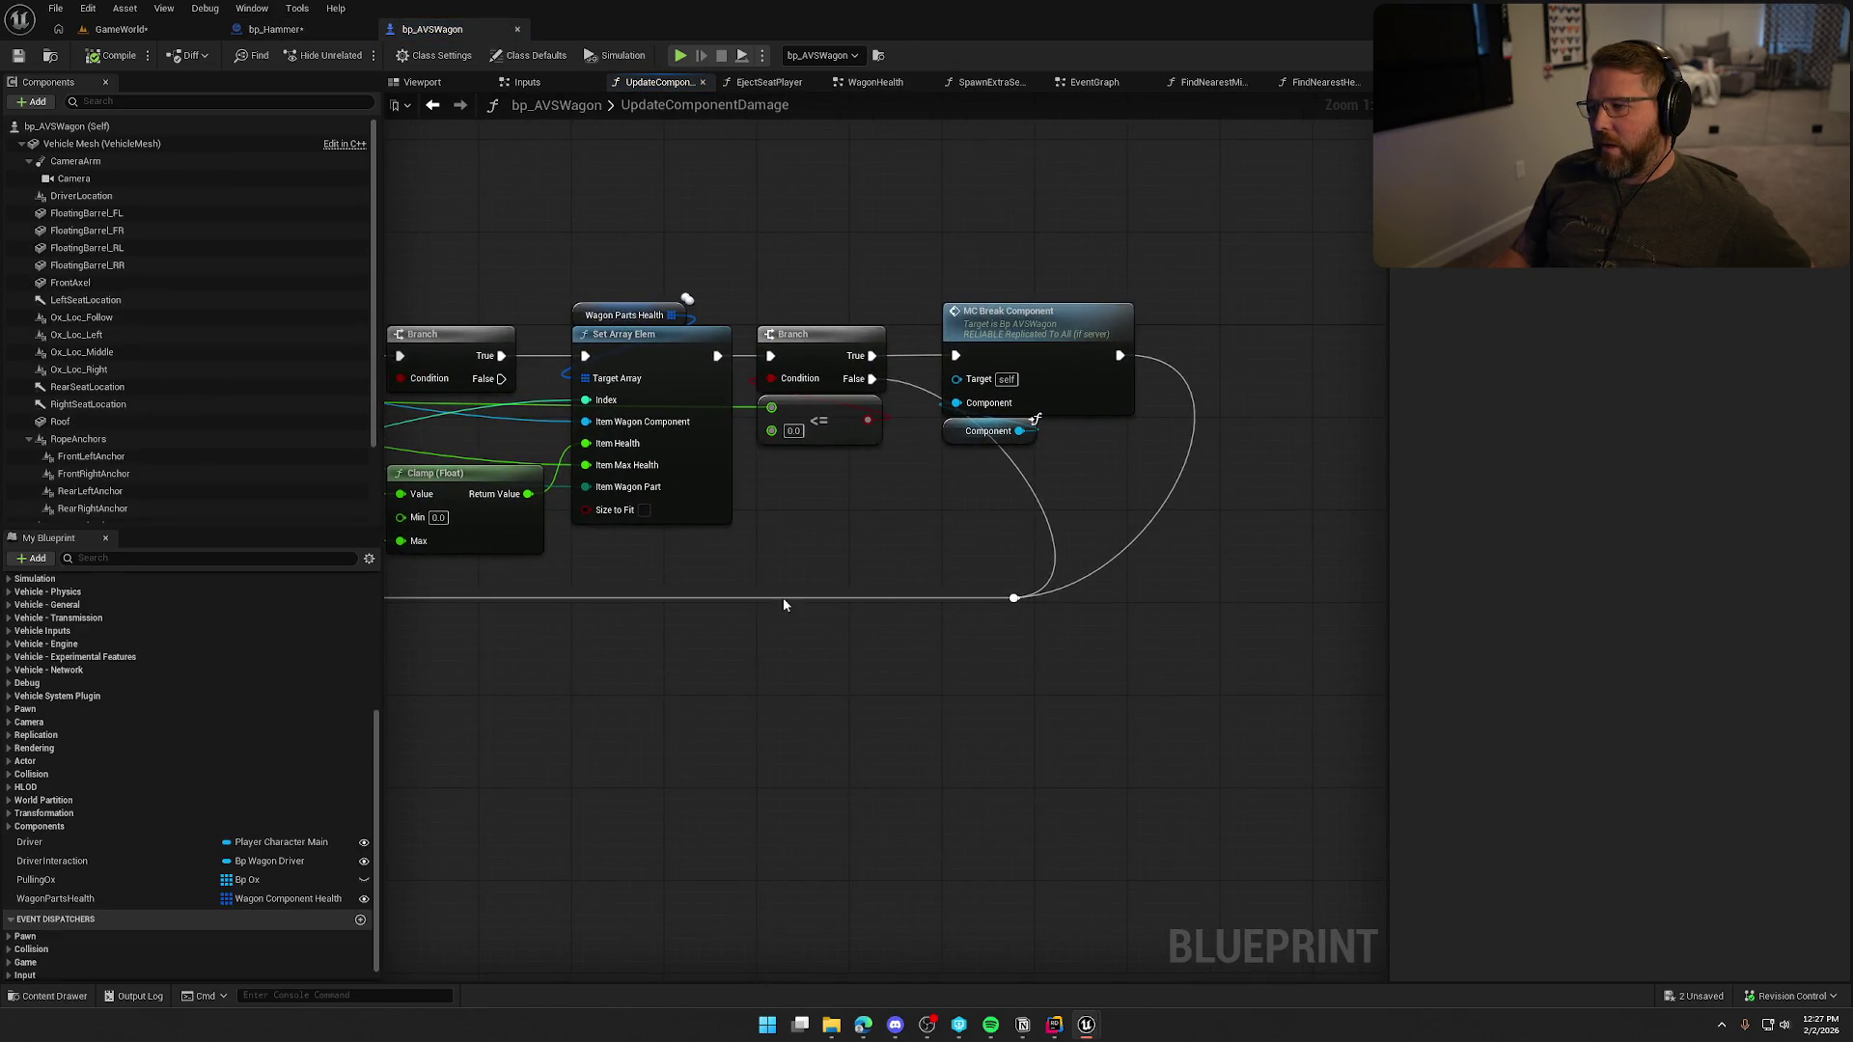
mouse_move(759, 651)
mouse_down()
mouse_move(847, 675)
mouse_move(1129, 612)
mouse_move(1293, 659)
mouse_up()
scroll(1084, 687, down, 1)
drag(1085, 688, 711, 662)
scroll(852, 641, down, 1)
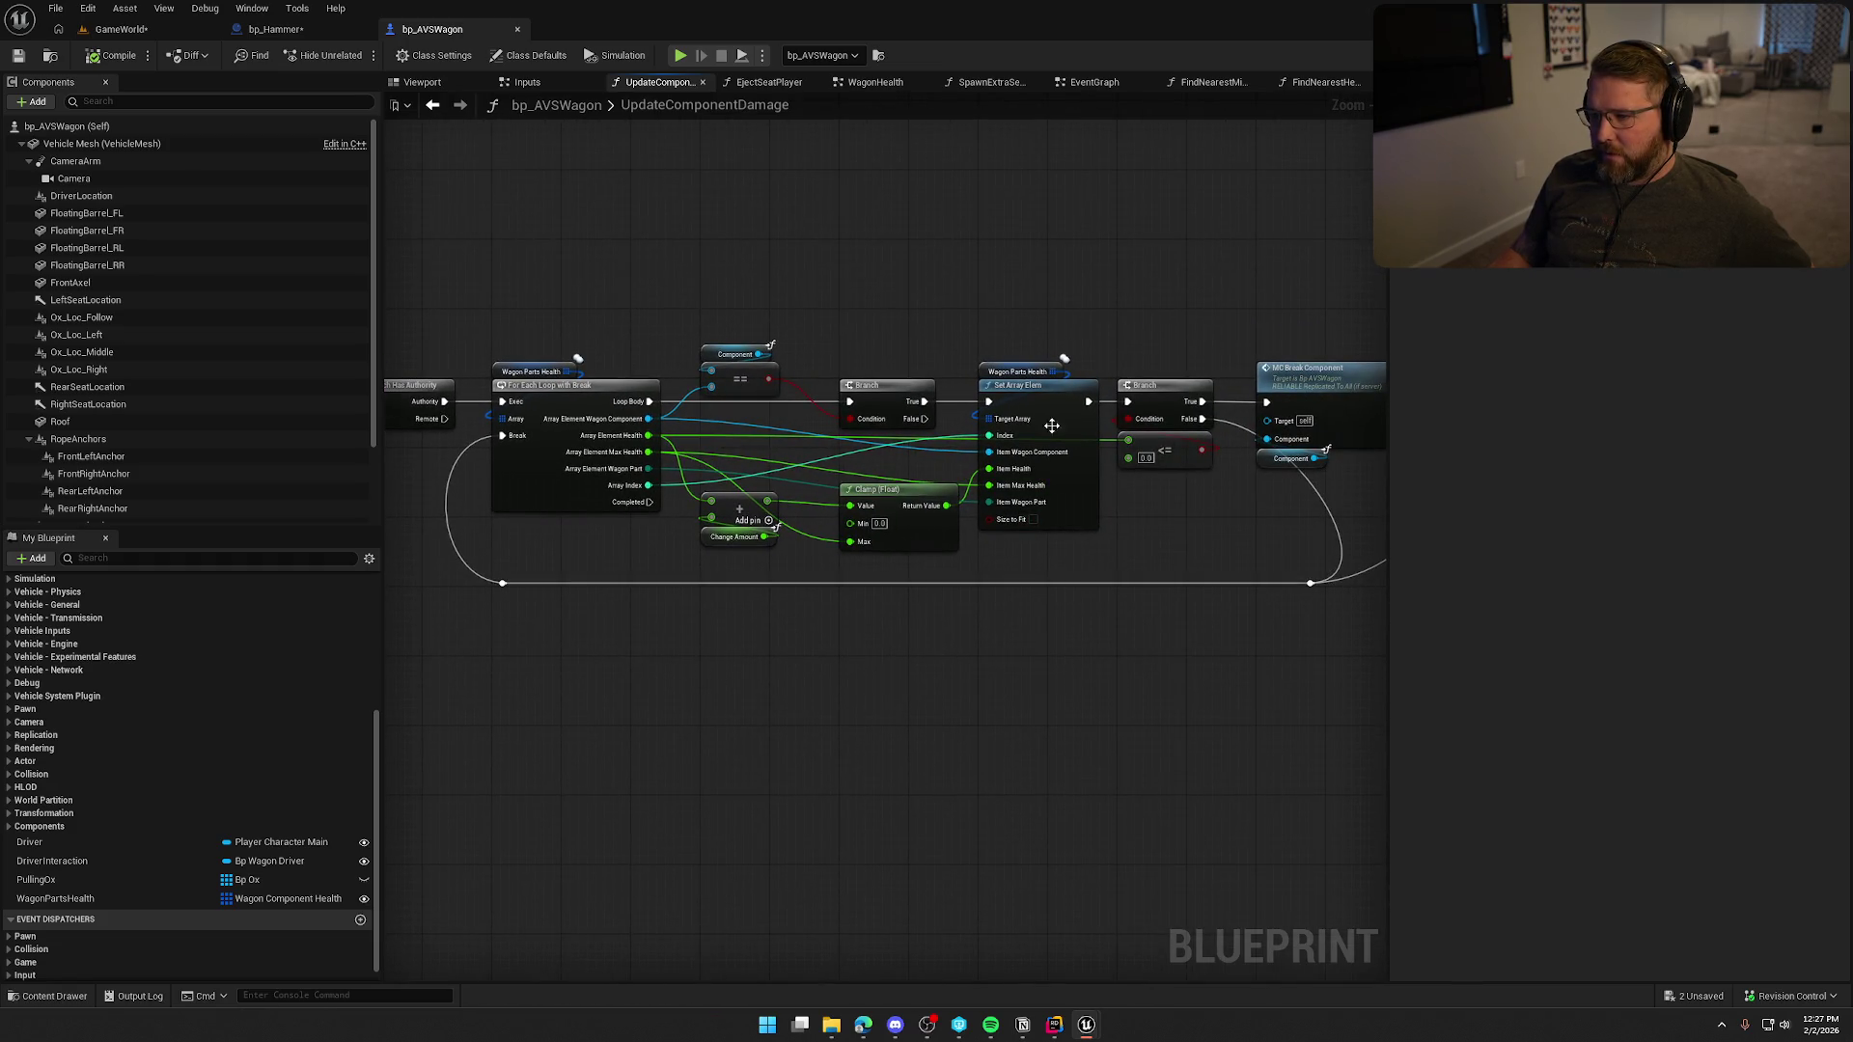
drag(1098, 574, 835, 649)
scroll(873, 627, up, 2)
drag(862, 735, 1497, 706)
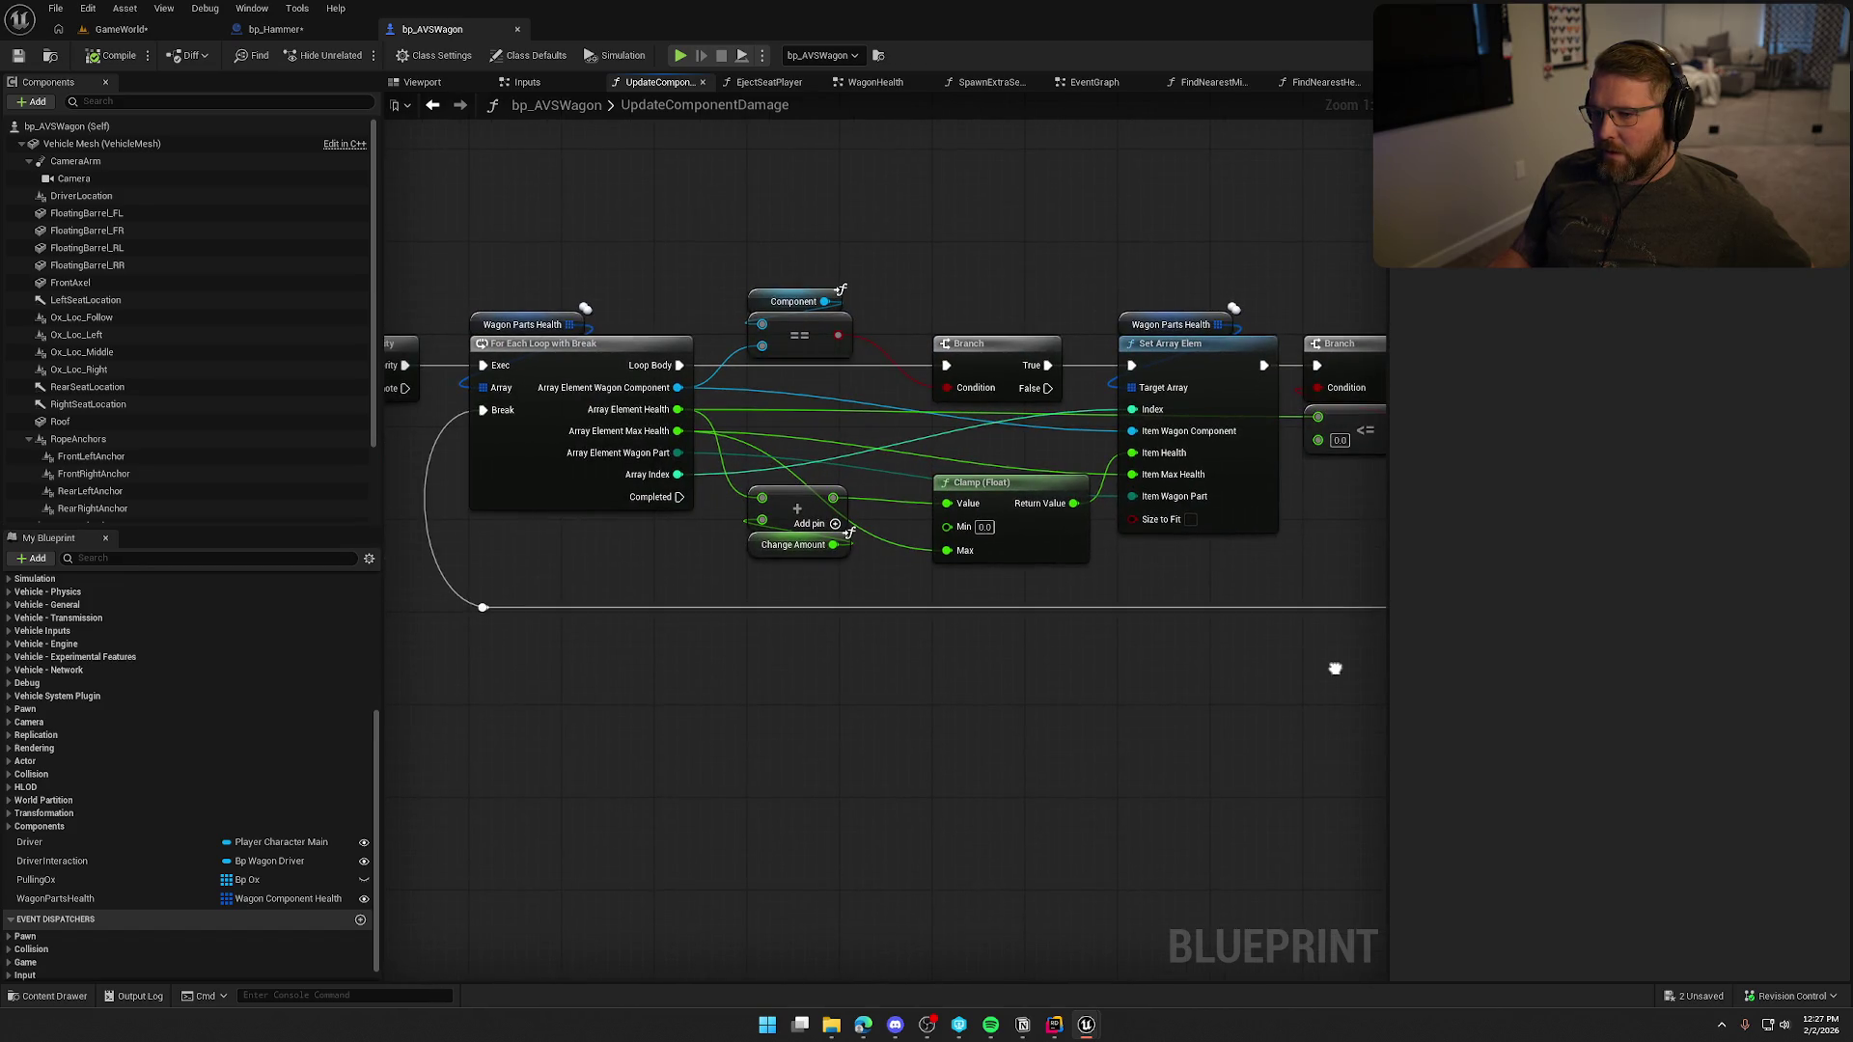
mouse_move(849, 577)
mouse_down()
mouse_move(678, 731)
mouse_move(680, 402)
mouse_up()
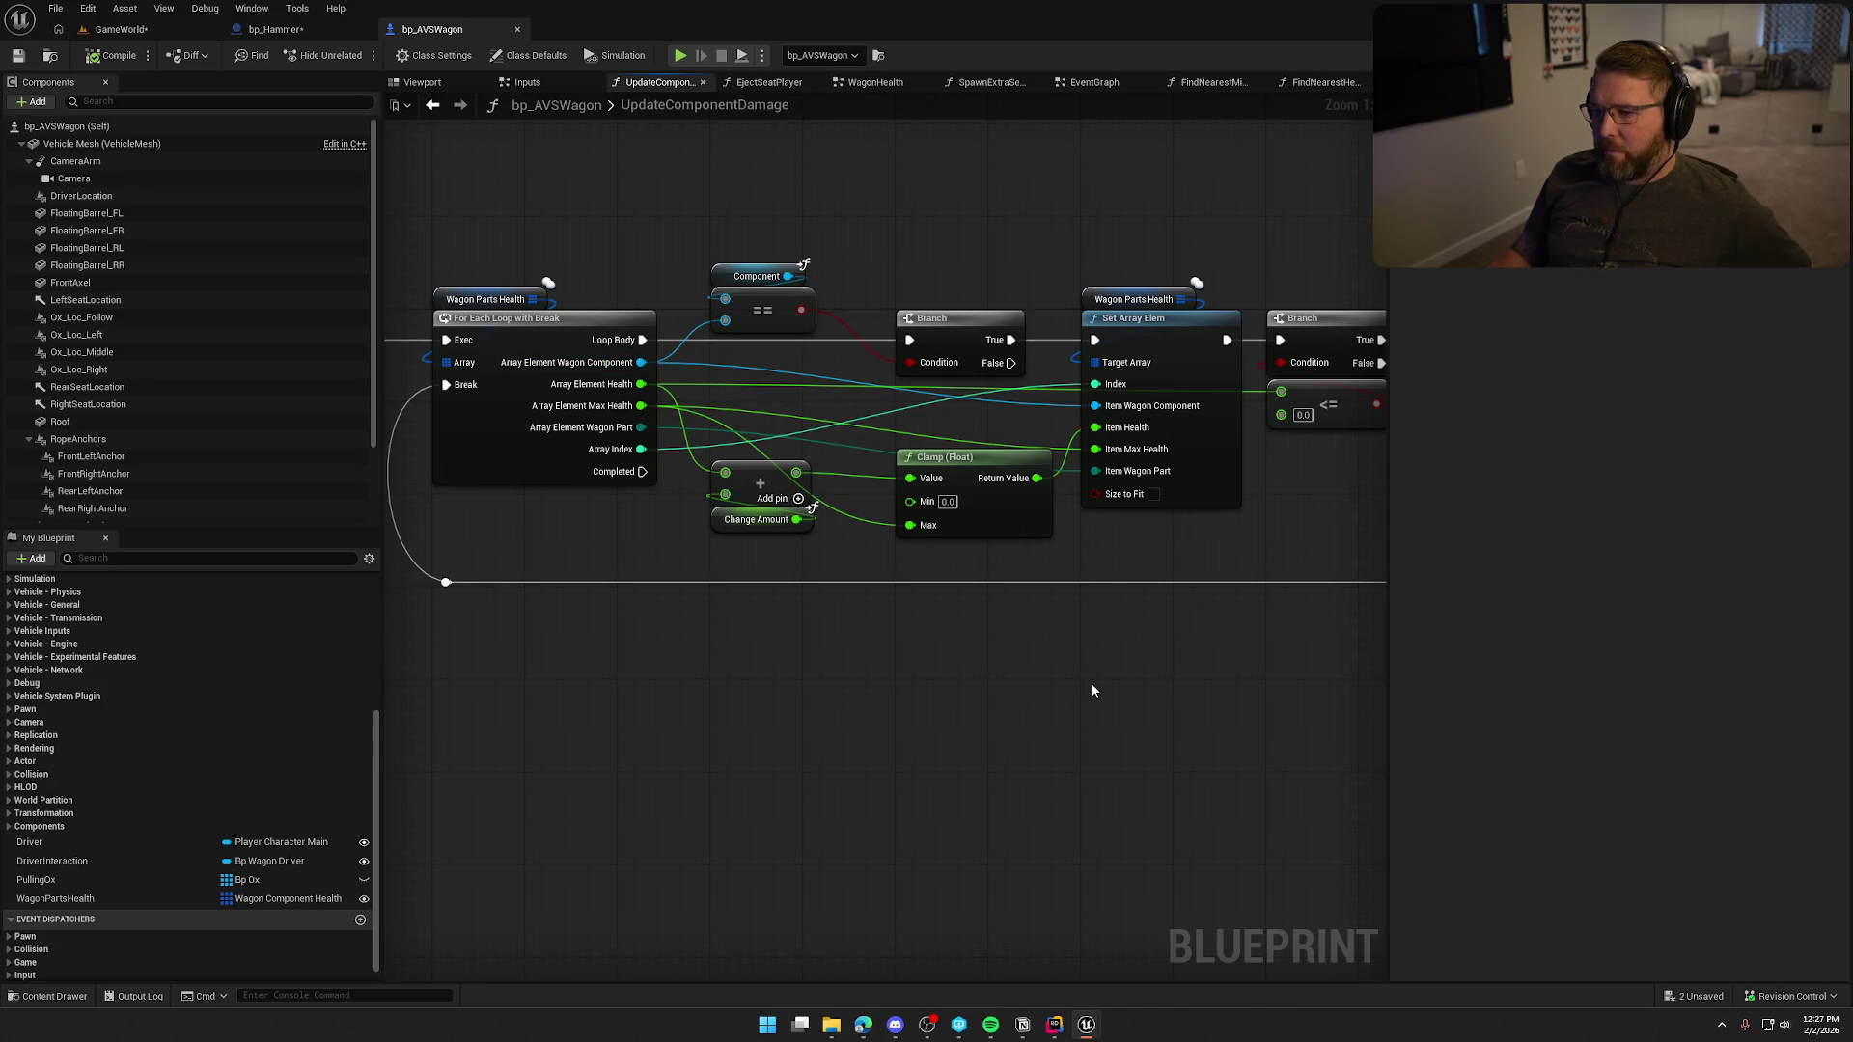
drag(1059, 666, 555, 675)
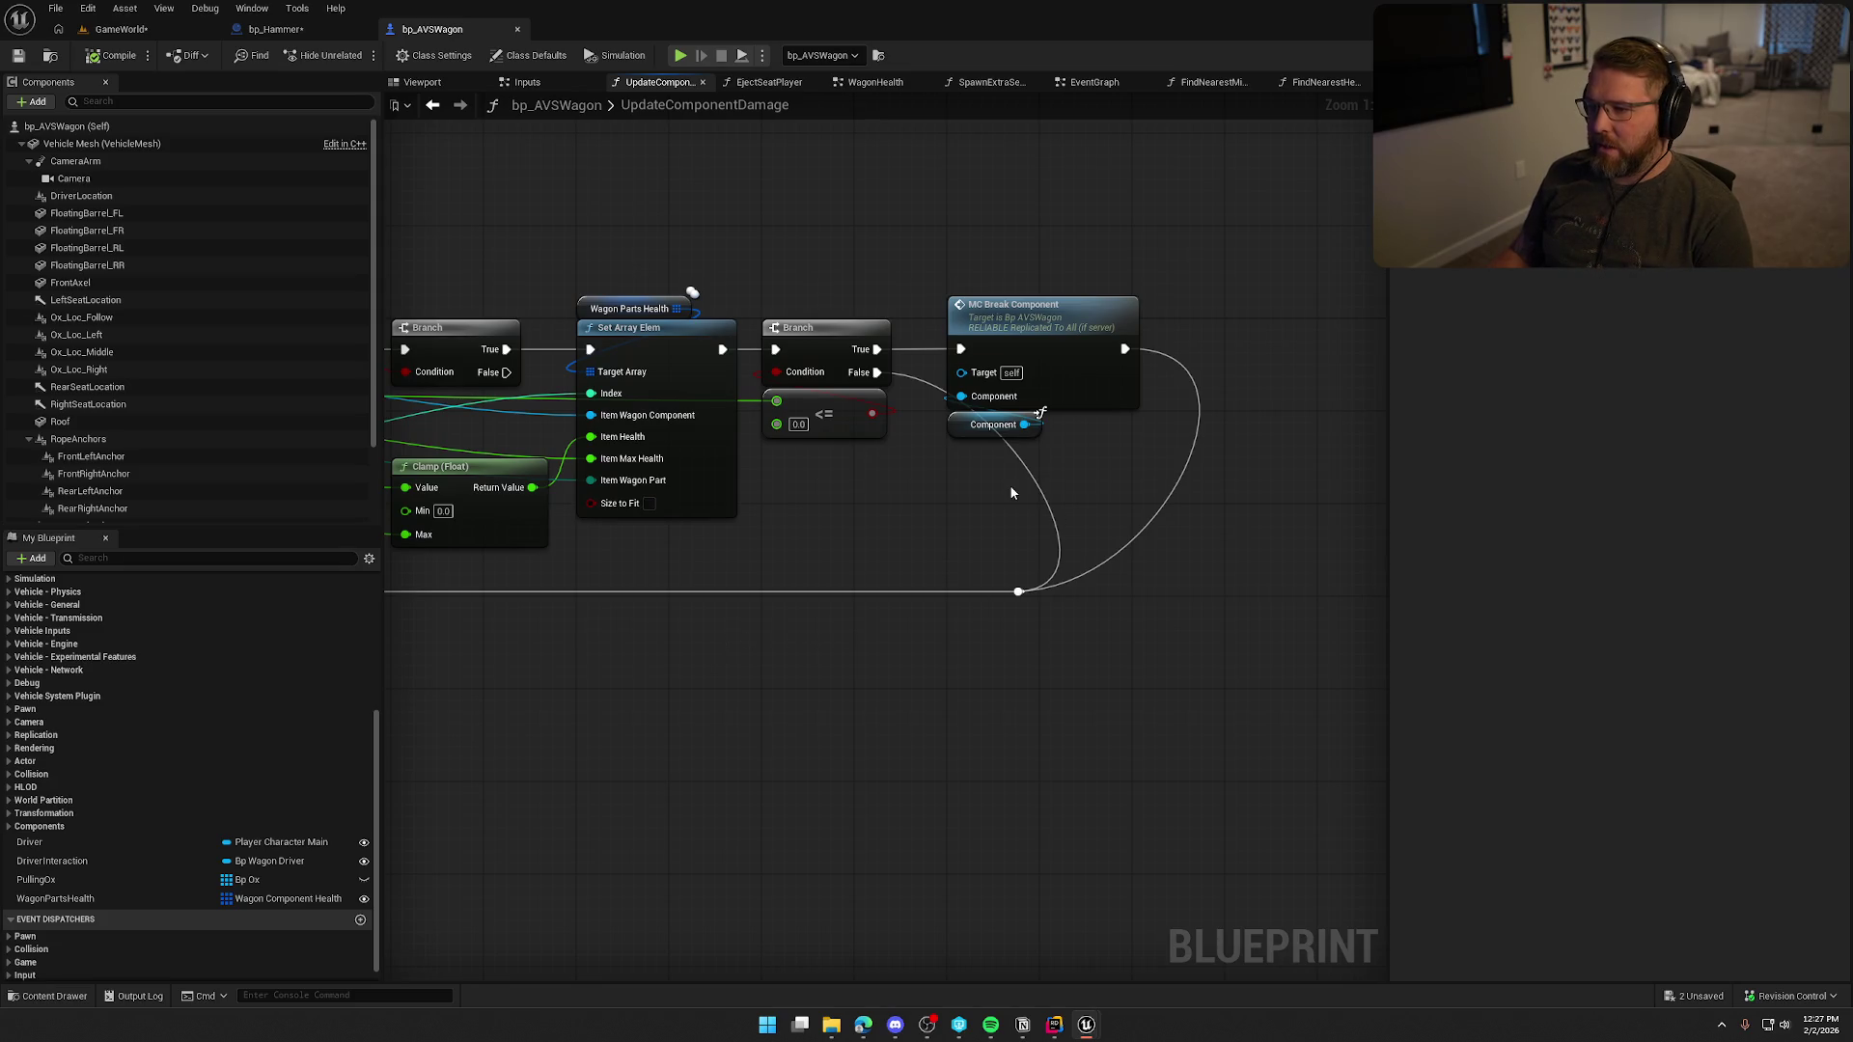
drag(945, 499, 1843, 497)
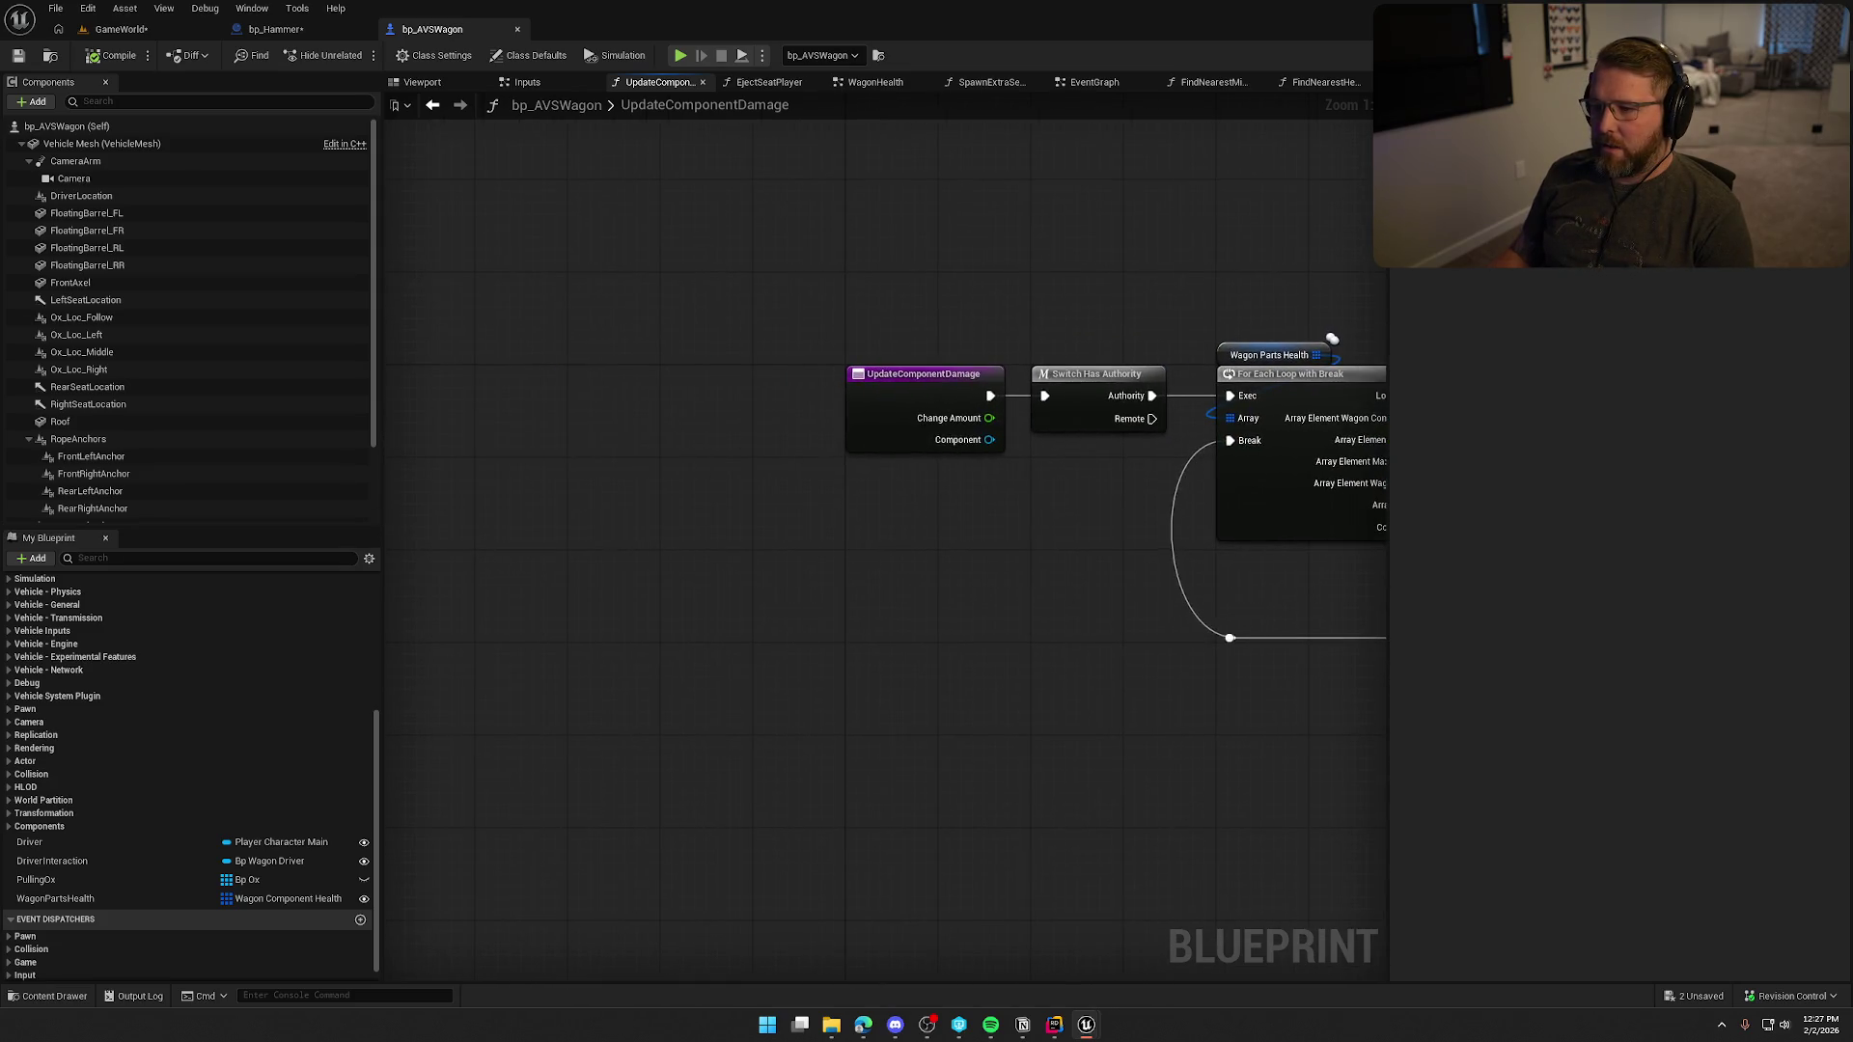
drag(1640, 308, 579, 246)
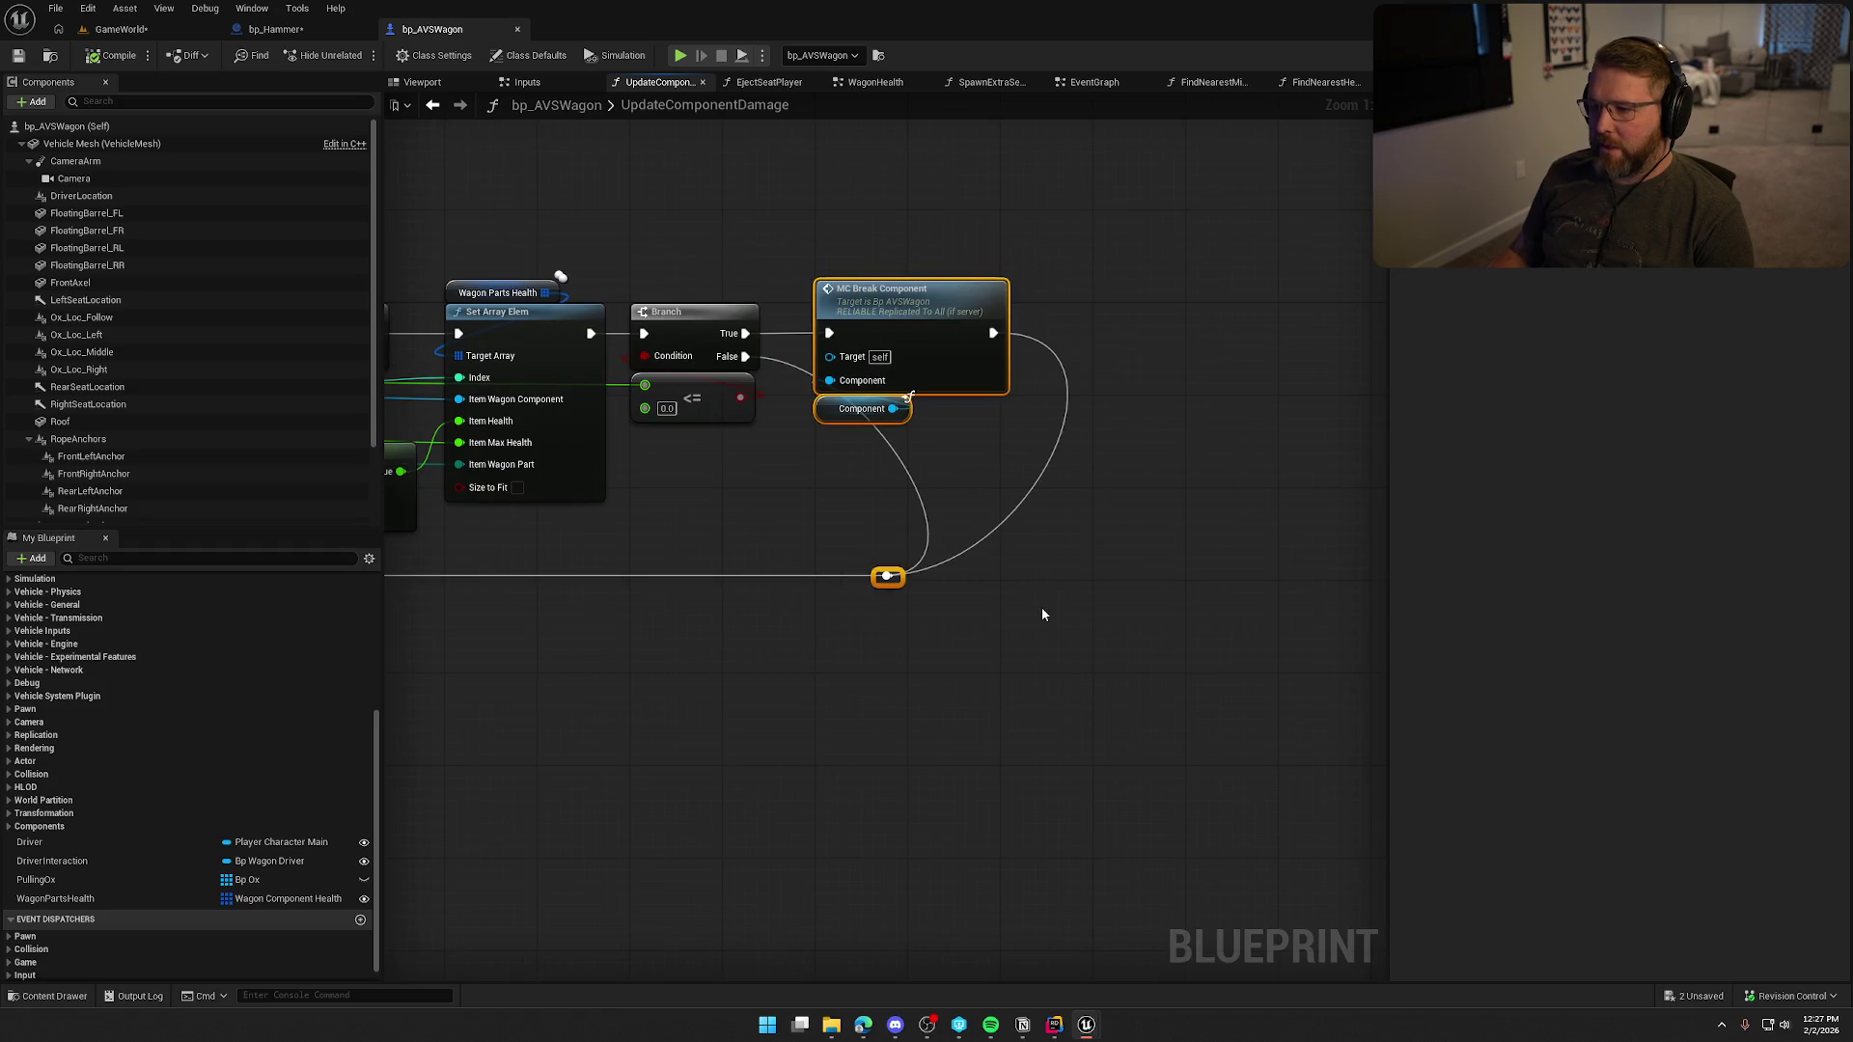
mouse_move(1064, 597)
mouse_down()
mouse_move(1349, 636)
mouse_move(1039, 663)
mouse_up()
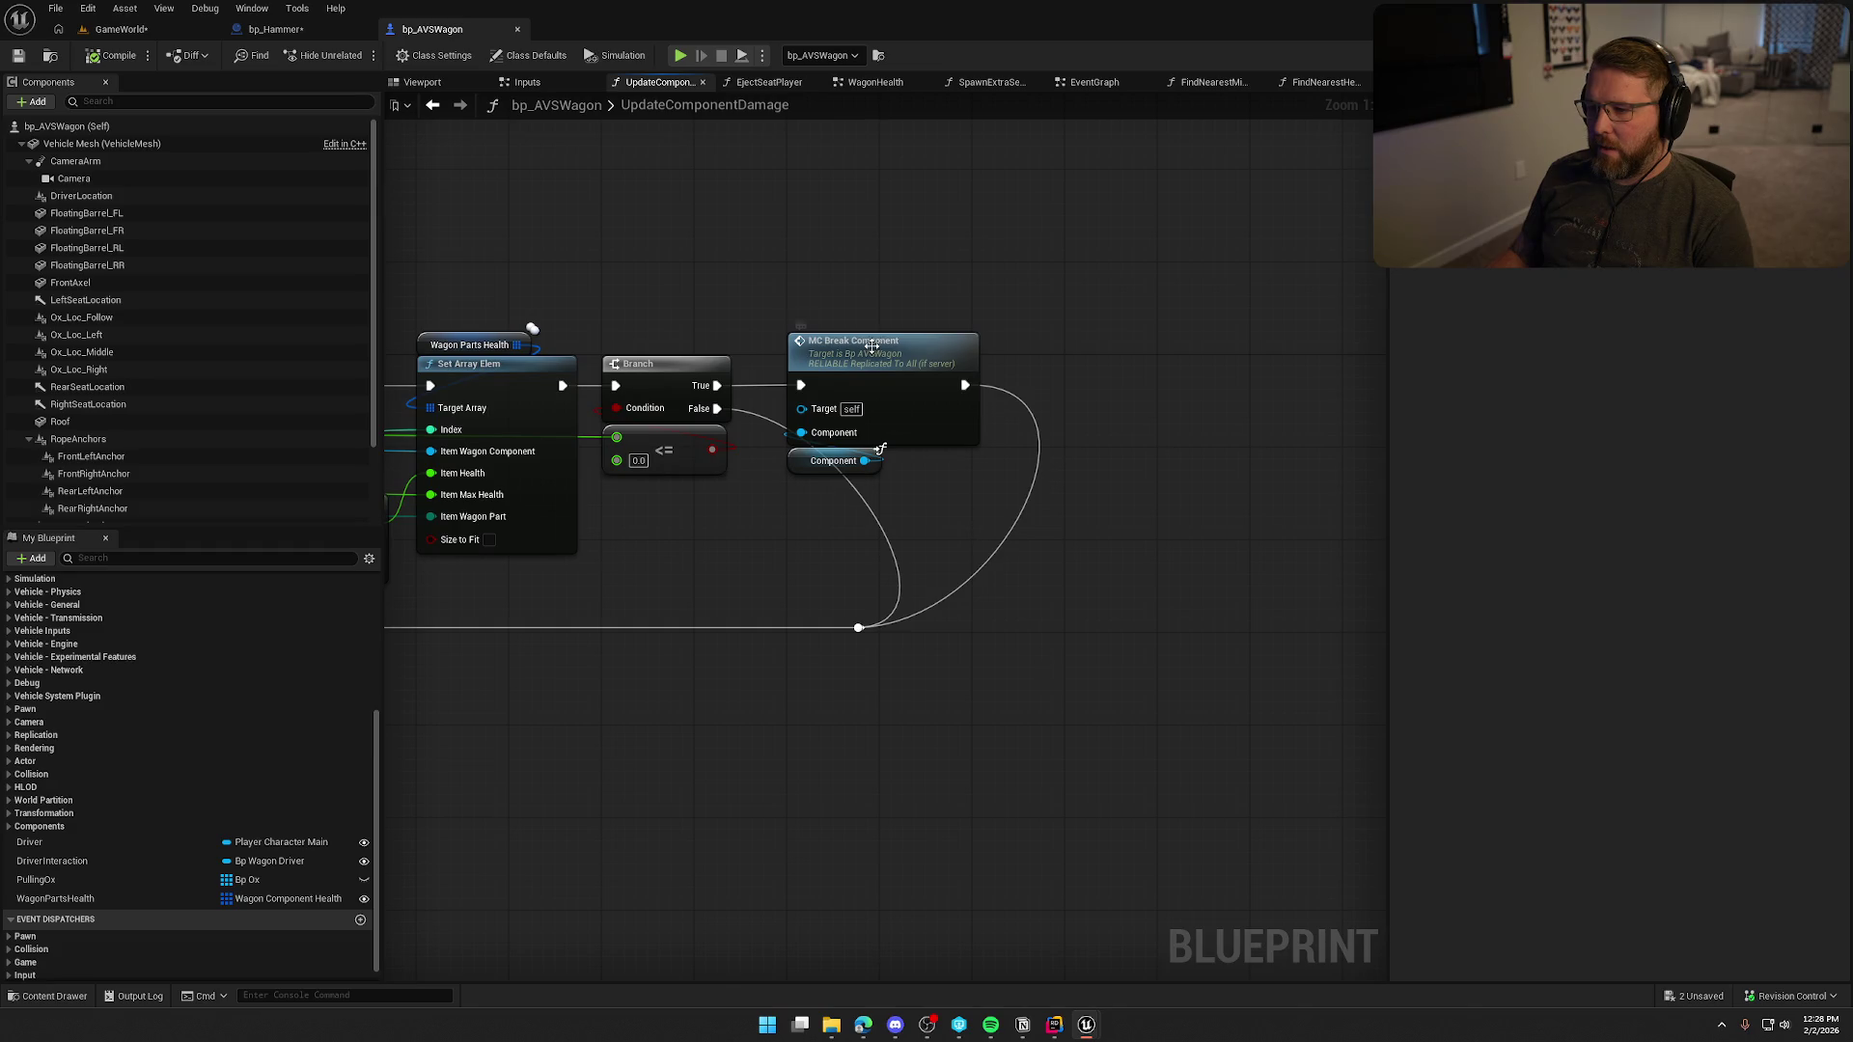
Move the final Branch and MC Break Component nodes right, then open the WagonHealth graph from MC Break Component.
mouse_move(590, 405)
mouse_down()
mouse_move(903, 685)
mouse_move(1088, 695)
mouse_up()
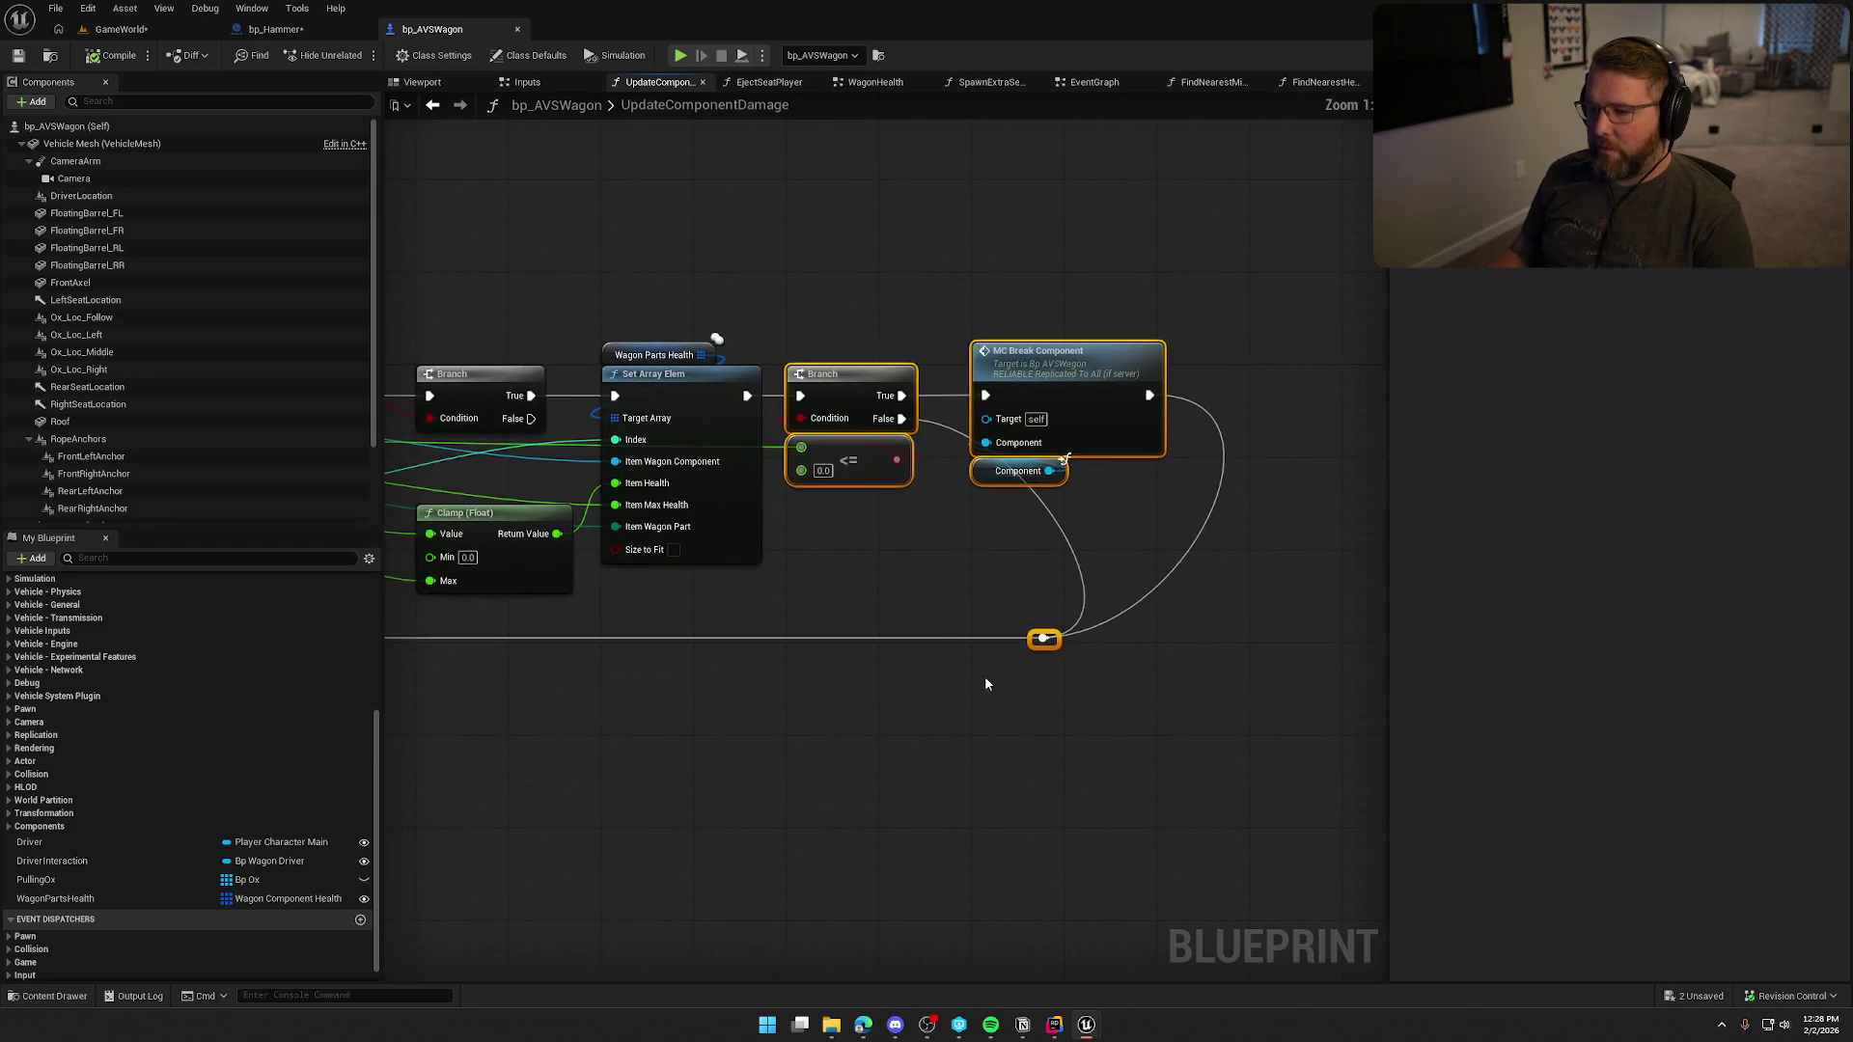
drag(835, 376, 1128, 376)
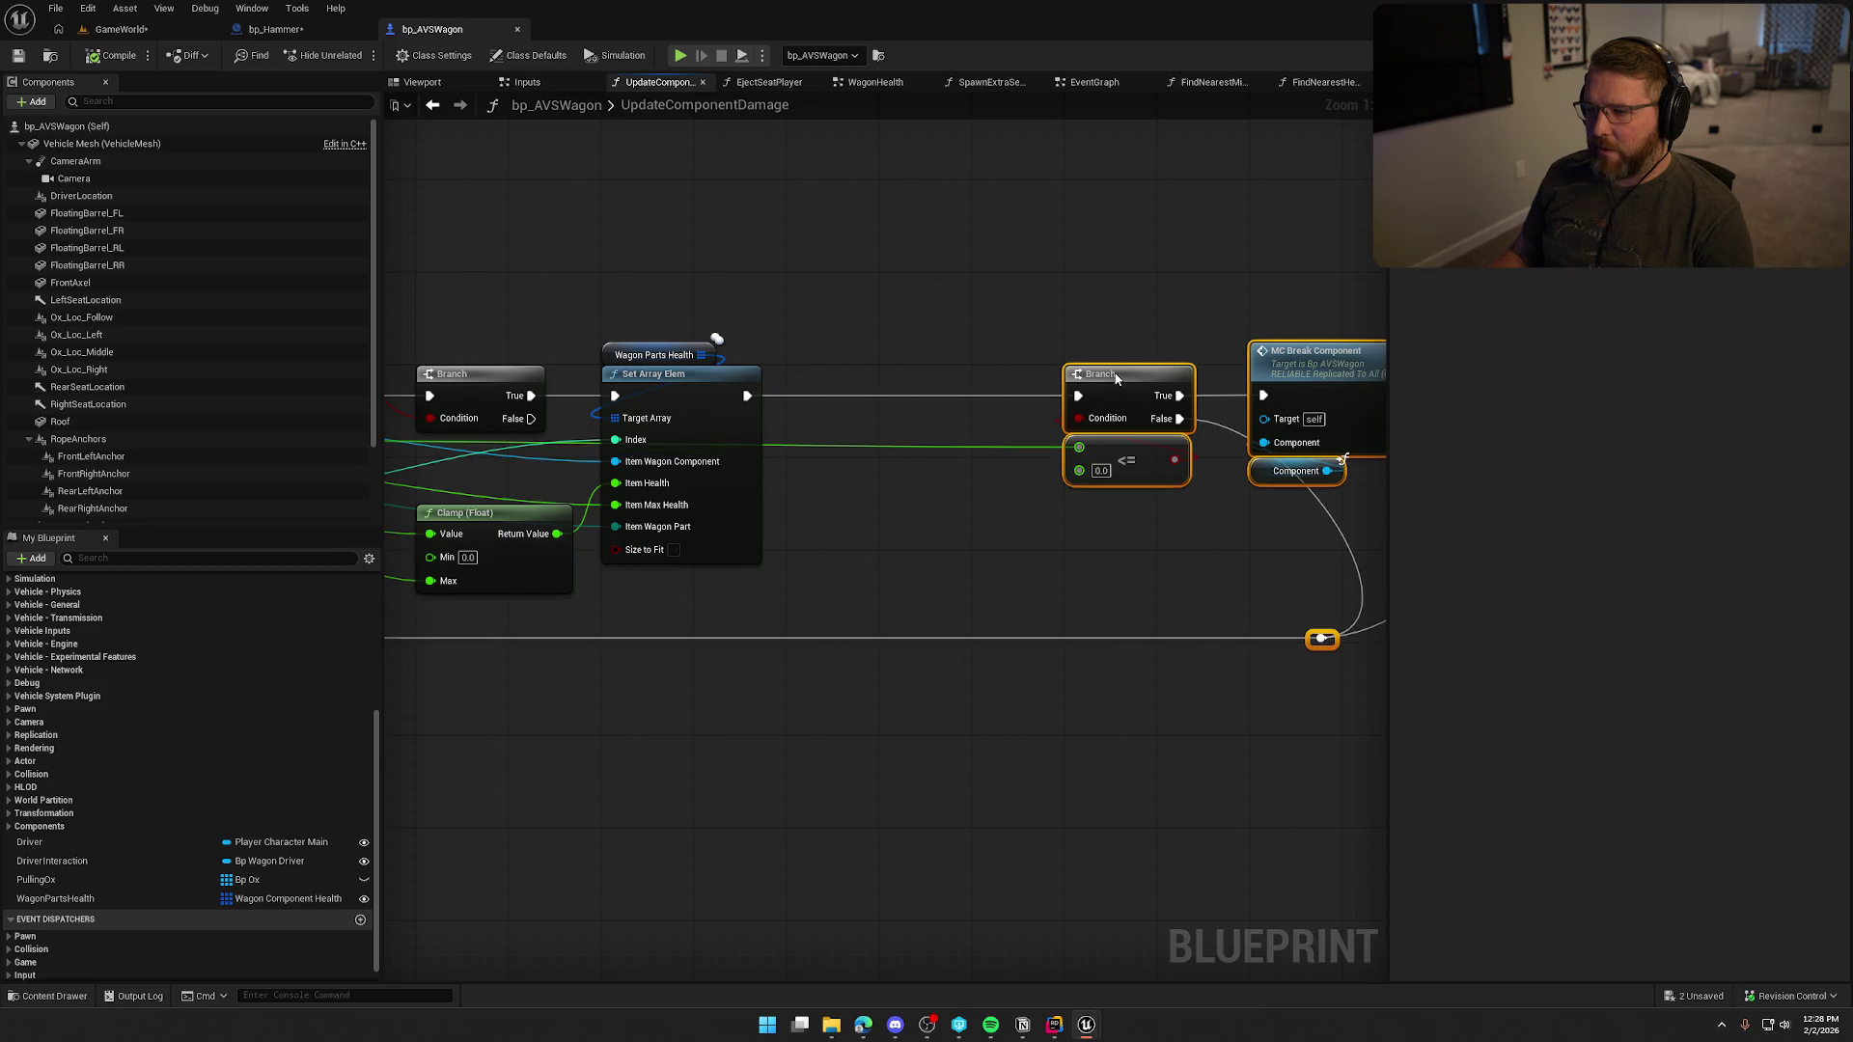
click(999, 591)
double_click(1288, 405)
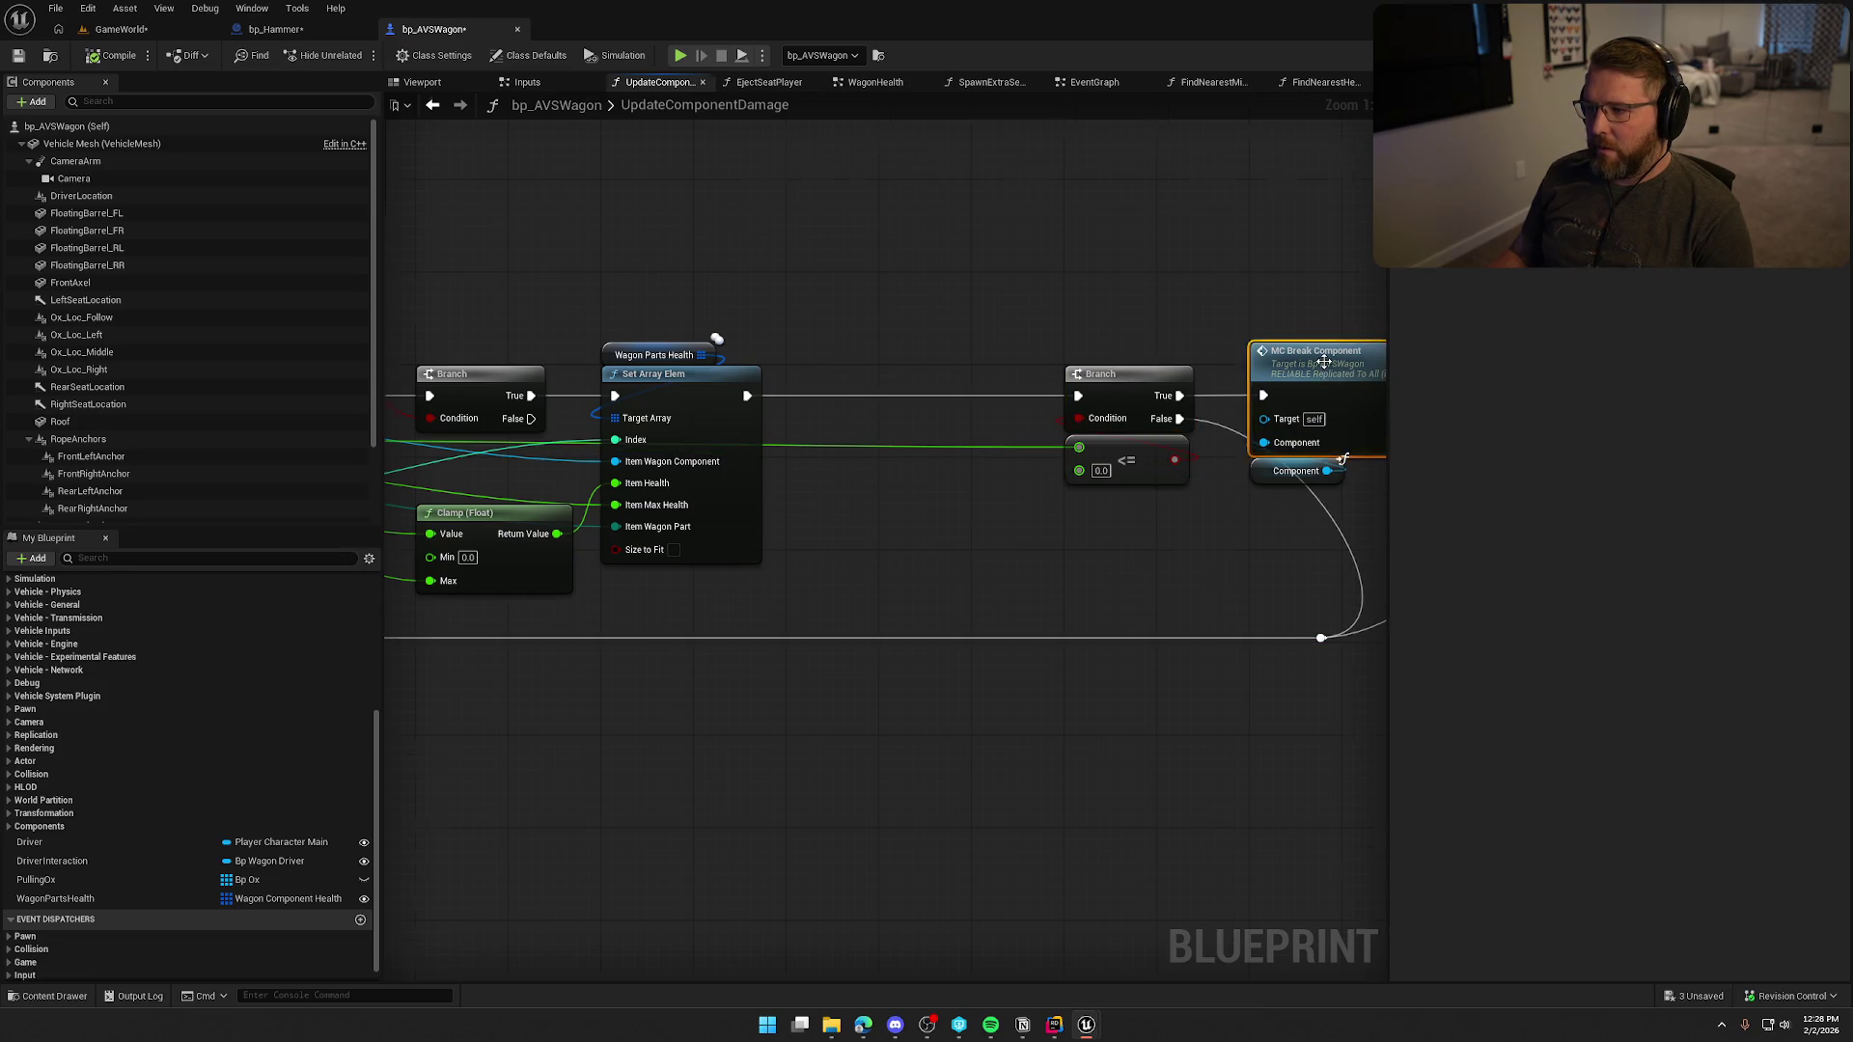
scroll(768, 523, down, 4)
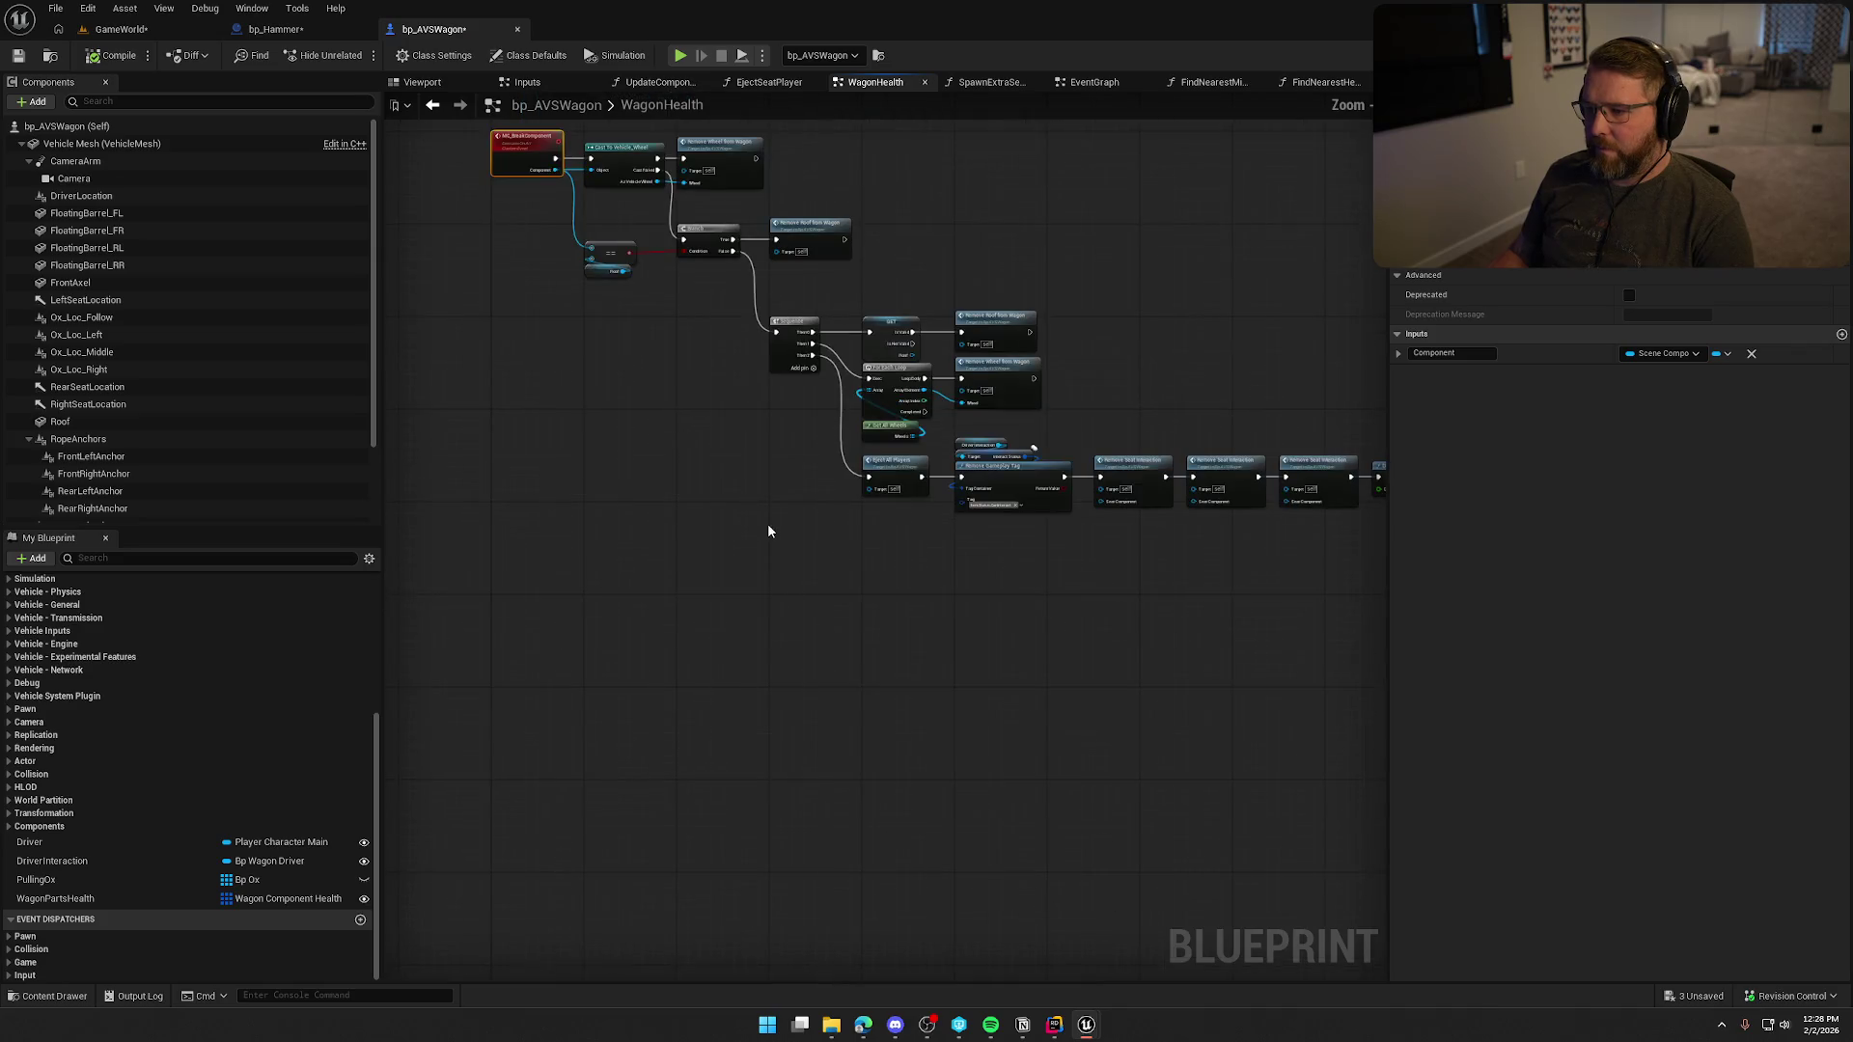
Pan around WagonHealth to locate the MC_AttachWheel and MC_BreakComponent chains.
scroll(849, 561, up, 3)
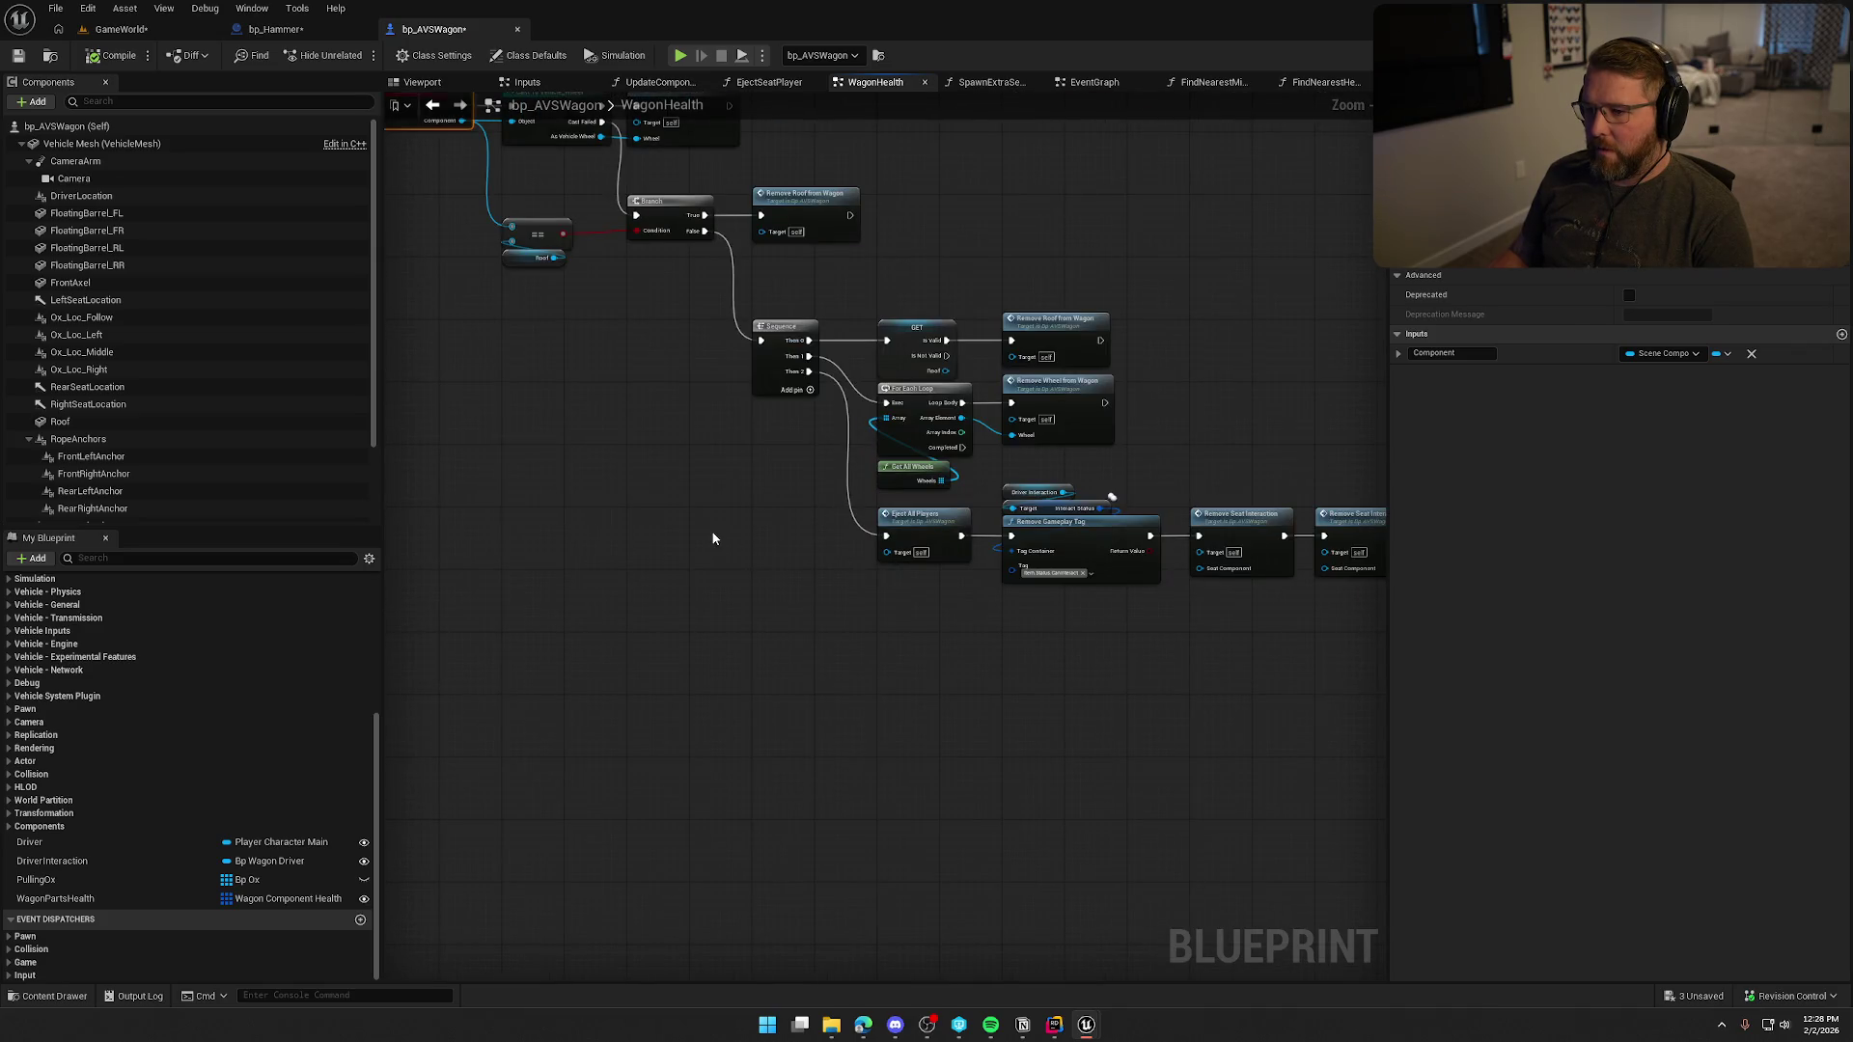
scroll(830, 598, up, 2)
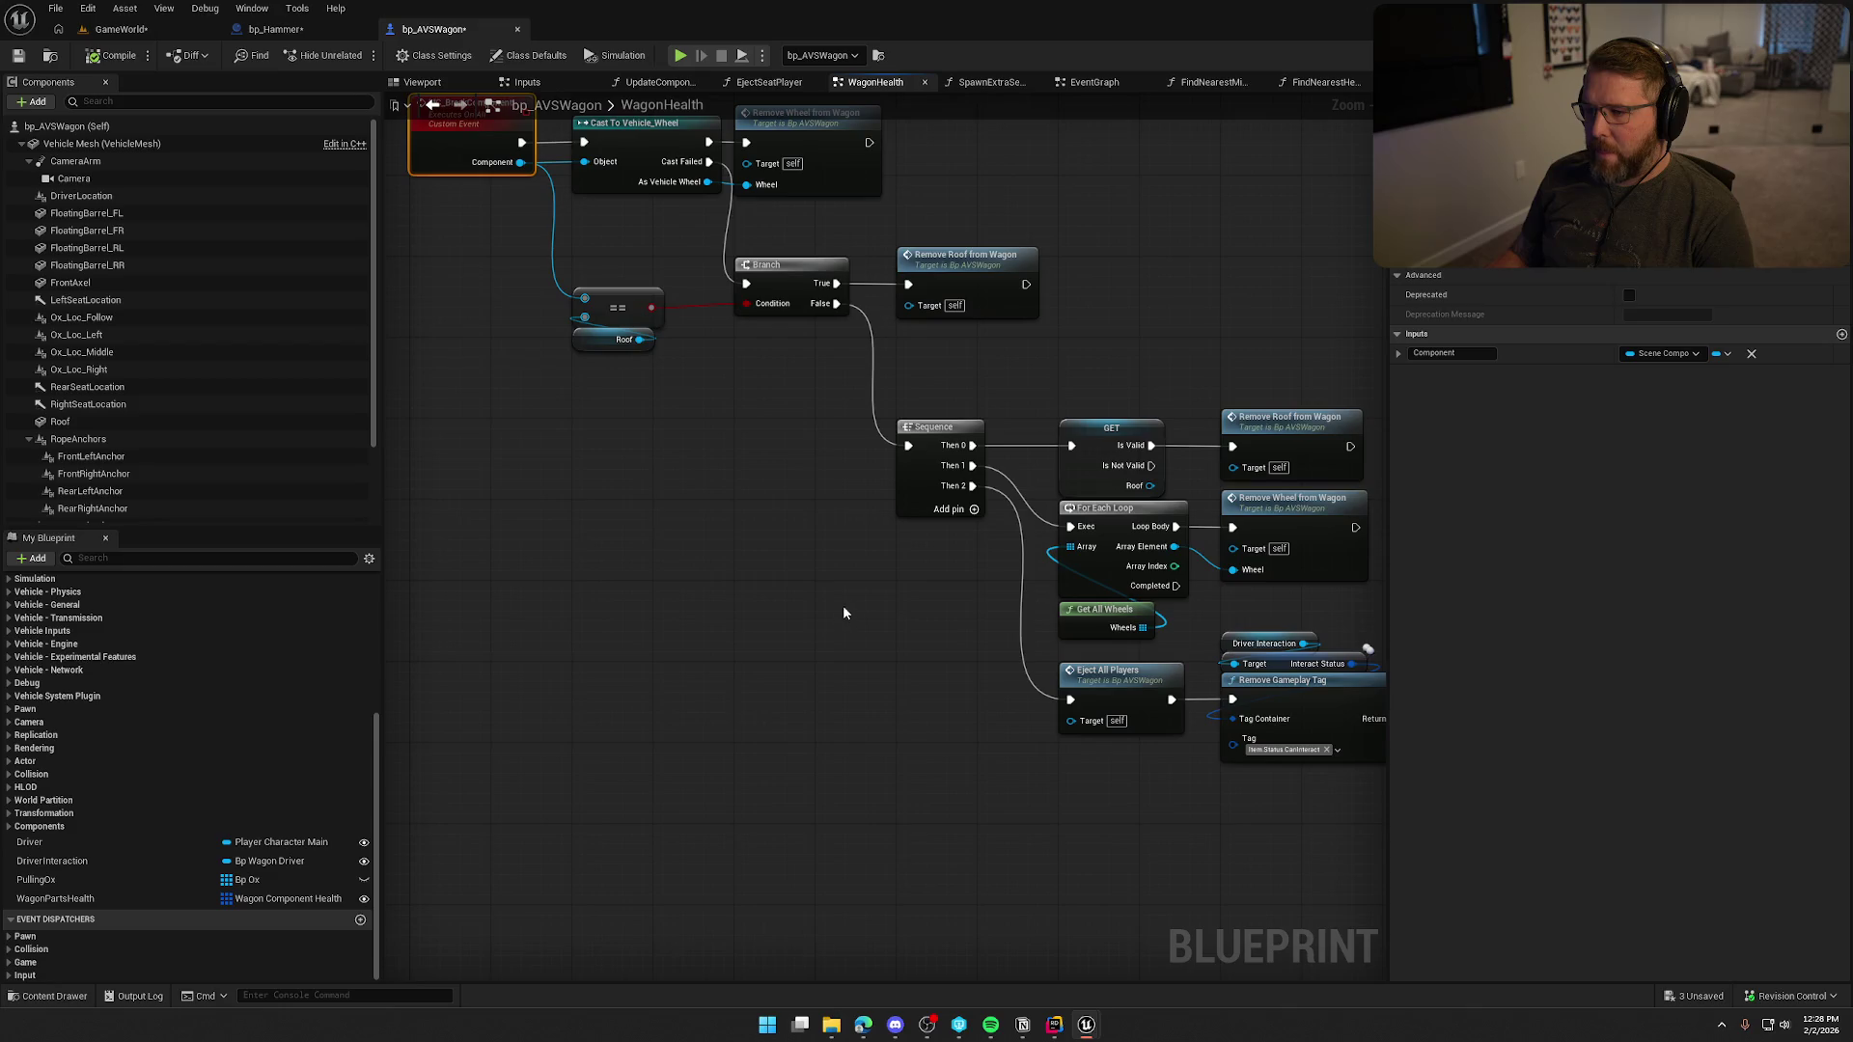
scroll(836, 608, down, 1)
drag(849, 612, 637, 637)
drag(1010, 716, 268, 639)
drag(551, 403, 588, 392)
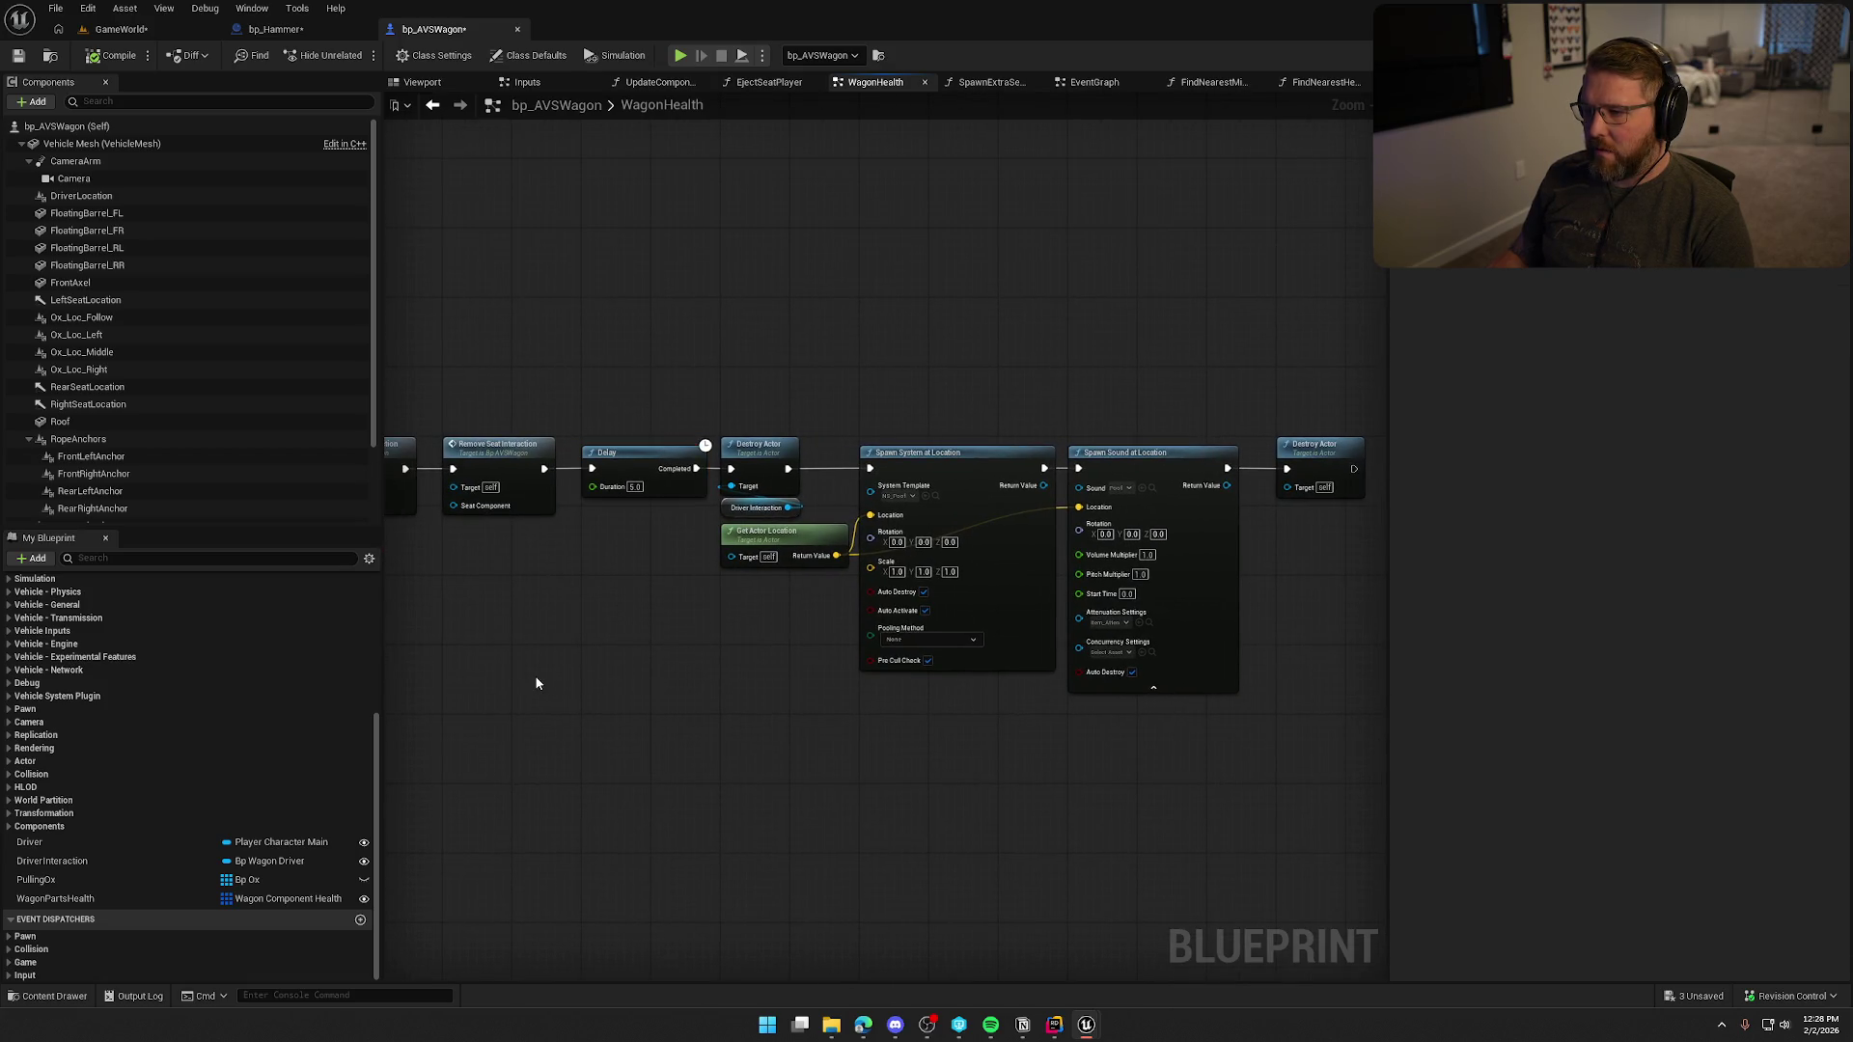
scroll(552, 720, down, 1)
drag(552, 720, 1186, 698)
drag(425, 617, 1078, 648)
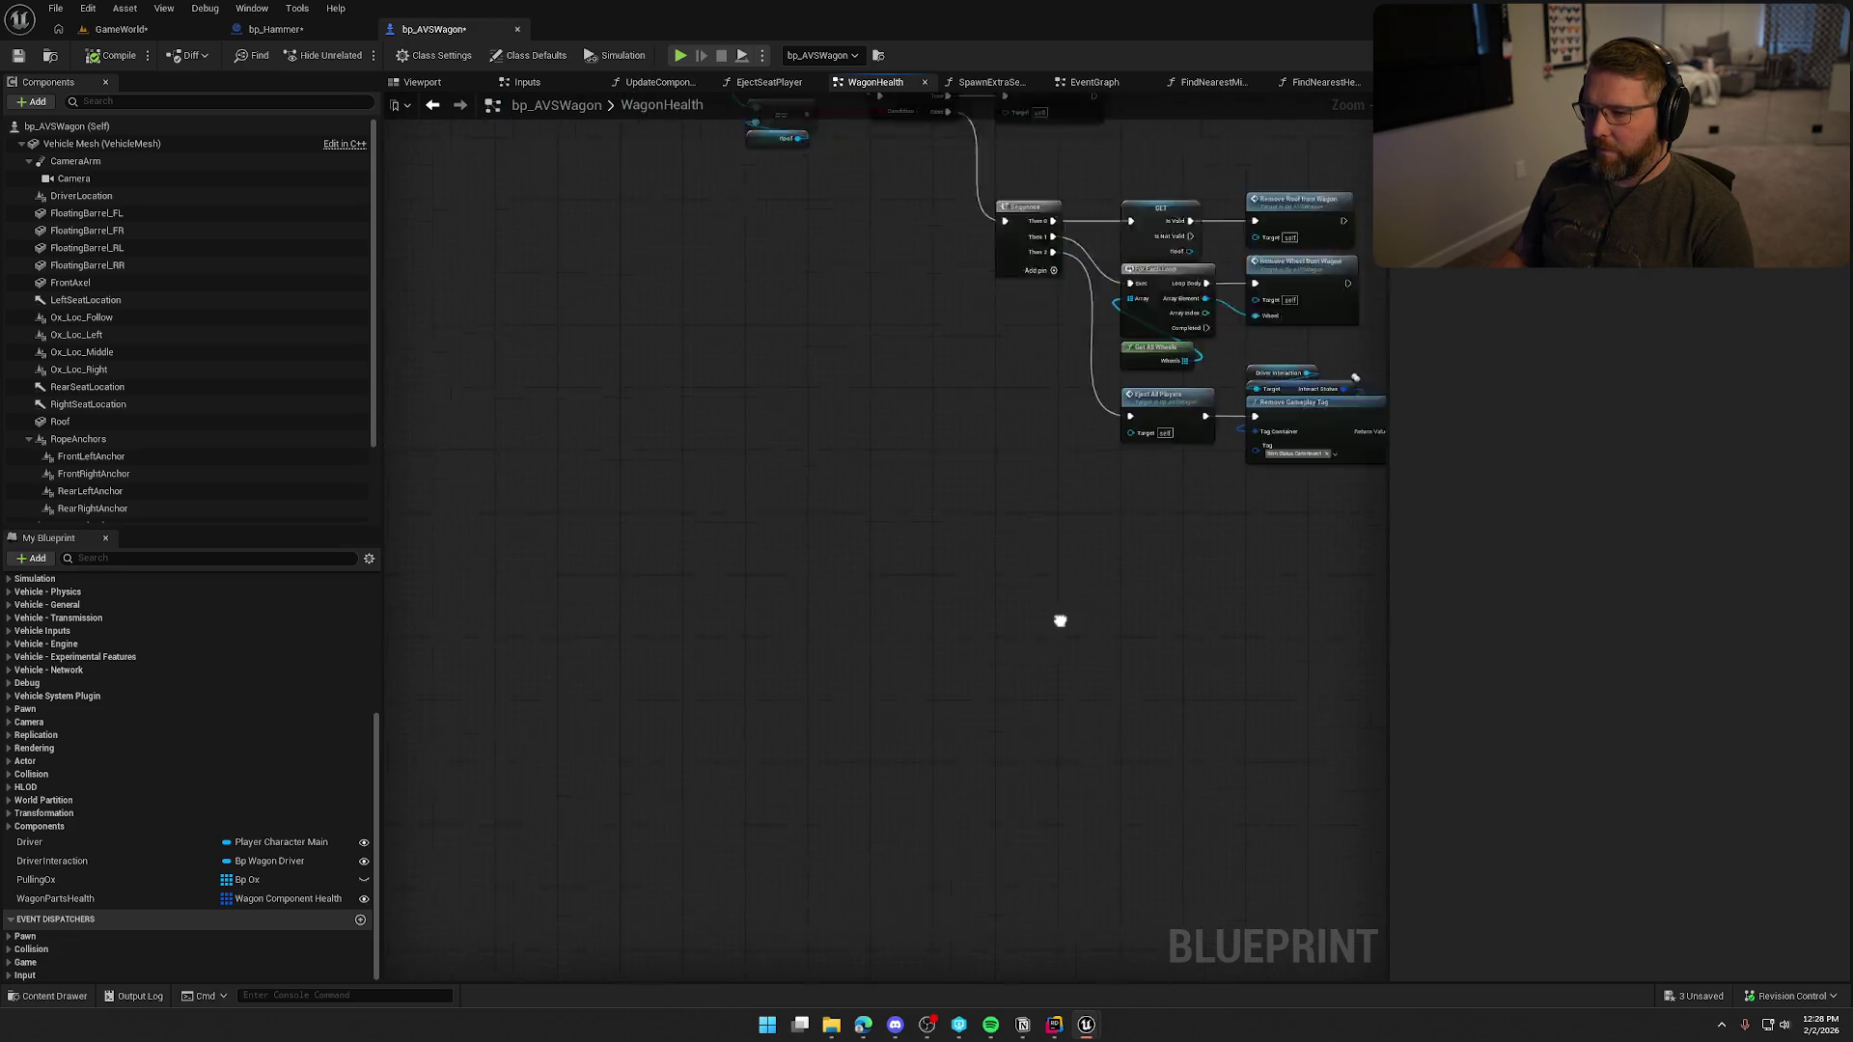
scroll(1078, 647, down, 4)
drag(702, 507, 777, 606)
scroll(785, 492, up, 3)
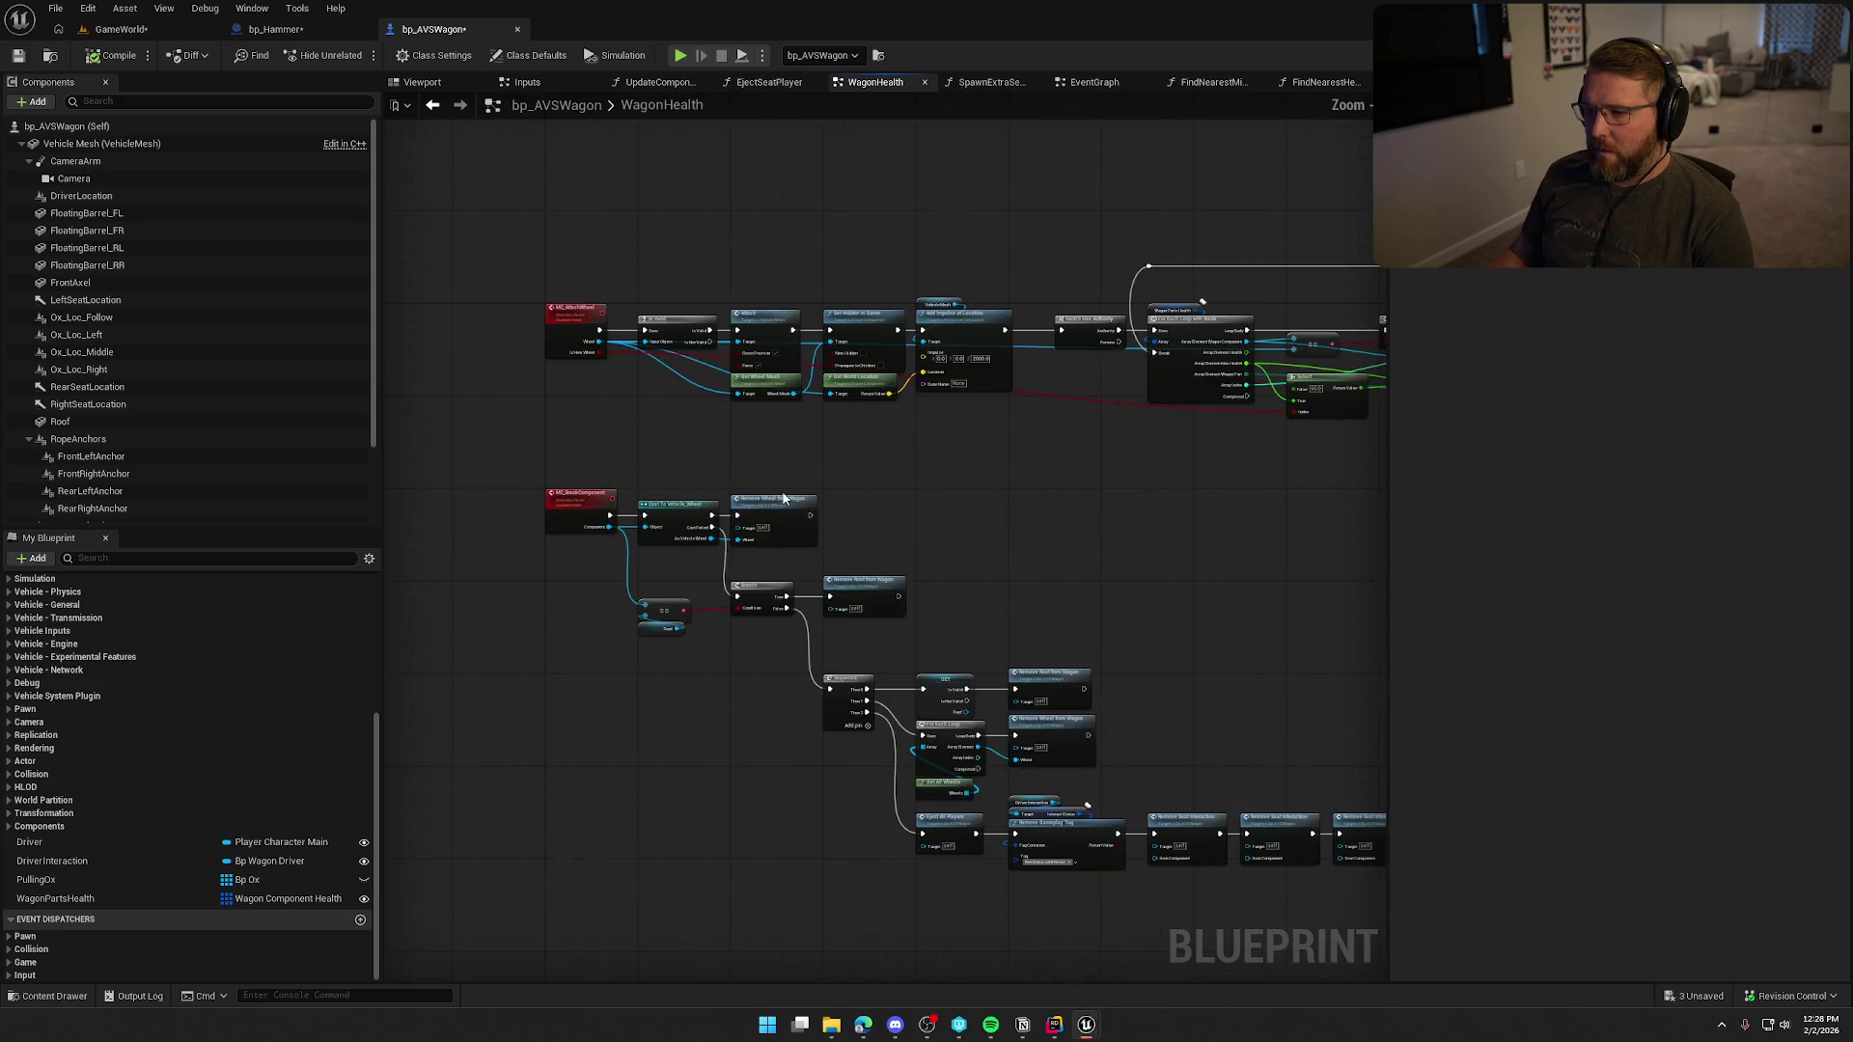
Move the whole MC_BreakComponent chain lower to make room.
mouse_move(504, 465)
mouse_down()
mouse_move(1378, 949)
mouse_move(1470, 930)
mouse_move(826, 744)
mouse_up()
scroll(898, 641, down, 3)
scroll(684, 288, up, 4)
mouse_move(683, 288)
mouse_down()
mouse_move(714, 567)
mouse_move(700, 762)
mouse_move(685, 765)
mouse_up()
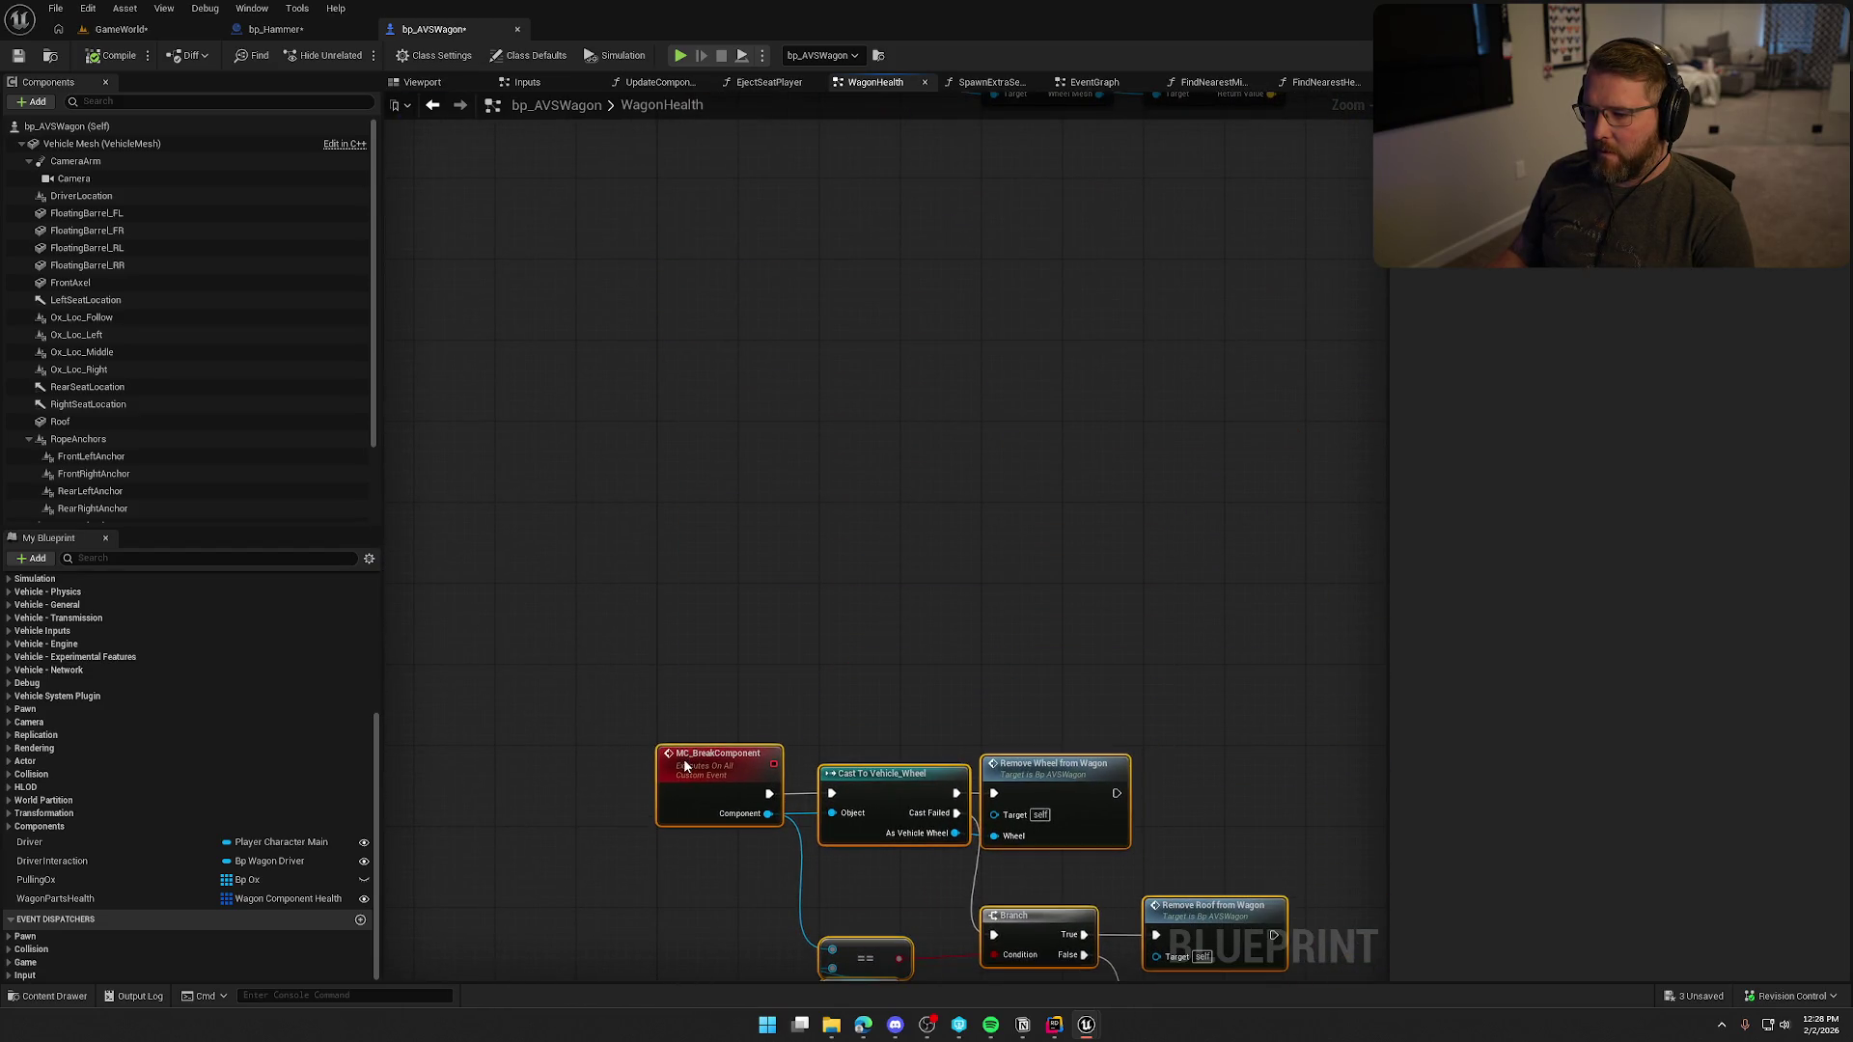
Add a Custom Event beneath MC_AttachWheel and start naming it MC_.
right_click(647, 497)
text(custom event)
key(Return)
text(MC_)
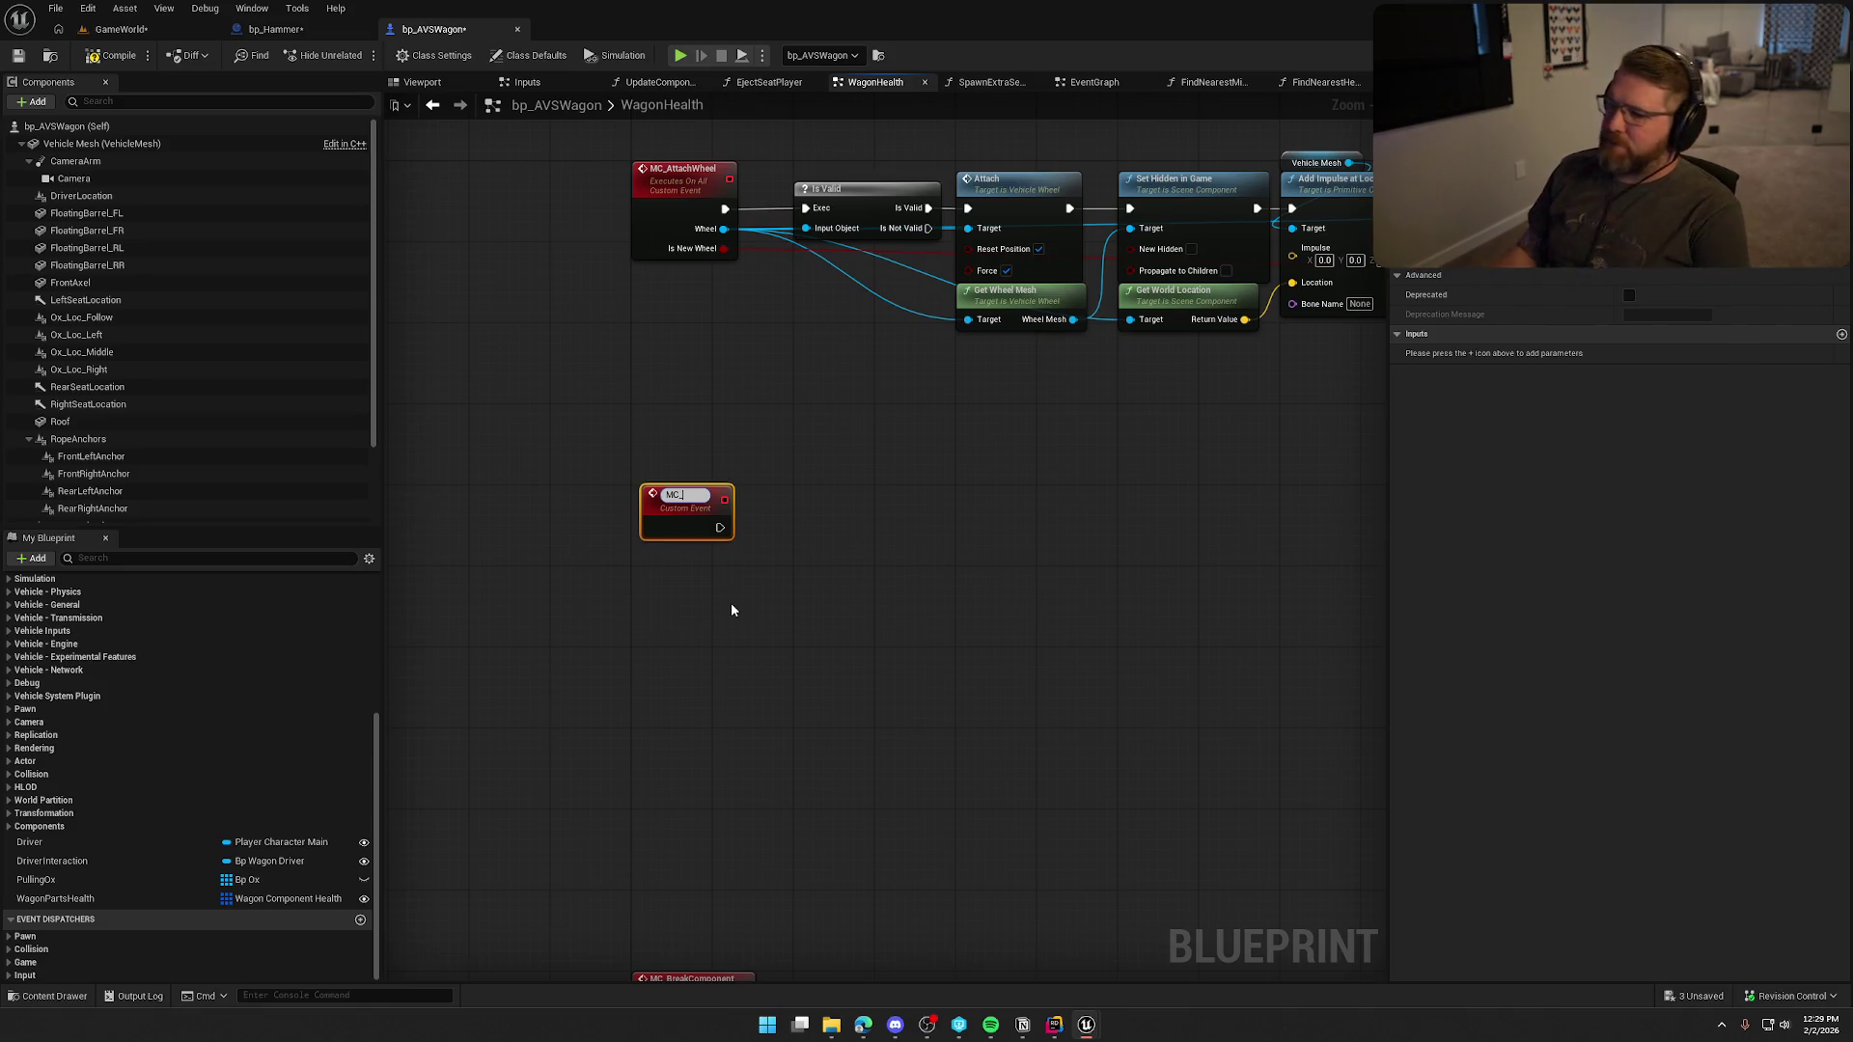
Commit the MC_ event name and shift the node slightly left, leaving nothing selected.
click(1095, 571)
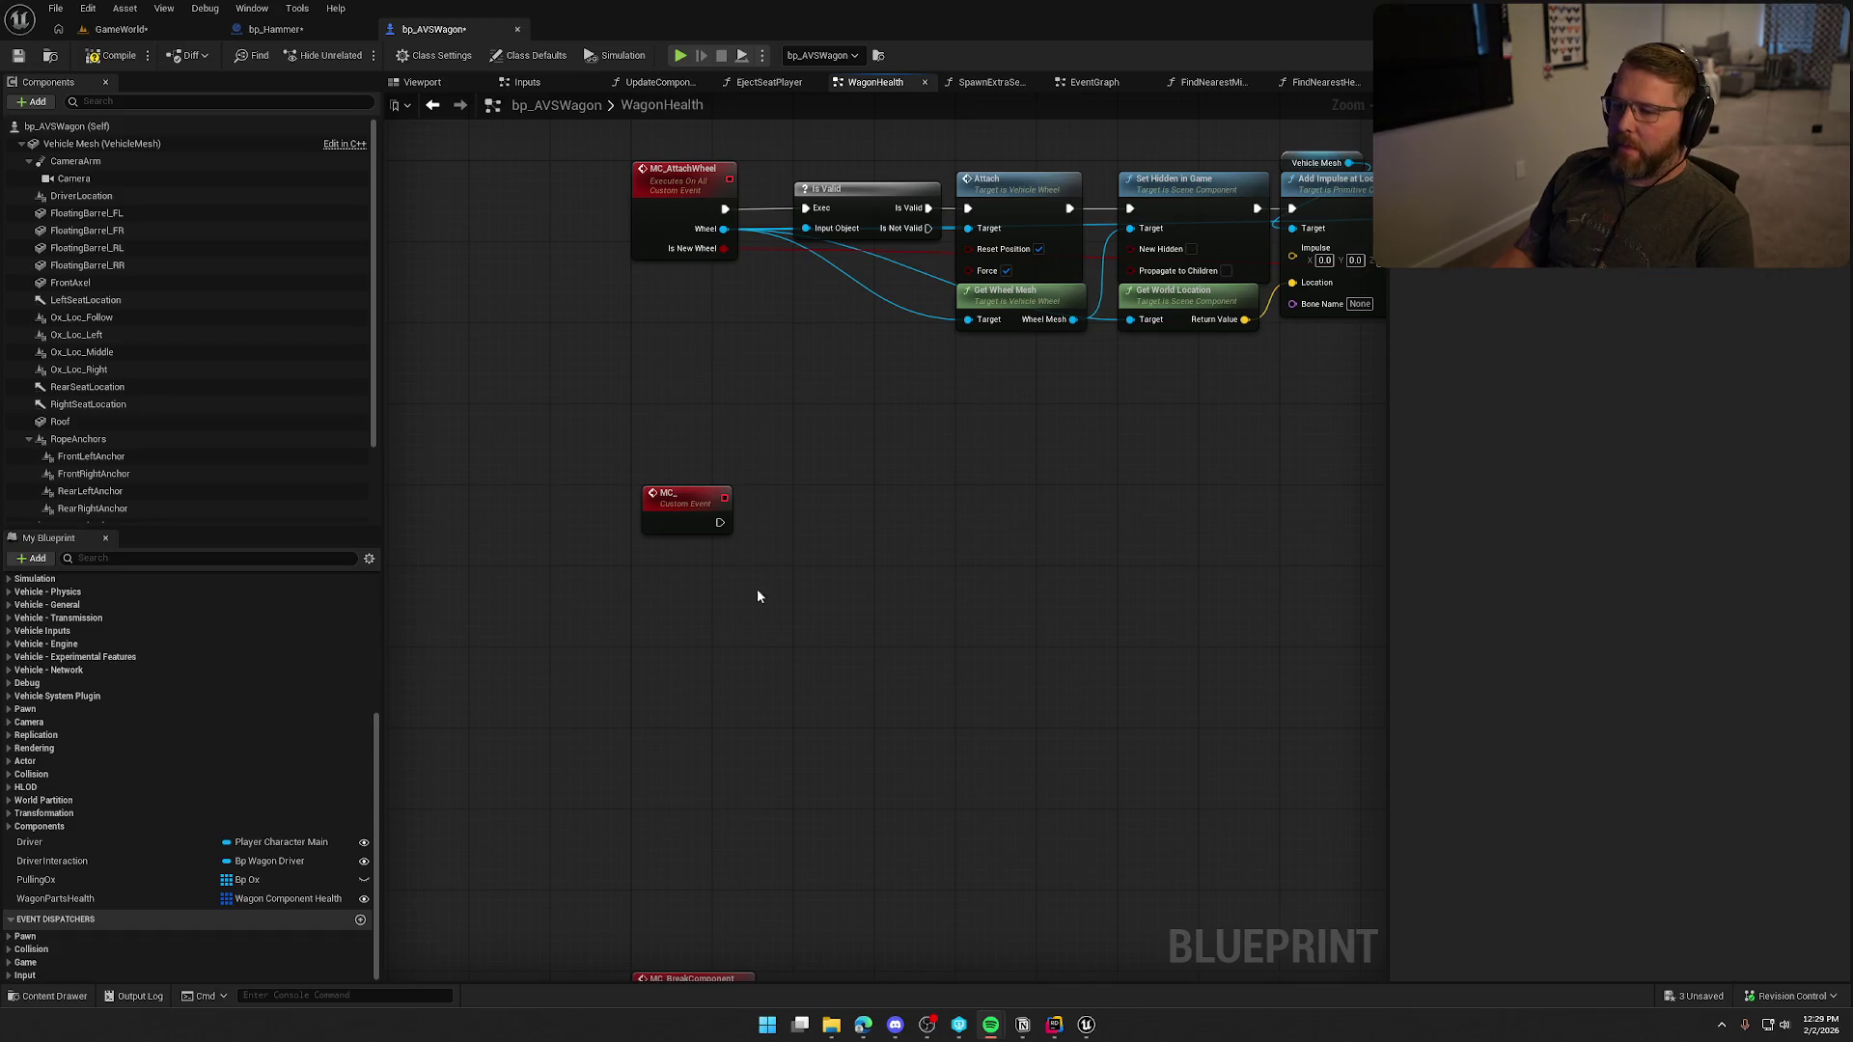
drag(685, 509, 675, 510)
click(676, 616)
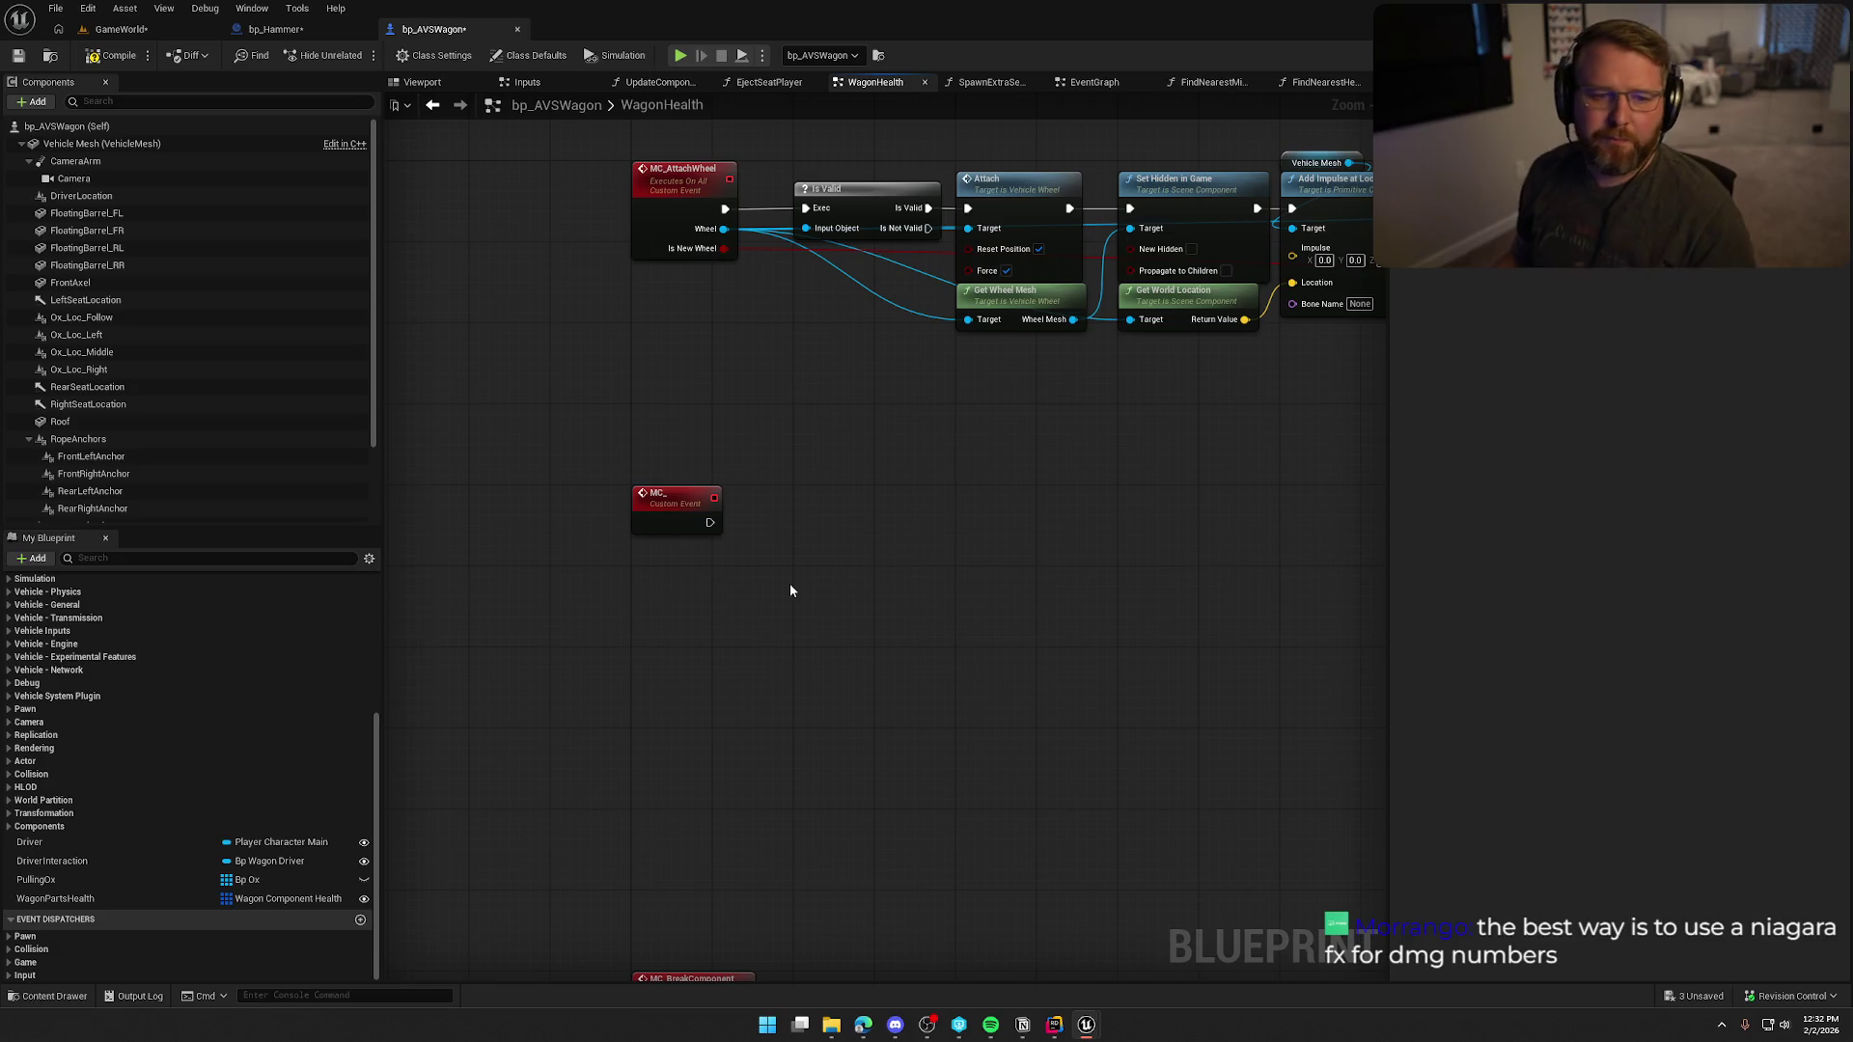
click(863, 1025)
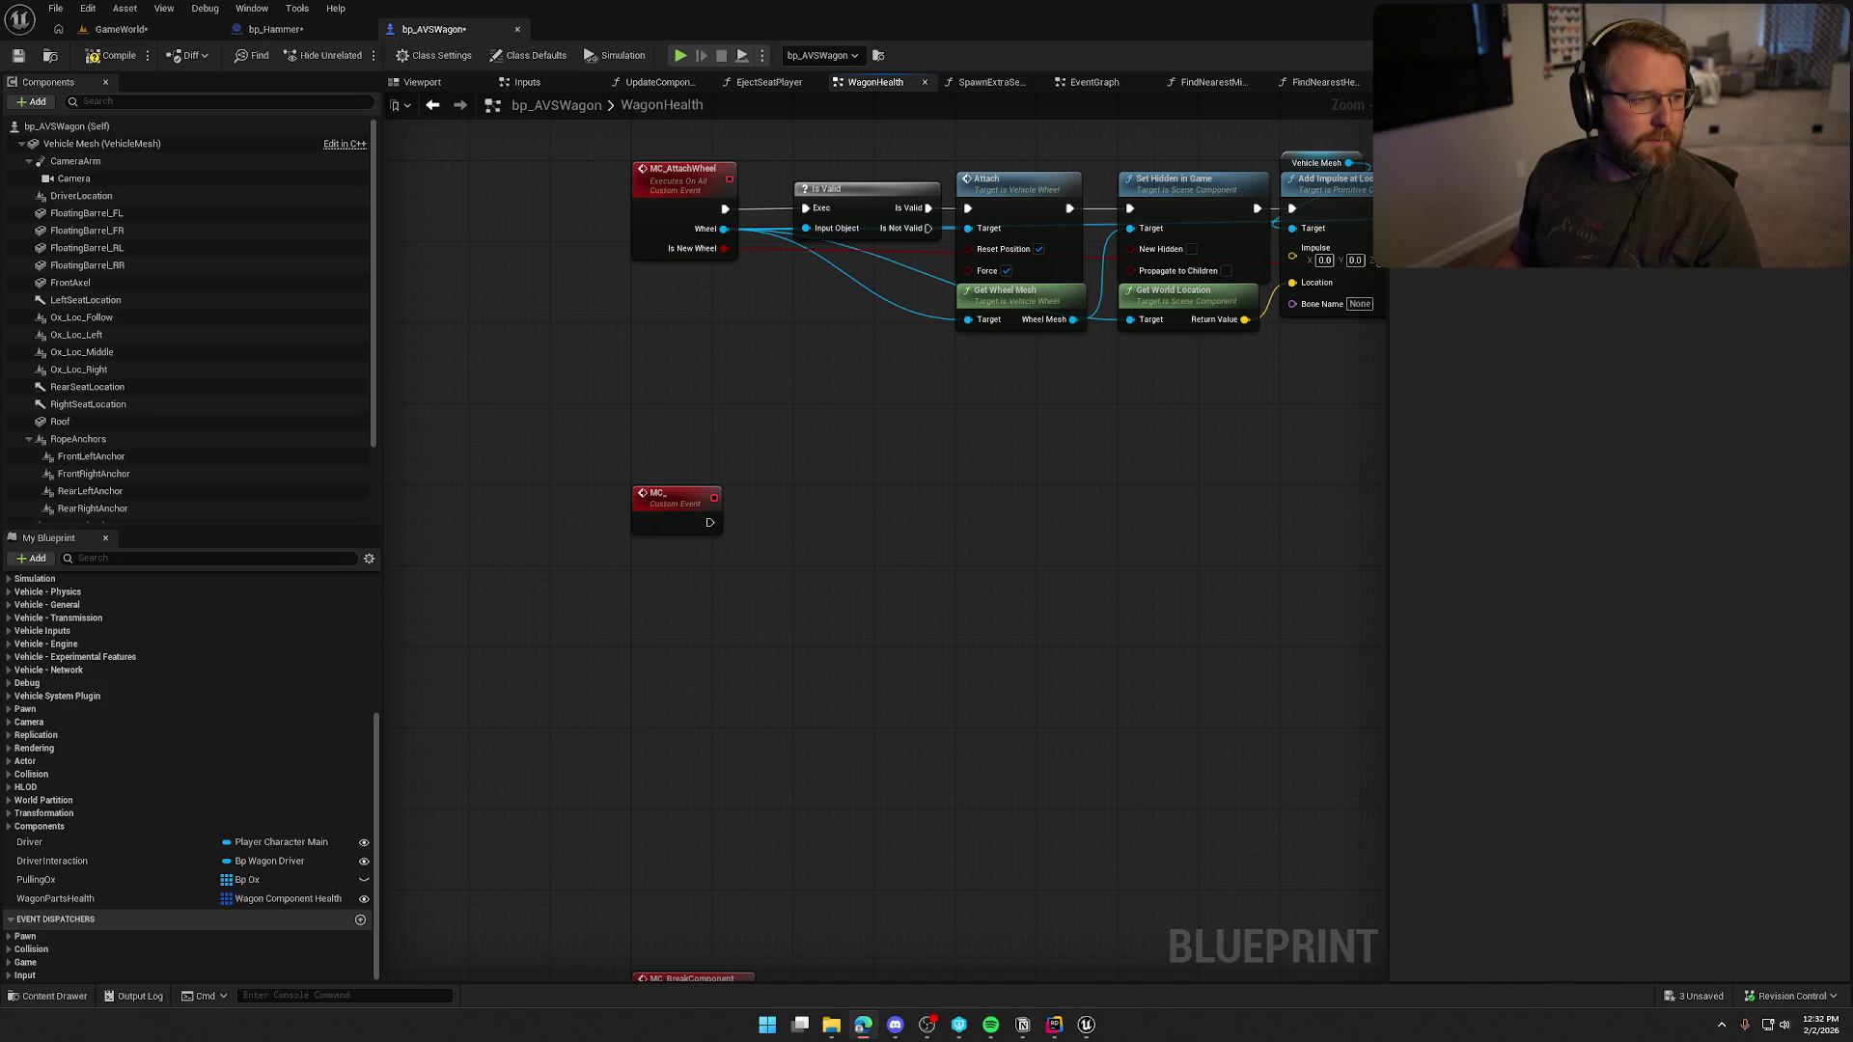
Switch to a maximized Chrome and open the Reddit Niagara damage numbers result in a new tab.
key(alt+Tab)
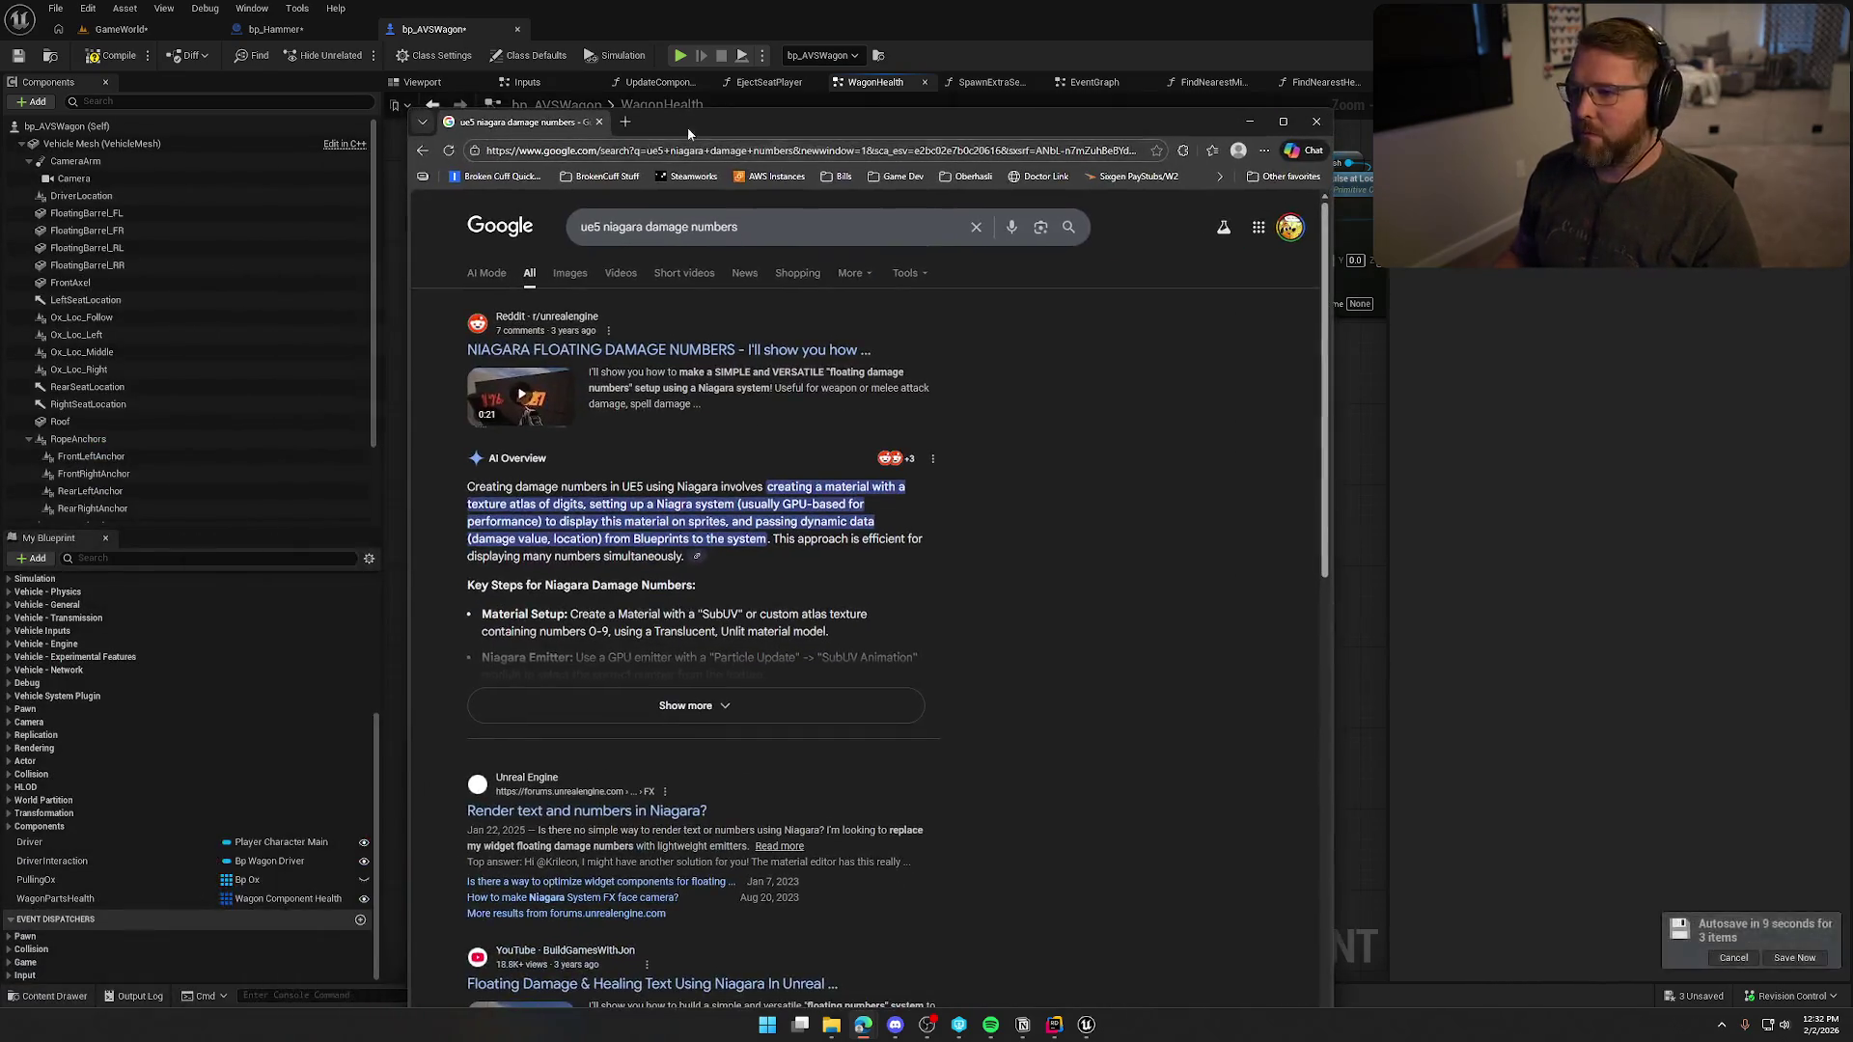
double_click(720, 118)
middle_click(391, 242)
click(290, 15)
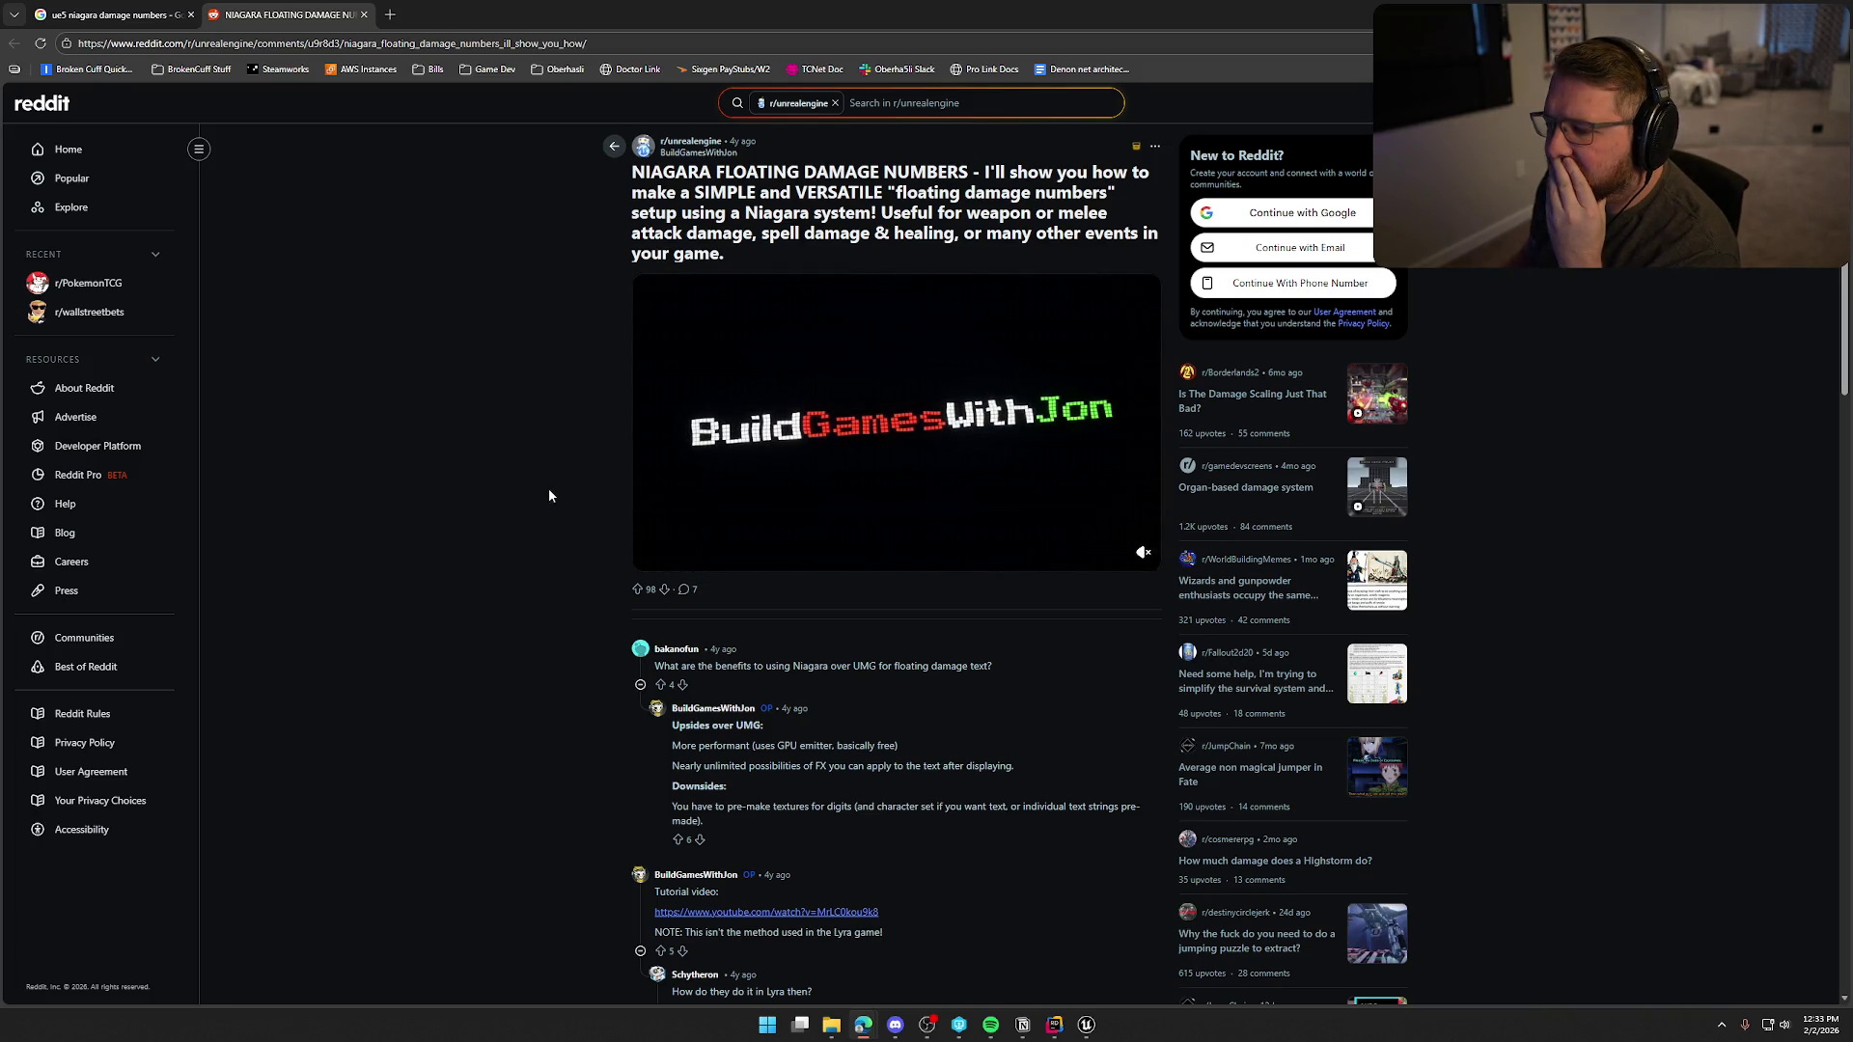
scroll(549, 489, down, 3)
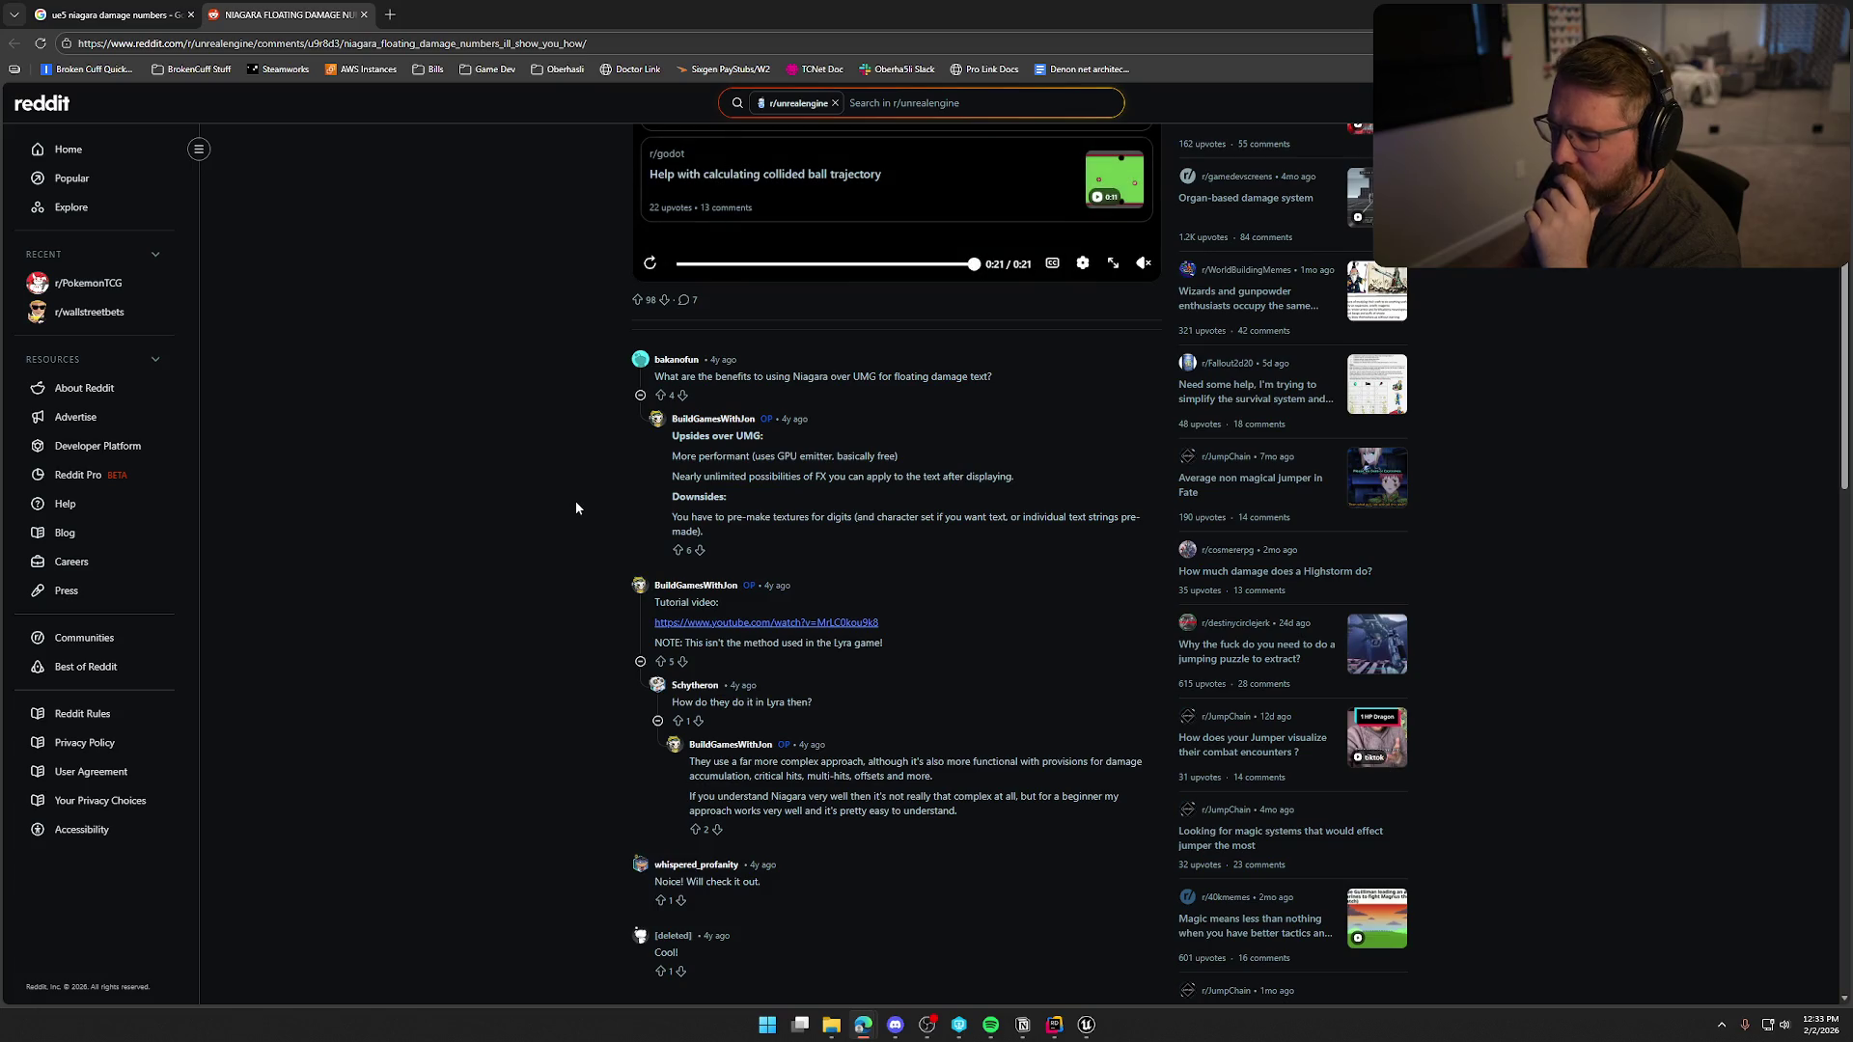
scroll(576, 510, down, 3)
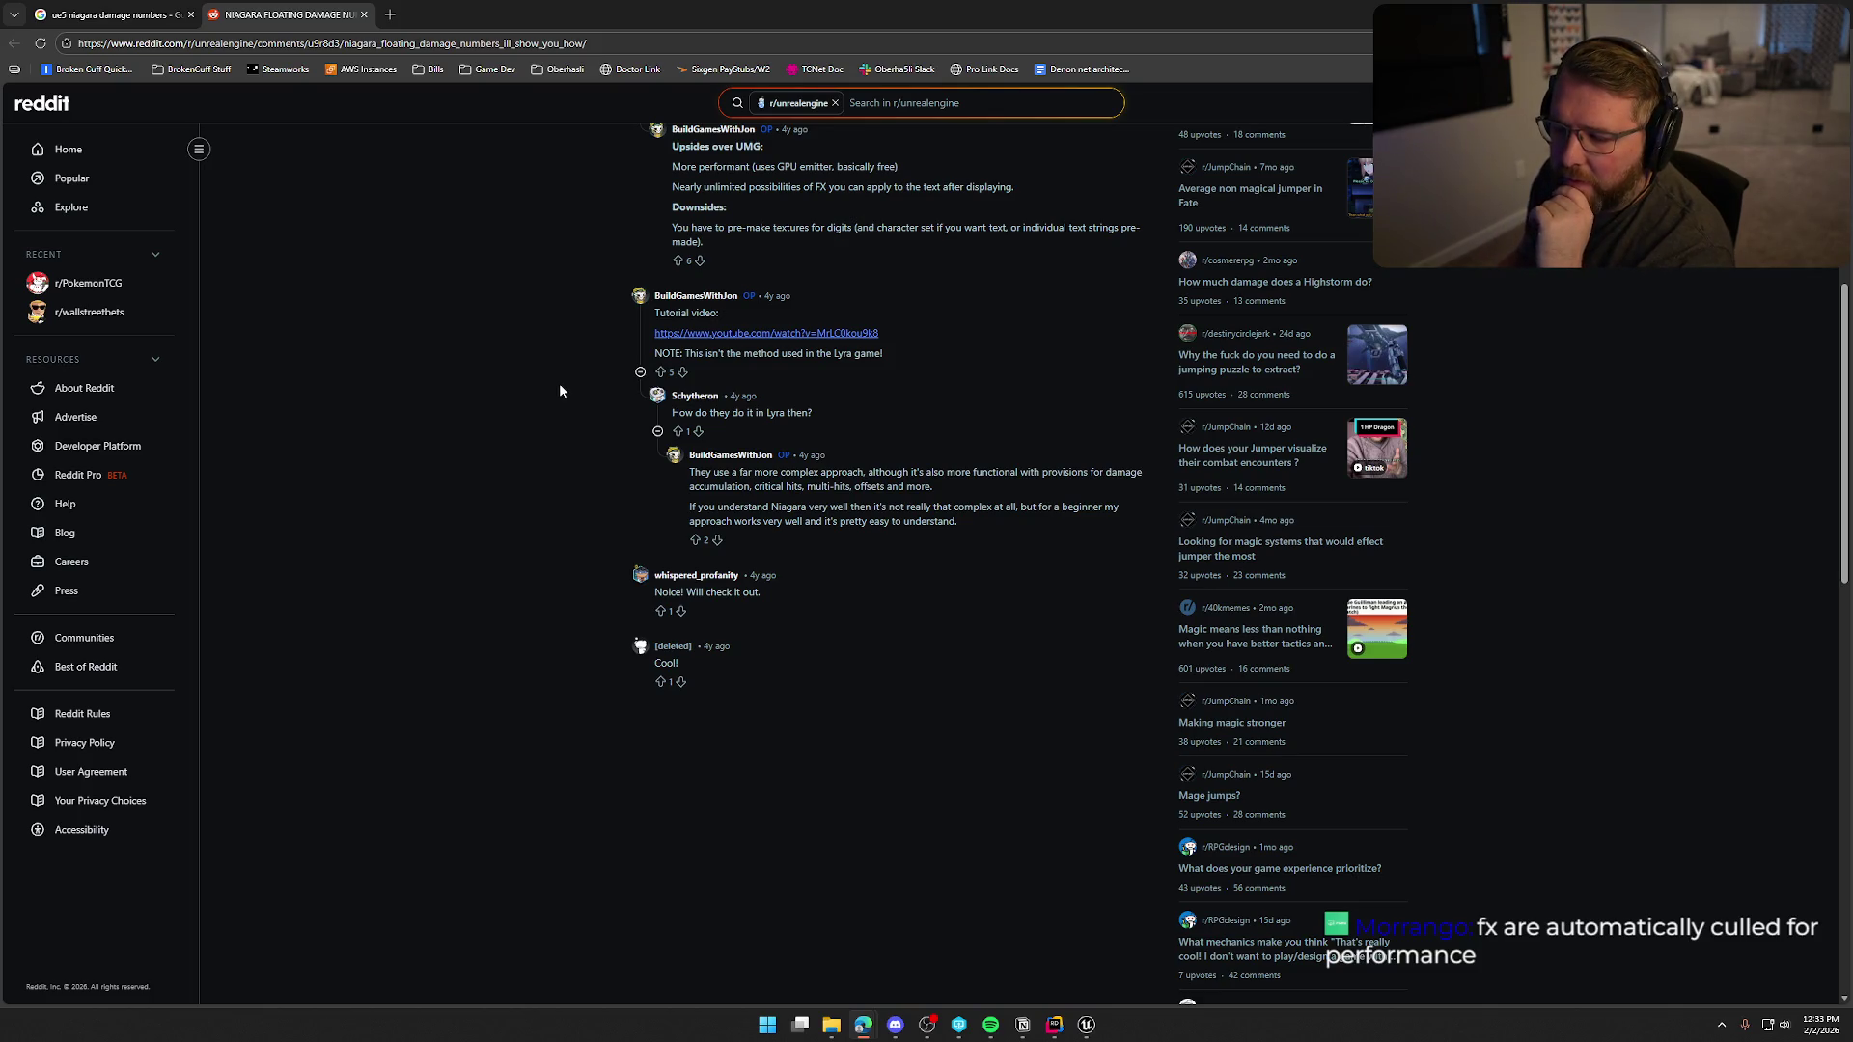
scroll(560, 384, up, 3)
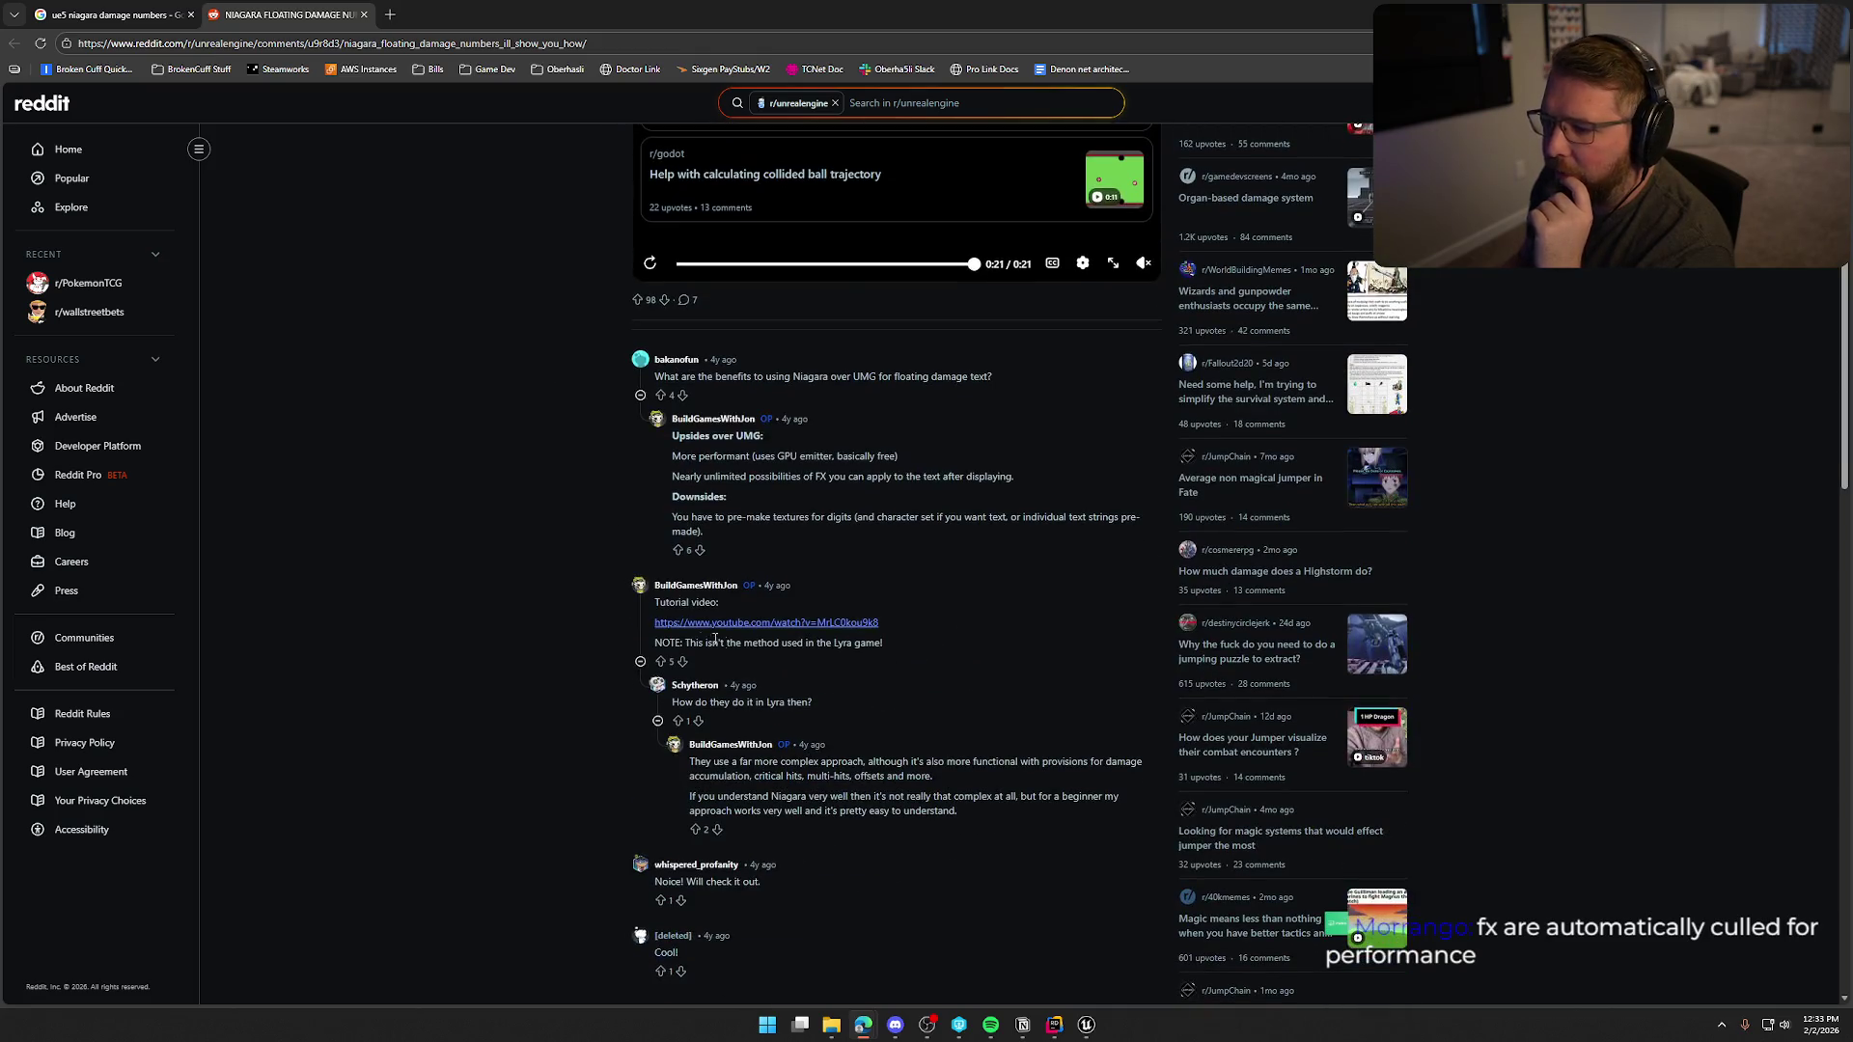
click(700, 624)
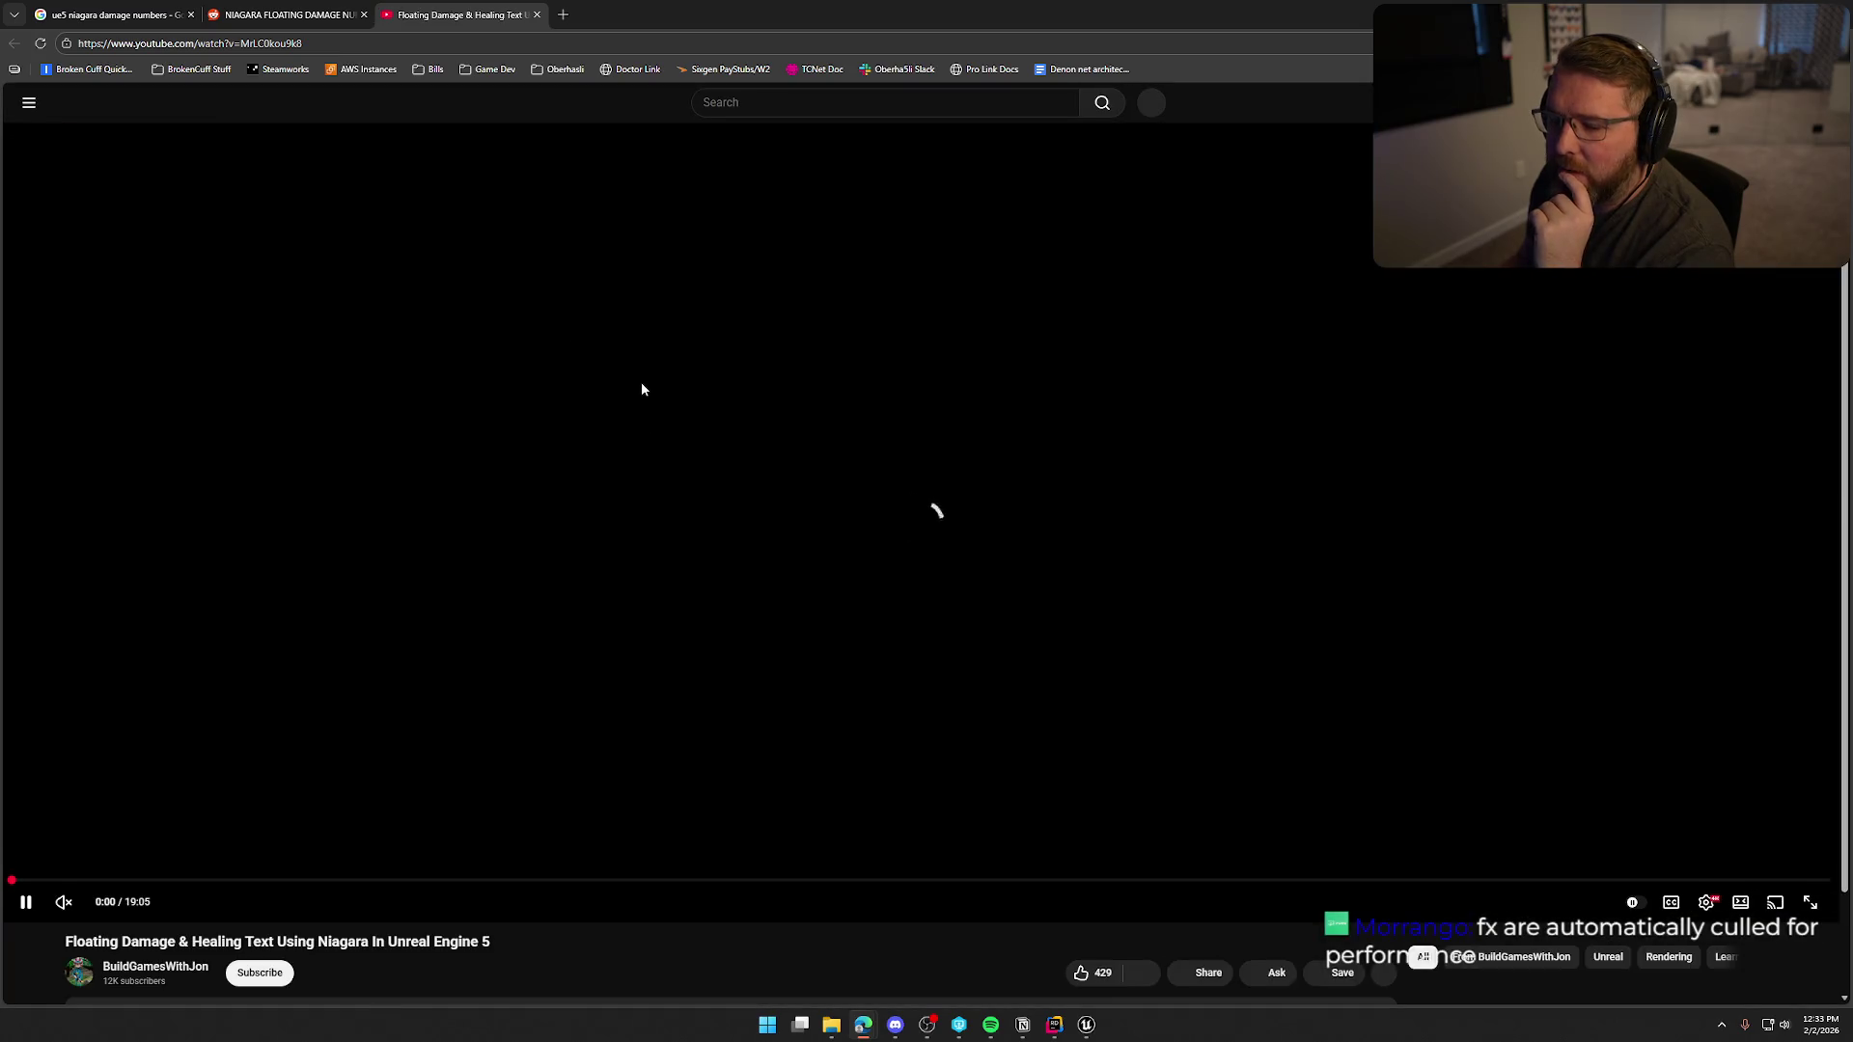
Pause the Floating Damage & Healing Text video and close the Reddit post, returning to Google.
click(742, 427)
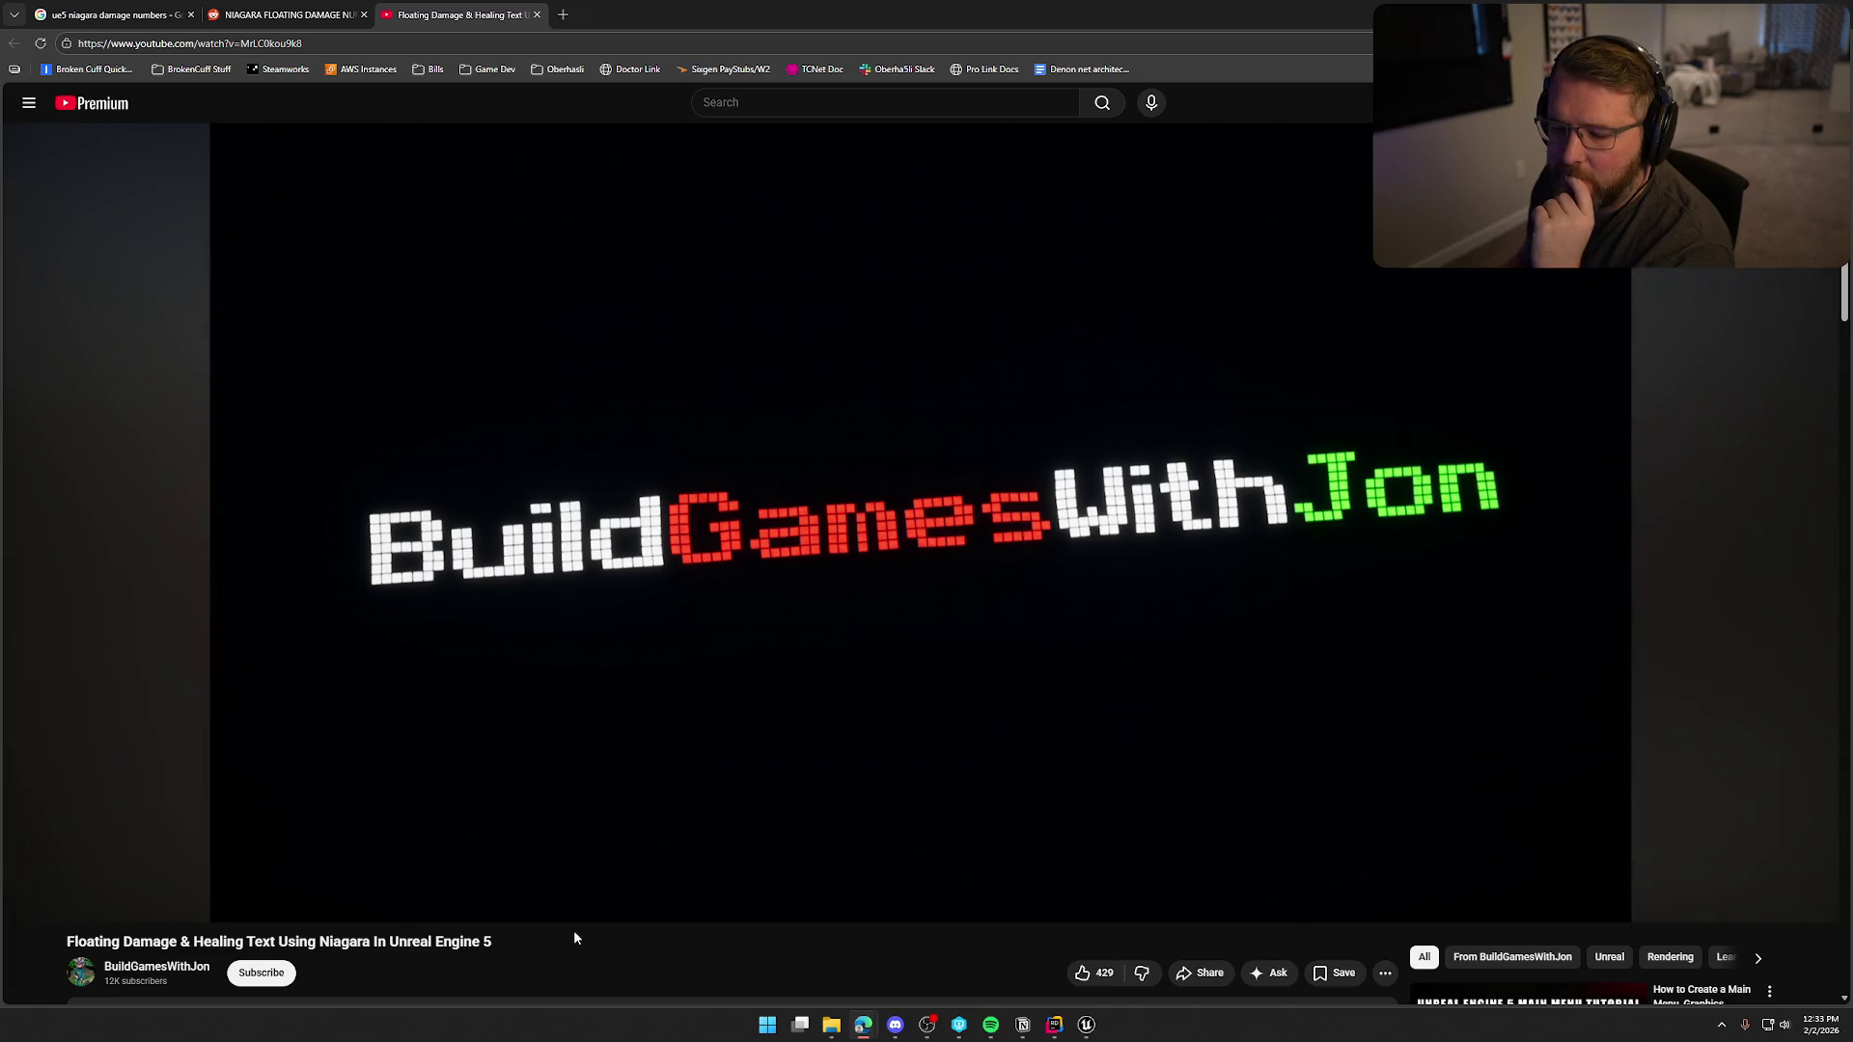
scroll(575, 936, down, 3)
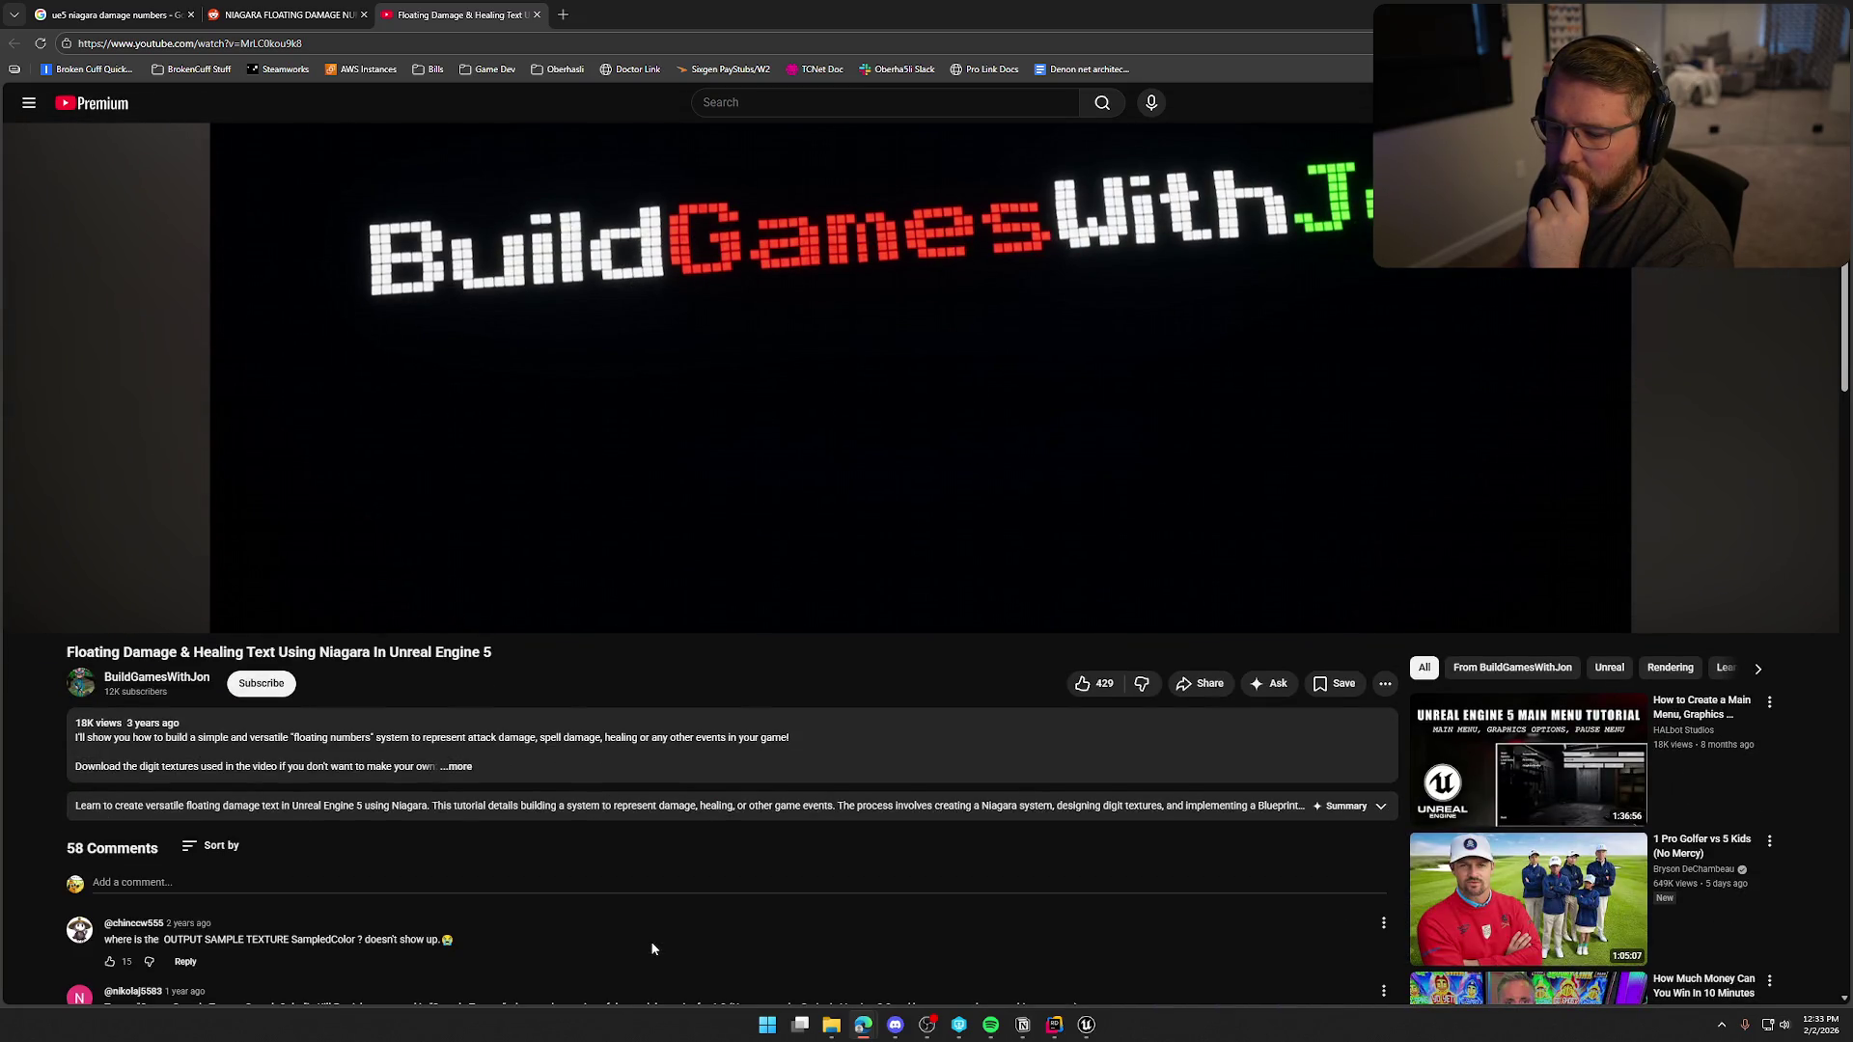
scroll(651, 948, up, 3)
click(364, 15)
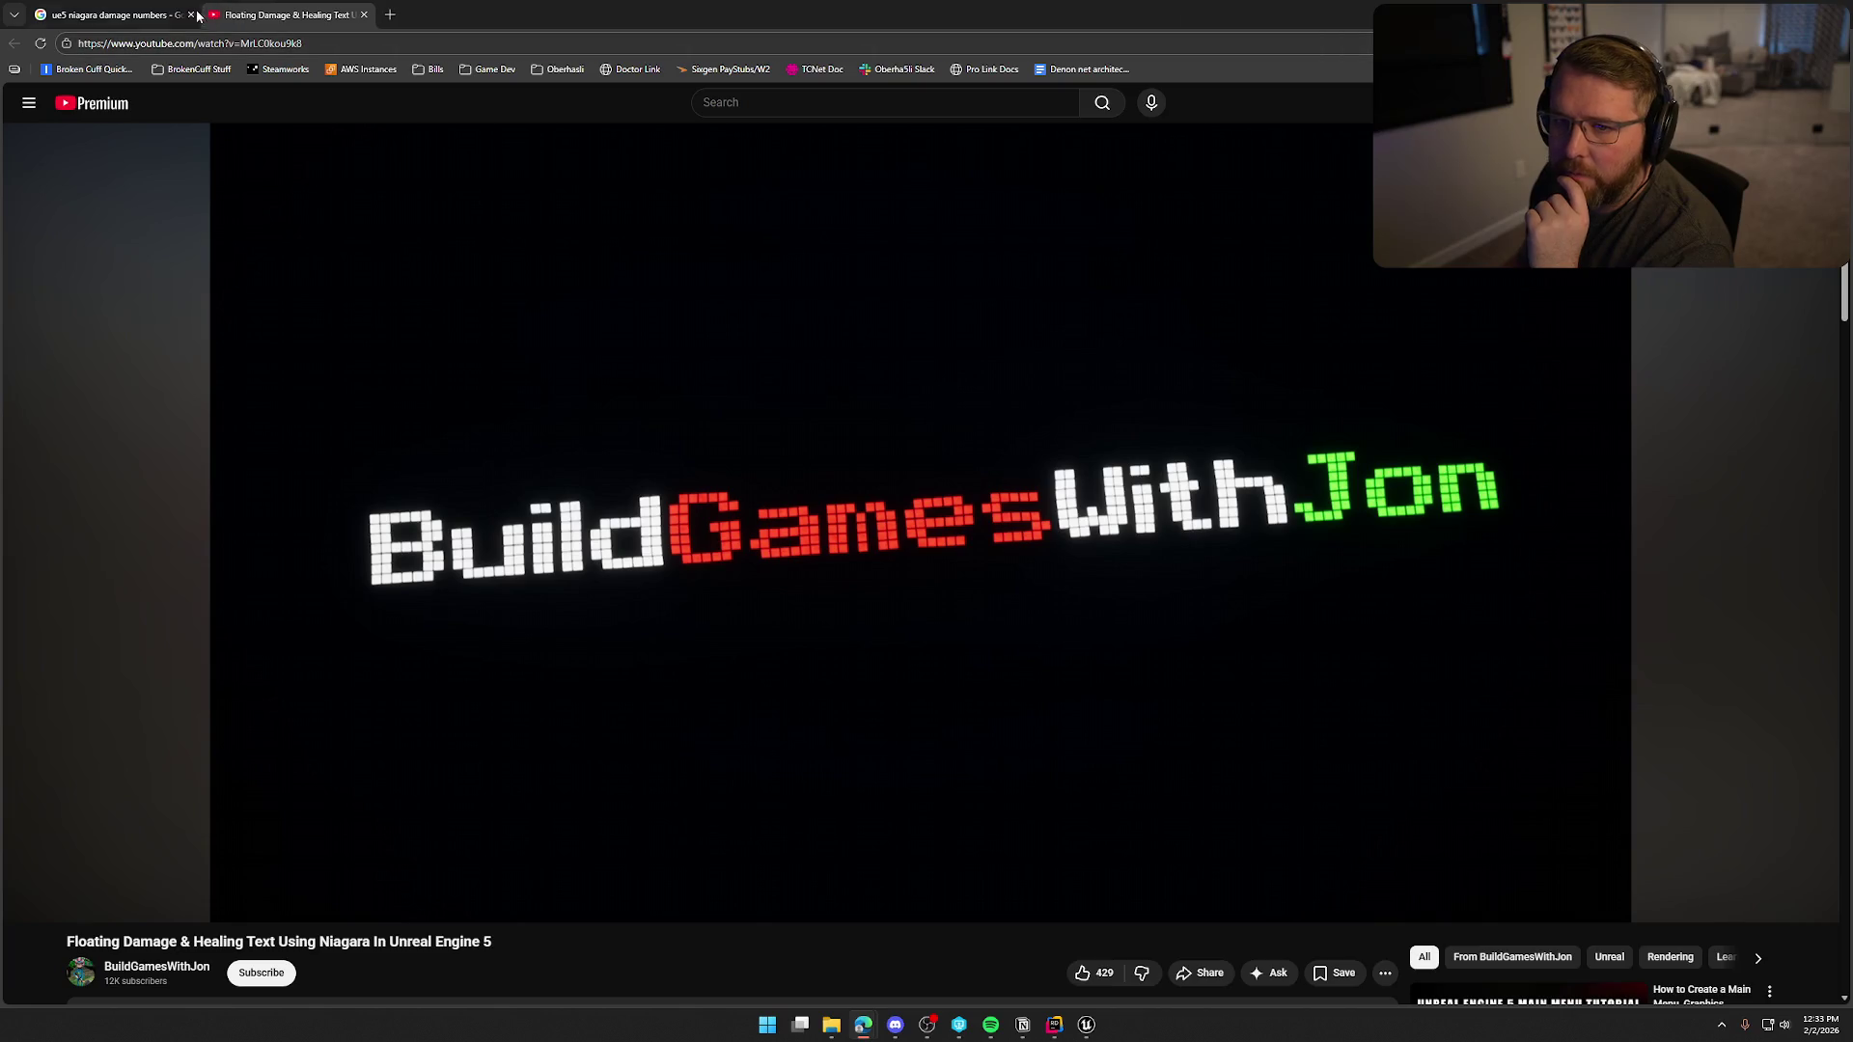
click(198, 14)
Expand Google's AI overview, glance at the Floating Damage video again, then return to the results.
click(435, 599)
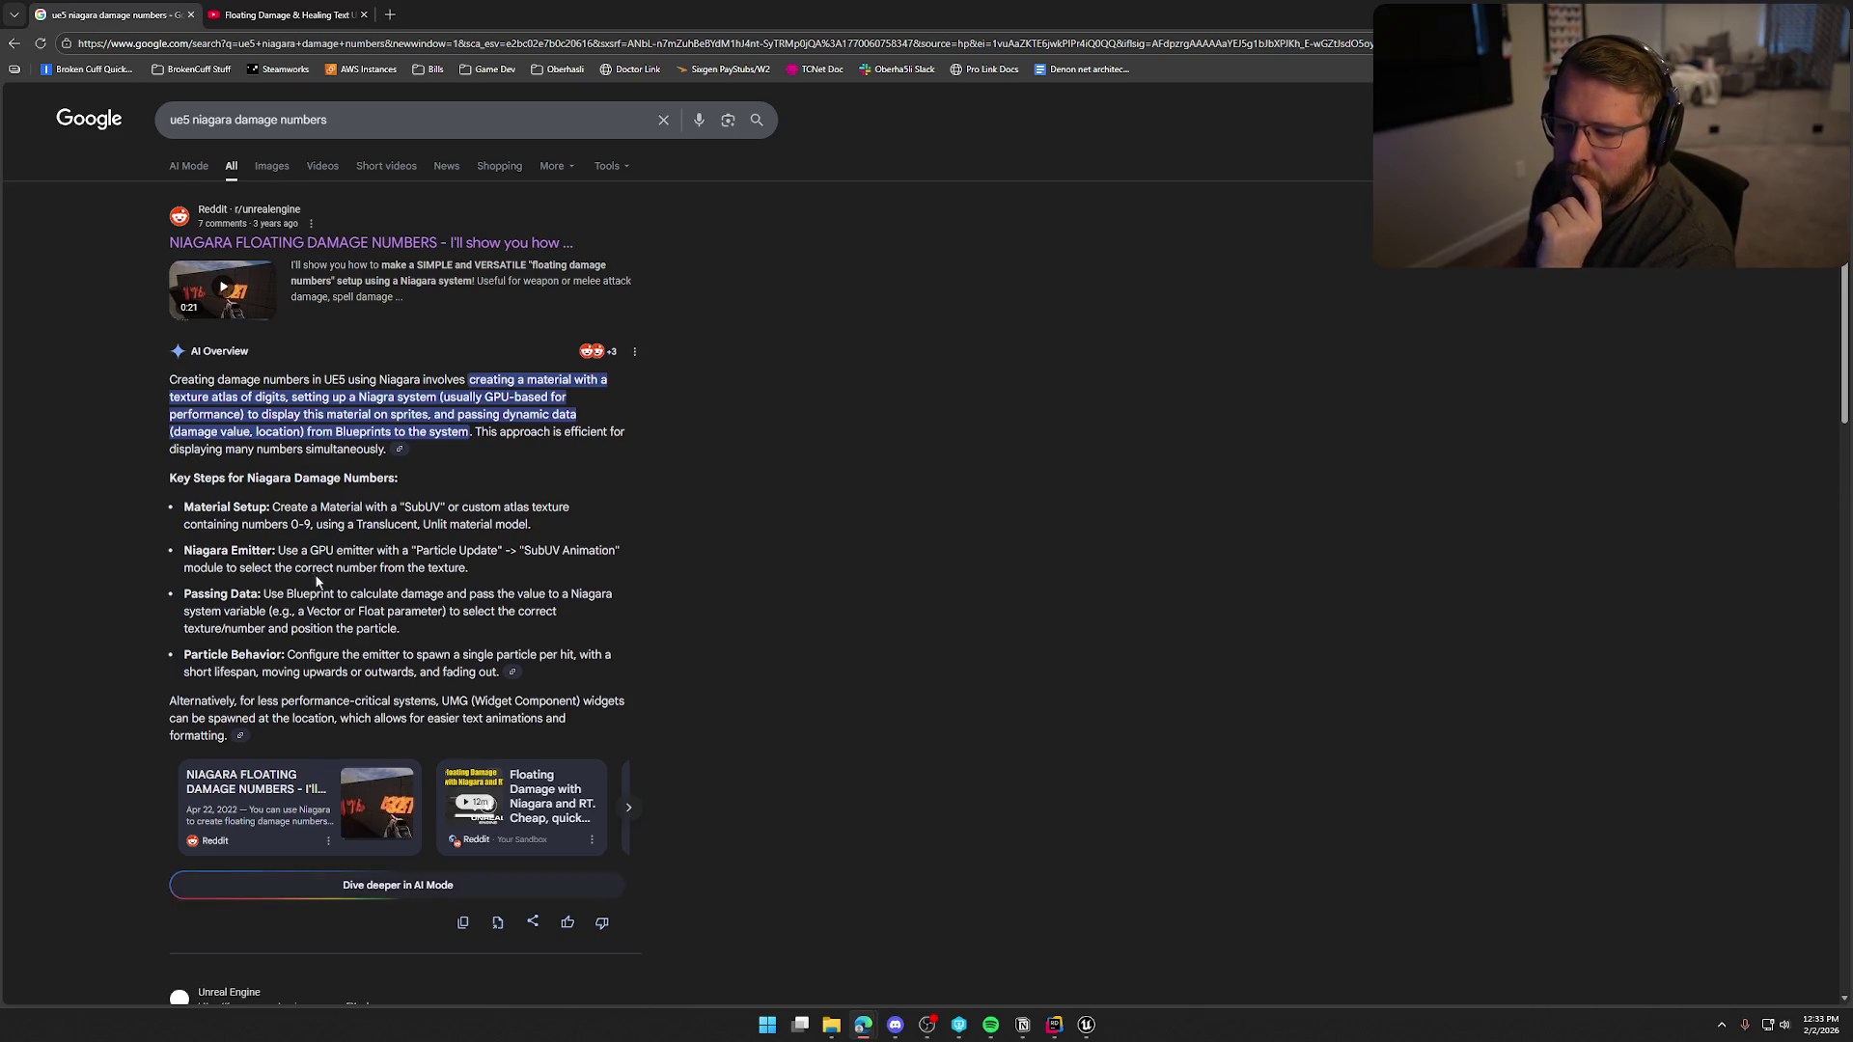
scroll(756, 658, down, 5)
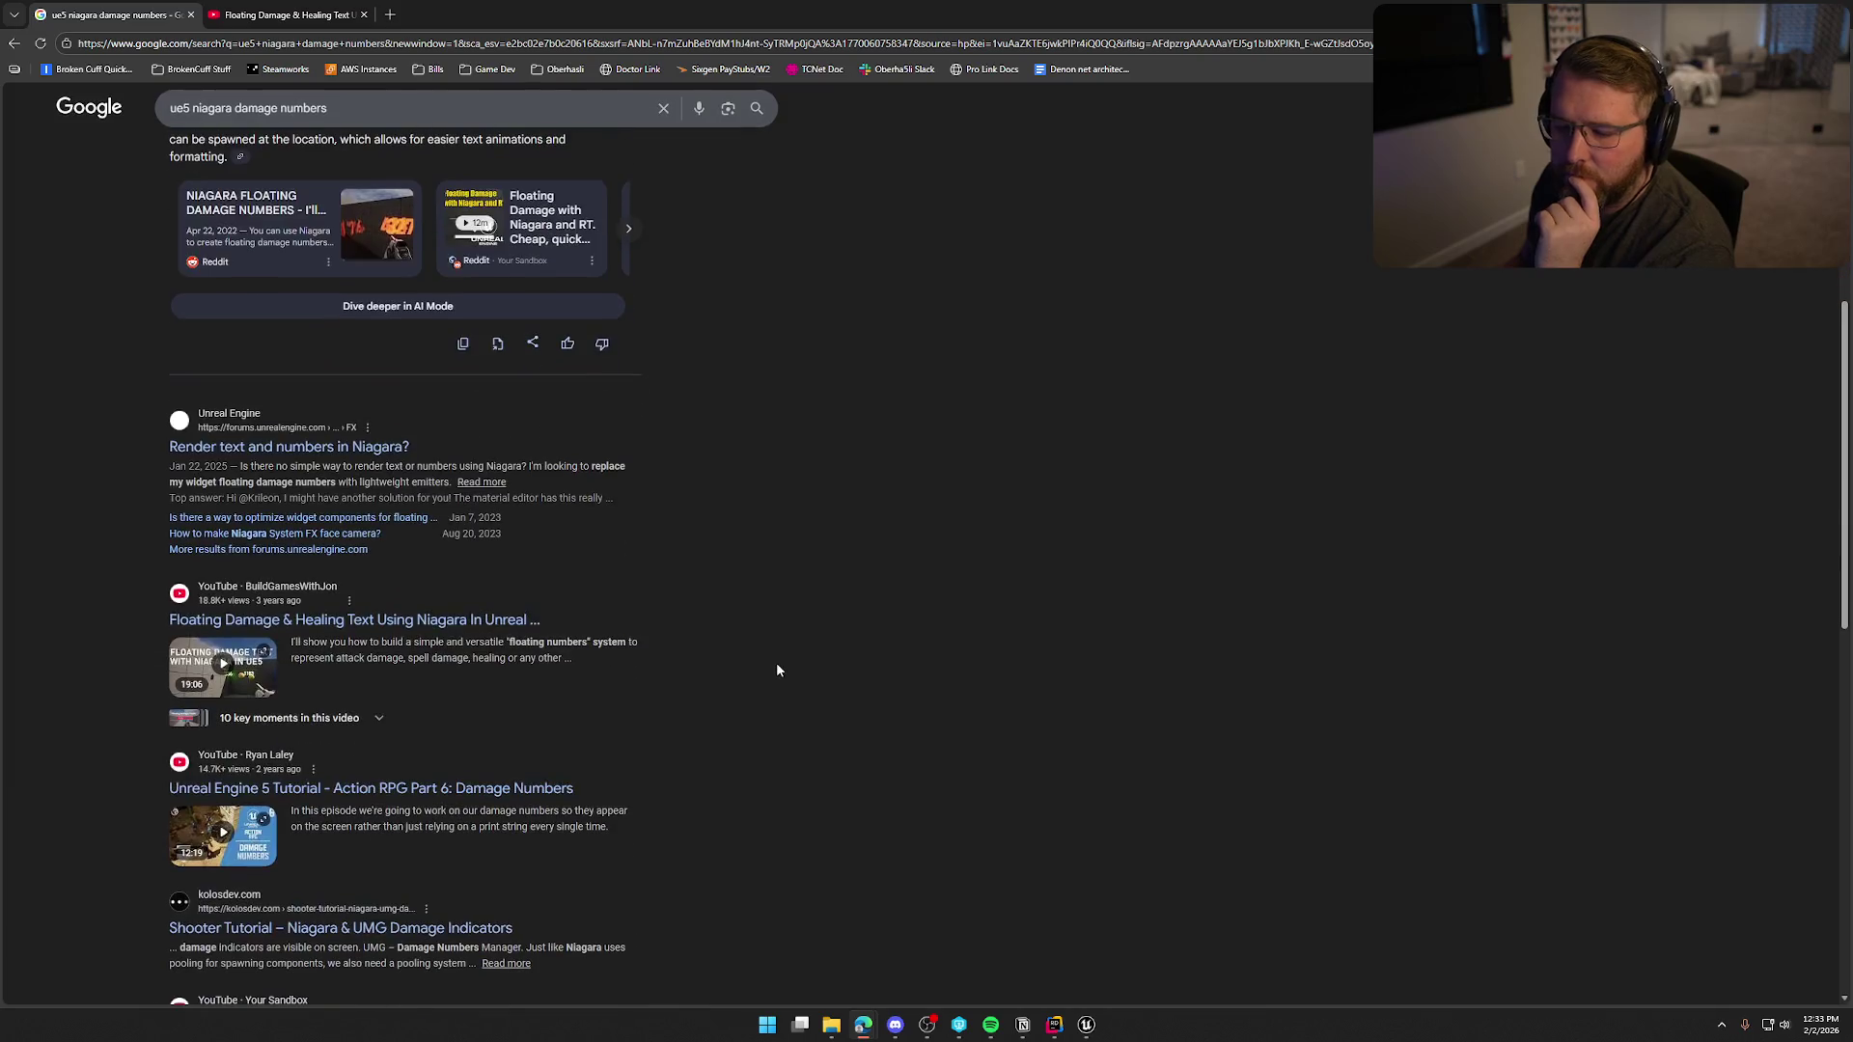
scroll(788, 648, down, 1)
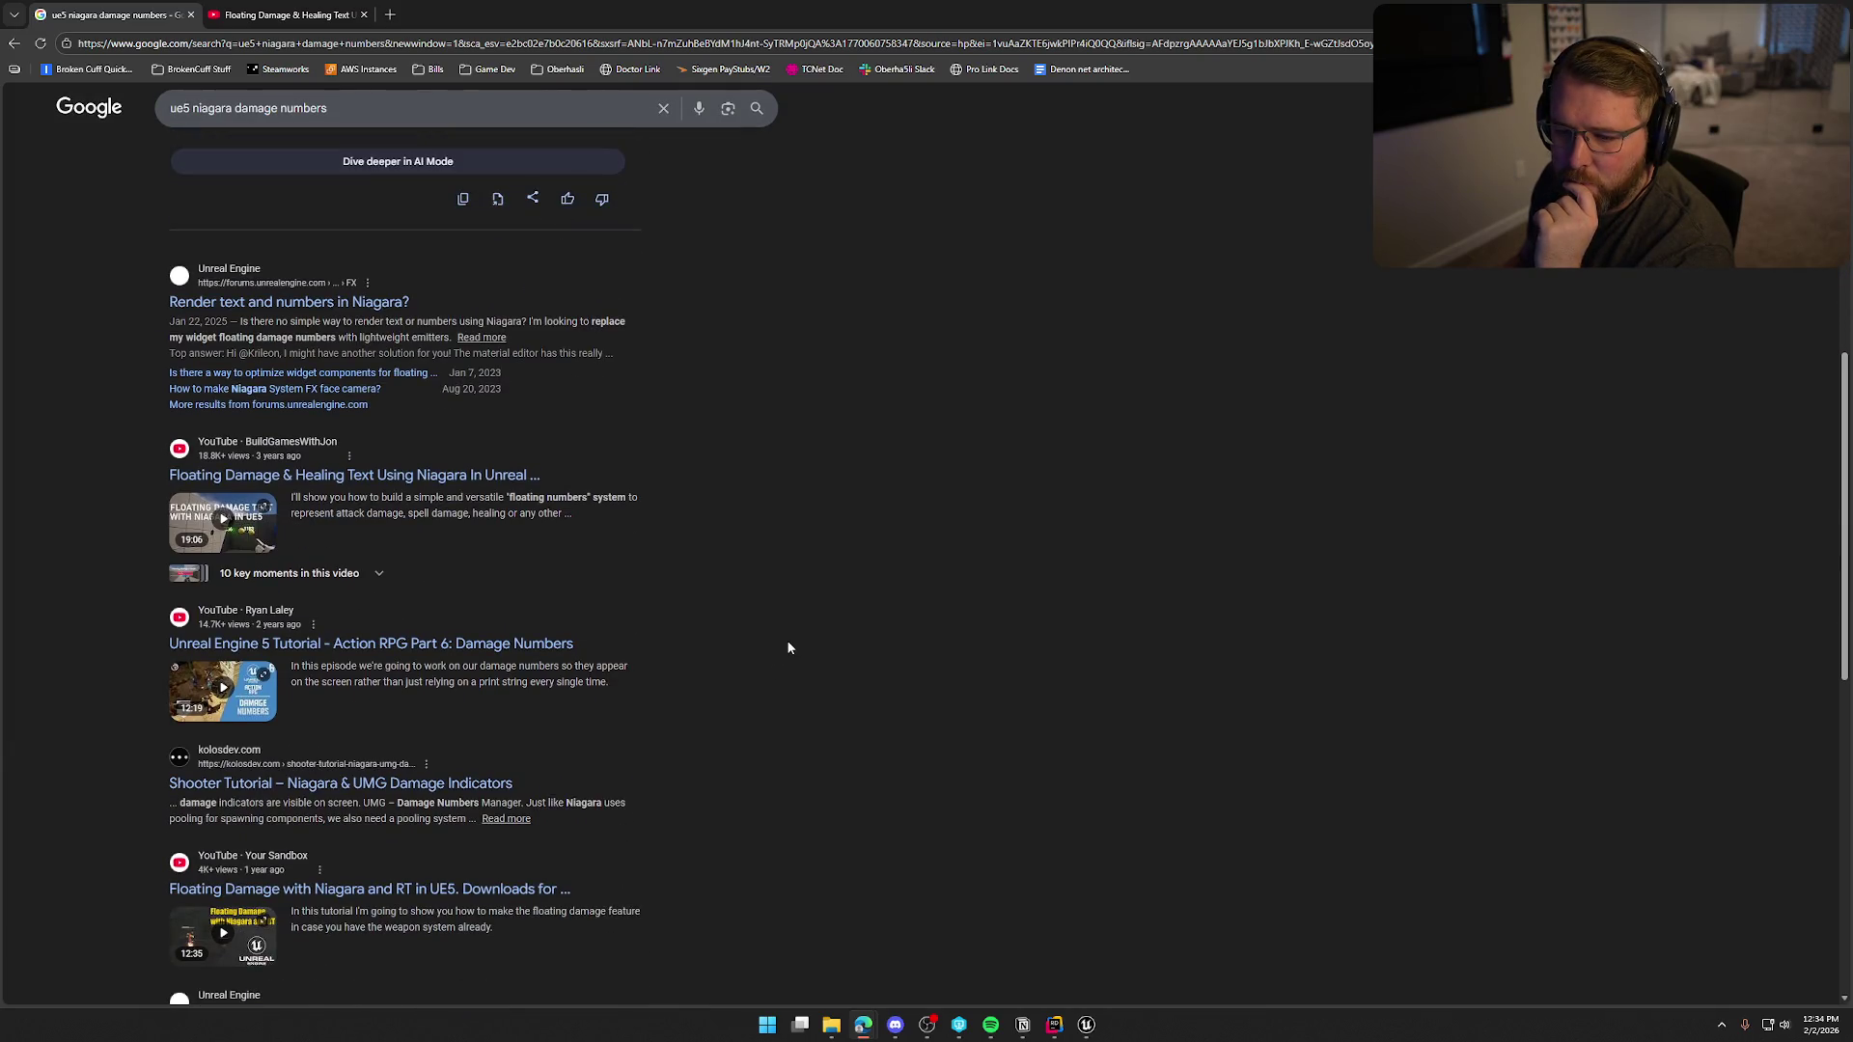
click(270, 17)
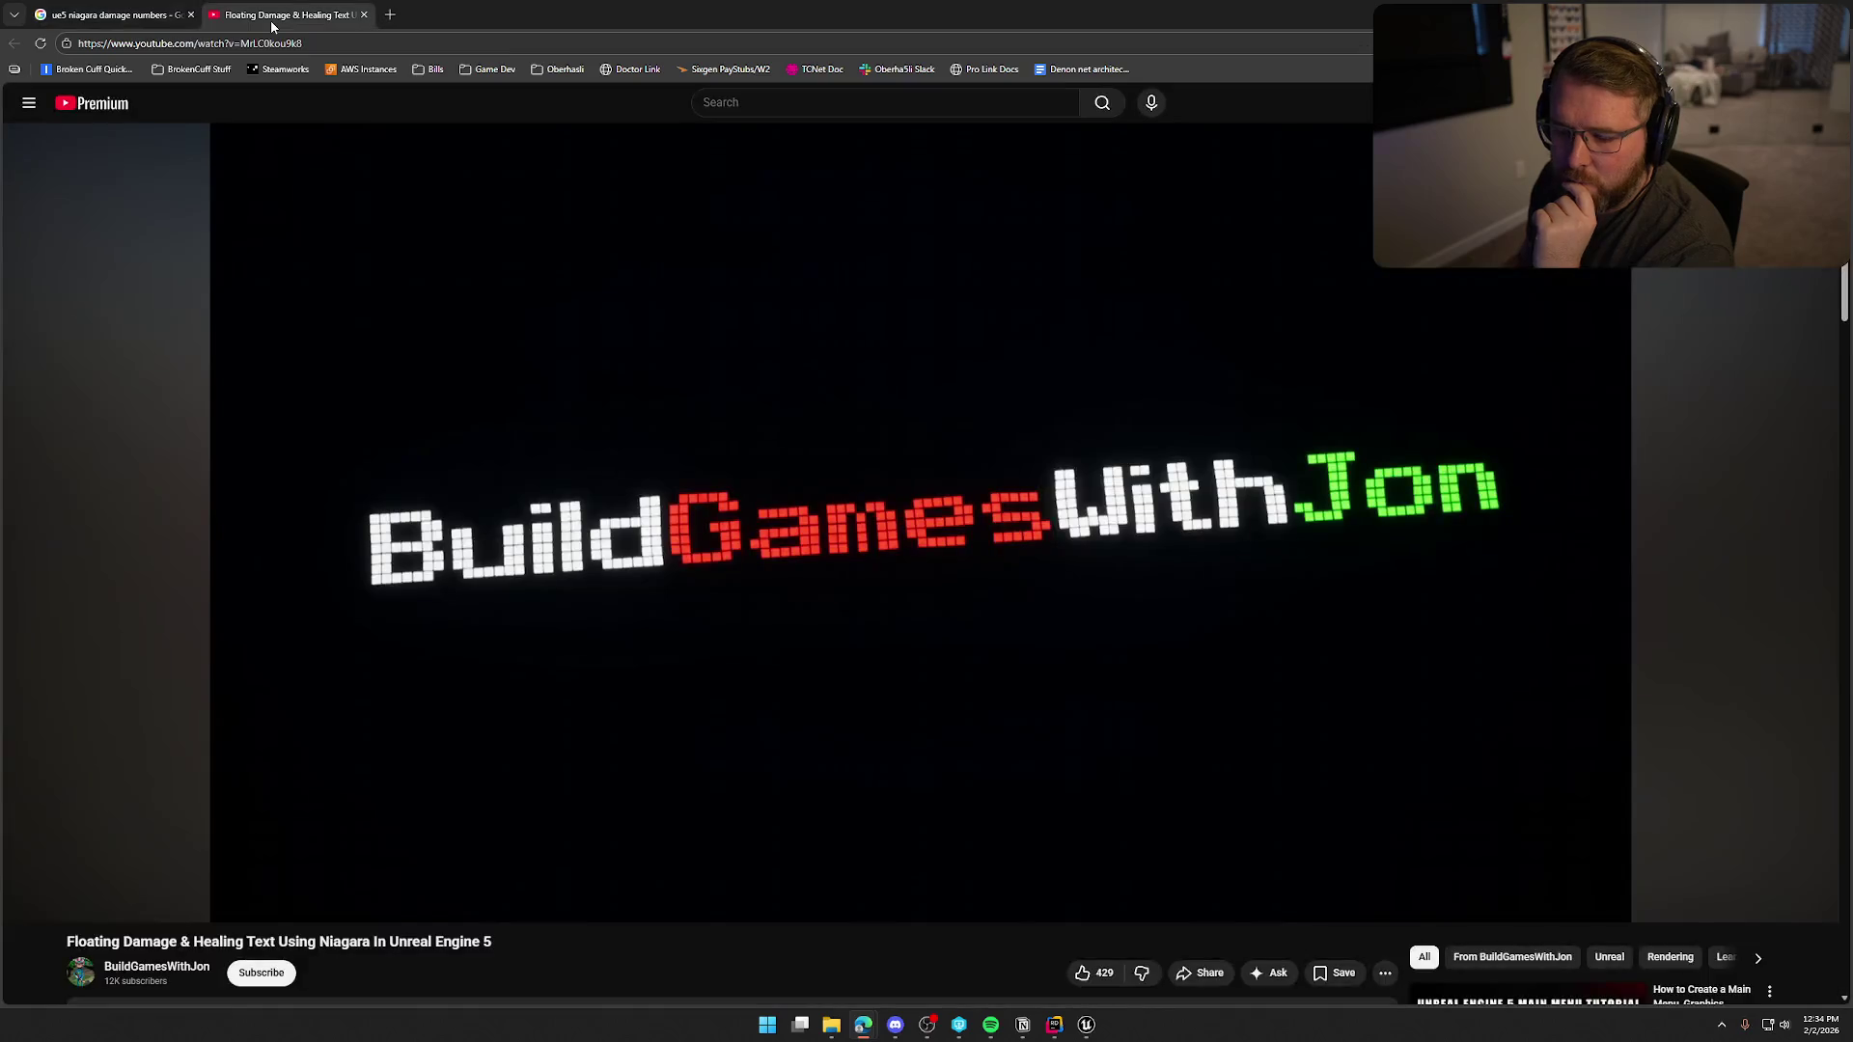
click(136, 22)
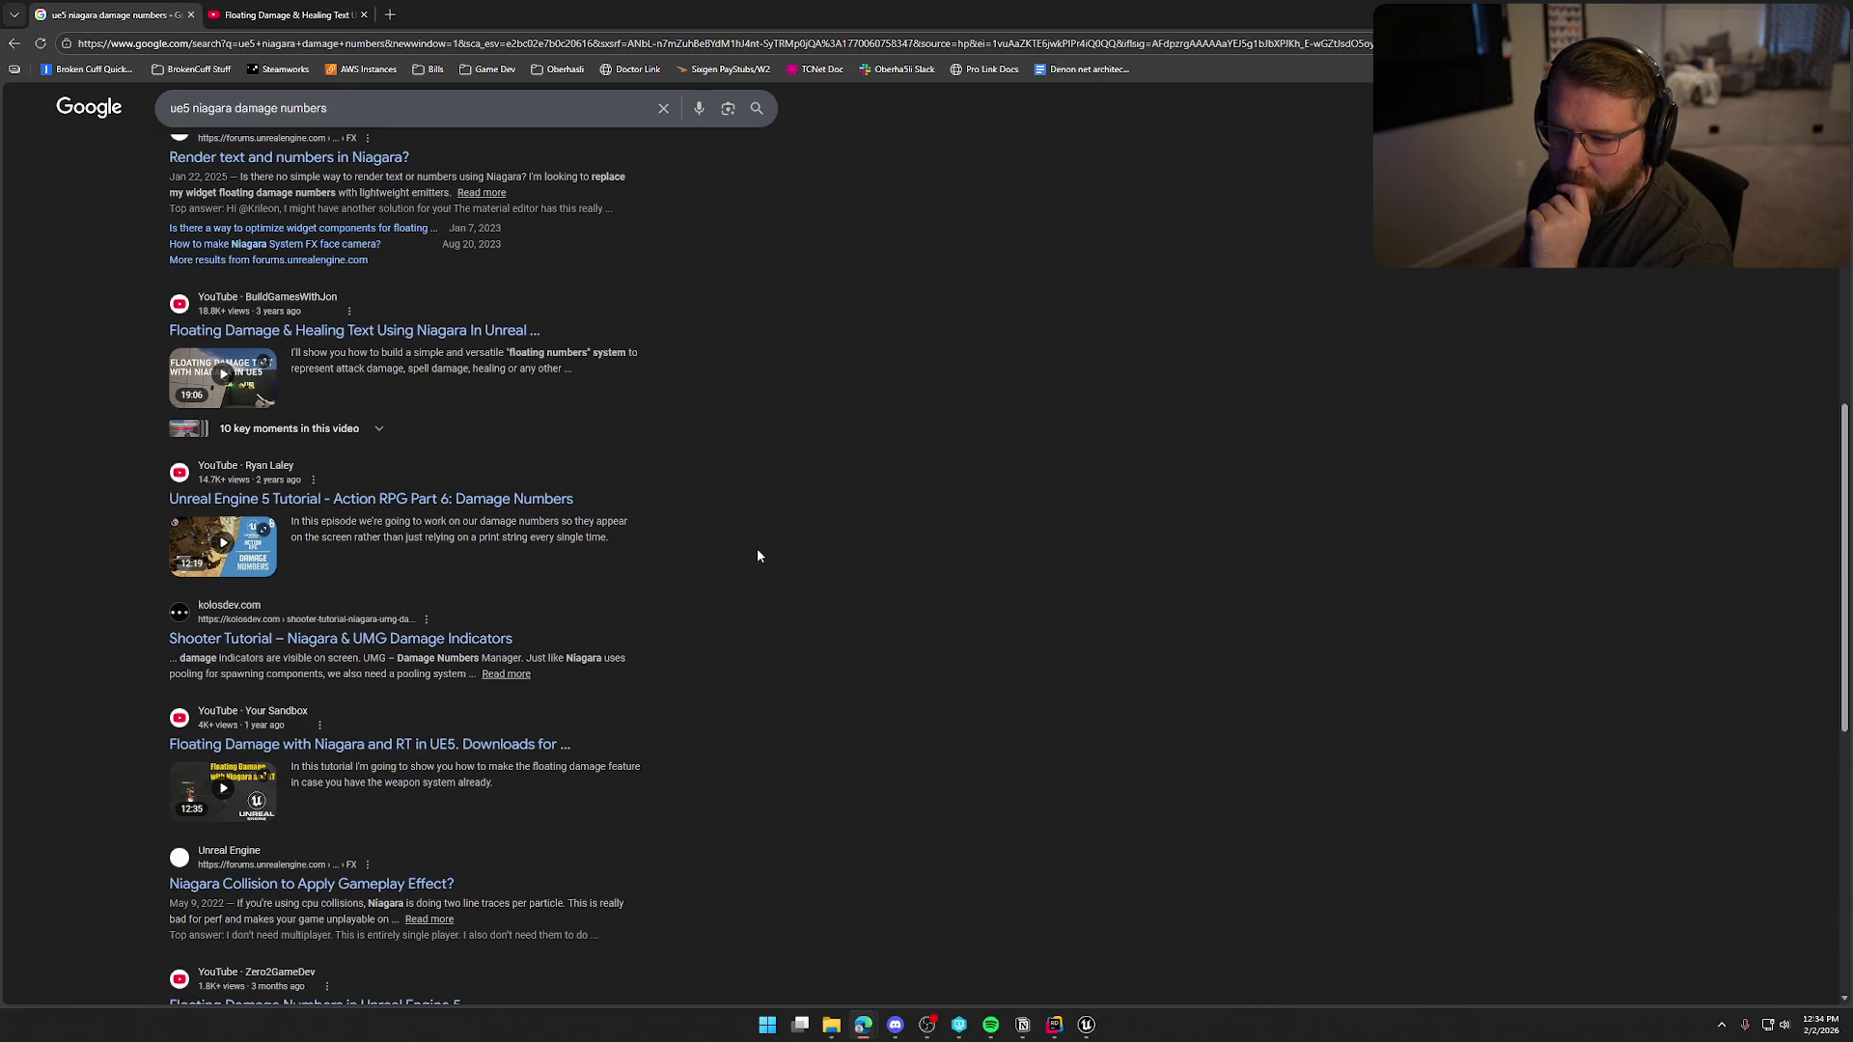
middle_click(413, 499)
click(315, 15)
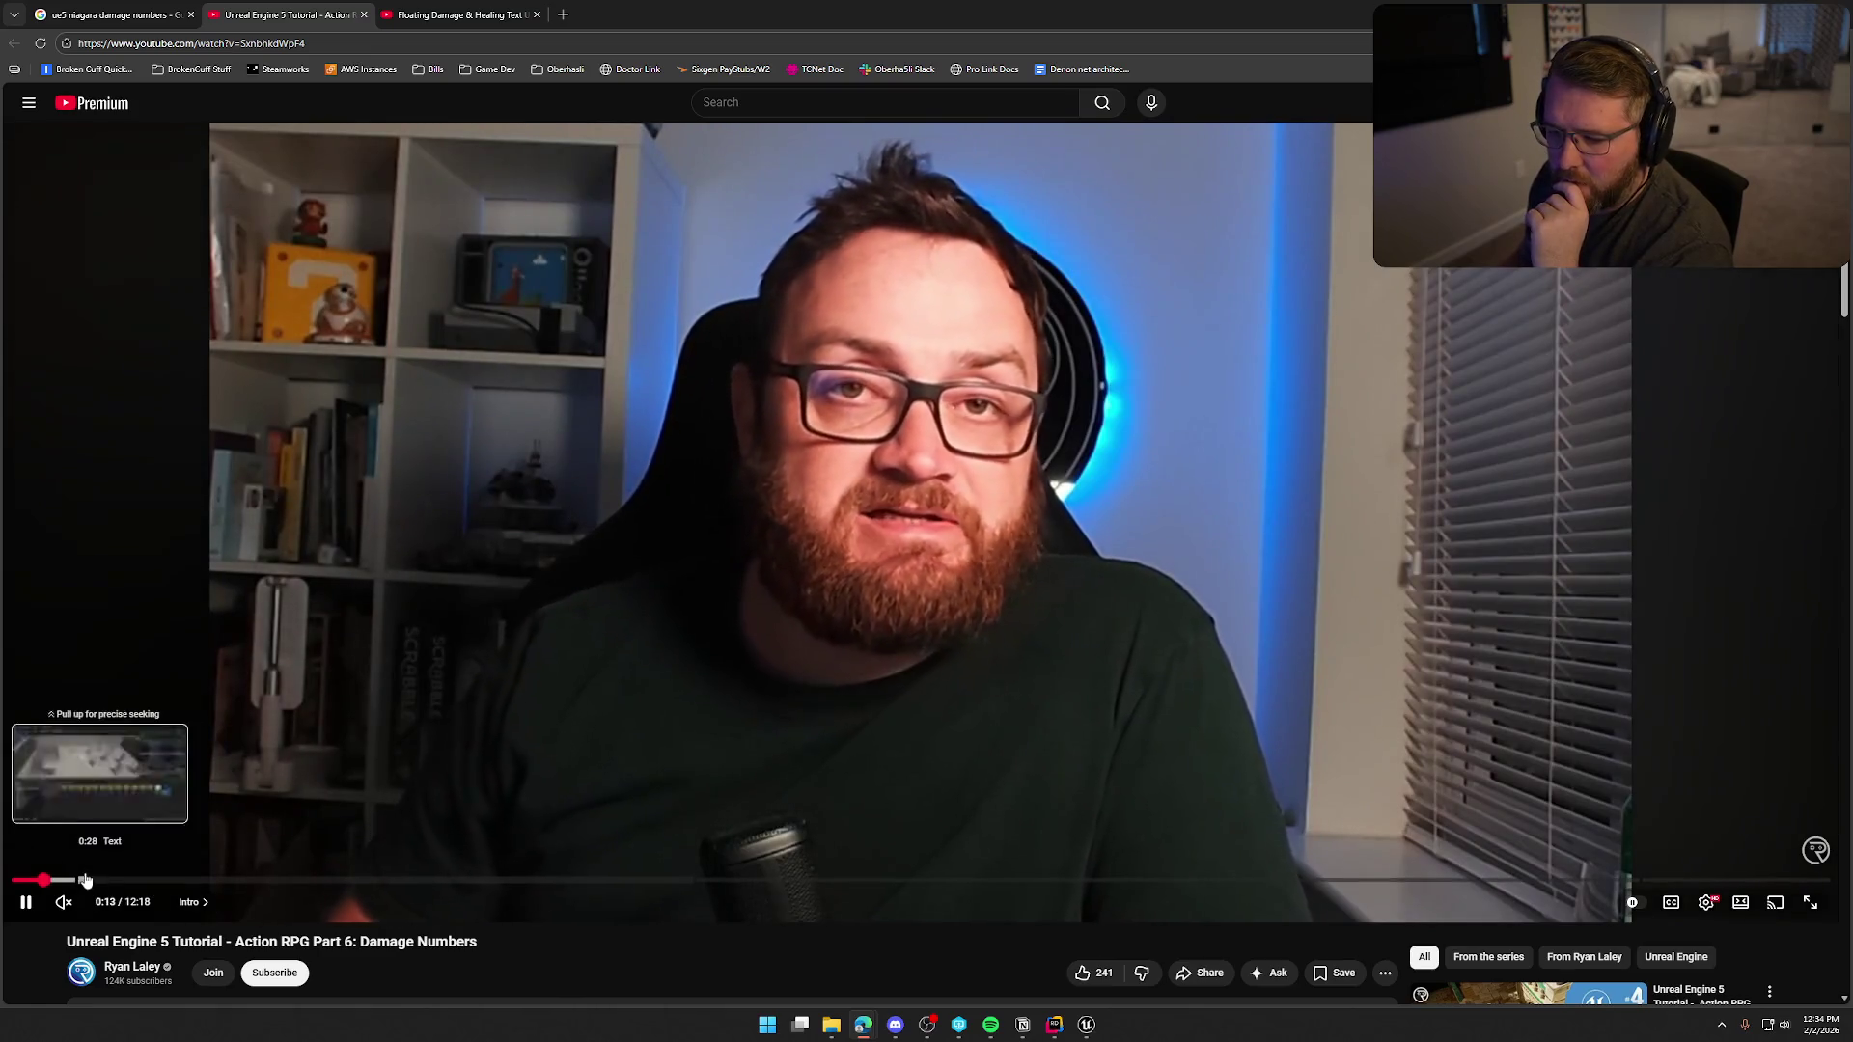
click(47, 880)
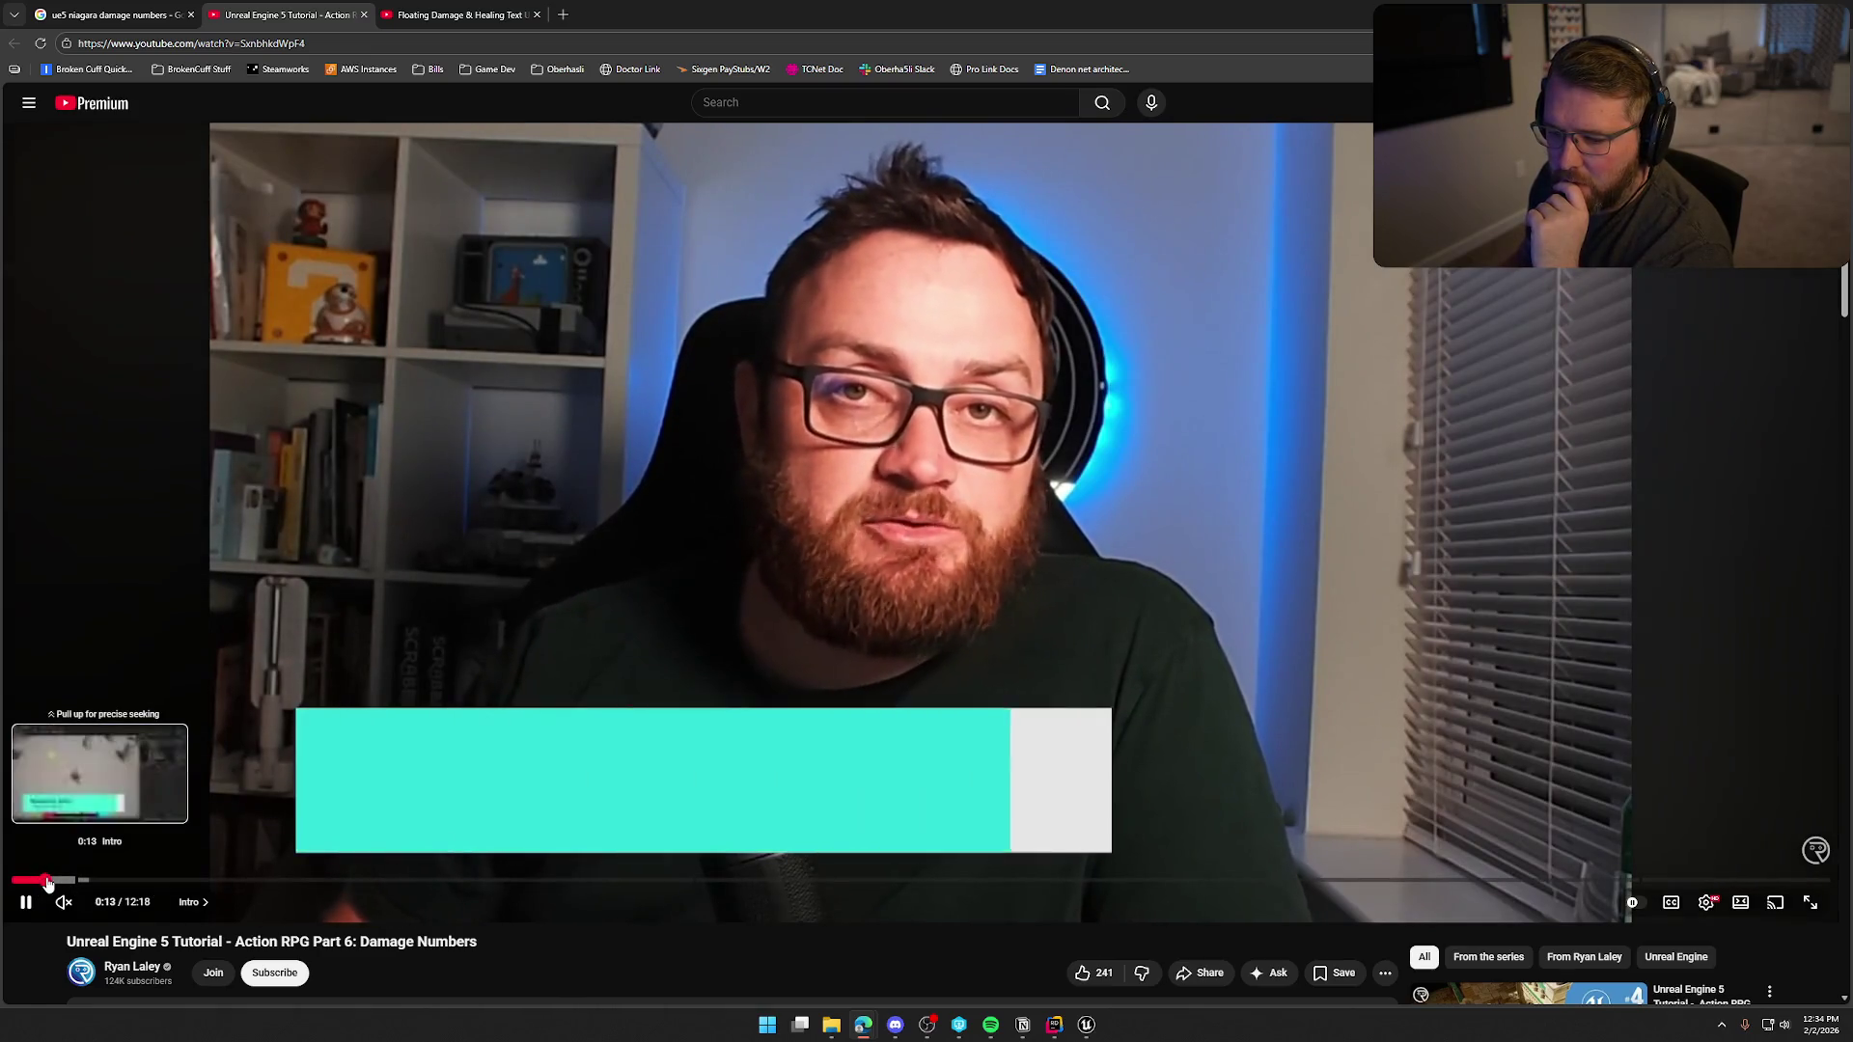
key(Right)
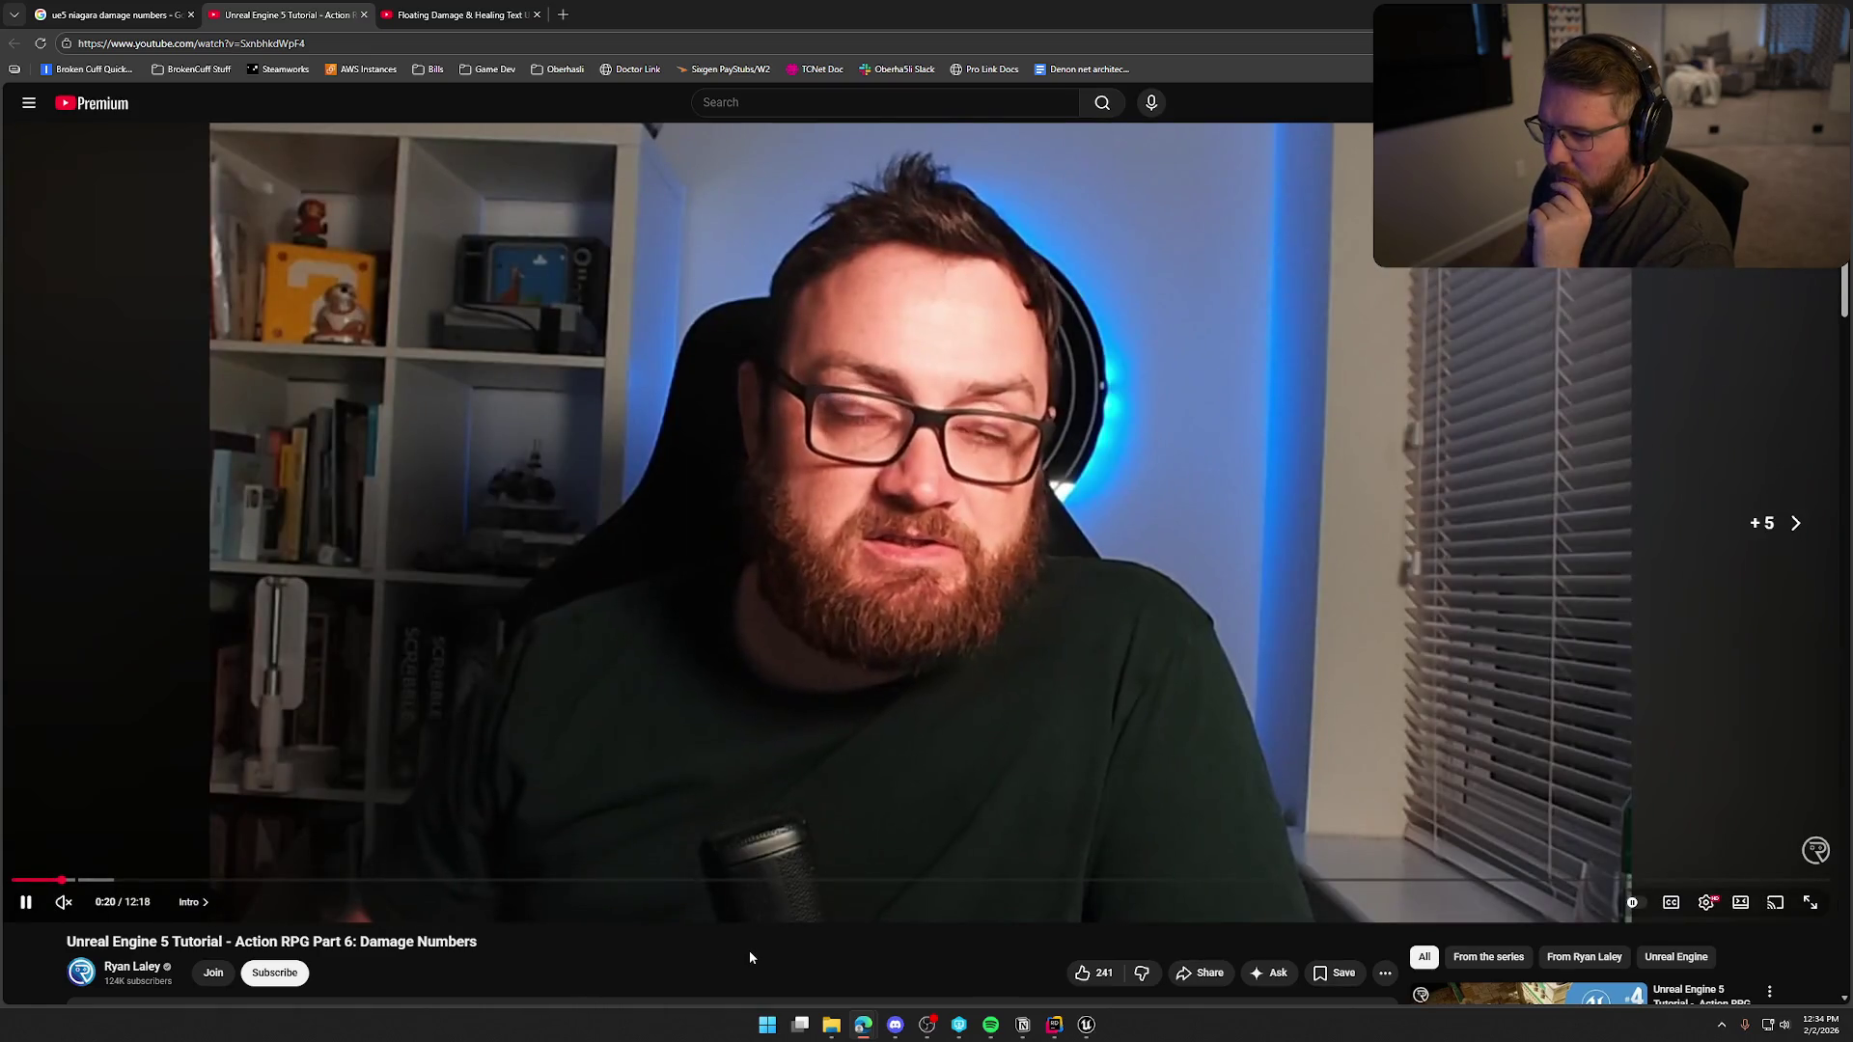
key(Left)
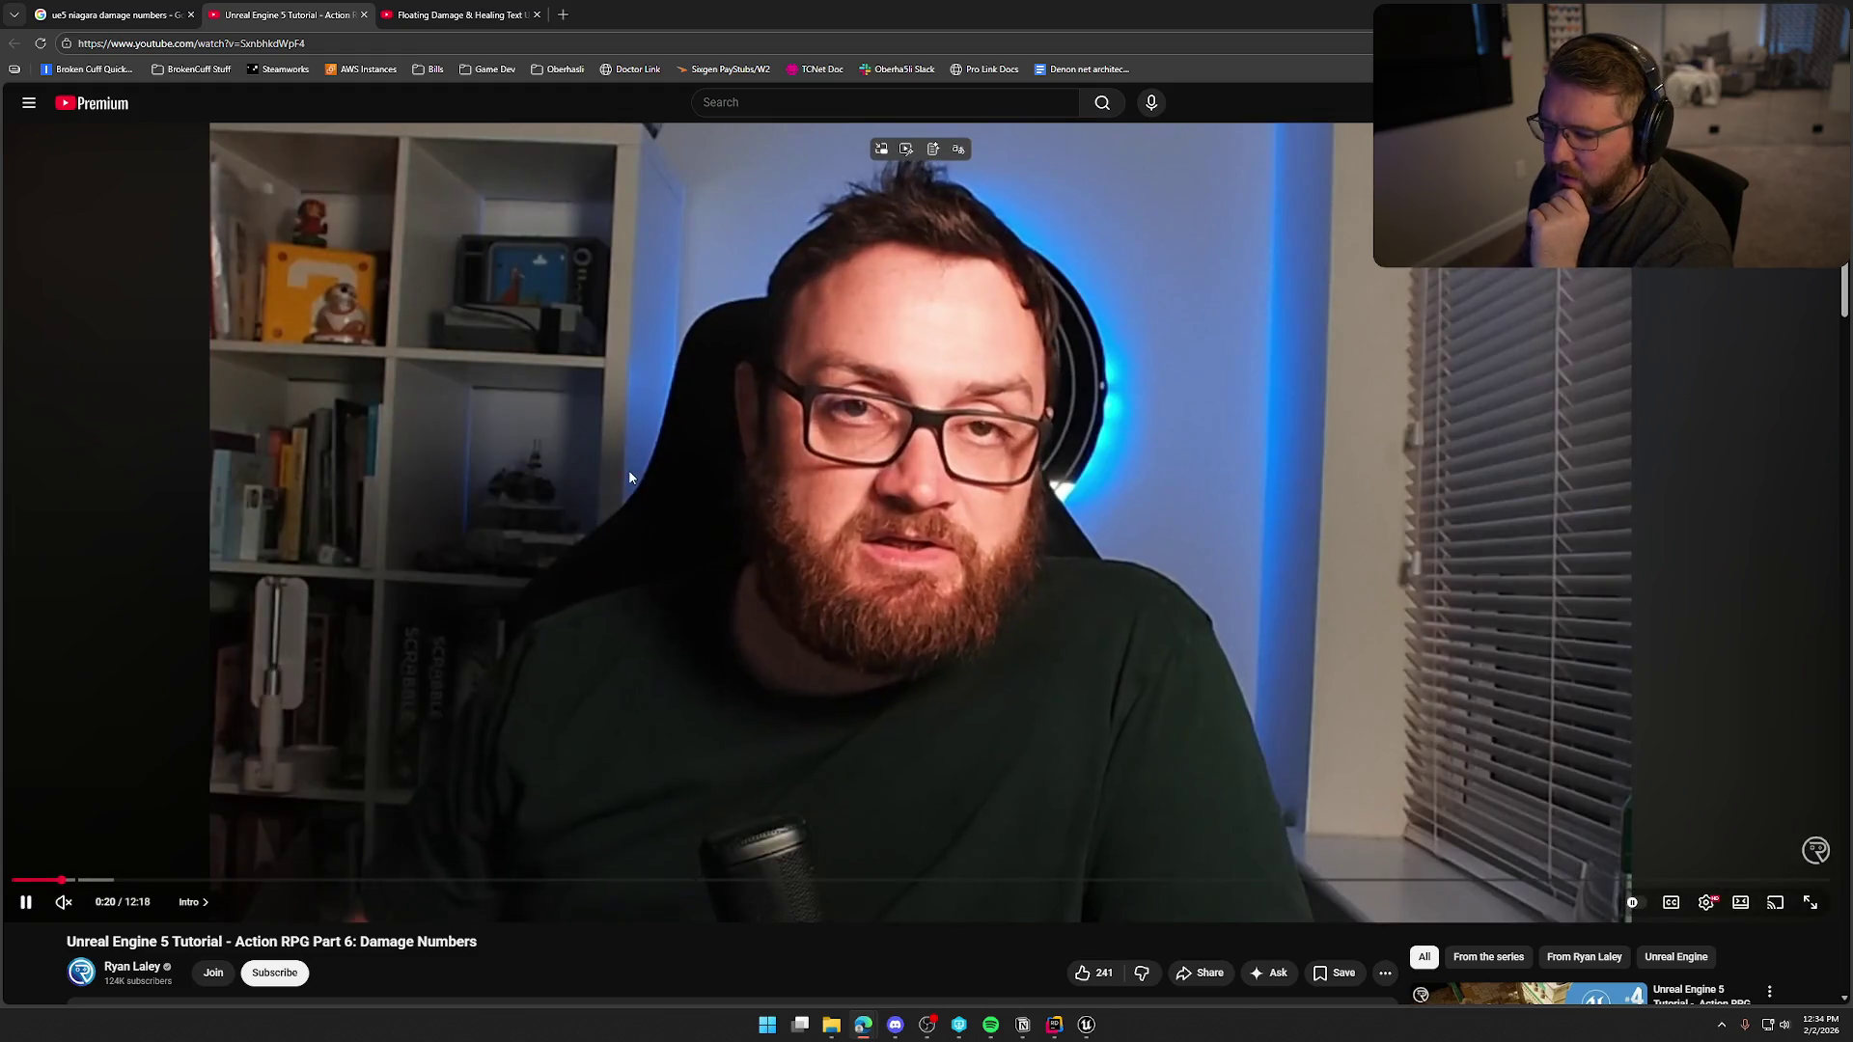
key(space)
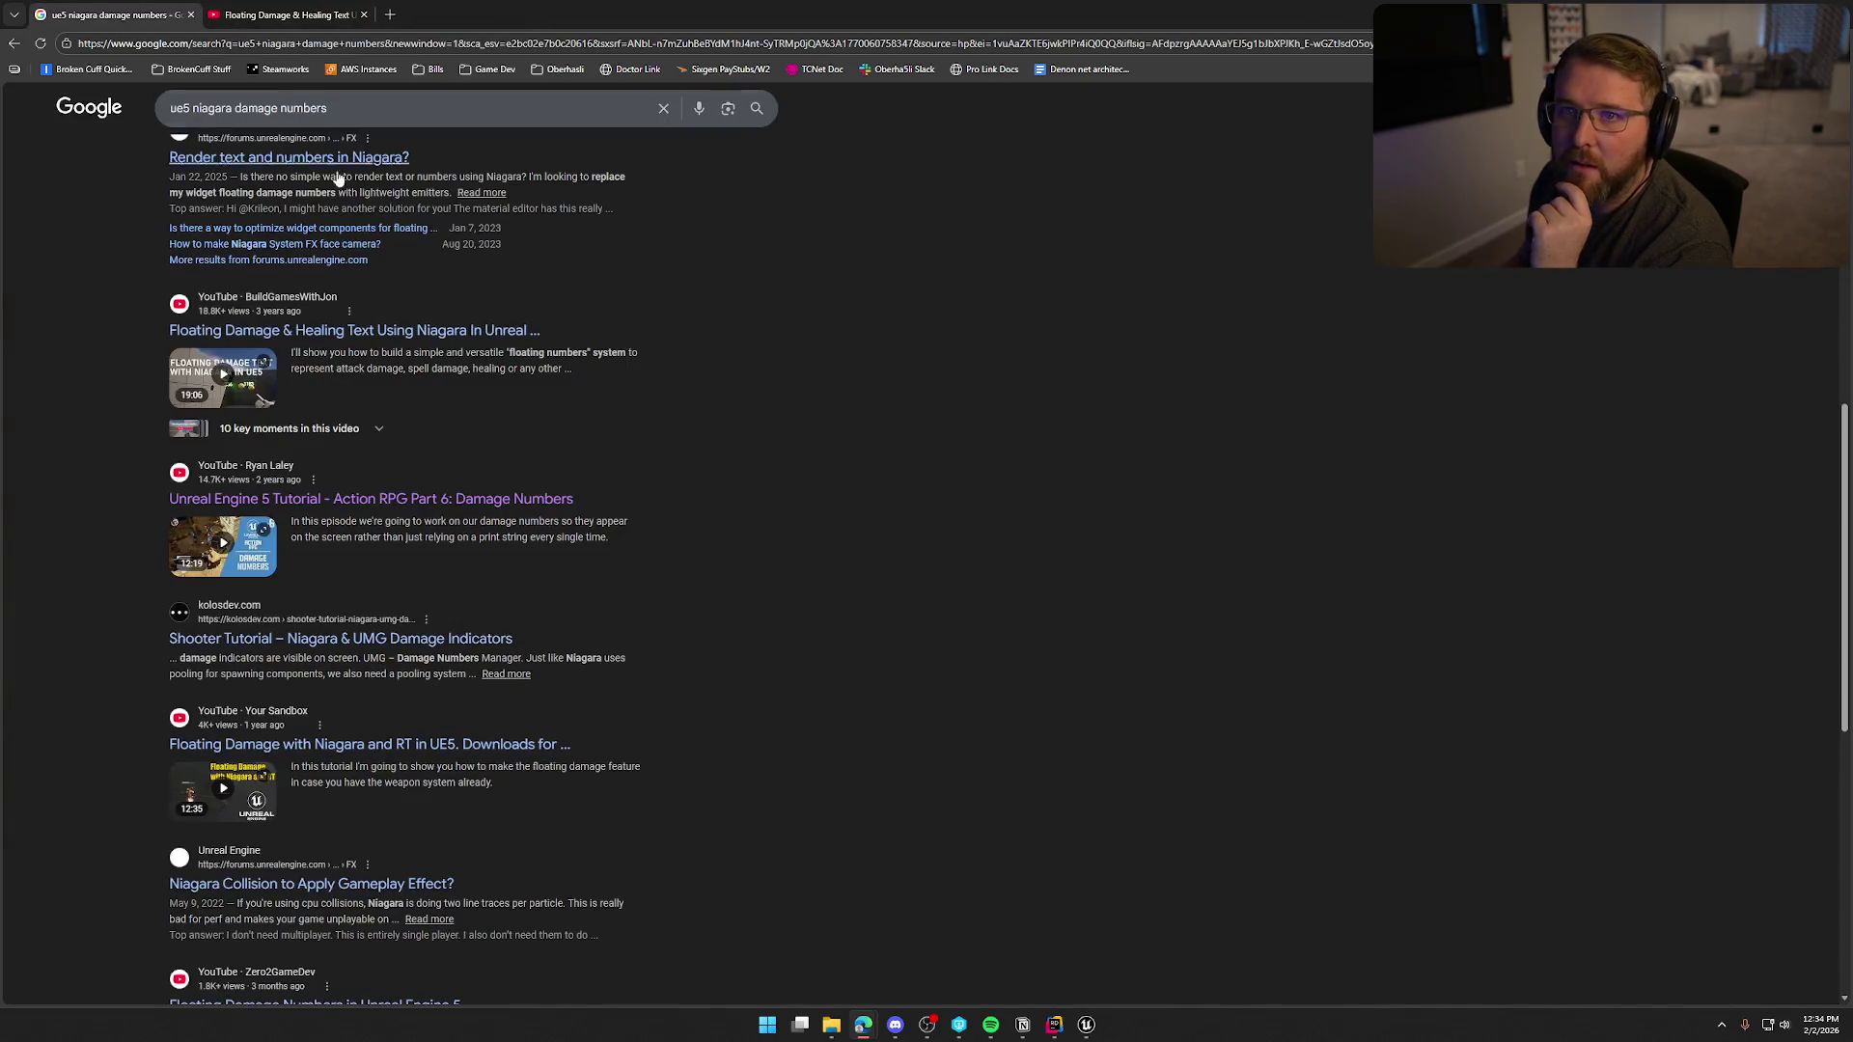
middle_click(290, 16)
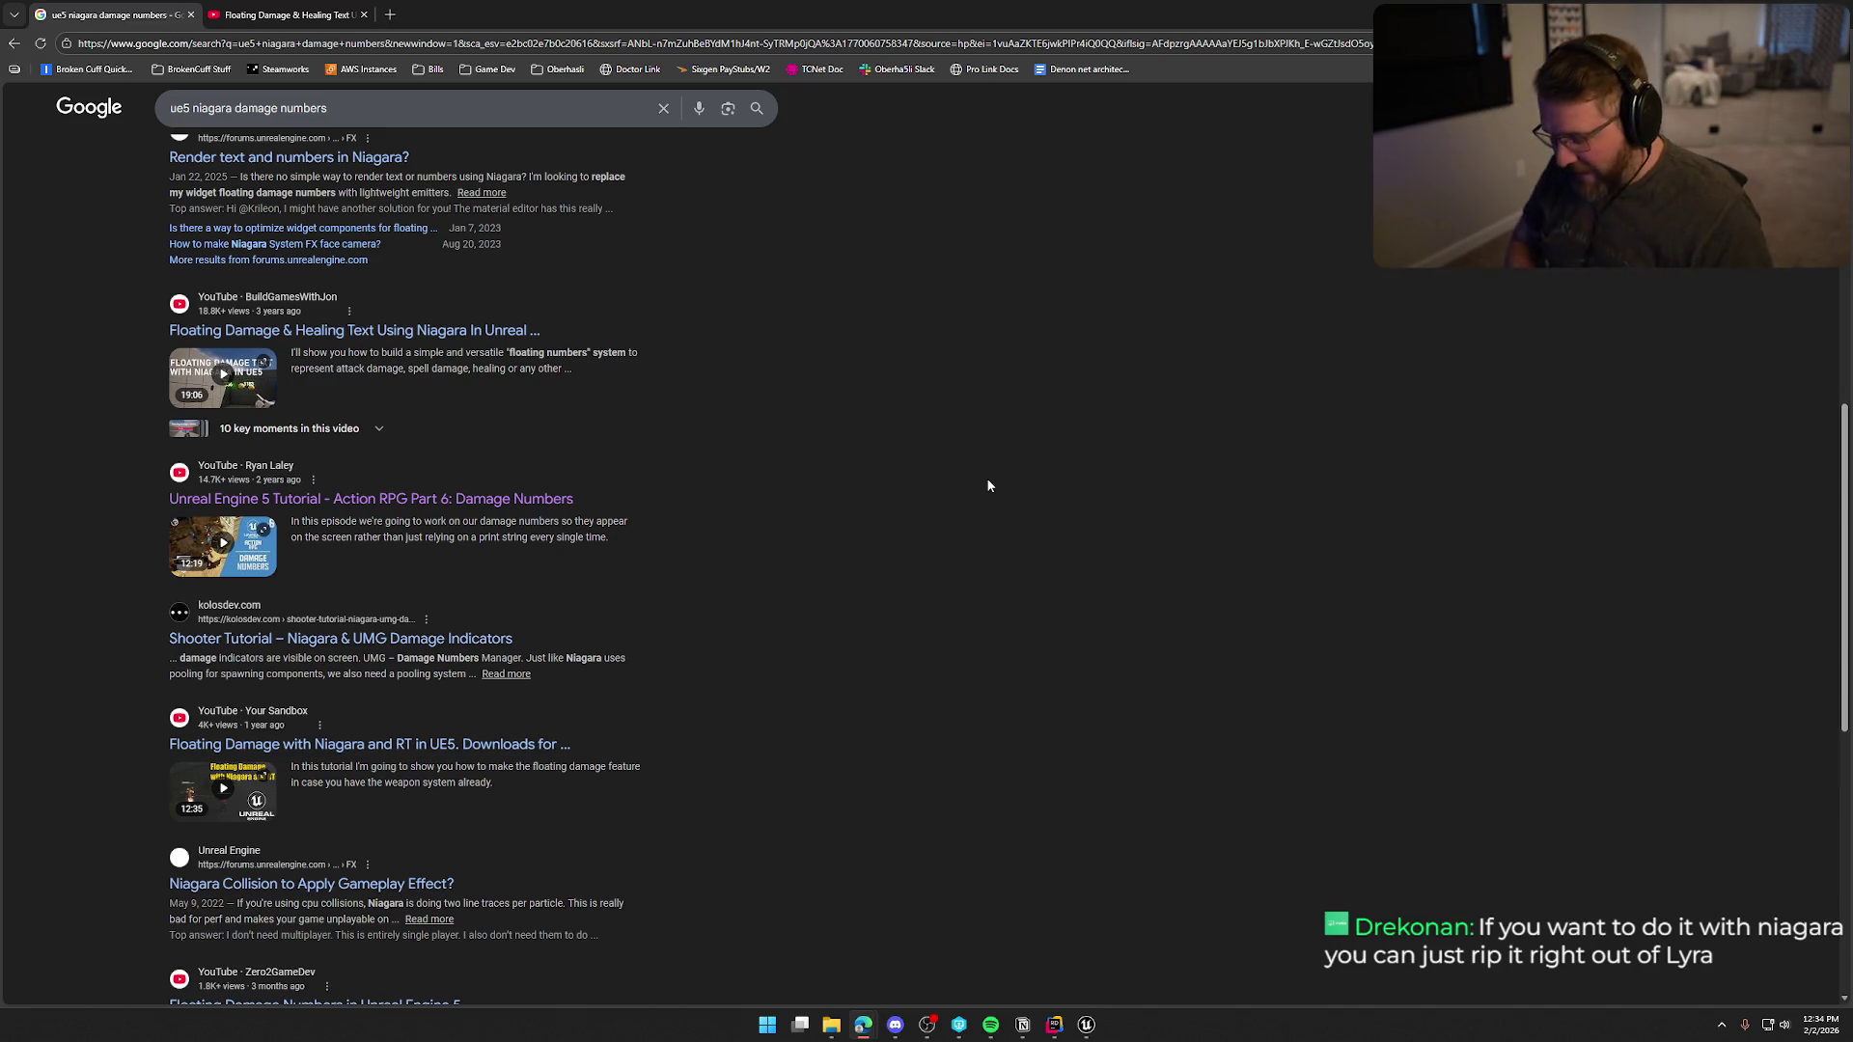
Open the kolosdev Shooter Tutorial result in a new tab and view it.
scroll(976, 540, down, 2)
scroll(931, 518, down, 2)
scroll(926, 531, up, 1)
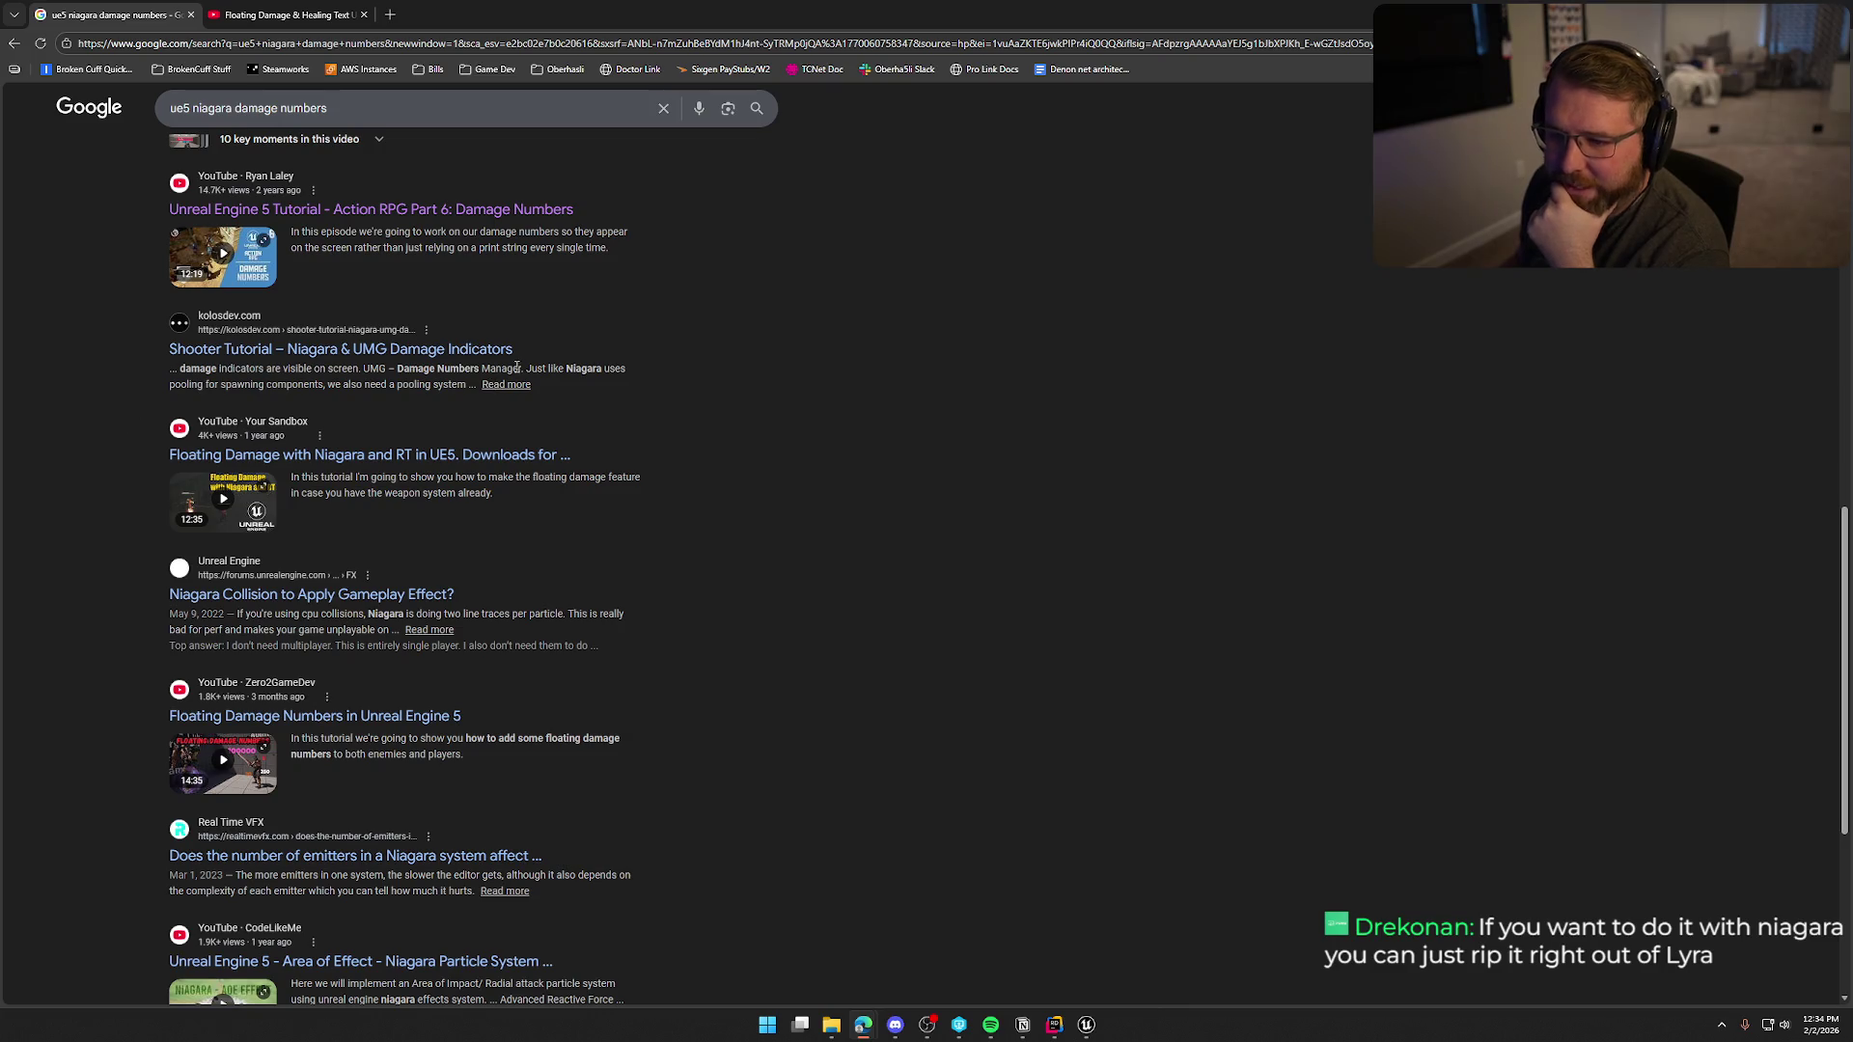
middle_click(339, 349)
click(282, 14)
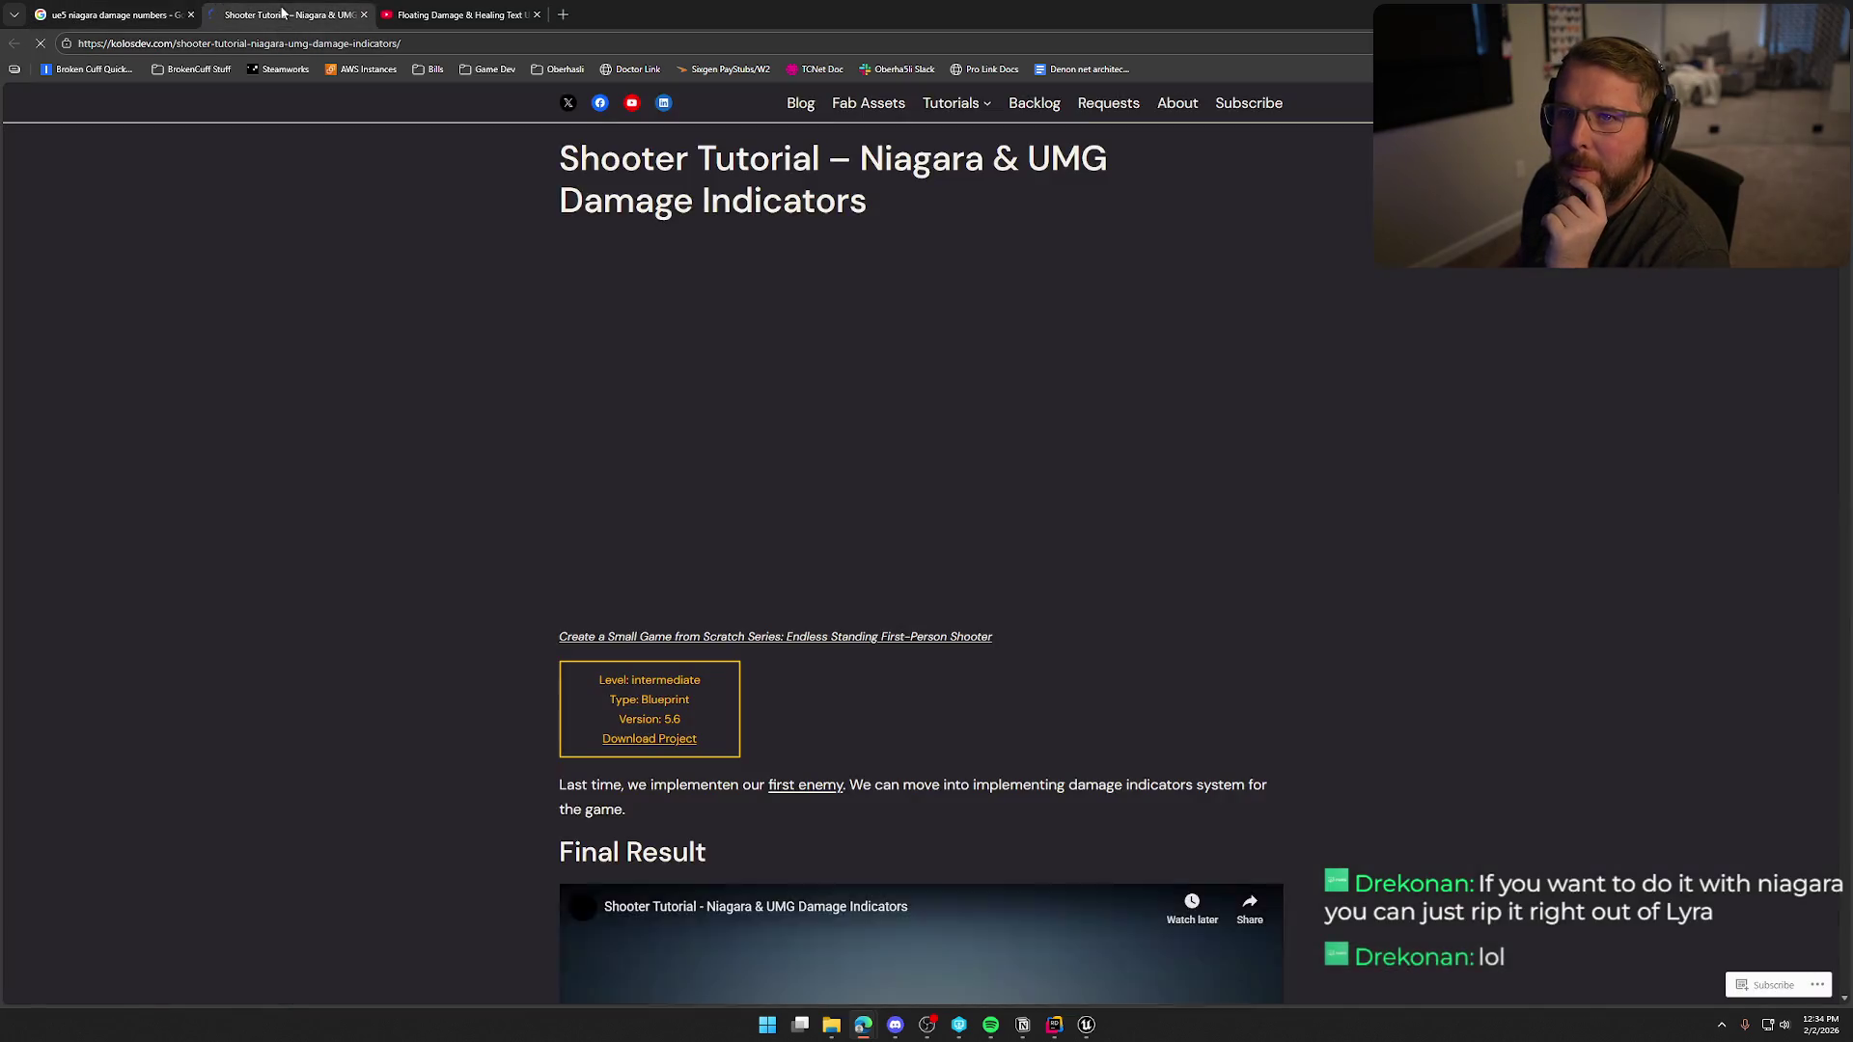
Scroll the kolosdev article down to its Niagara vs UMG comparison table.
scroll(395, 562, down, 3)
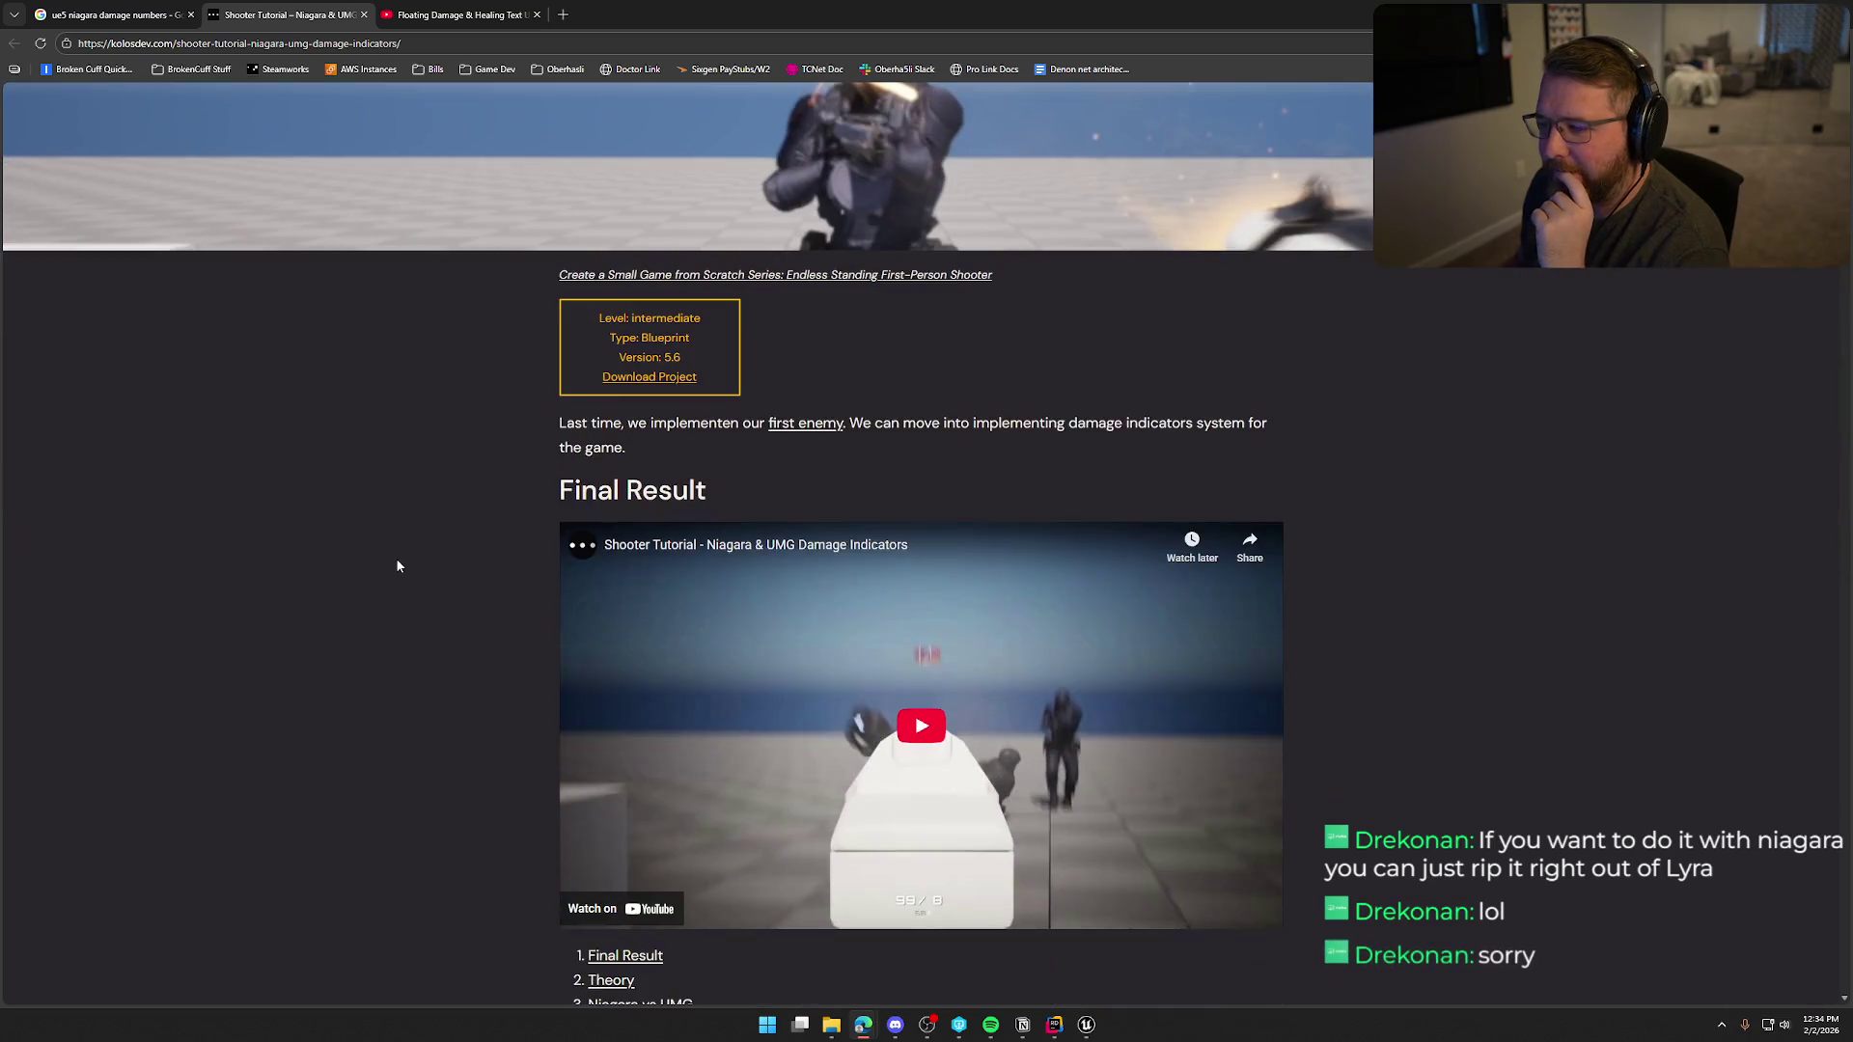
scroll(397, 567, down, 3)
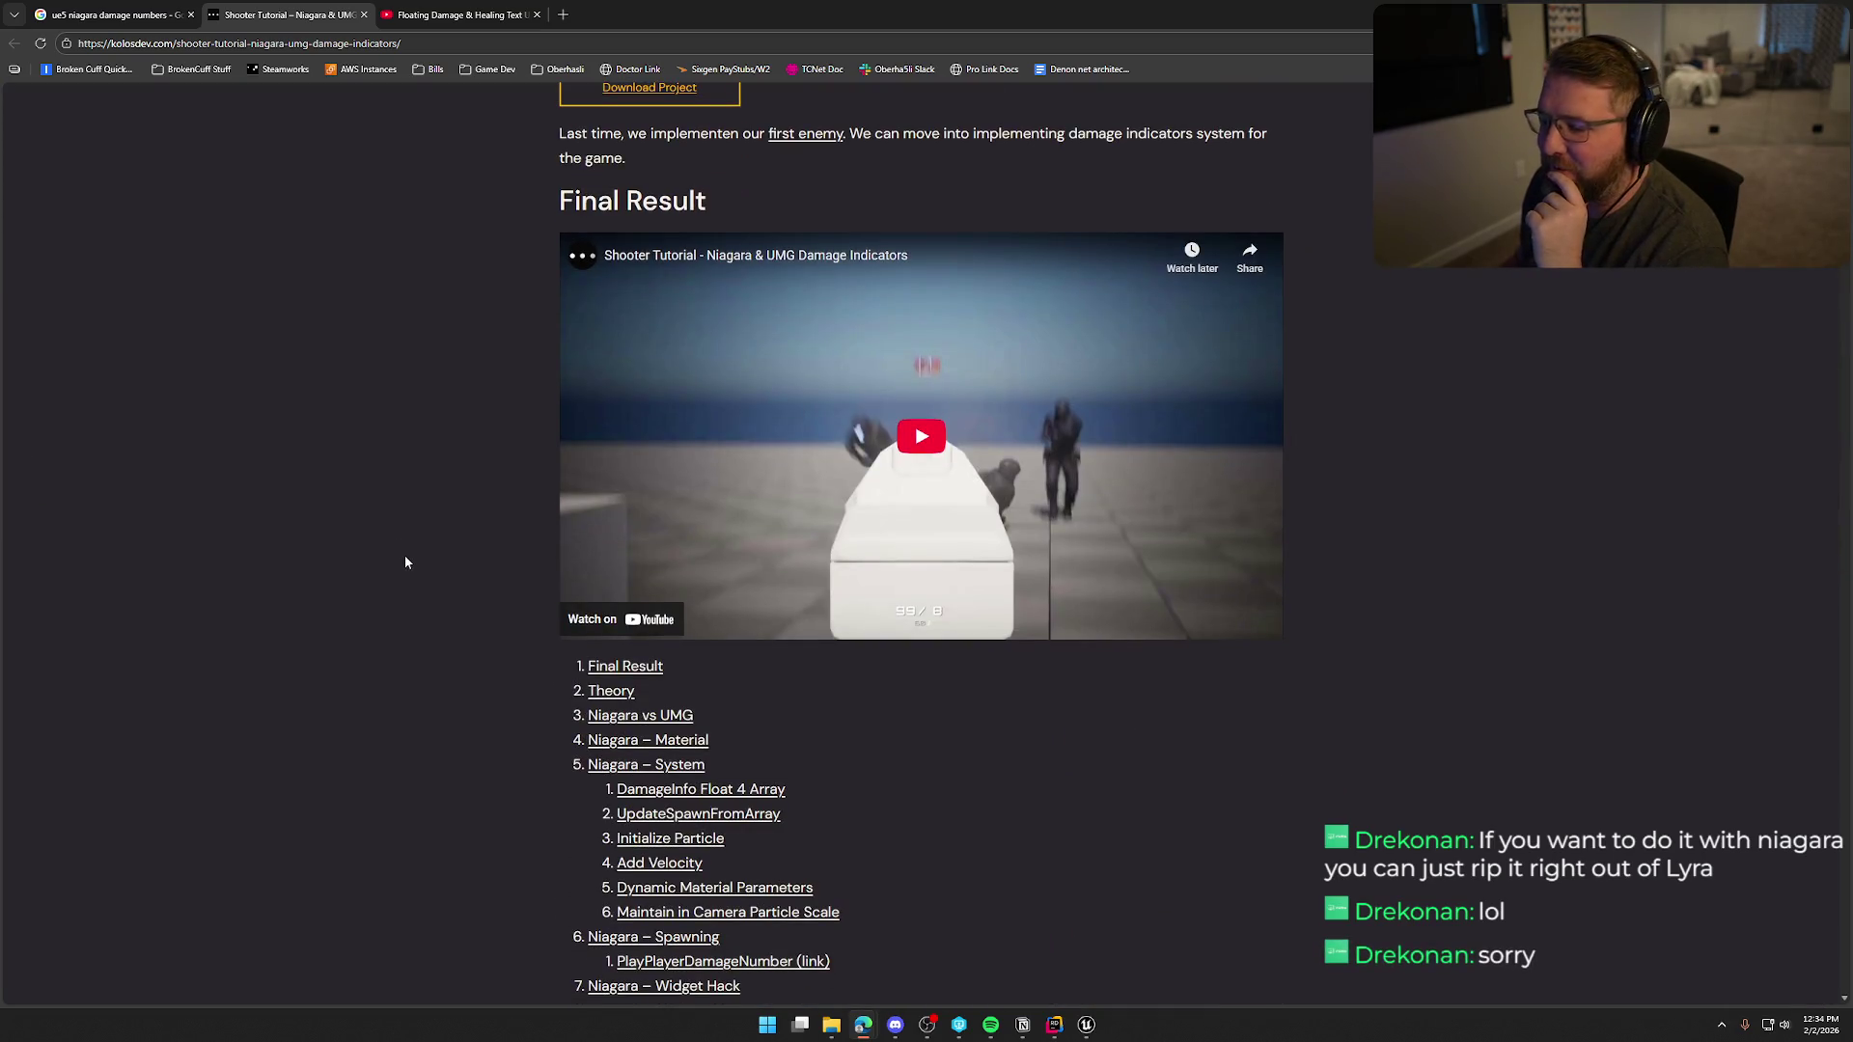
scroll(449, 536, down, 1)
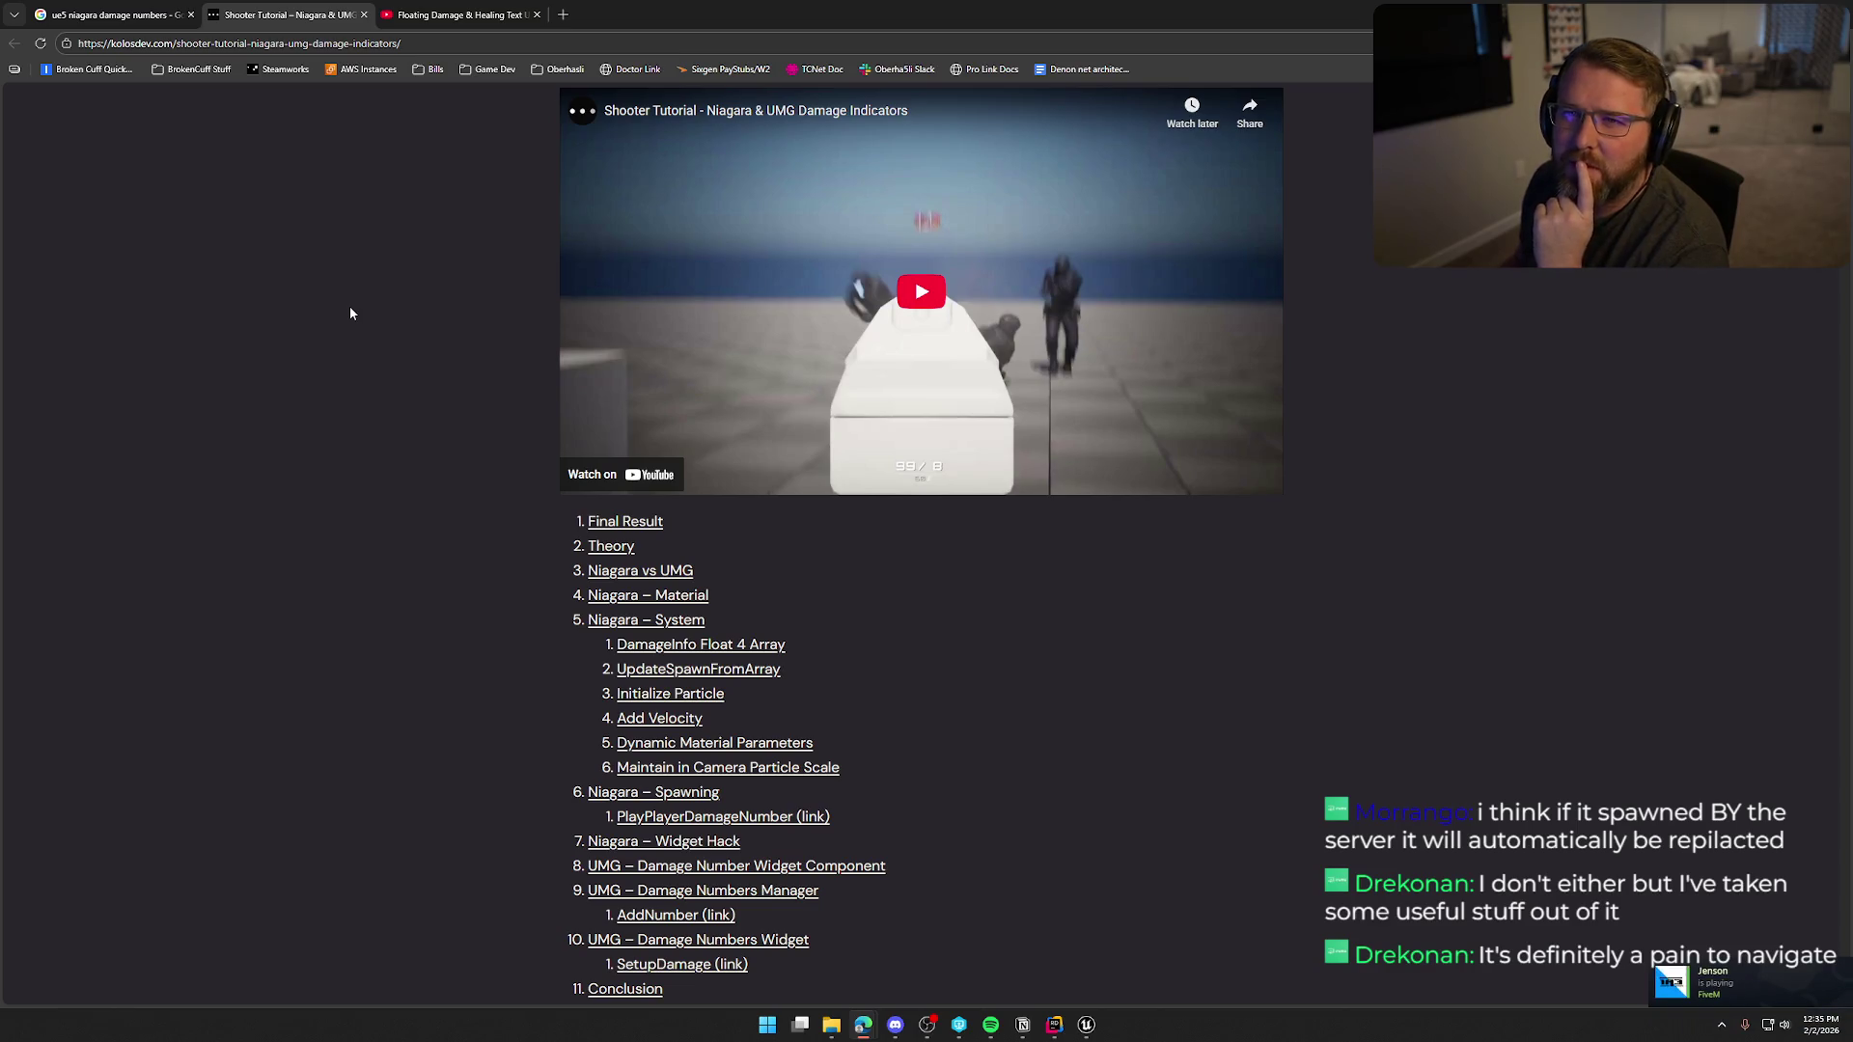
scroll(372, 343, down, 5)
scroll(396, 391, down, 7)
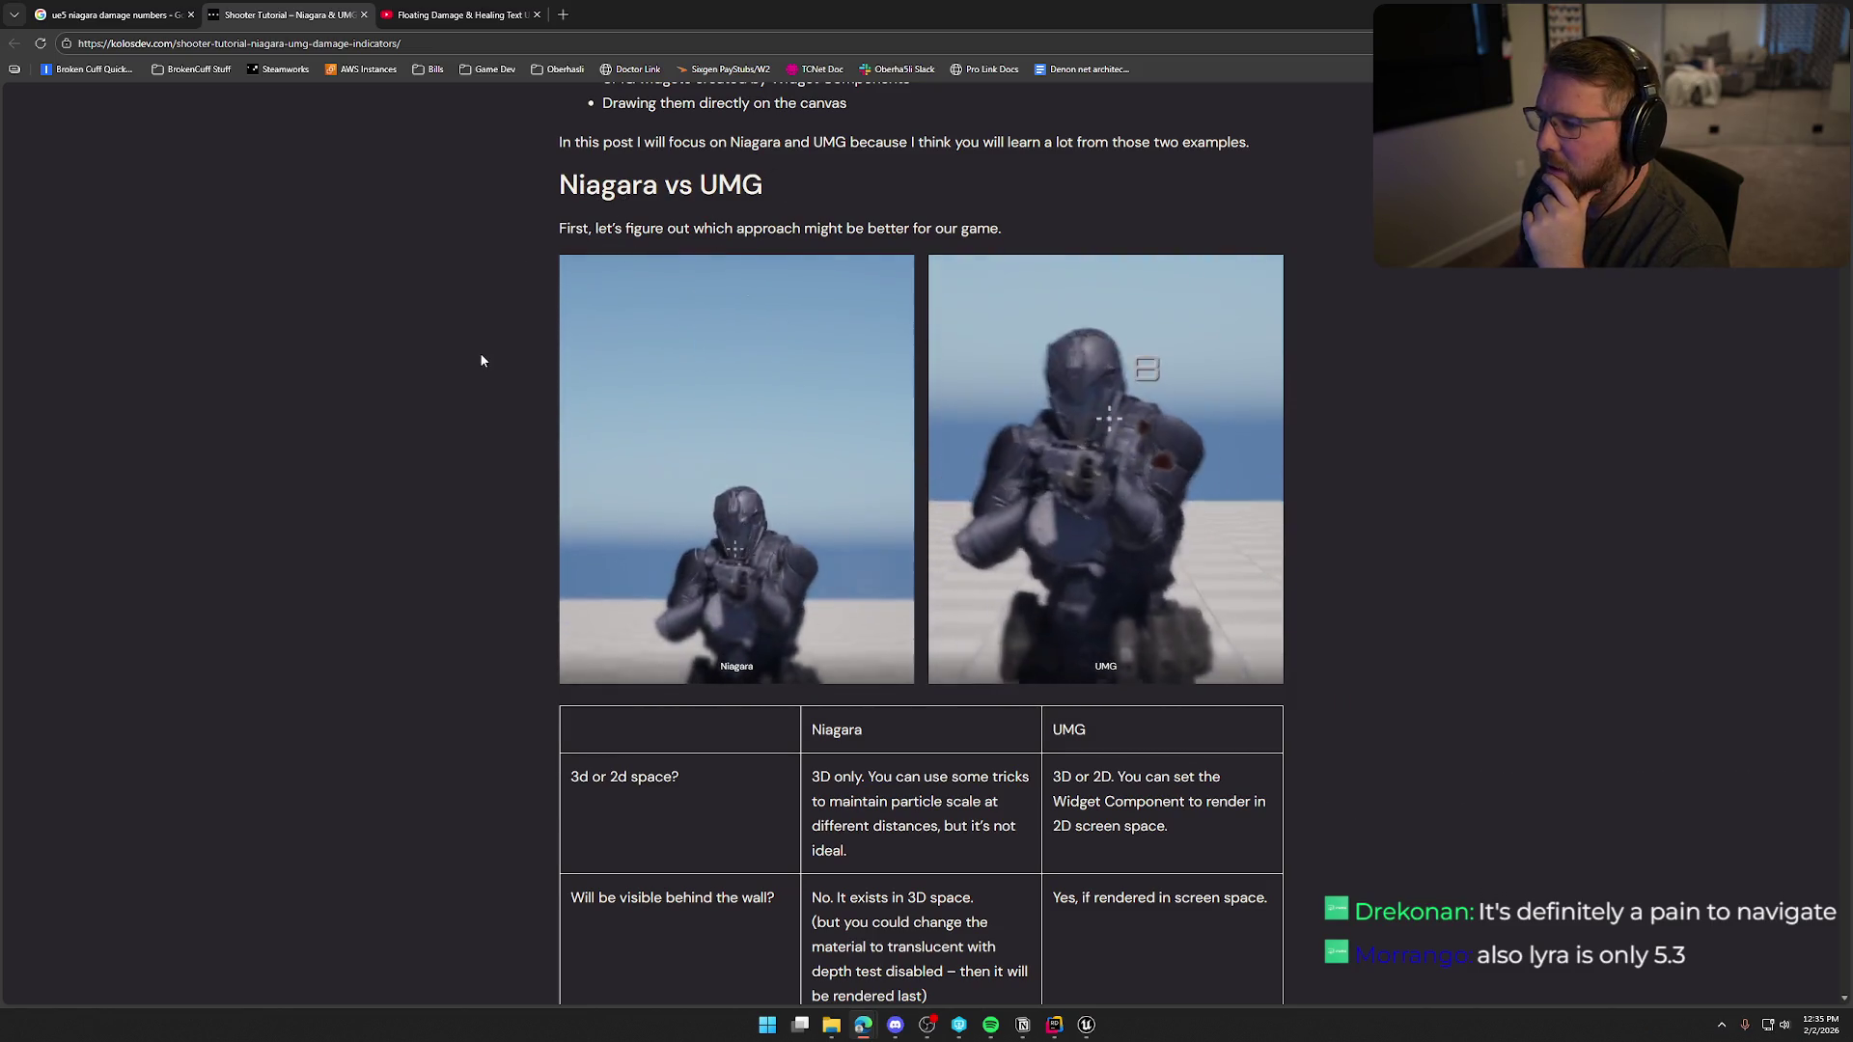
scroll(481, 360, down, 1)
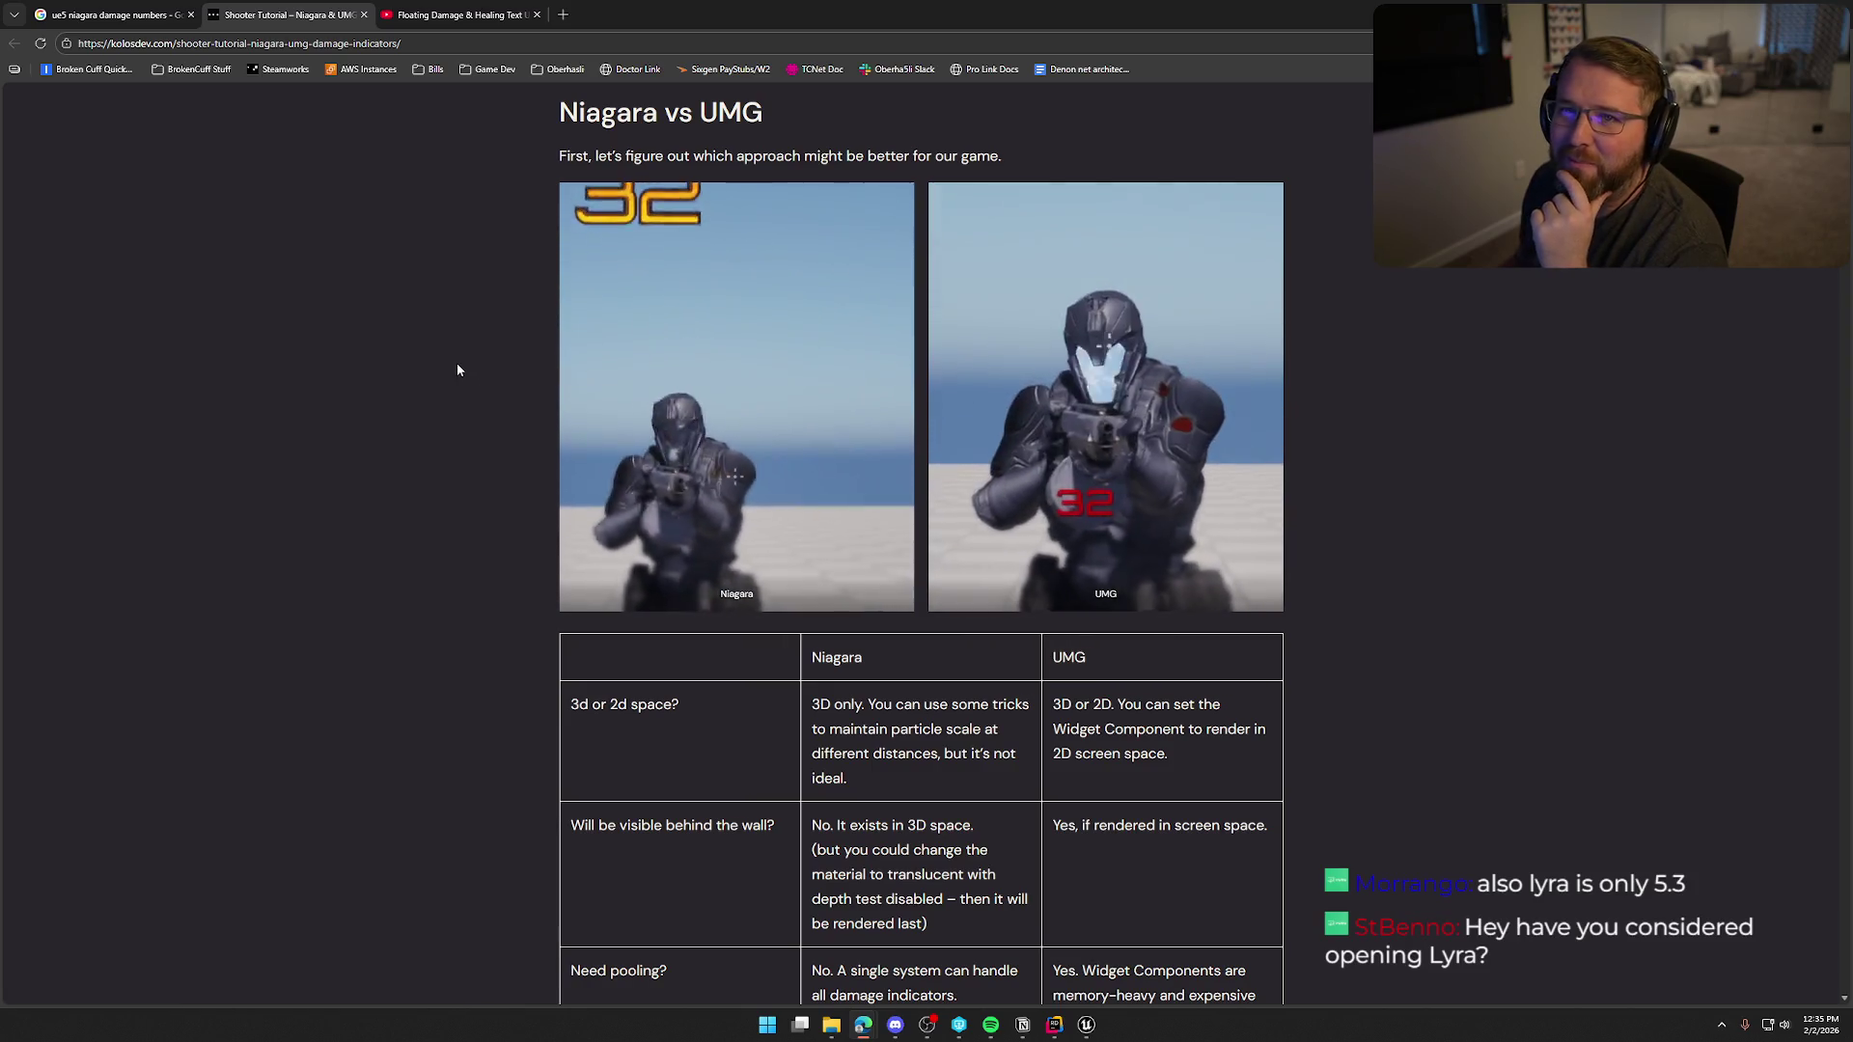
Scroll past the Niagara vs UMG table to the Niagara – Material heading.
scroll(480, 369, down, 2)
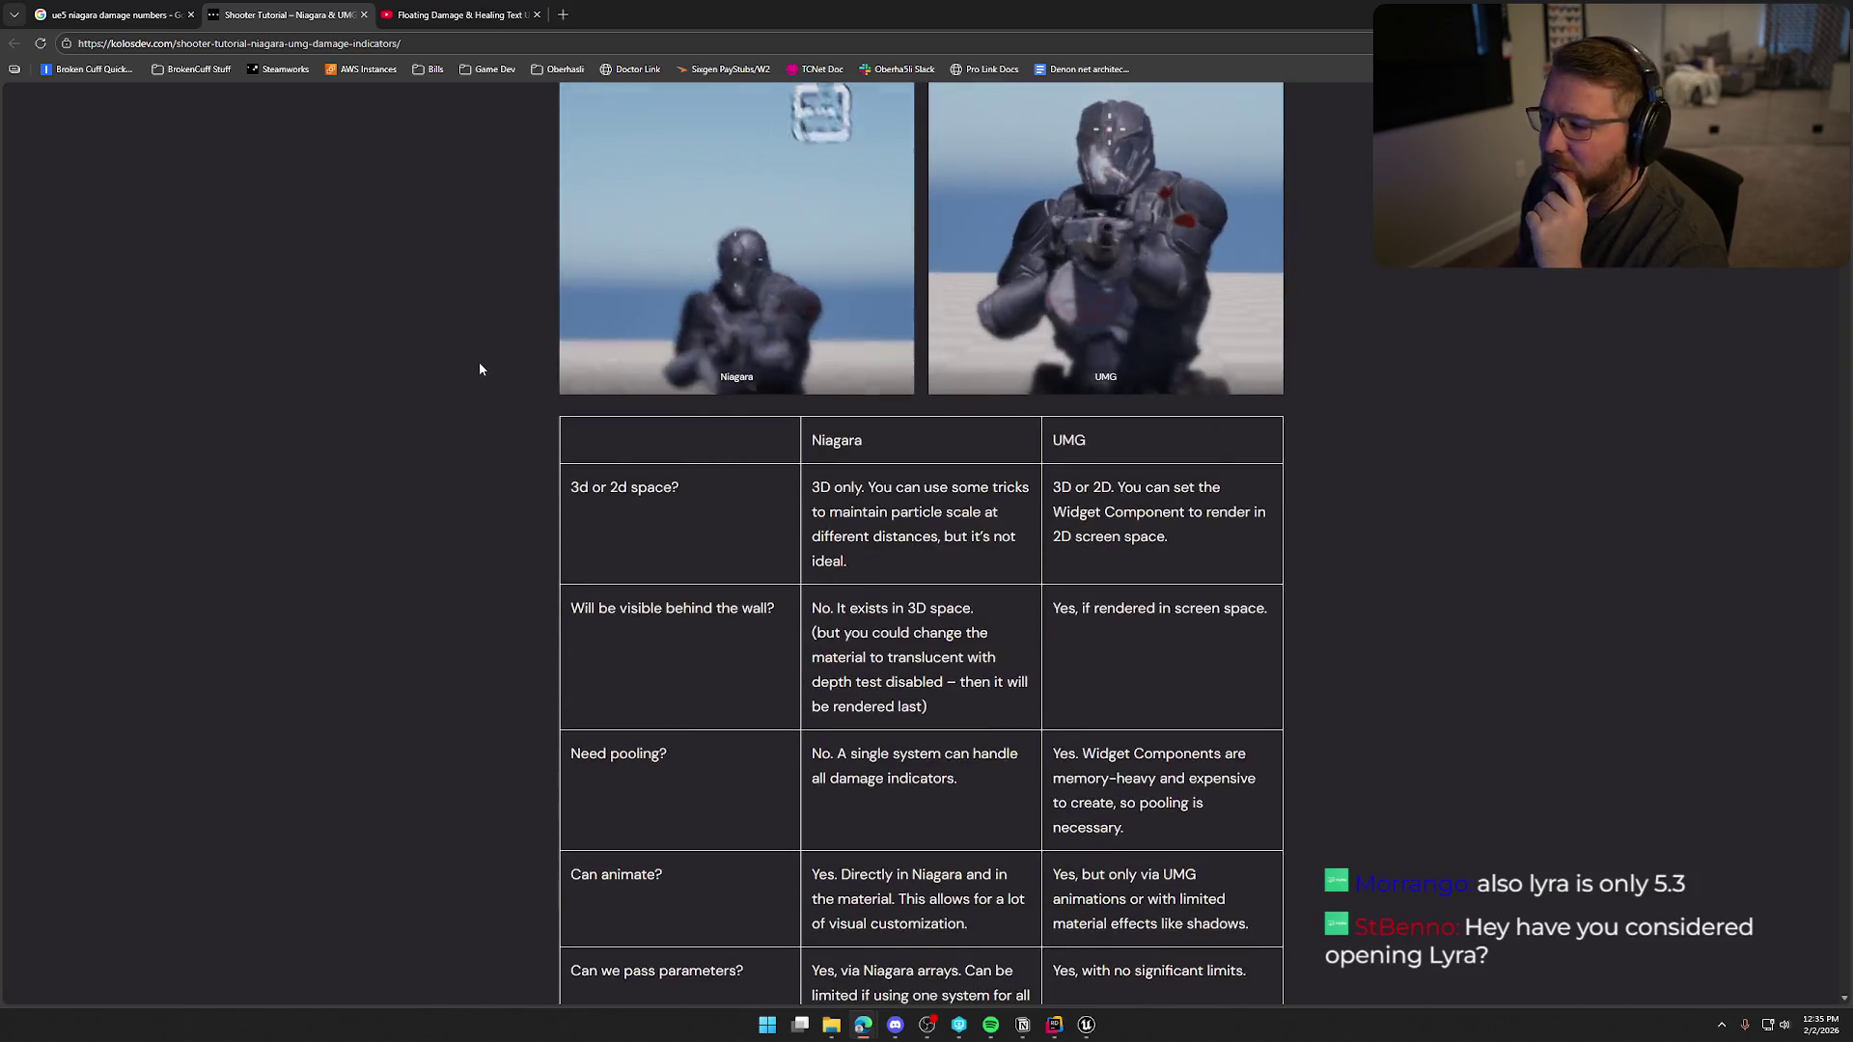
scroll(480, 368, down, 2)
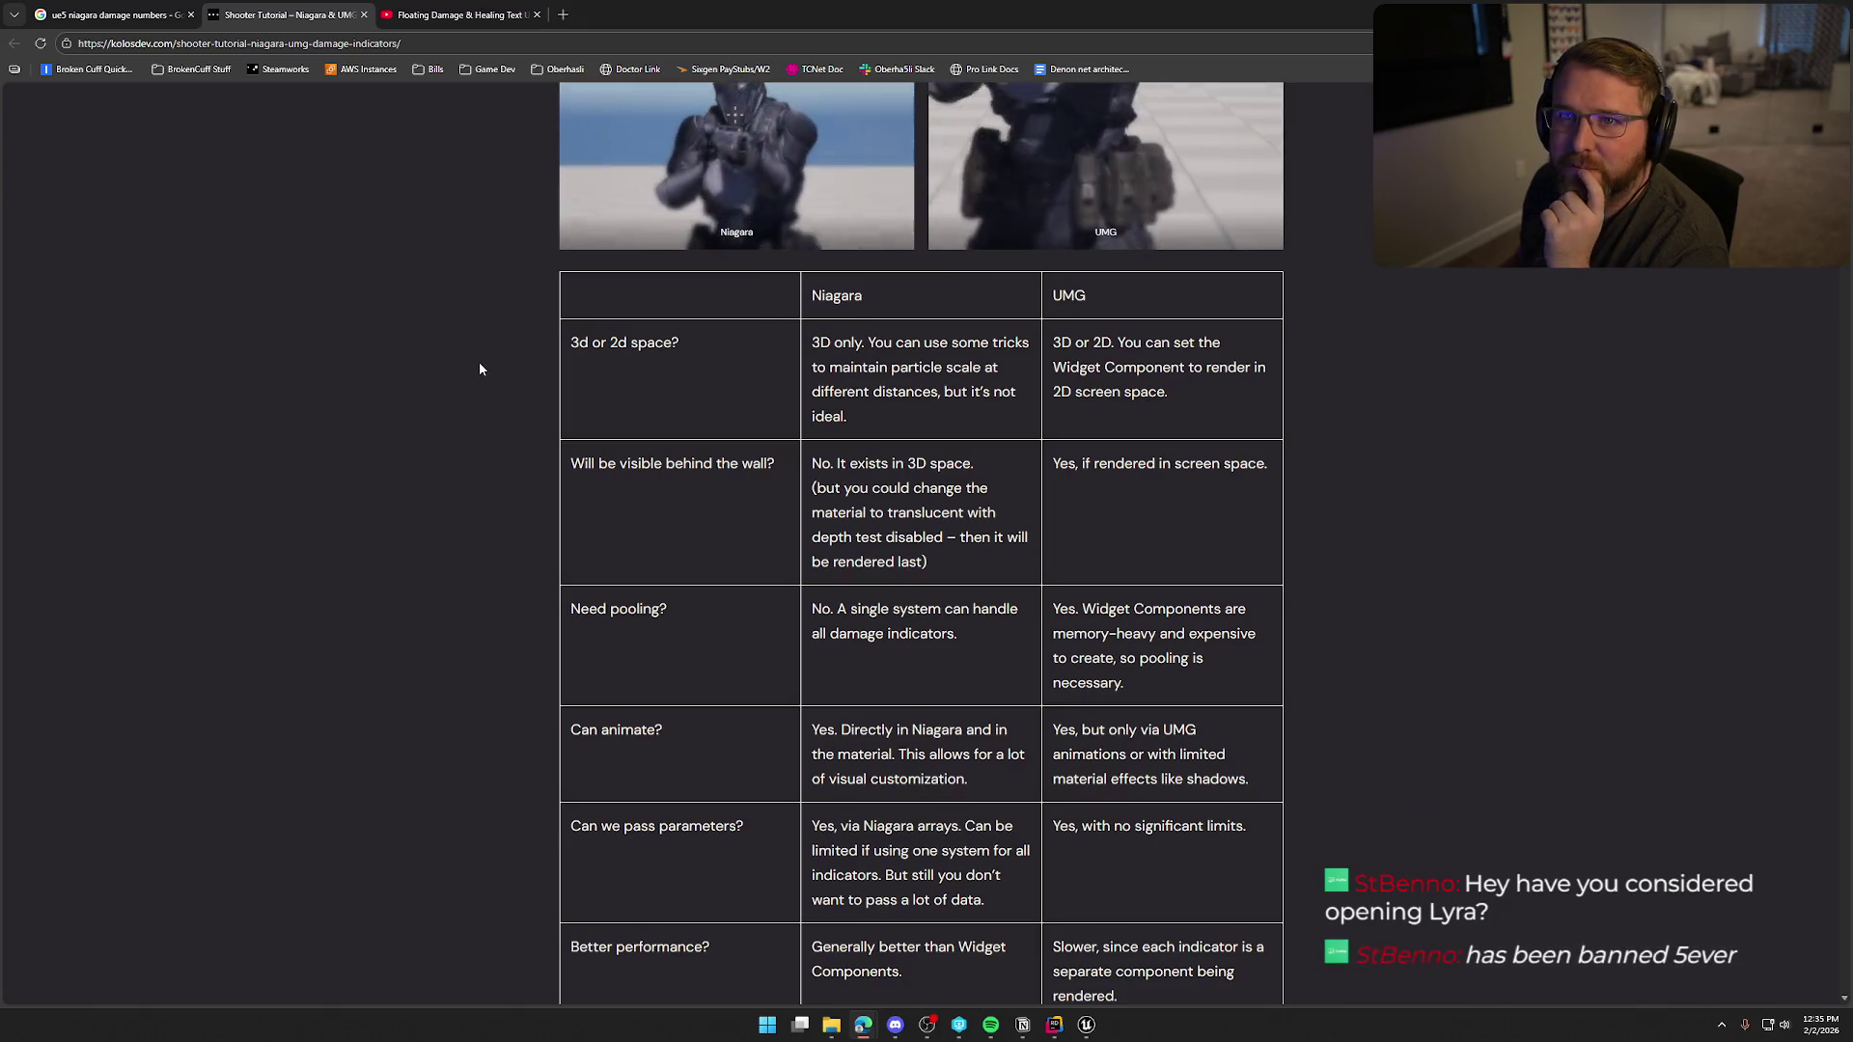
scroll(480, 369, down, 2)
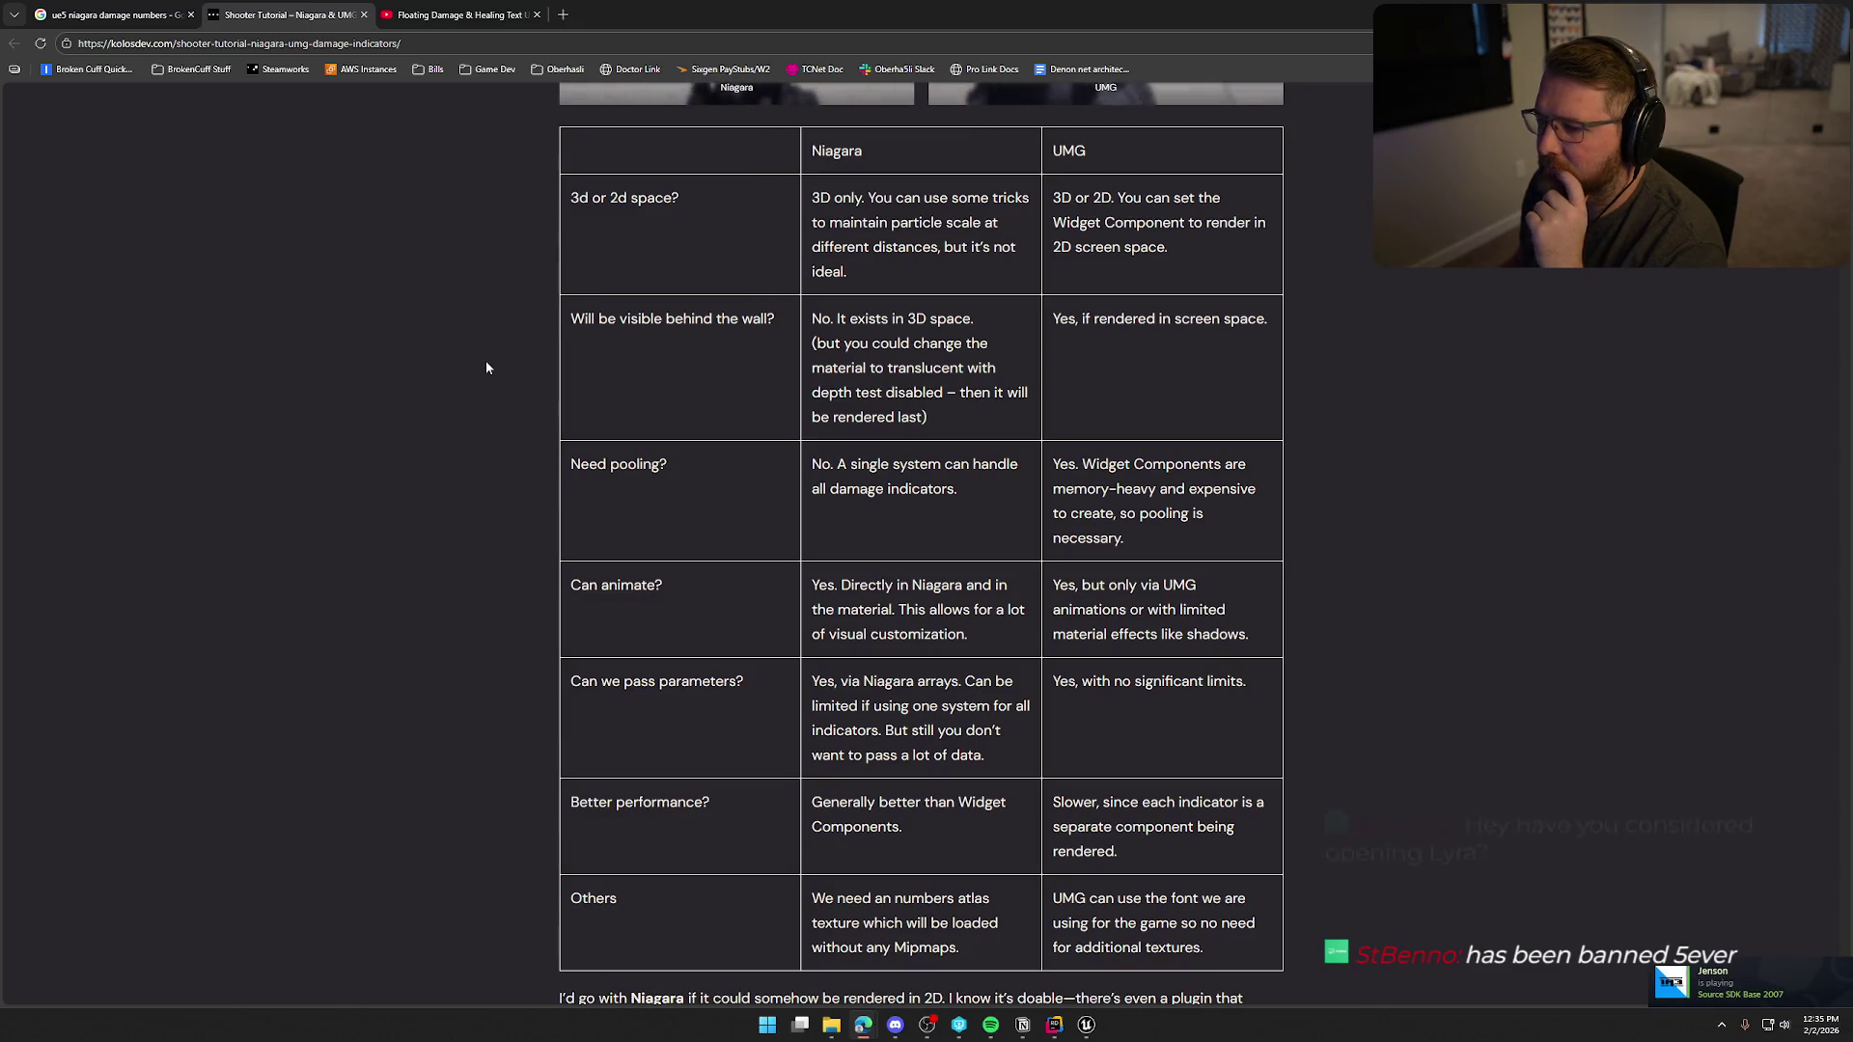
scroll(486, 368, down, 1)
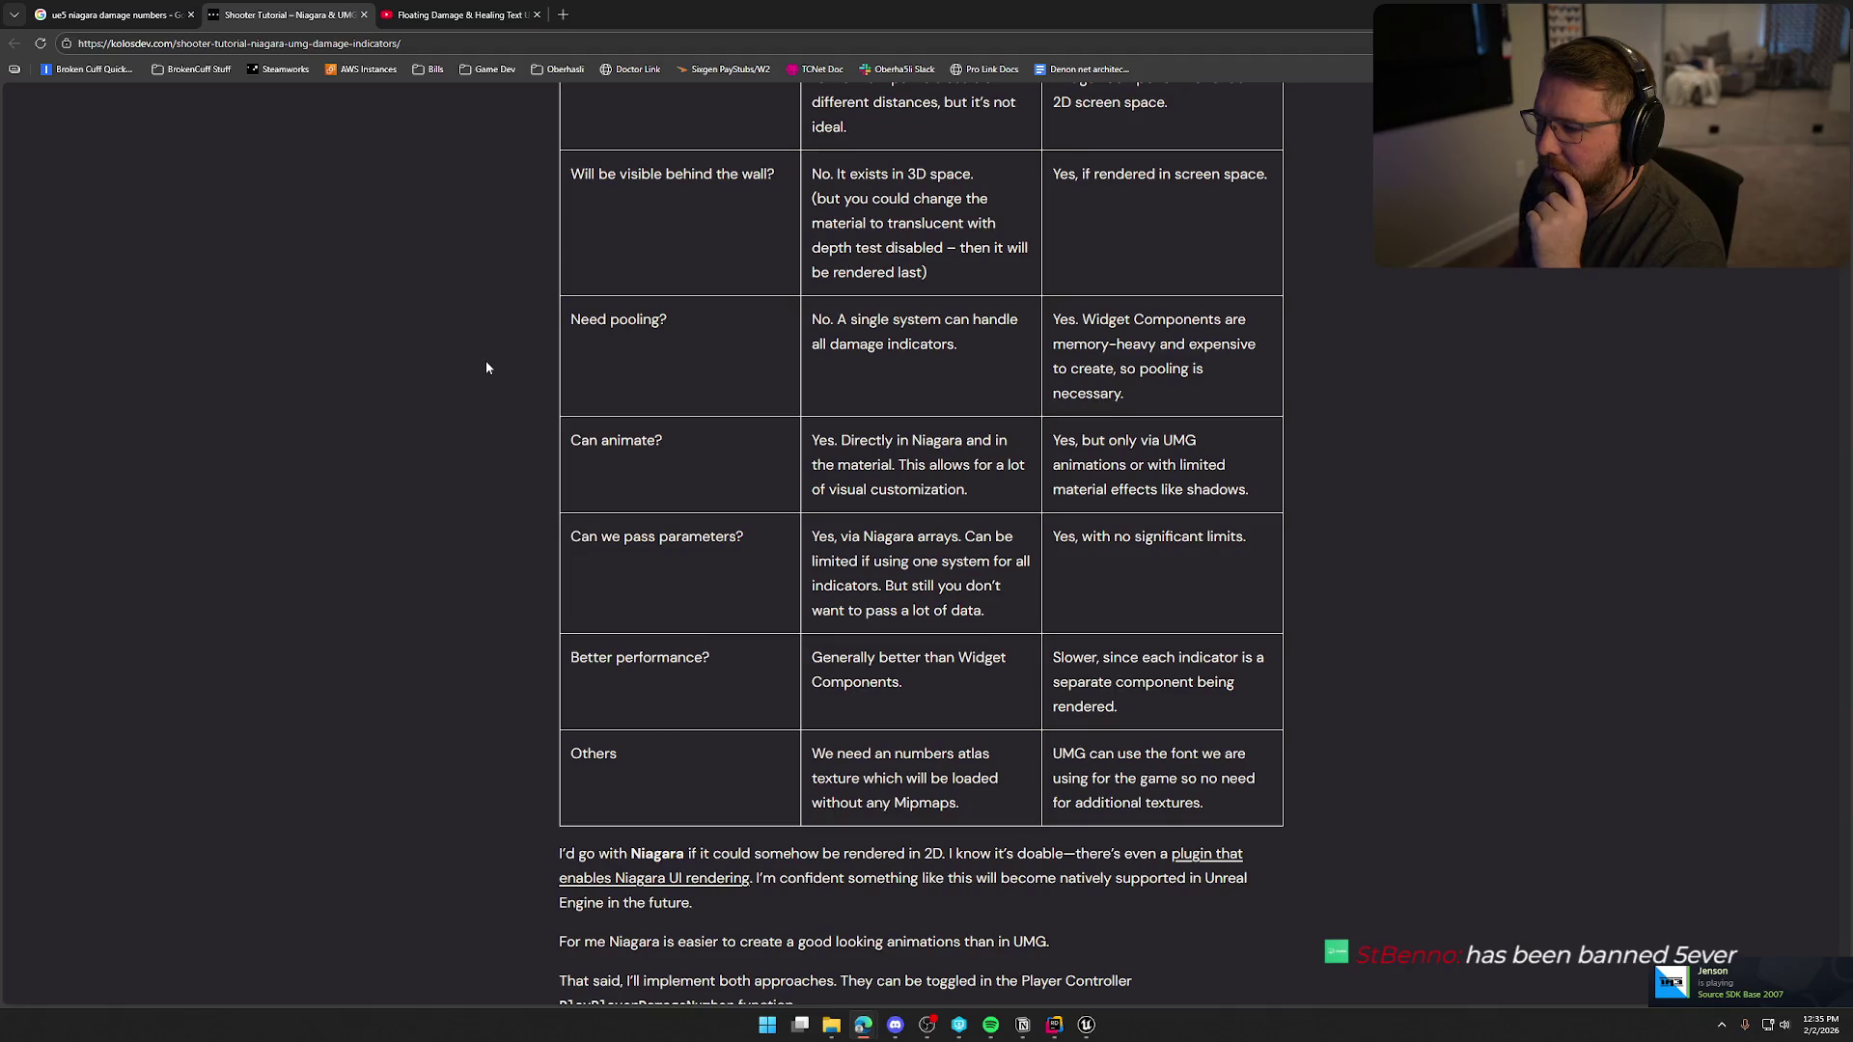
scroll(487, 367, down, 1)
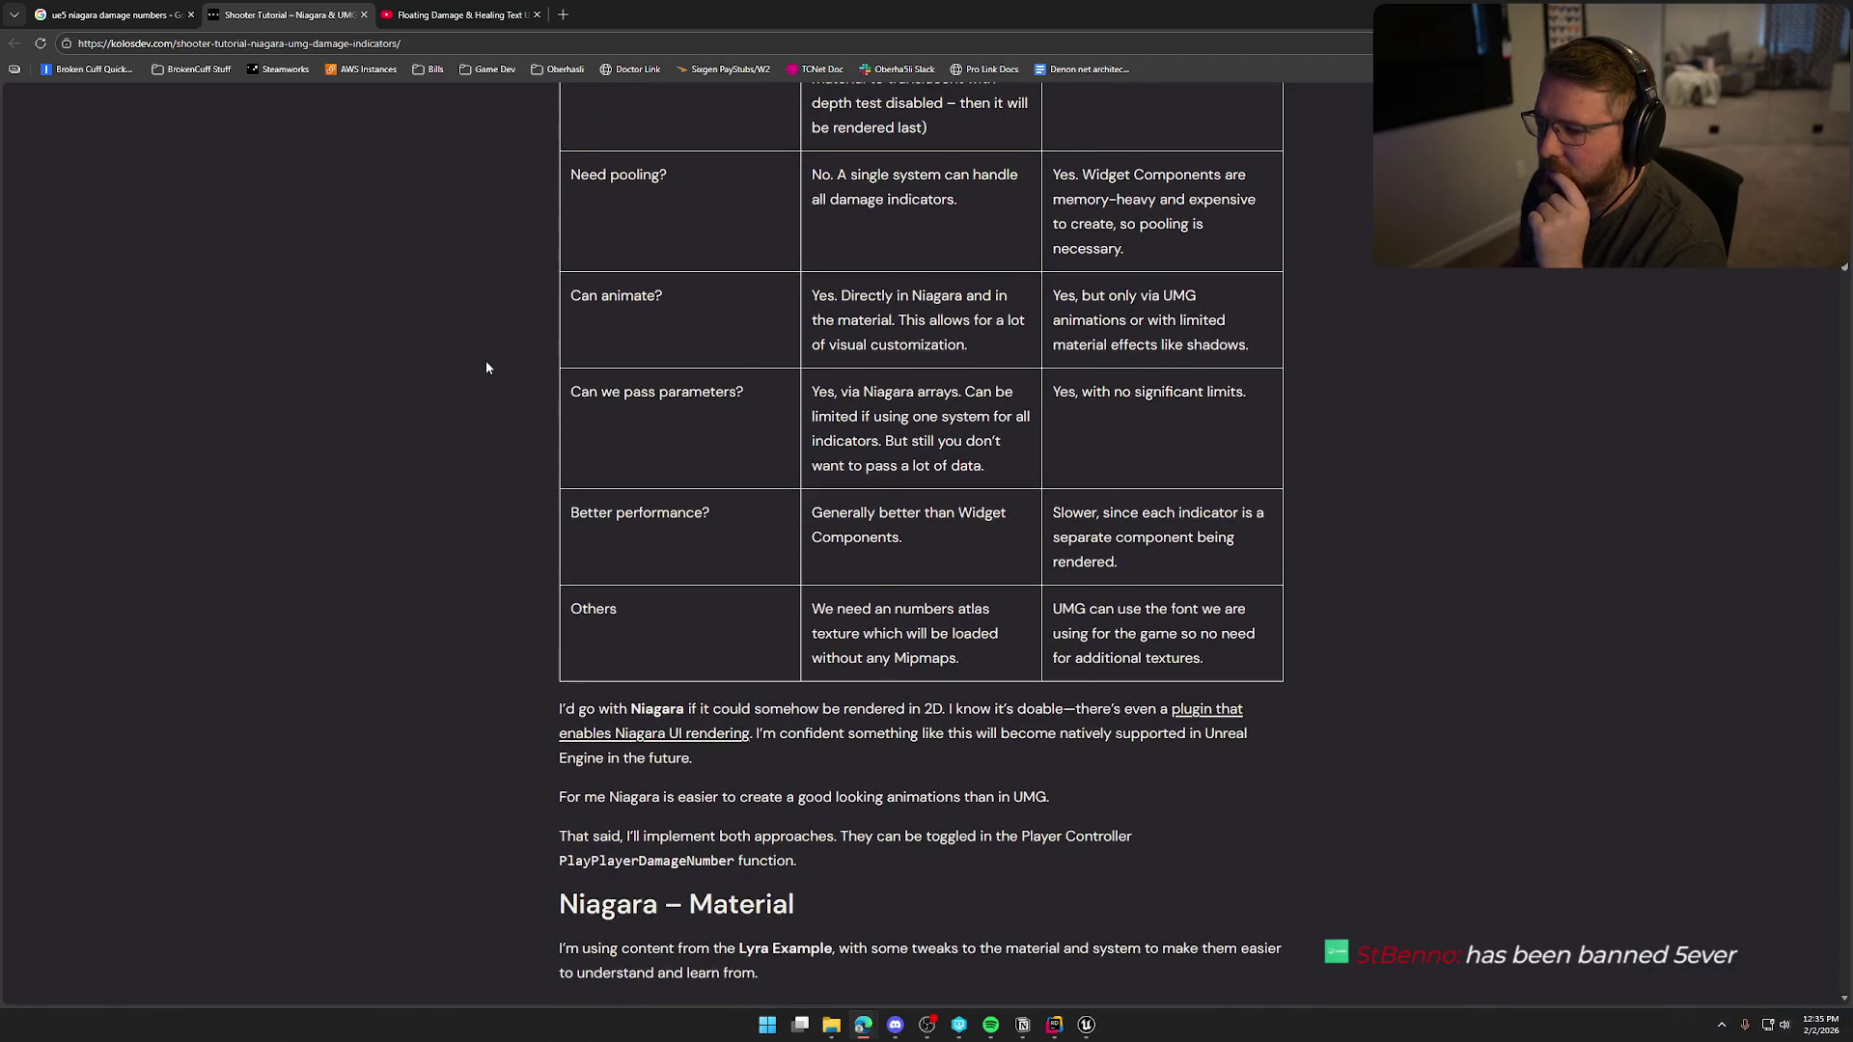
scroll(486, 367, down, 3)
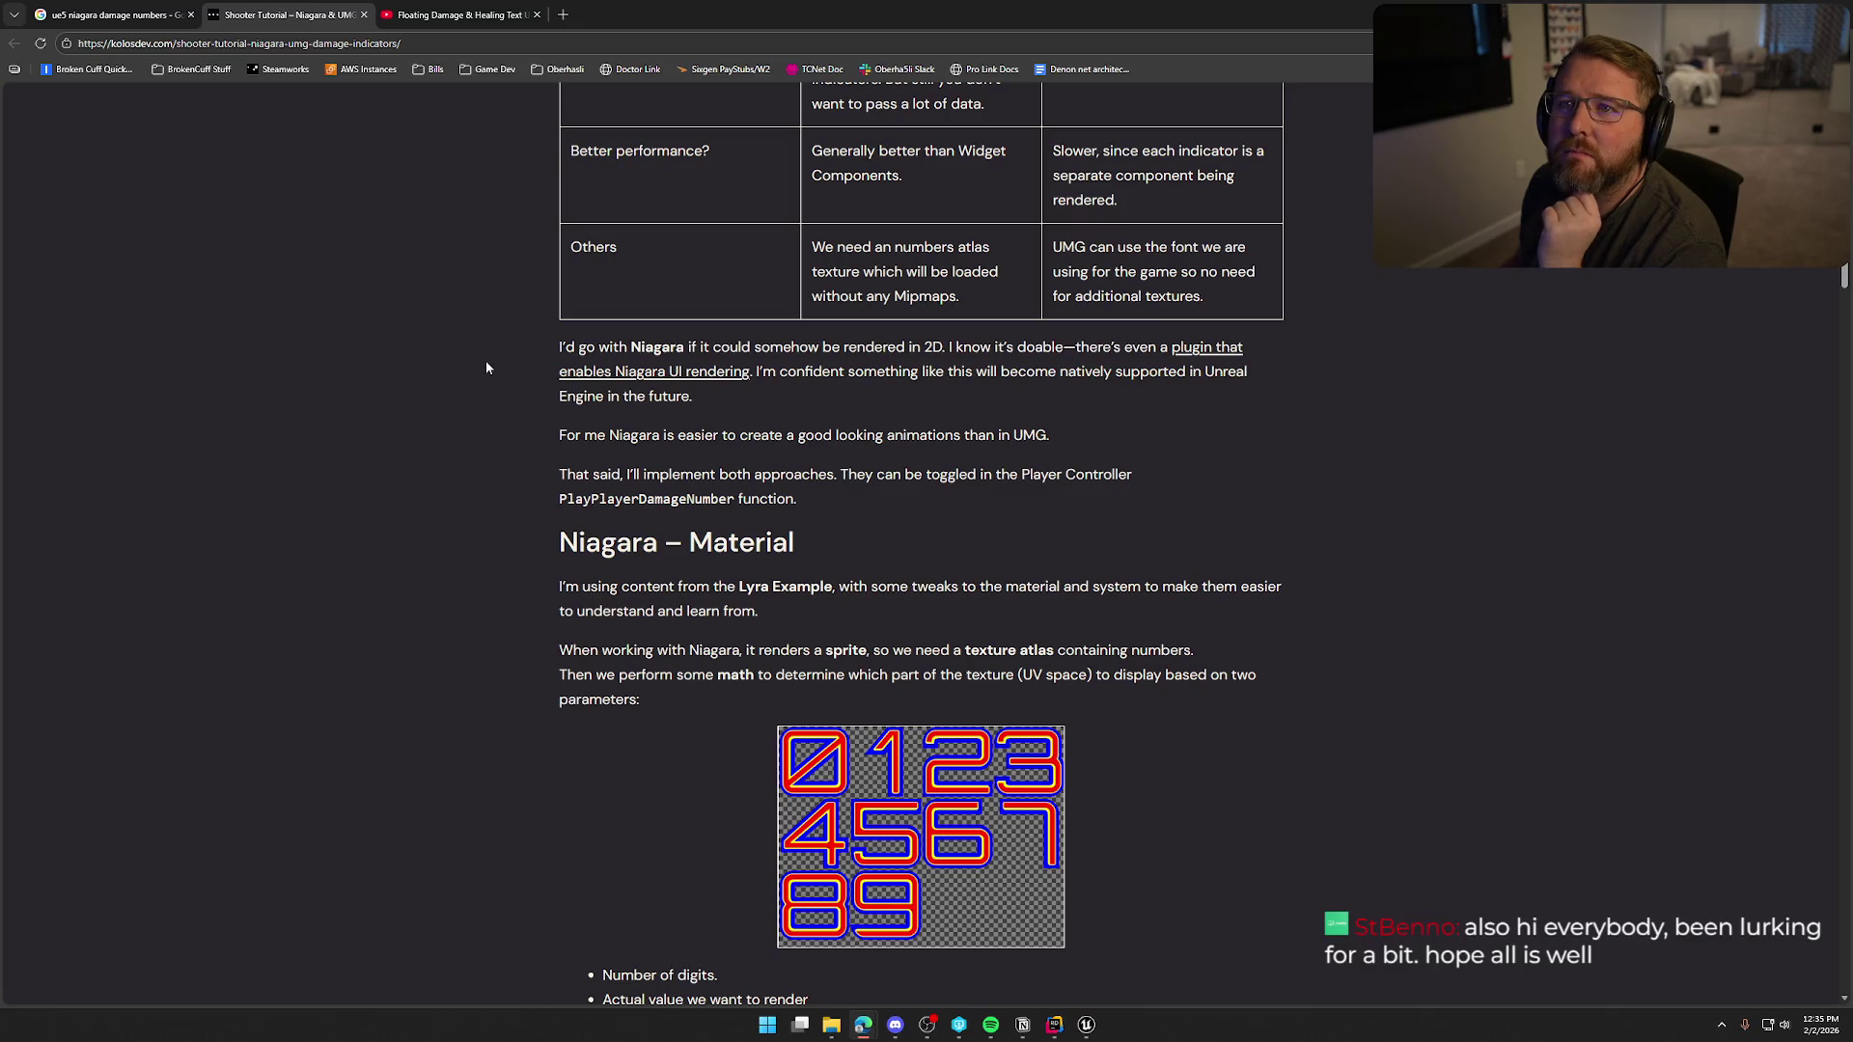
Scroll to the 0–9 digit texture atlas and the HLSL UV code block.
scroll(486, 368, down, 3)
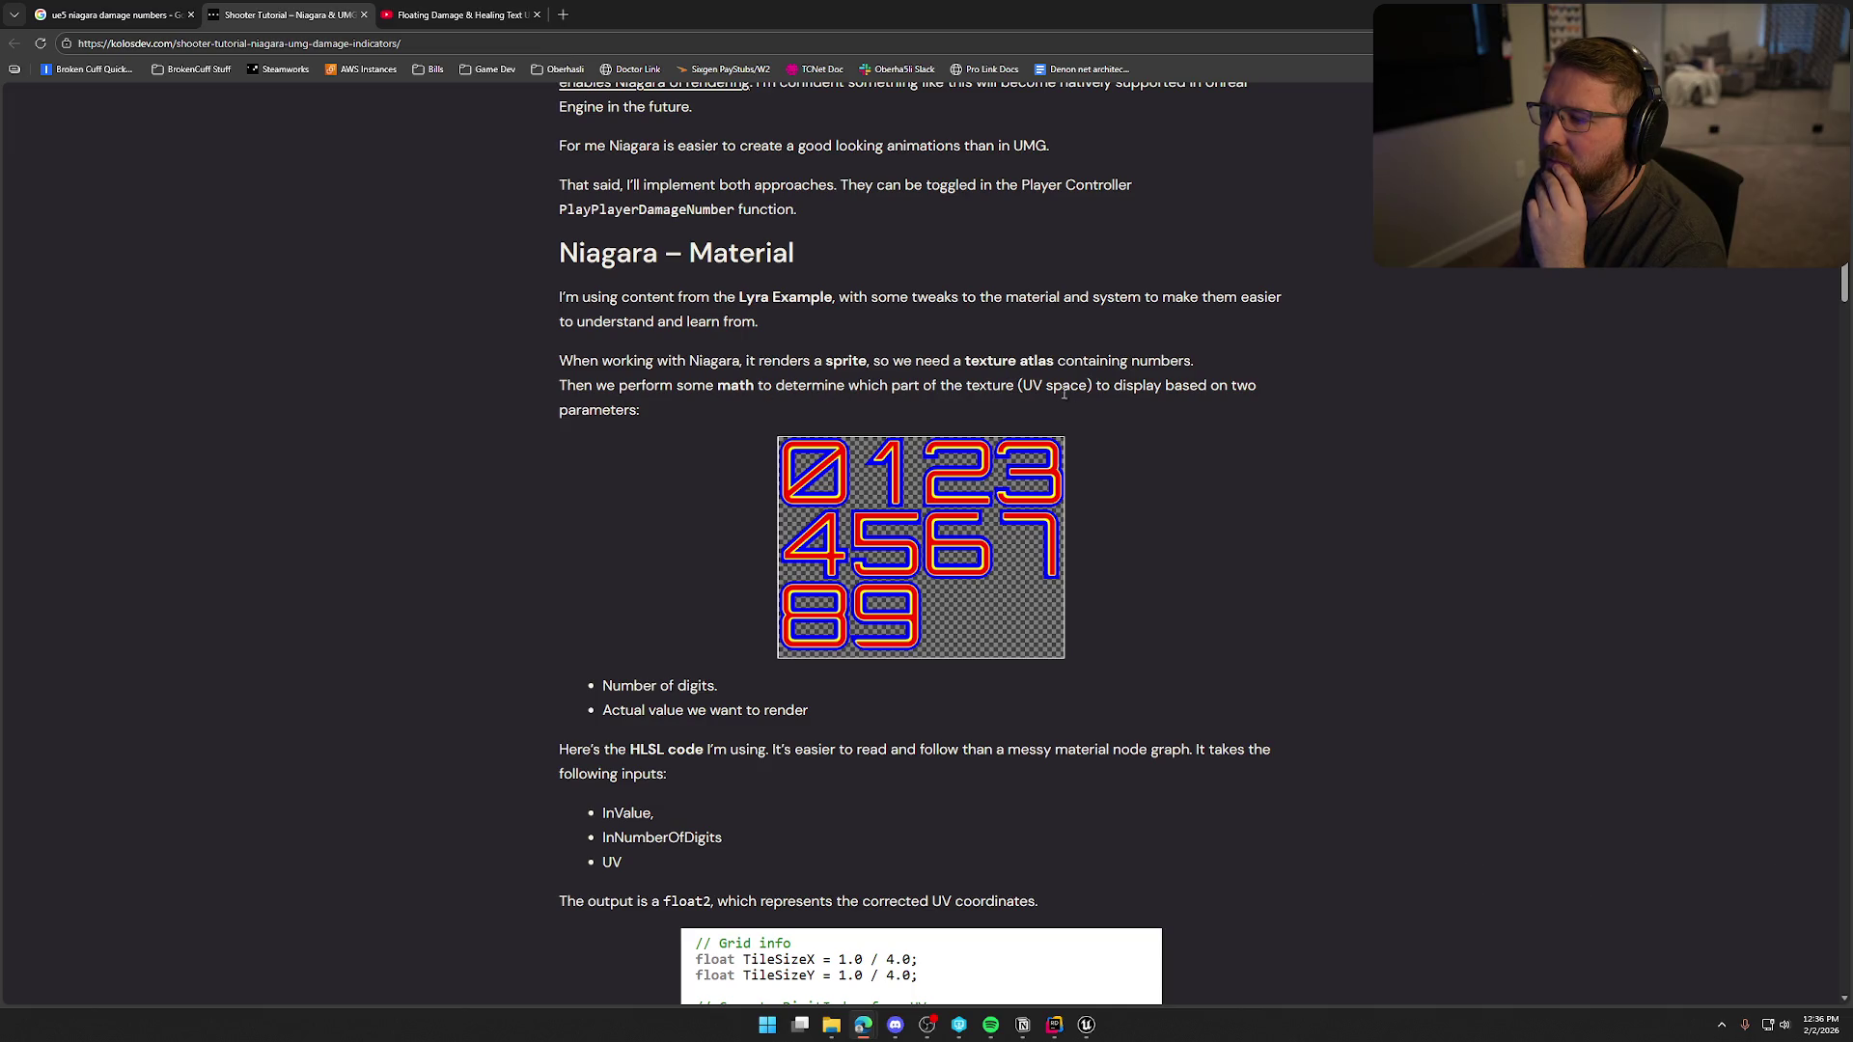
scroll(461, 513, down, 2)
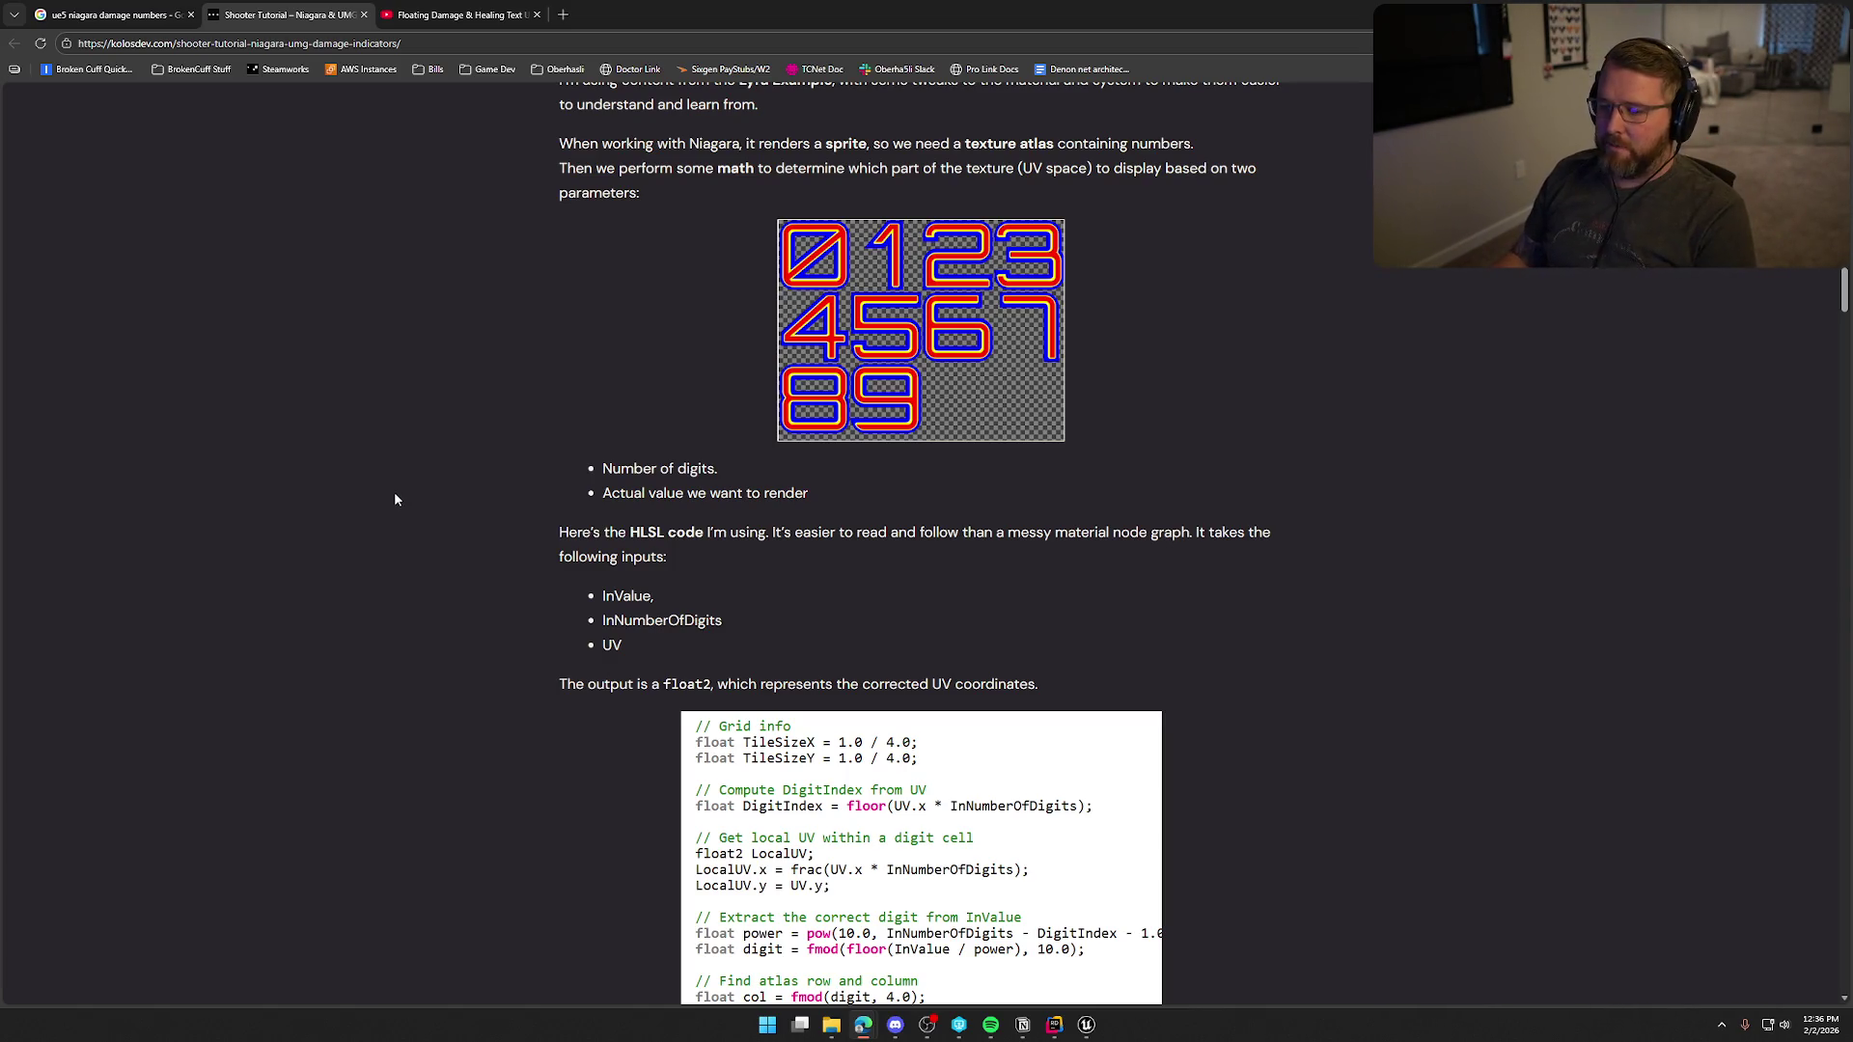
Scroll through the HLSL code and material node graph, back up to the atlas image.
scroll(425, 497, down, 2)
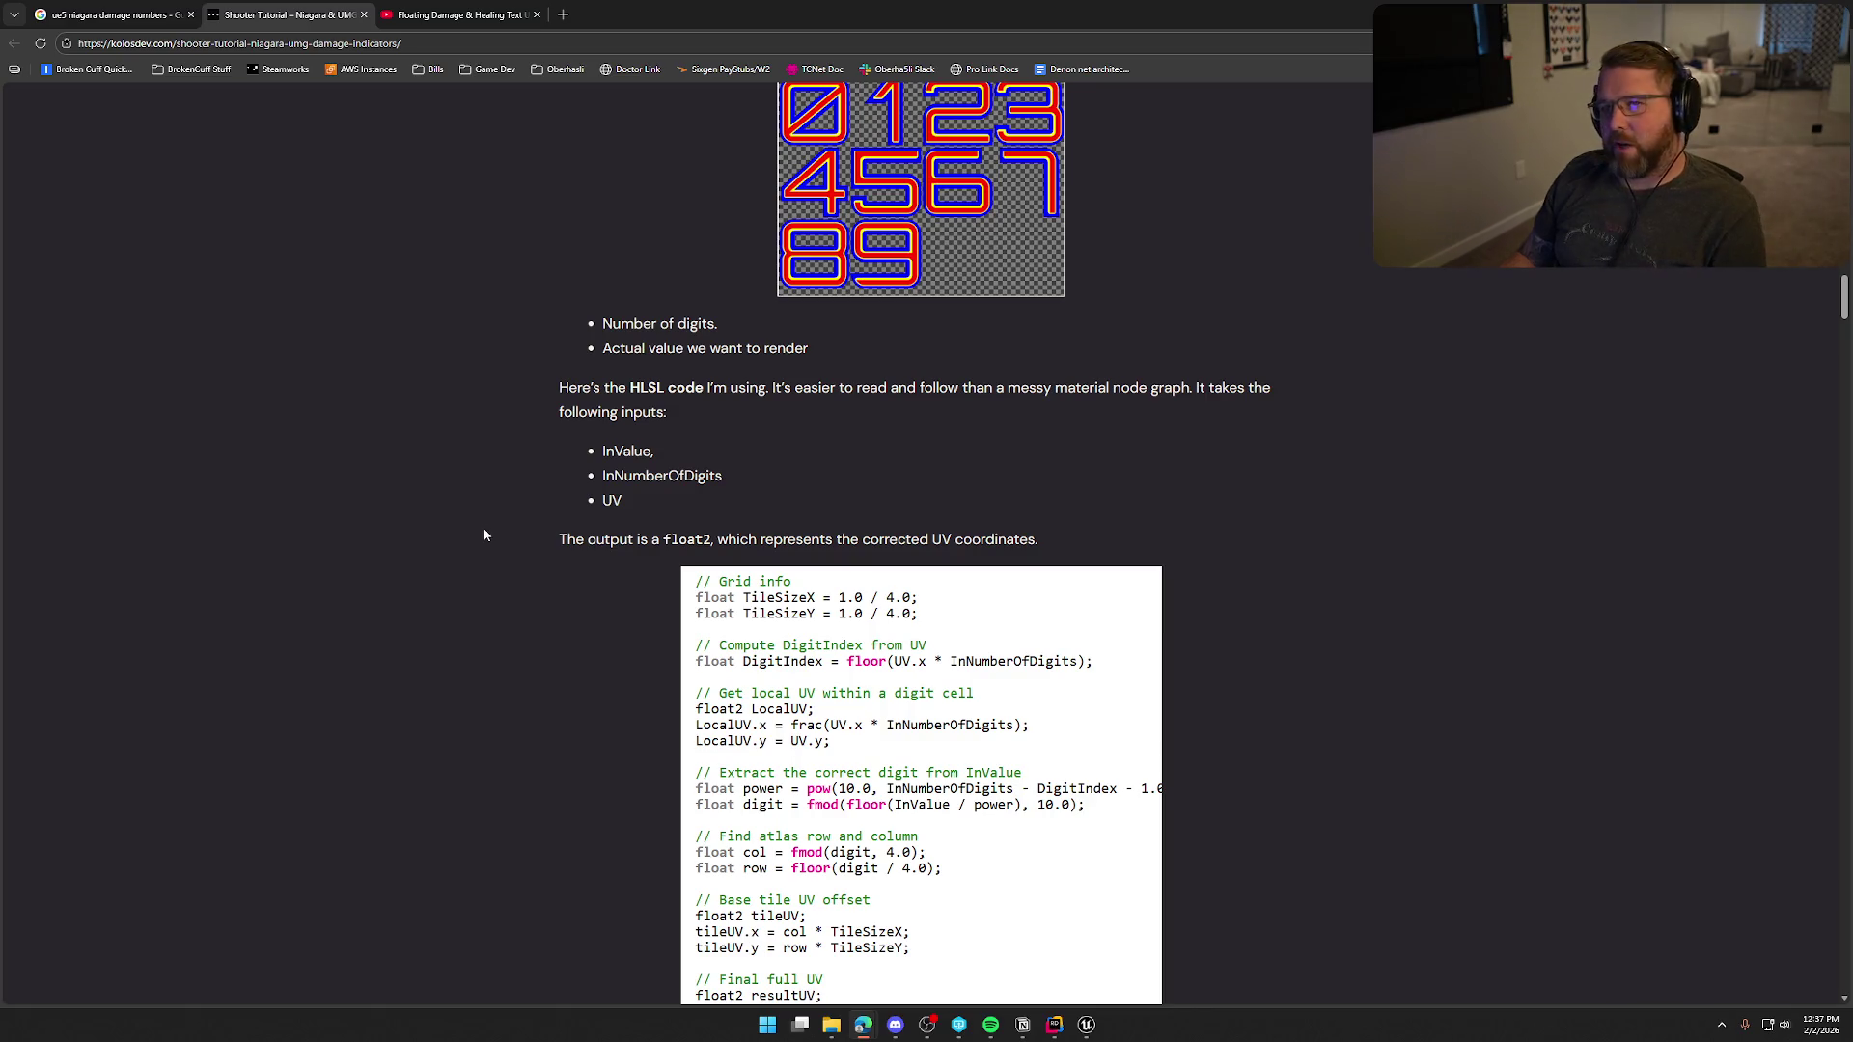
scroll(437, 500, down, 4)
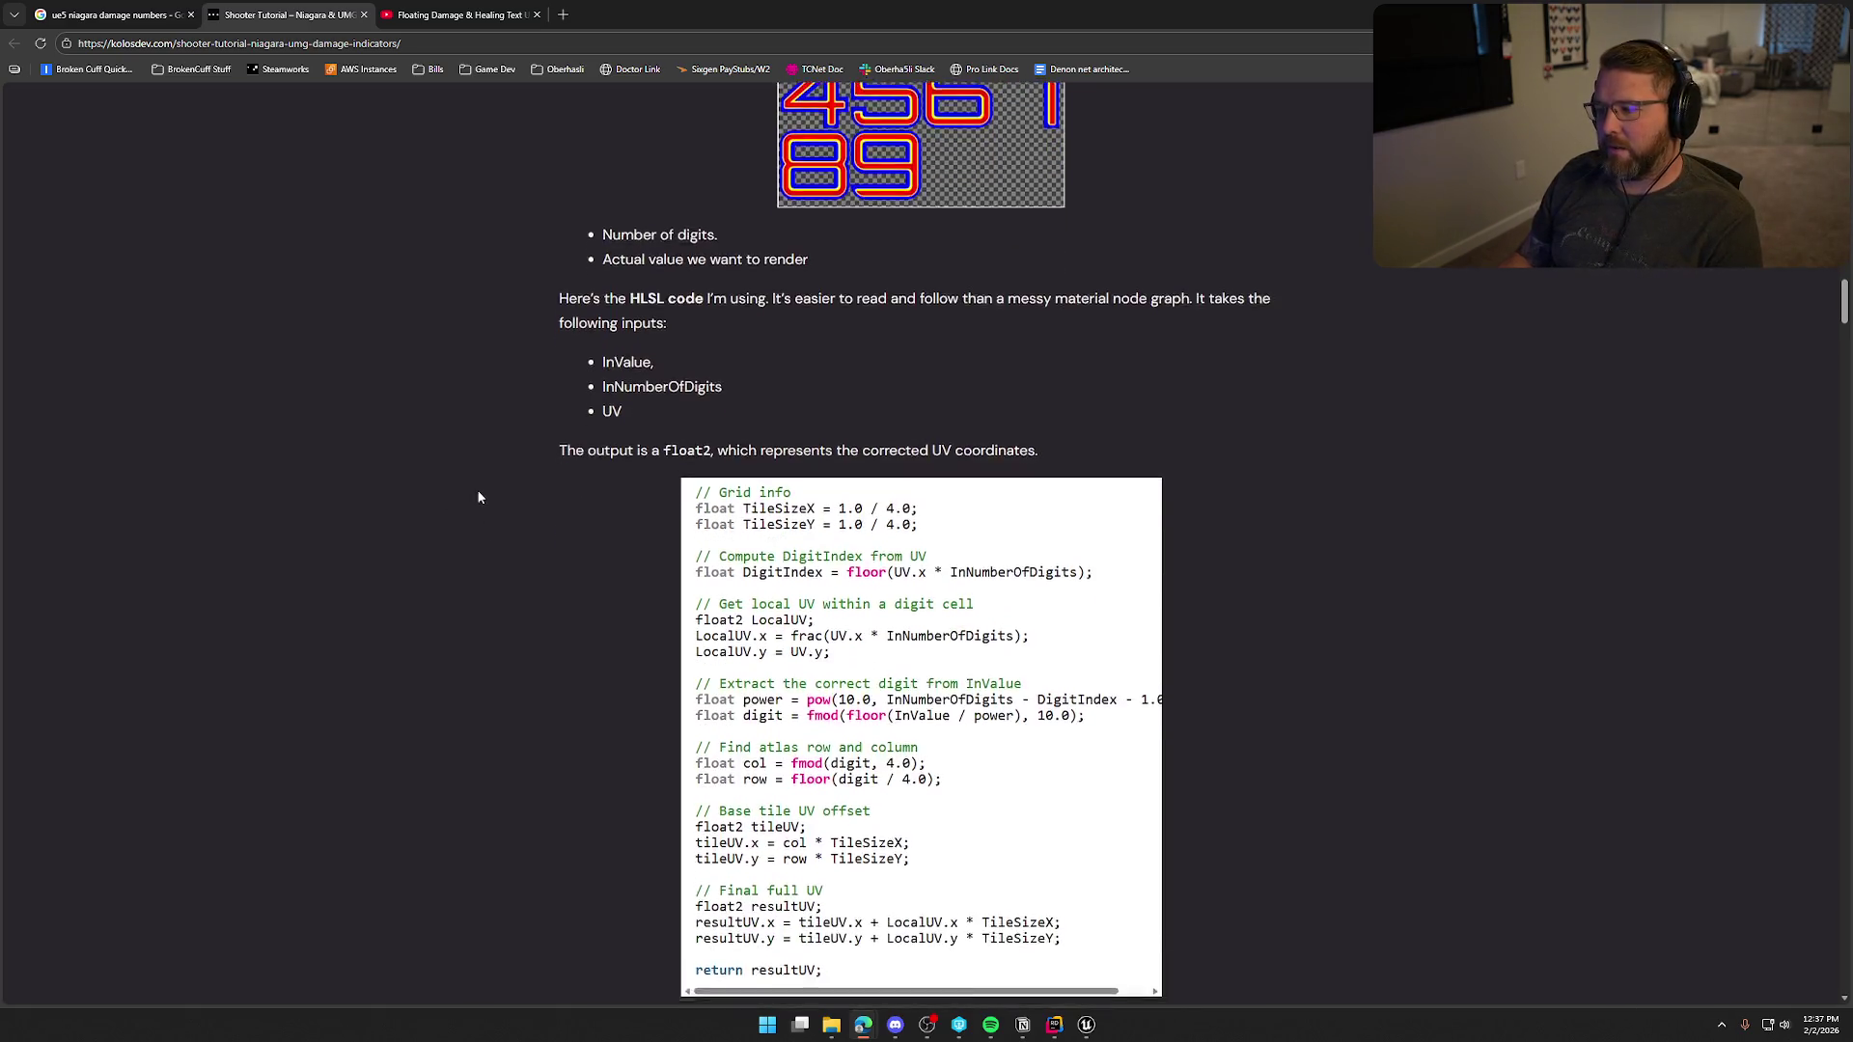
scroll(489, 497, down, 5)
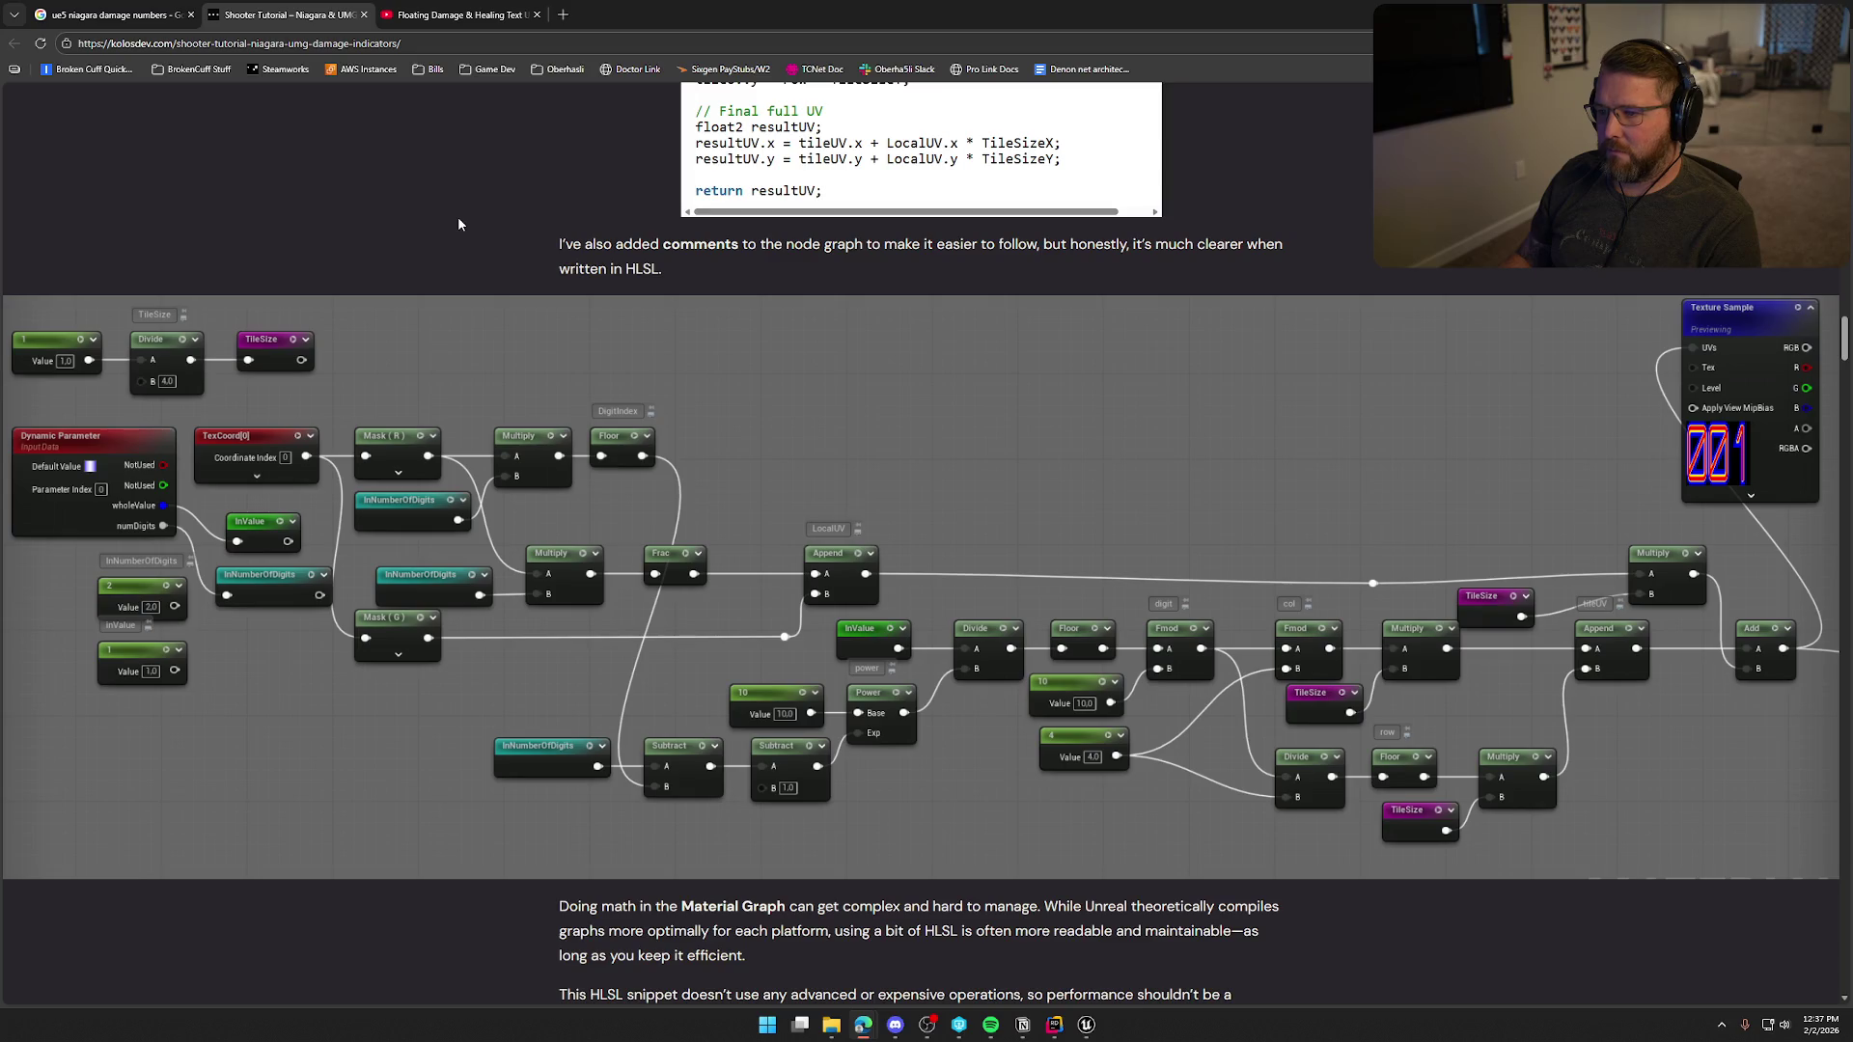
scroll(465, 221, up, 1)
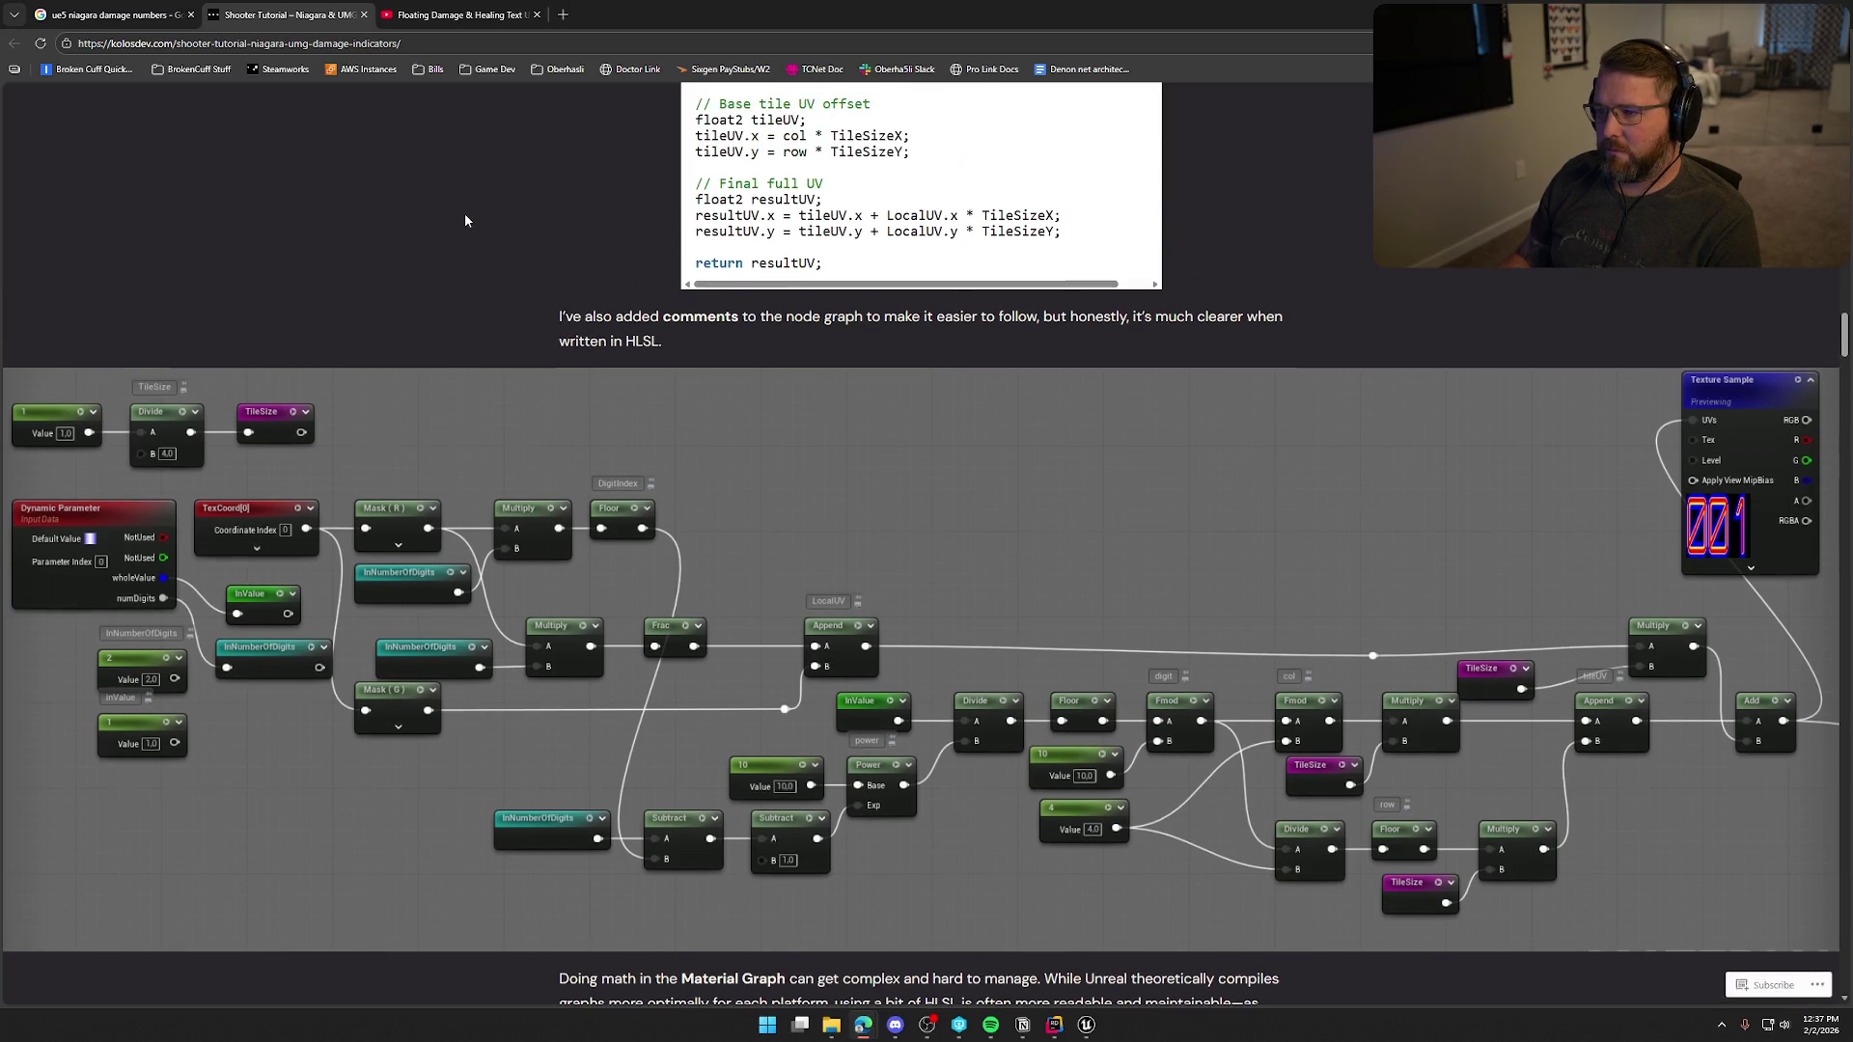
scroll(466, 219, down, 2)
scroll(488, 530, down, 6)
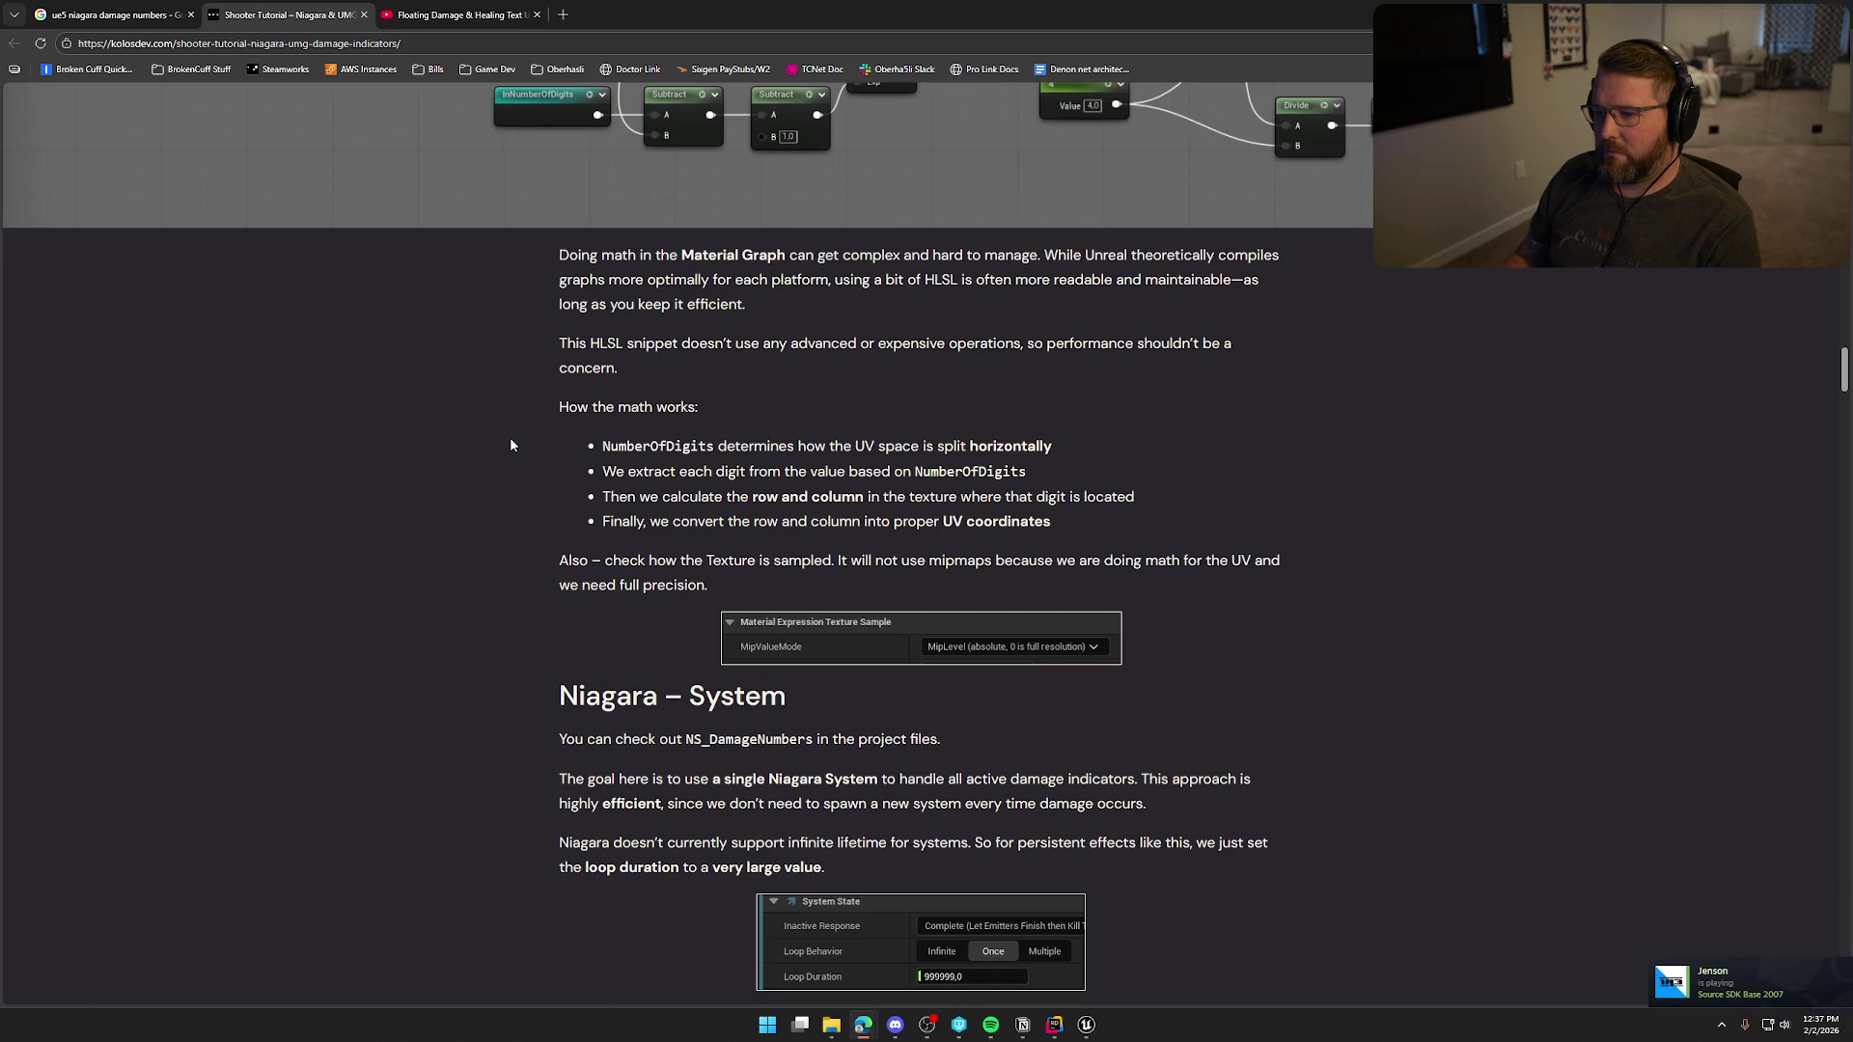
scroll(511, 444, down, 1)
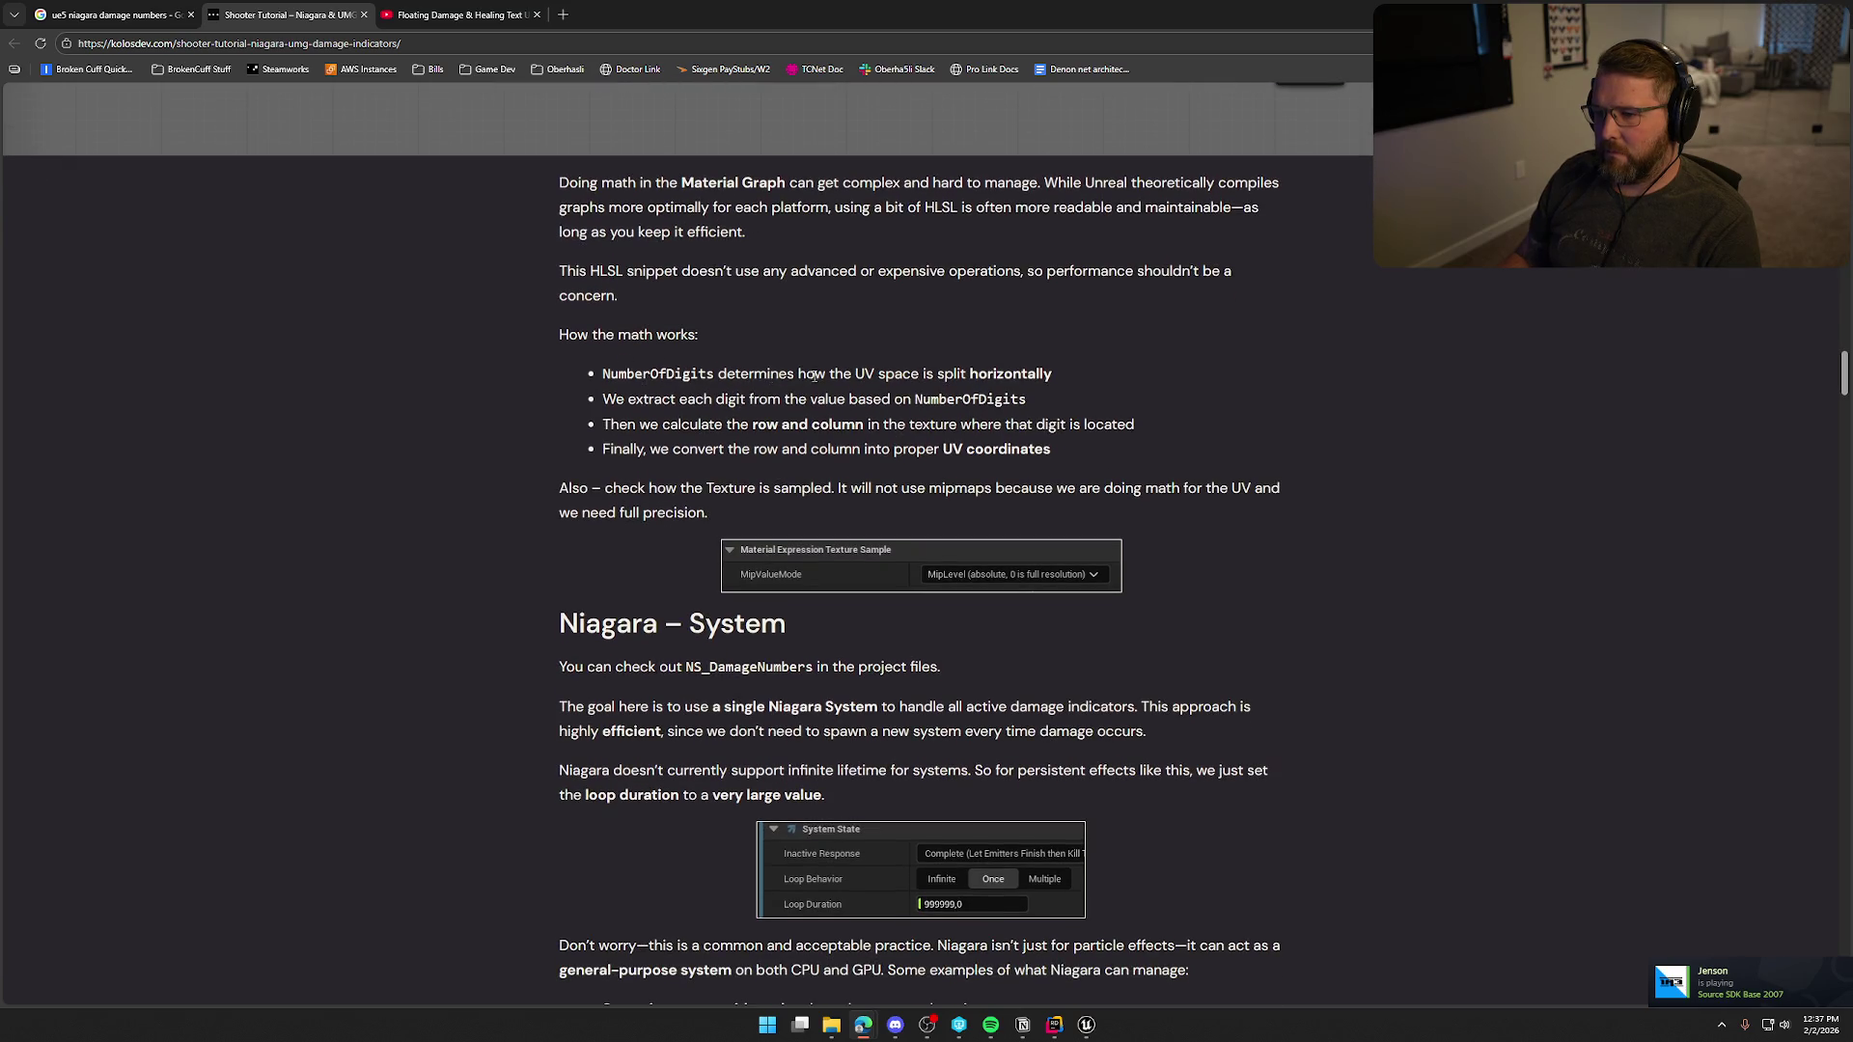
scroll(1088, 423, up, 9)
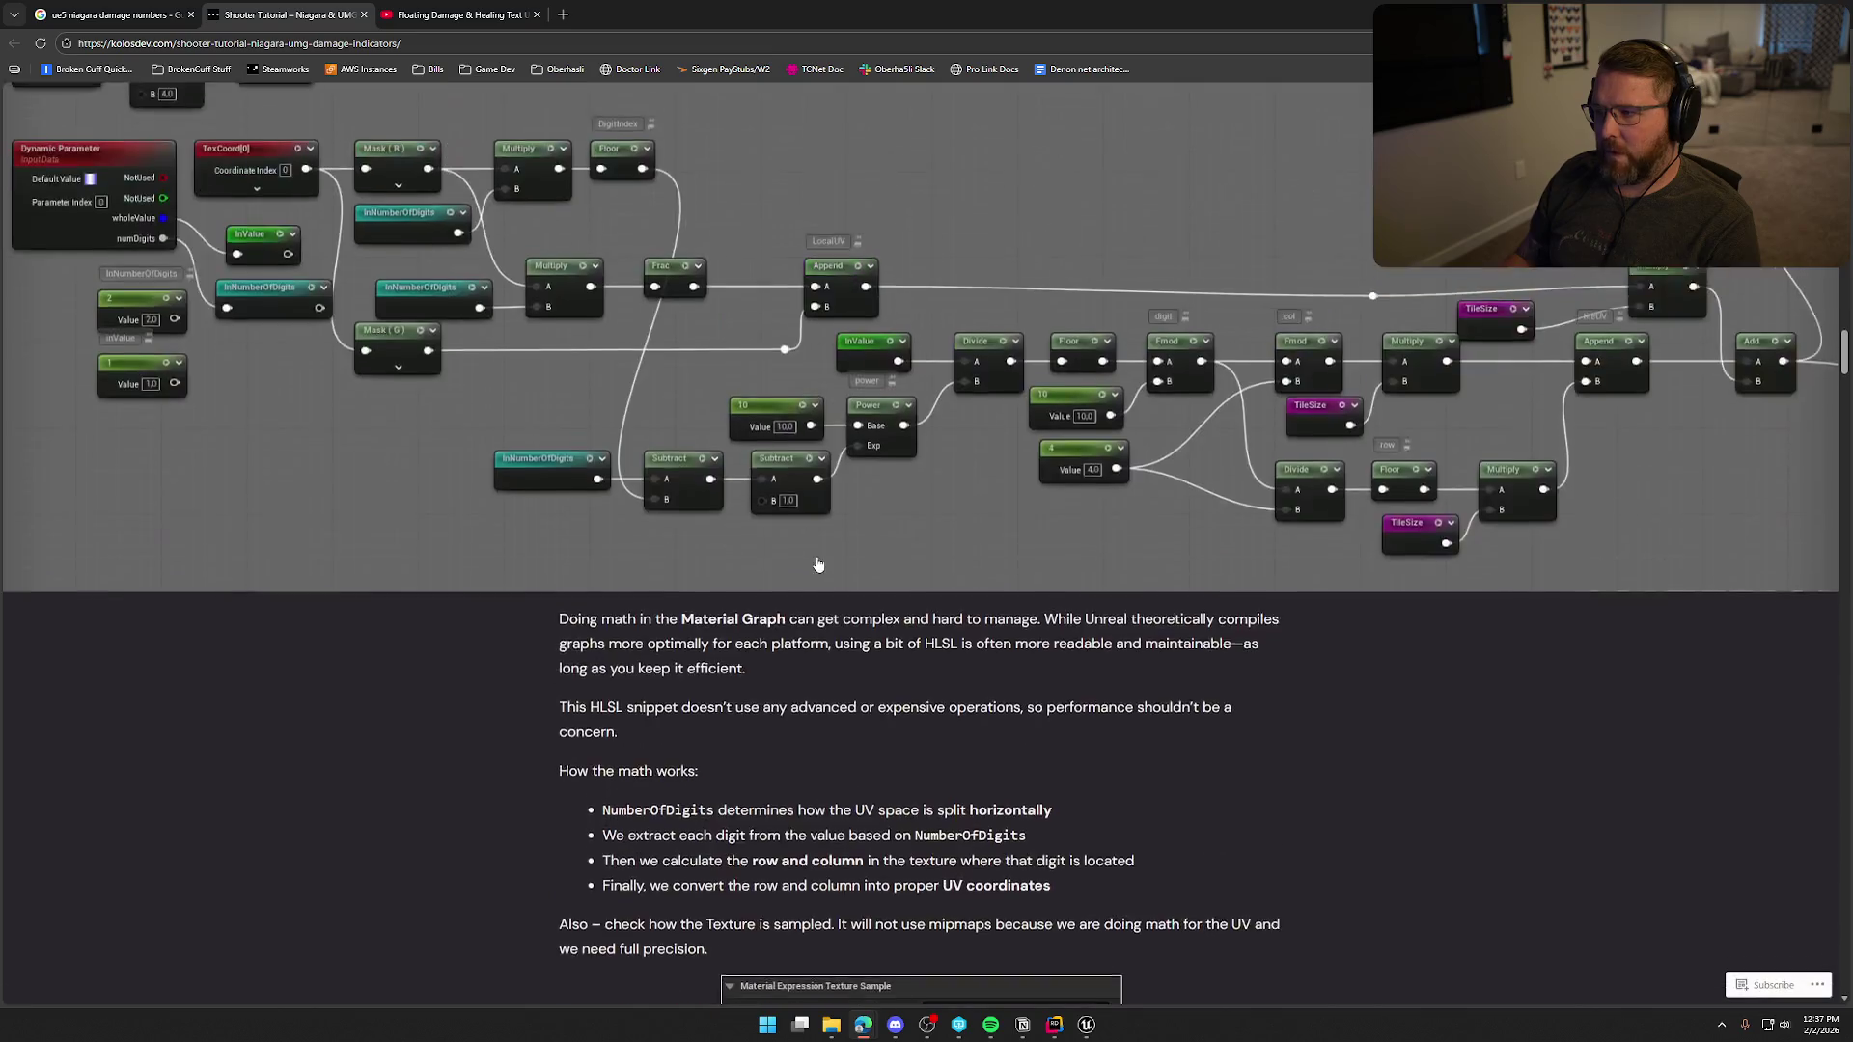
scroll(1088, 423, up, 10)
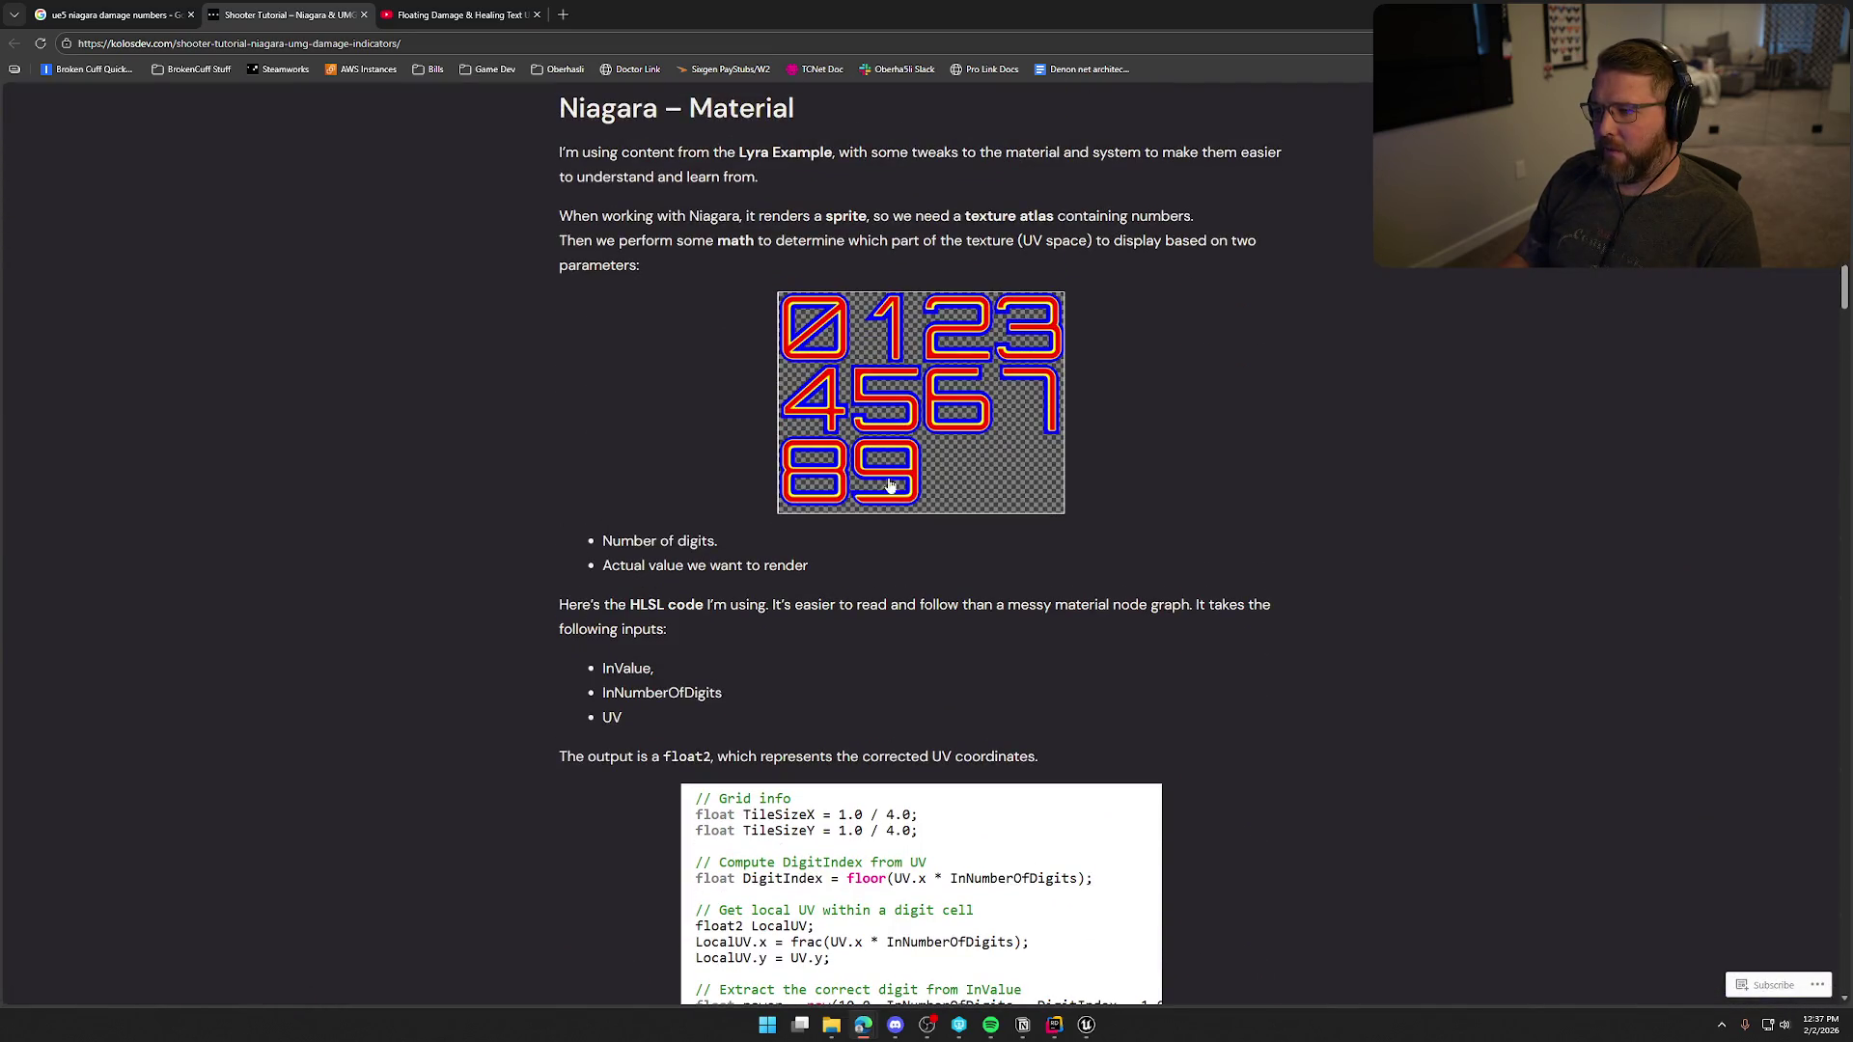
View the digit atlas image alone, go back, and scroll to the Niagara – System section.
click(941, 364)
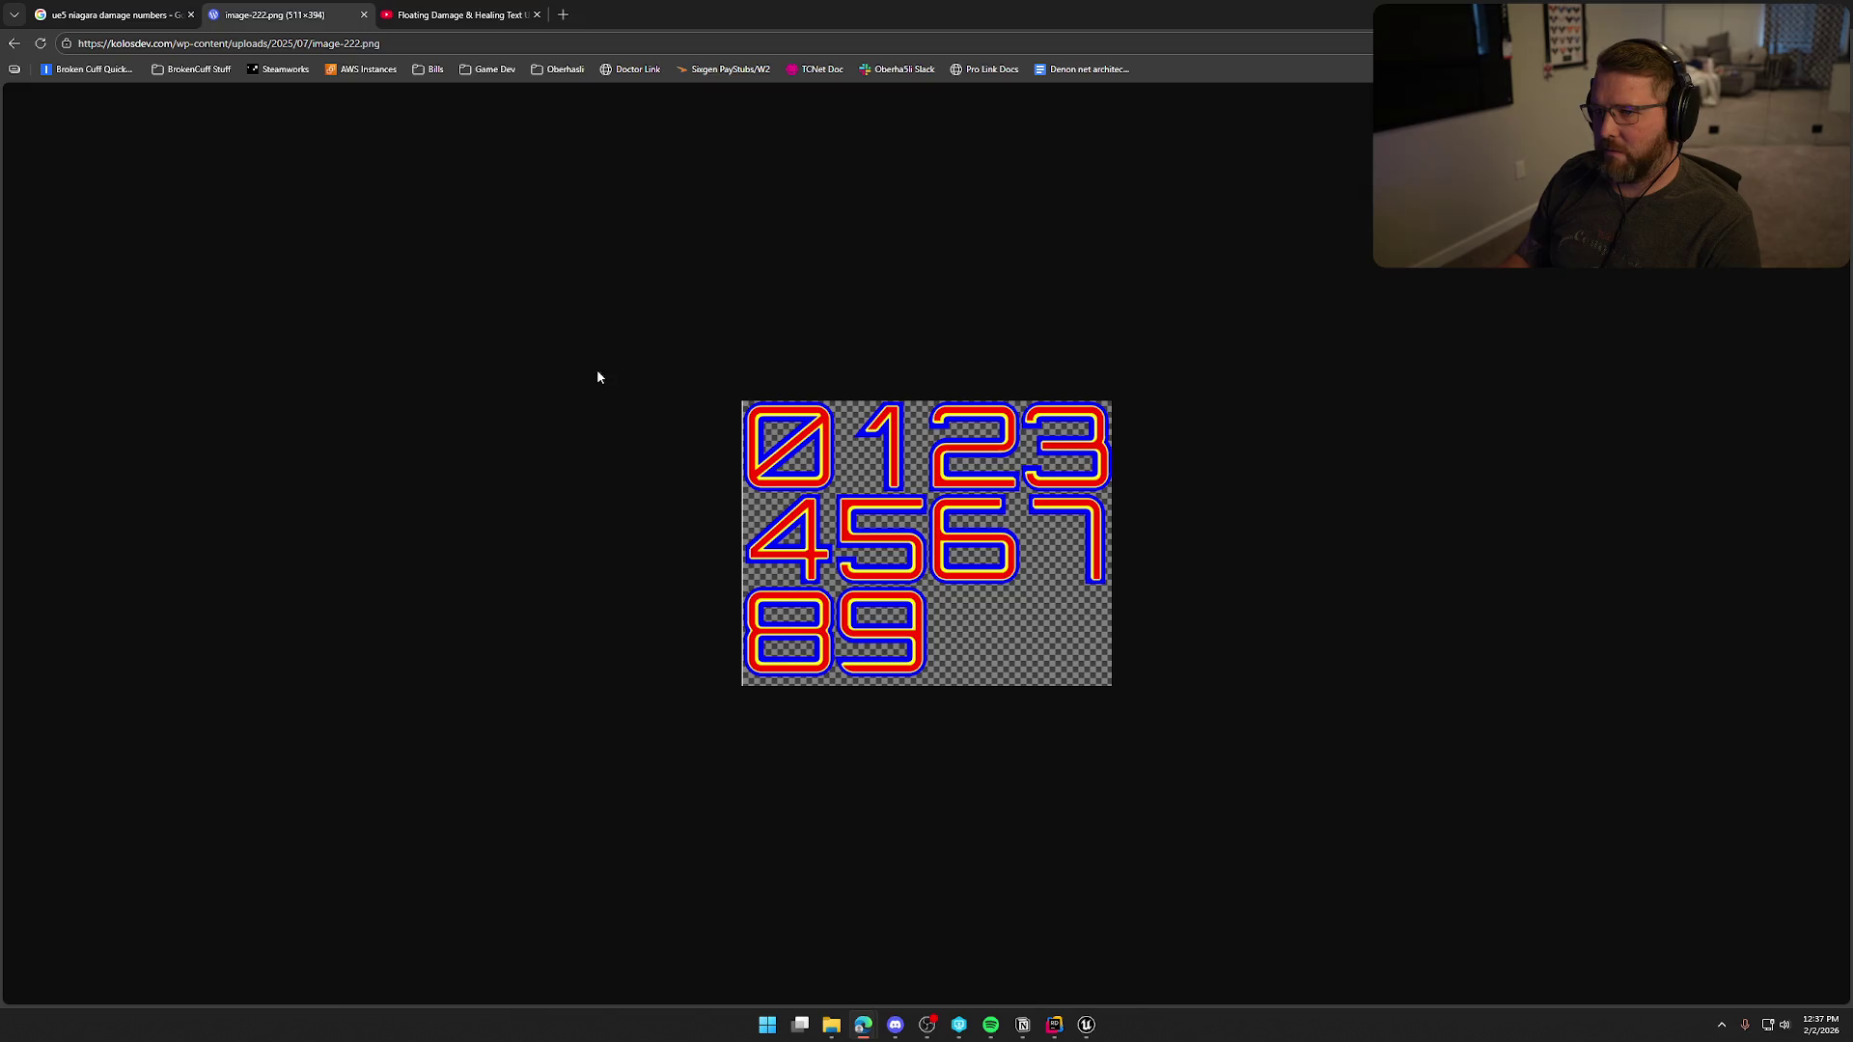
click(13, 42)
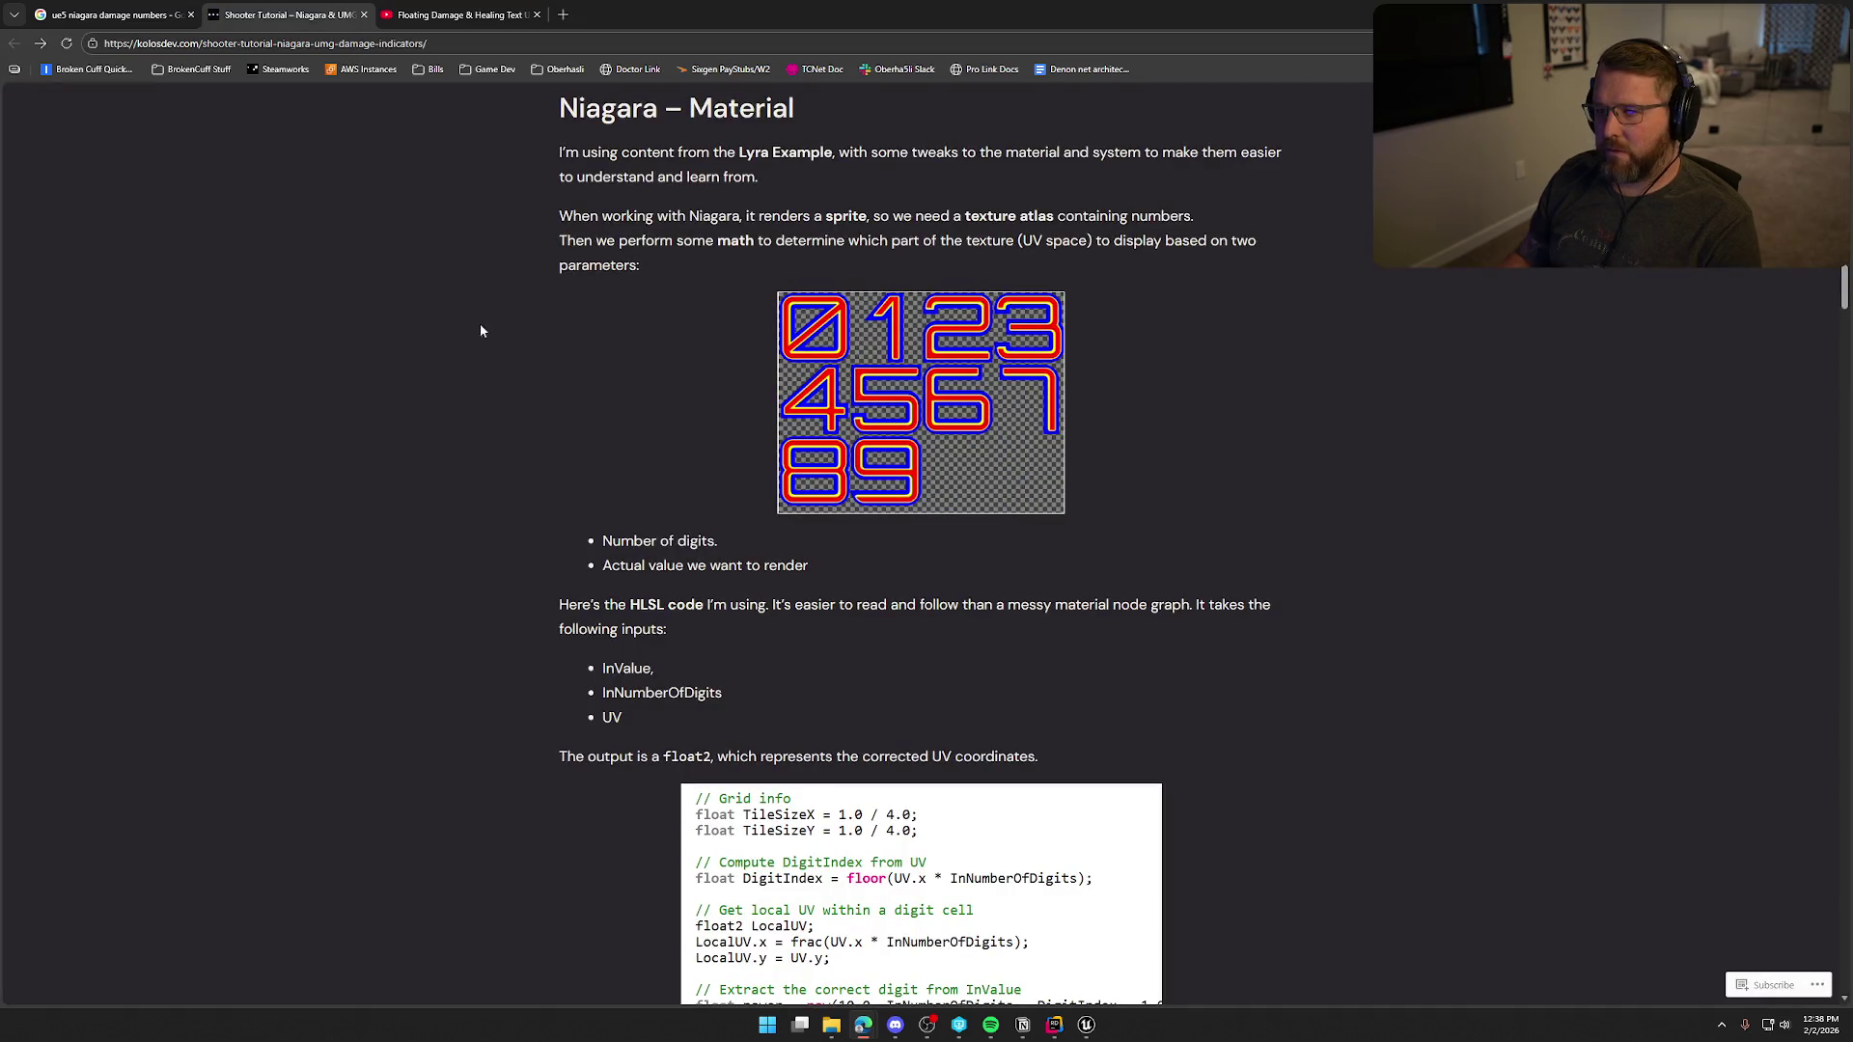
scroll(478, 482, down, 7)
scroll(476, 535, down, 7)
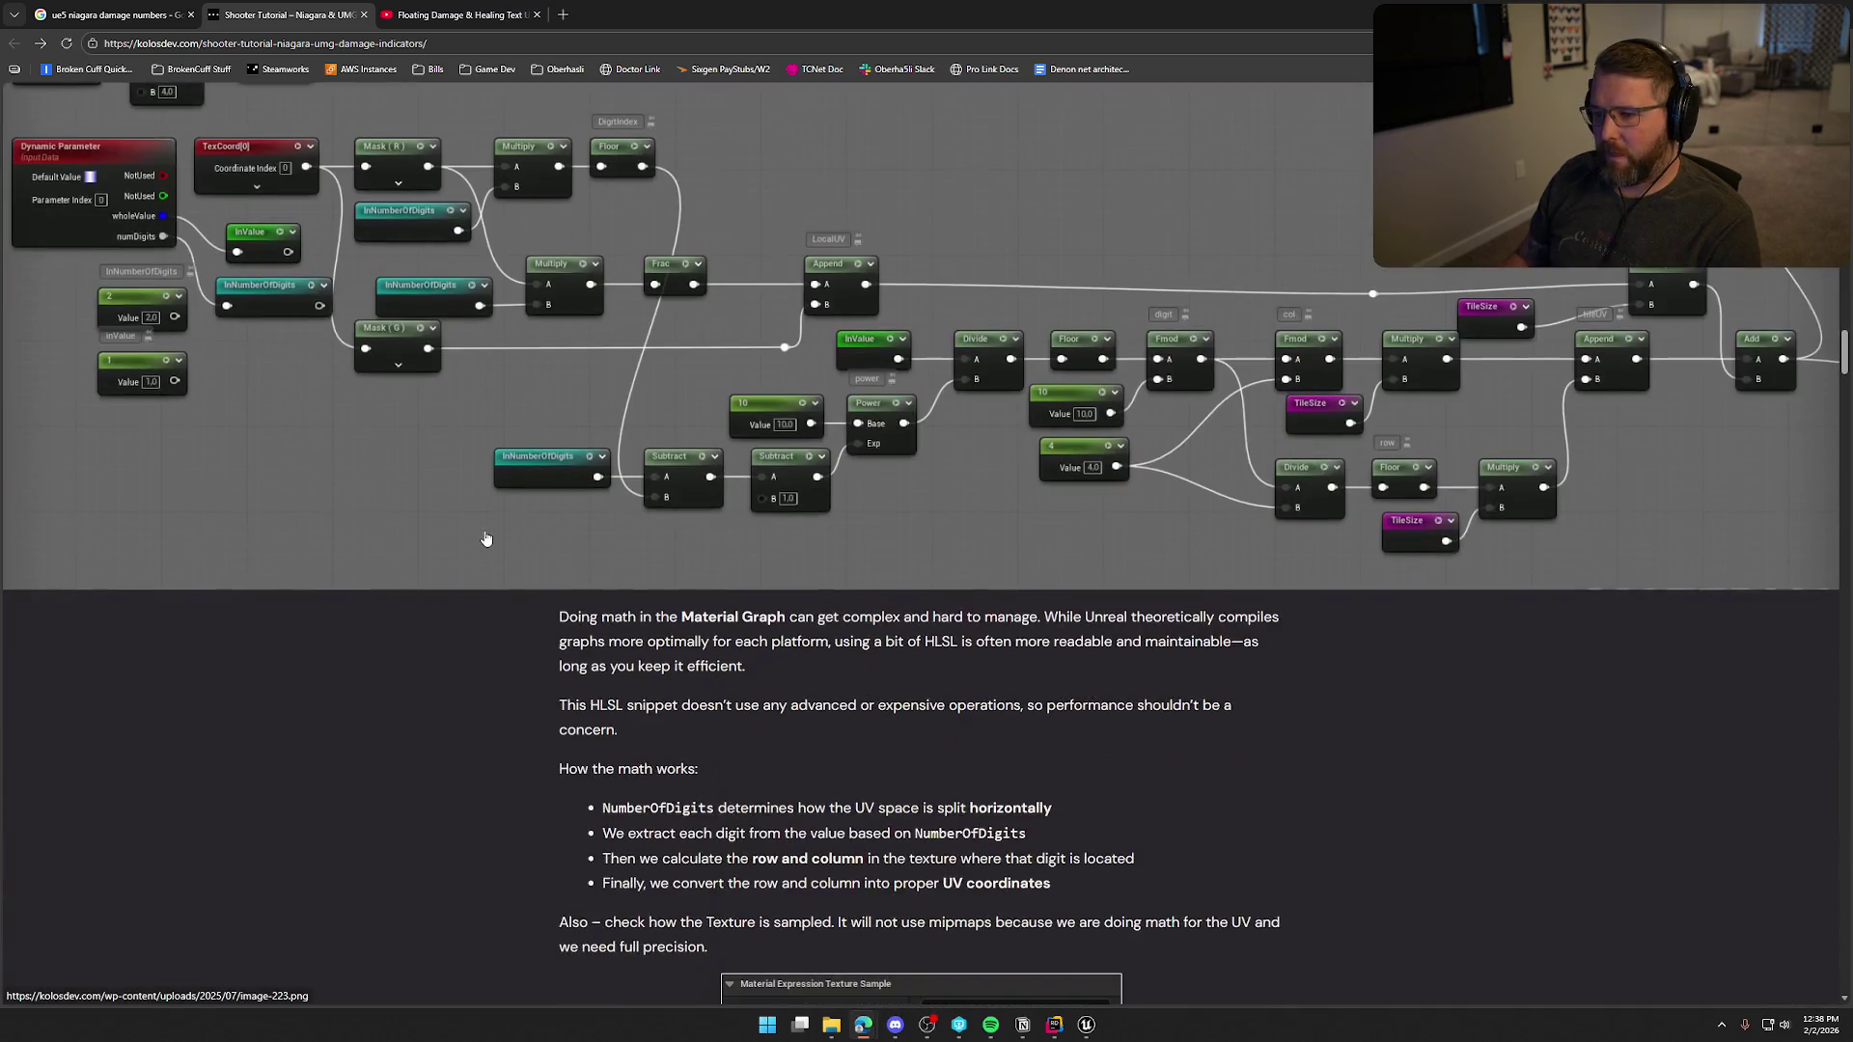
scroll(1550, 375, up, 2)
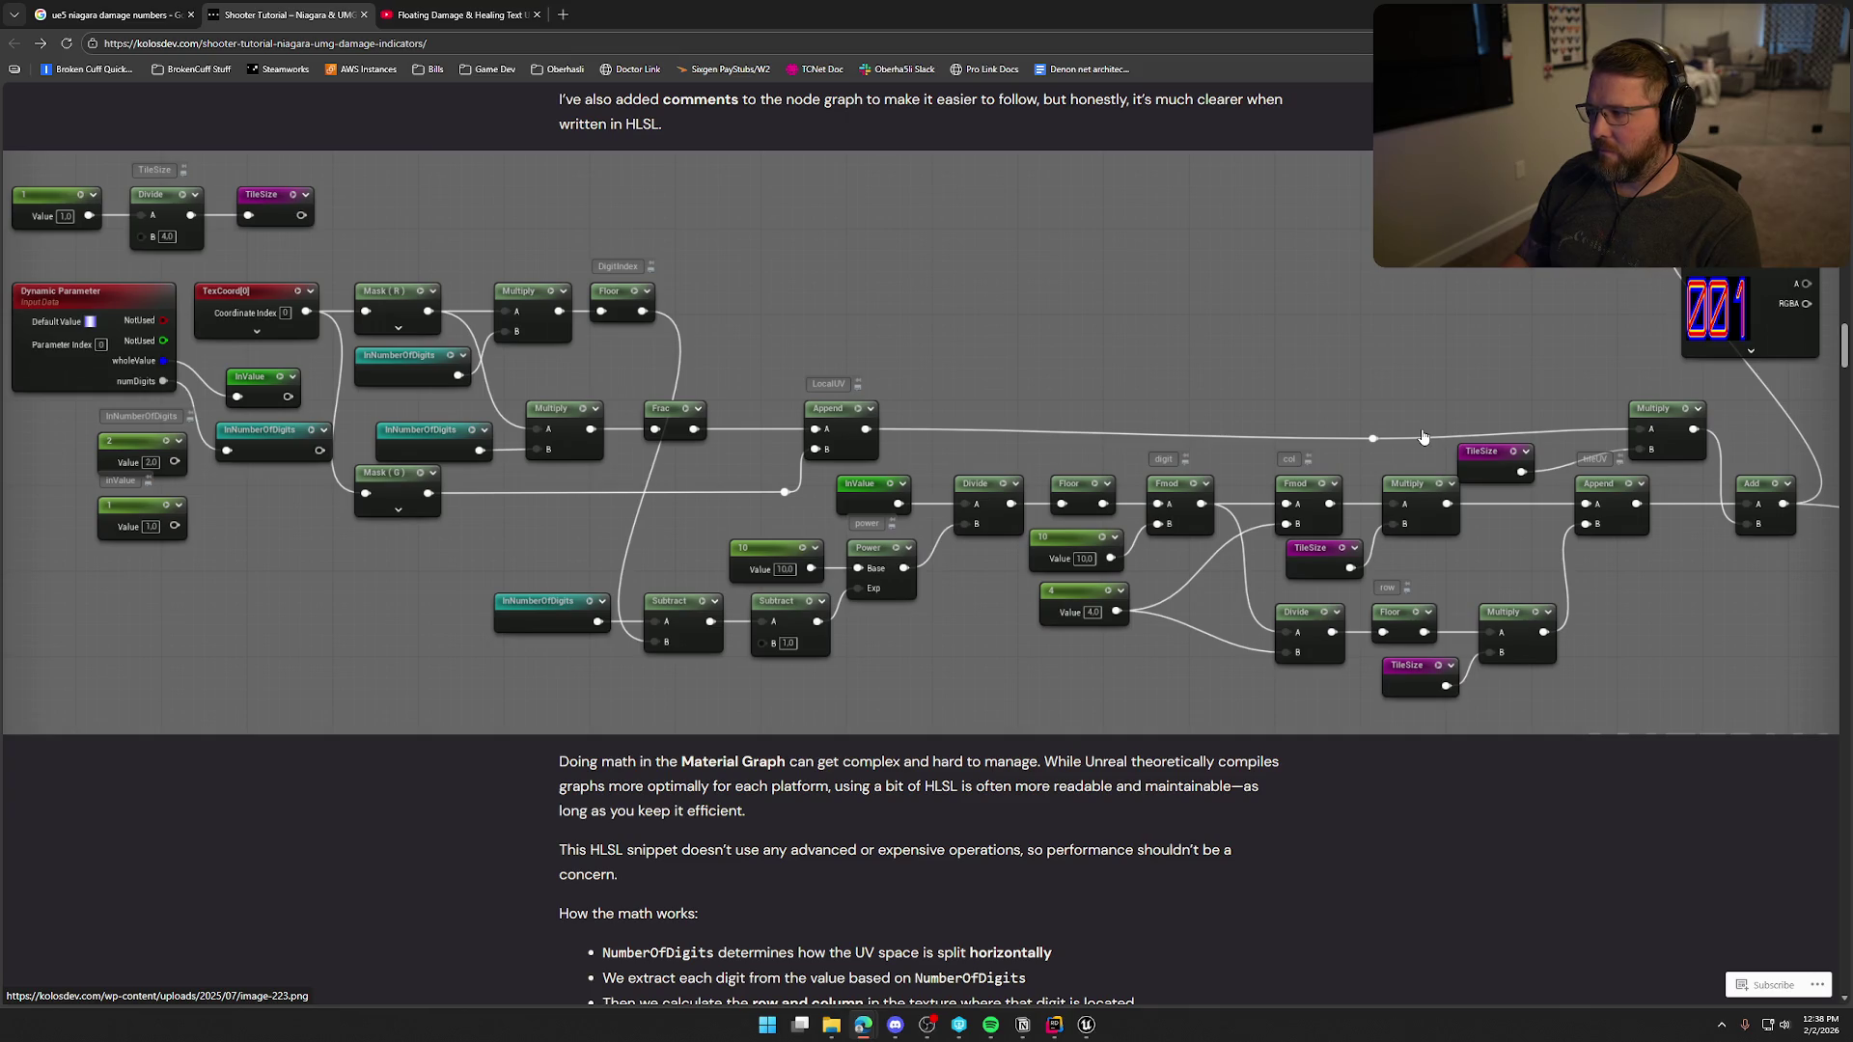
scroll(932, 563, down, 6)
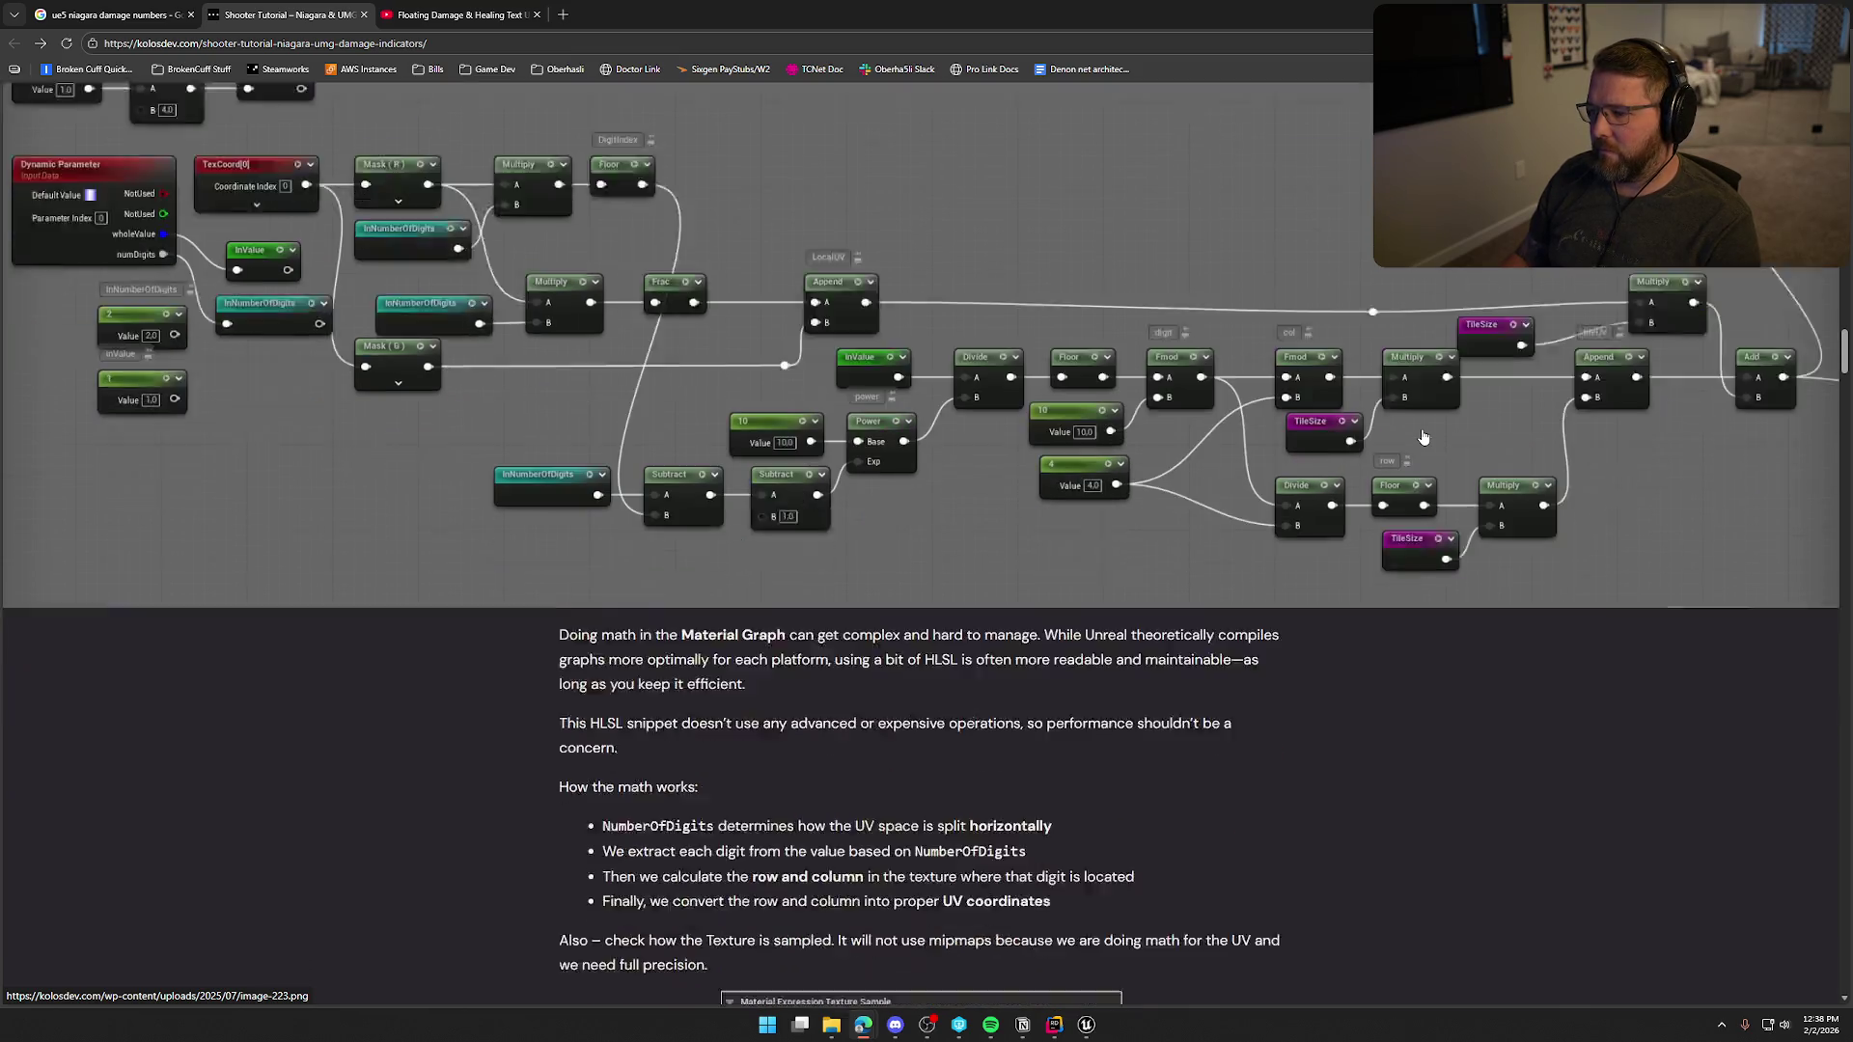
scroll(932, 563, down, 3)
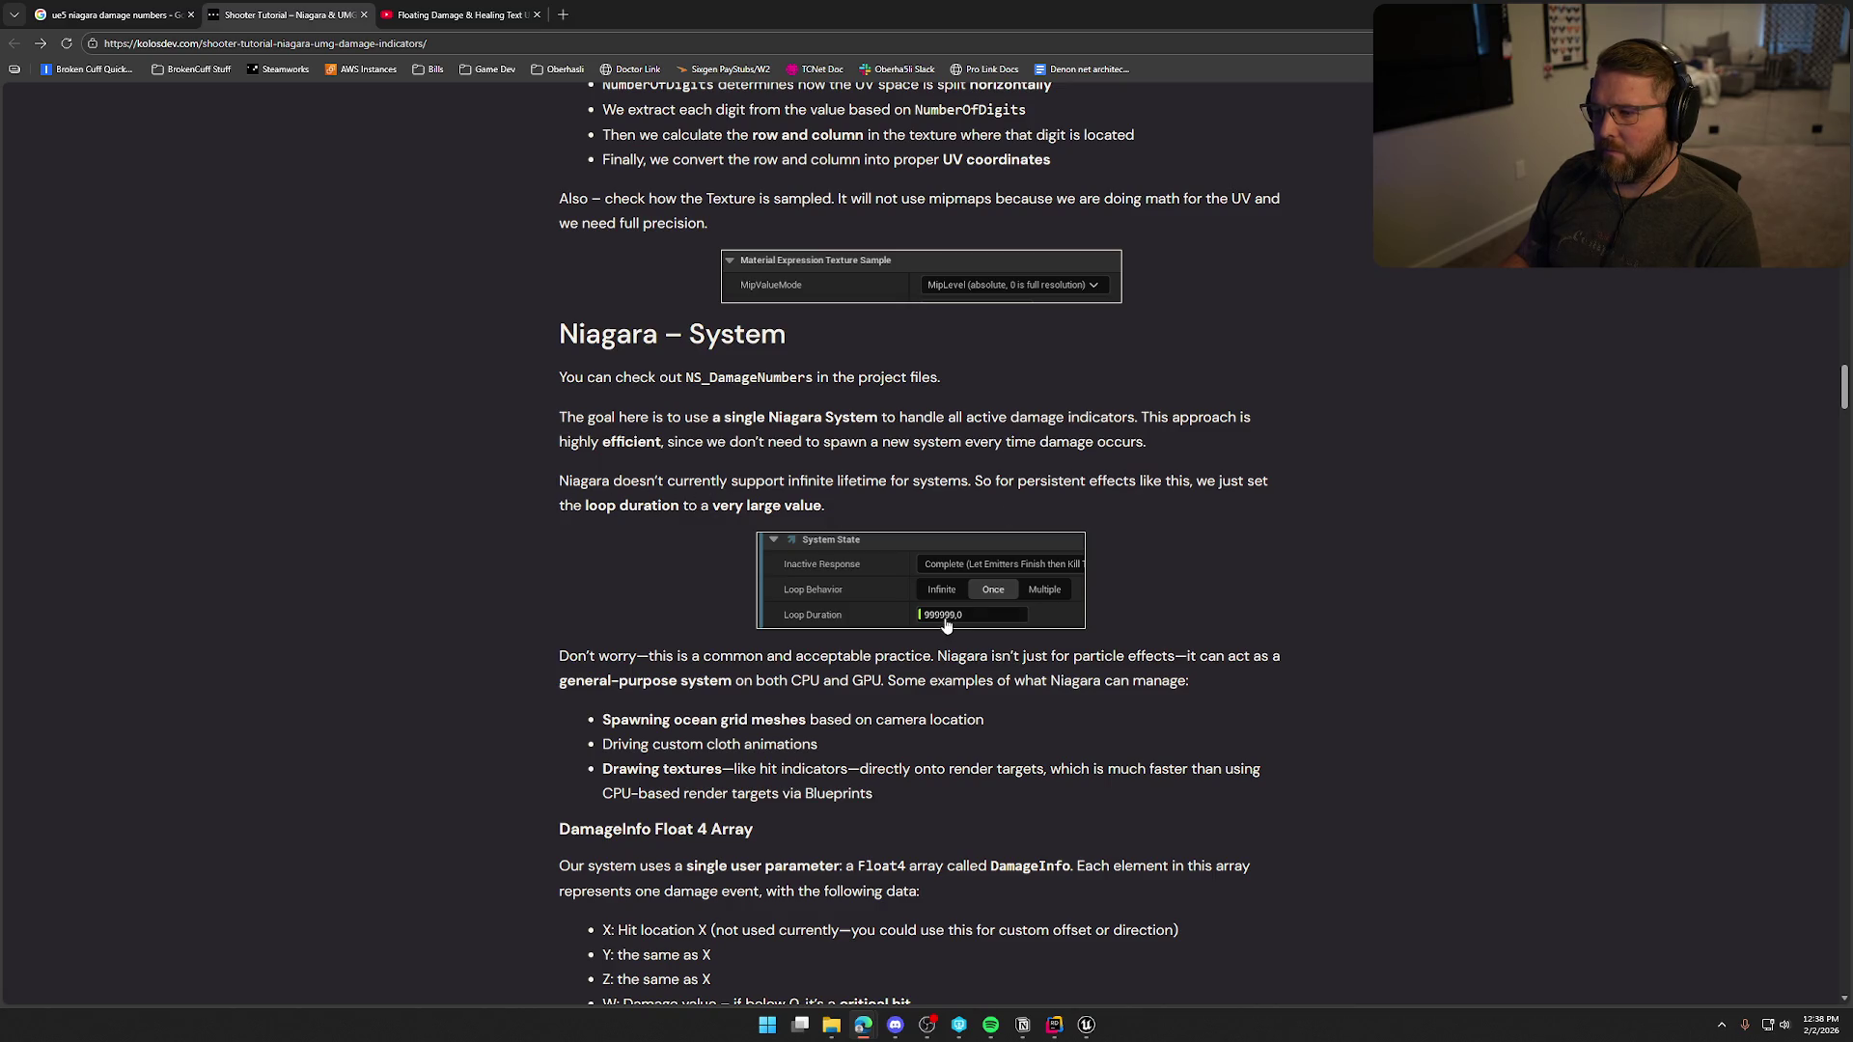
Scroll past DamageInfo, UpdateSpawnFromArray, Initialize Particle and Add Velocity to the Niagara – Spawning section.
scroll(464, 485, down, 3)
scroll(494, 473, down, 1)
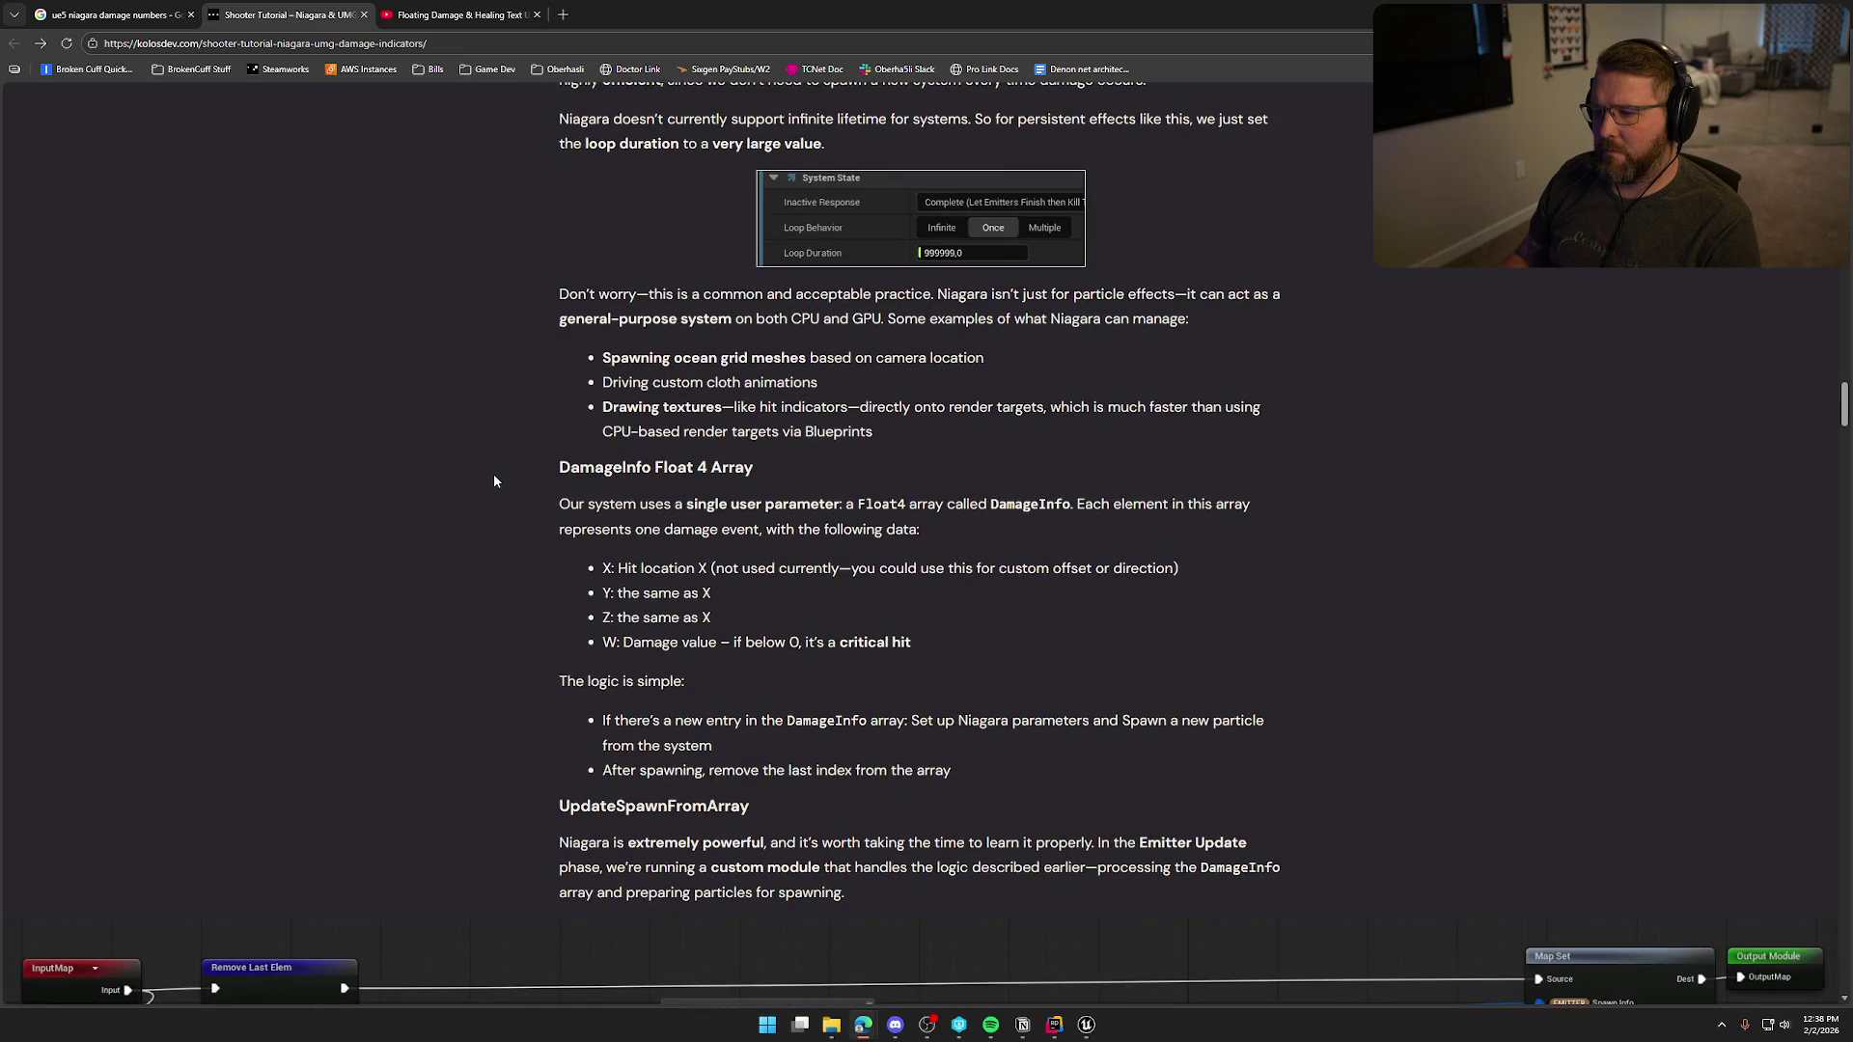
scroll(488, 368, down, 5)
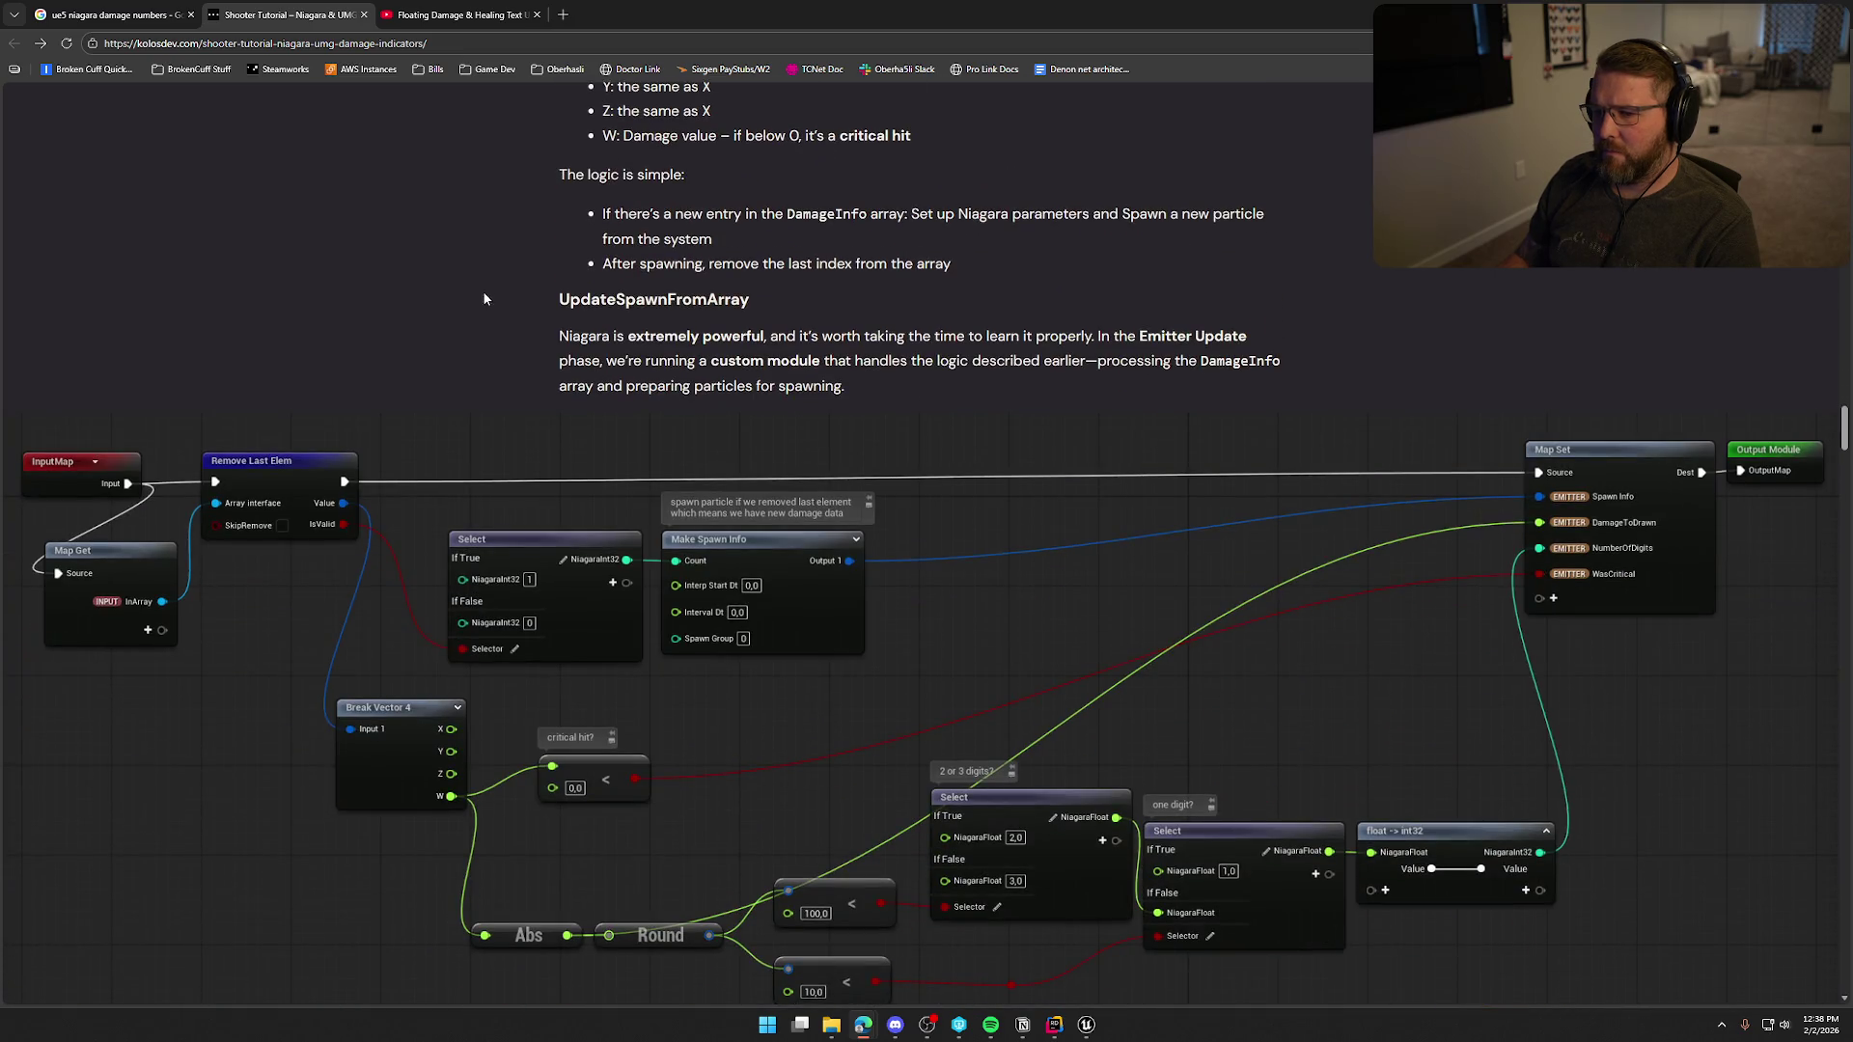
scroll(444, 222, down, 4)
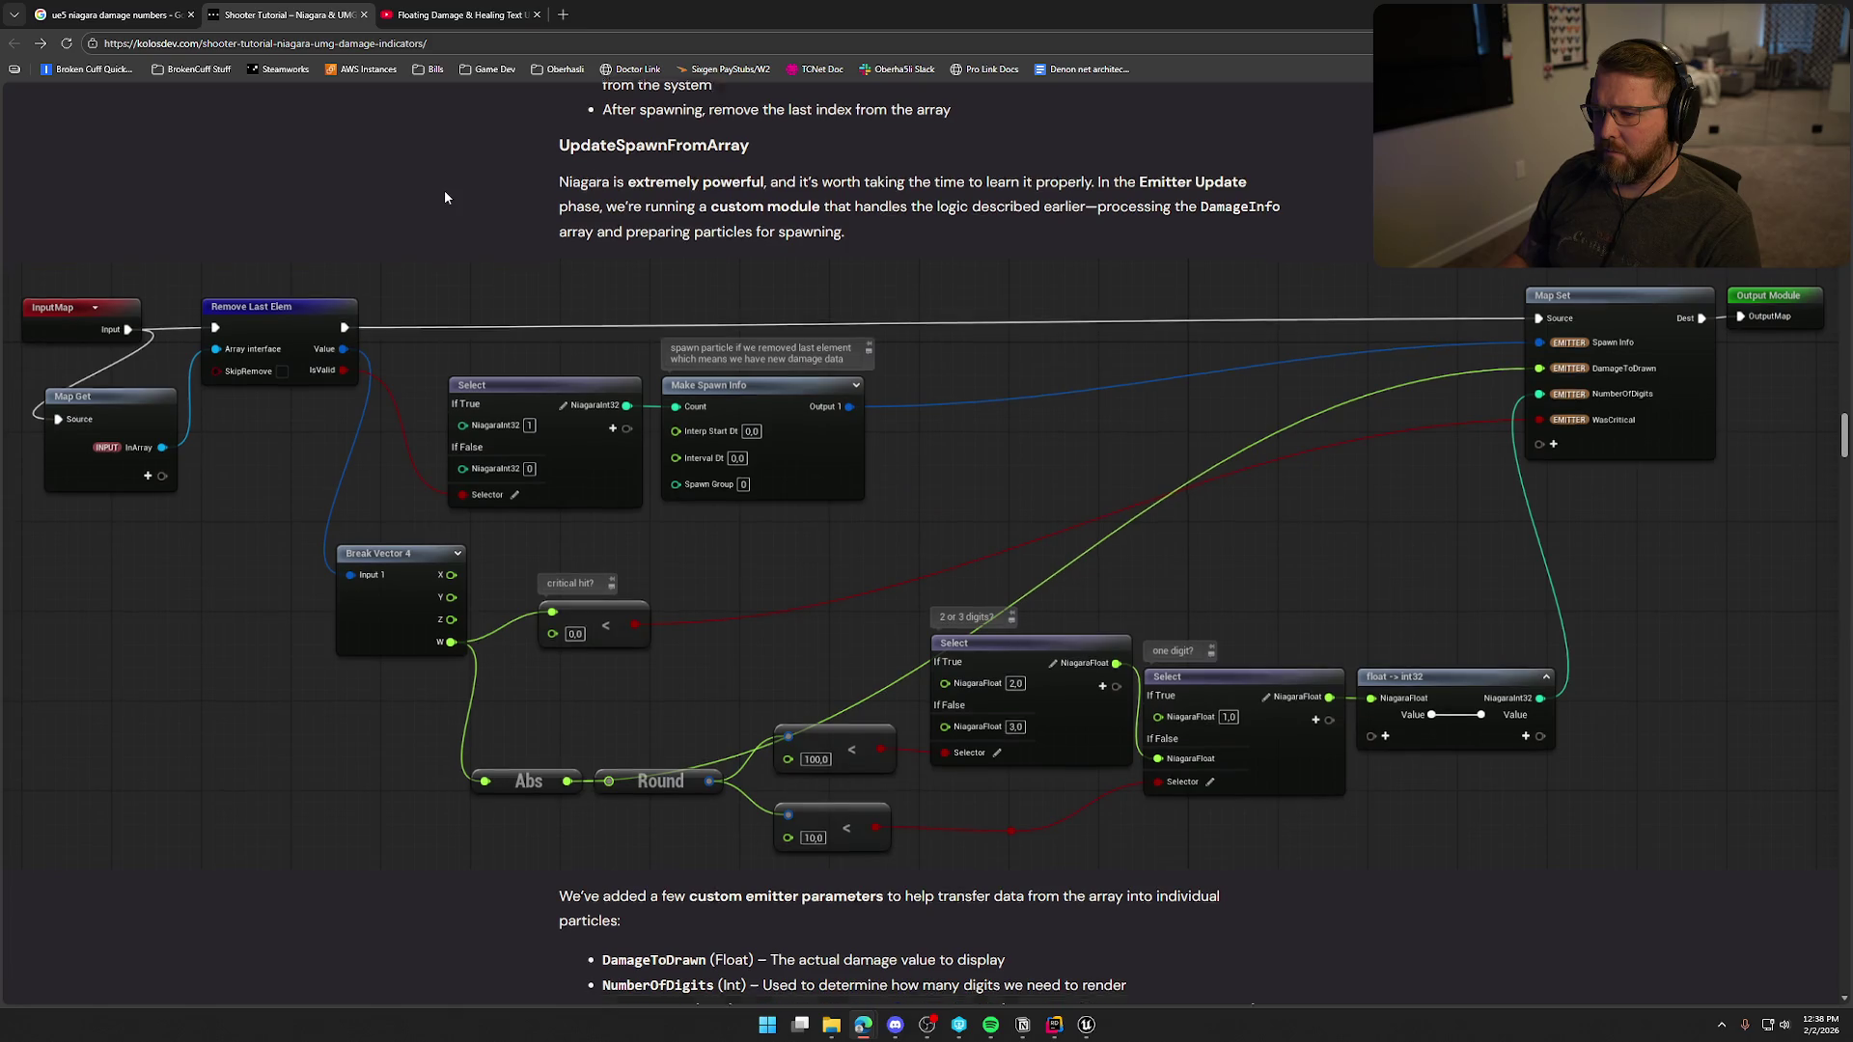
scroll(444, 189, down, 5)
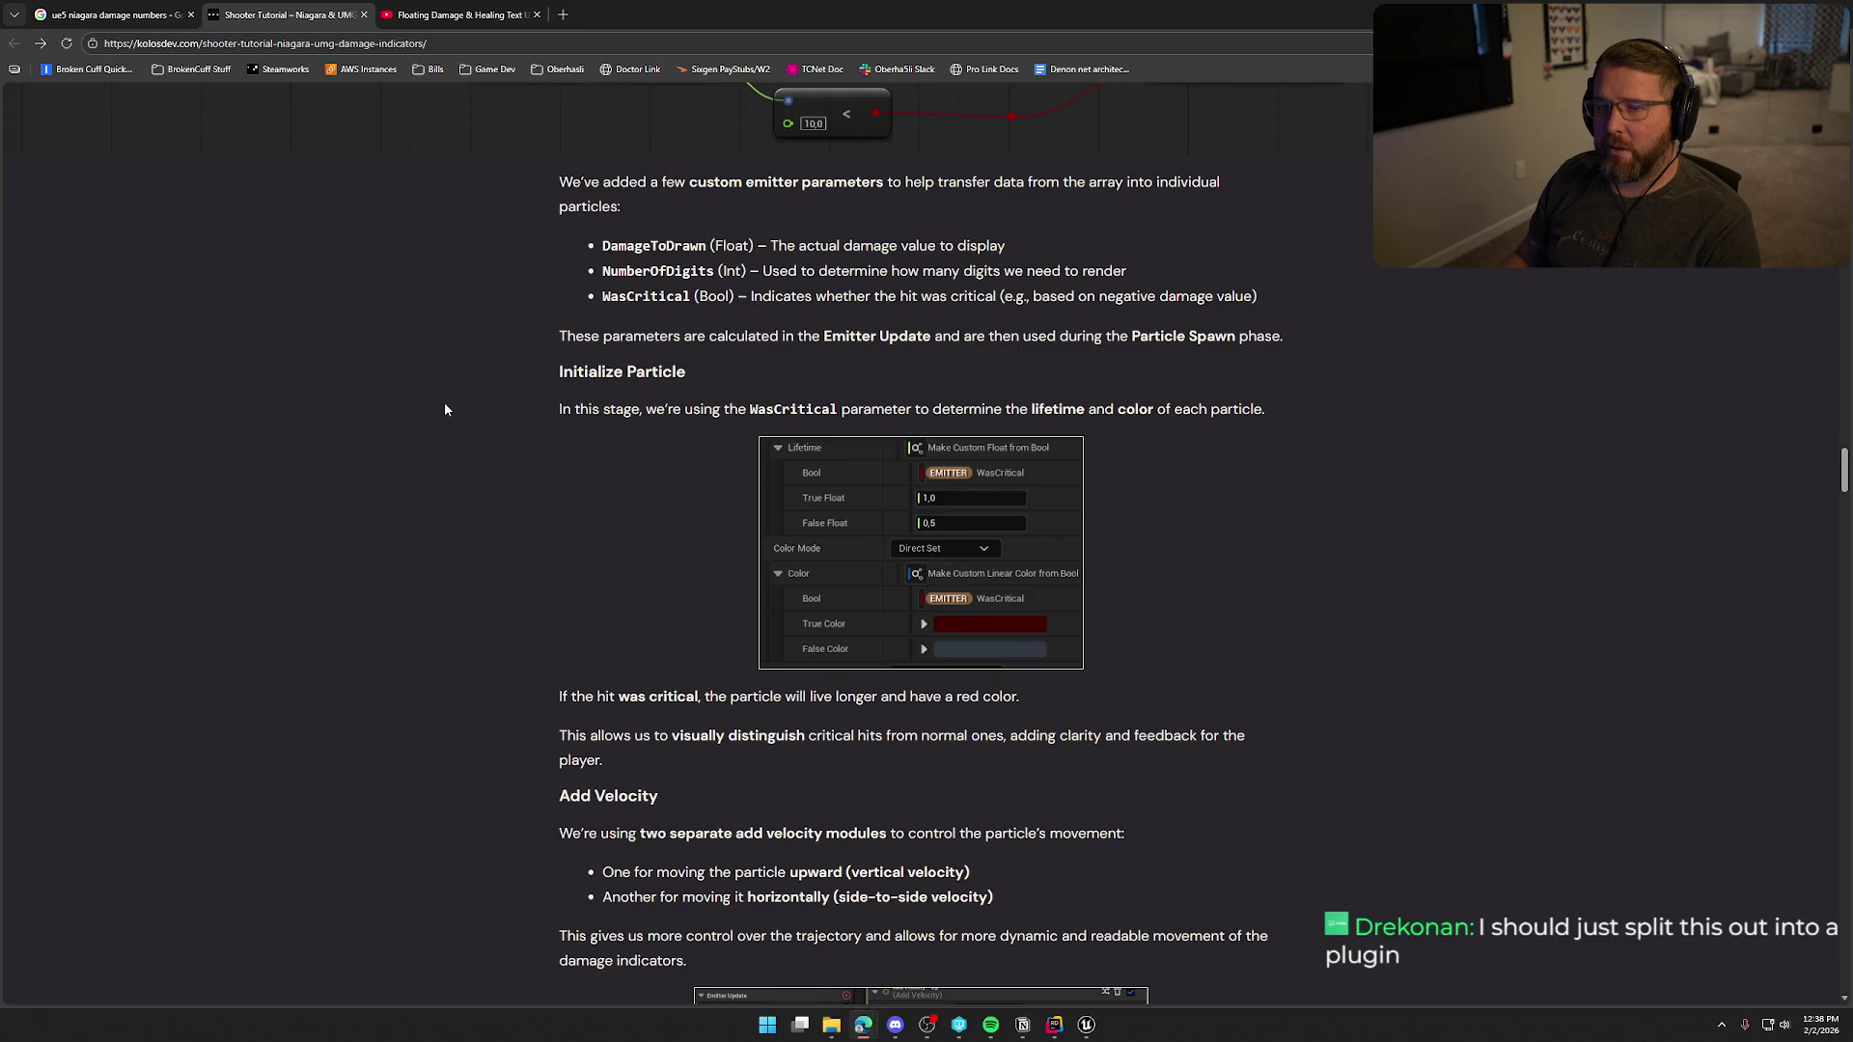
scroll(443, 409, down, 3)
scroll(442, 421, down, 3)
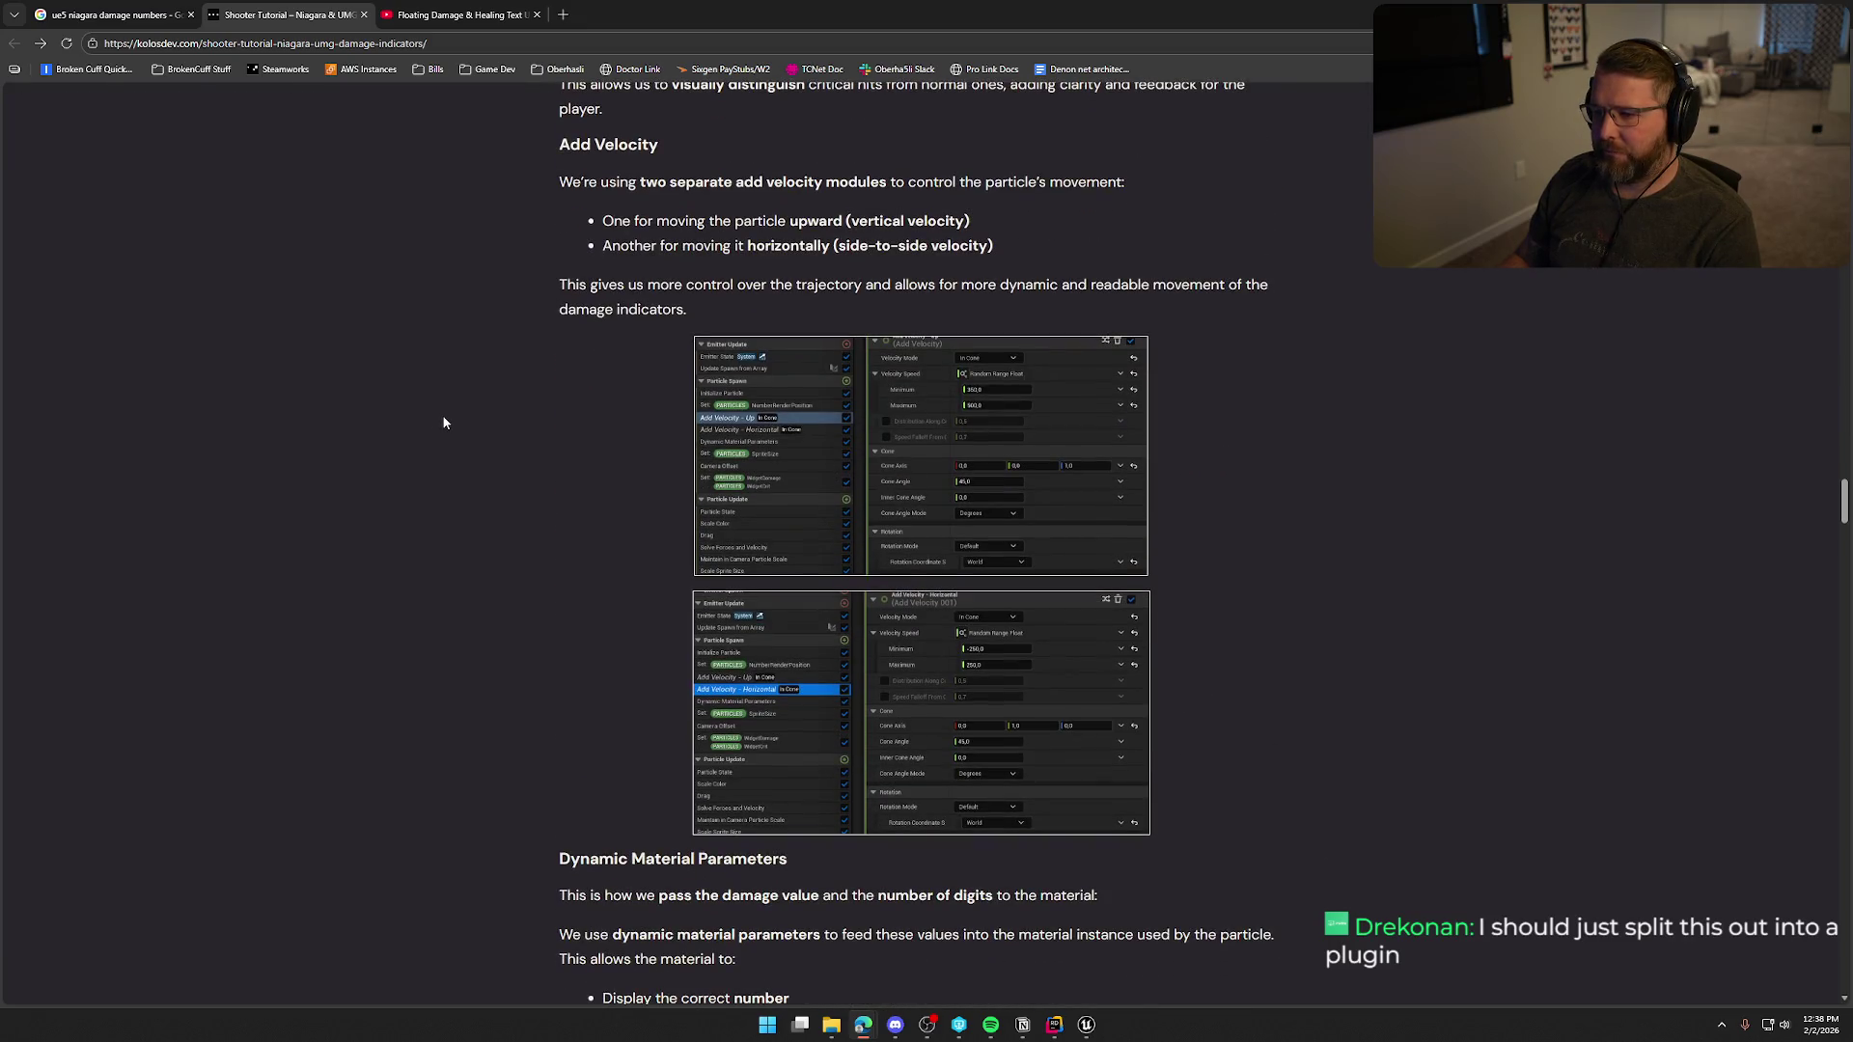
scroll(444, 423, down, 6)
scroll(443, 422, down, 3)
scroll(444, 423, down, 8)
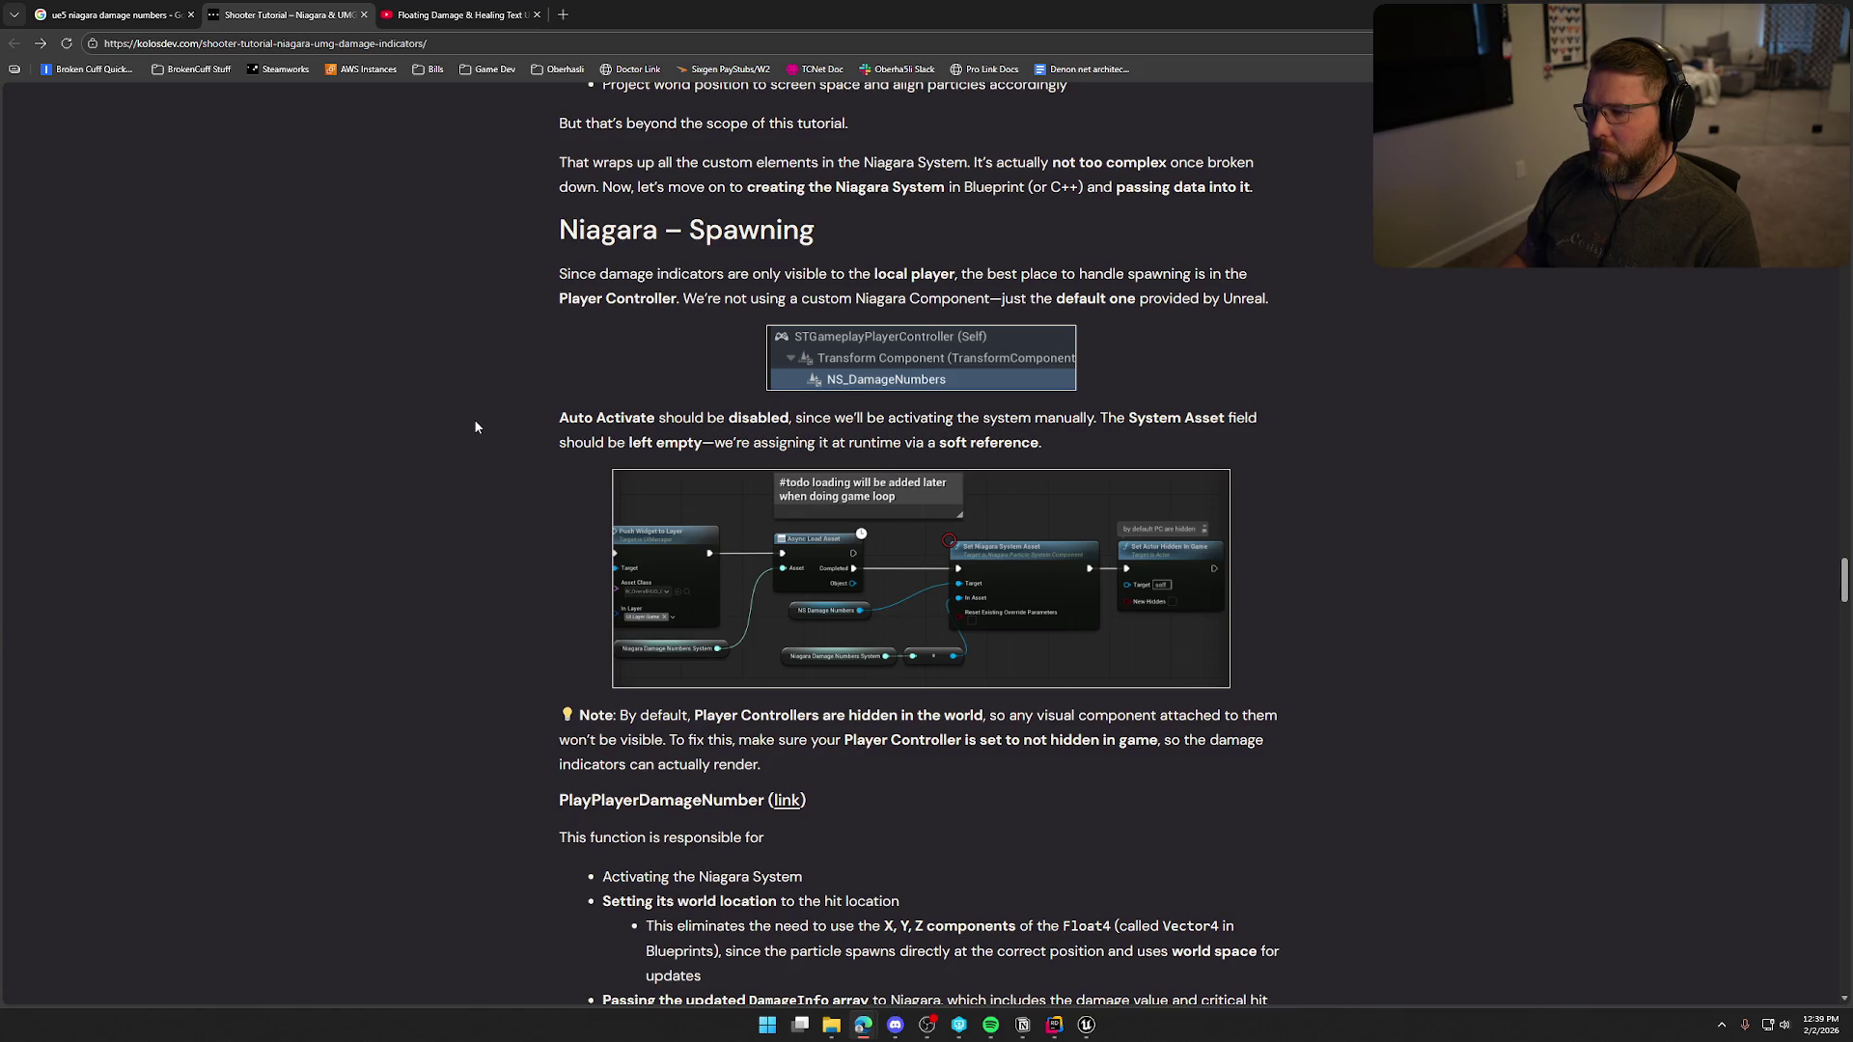
Read the kolosdev article's UMG damage-number sections down to the Conclusion, then return to the top.
scroll(475, 426, down, 4)
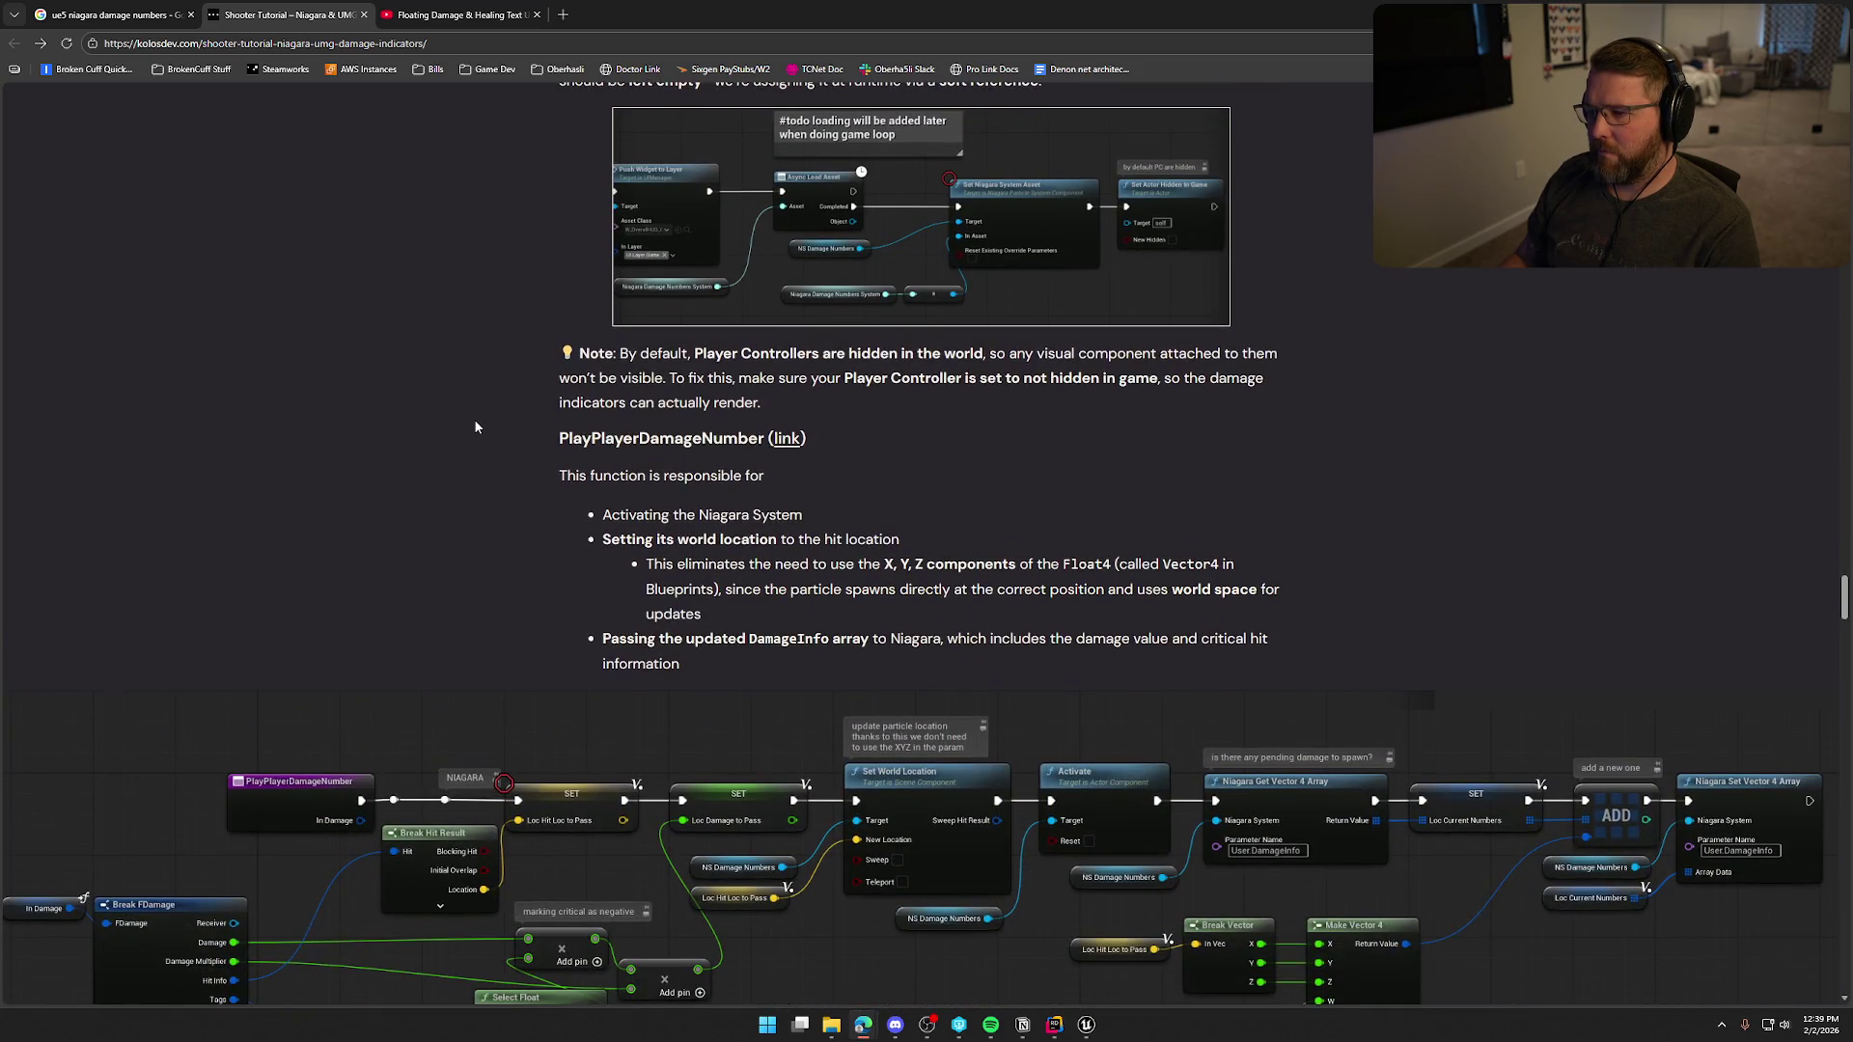
scroll(473, 420, down, 3)
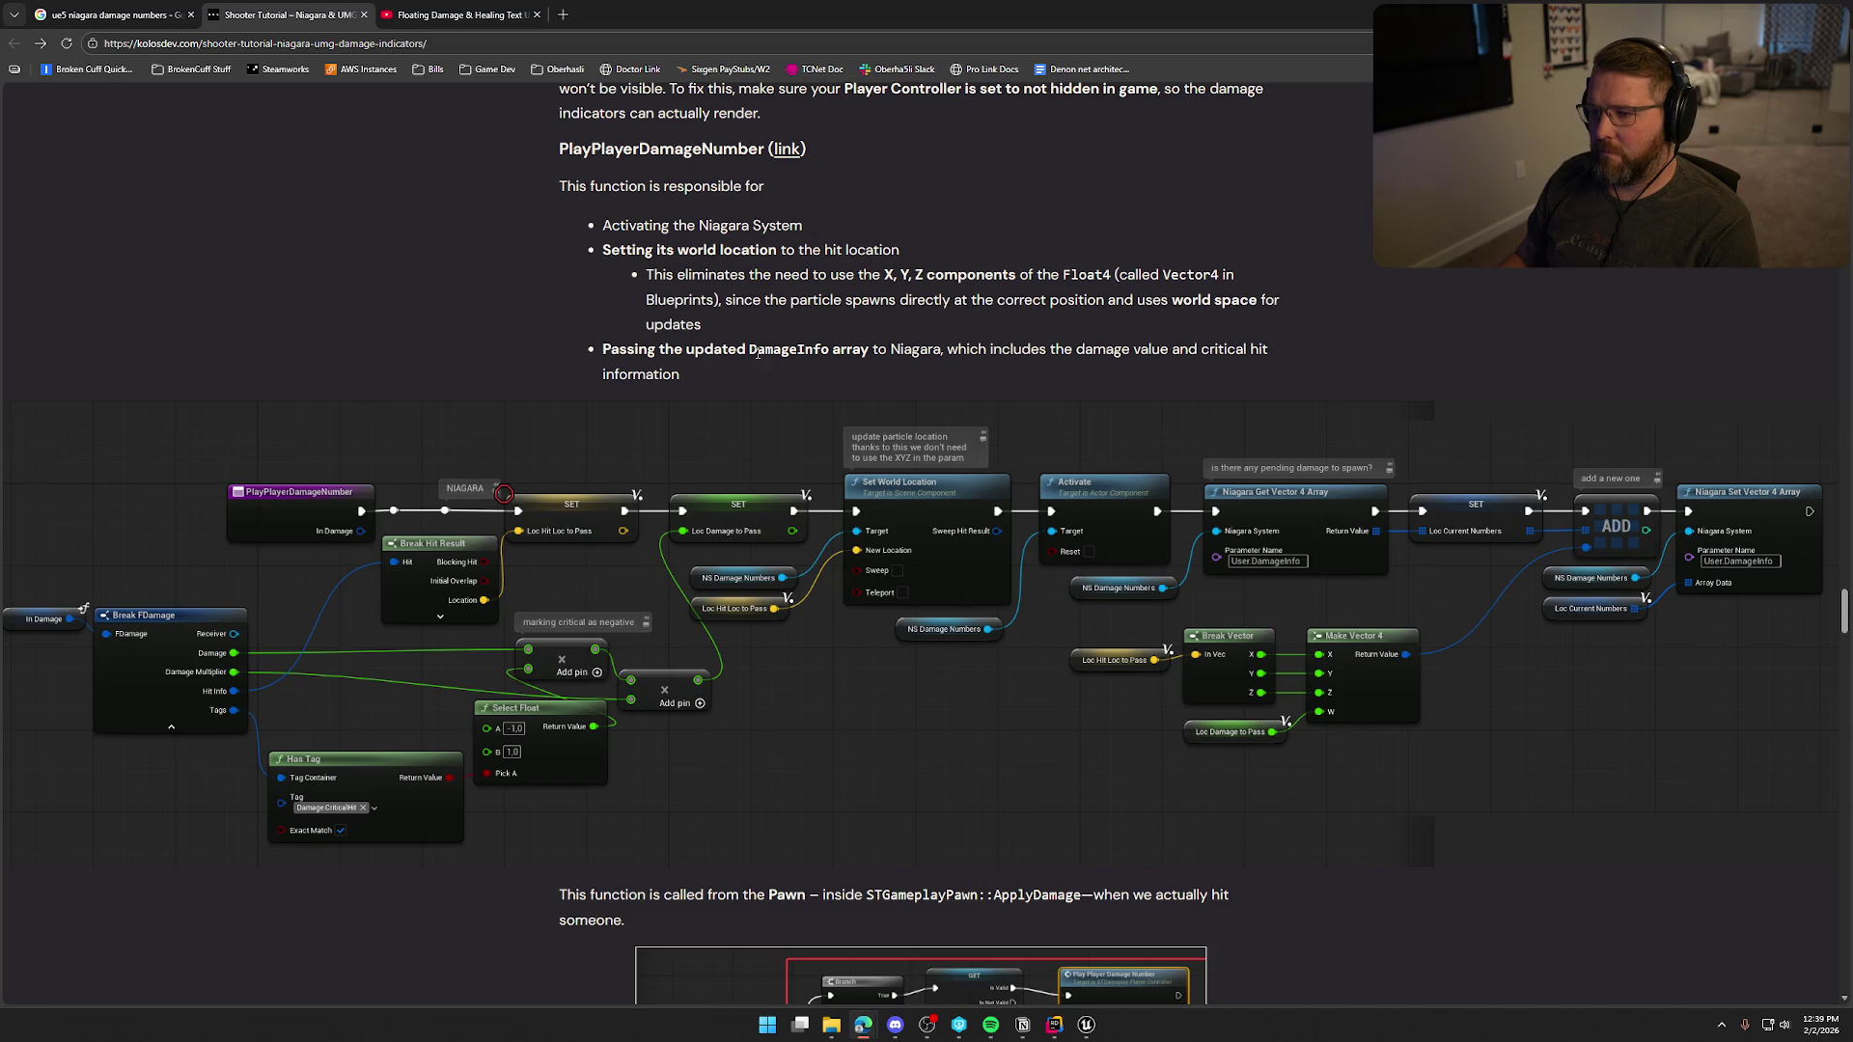
scroll(413, 291, down, 1)
scroll(425, 284, down, 3)
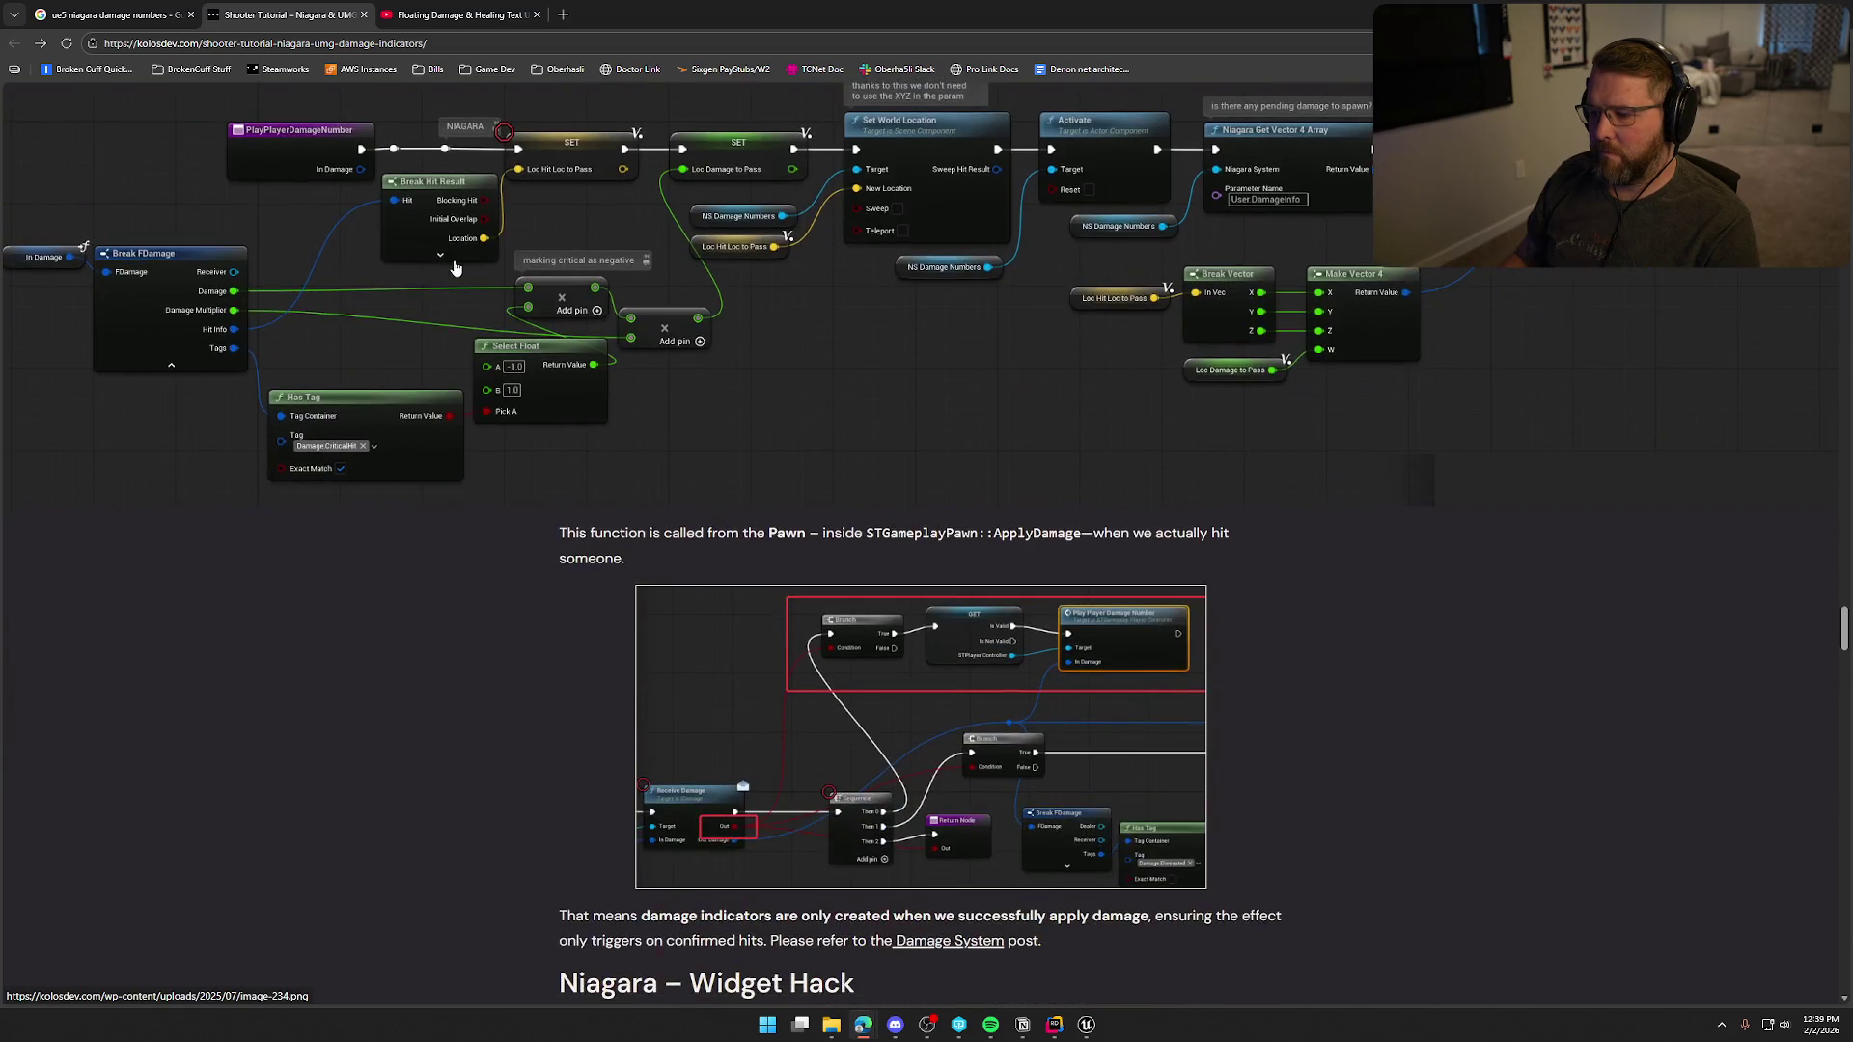
scroll(456, 291, down, 3)
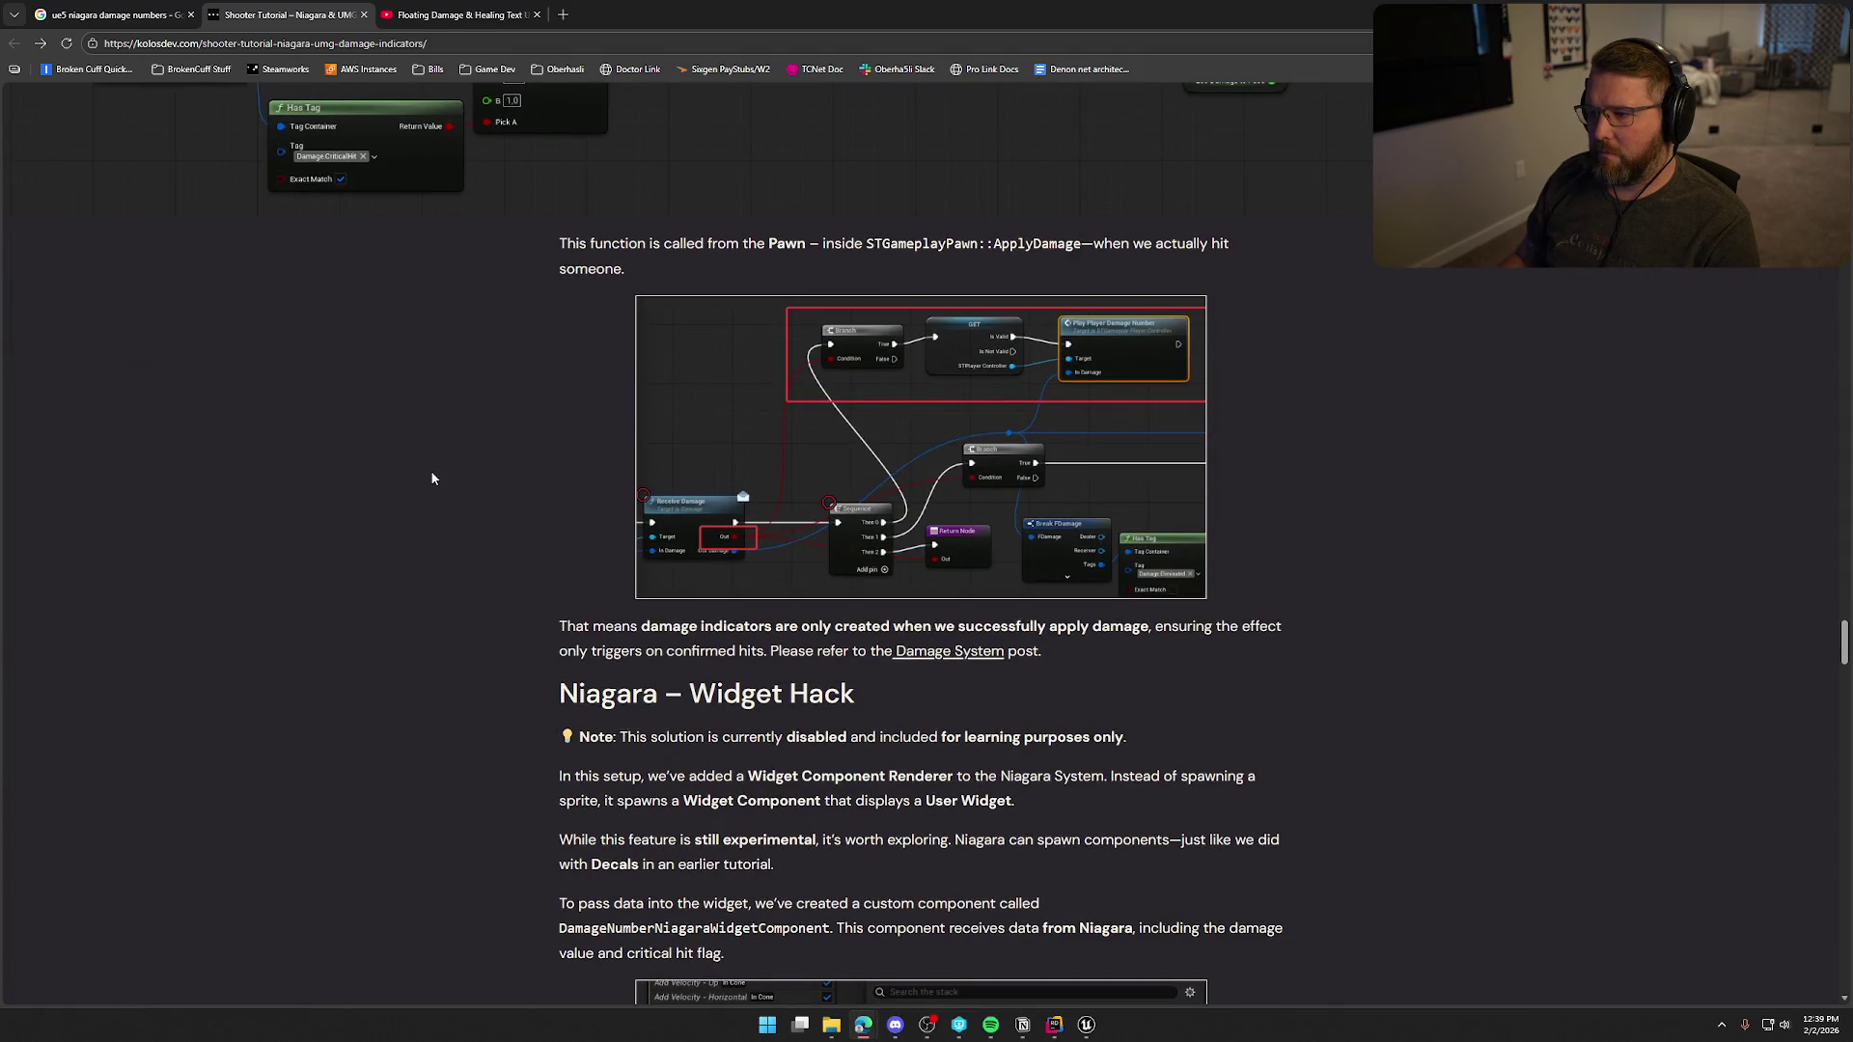
scroll(431, 478, down, 3)
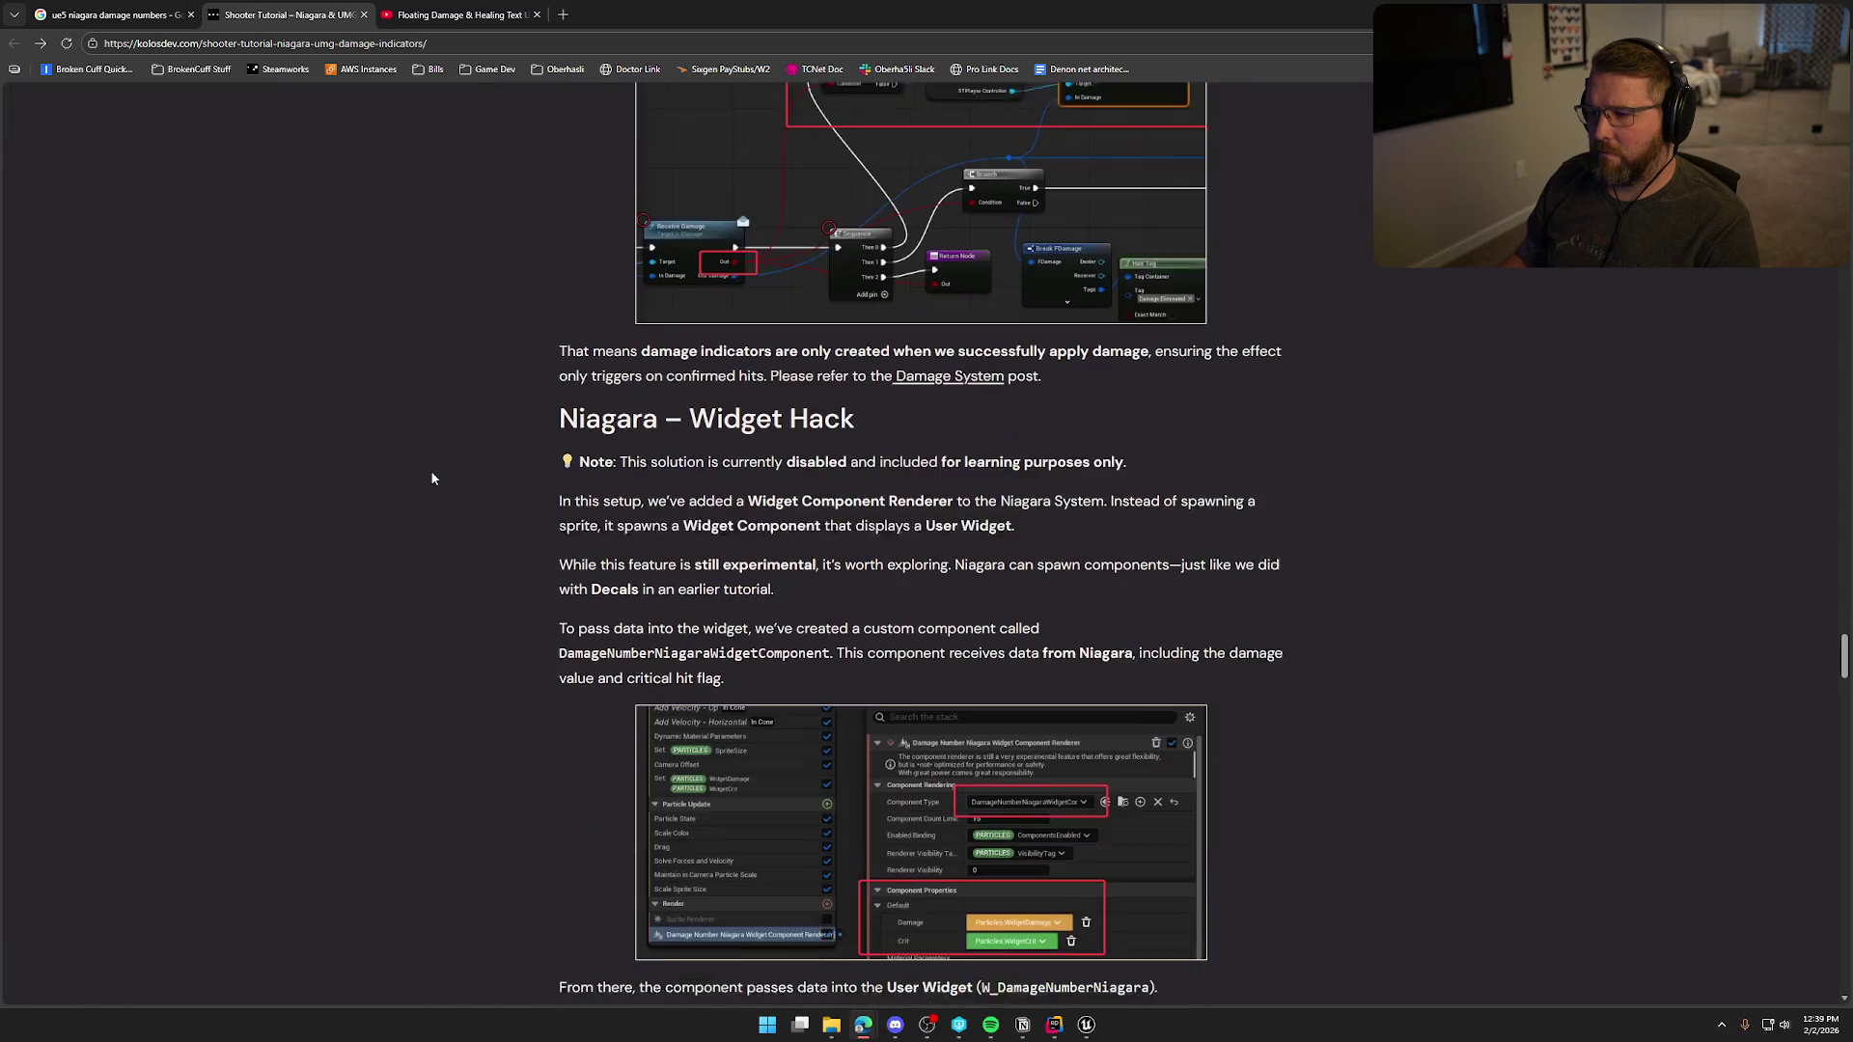
scroll(431, 479, down, 3)
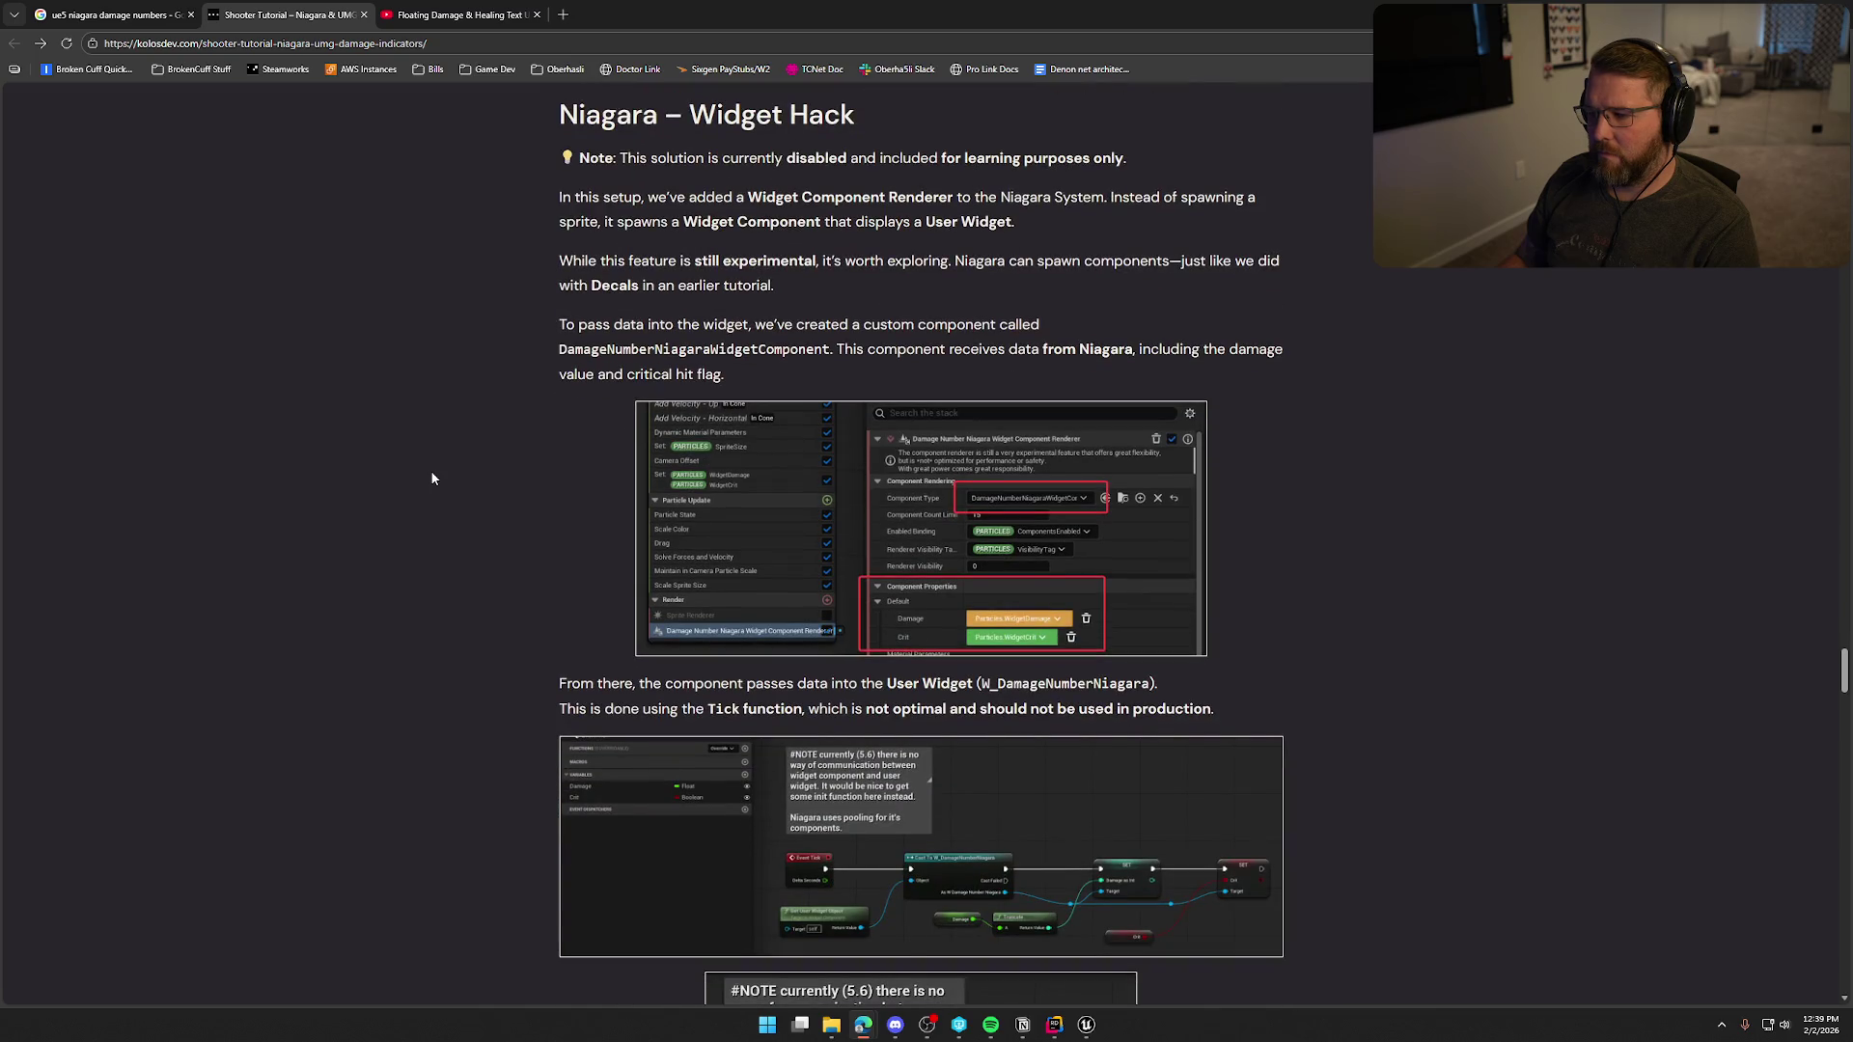
scroll(431, 479, down, 3)
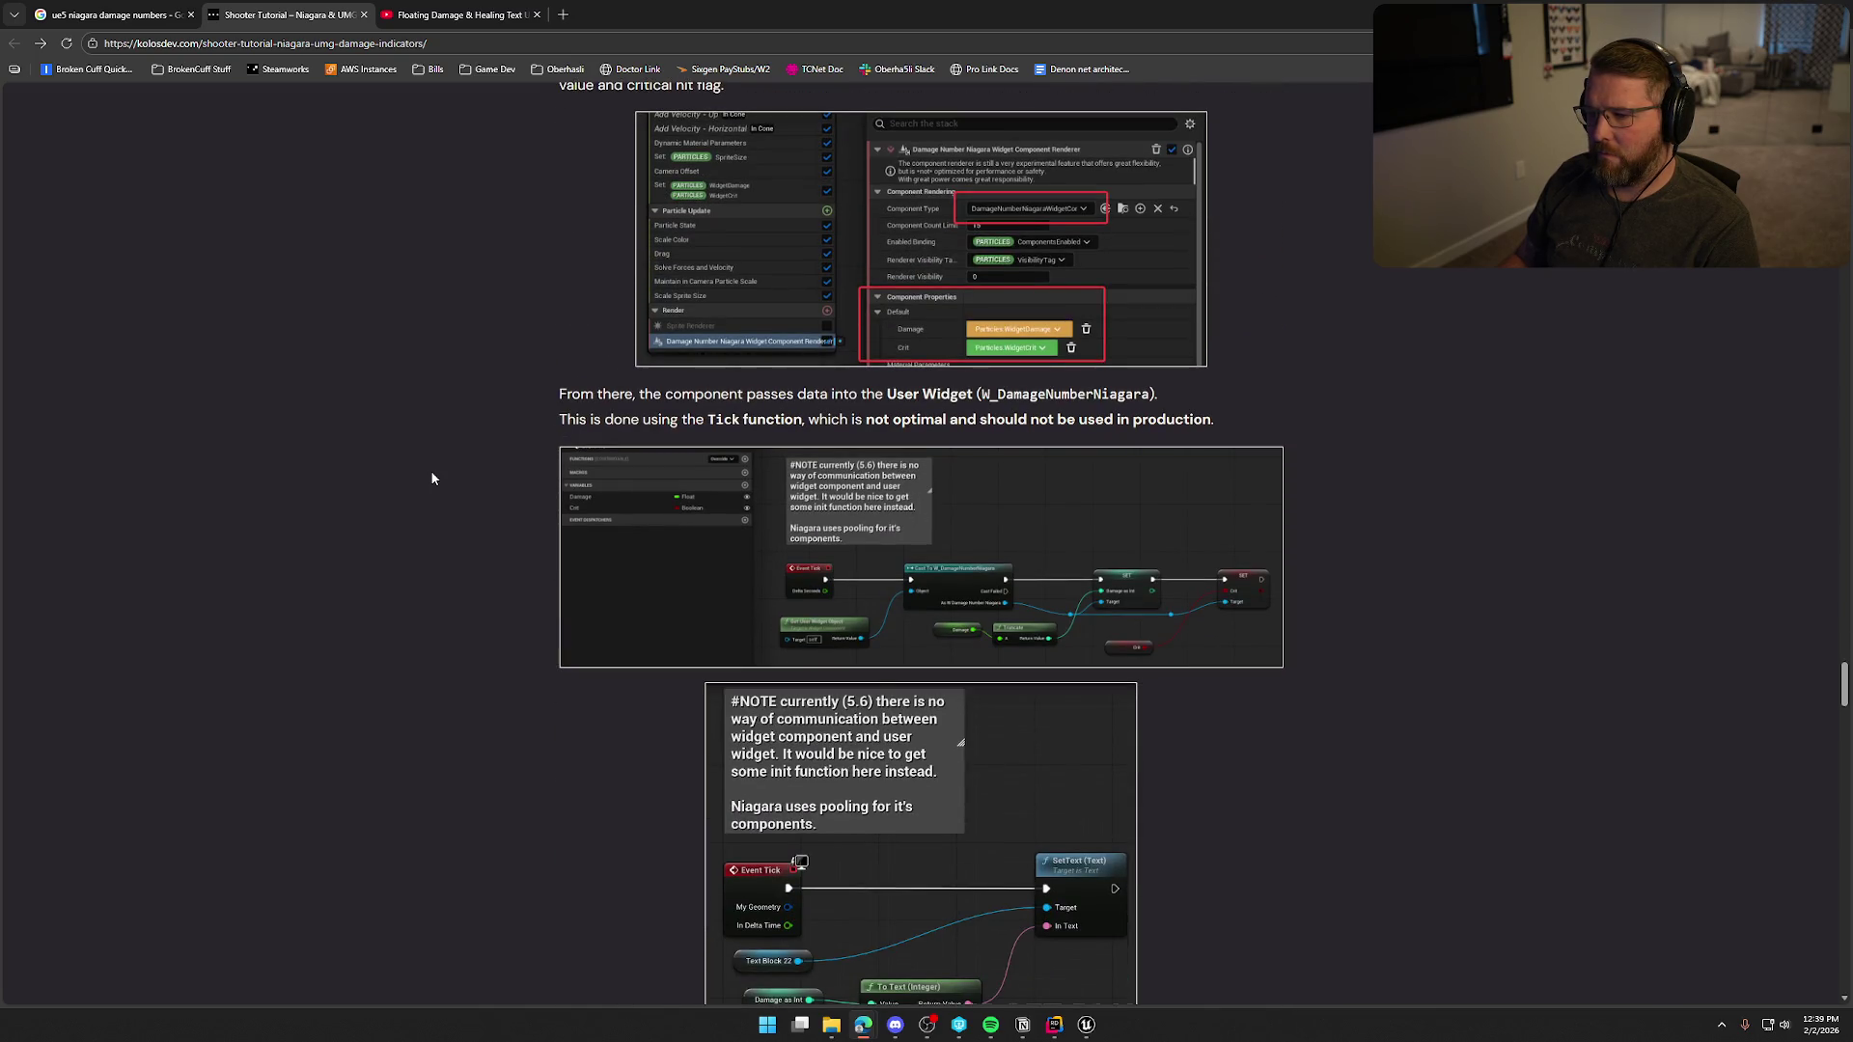
scroll(431, 471, down, 10)
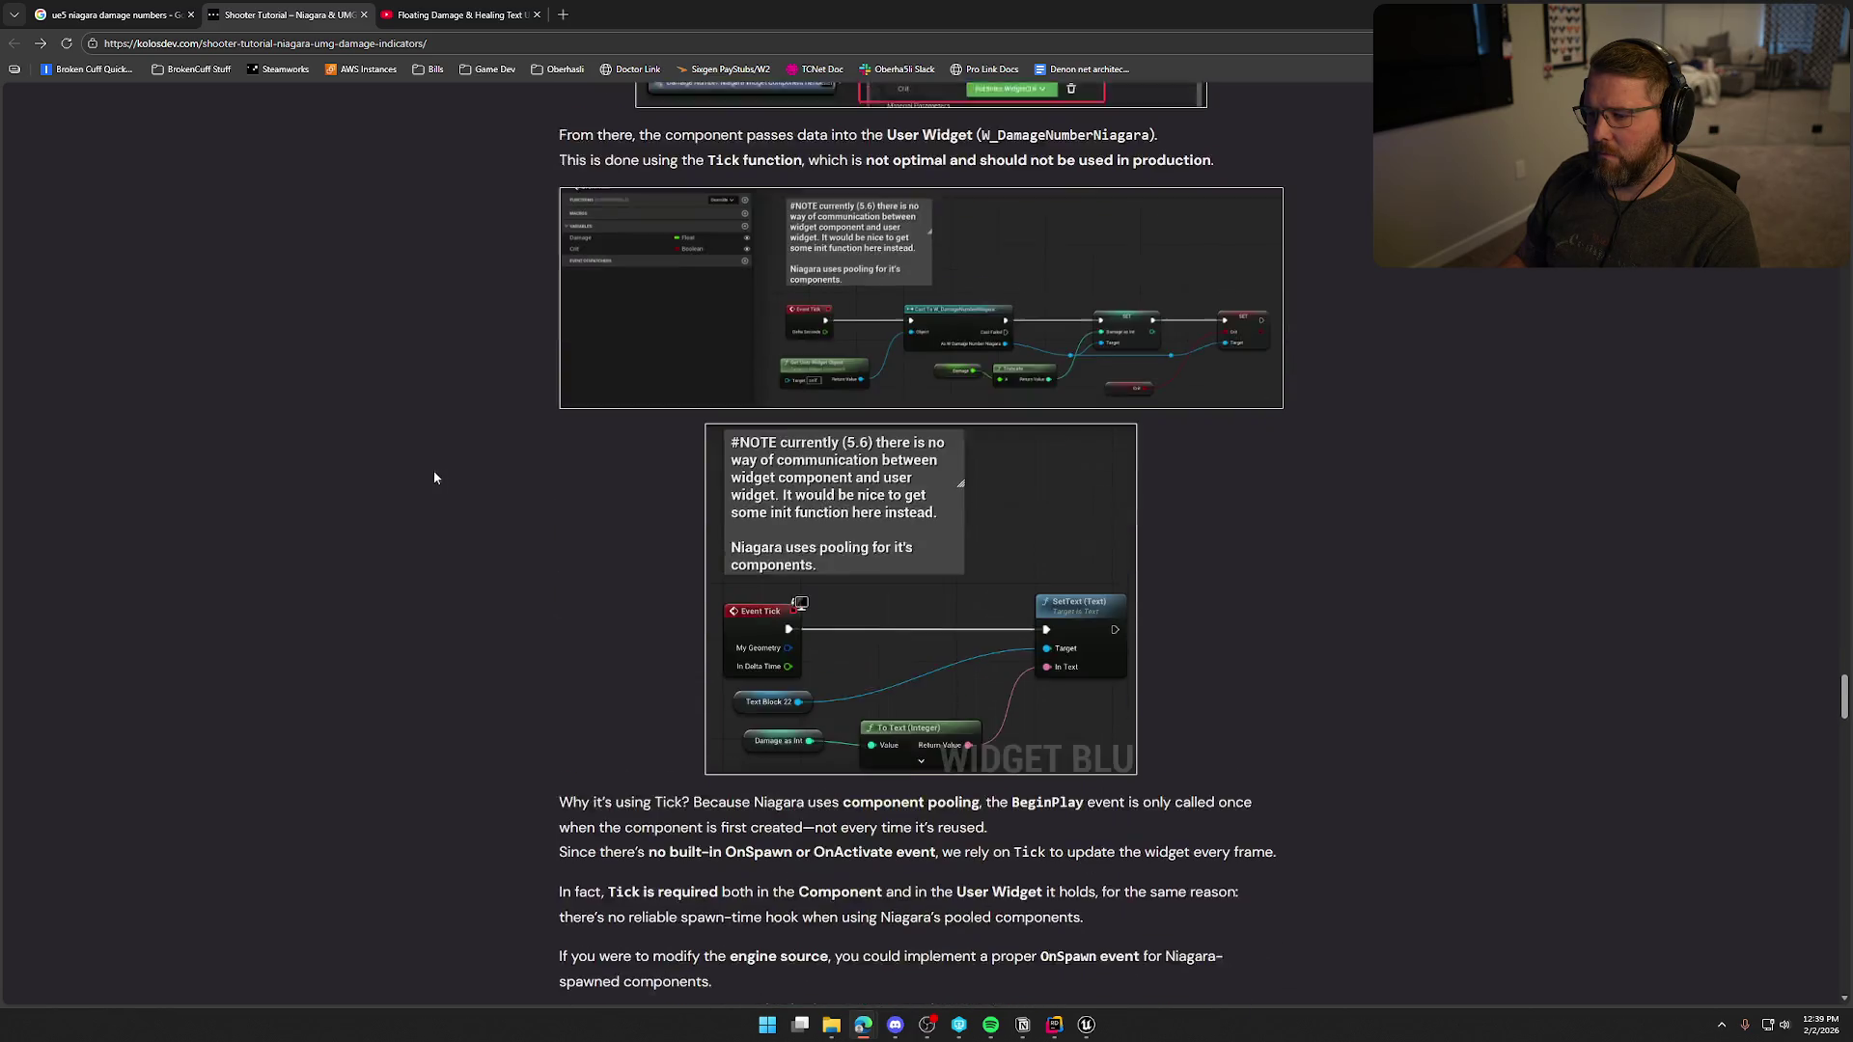
scroll(437, 475, down, 10)
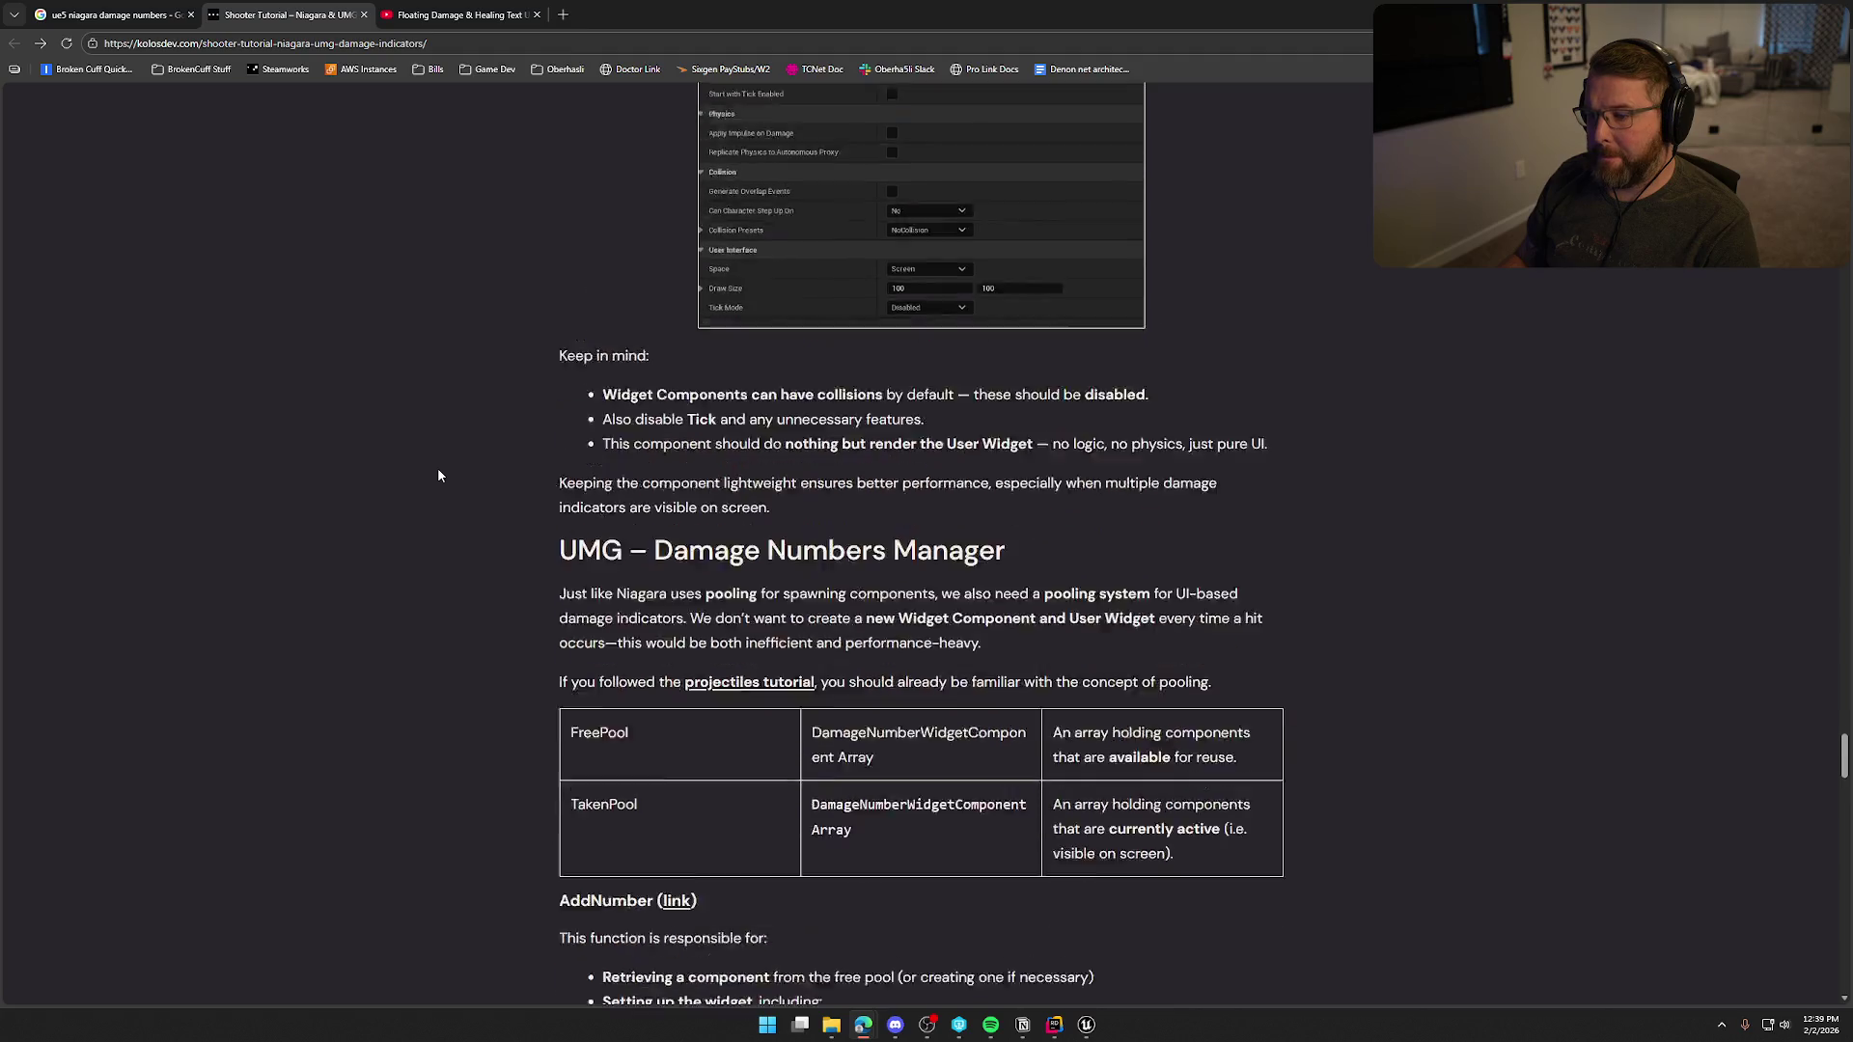
scroll(437, 475, down, 5)
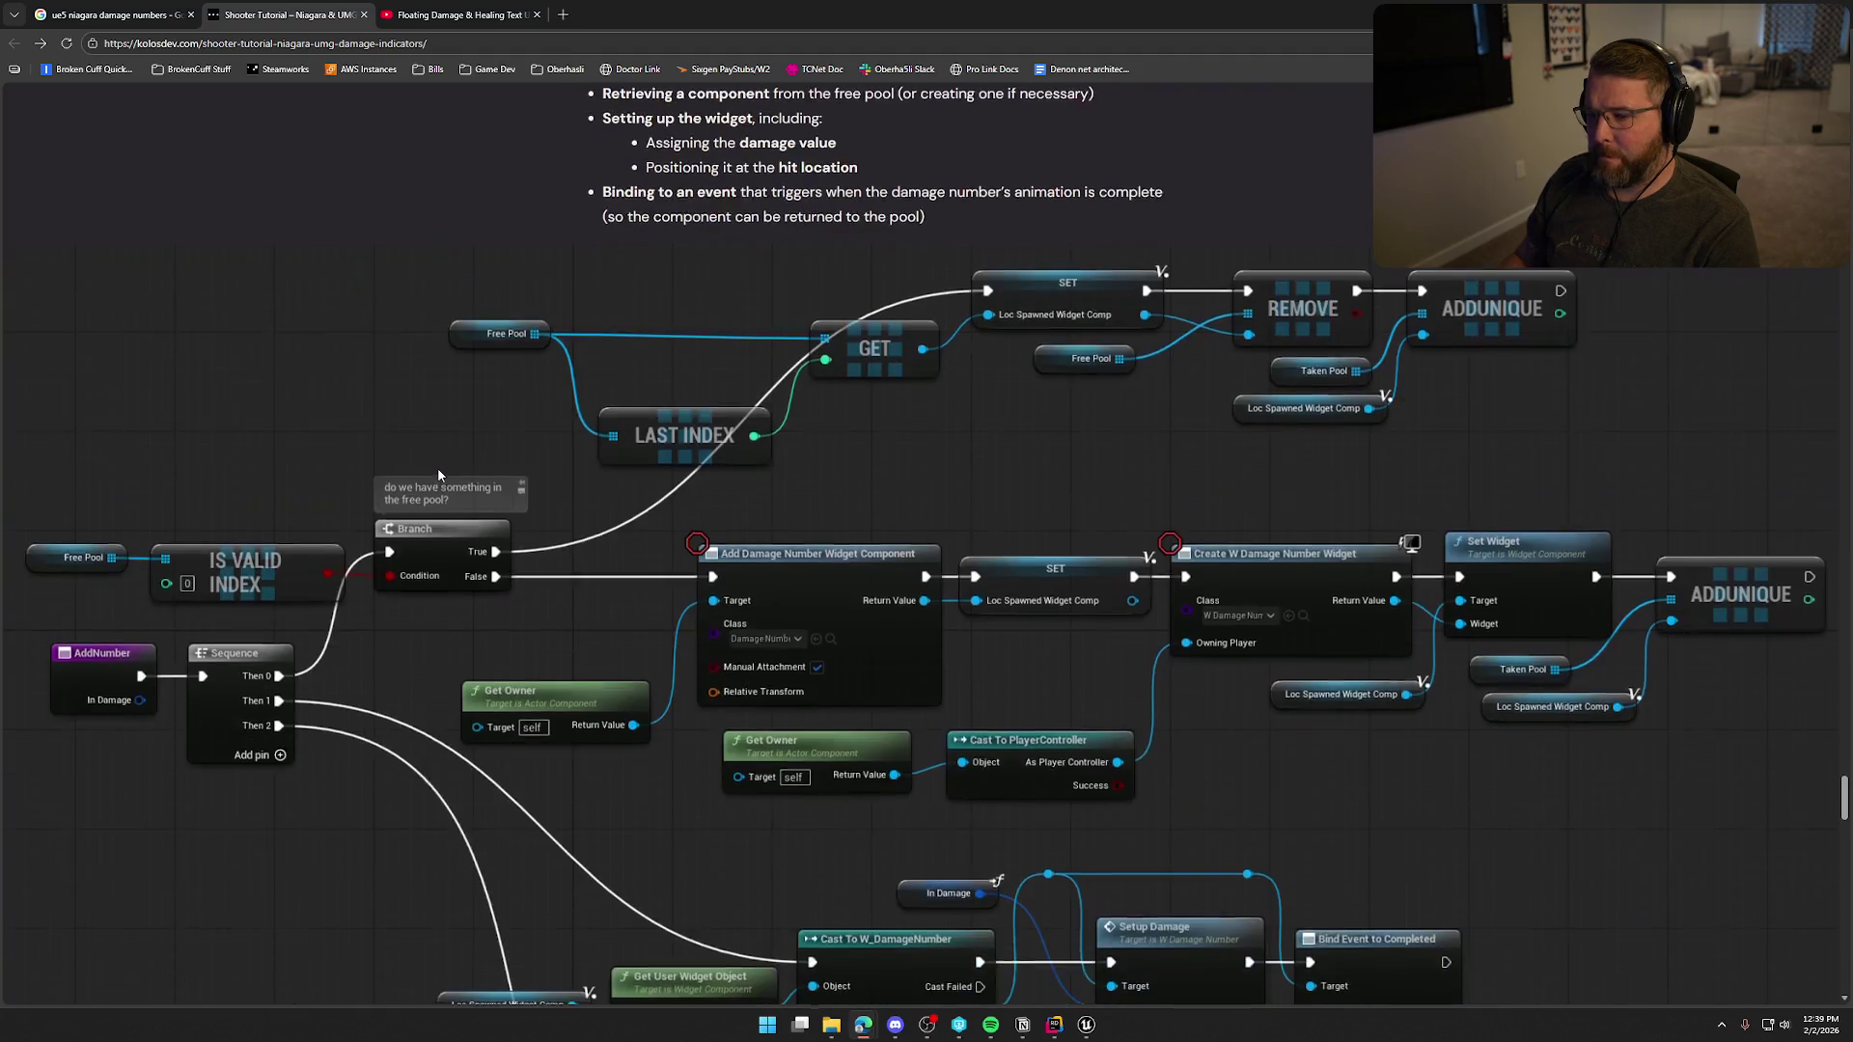
scroll(367, 534, down, 12)
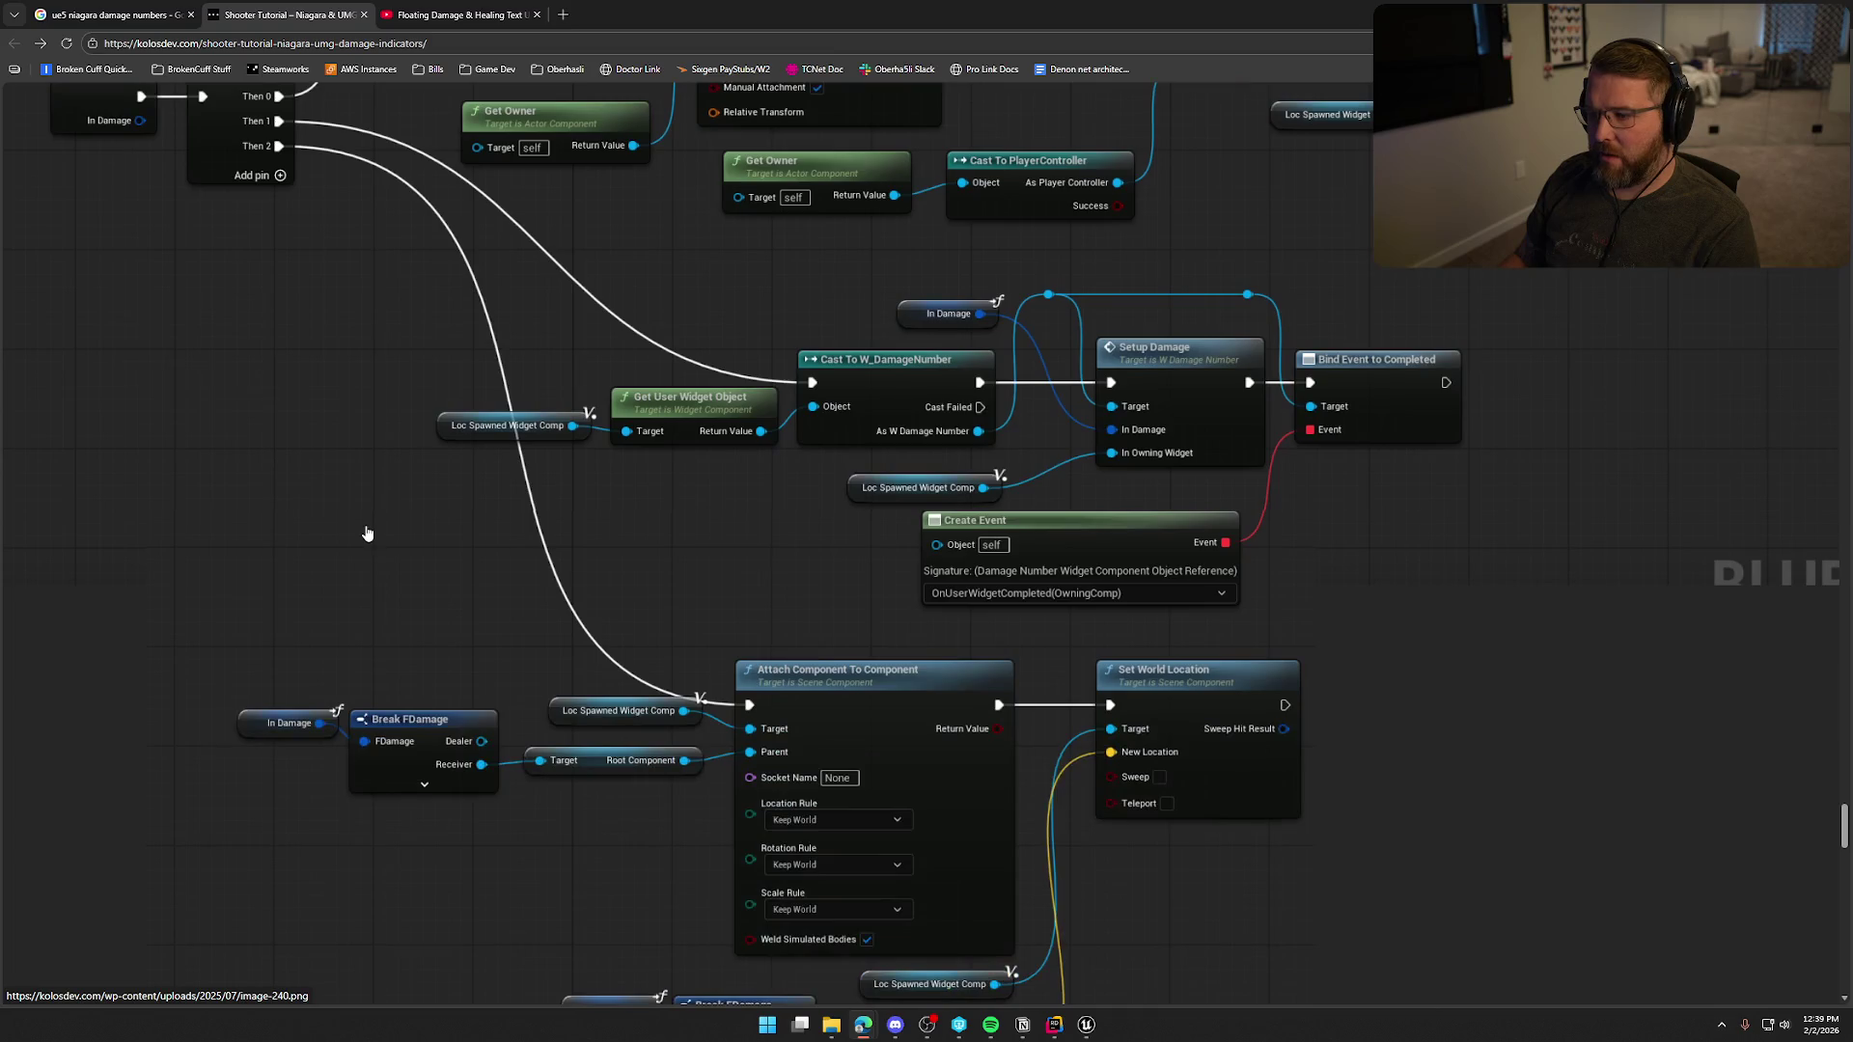
scroll(367, 529, down, 9)
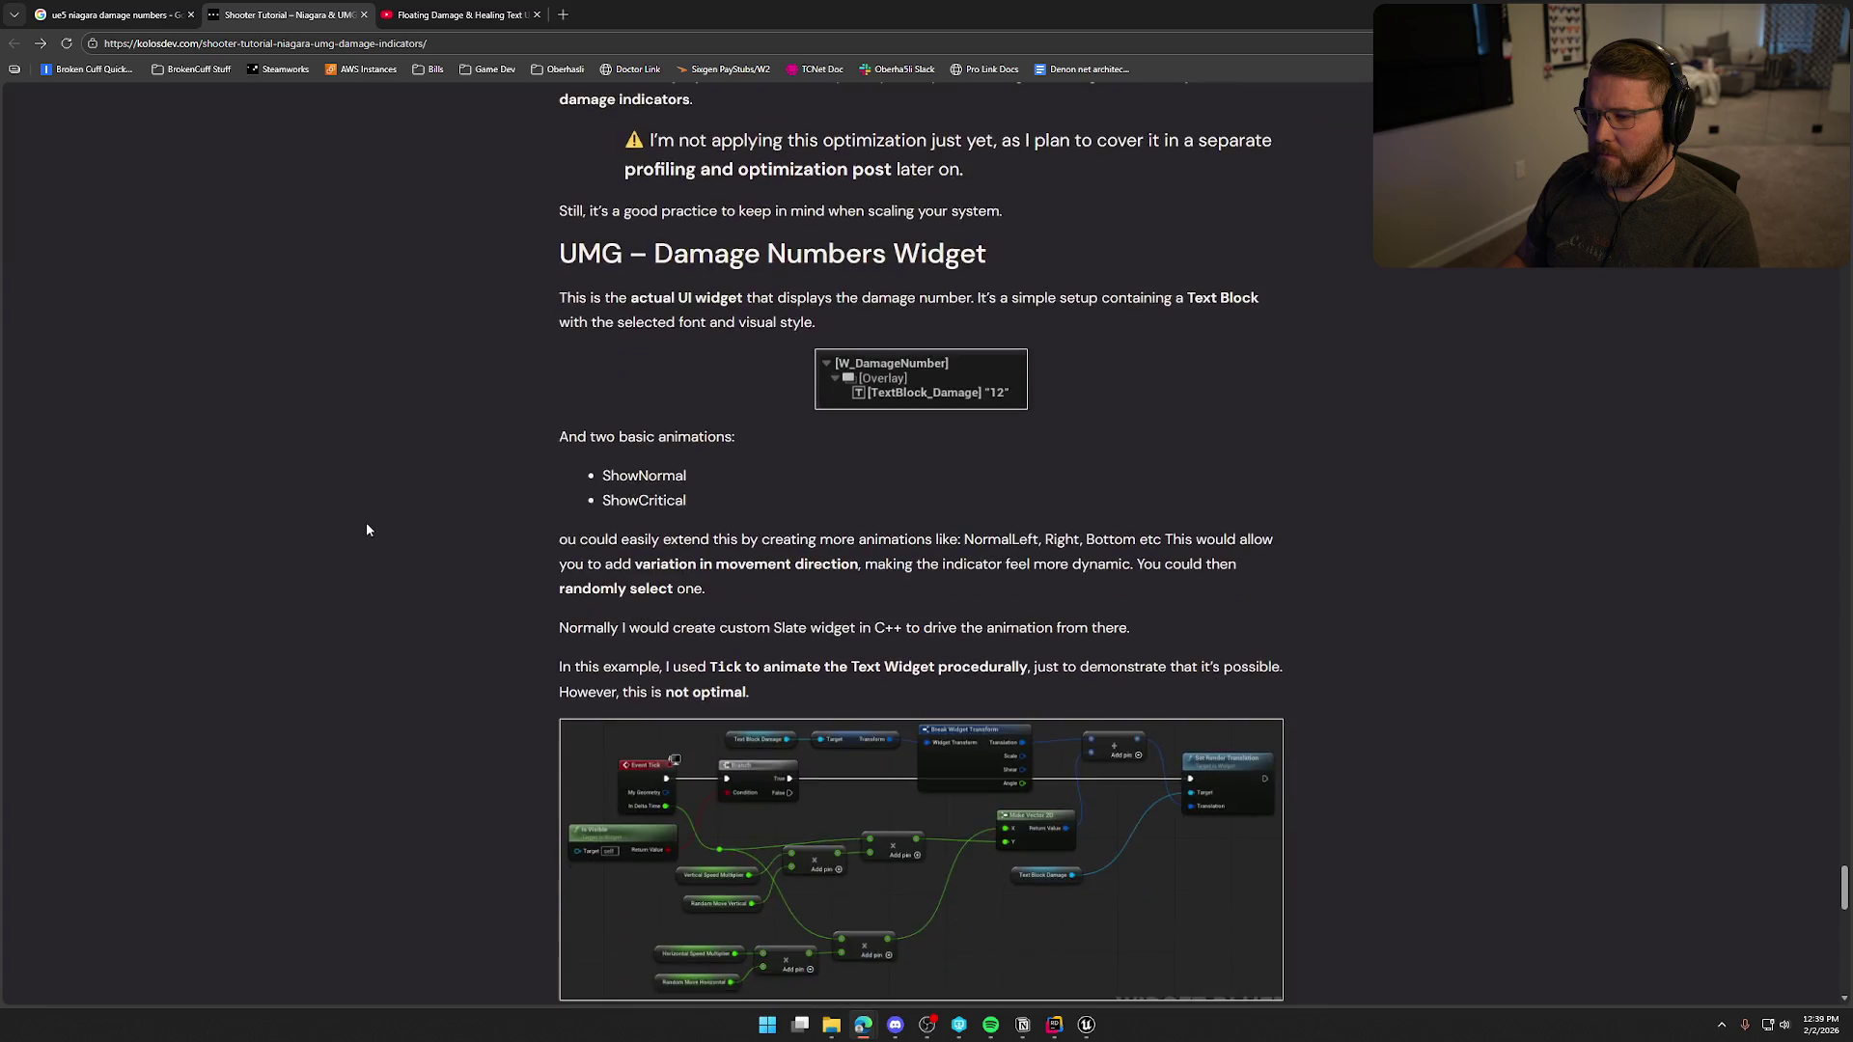
scroll(367, 530, down, 7)
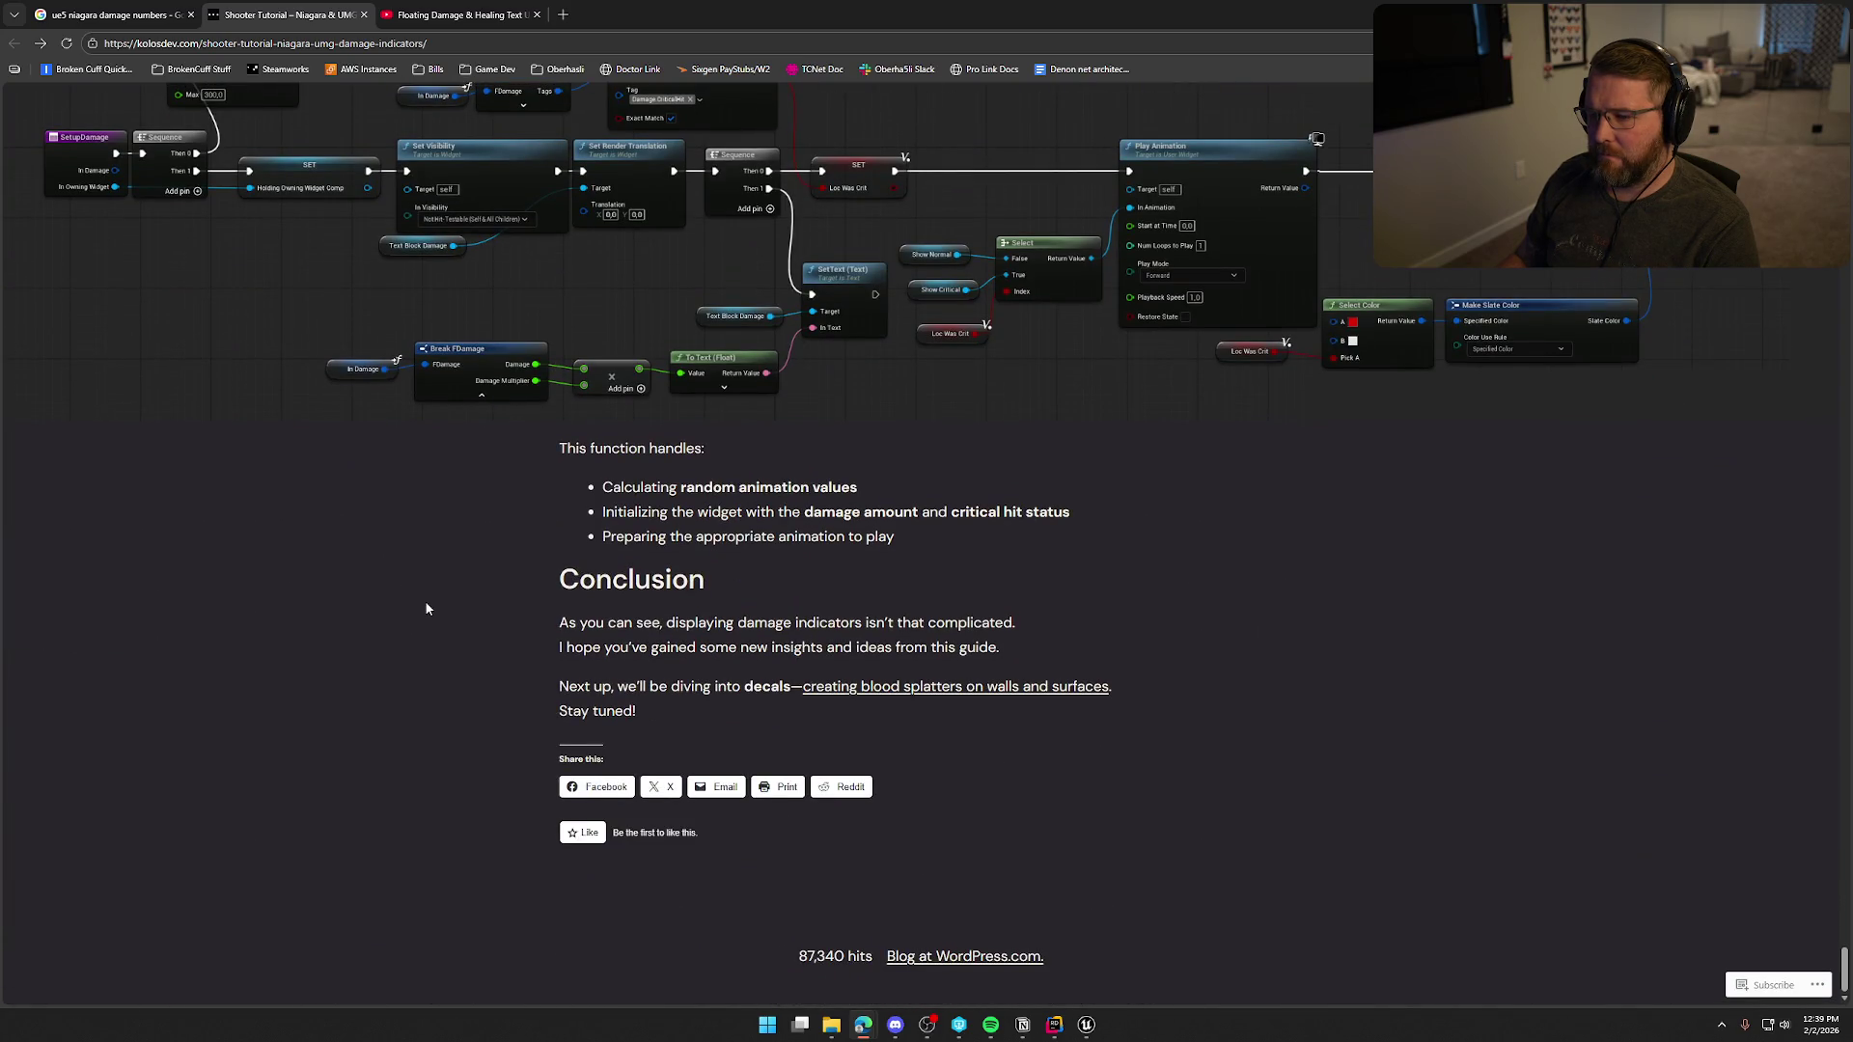
key(Home)
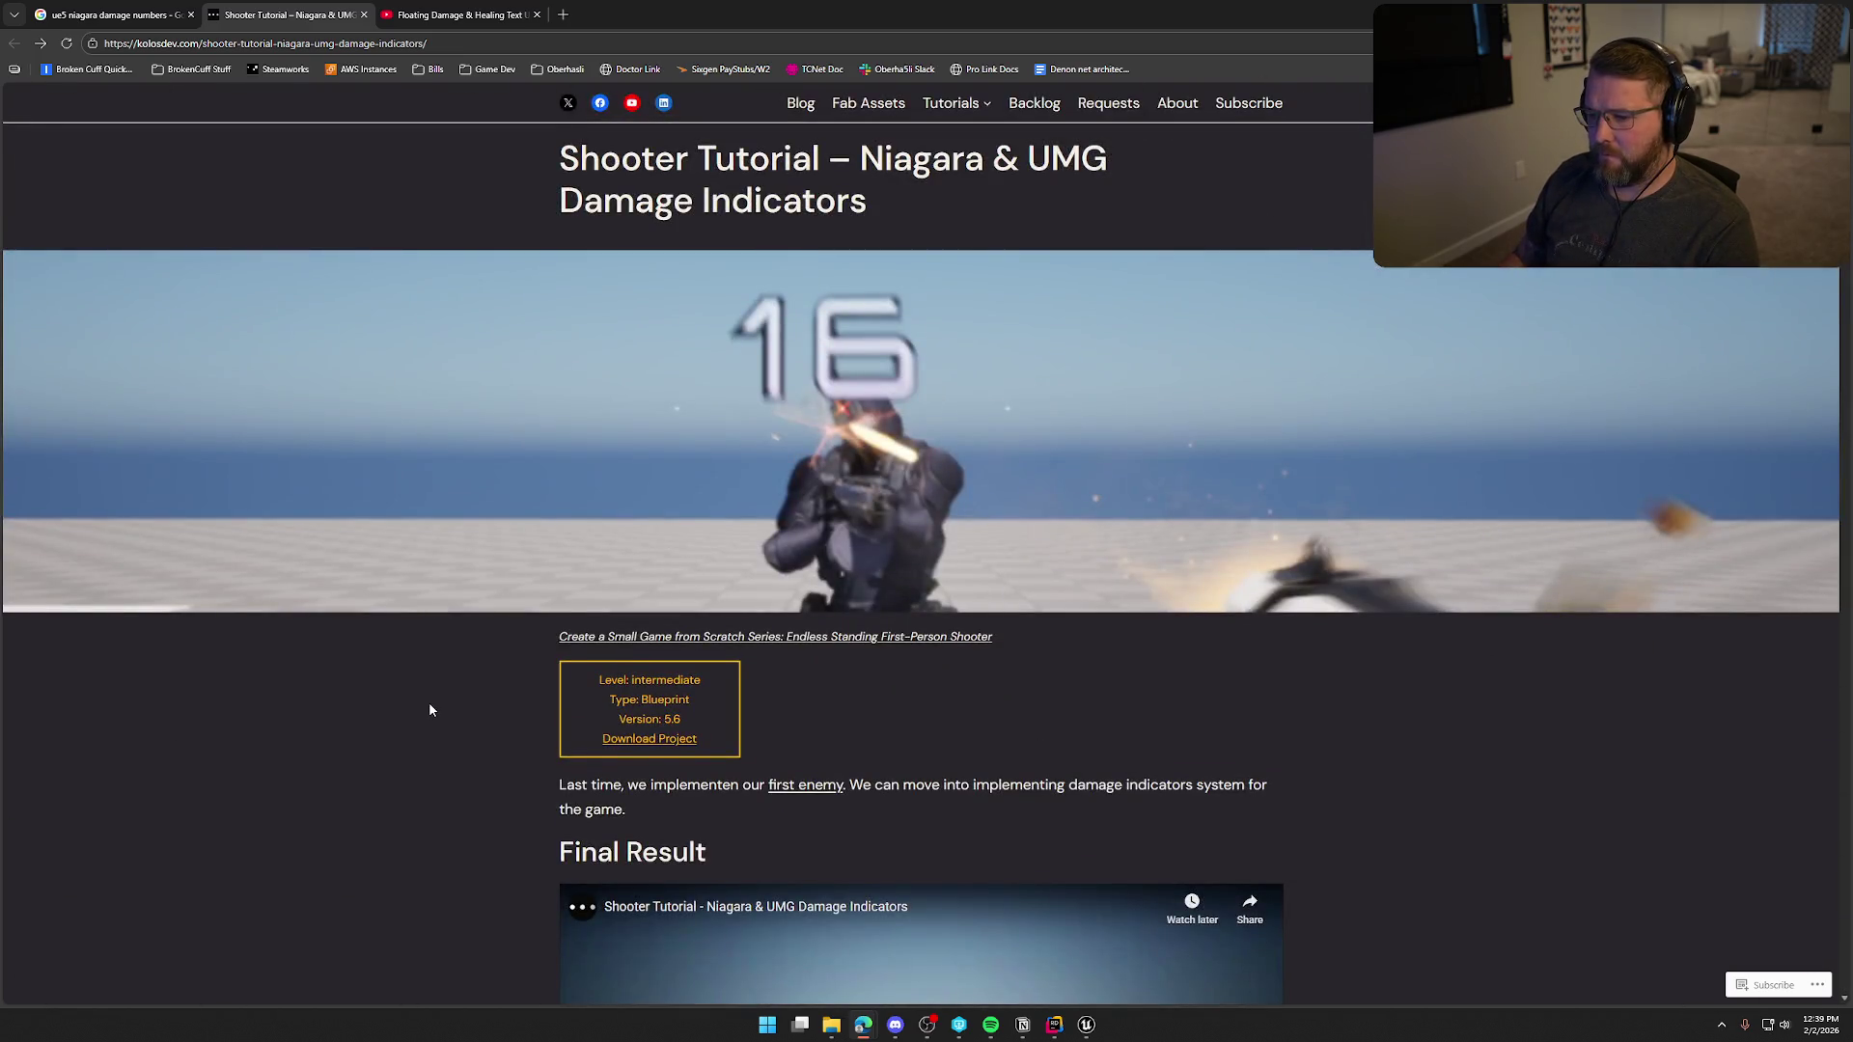
Play the Final Result demo video embedded in the kolosdev article.
scroll(430, 710, down, 4)
scroll(430, 680, down, 2)
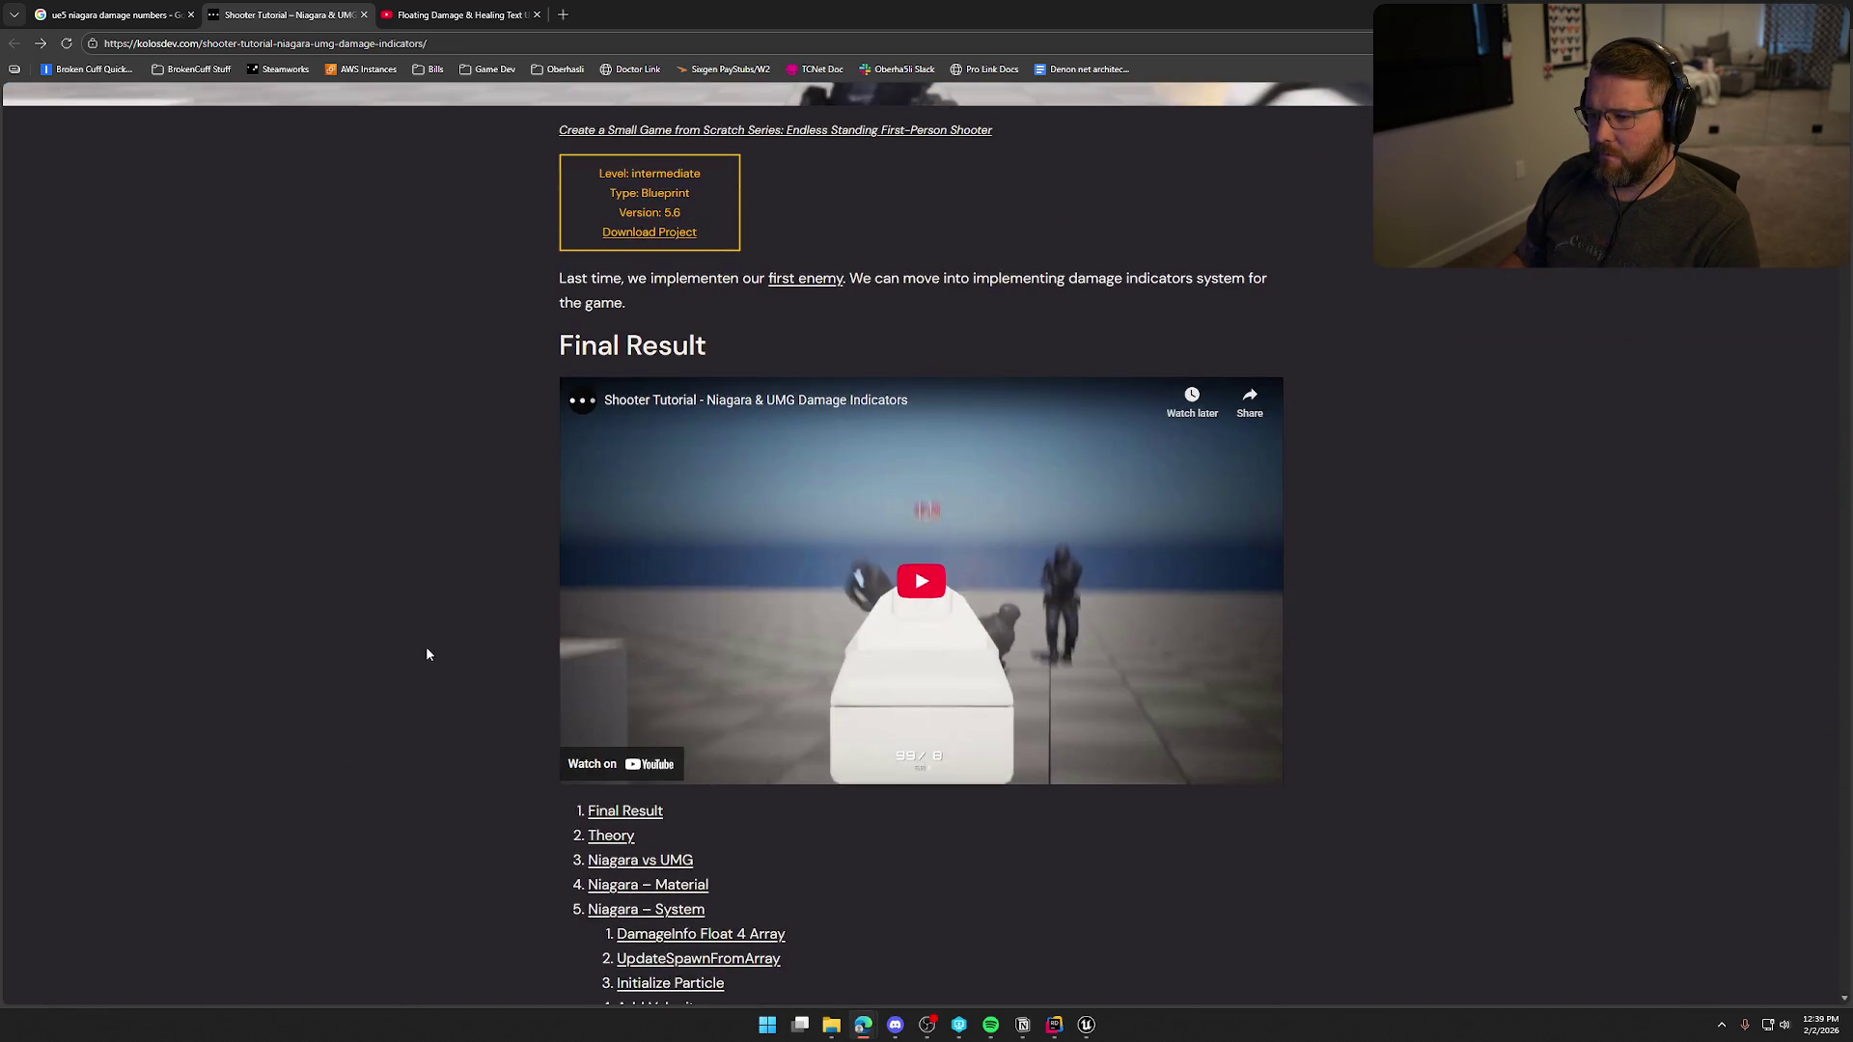
click(946, 619)
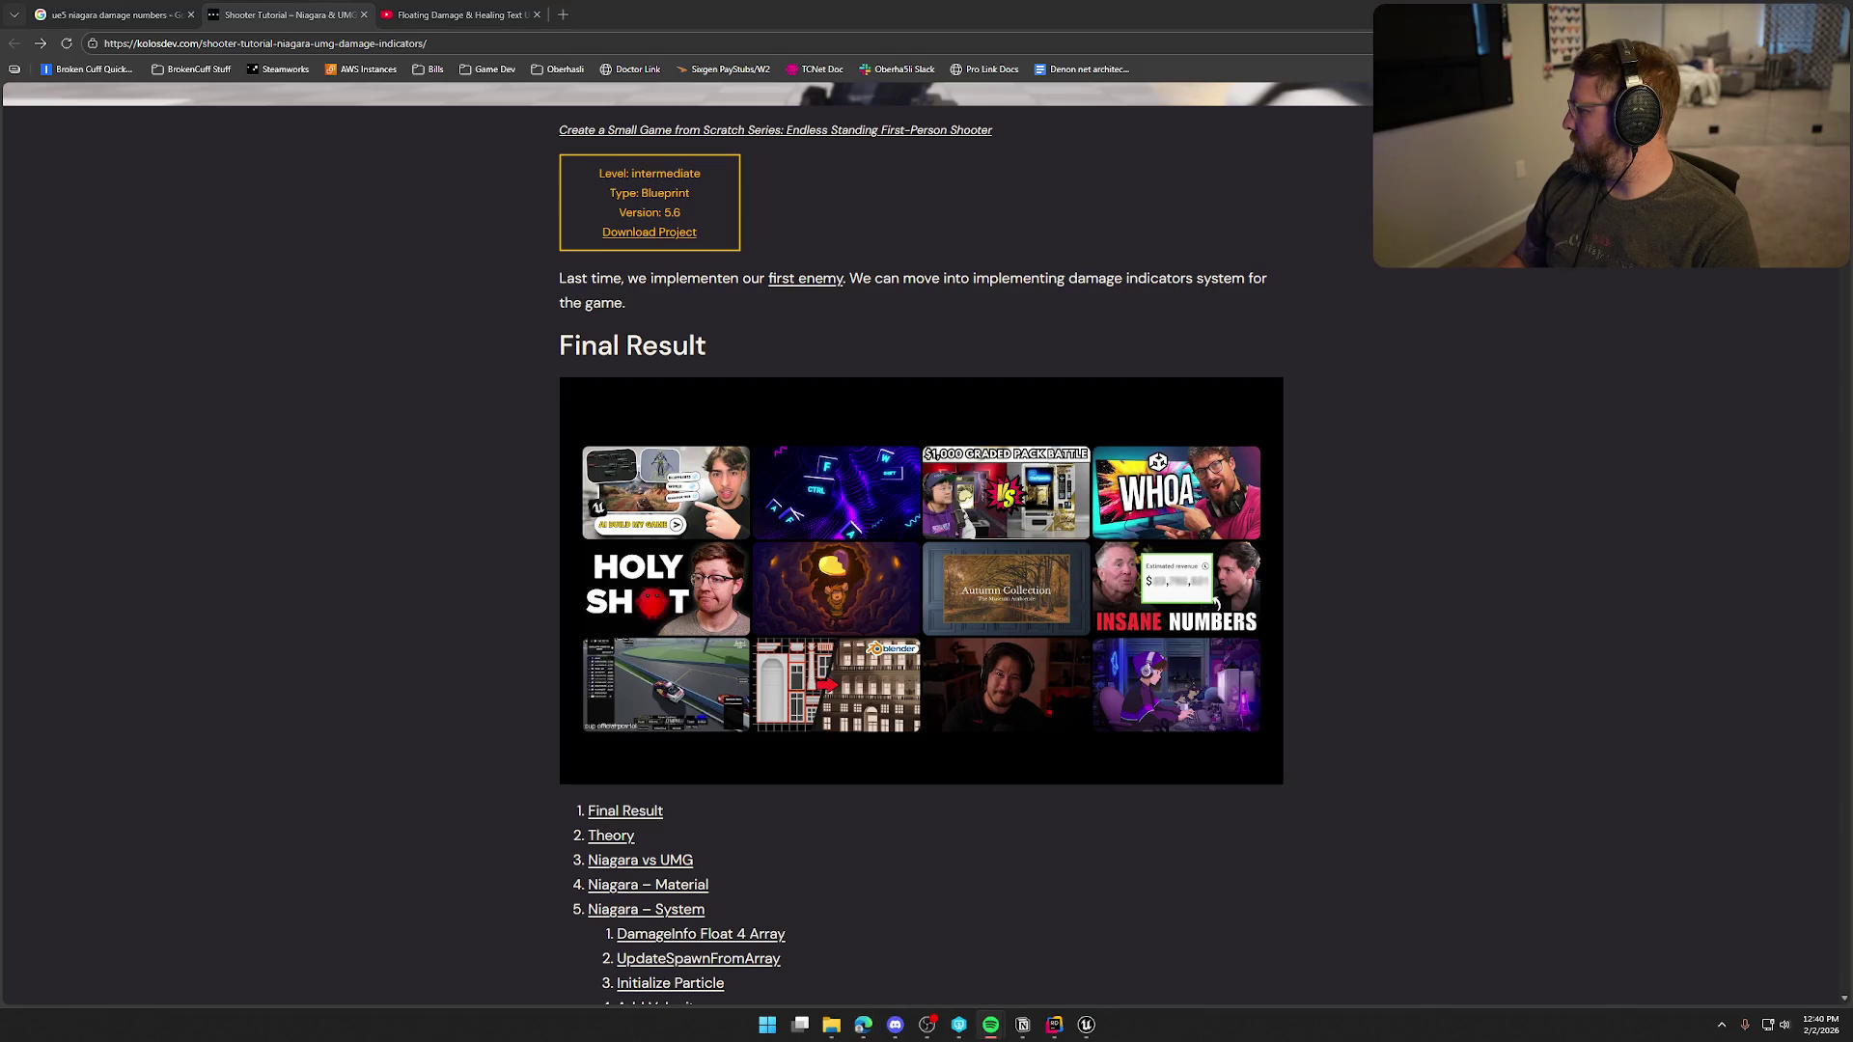
Scroll down to the Niagara vs UMG comparison table, then switch to the Floating Damage video tab.
click(442, 664)
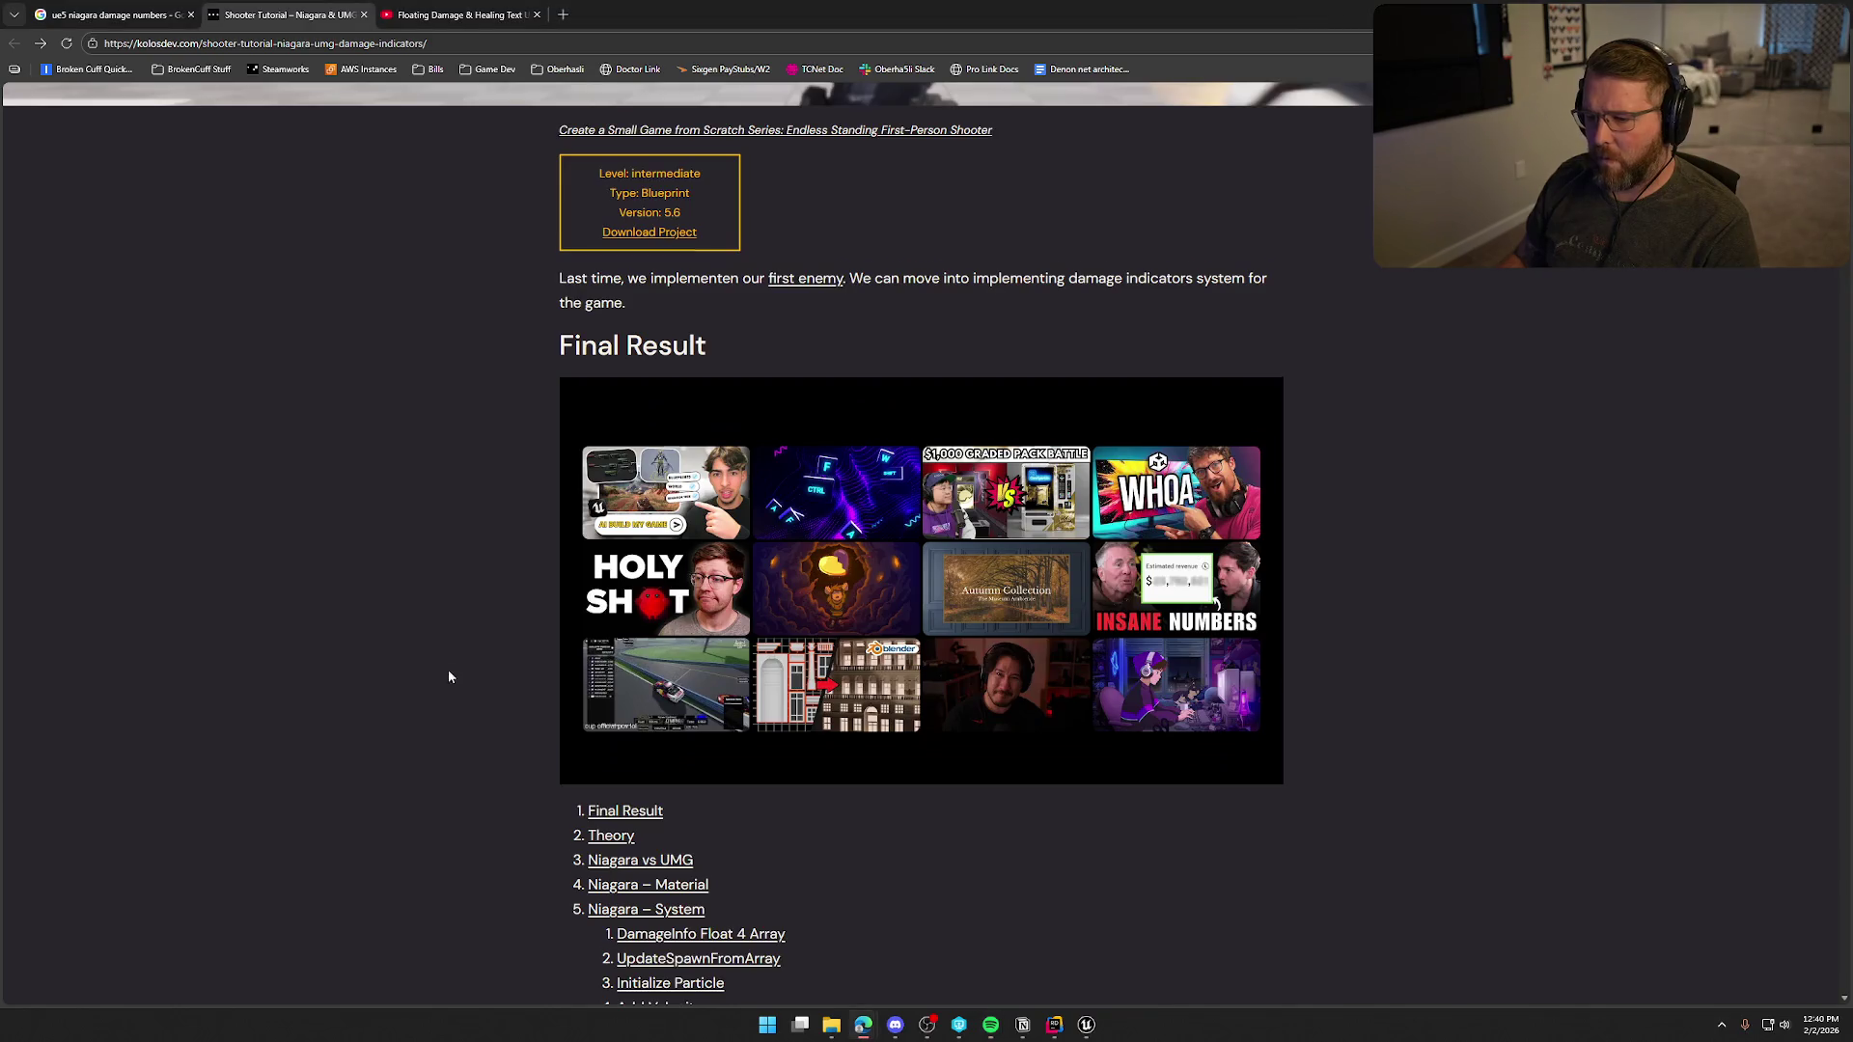
scroll(463, 671, down, 5)
scroll(486, 678, down, 9)
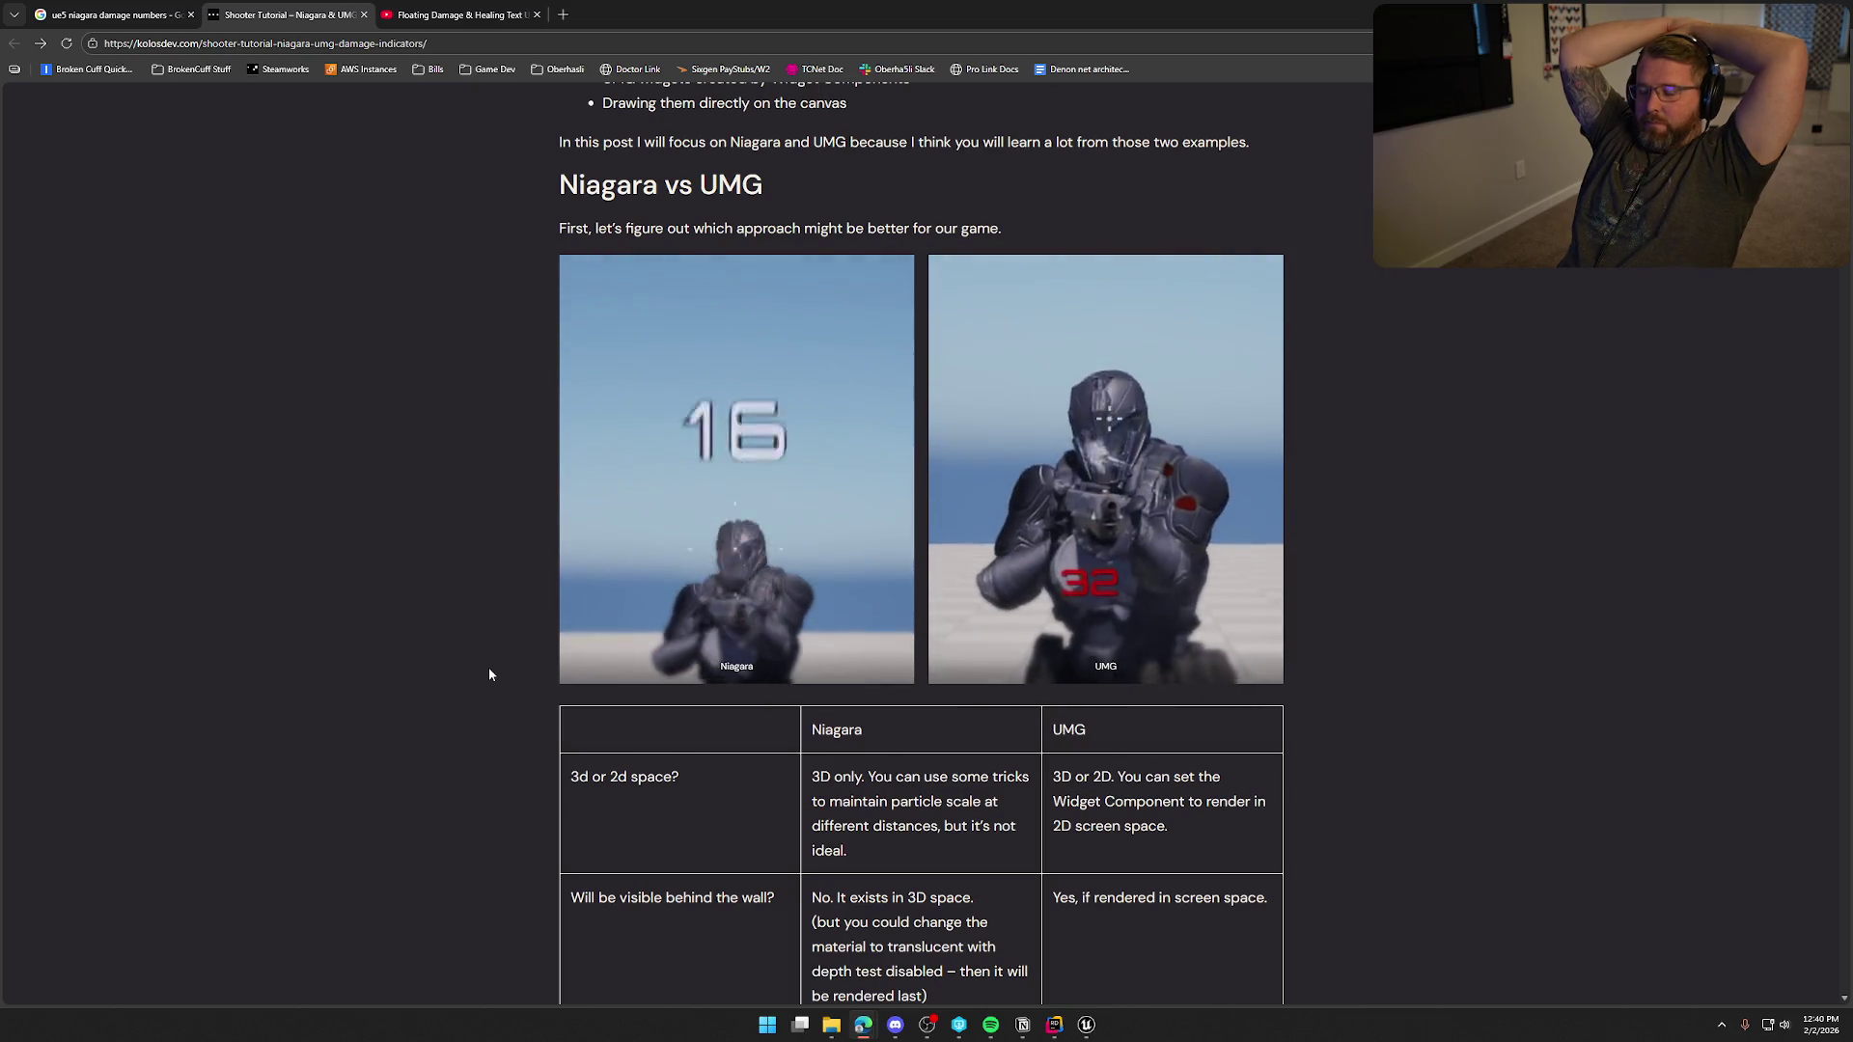
scroll(492, 666, down, 12)
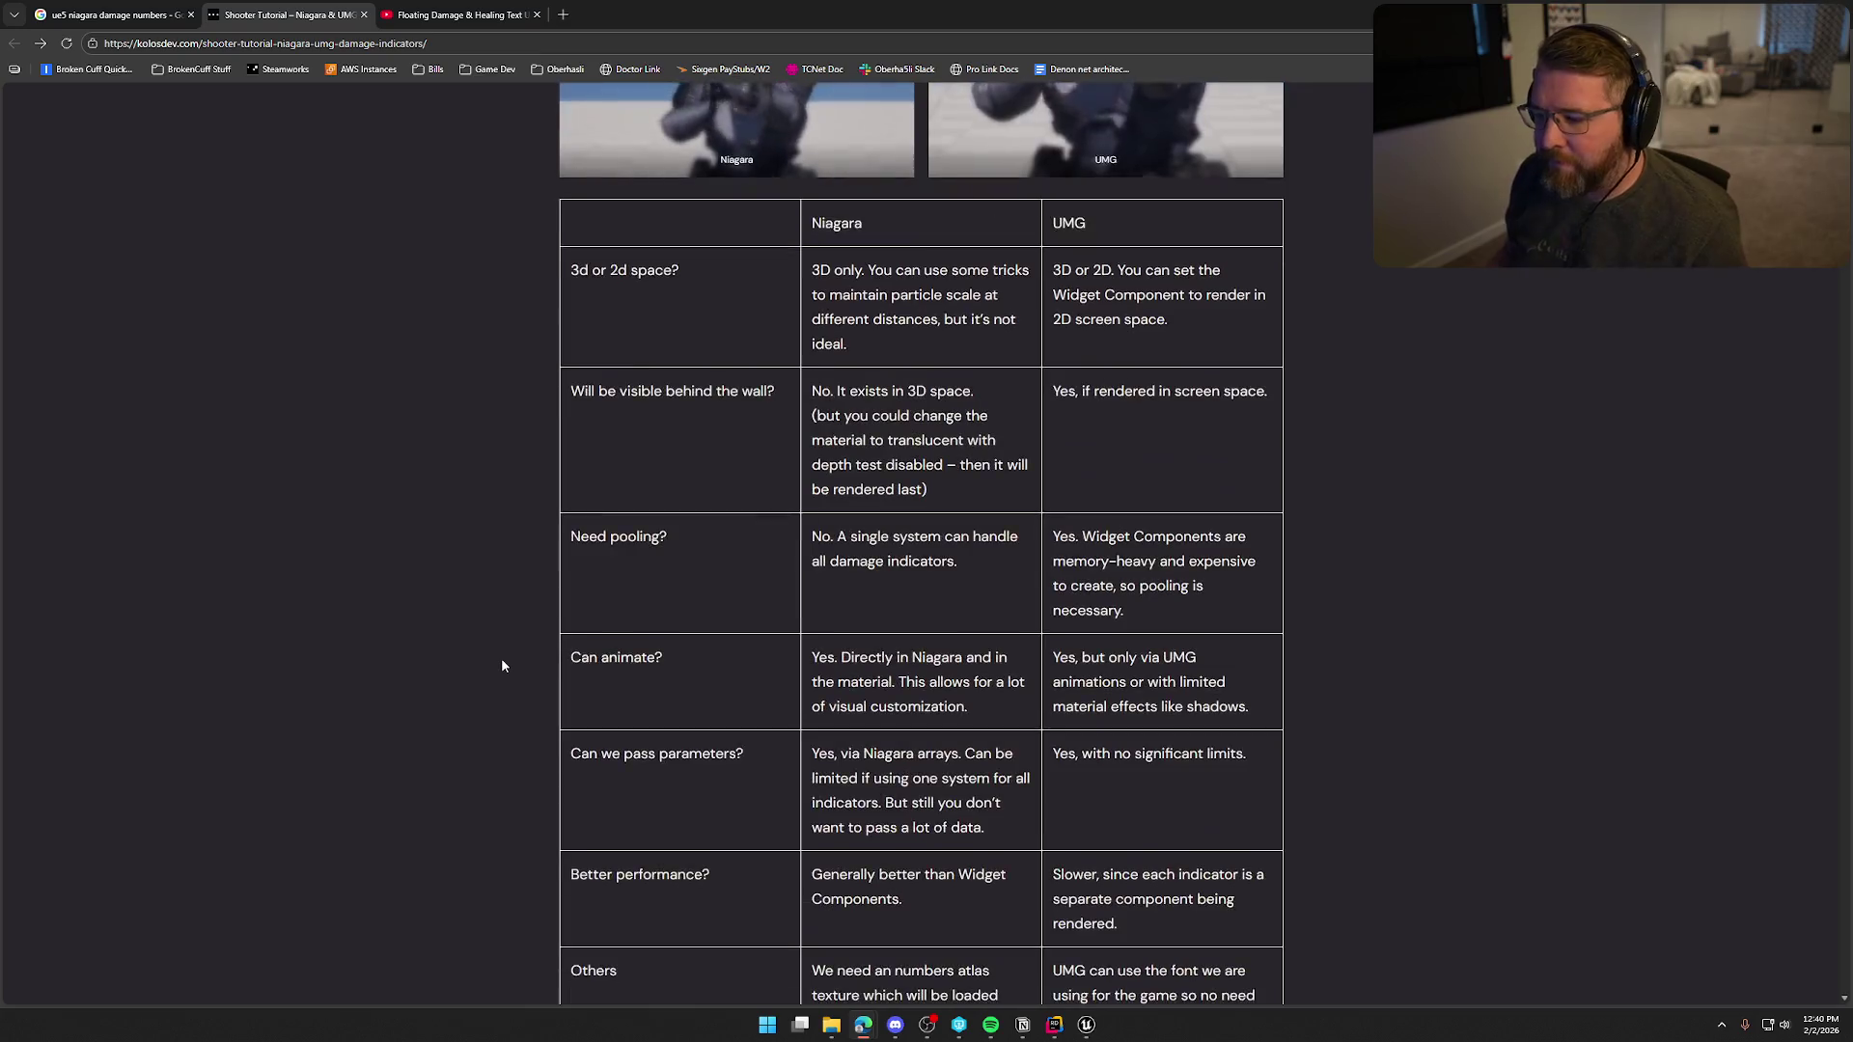
click(446, 18)
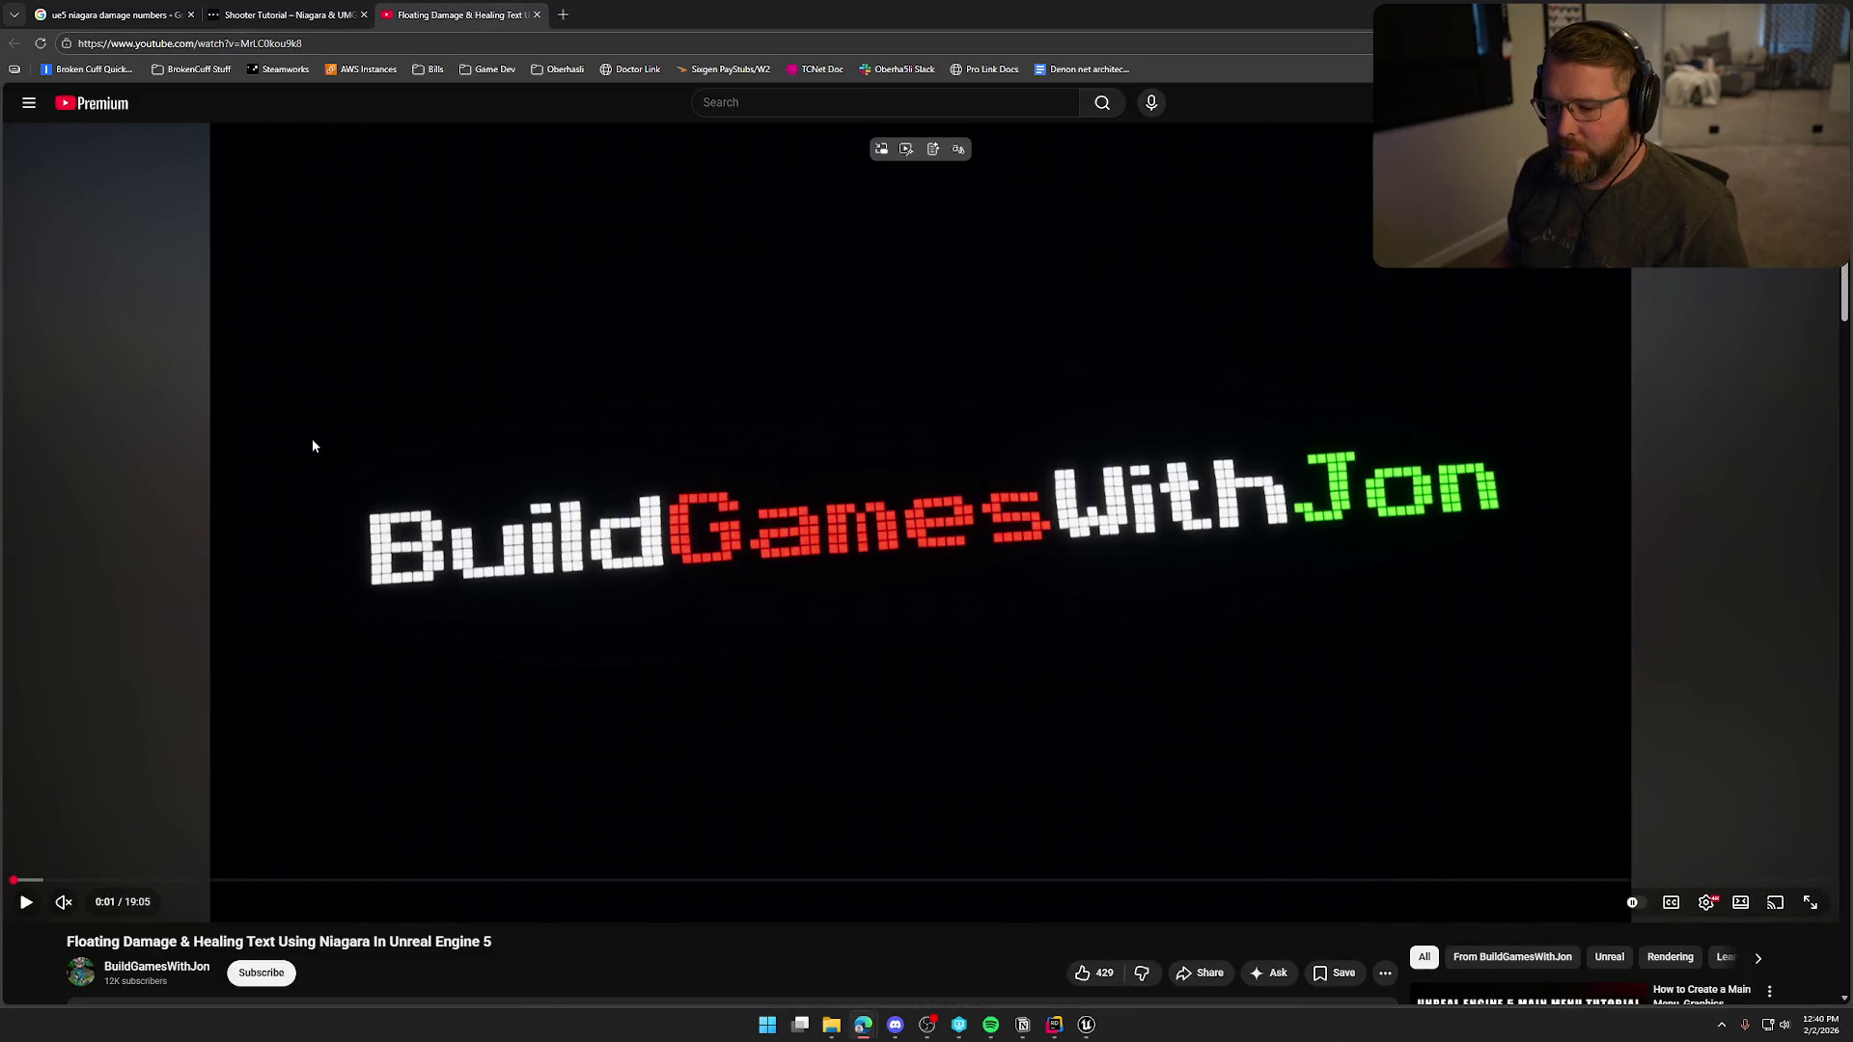
Play the Floating Damage & Healing Text video, skip past its intro, then close the tab.
click(364, 430)
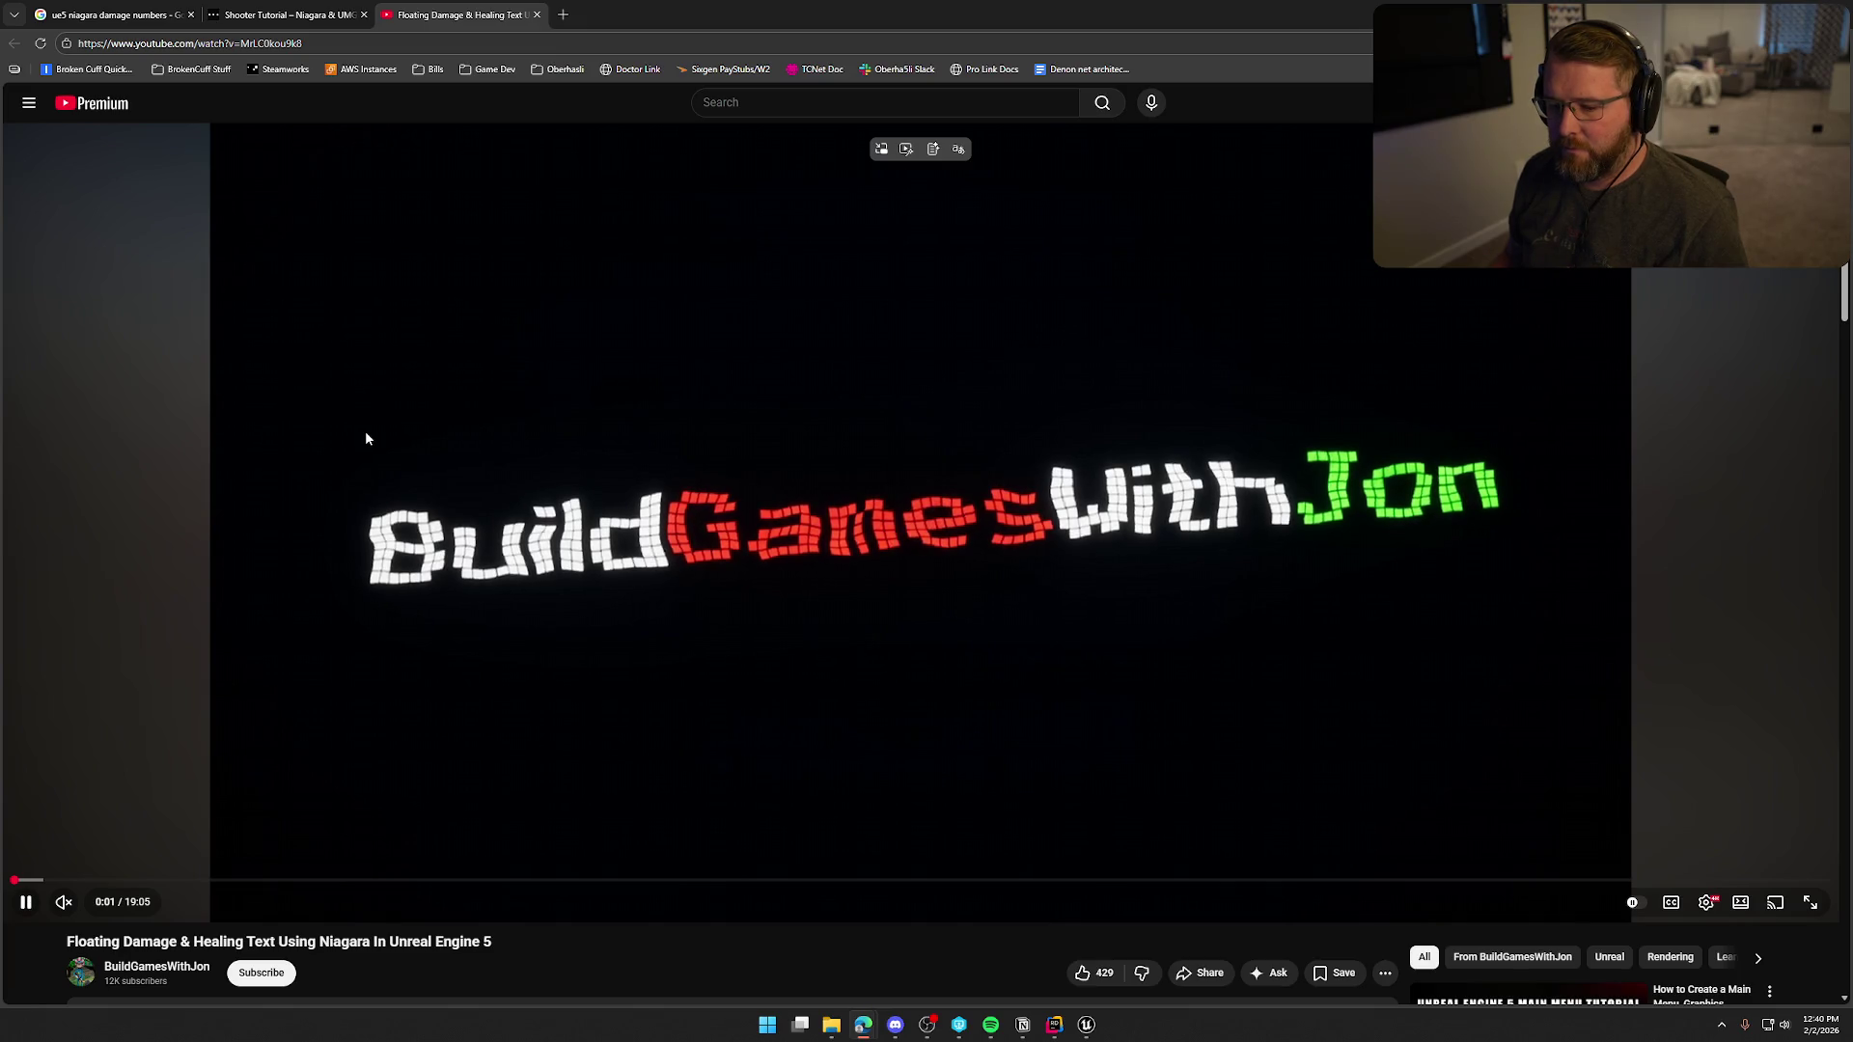
key(Right)
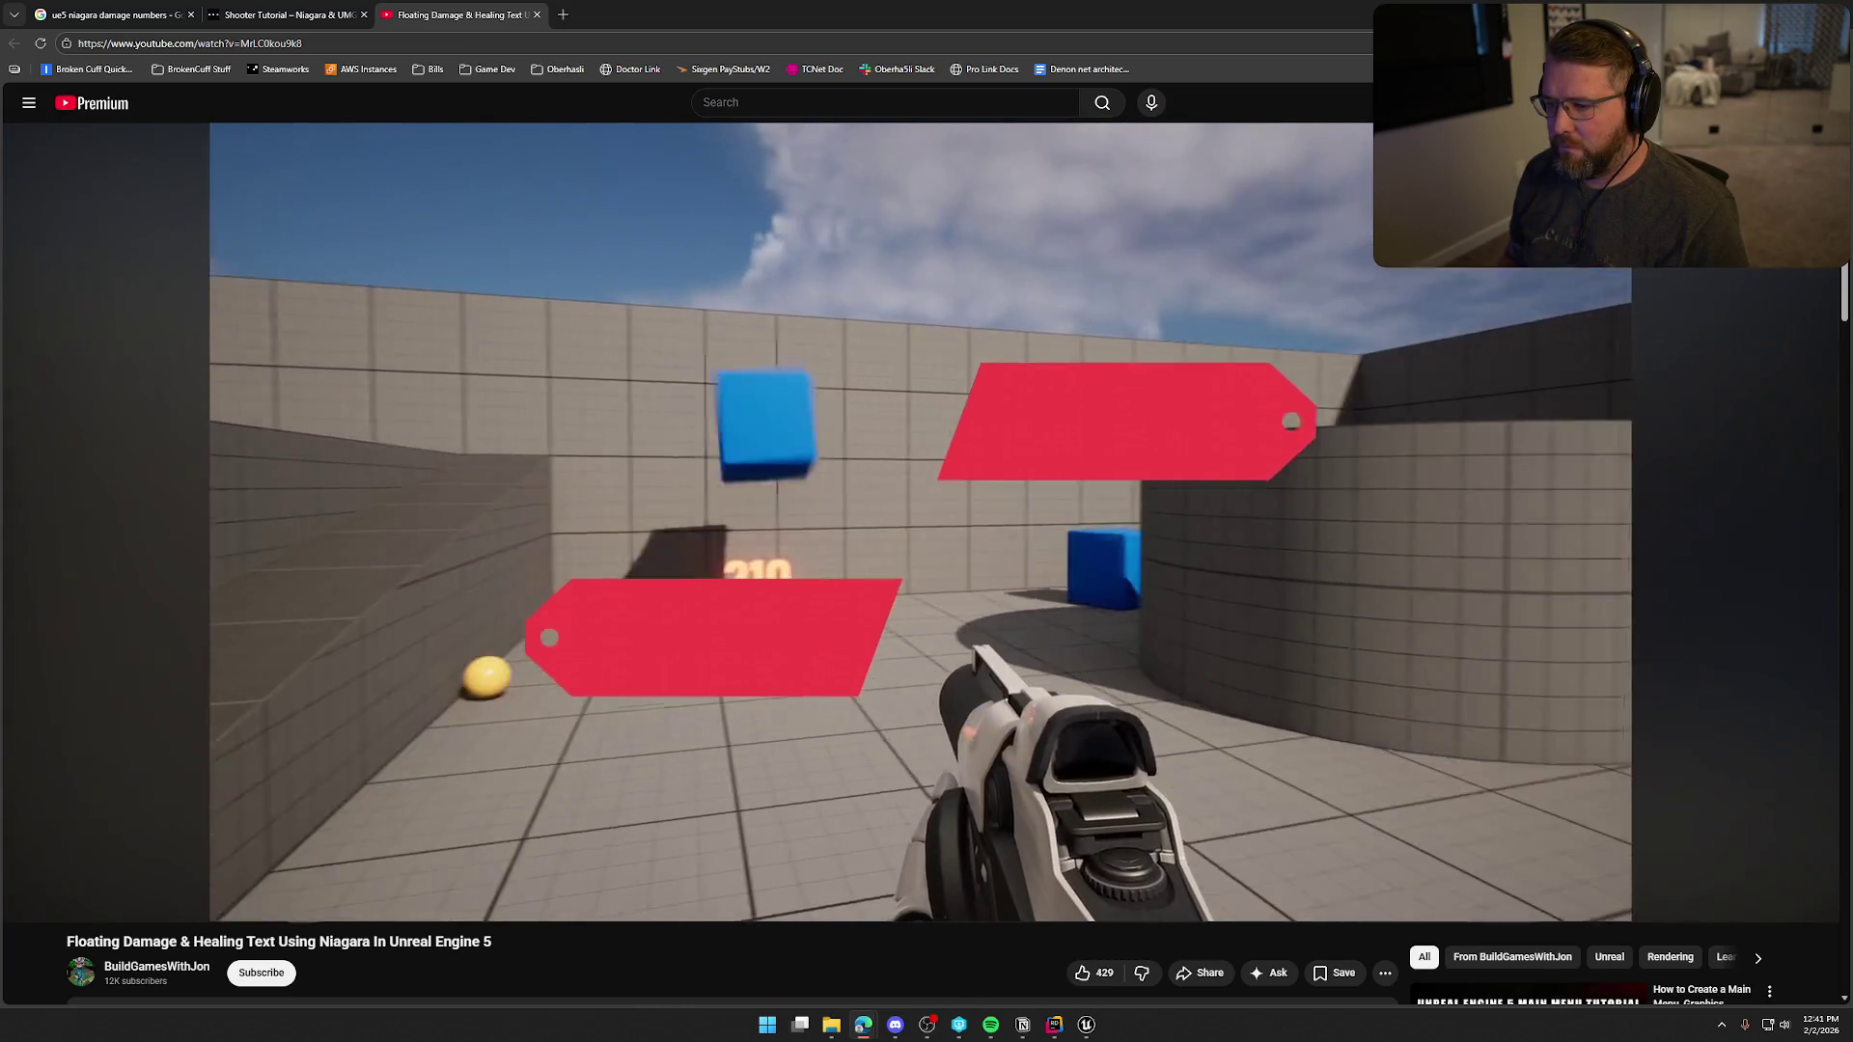
key(Right)
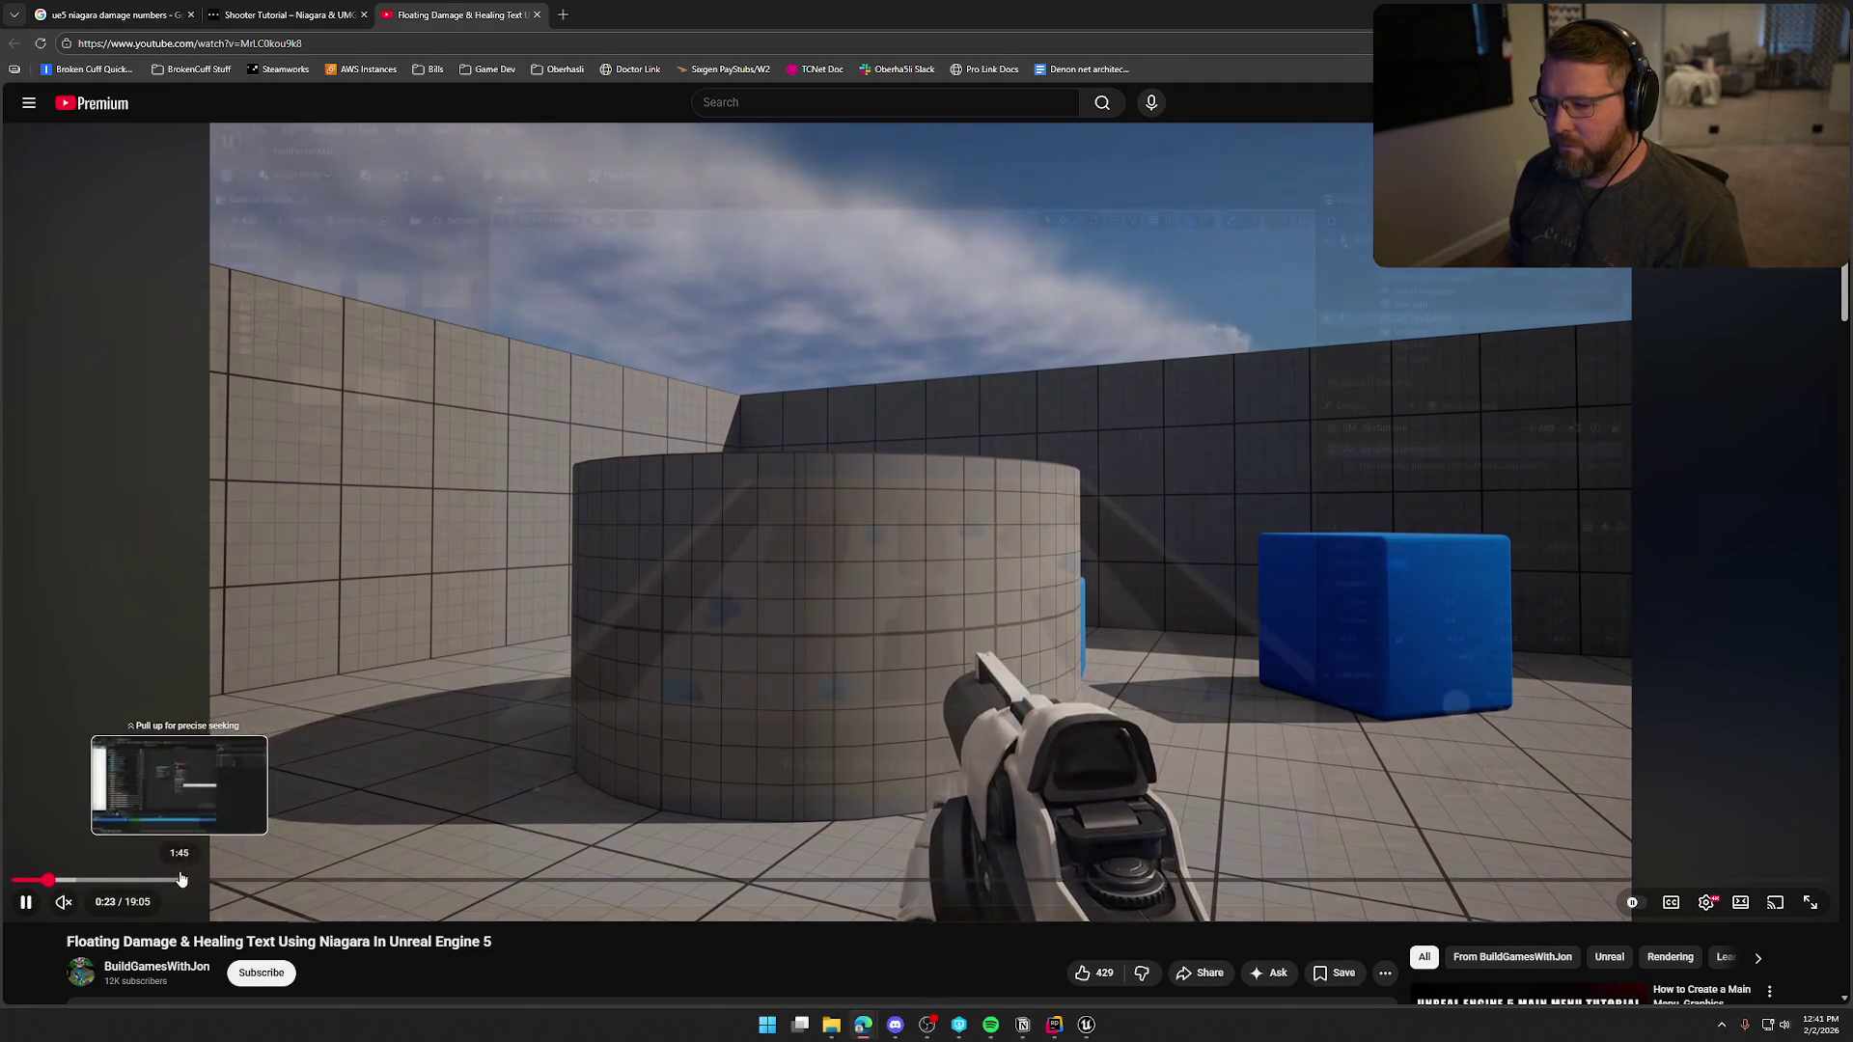
key(ctrl+w)
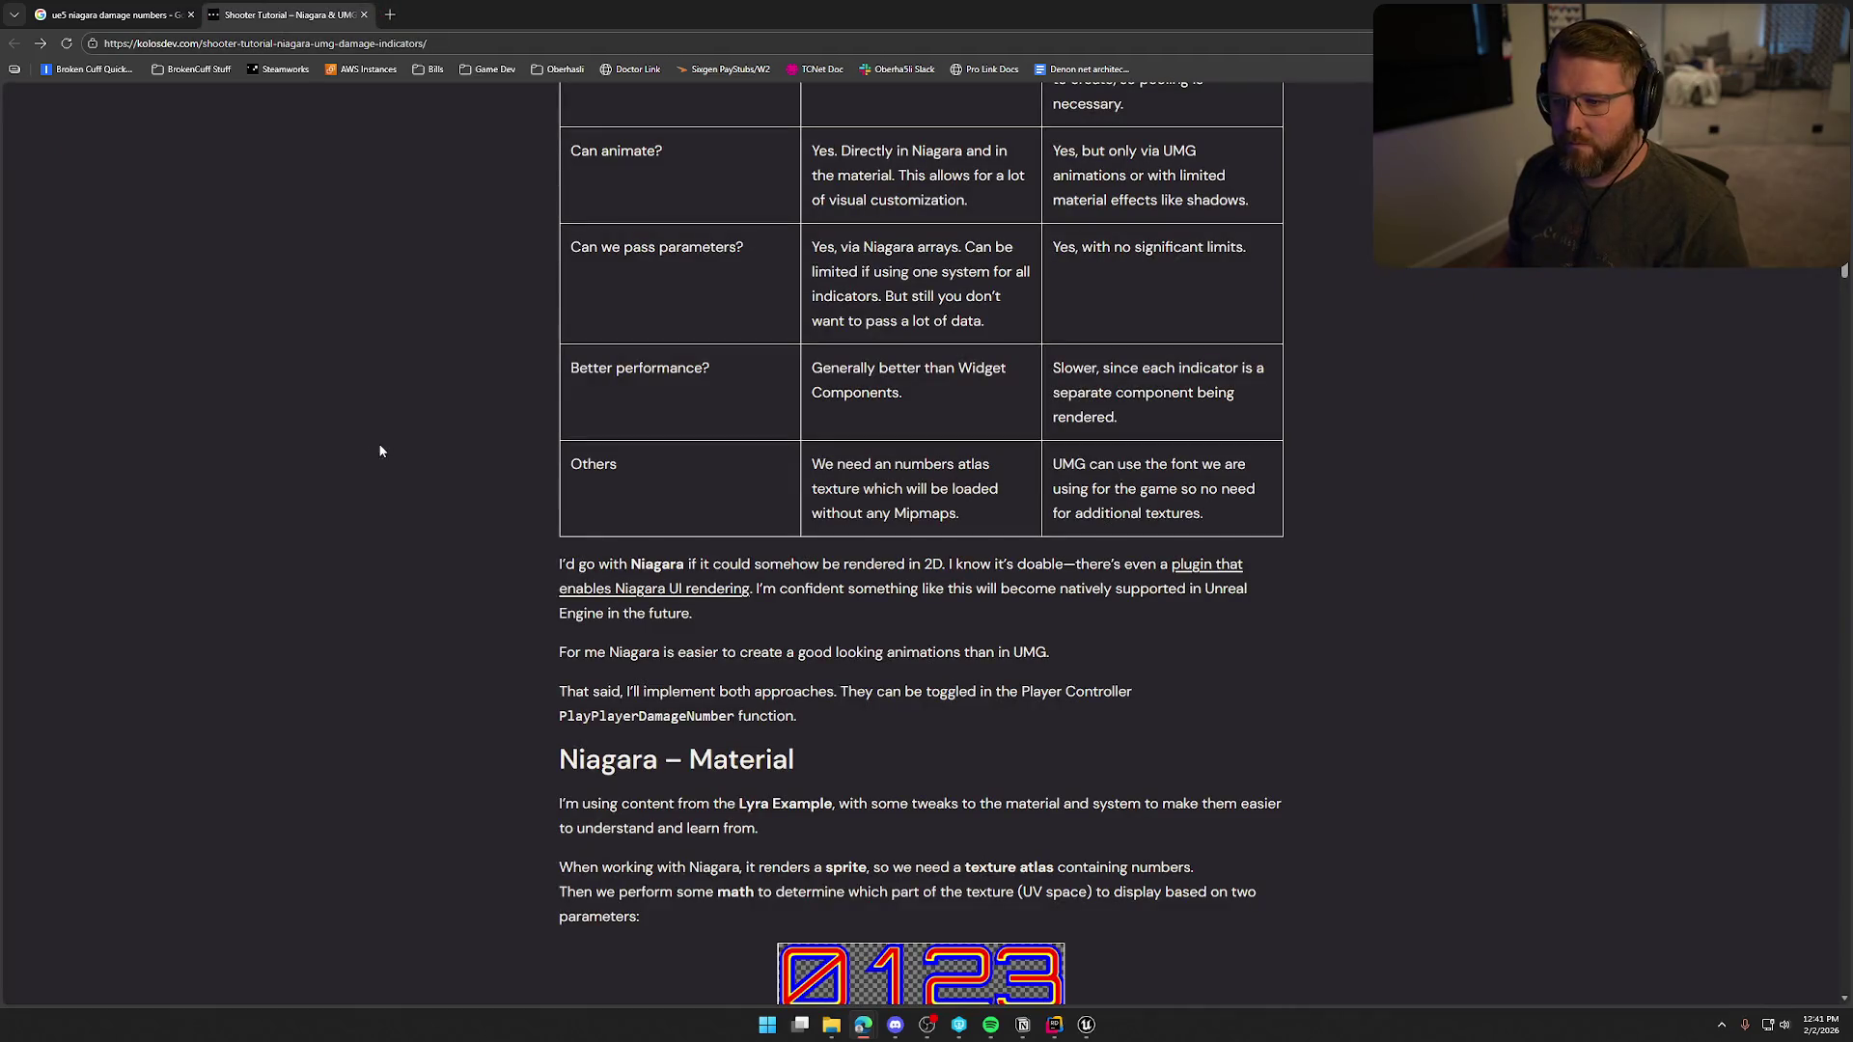
Close the niagara search tab, minimize Chrome, and bring up Unreal's Save Content list.
middle_click(109, 27)
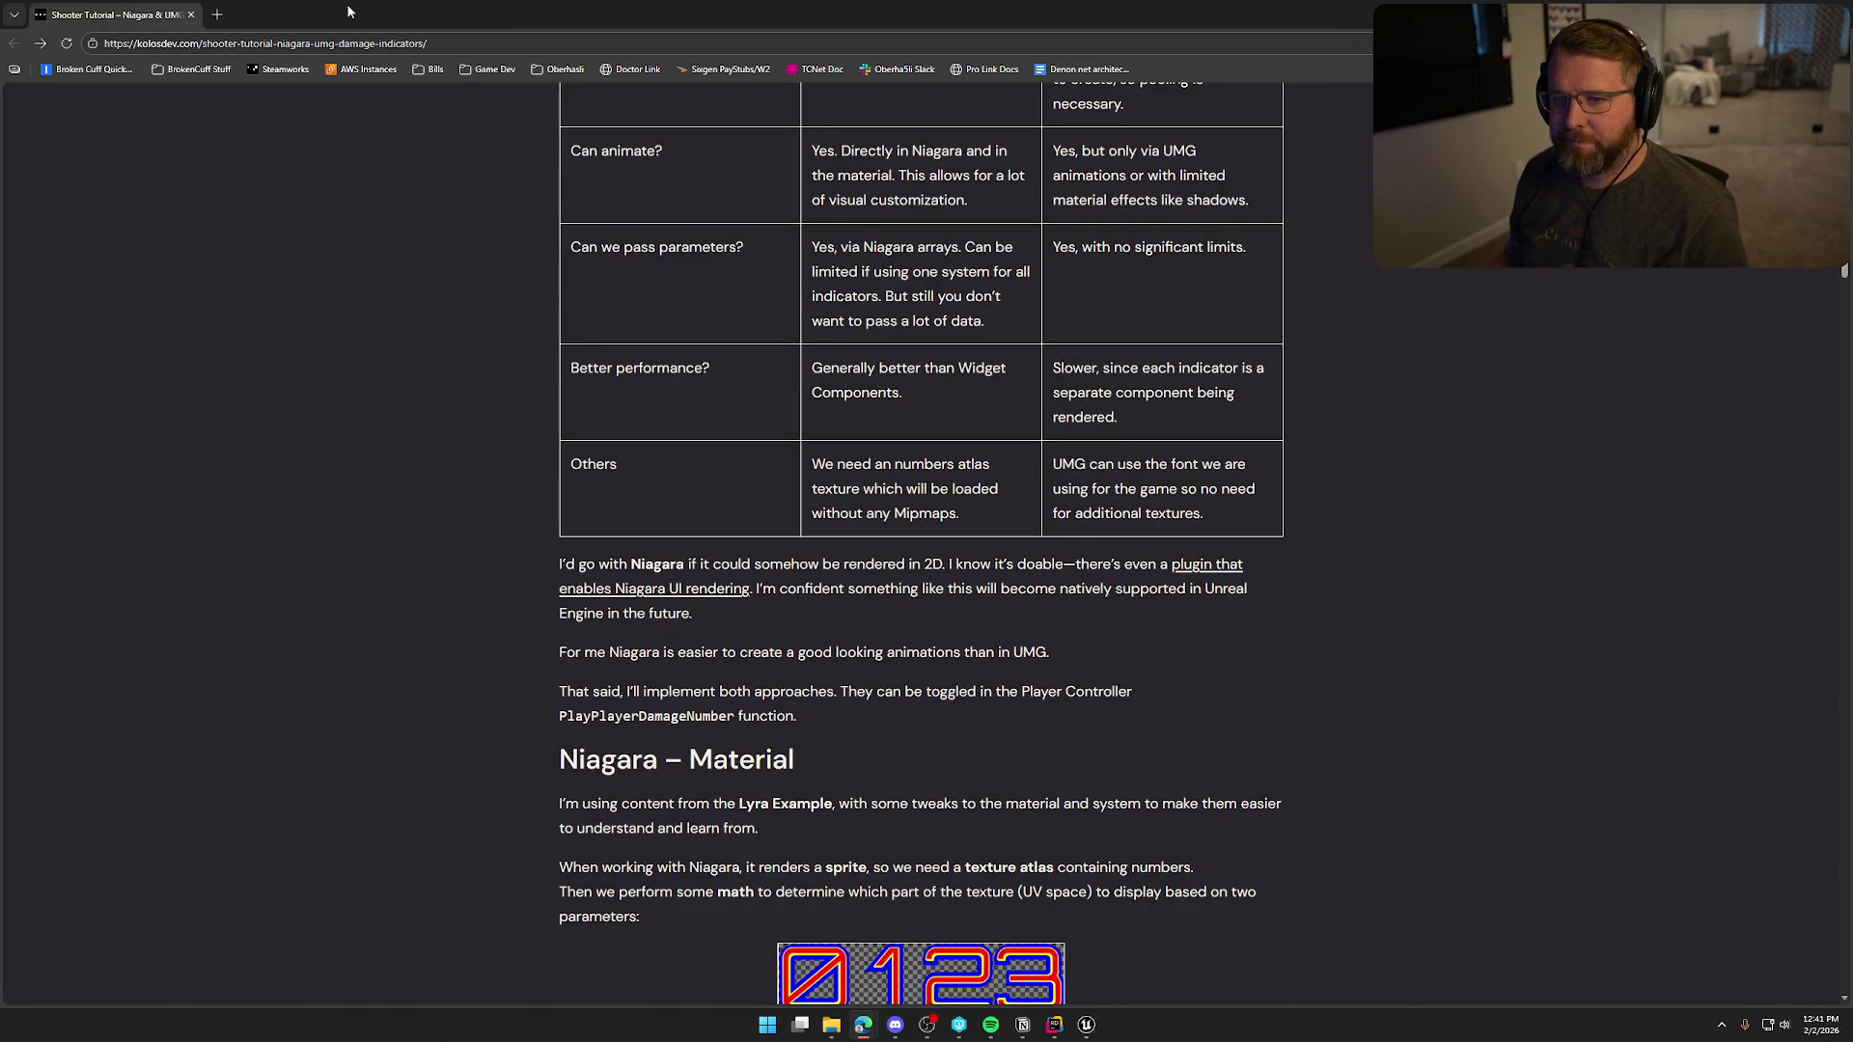
drag(353, 15, 701, 103)
click(1171, 92)
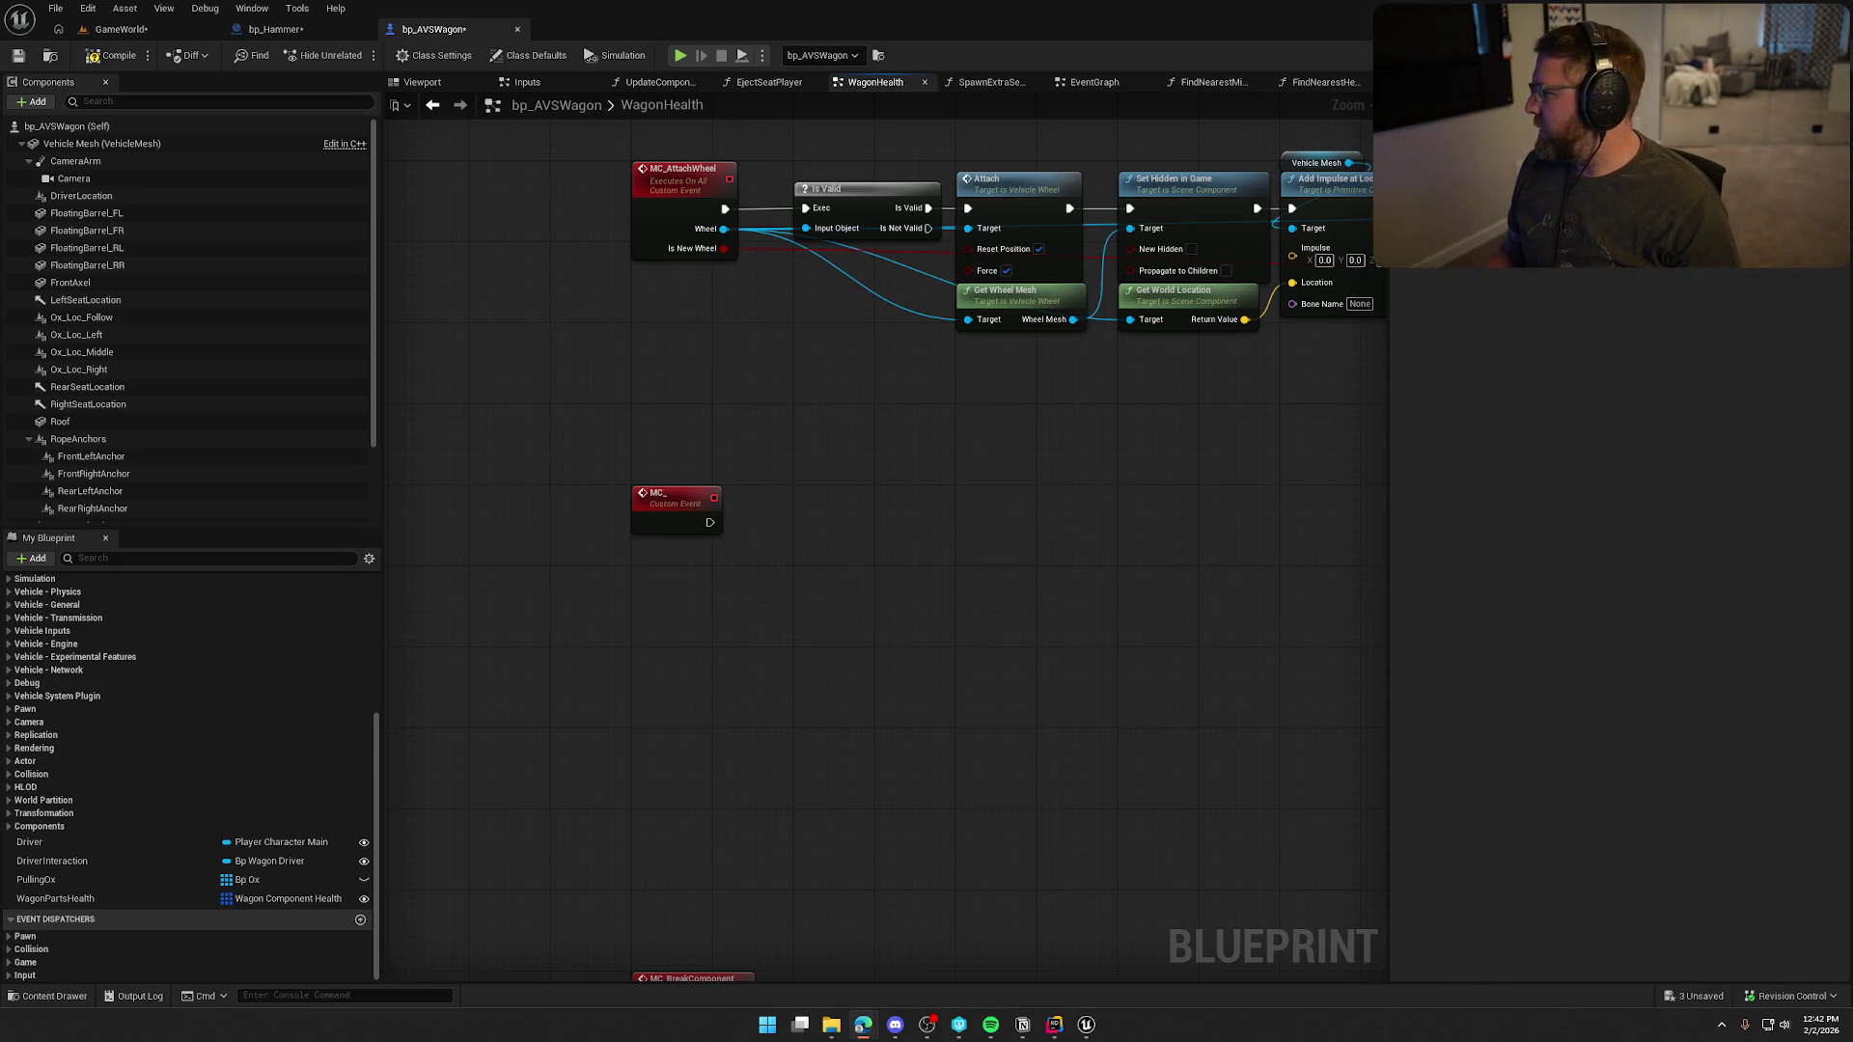
click(982, 498)
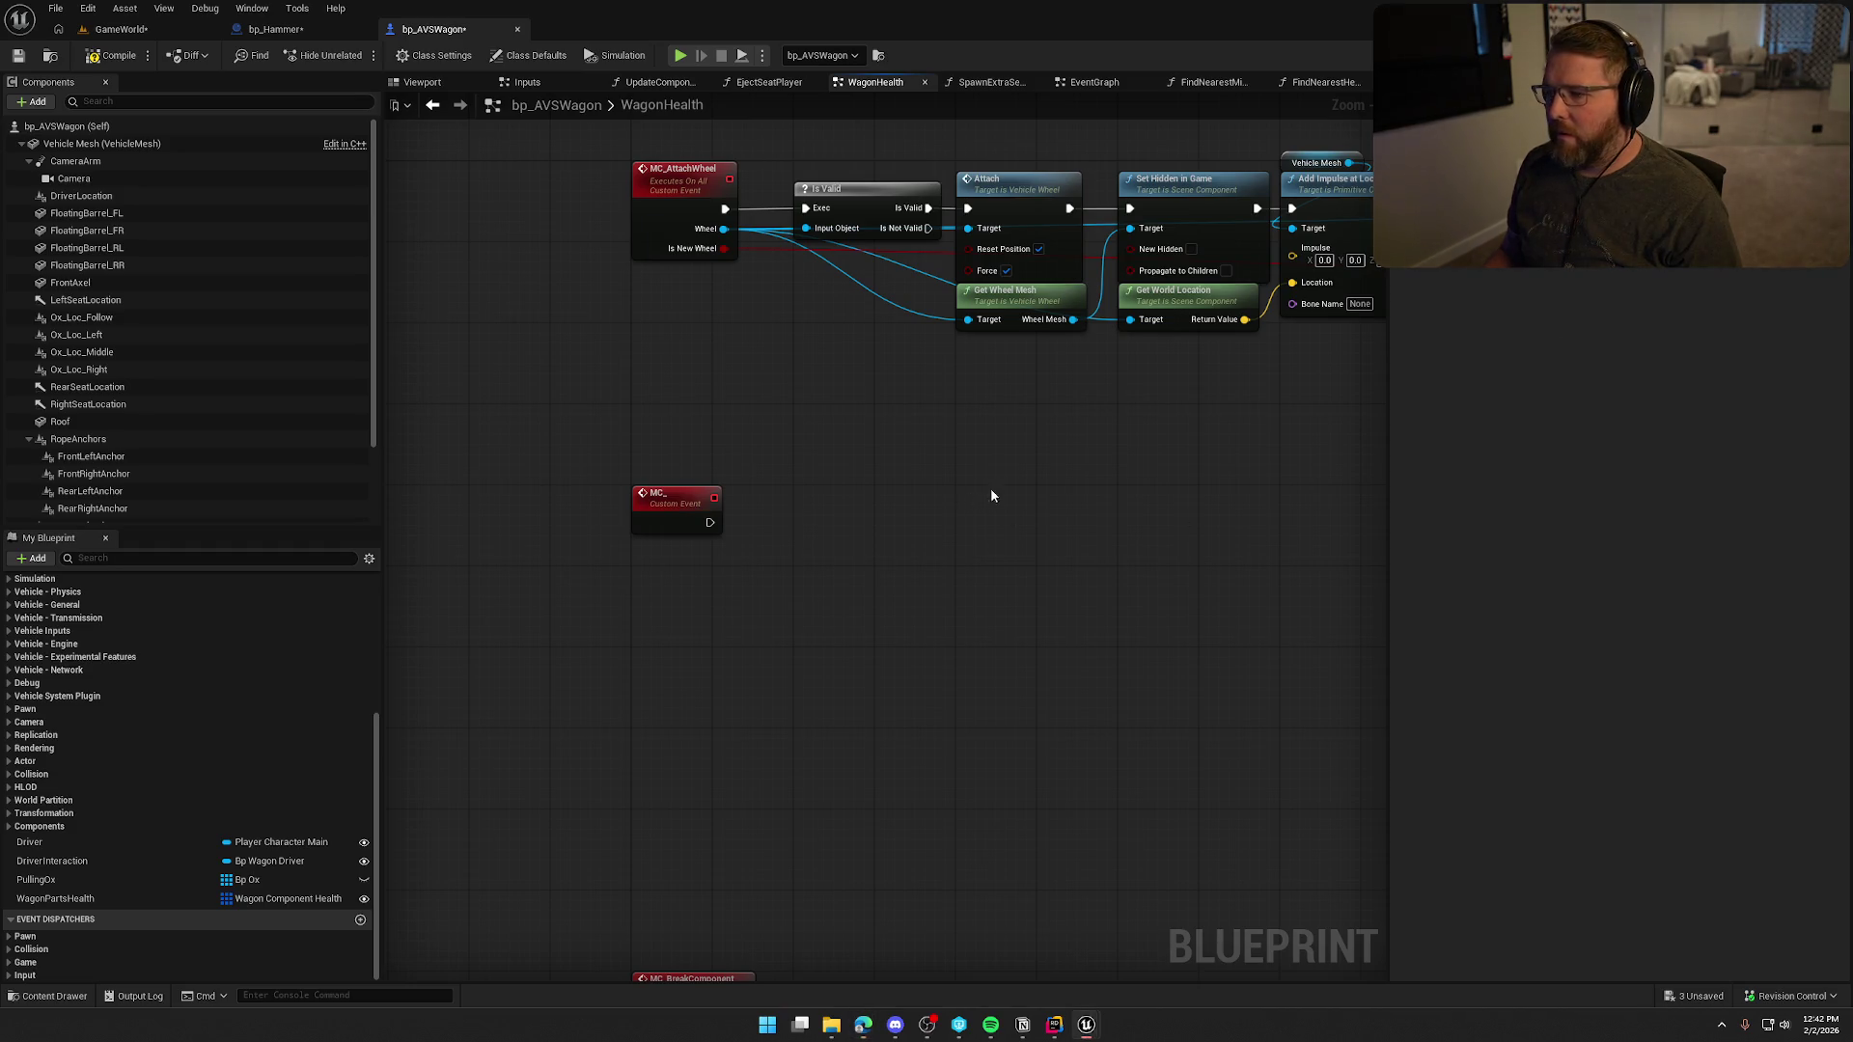
key(ctrl+shift+s)
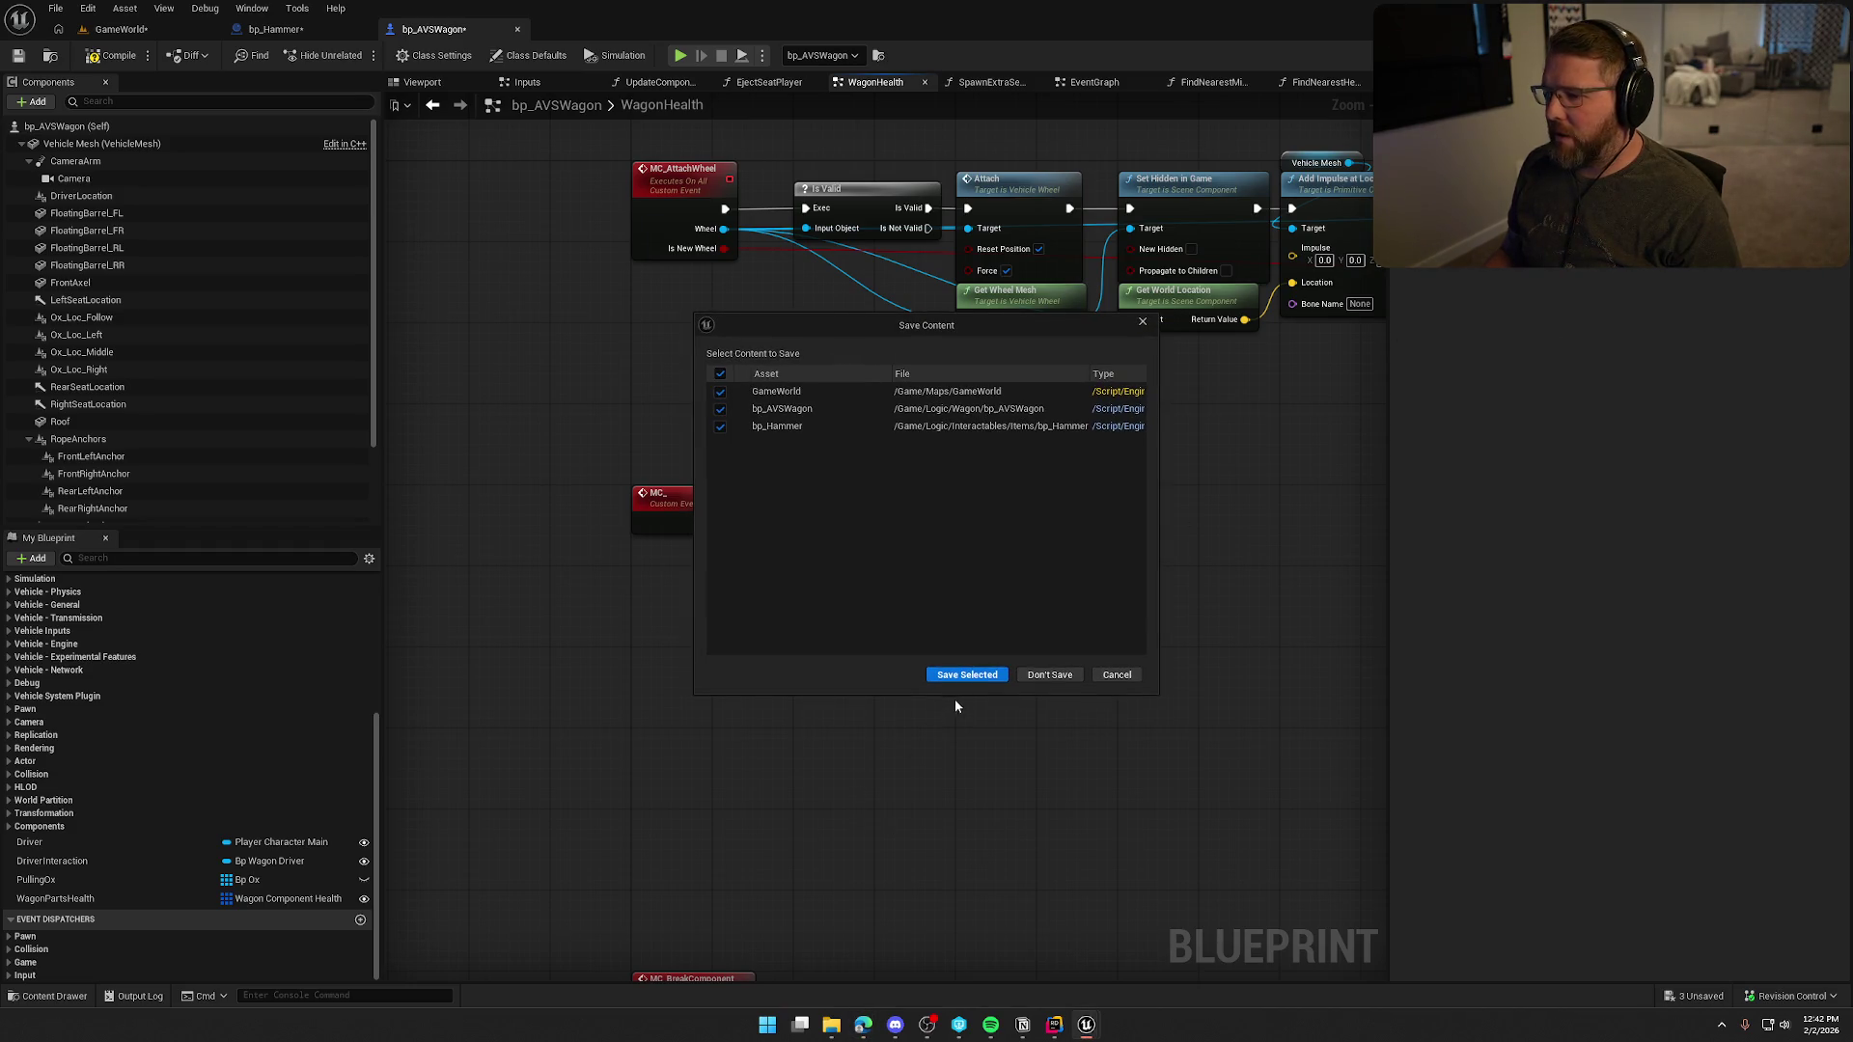
Save GameWorld, bp_AVSWagon and bp_Hammer, then switch to PlayerCharacterMain.cpp in Rider.
click(967, 674)
key(alt+Tab)
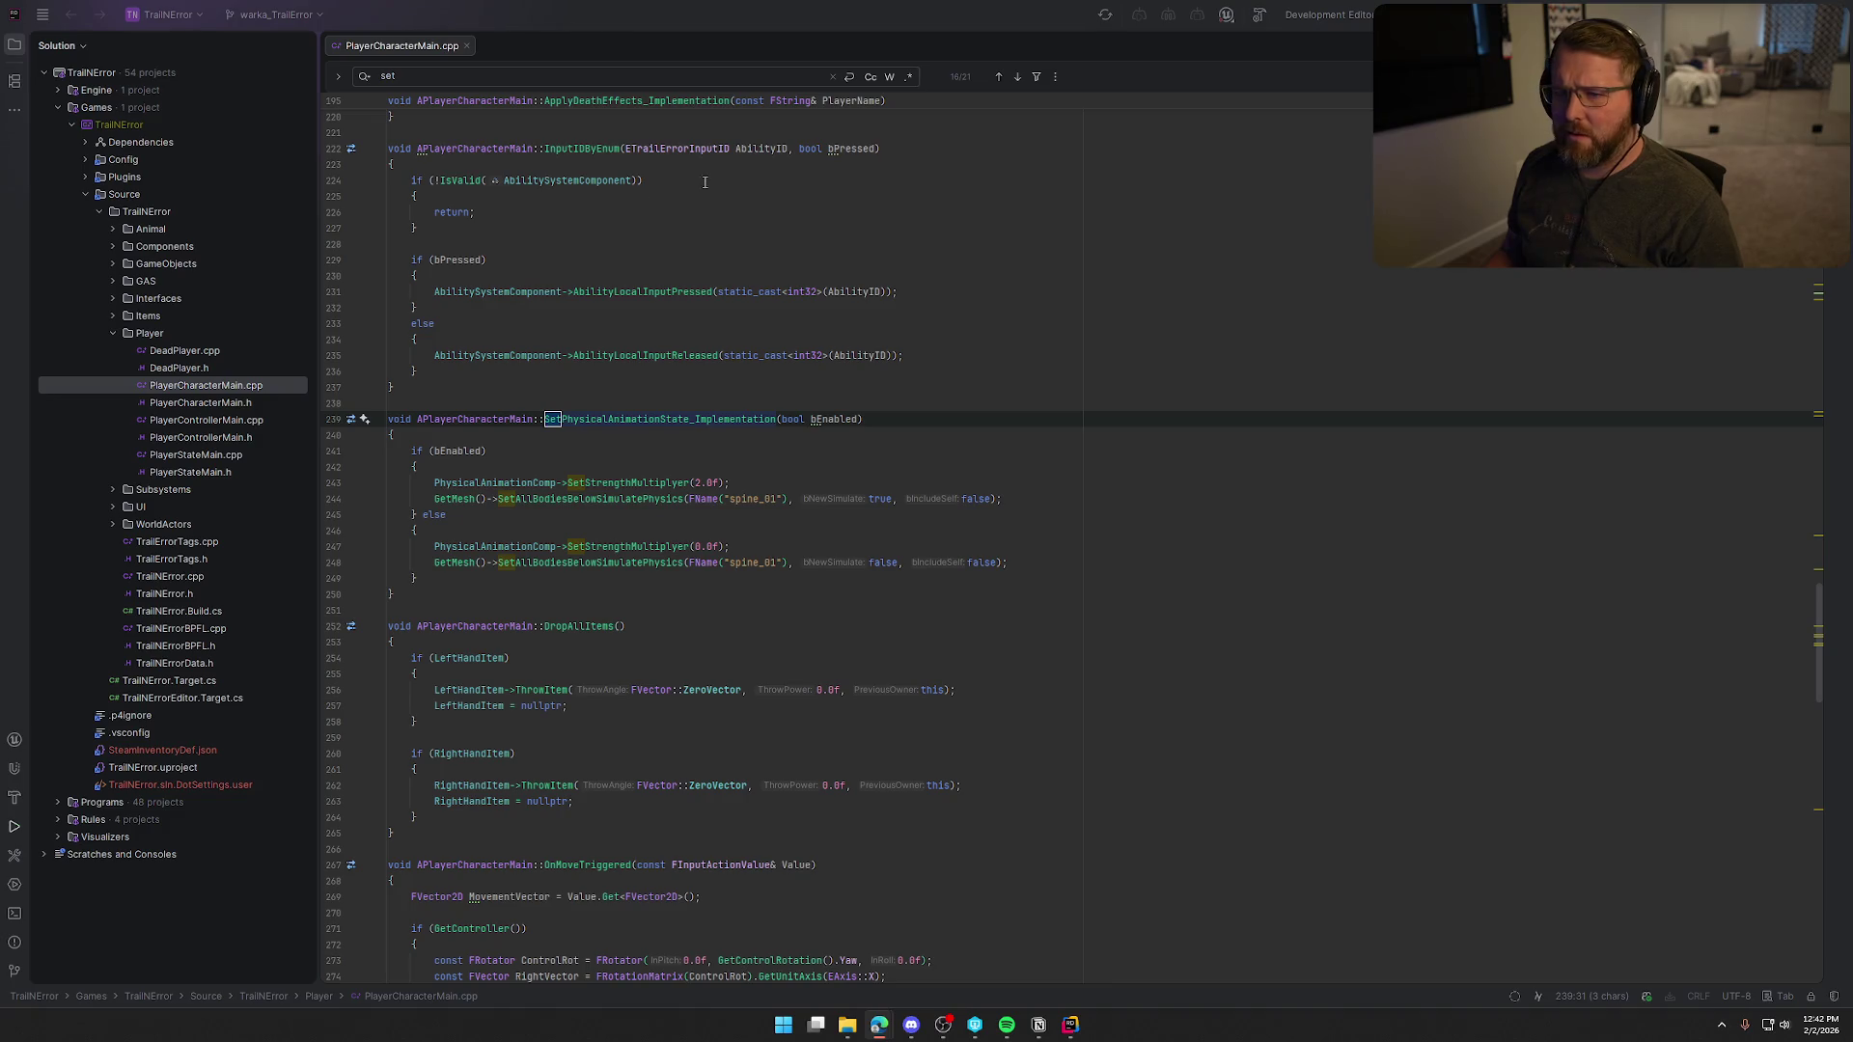
Close PlayerCharacterMain.cpp and the TrailNError solution window to reveal the Windows desktop.
click(467, 47)
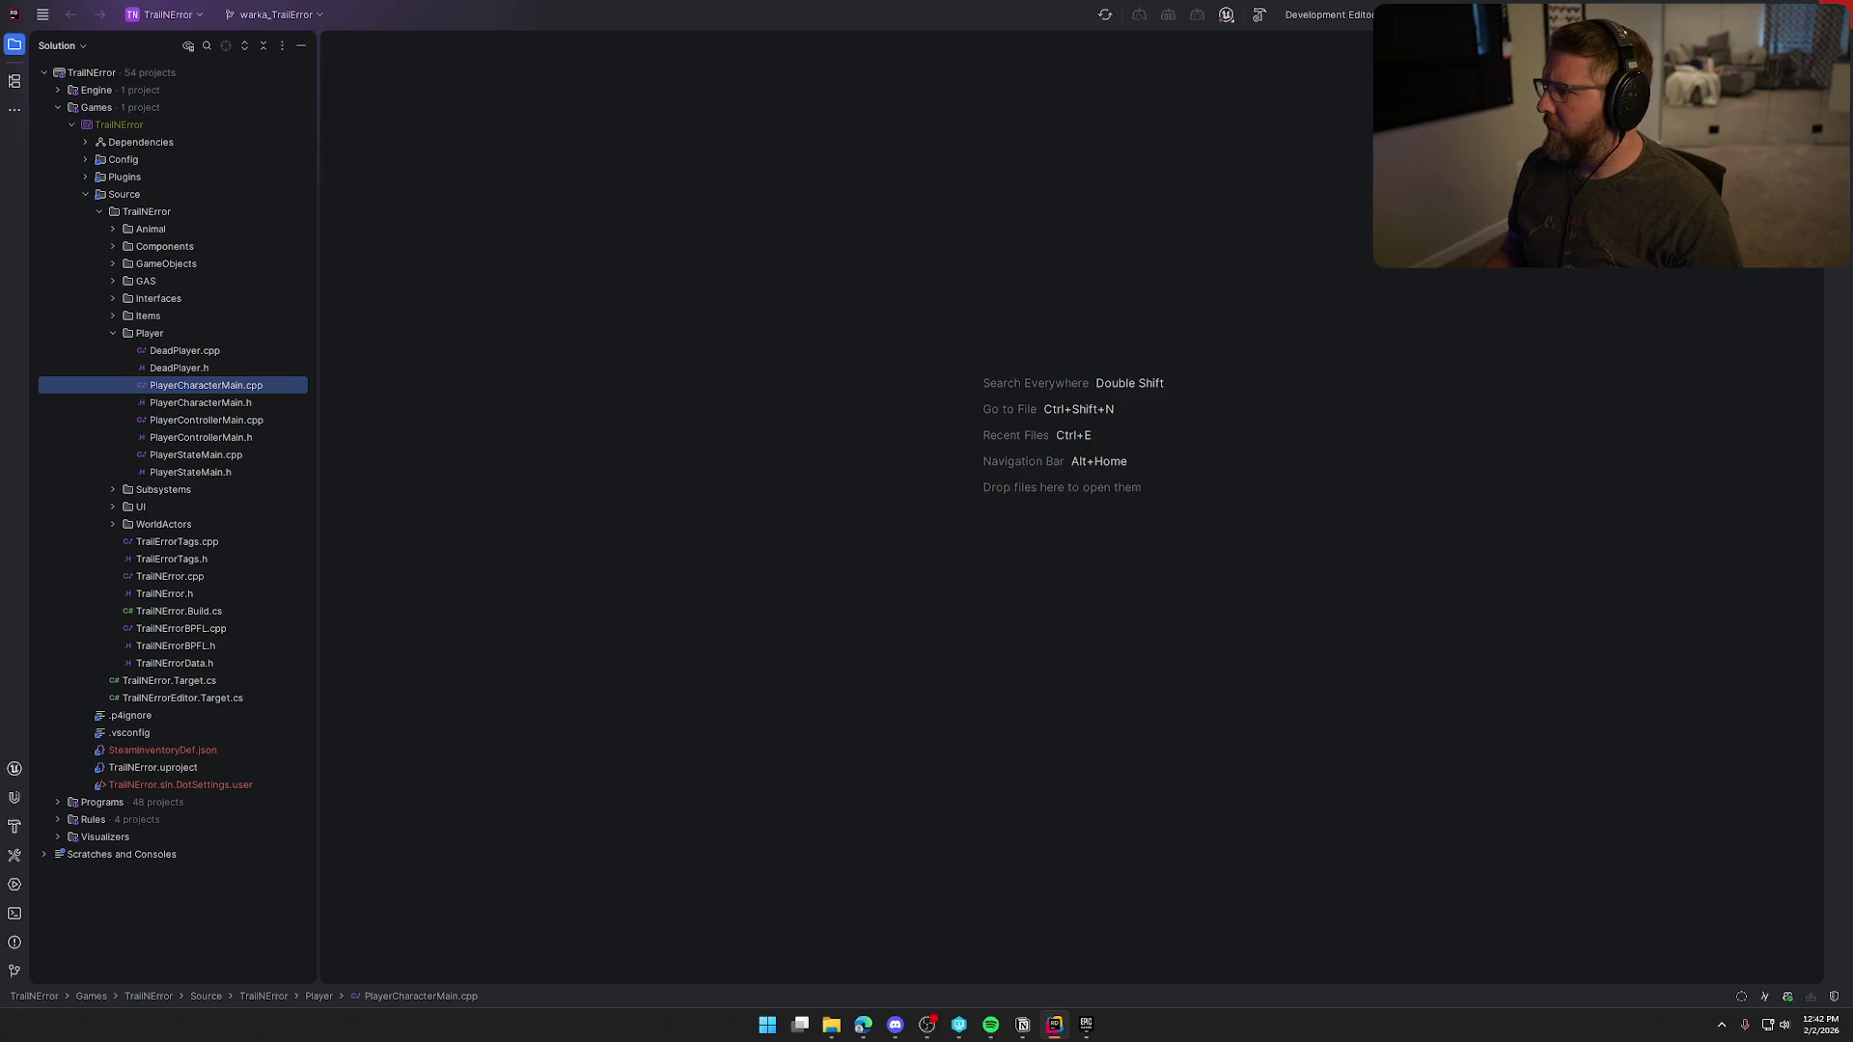
key(alt+F4)
click(878, 1024)
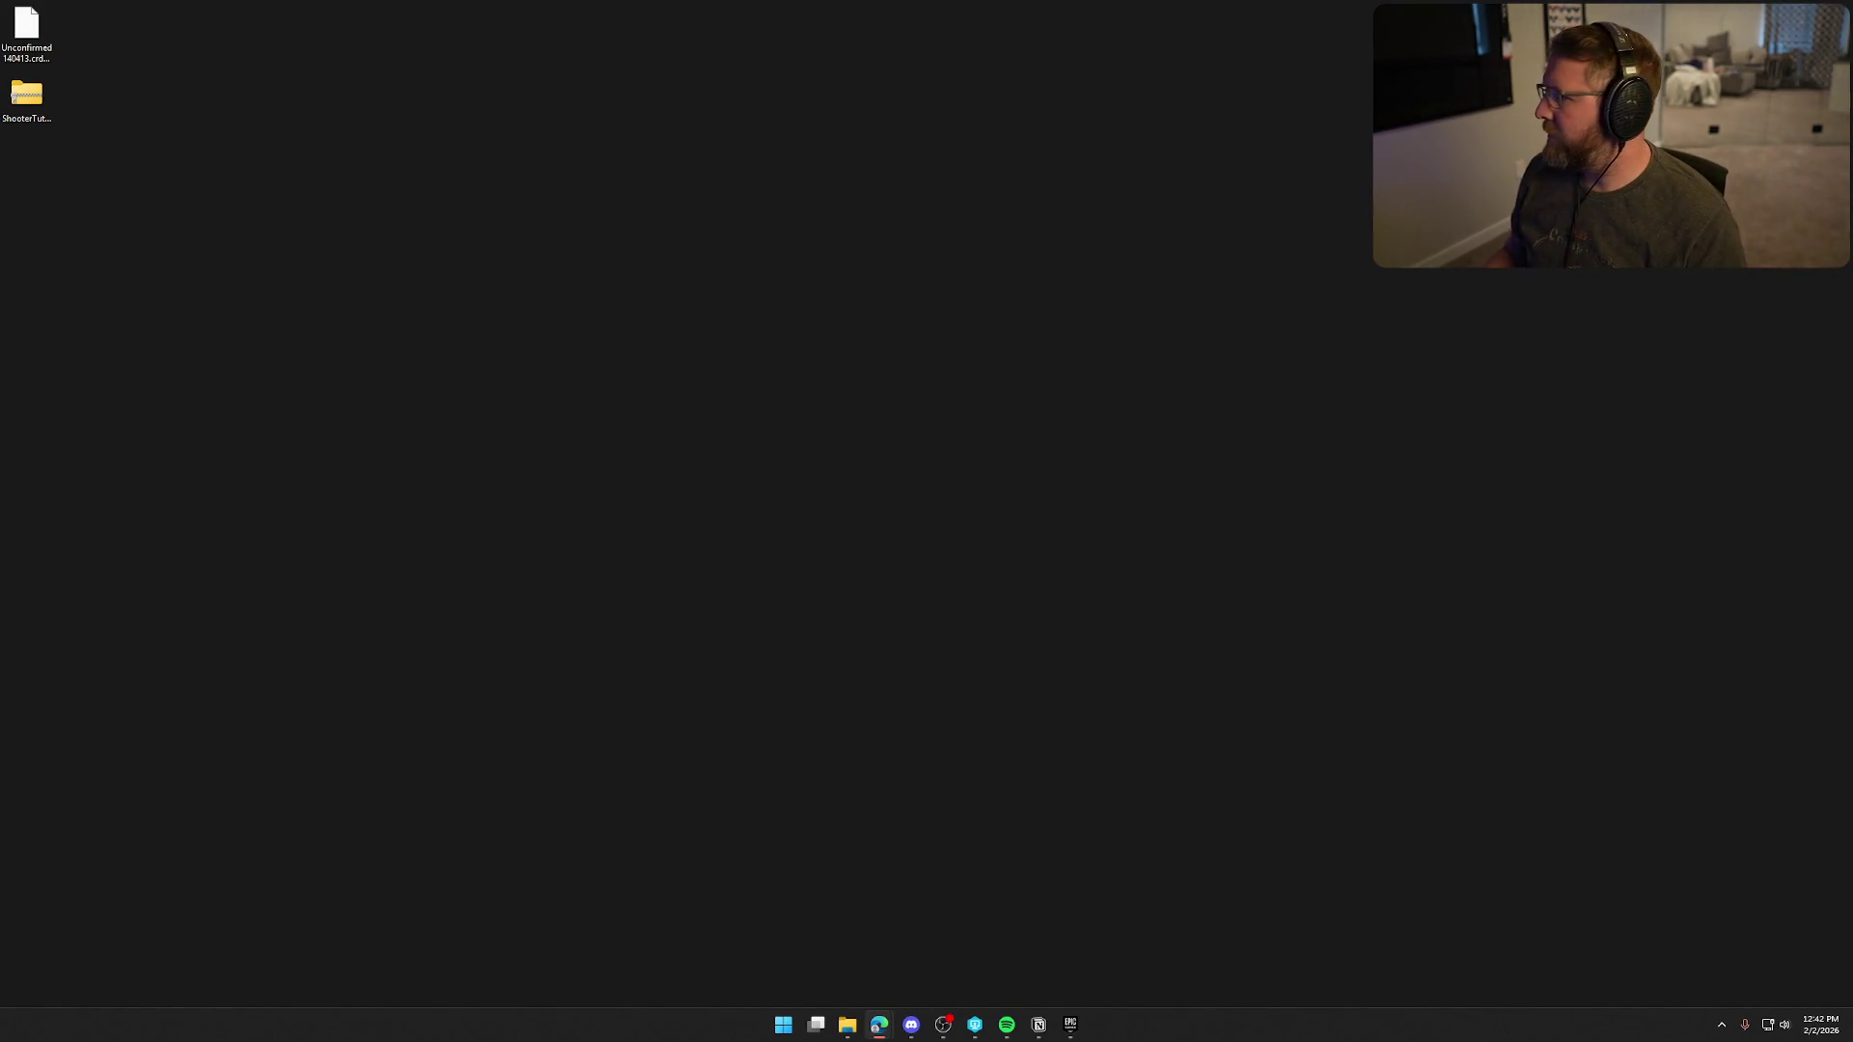
Extract ShooterTutorial_p10.7z with Extract All into a new folder on the desktop.
click(13, 103)
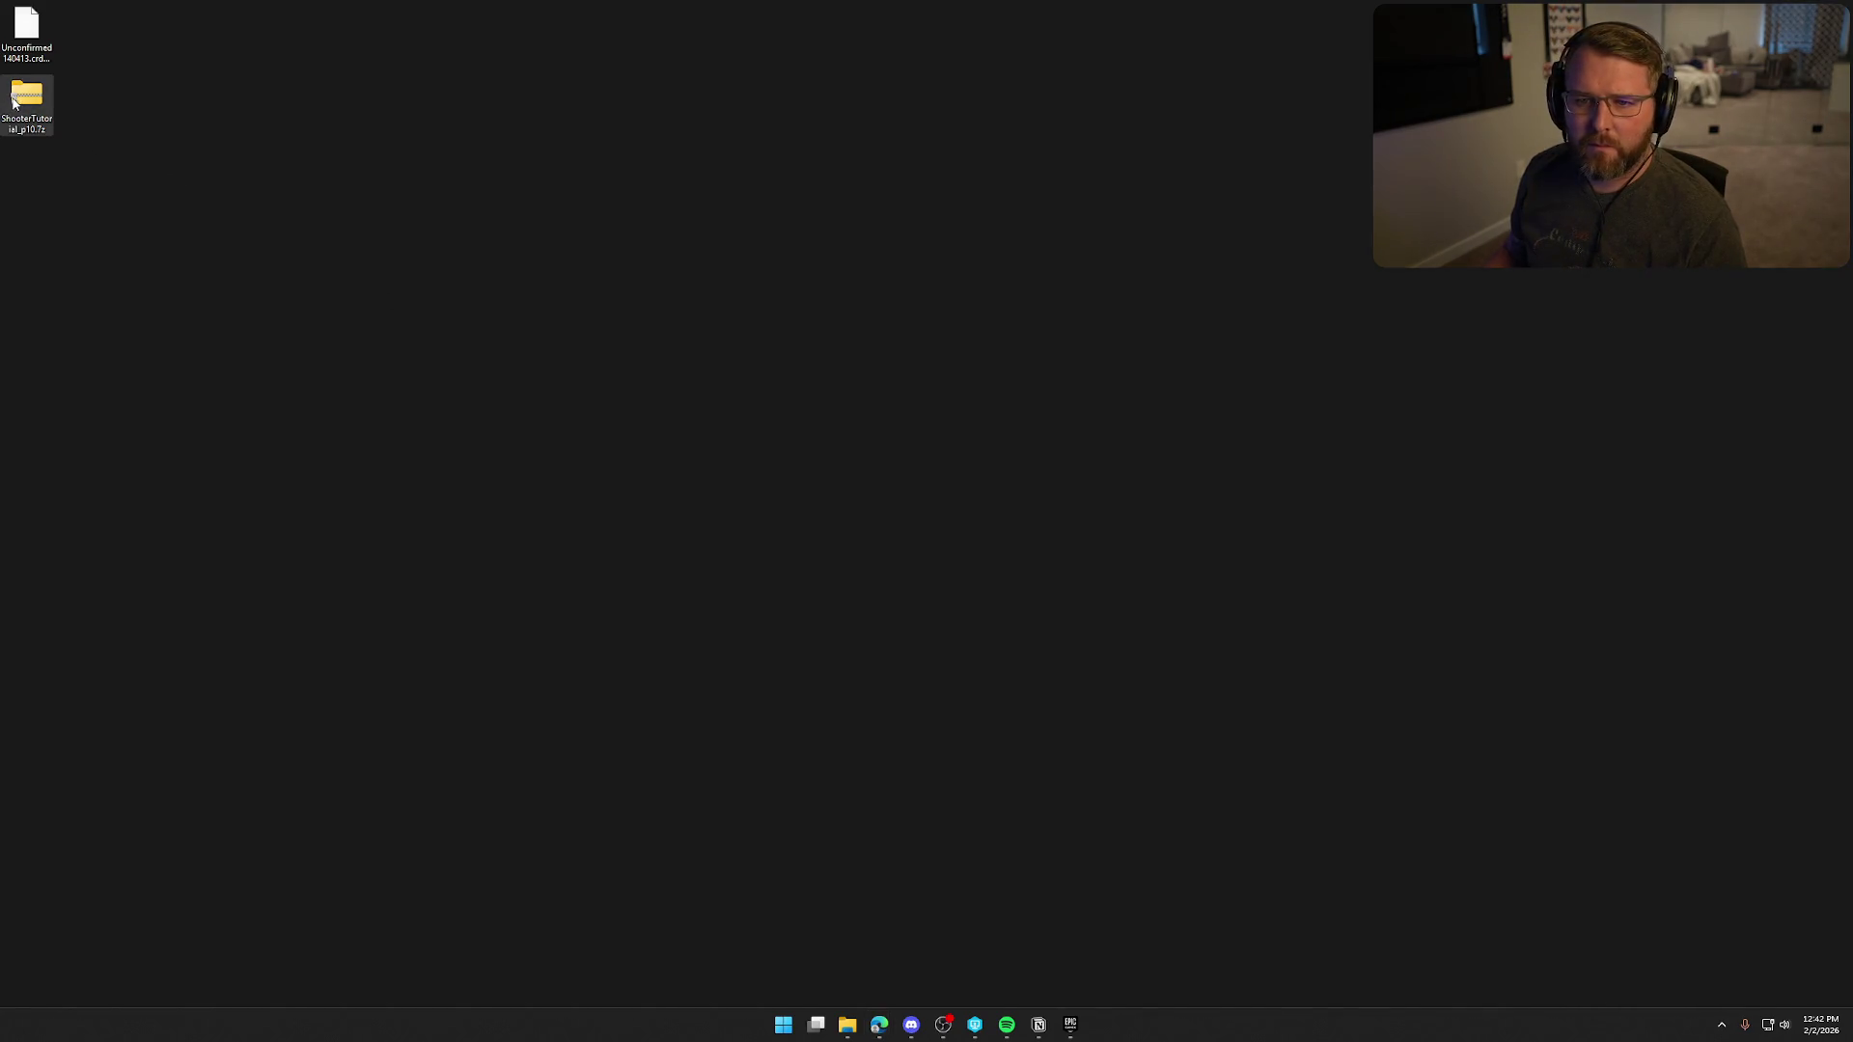
right_click(29, 108)
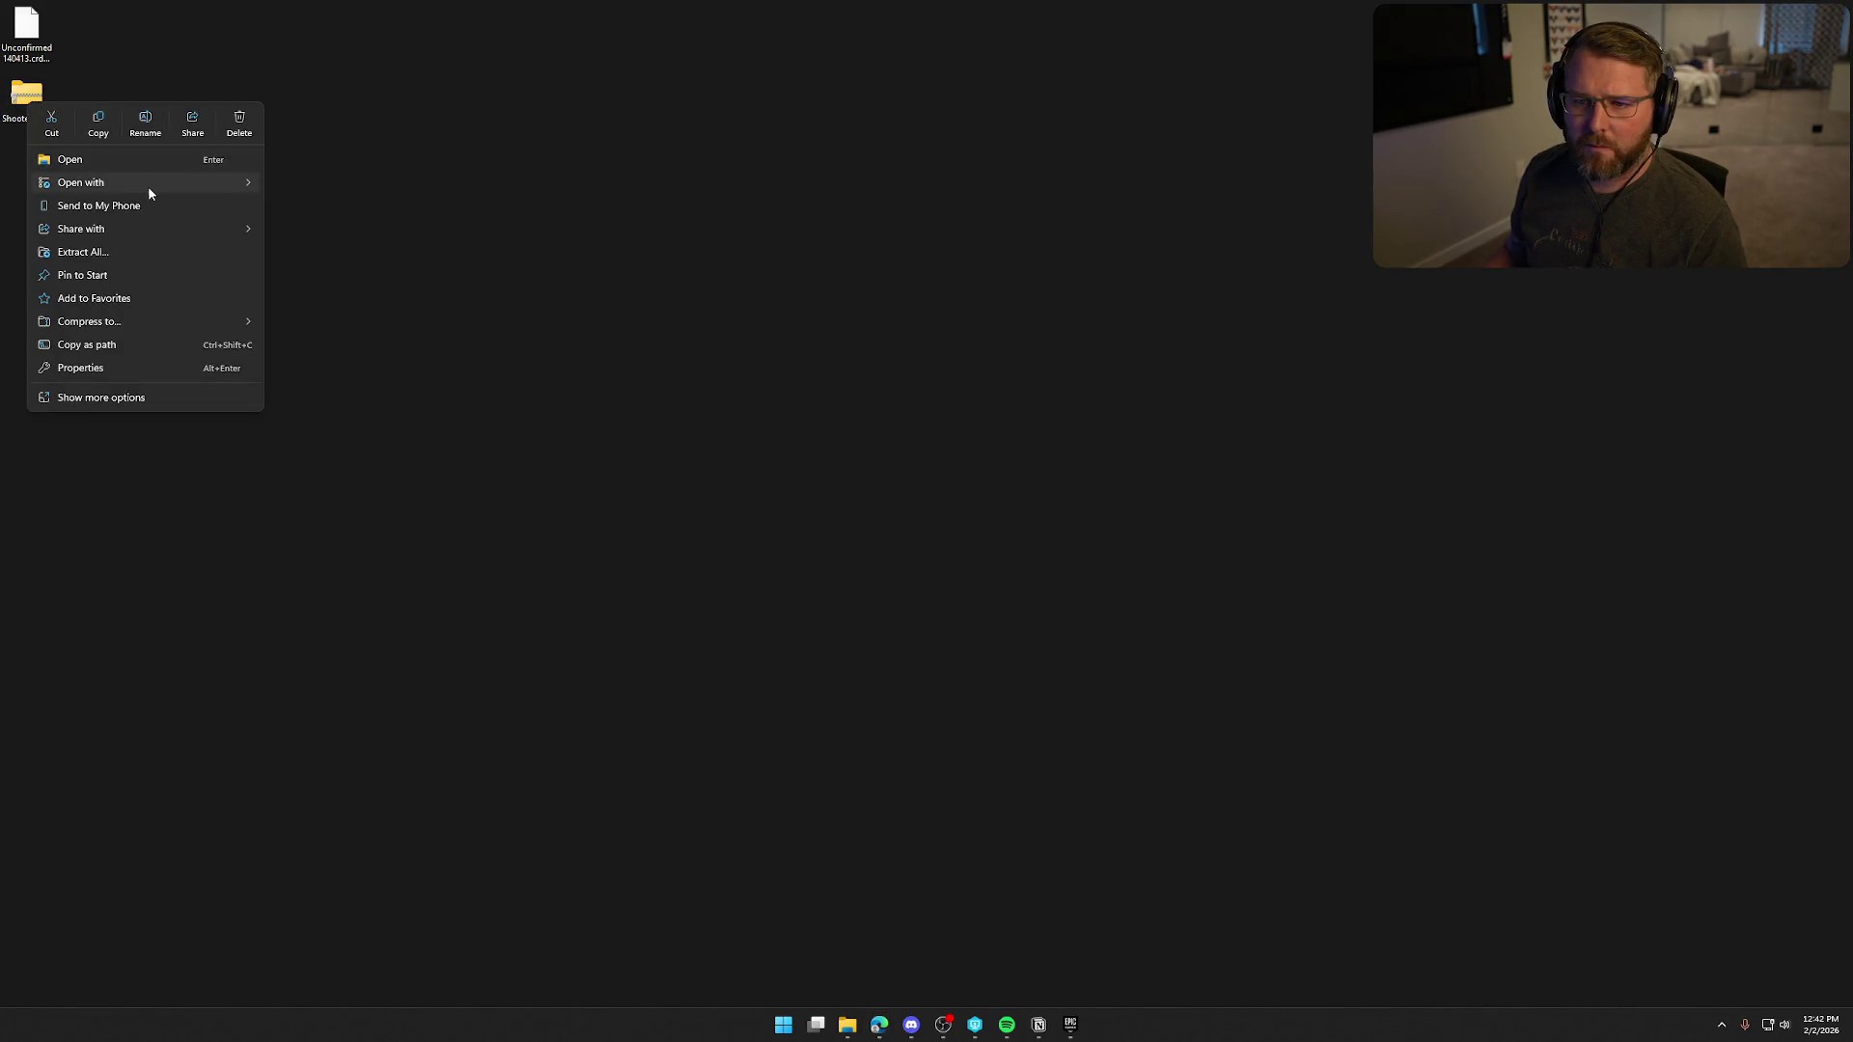
click(178, 253)
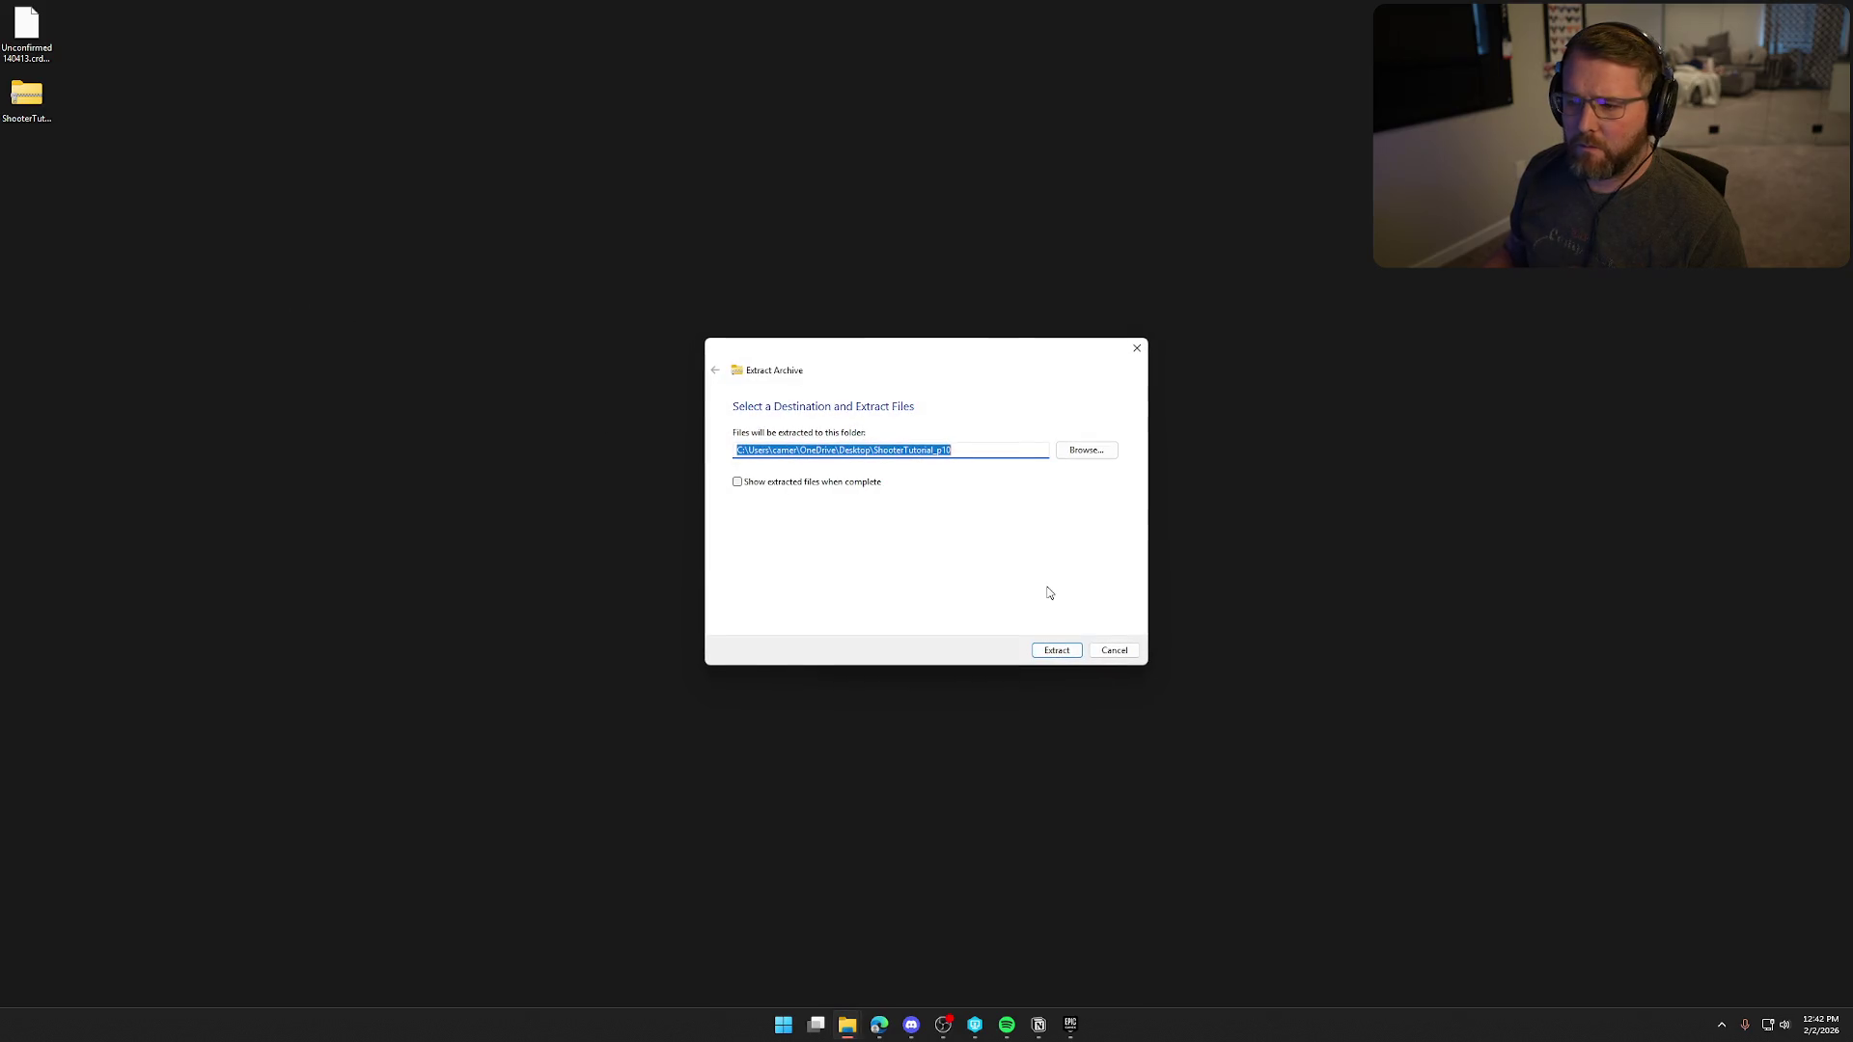
click(1055, 650)
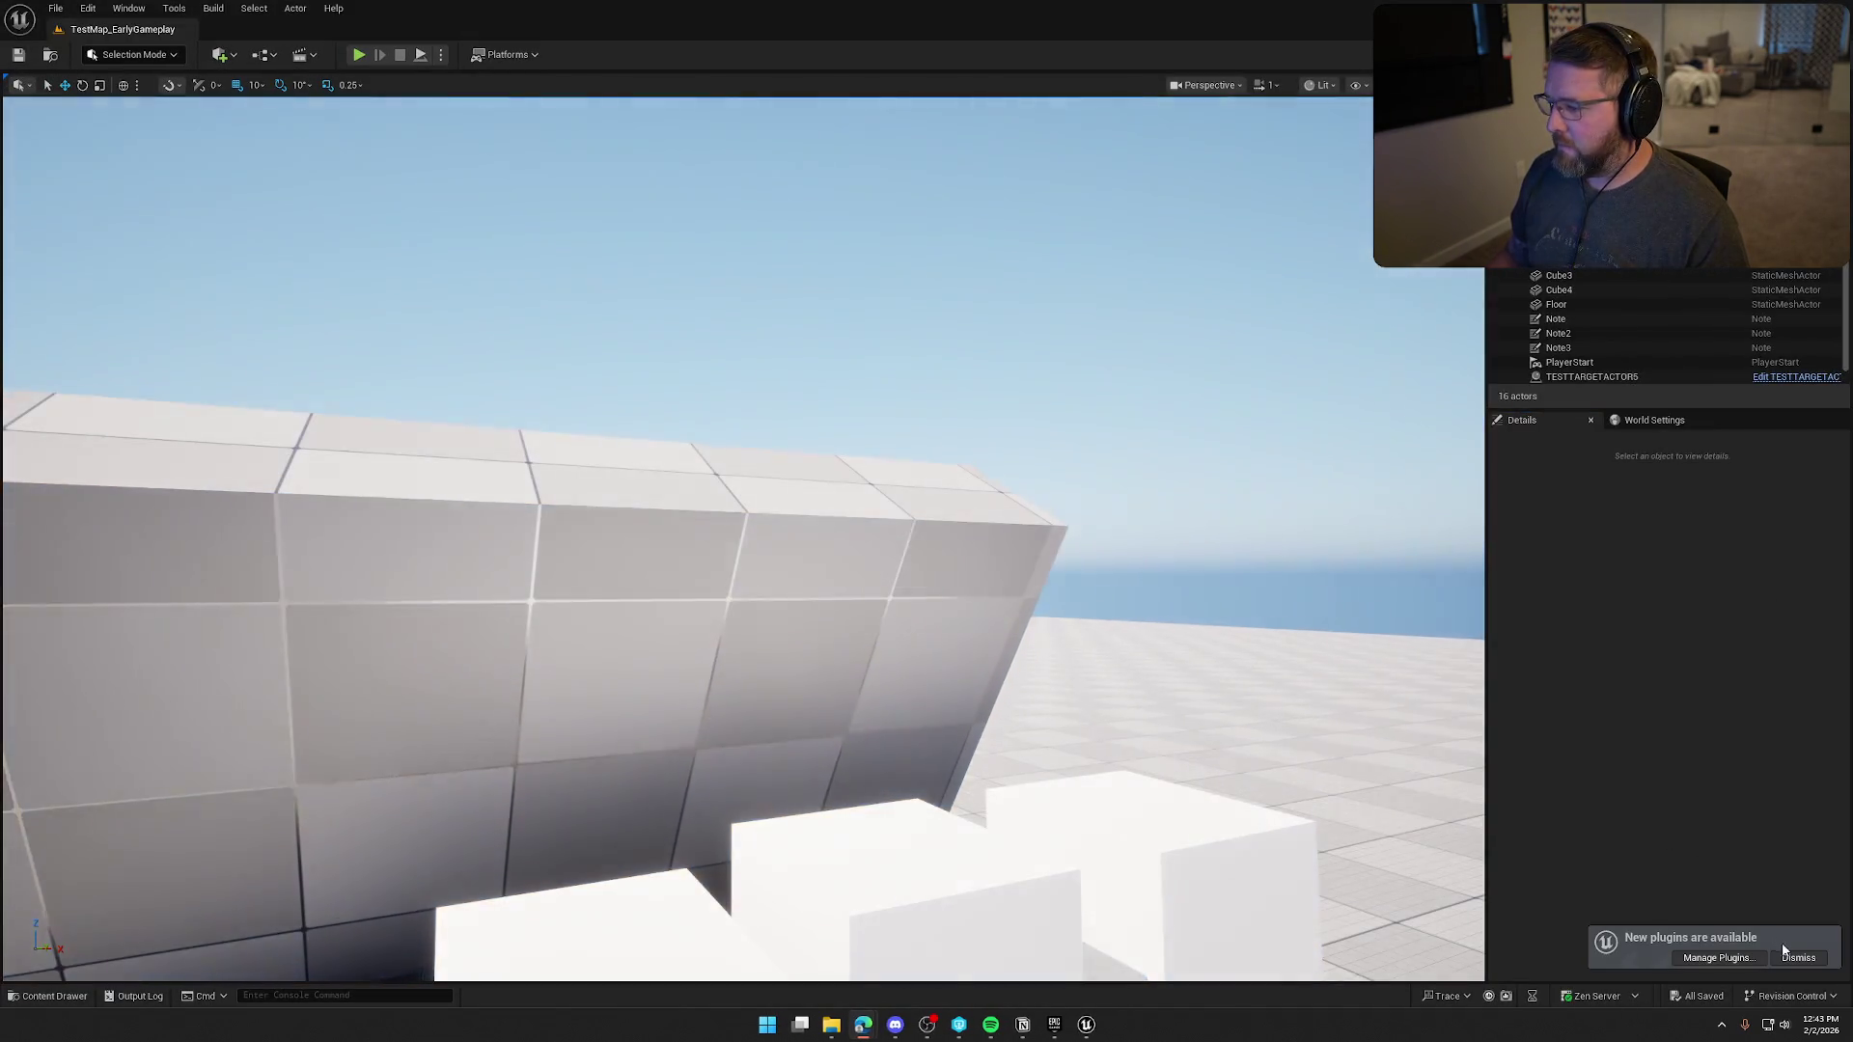
Dismiss the plugins notice, play the shooter level in the editor, and fire two aimed shots.
click(1796, 957)
mouse_move(1067, 486)
mouse_down()
mouse_move(1067, 550)
mouse_move(1075, 487)
mouse_up()
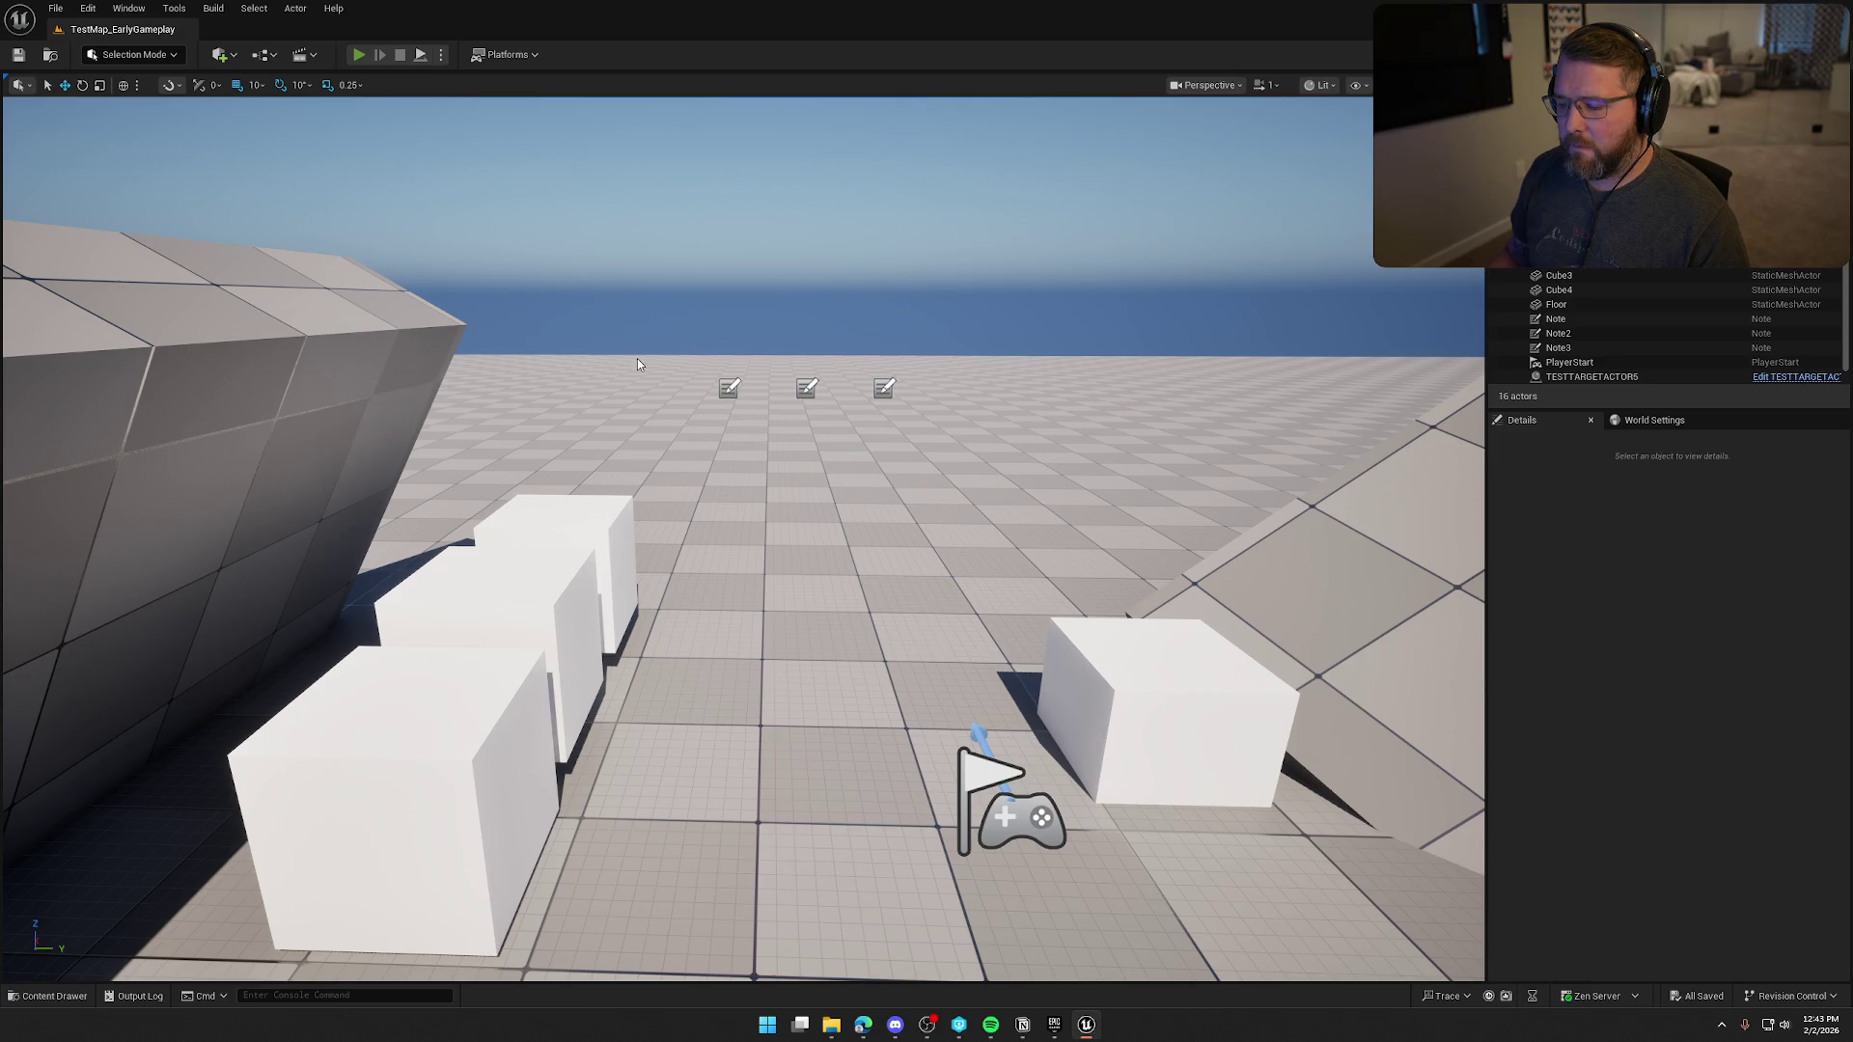
key(alt+p)
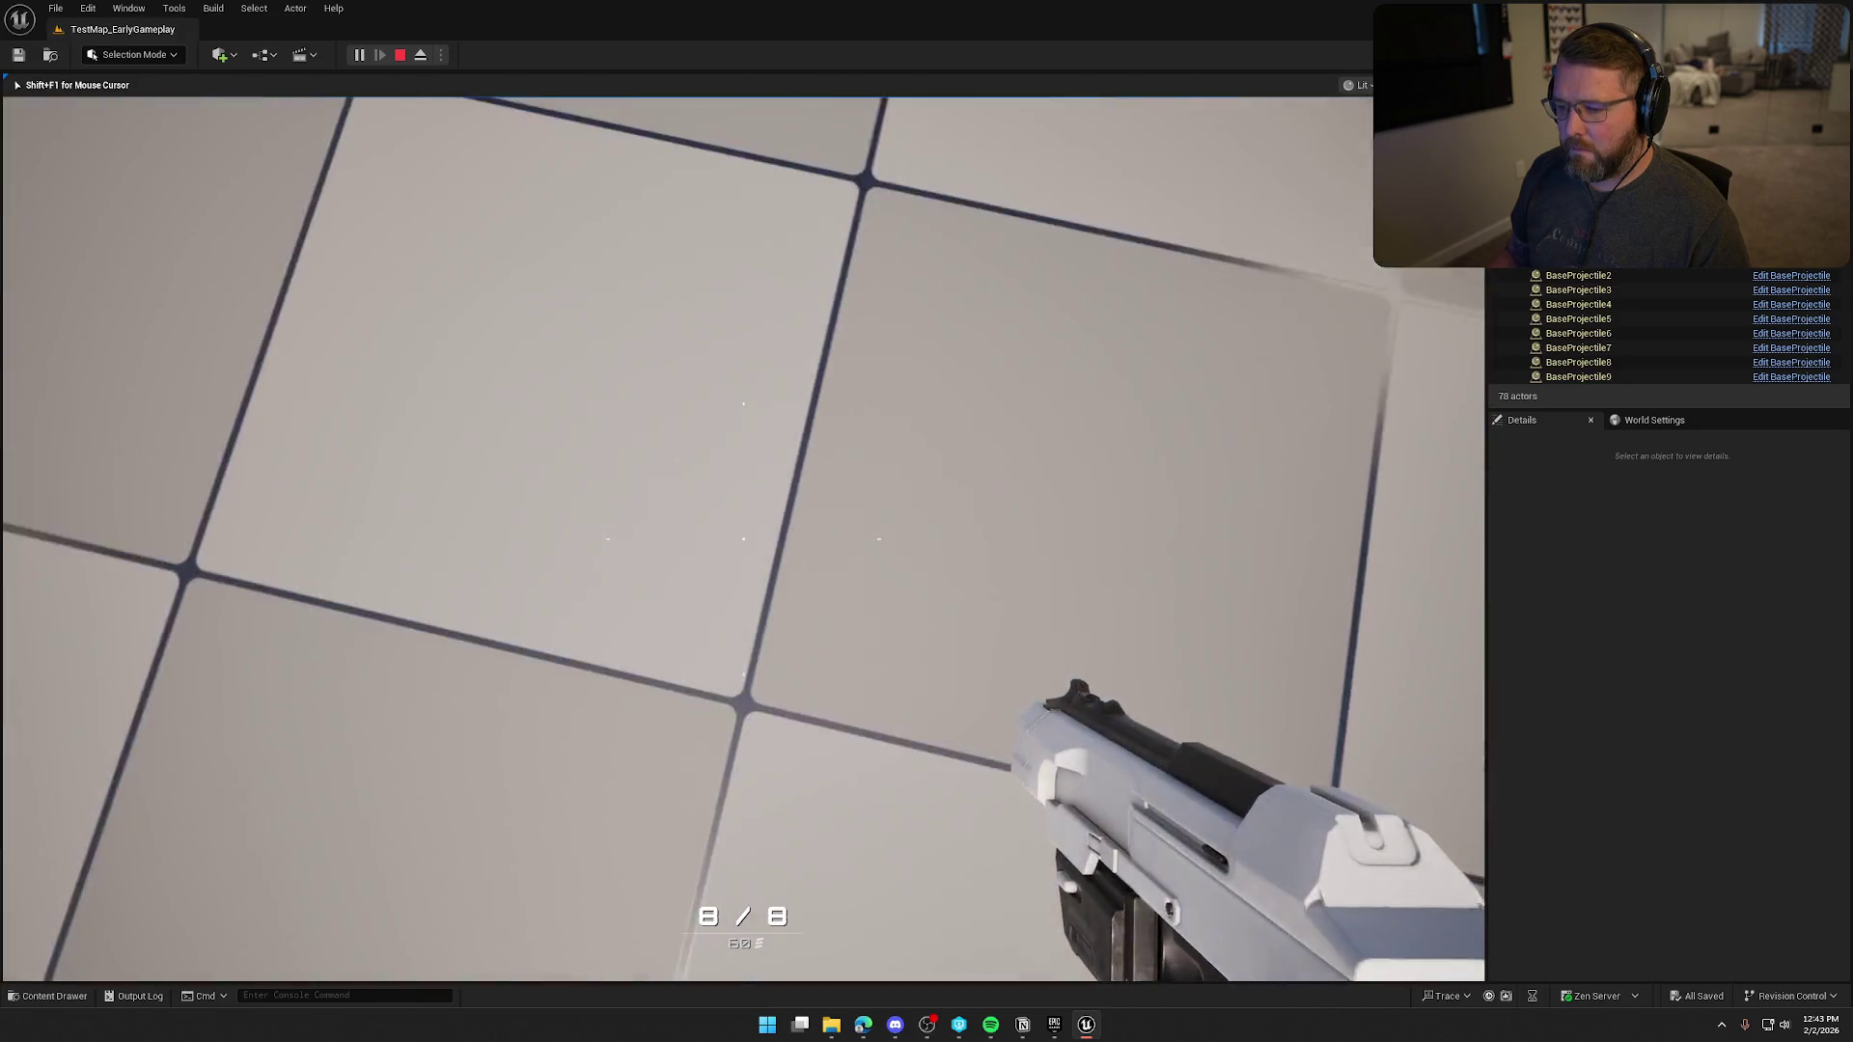
right_click(742, 538)
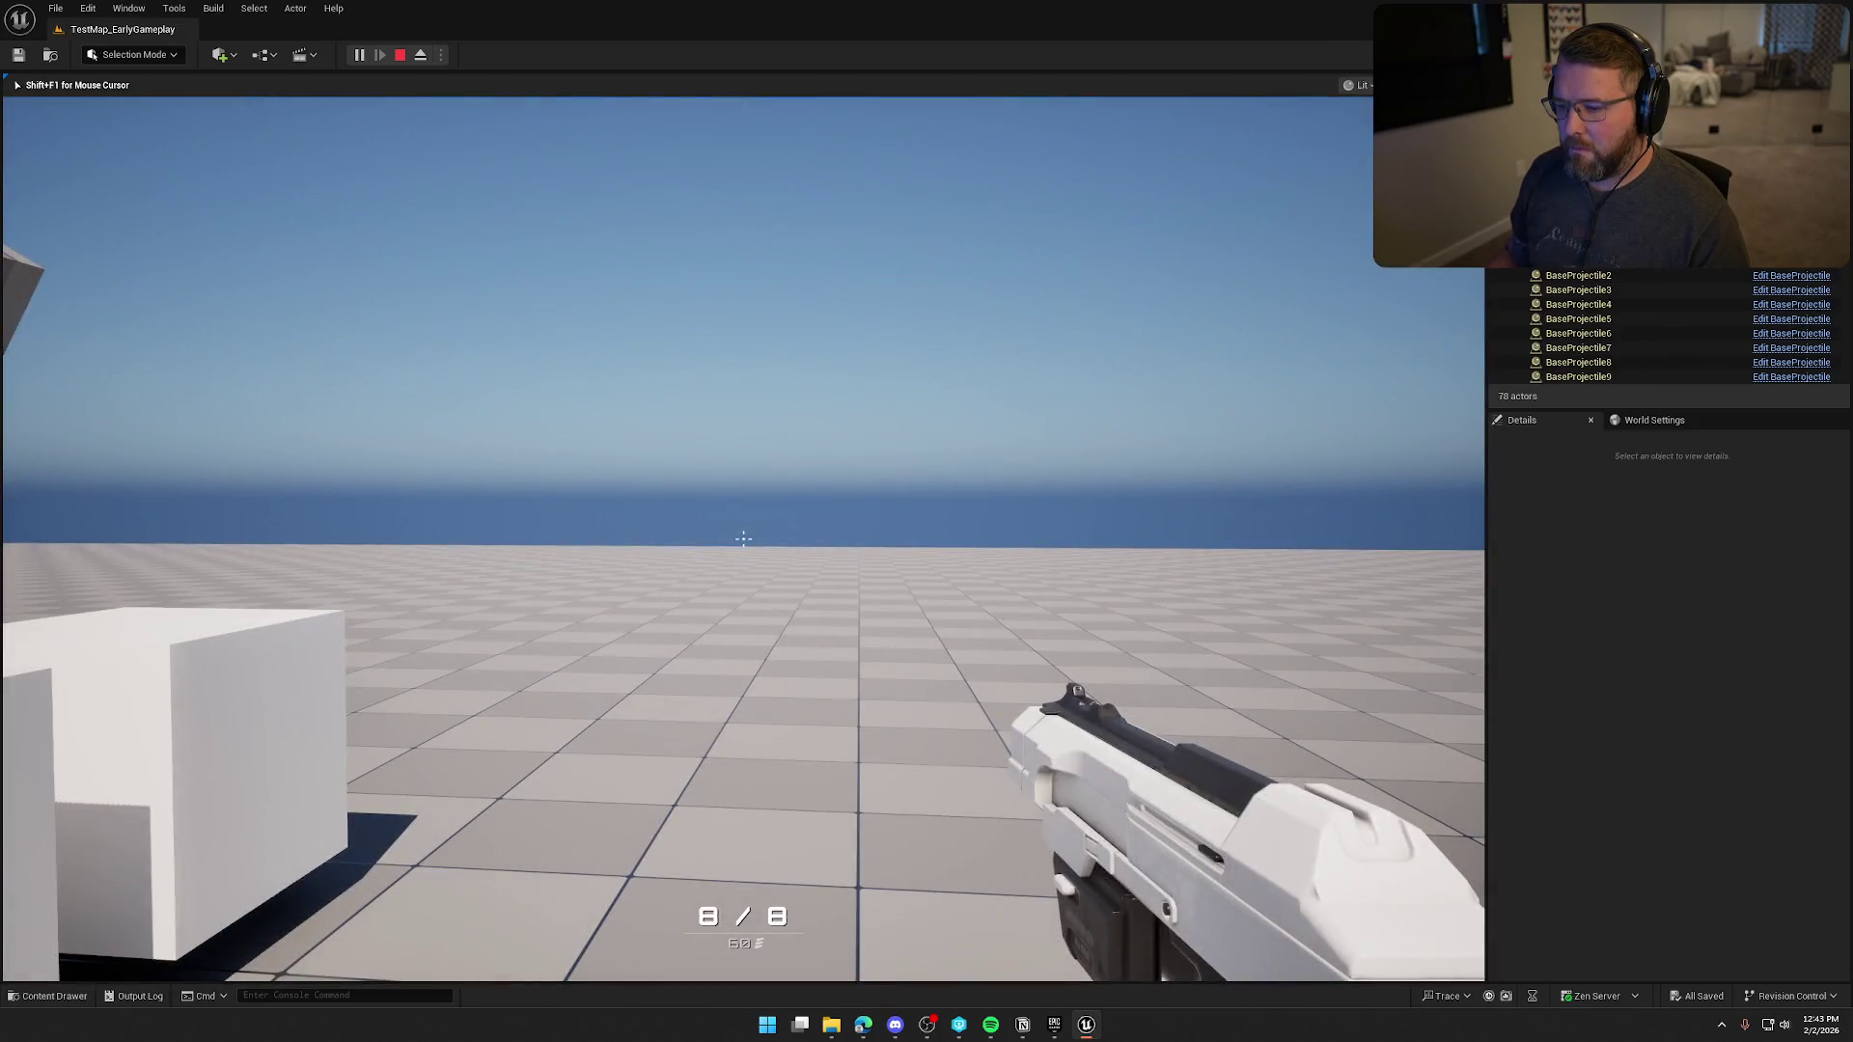
click(743, 538)
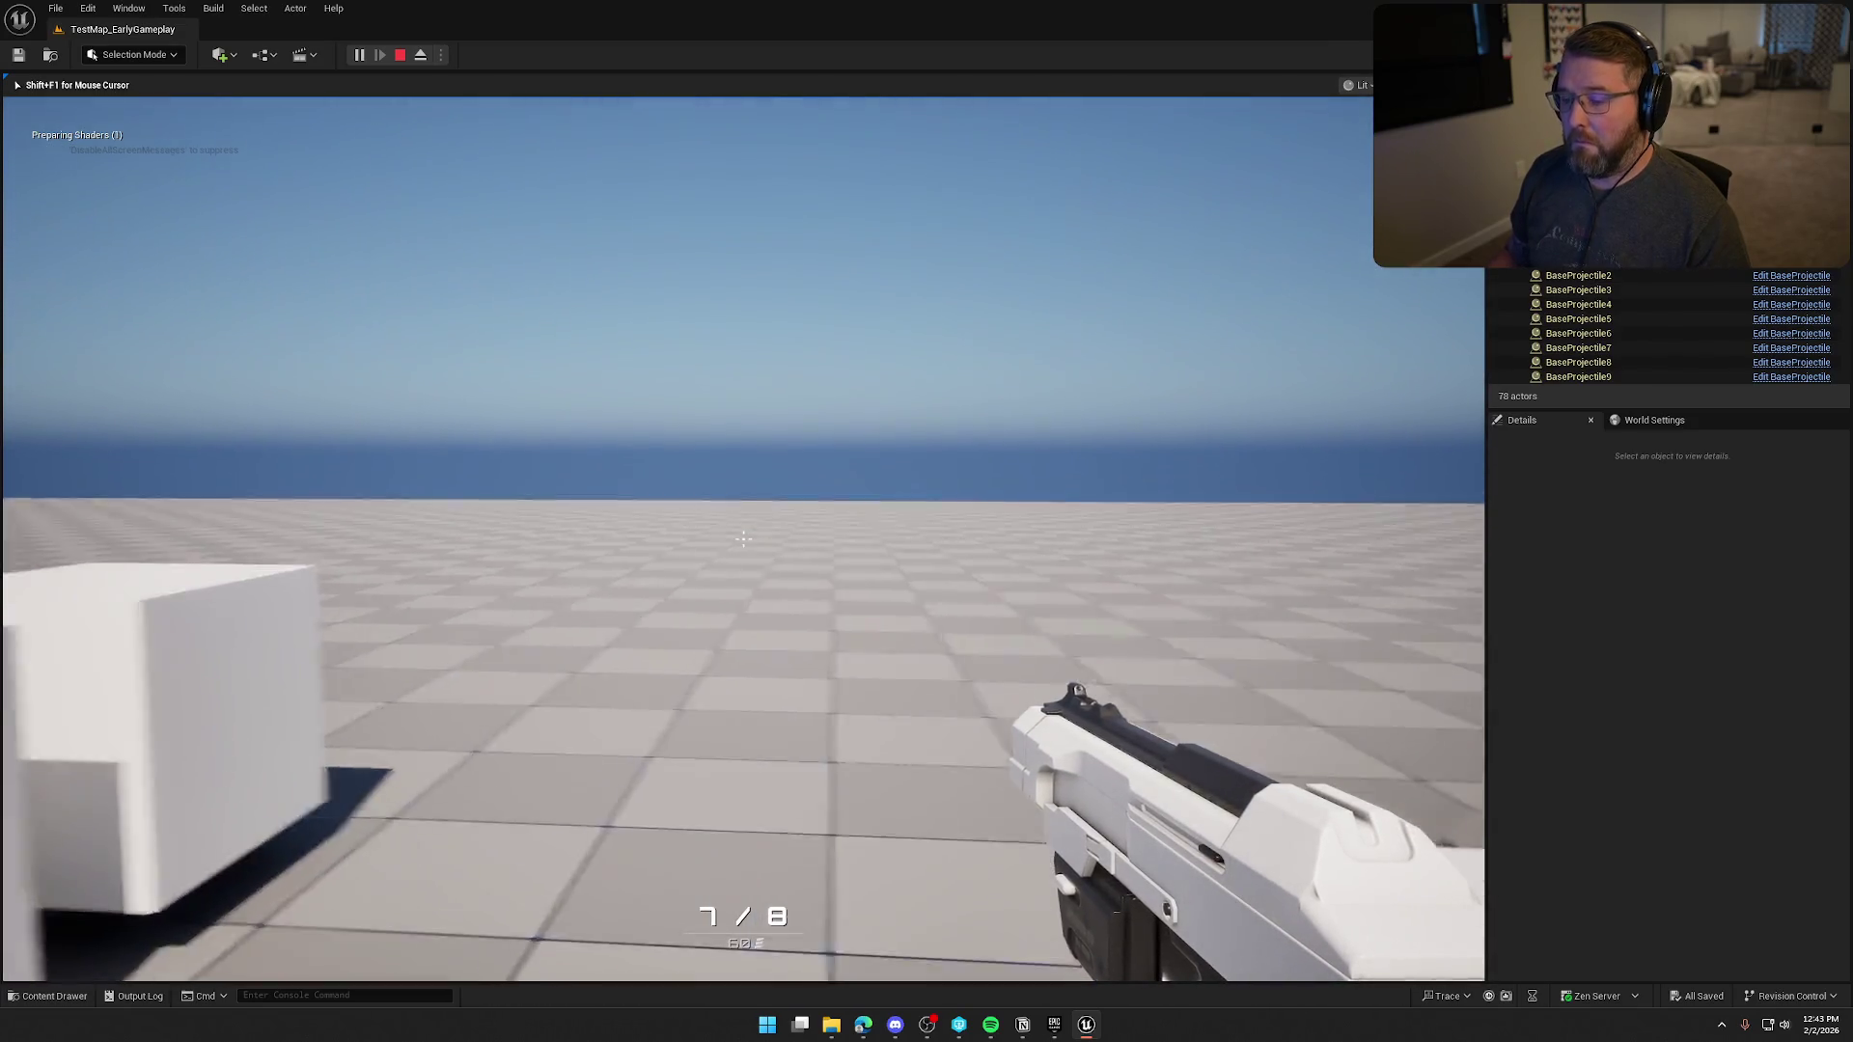
click(743, 538)
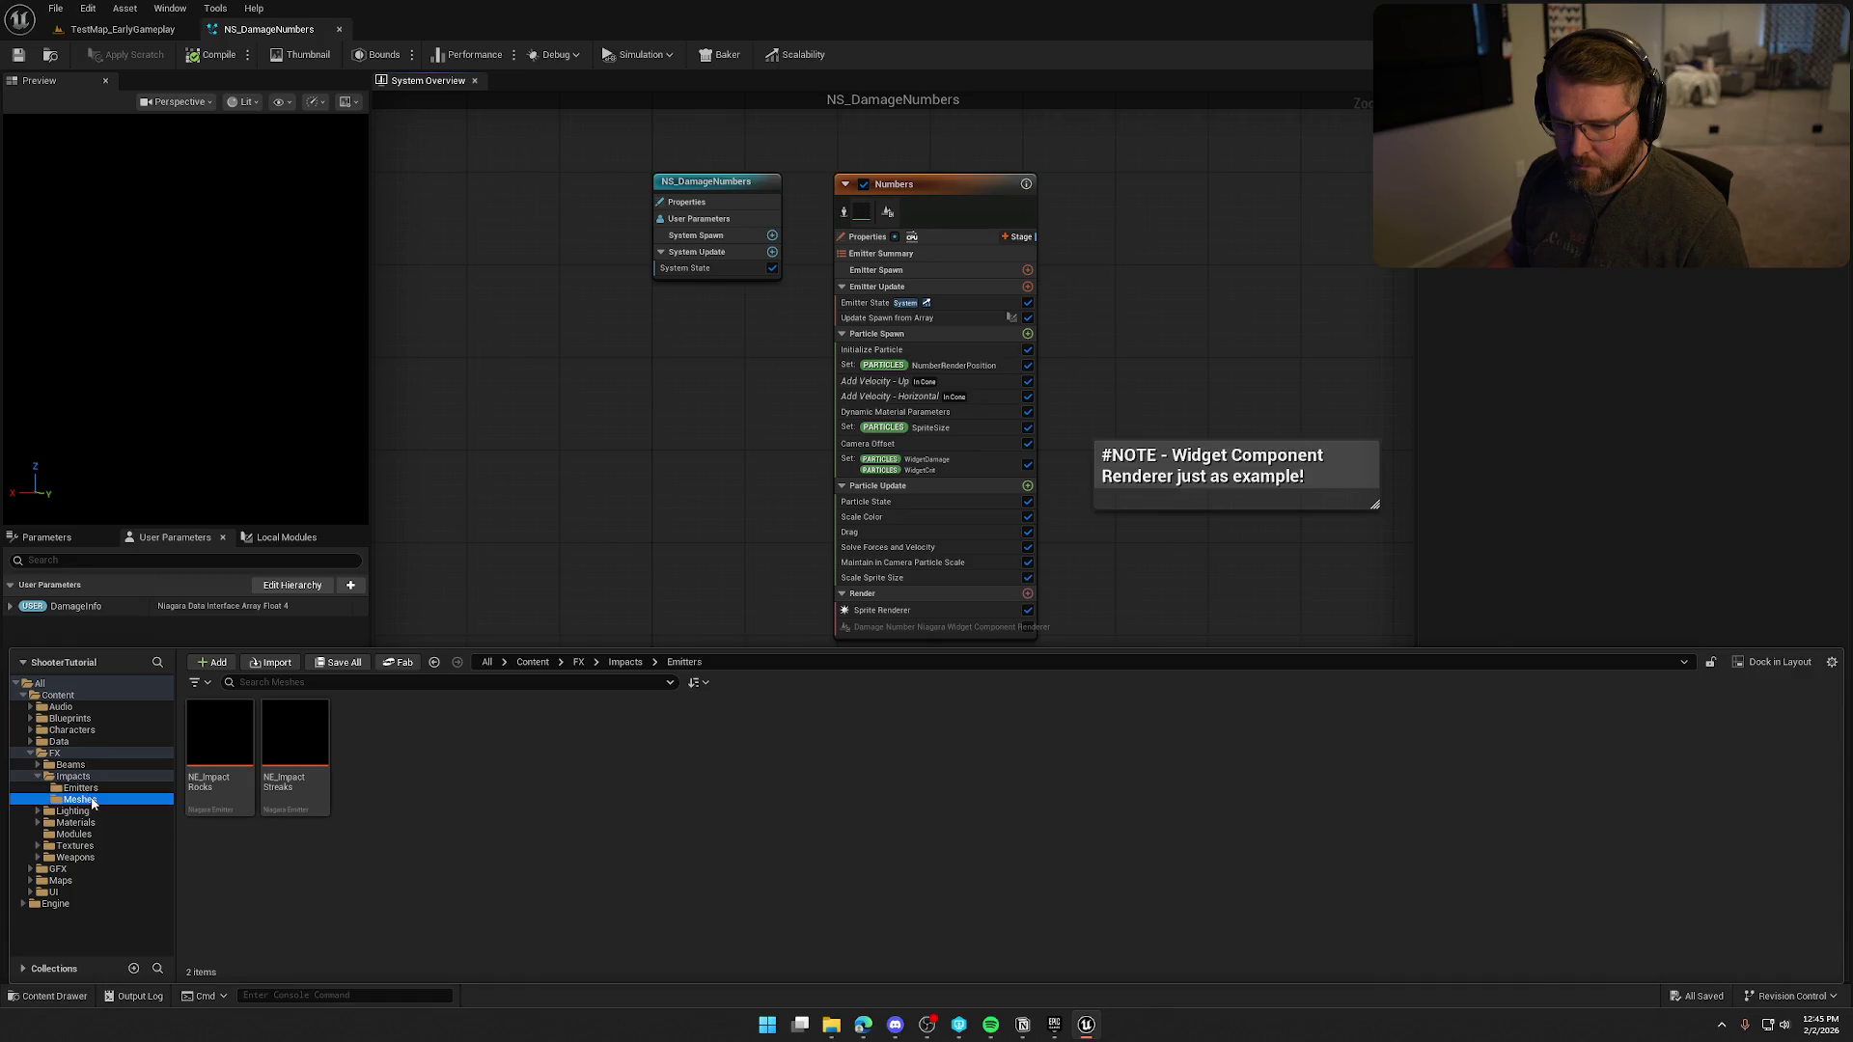
Browse to Content/FX/Materials/Fonts and open MM_DamageNumber, framing its Texture Sample nodes.
click(75, 777)
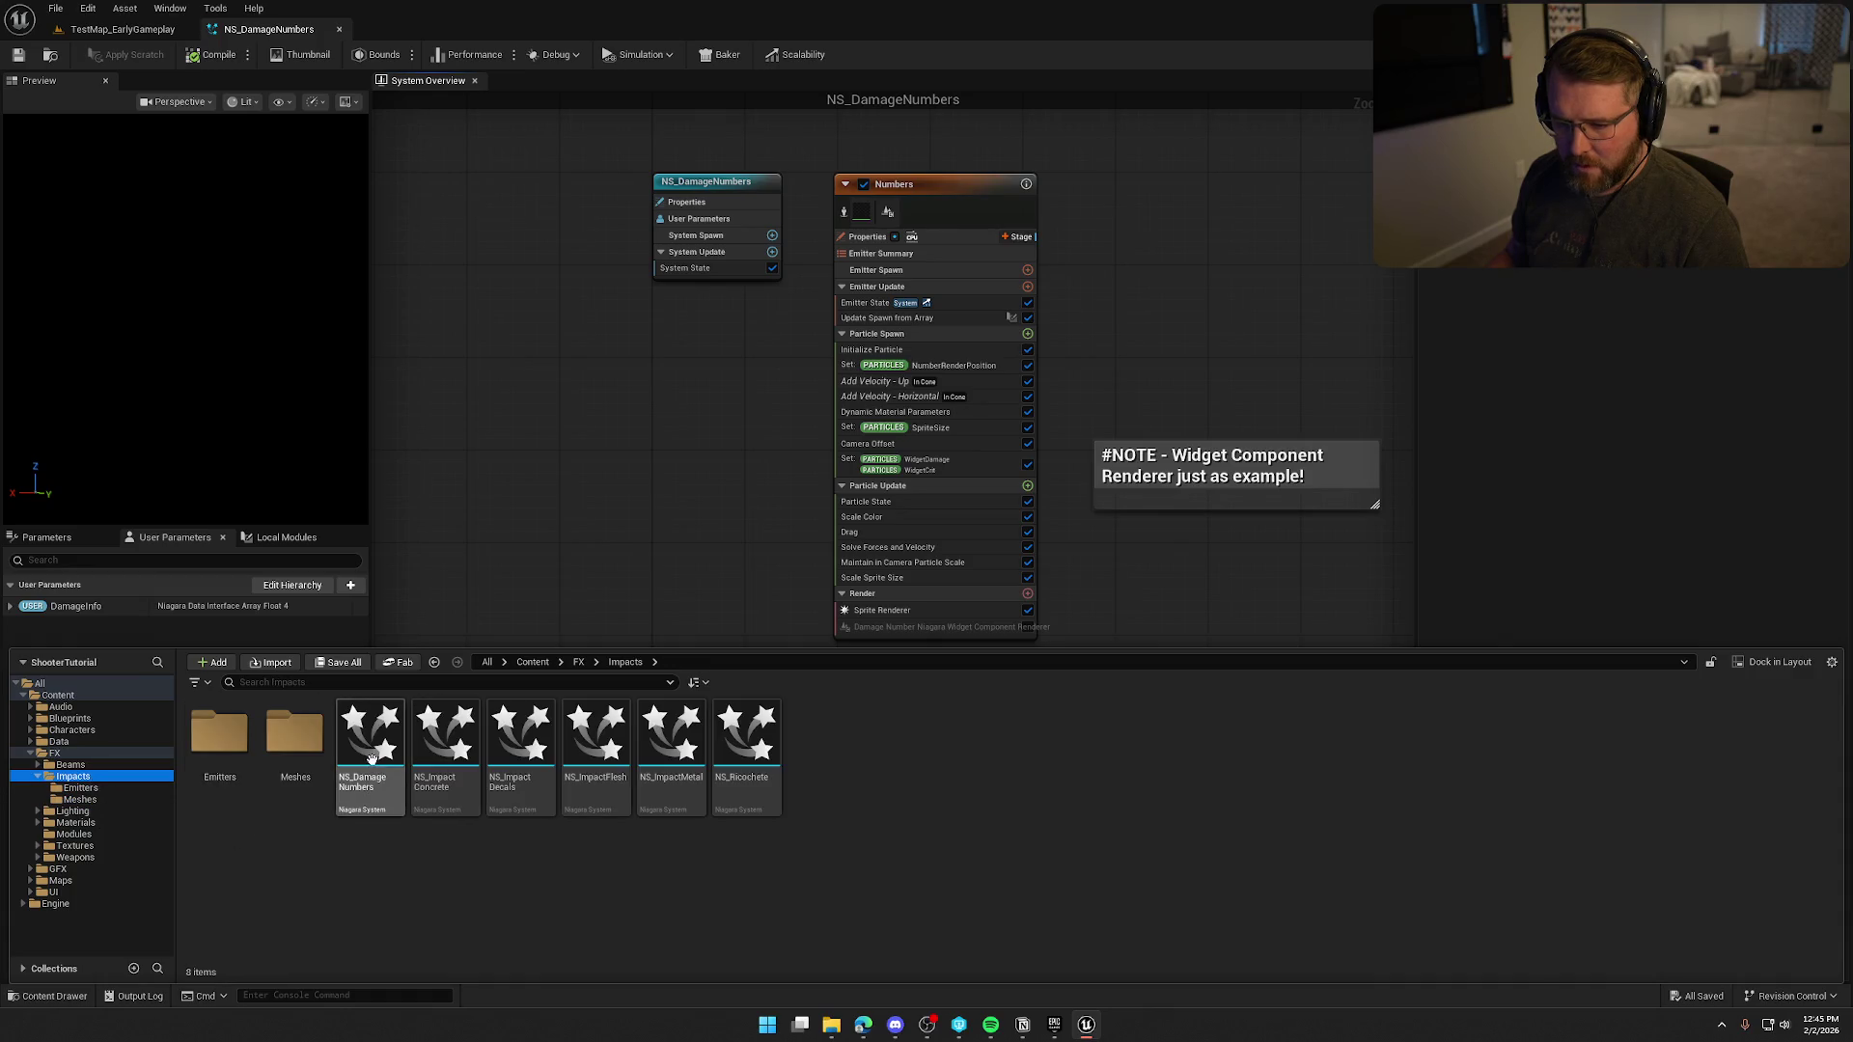
click(122, 29)
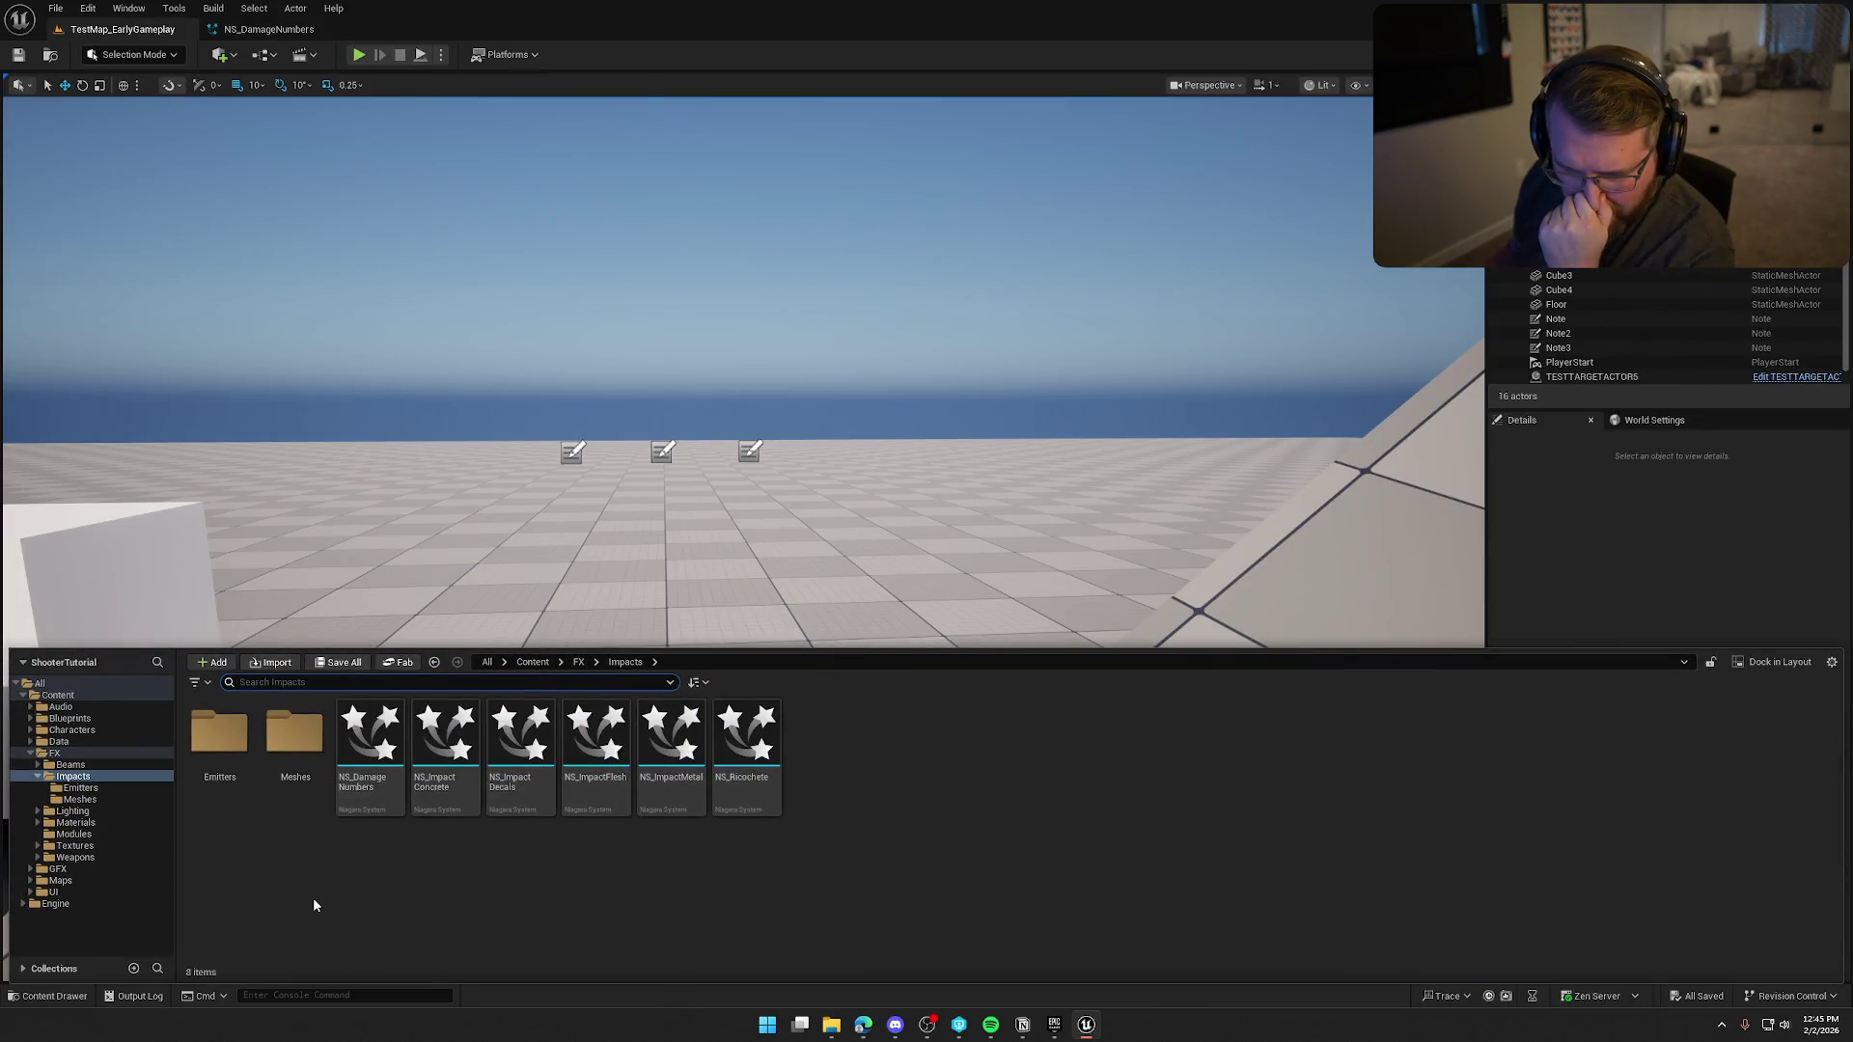
mouse_move(363, 742)
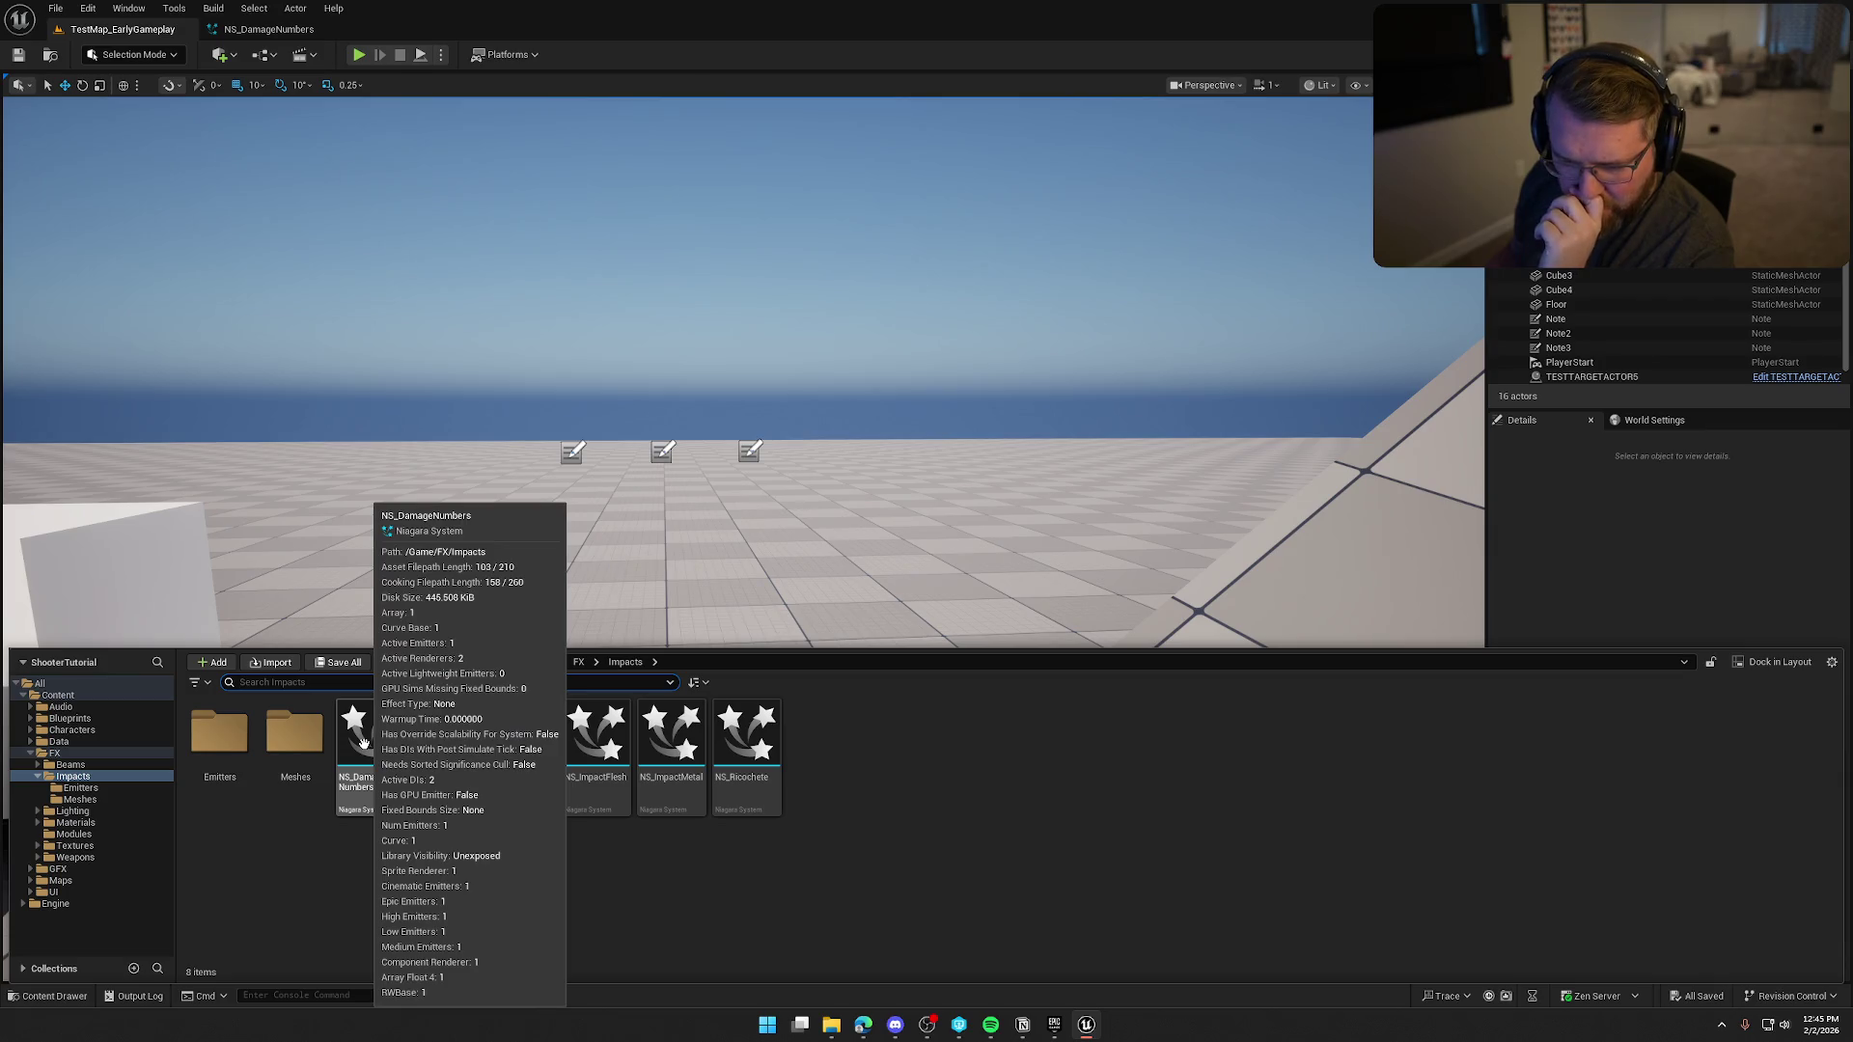
click(106, 823)
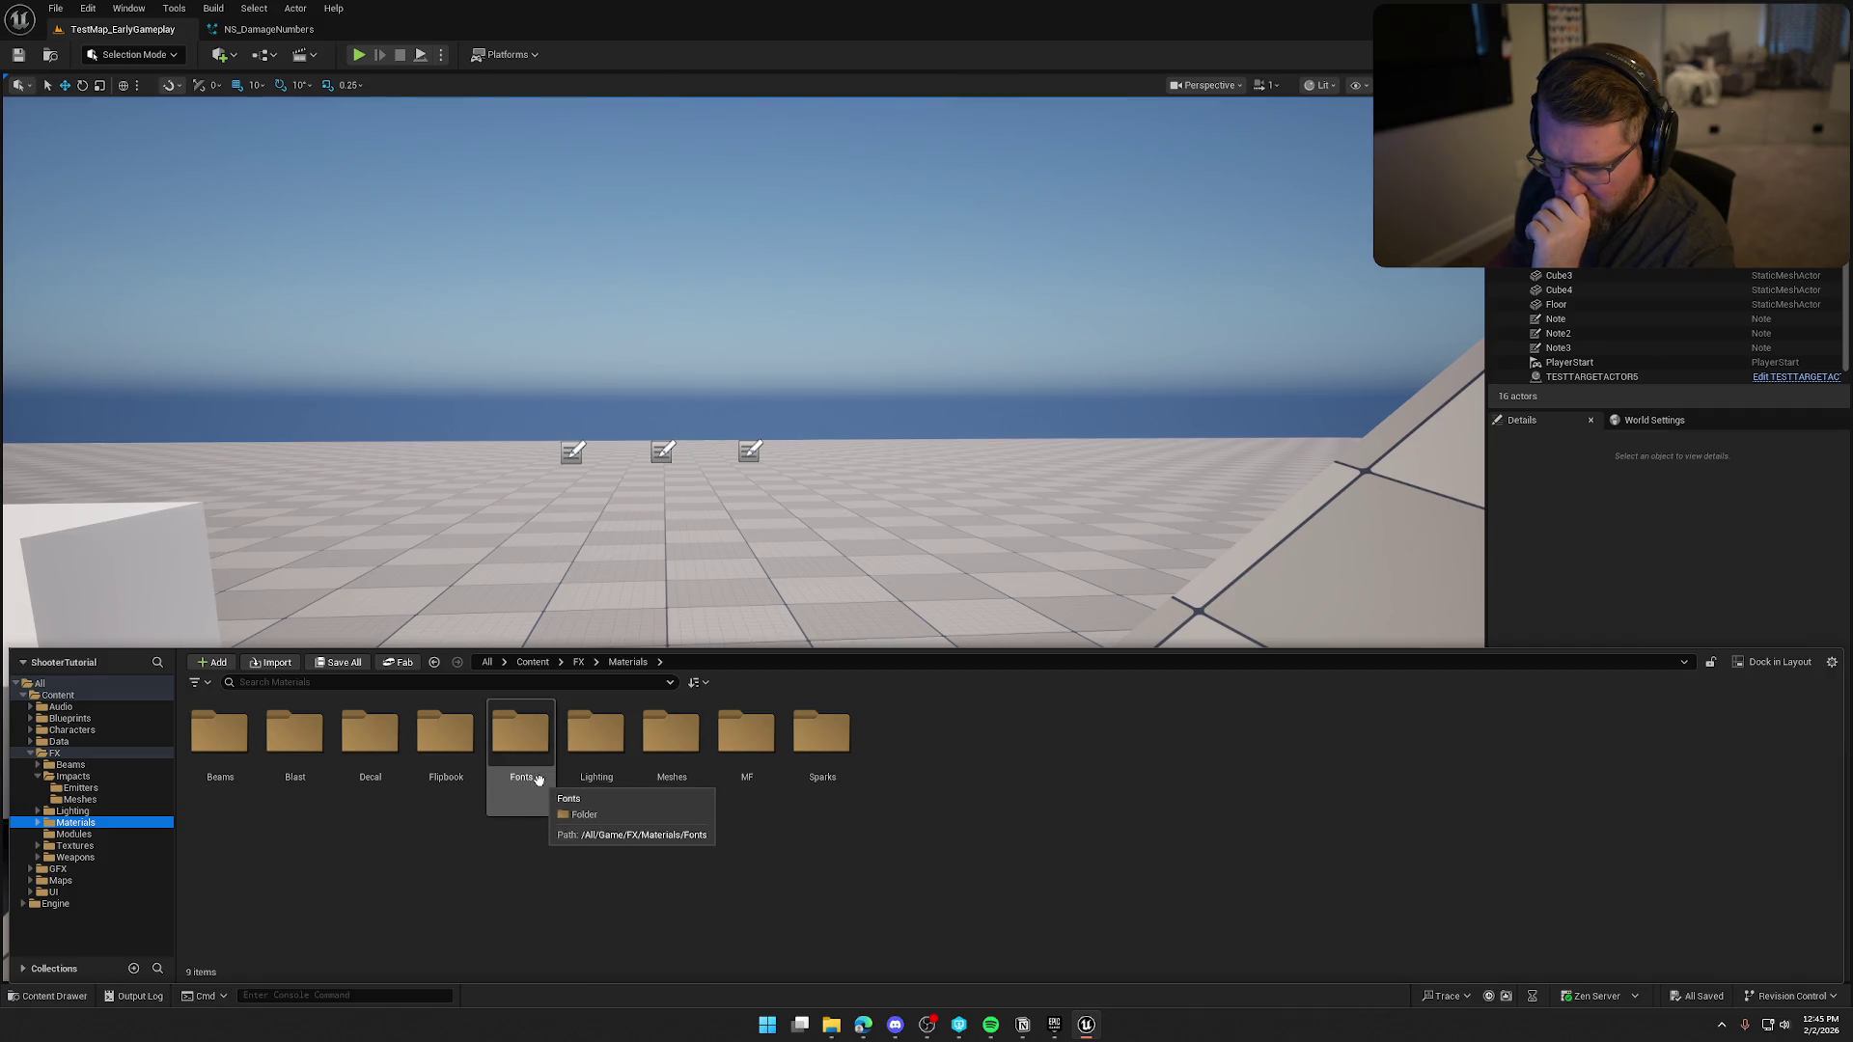
double_click(539, 779)
click(209, 730)
double_click(208, 731)
mouse_move(698, 752)
mouse_down()
mouse_move(1058, 754)
mouse_move(1384, 700)
mouse_up()
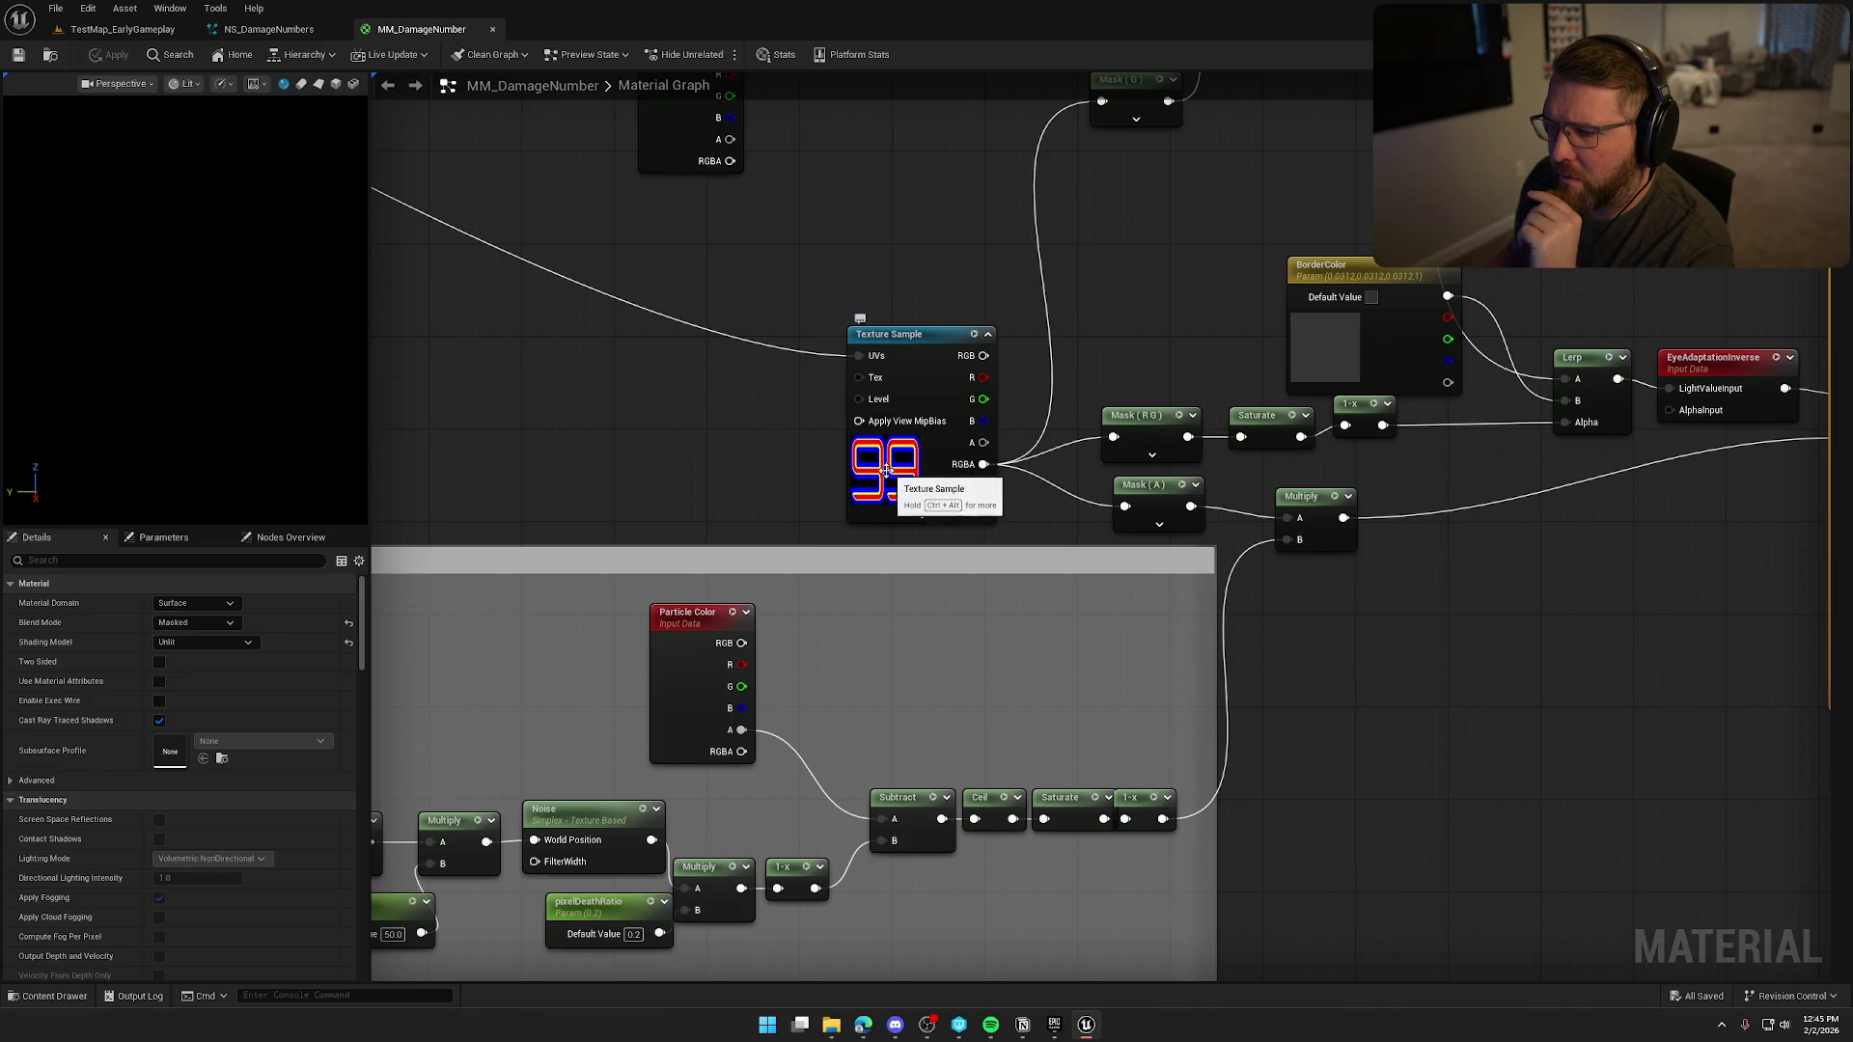
Zoom and pan around the MM_DamageNumber material graph.
scroll(1030, 505, down, 5)
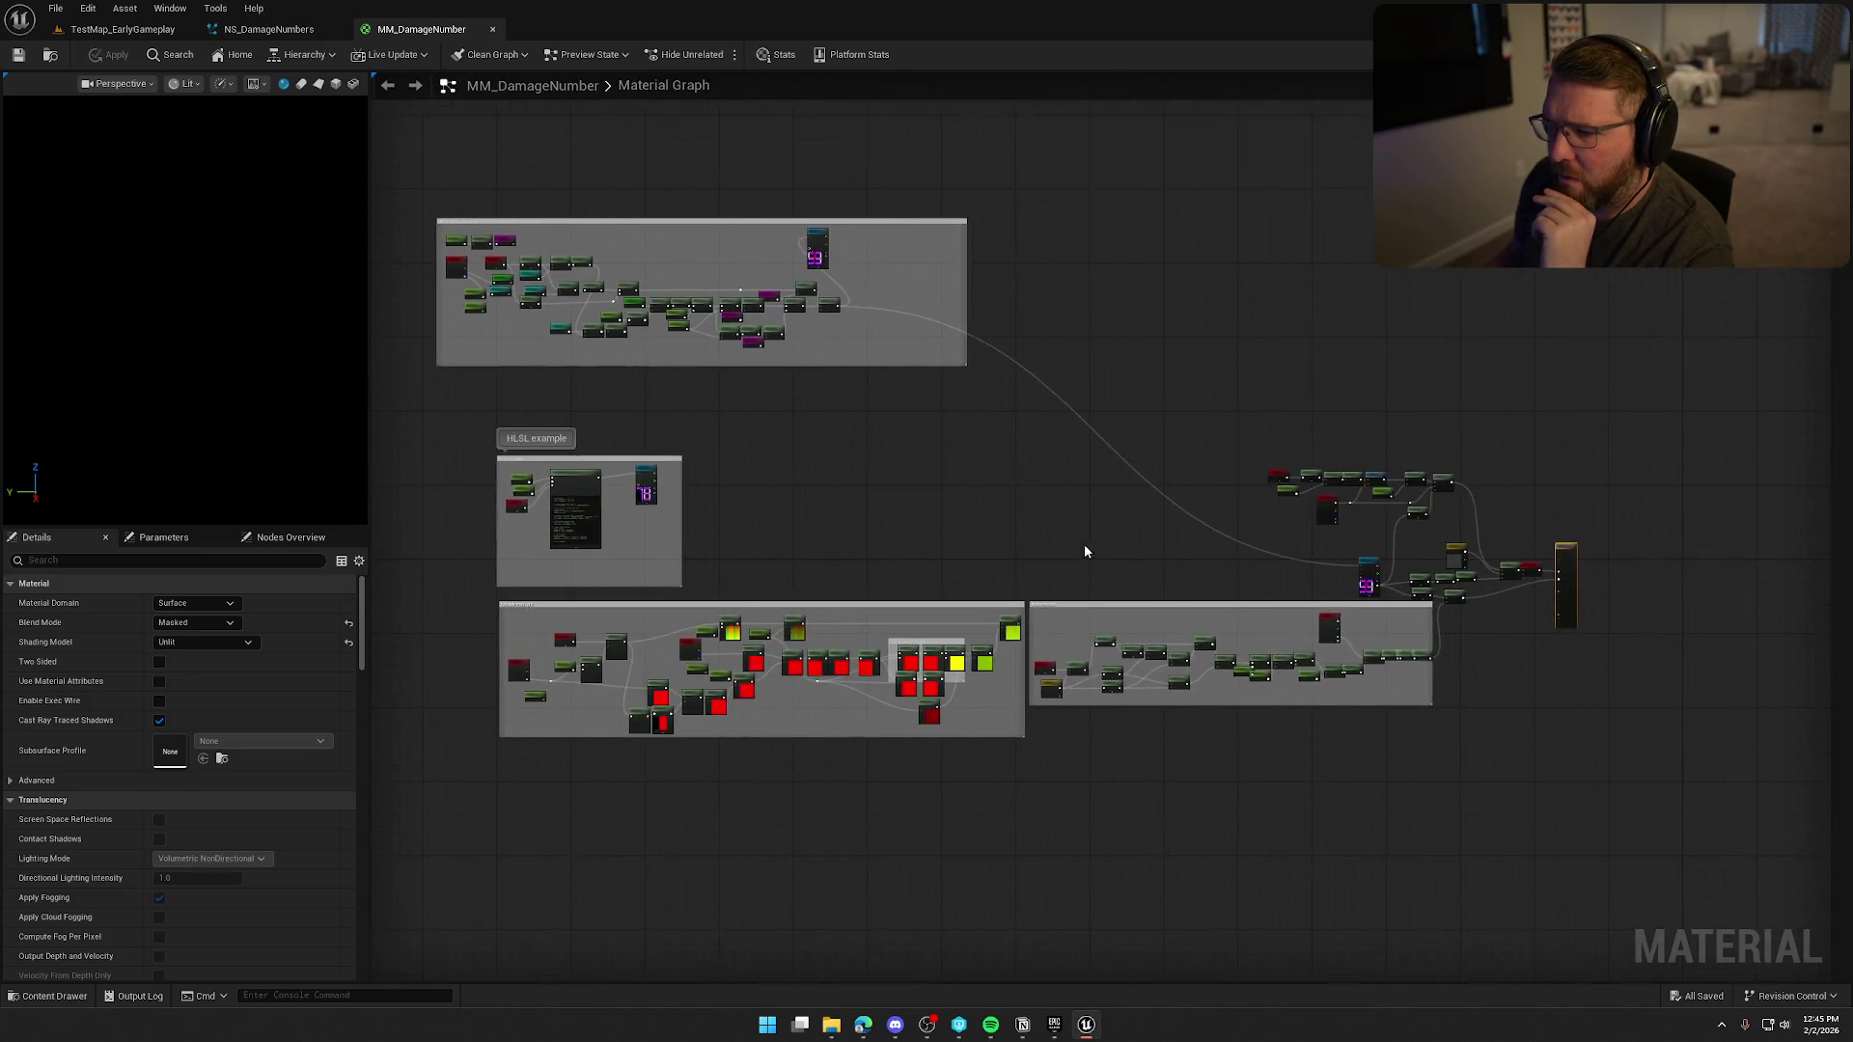
scroll(1084, 546, up, 5)
scroll(1199, 479, up, 5)
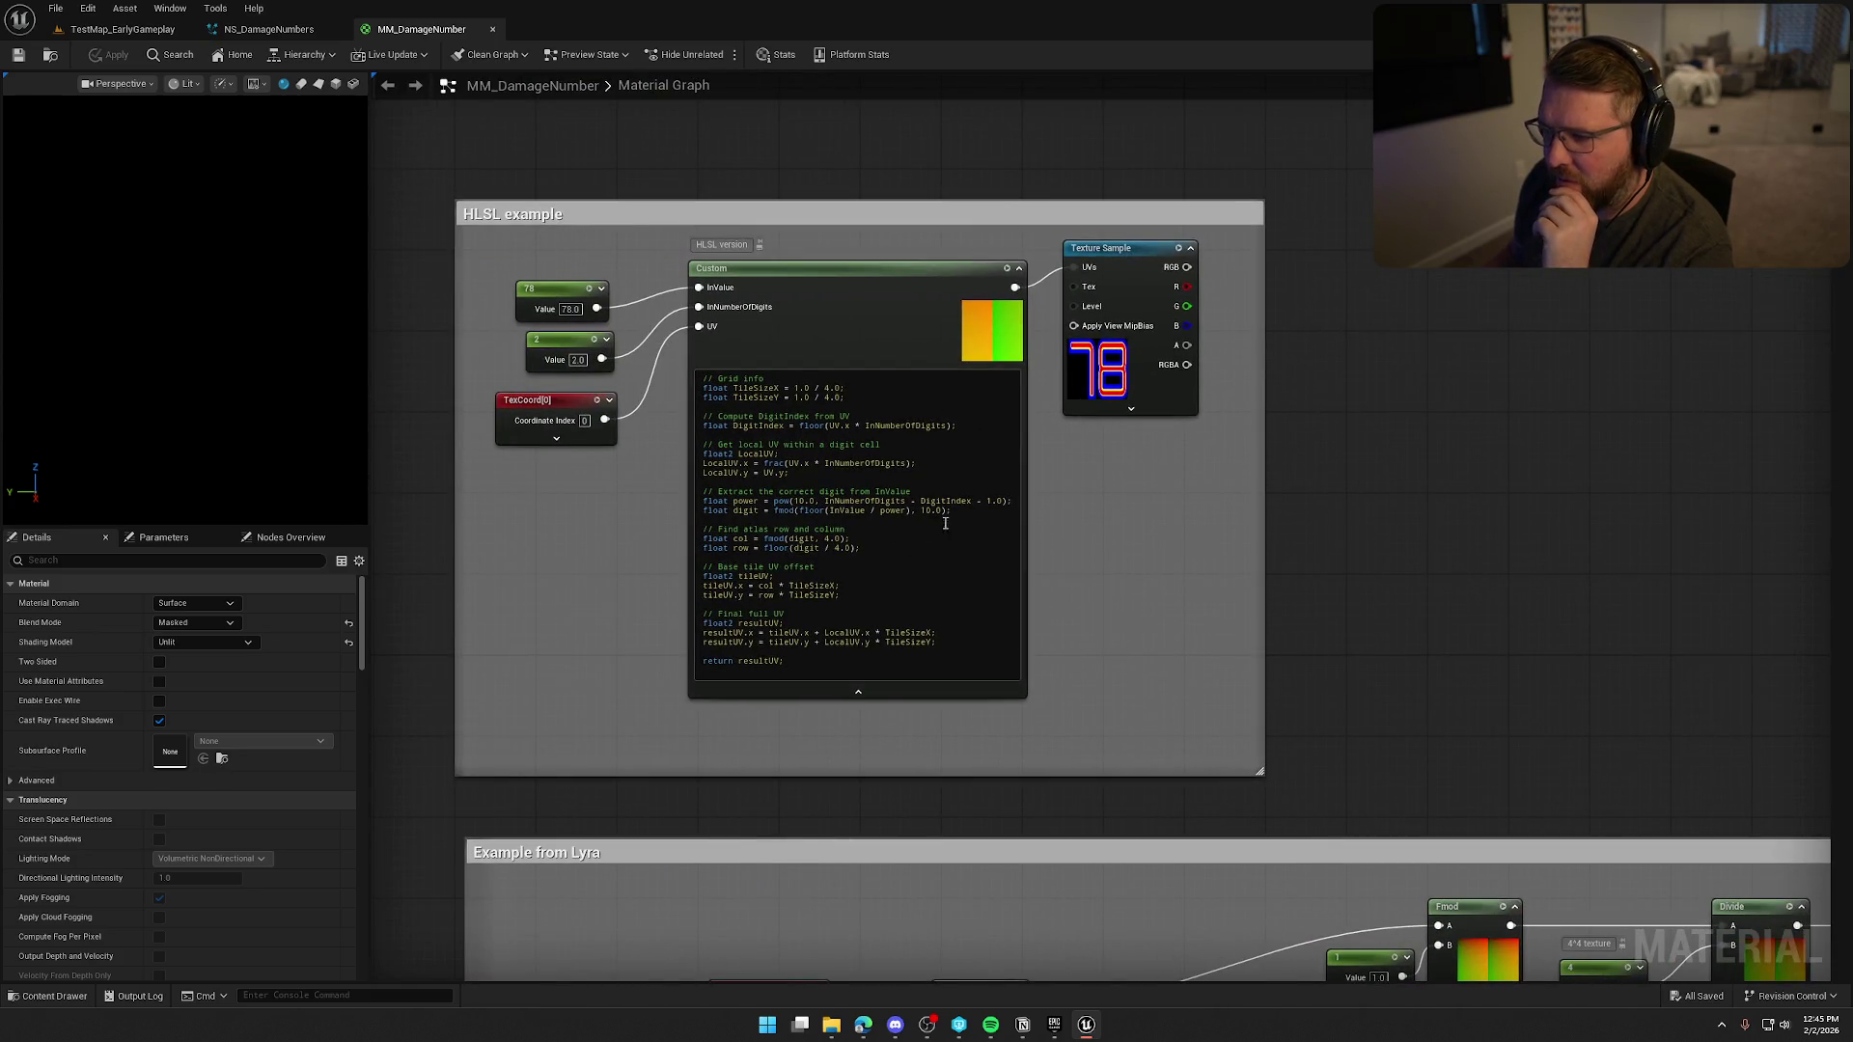
scroll(1174, 526, down, 2)
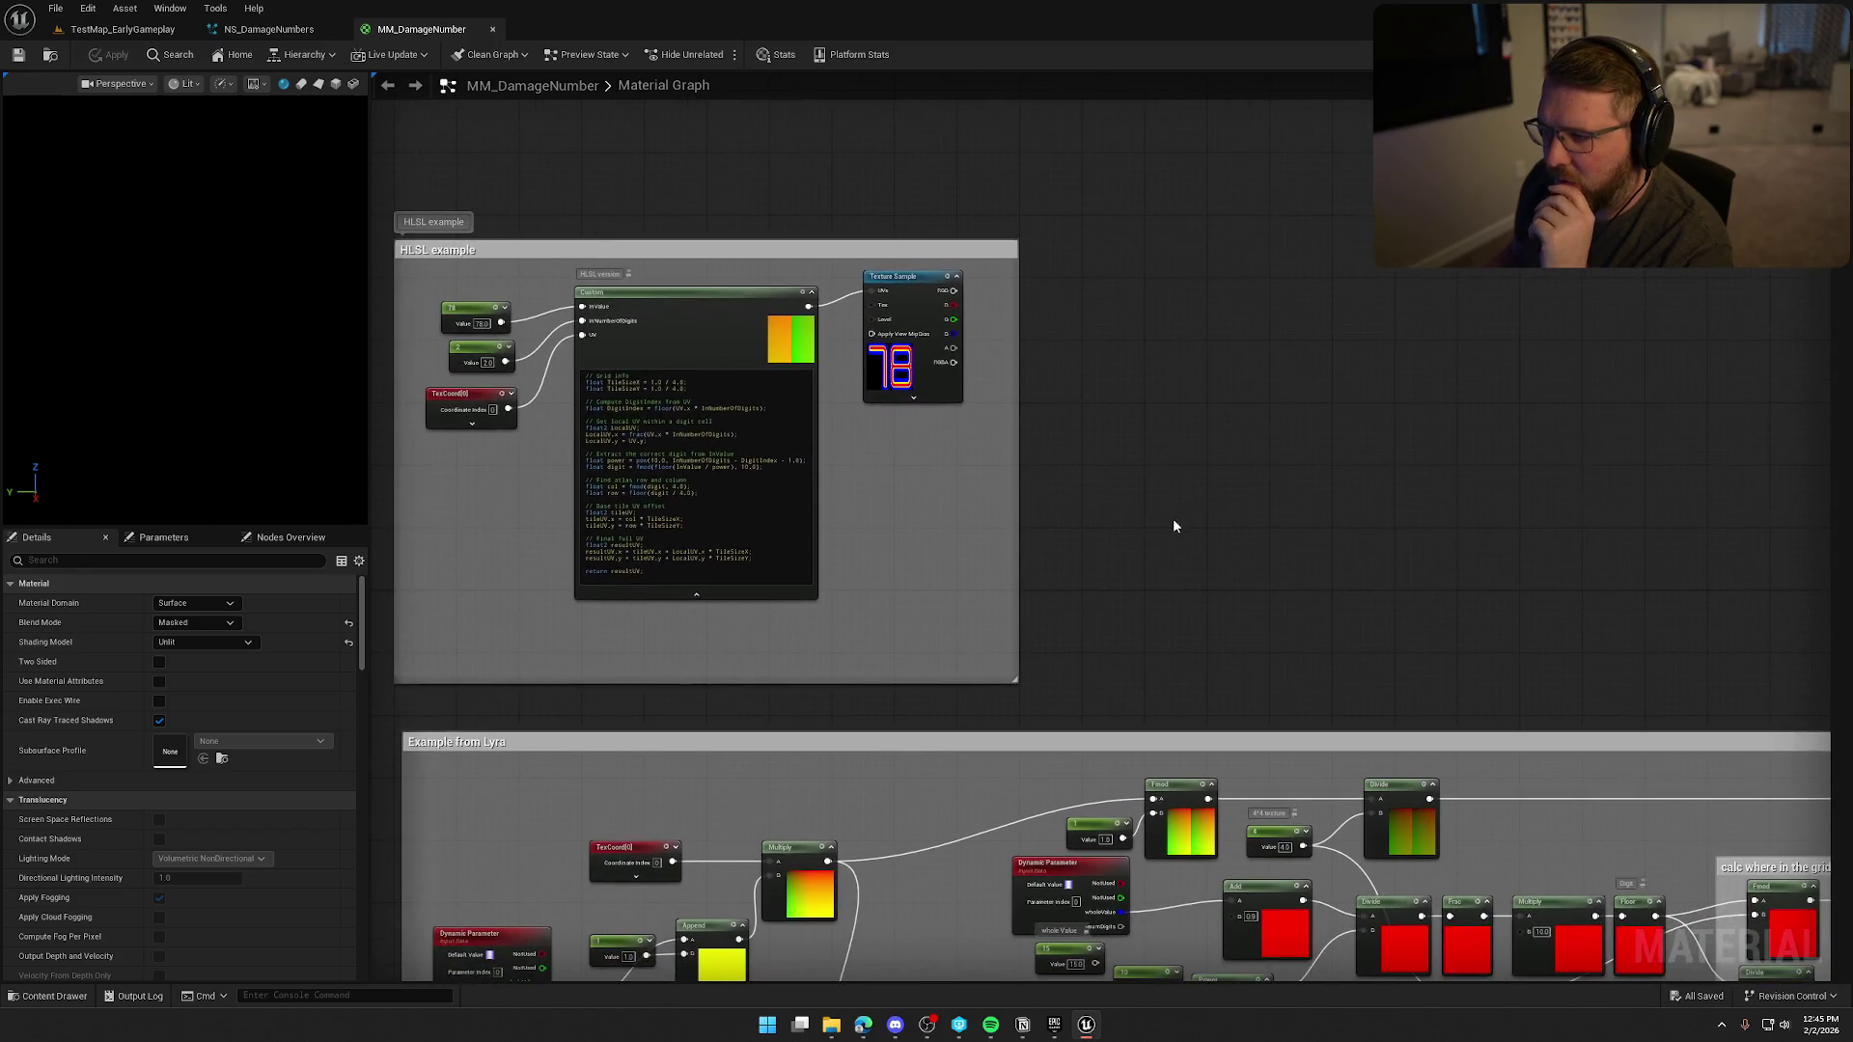
mouse_move(1431, 506)
mouse_down()
mouse_move(1000, 505)
mouse_move(649, 463)
mouse_move(1294, 678)
mouse_up()
scroll(1274, 656, down, 3)
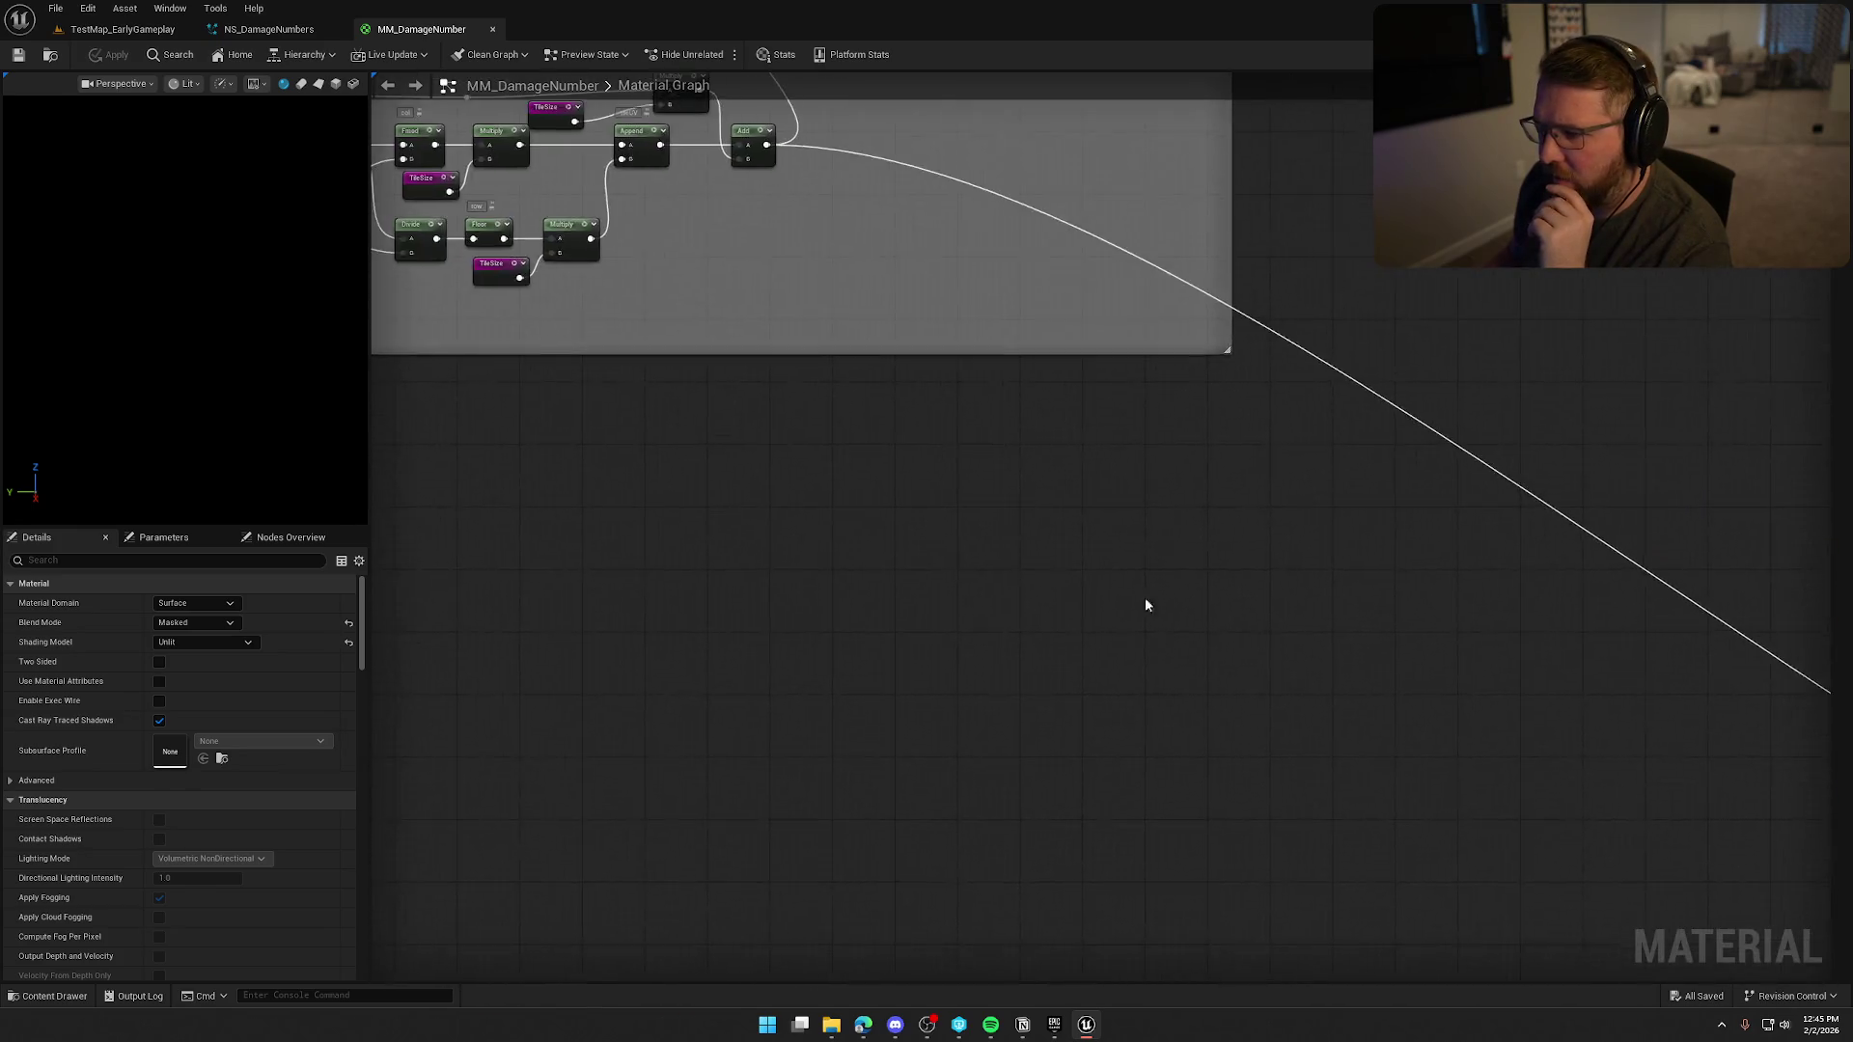
scroll(1261, 641, up, 3)
Inspect the My example HLSL group and output nodes, then view NS_DamageNumbers' Sprite Renderer settings.
mouse_move(1377, 753)
mouse_down()
mouse_move(1589, 769)
mouse_move(1765, 751)
mouse_move(1601, 752)
mouse_move(1144, 656)
mouse_move(1187, 641)
mouse_move(1191, 385)
mouse_up()
scroll(1501, 756, down, 3)
scroll(1456, 484, up, 3)
mouse_move(1456, 483)
mouse_down()
mouse_move(658, 481)
mouse_move(740, 463)
mouse_move(1026, 471)
mouse_up()
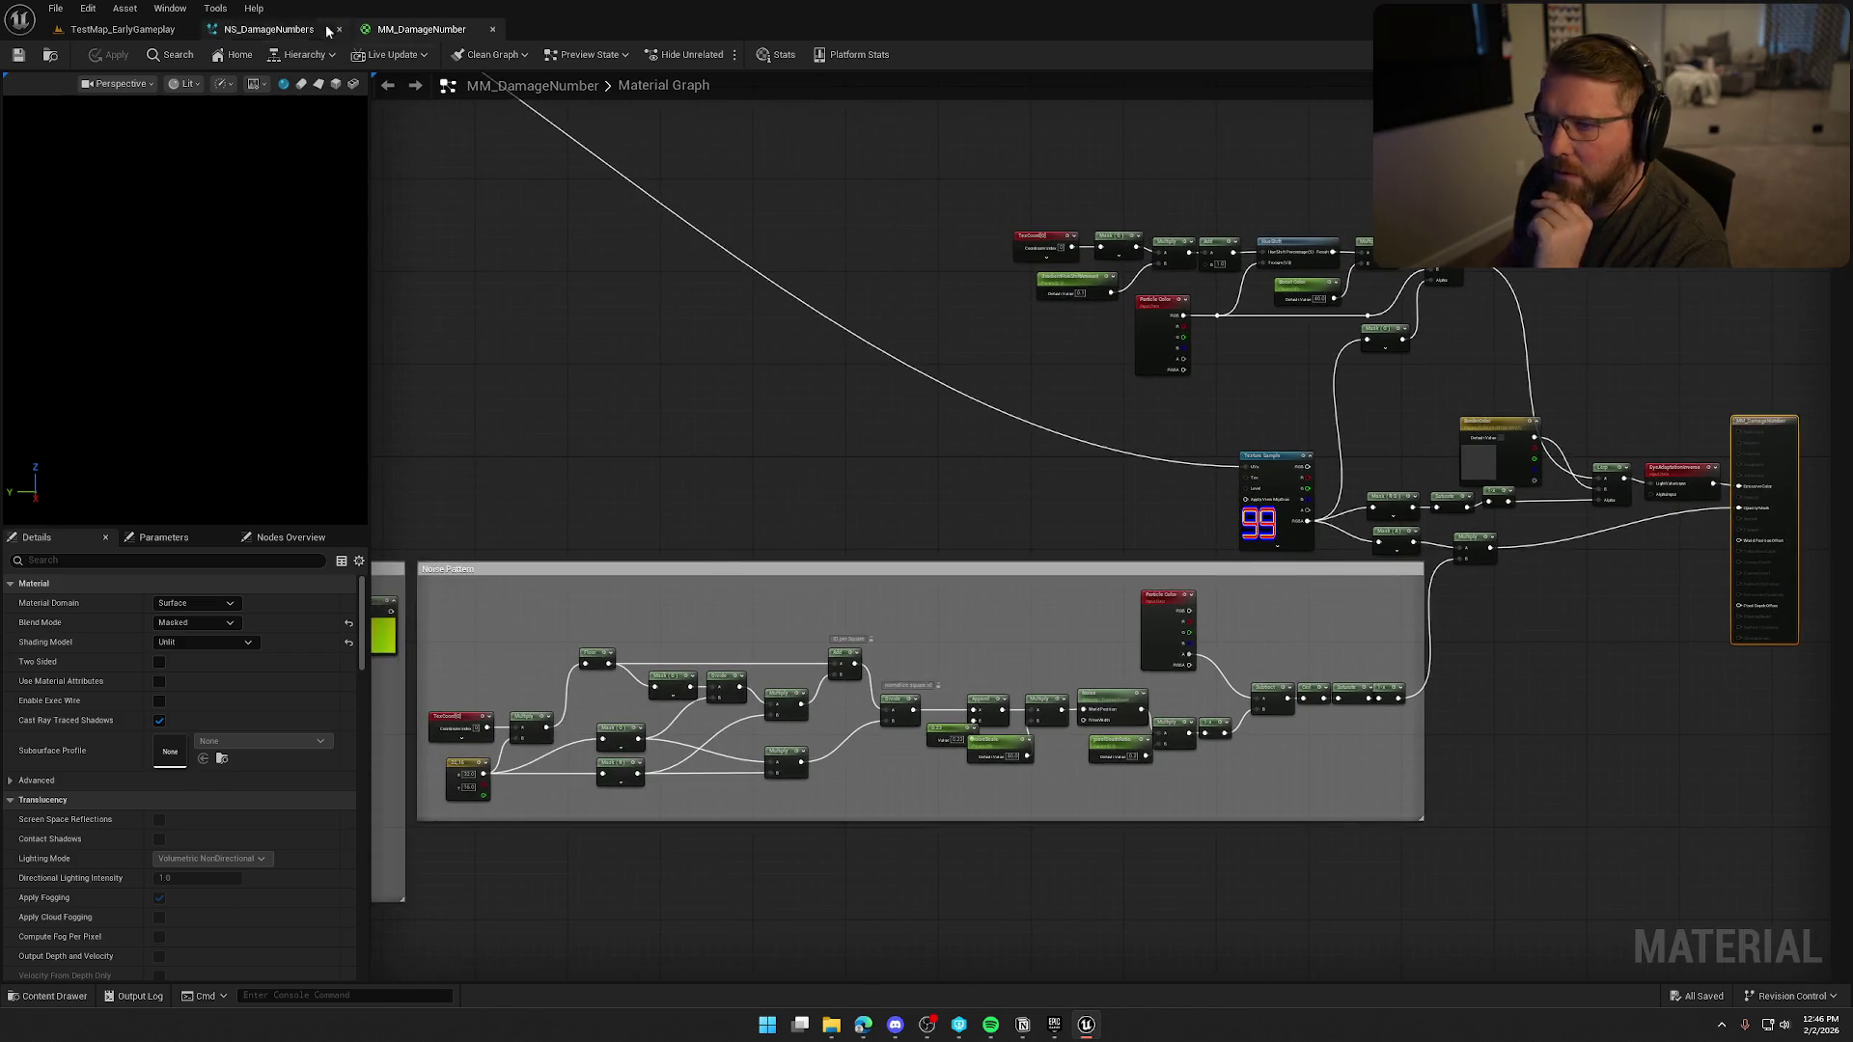
click(268, 28)
click(912, 611)
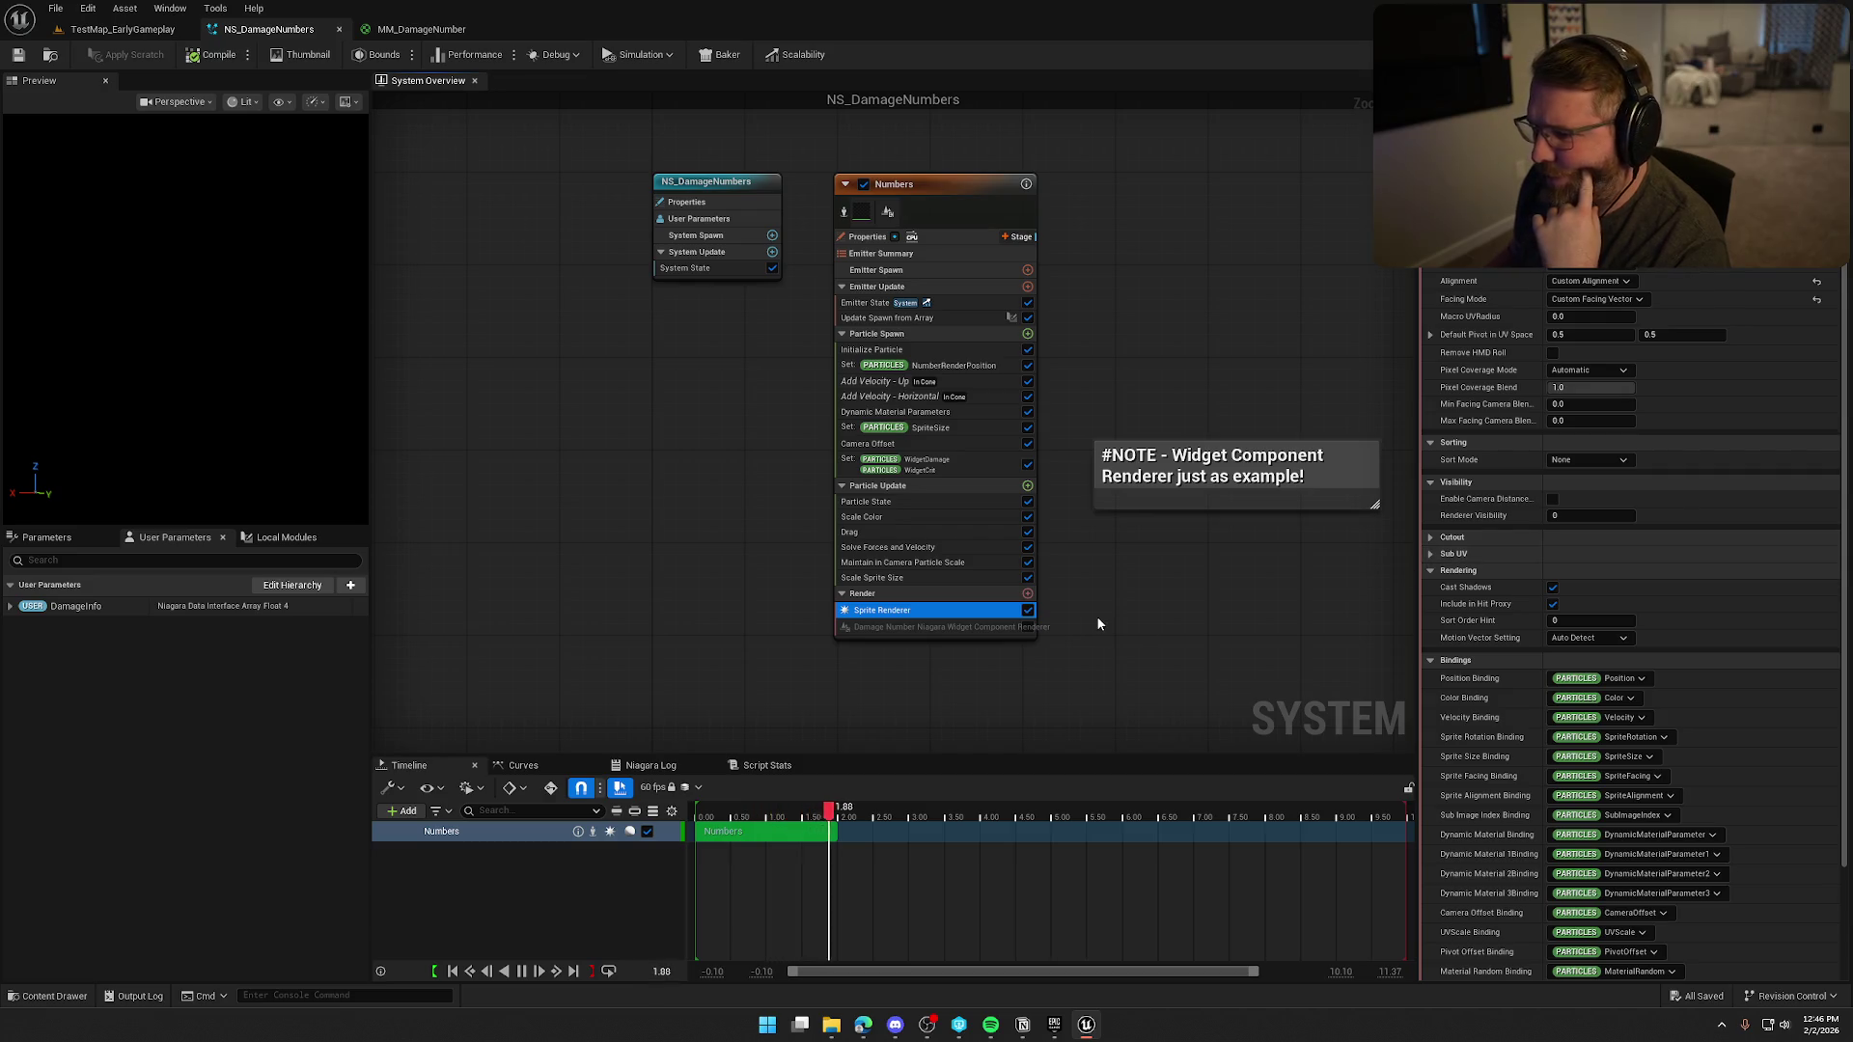
Inspect the NumberRenderPosition and WidgetDamage/WidgetCrit modules and the DamageInfo user parameter in NS_DamageNumbers.
click(941, 366)
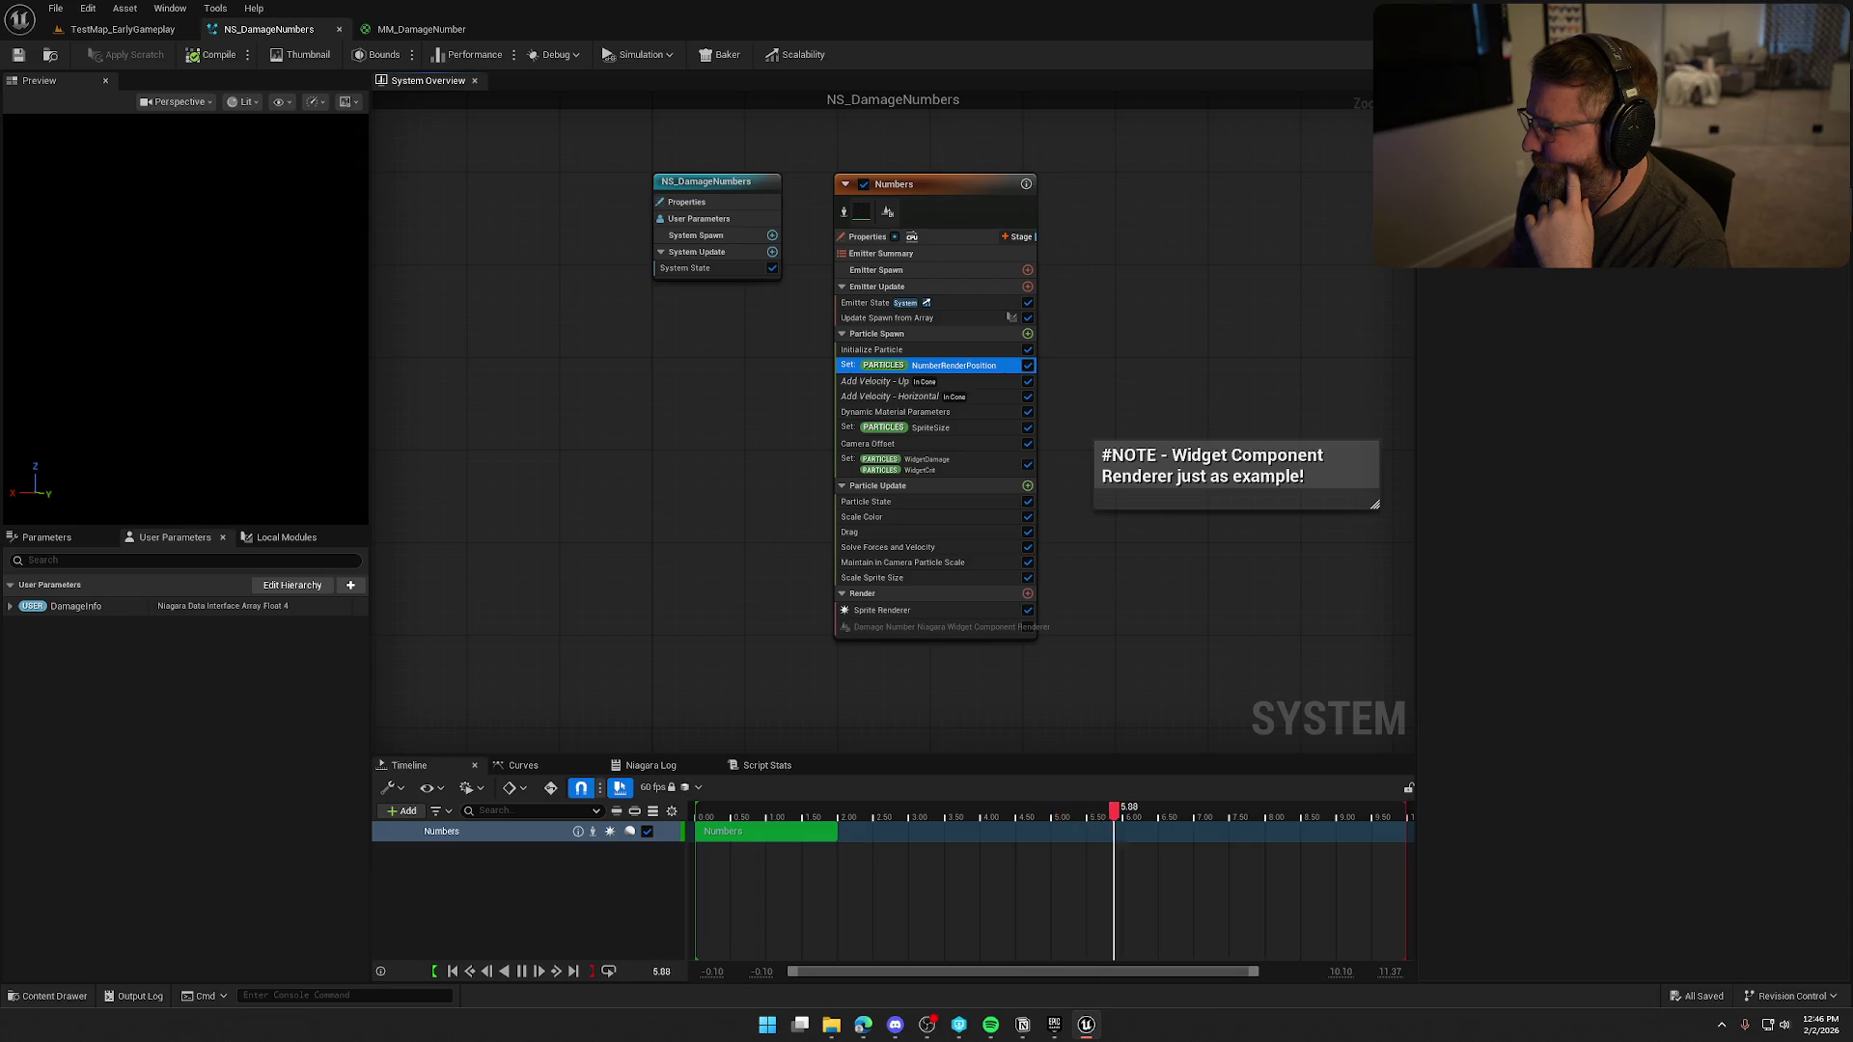
click(1588, 704)
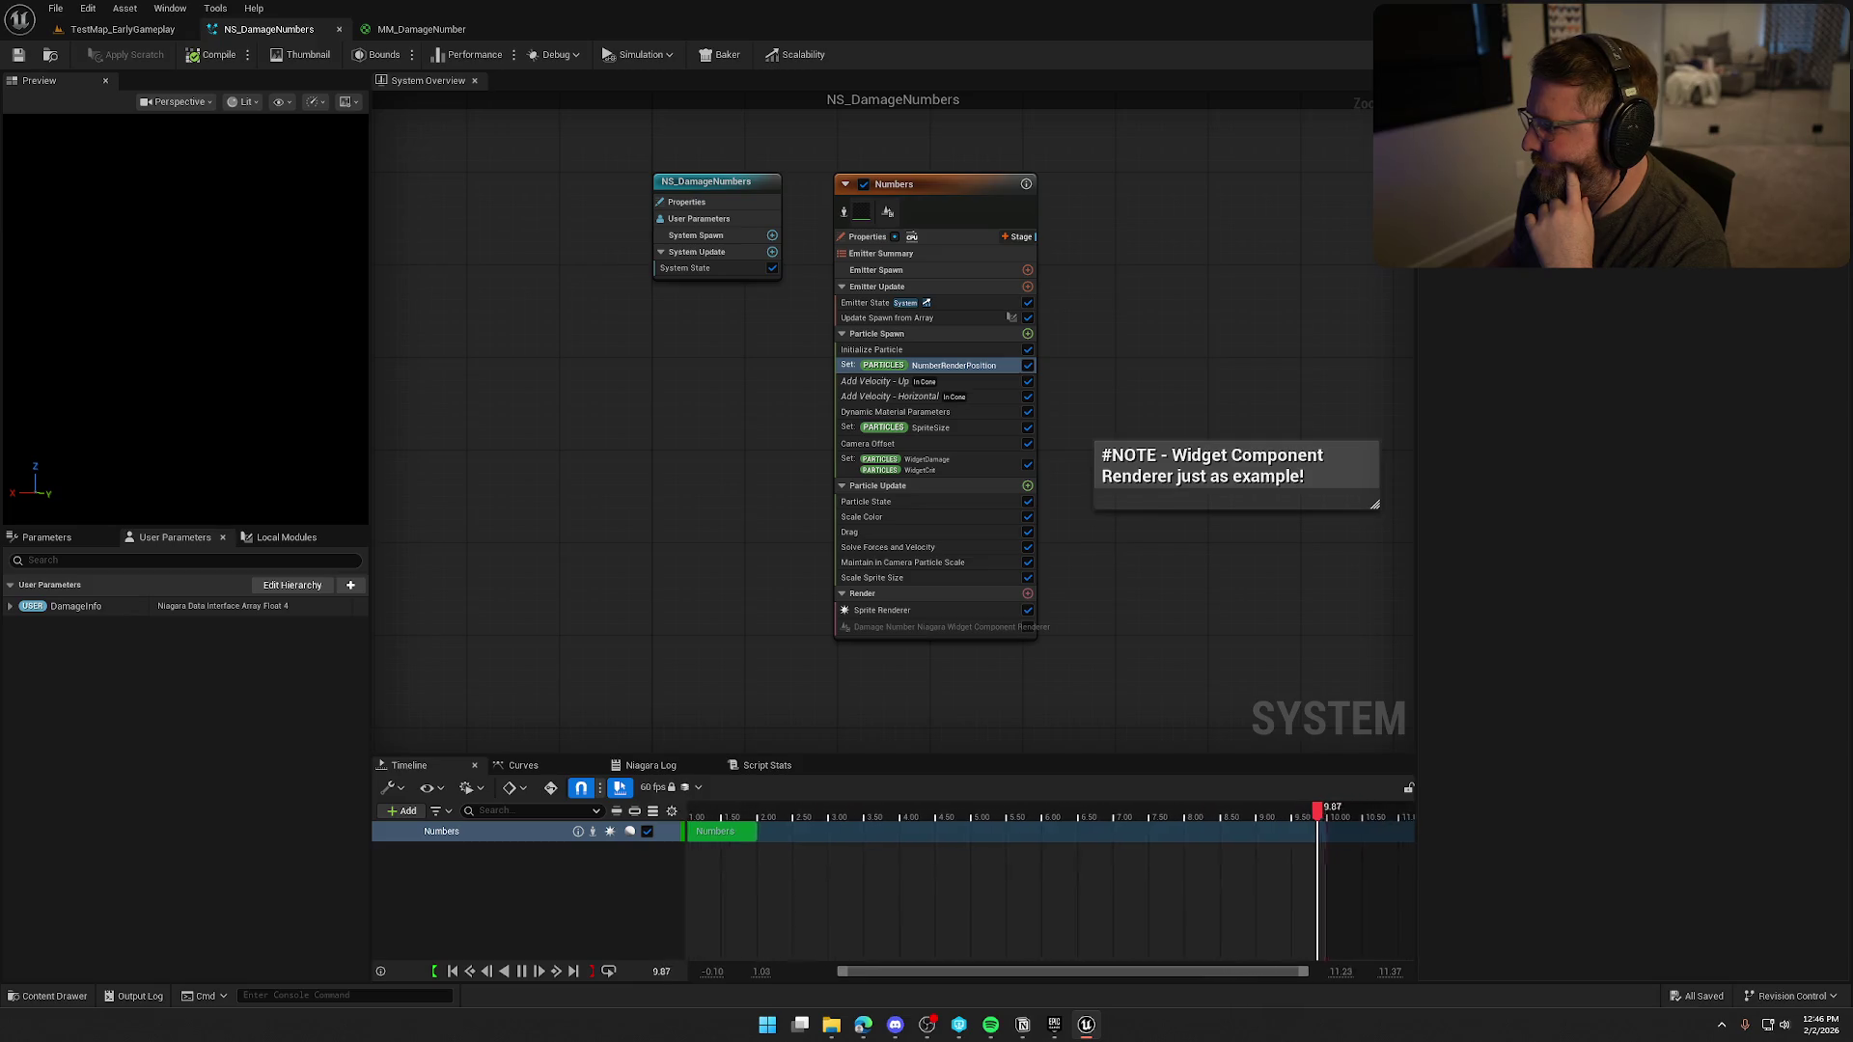
click(847, 366)
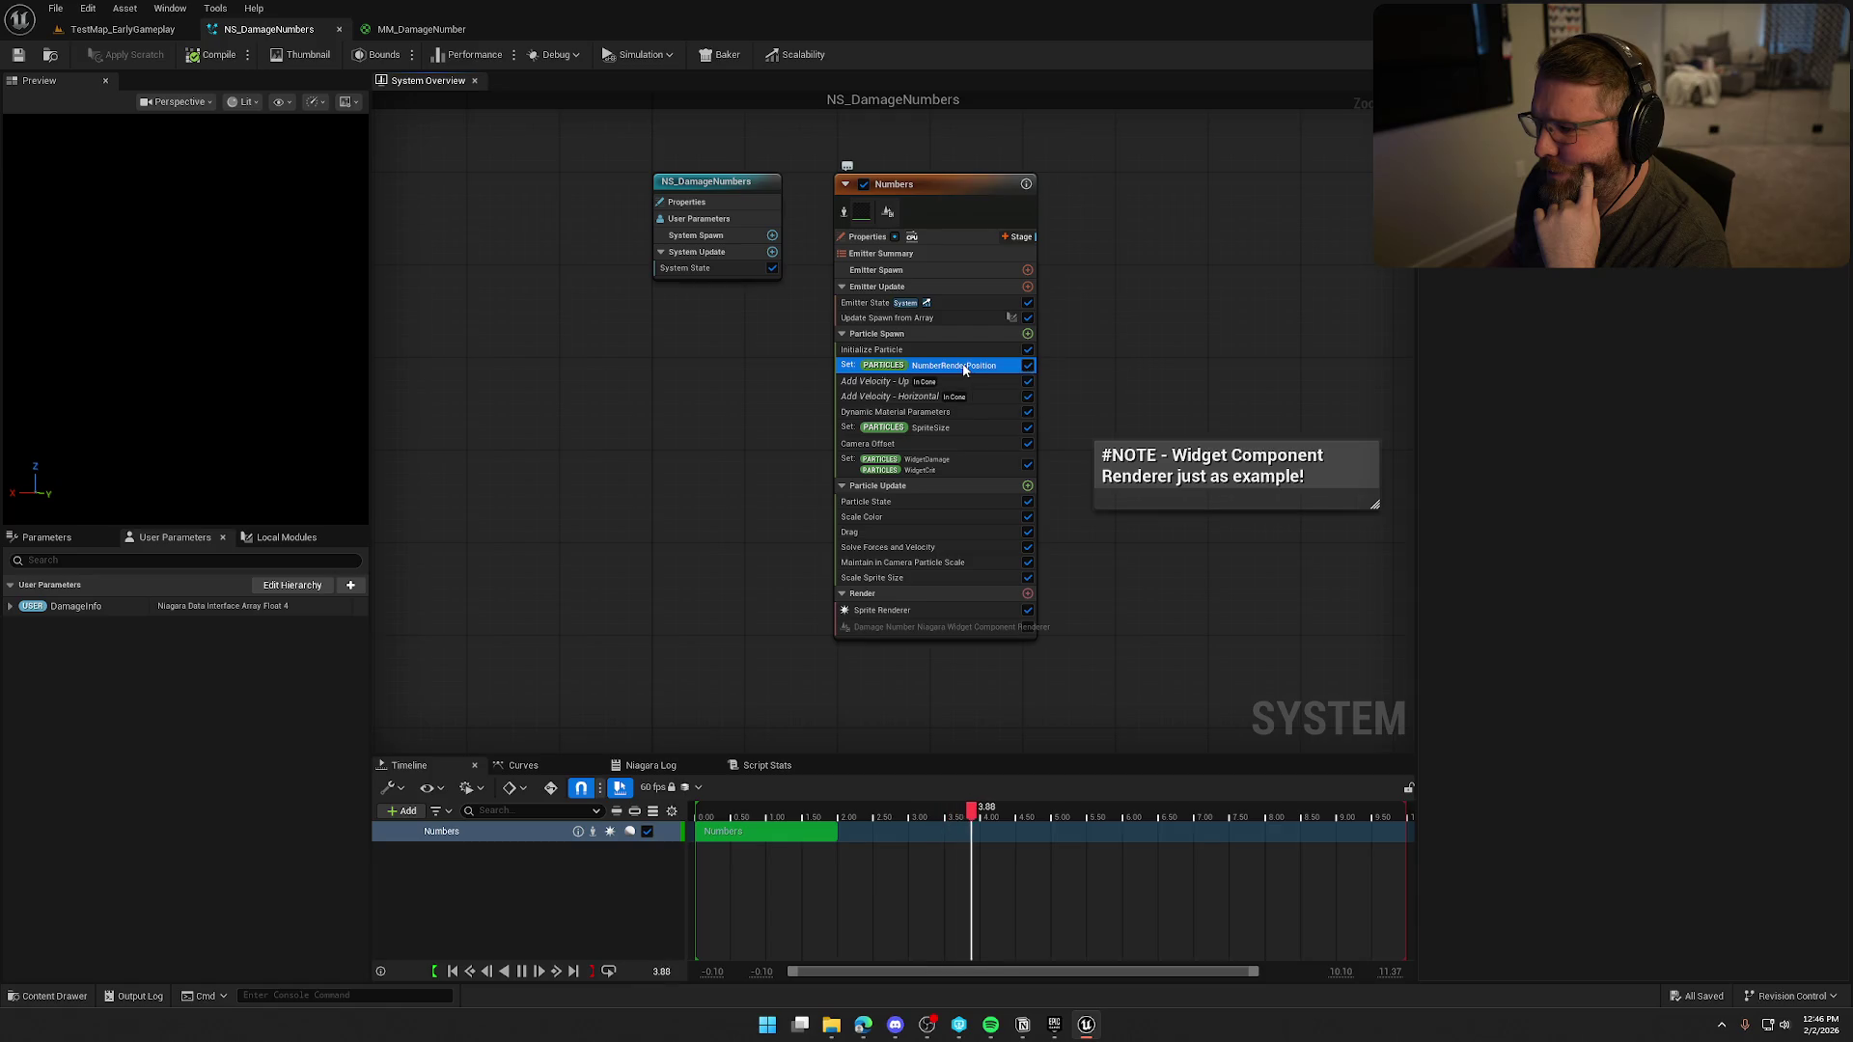
click(943, 466)
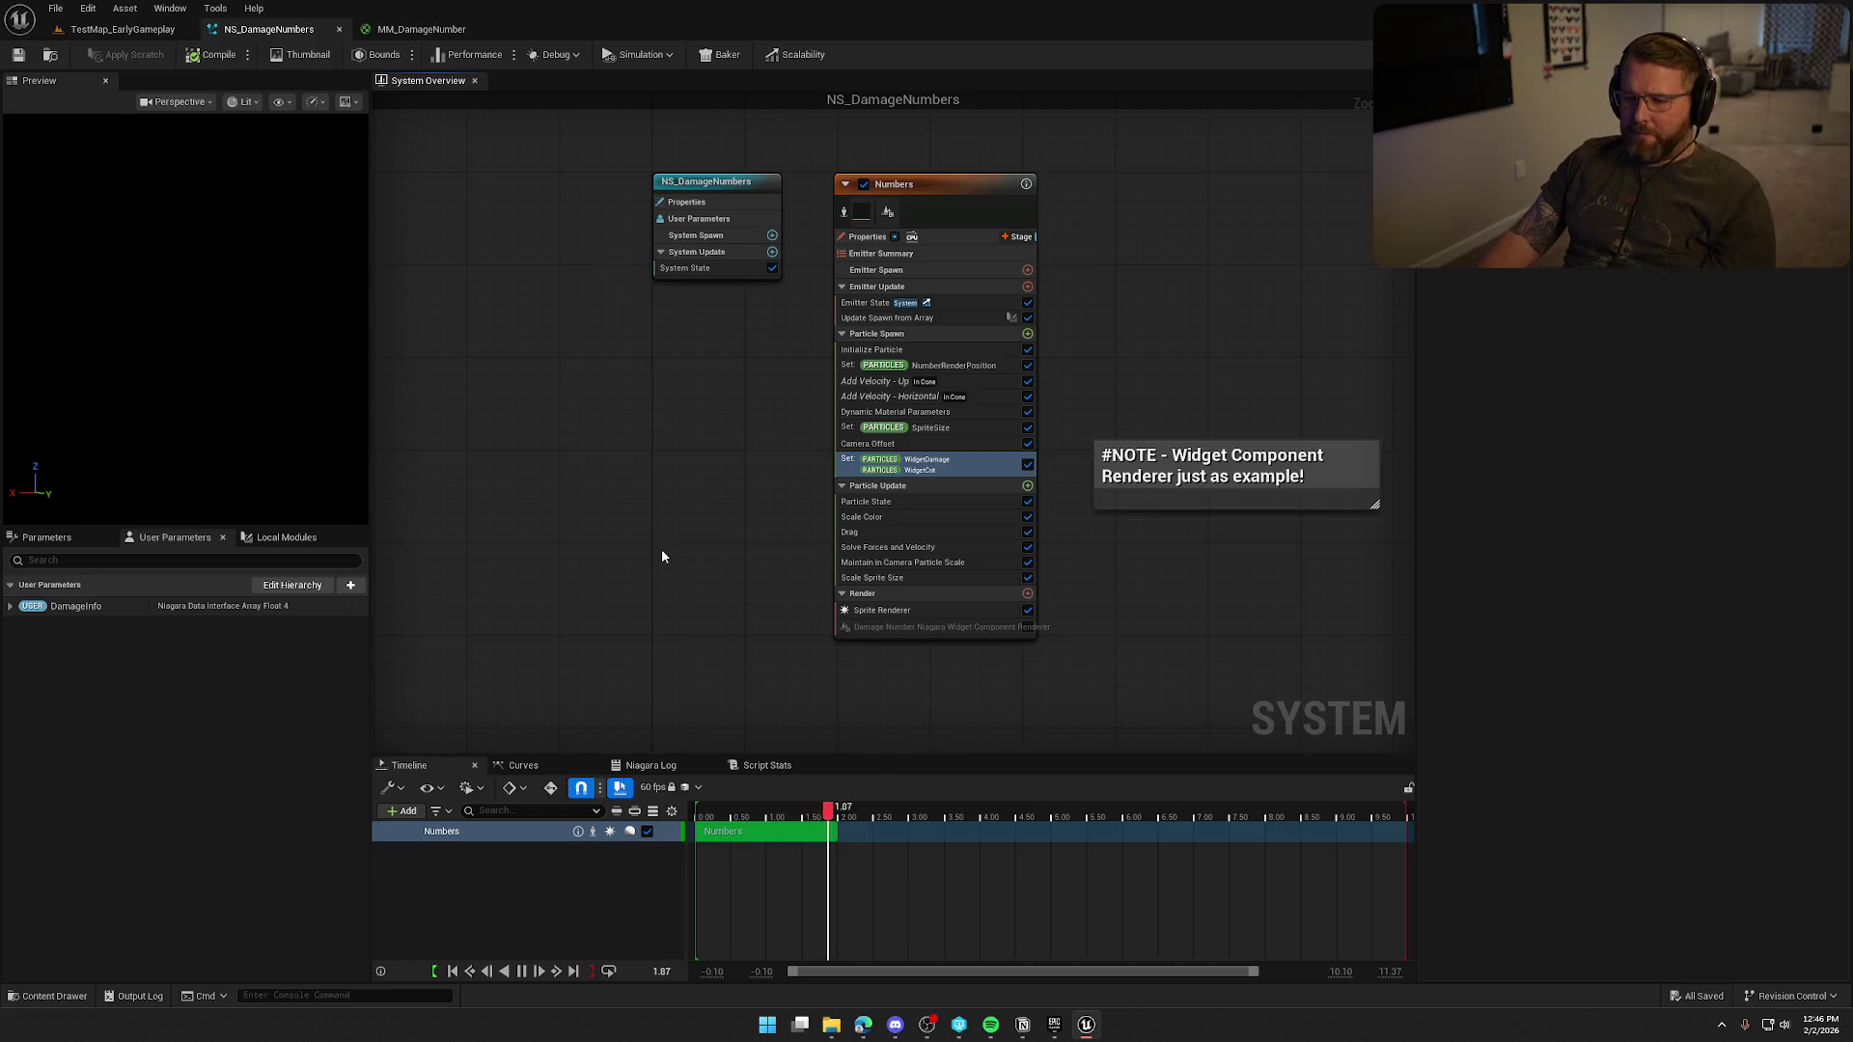
key(ctrl+space)
click(11, 606)
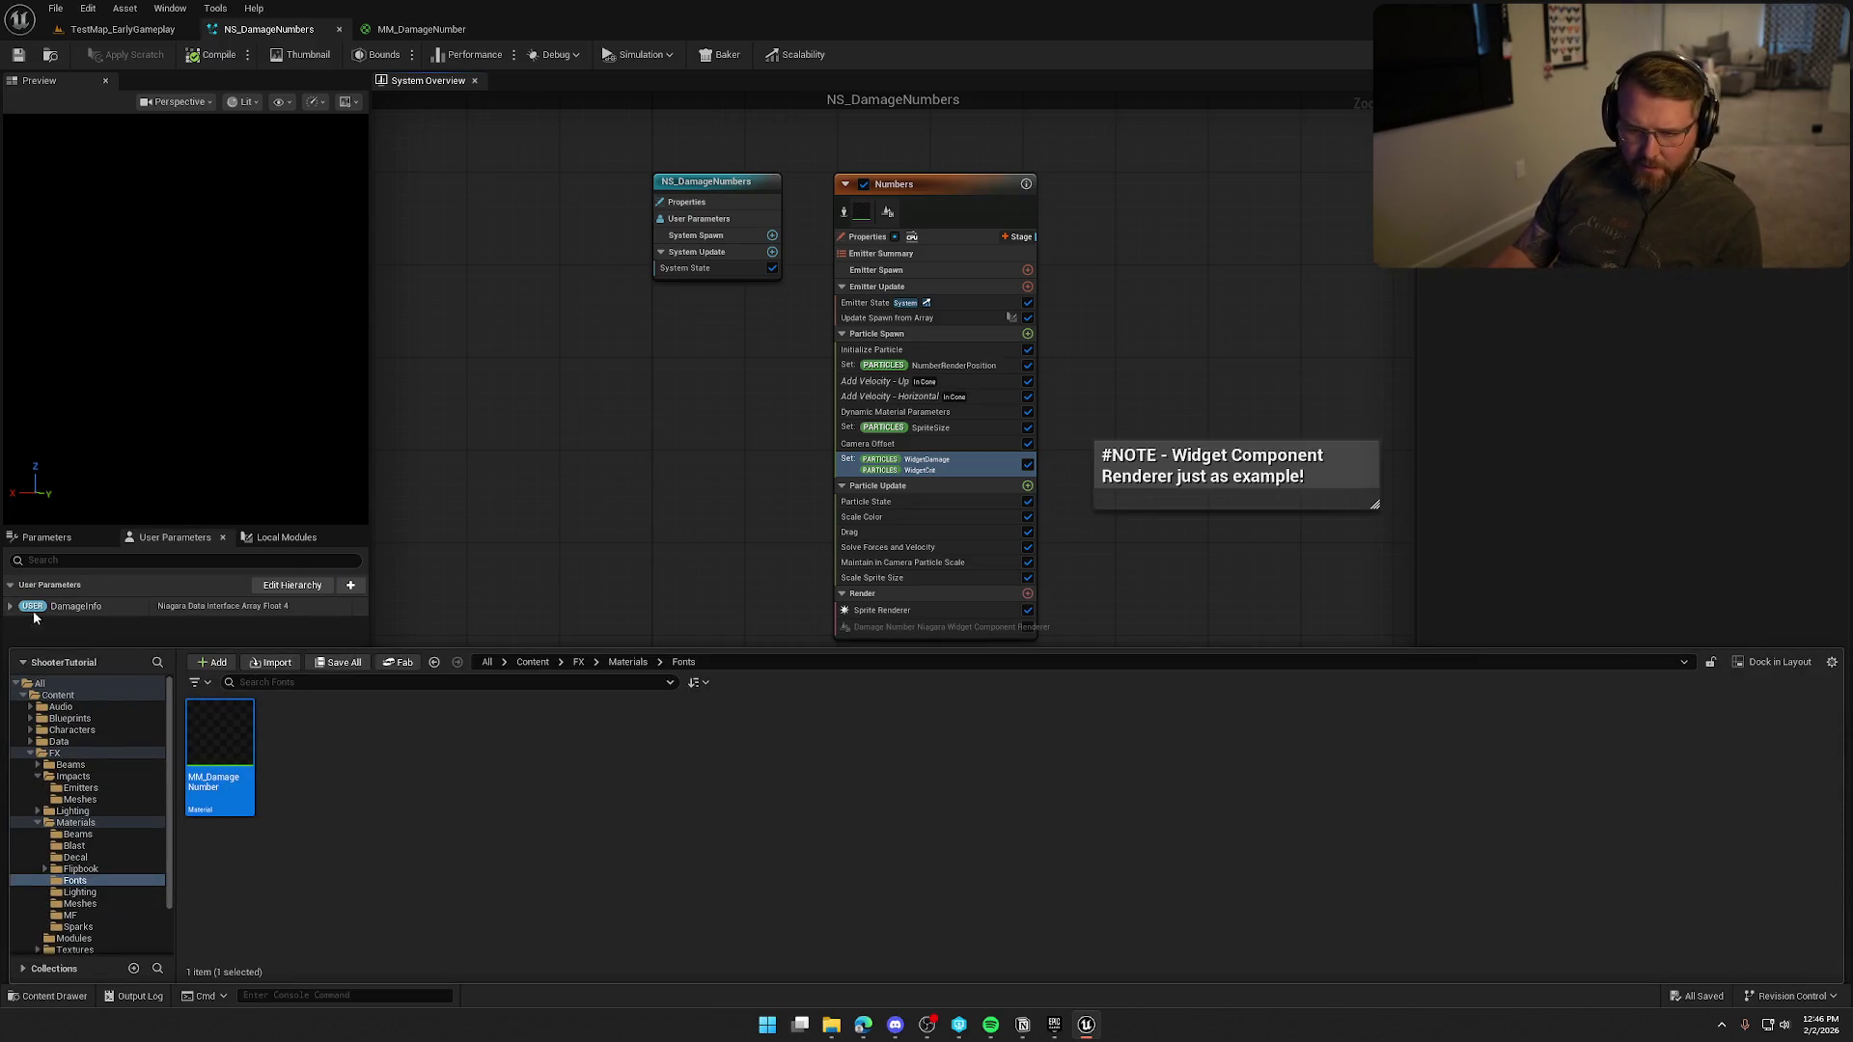
click(21, 646)
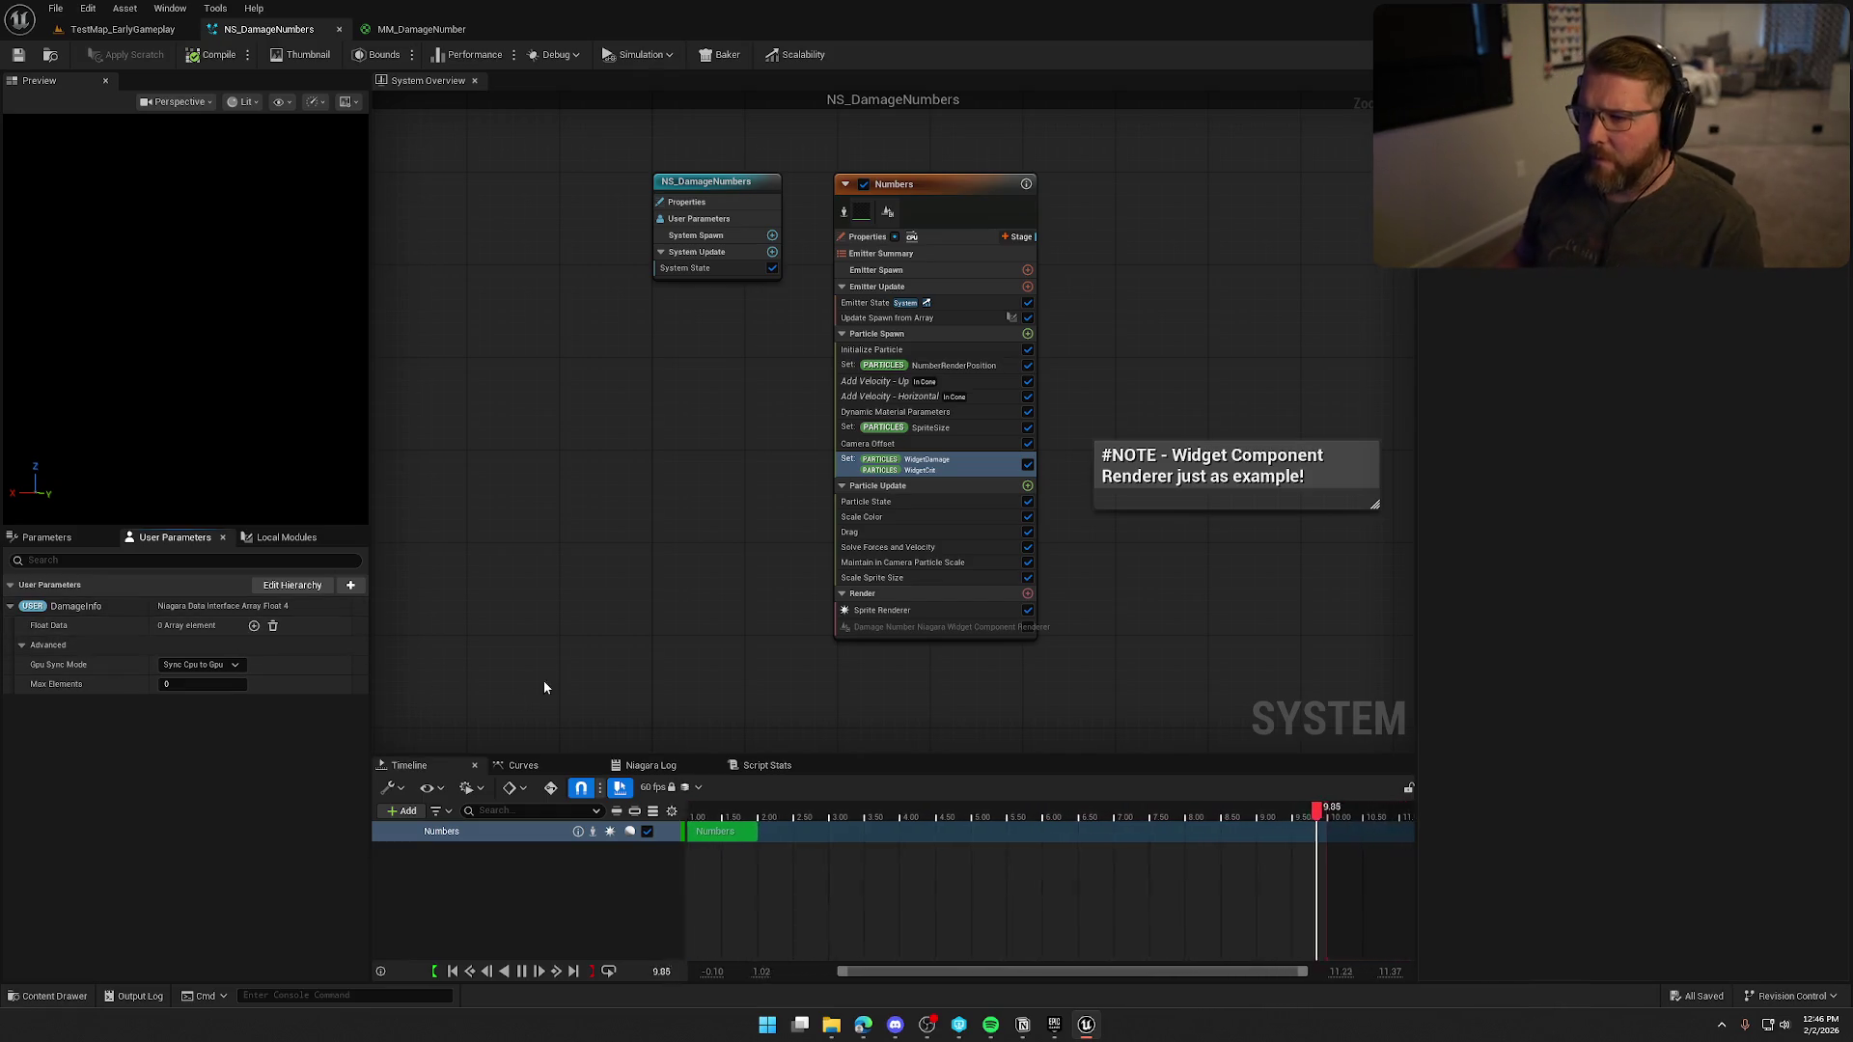
click(749, 273)
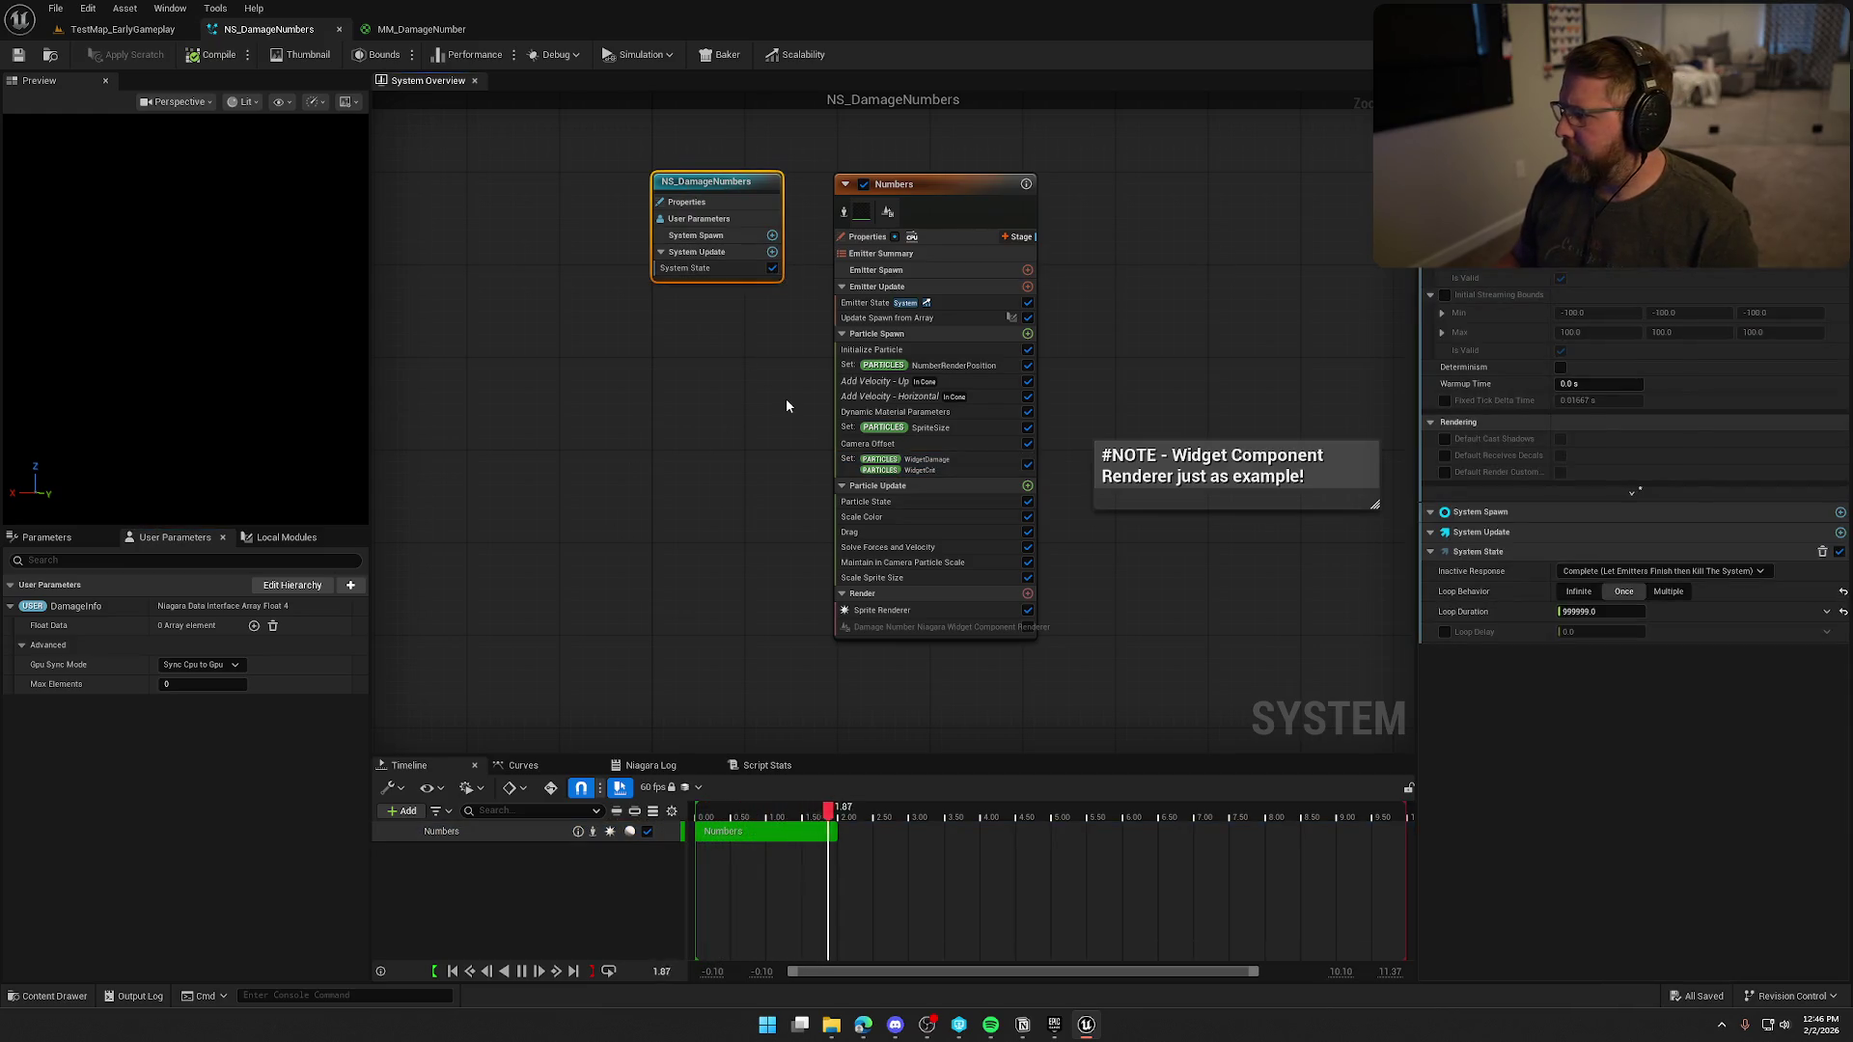
mouse_move(1475, 615)
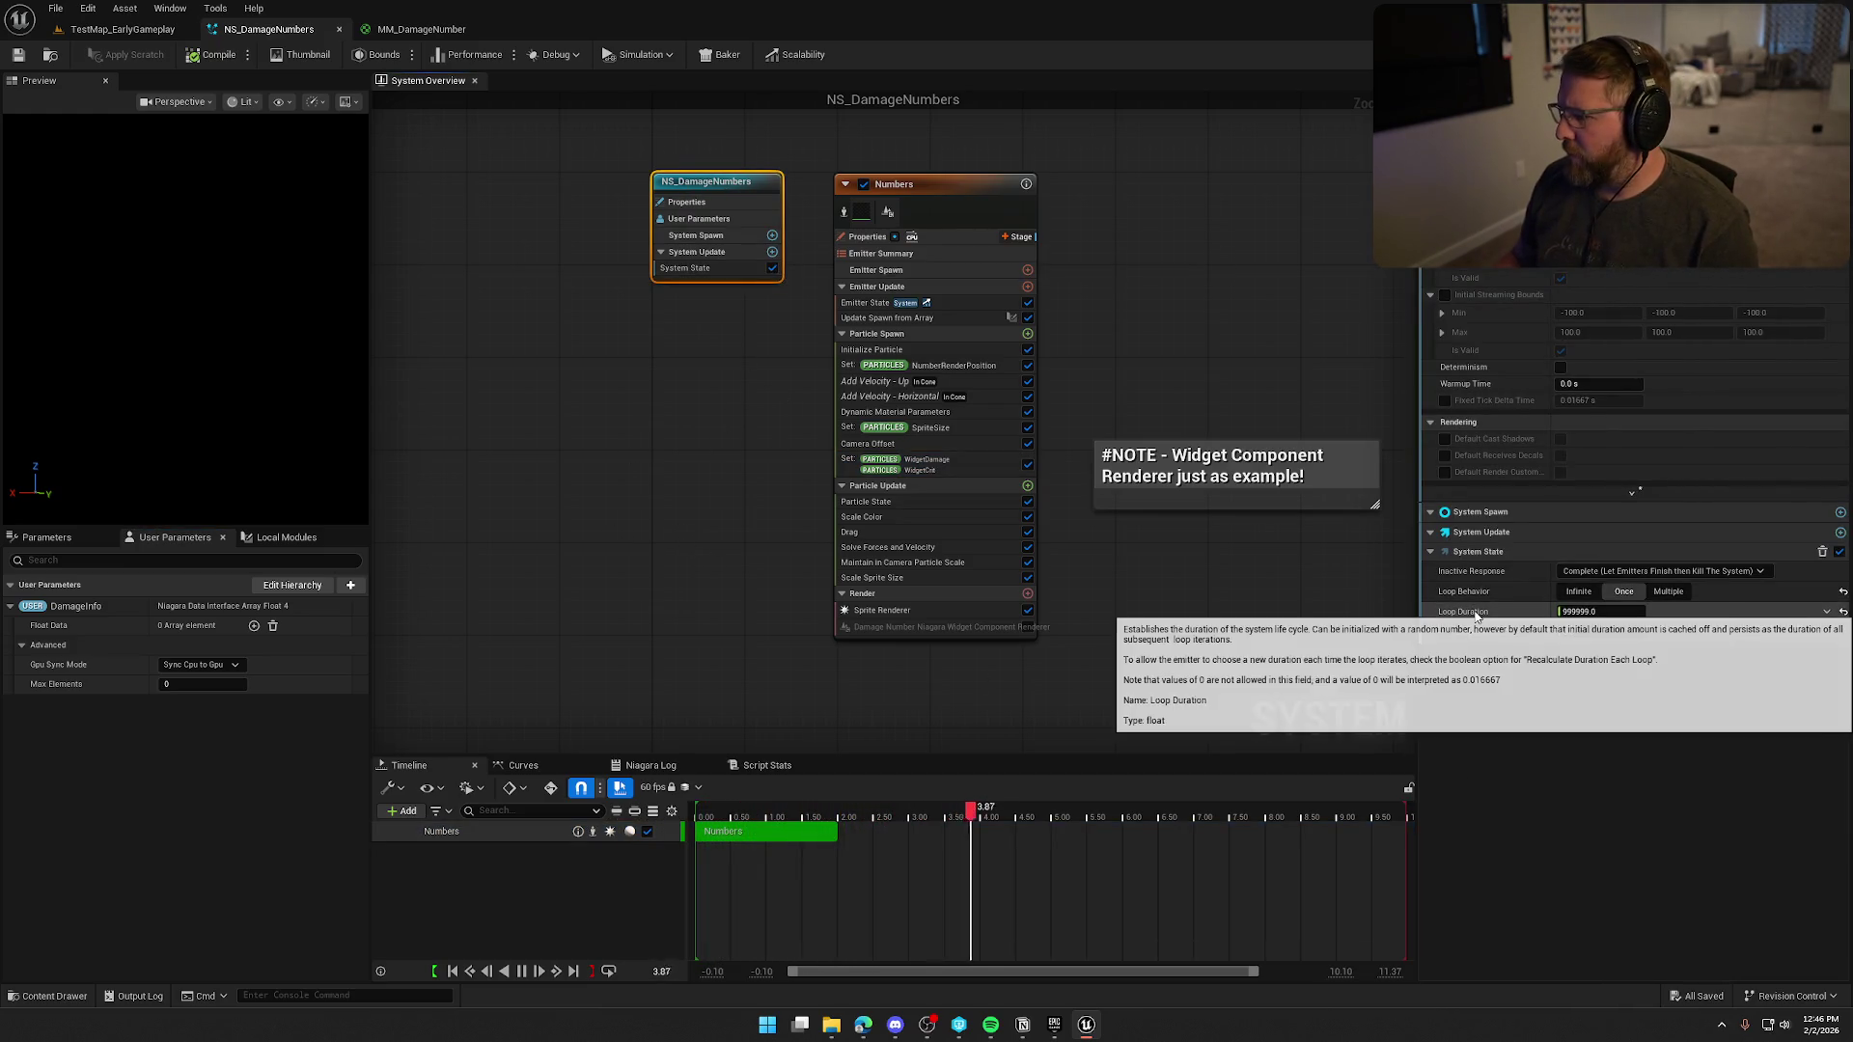
click(569, 435)
Browse the Content Drawer's Data folder into Enemies > Infiltrator.
key(ctrl+space)
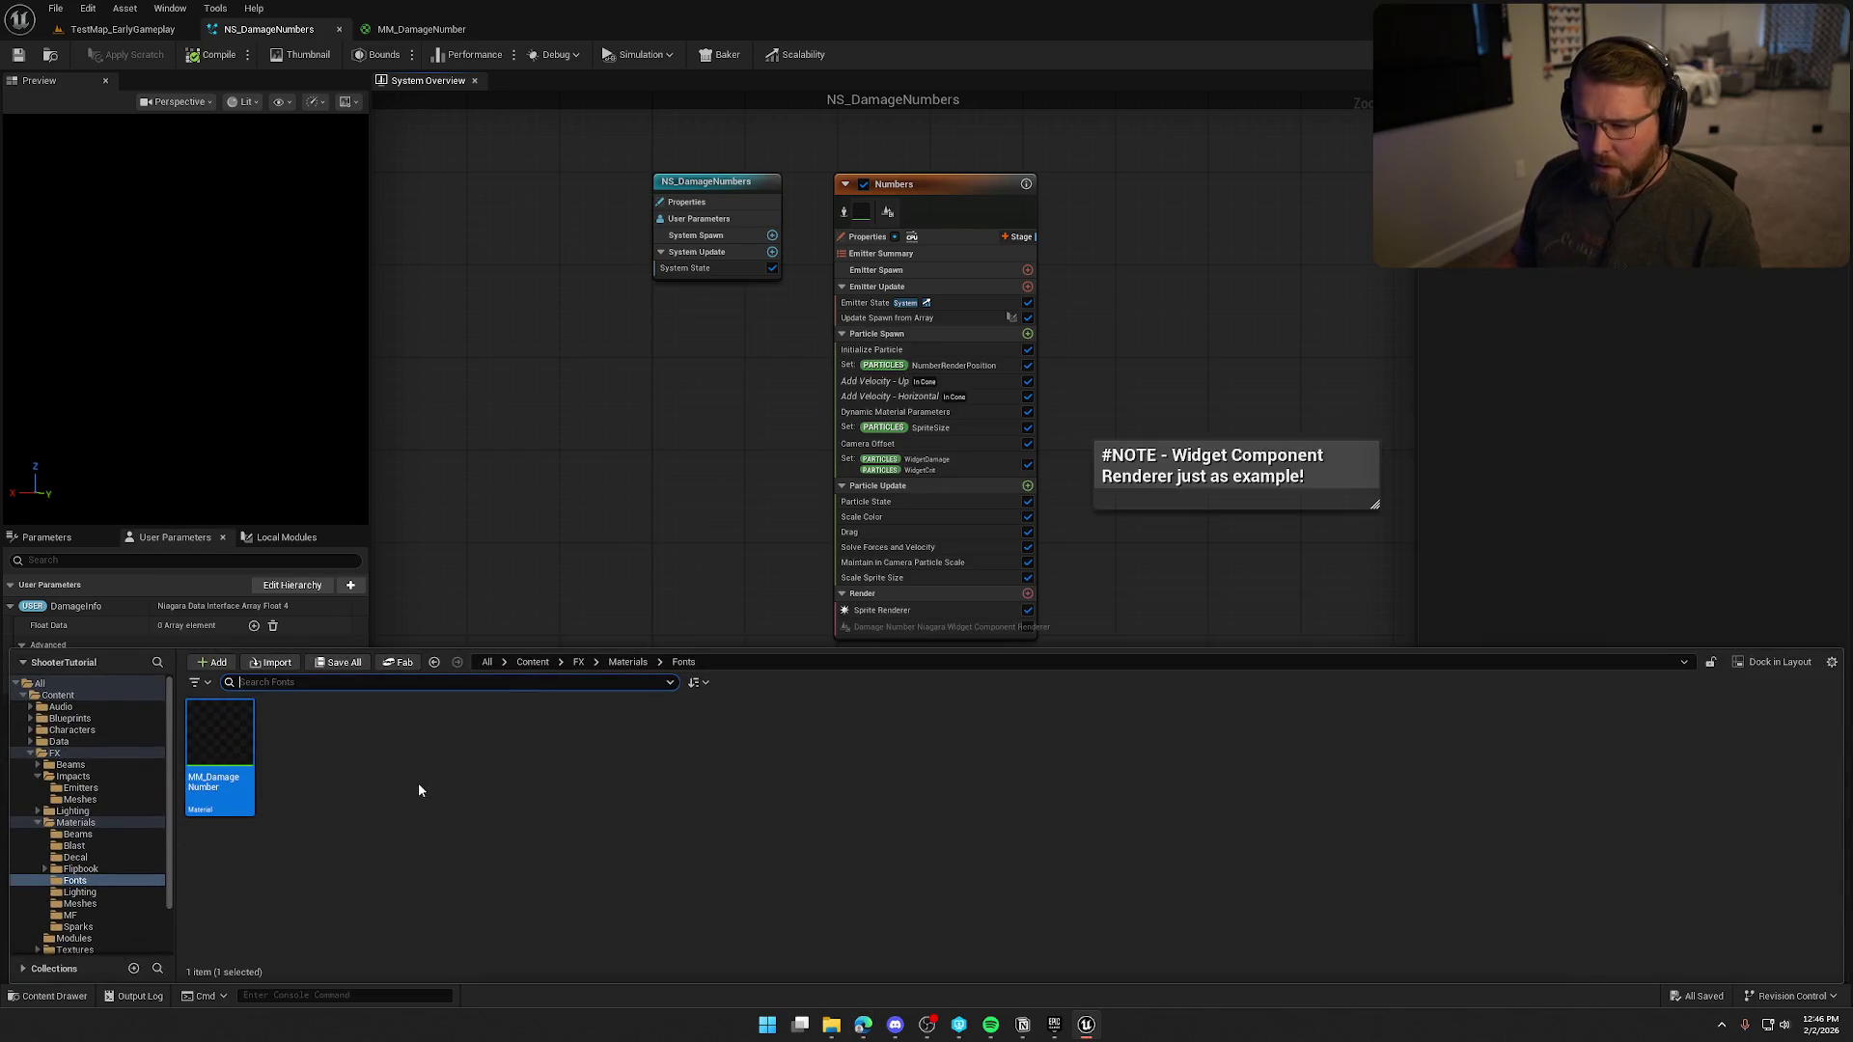
click(419, 784)
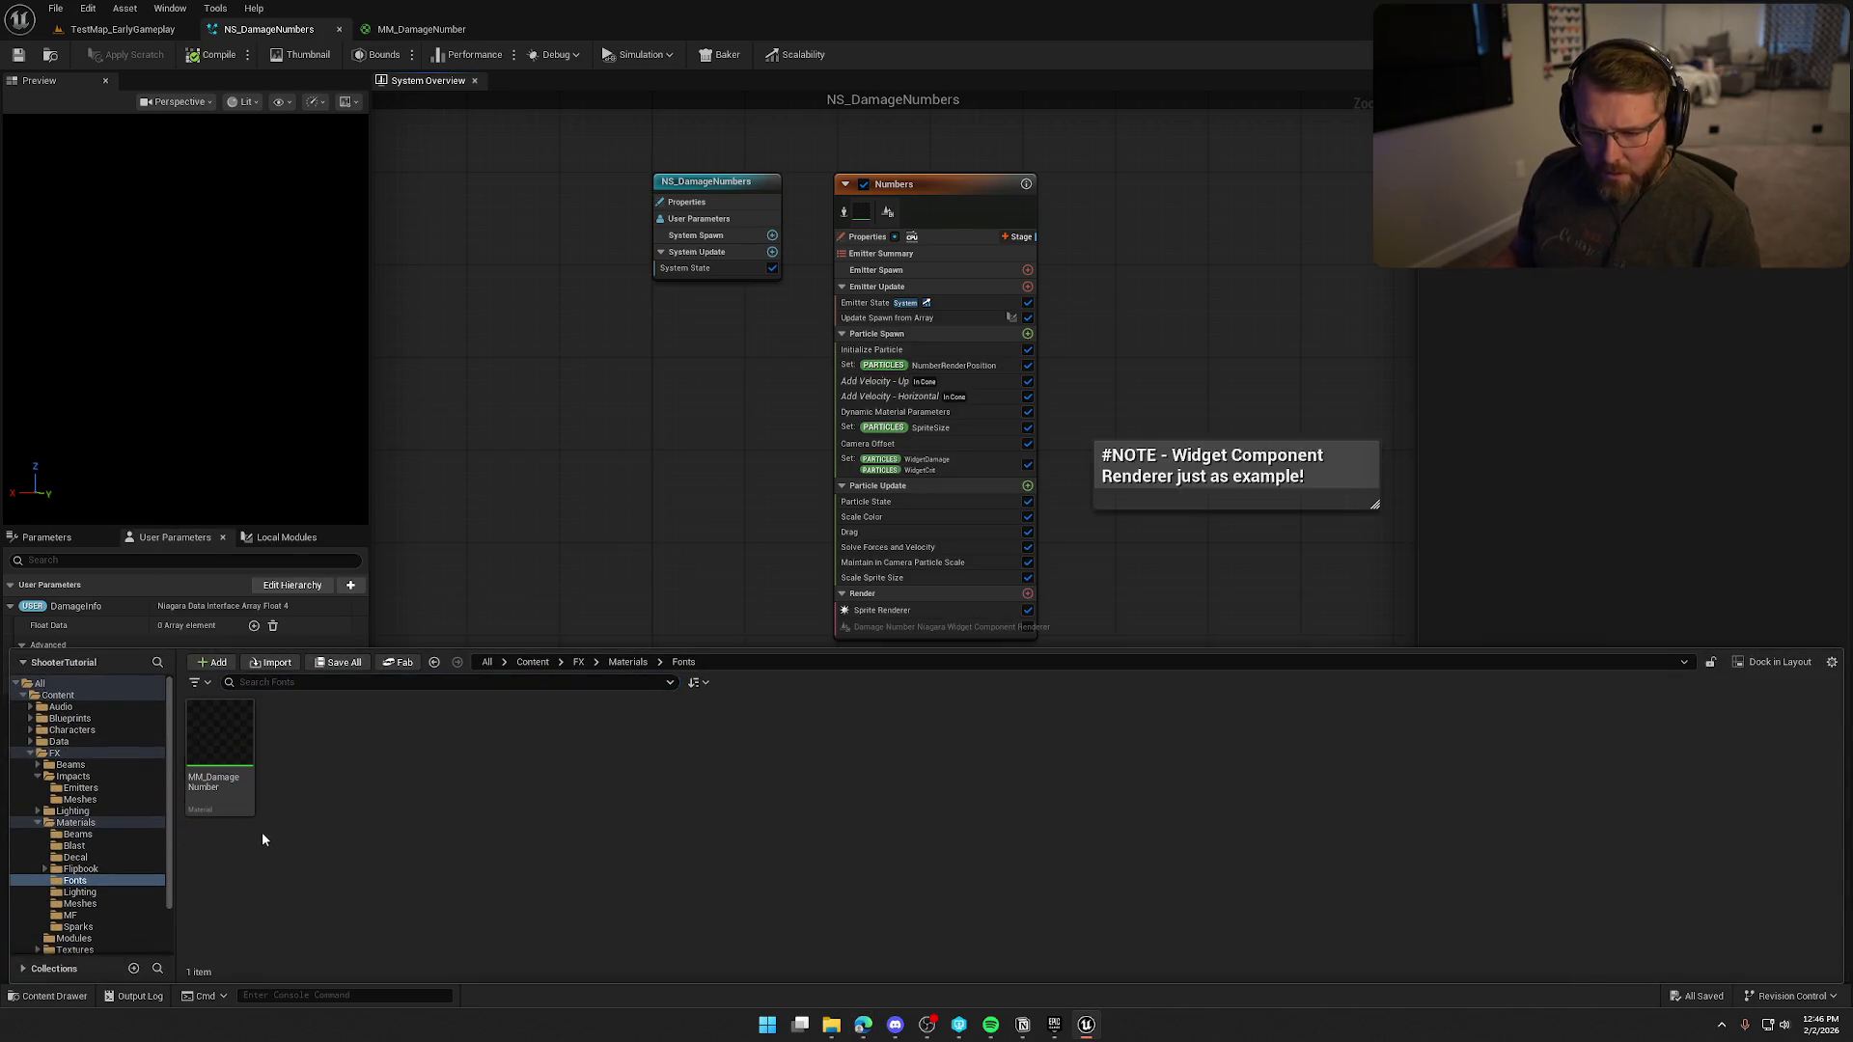
click(69, 743)
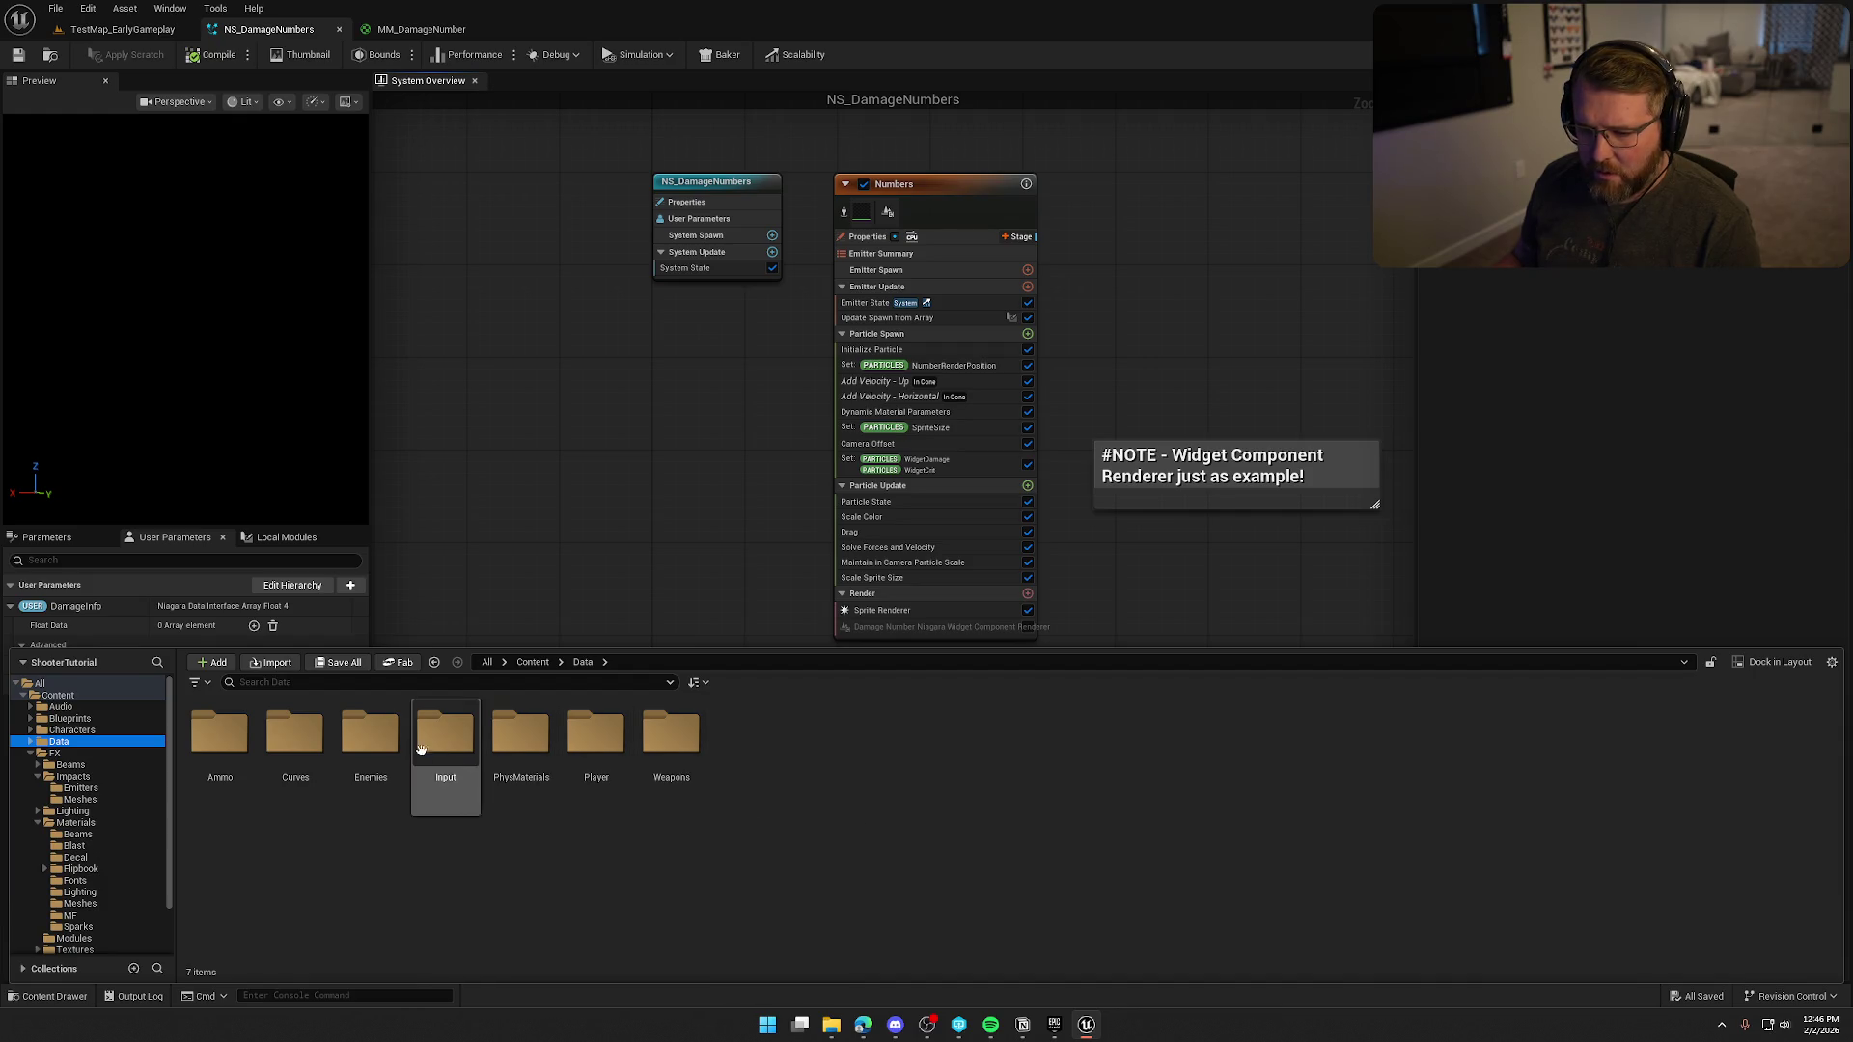
double_click(372, 743)
click(206, 744)
double_click(206, 744)
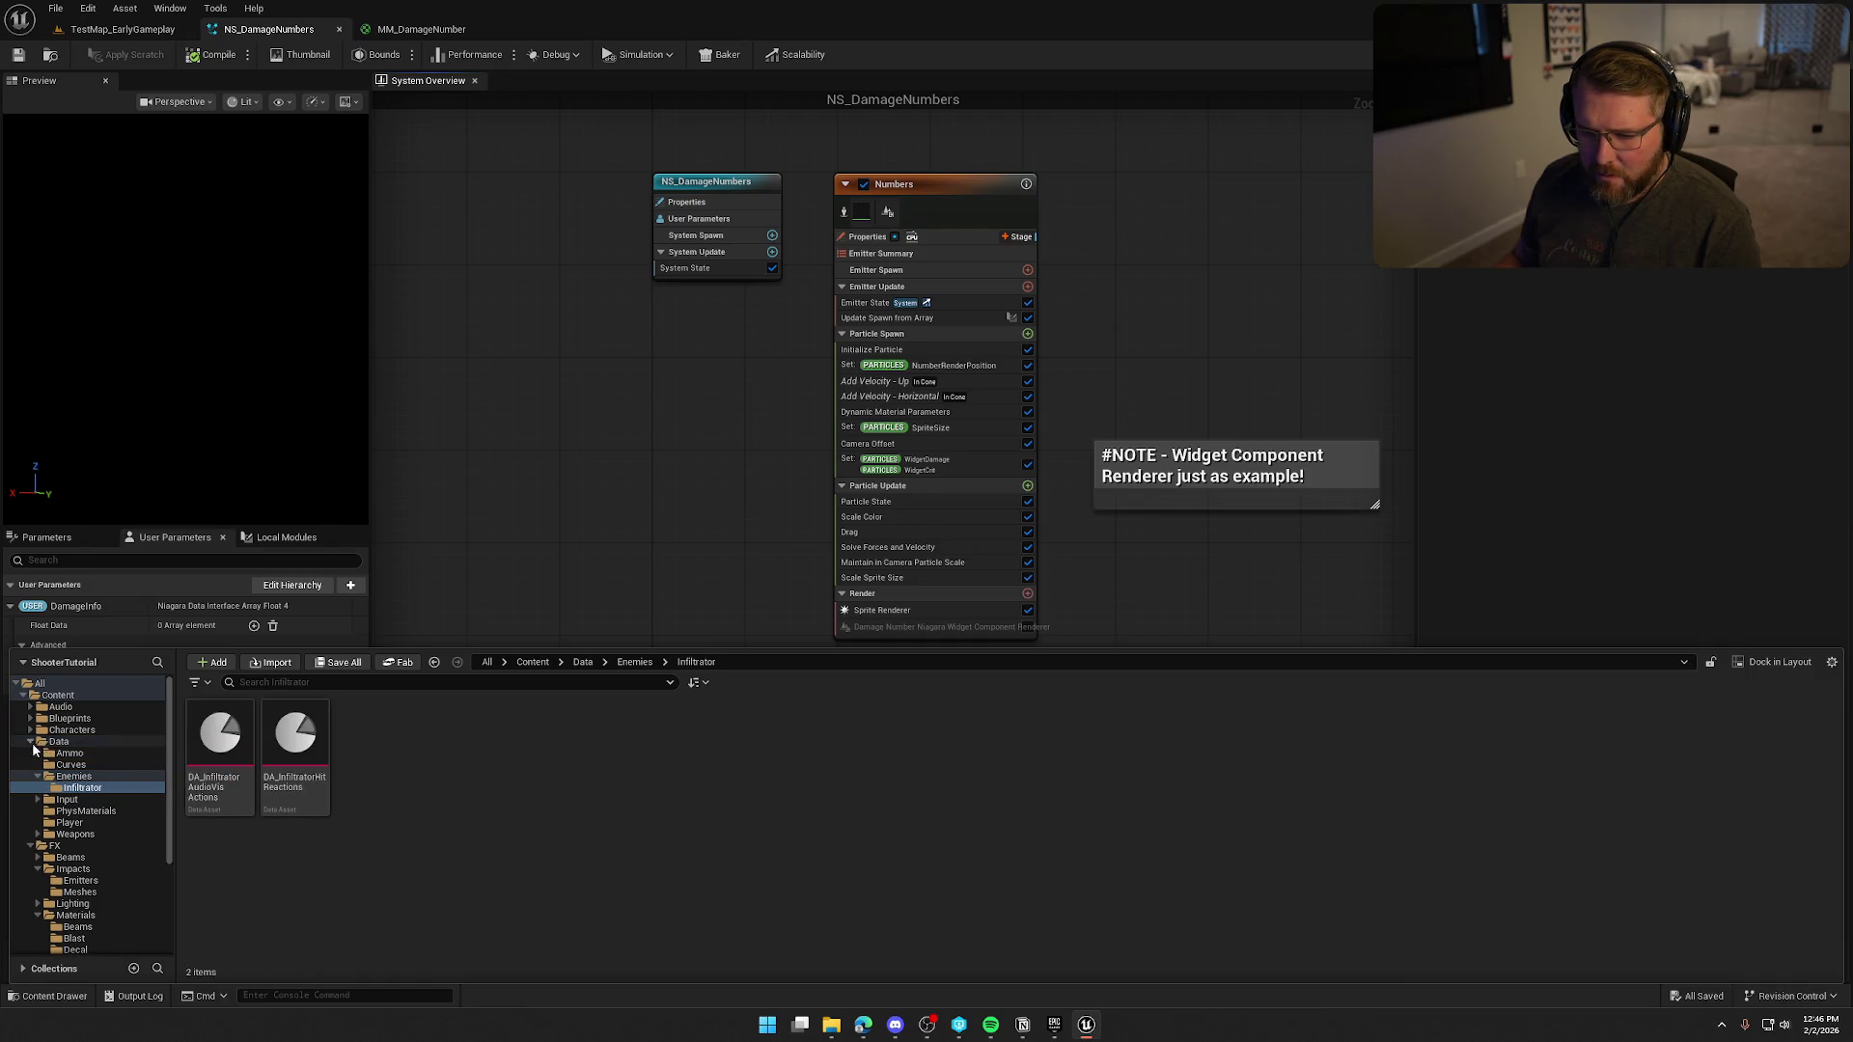
Open the DamageManager blueprint from the Blueprints > Damage folder.
ctrl+click(72, 740)
click(73, 729)
click(69, 718)
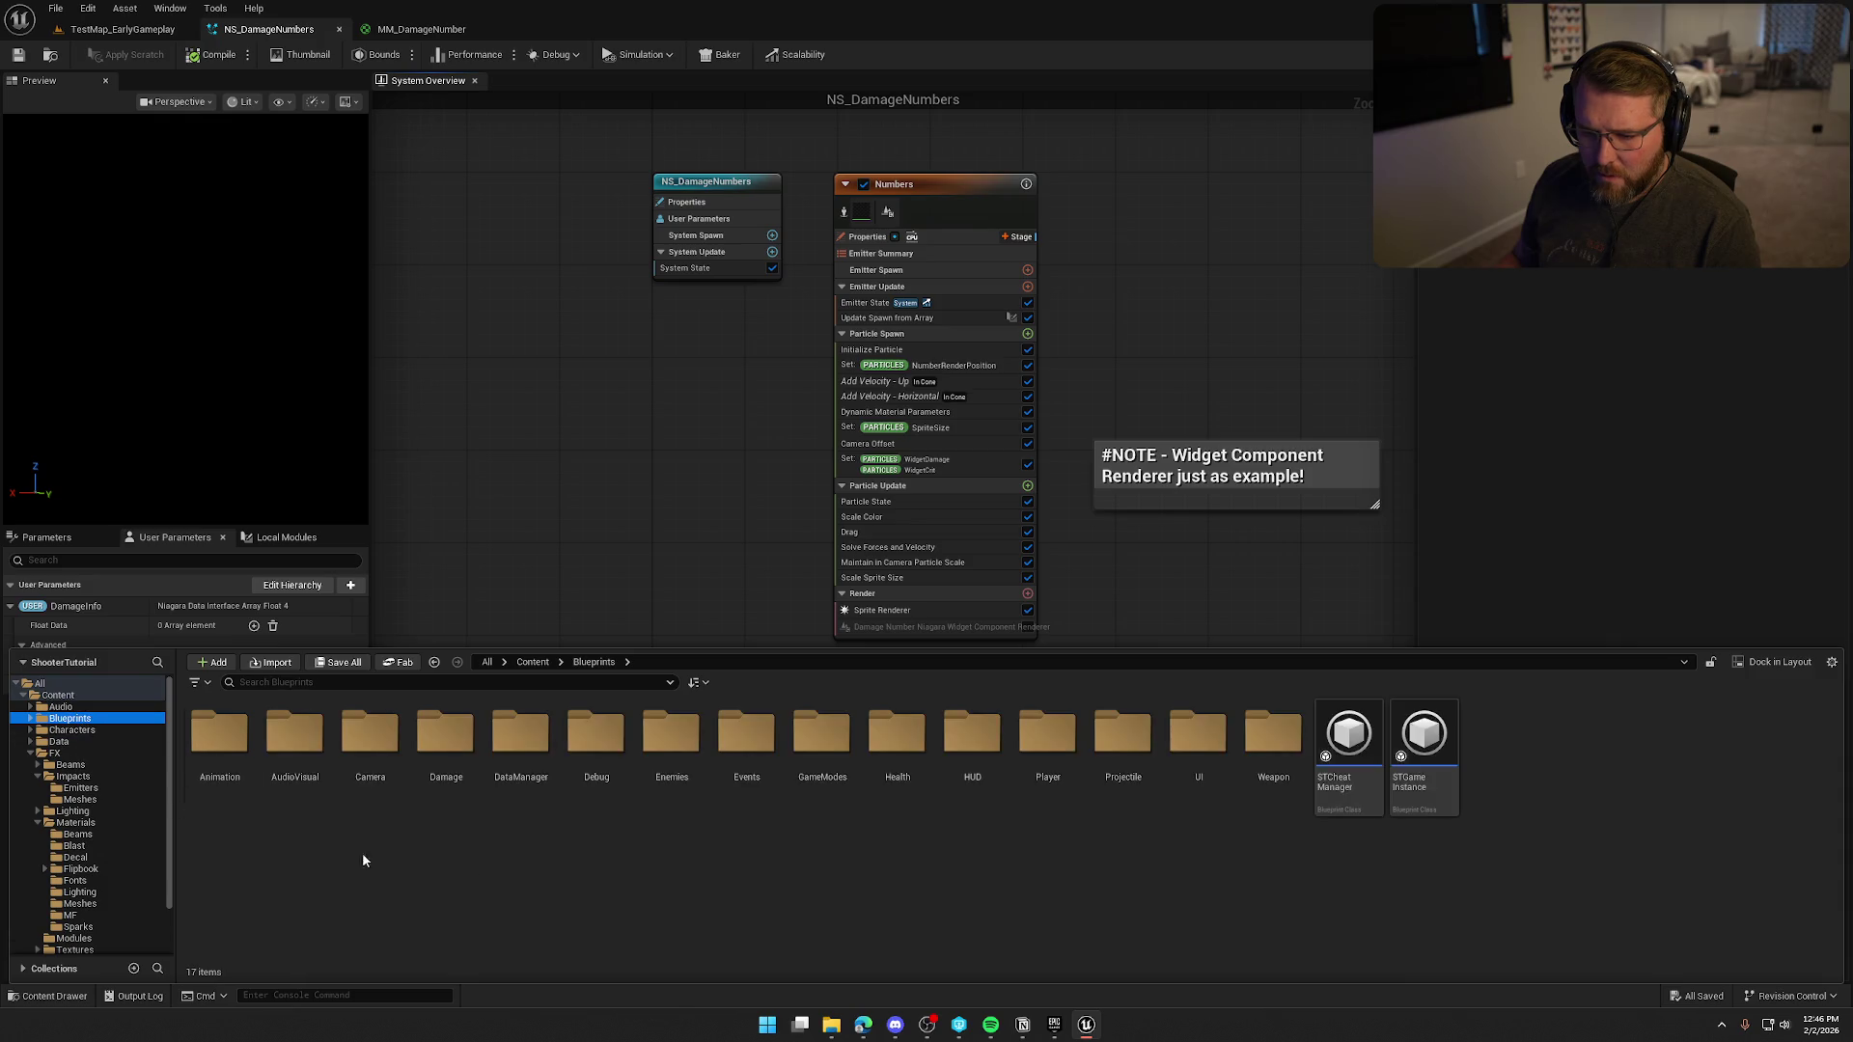
click(508, 868)
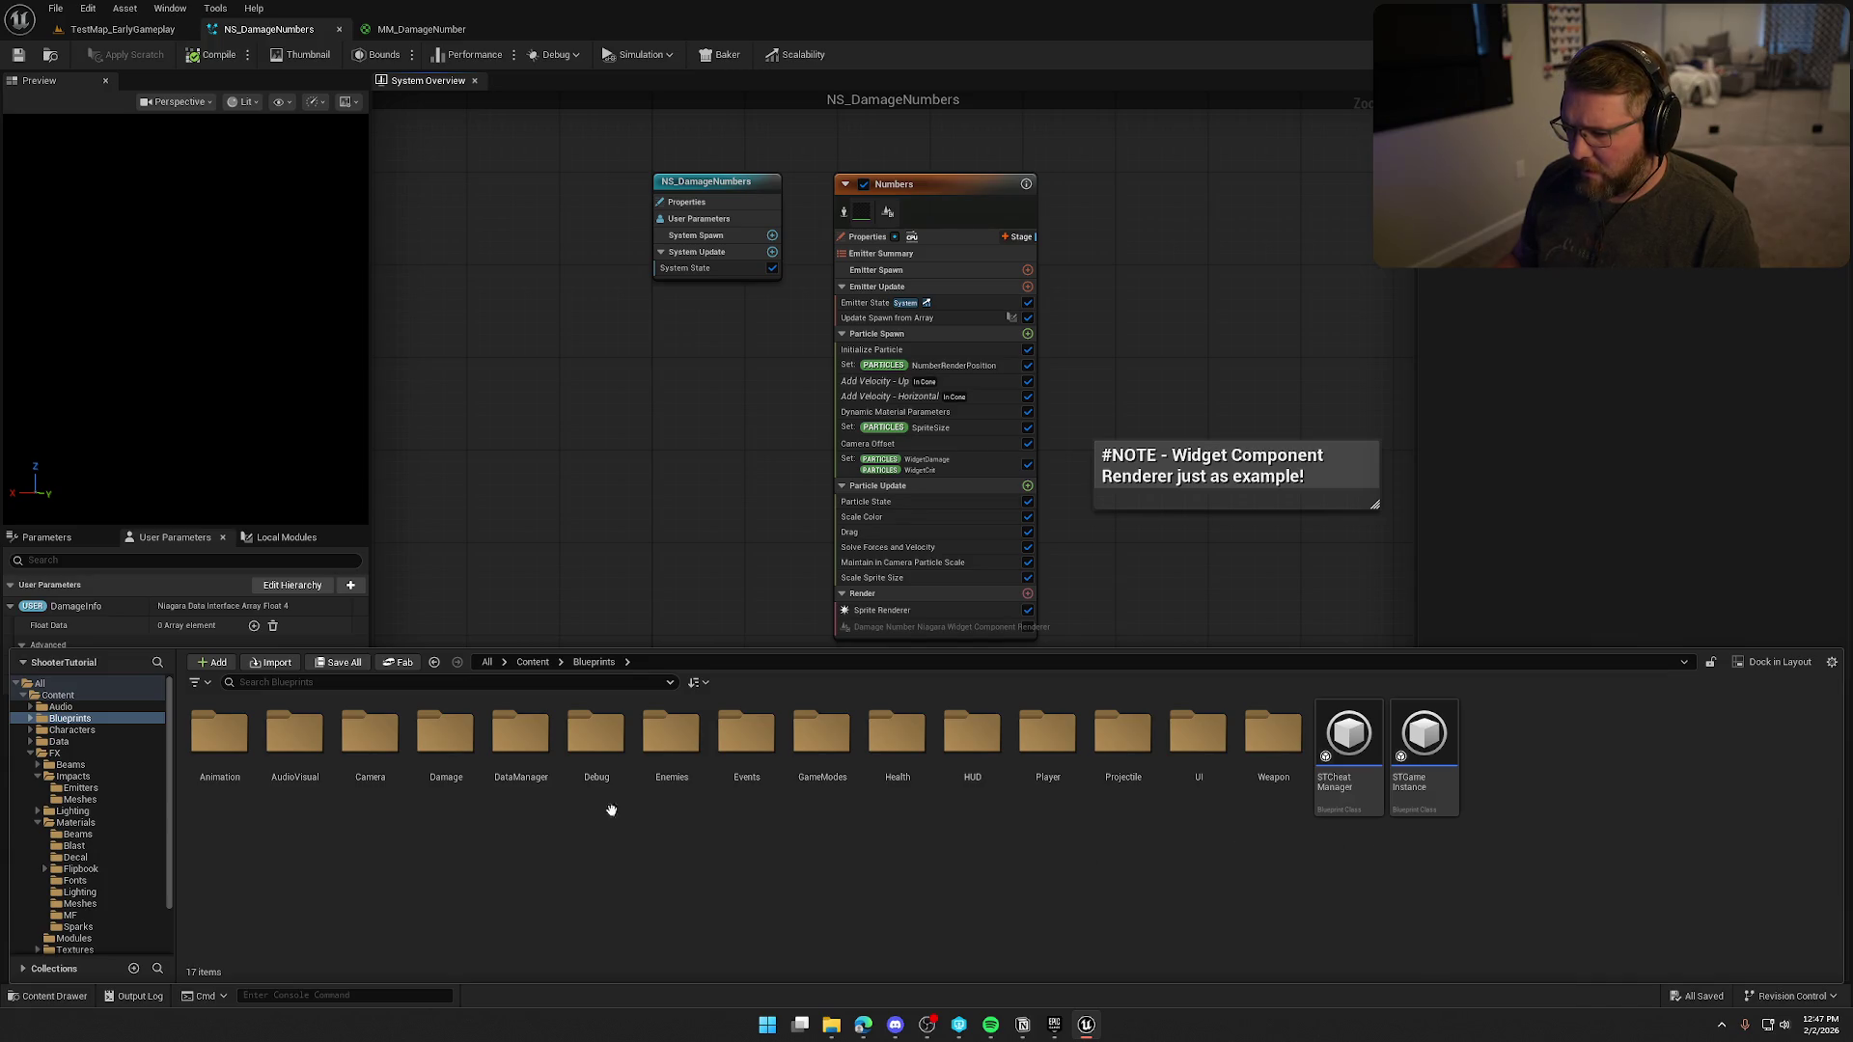
double_click(445, 734)
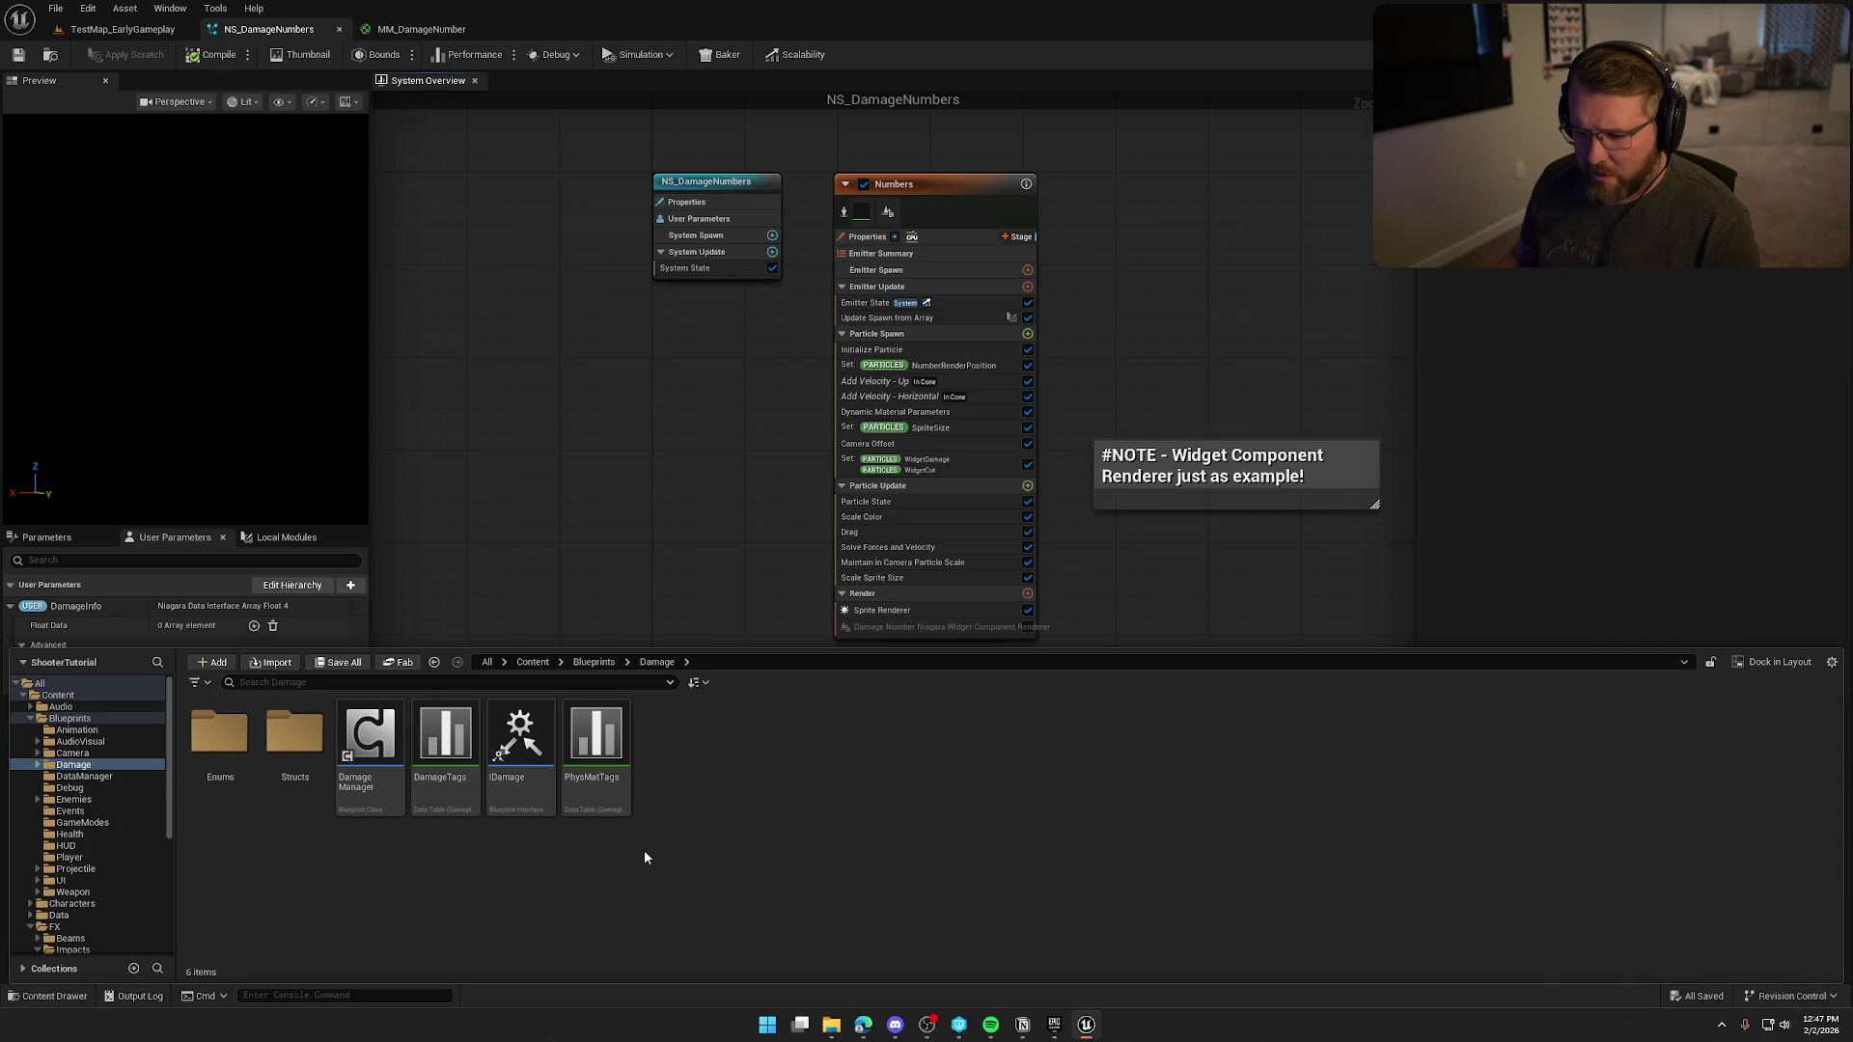
double_click(371, 743)
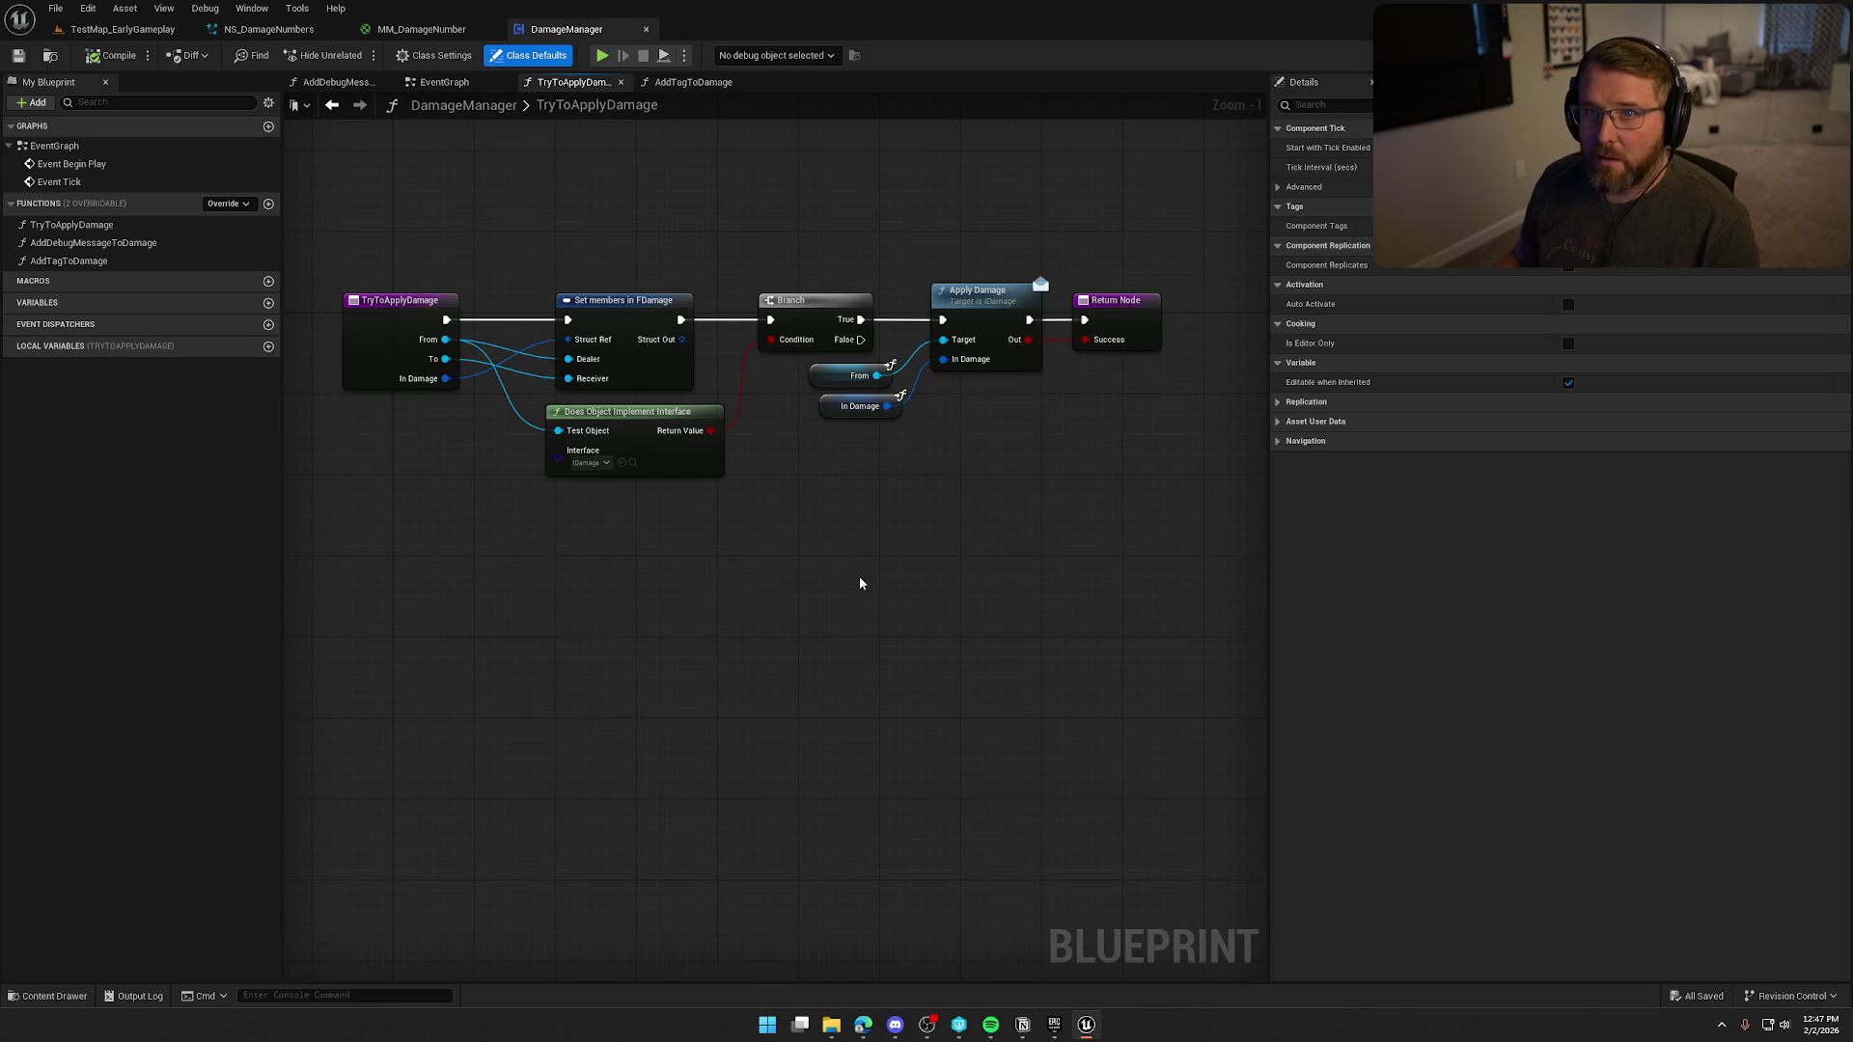
Leave DamageManager and return to the MM_DamageNumber material graph.
drag(861, 583, 895, 603)
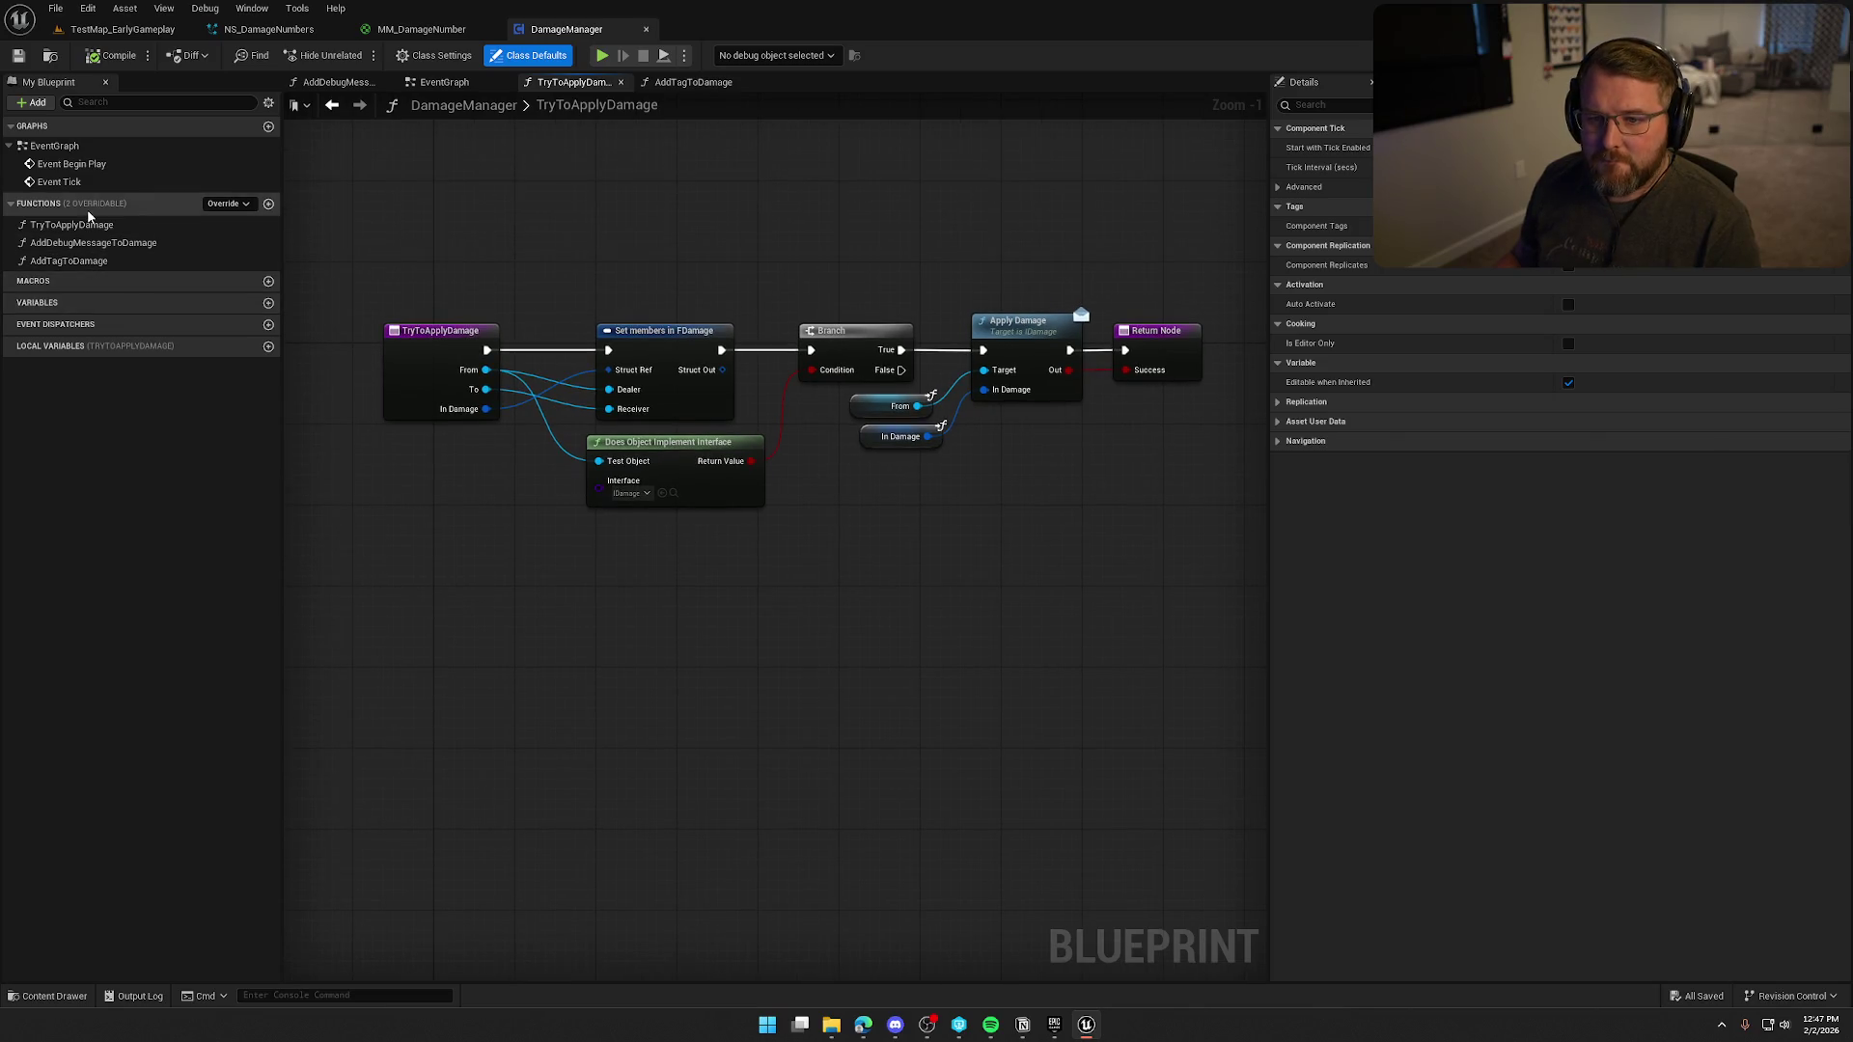
click(415, 29)
click(270, 29)
click(399, 28)
click(268, 29)
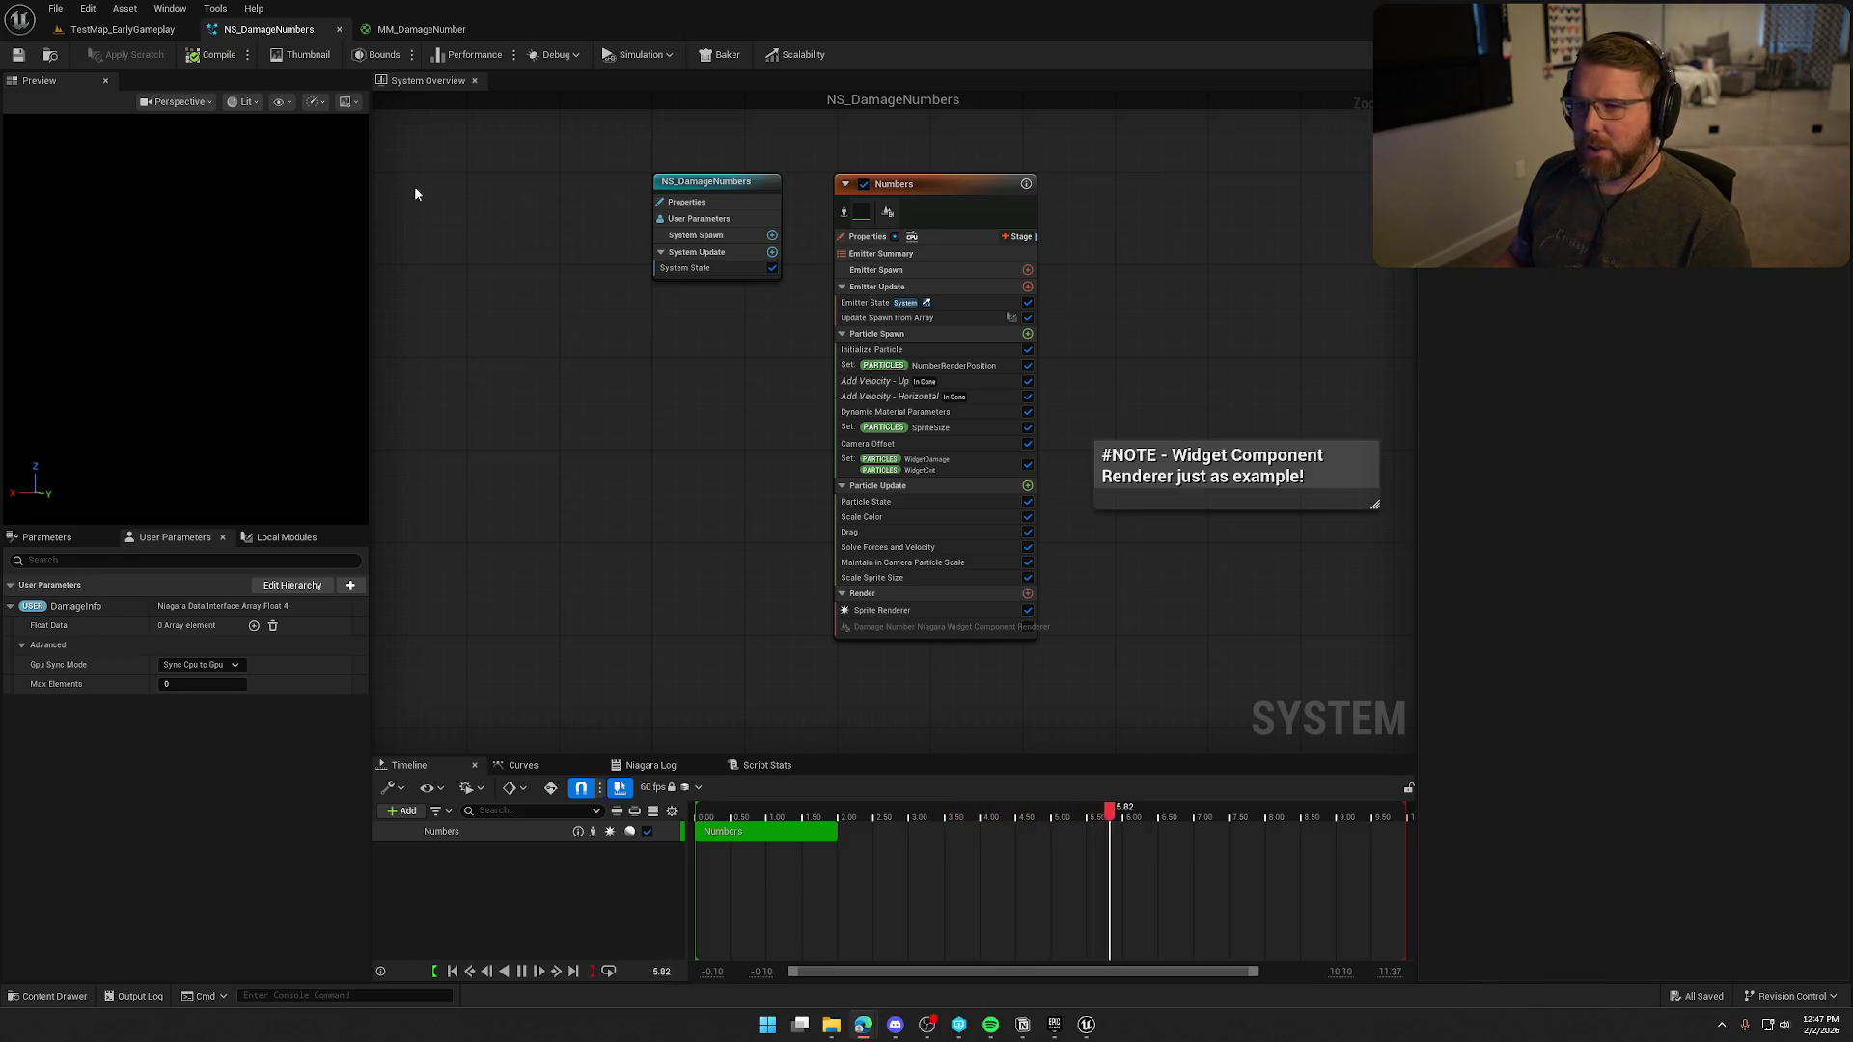
click(421, 29)
Locate the Texture Sample's T_numbers_color texture in the Content Drawer.
click(1265, 529)
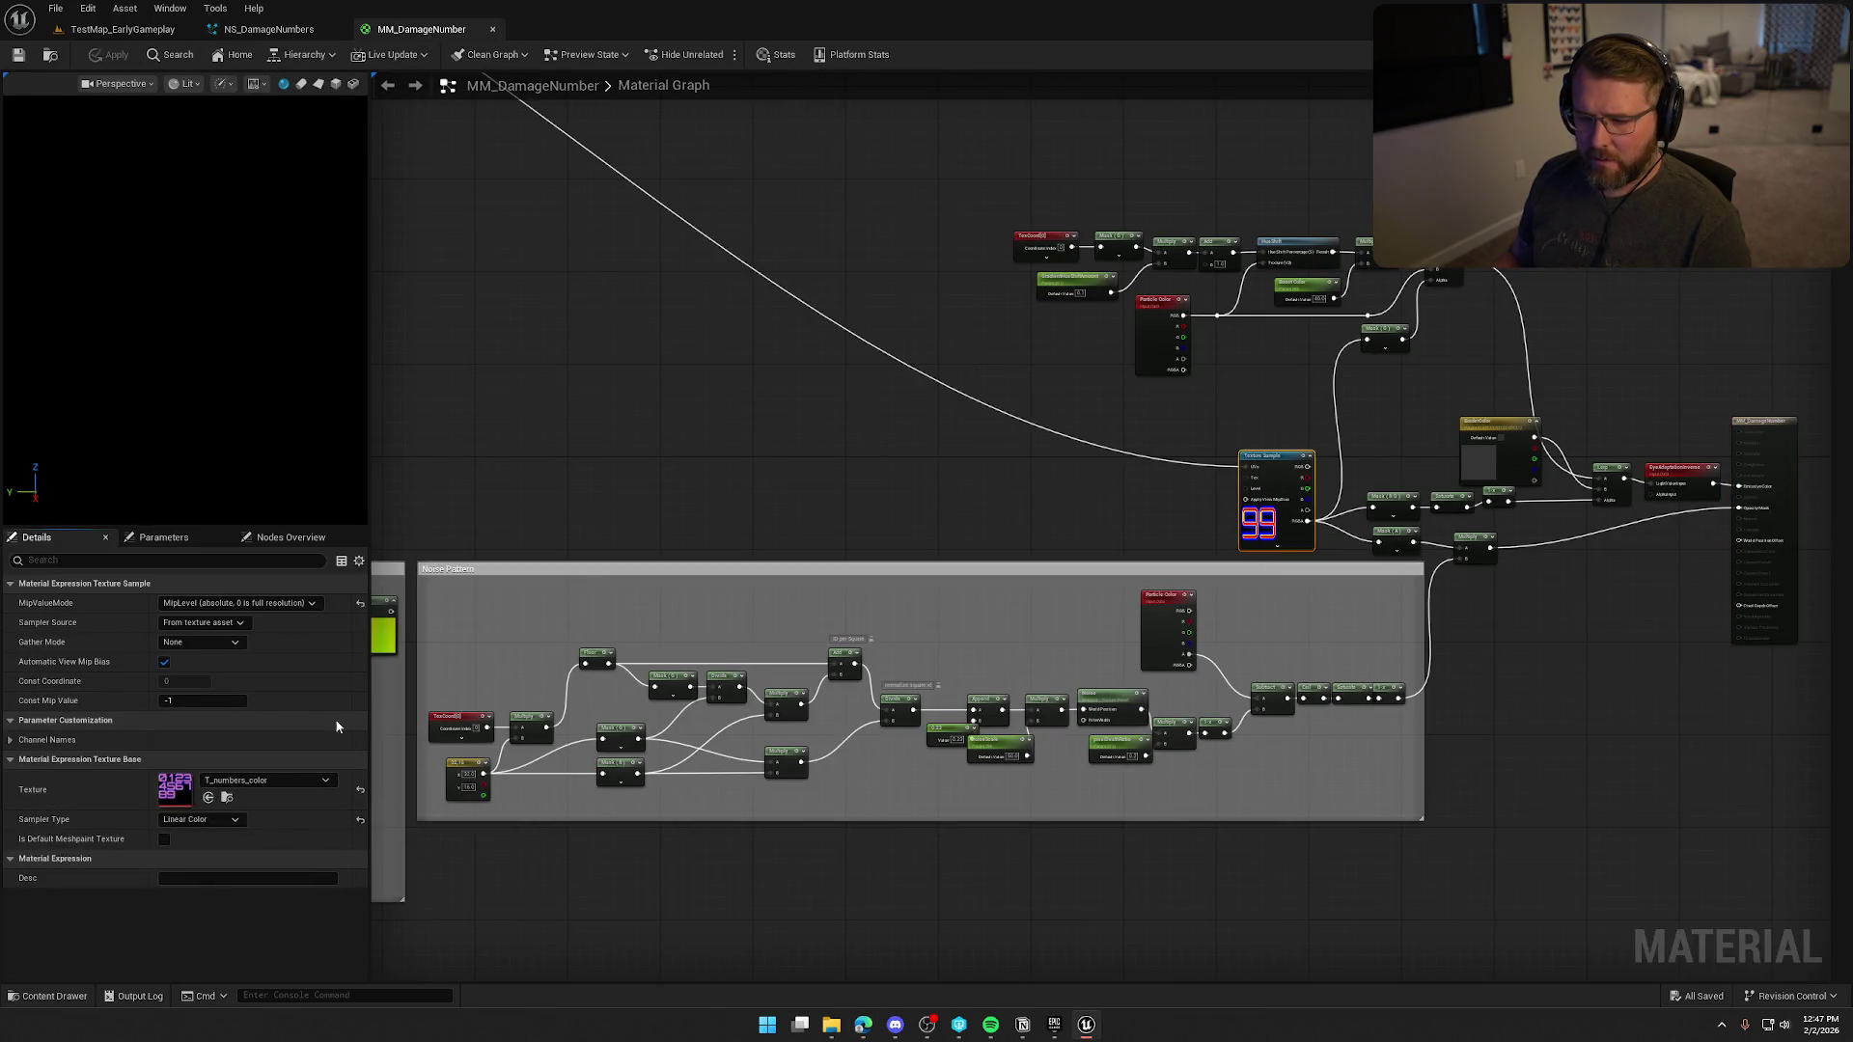
click(227, 797)
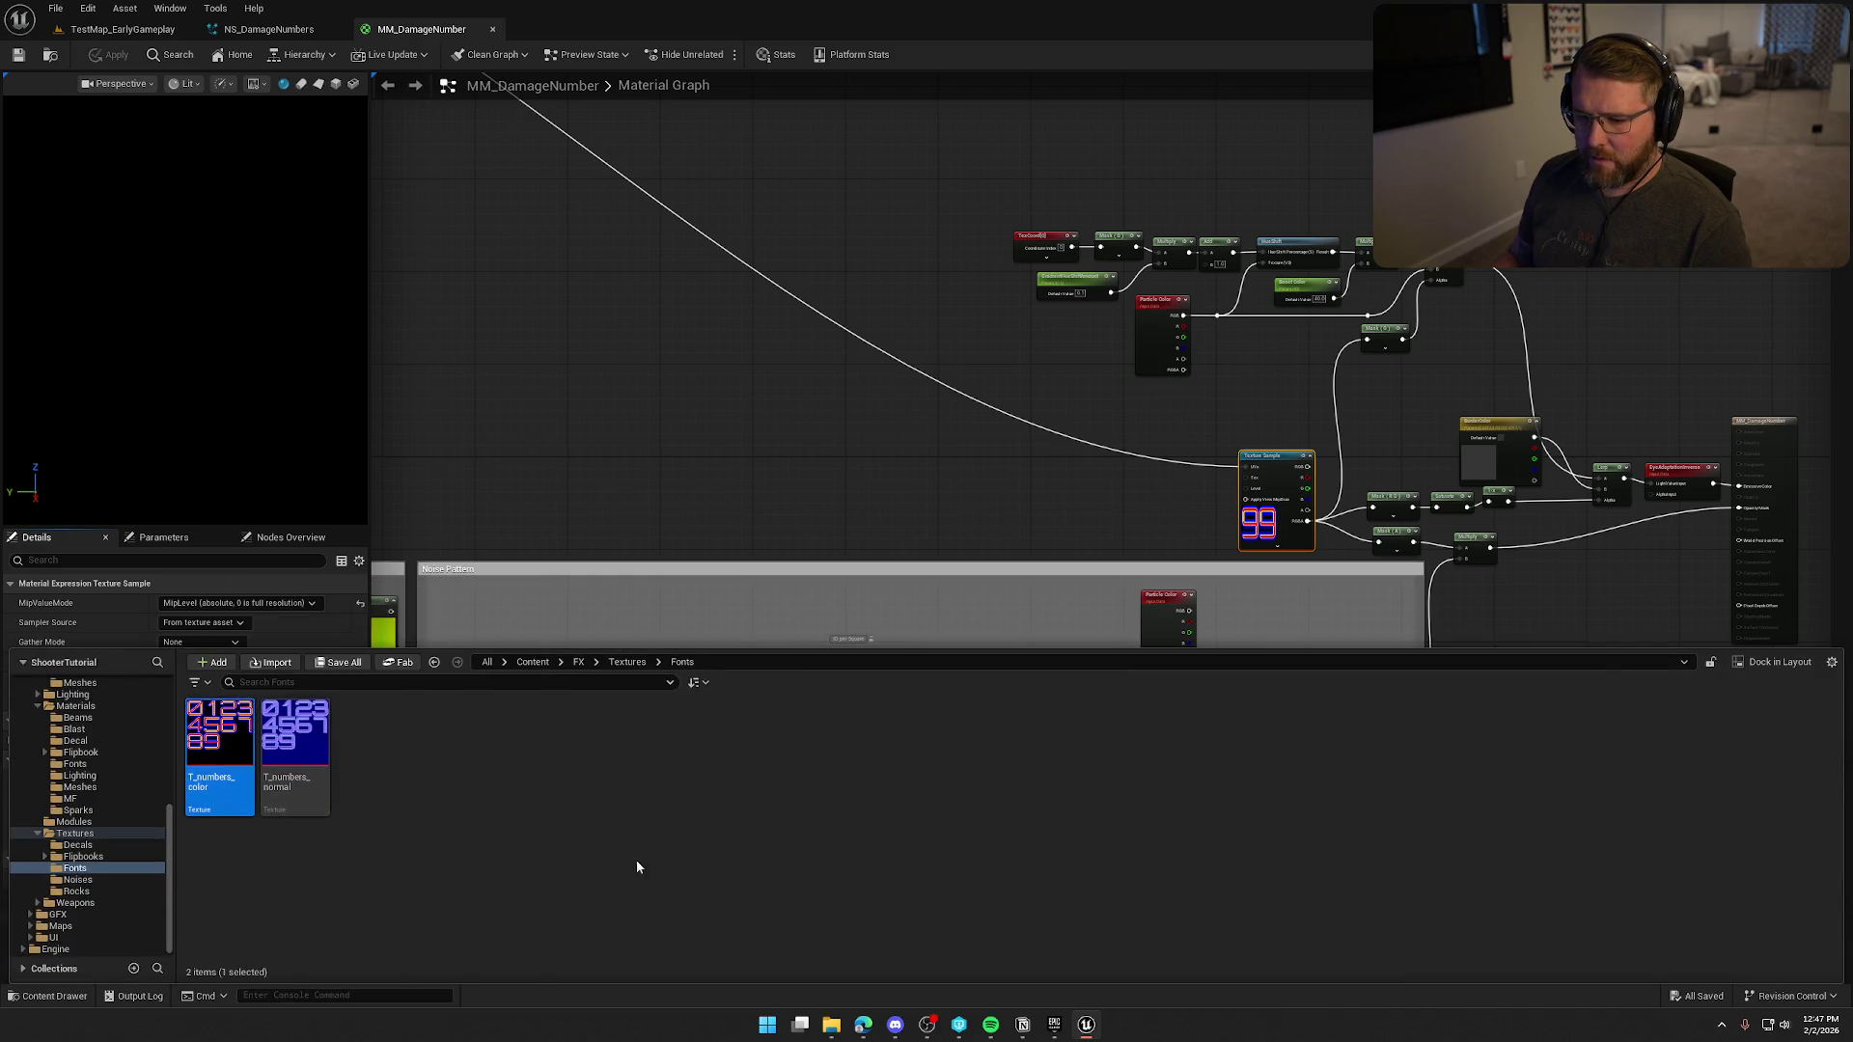
click(546, 812)
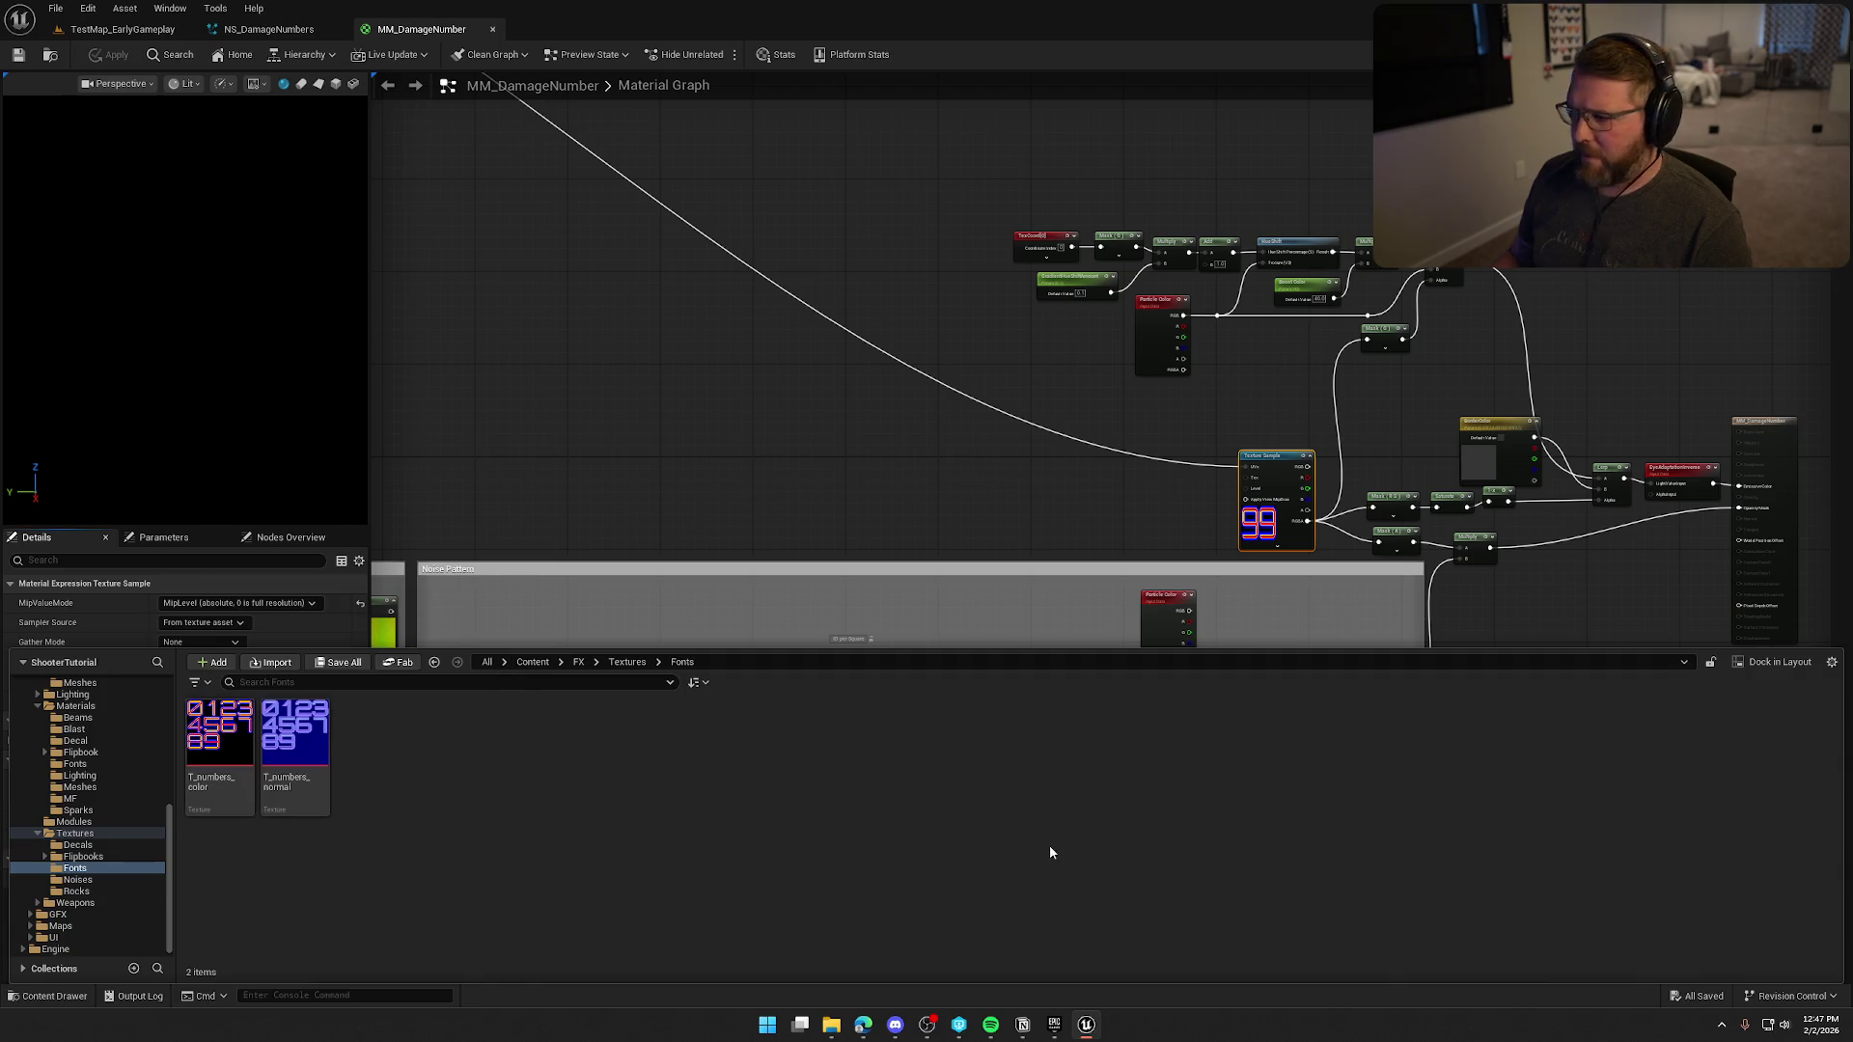
key(ctrl+space)
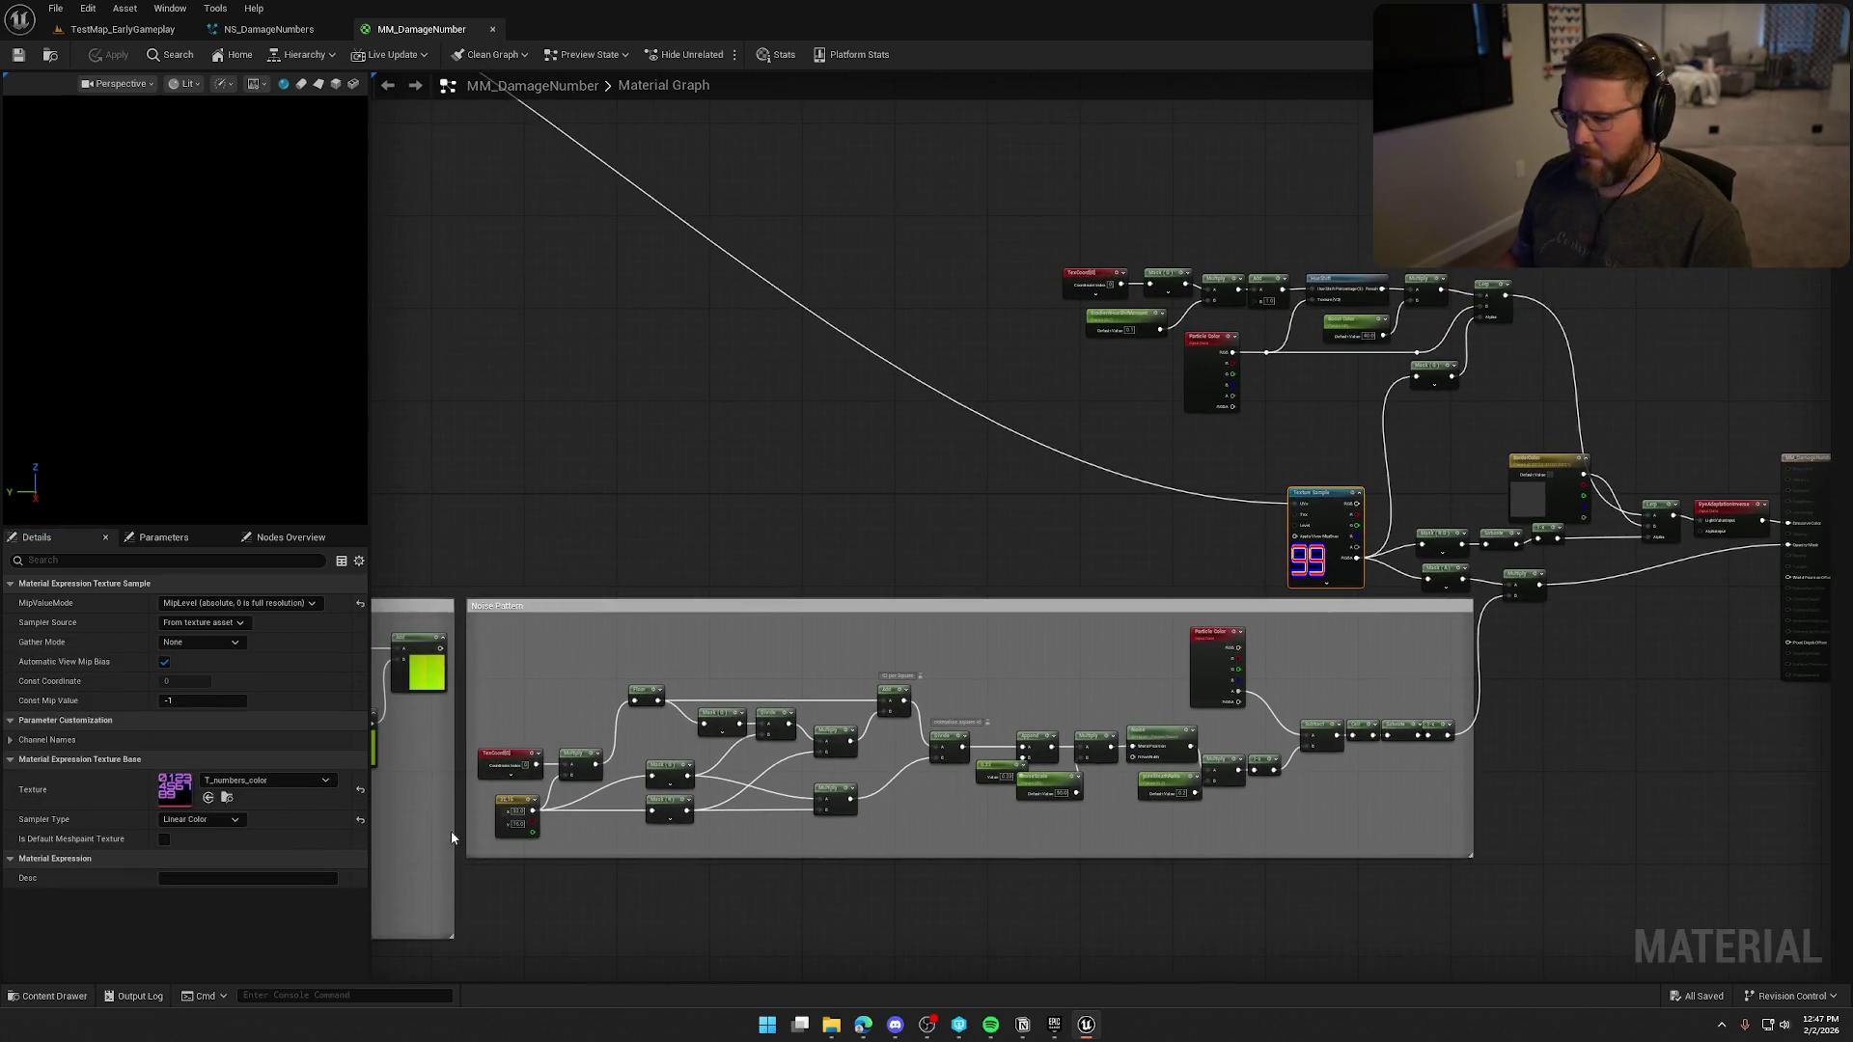
key(ctrl+space)
Open T_numbers_color and view its alpha channel alone, then its blue channel alone.
double_click(245, 759)
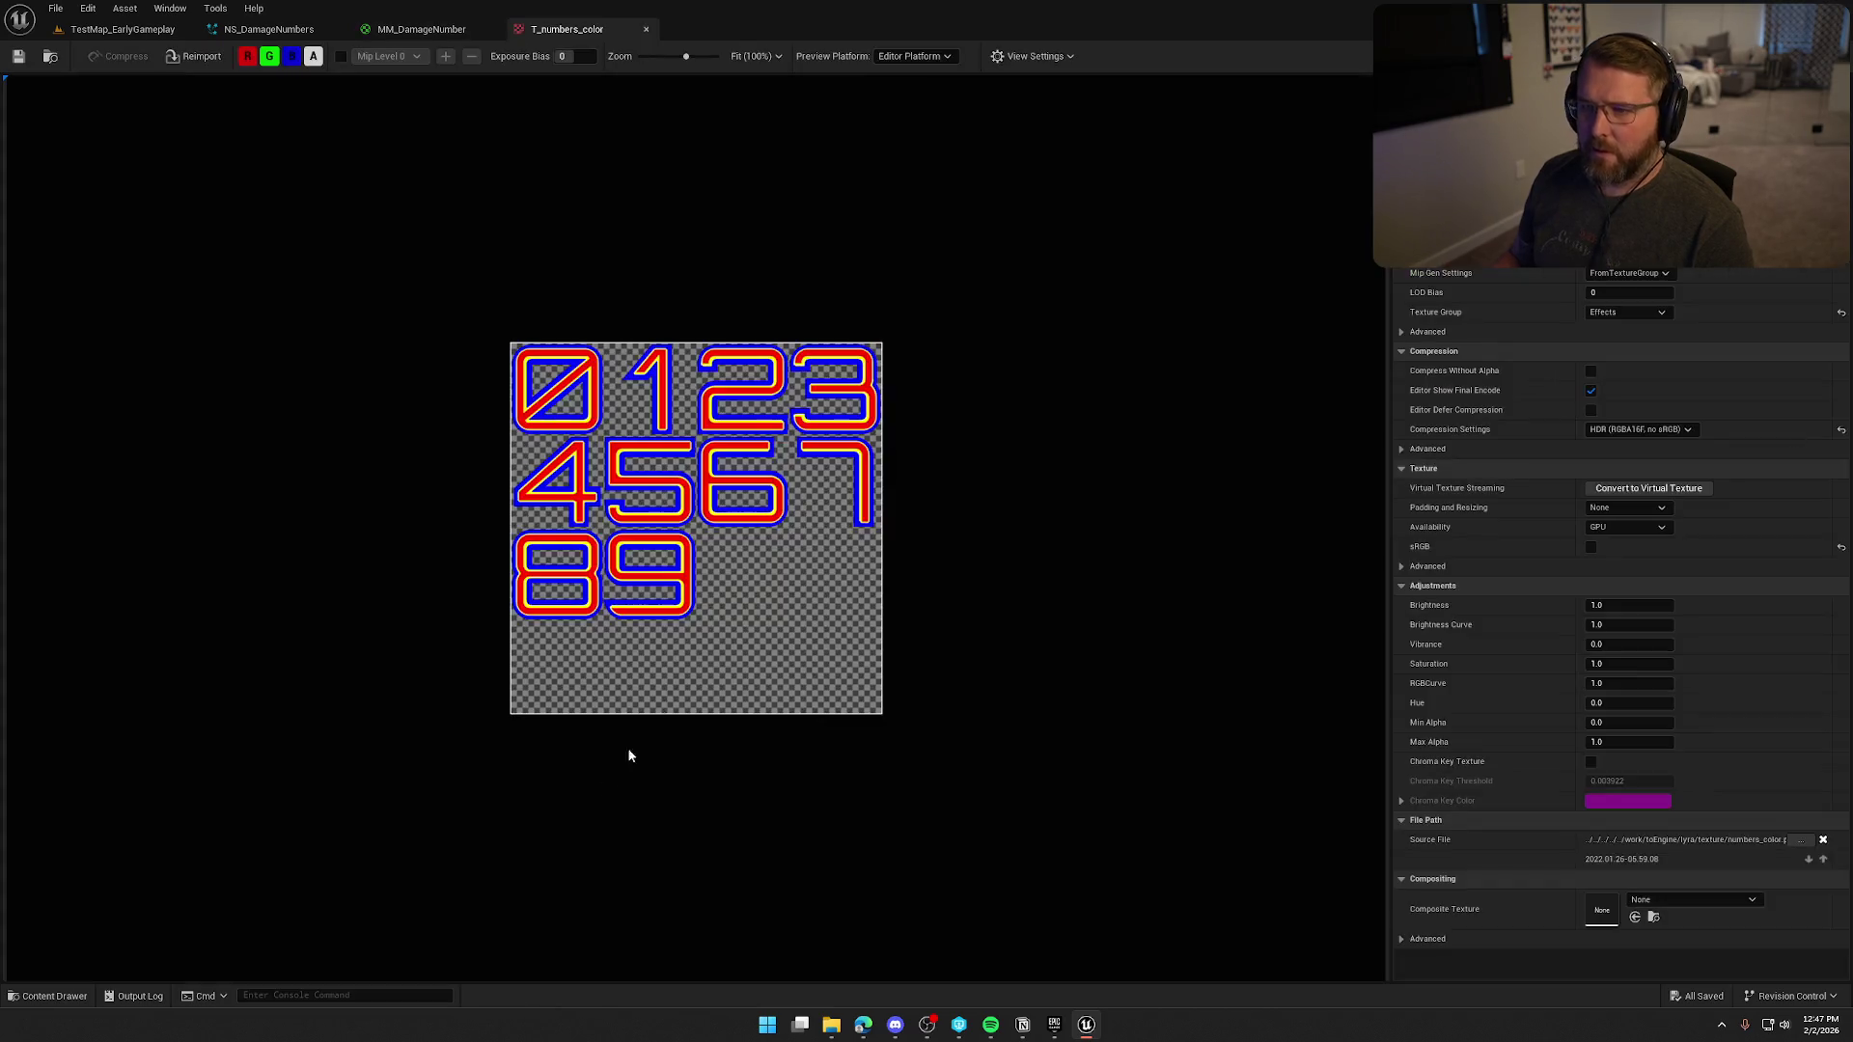
click(251, 57)
click(269, 56)
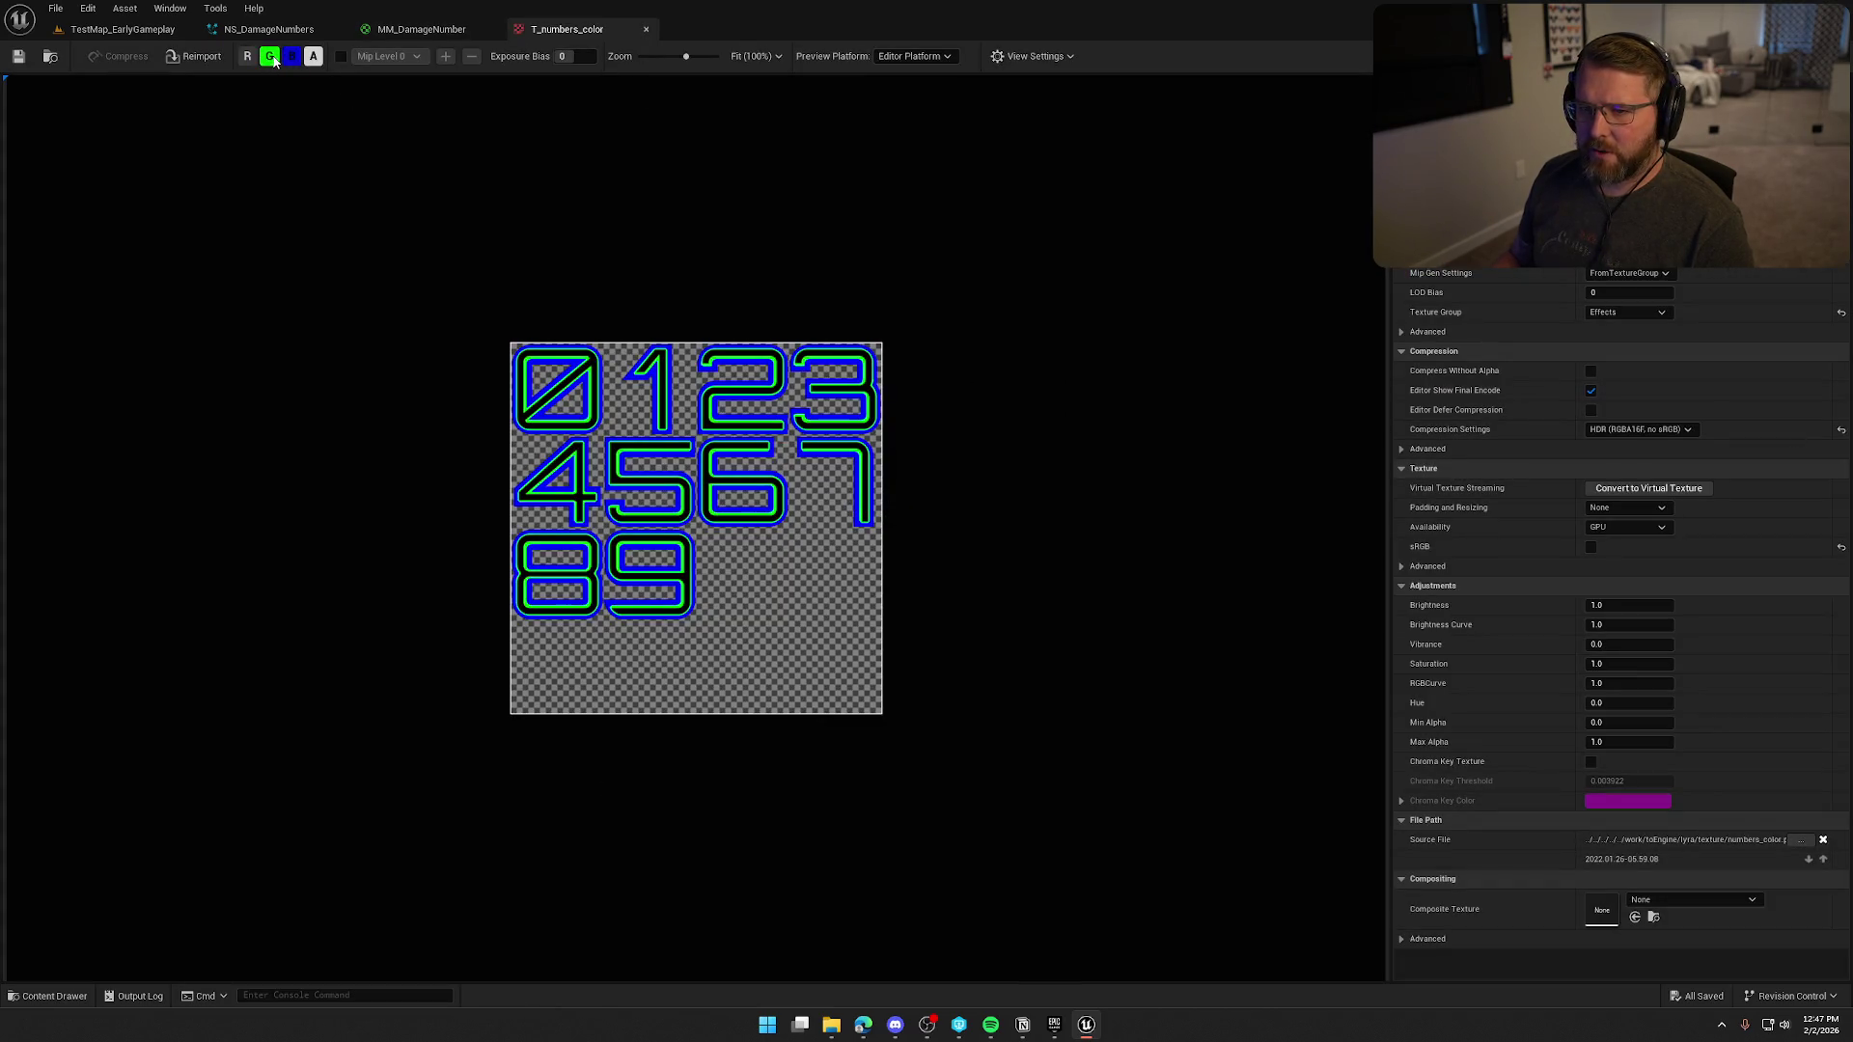
click(290, 56)
click(289, 58)
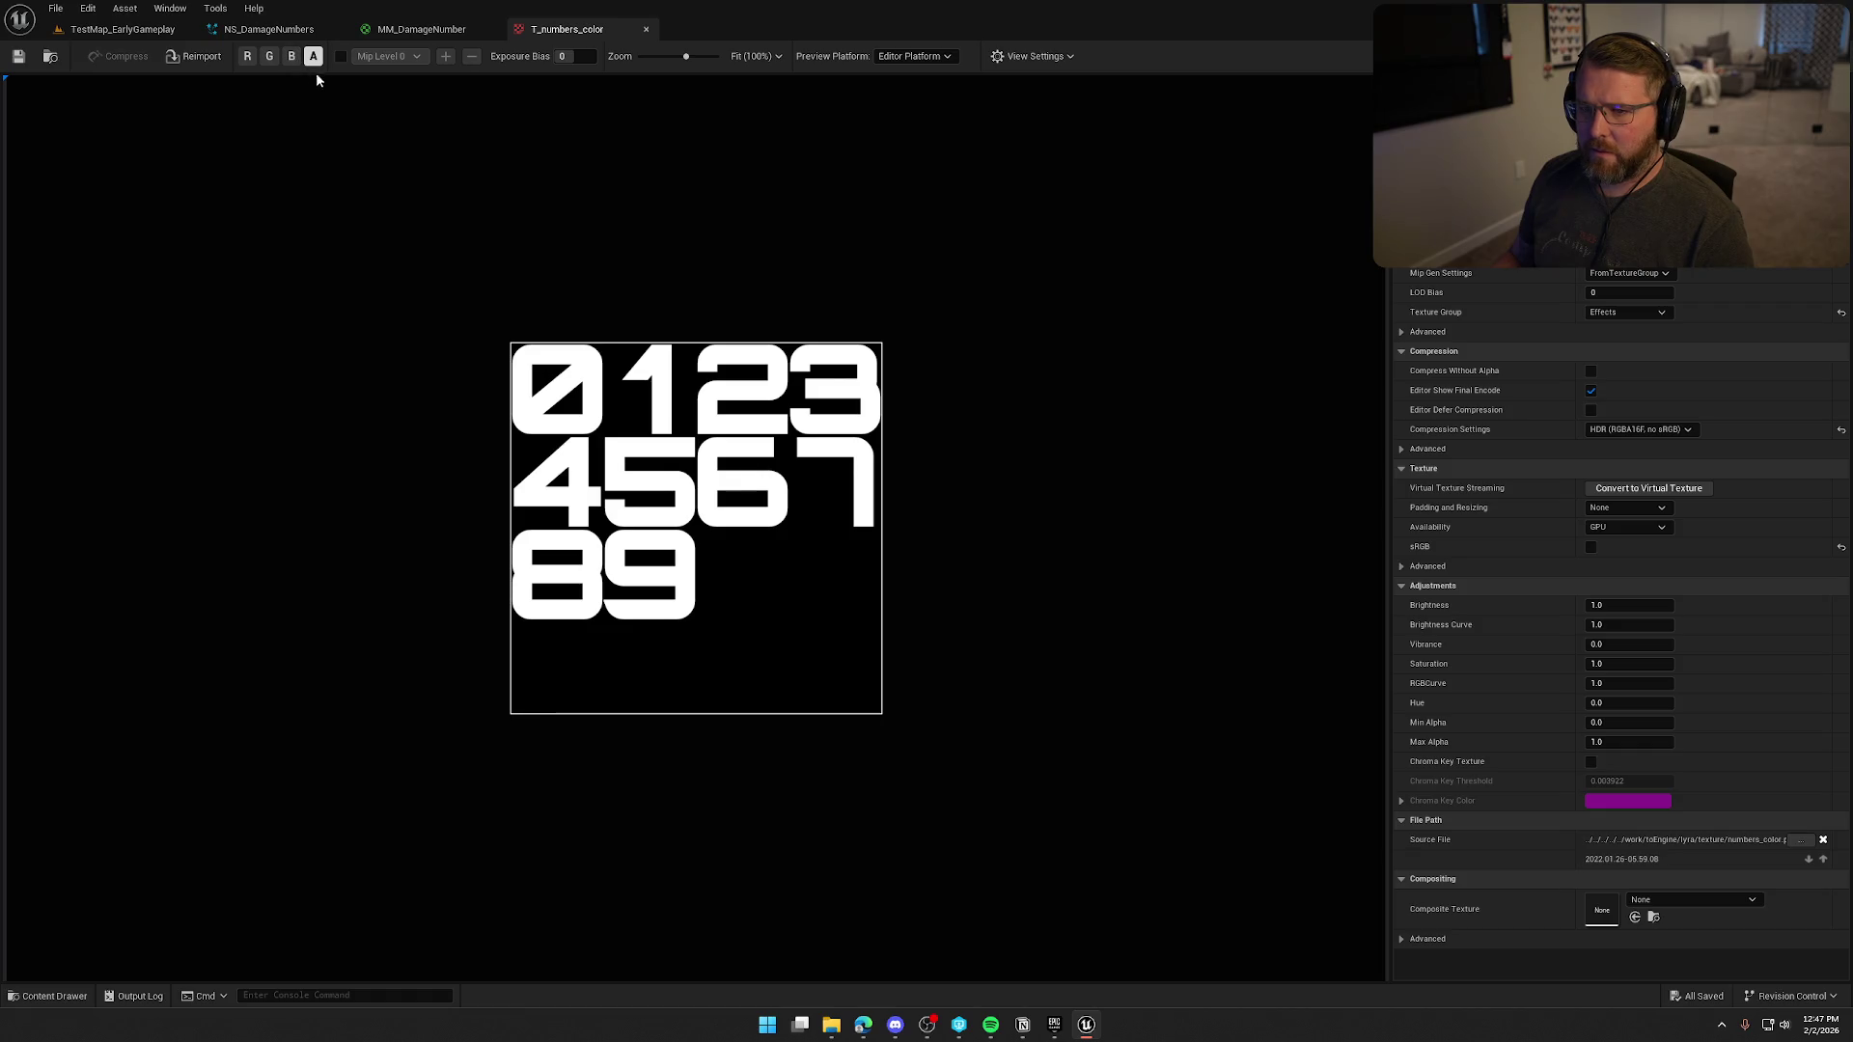
click(290, 56)
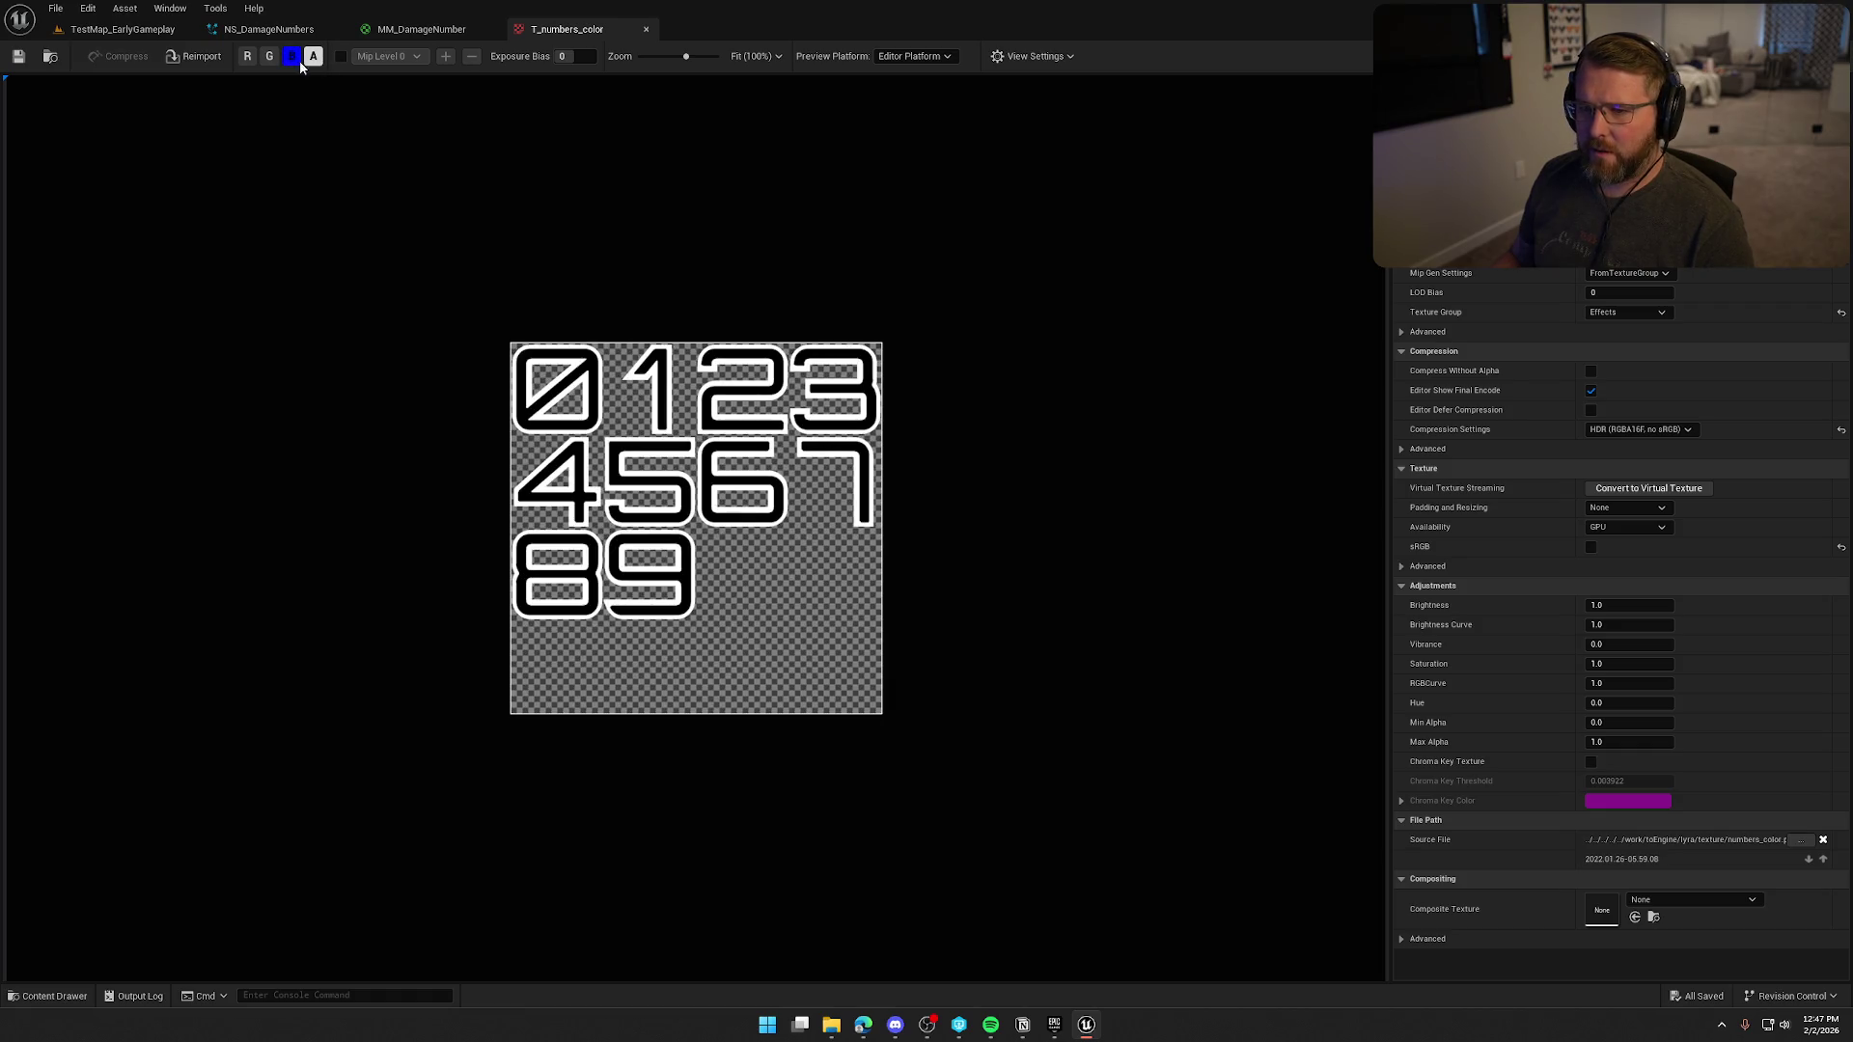
click(314, 58)
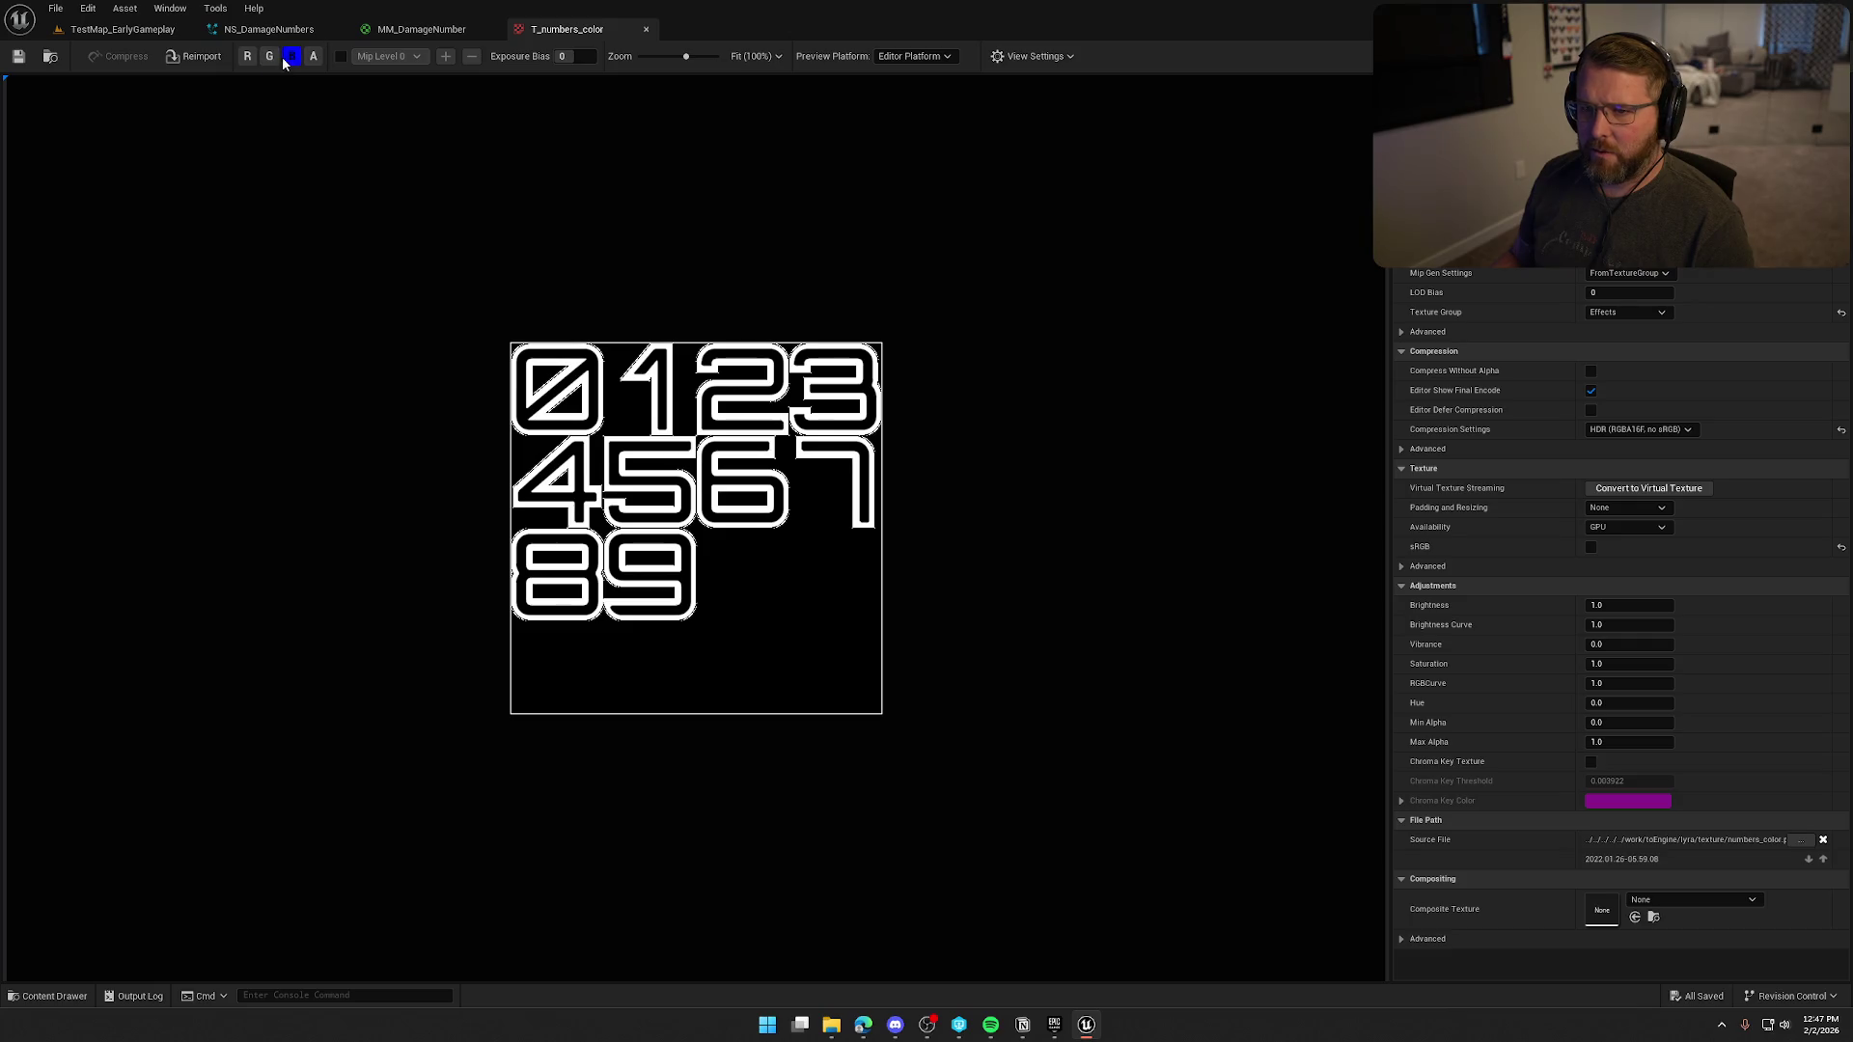
View the green and red channels alone, re-enable all four, and close the texture.
click(271, 56)
click(292, 57)
click(247, 56)
click(270, 56)
click(270, 55)
click(291, 56)
click(313, 57)
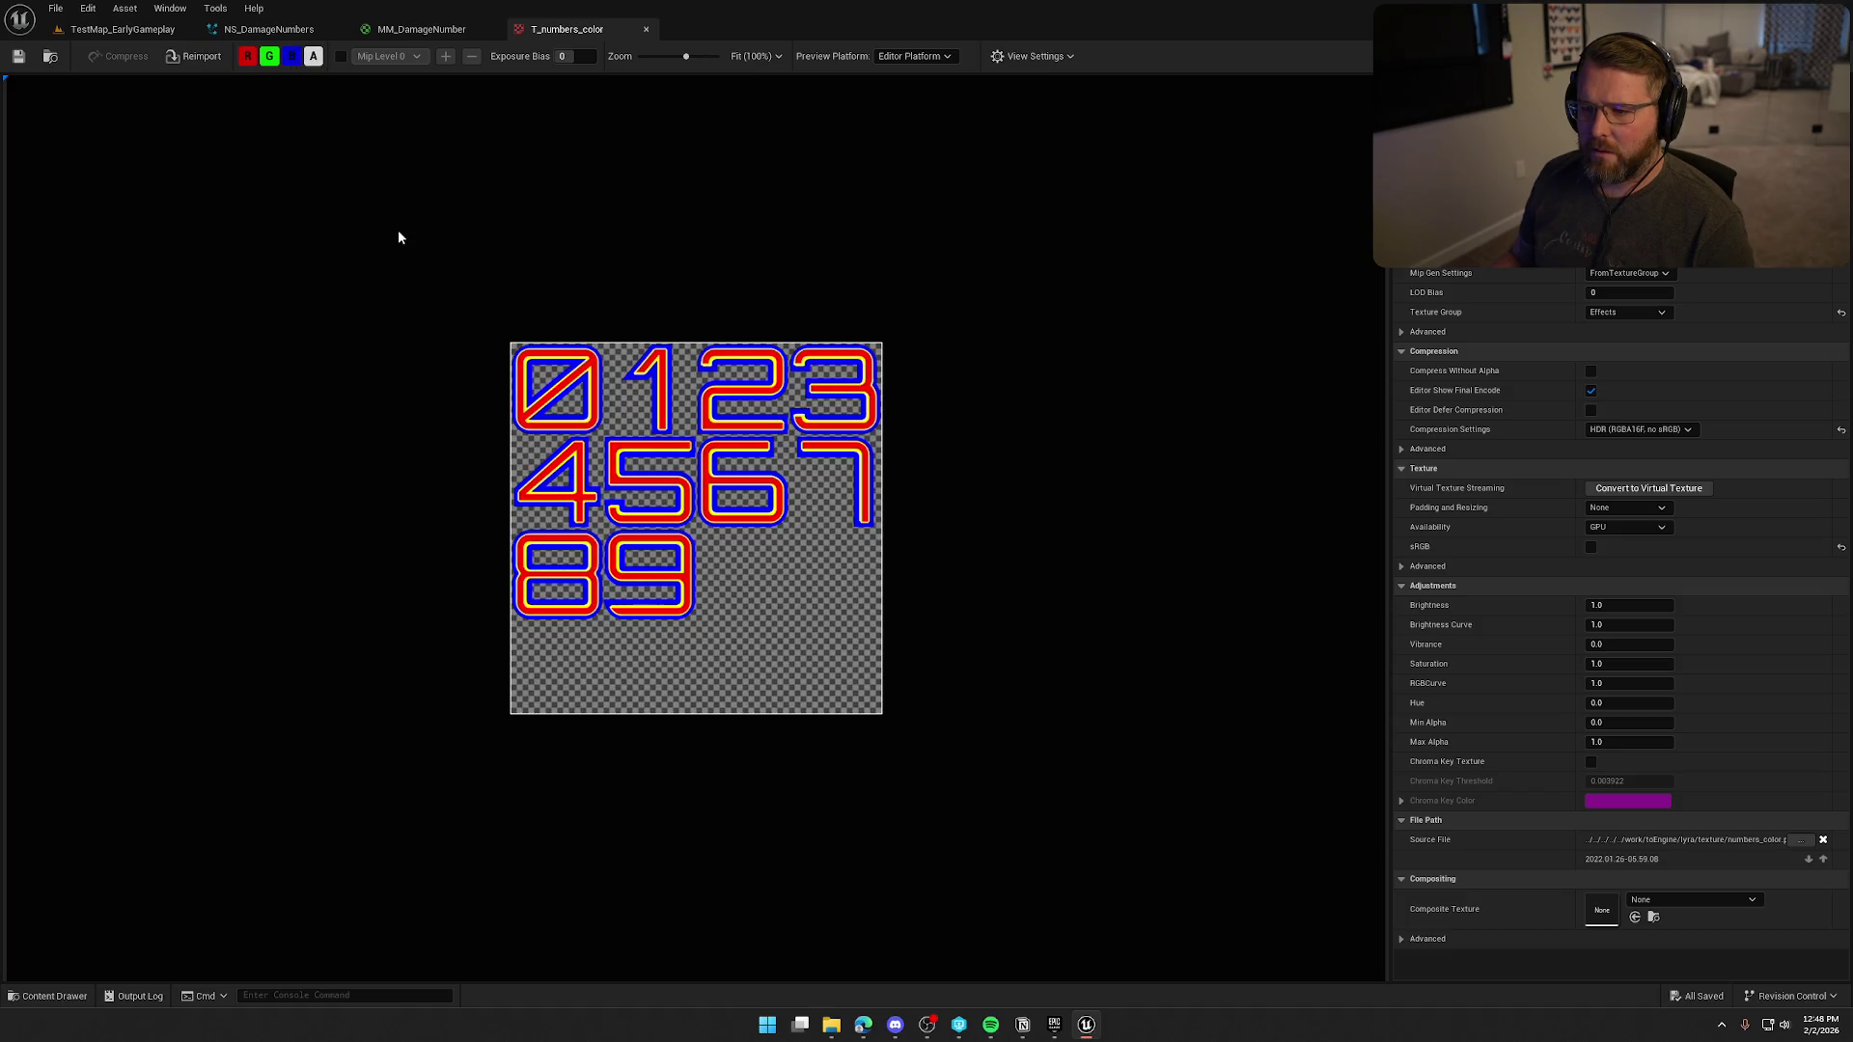
middle_click(568, 36)
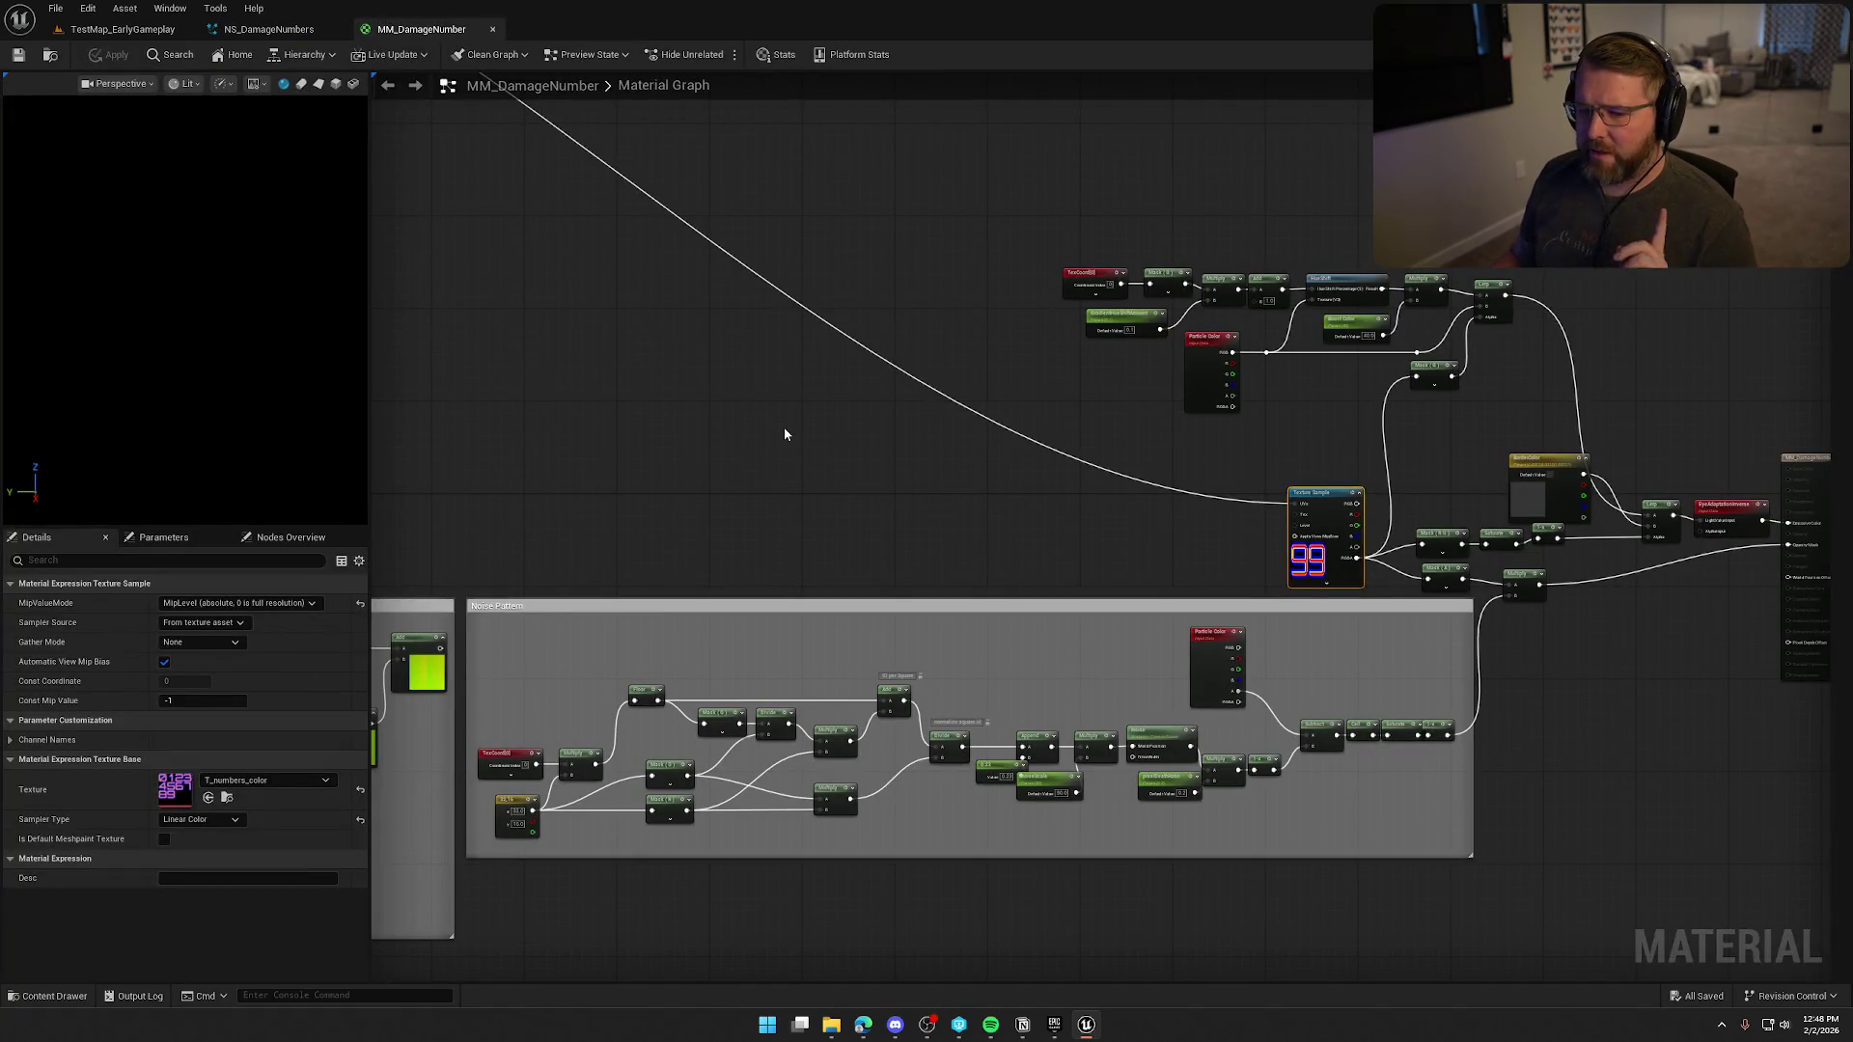
Trace the Texture Sample outputs to the Boost Color, Particle Color and hue shift nodes.
drag(965, 477, 710, 489)
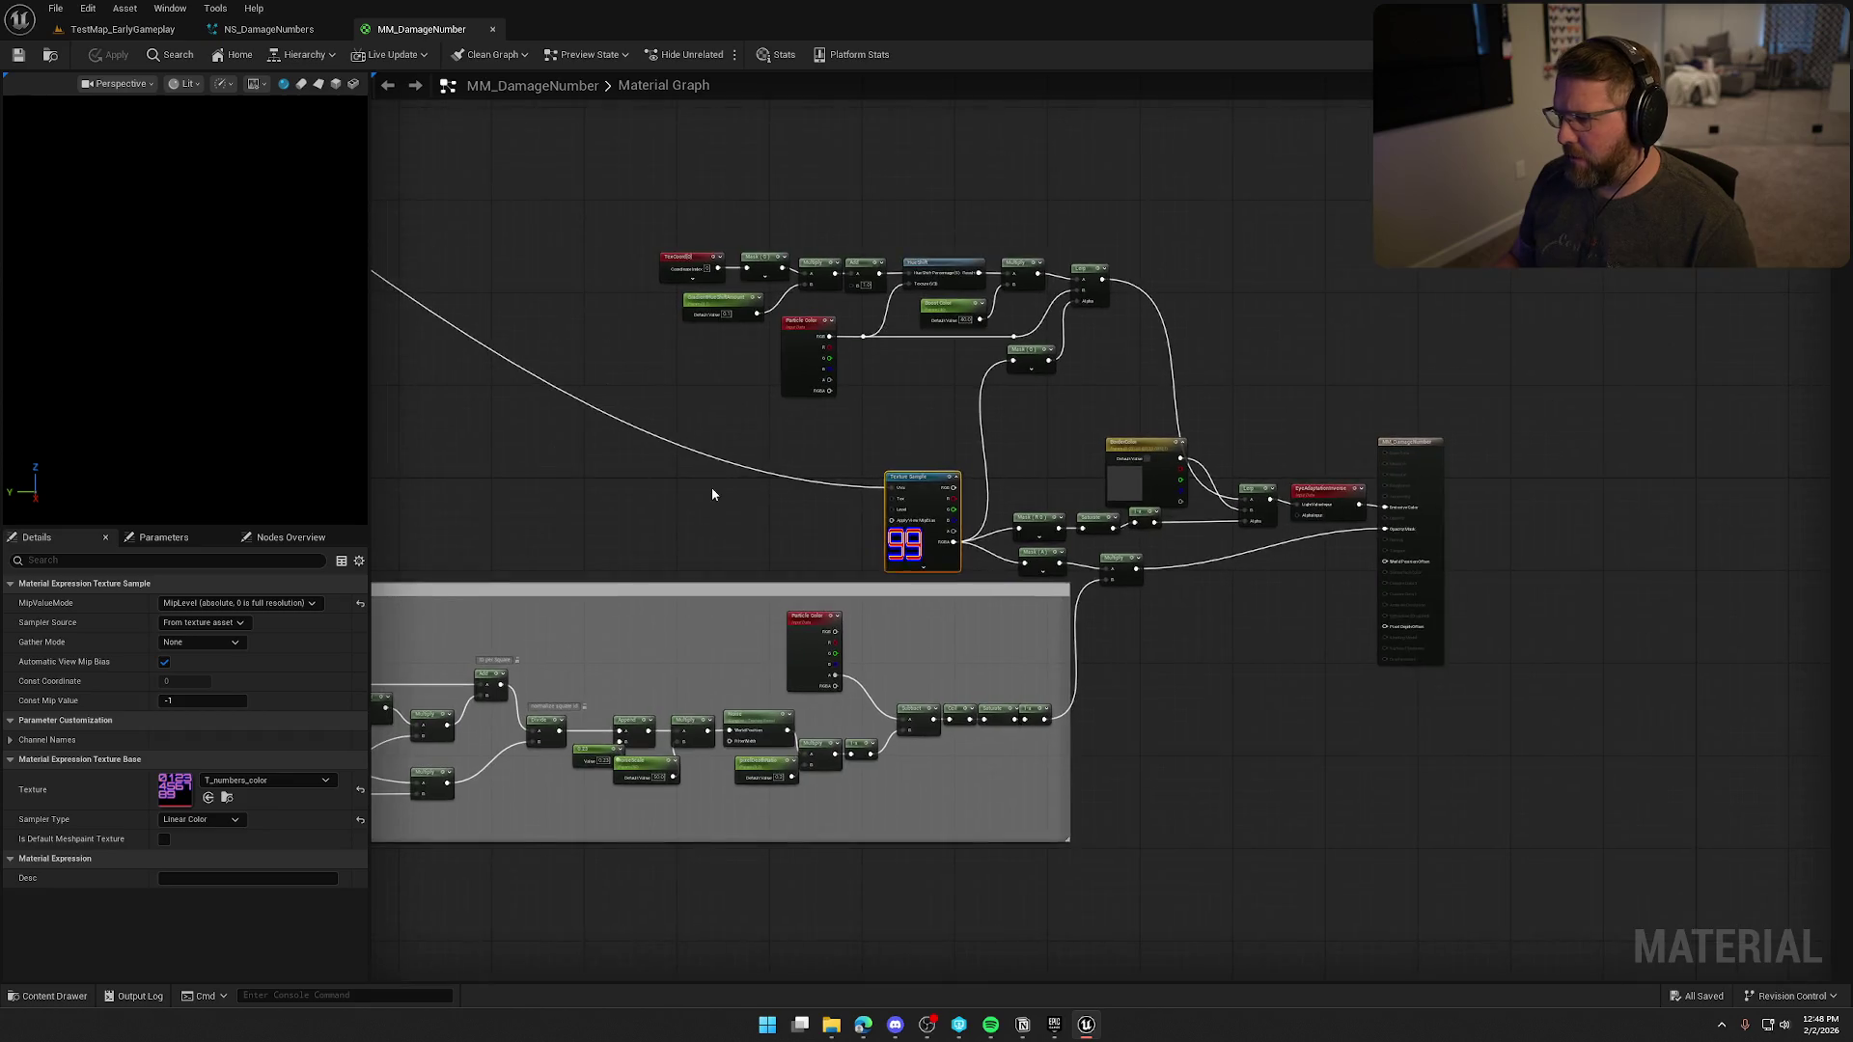
scroll(710, 489, up, 2)
scroll(1346, 656, up, 2)
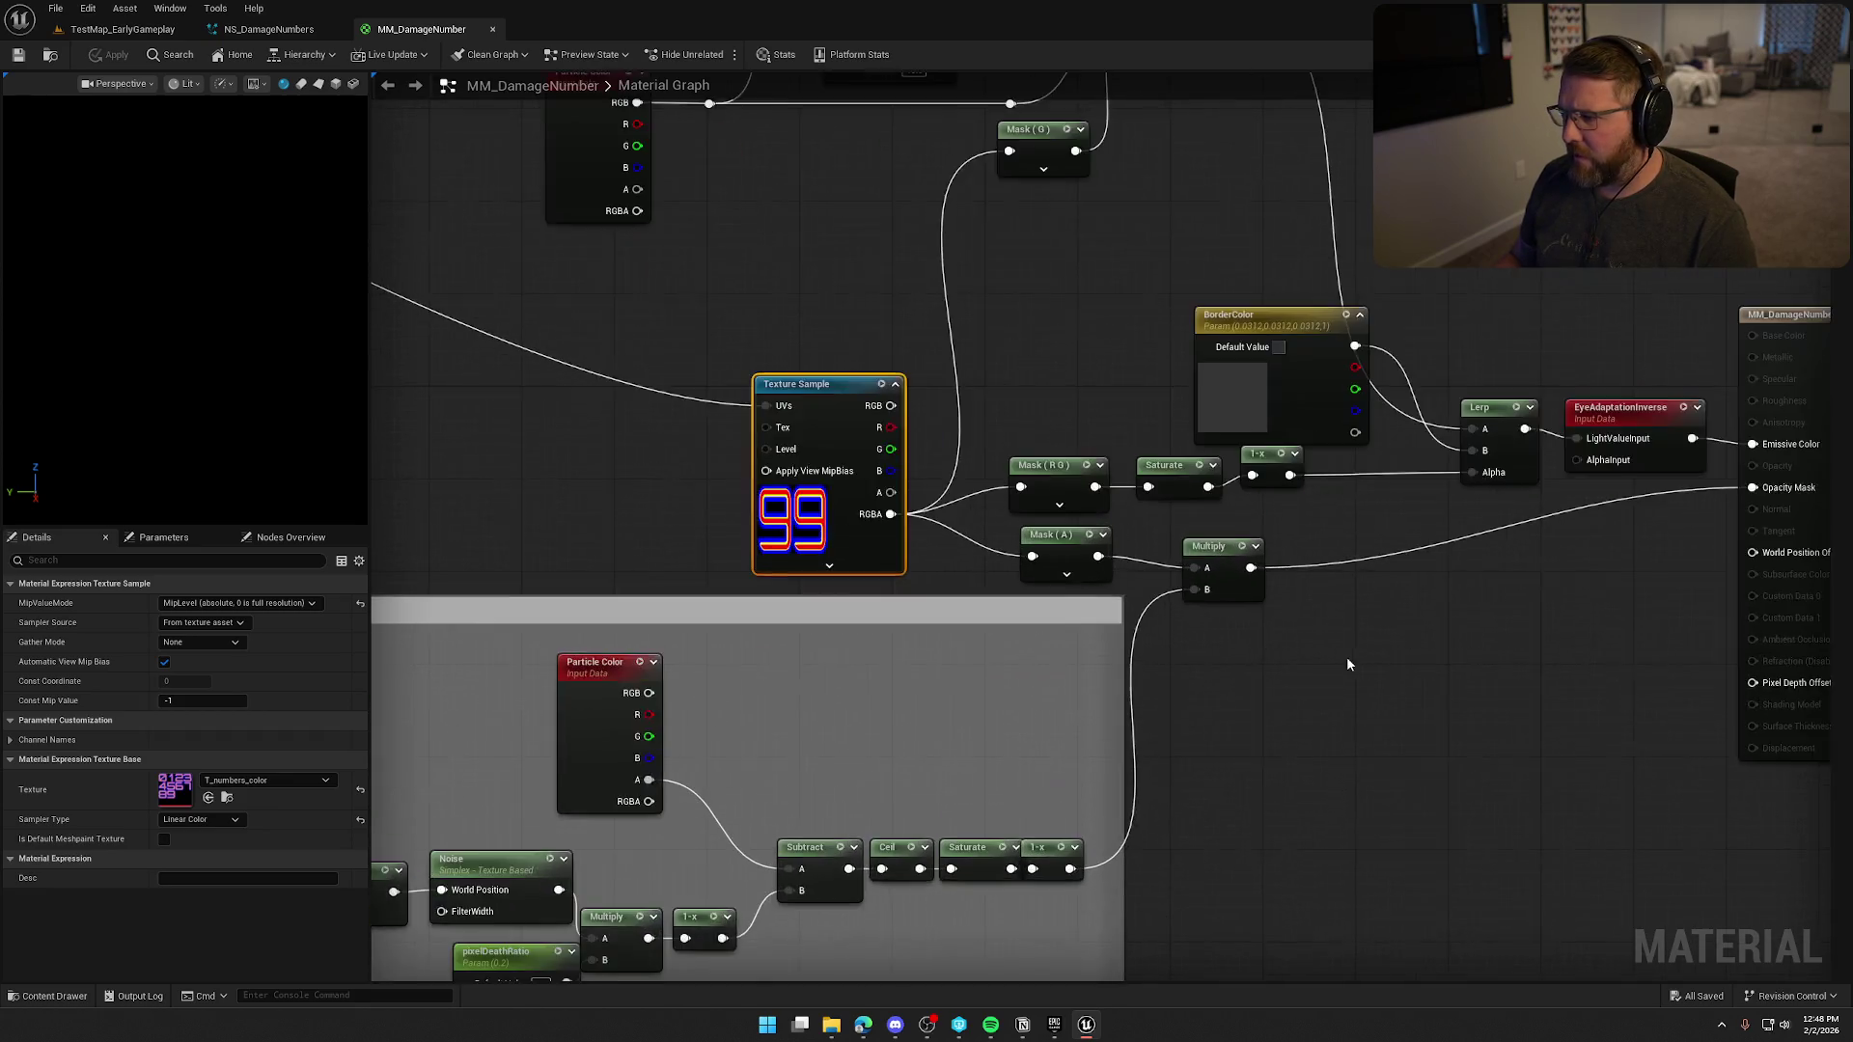
drag(1346, 656, 1106, 682)
drag(933, 636, 1157, 618)
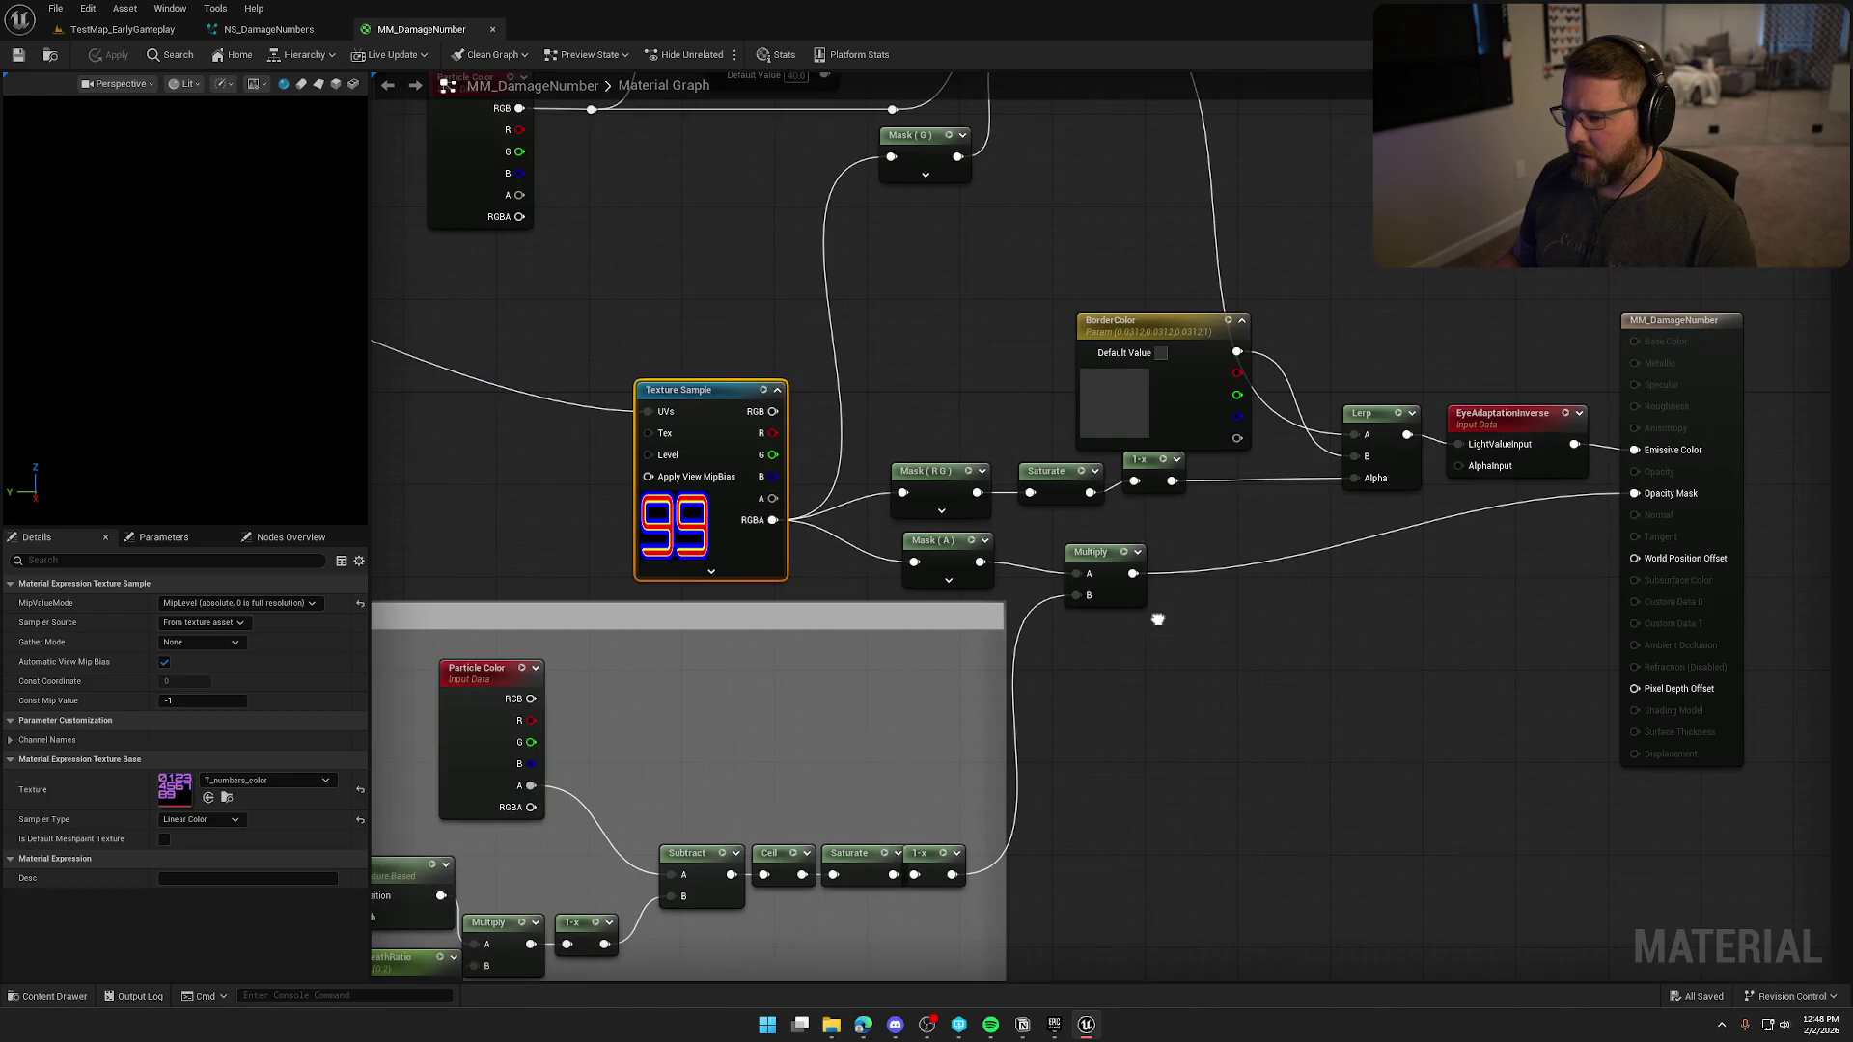
drag(972, 337, 991, 417)
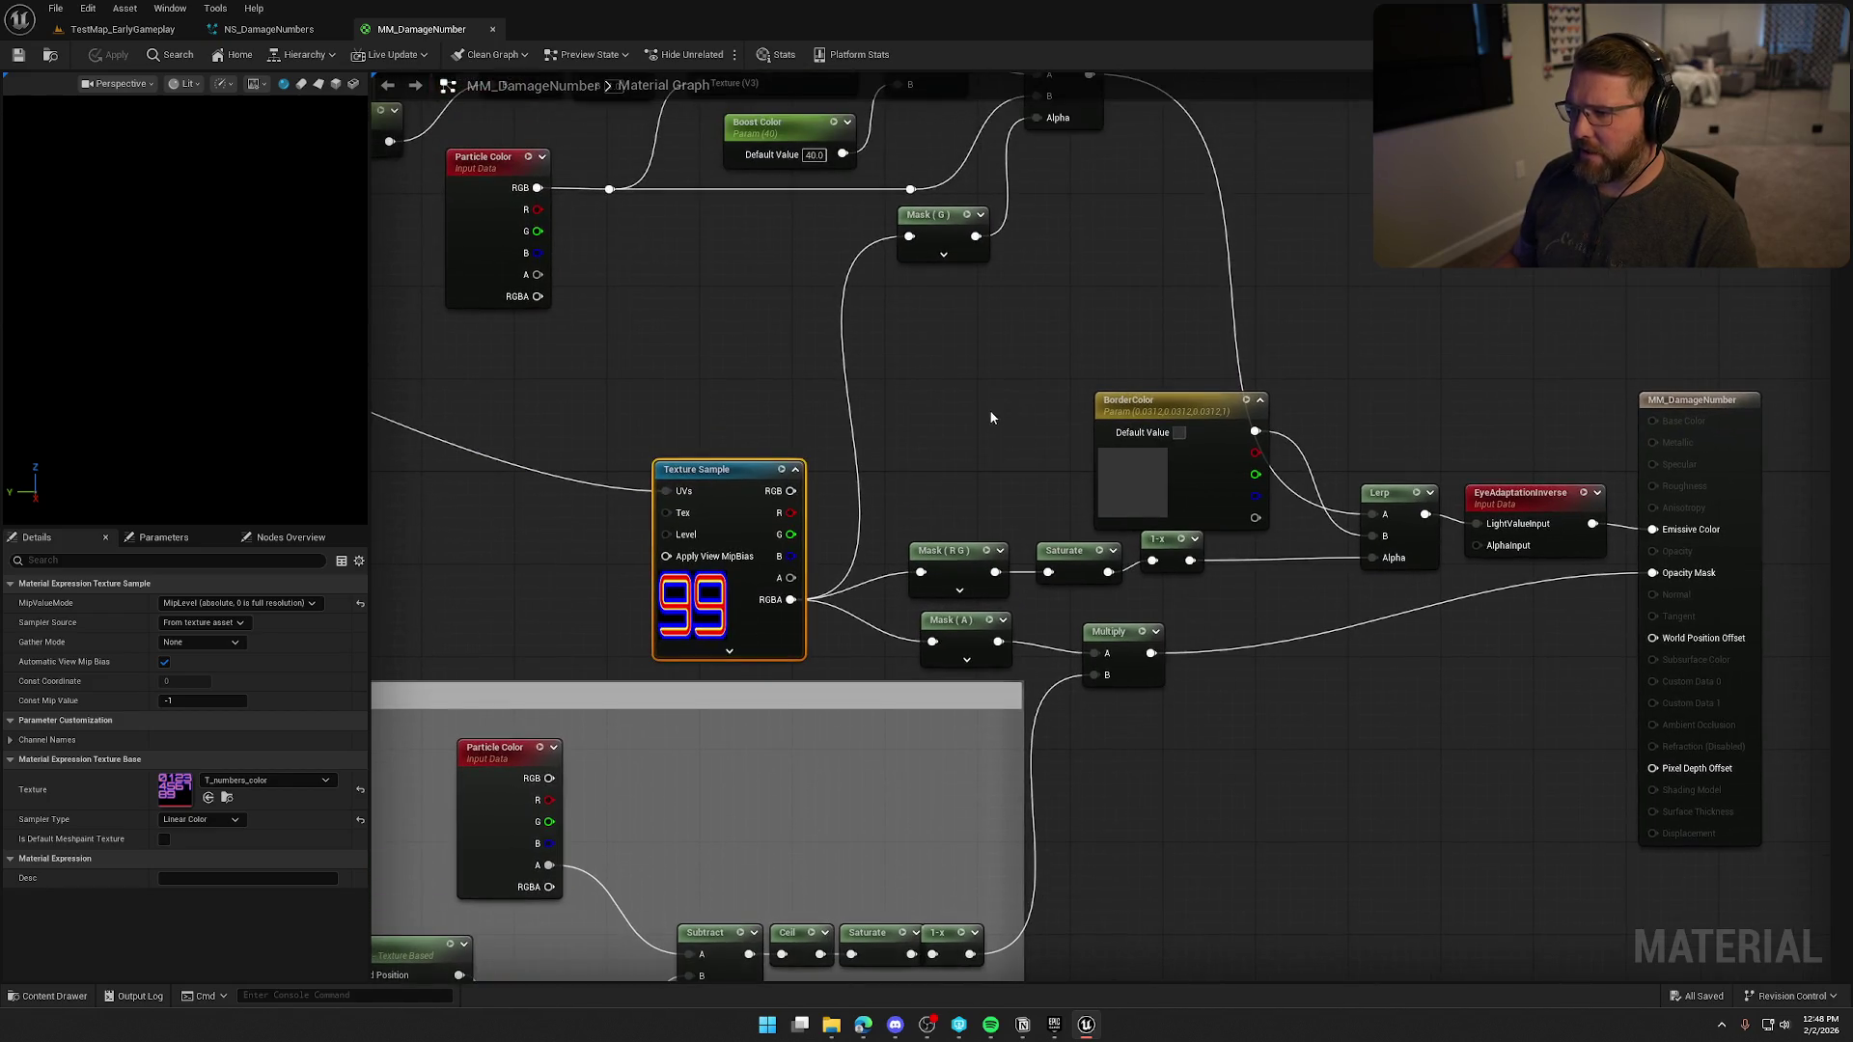
mouse_move(940, 570)
mouse_down()
mouse_move(1313, 588)
mouse_move(789, 411)
mouse_move(846, 440)
mouse_up()
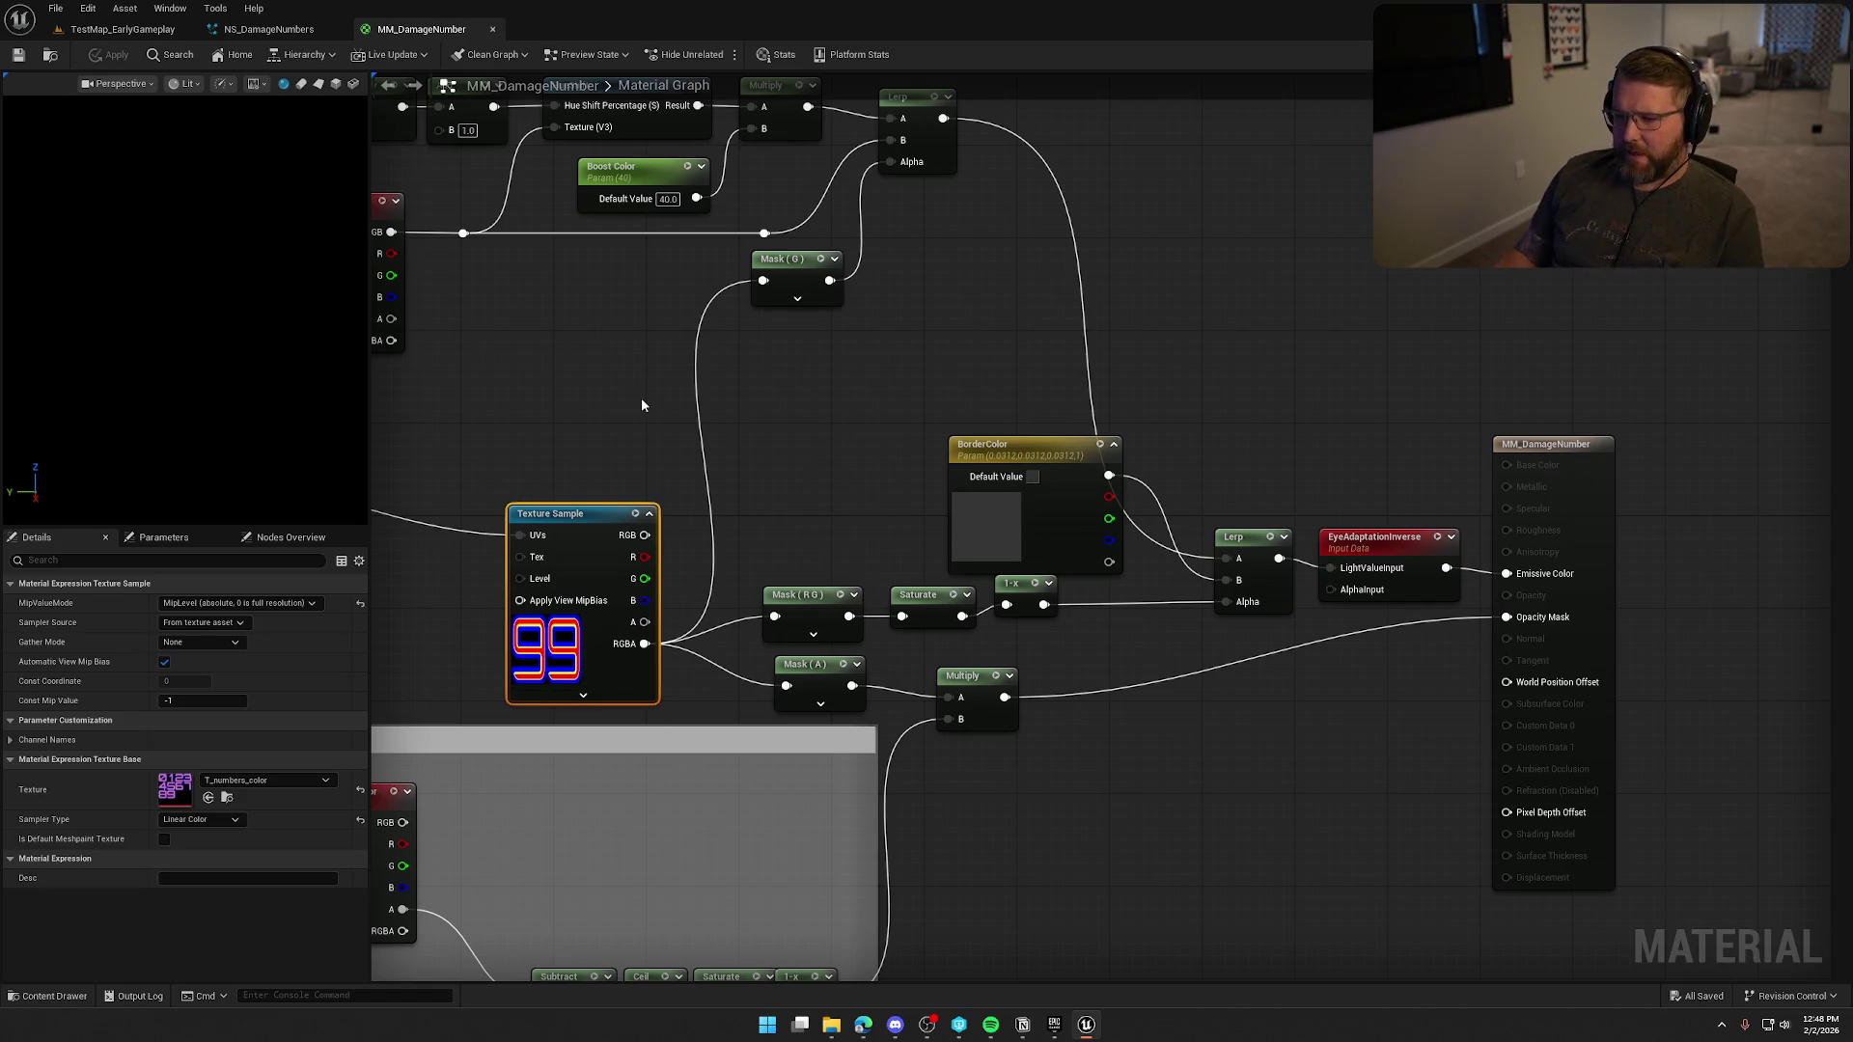
Check the TexCoord and GradientHueShiftAmount nodes, then return to TestMap with the Content Drawer open.
drag(641, 397, 824, 443)
drag(861, 509, 892, 488)
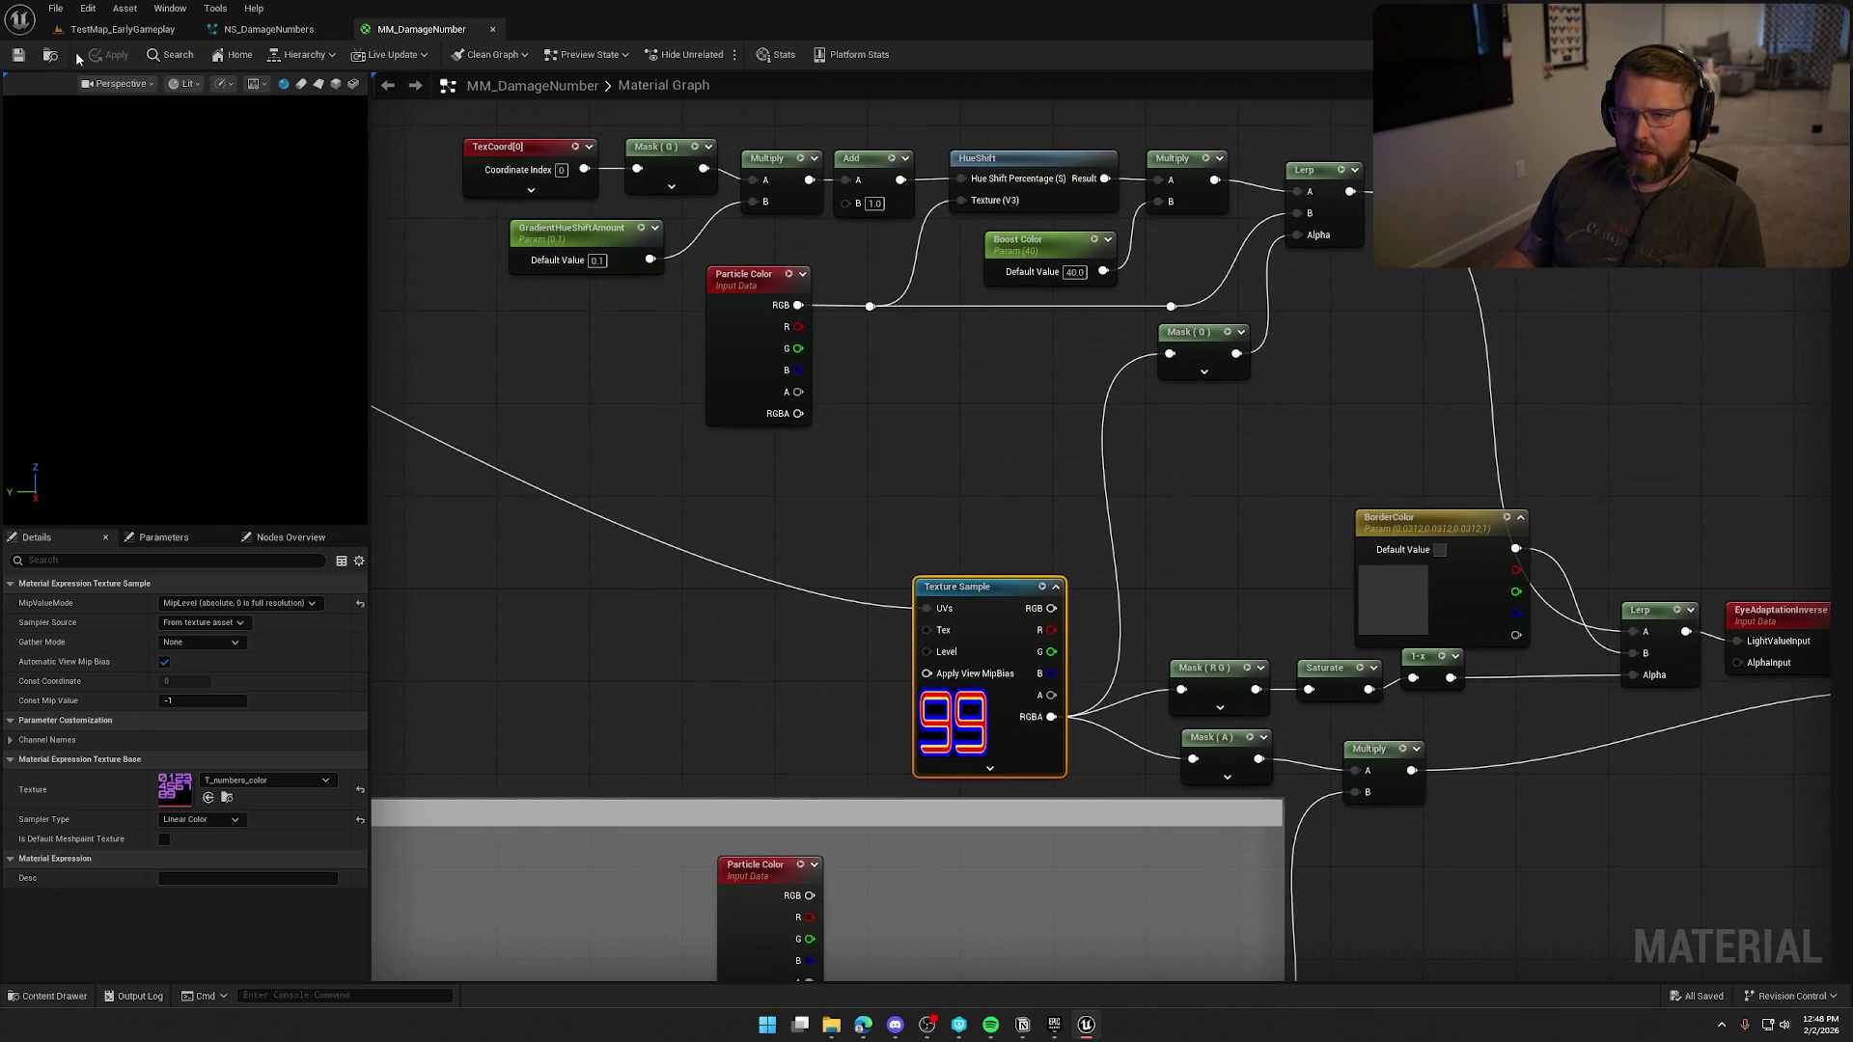
click(116, 29)
key(ctrl+space)
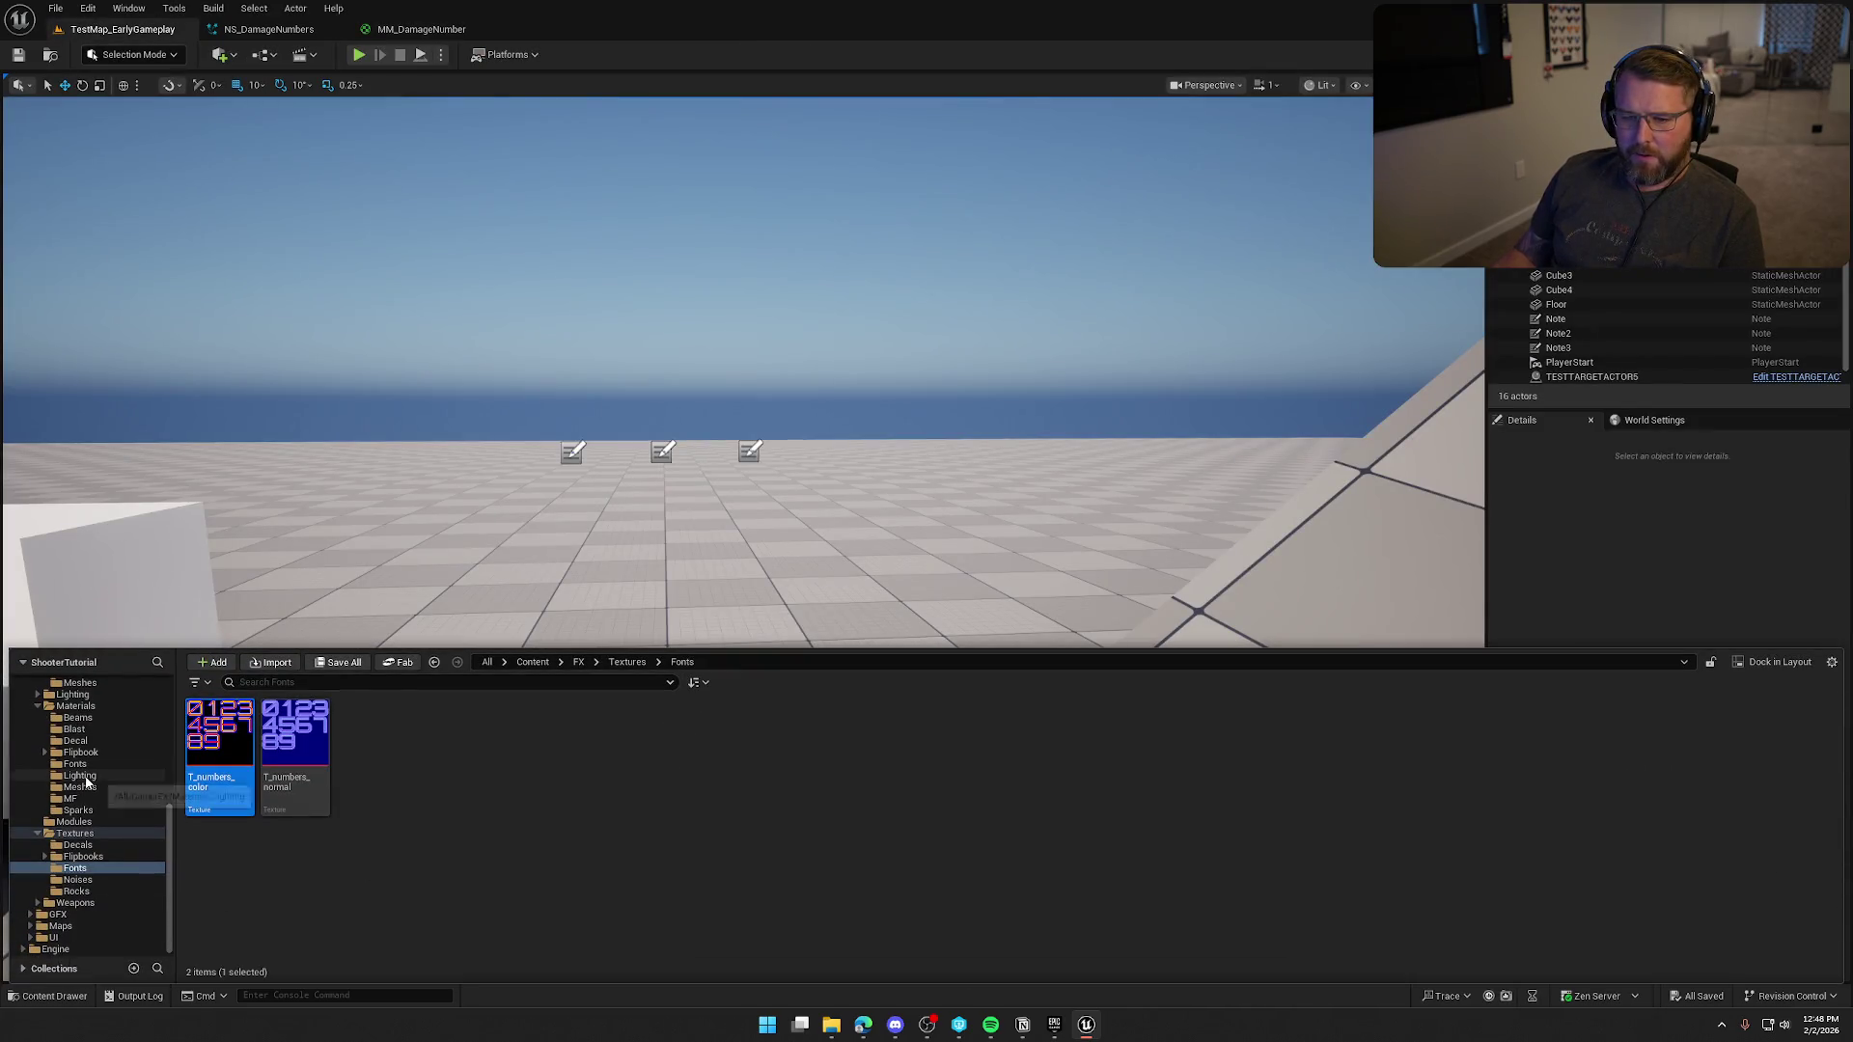
Find the game mode's Player Controller Class in World Settings and open STGameplayPlayerController.
scroll(86, 783, up, 10)
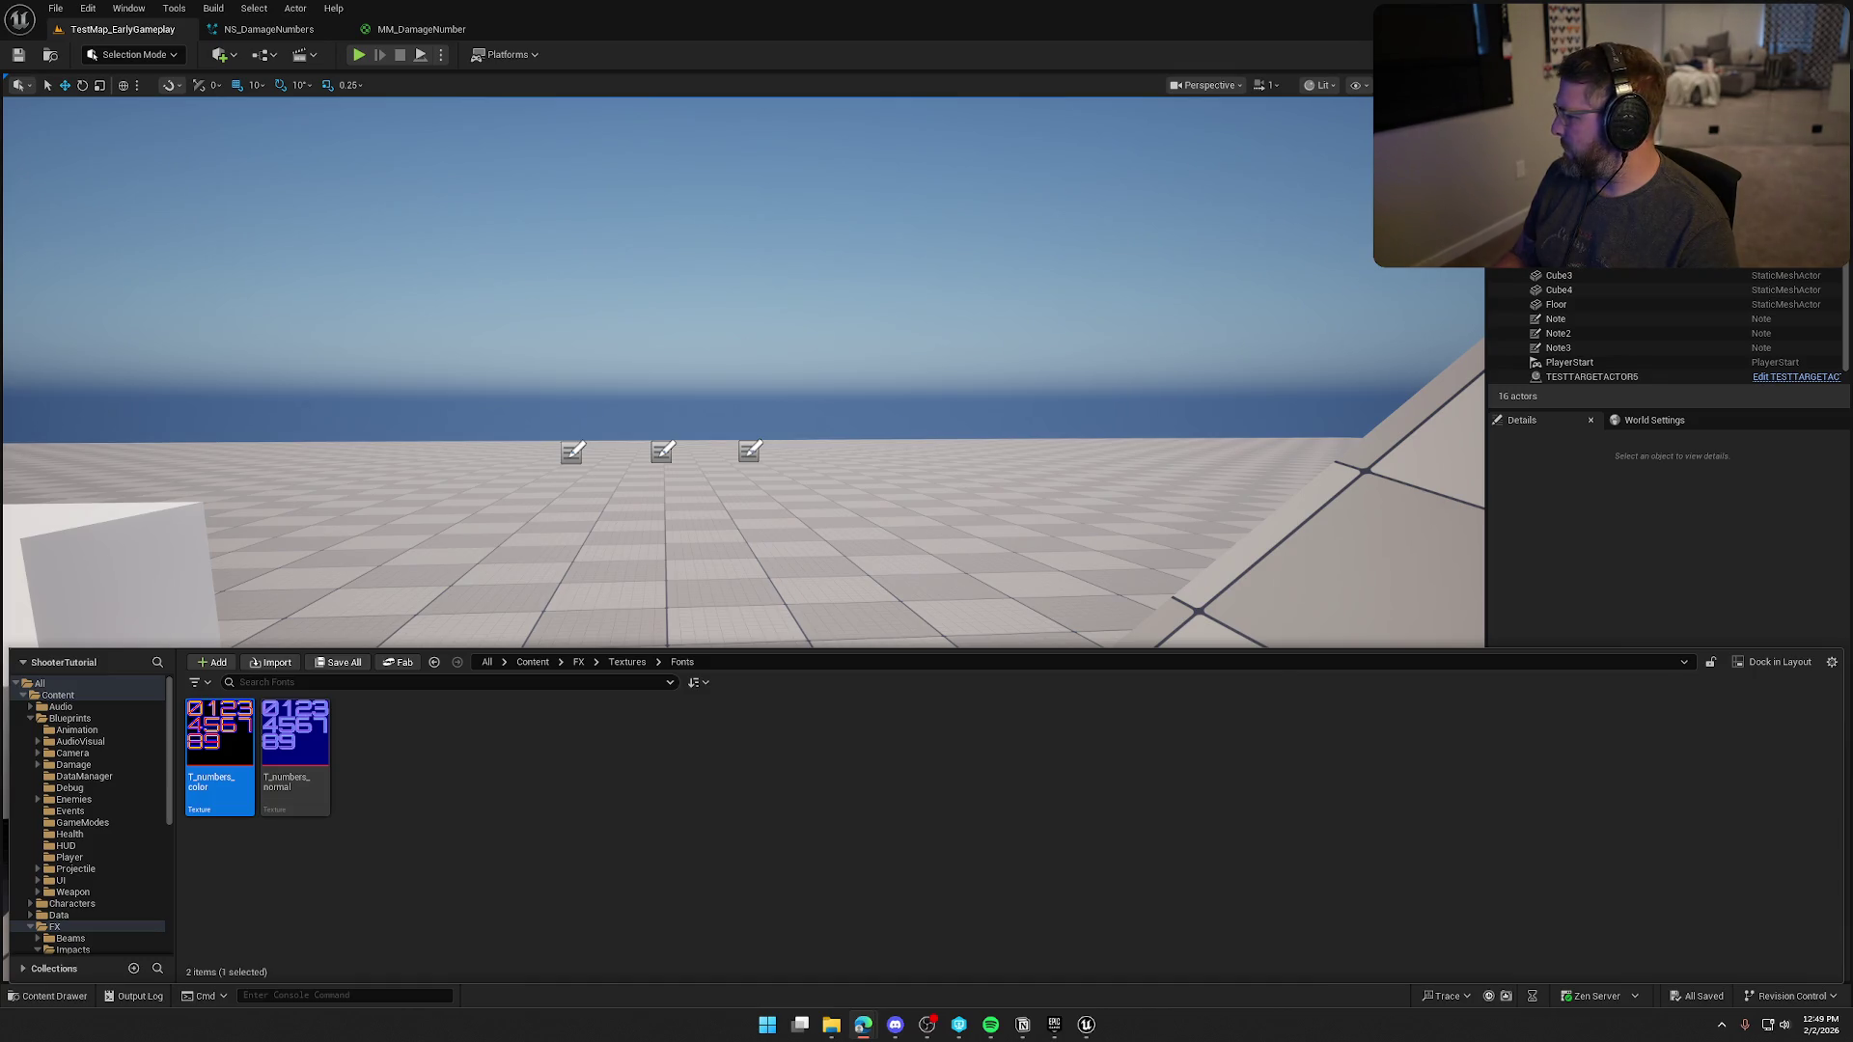
click(1623, 576)
click(1653, 420)
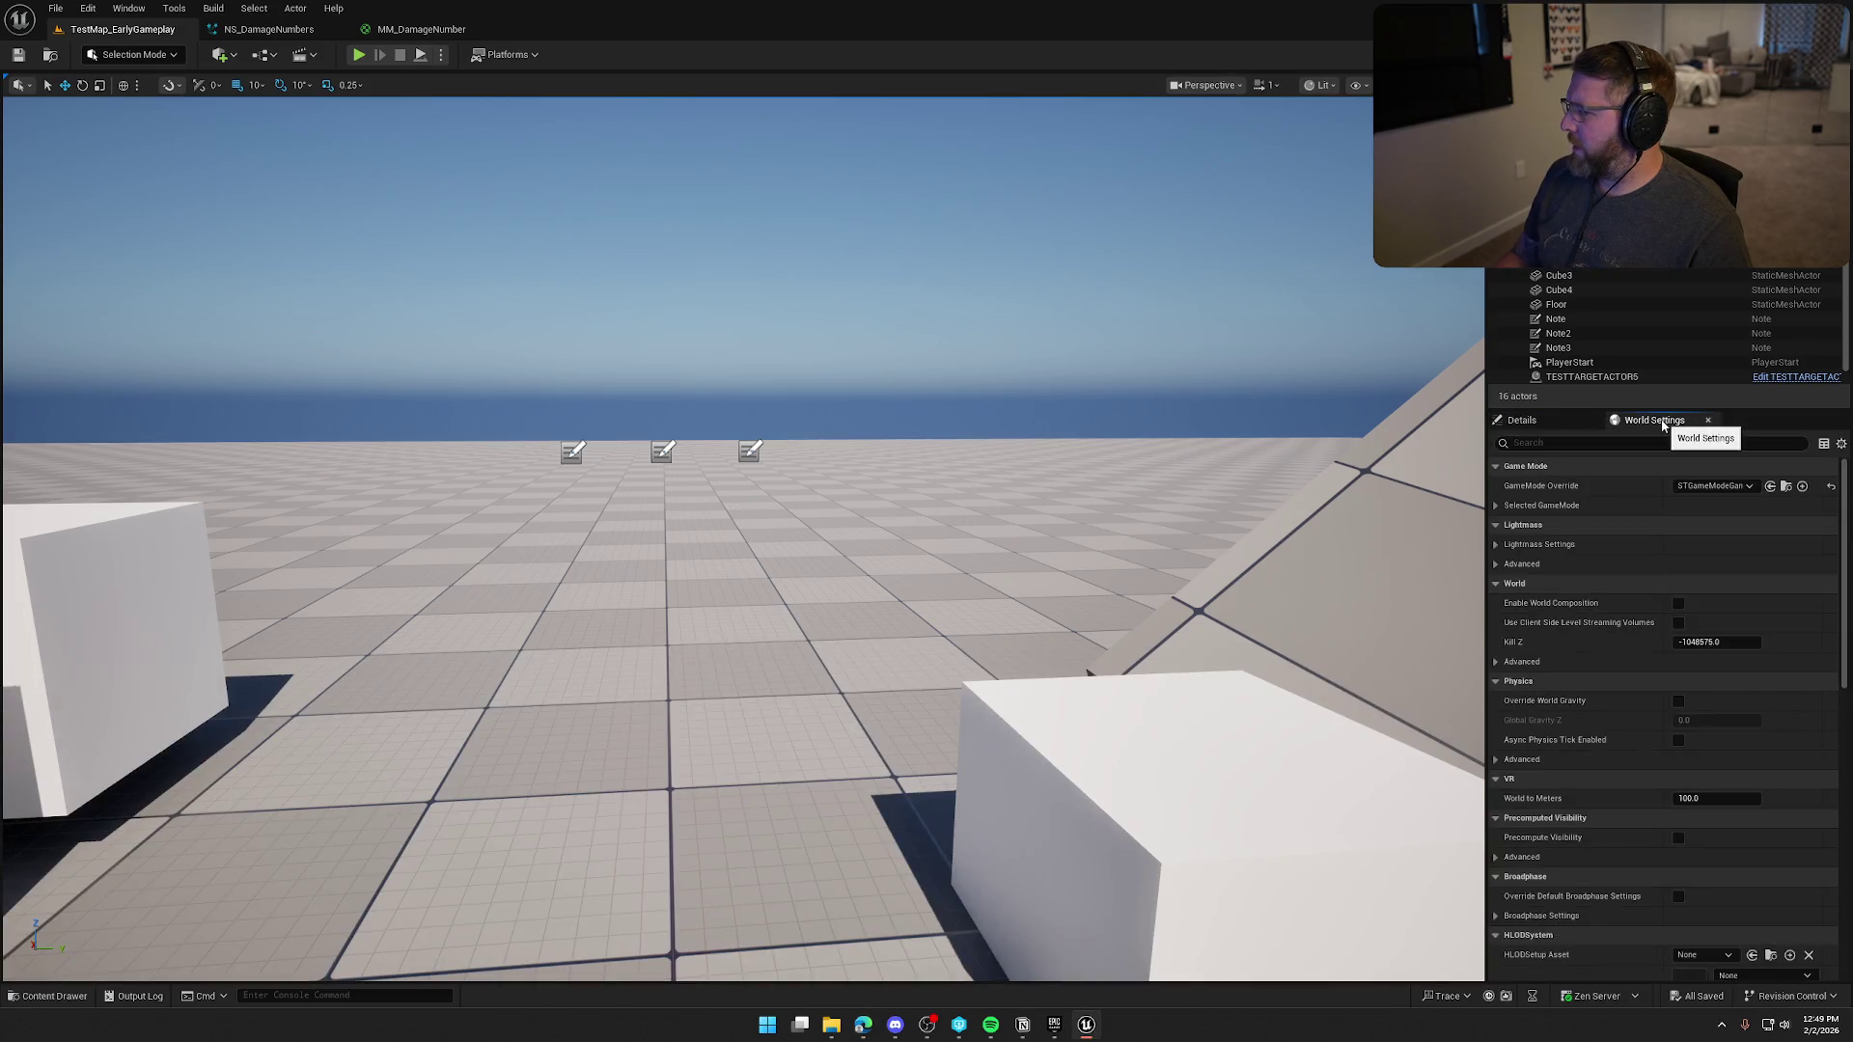
click(1502, 506)
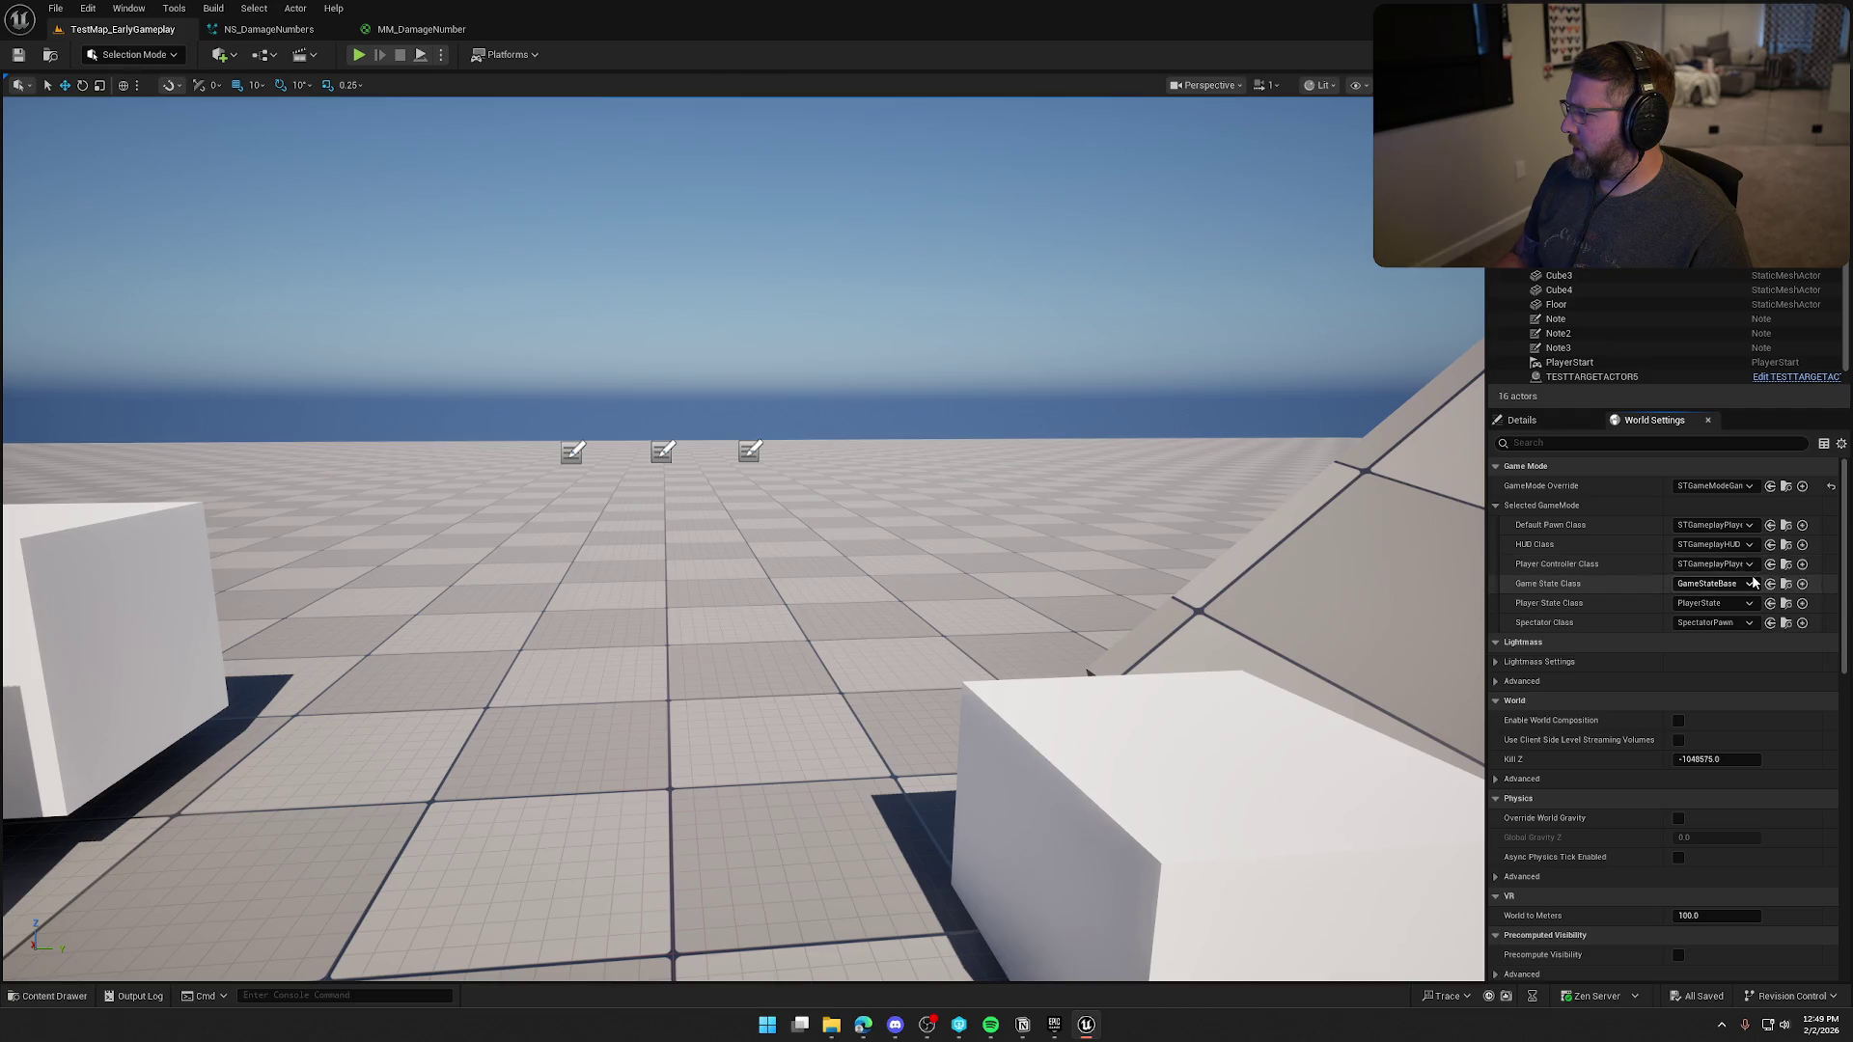
click(1785, 564)
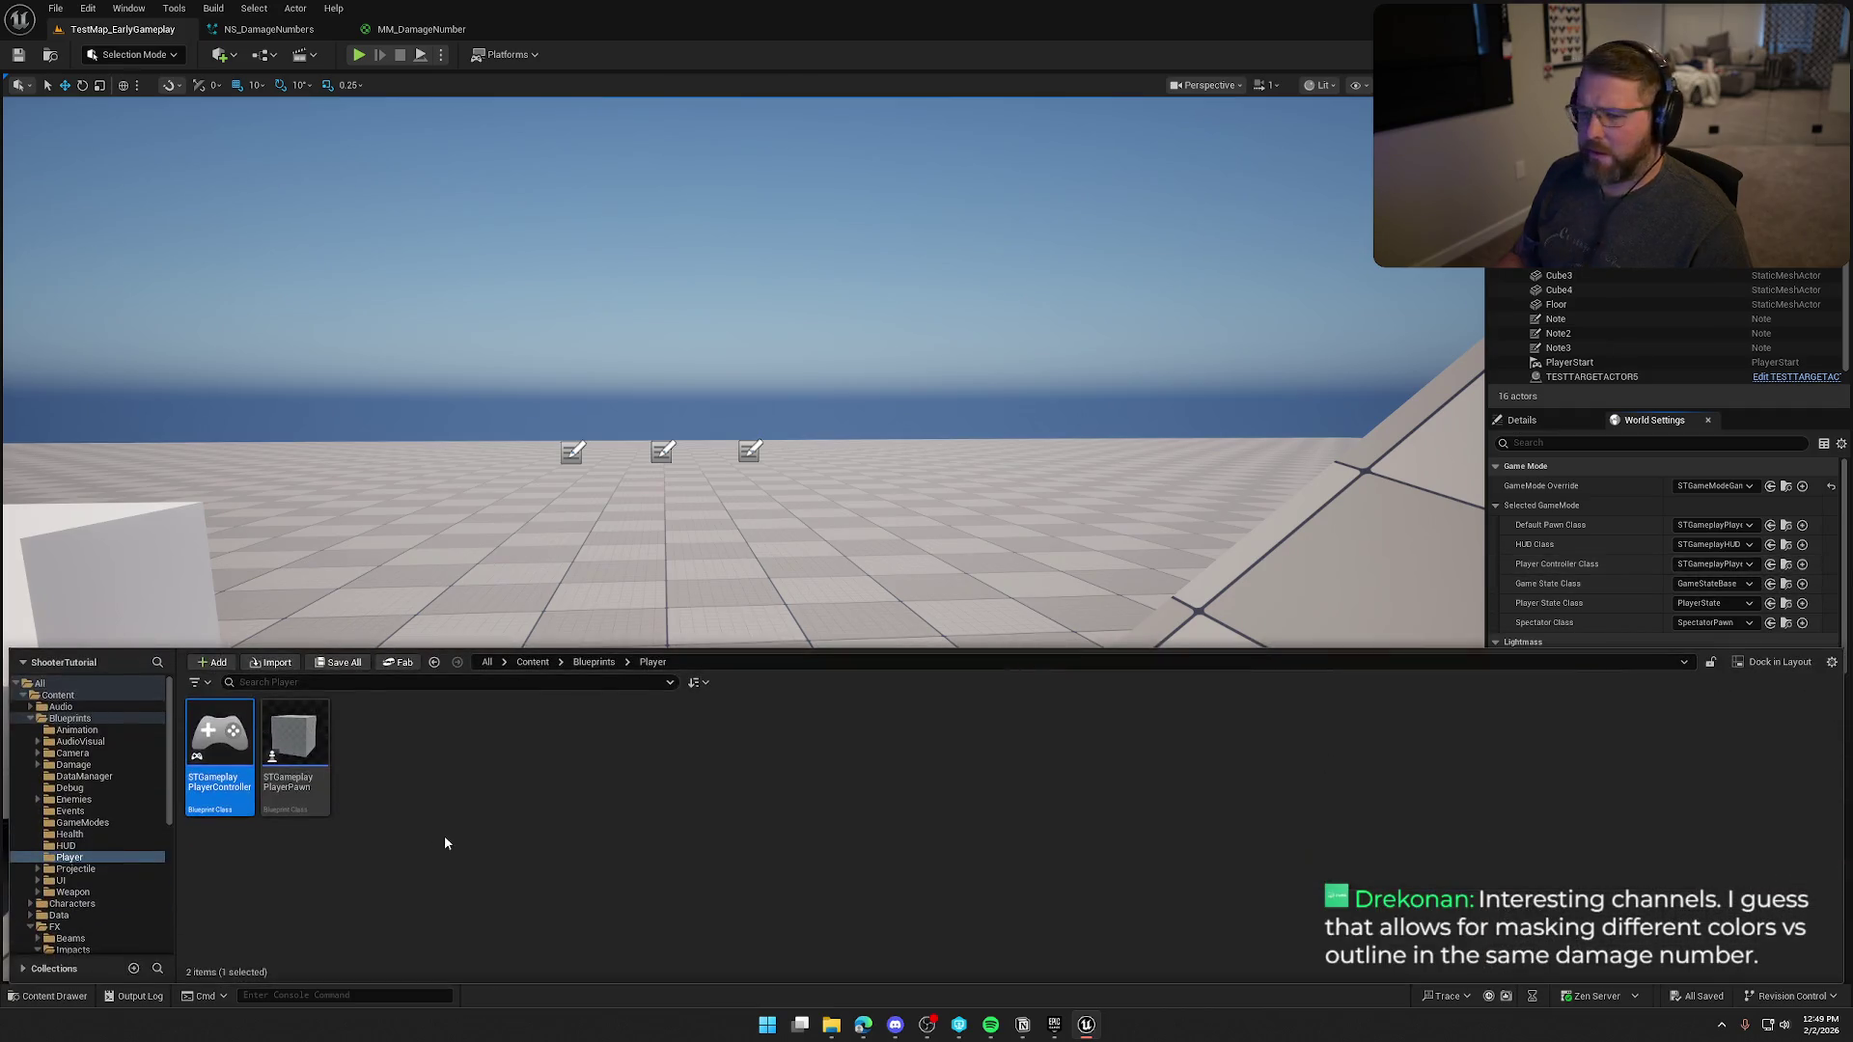
double_click(212, 731)
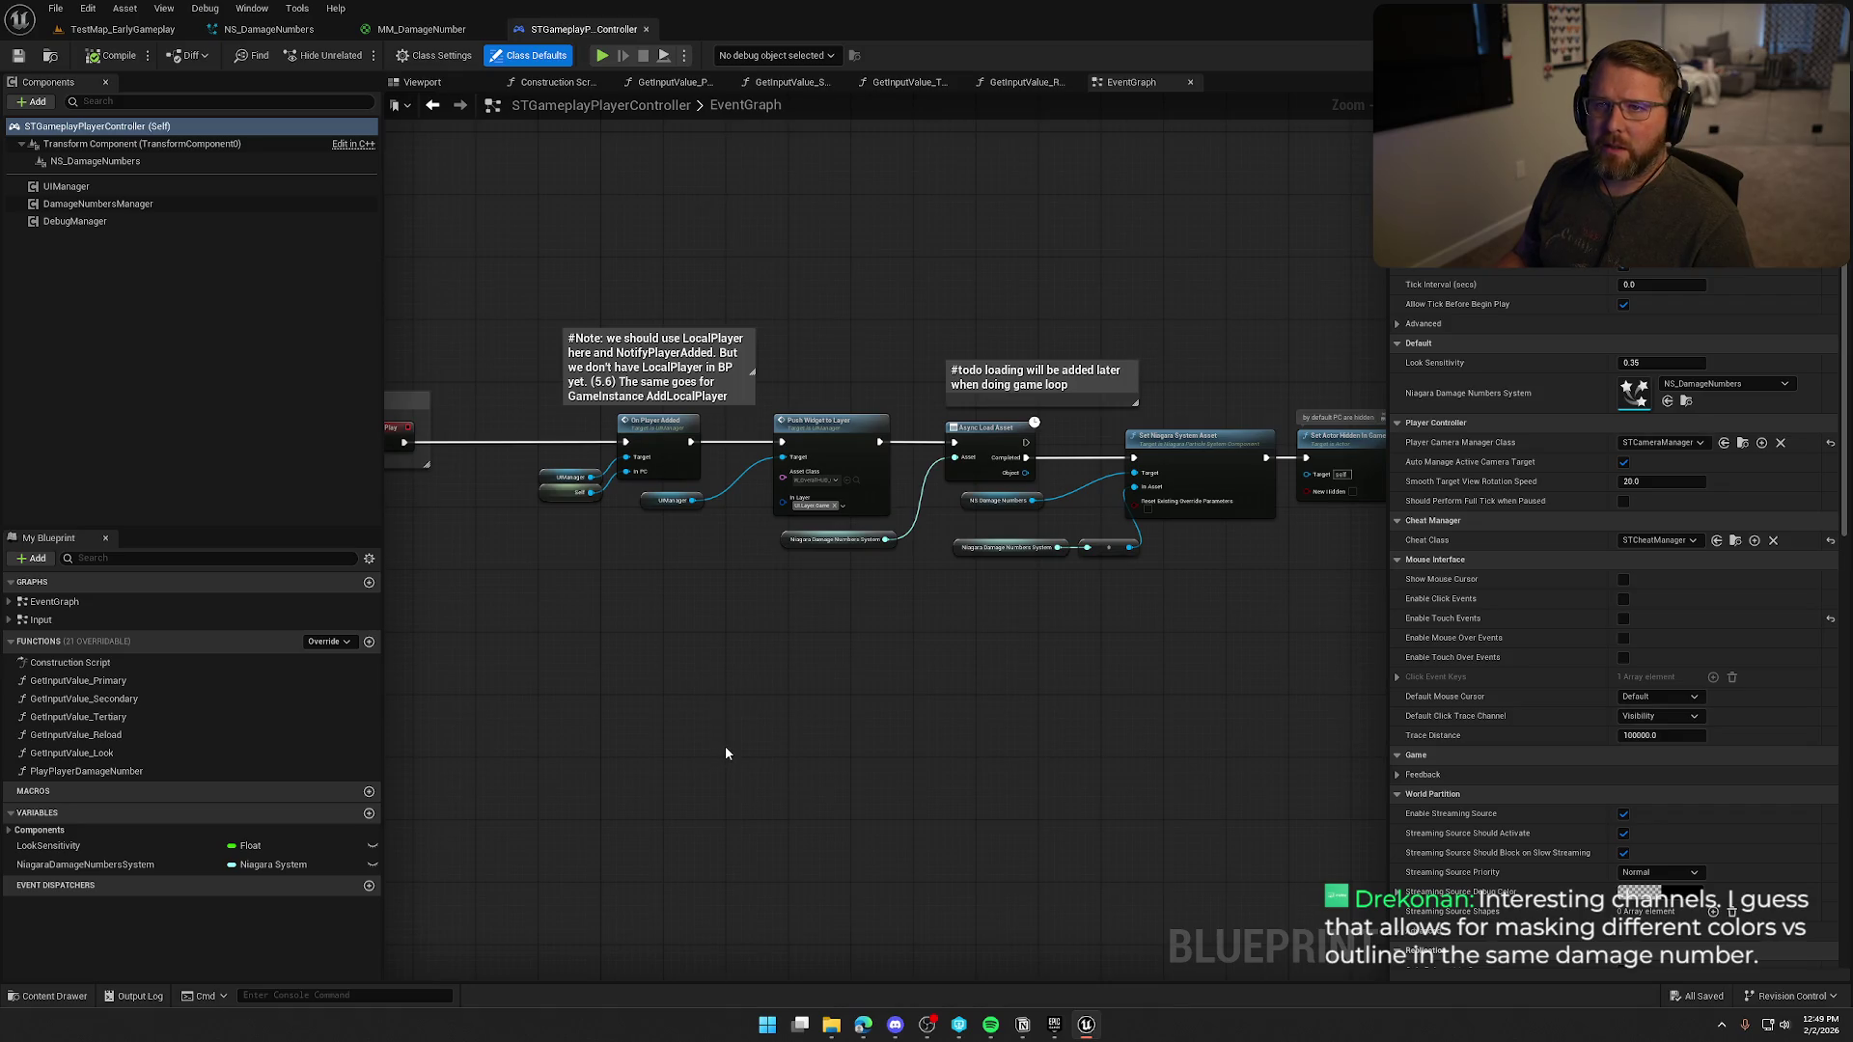
View Begin Play, inspect the NS_DamageNumbers component, and open the PlayPlayerDamageNumber function.
drag(617, 682, 840, 649)
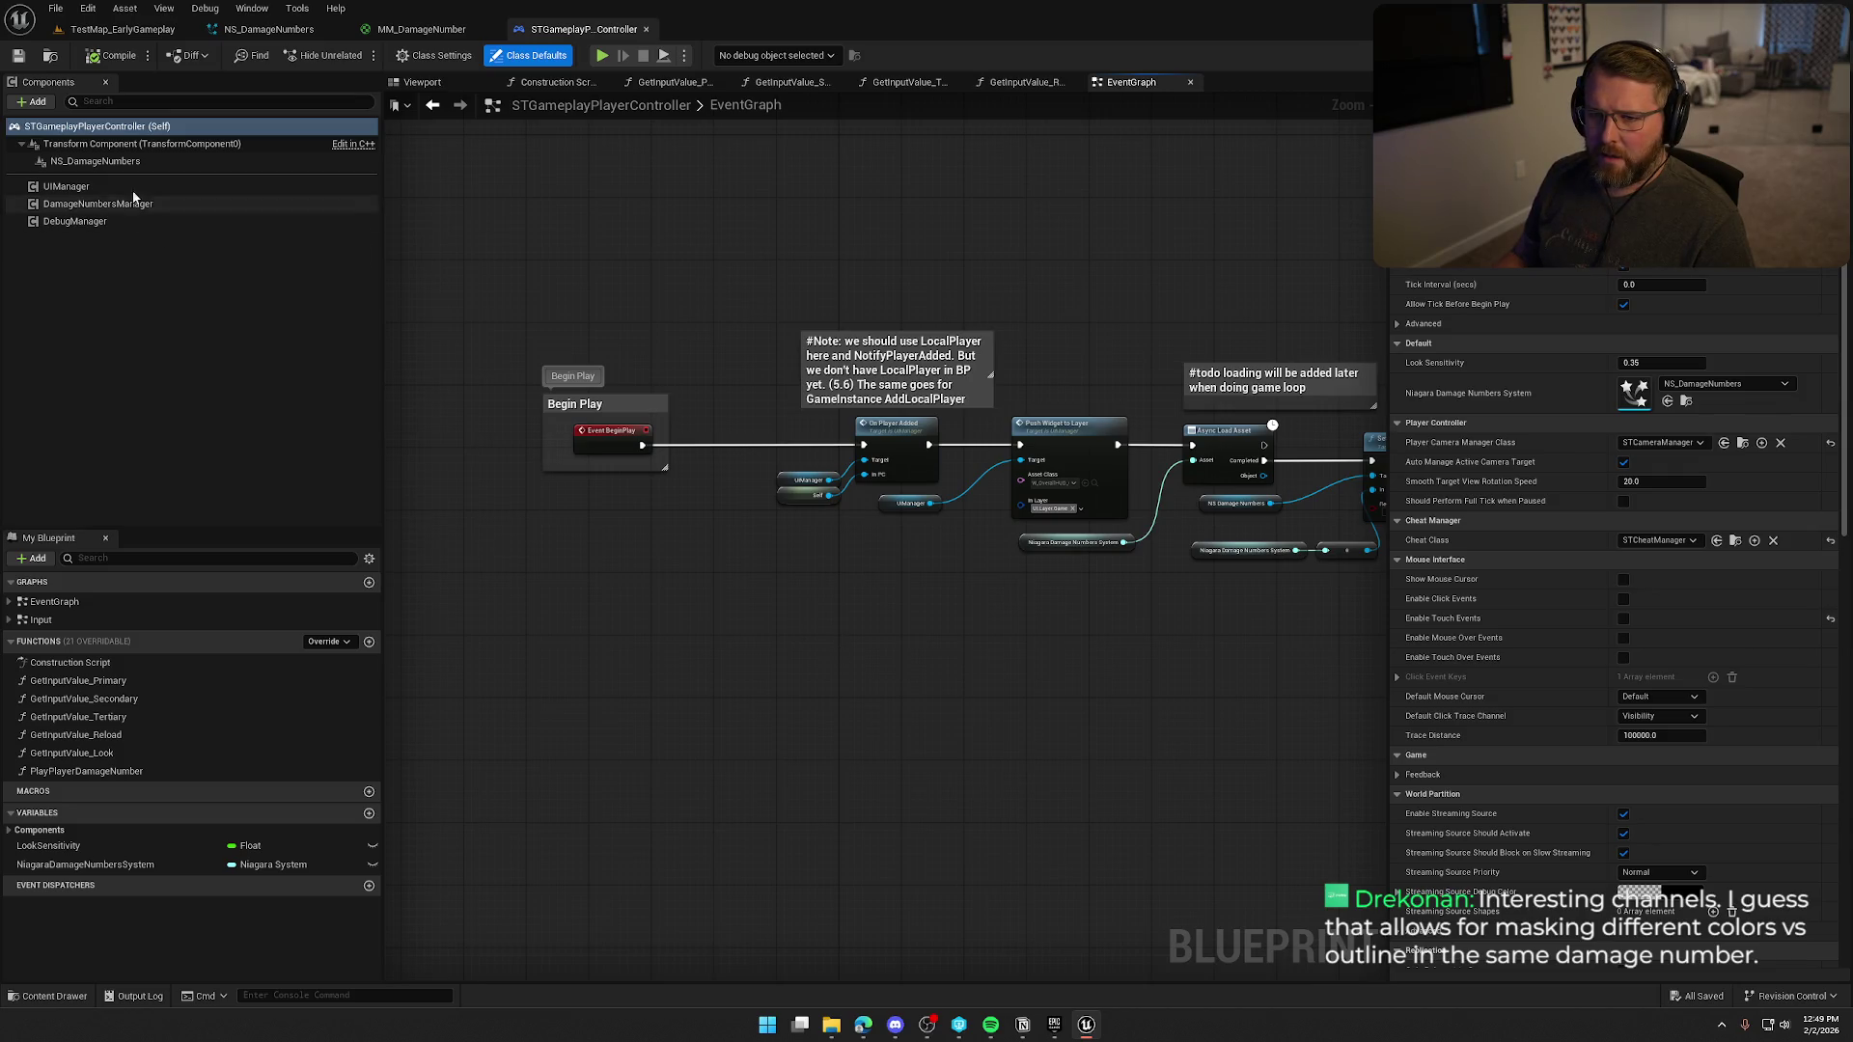
click(193, 161)
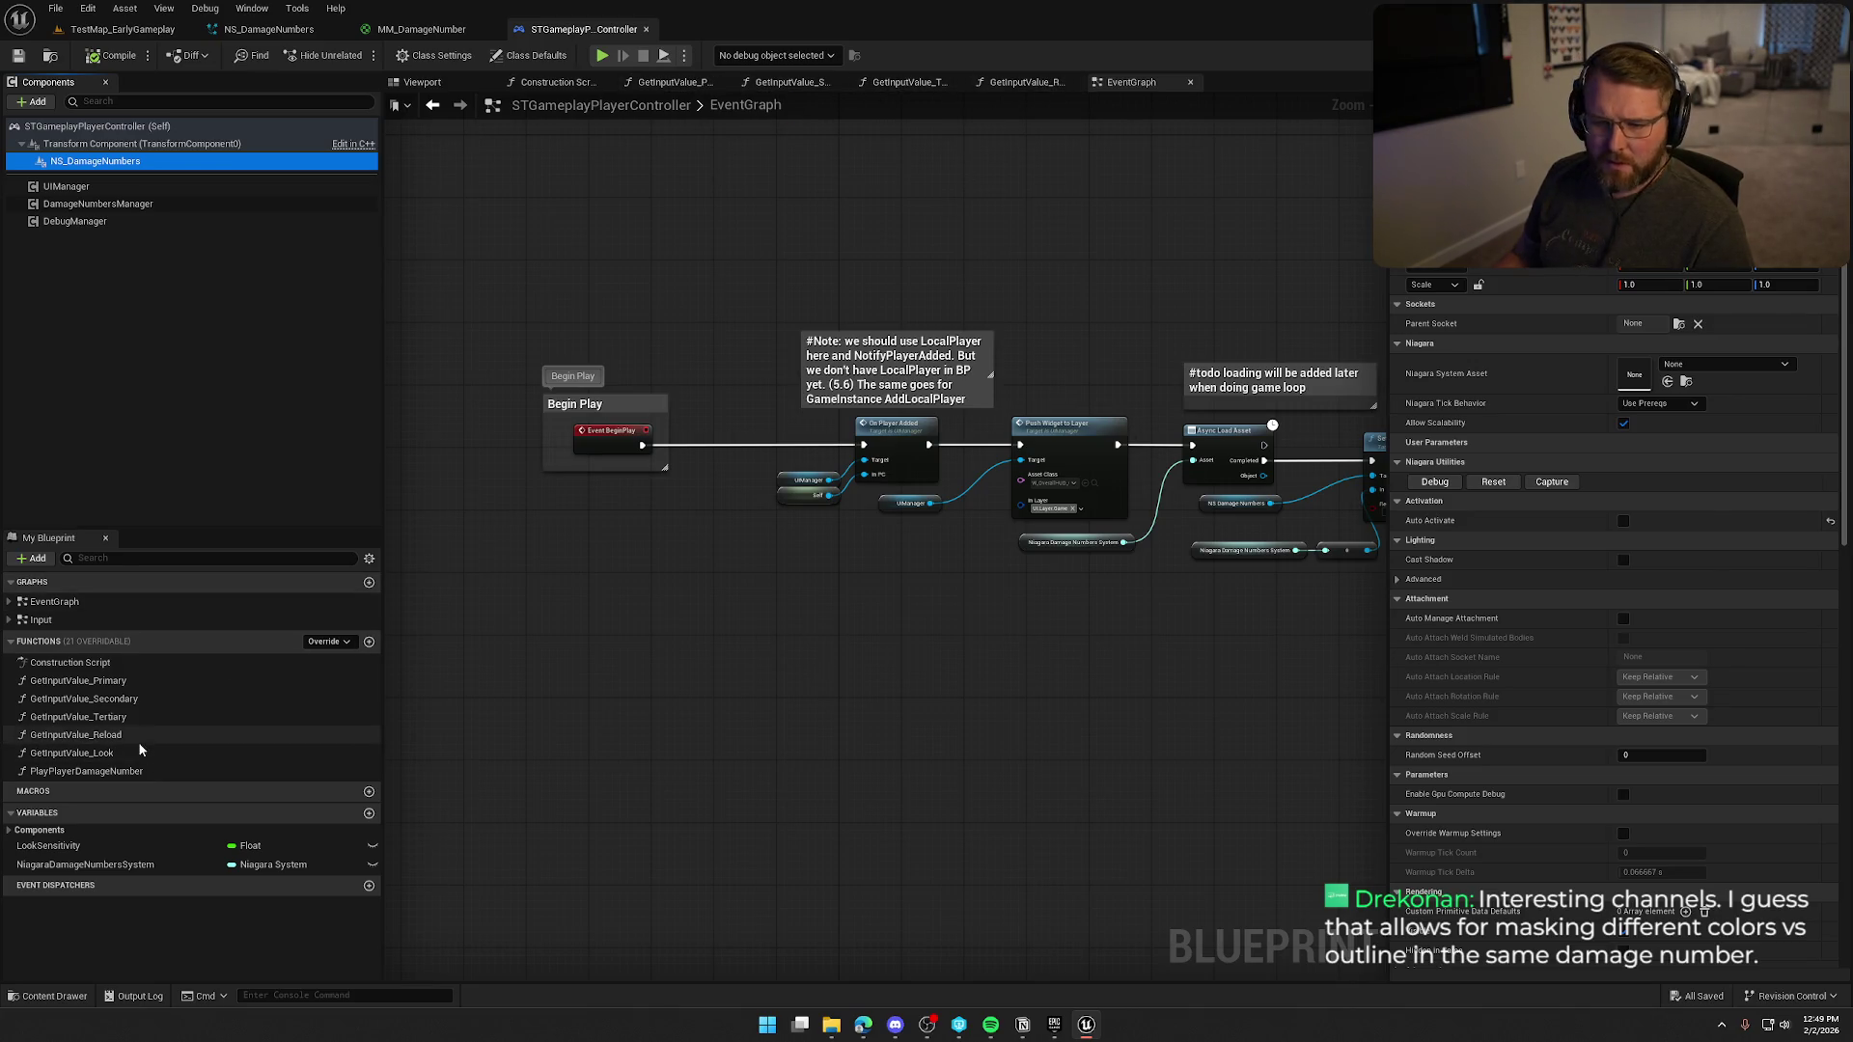
double_click(114, 772)
Trace In Damage through Set World Location, Make Vector 4, SET and ADD, then view NS_DamageNumbers.
scroll(731, 413, up, 3)
mouse_move(731, 413)
mouse_down()
mouse_move(1025, 547)
mouse_move(1038, 739)
mouse_up()
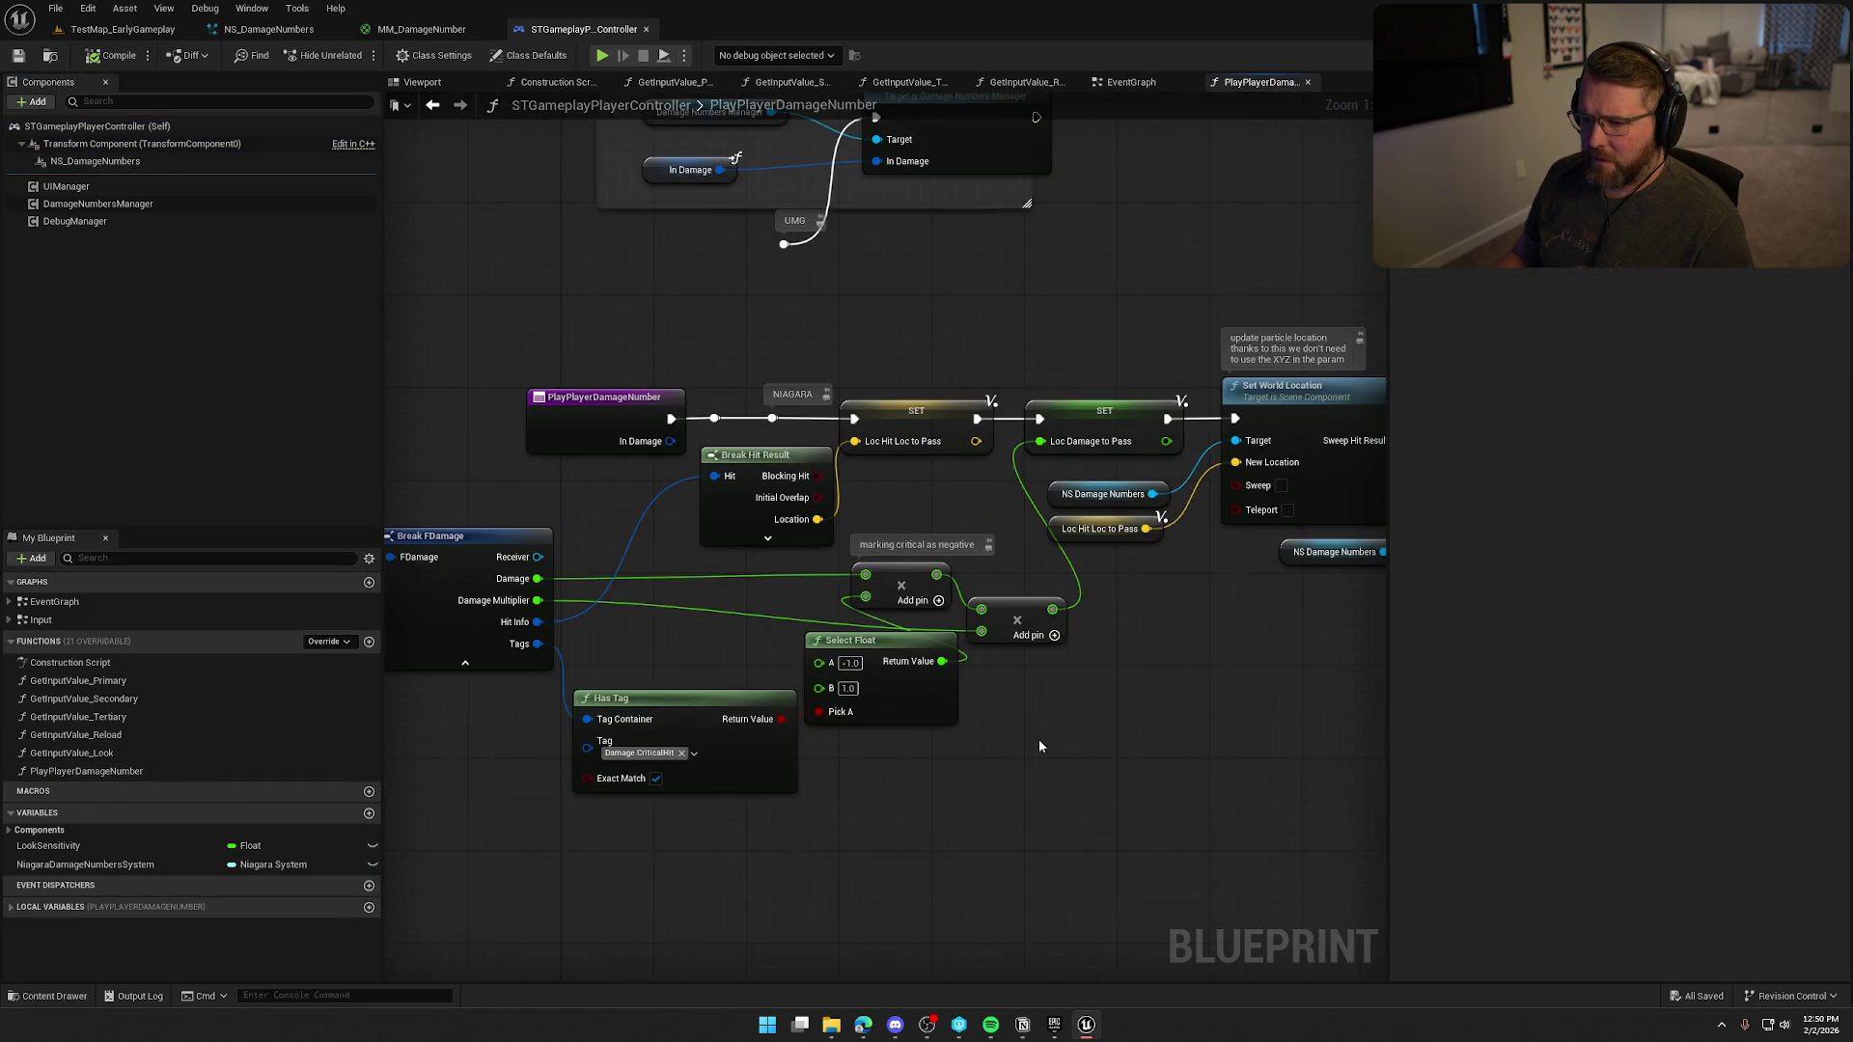
drag(1131, 776, 1287, 714)
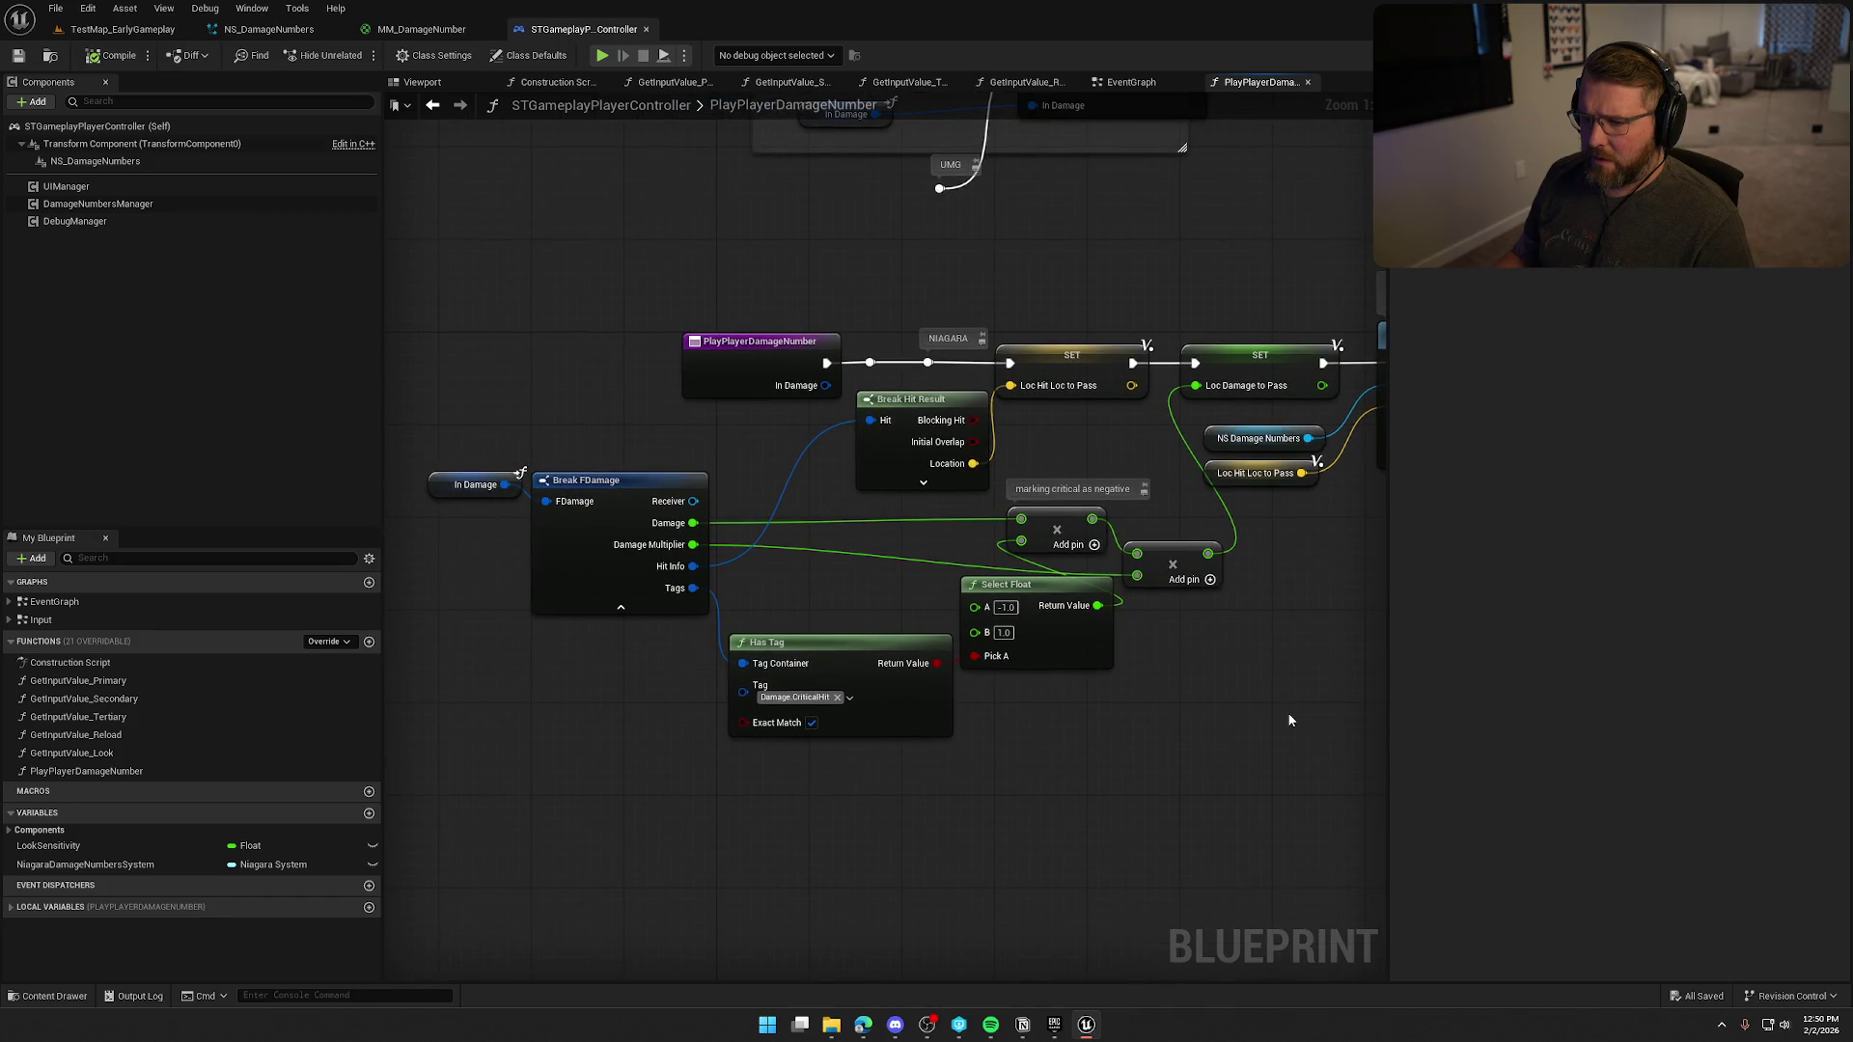
click(454, 484)
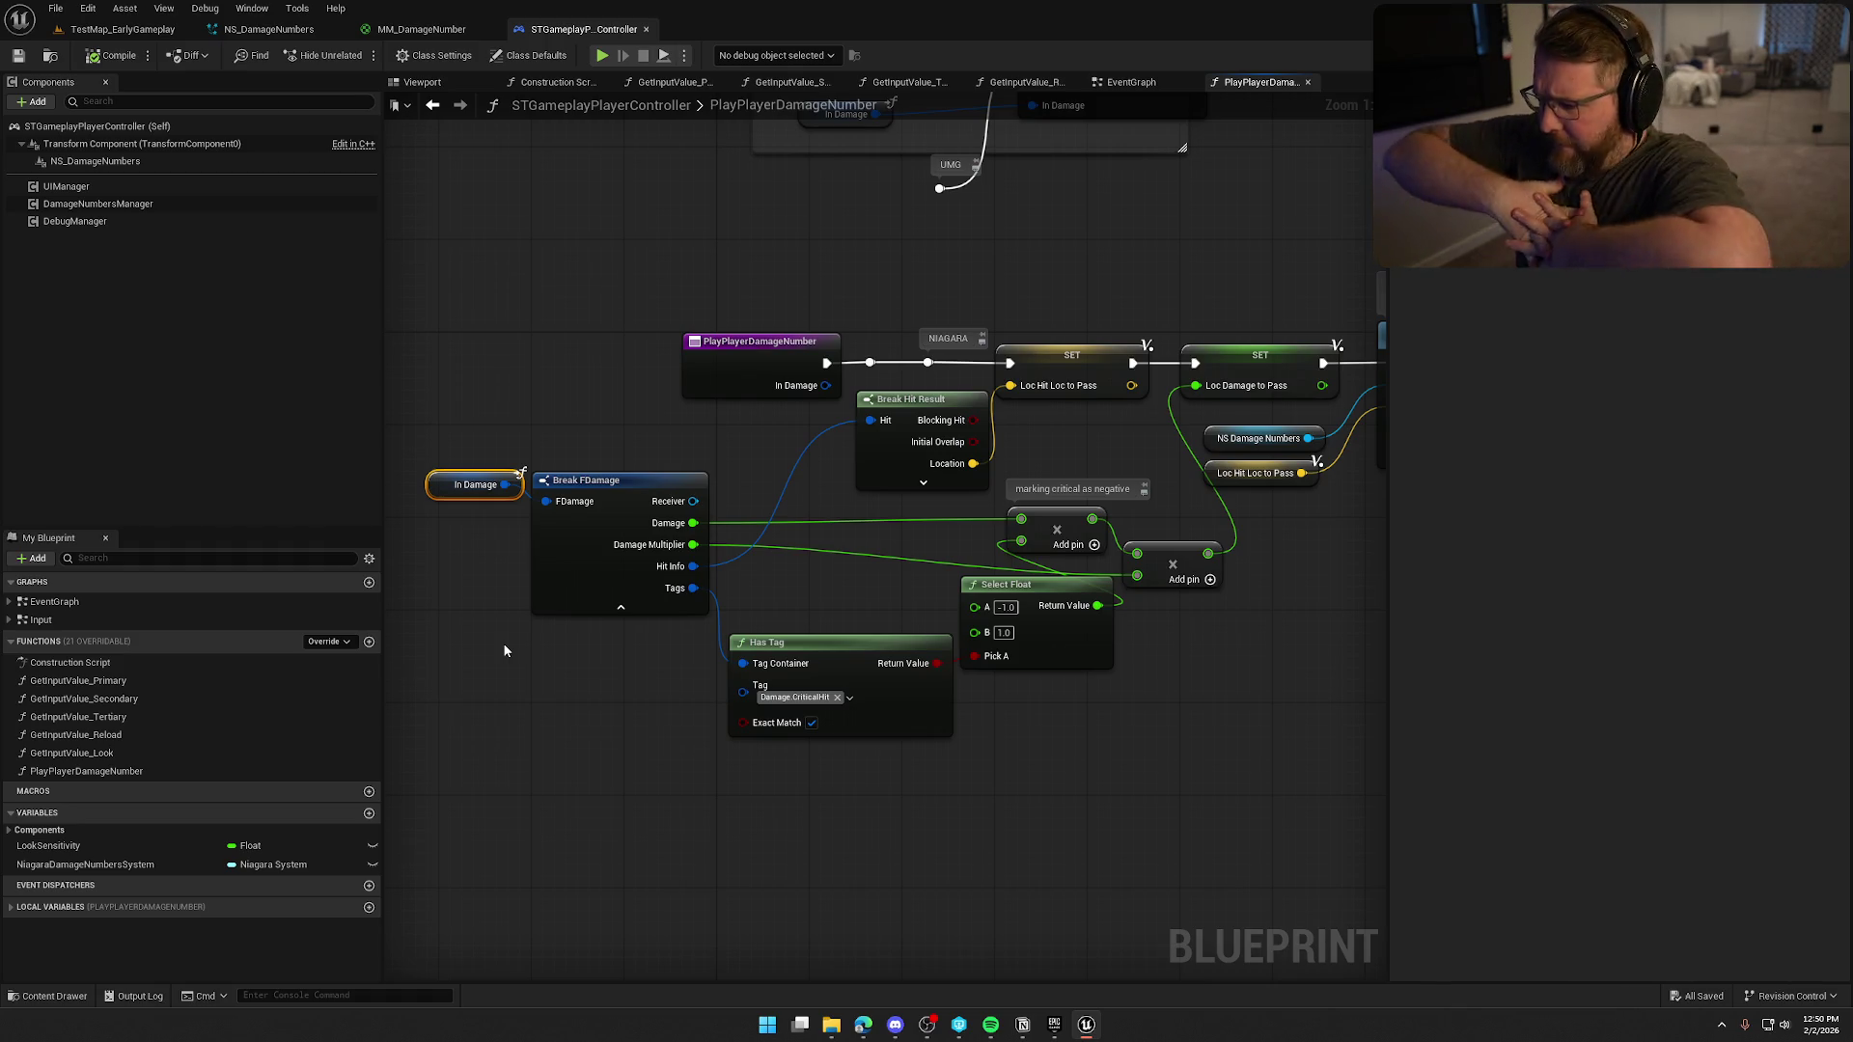
drag(1040, 411, 840, 421)
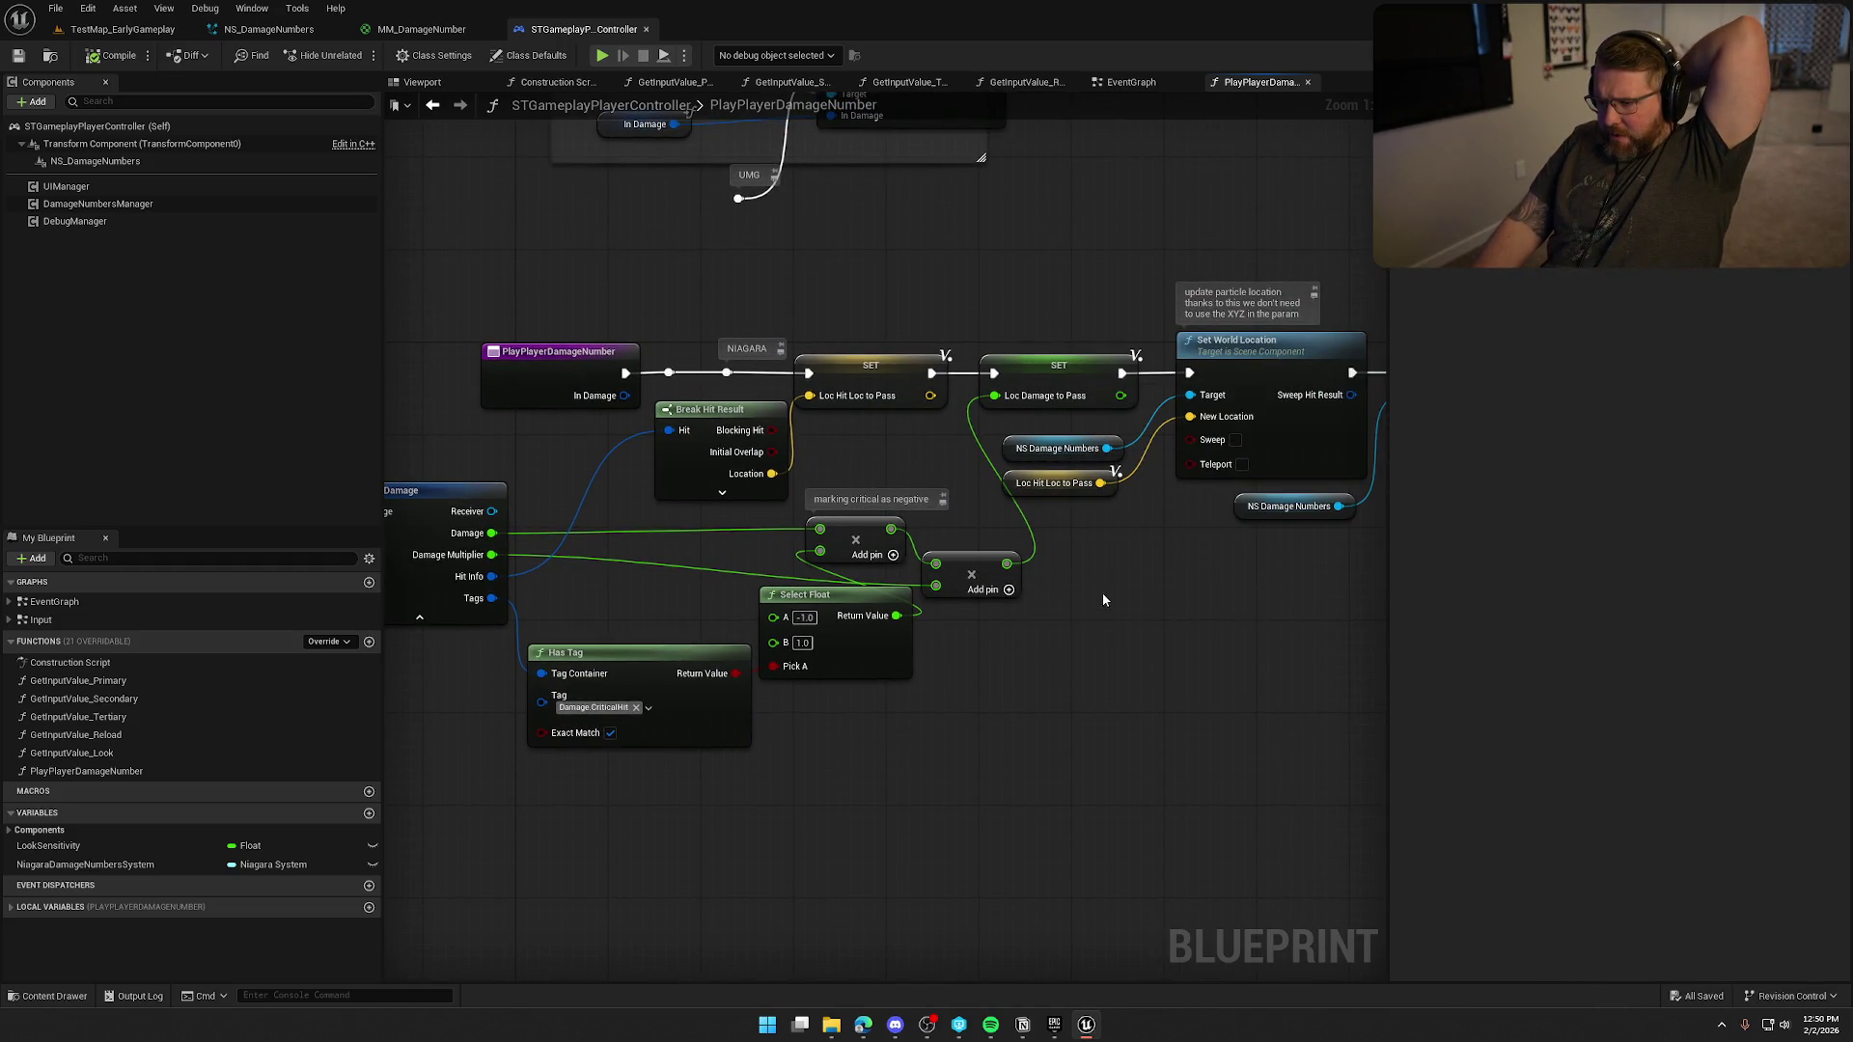
mouse_move(1167, 649)
mouse_down()
mouse_move(938, 650)
mouse_move(865, 629)
mouse_up()
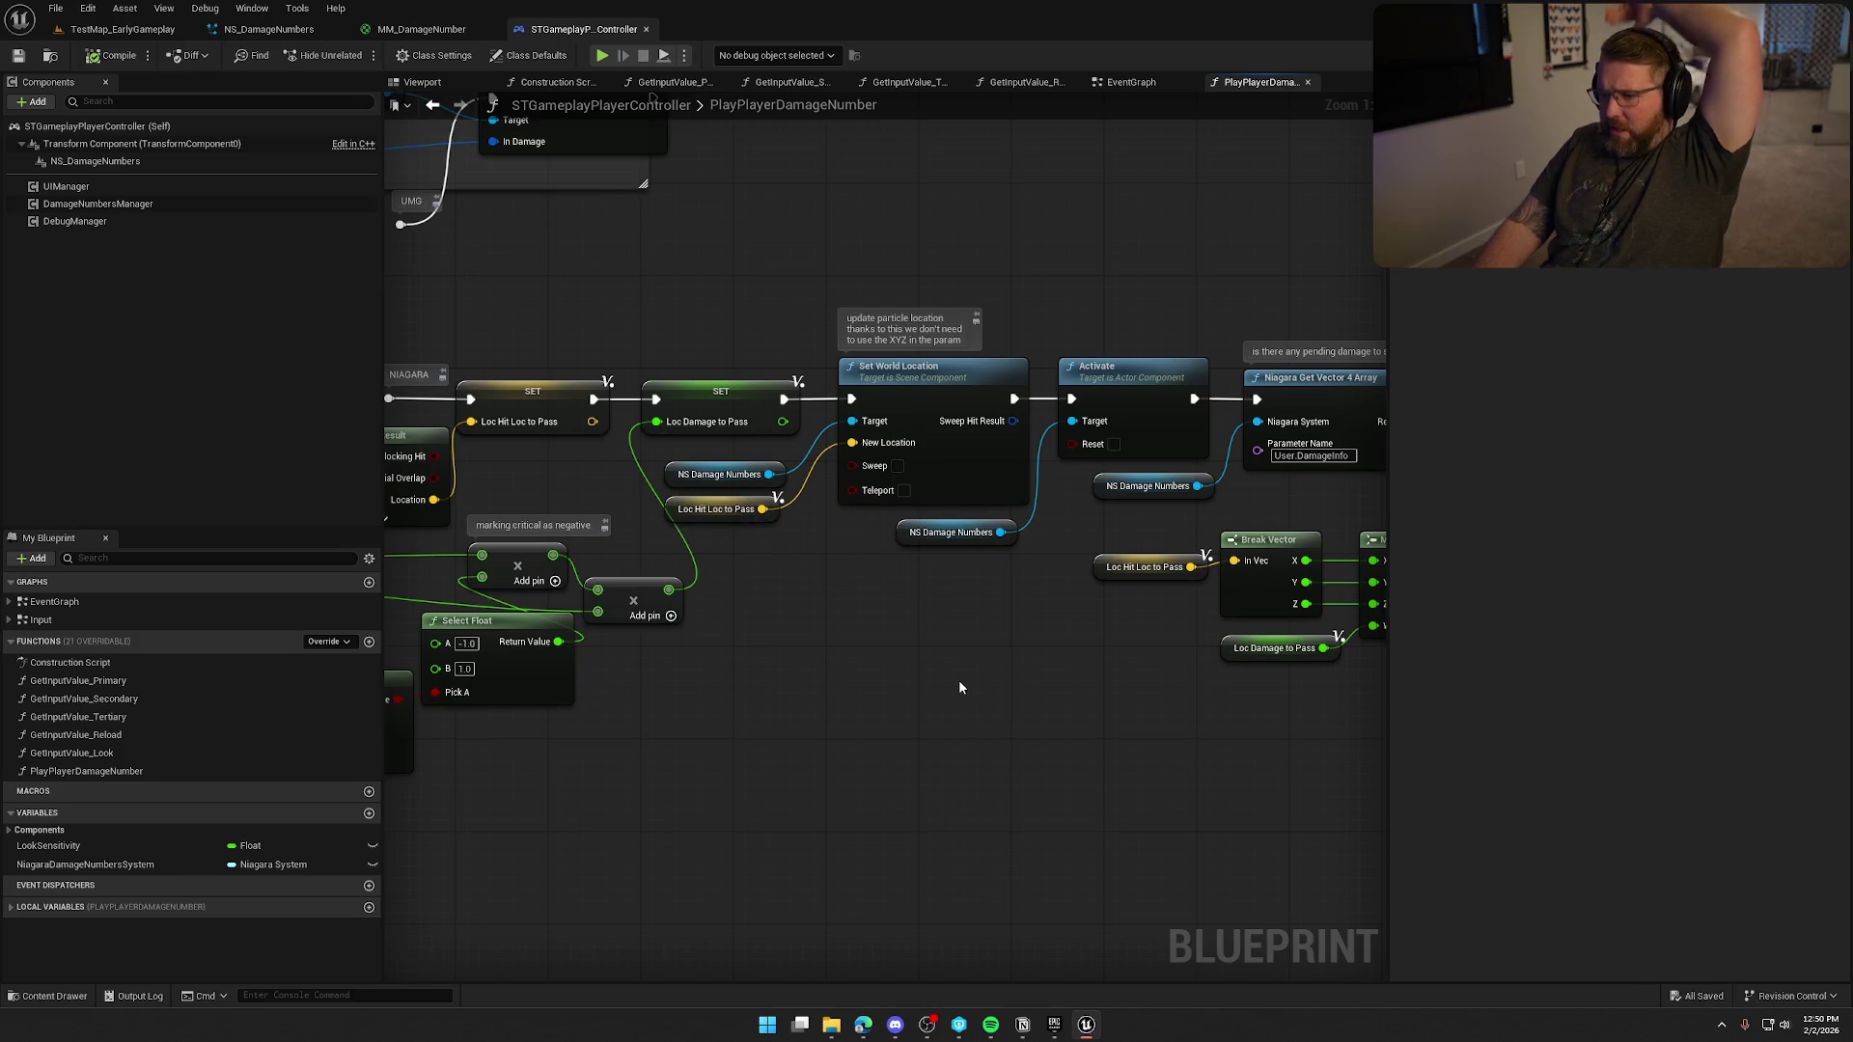
mouse_move(952, 592)
mouse_down()
mouse_move(889, 633)
mouse_move(763, 637)
mouse_up()
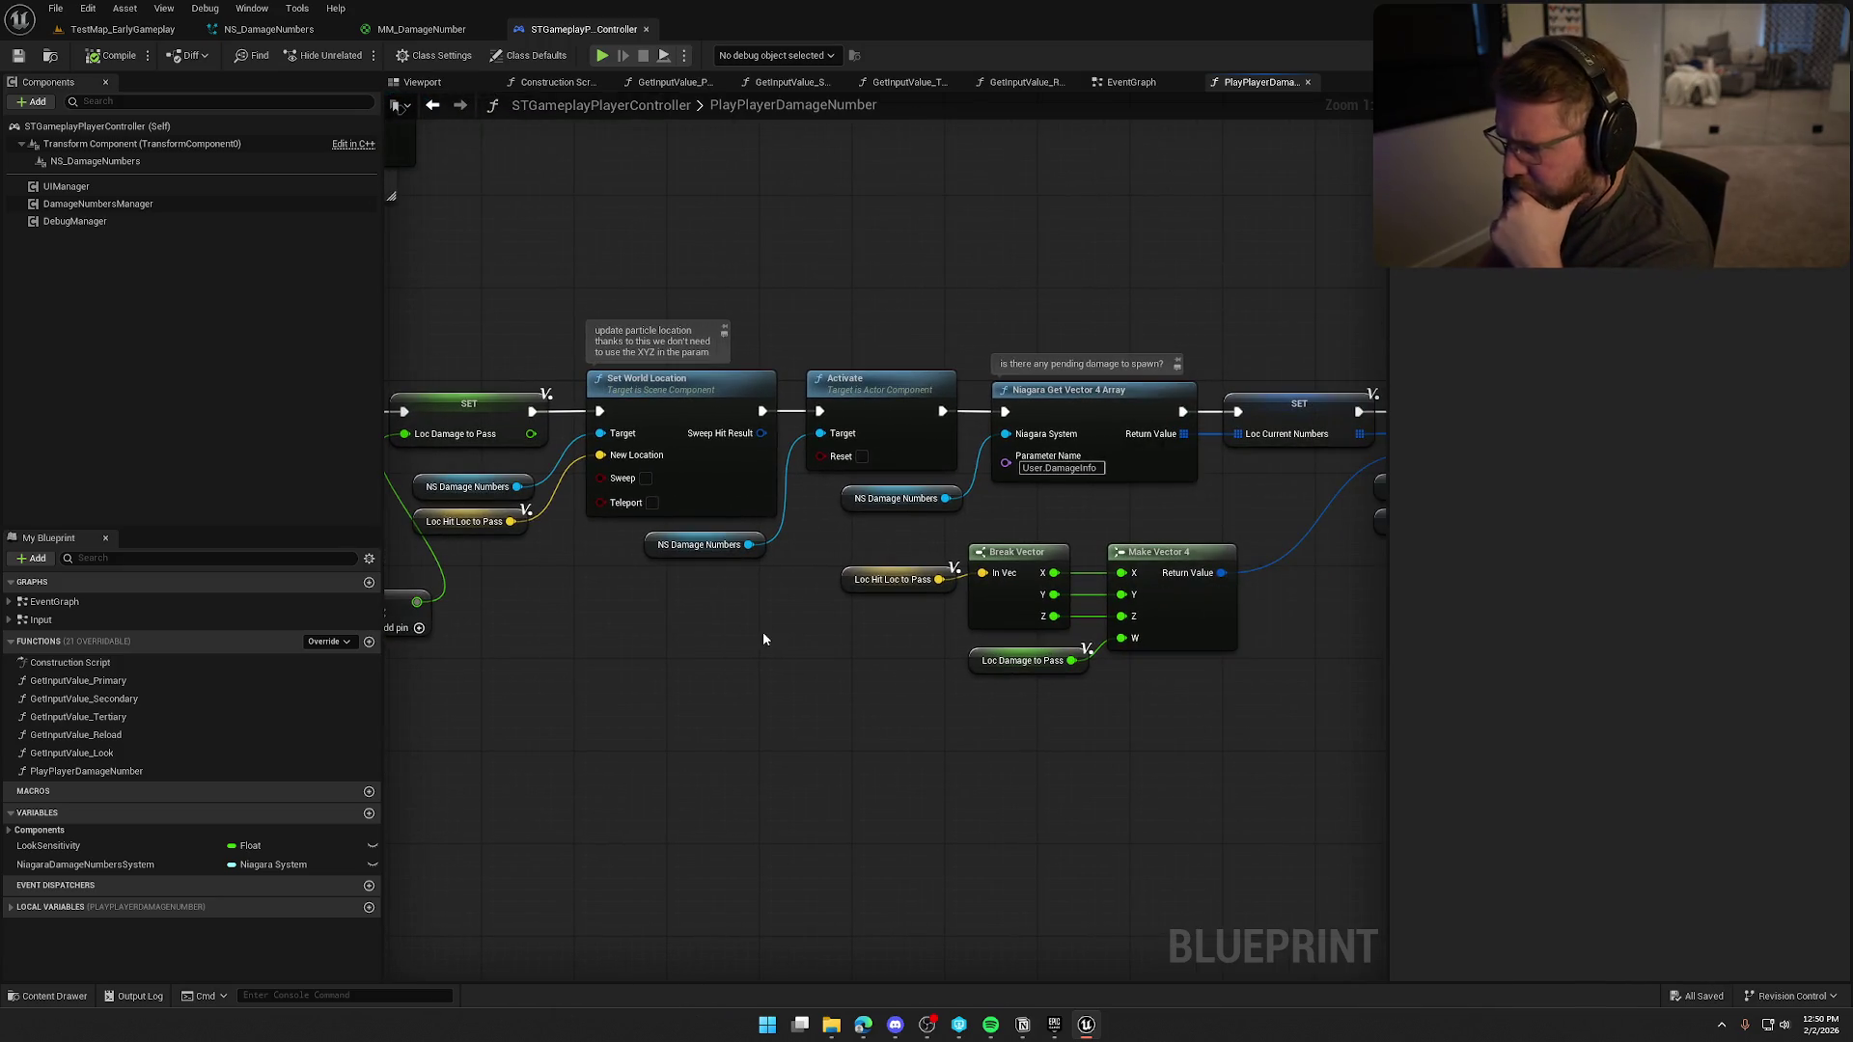
drag(1061, 378, 919, 340)
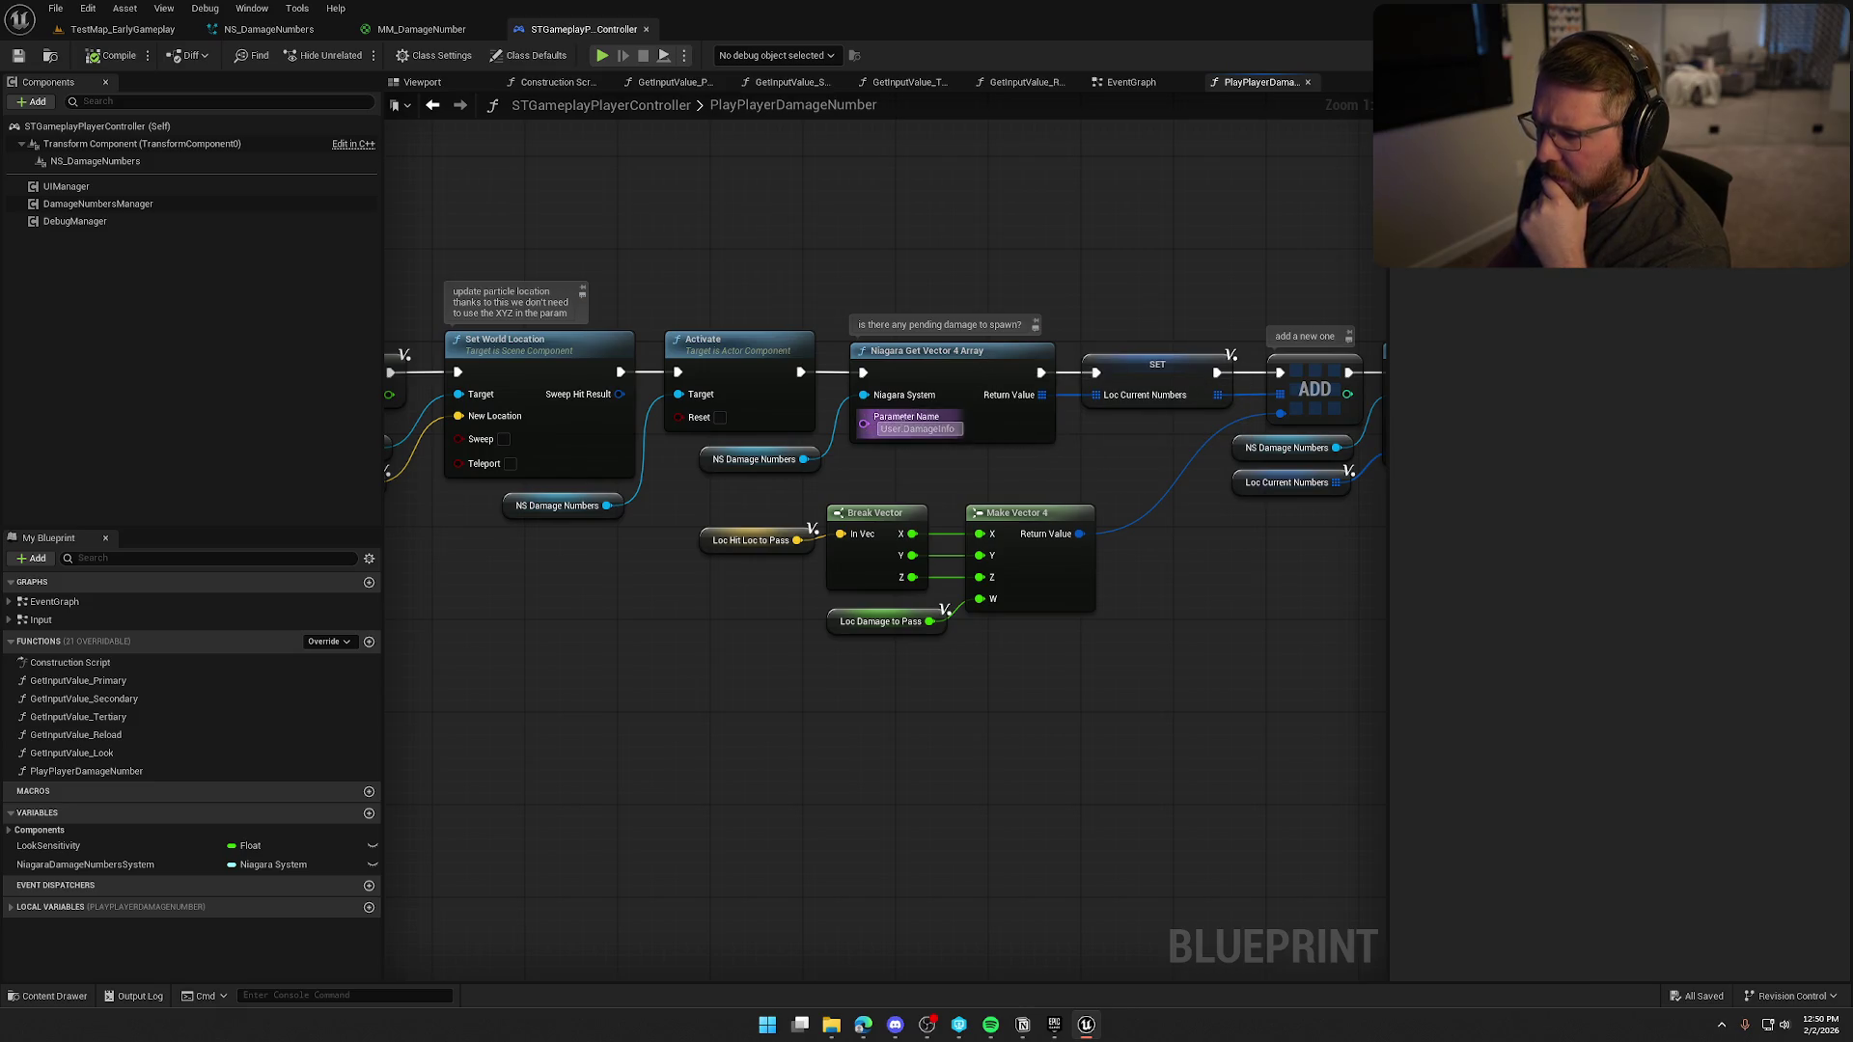
click(275, 30)
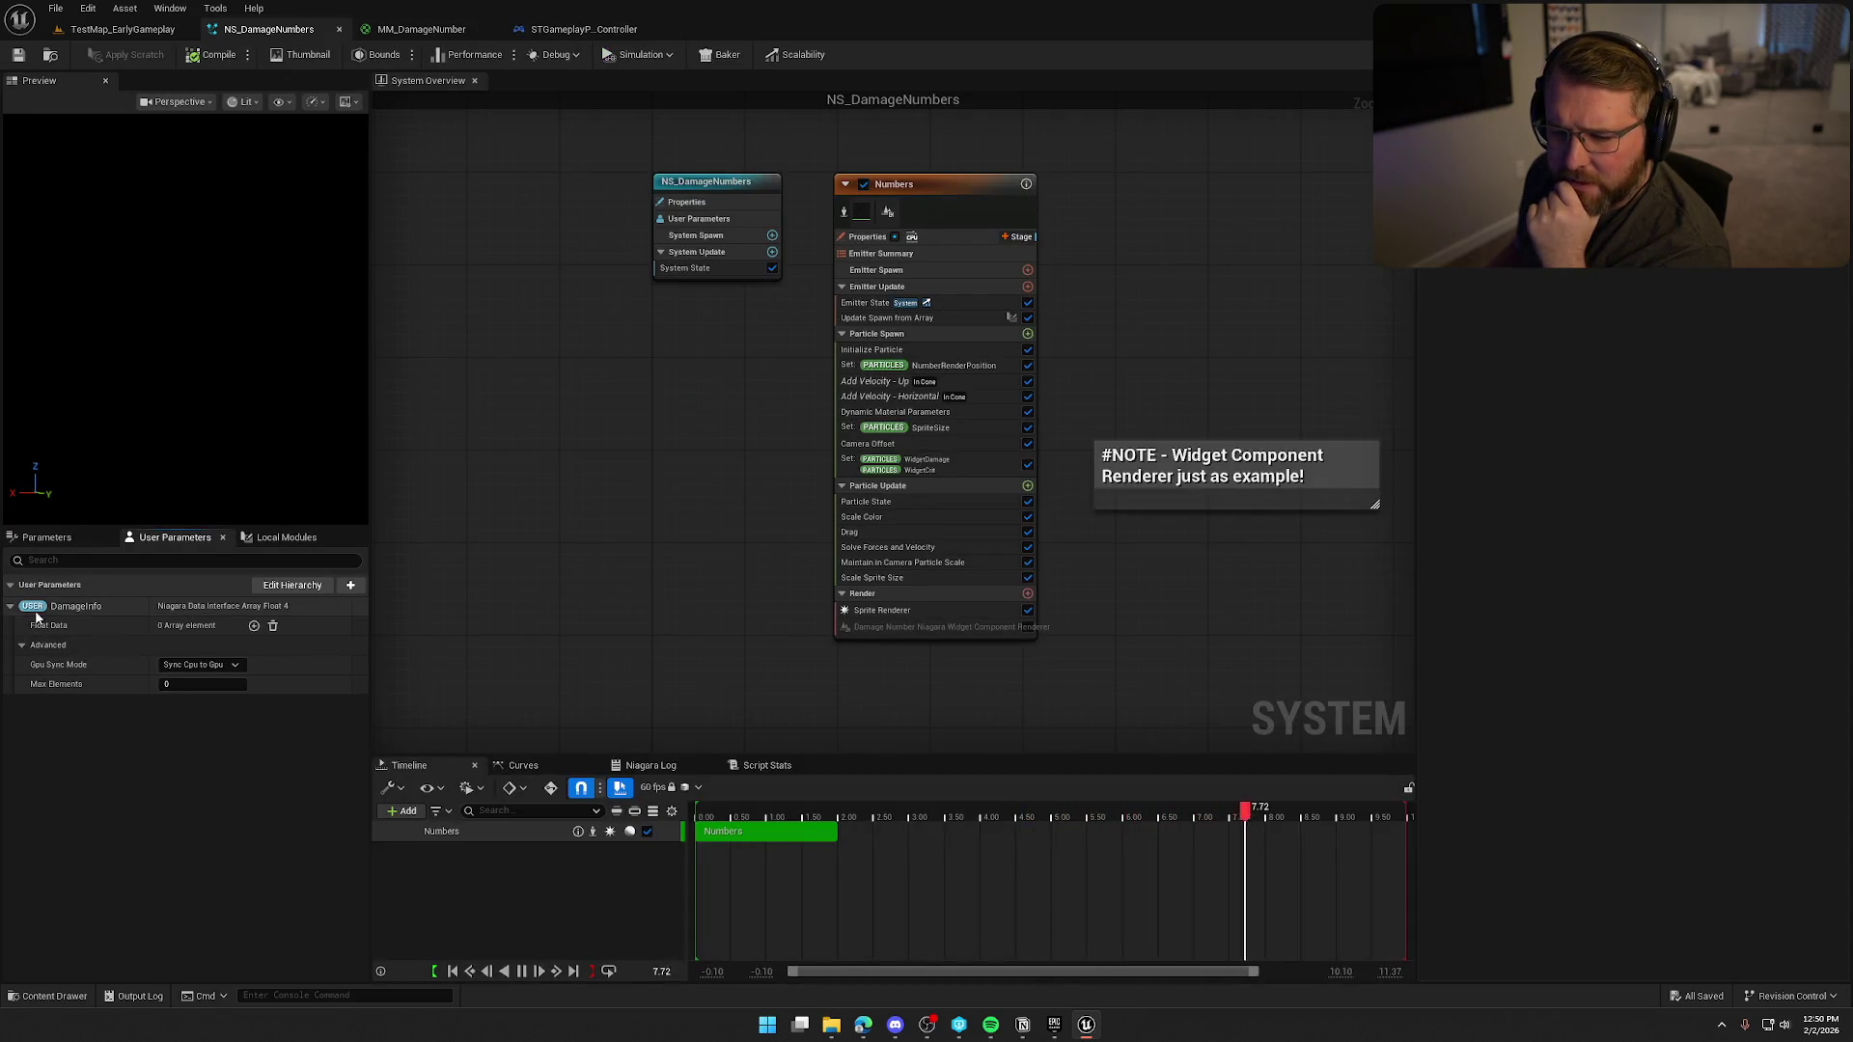
Back in the player controller, review the Niagara Set Vector 4 Array, Break/Make Vector and Set nodes.
click(575, 31)
drag(1187, 785, 915, 763)
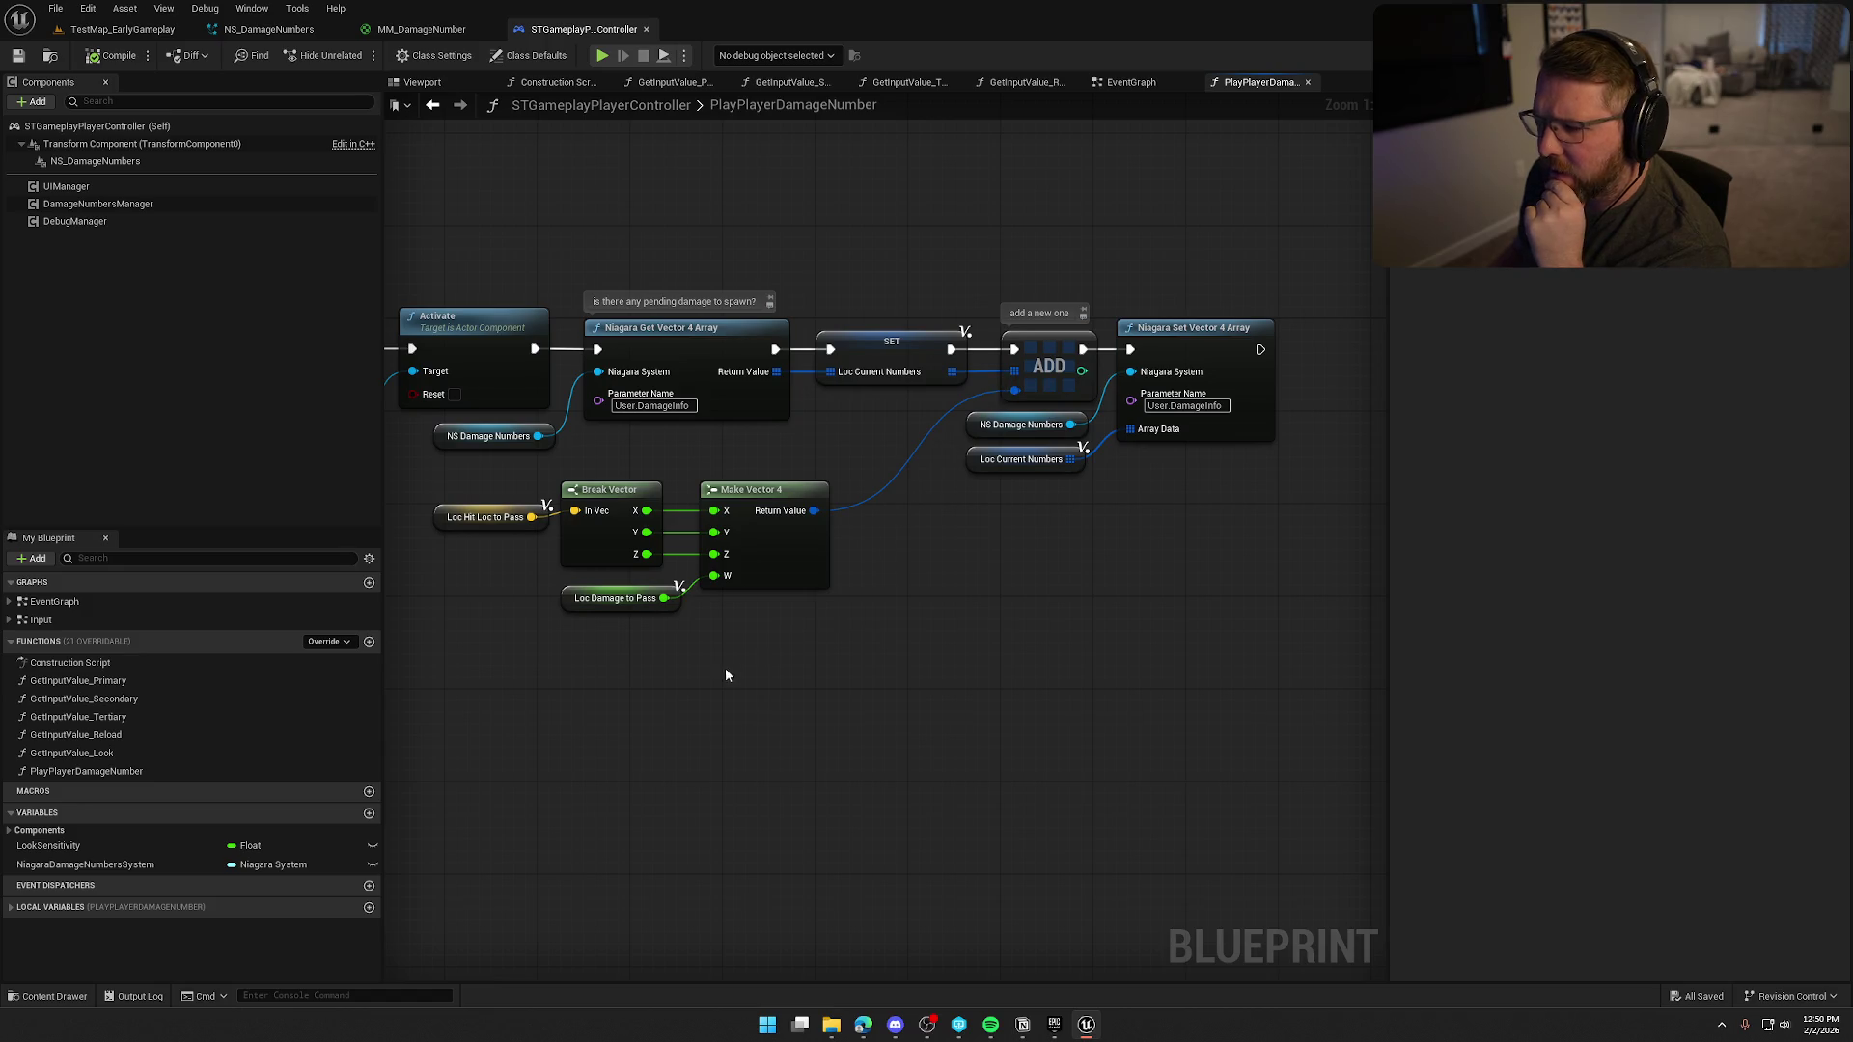
drag(723, 668, 904, 664)
mouse_move(597, 466)
mouse_down()
mouse_move(974, 663)
mouse_move(615, 530)
mouse_up()
drag(1174, 293, 977, 310)
mouse_move(1067, 550)
mouse_down()
mouse_move(914, 562)
mouse_move(1079, 462)
mouse_up()
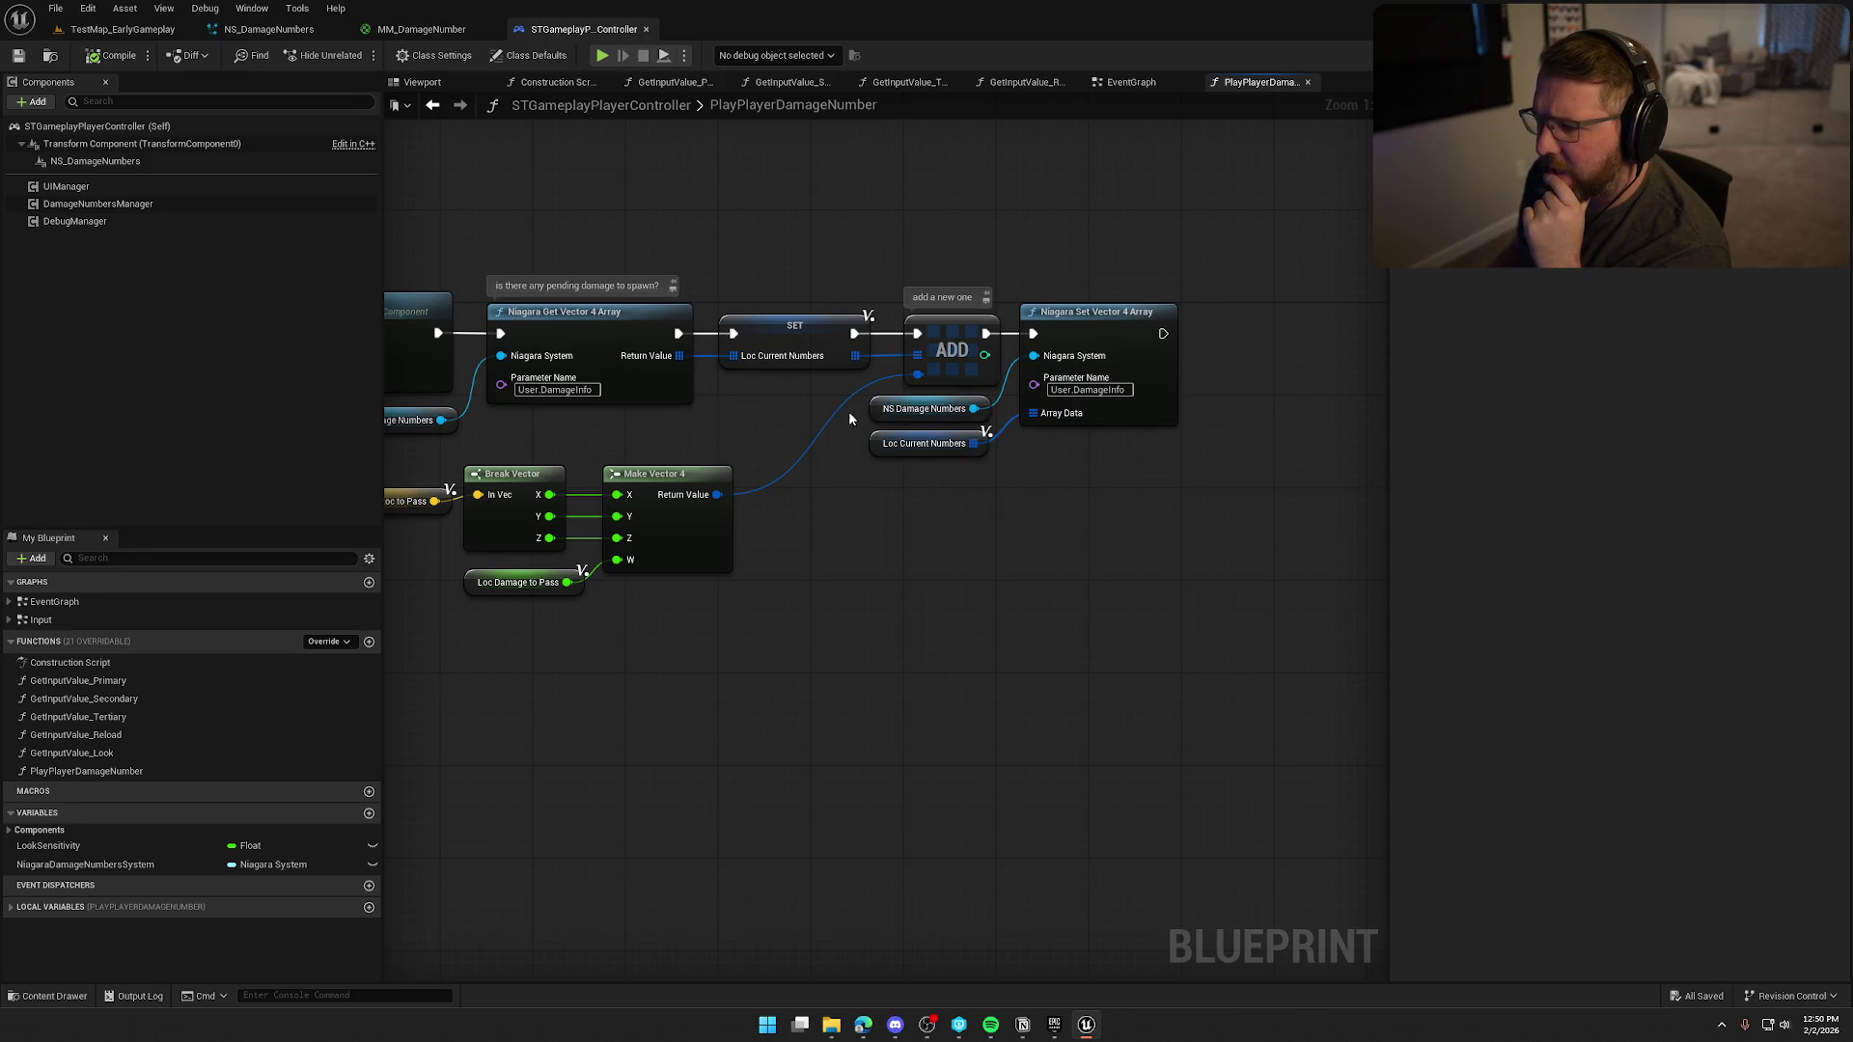
Zoom out to the whole graph including the UMG Version comment, then inspect DamageNumbersManager.
drag(947, 566, 1158, 579)
scroll(1046, 628, down, 1)
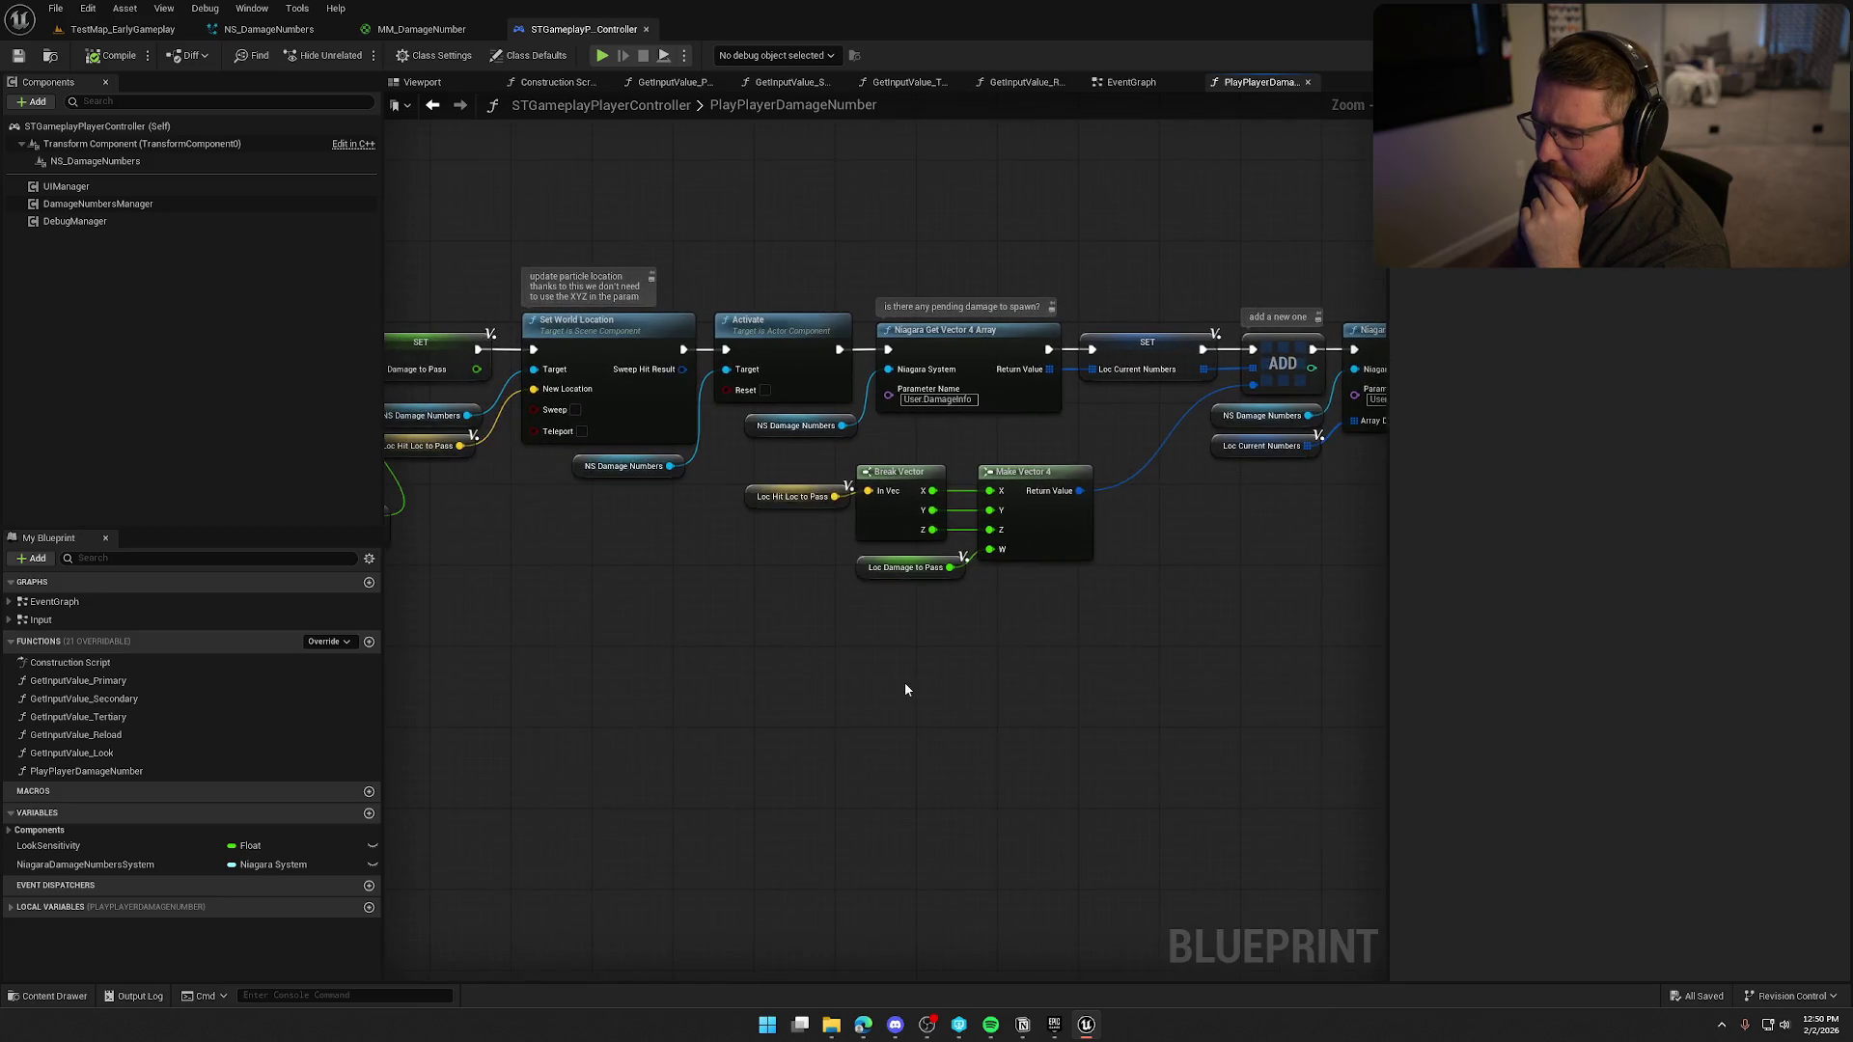
scroll(560, 685, down, 1)
mouse_move(665, 711)
mouse_down()
mouse_move(873, 692)
mouse_move(1025, 650)
mouse_move(1185, 664)
mouse_up()
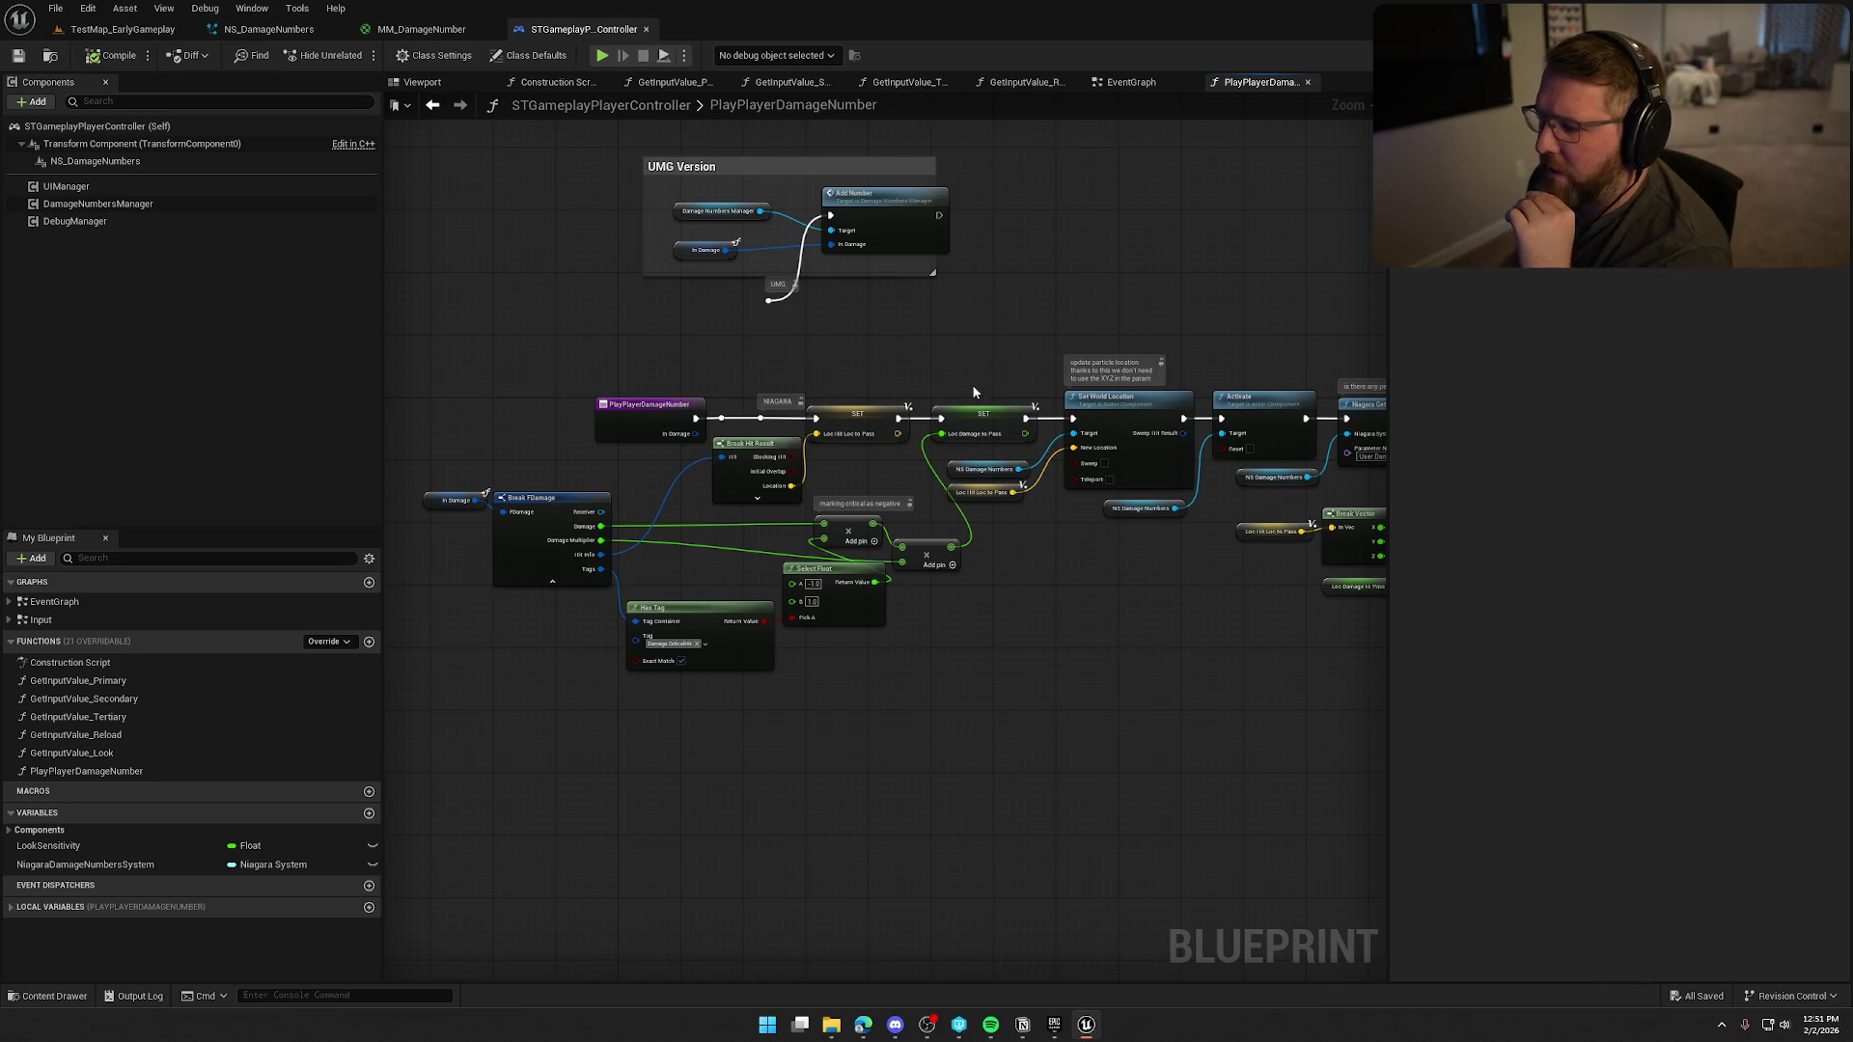
drag(1138, 679, 759, 651)
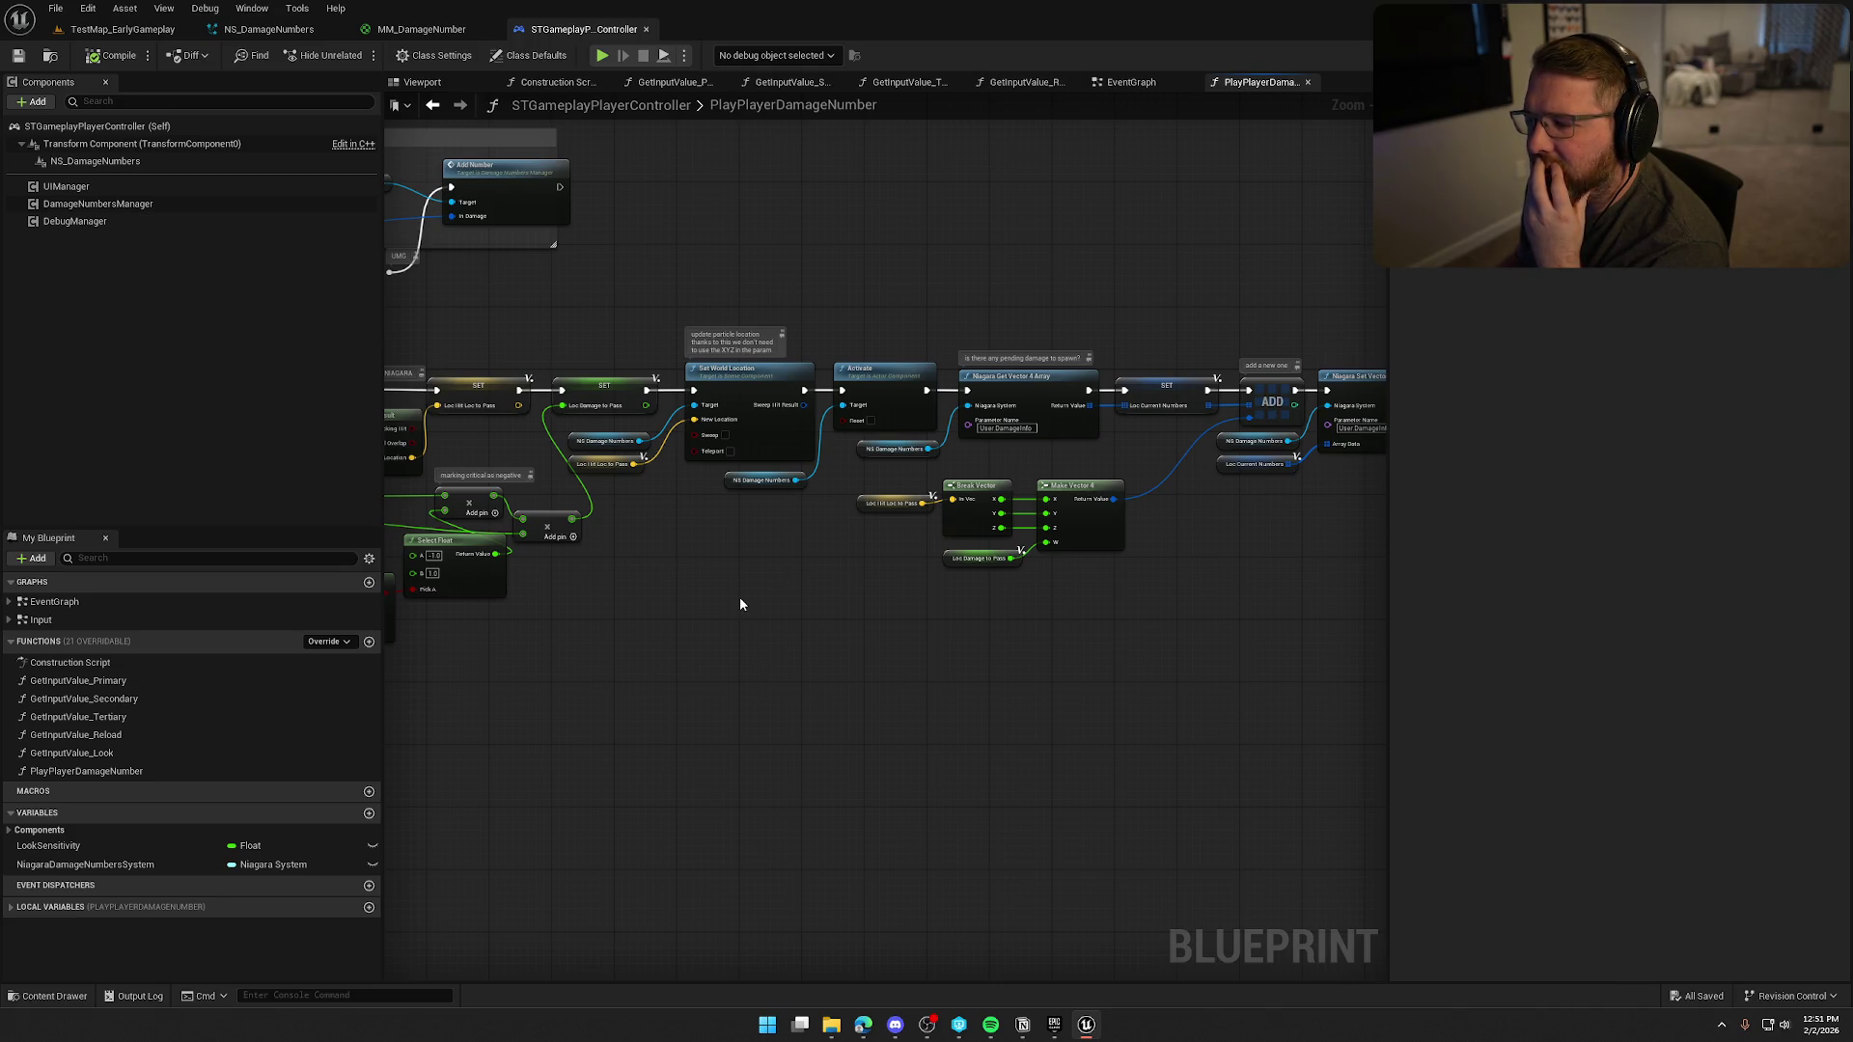
mouse_move(986, 674)
mouse_down()
mouse_move(624, 674)
mouse_move(1231, 696)
mouse_up()
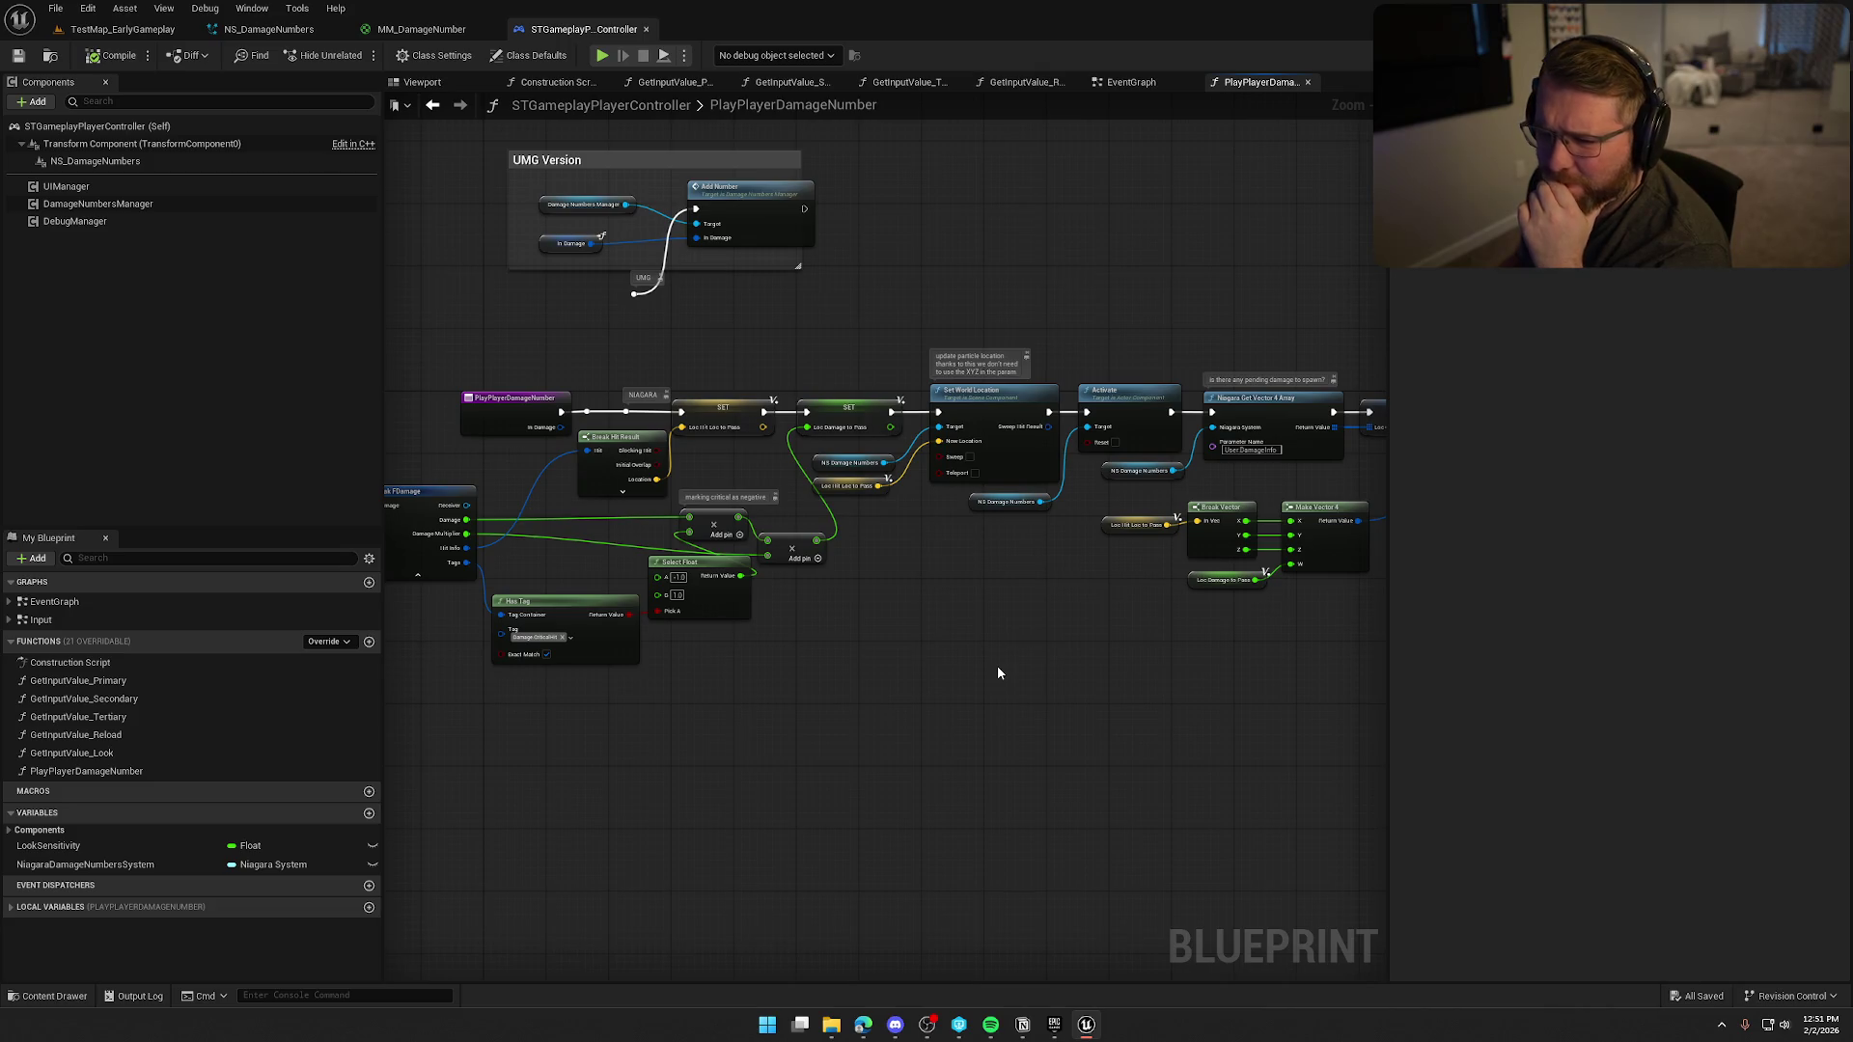
click(108, 208)
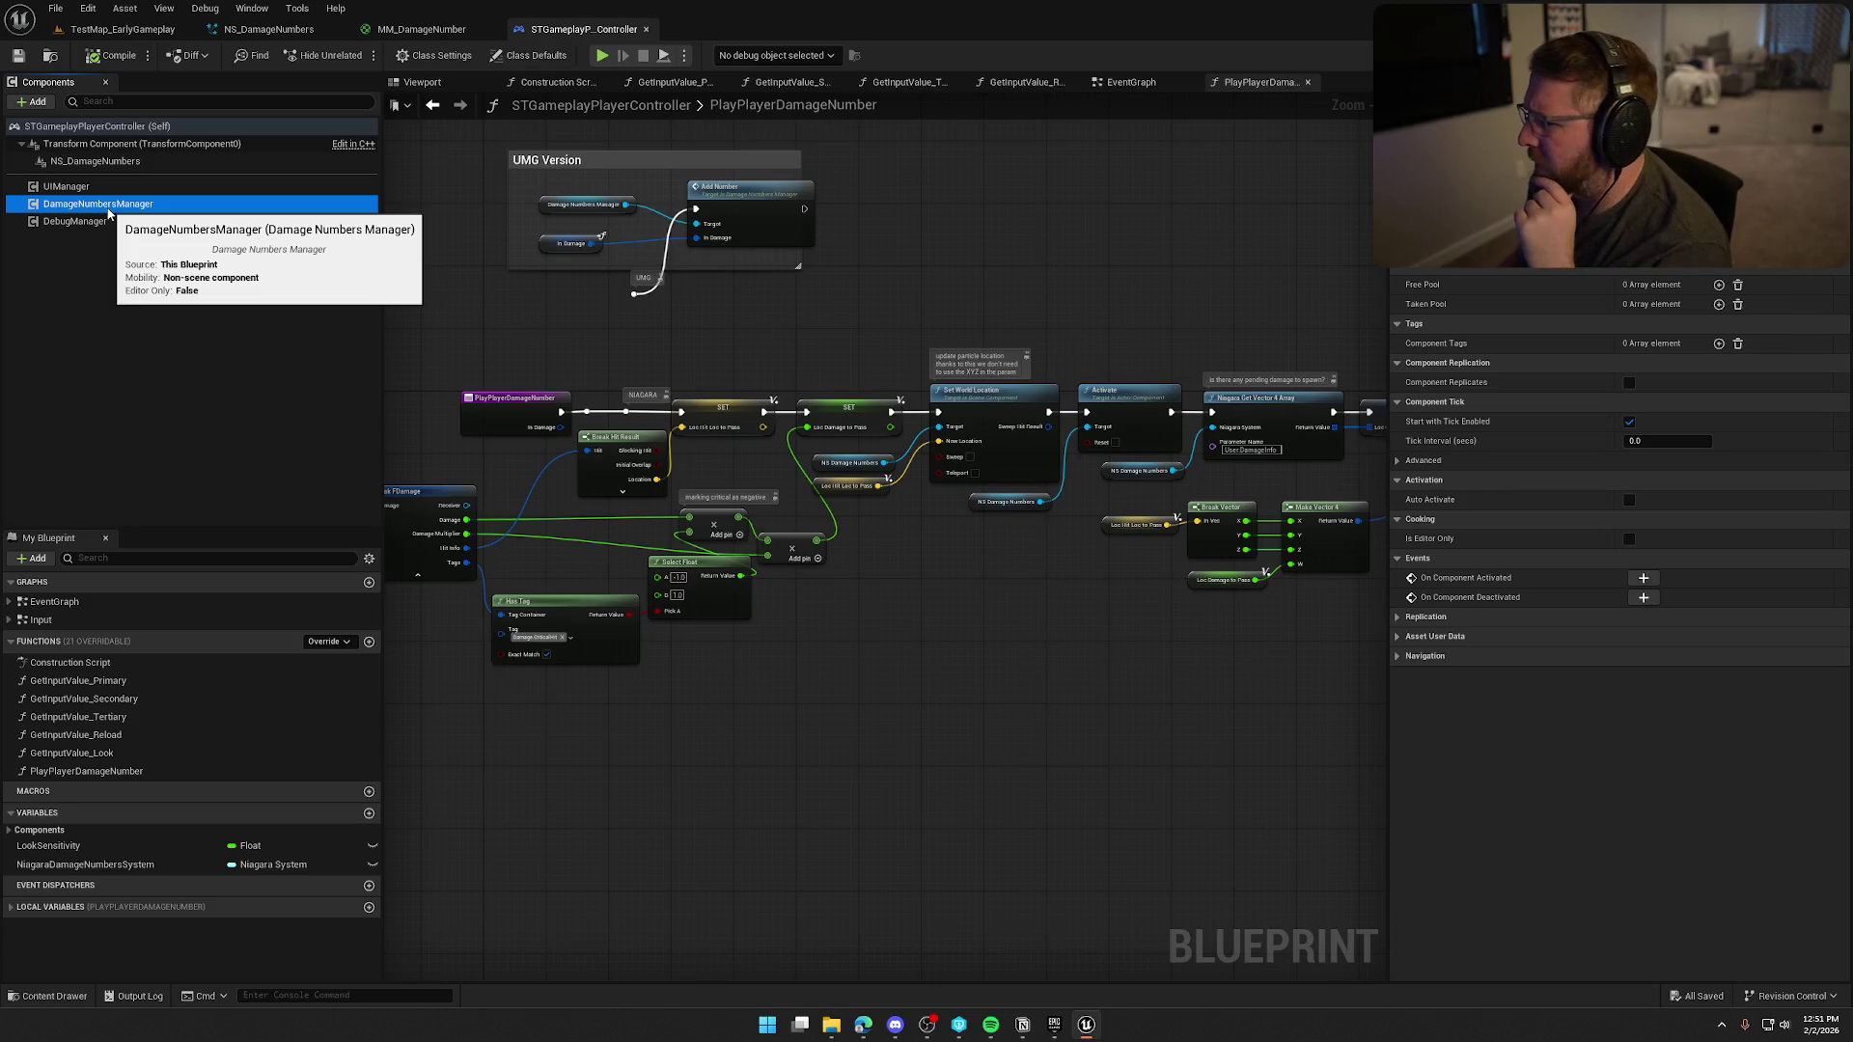
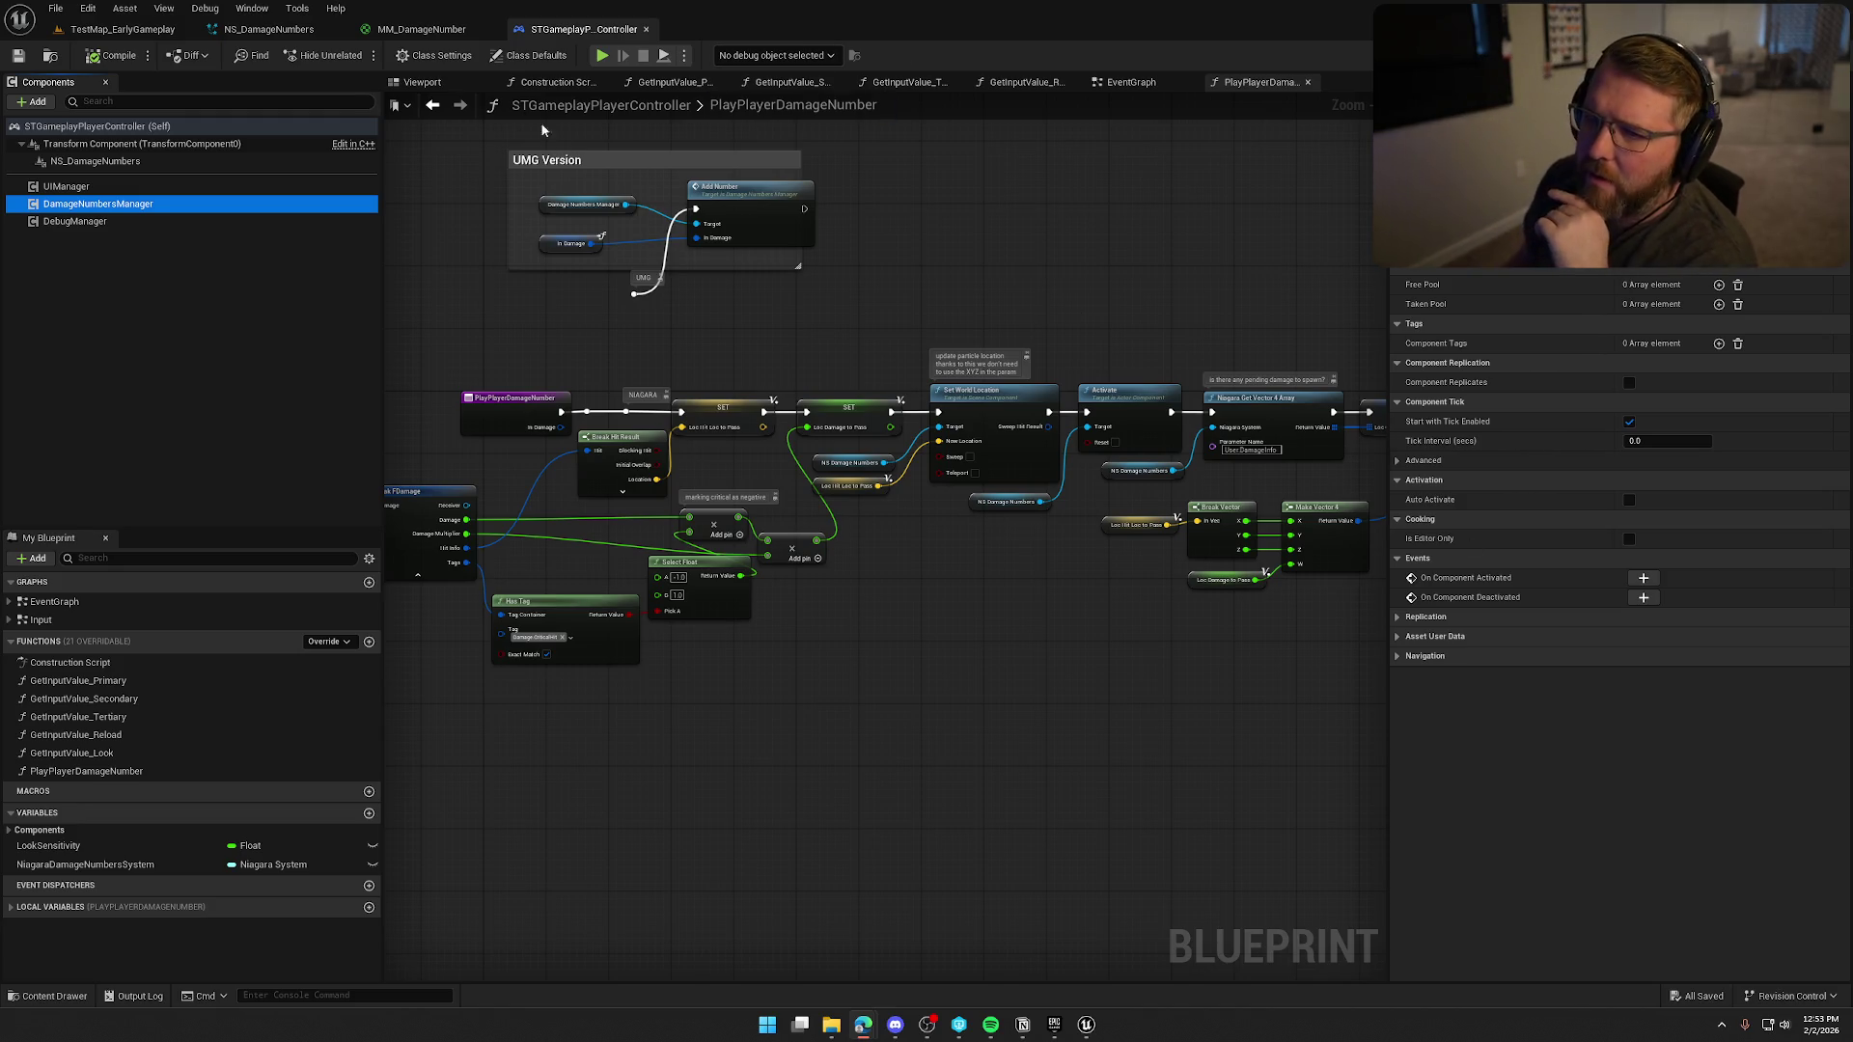
Open MM_DamageNumber and inspect its lower node group and Noise Pattern comment box.
click(421, 29)
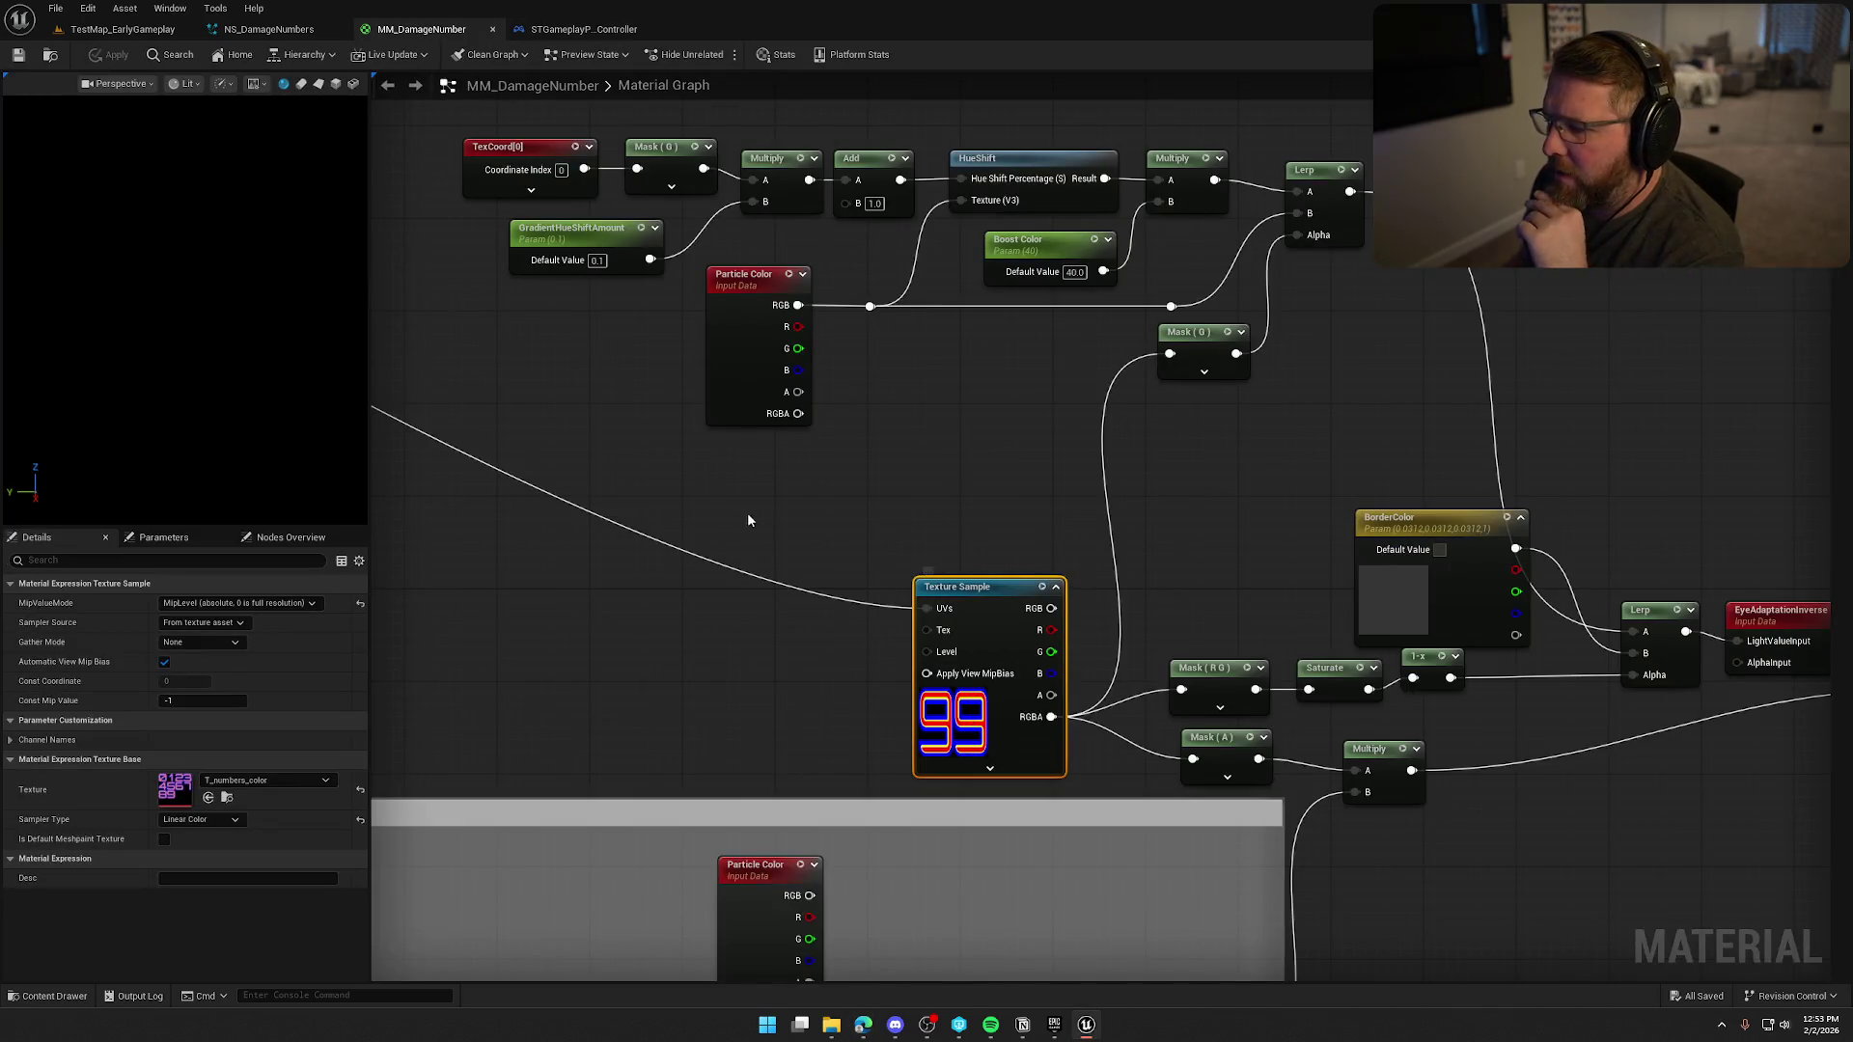
scroll(749, 513, down, 2)
mouse_move(753, 513)
mouse_down()
mouse_move(1179, 402)
mouse_move(1650, 460)
mouse_move(918, 241)
mouse_up()
scroll(1650, 459, up, 3)
scroll(918, 241, down, 1)
scroll(917, 241, up, 1)
scroll(1287, 222, down, 1)
drag(1286, 223, 749, 202)
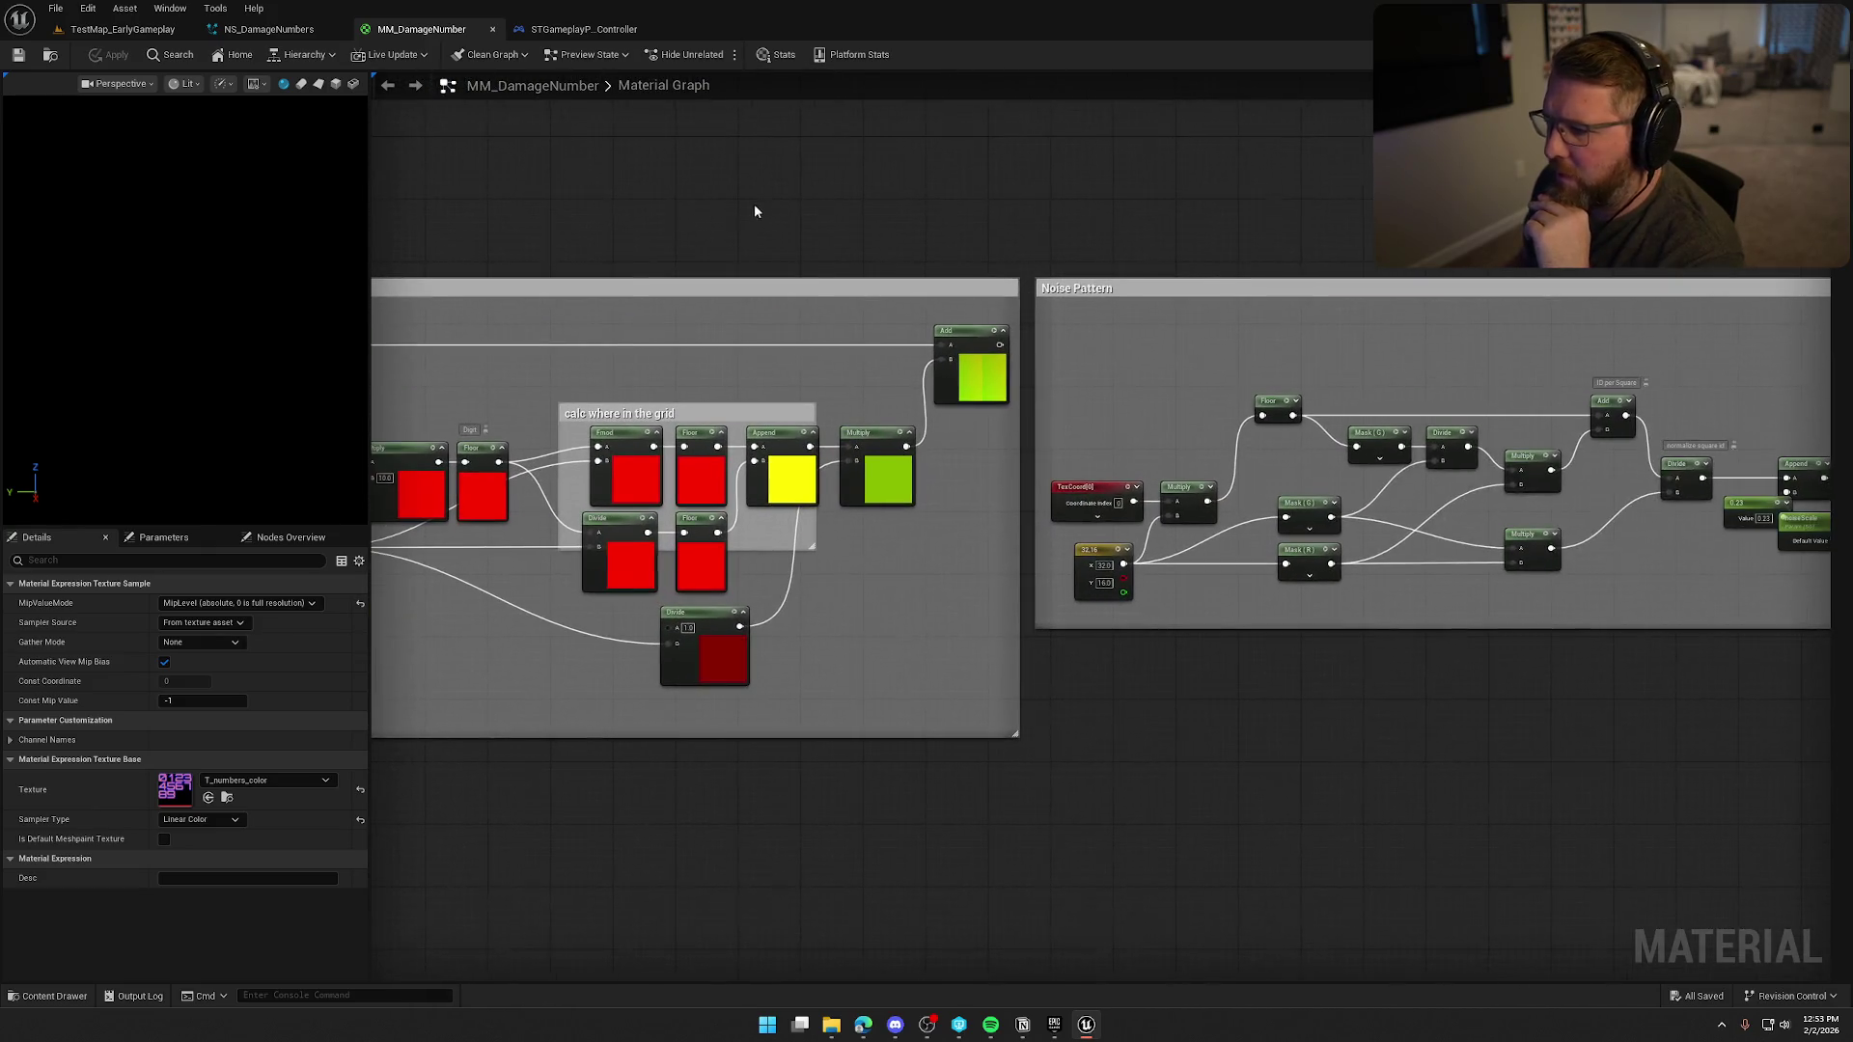
scroll(768, 200, down, 1)
scroll(770, 208, down, 2)
scroll(935, 343, up, 3)
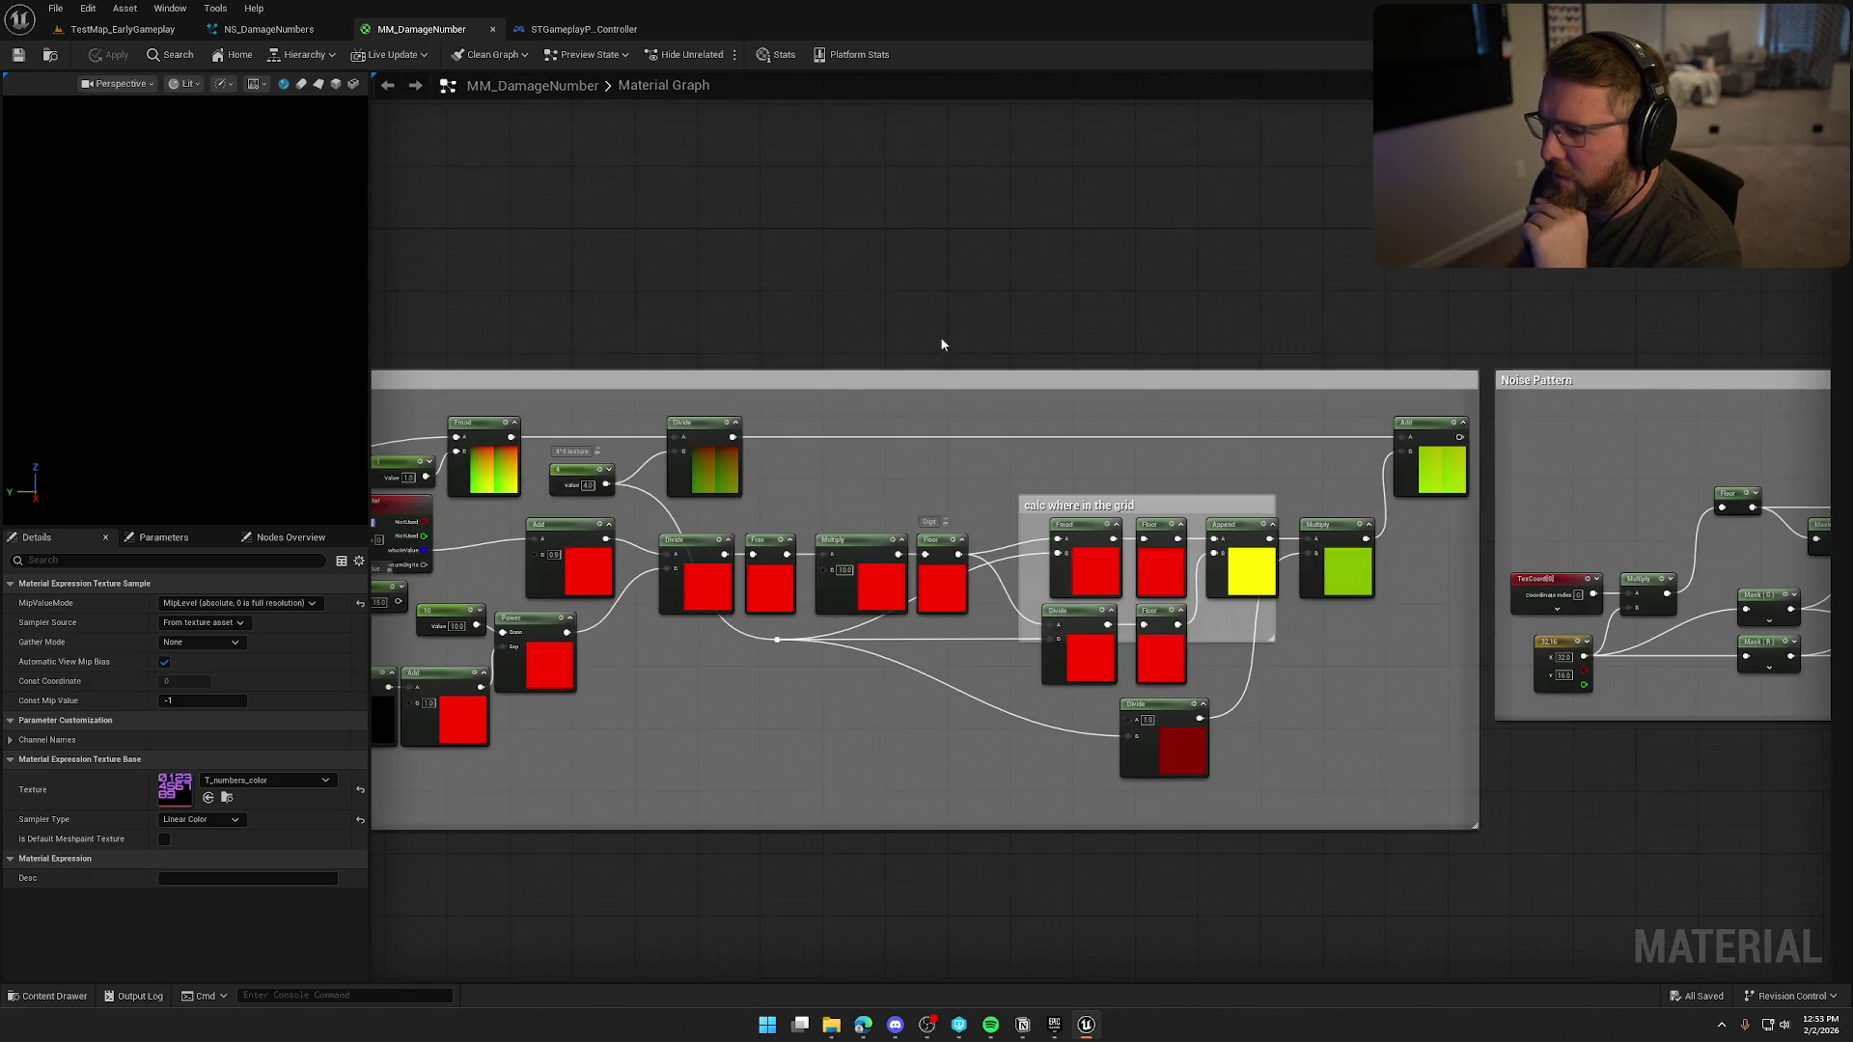
Survey the Noise Pattern, Particle Color, Texture Sample and output node groups, then return to NS_DamageNumbers.
drag(976, 310, 579, 261)
drag(1614, 722, 905, 746)
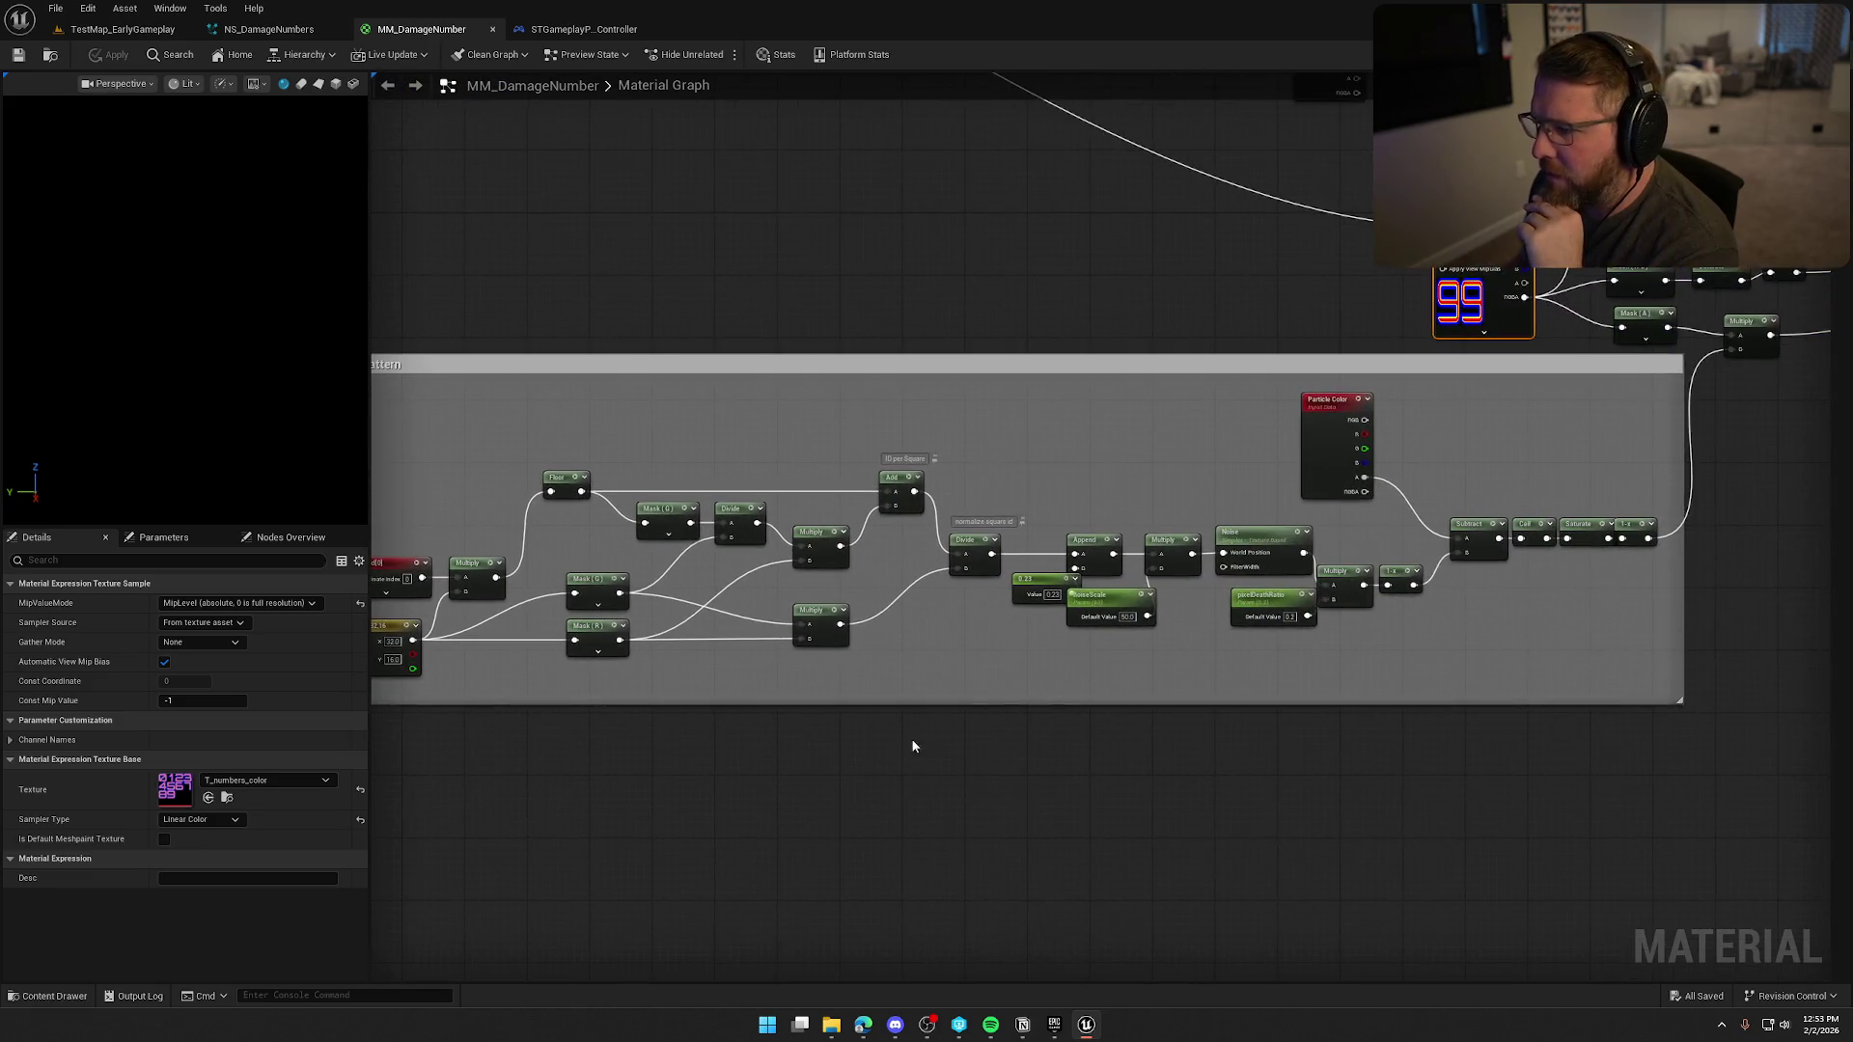
scroll(1197, 739, down, 2)
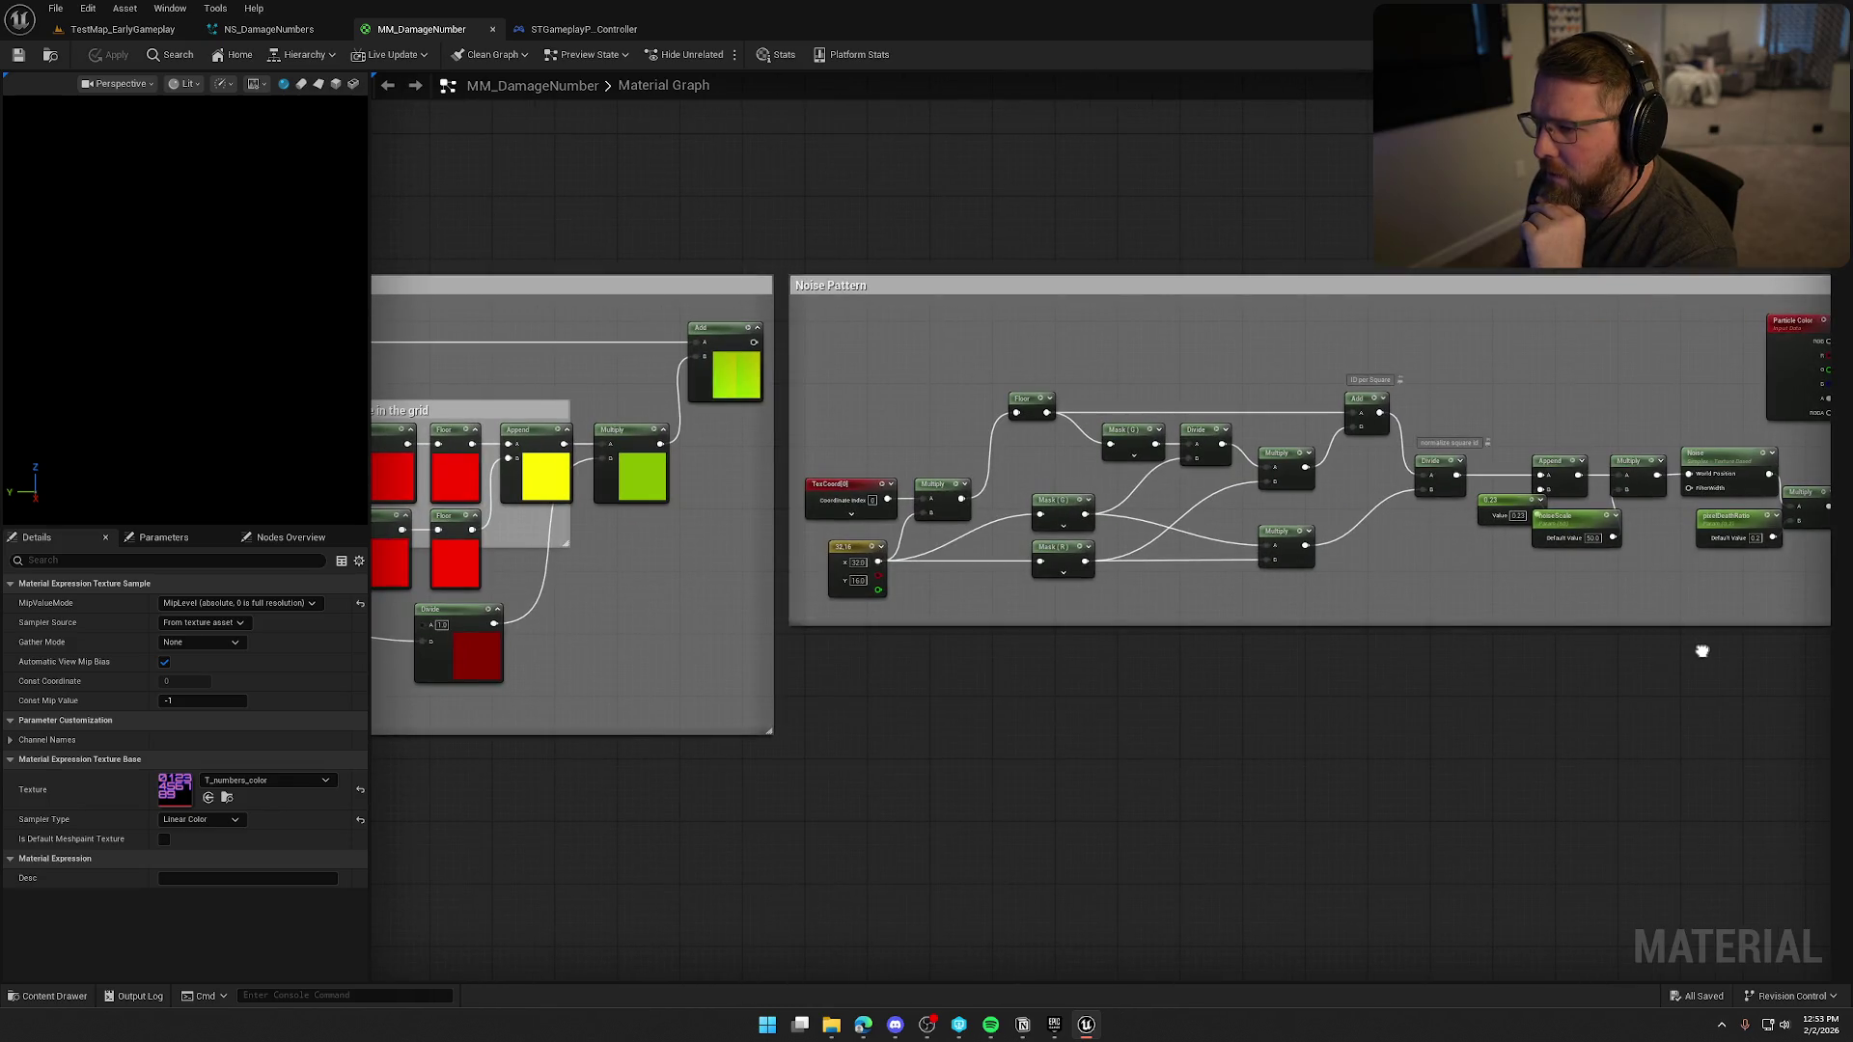
drag(1700, 648, 1451, 646)
scroll(958, 647, up, 2)
drag(958, 648, 772, 726)
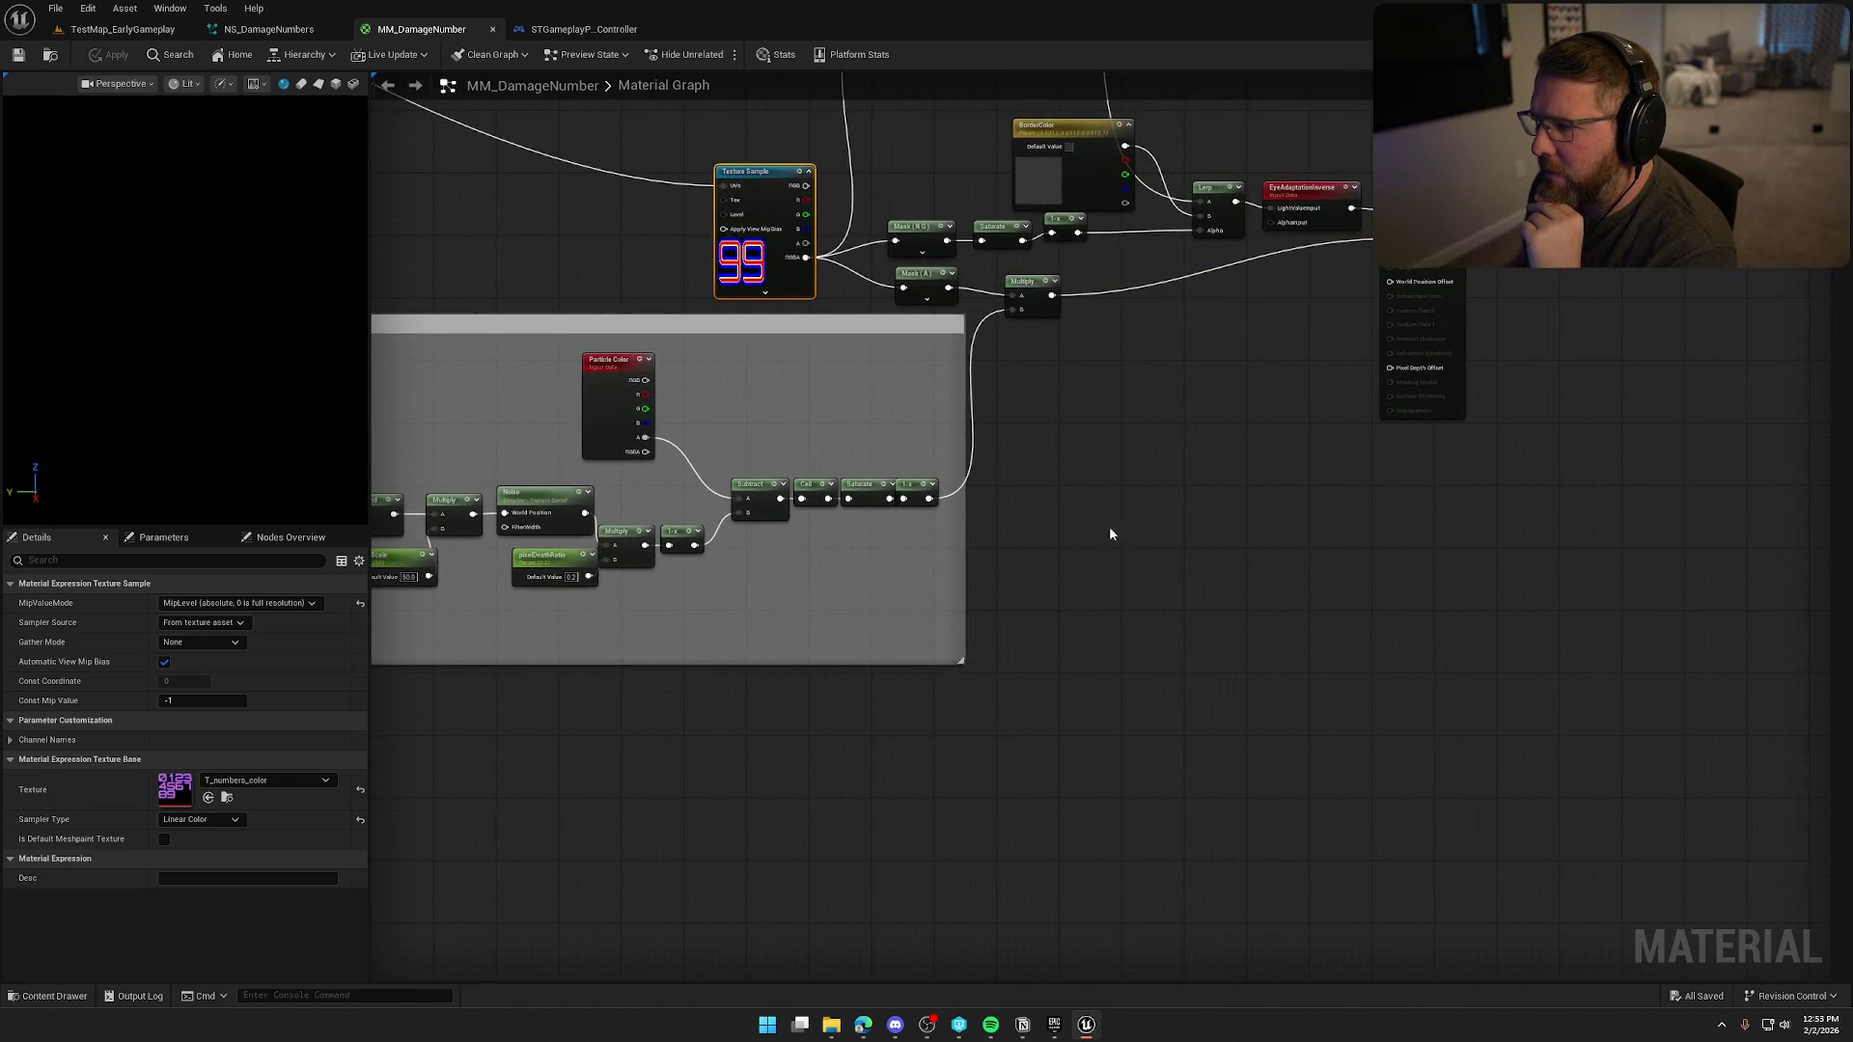
mouse_move(1123, 516)
mouse_down()
mouse_move(1149, 608)
mouse_move(1217, 646)
mouse_up()
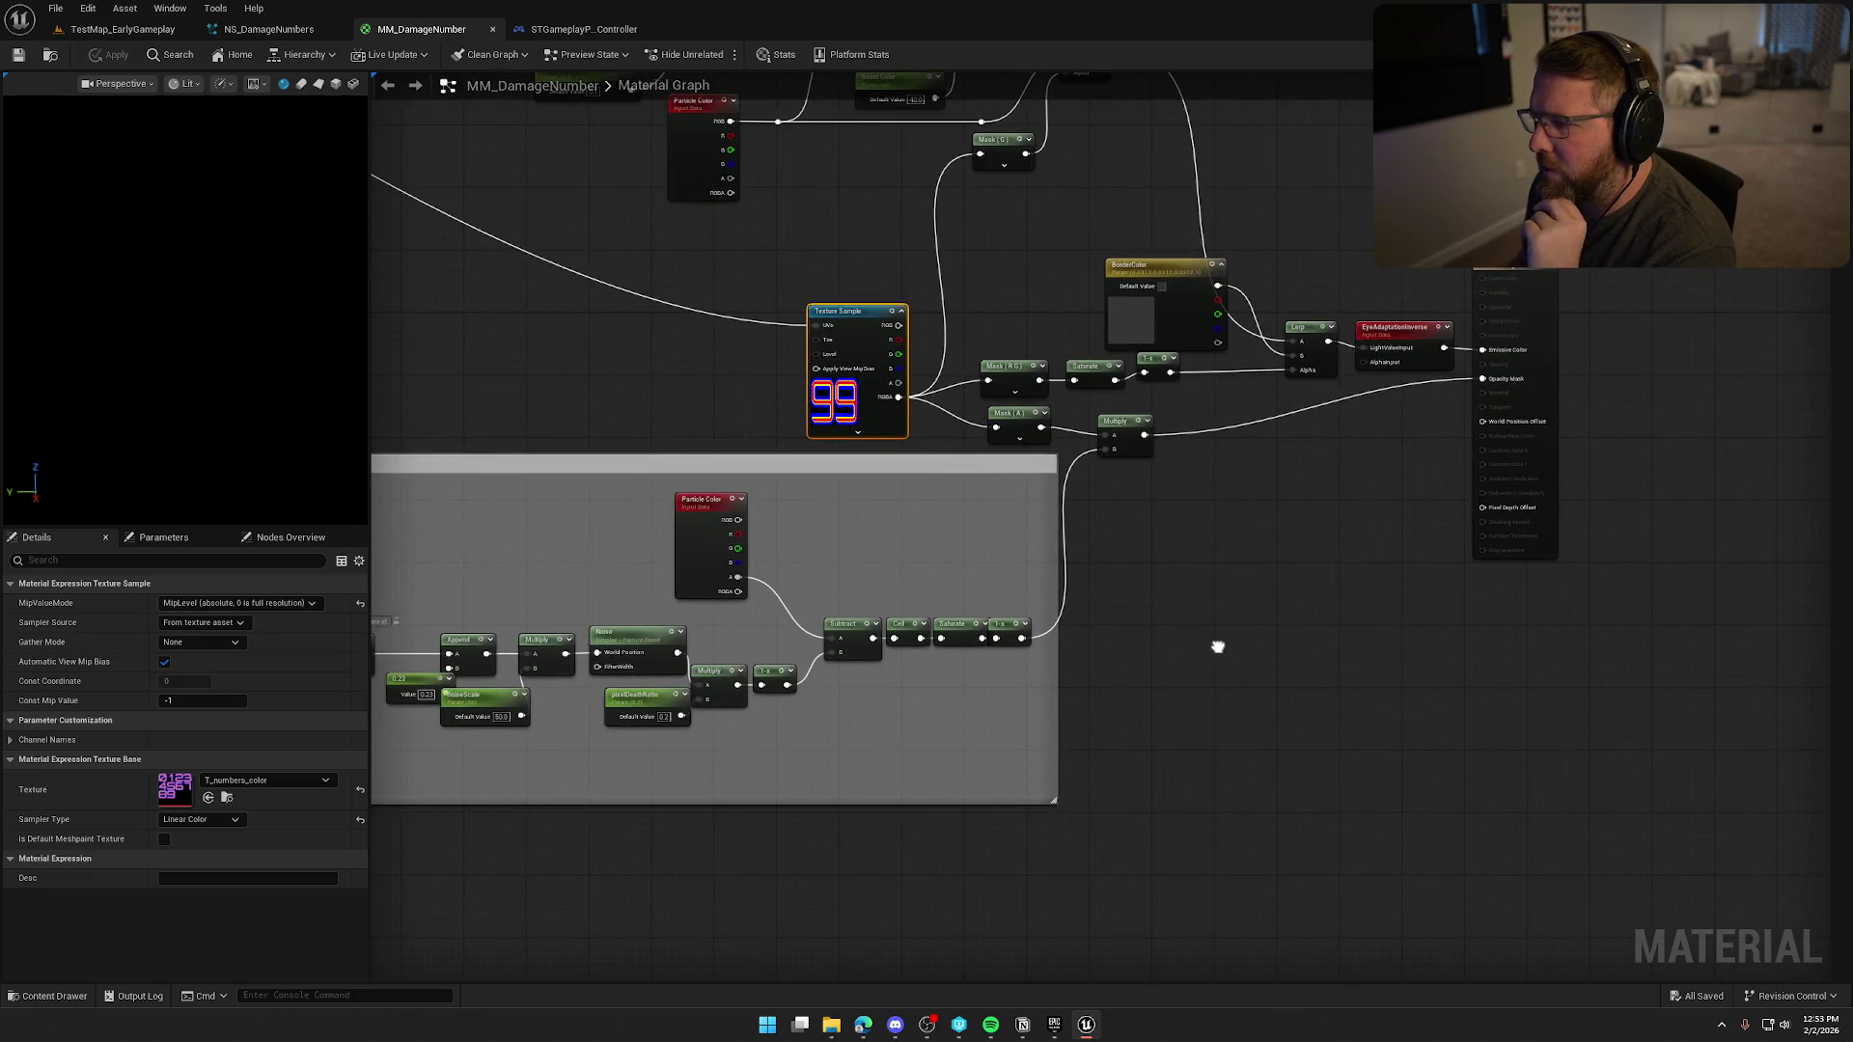
scroll(1217, 647, down, 6)
mouse_move(1389, 649)
mouse_down()
mouse_move(1290, 447)
mouse_move(1122, 569)
mouse_up()
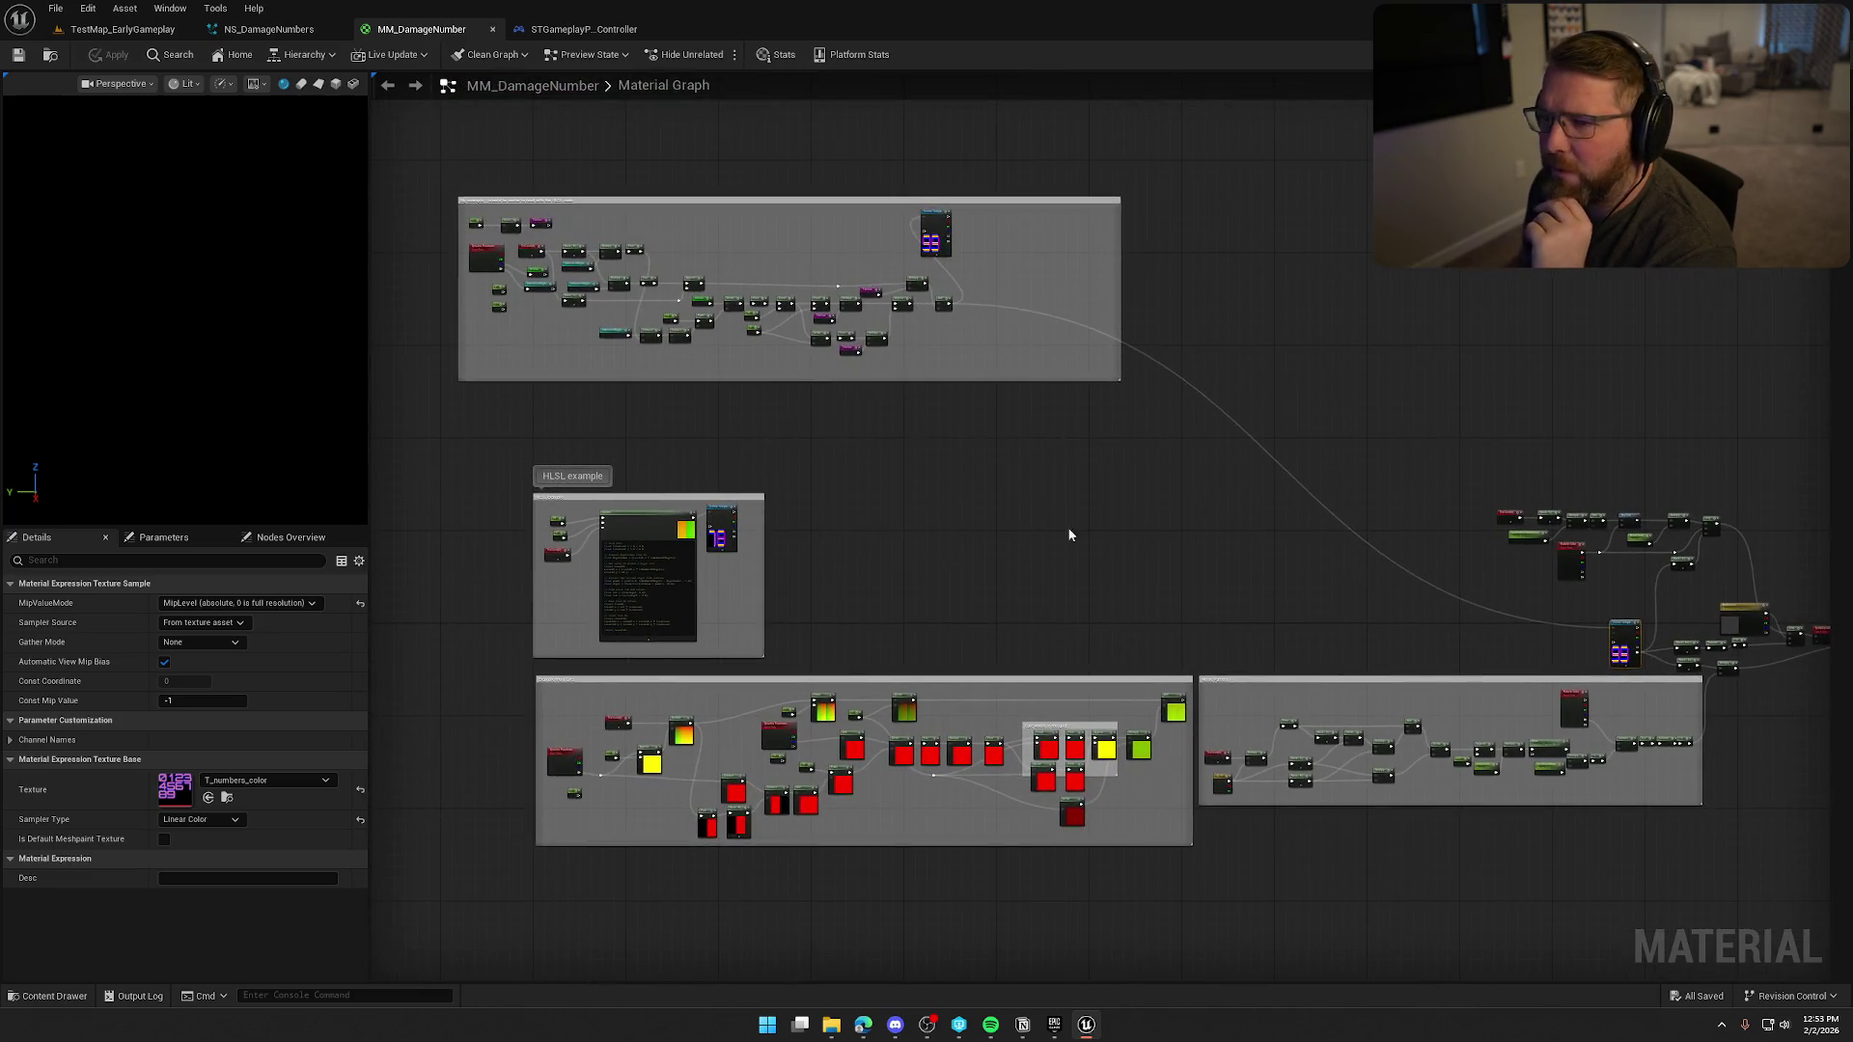
click(268, 29)
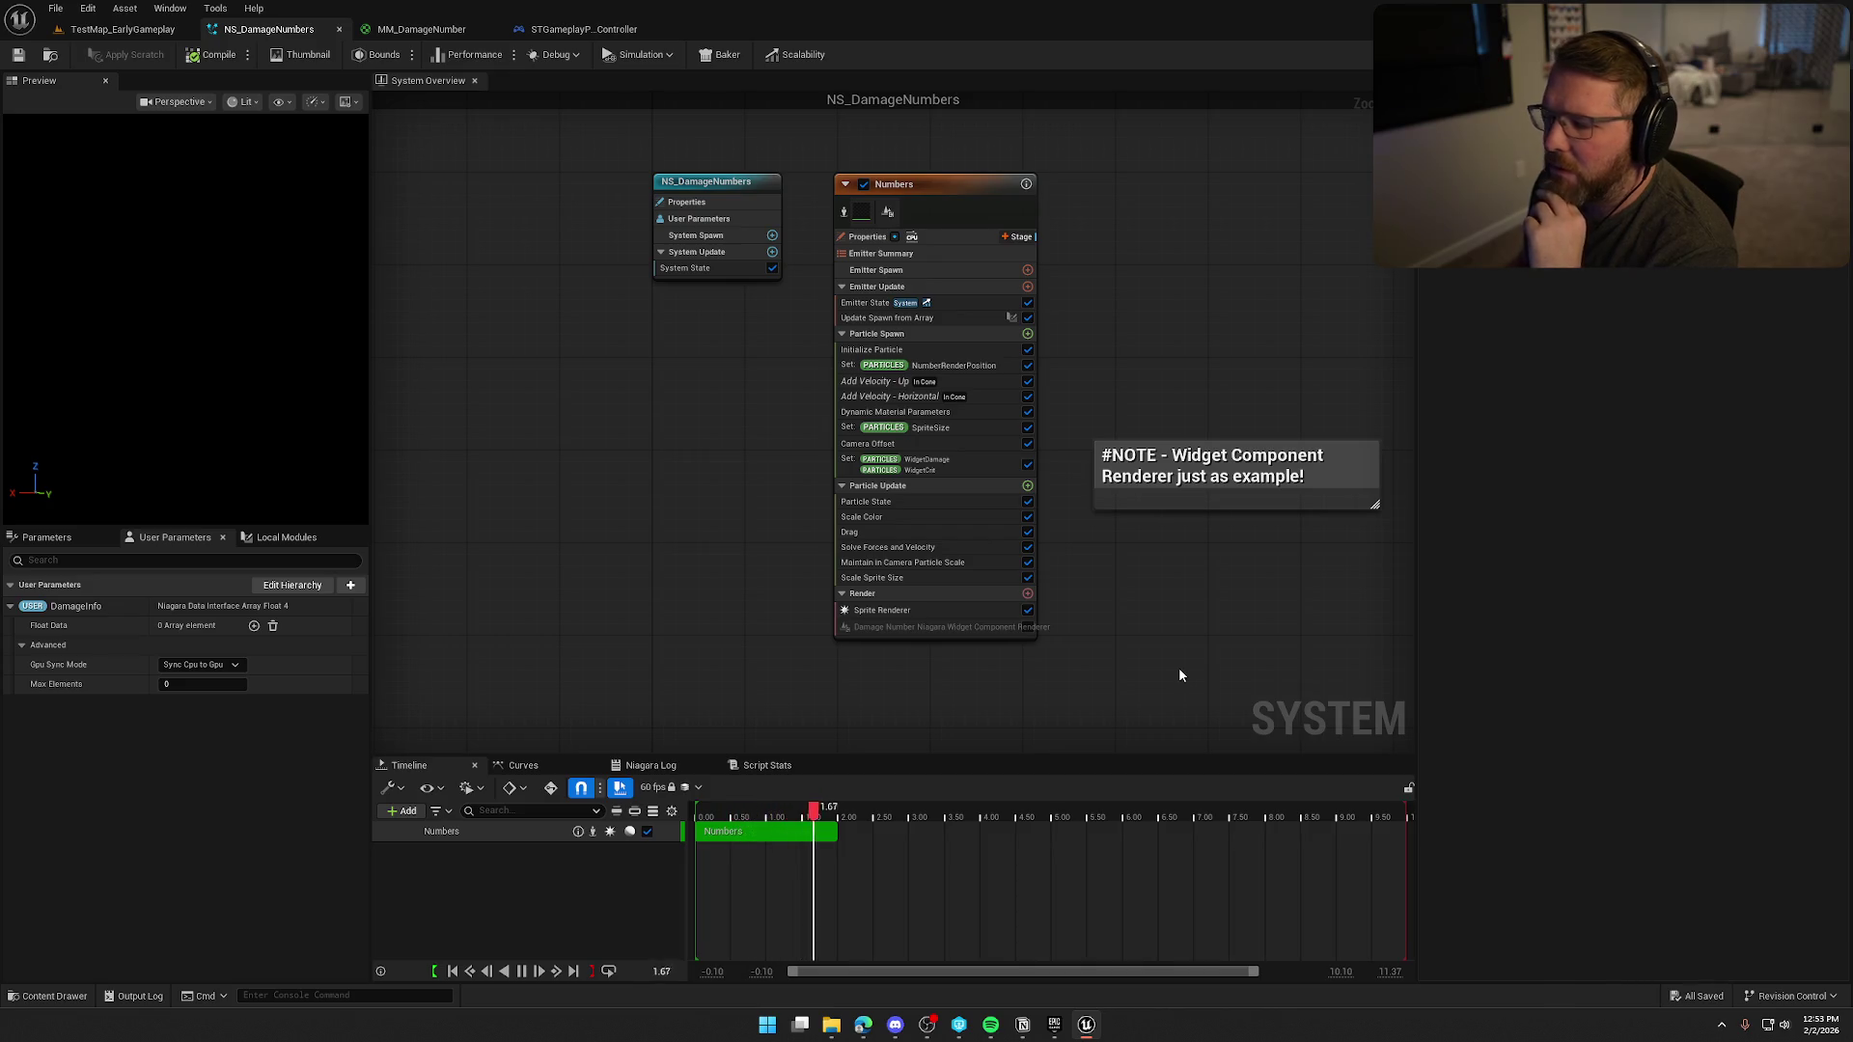
Migrate NS_DamageNumbers with all its listed dependent assets to another project.
click(50, 56)
right_click(381, 741)
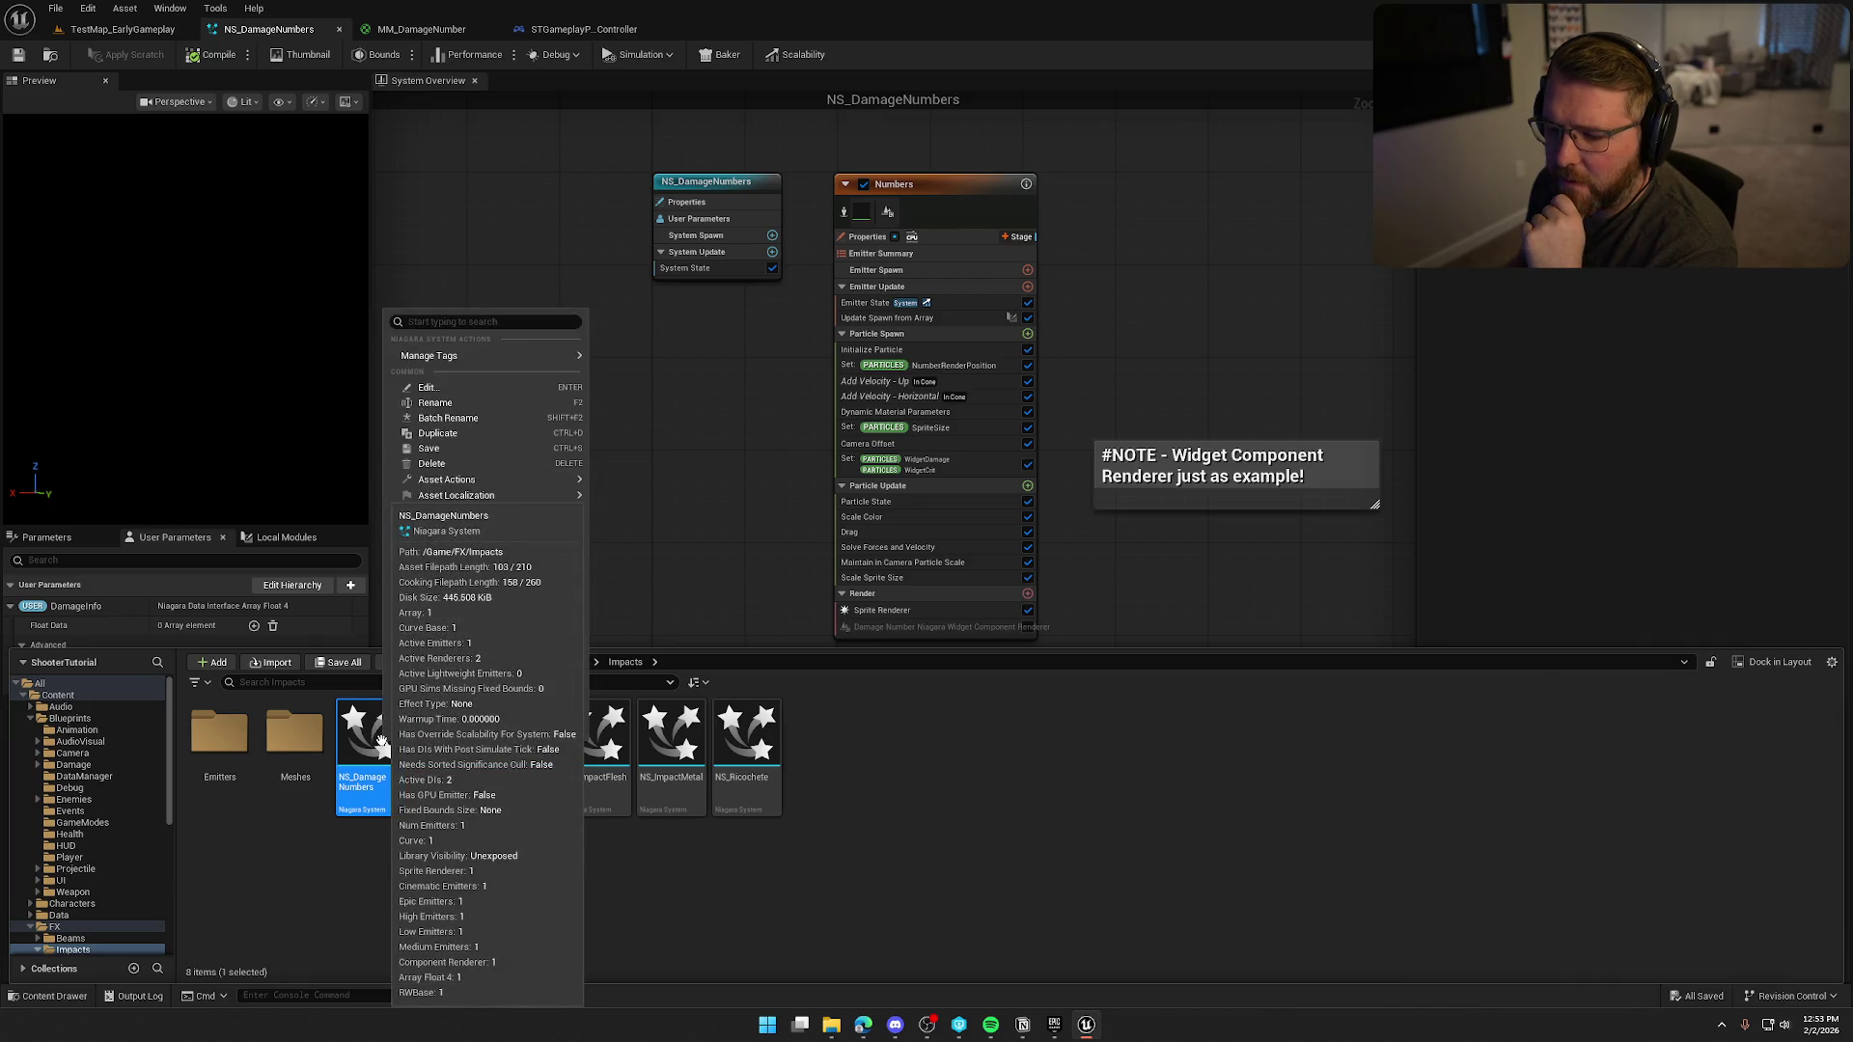
mouse_move(482, 479)
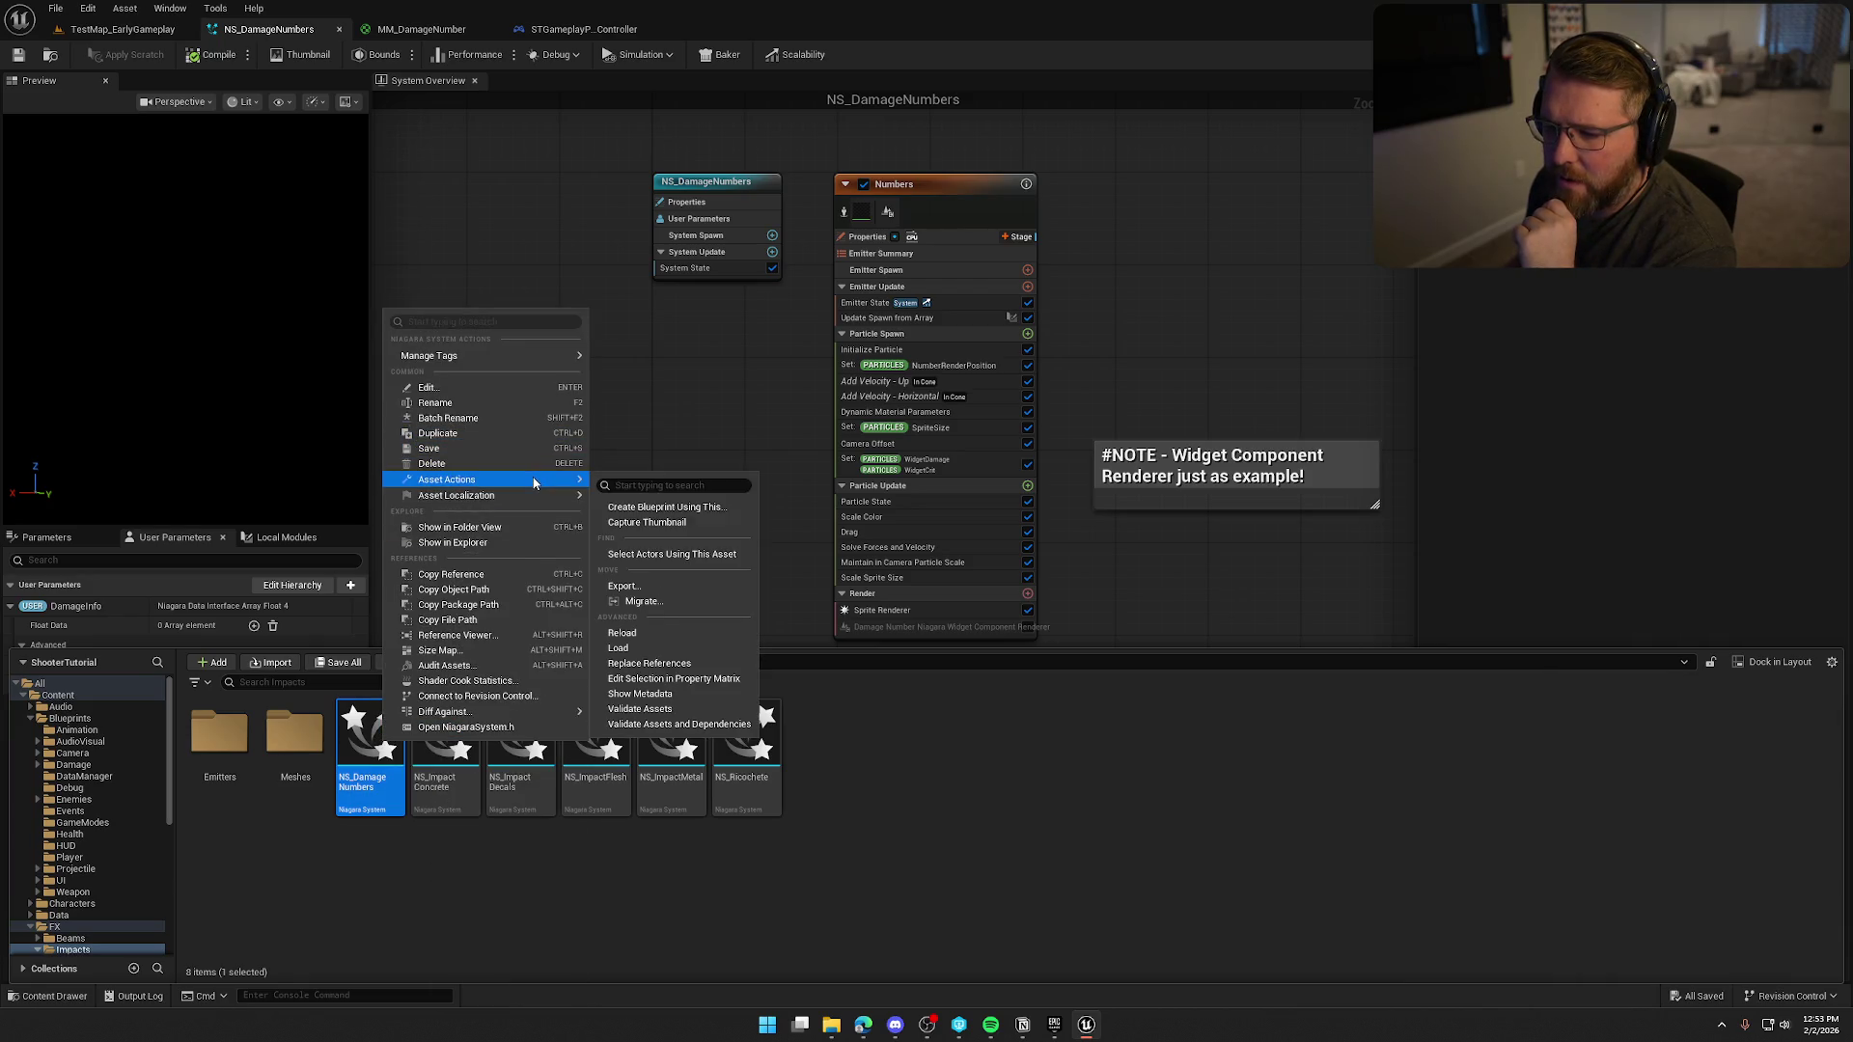
click(681, 604)
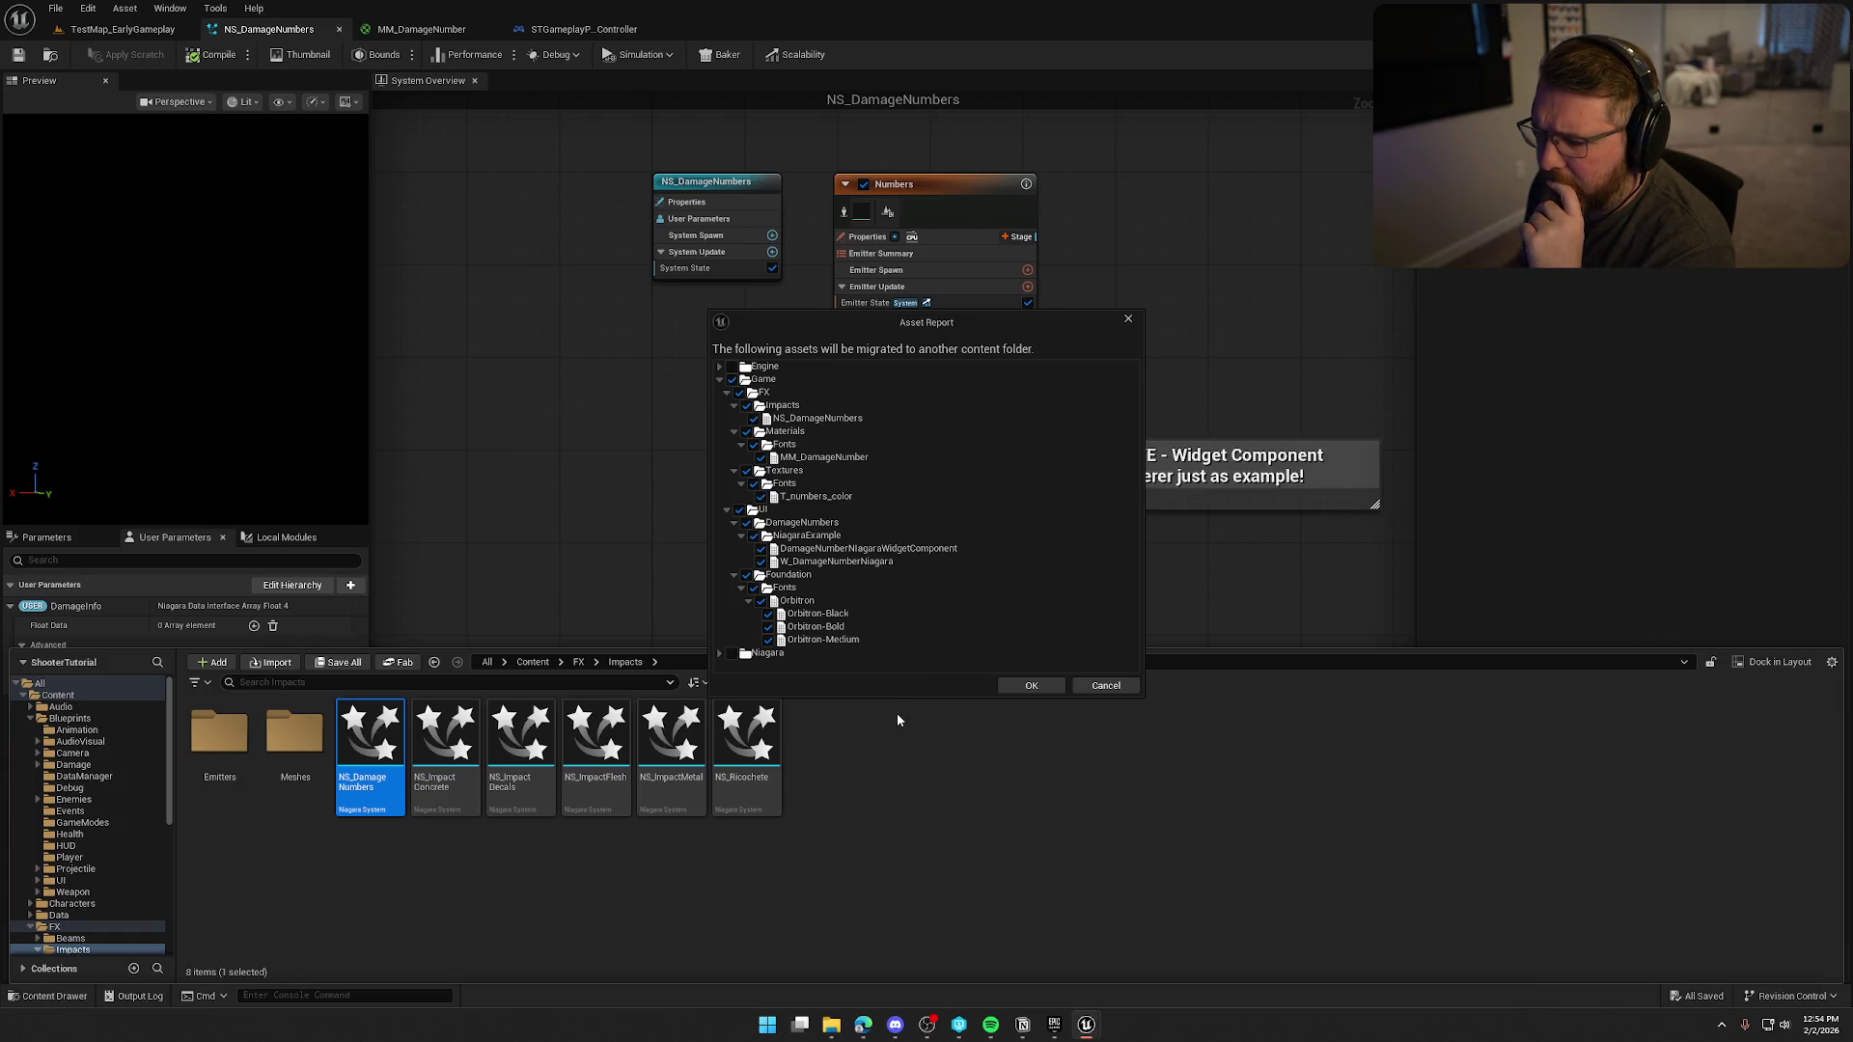
click(1032, 686)
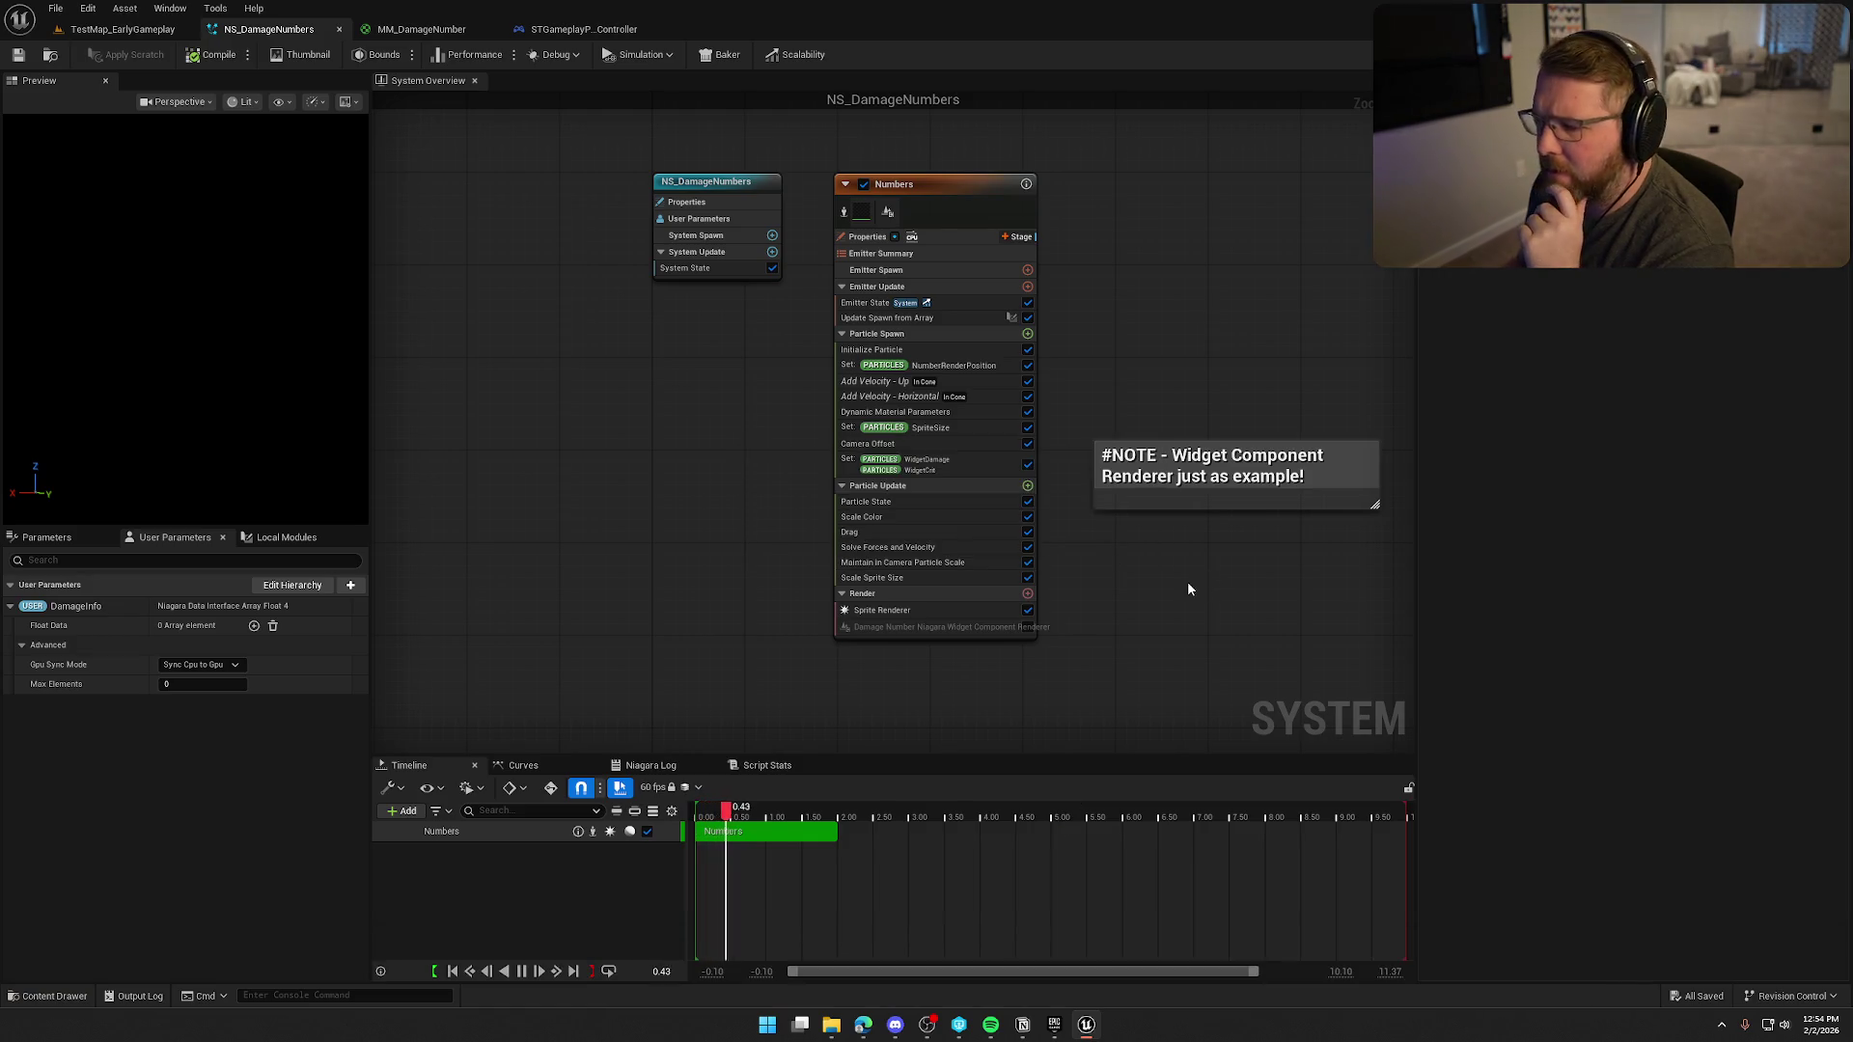
Close the shooter project's editor and launch the TrailNError project from the desktop.
click(123, 28)
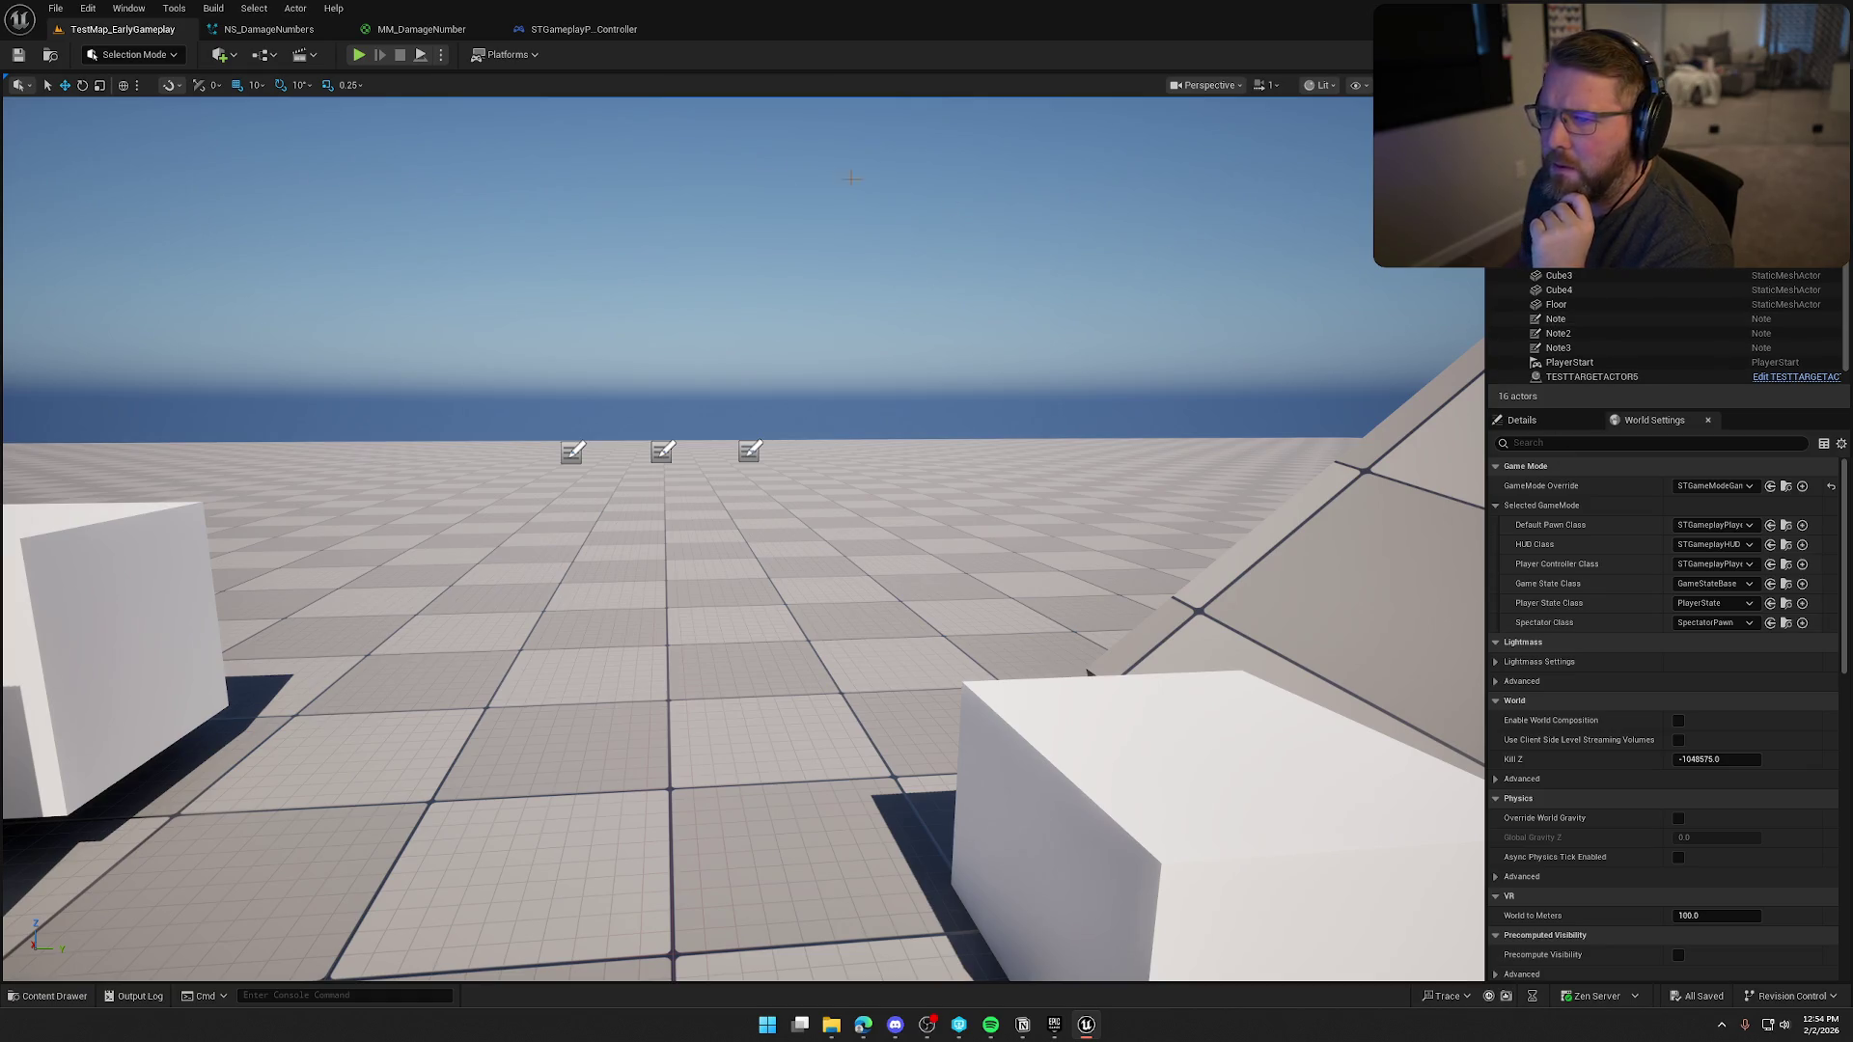
click(584, 29)
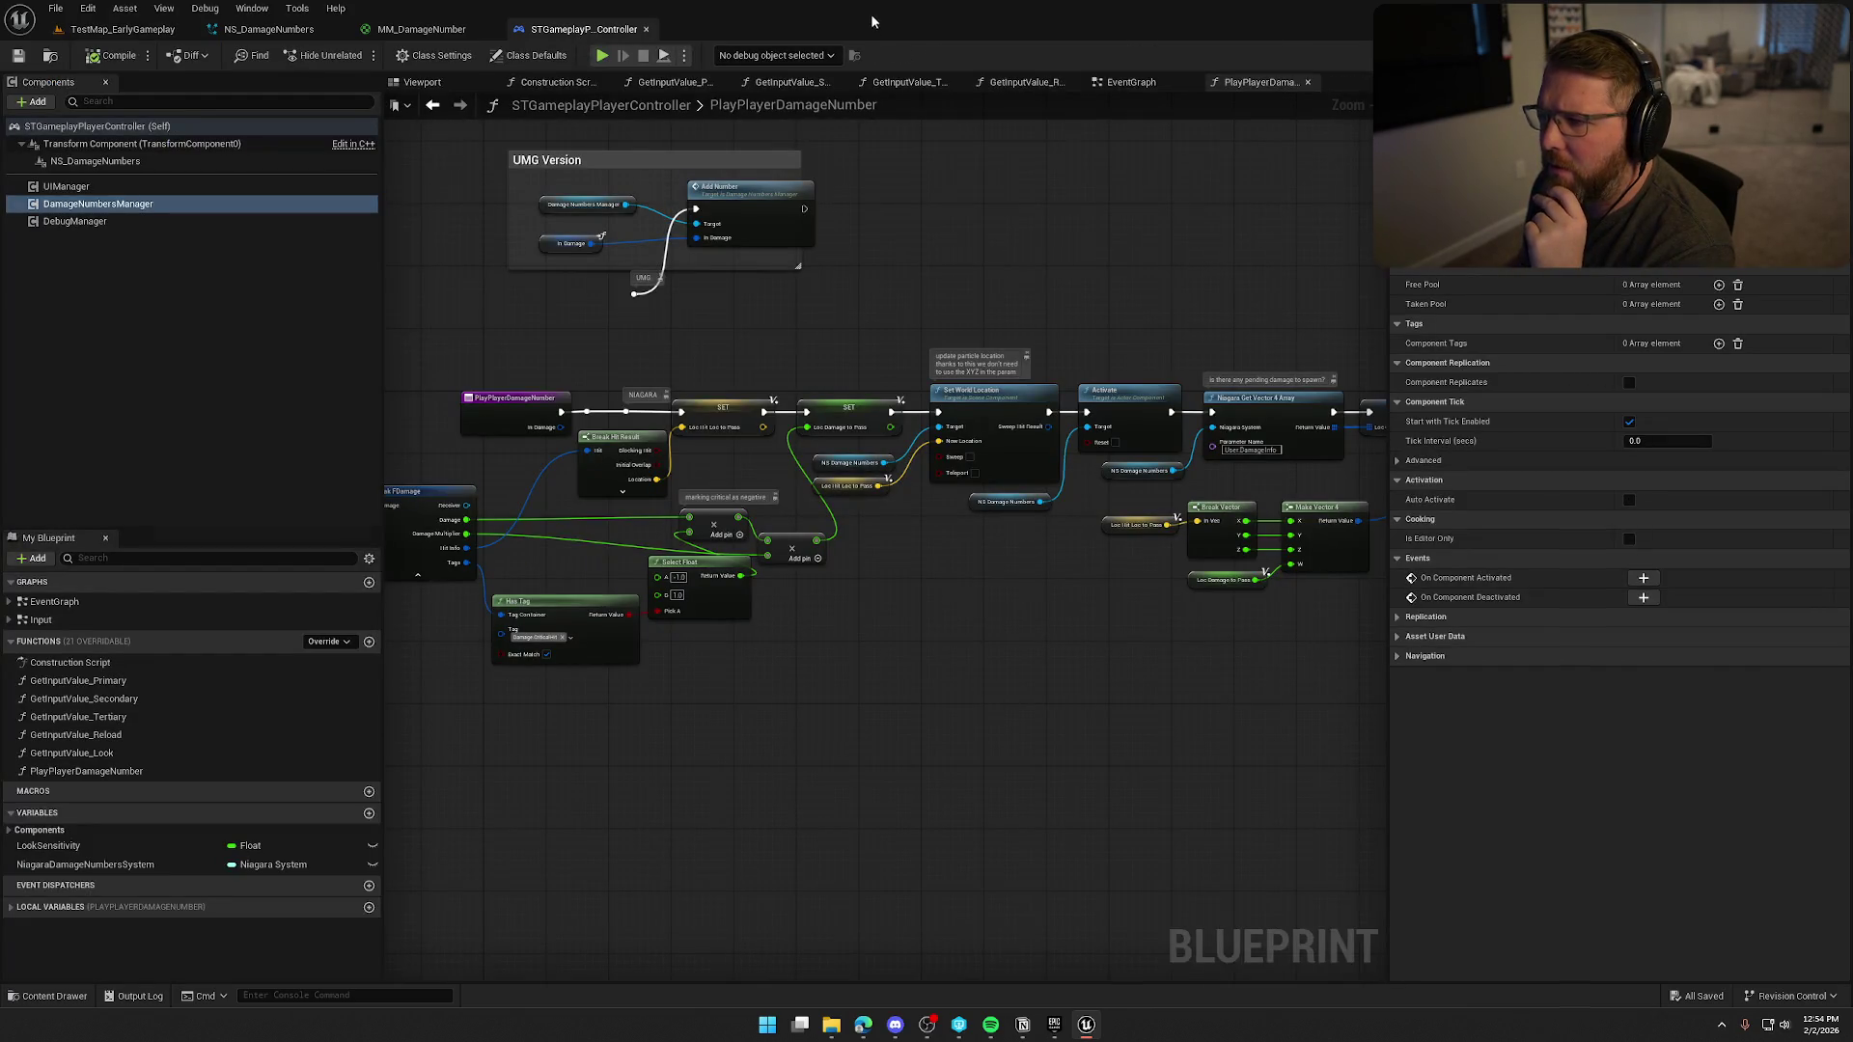
key(super+d)
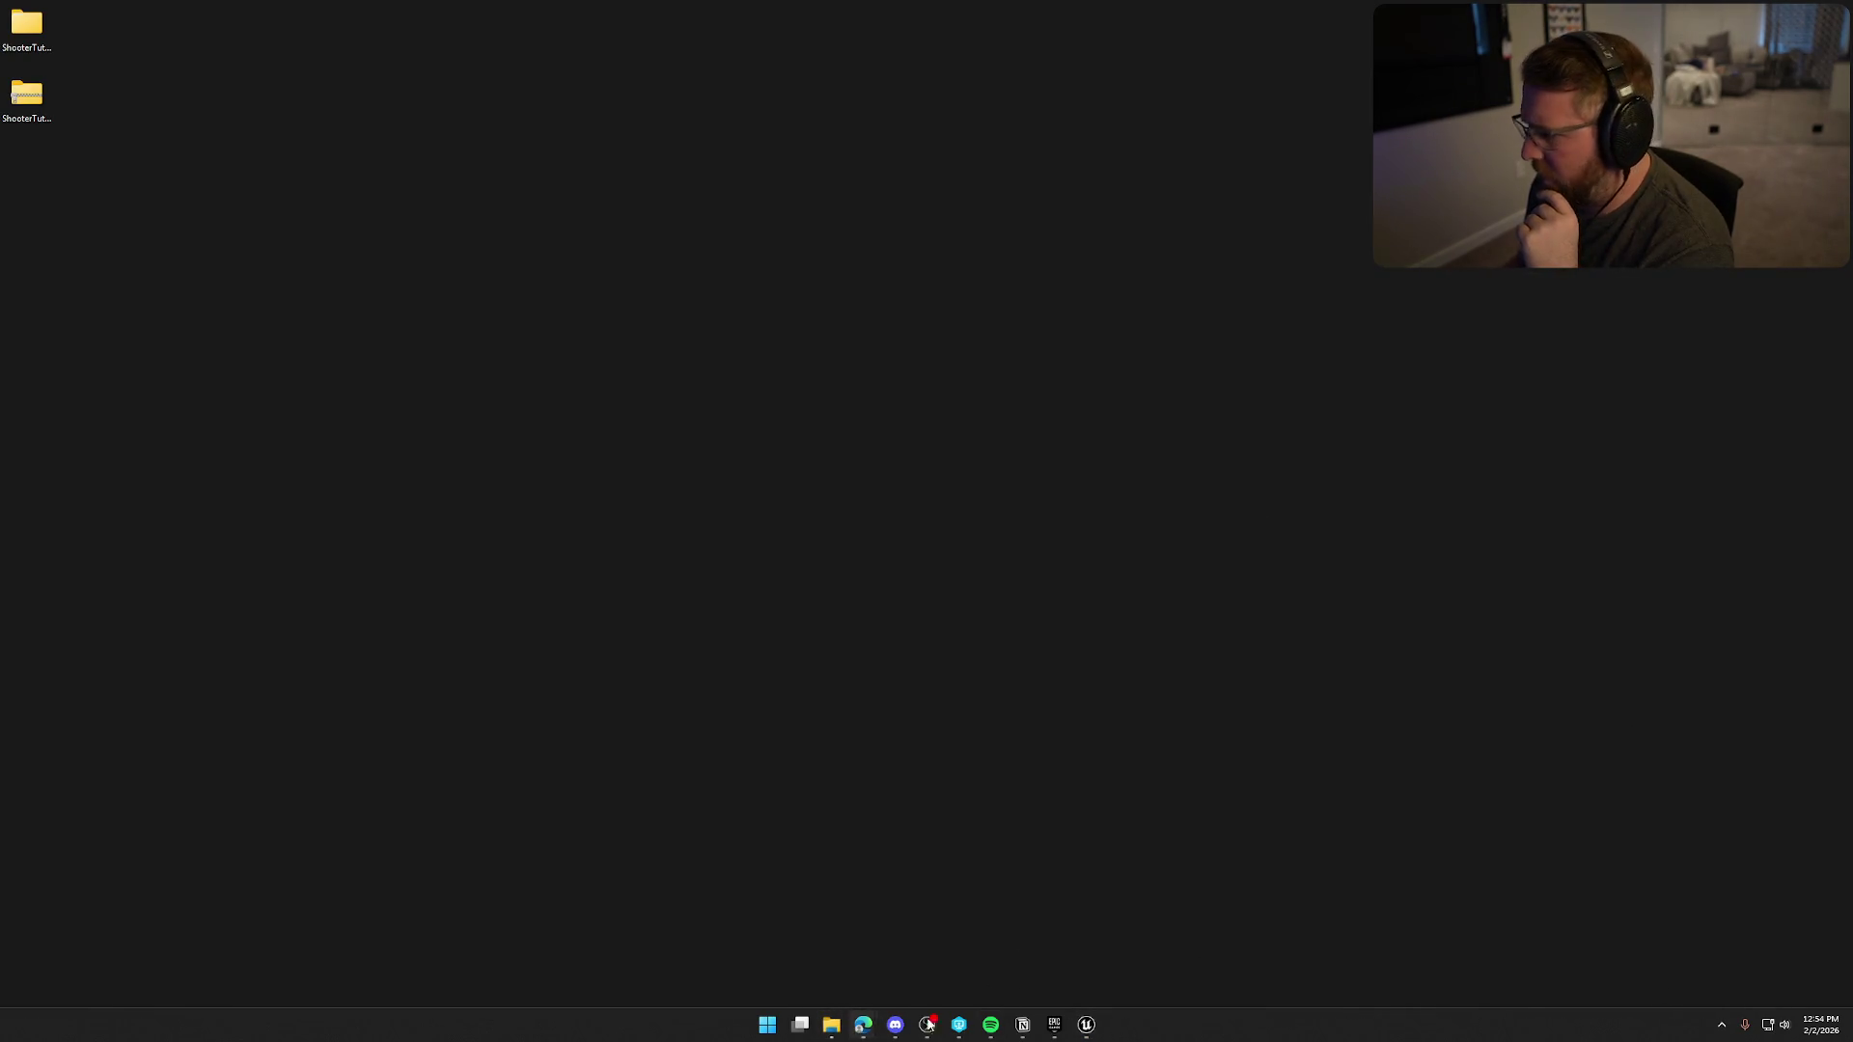
mouse_move(831, 1033)
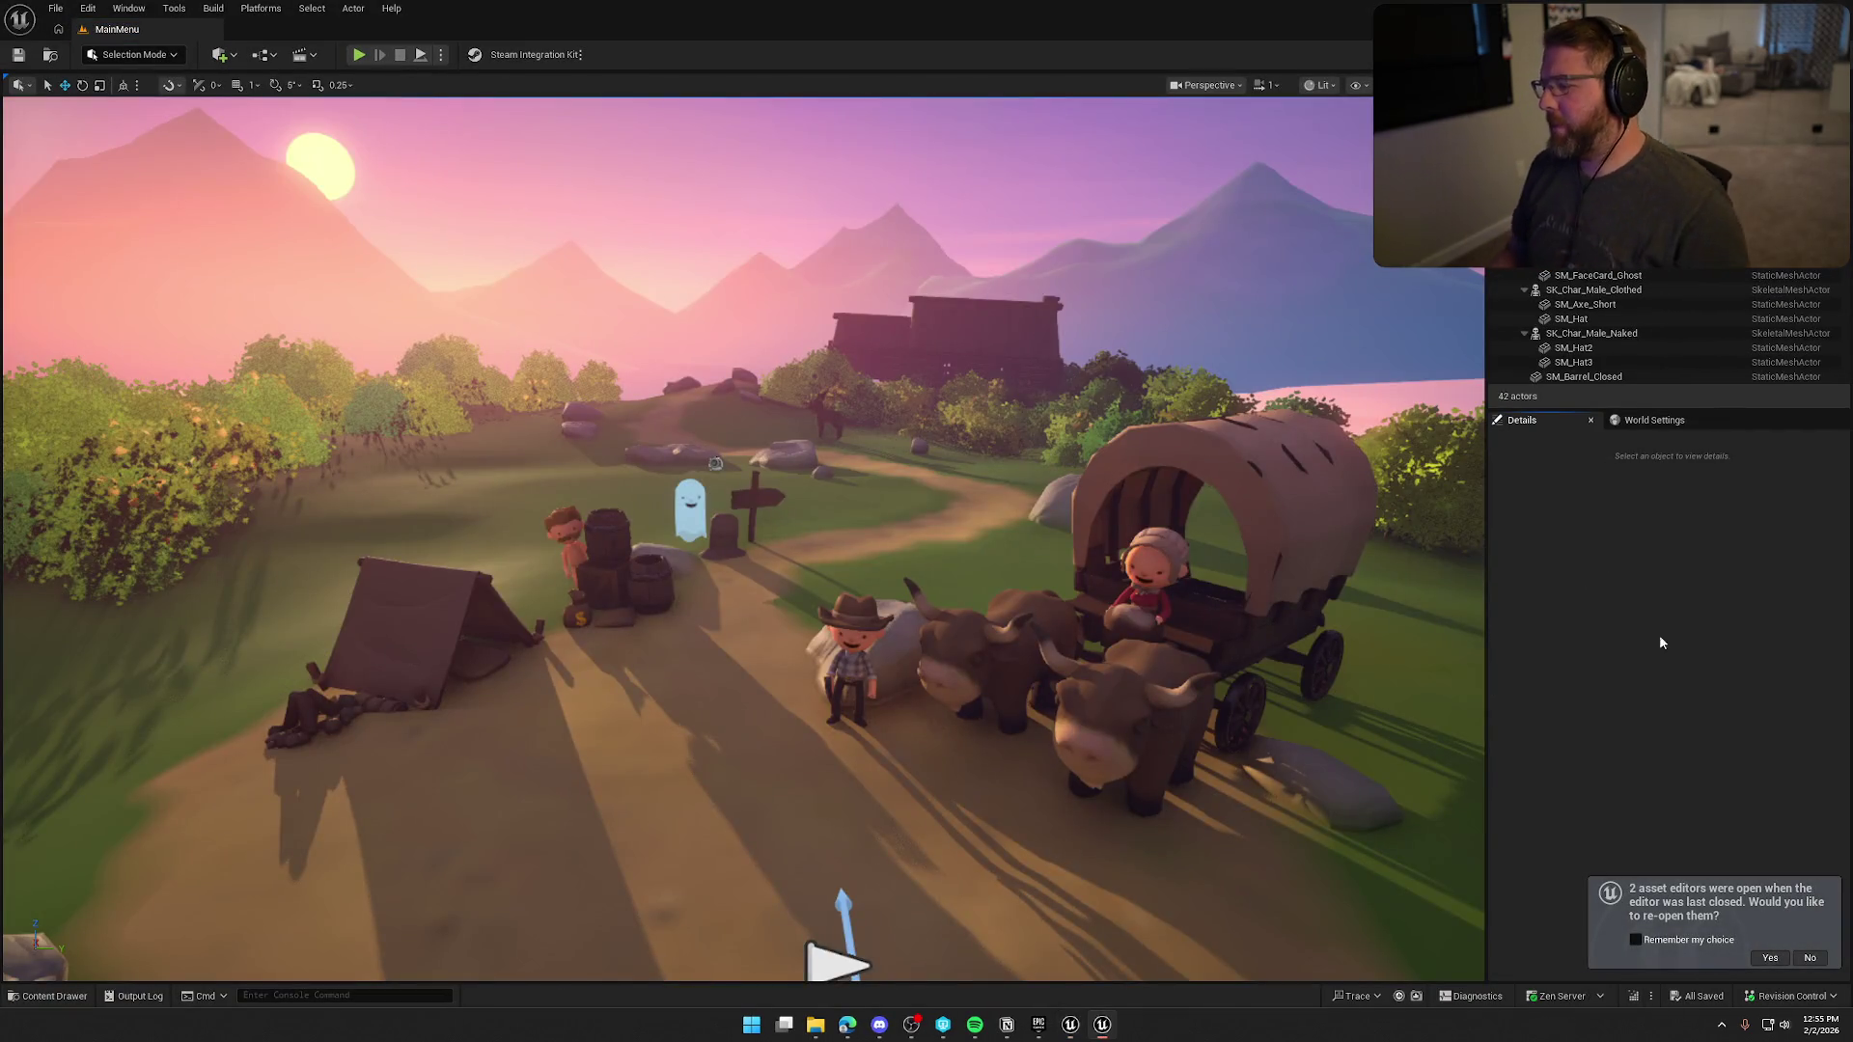
Decline reopening editors and locate the migrated NS_DamageNumbers in FX/Impacts.
click(1807, 959)
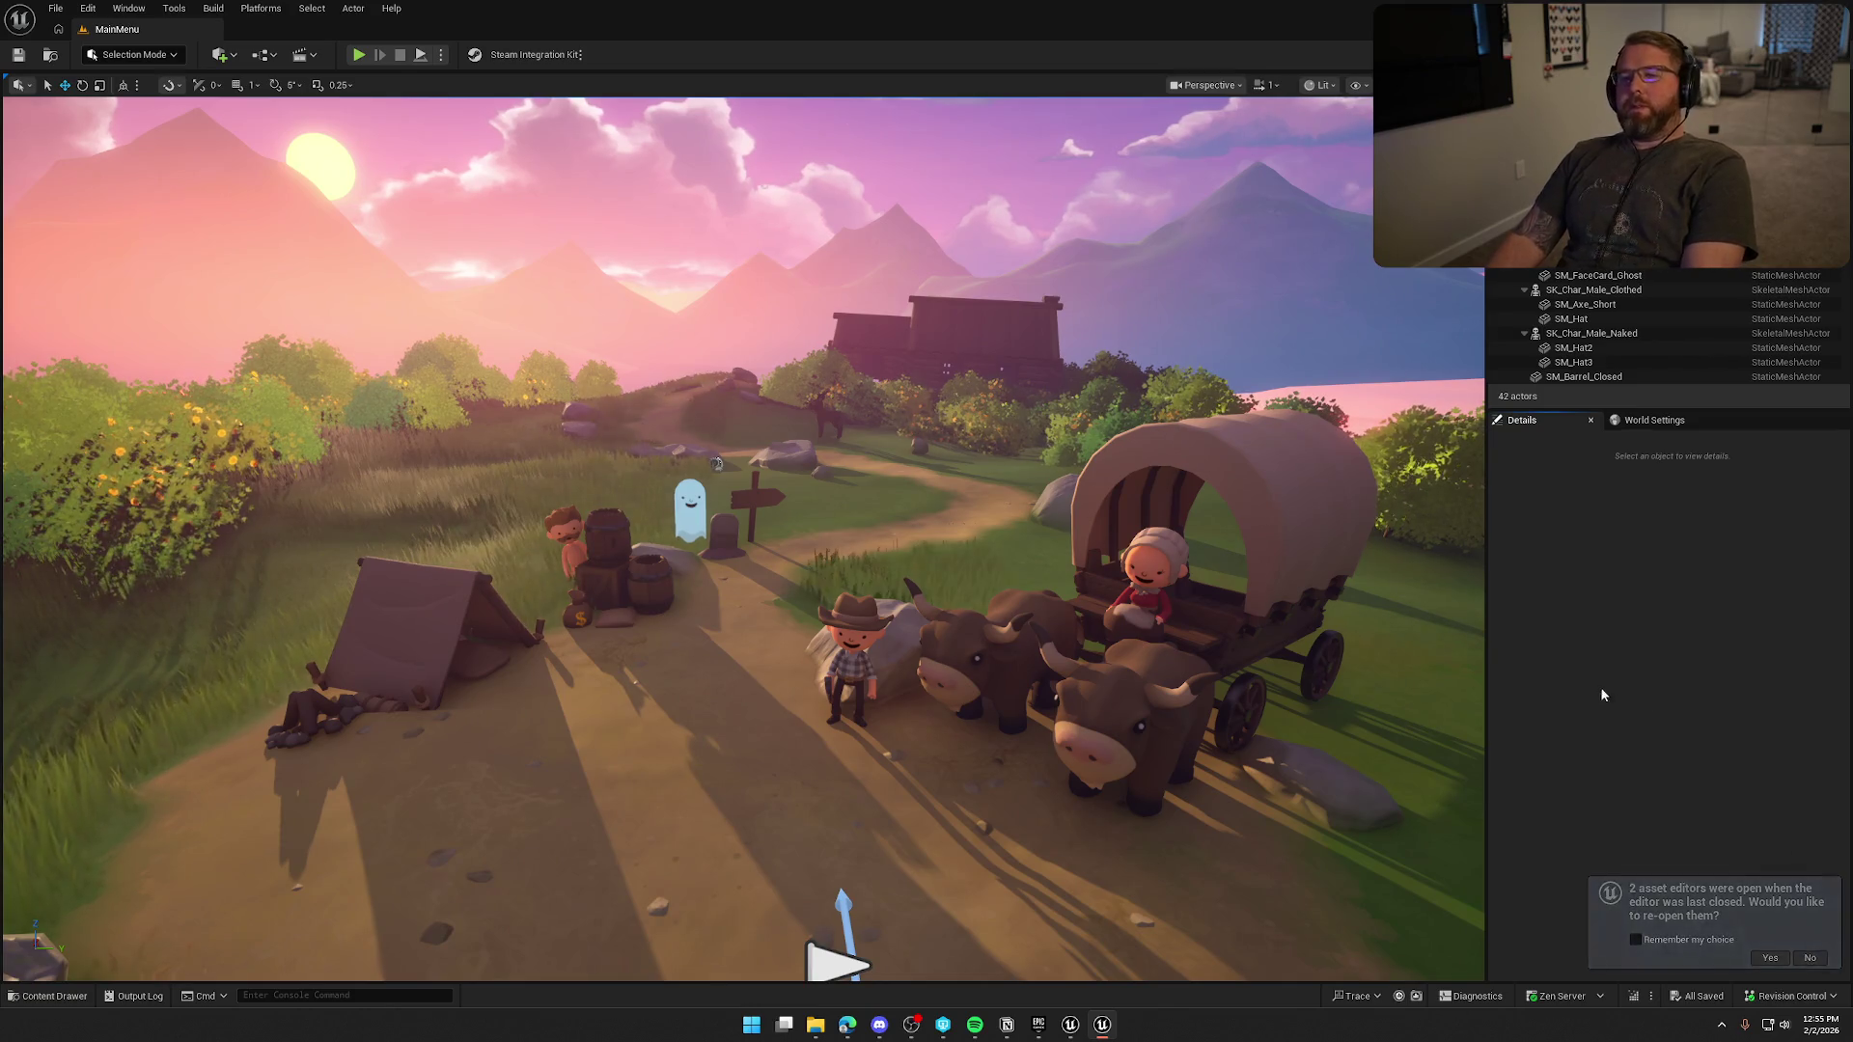
key(ctrl+space)
ctrl+click(48, 695)
click(23, 694)
click(46, 718)
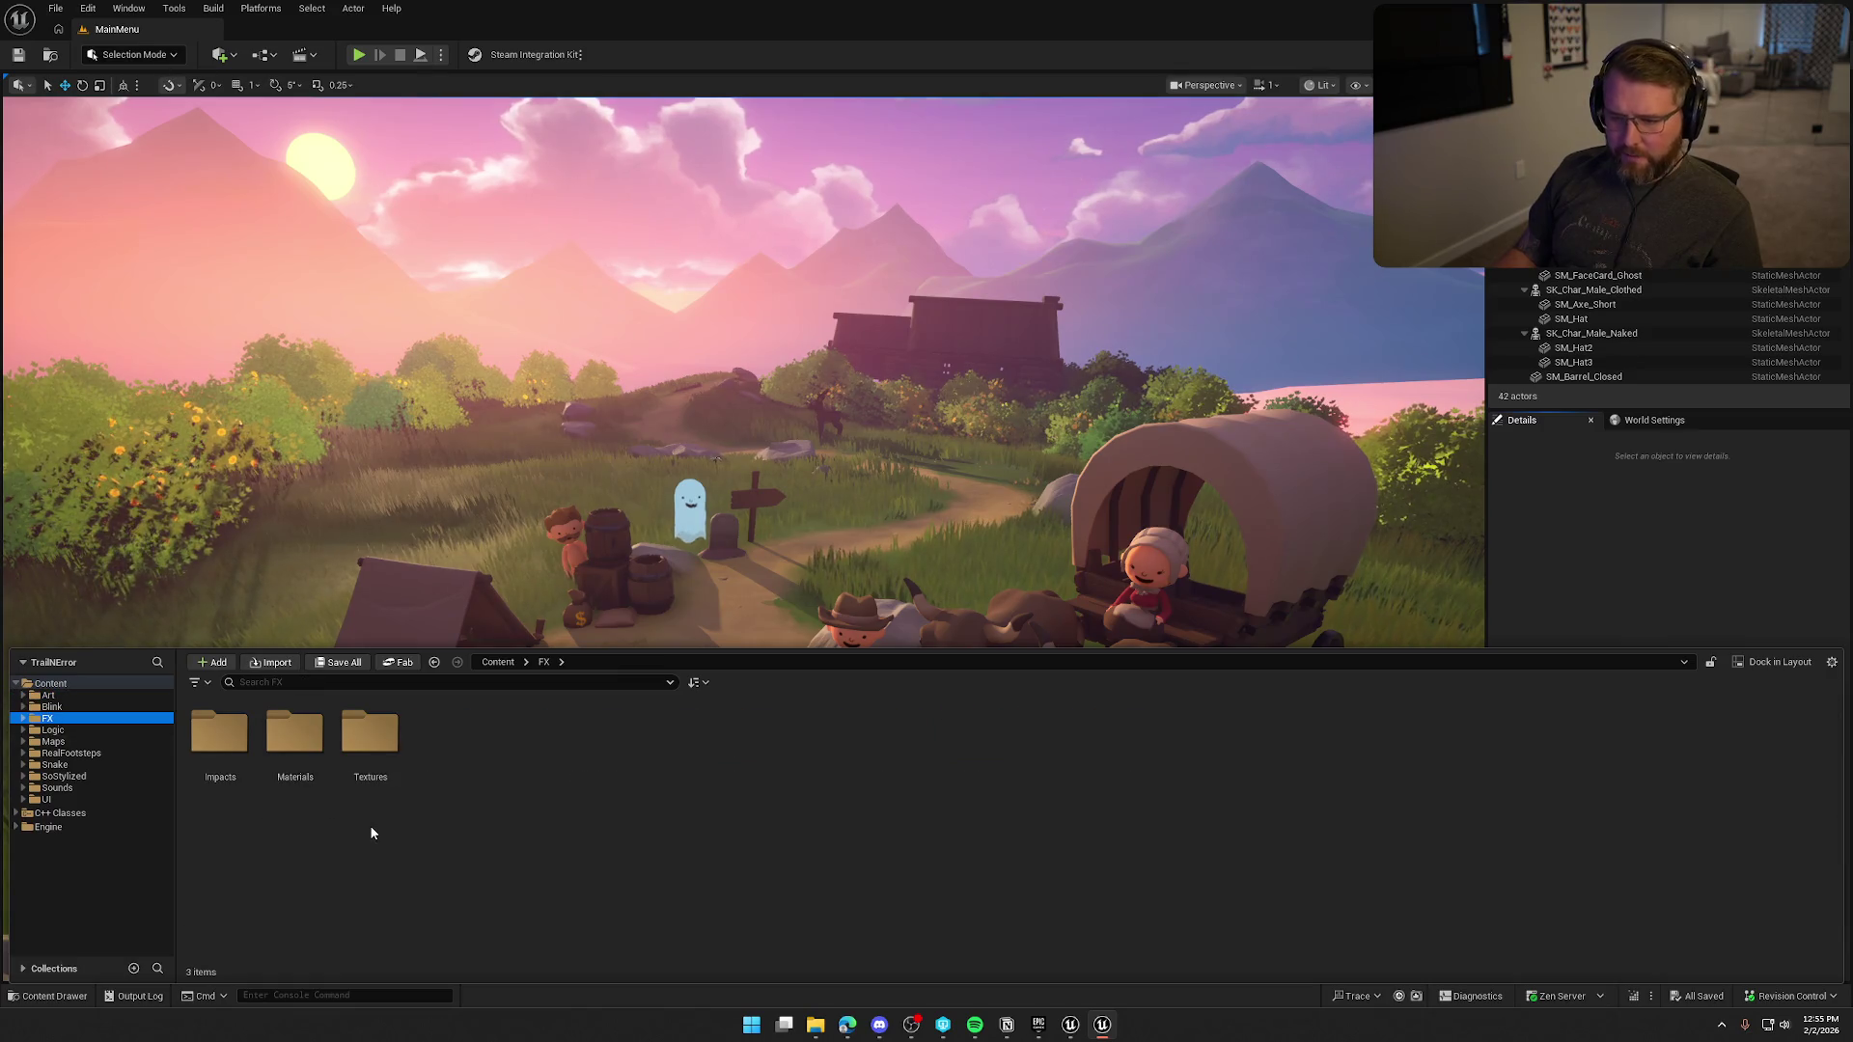
double_click(241, 737)
right_click(227, 743)
key(Escape)
key(ctrl+space)
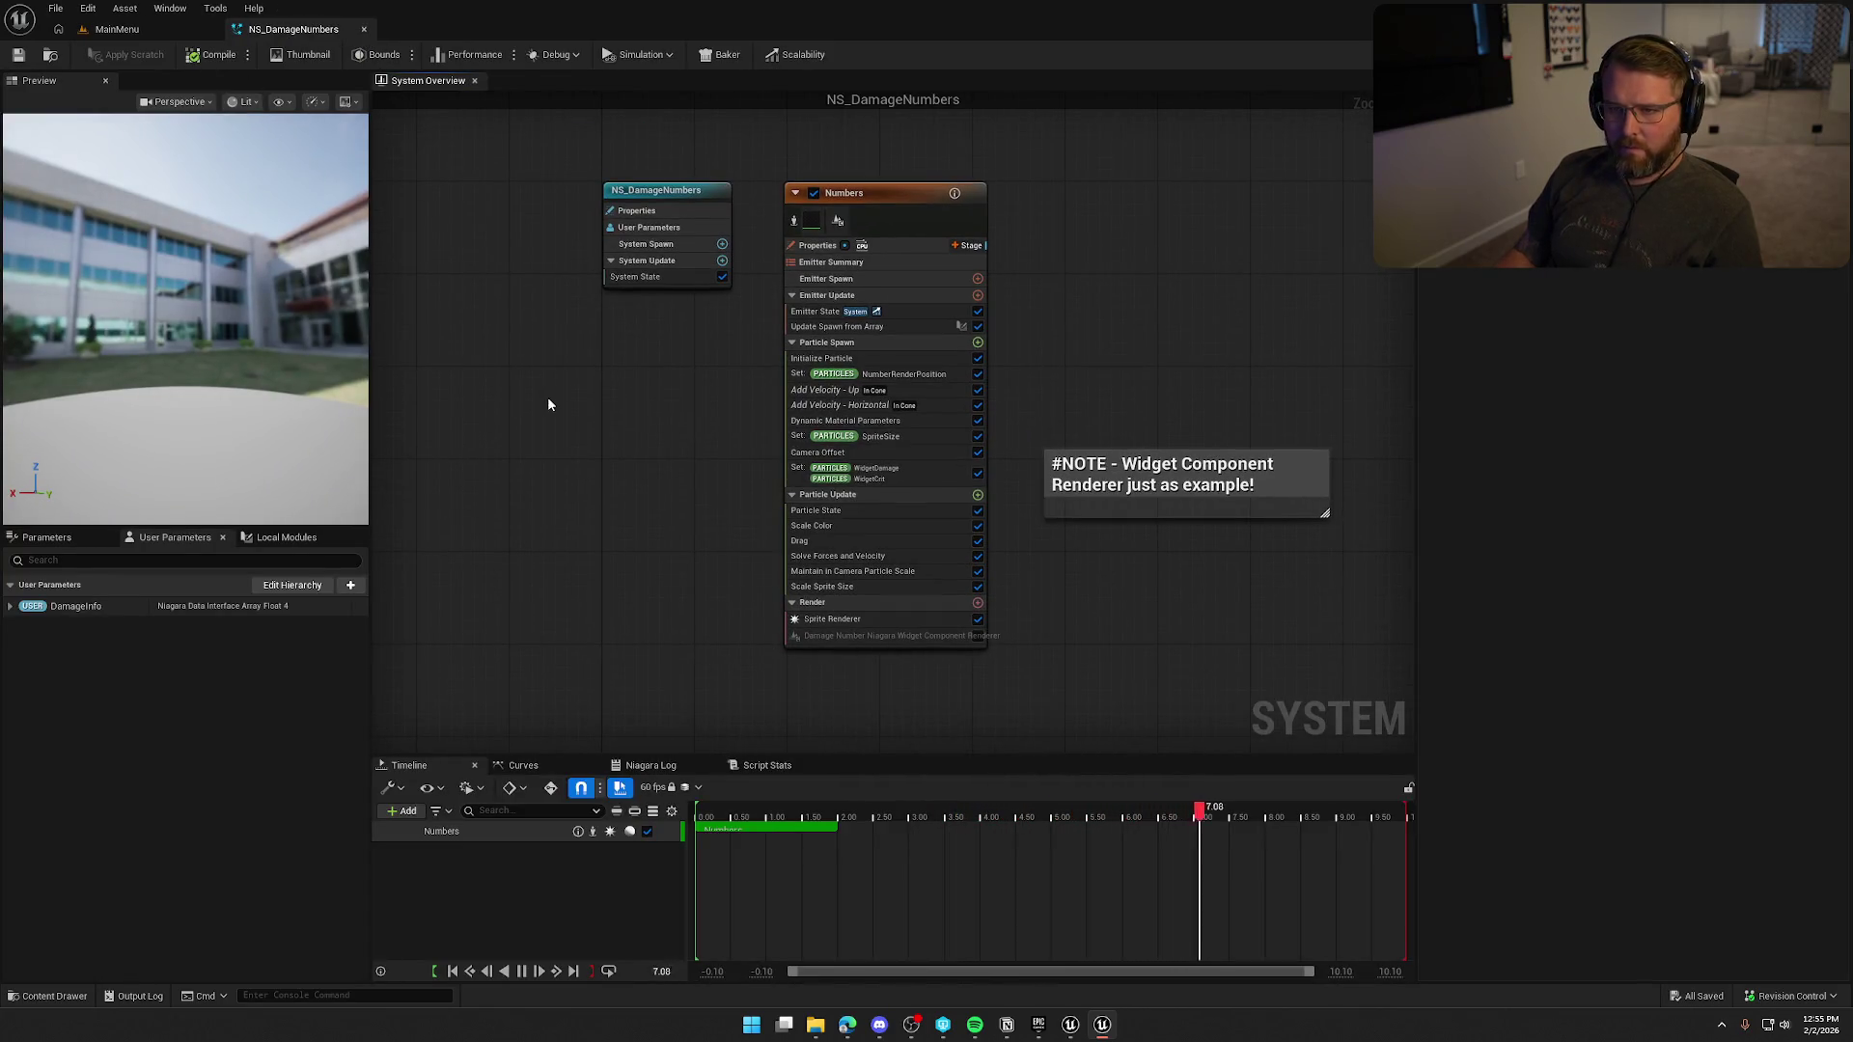
Open the migrated MM_DamageNumber material and T_numbers_color texture to check them.
key(ctrl+space)
click(91, 740)
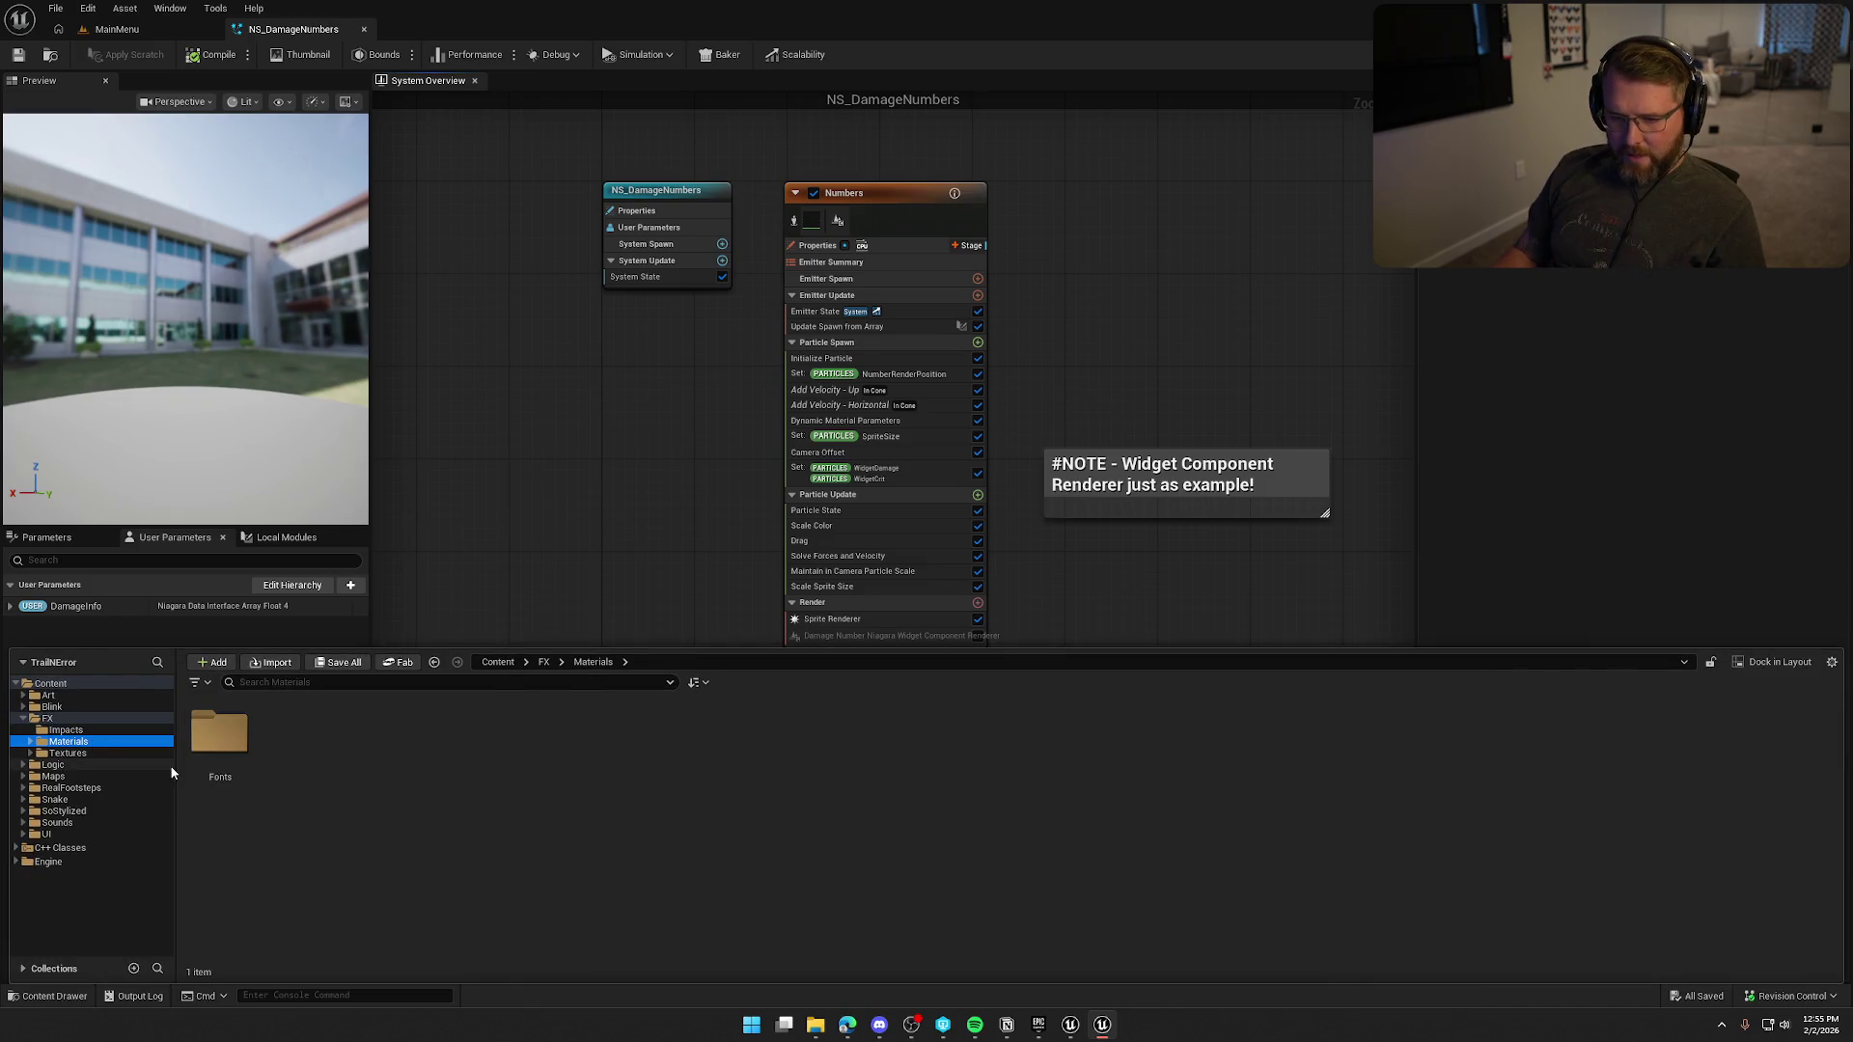
double_click(220, 738)
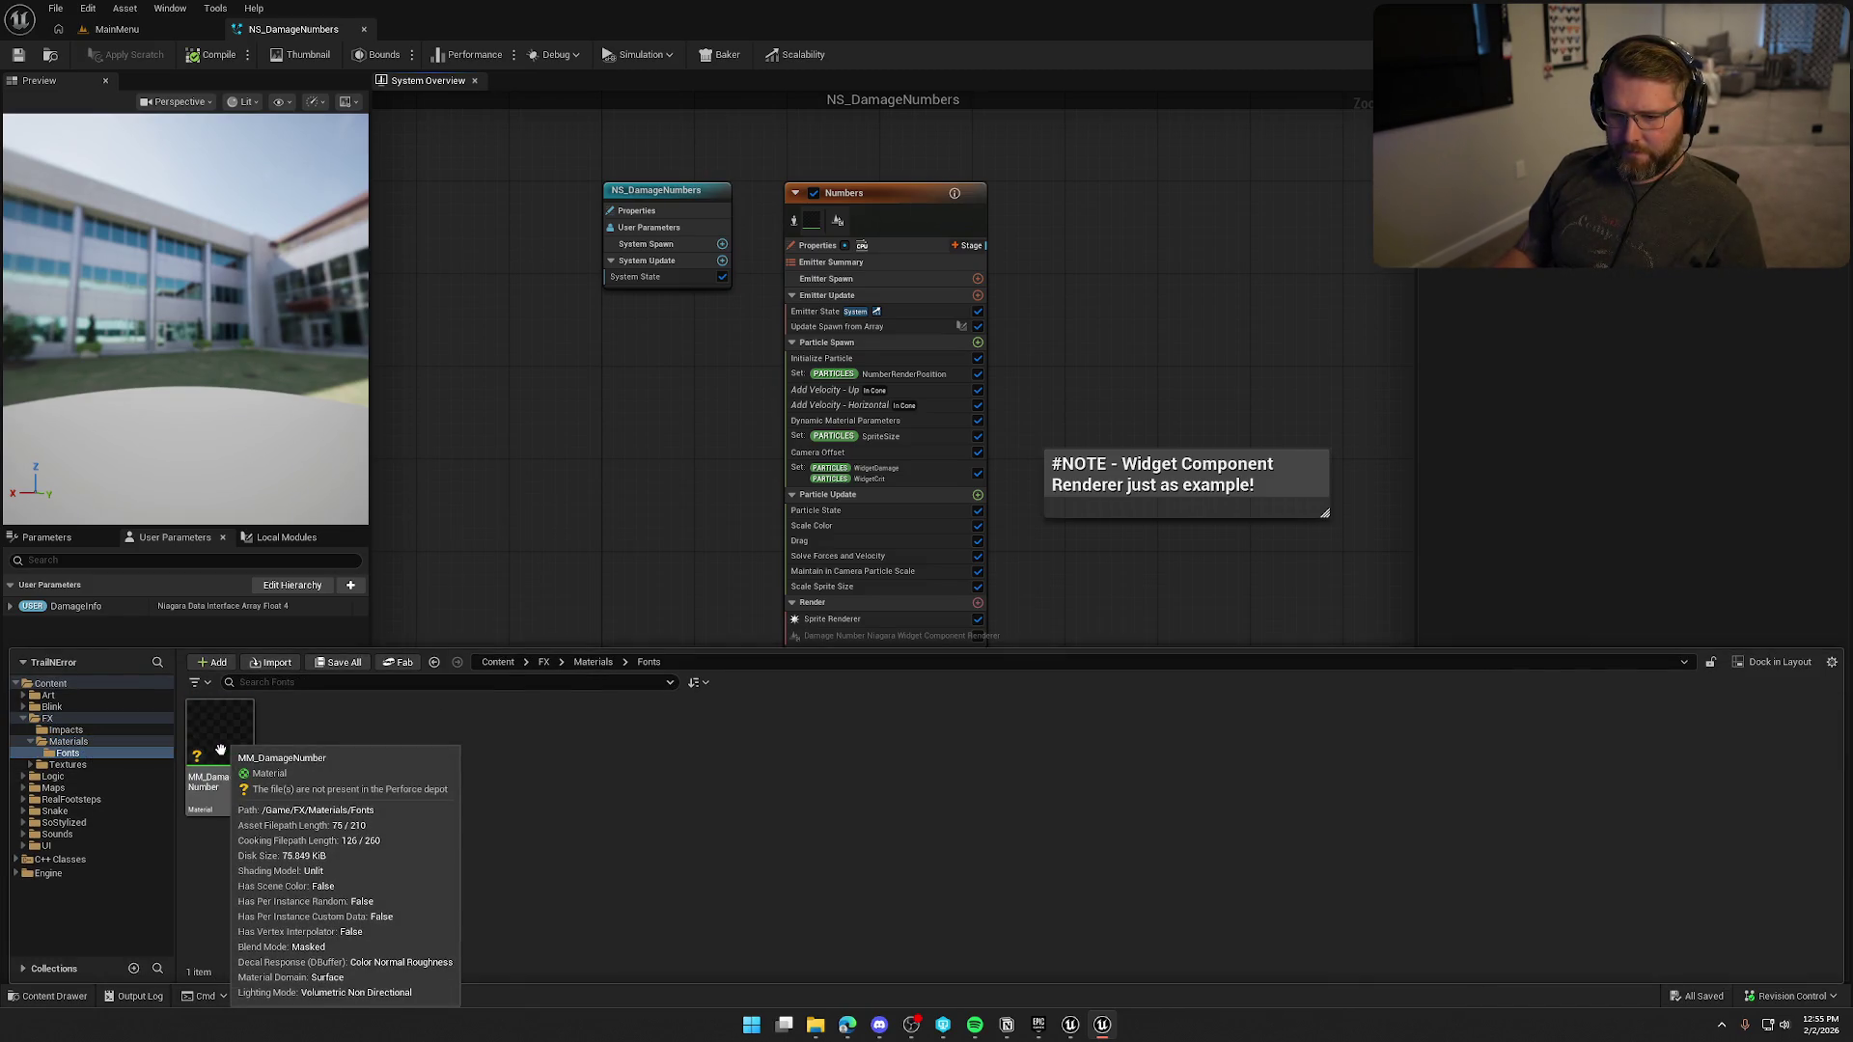
double_click(220, 751)
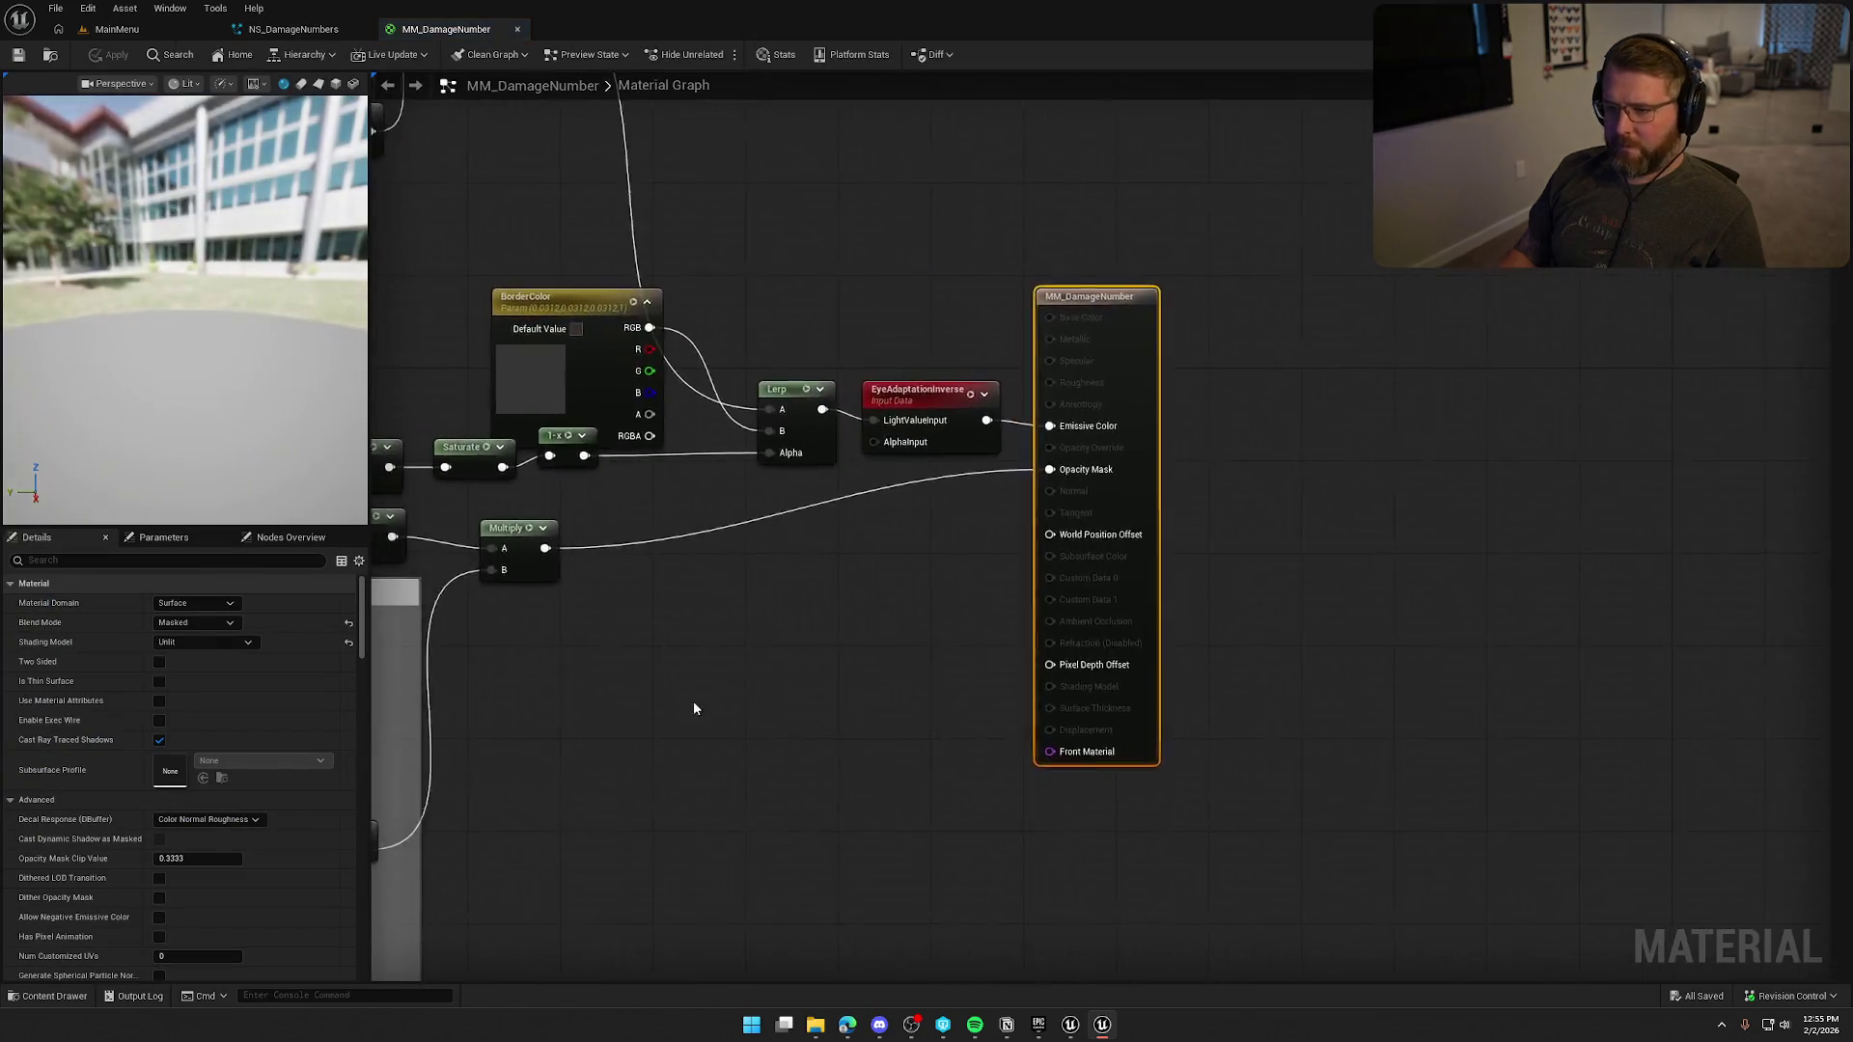
drag(945, 768, 1544, 769)
key(ctrl+space)
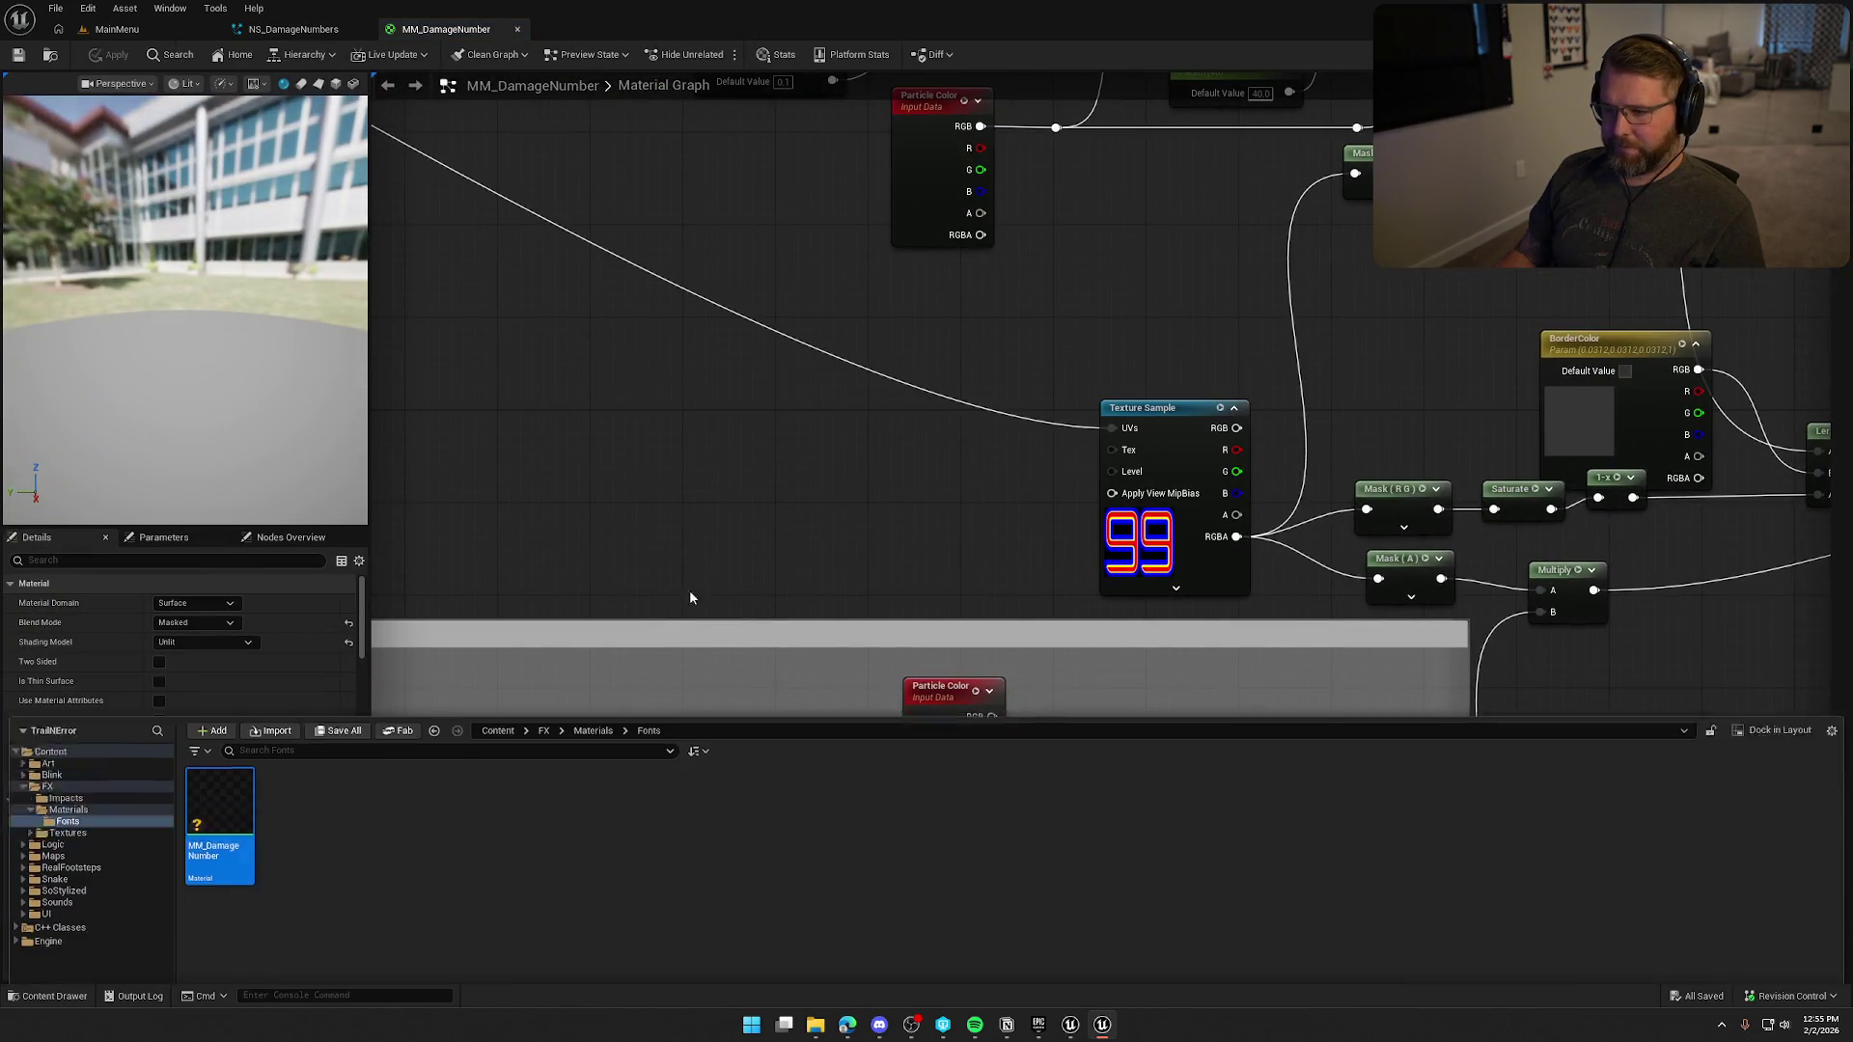
click(84, 765)
double_click(213, 735)
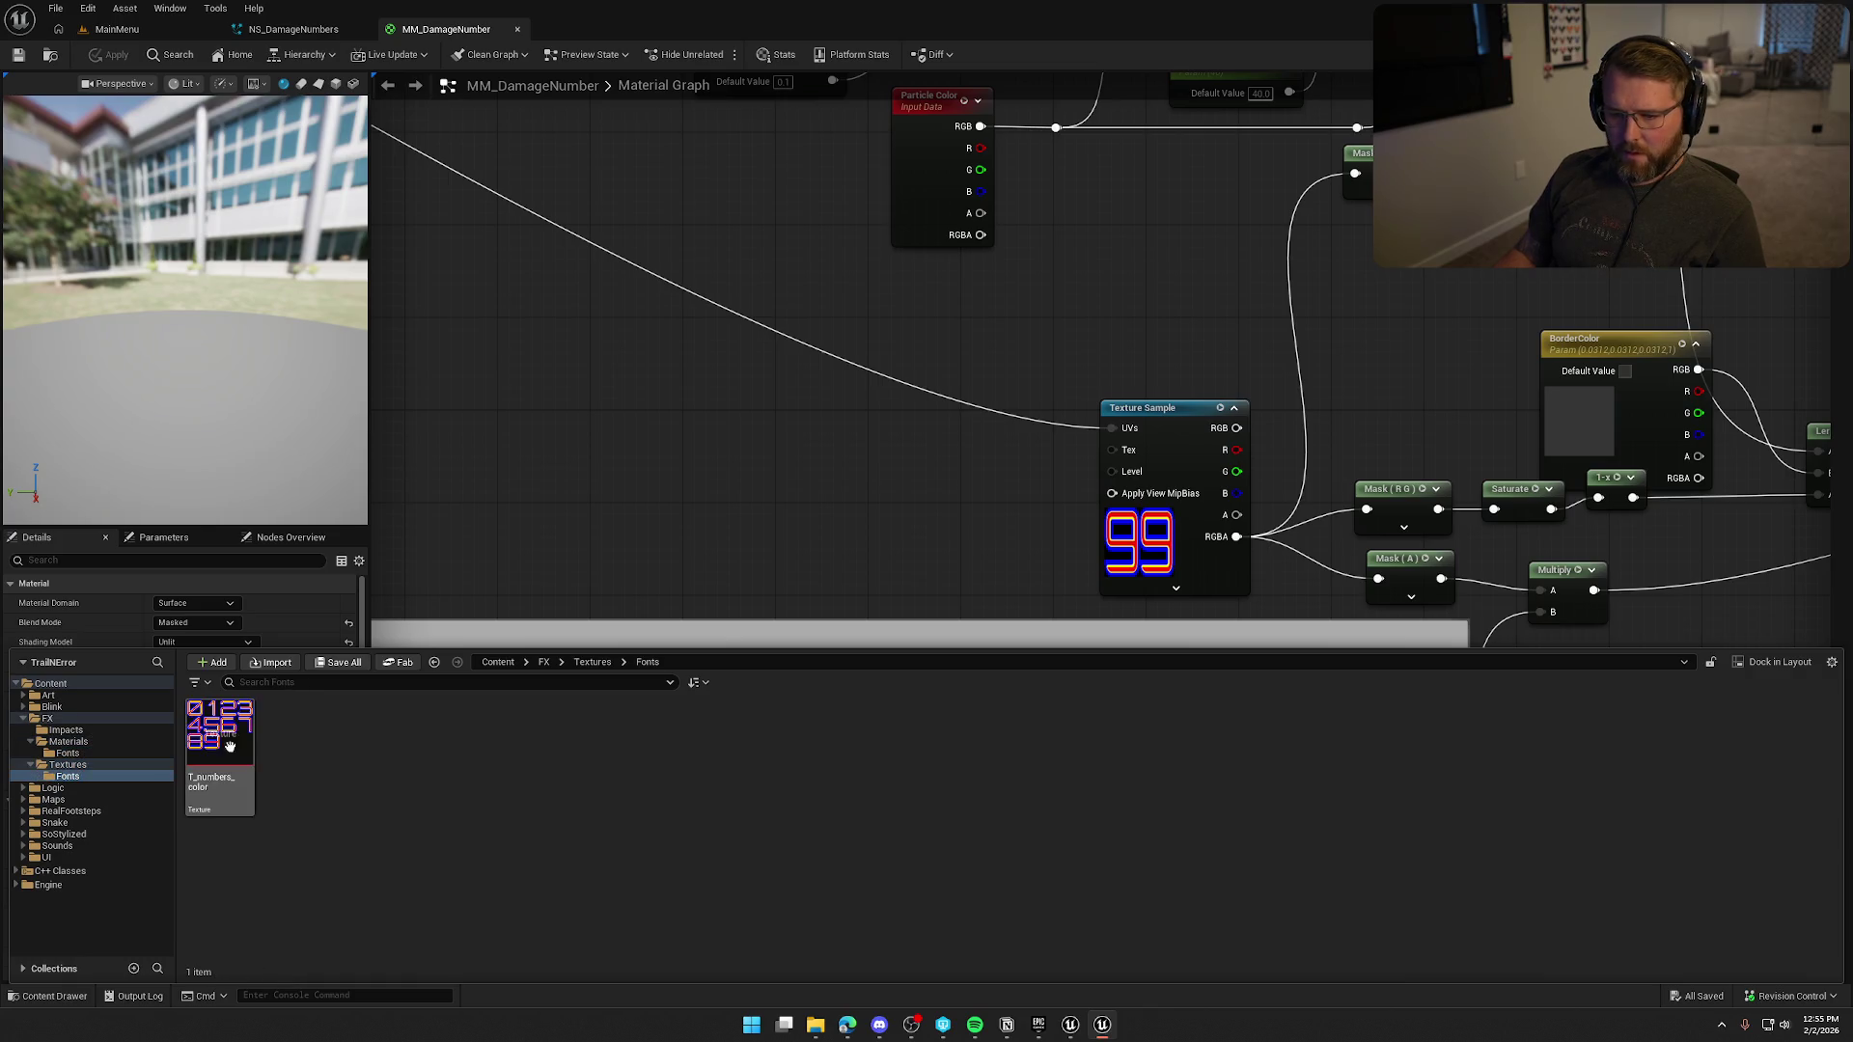
double_click(212, 735)
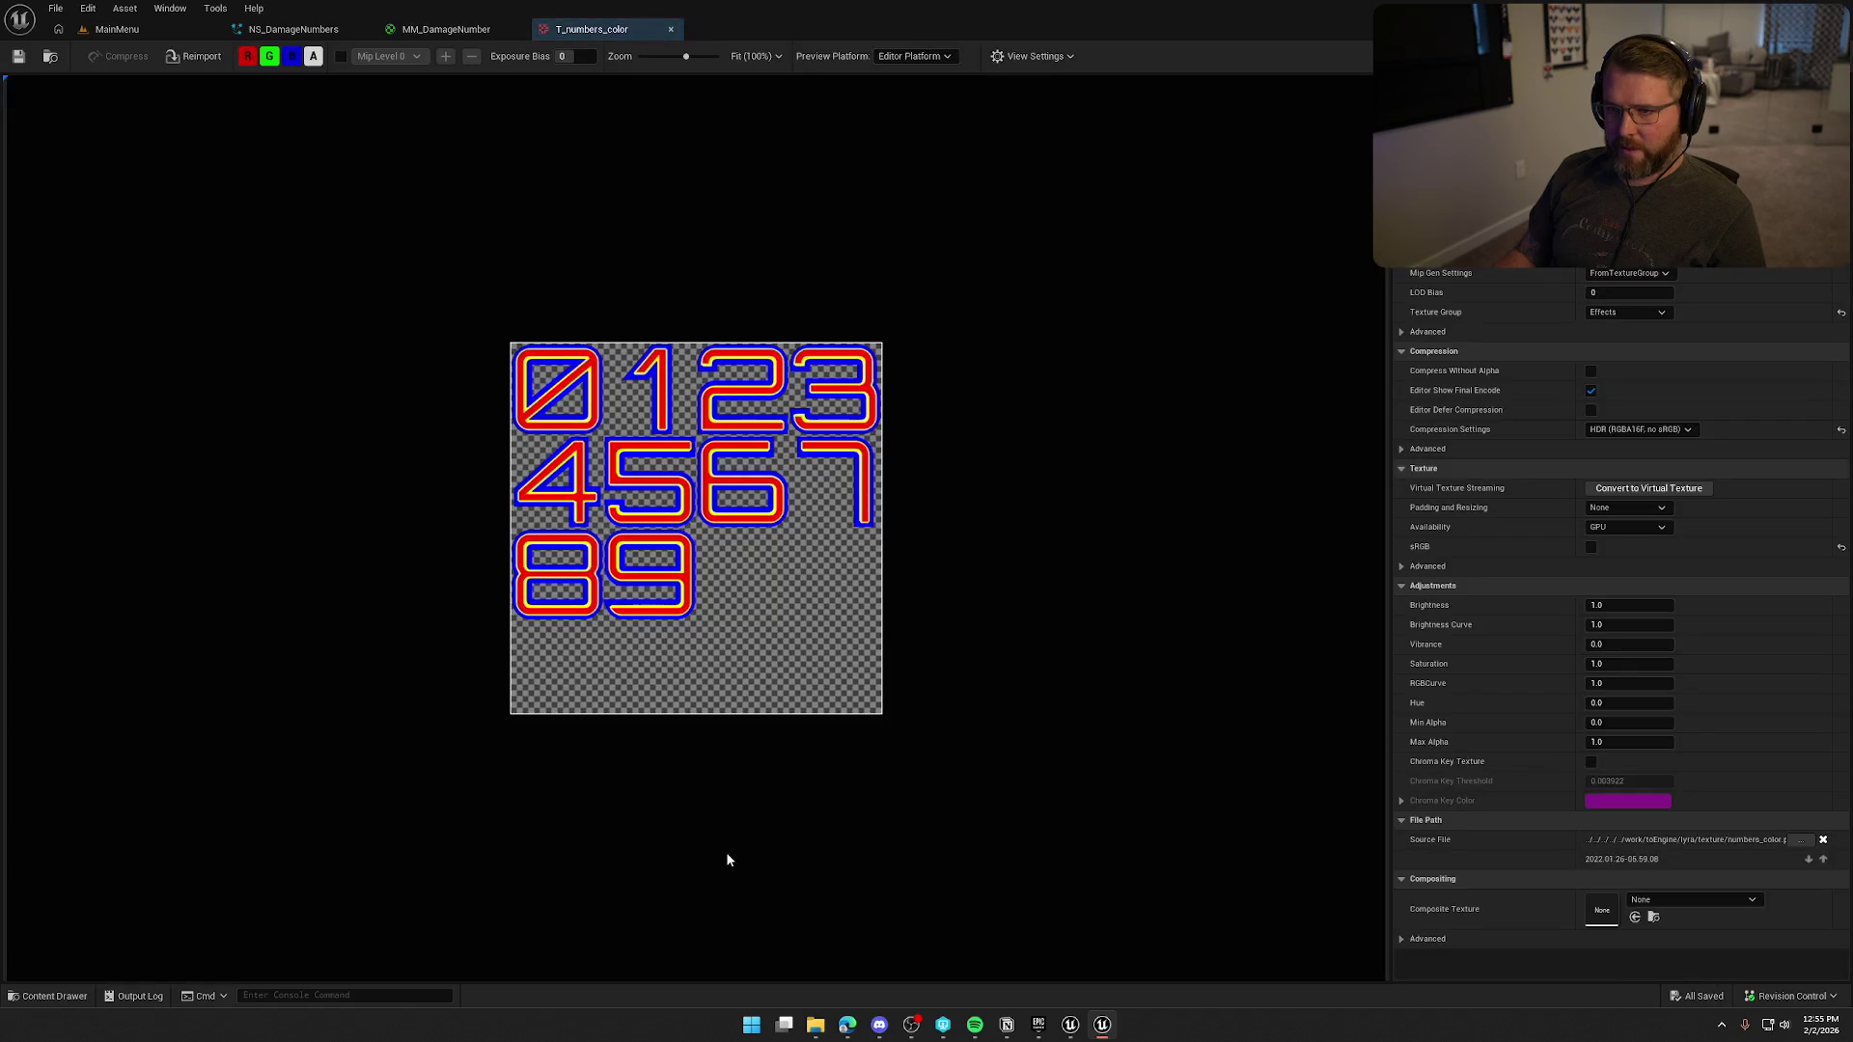
Open DamageNumberNiagaraWidgetComponent from UI/DamageNumbers/NiagaraExample.
key(ctrl+space)
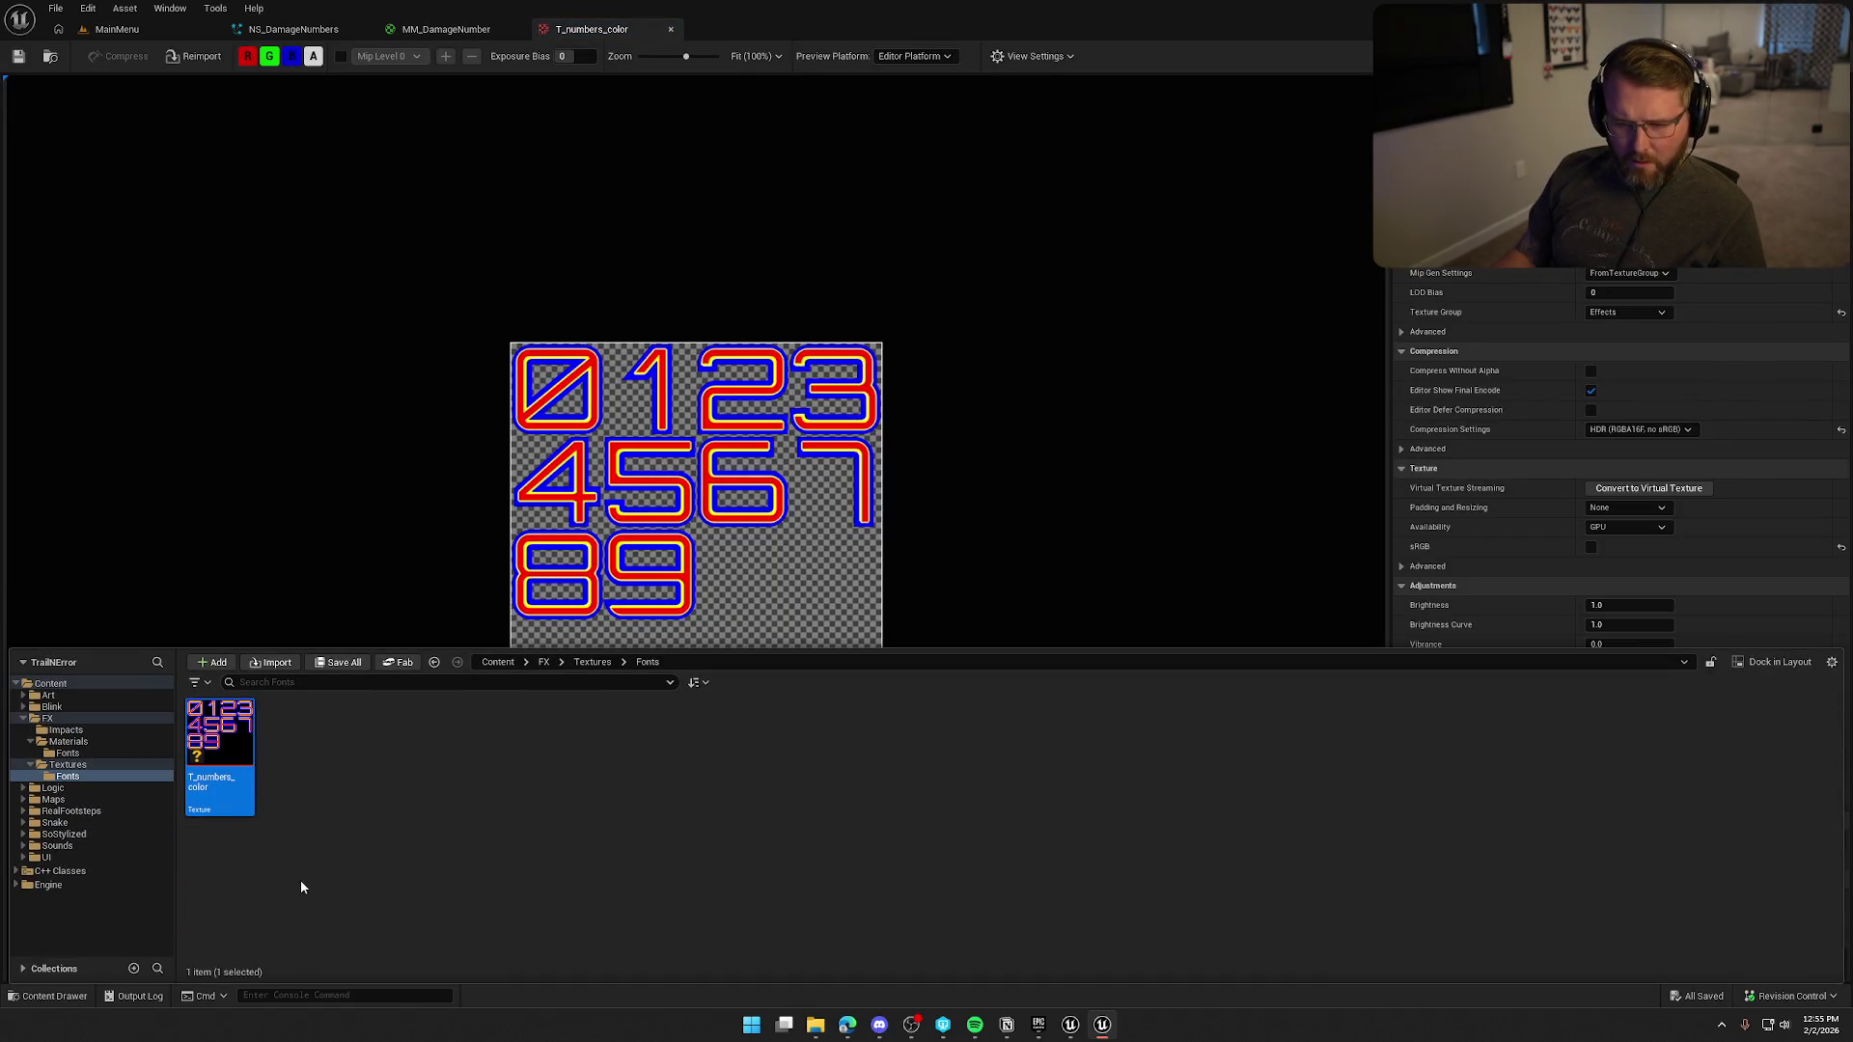
click(48, 857)
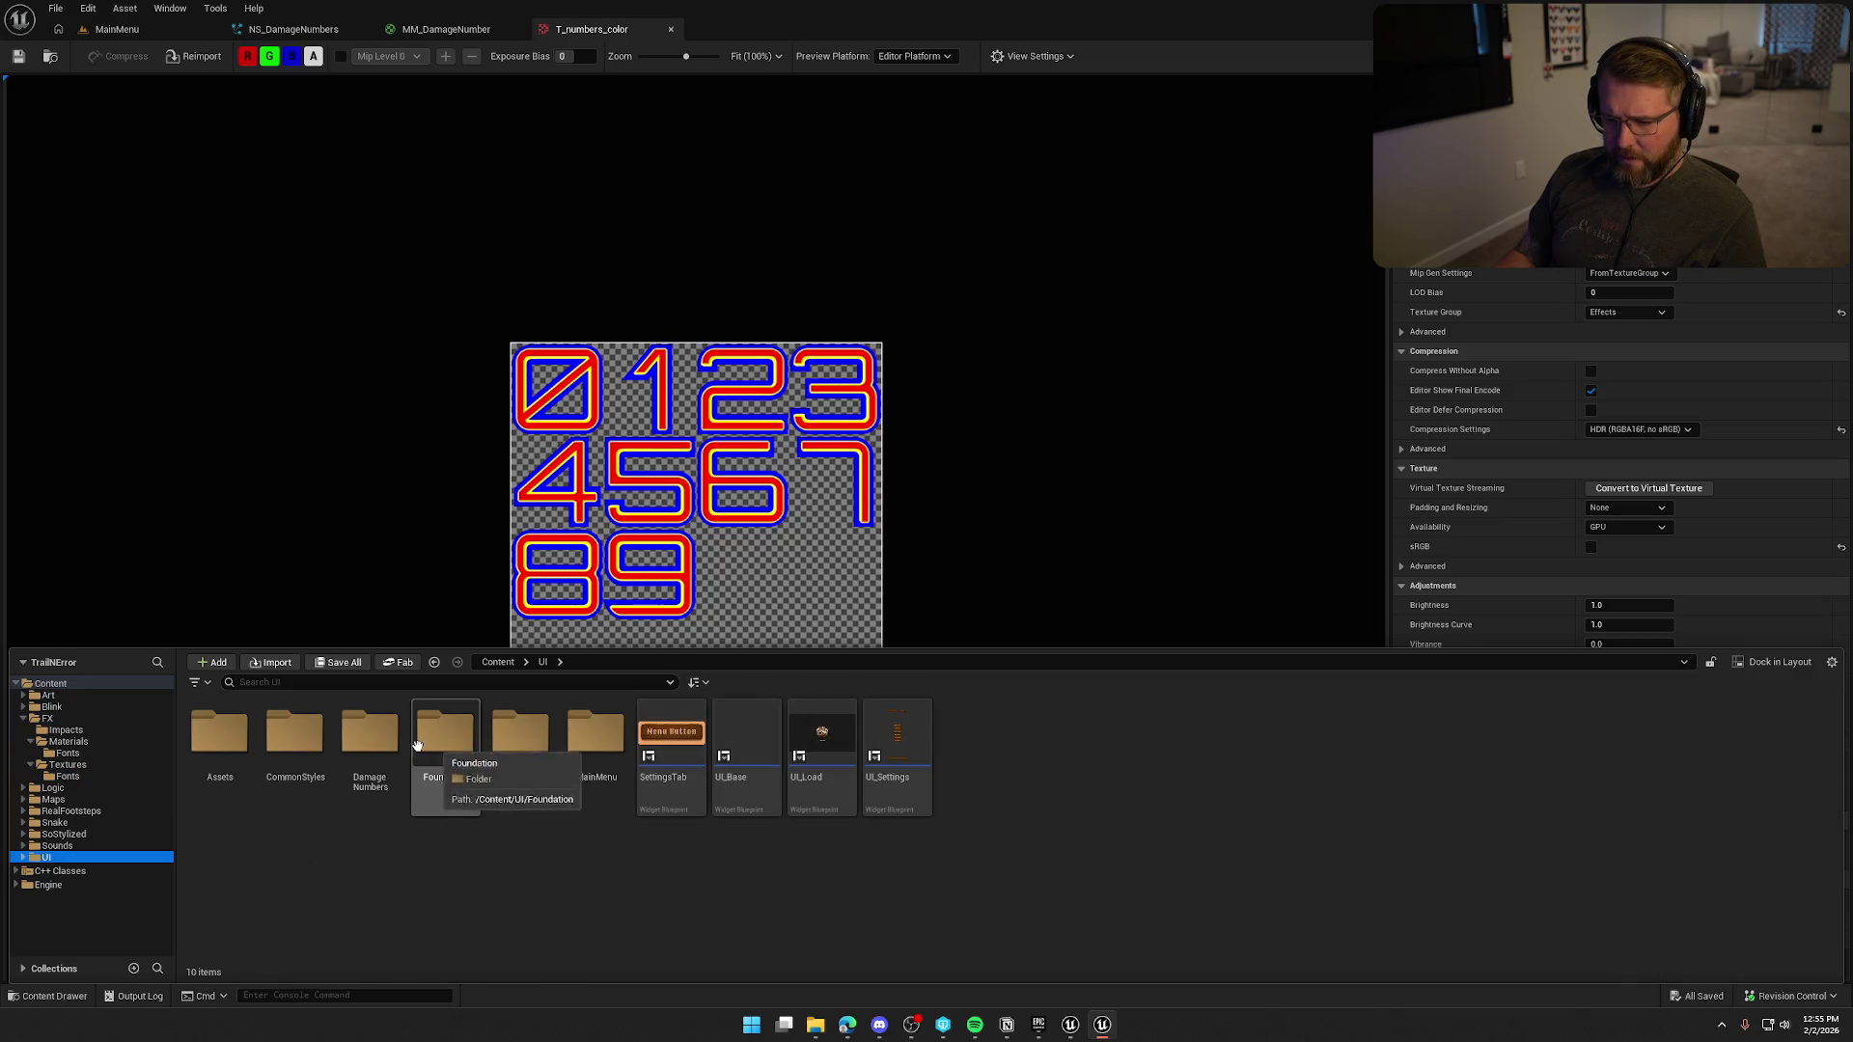
double_click(386, 767)
double_click(219, 733)
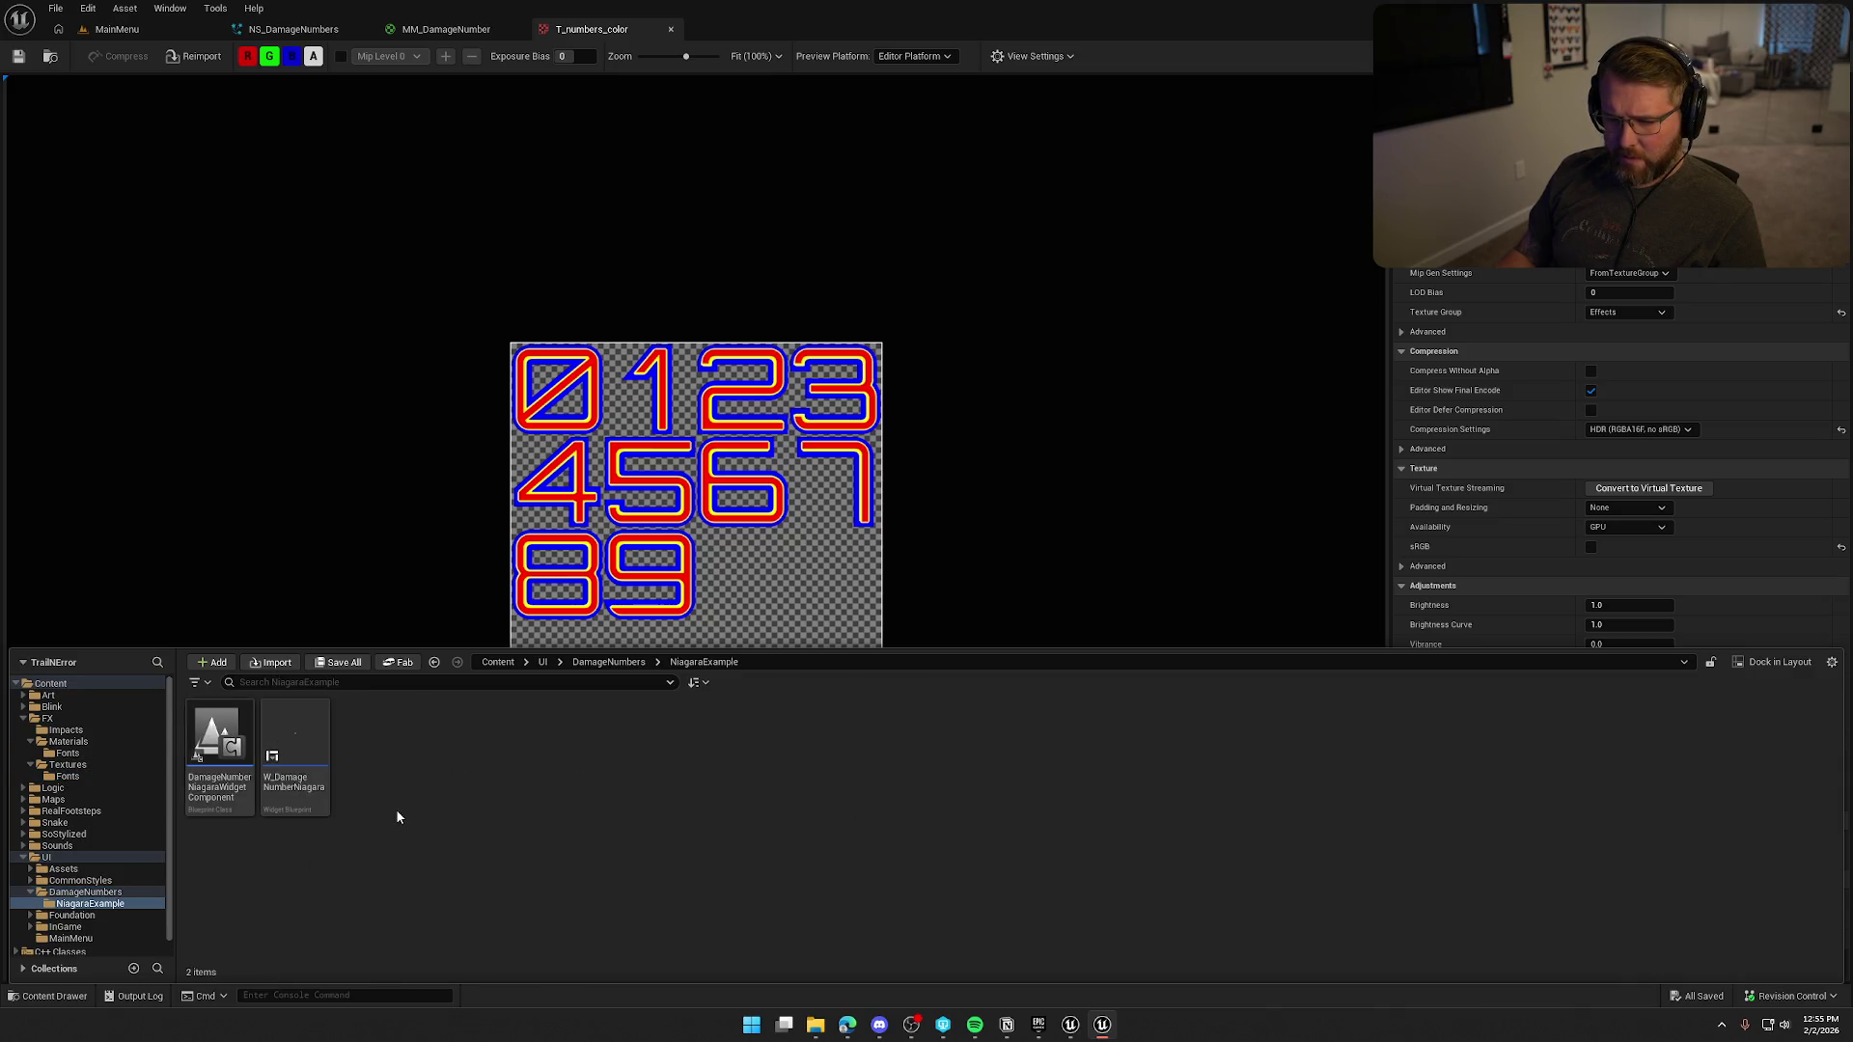
mouse_move(306, 746)
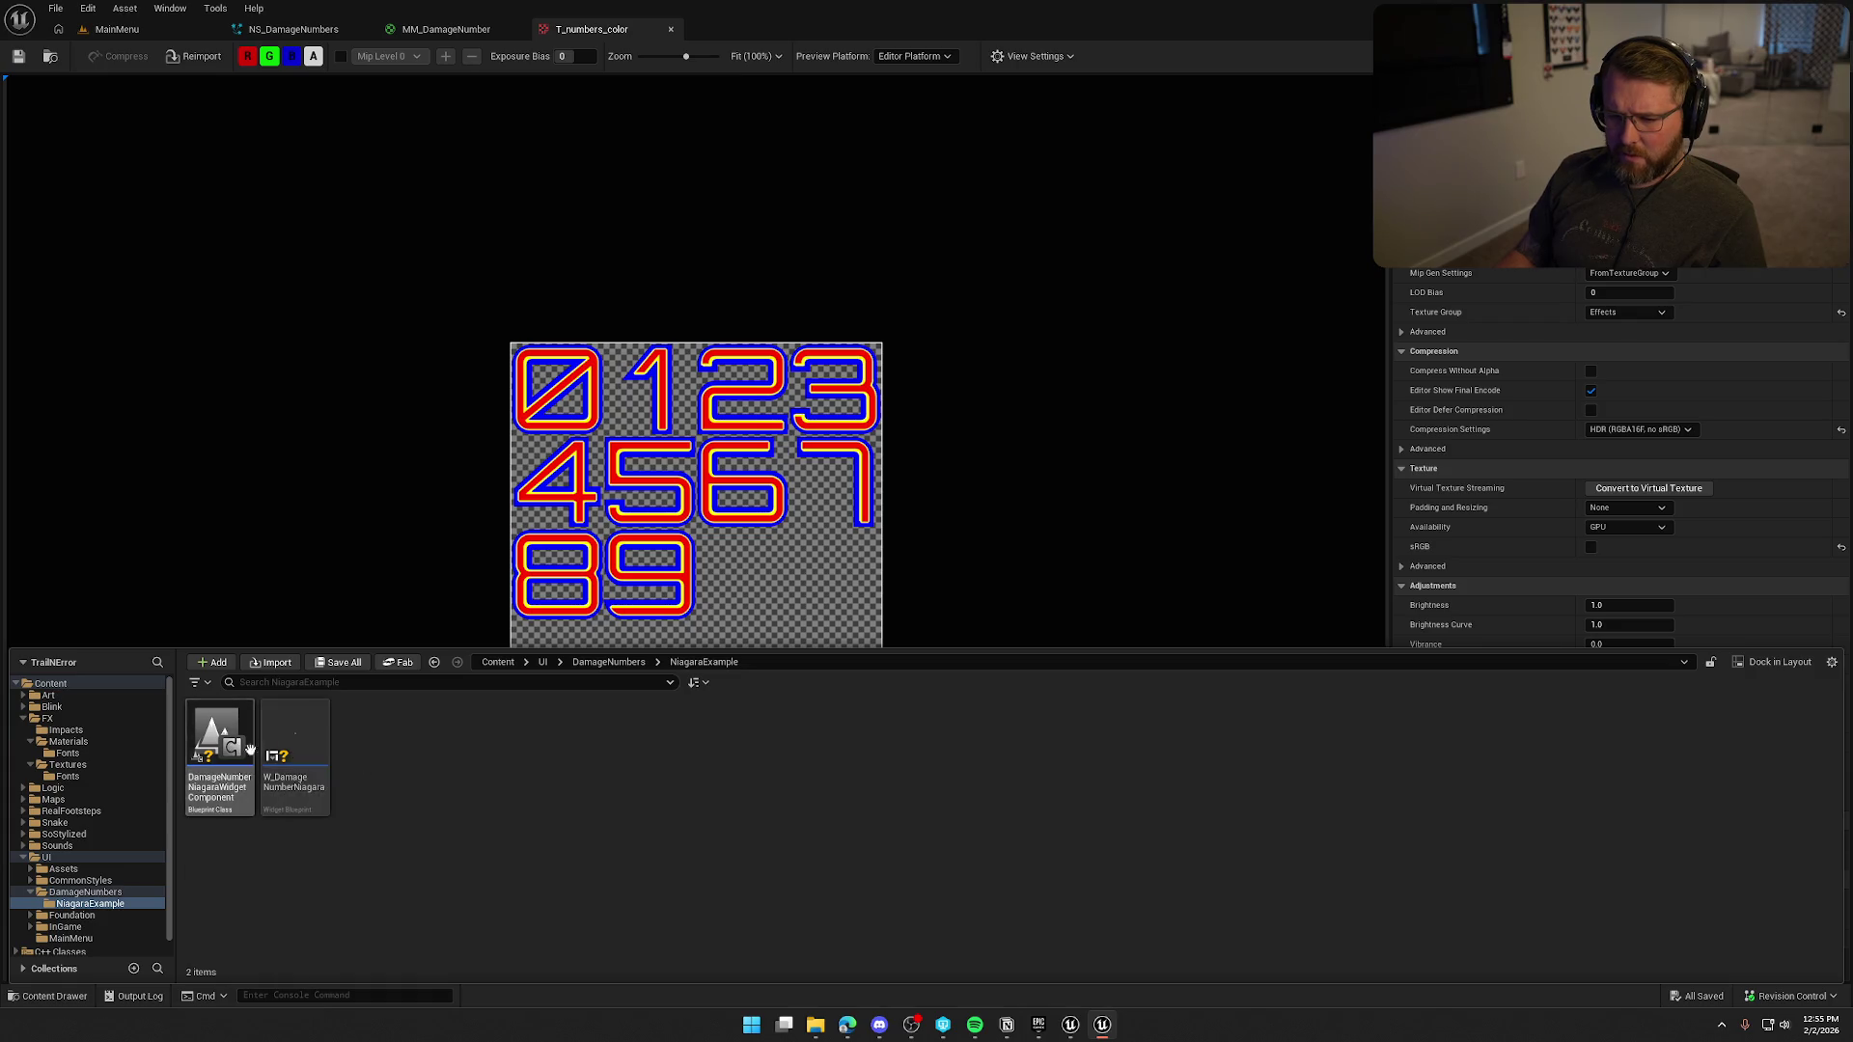
double_click(216, 739)
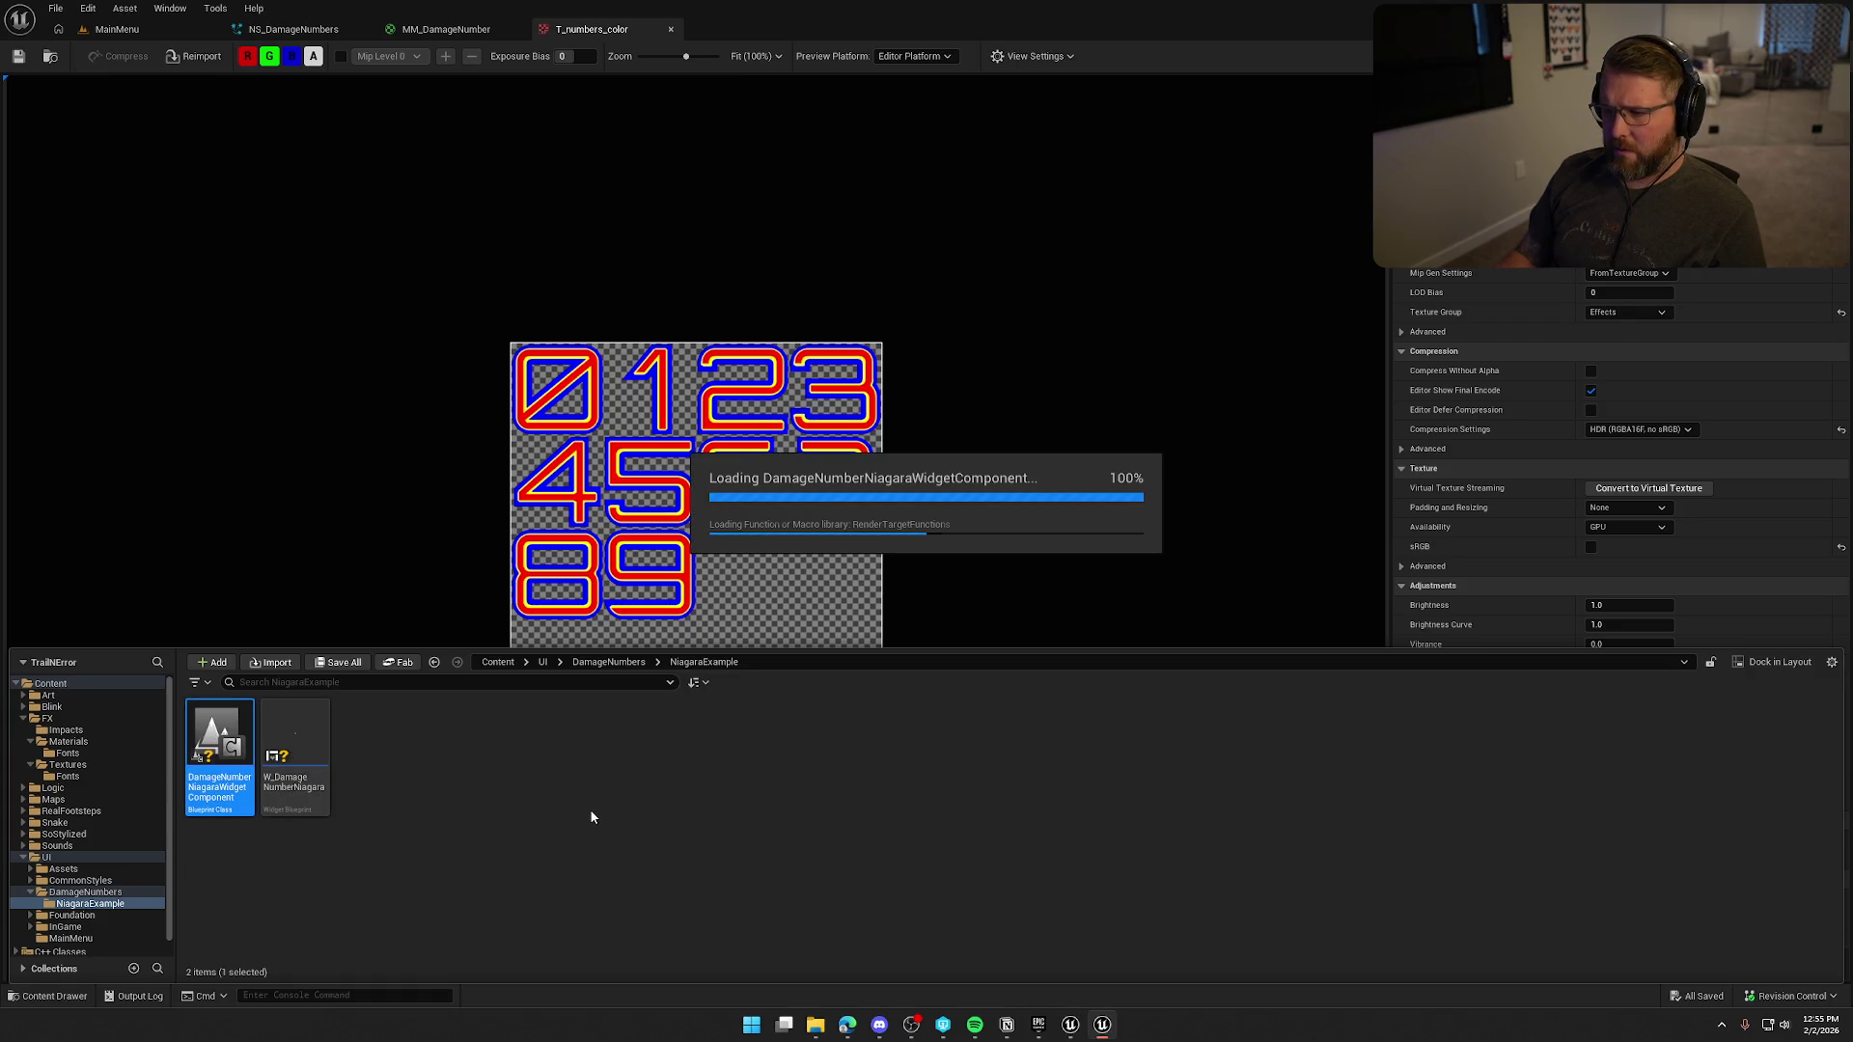
scroll(553, 614, up, 2)
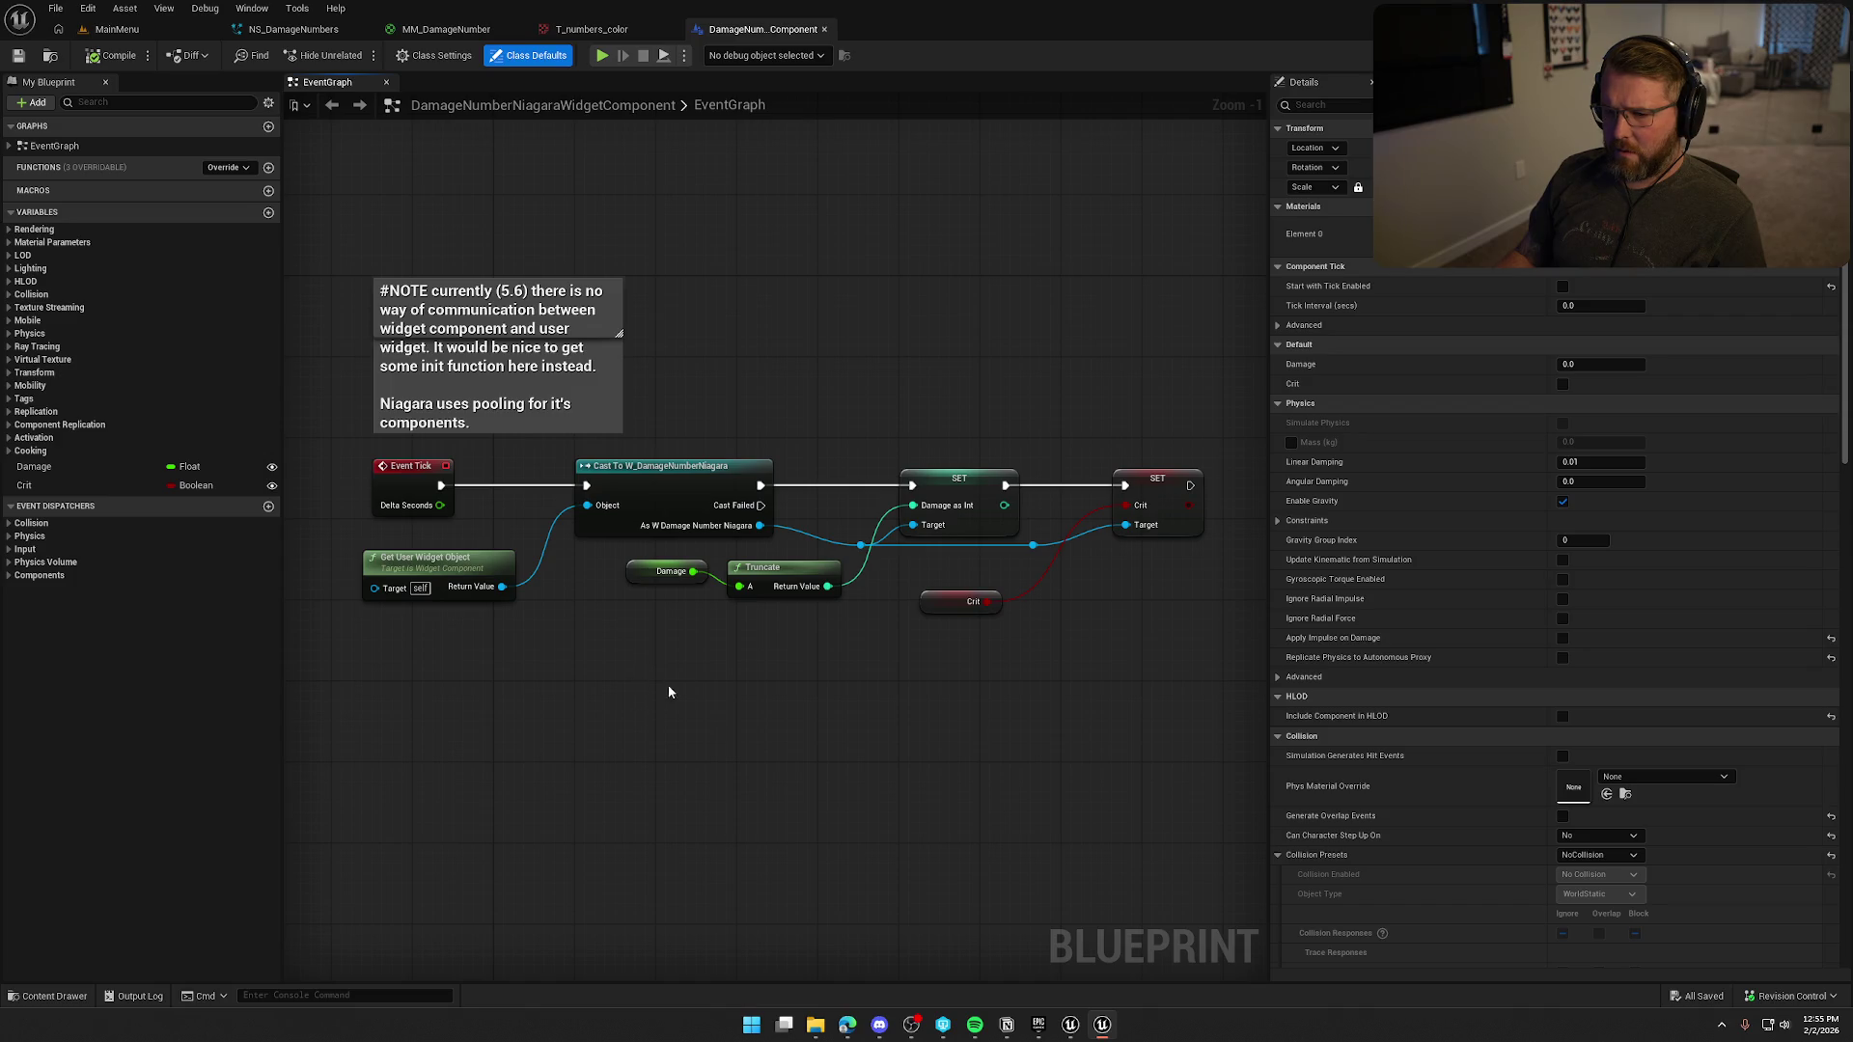
Inspect the W_DamageNumberNiagara widget's 12 text block and its event graph.
mouse_move(869, 723)
mouse_down()
mouse_move(786, 703)
mouse_move(890, 709)
mouse_move(873, 708)
mouse_up()
key(ctrl+space)
click(295, 729)
double_click(295, 729)
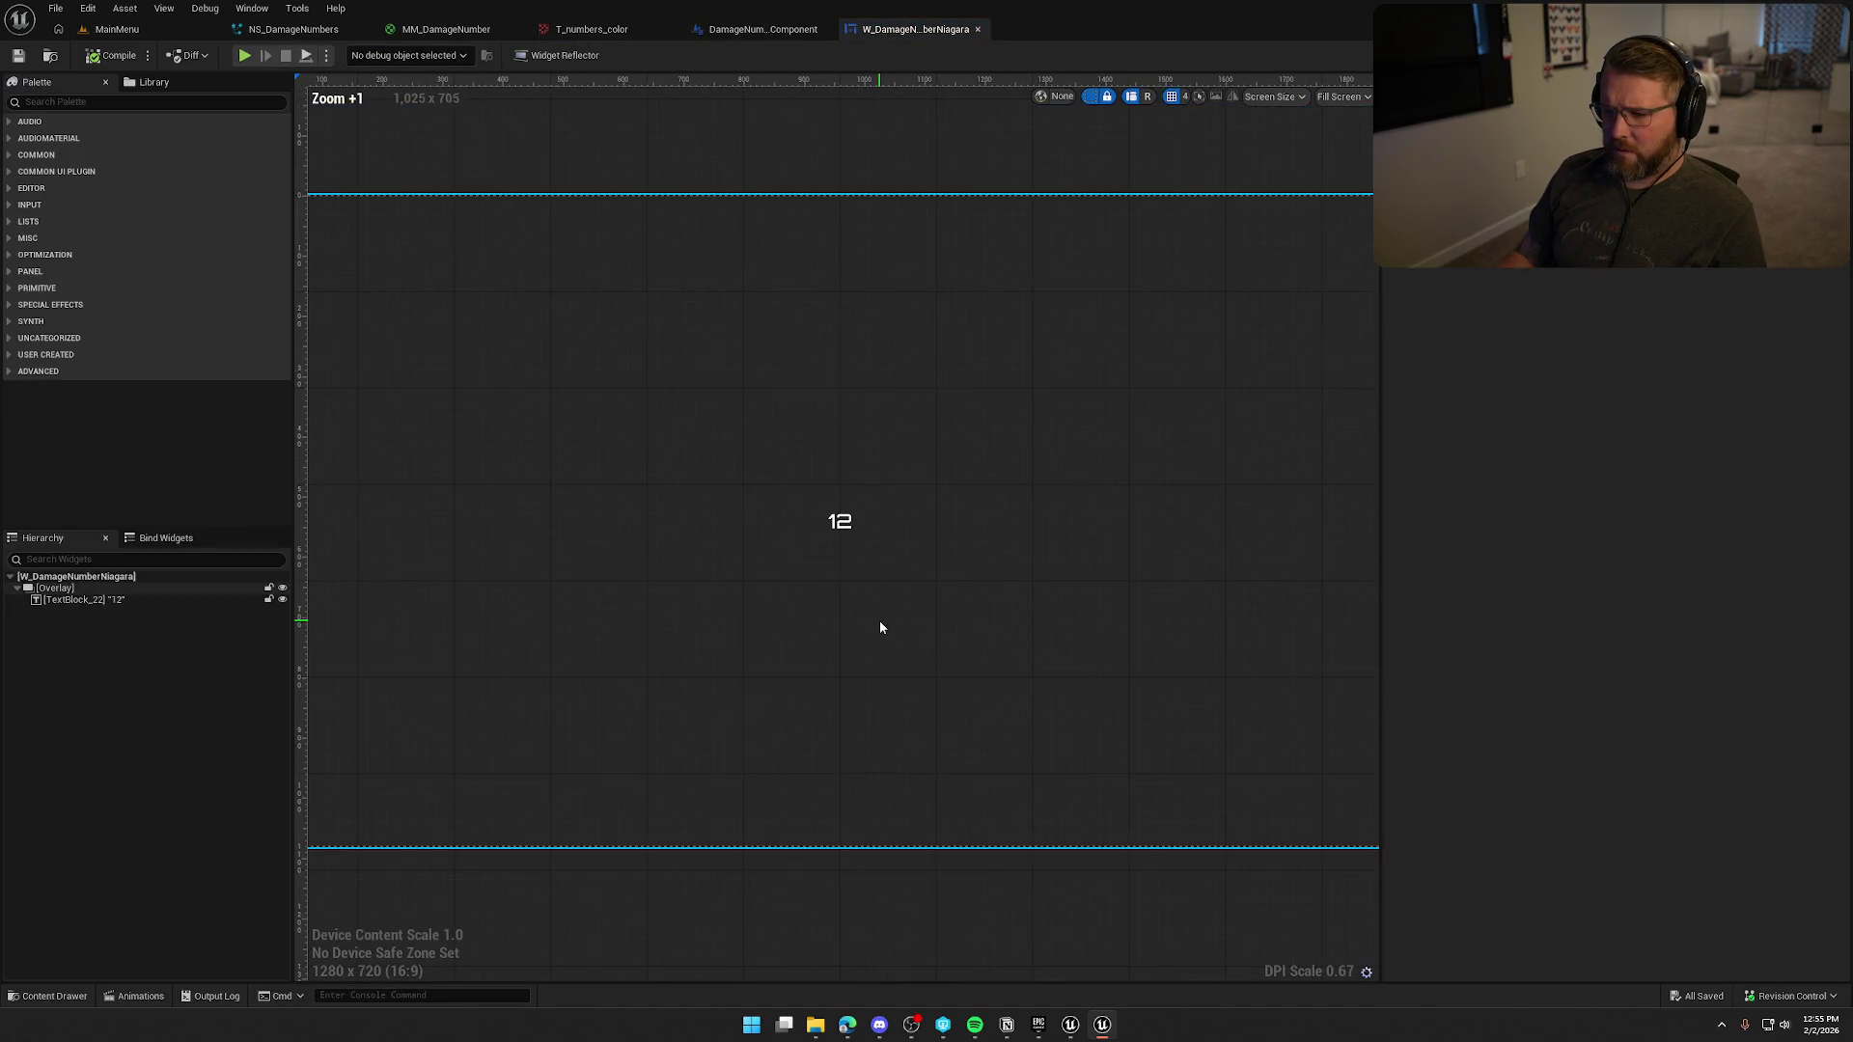
scroll(907, 626, down, 1)
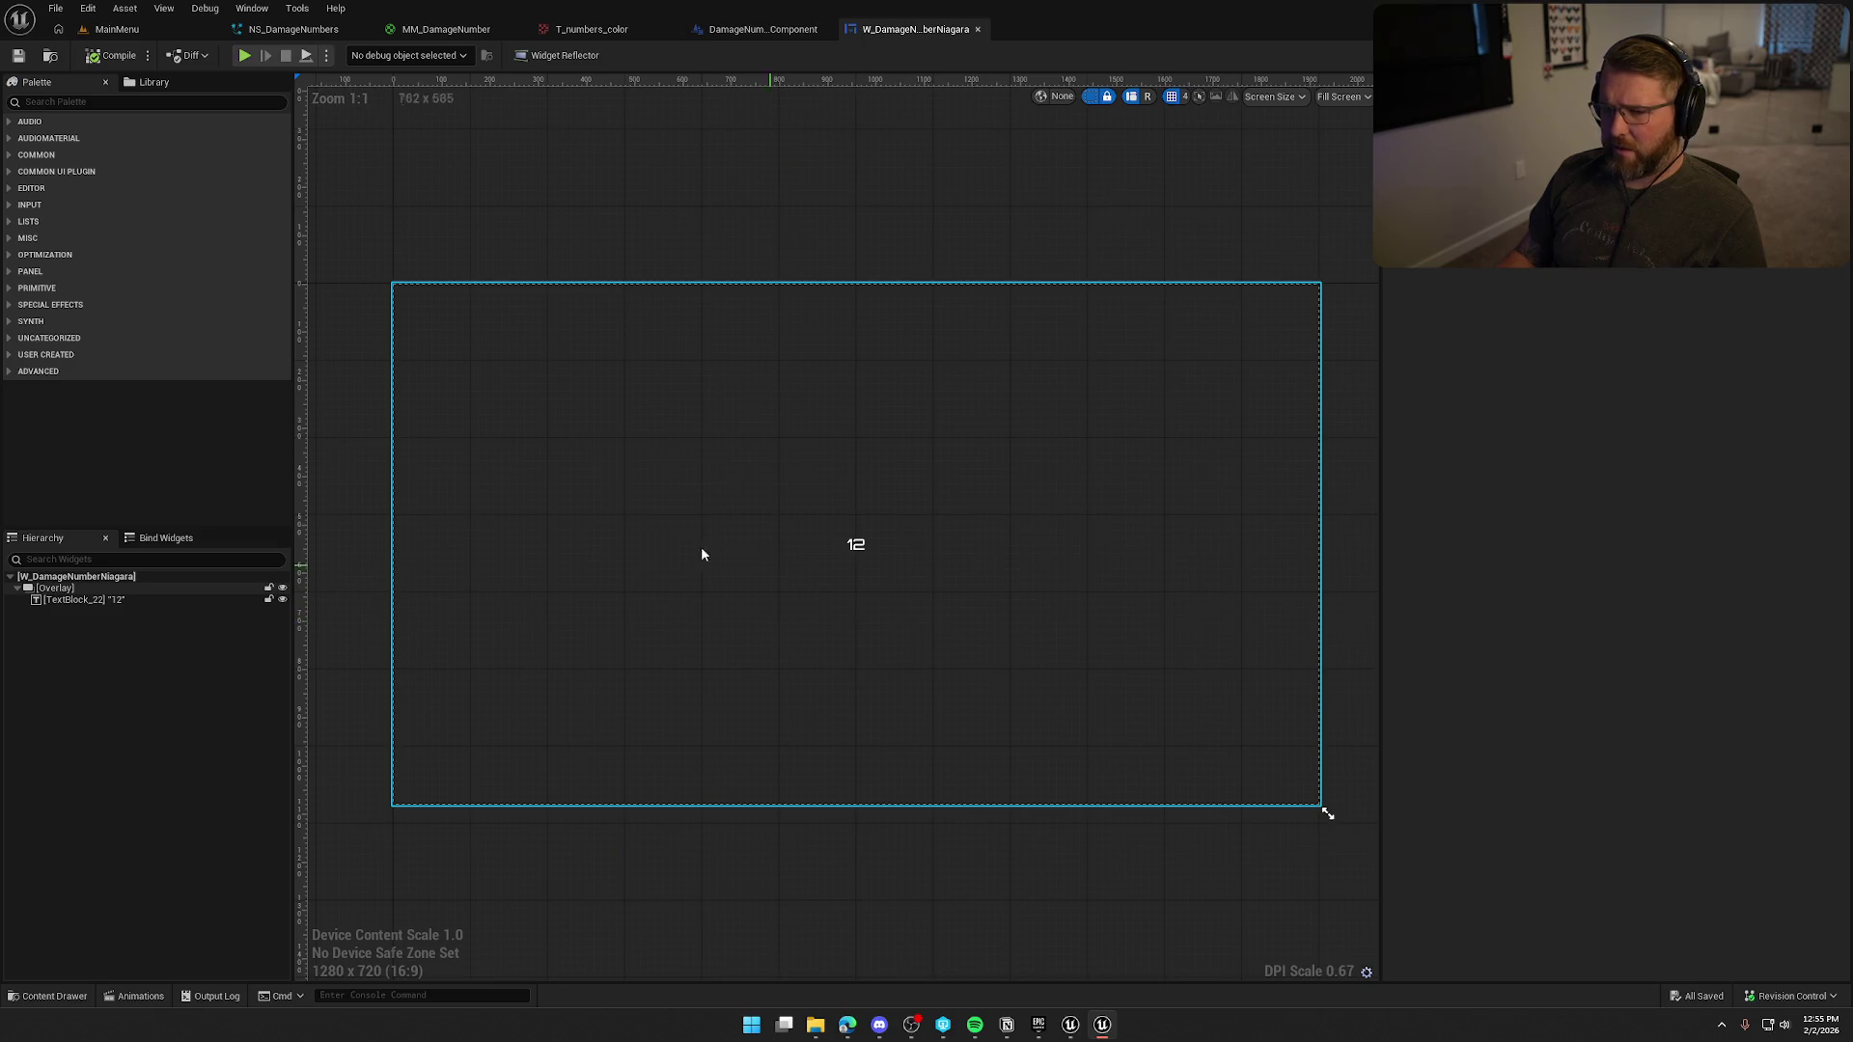
click(857, 547)
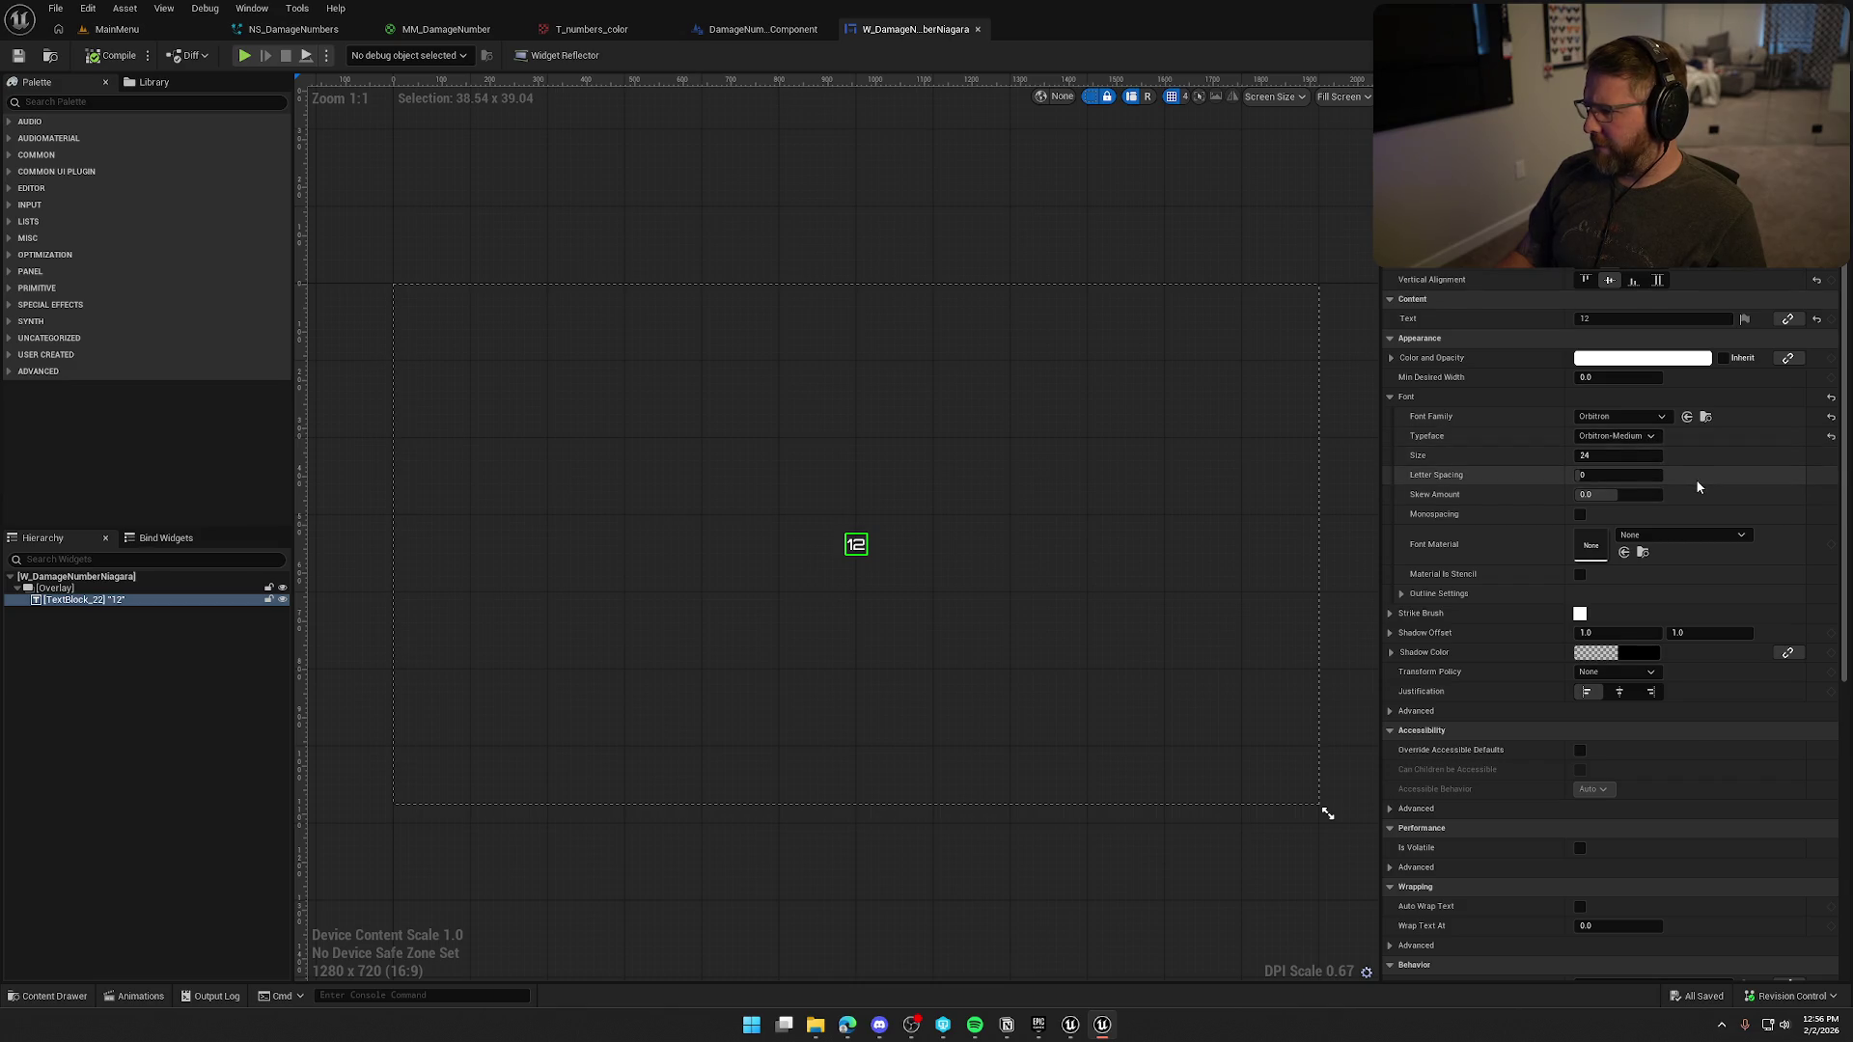
scroll(1698, 483, down, 2)
scroll(1698, 483, up, 2)
click(1814, 55)
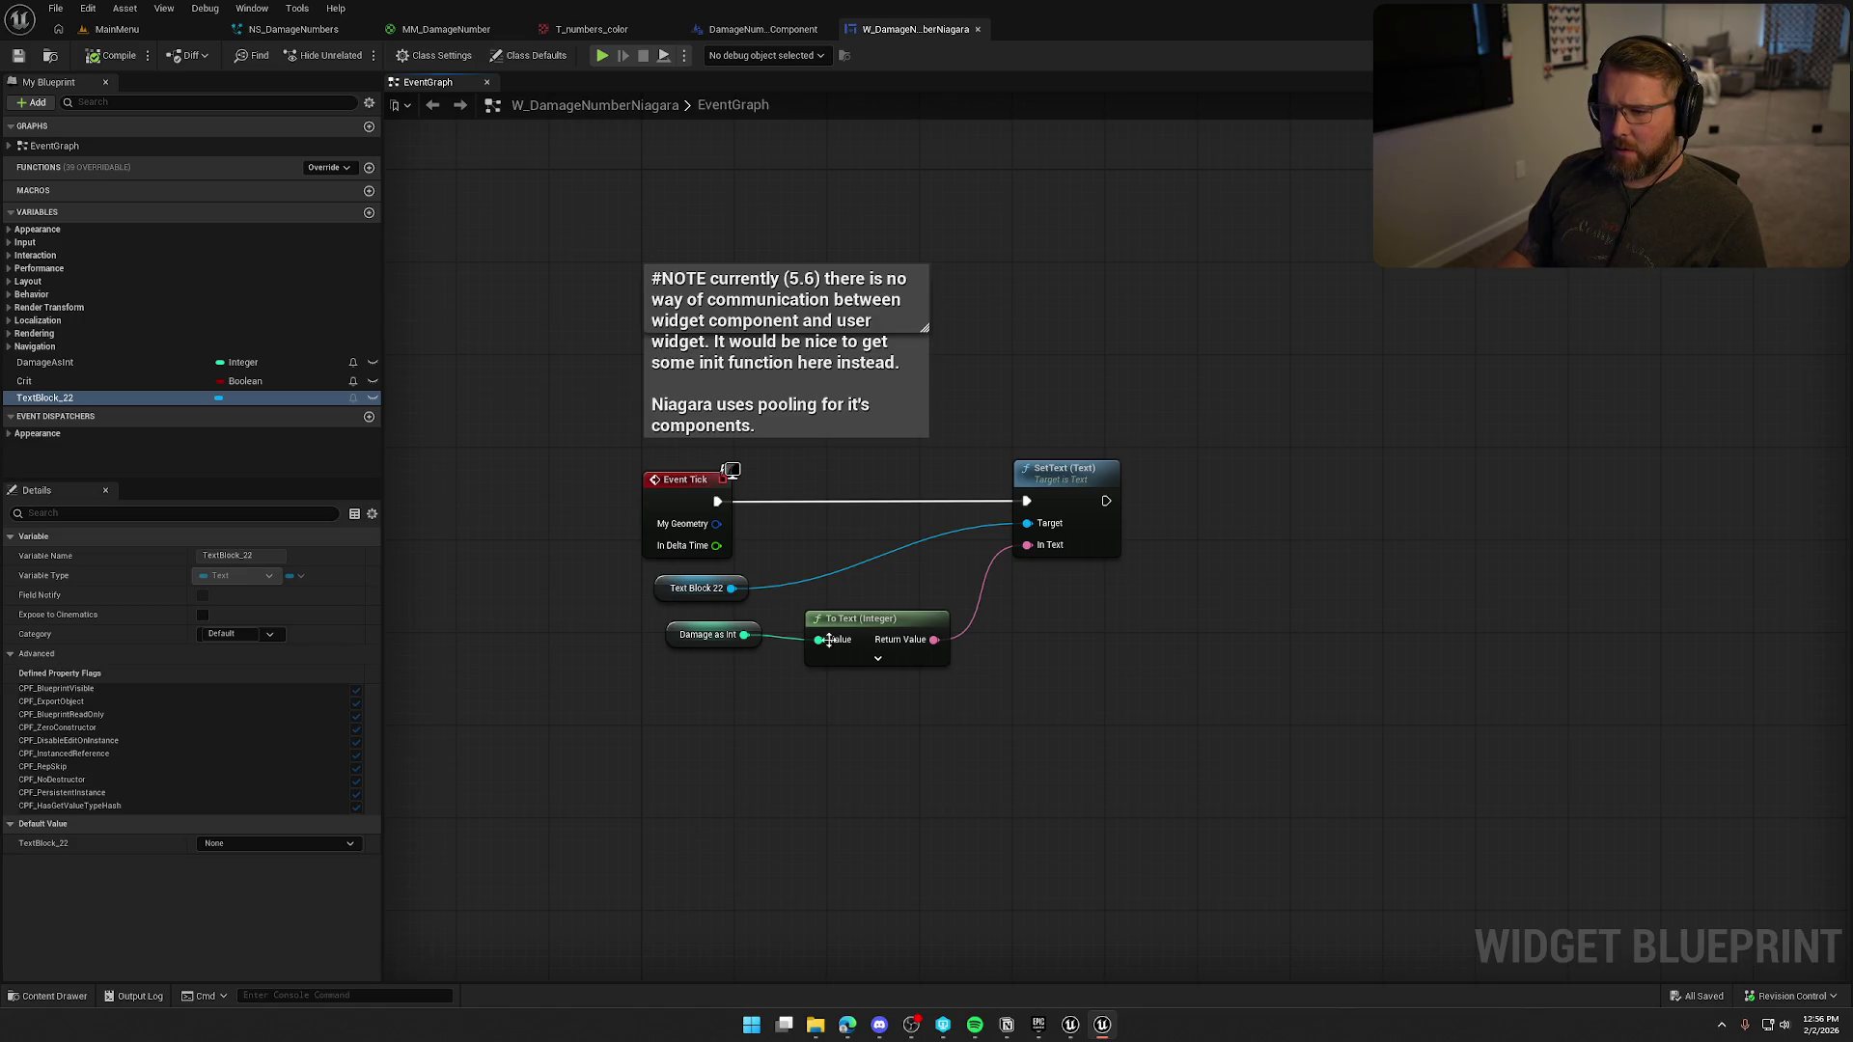
click(1780, 55)
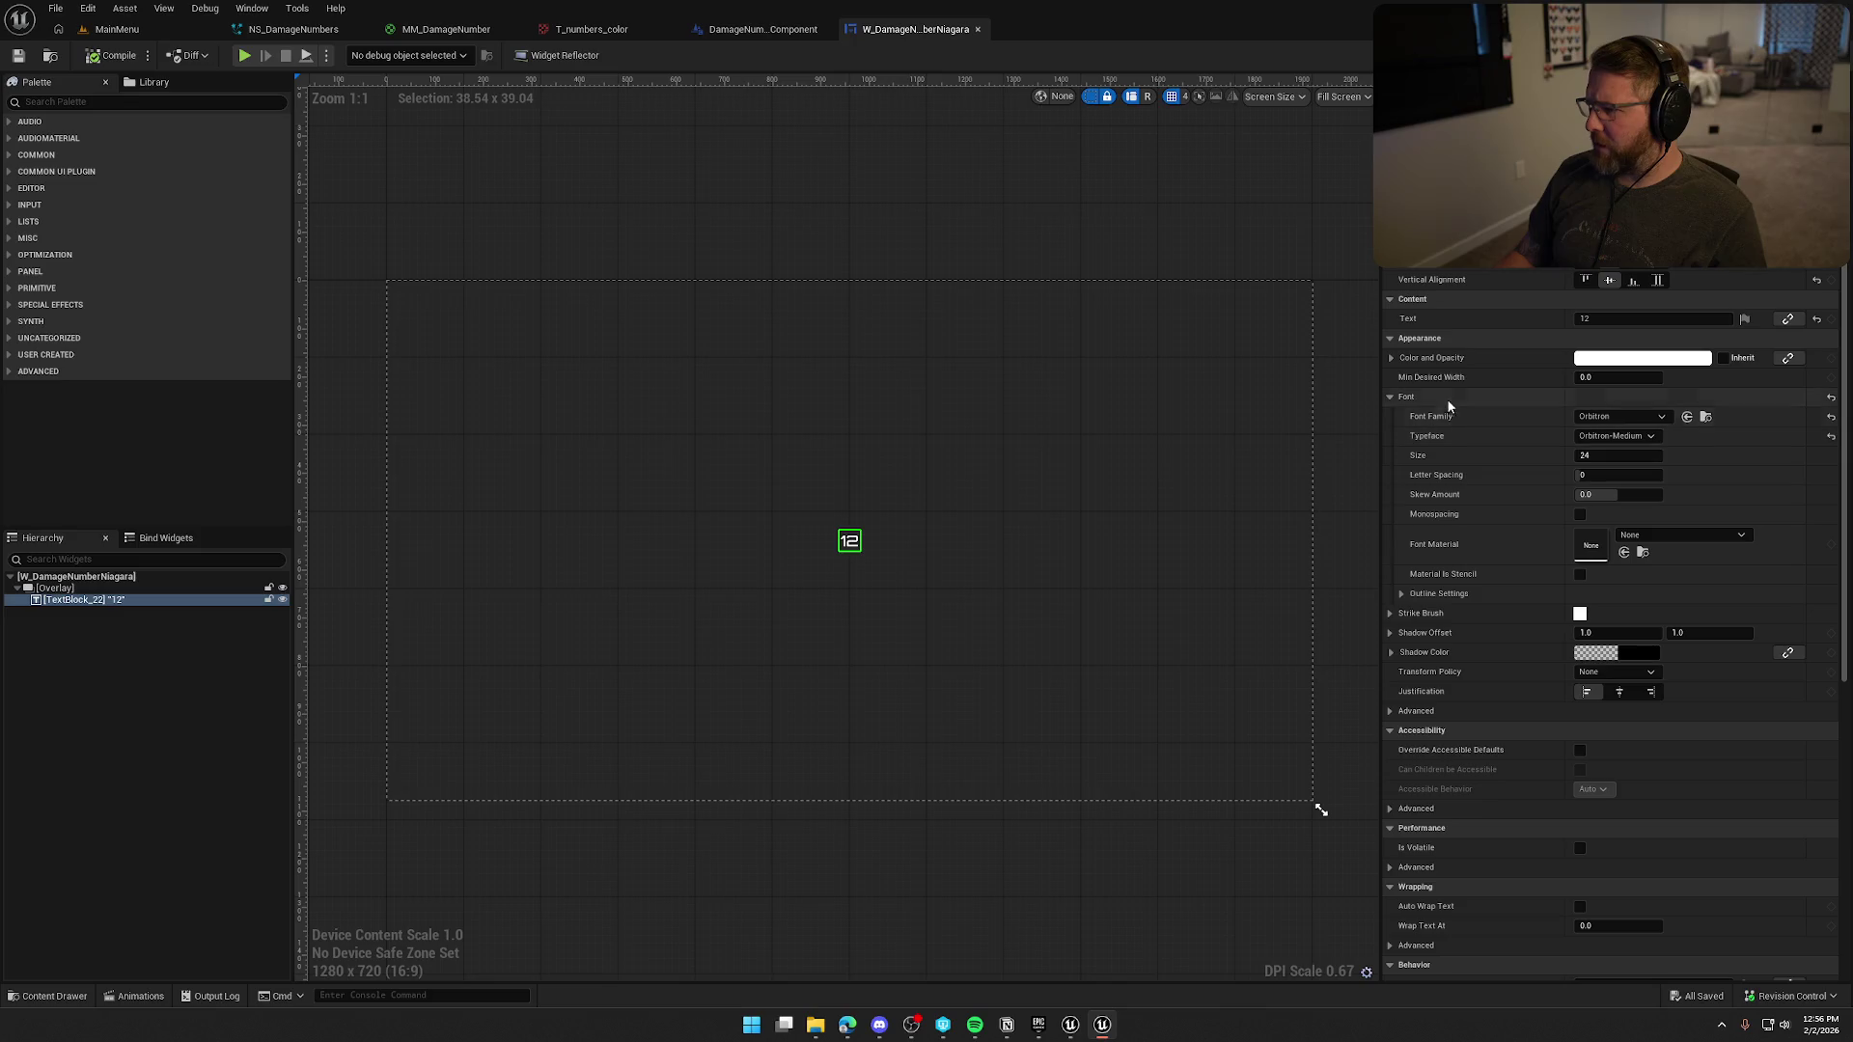
scroll(1468, 482, down, 10)
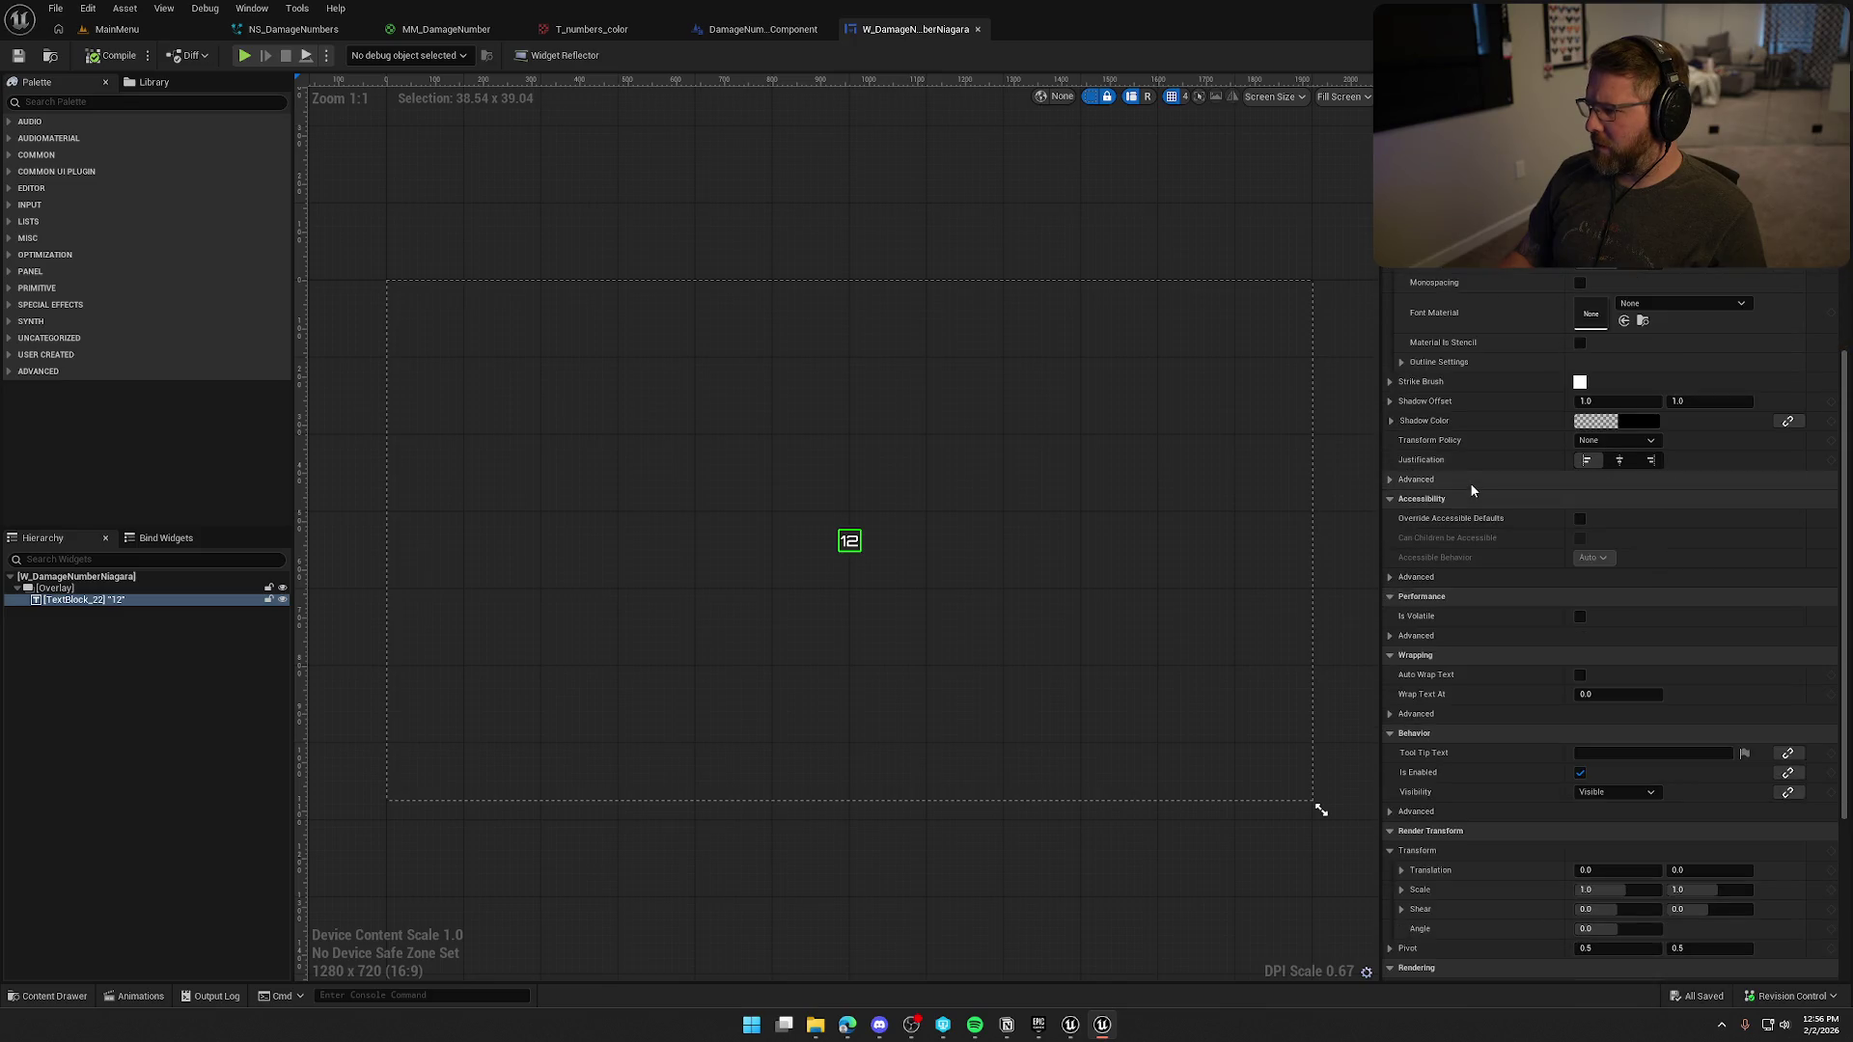
scroll(1468, 482, up, 10)
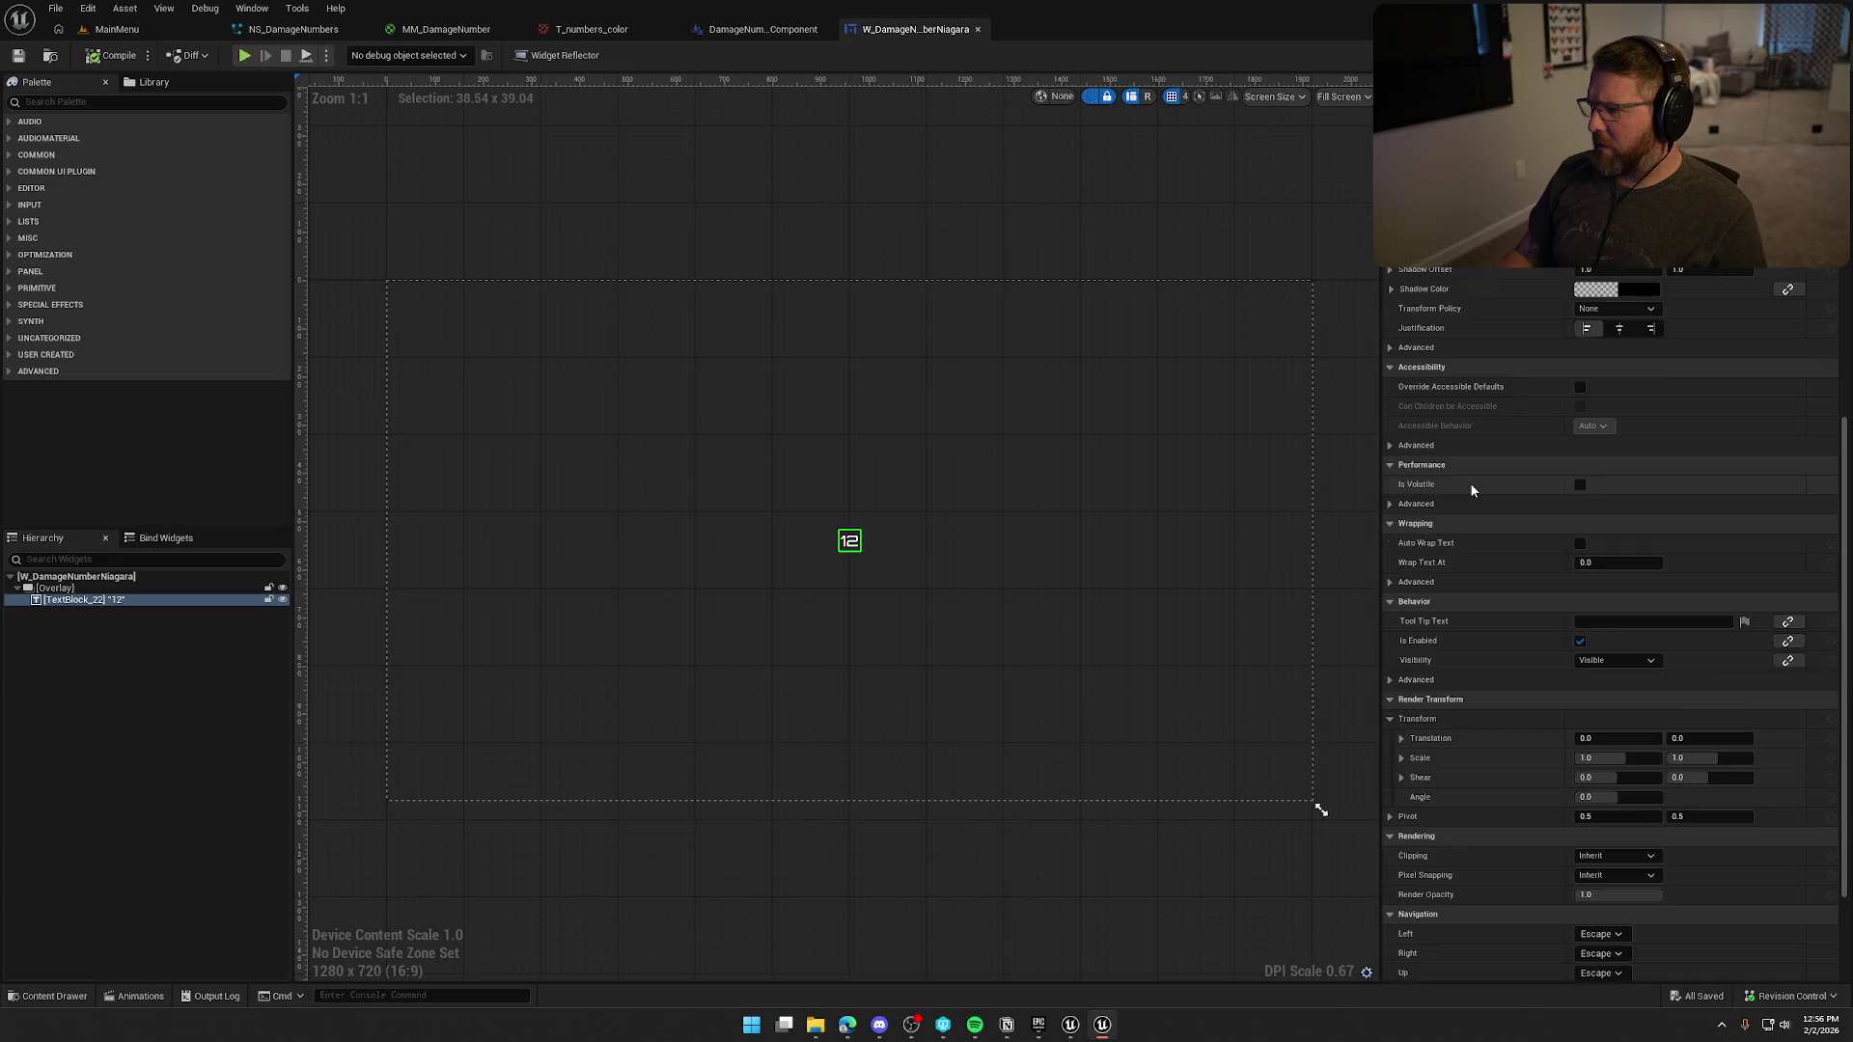
Close both damage-number editors and delete the NiagaraExample folder in DamageNumbers.
click(823, 29)
click(825, 29)
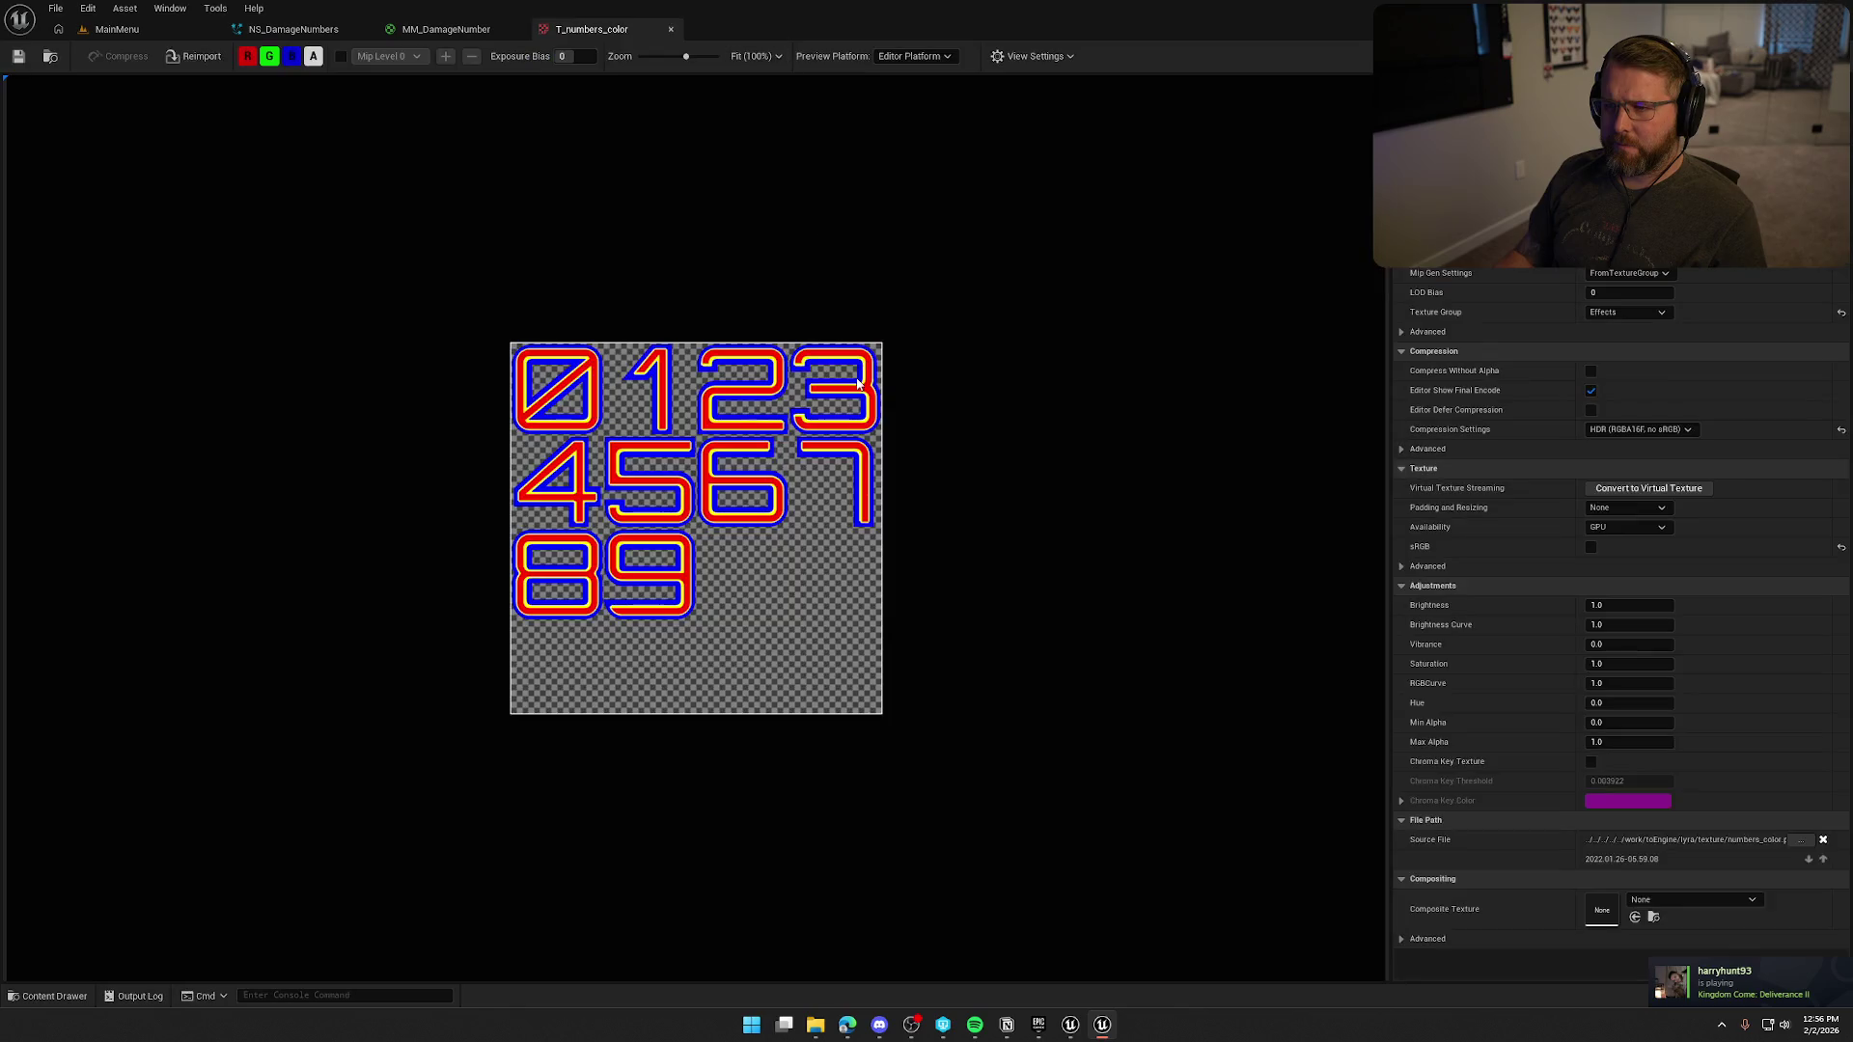
key(ctrl+space)
click(97, 893)
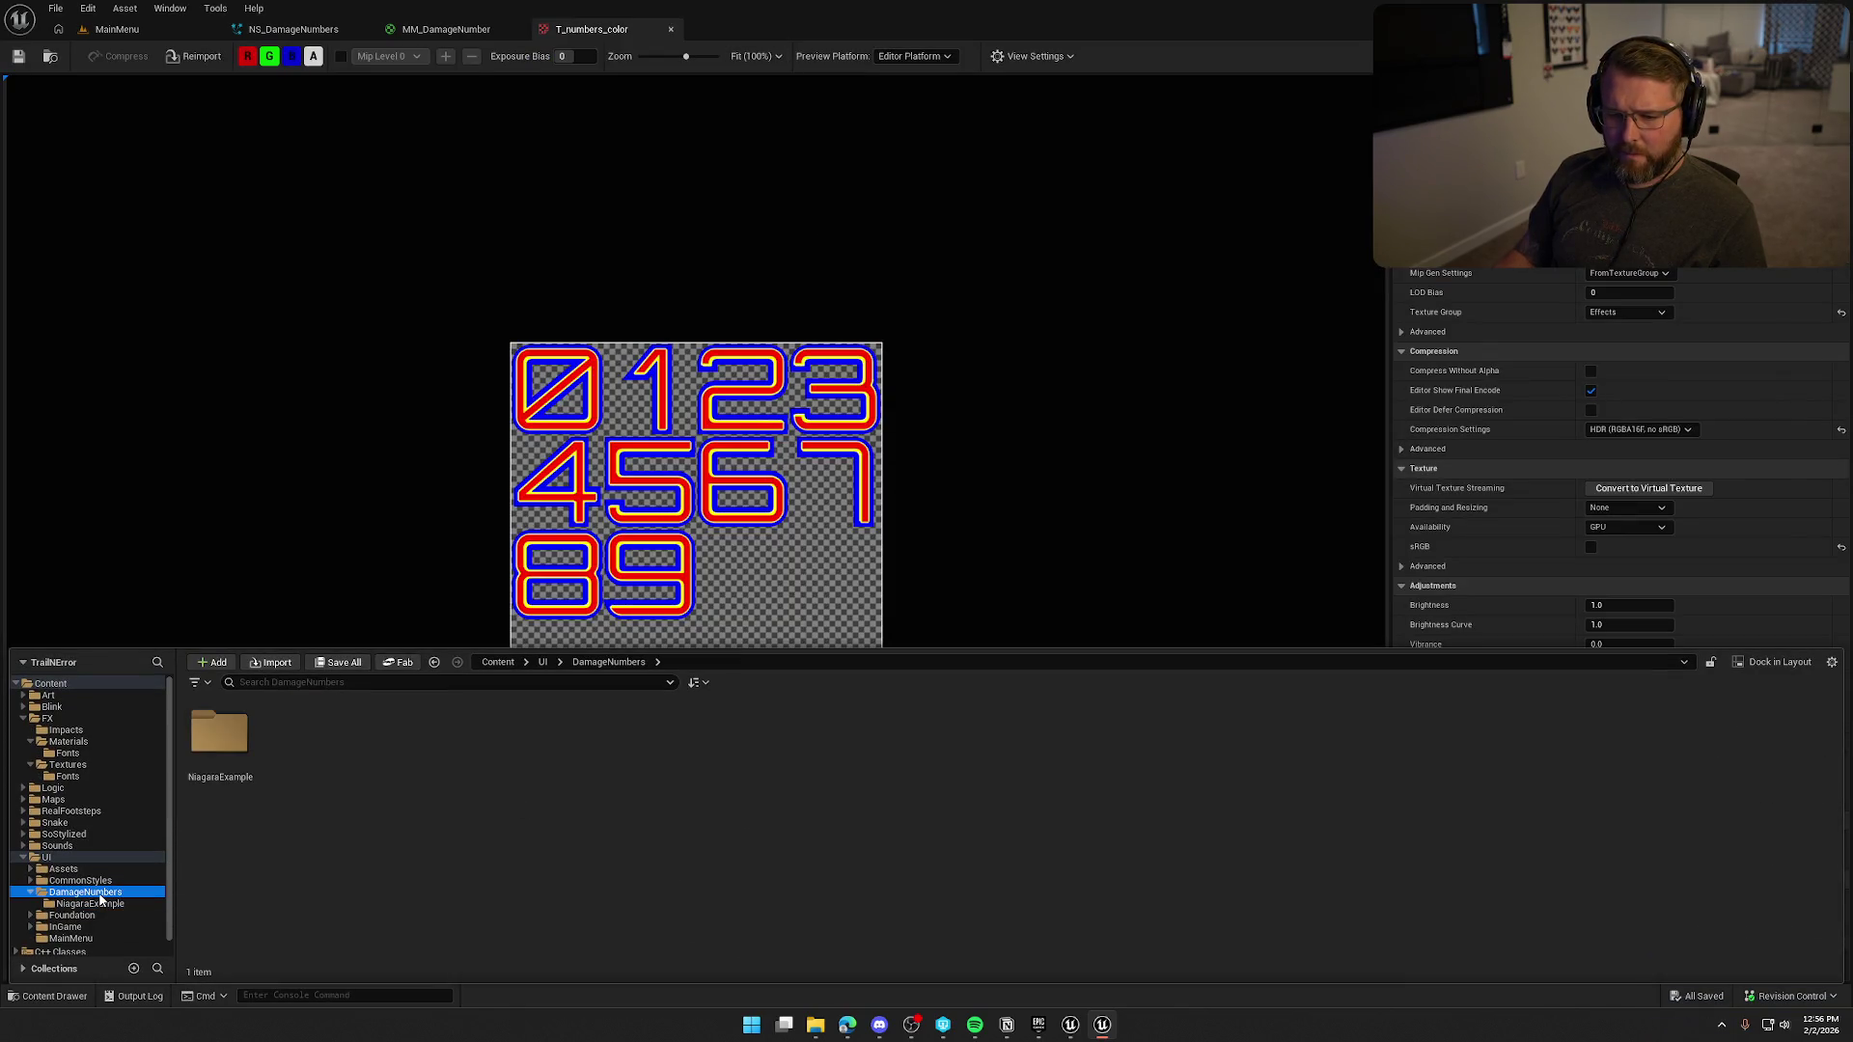
click(220, 739)
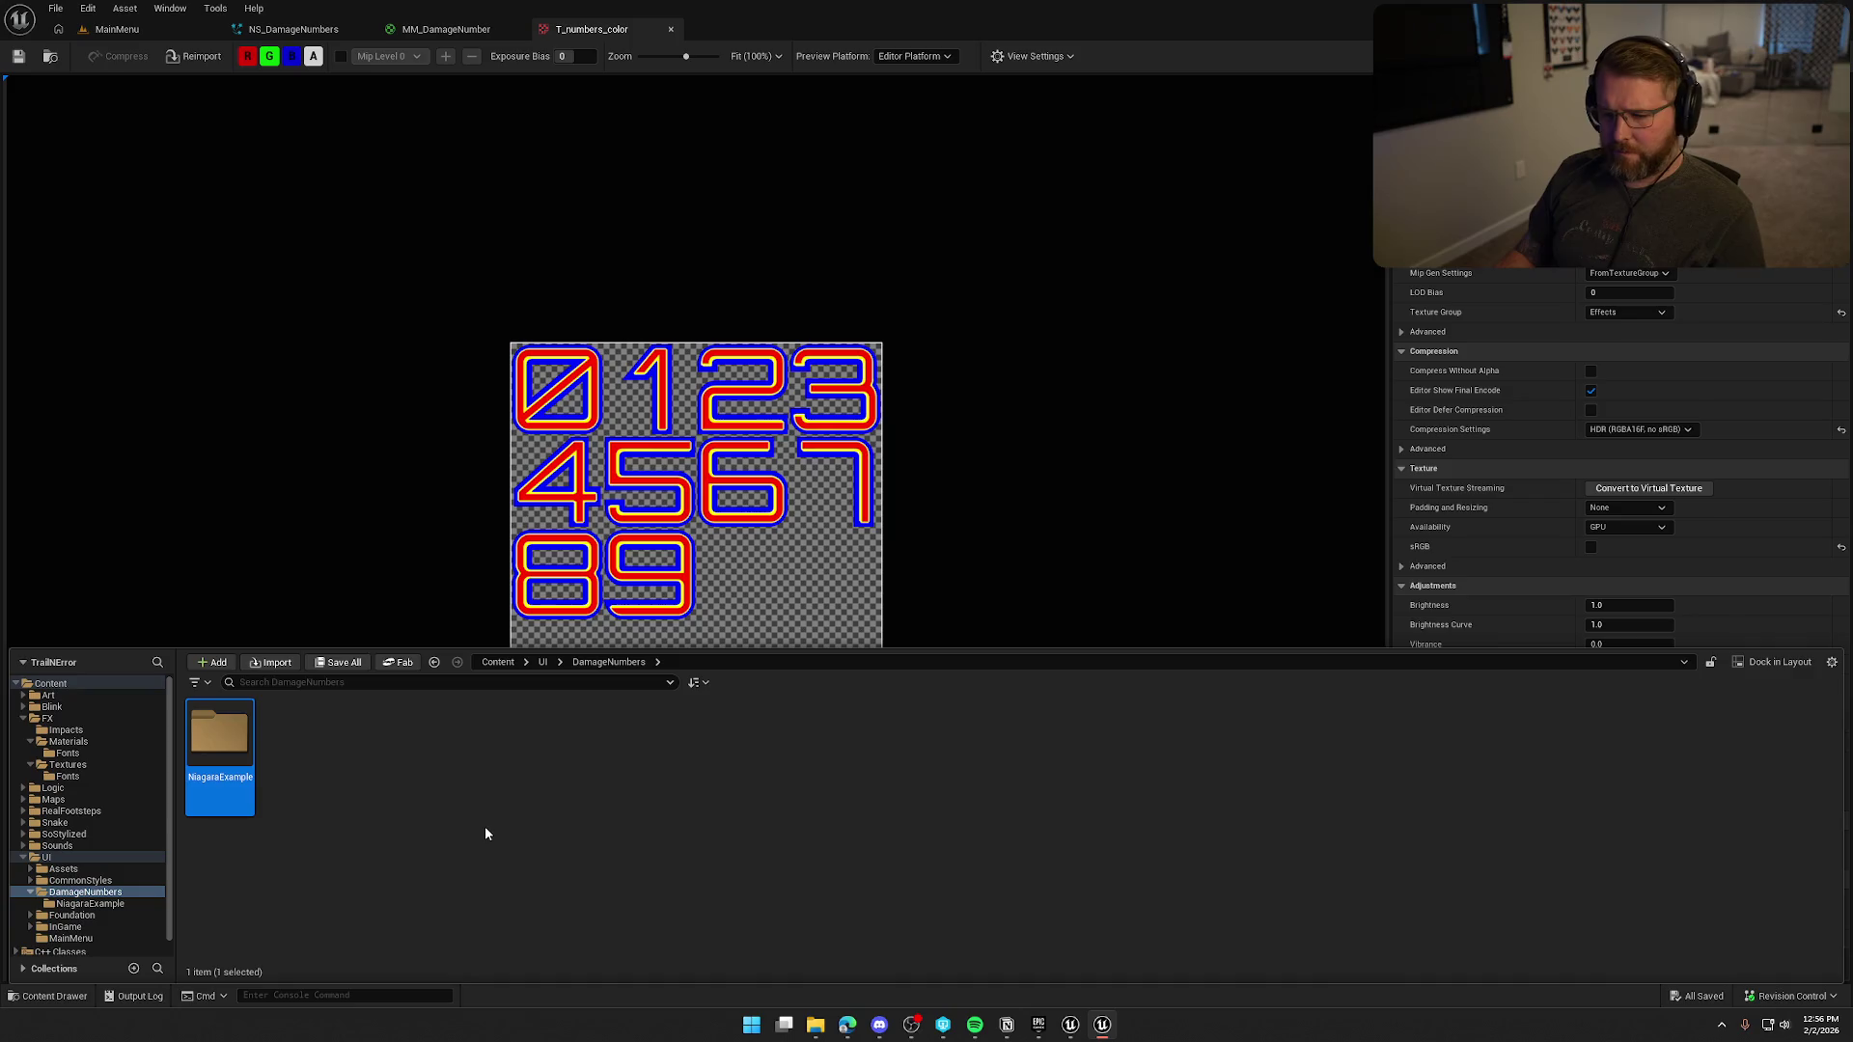
key(Delete)
click(545, 862)
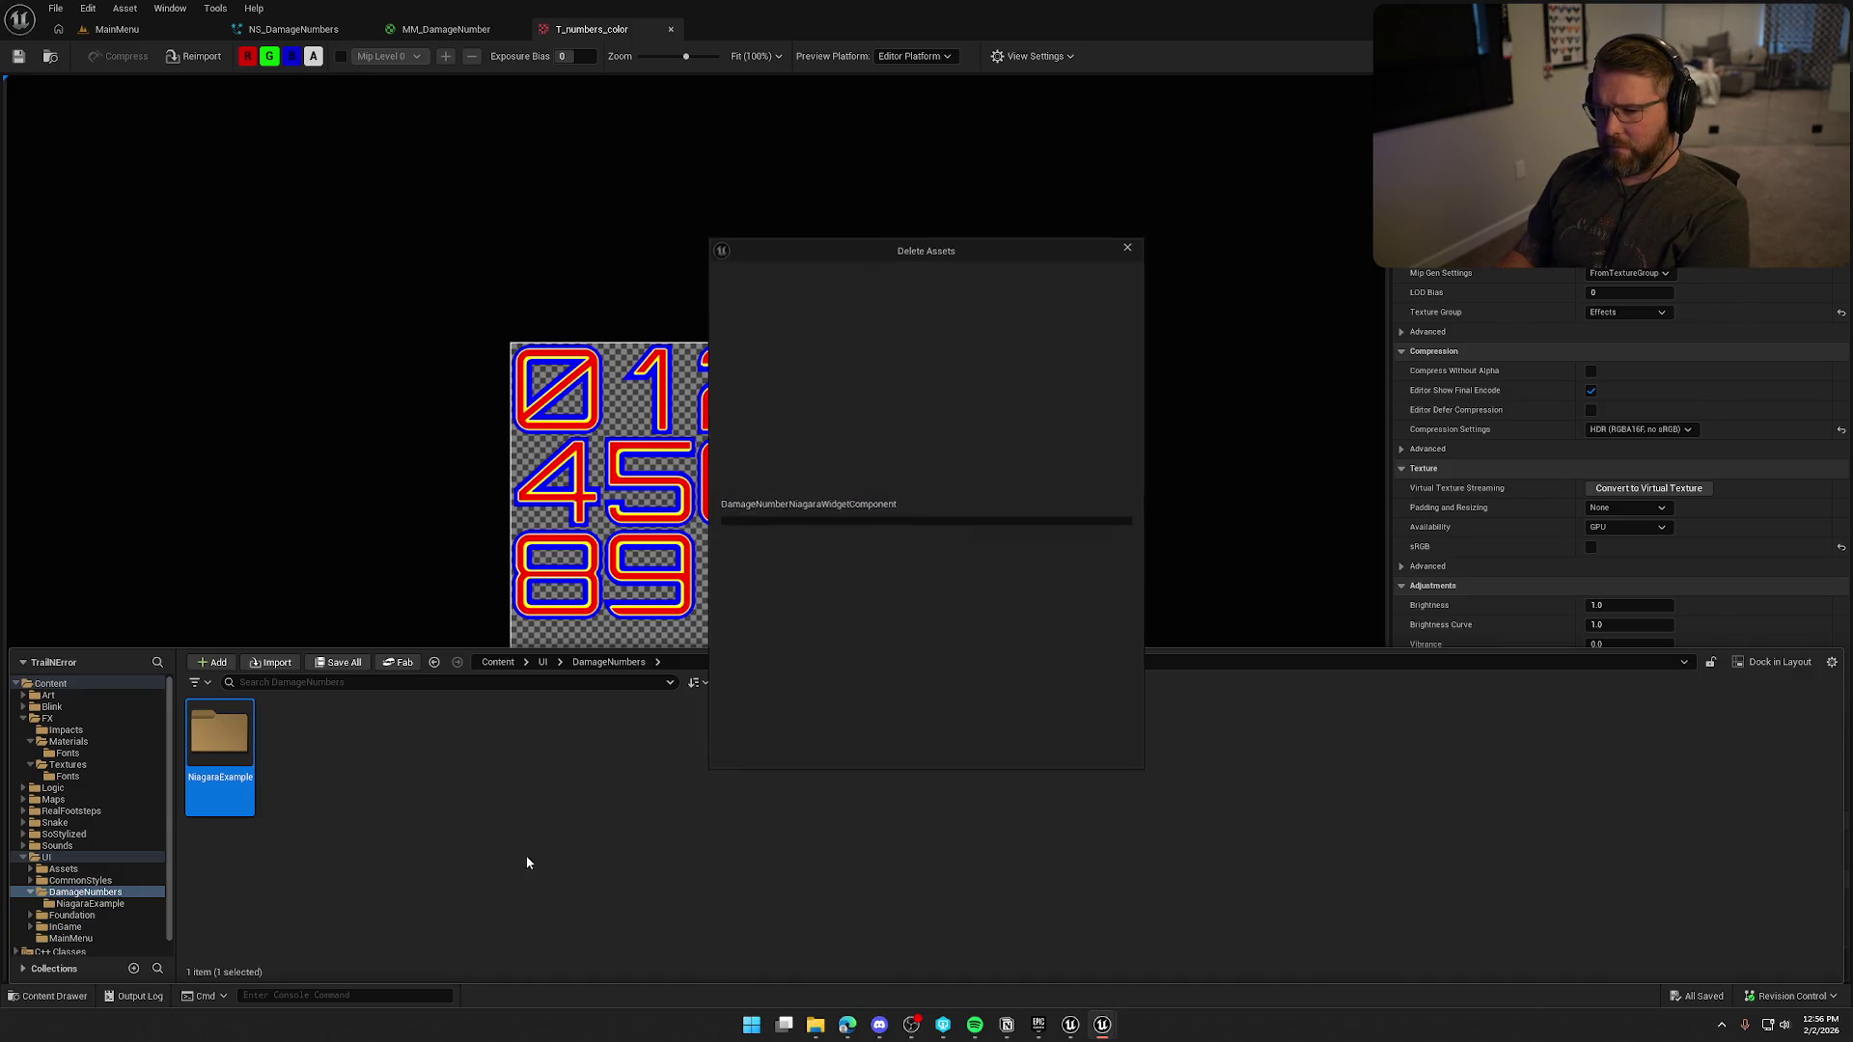
Open the referencing NS_DamageNumbers system from the Delete Assets dialog.
mouse_move(770, 521)
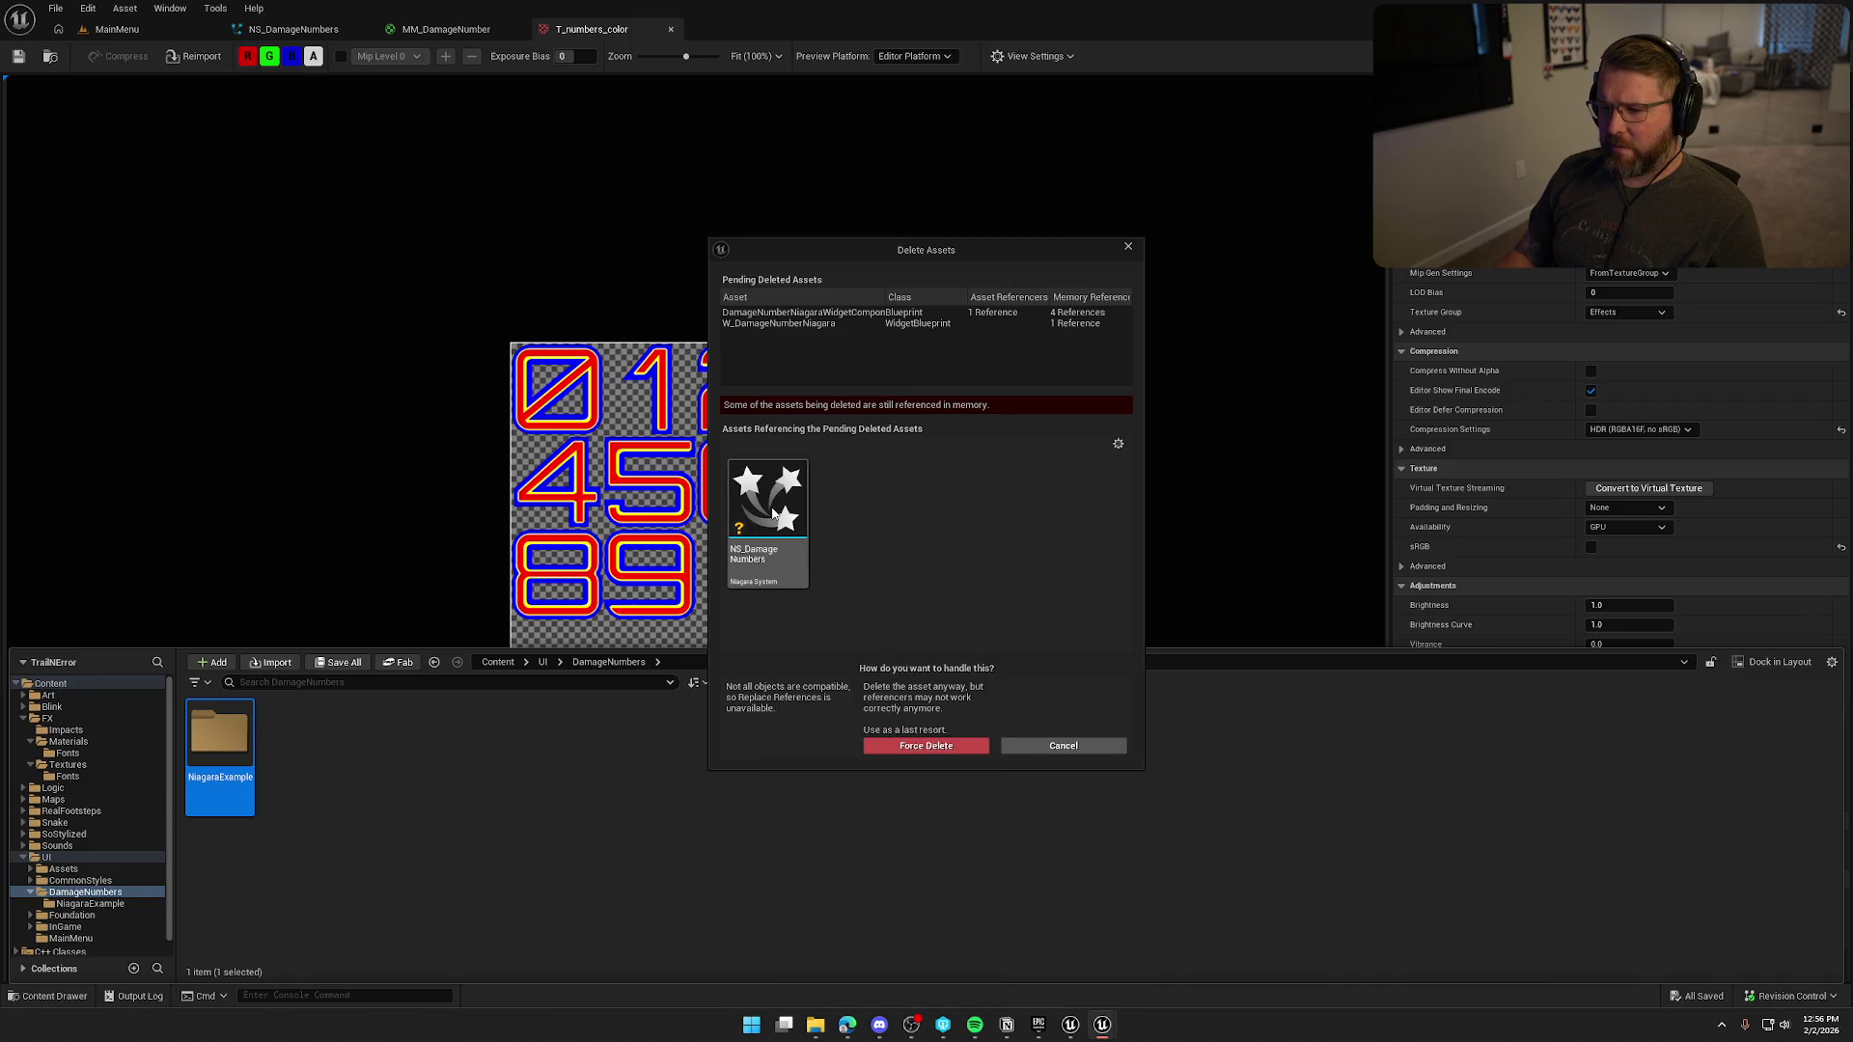
double_click(770, 521)
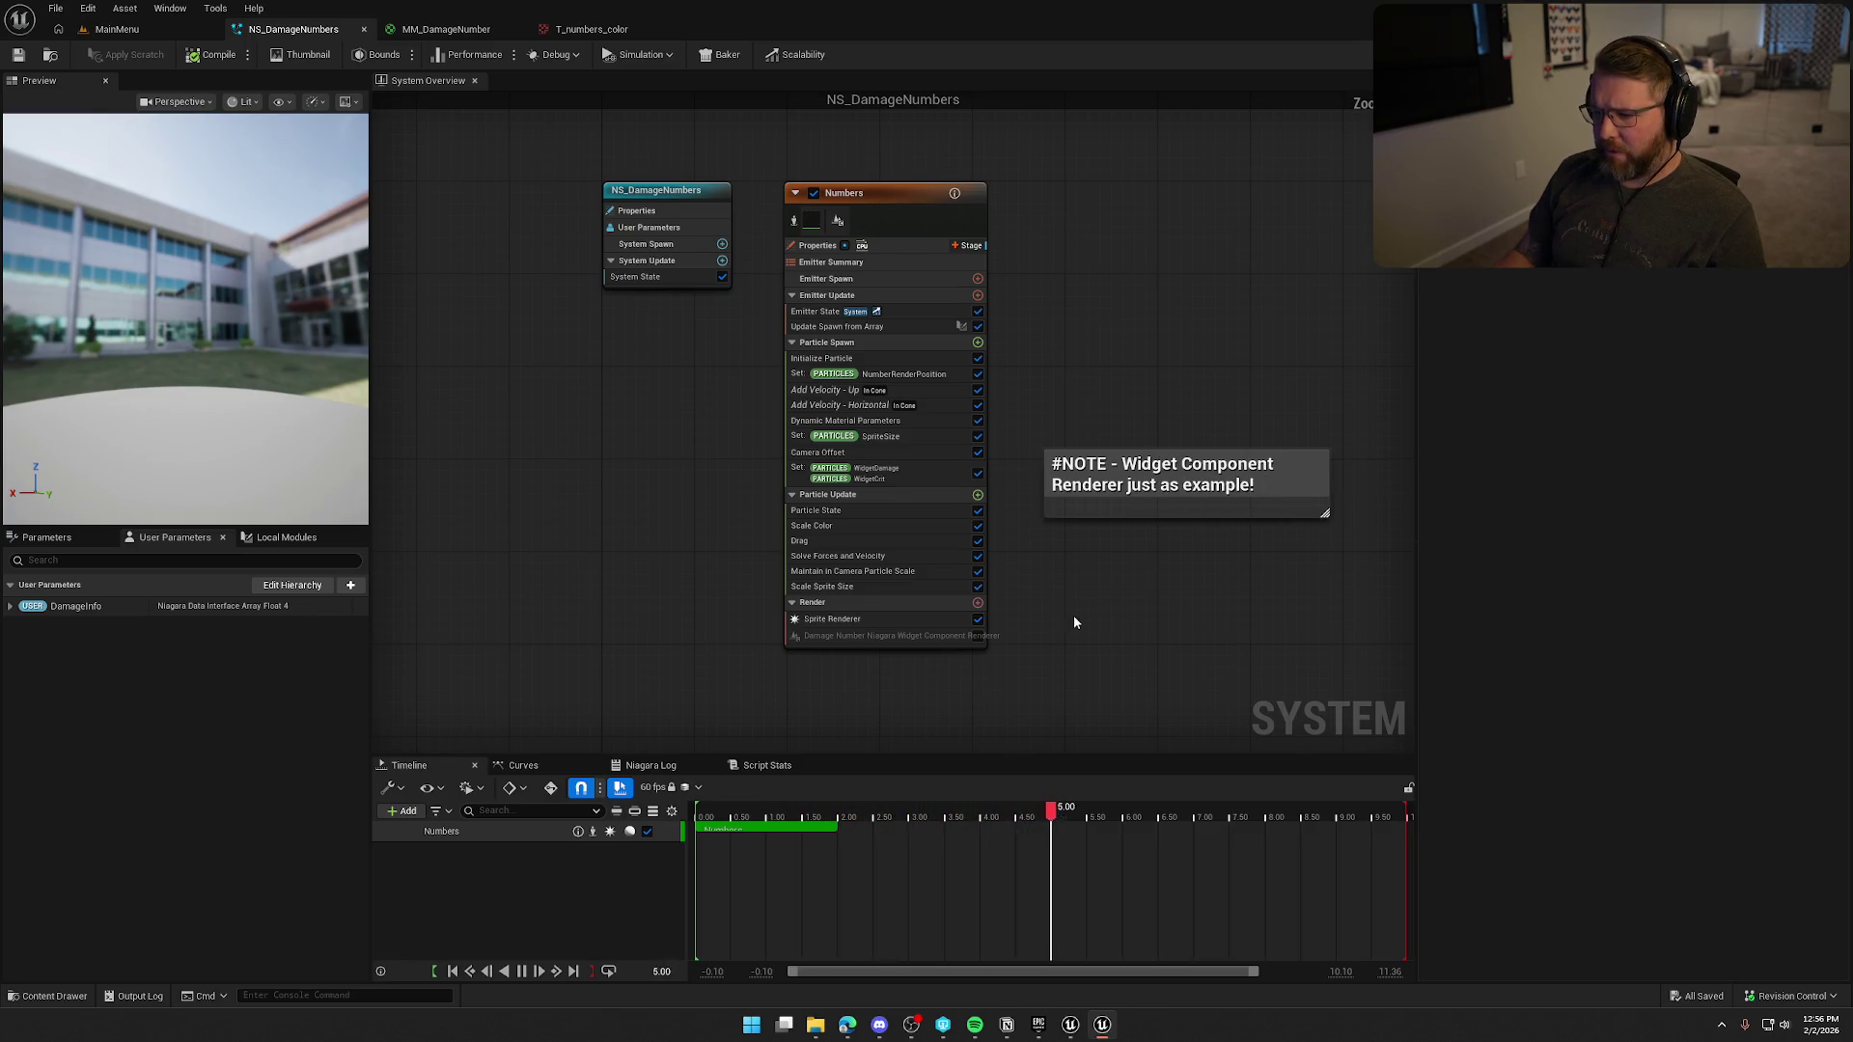
Delete the Damage Number Niagara Widget Component Renderer from Numbers, keeping the Sprite Renderer.
drag(1073, 615, 1034, 650)
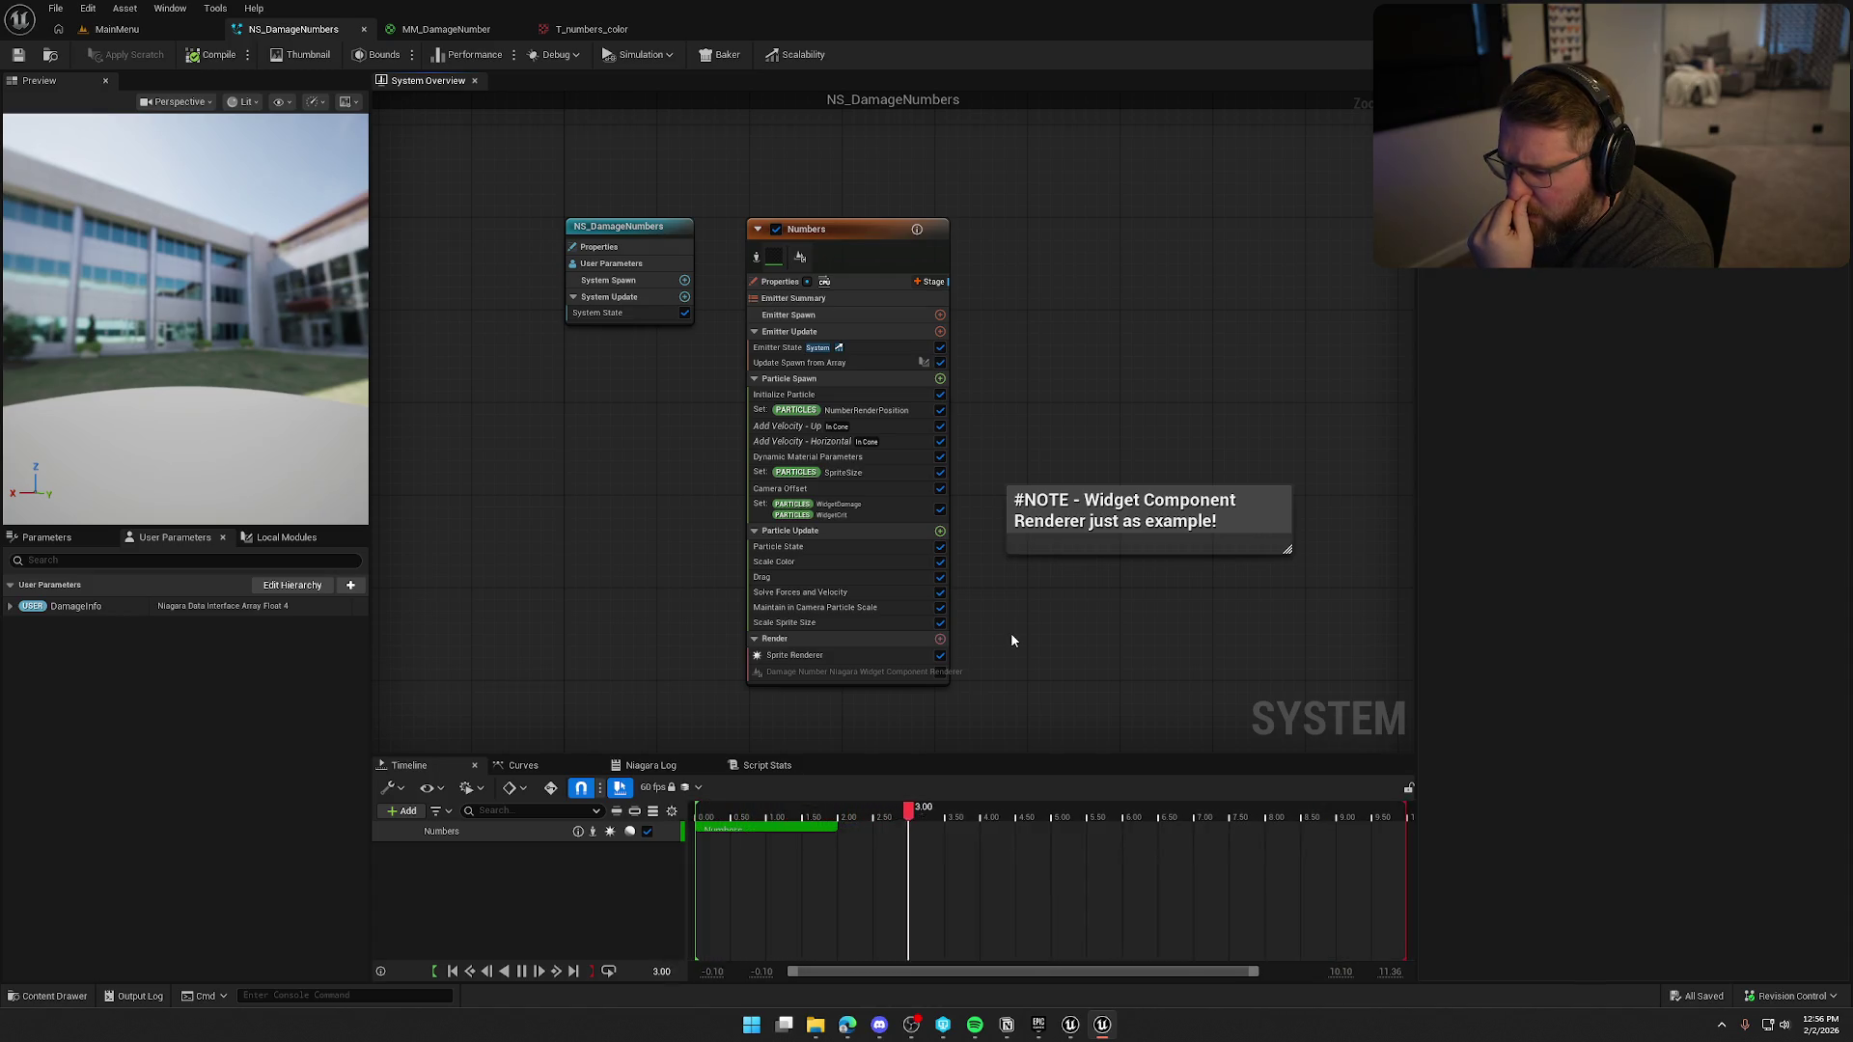
click(820, 655)
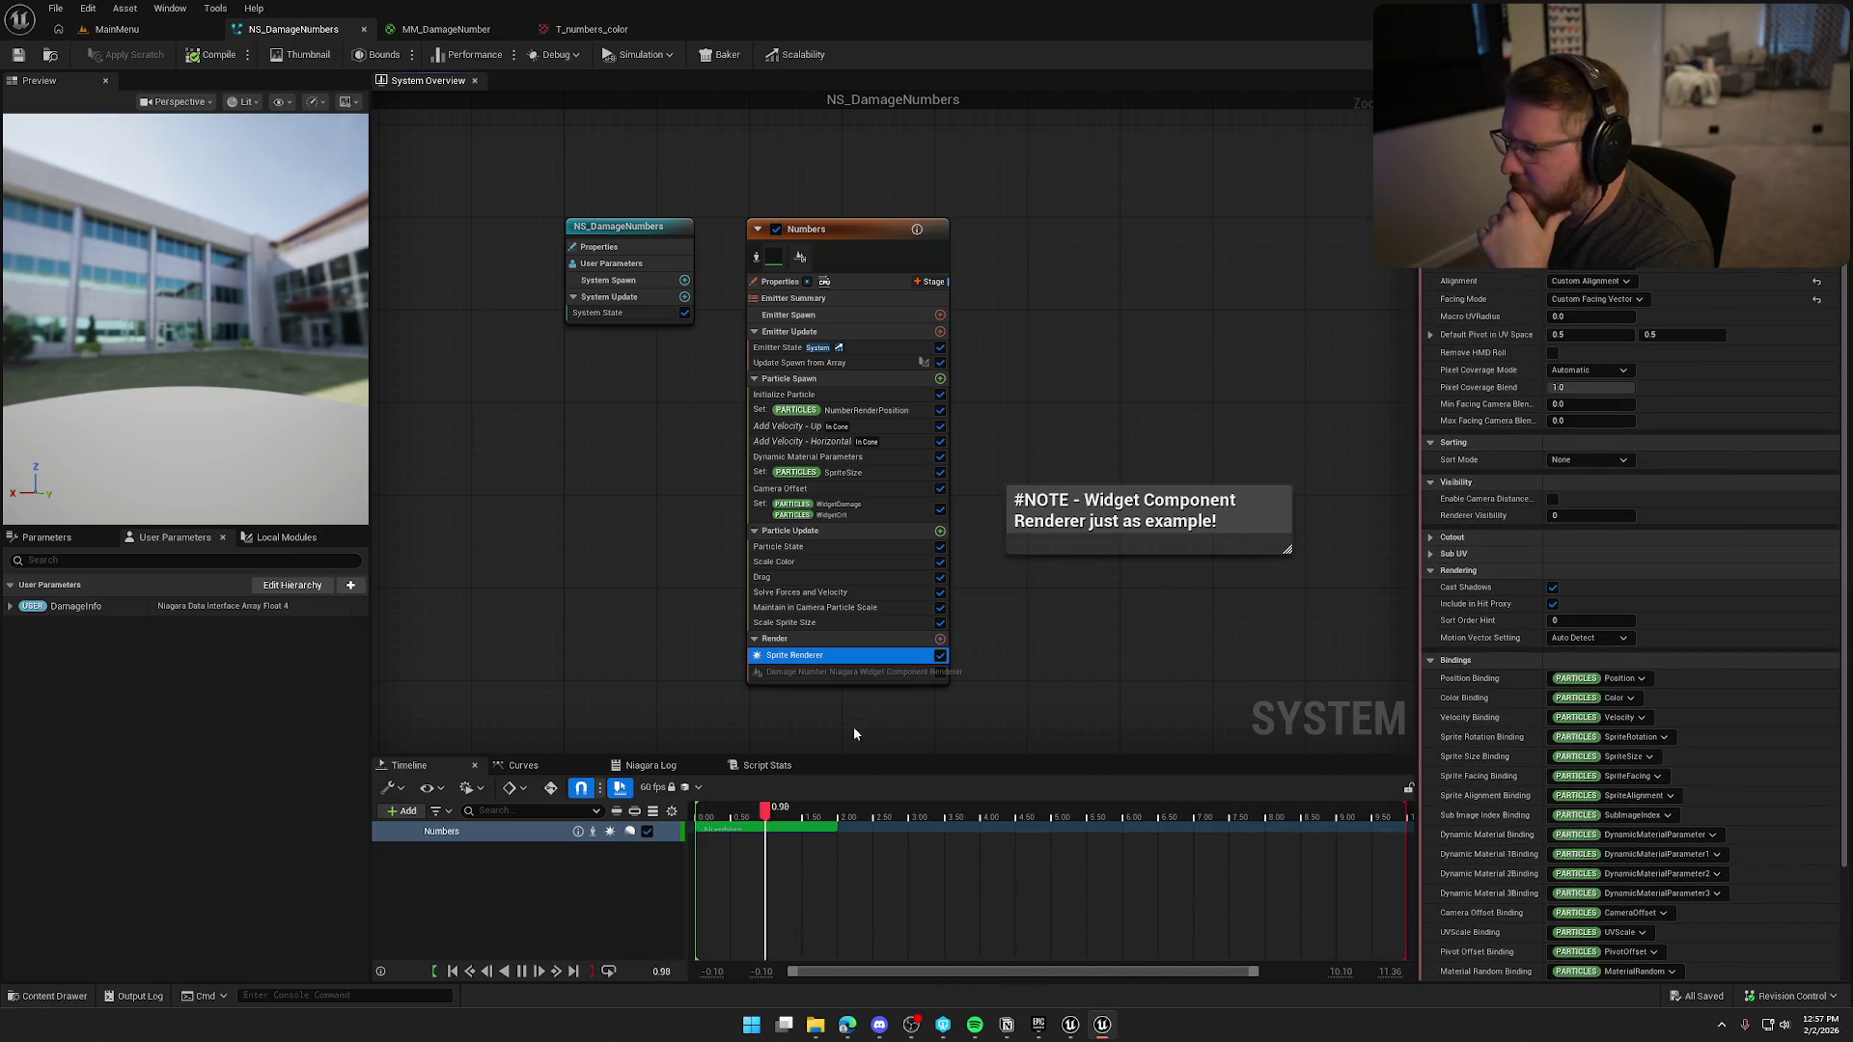
click(846, 676)
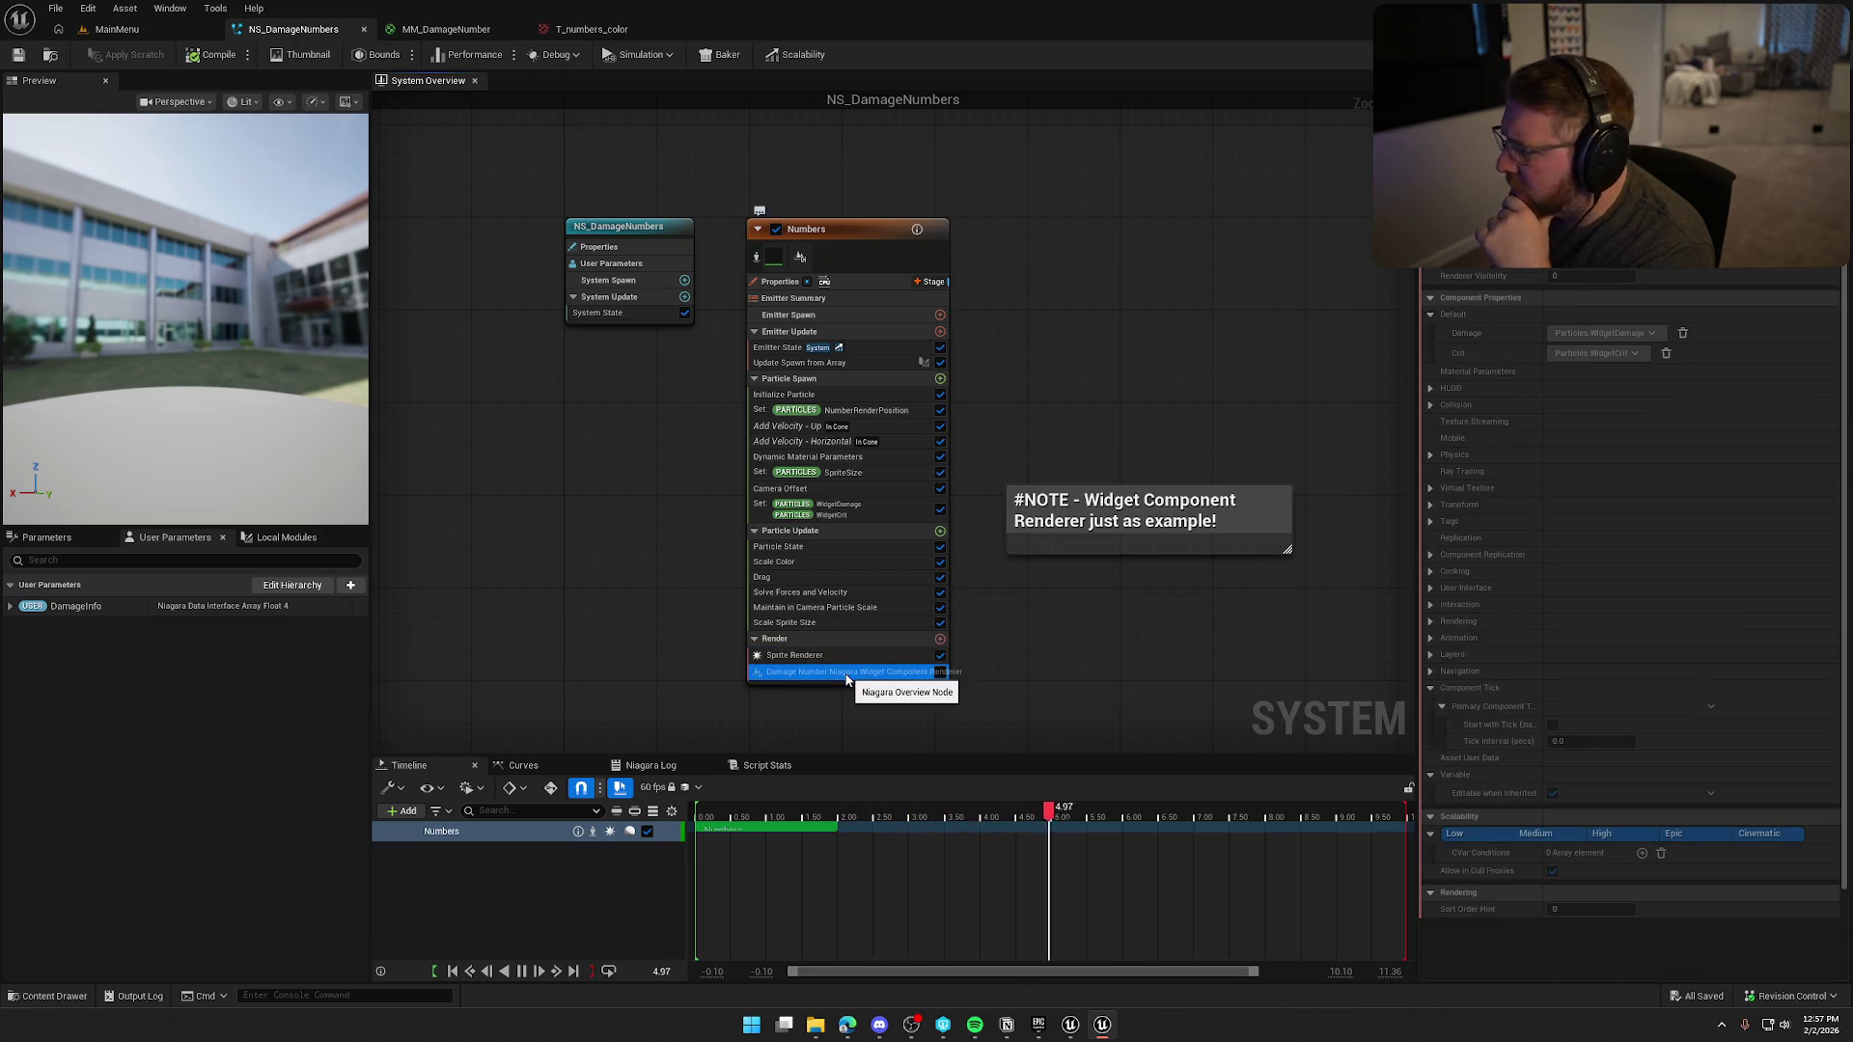
key(Delete)
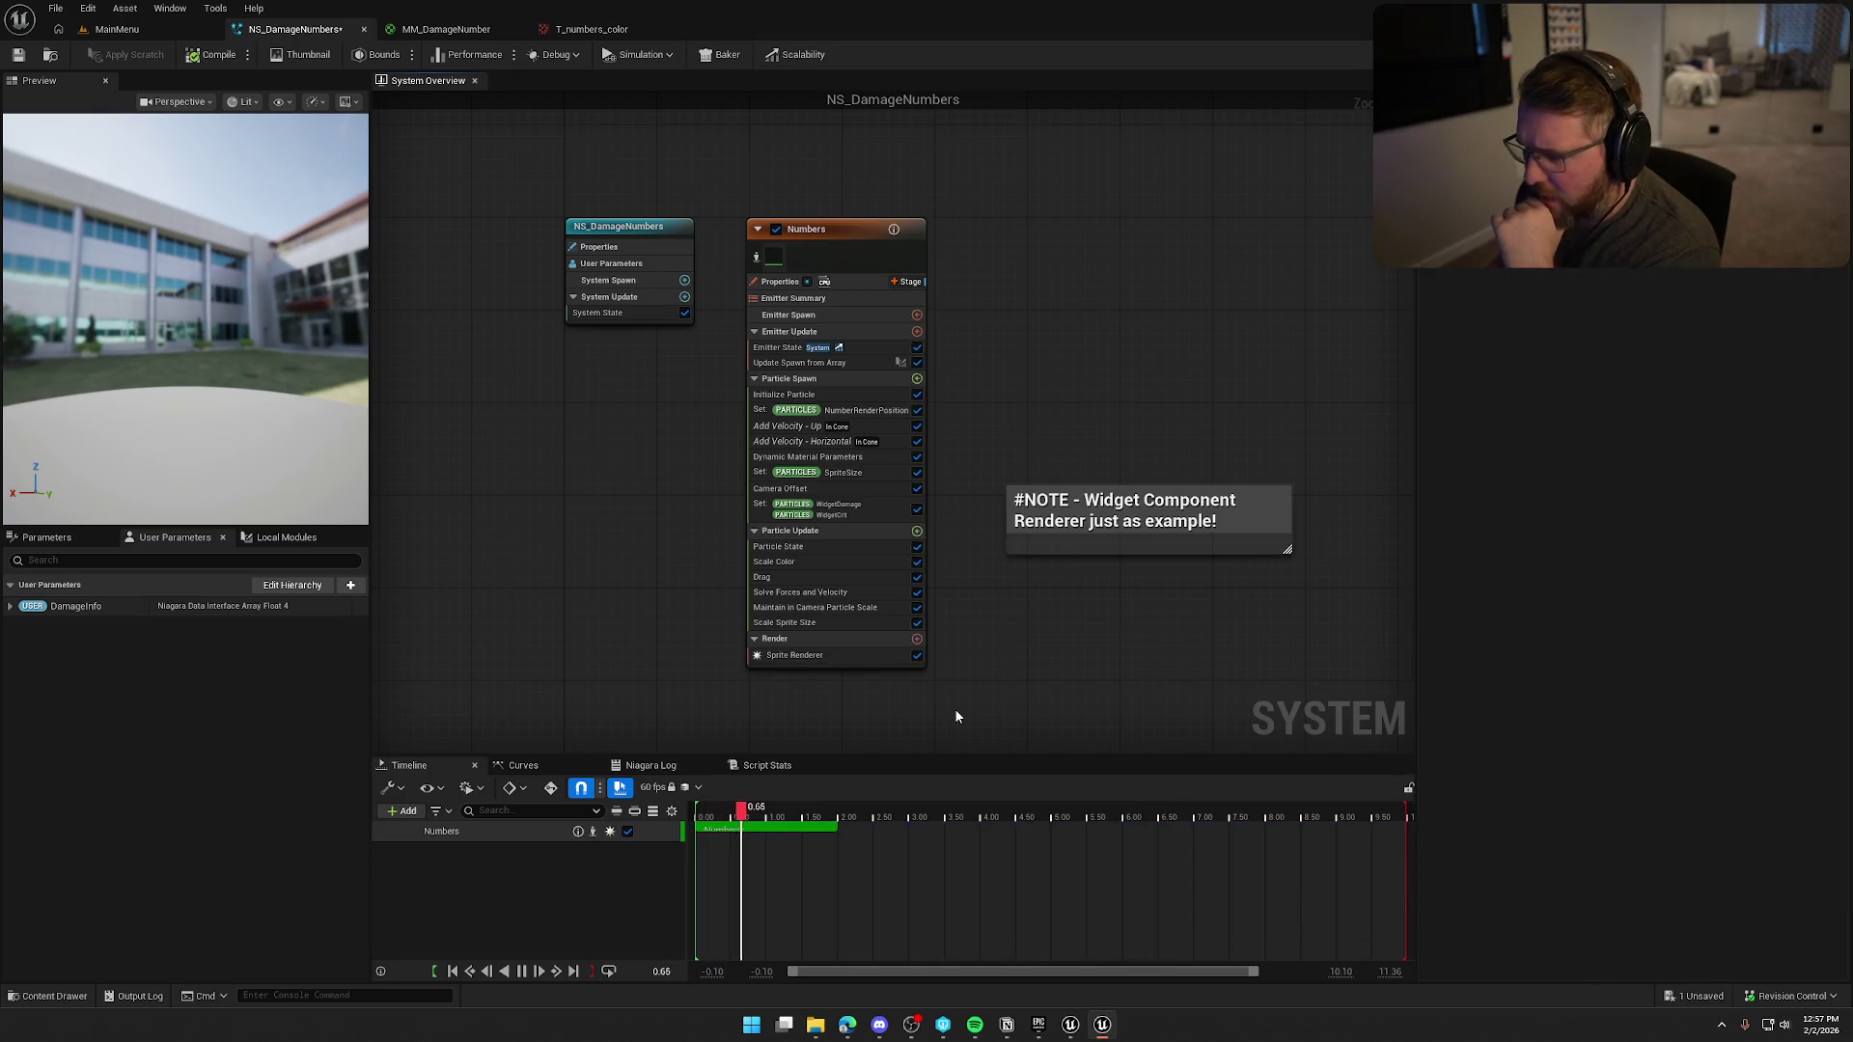
click(193, 56)
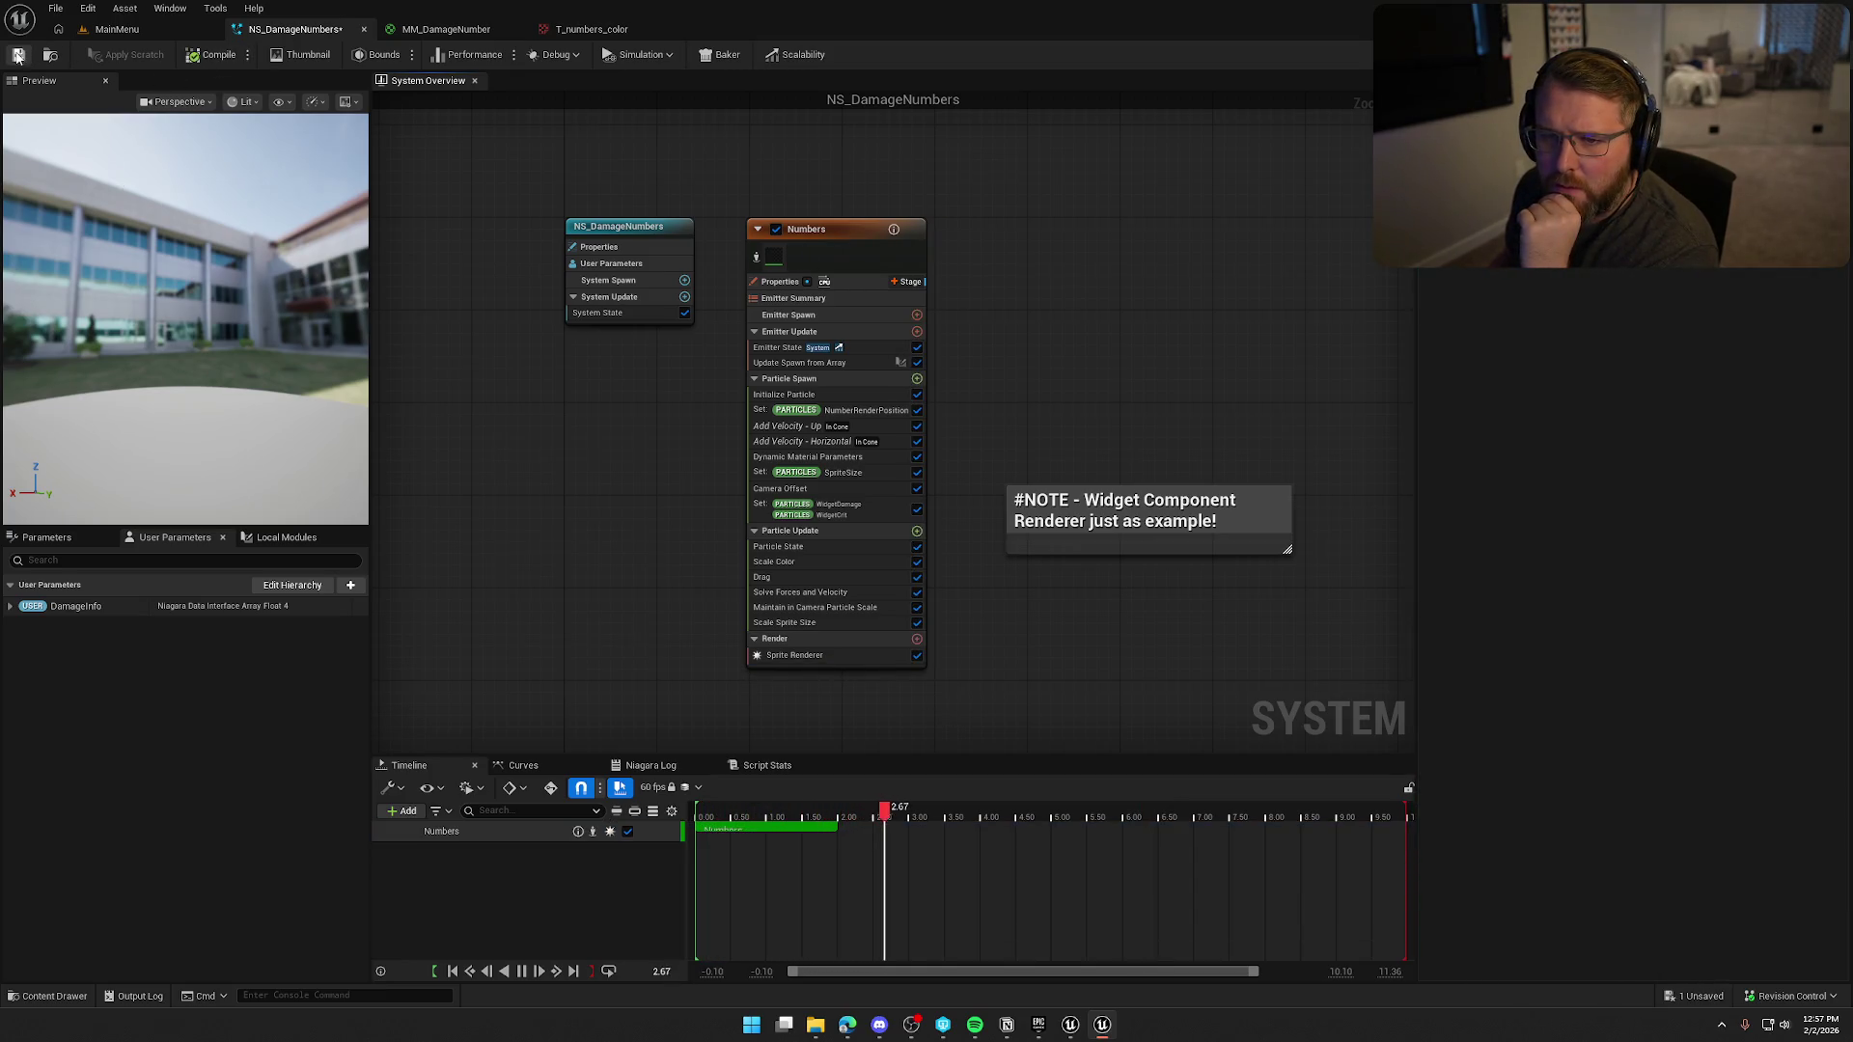
key(ctrl+s)
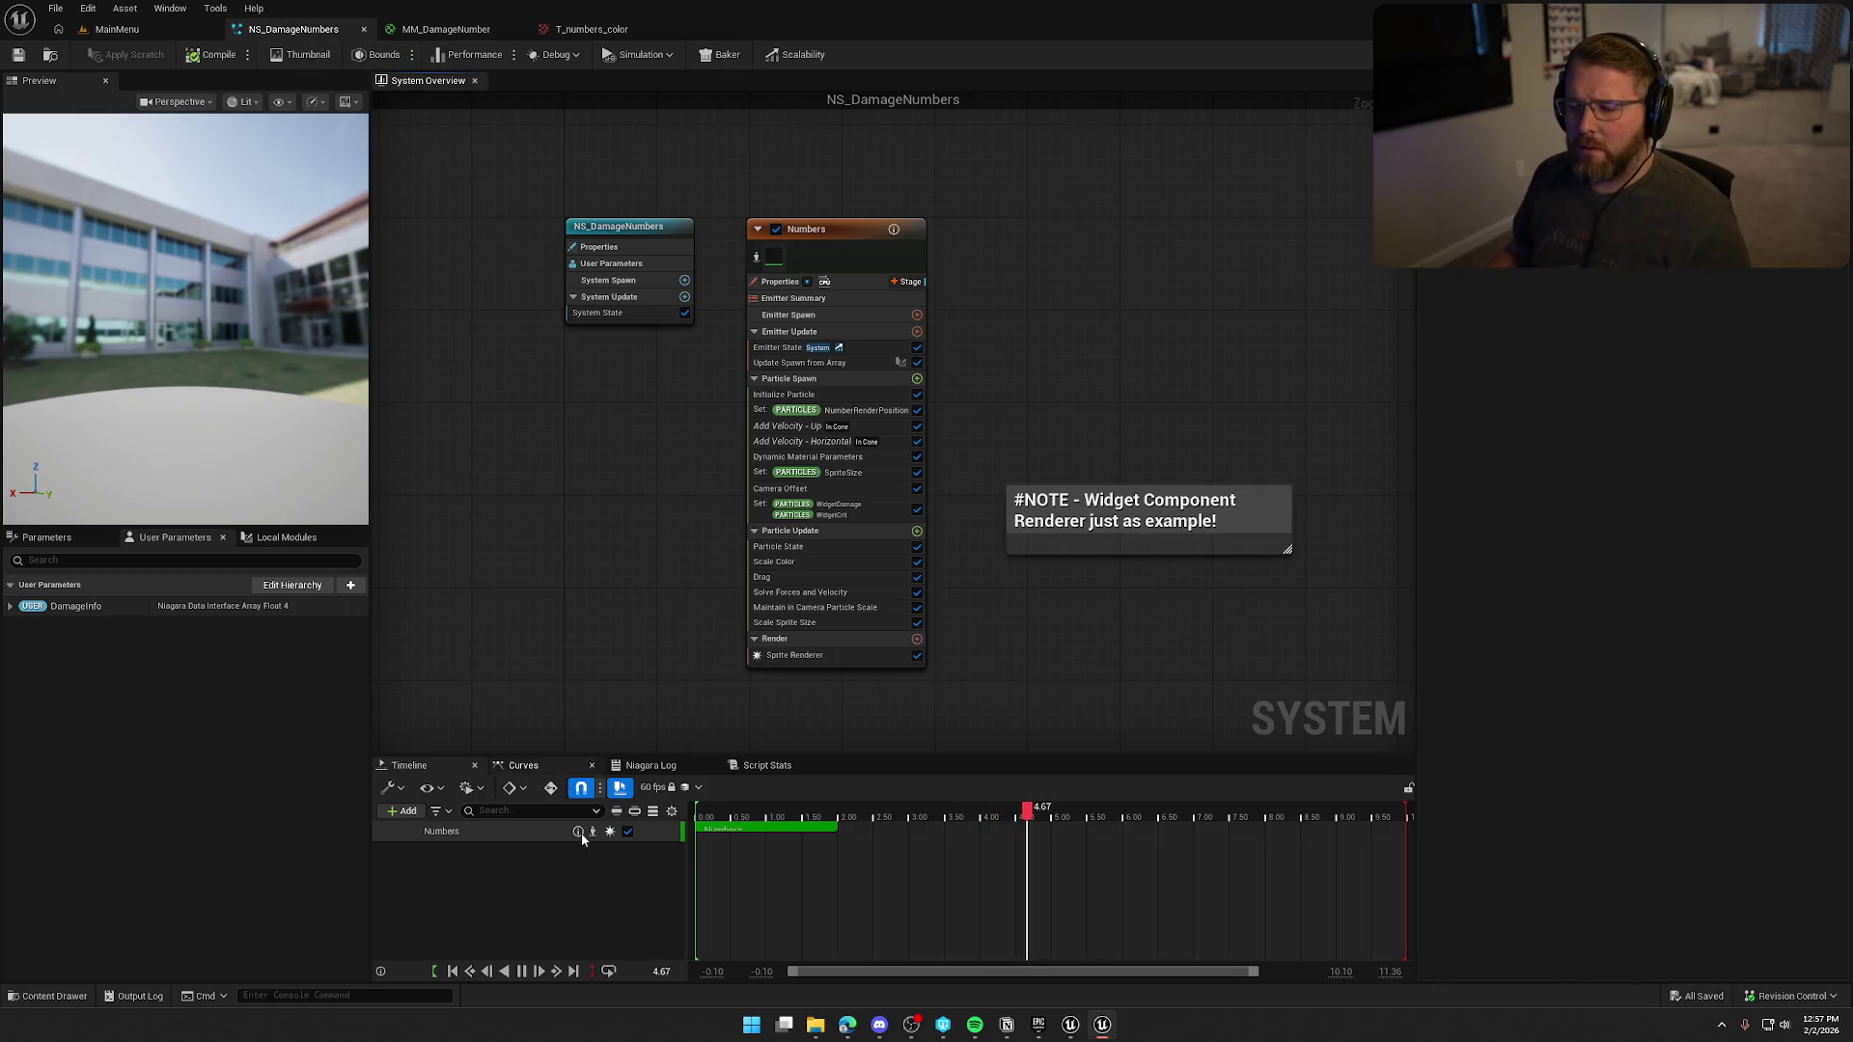
key(ctrl+space)
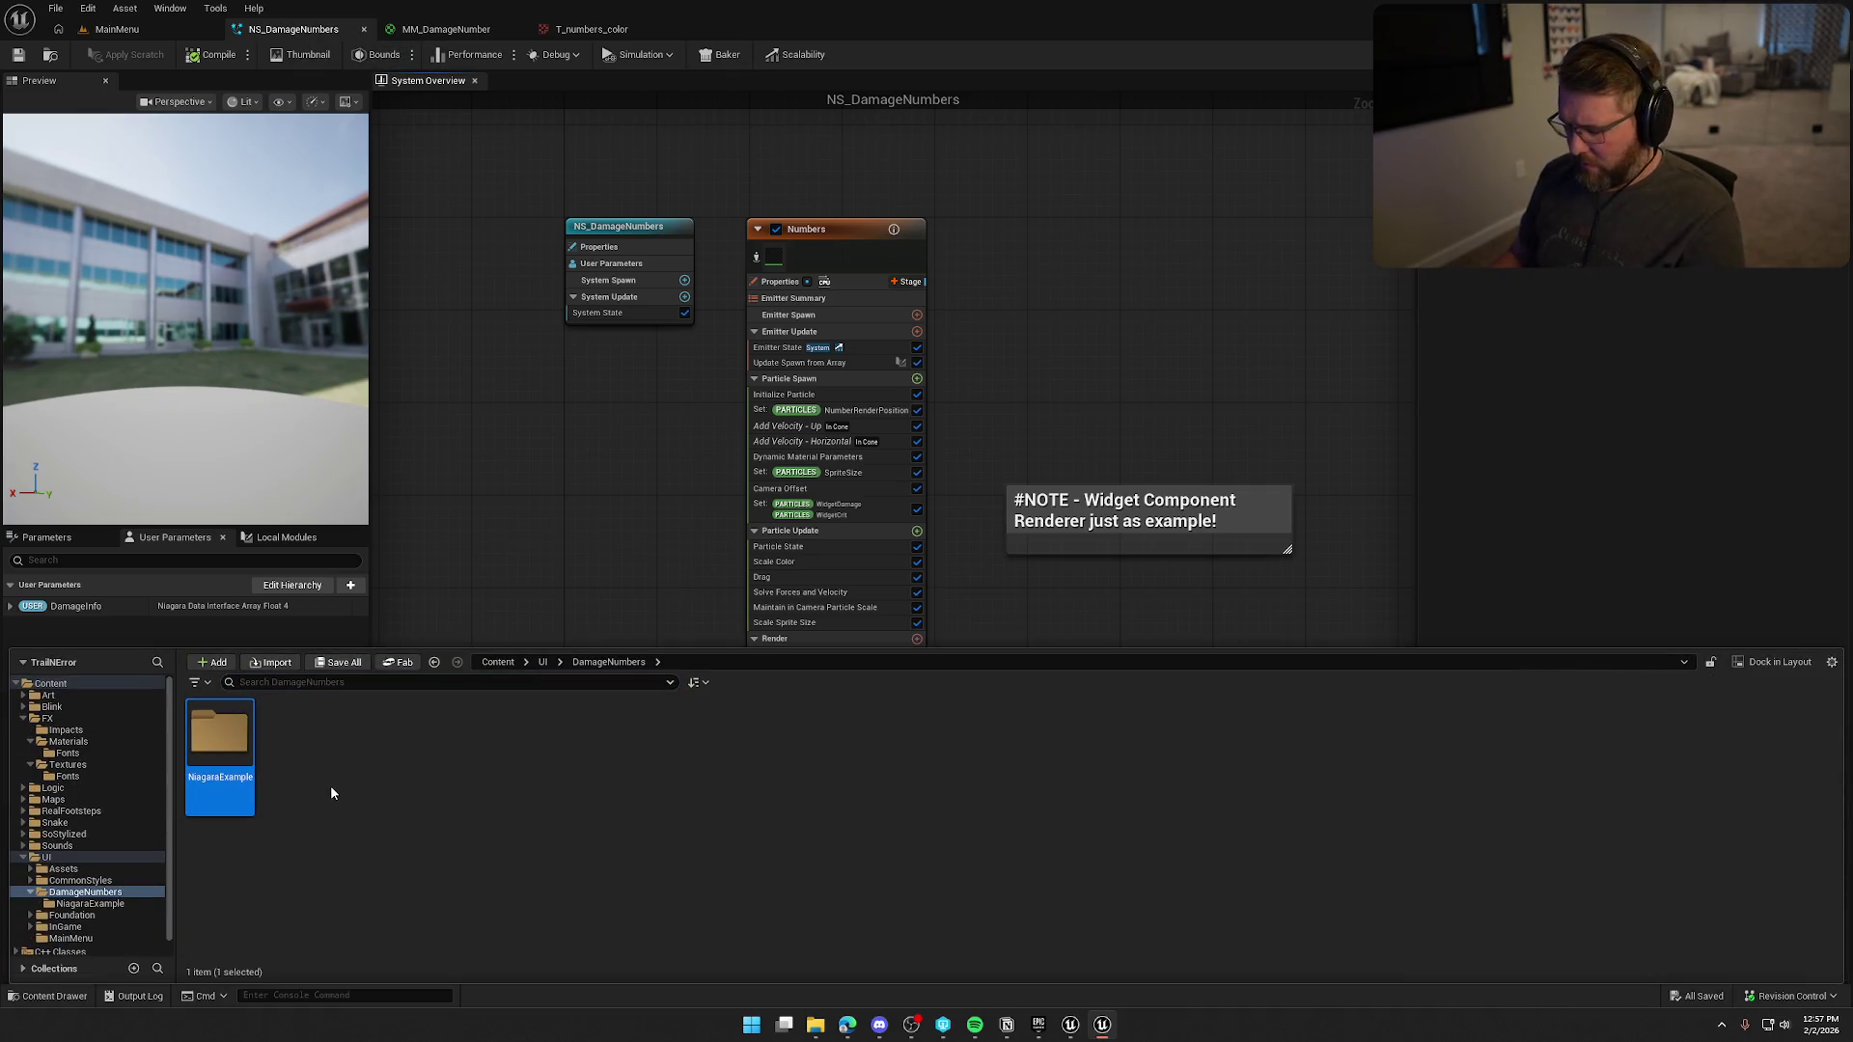
Force delete the UI/DamageNumbers folder and its still-referenced assets.
click(75, 893)
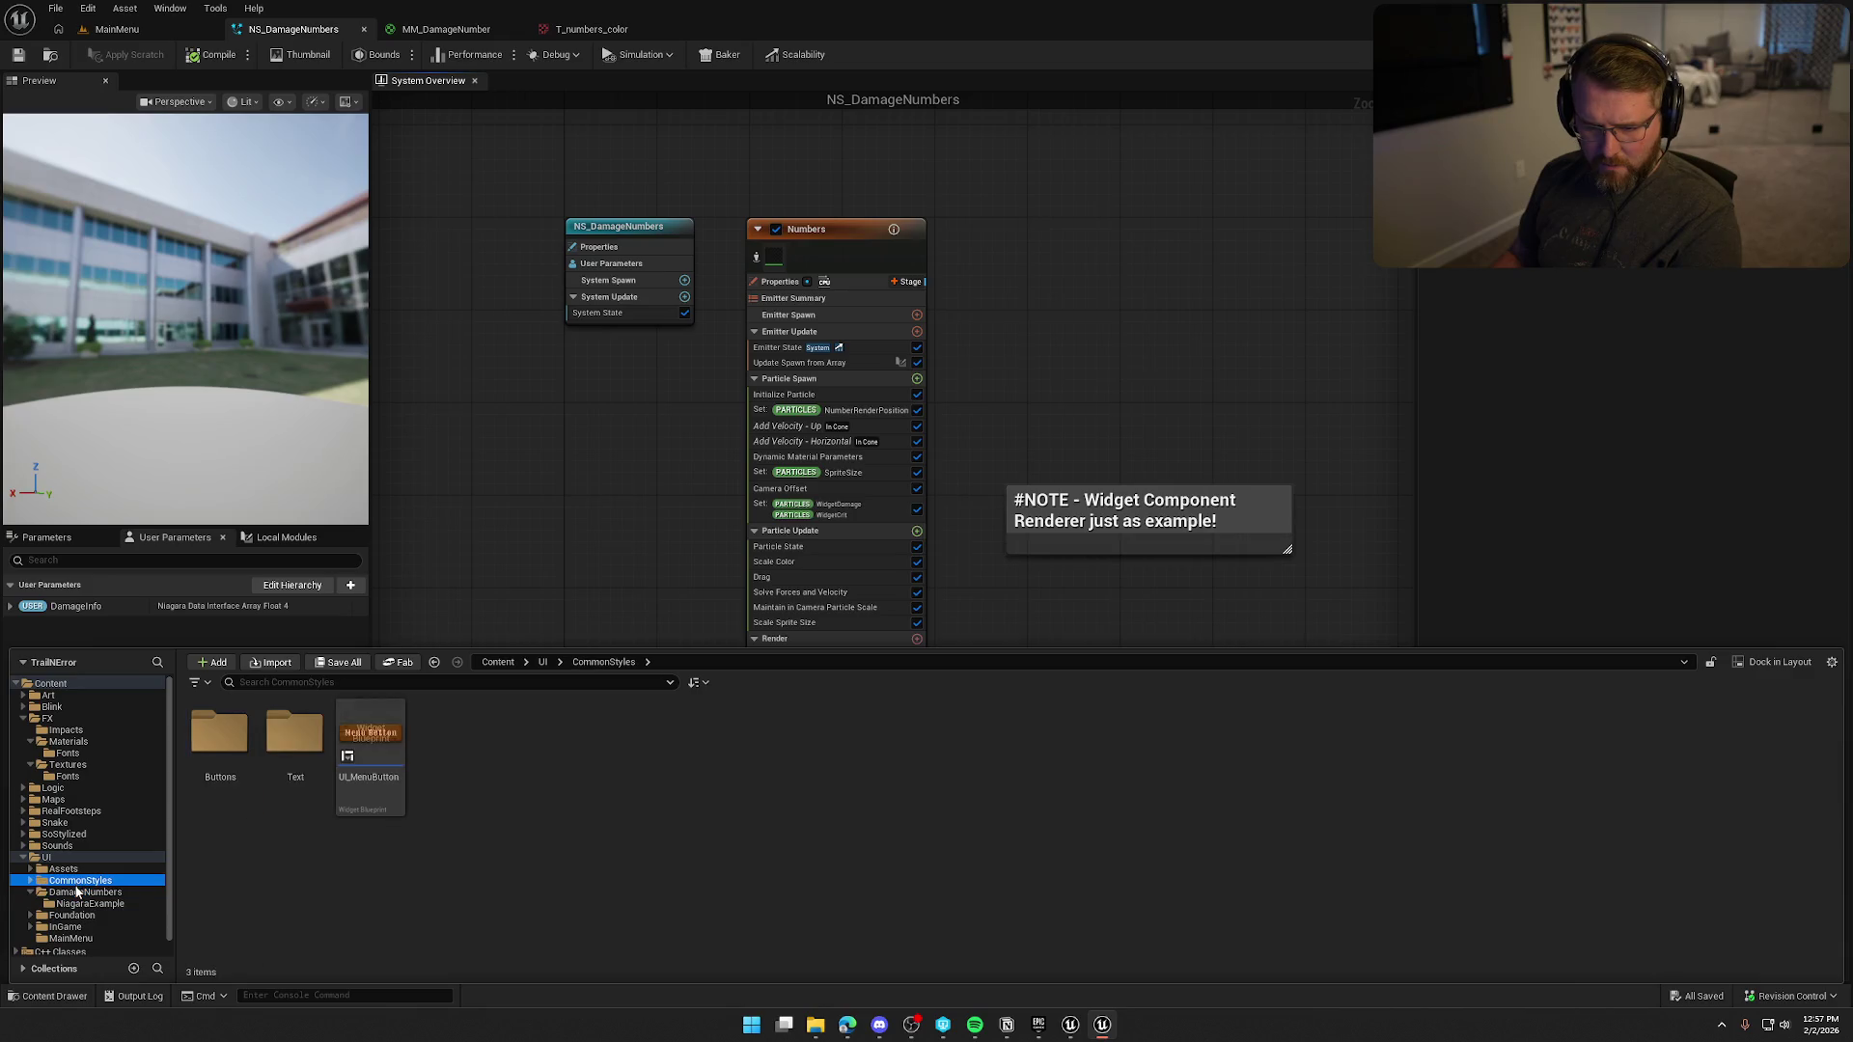
key(Delete)
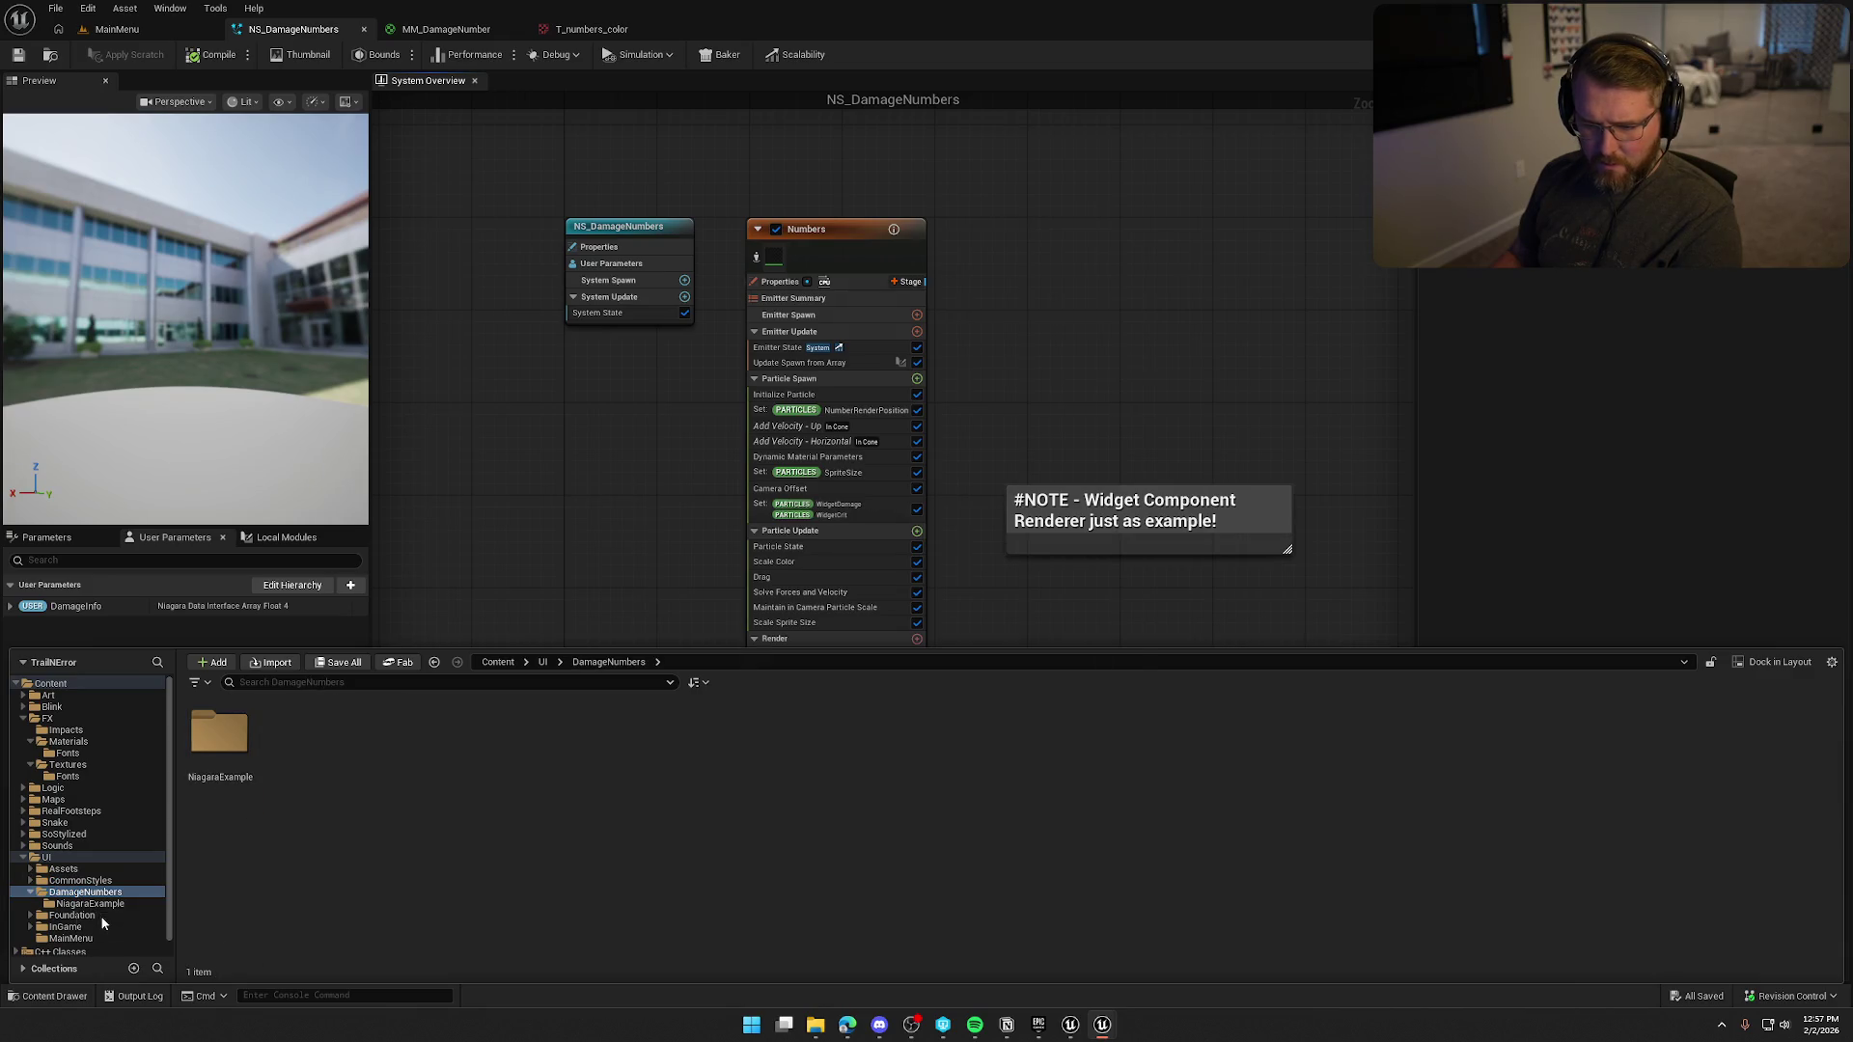
click(121, 923)
click(806, 744)
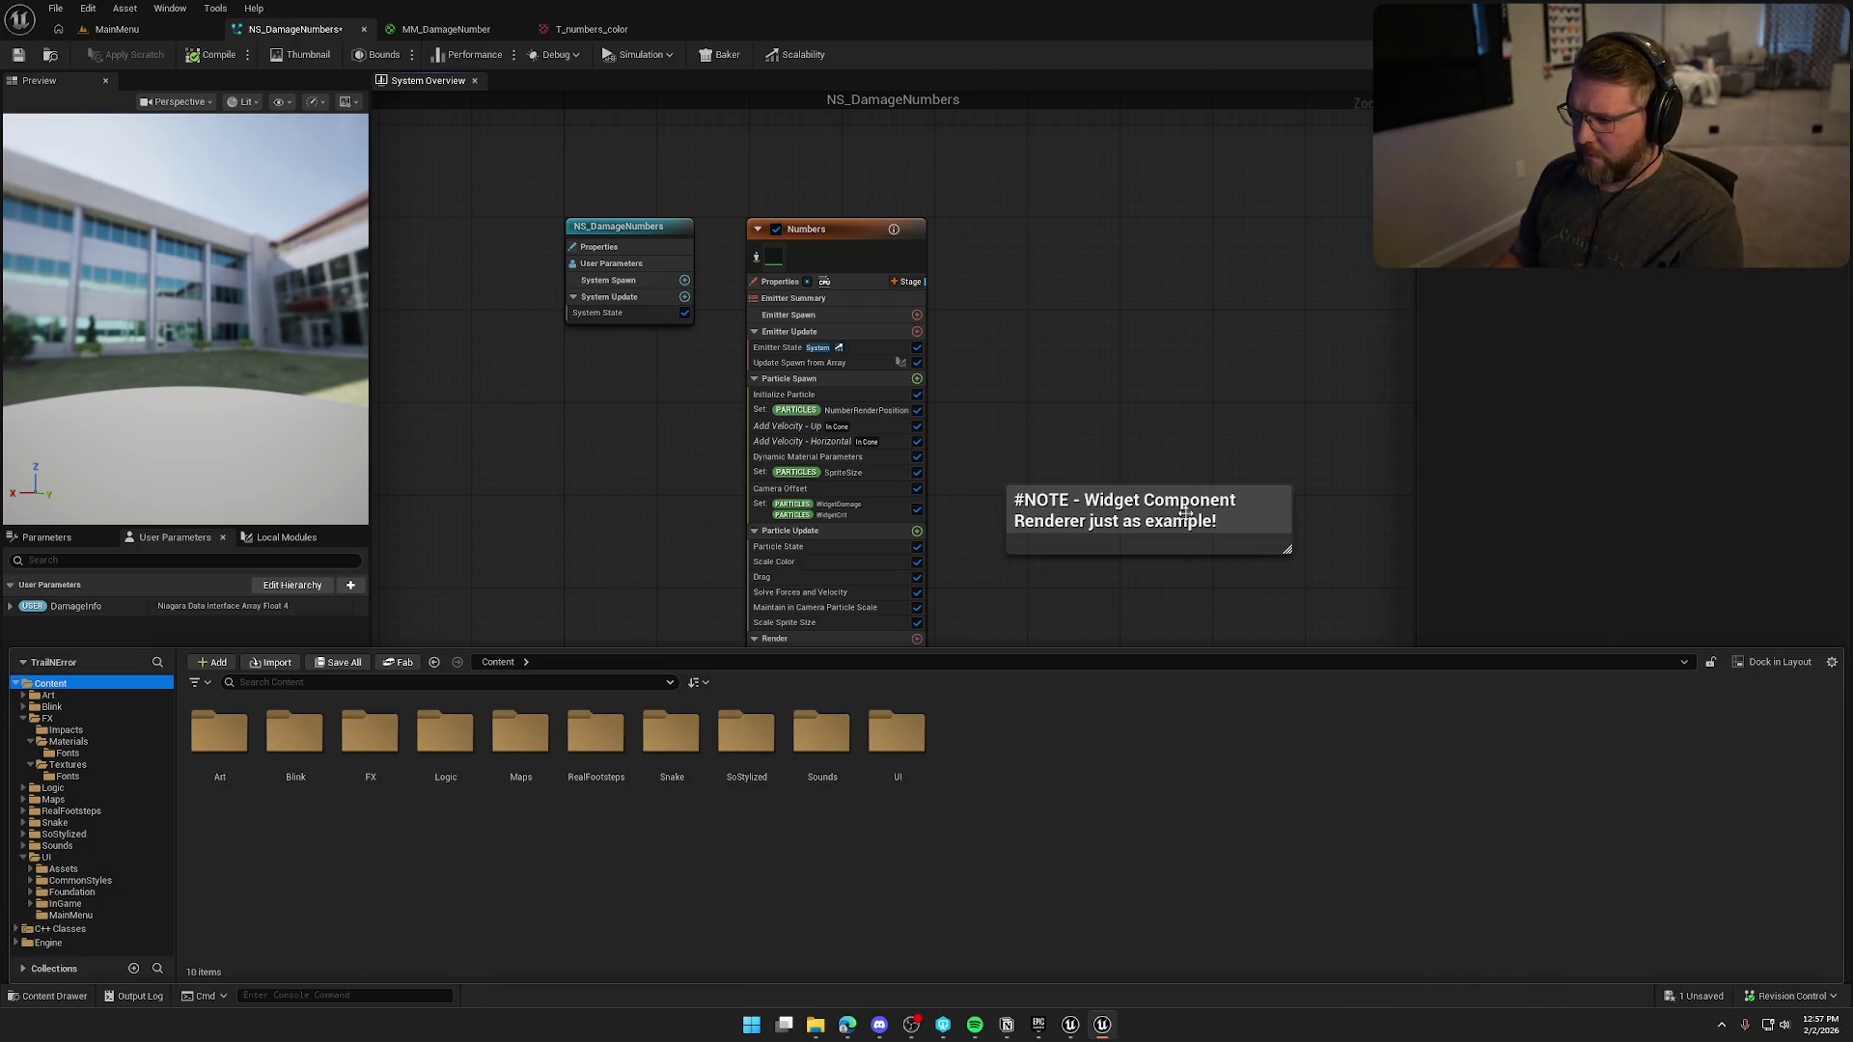
Remove the #NOTE comment from the Niagara graph and save.
click(1248, 504)
key(Delete)
key(ctrl+s)
Delete the UI/Foundation folder together with its Orbitron font assets.
key(ctrl+space)
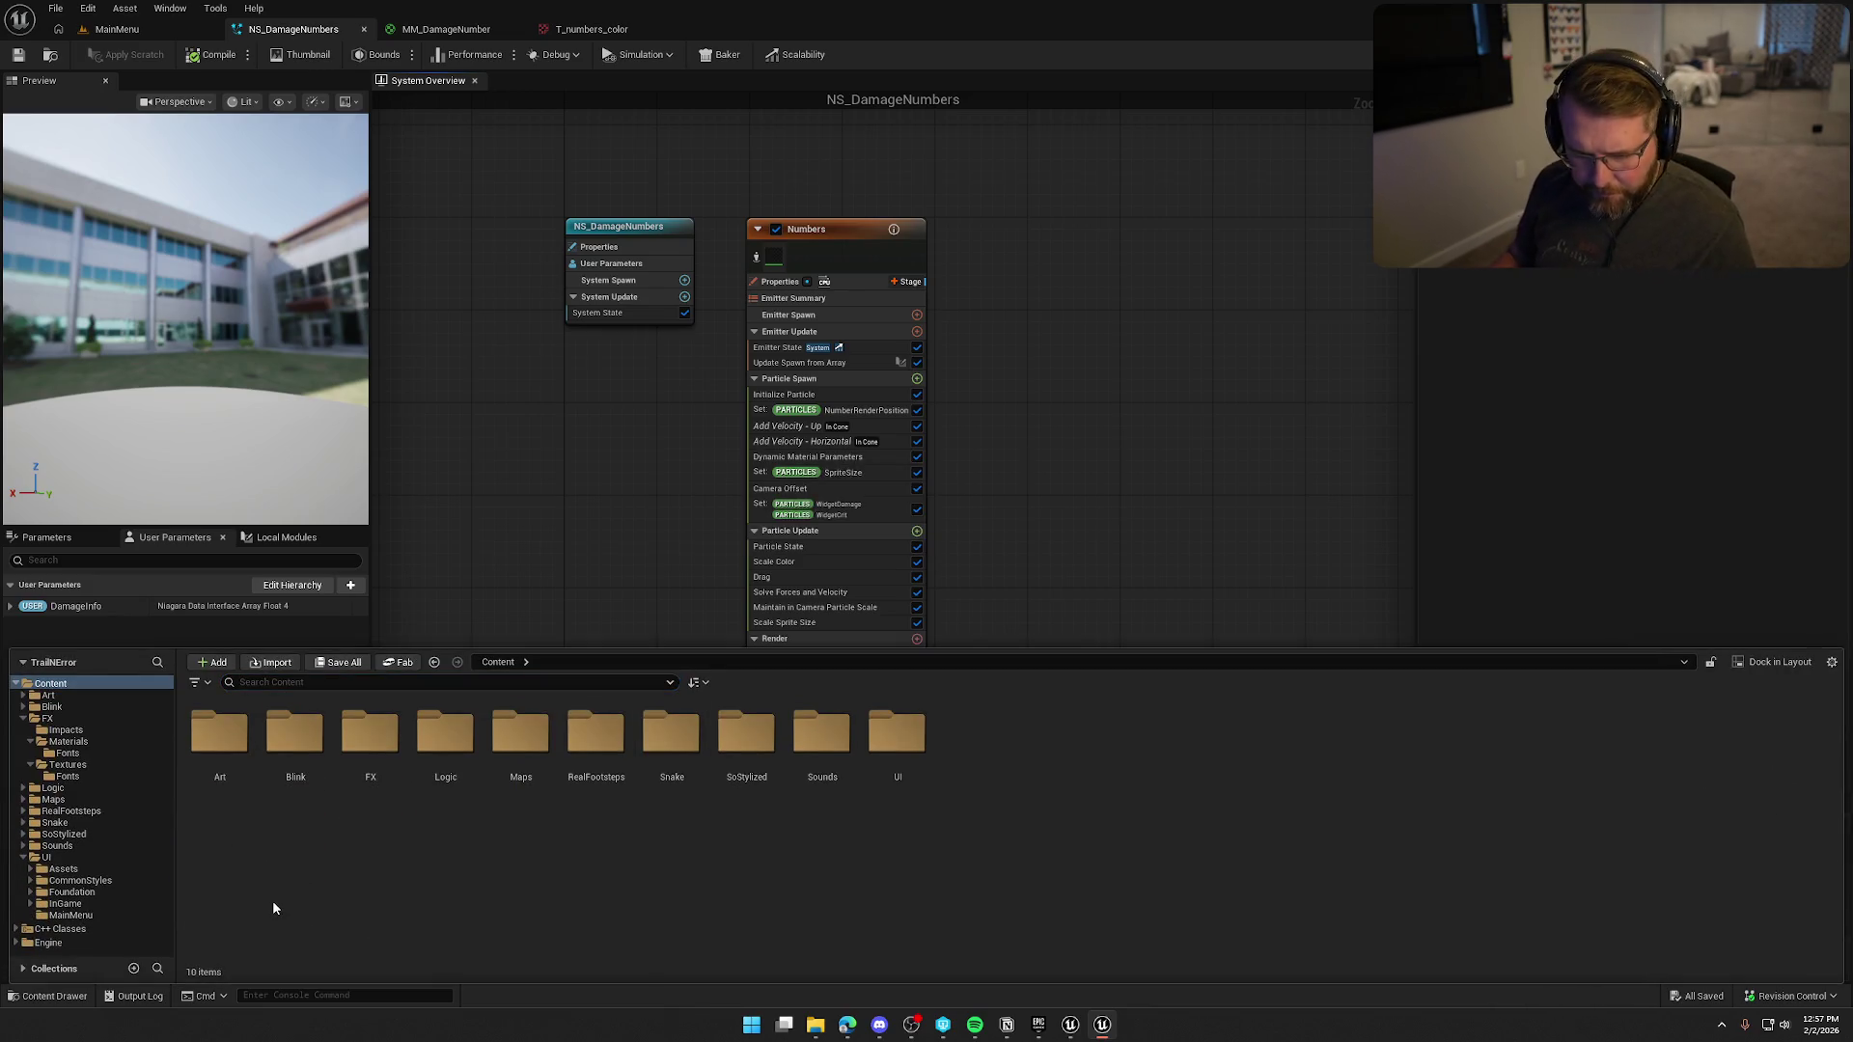
click(46, 856)
double_click(369, 733)
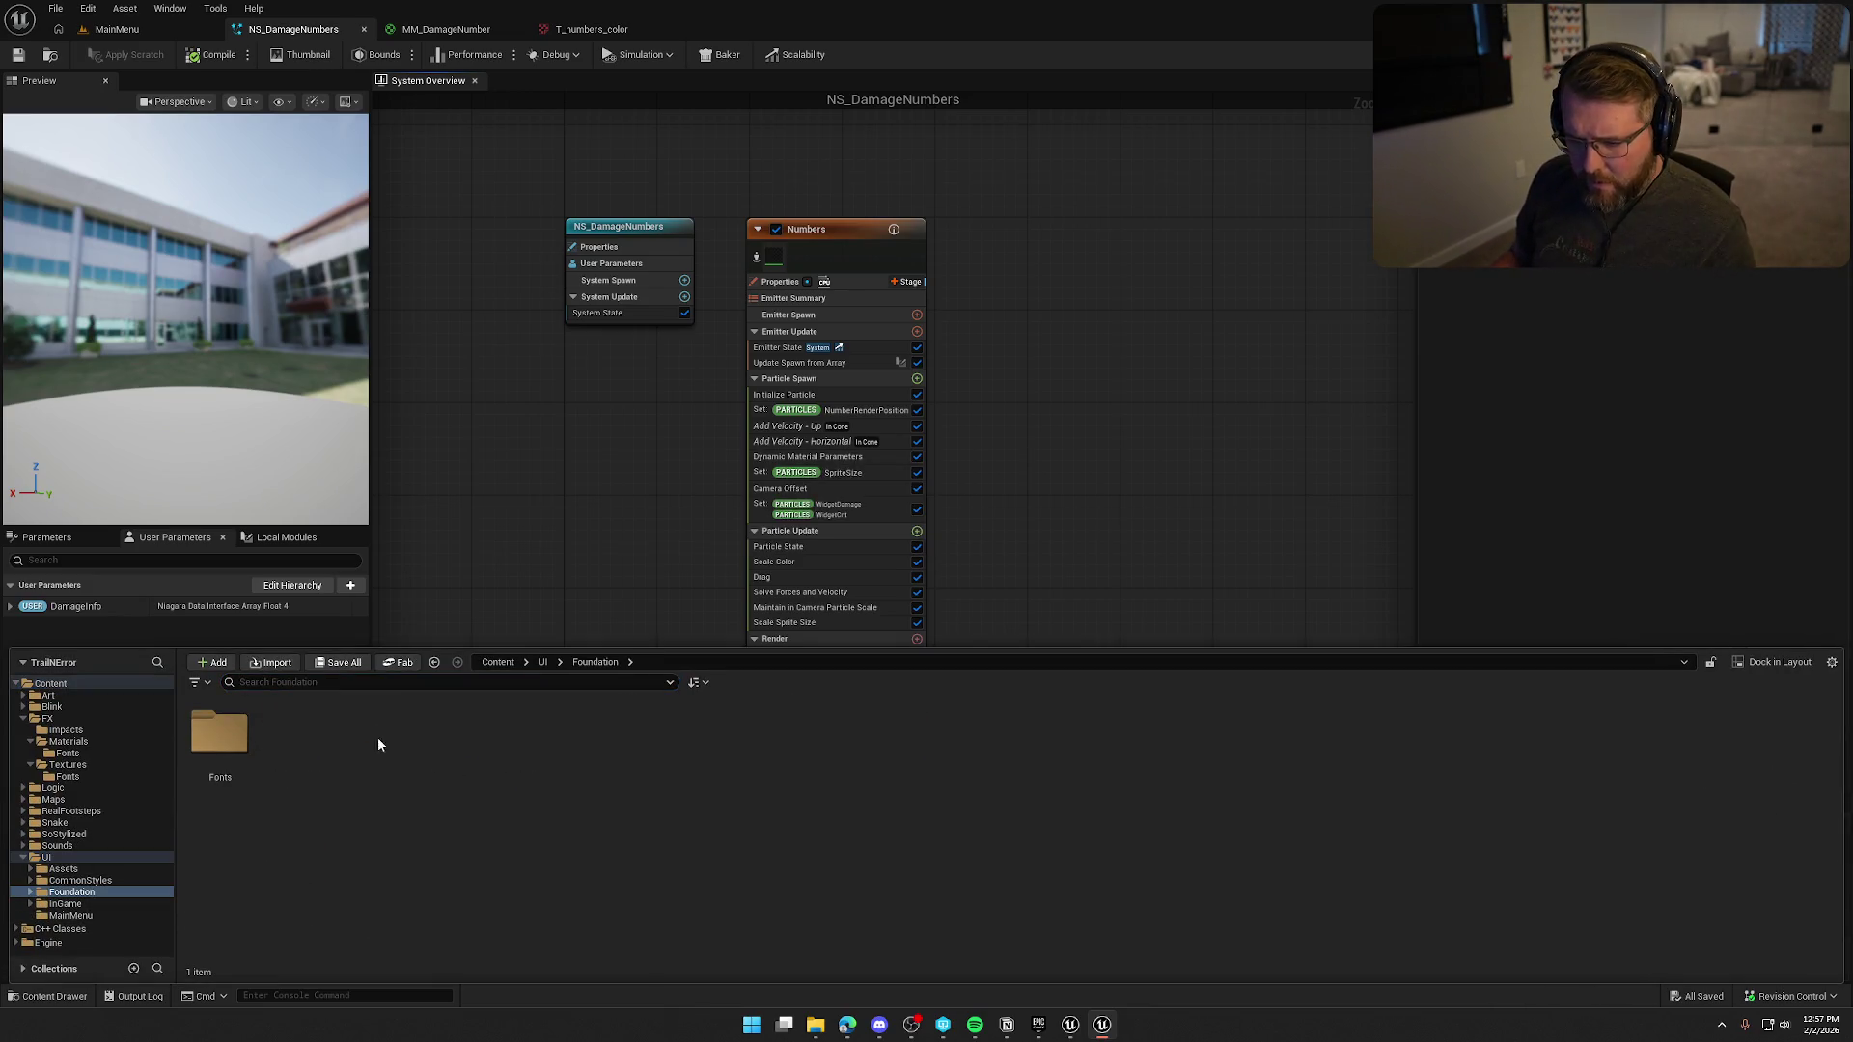
double_click(219, 733)
click(72, 891)
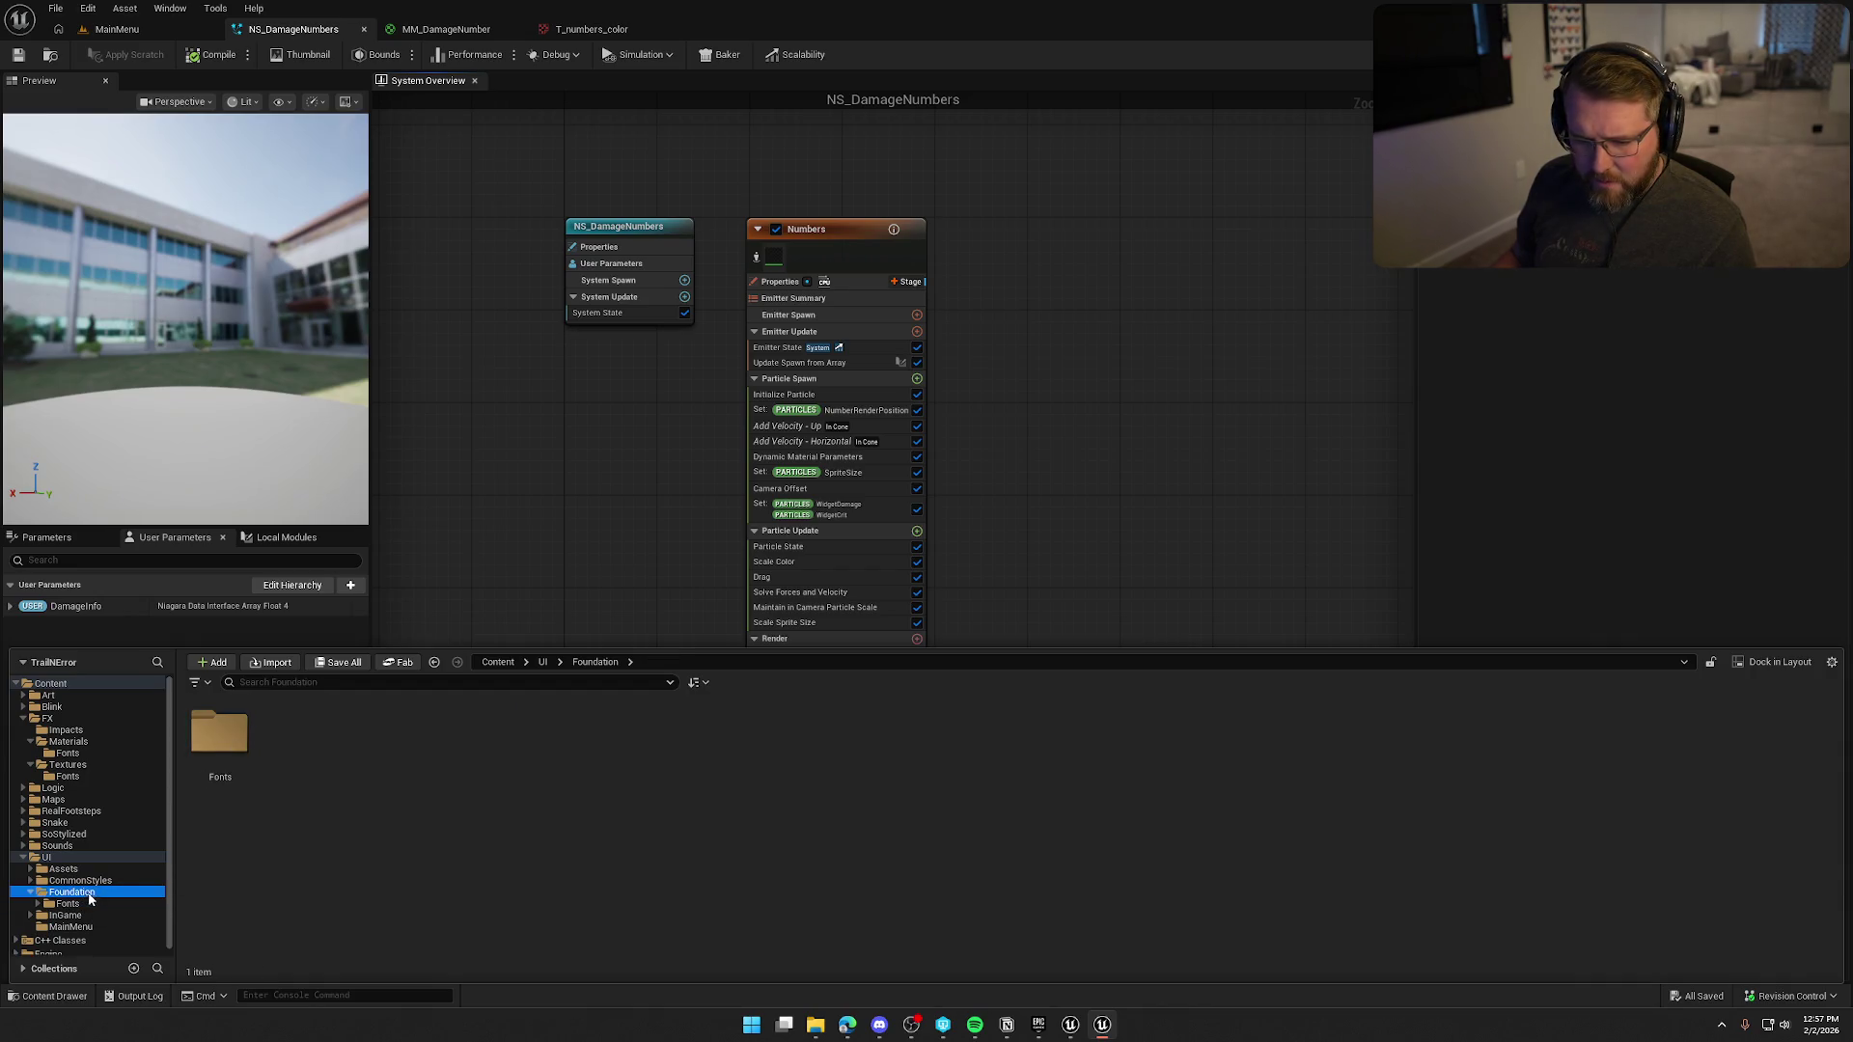
key(Delete)
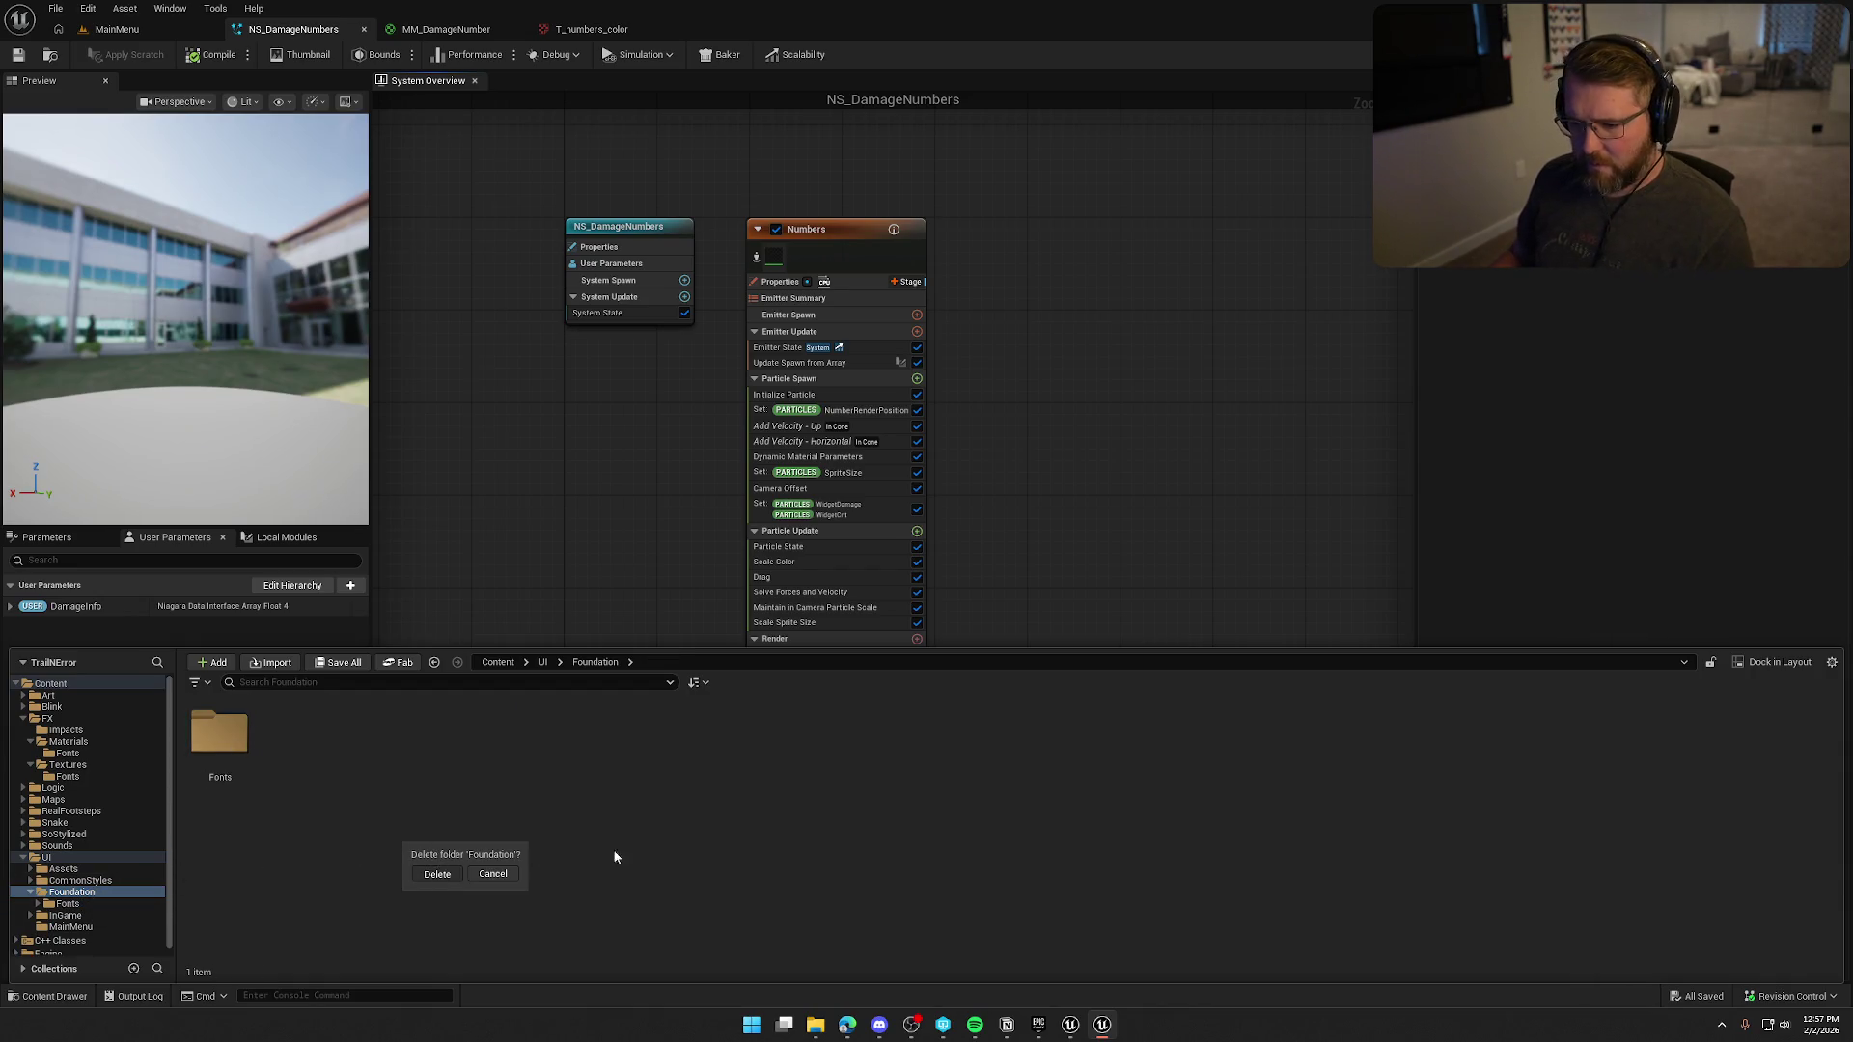
key(Return)
click(813, 746)
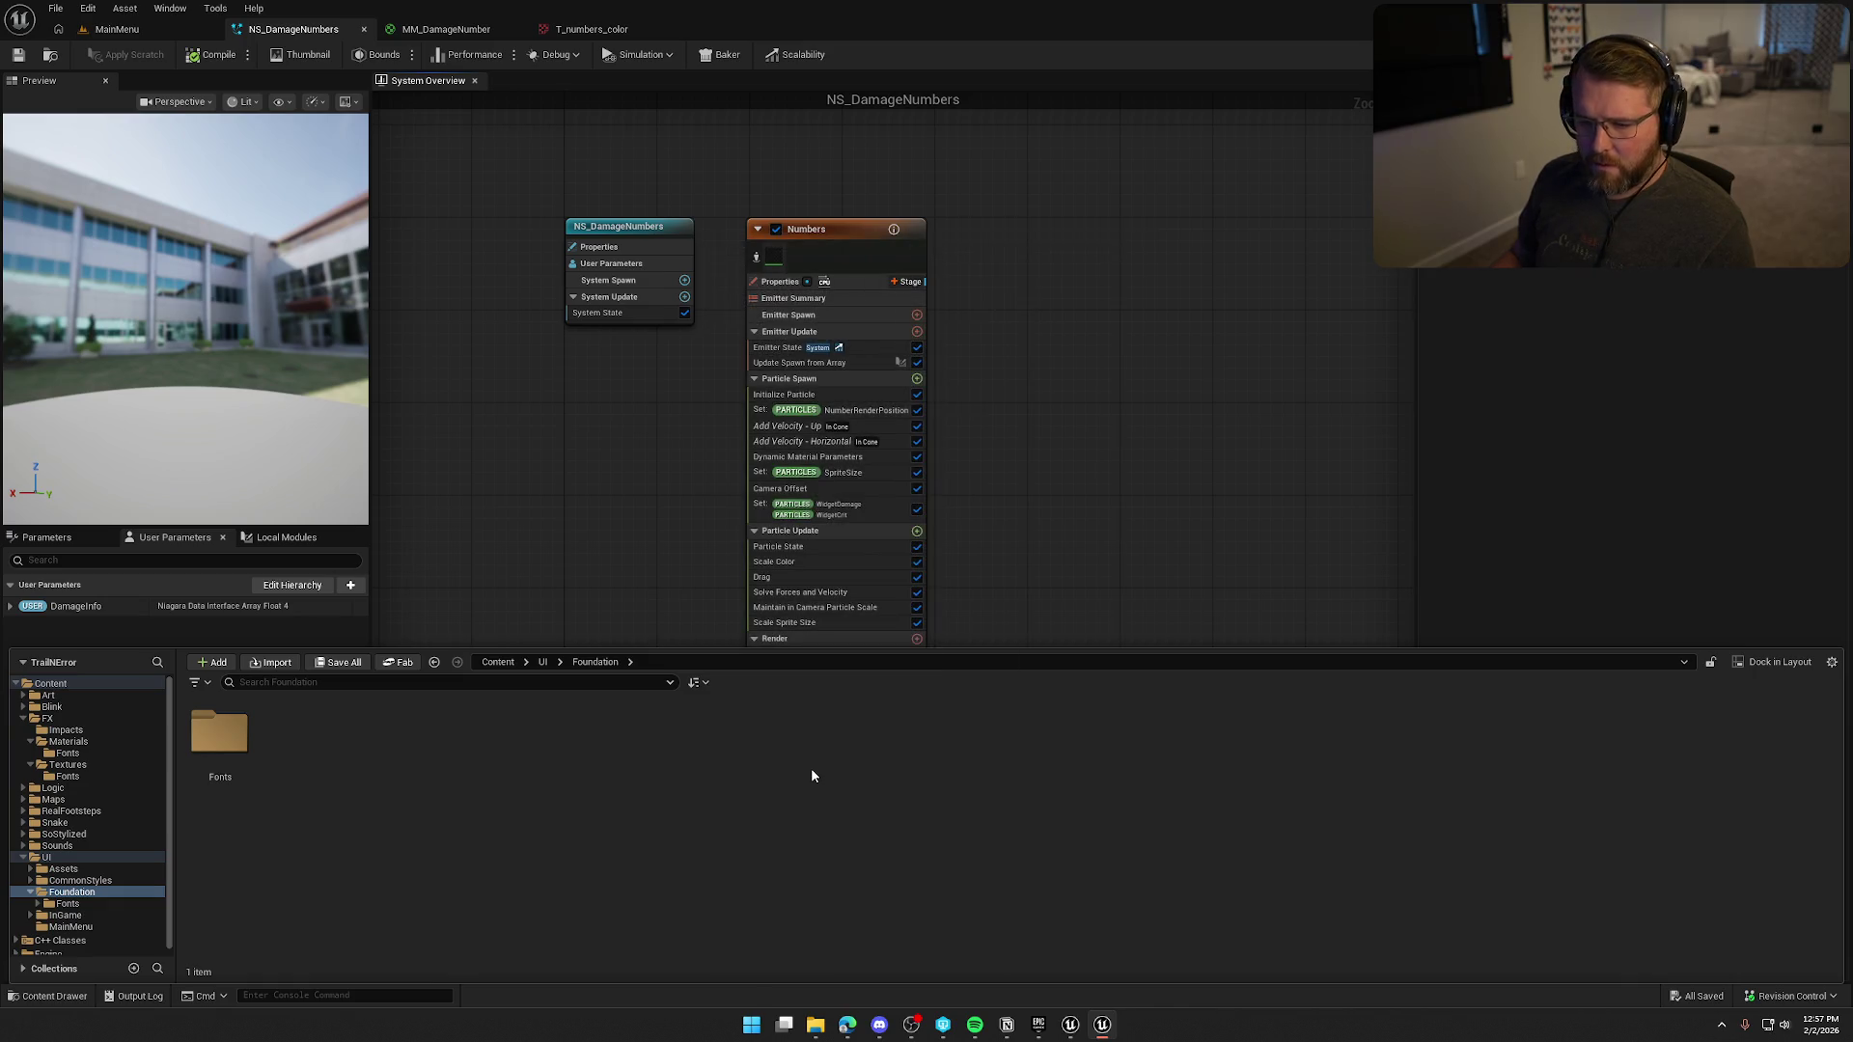
Move FX's Impacts, Materials and Textures folders into Art/VFX.
click(53, 718)
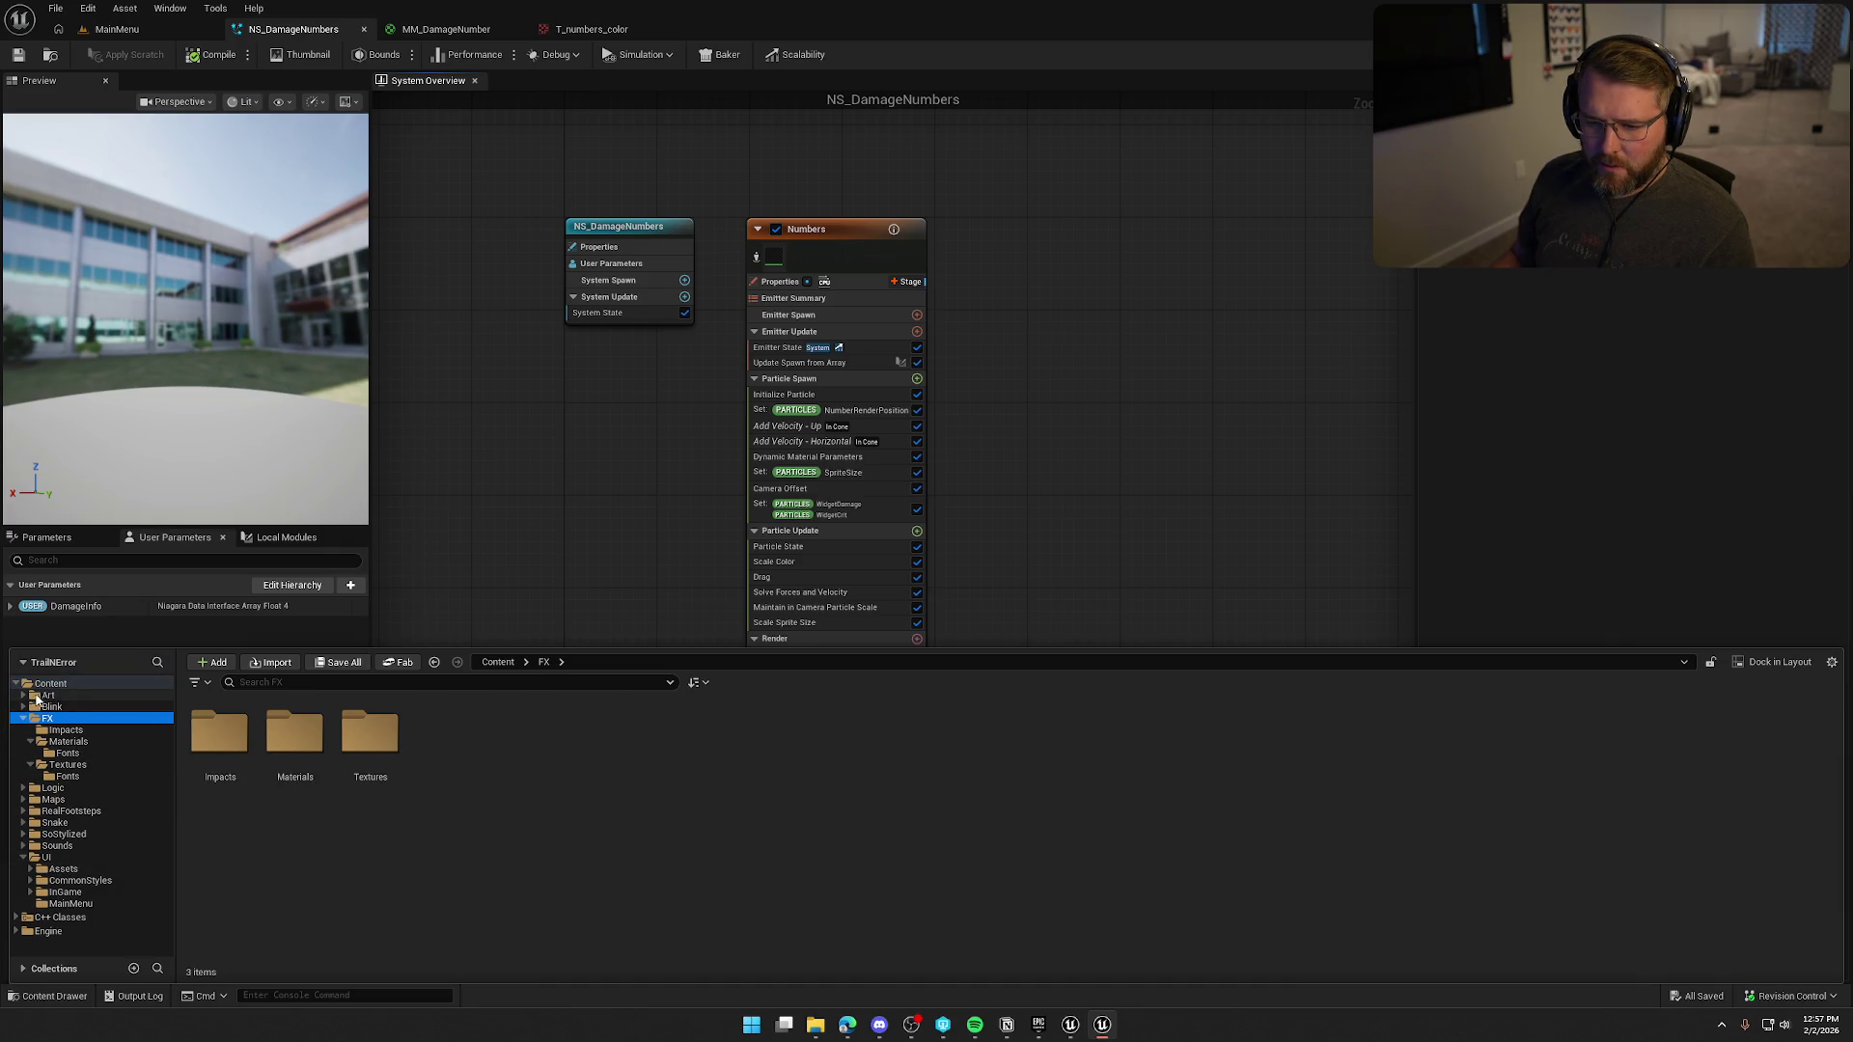
click(23, 696)
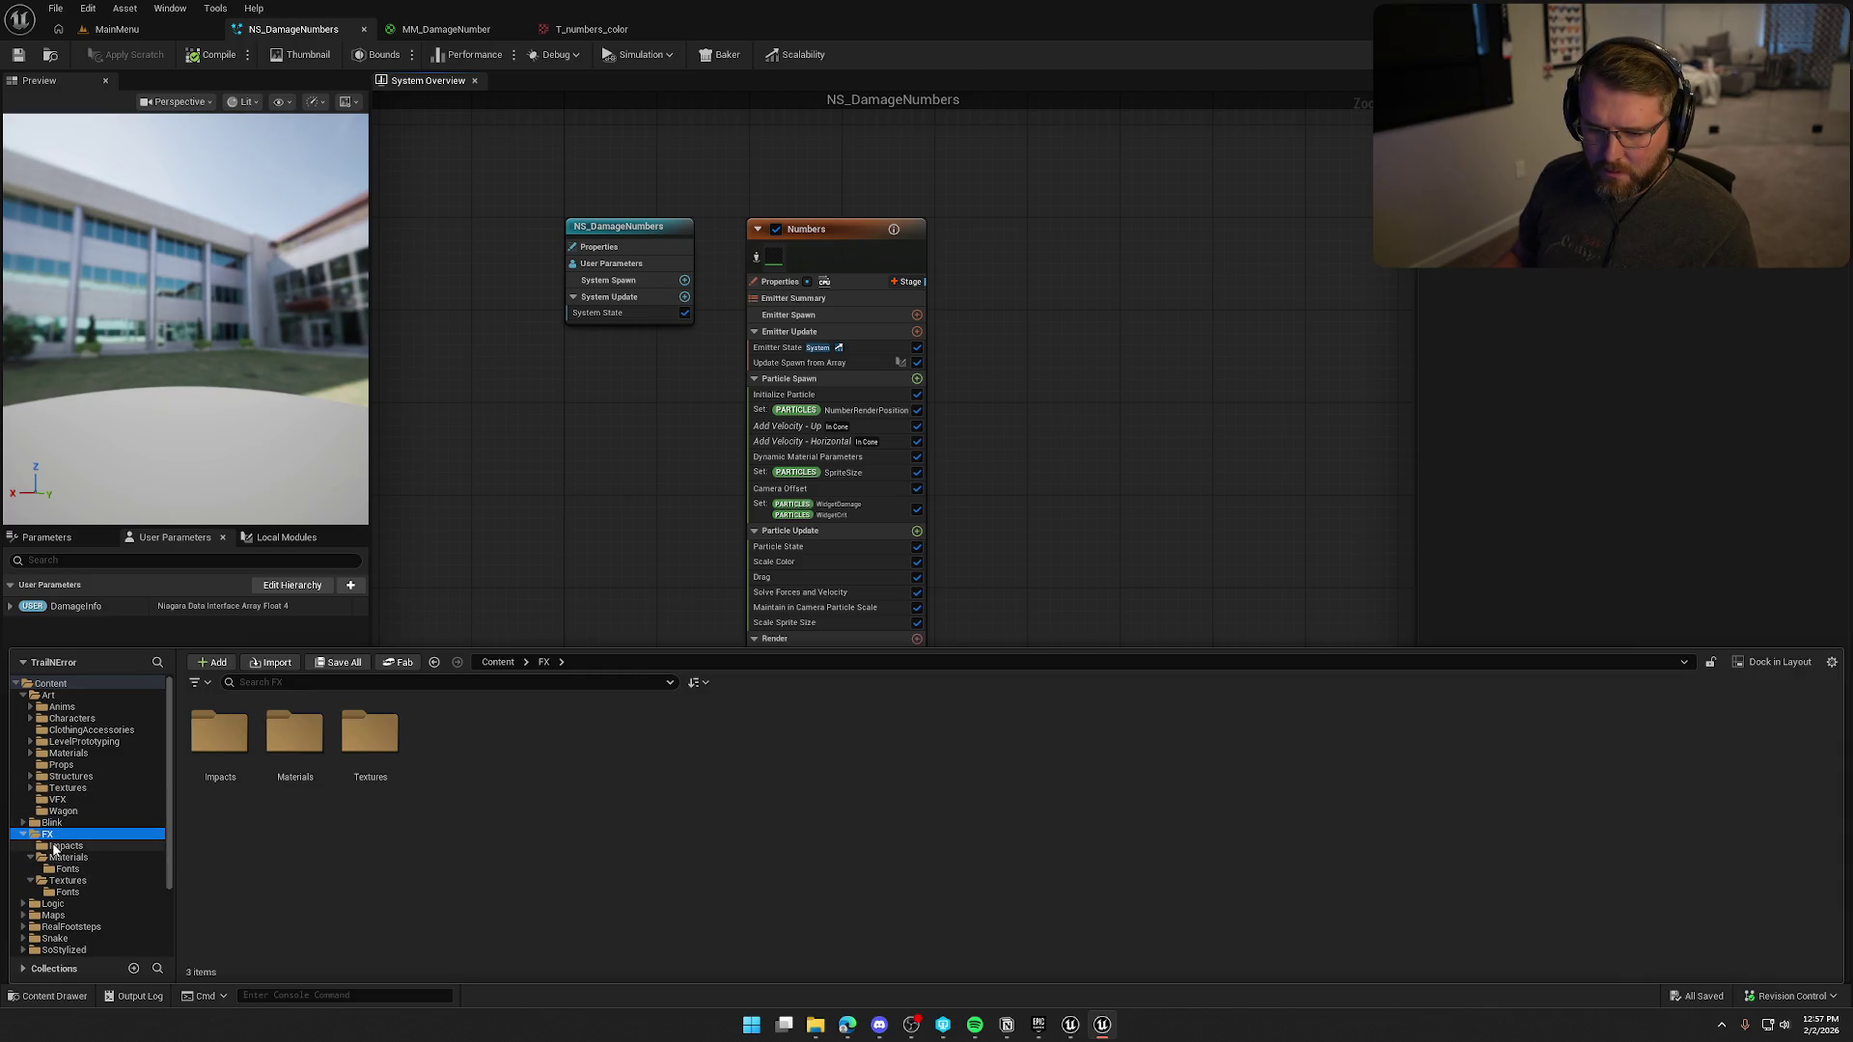
click(60, 846)
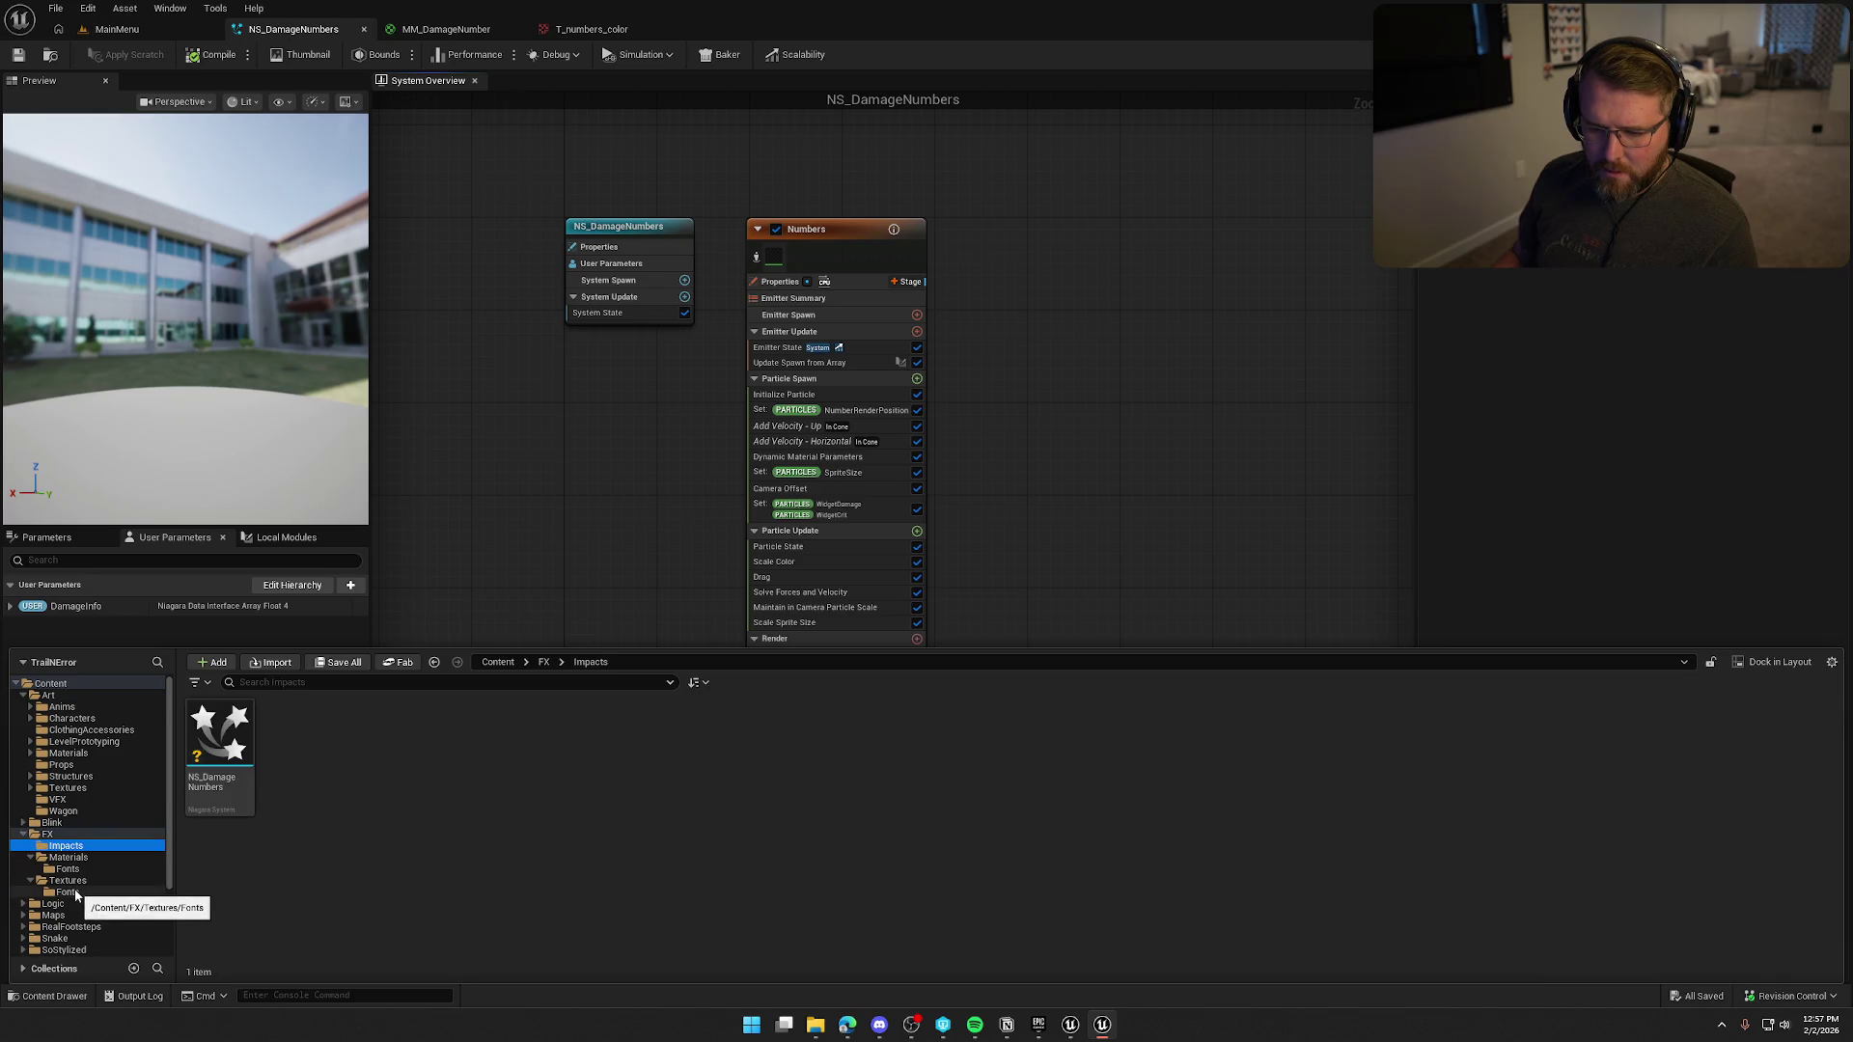
click(66, 892)
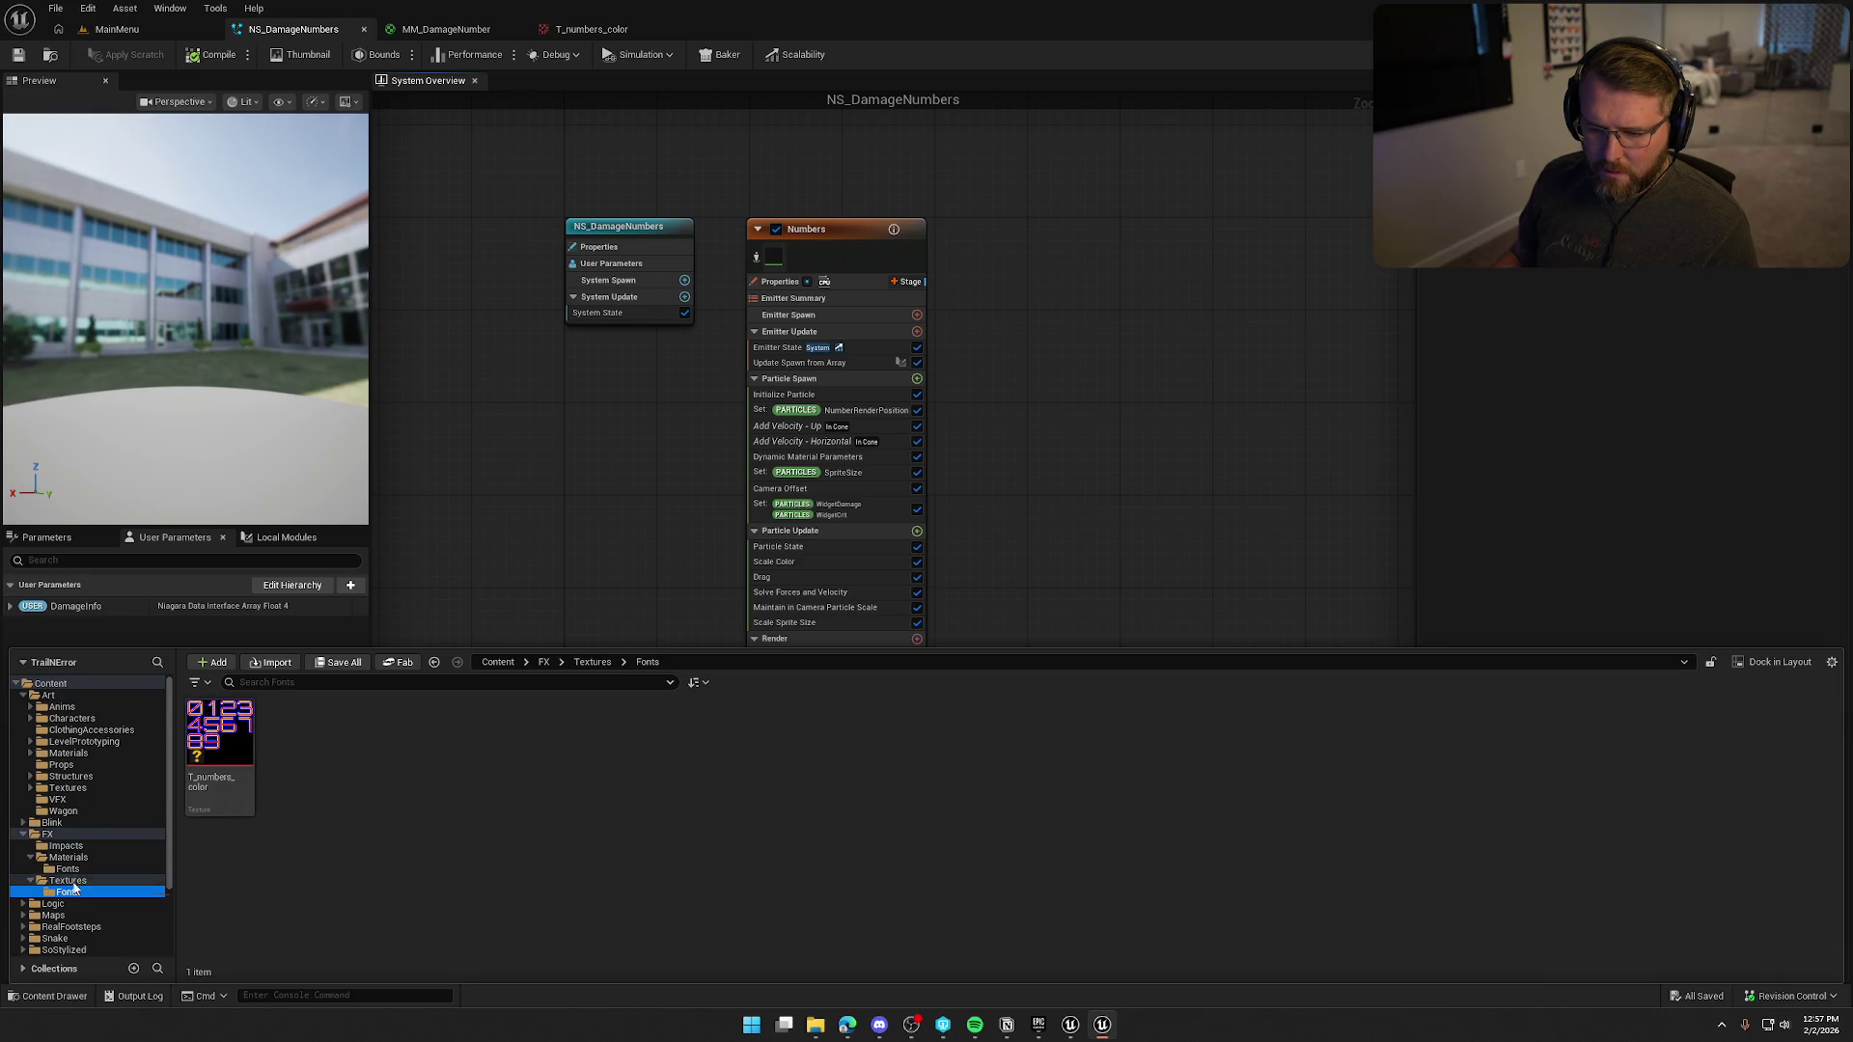
shift+click(62, 848)
drag(63, 858, 39, 803)
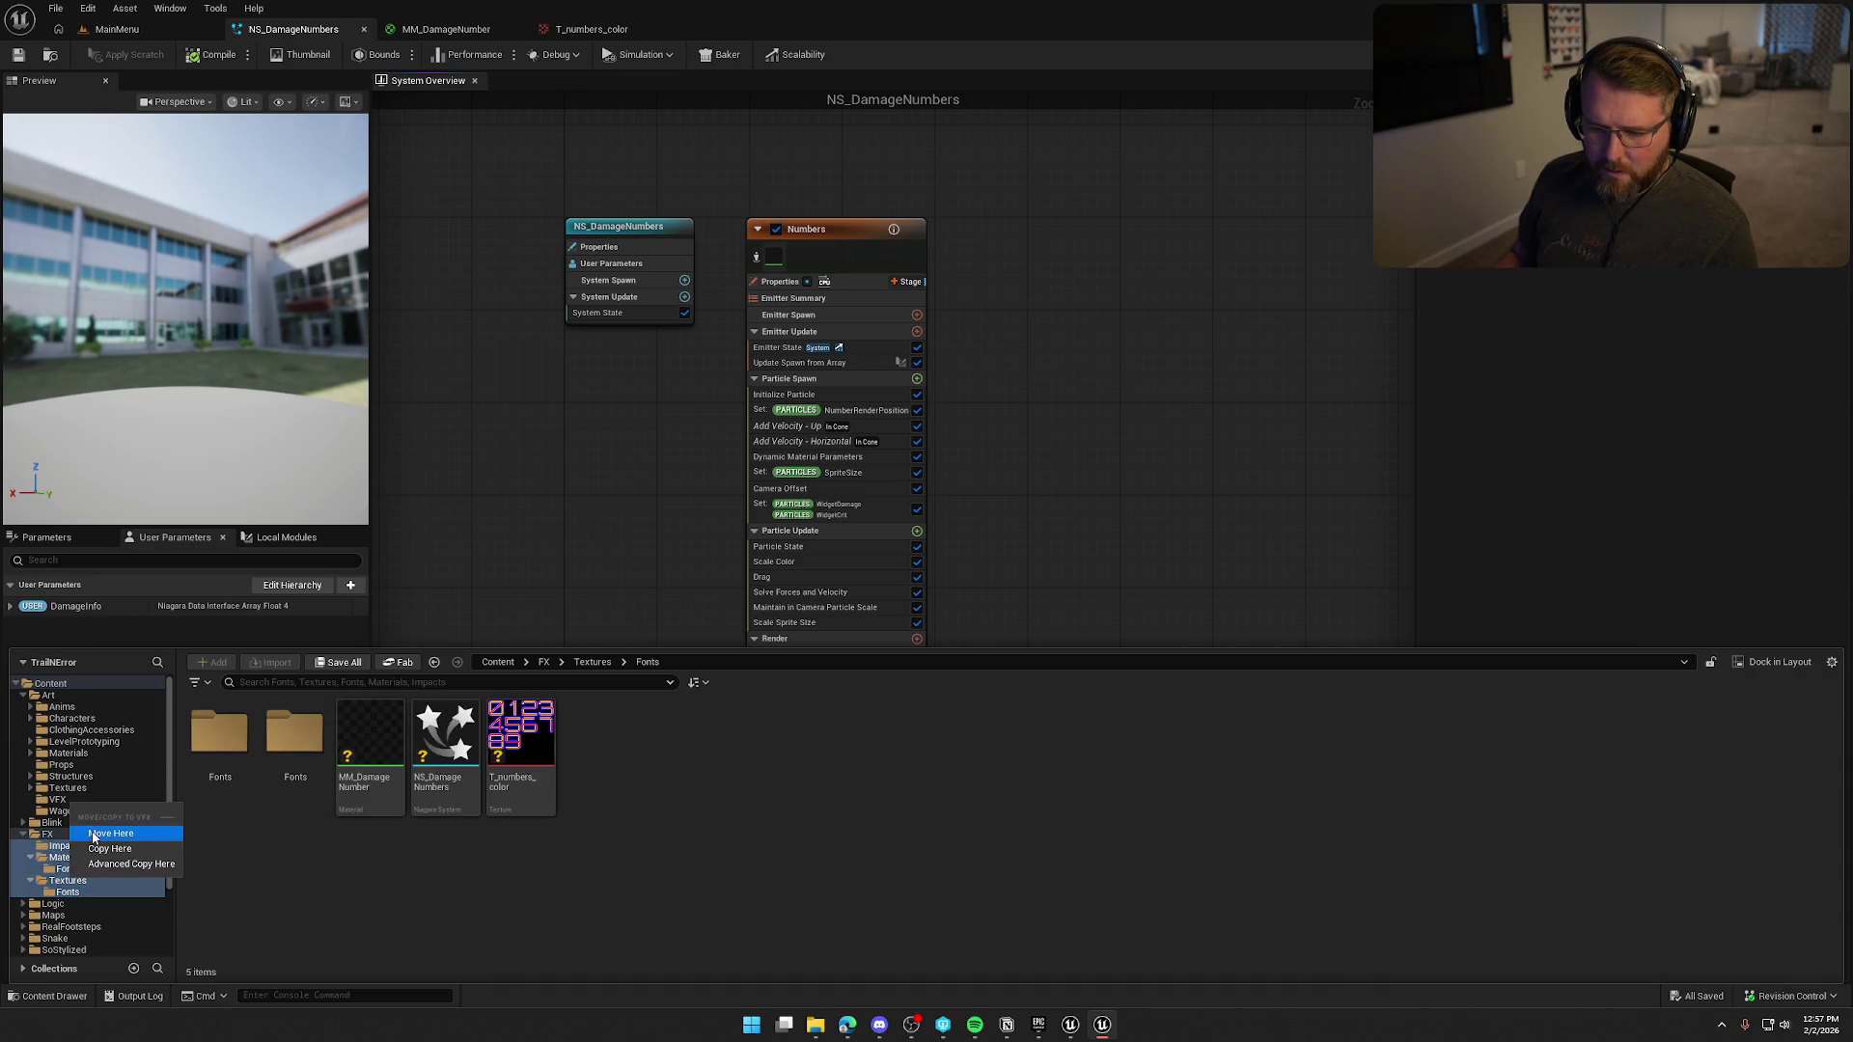
click(110, 834)
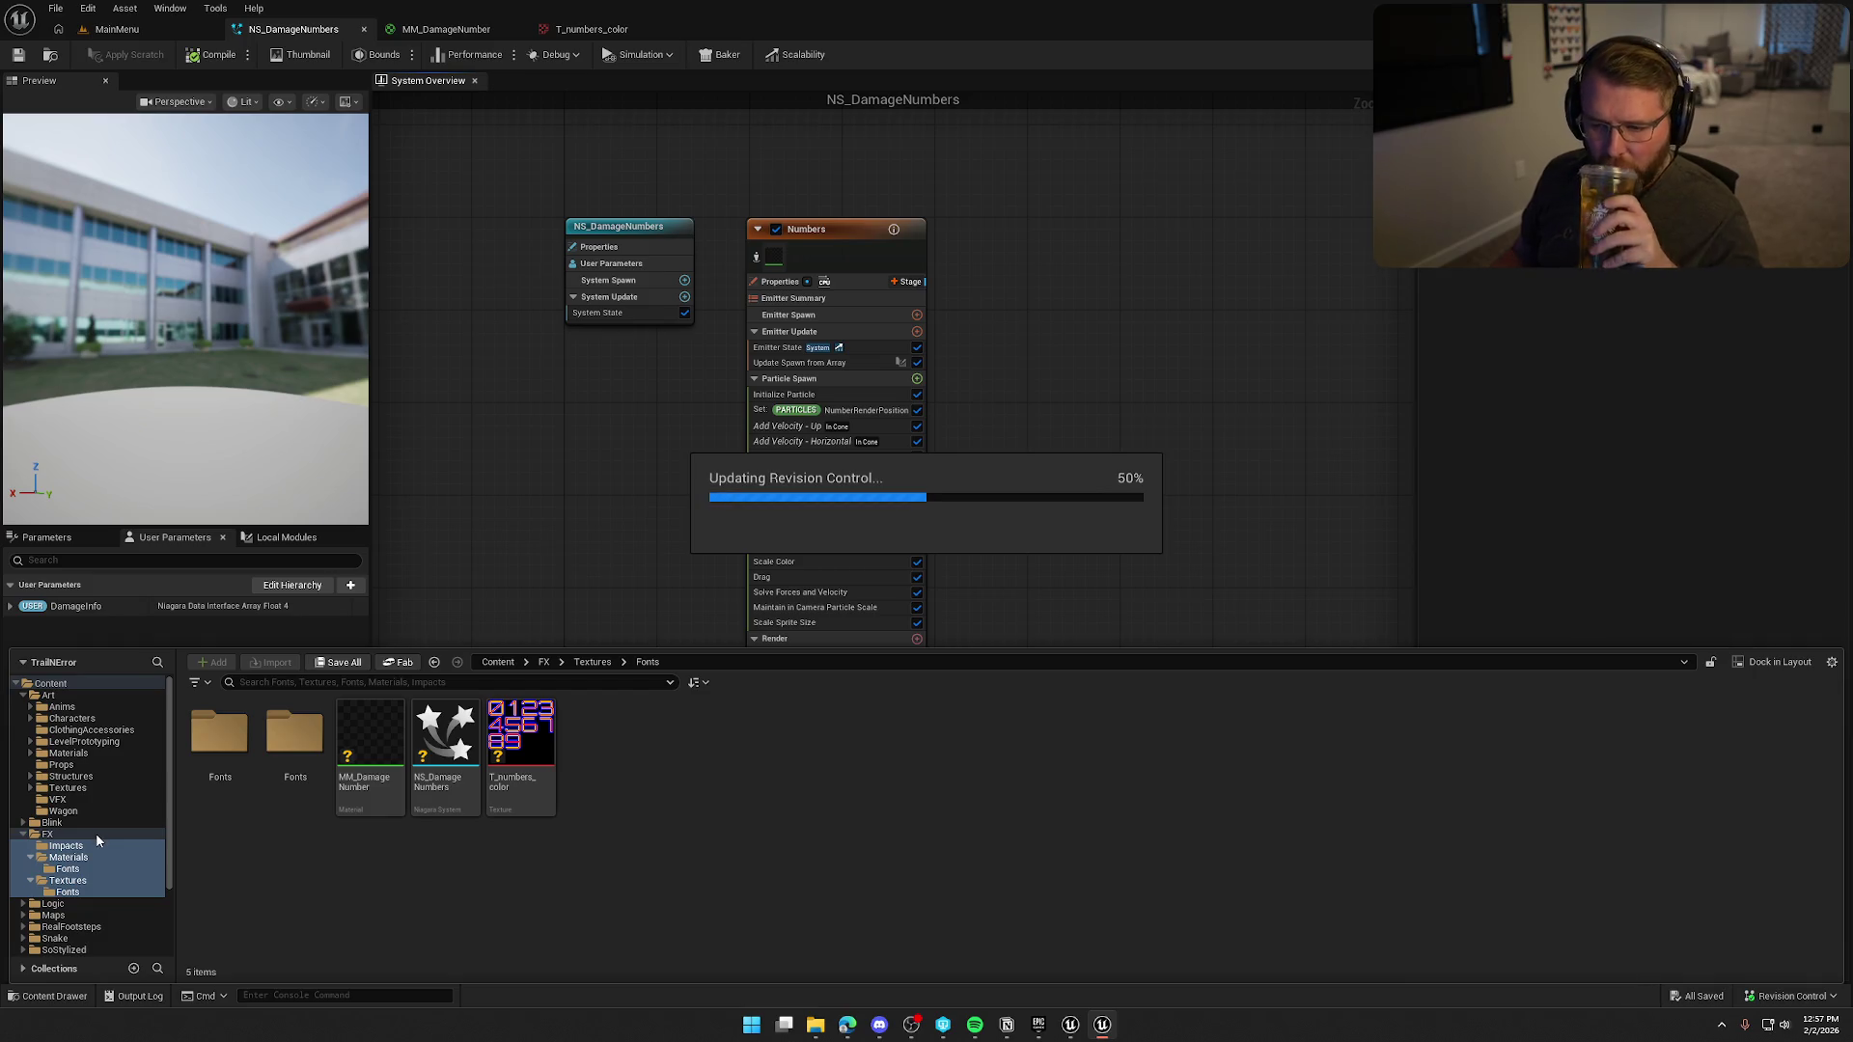
Delete the now-empty FX folder.
click(53, 835)
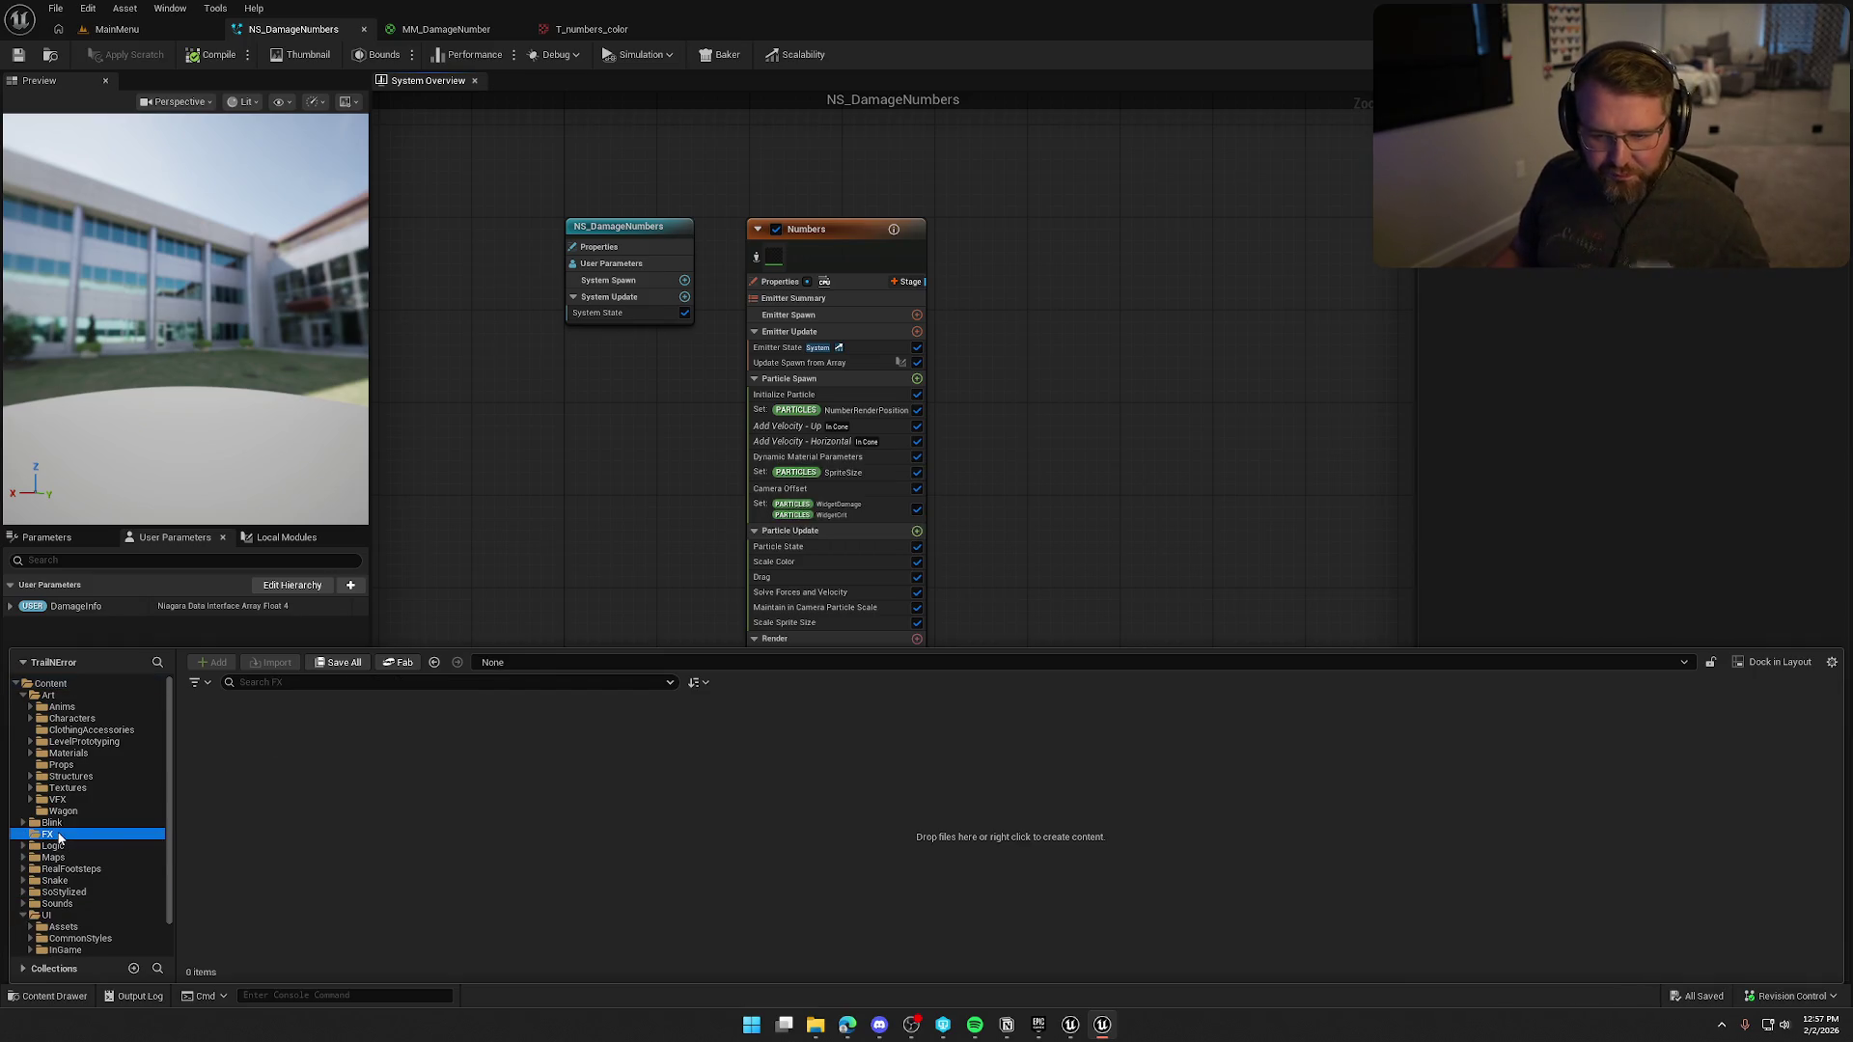
key(Delete)
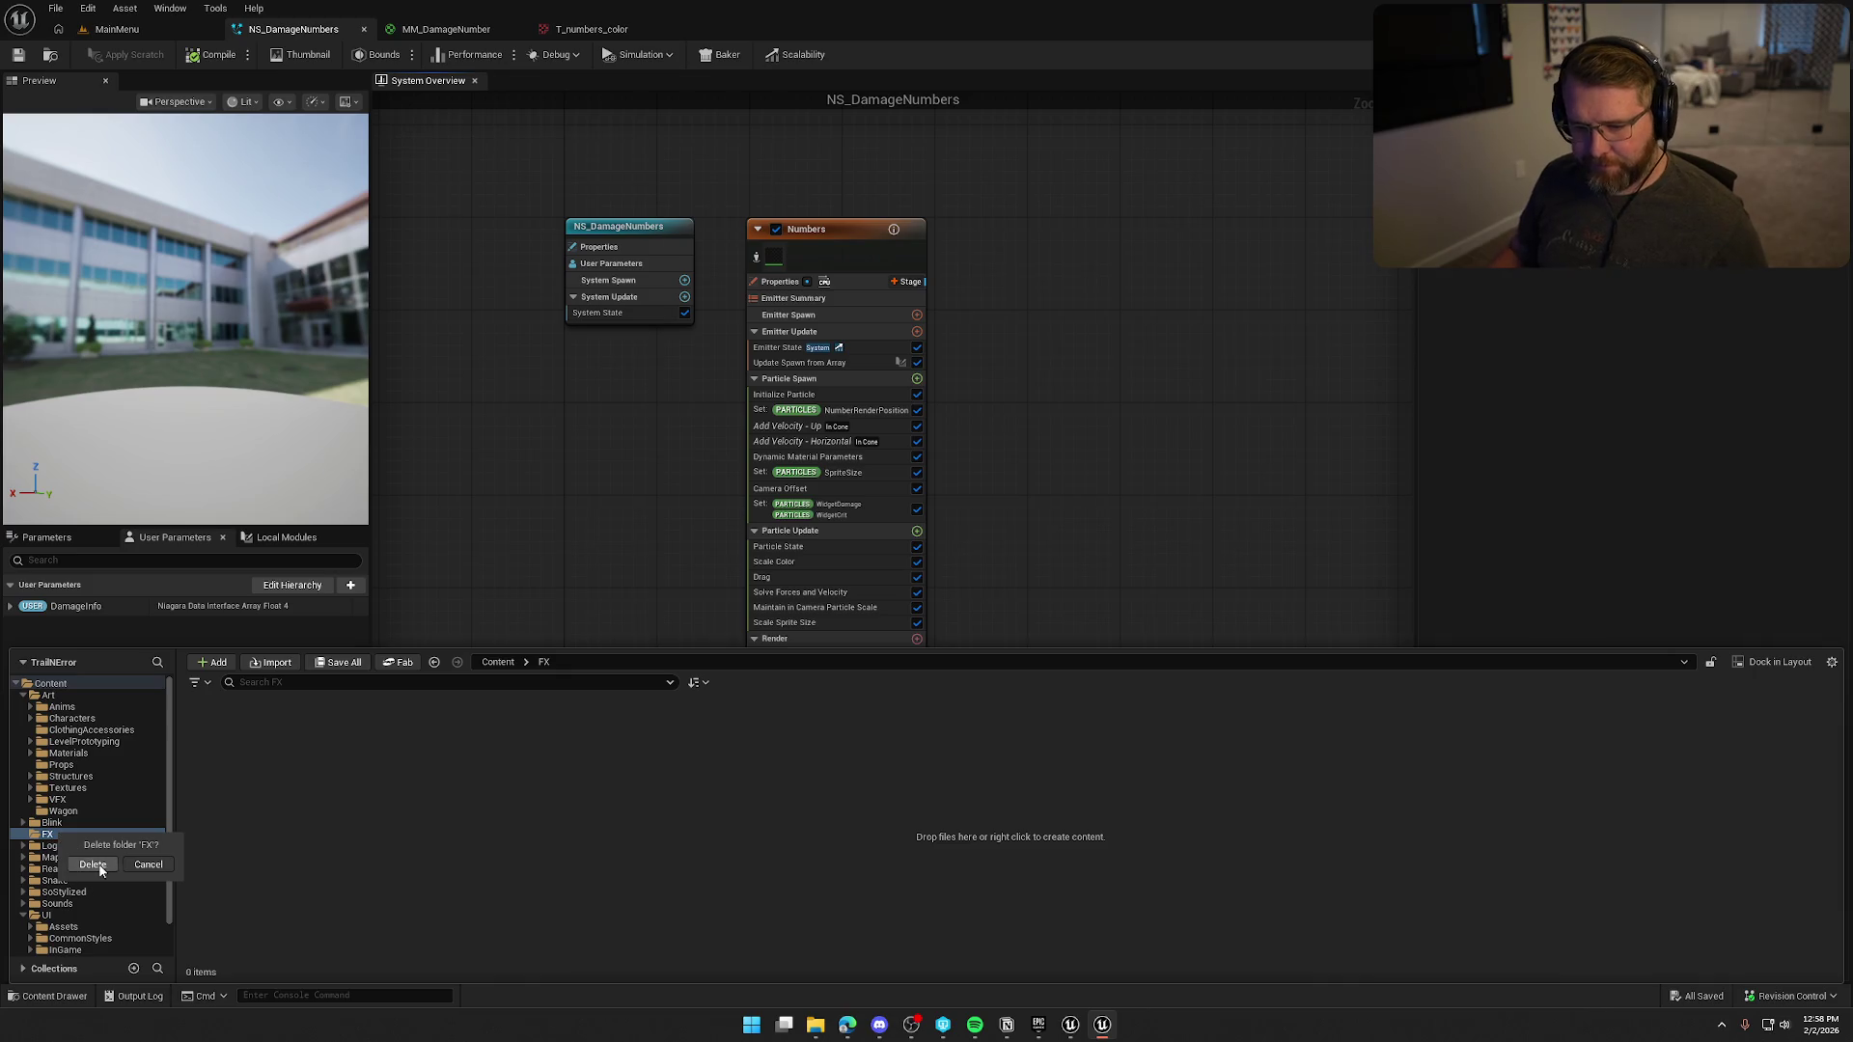
click(104, 861)
click(23, 903)
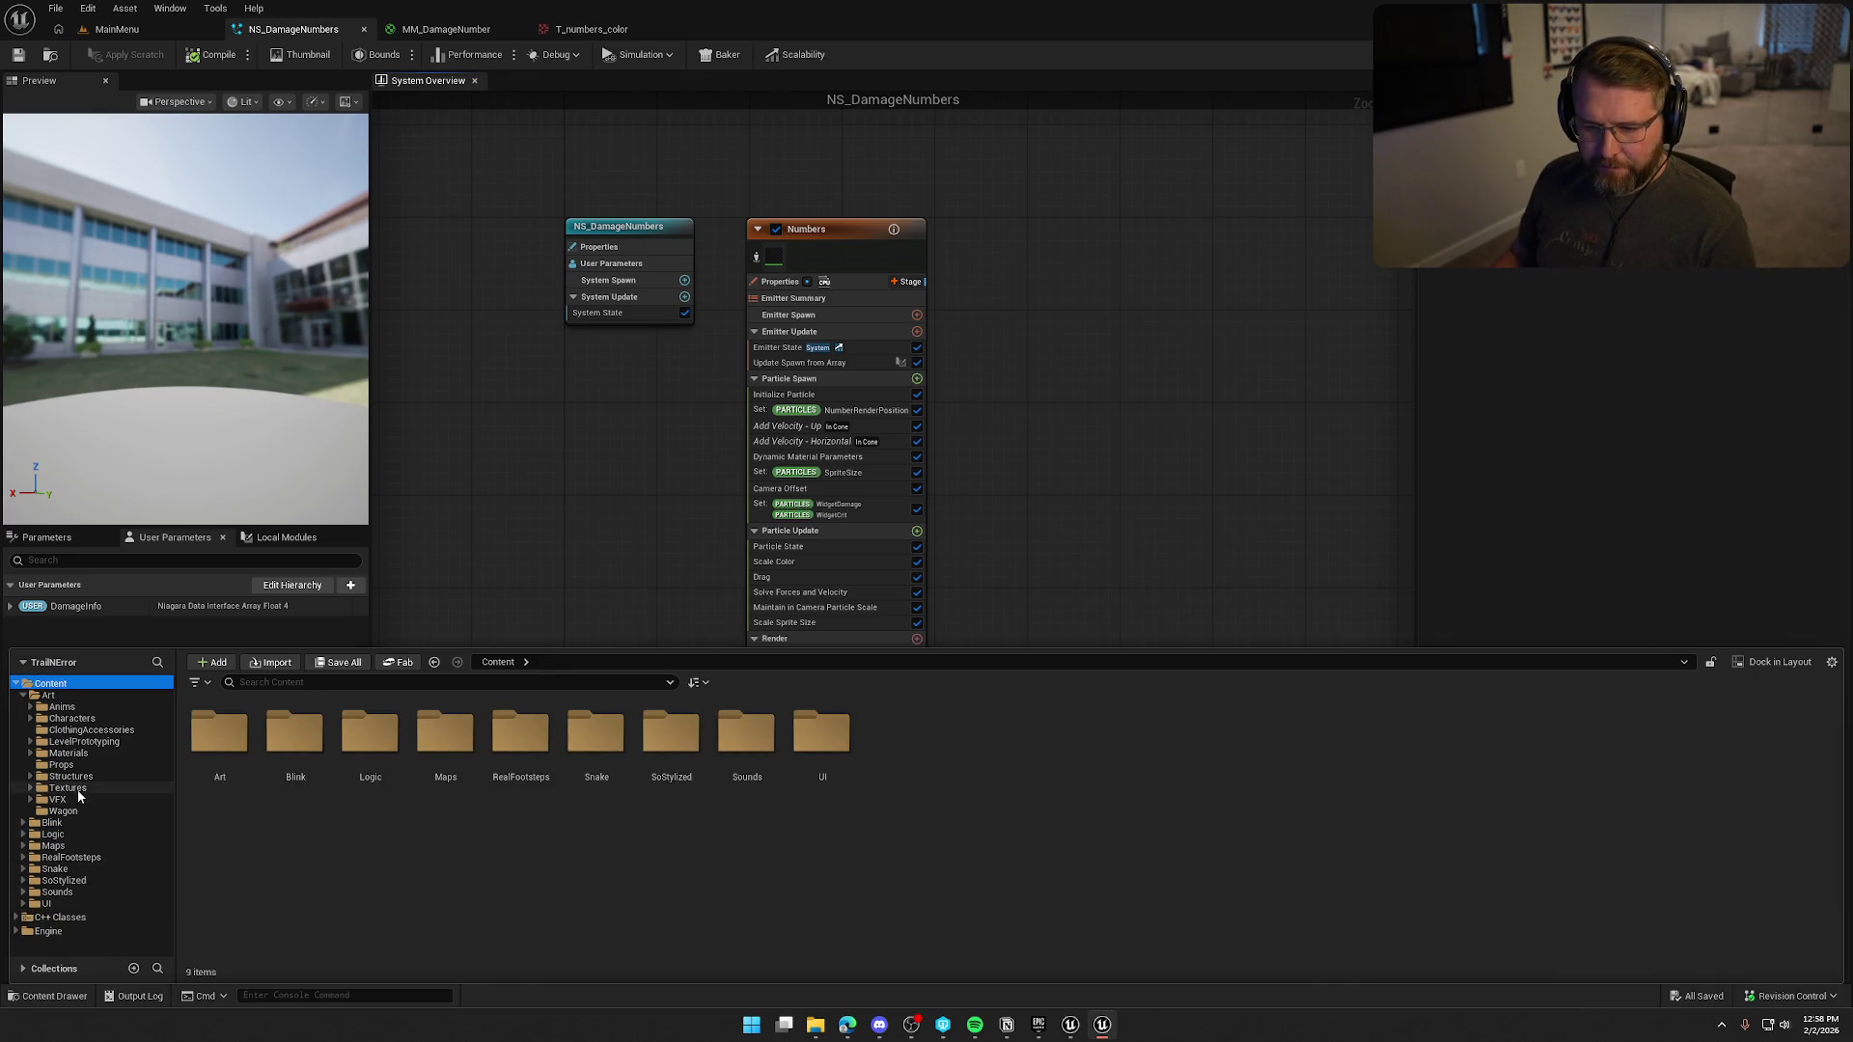
Delete the empty Materials and Textures folders under VFX.
click(58, 799)
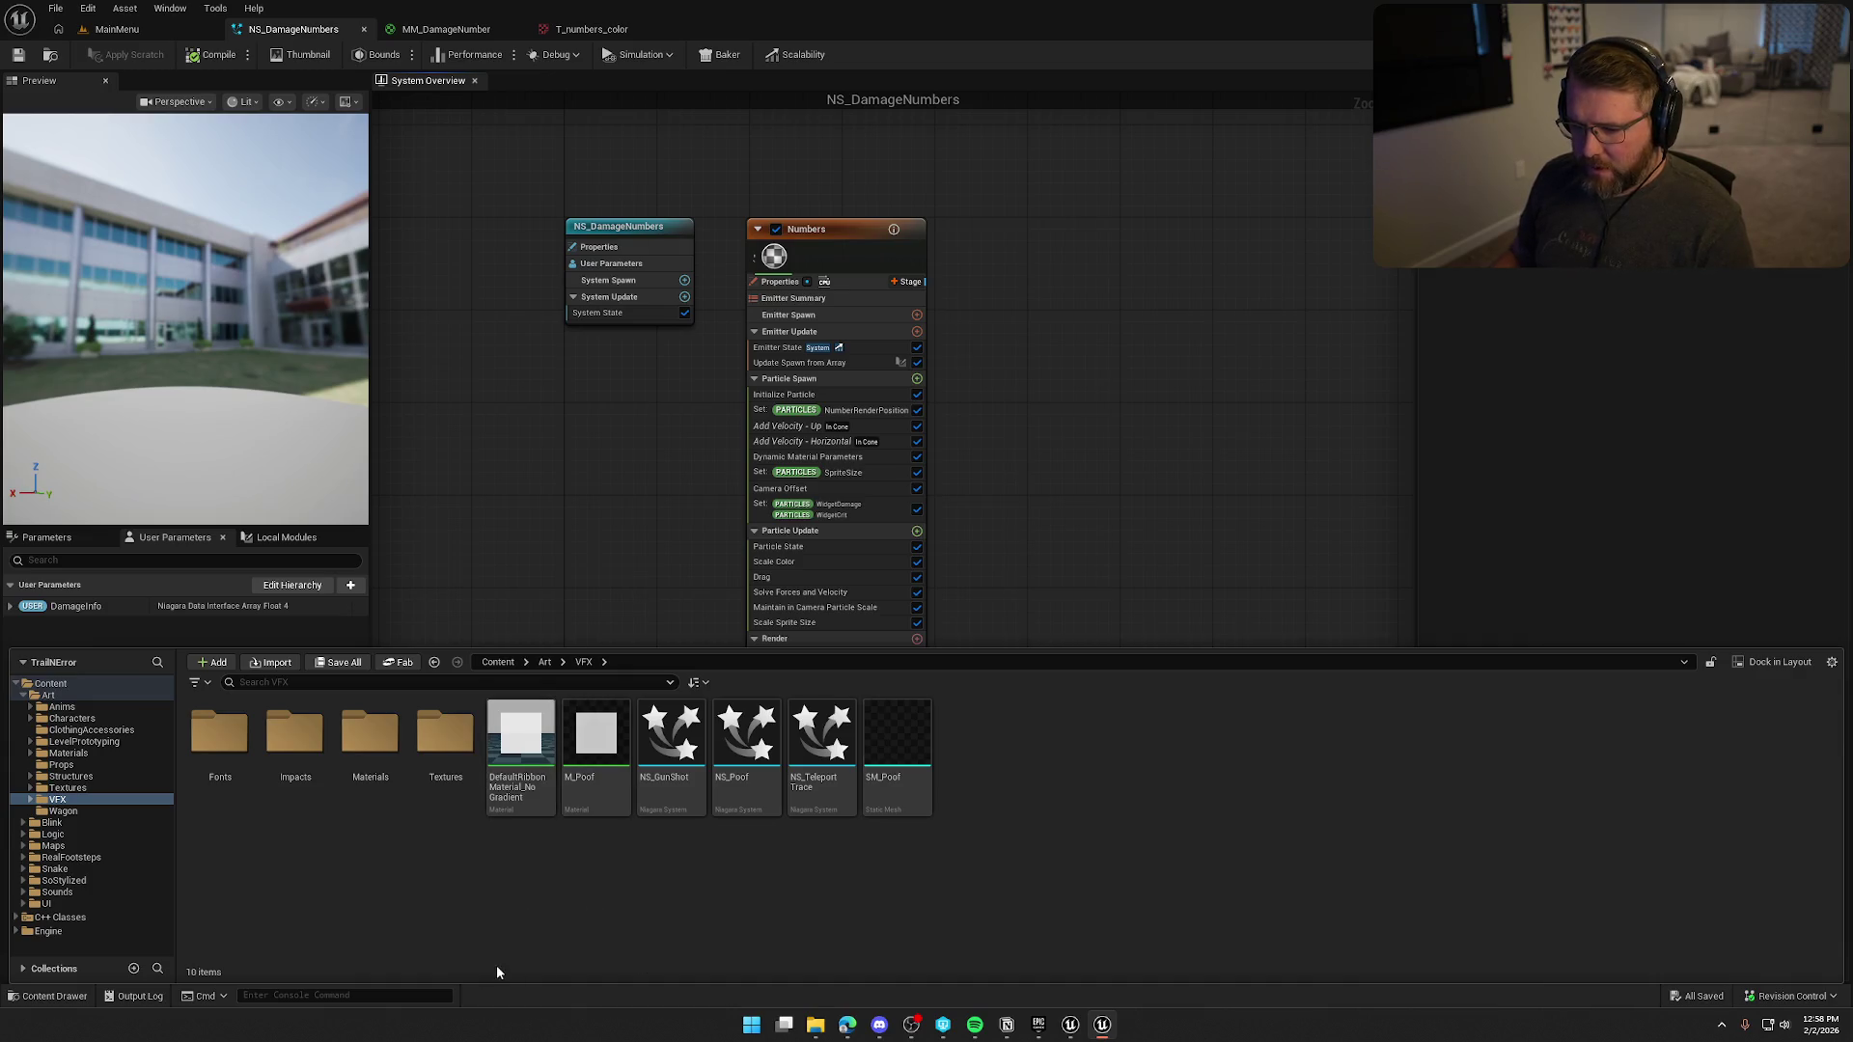
double_click(222, 754)
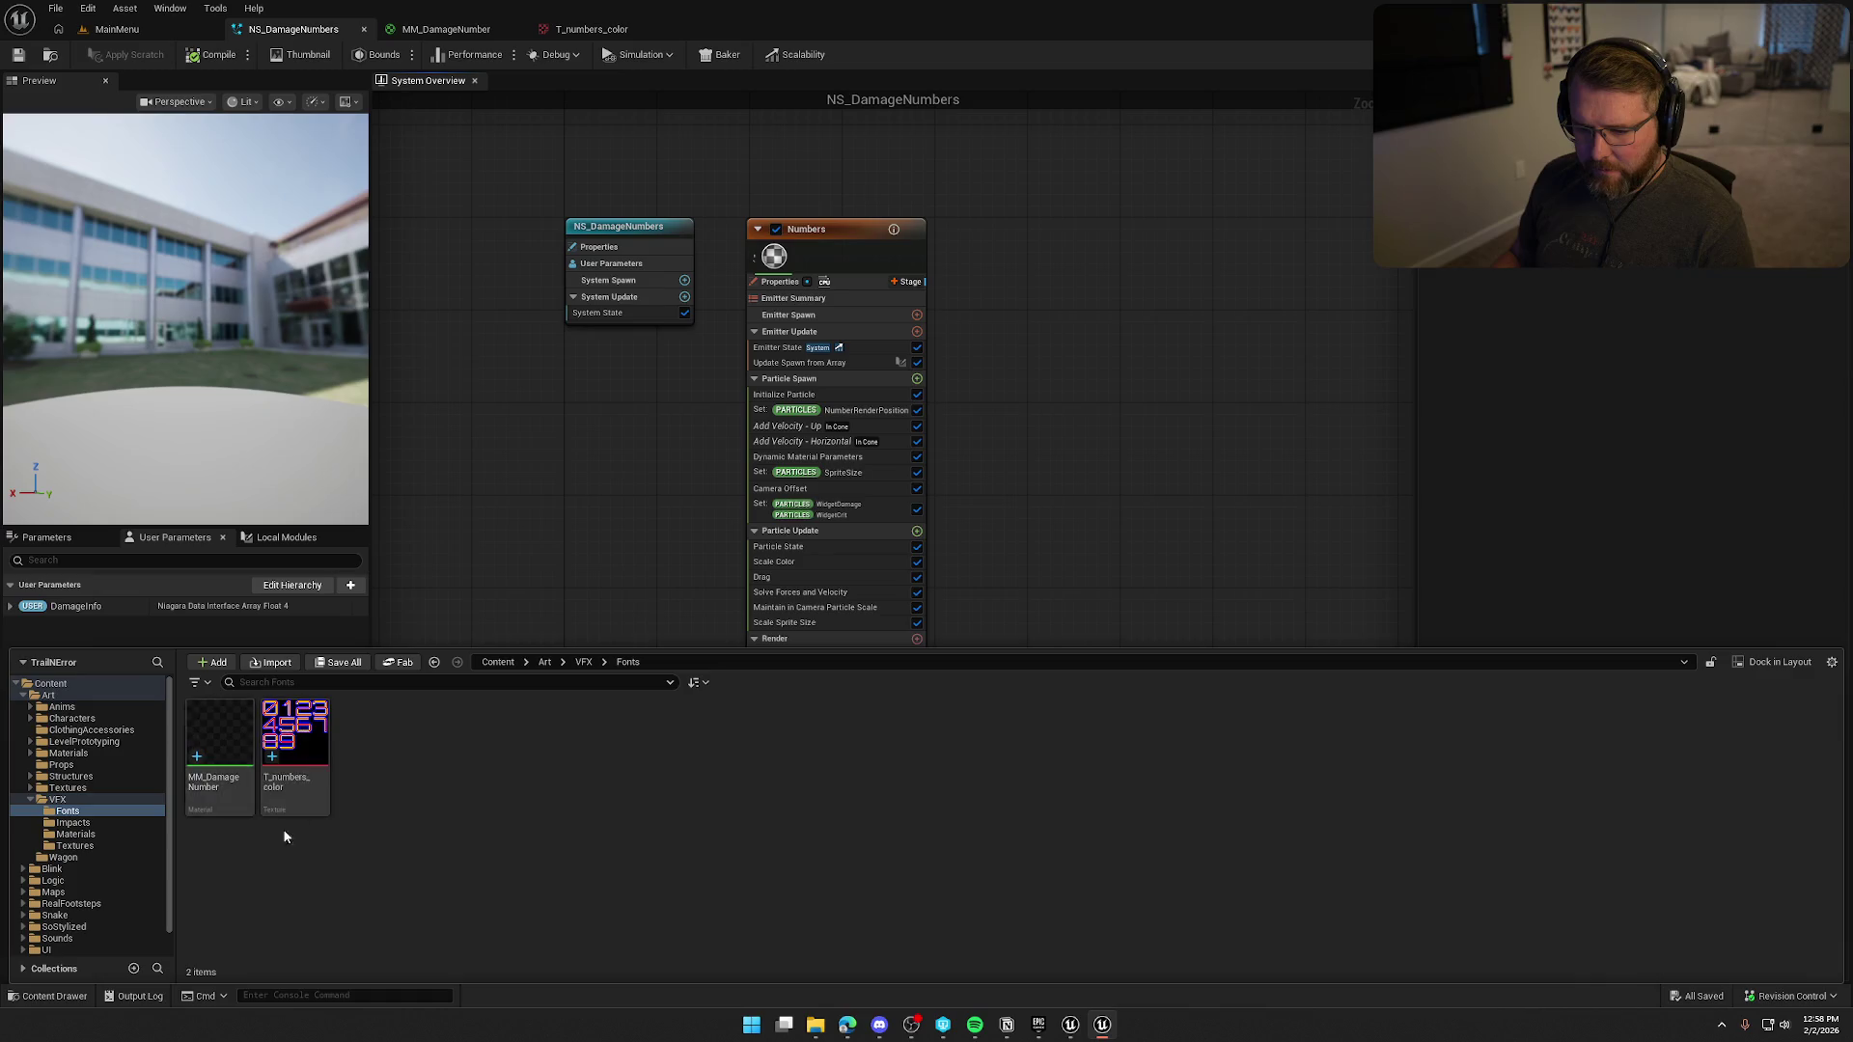
click(69, 822)
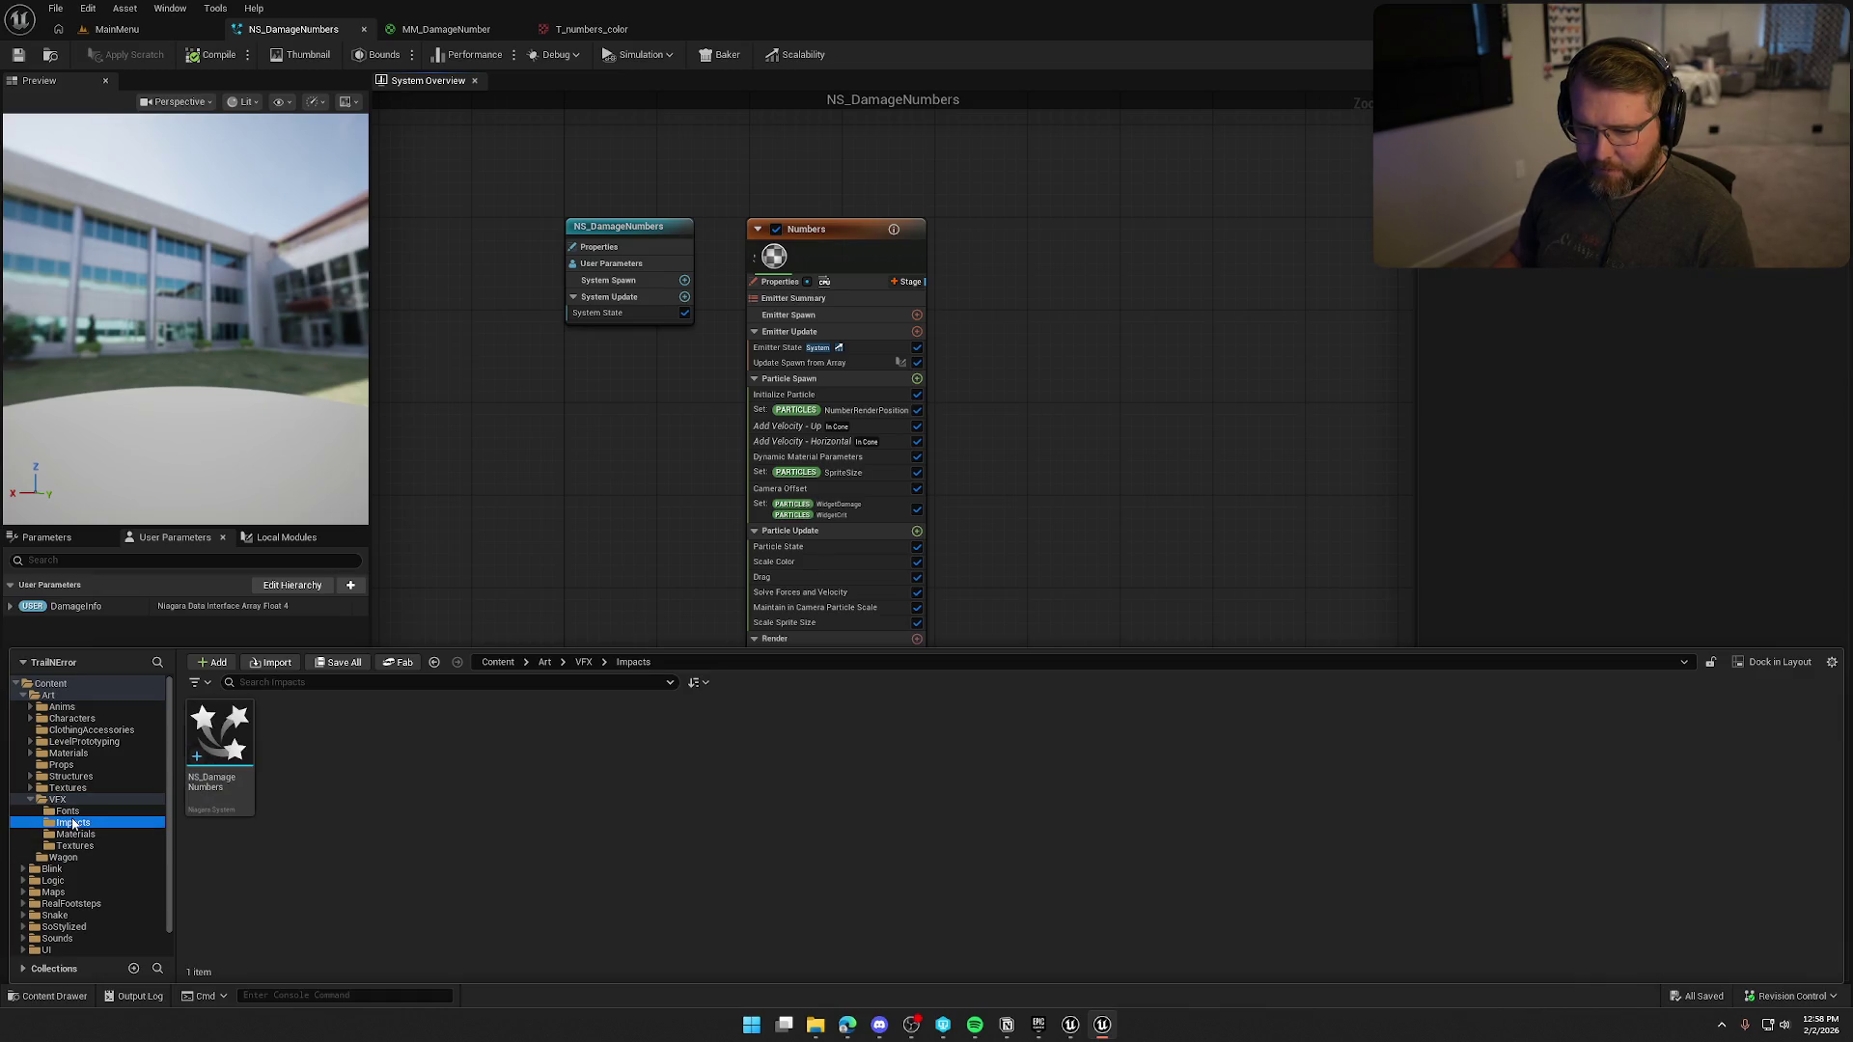
click(87, 834)
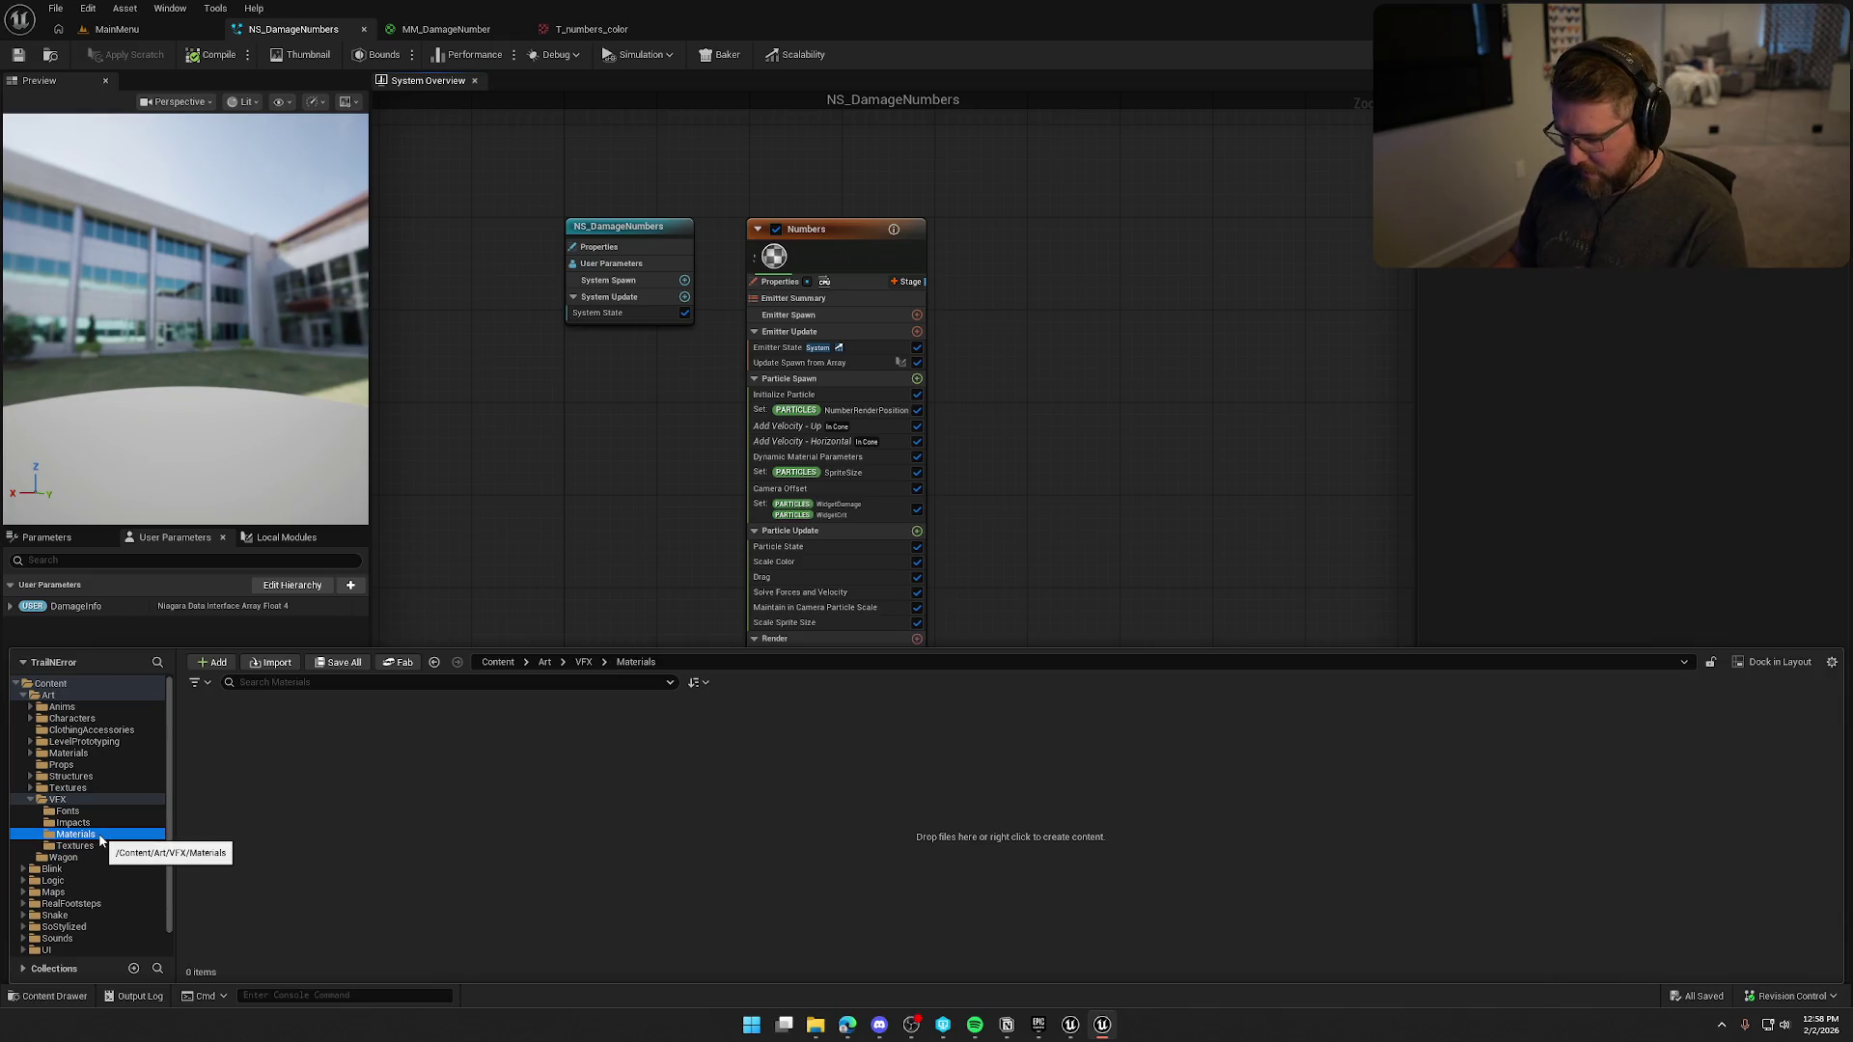
key(Delete)
click(132, 866)
click(75, 834)
key(Delete)
click(133, 865)
Rename the VFX Fonts folder to DamageNumbers.
click(68, 812)
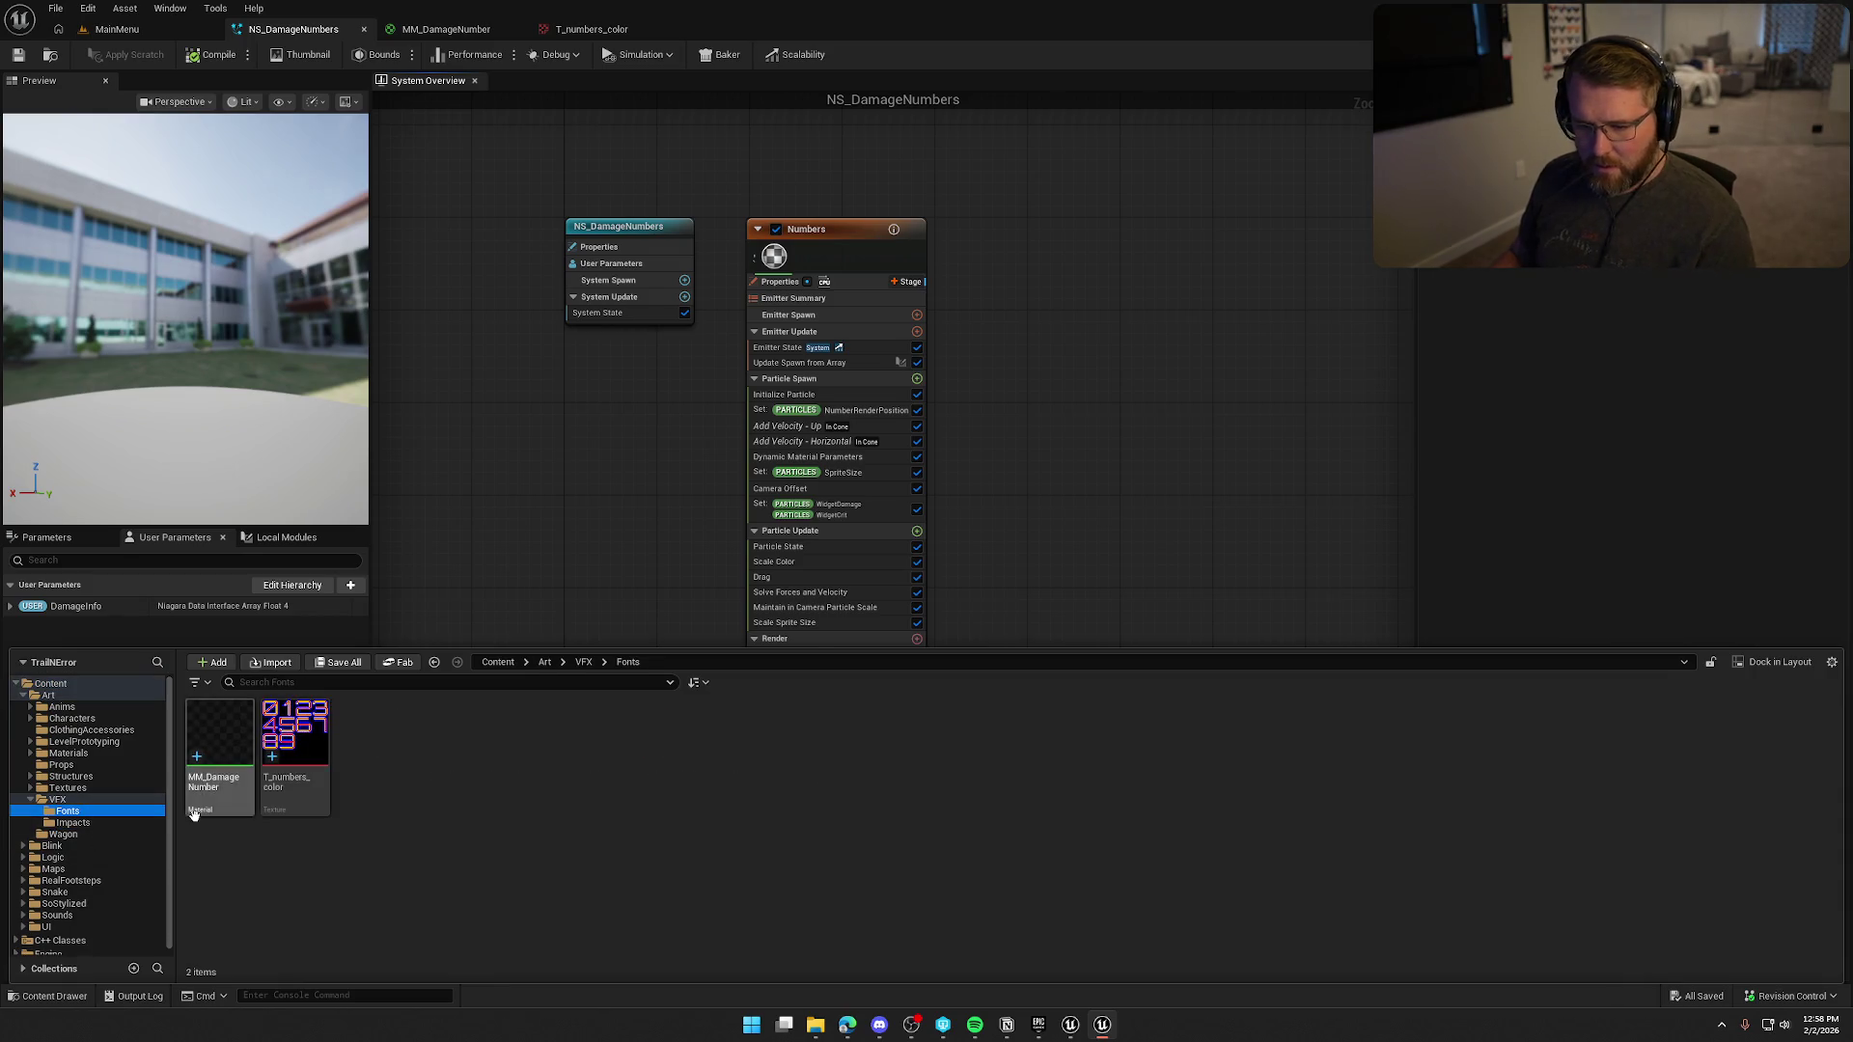
click(100, 823)
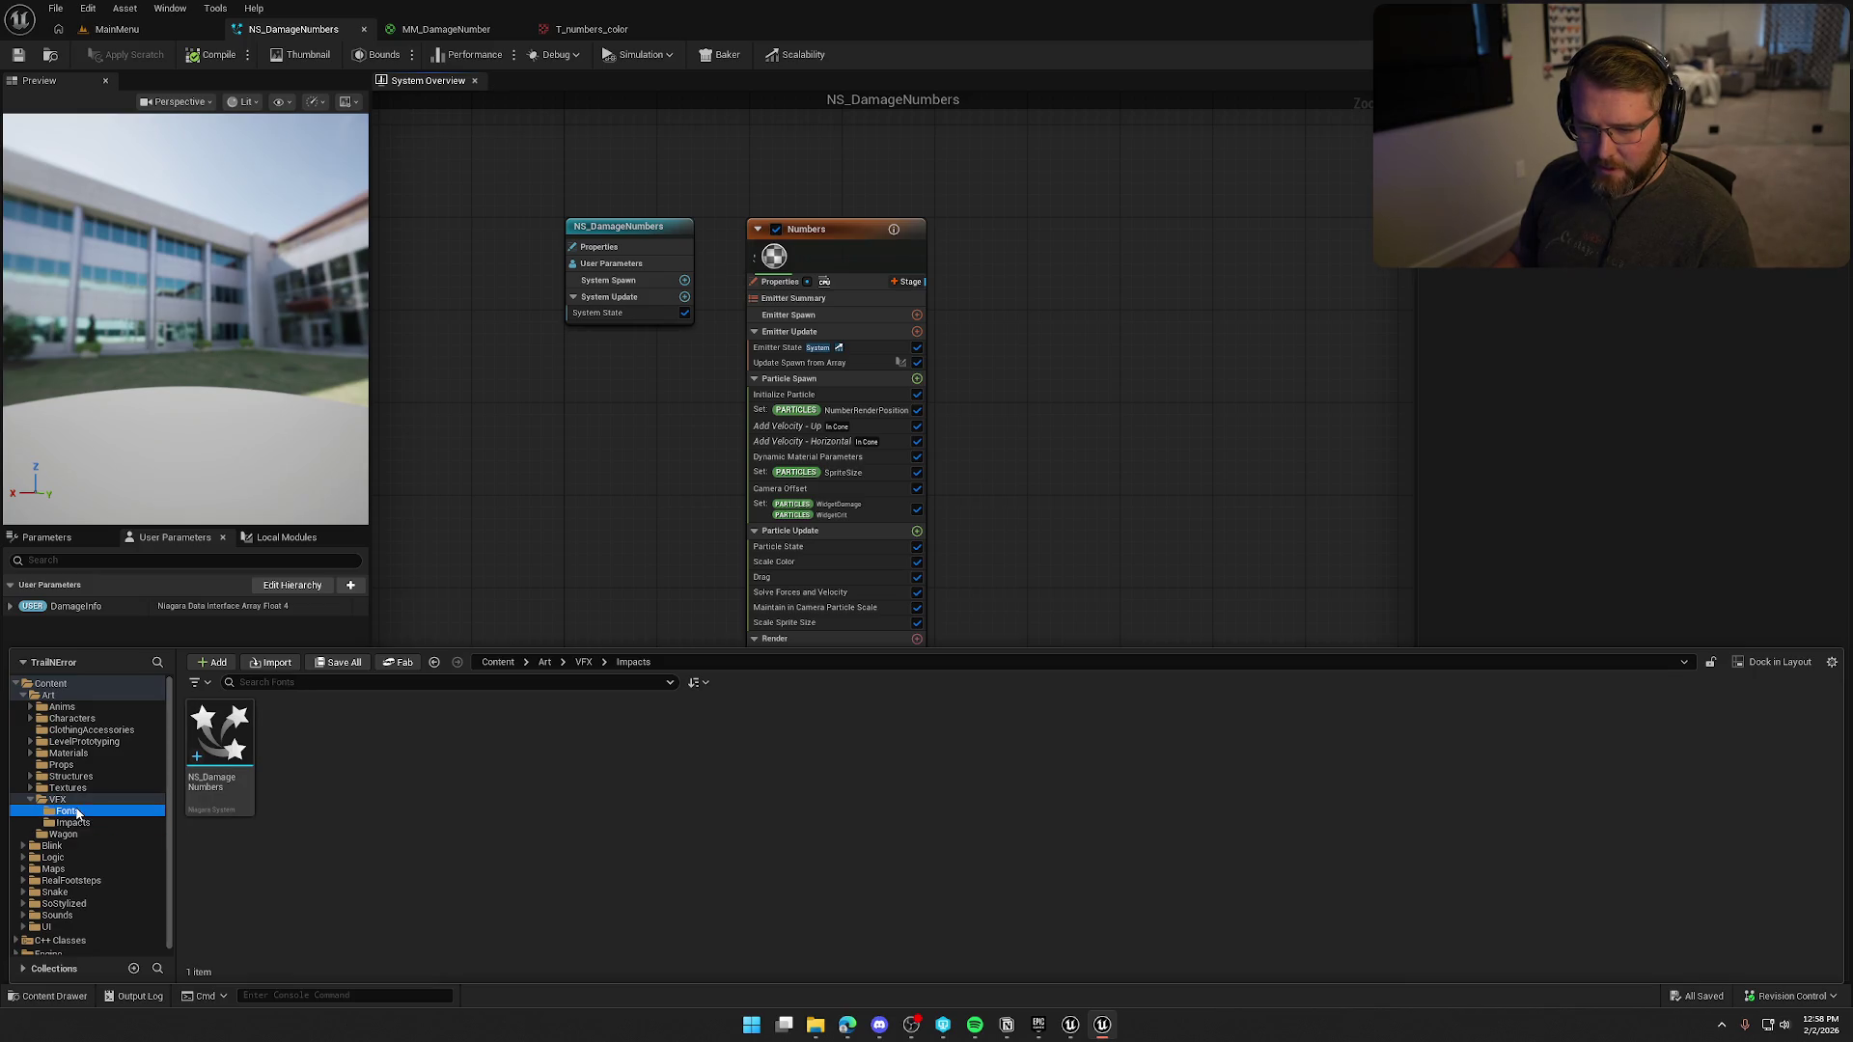
click(77, 814)
key(F2)
text(DamageNumbers)
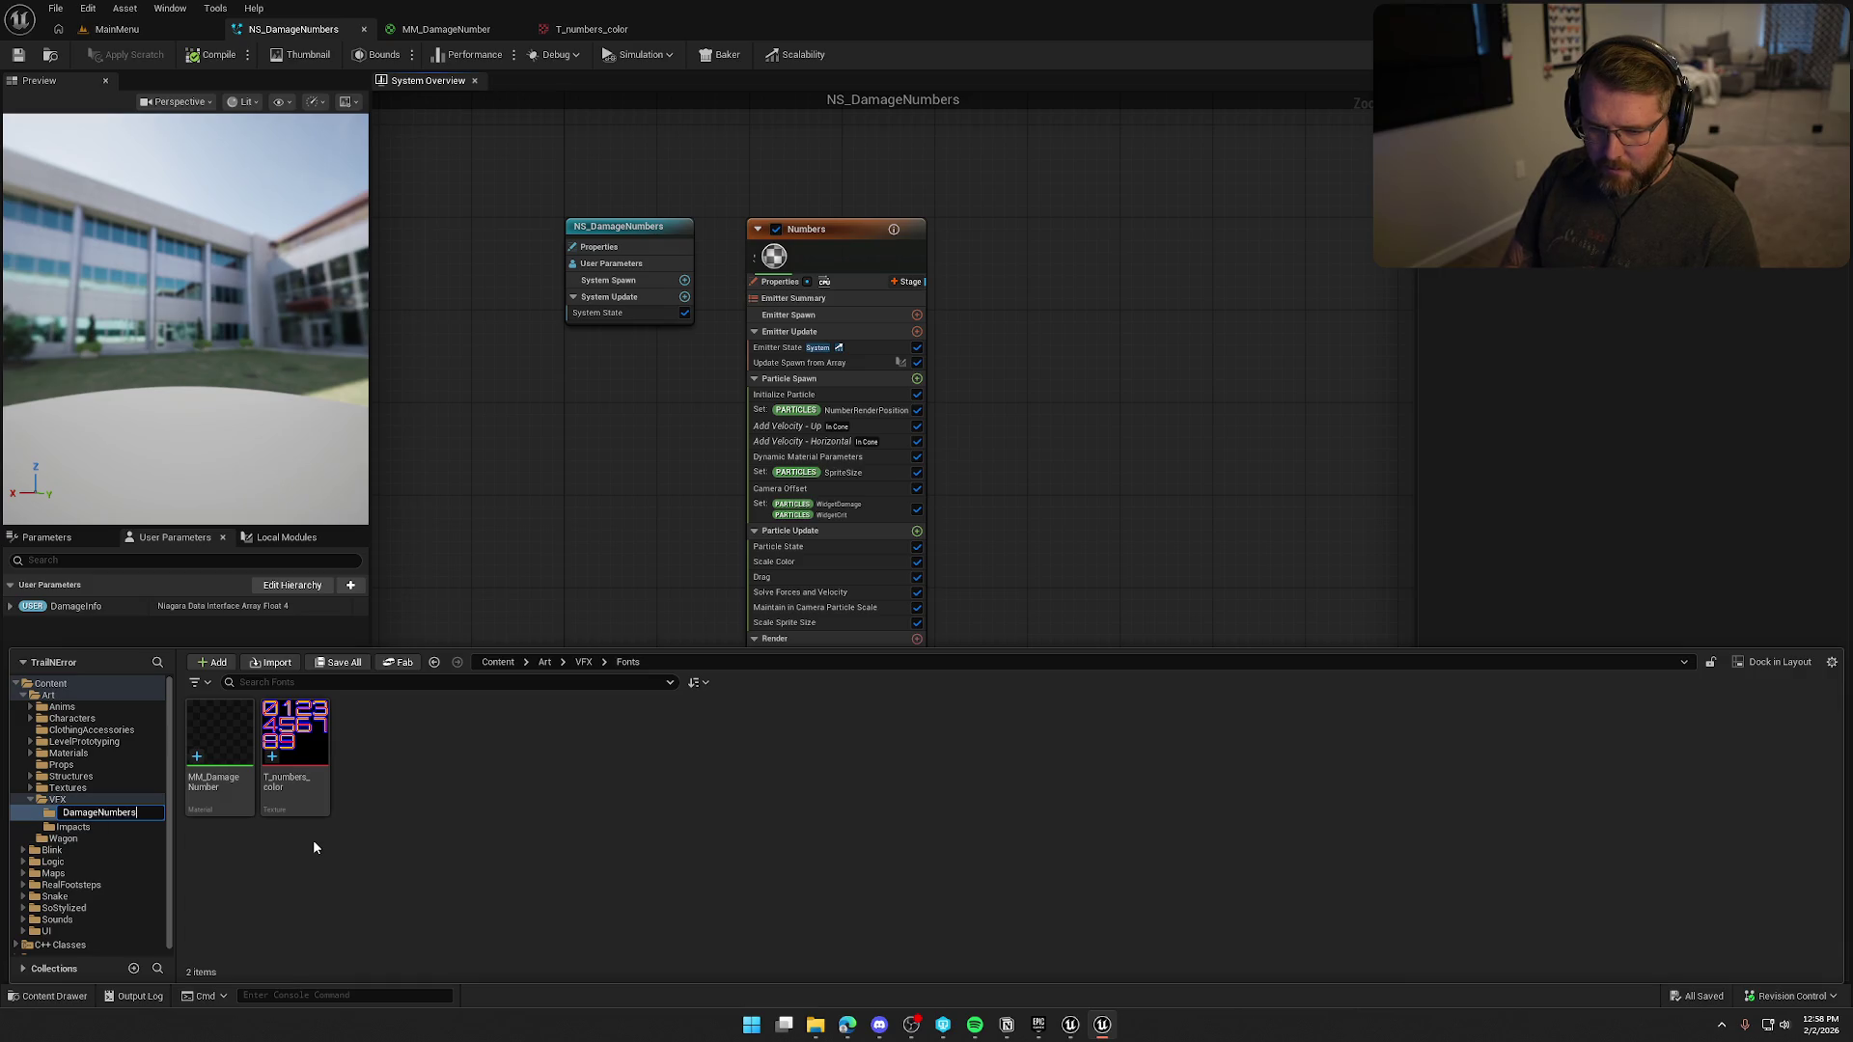
key(Return)
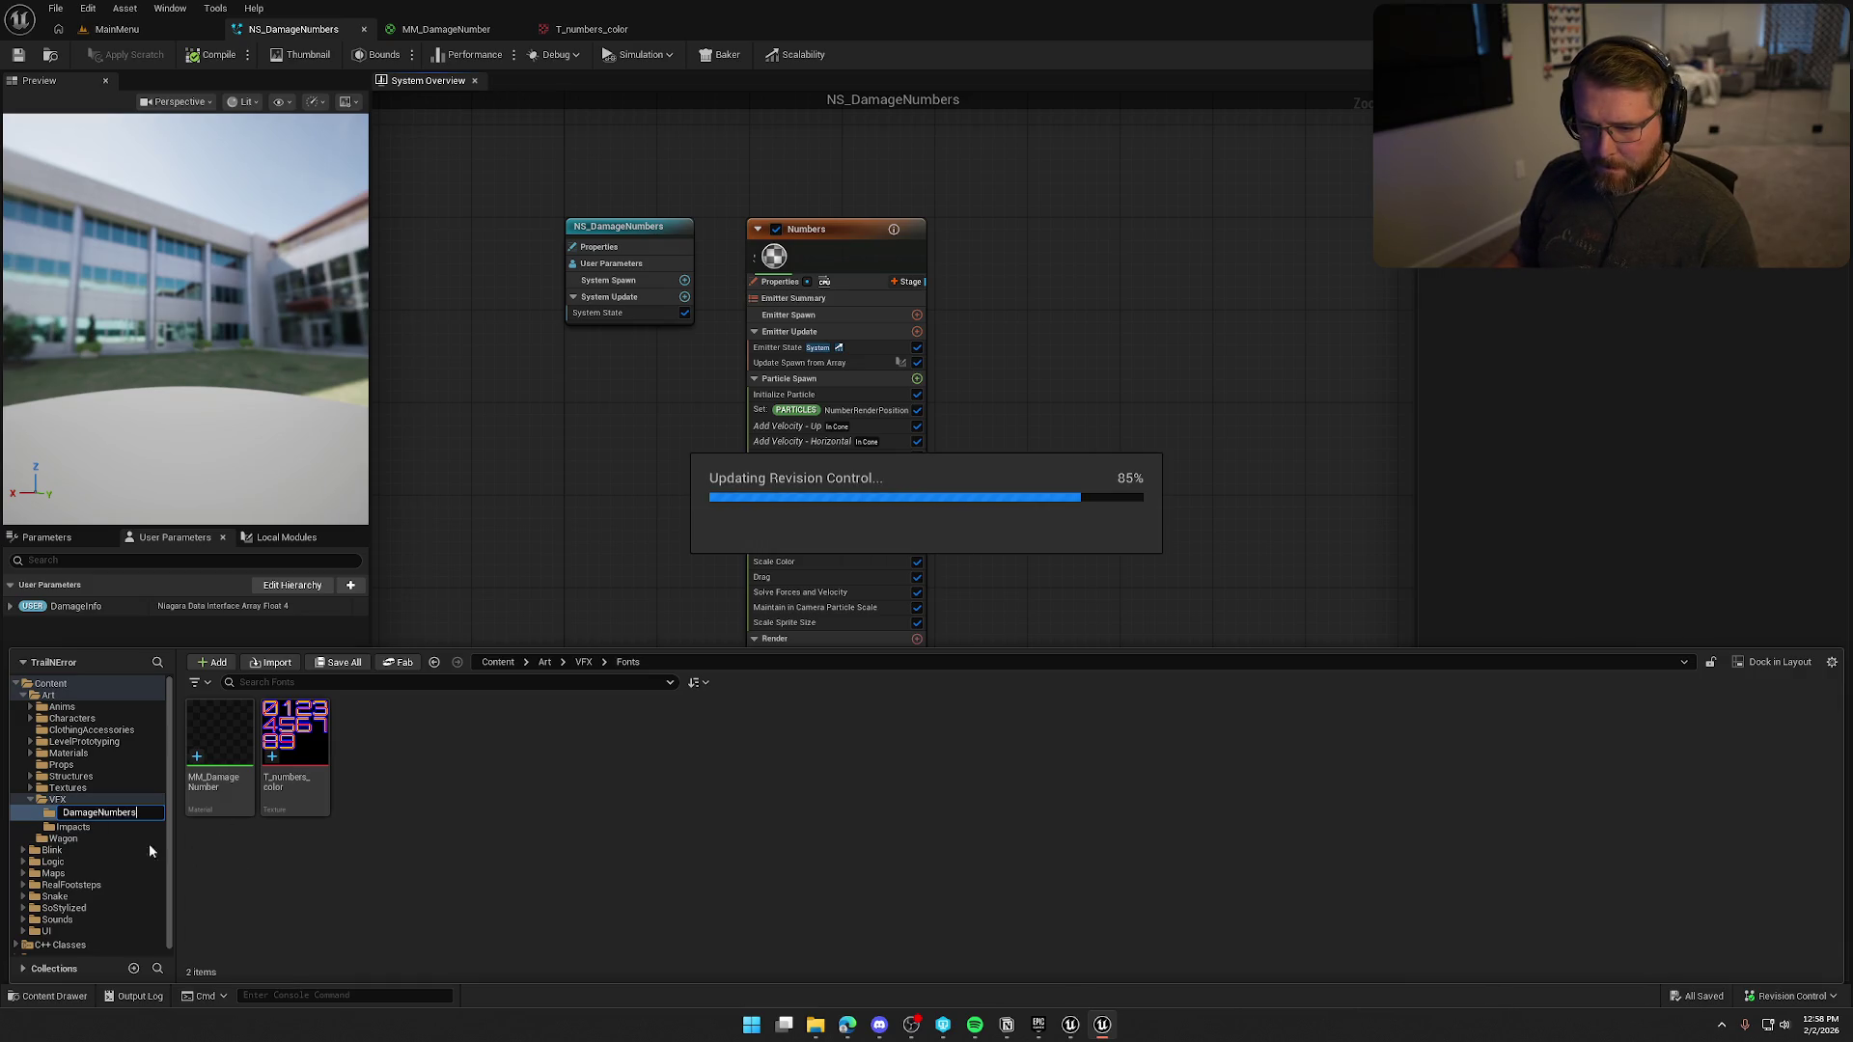
Move NS_DamageNumbers into DamageNumbers and delete the emptied Impacts folder.
click(87, 824)
drag(219, 735, 111, 813)
click(206, 853)
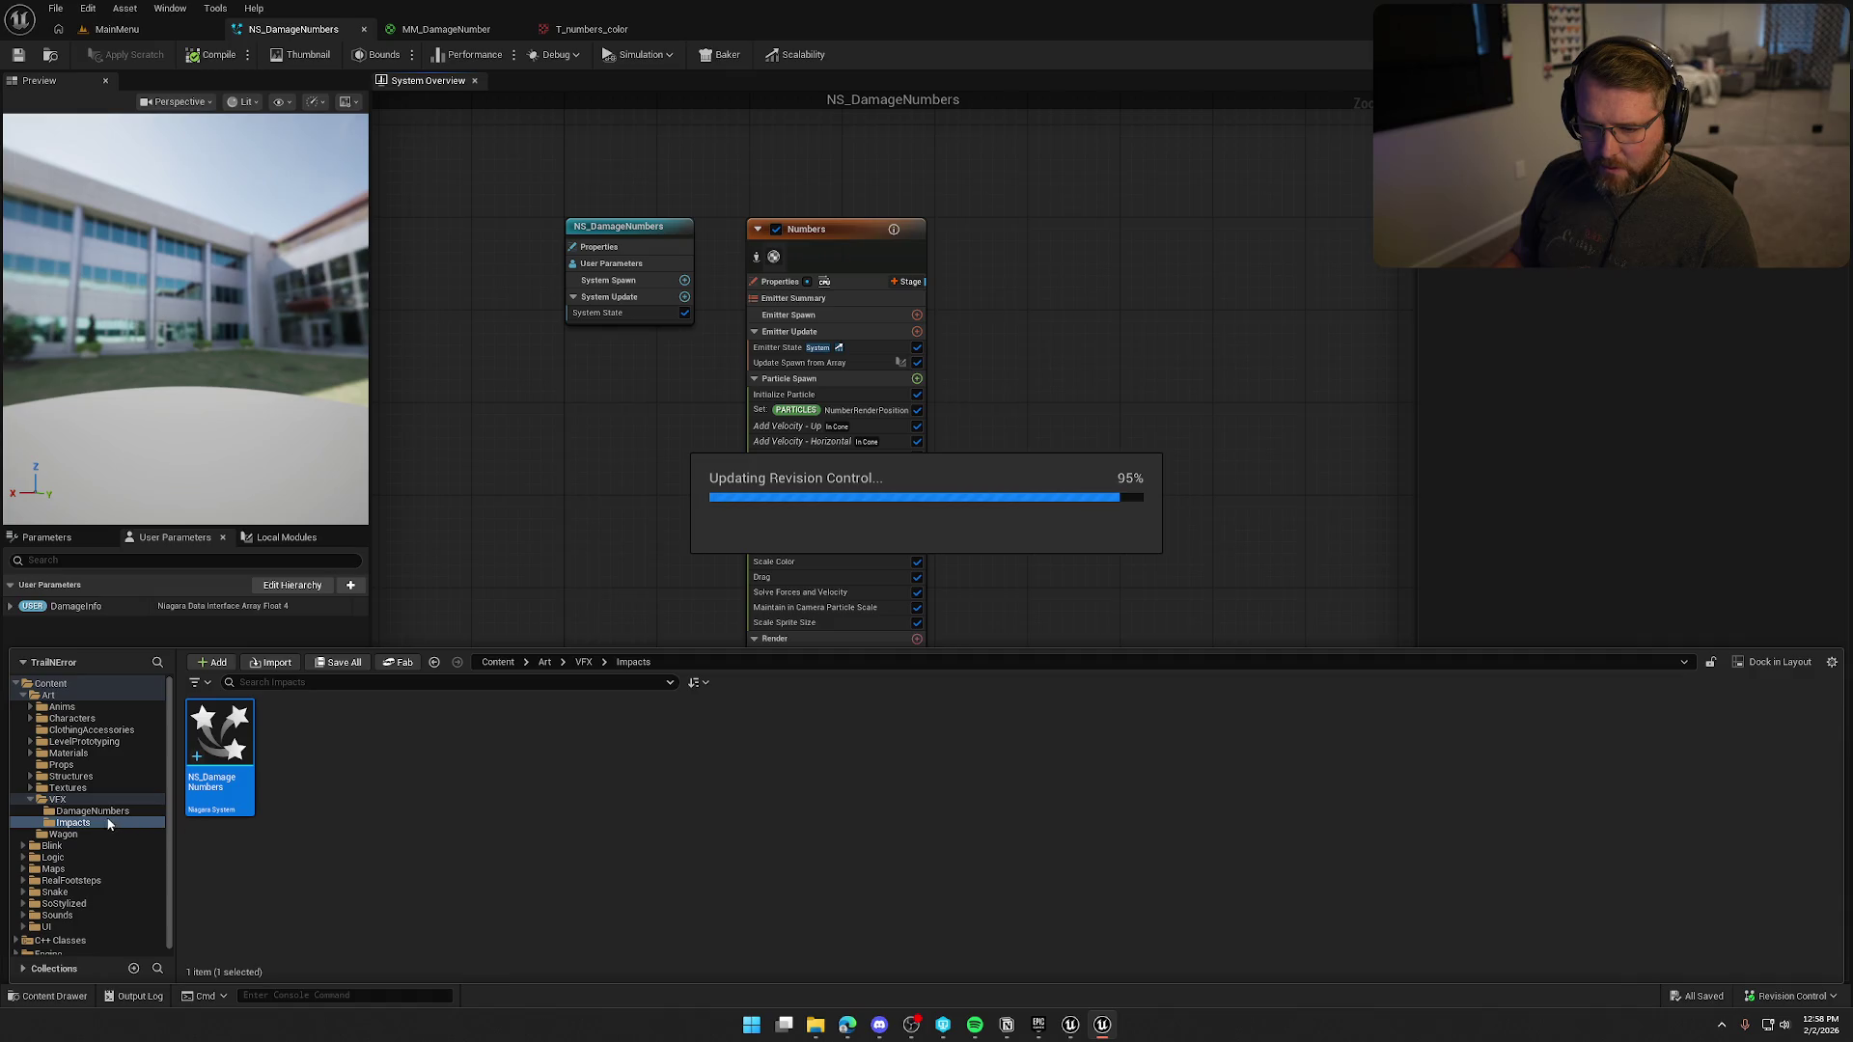
click(85, 801)
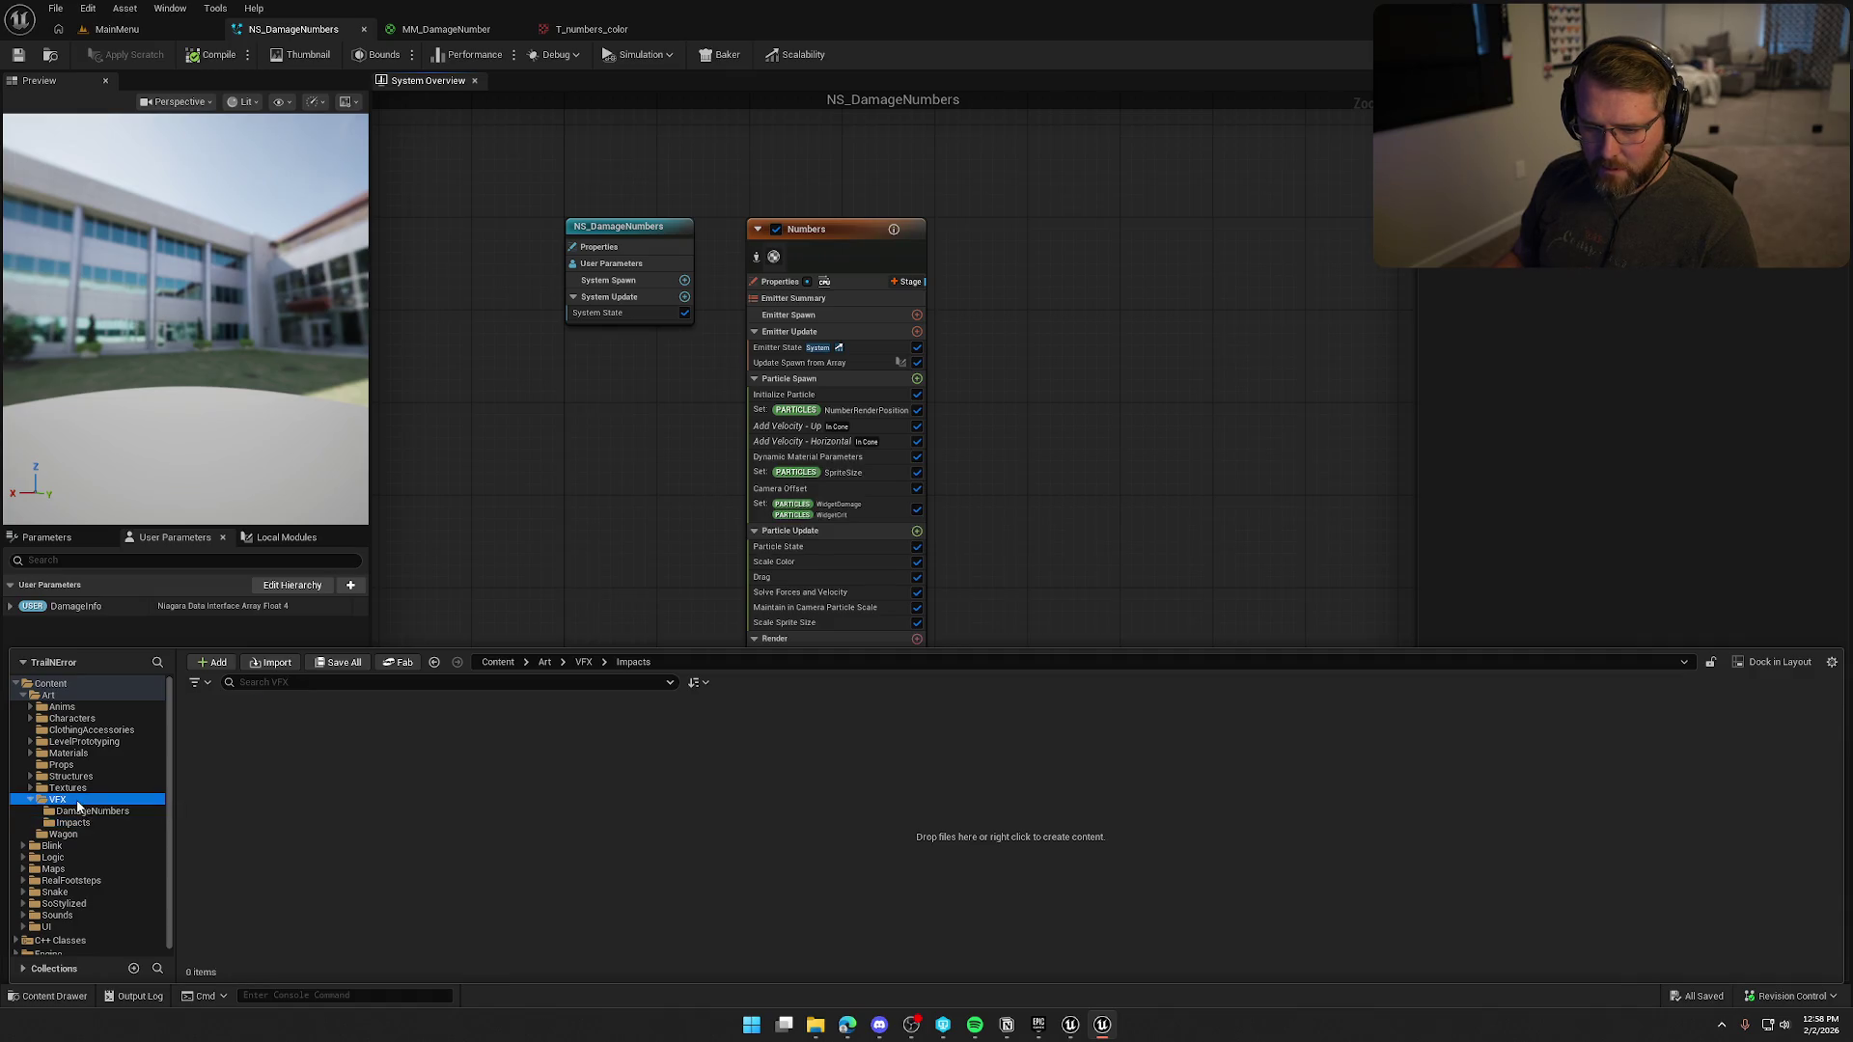
key(Delete)
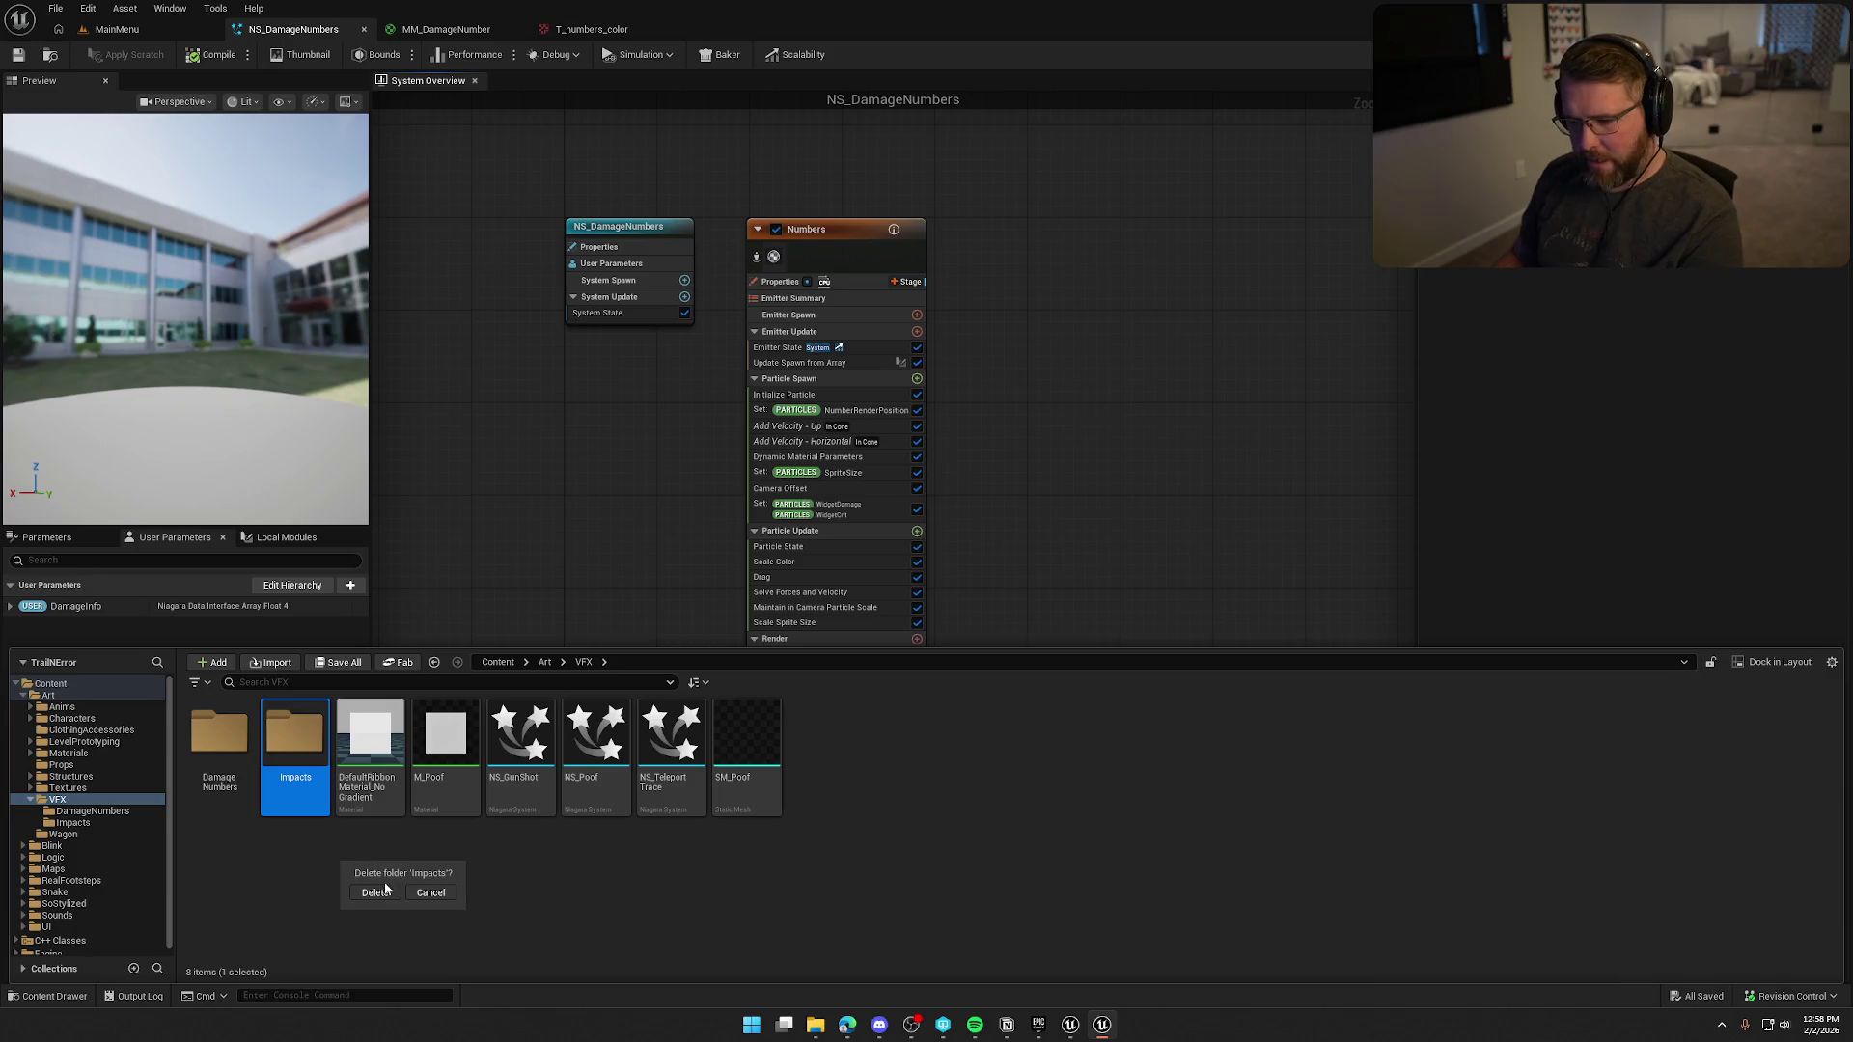
click(421, 895)
double_click(210, 743)
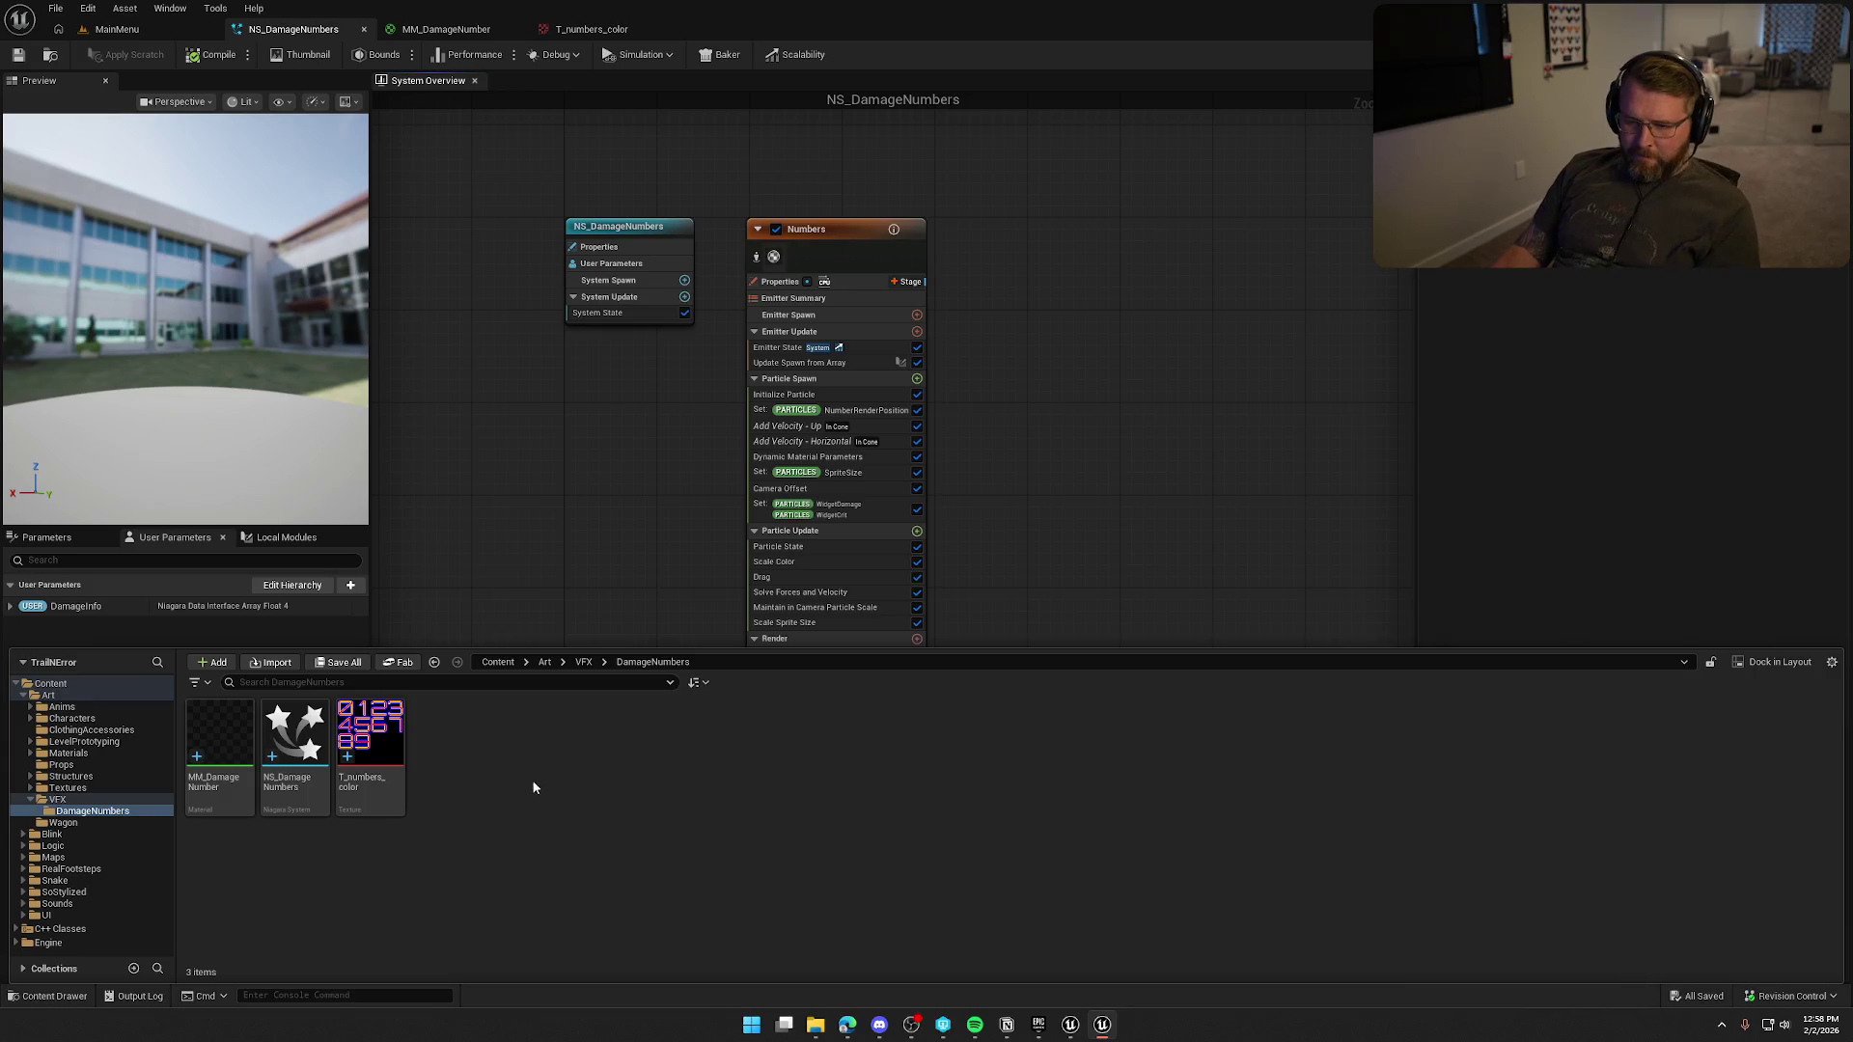
click(111, 29)
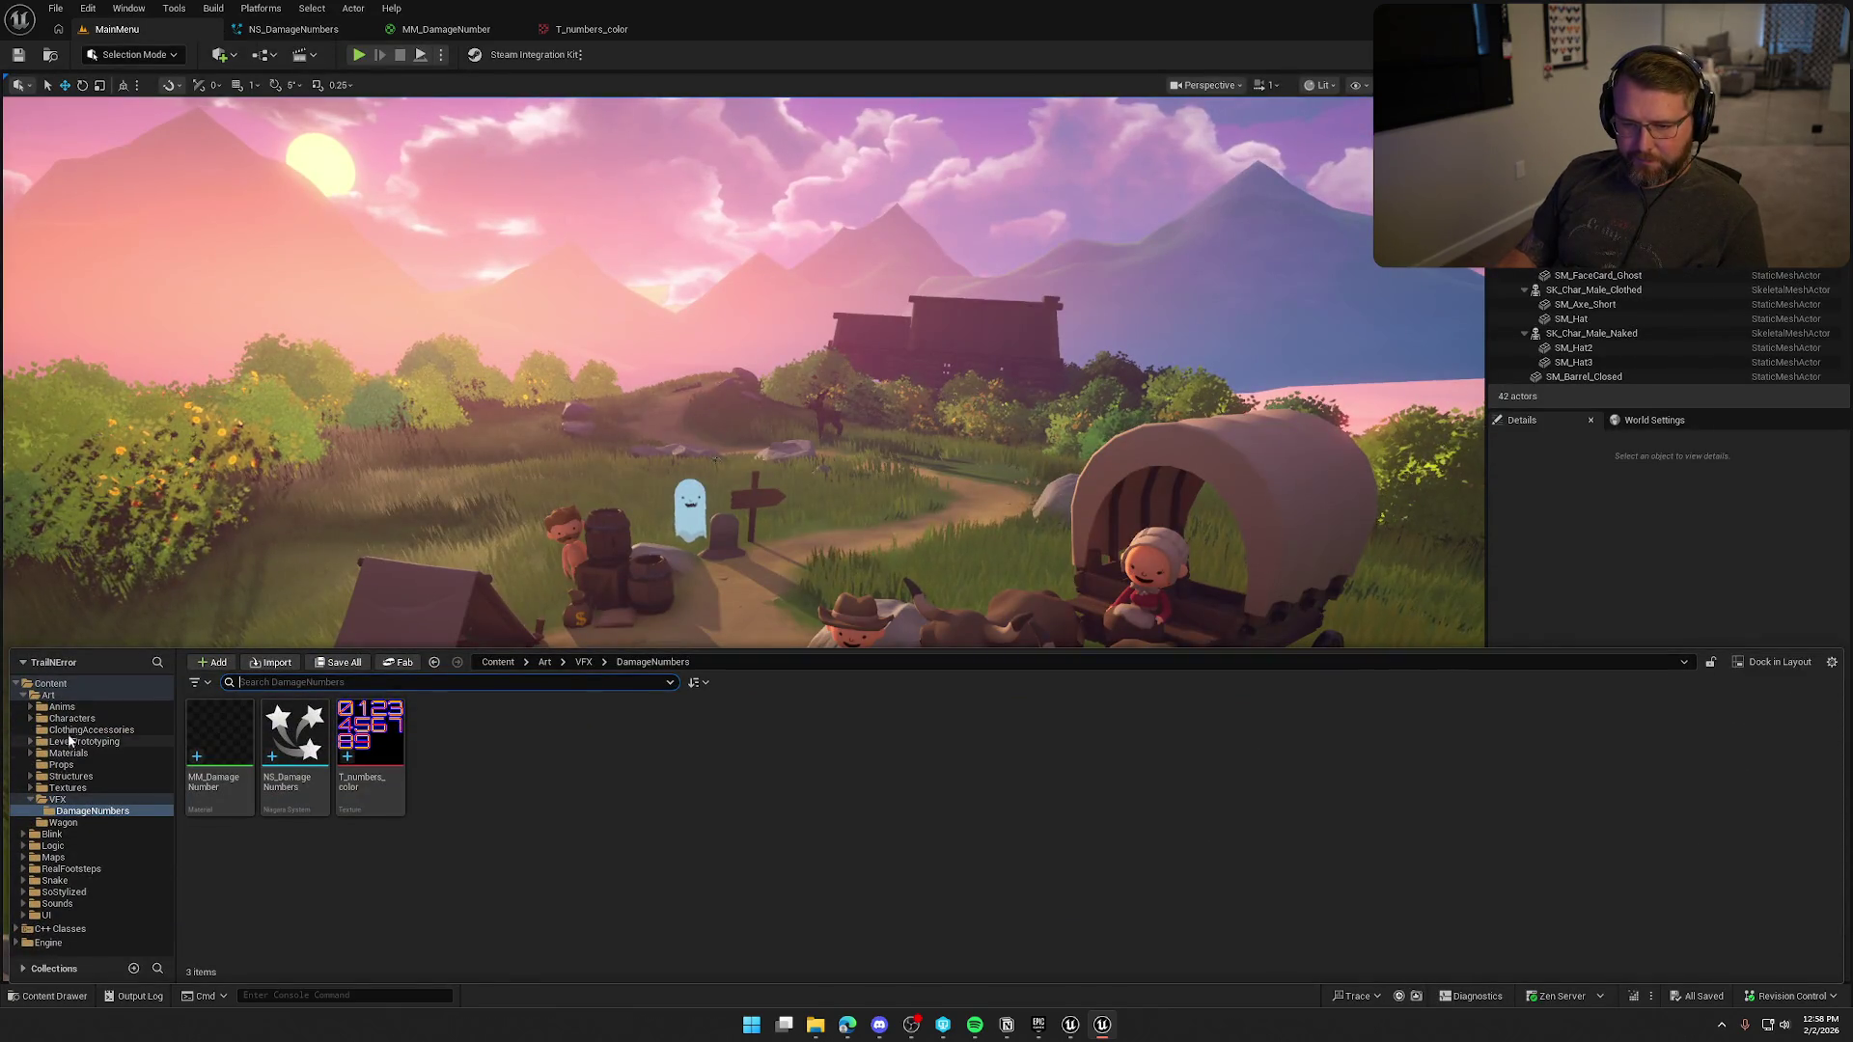
Open the bp_AVSWagon blueprint from the Logic/Wagon folder.
click(63, 823)
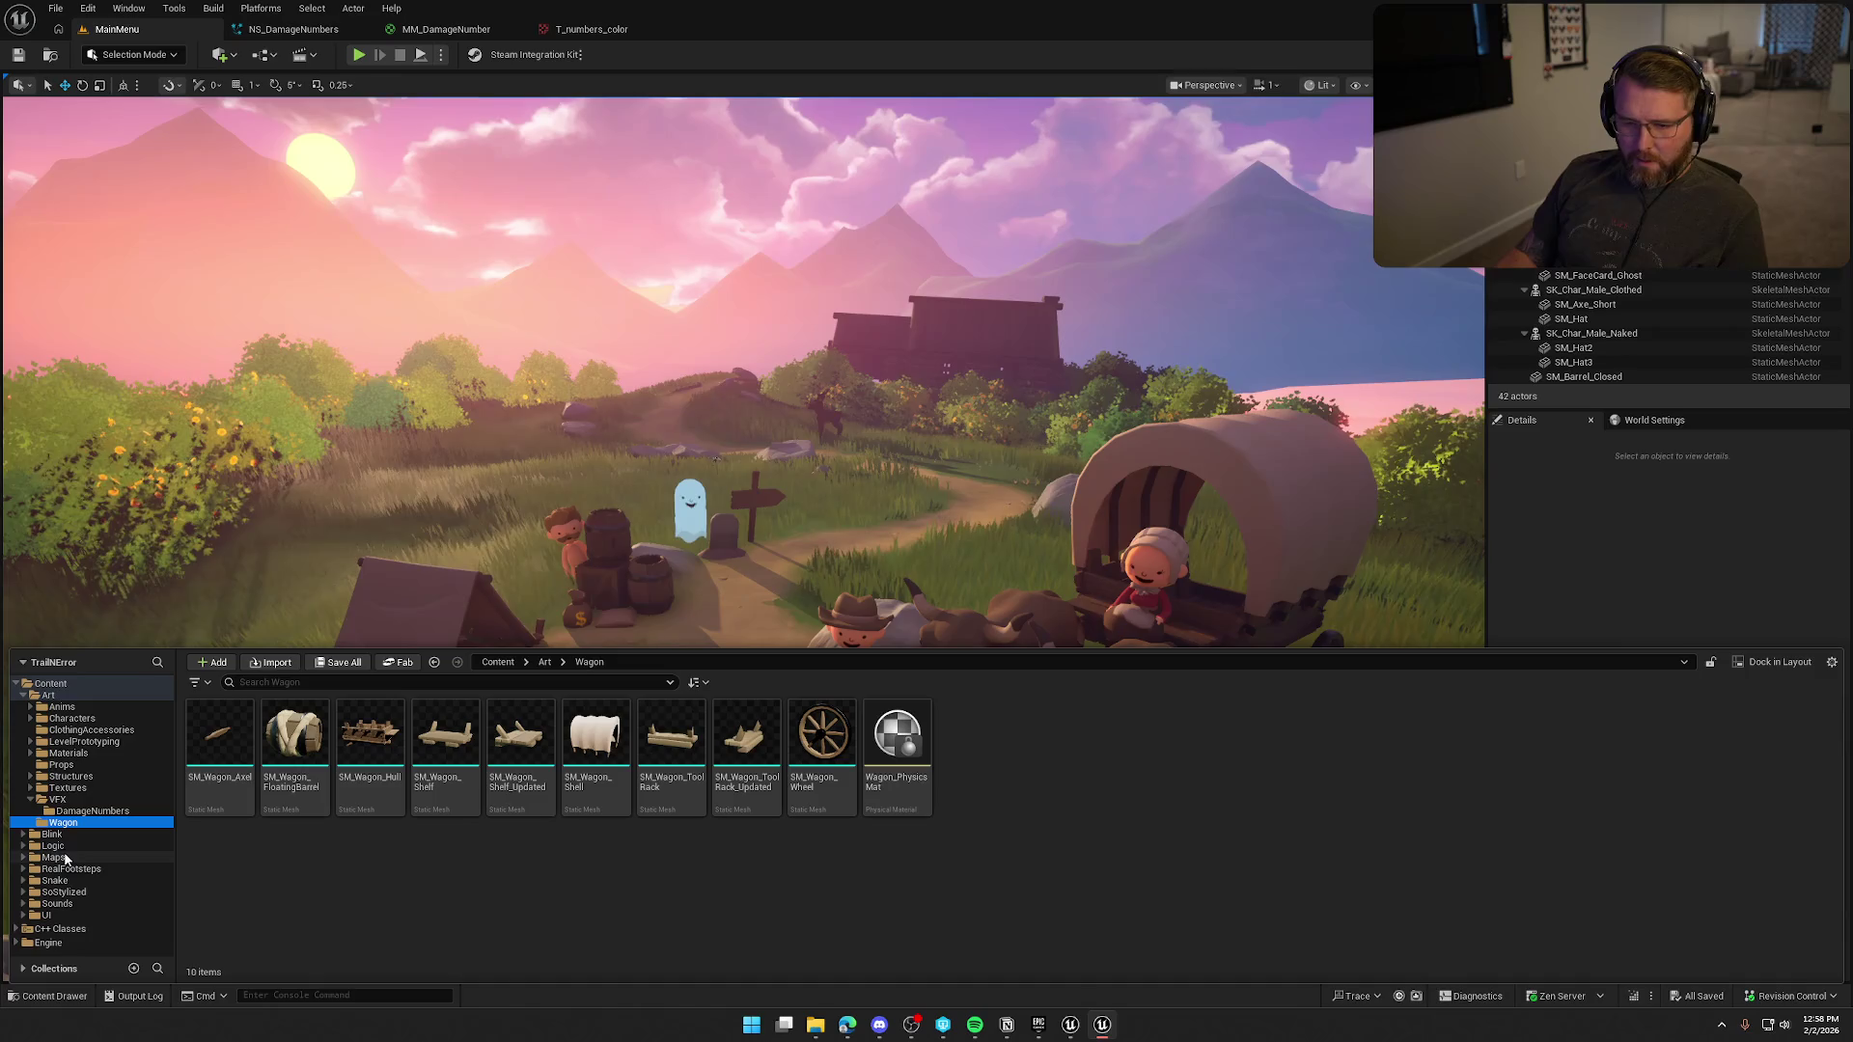
click(66, 846)
double_click(972, 743)
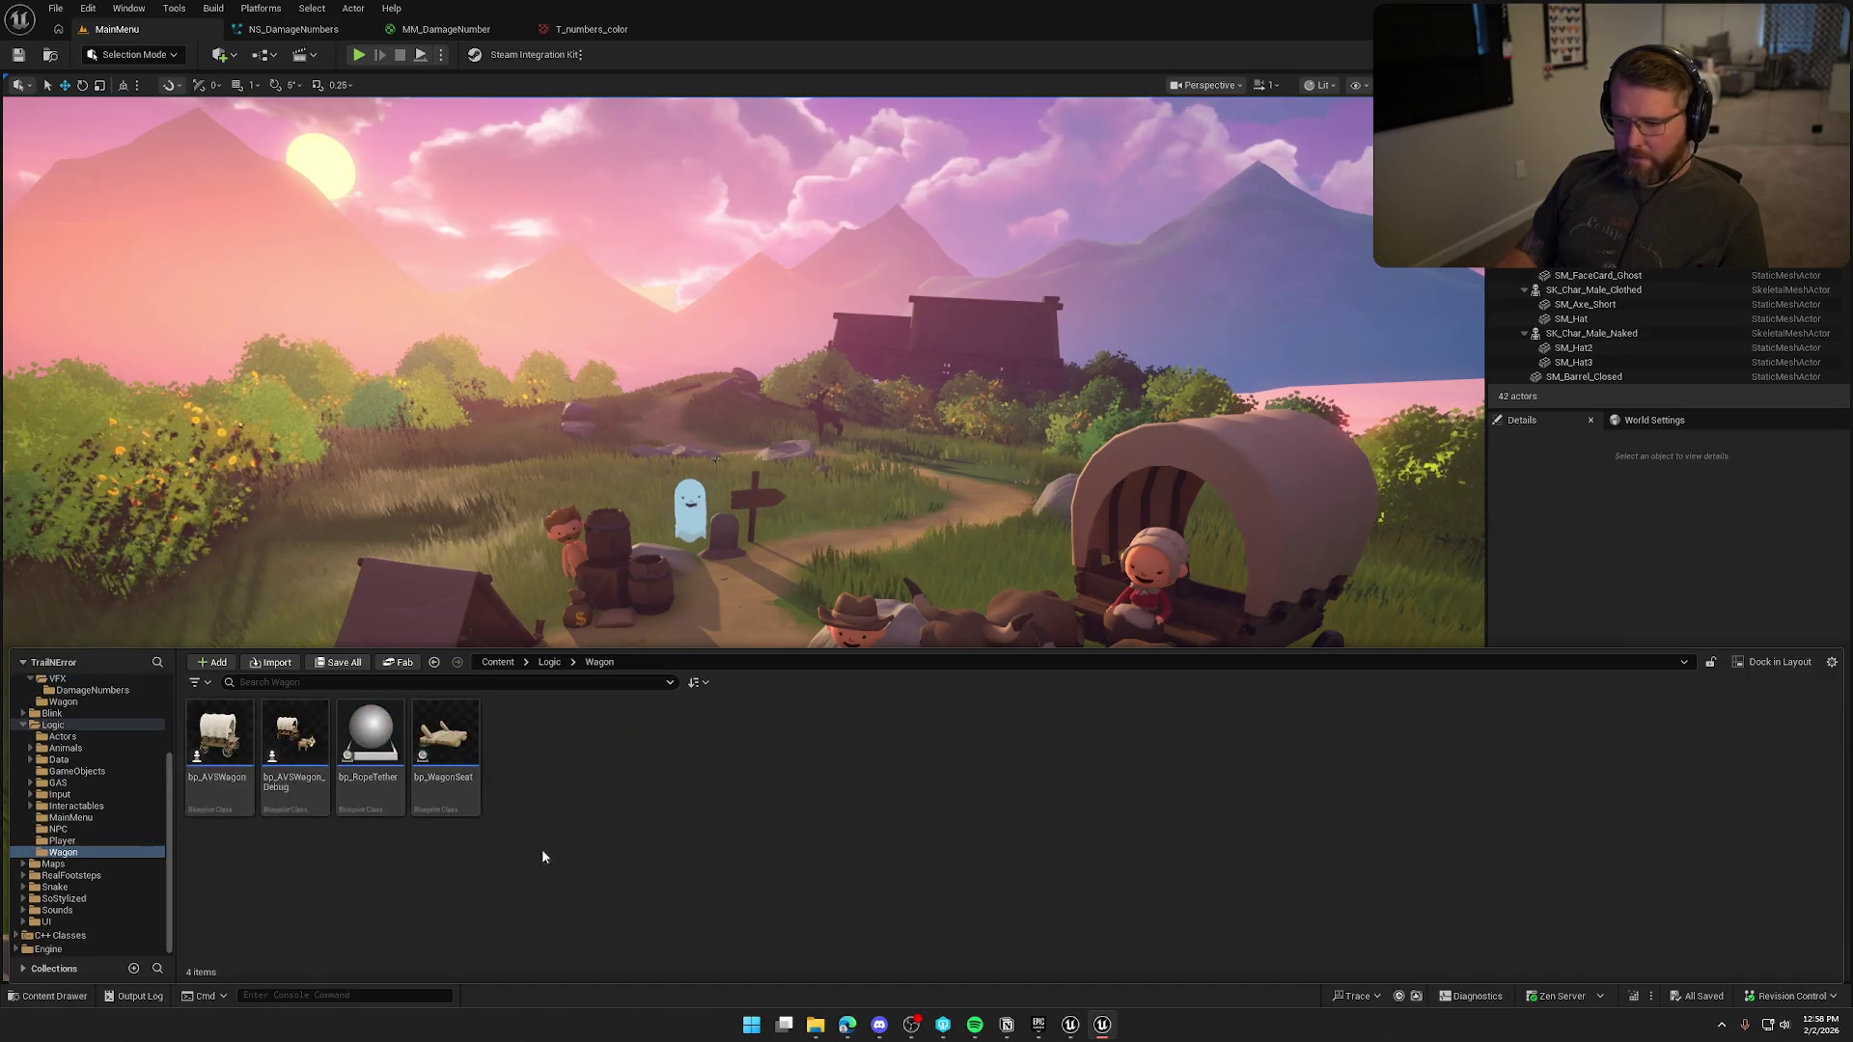
double_click(203, 743)
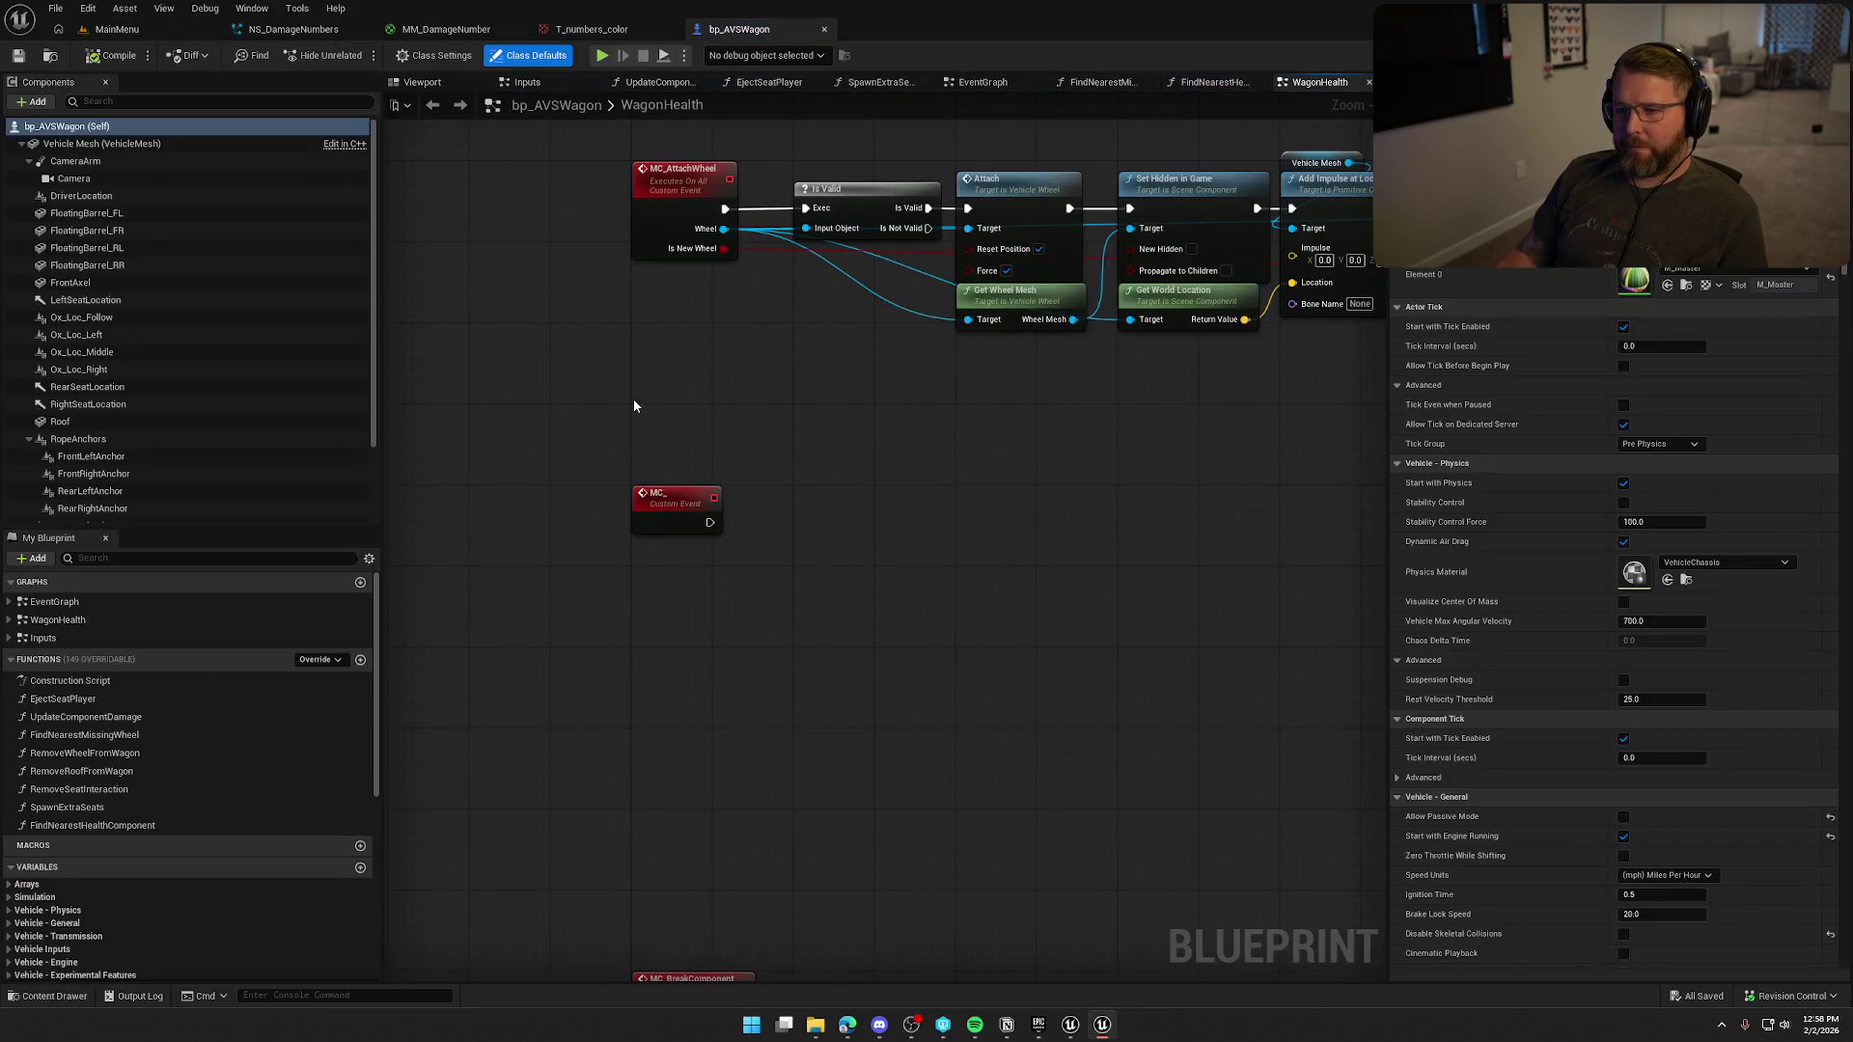
Add a DamageNumber Niagara component using NS_DamageNumbers and save the blueprint.
click(425, 82)
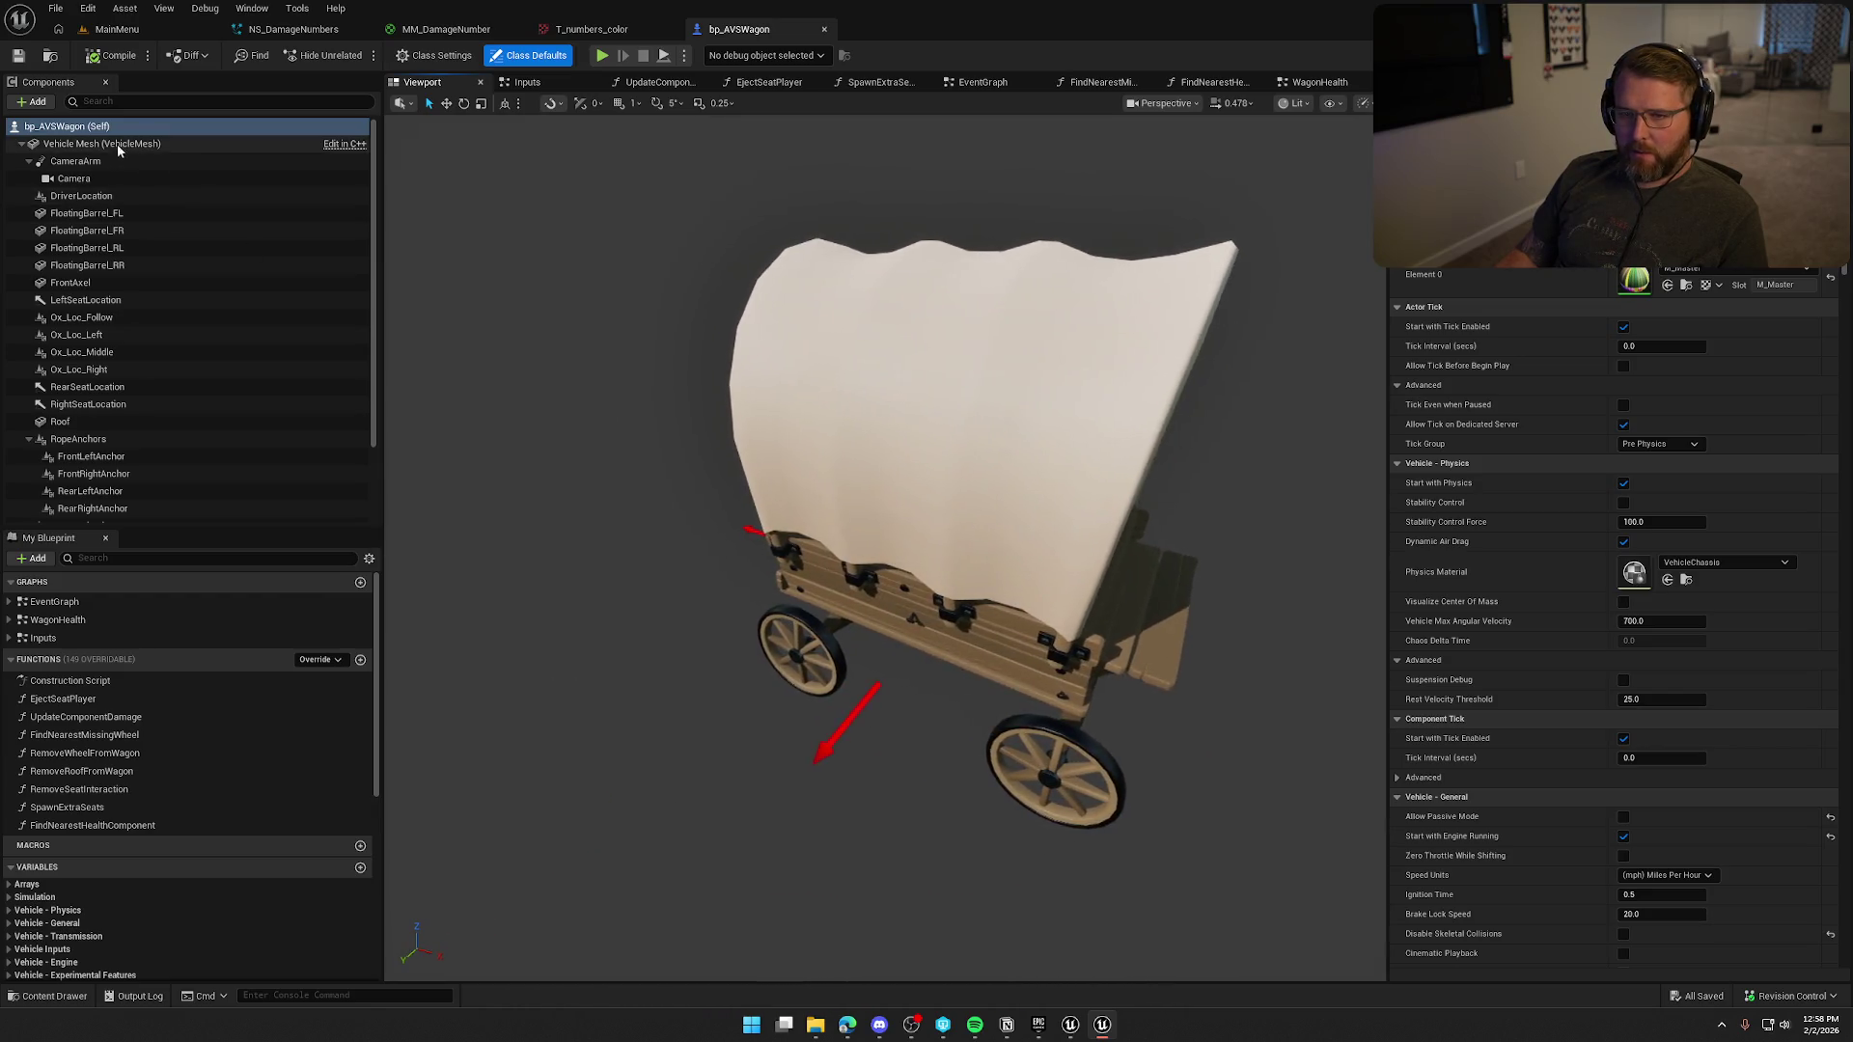
click(97, 144)
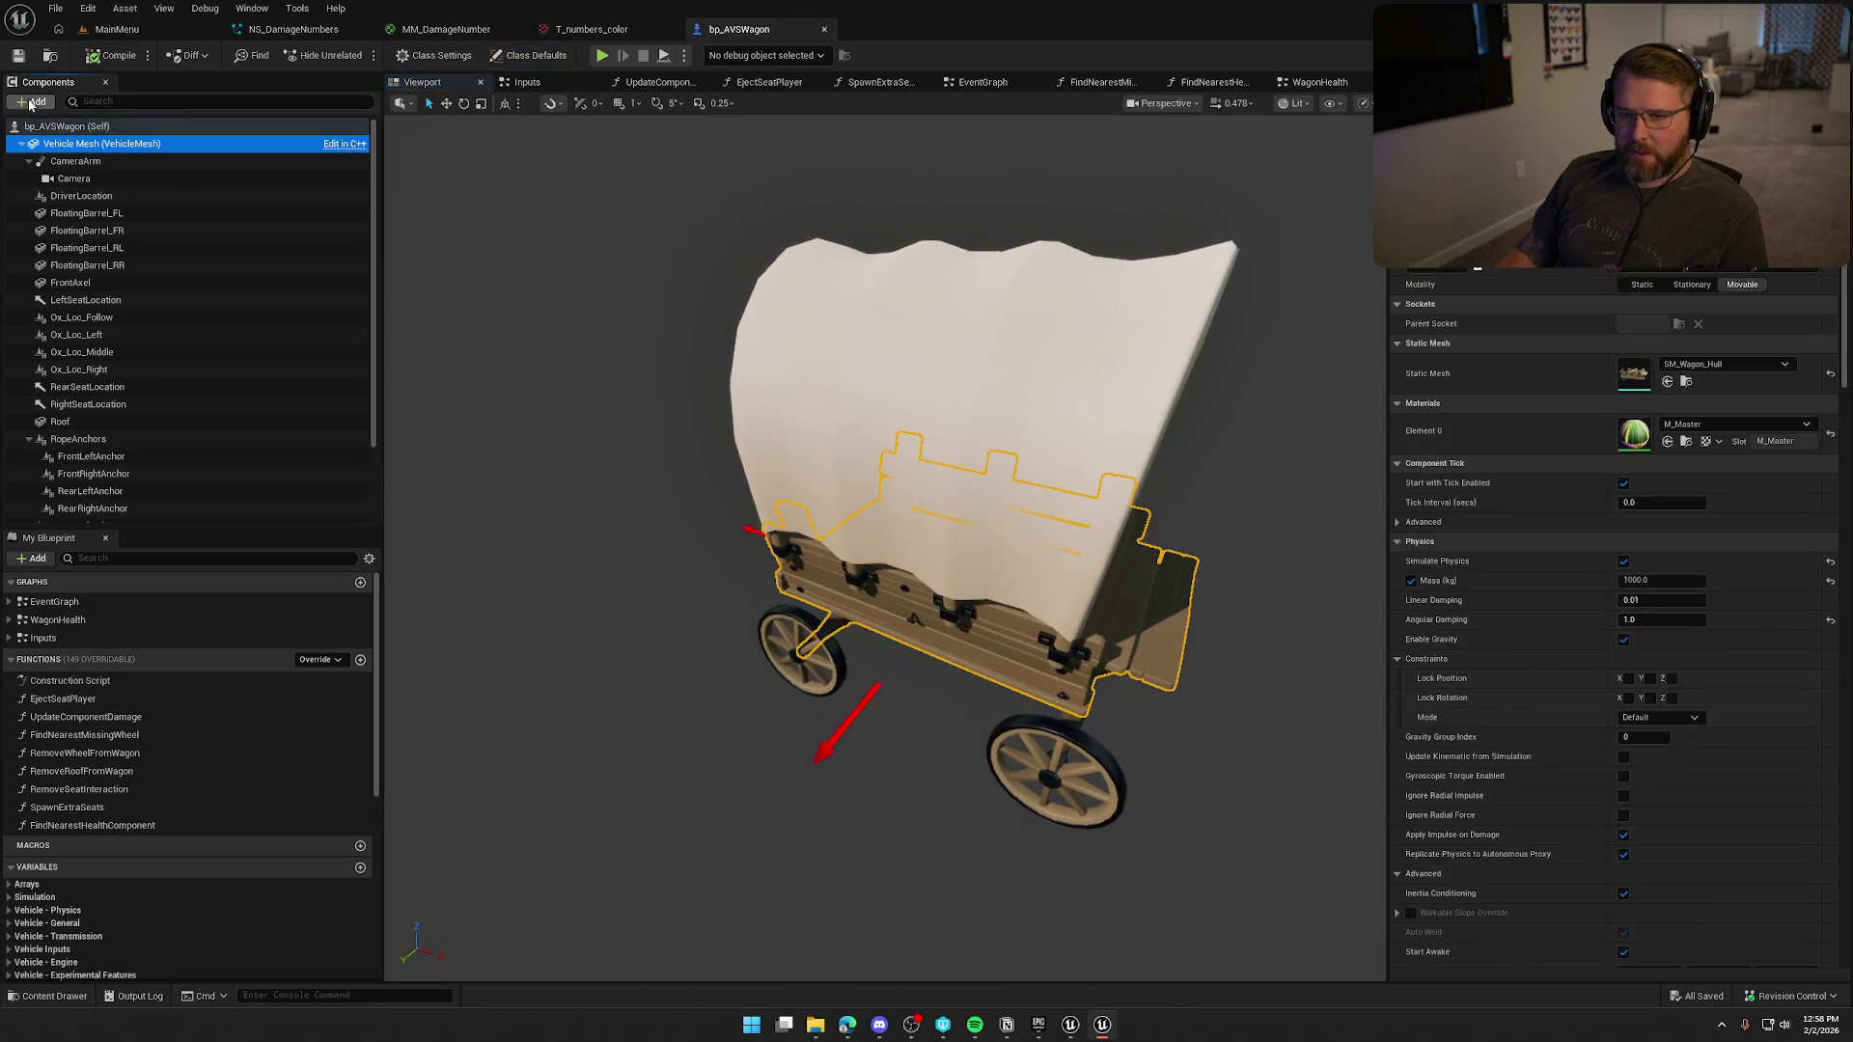
click(30, 101)
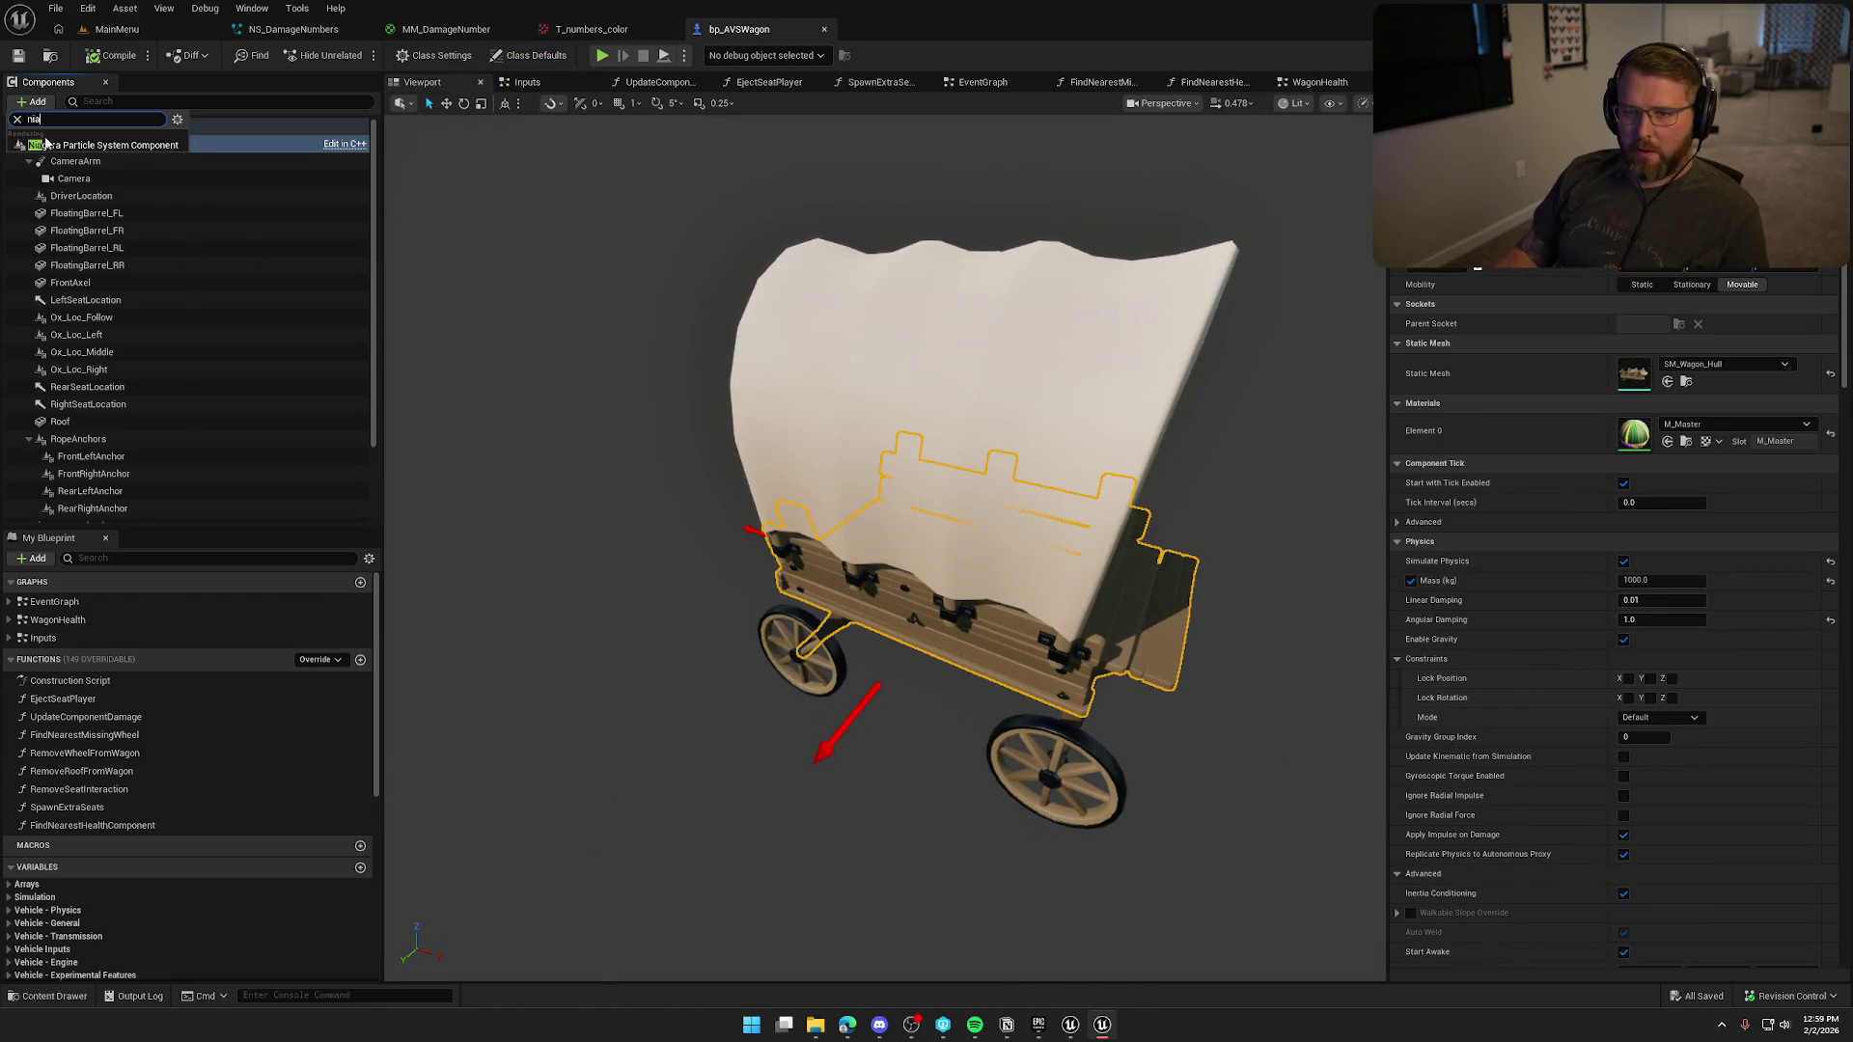
click(96, 139)
text(DamageNumber)
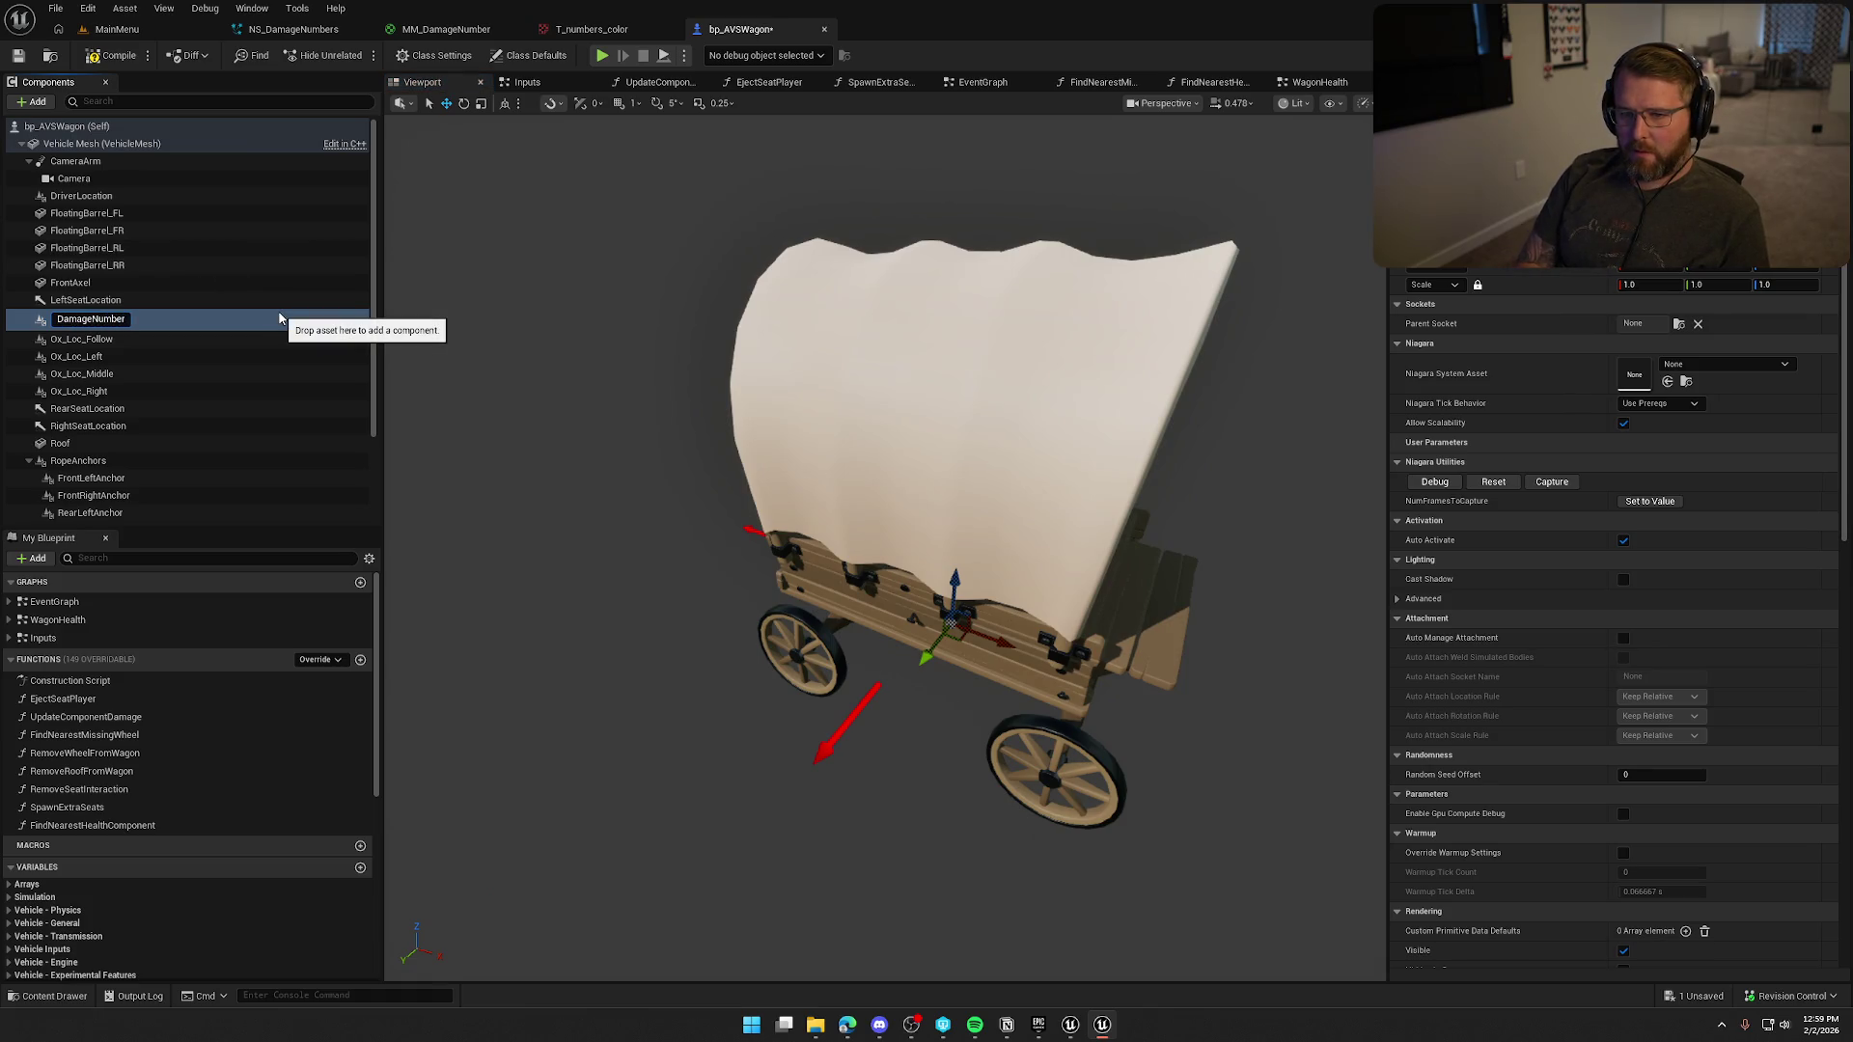
key(Return)
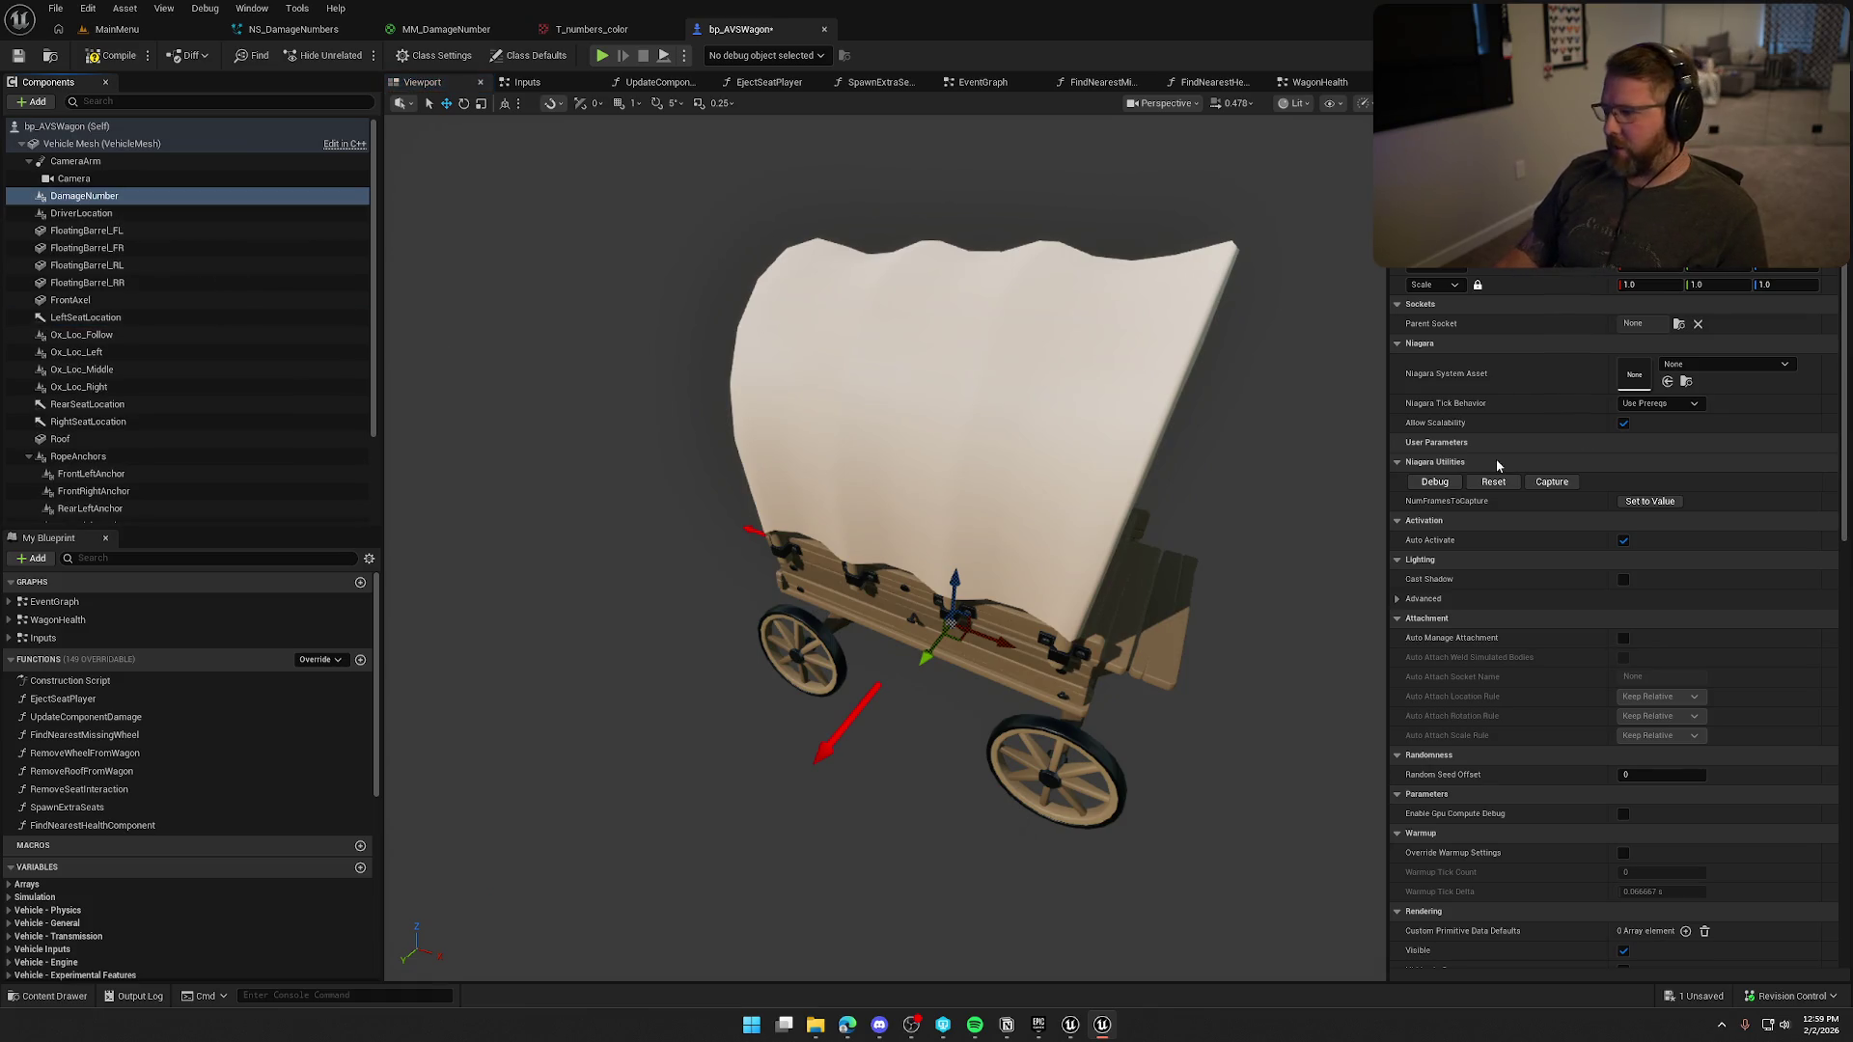
click(1720, 365)
text(dama)
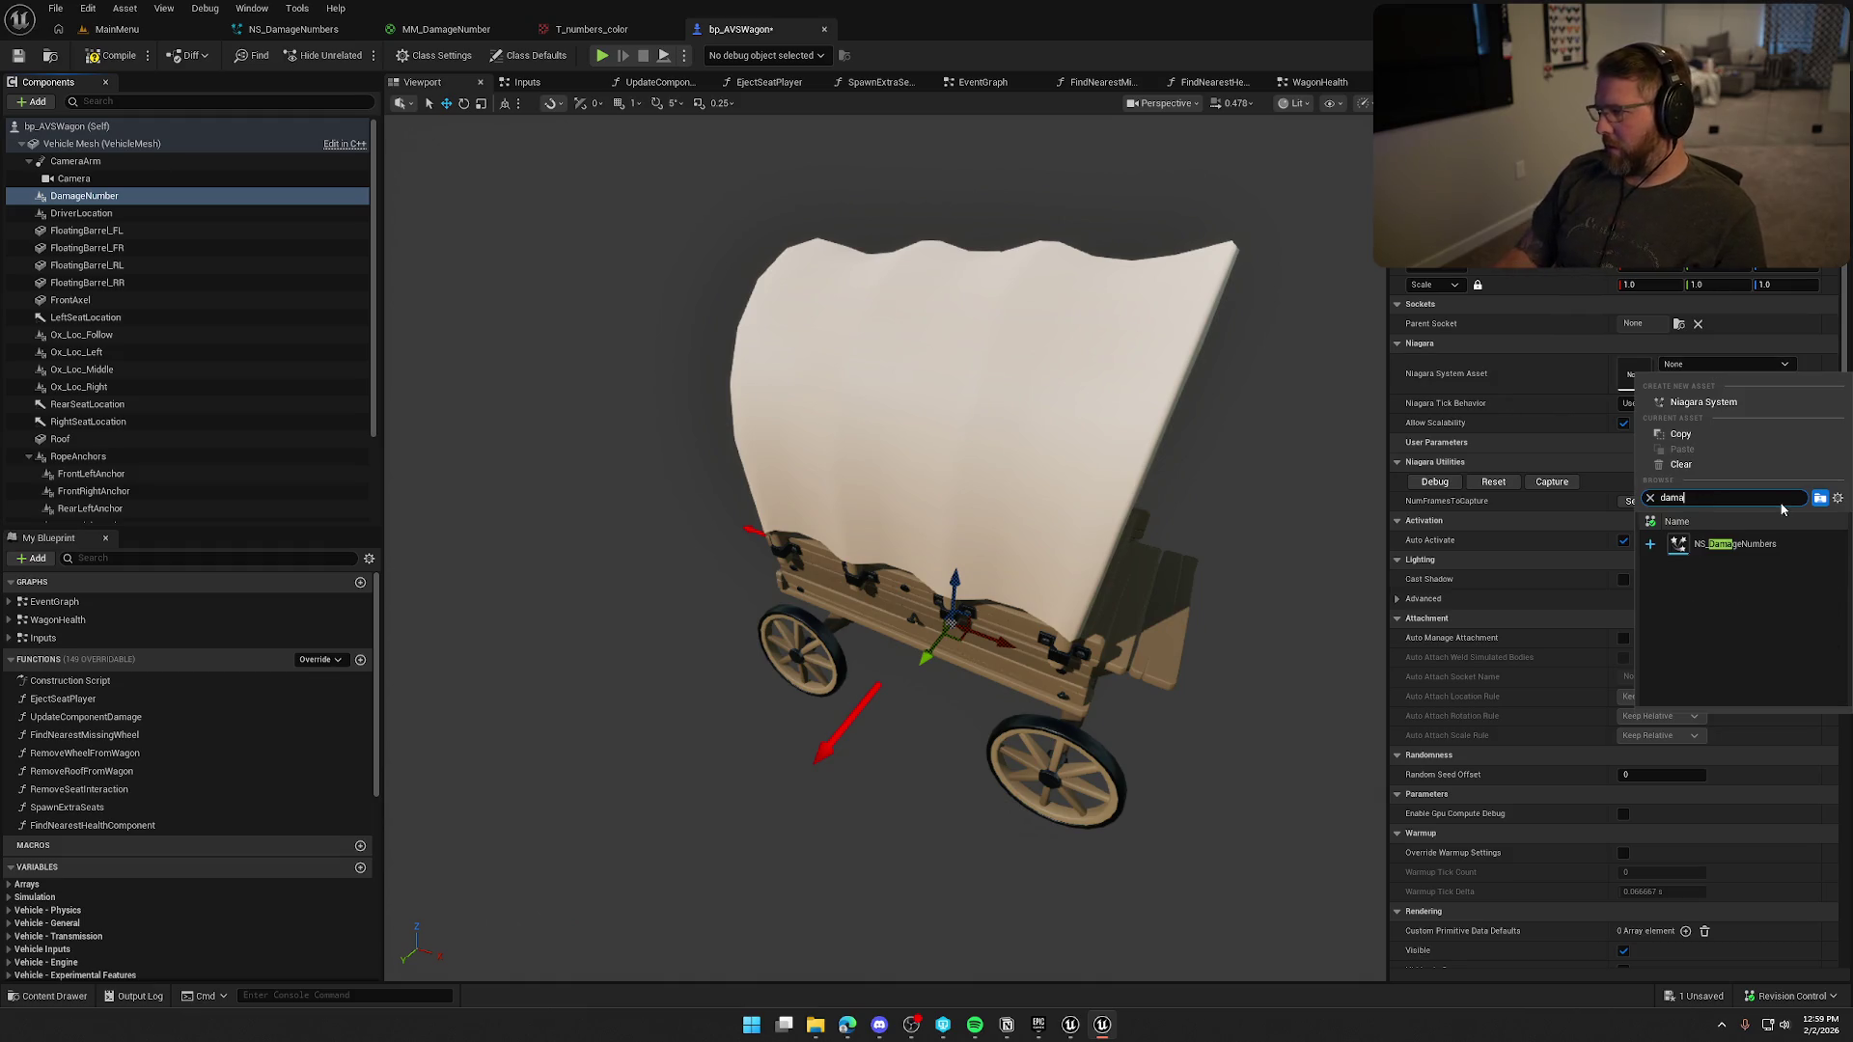
click(1751, 544)
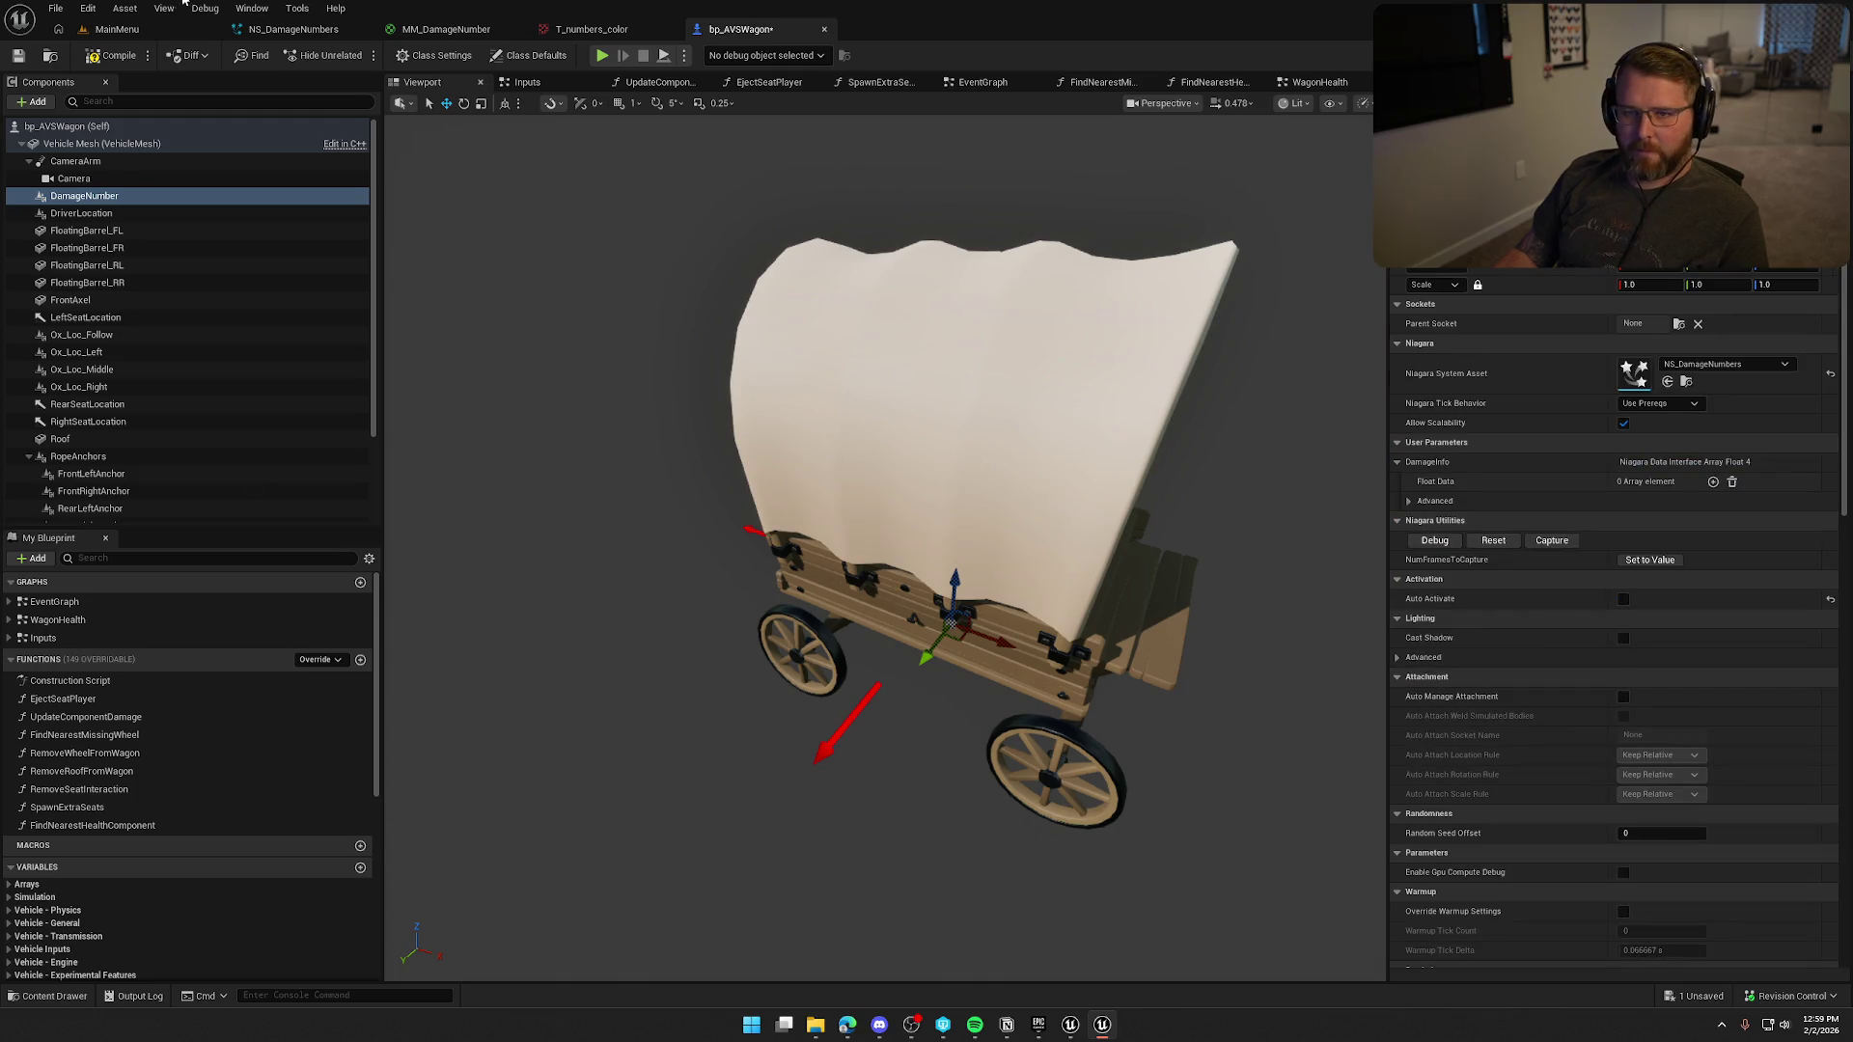
key(ctrl+s)
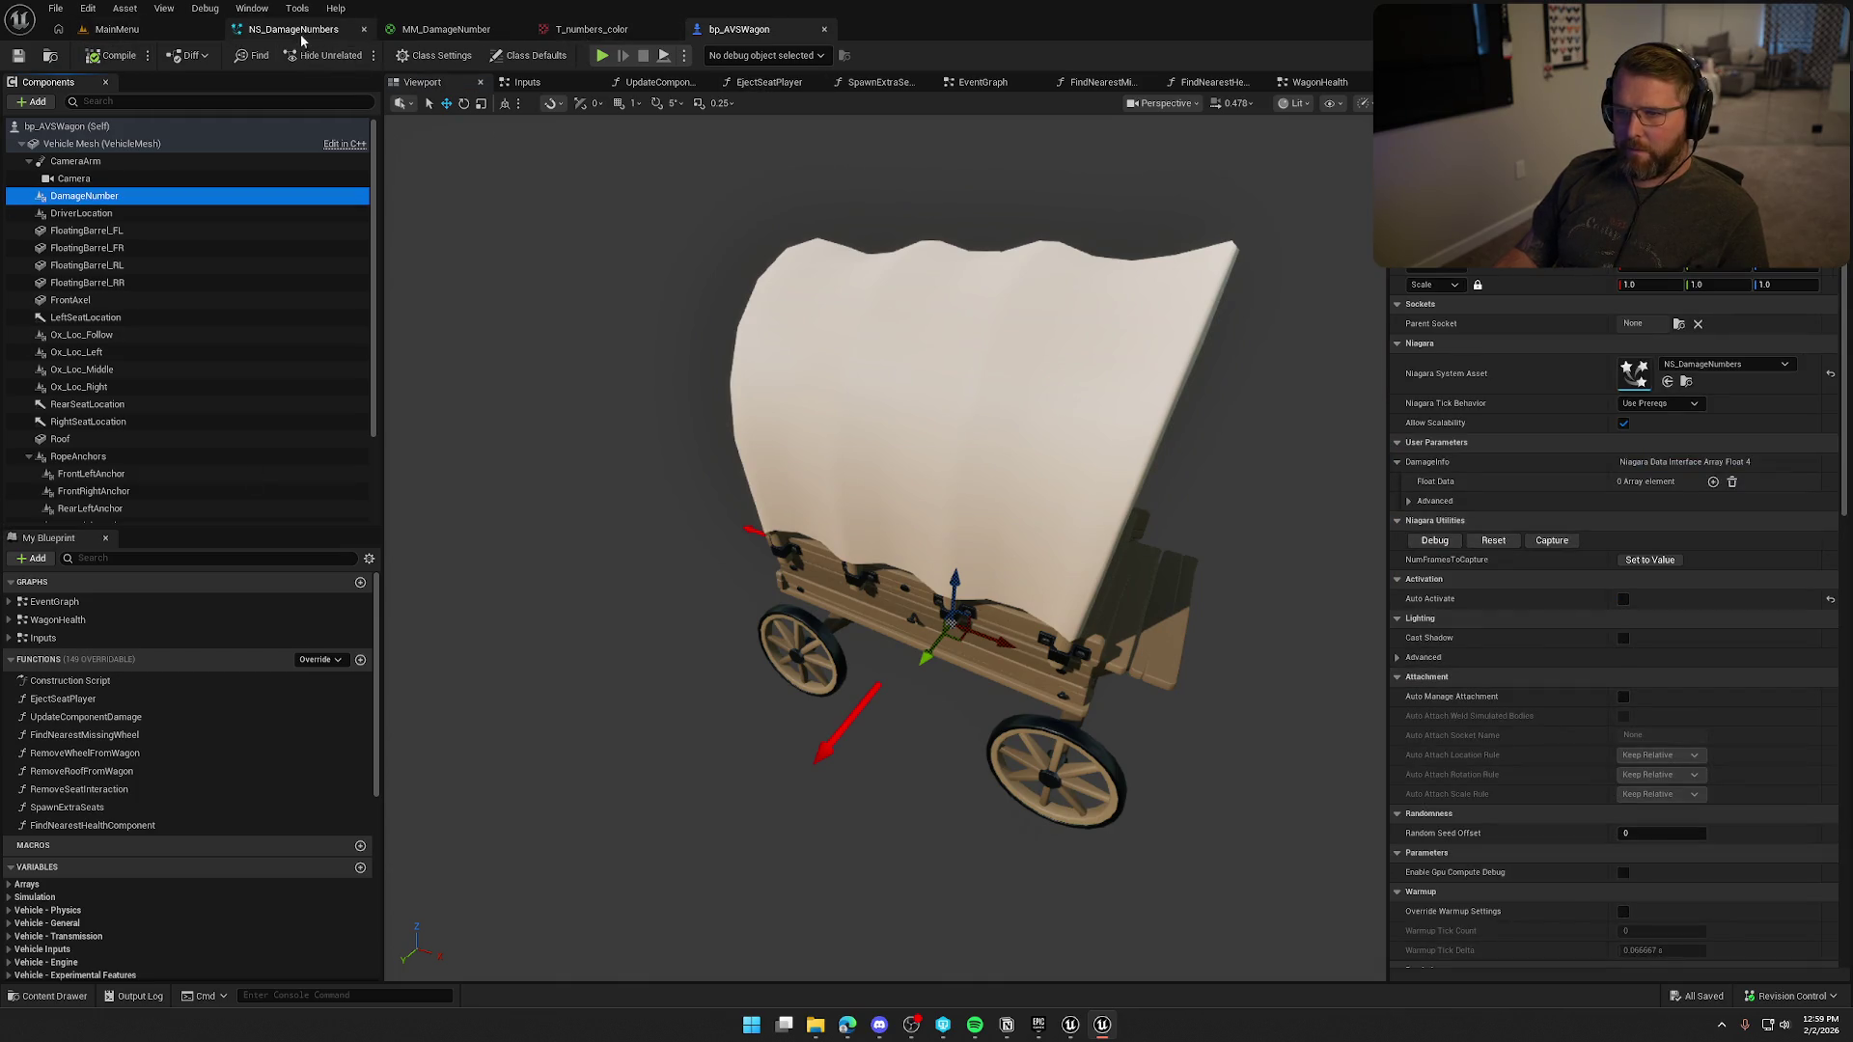
click(293, 29)
key(ctrl+Tab)
key(ctrl+Tab)
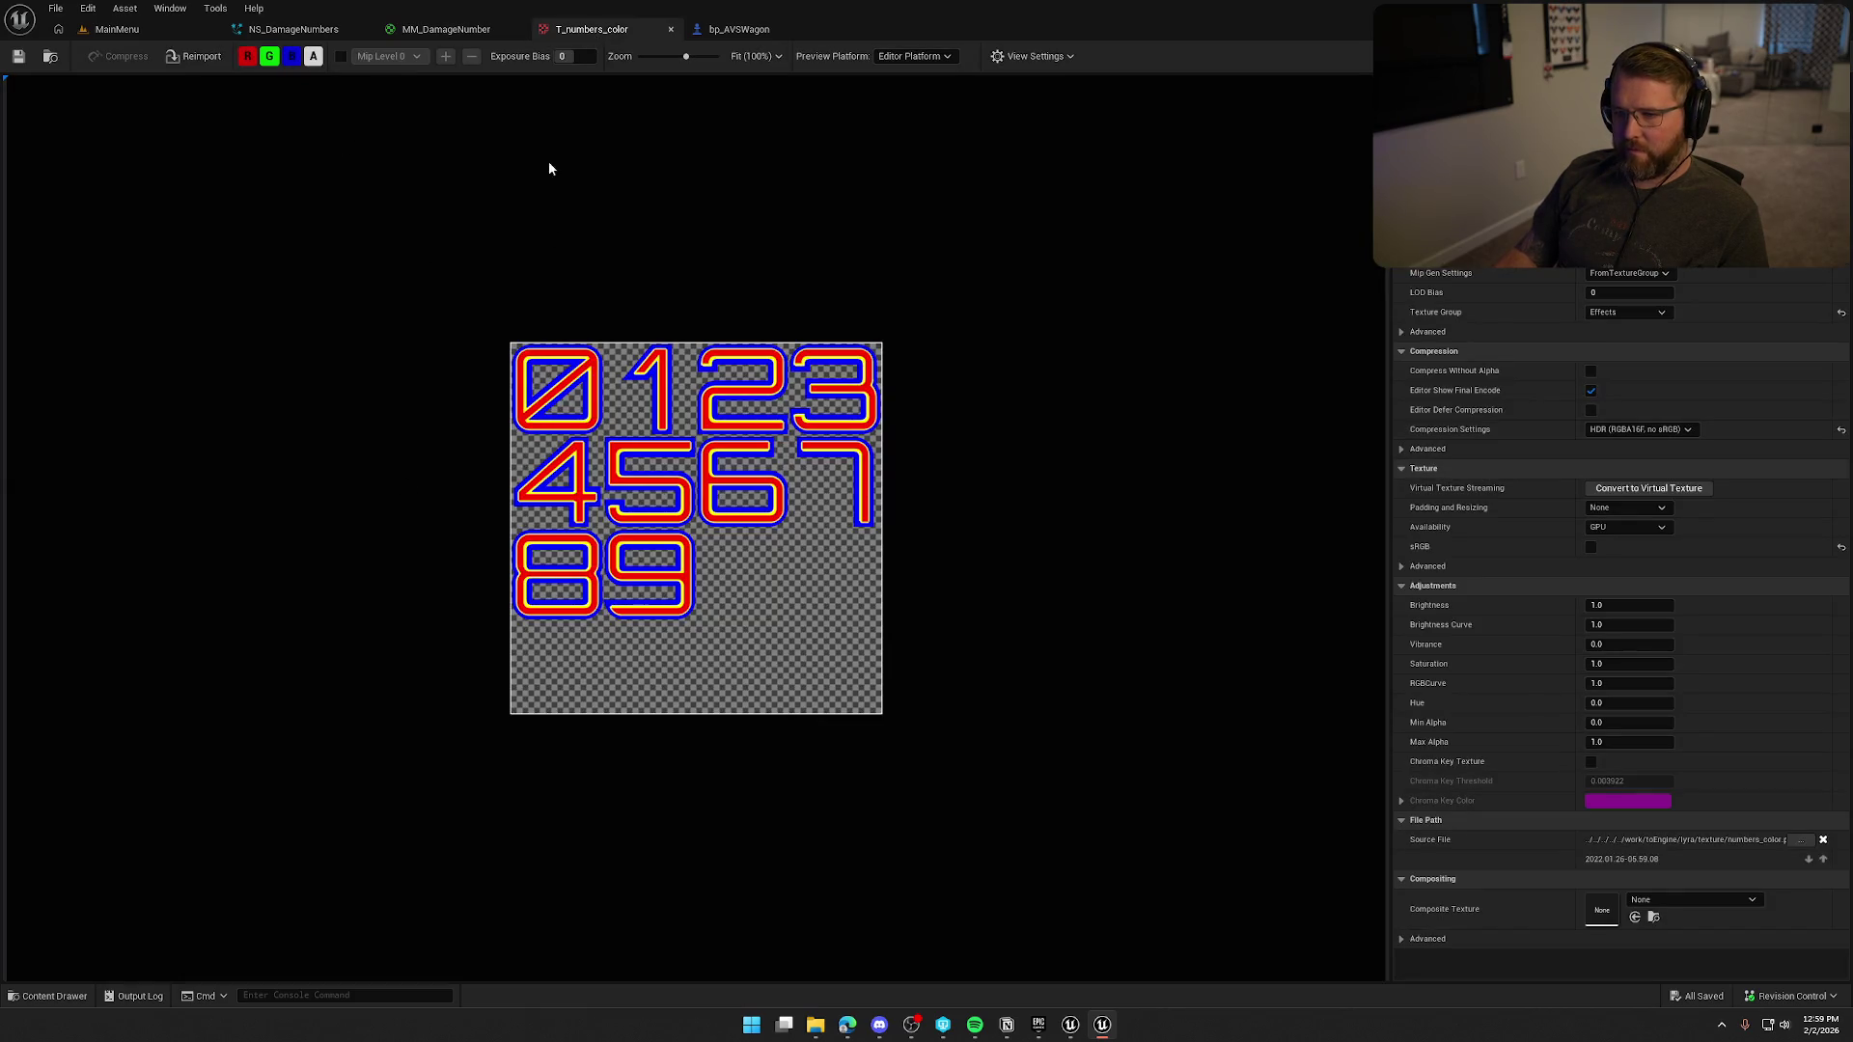
click(739, 29)
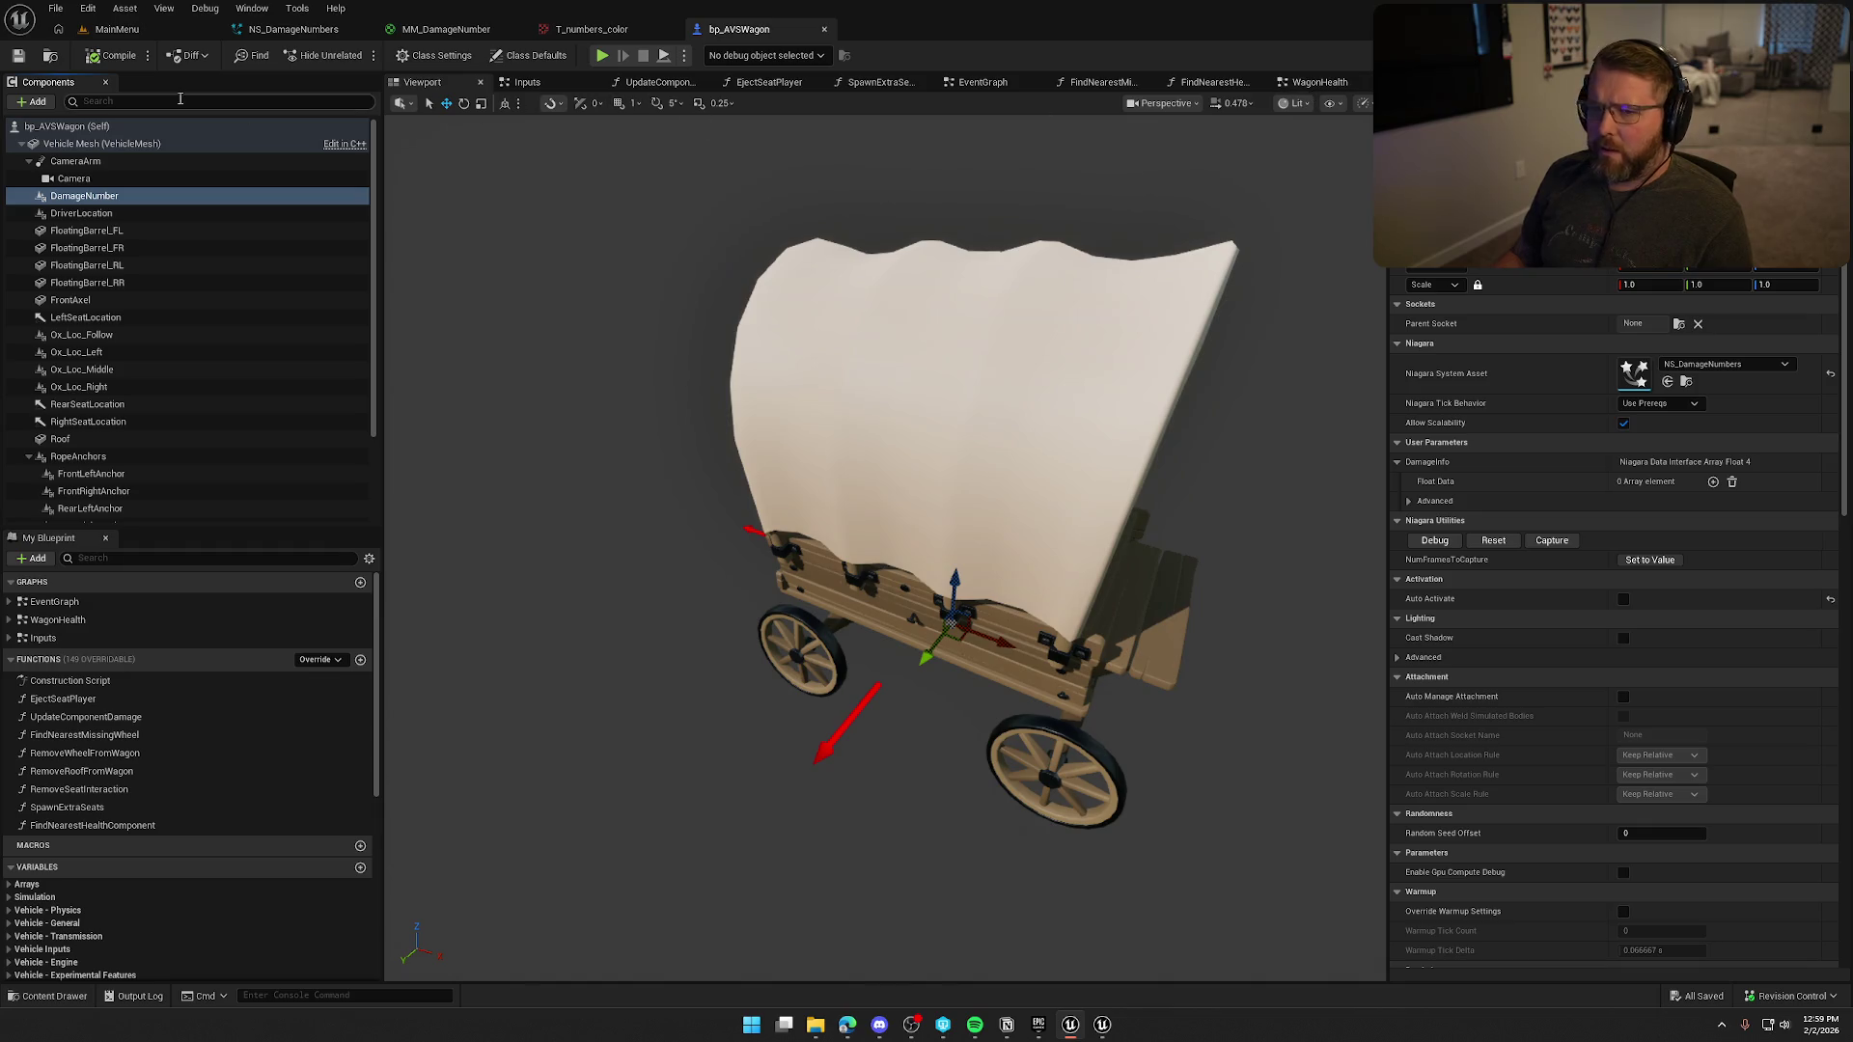
In WagonHealth, rename the MC_ custom event to PlayDamageNumber, then delete it.
click(1319, 82)
scroll(699, 529, up, 2)
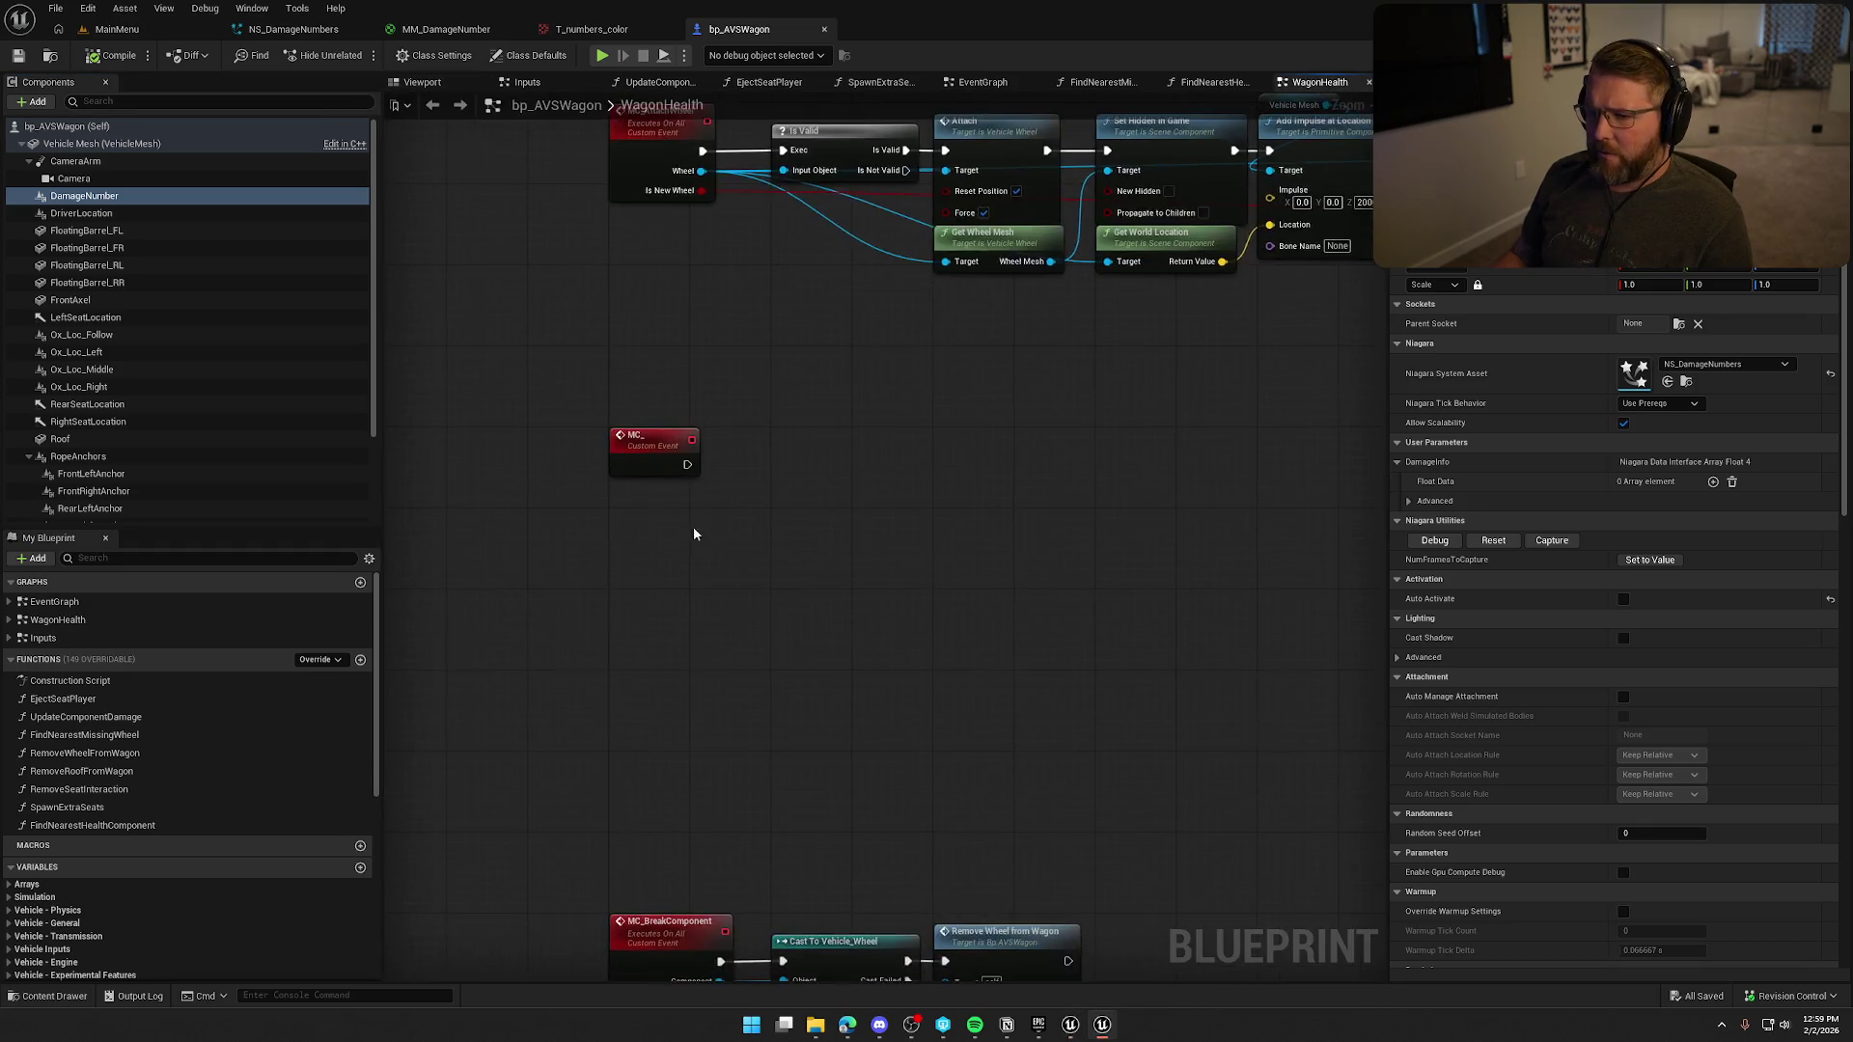
click(645, 441)
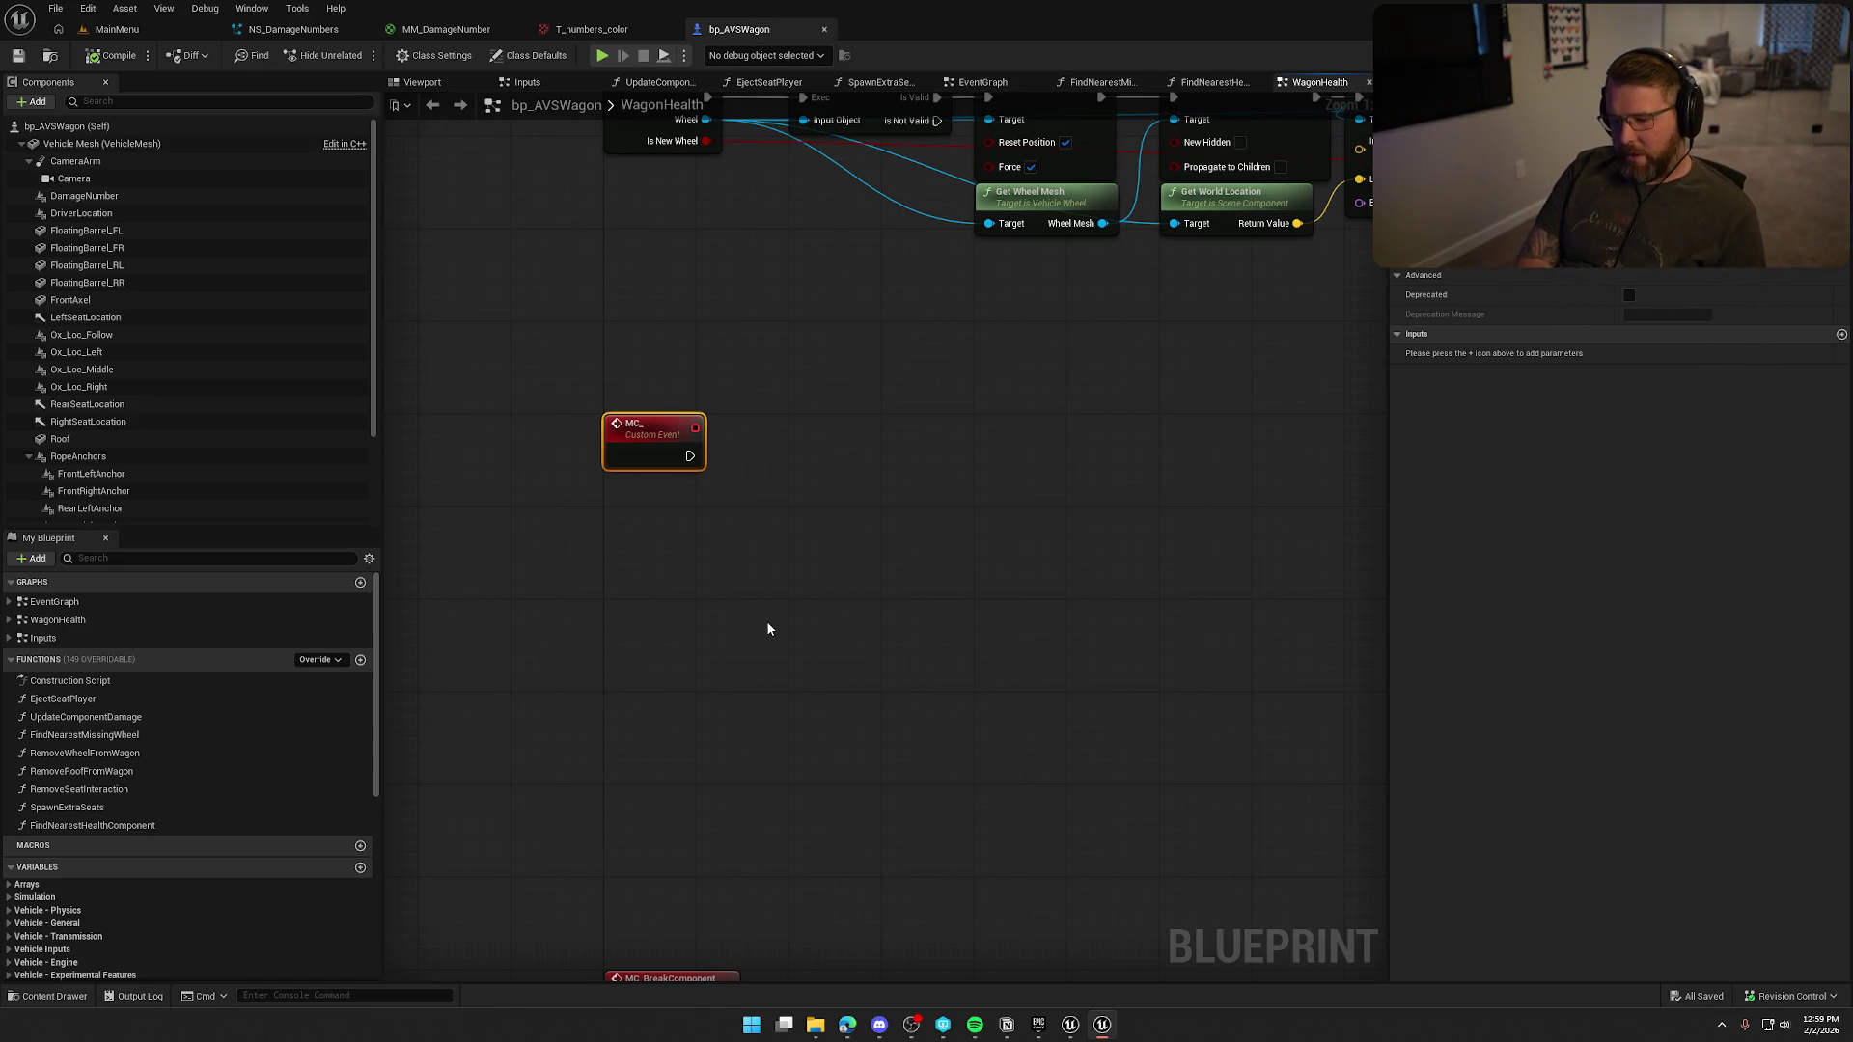
key(F2)
text(PlayDa)
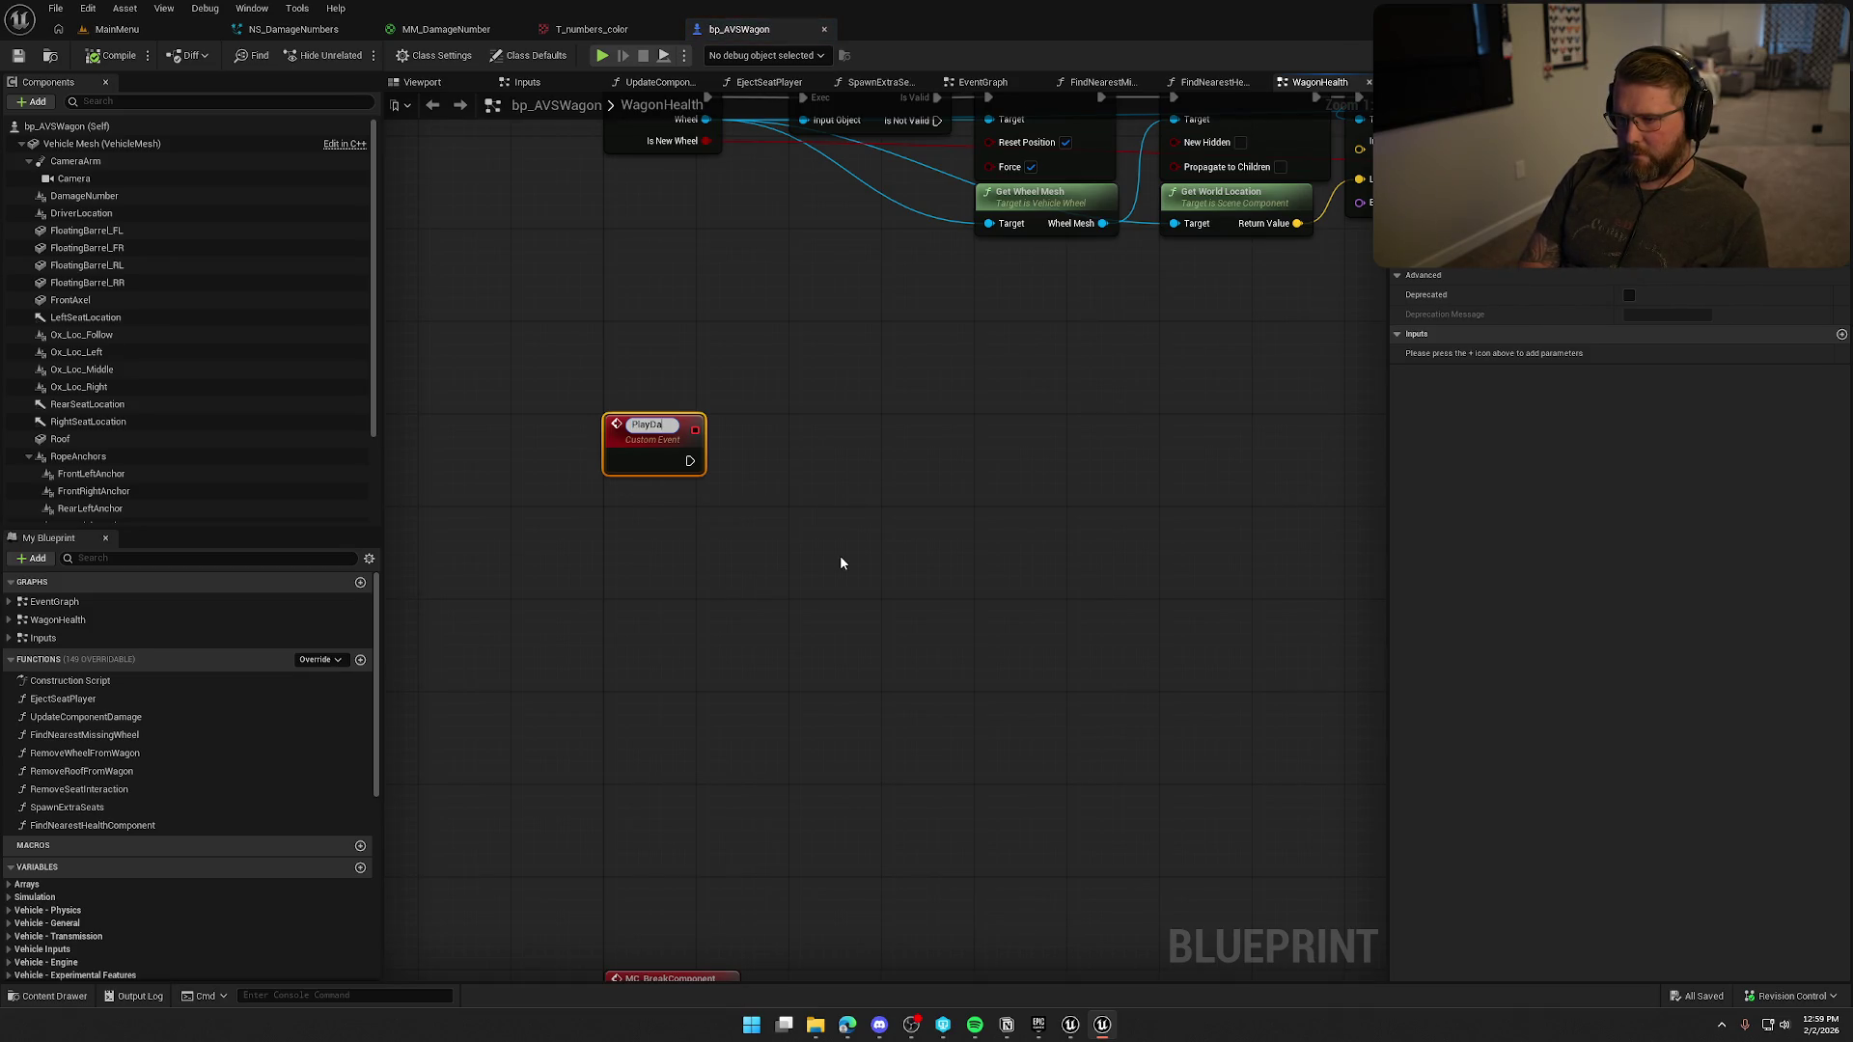
text(mageNumber)
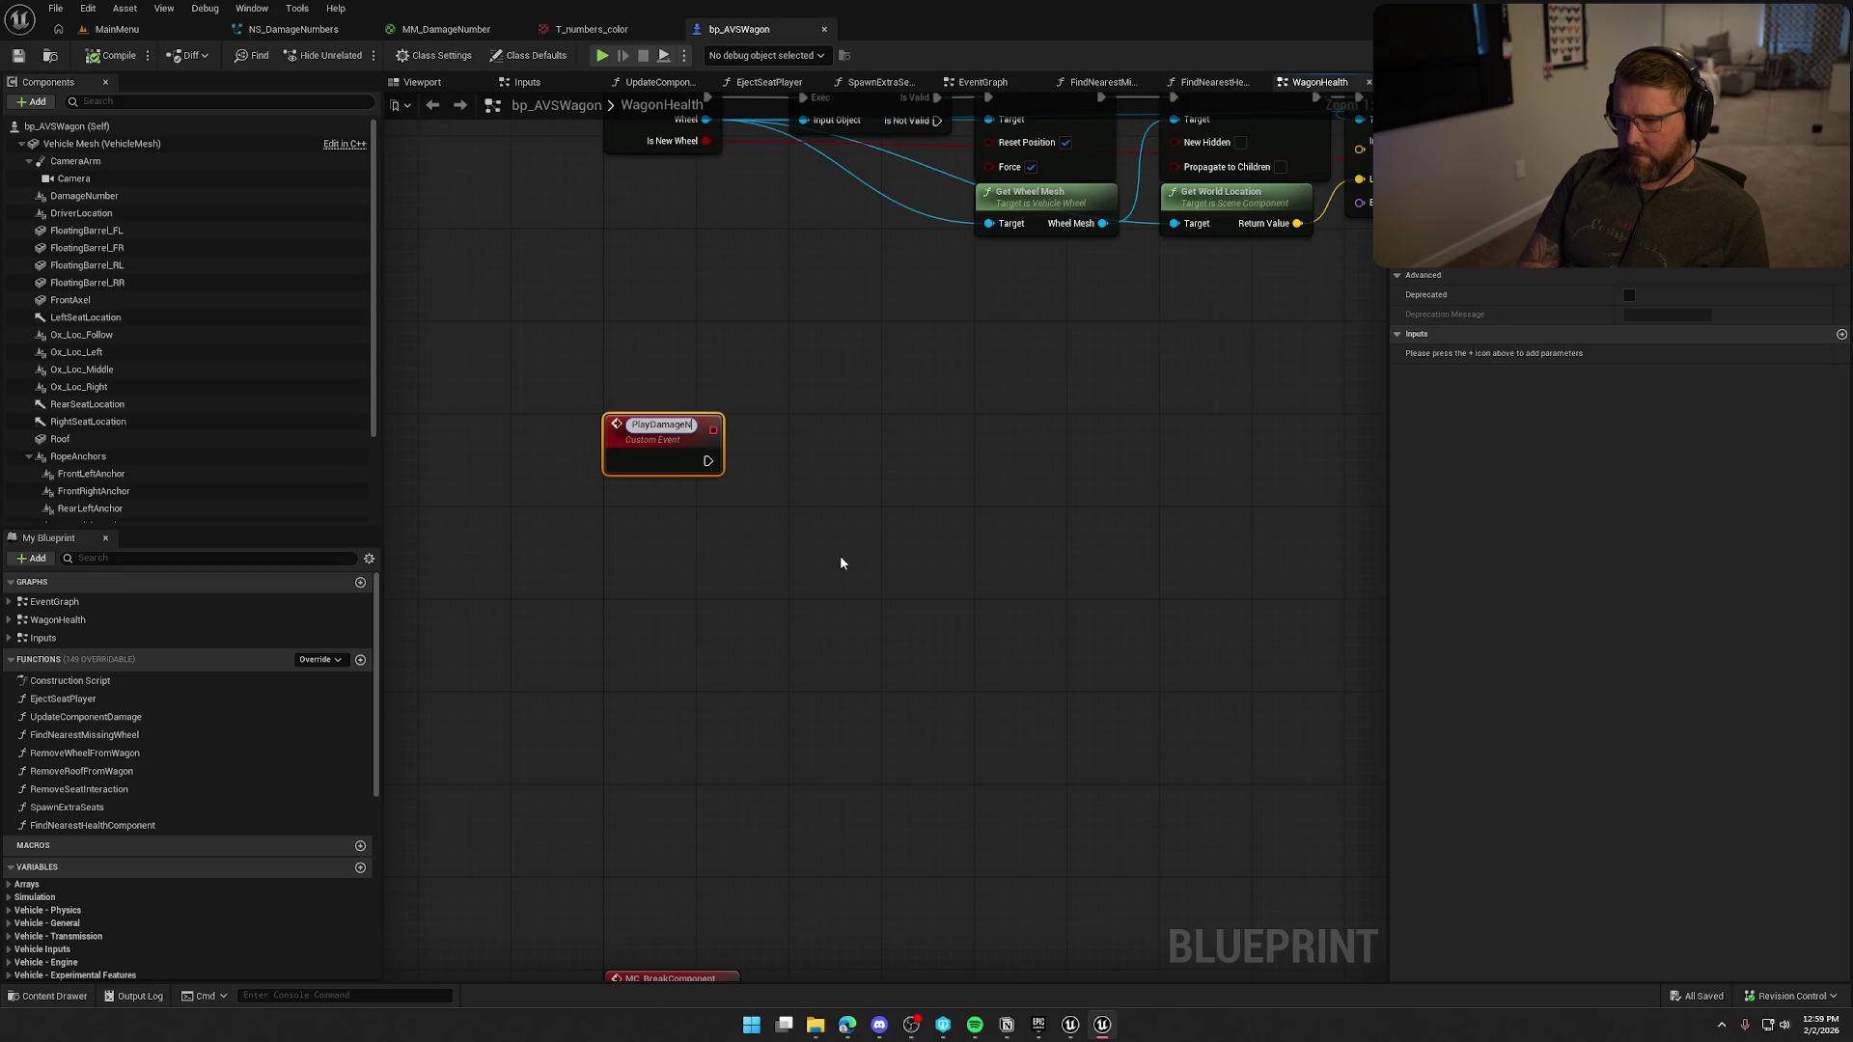
key(Return)
mouse_move(749, 608)
mouse_down()
mouse_move(768, 730)
mouse_move(877, 351)
mouse_move(871, 216)
mouse_move(621, 849)
mouse_move(670, 947)
mouse_move(755, 749)
mouse_up()
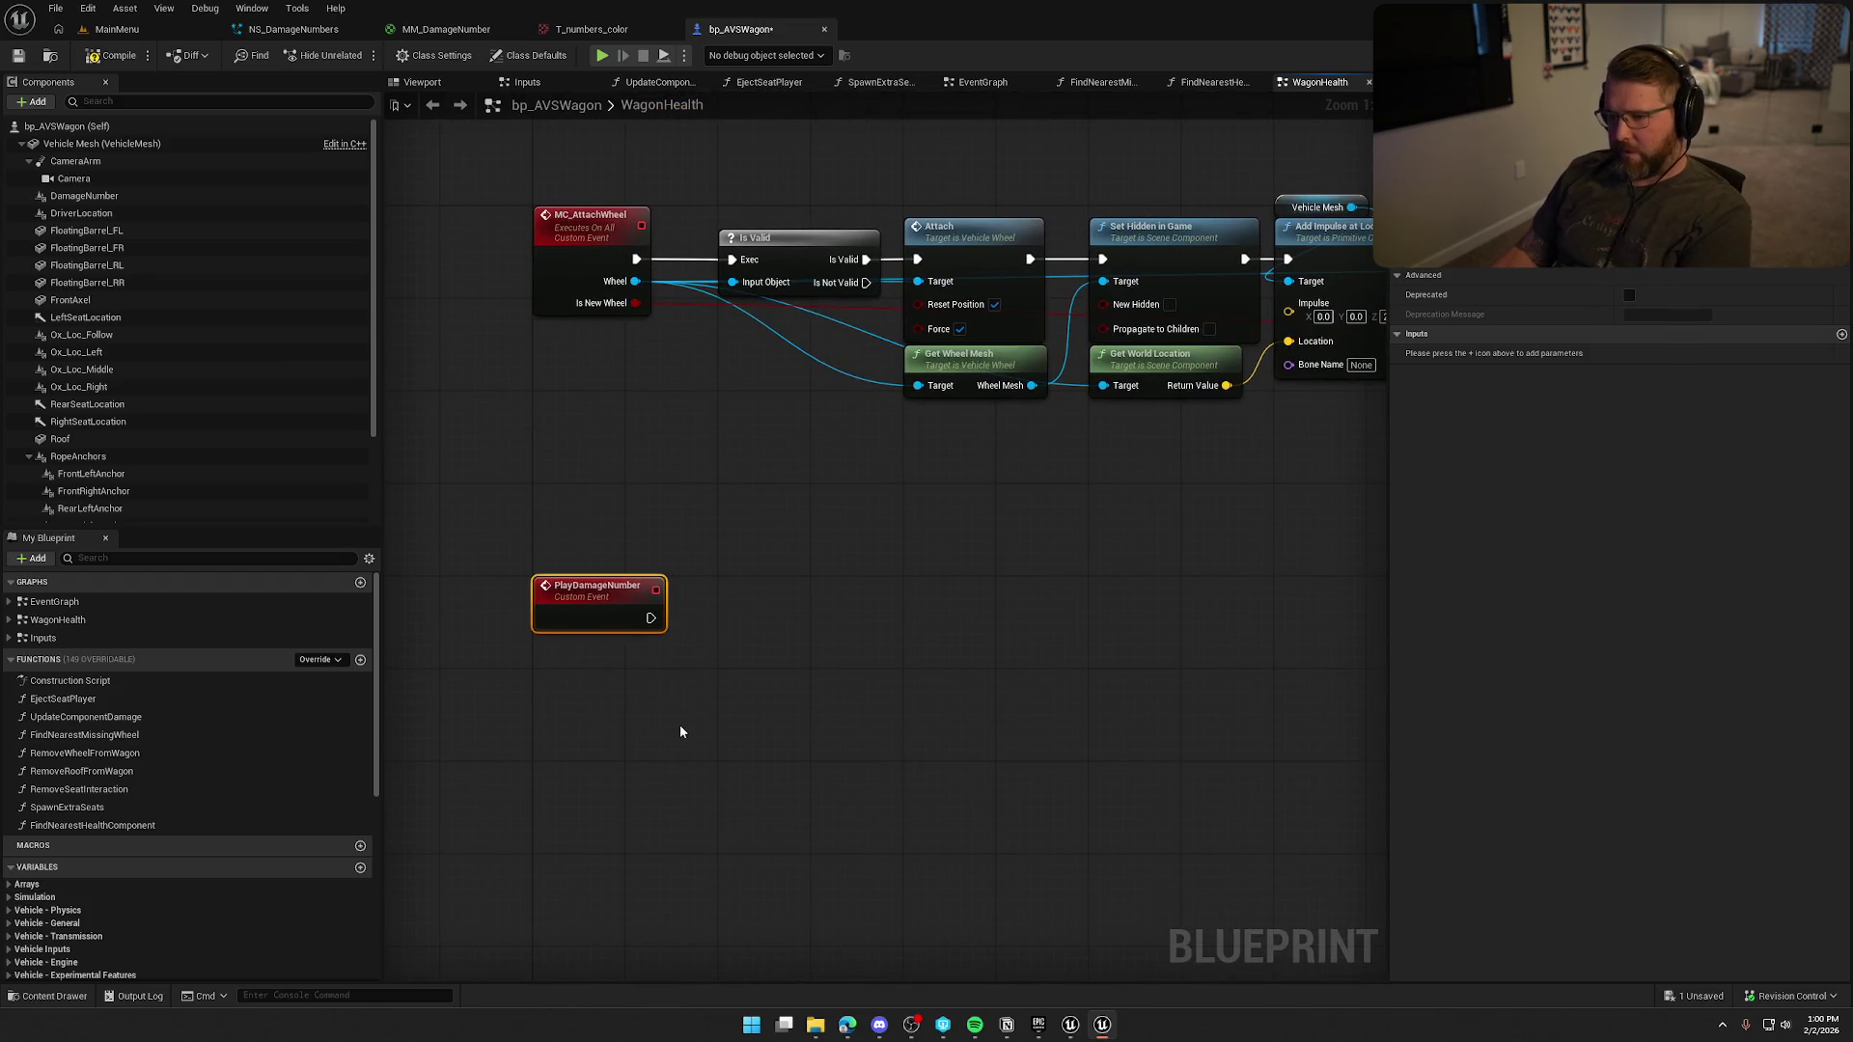
key(Delete)
Bring the MC_AttachWheel chain into view and save the wagon blueprint.
scroll(670, 680, down, 3)
mouse_move(776, 817)
mouse_down()
mouse_move(547, 372)
mouse_move(1042, 602)
mouse_up()
scroll(511, 353, down, 2)
scroll(692, 689, up, 5)
drag(692, 689, 685, 266)
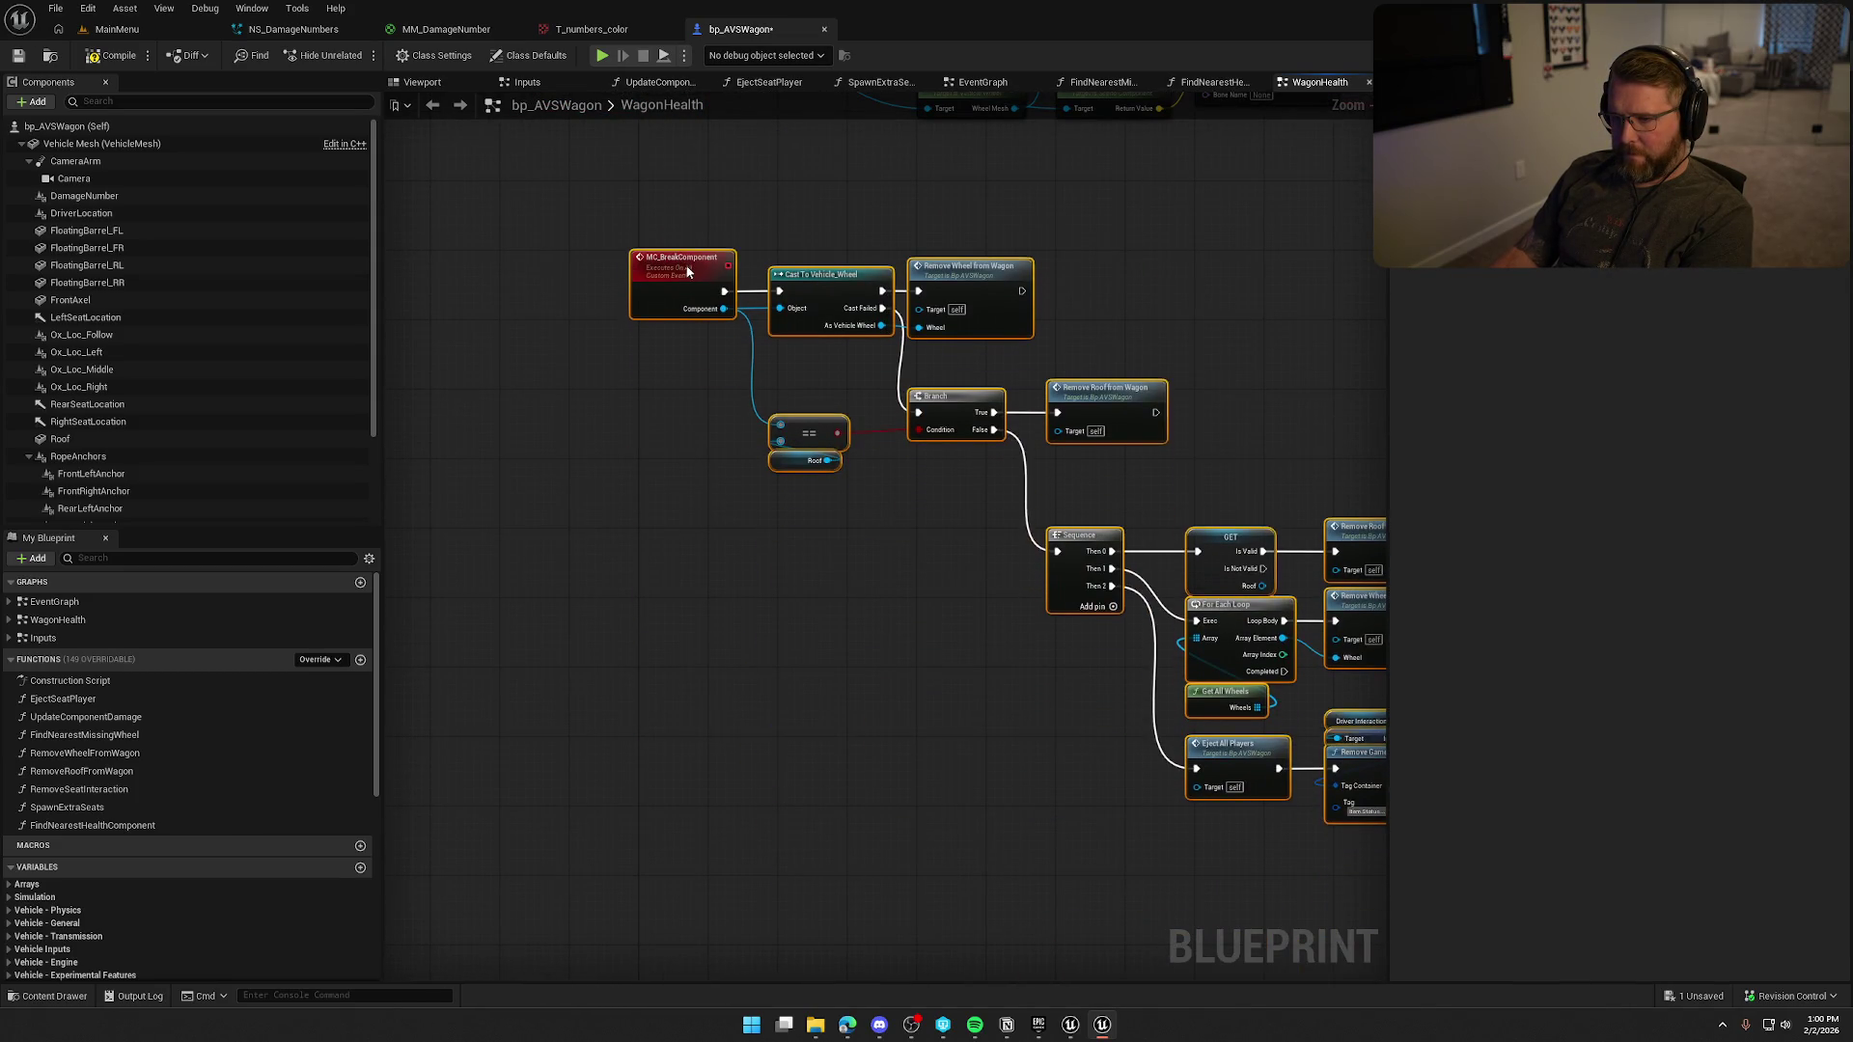
drag(732, 206, 658, 529)
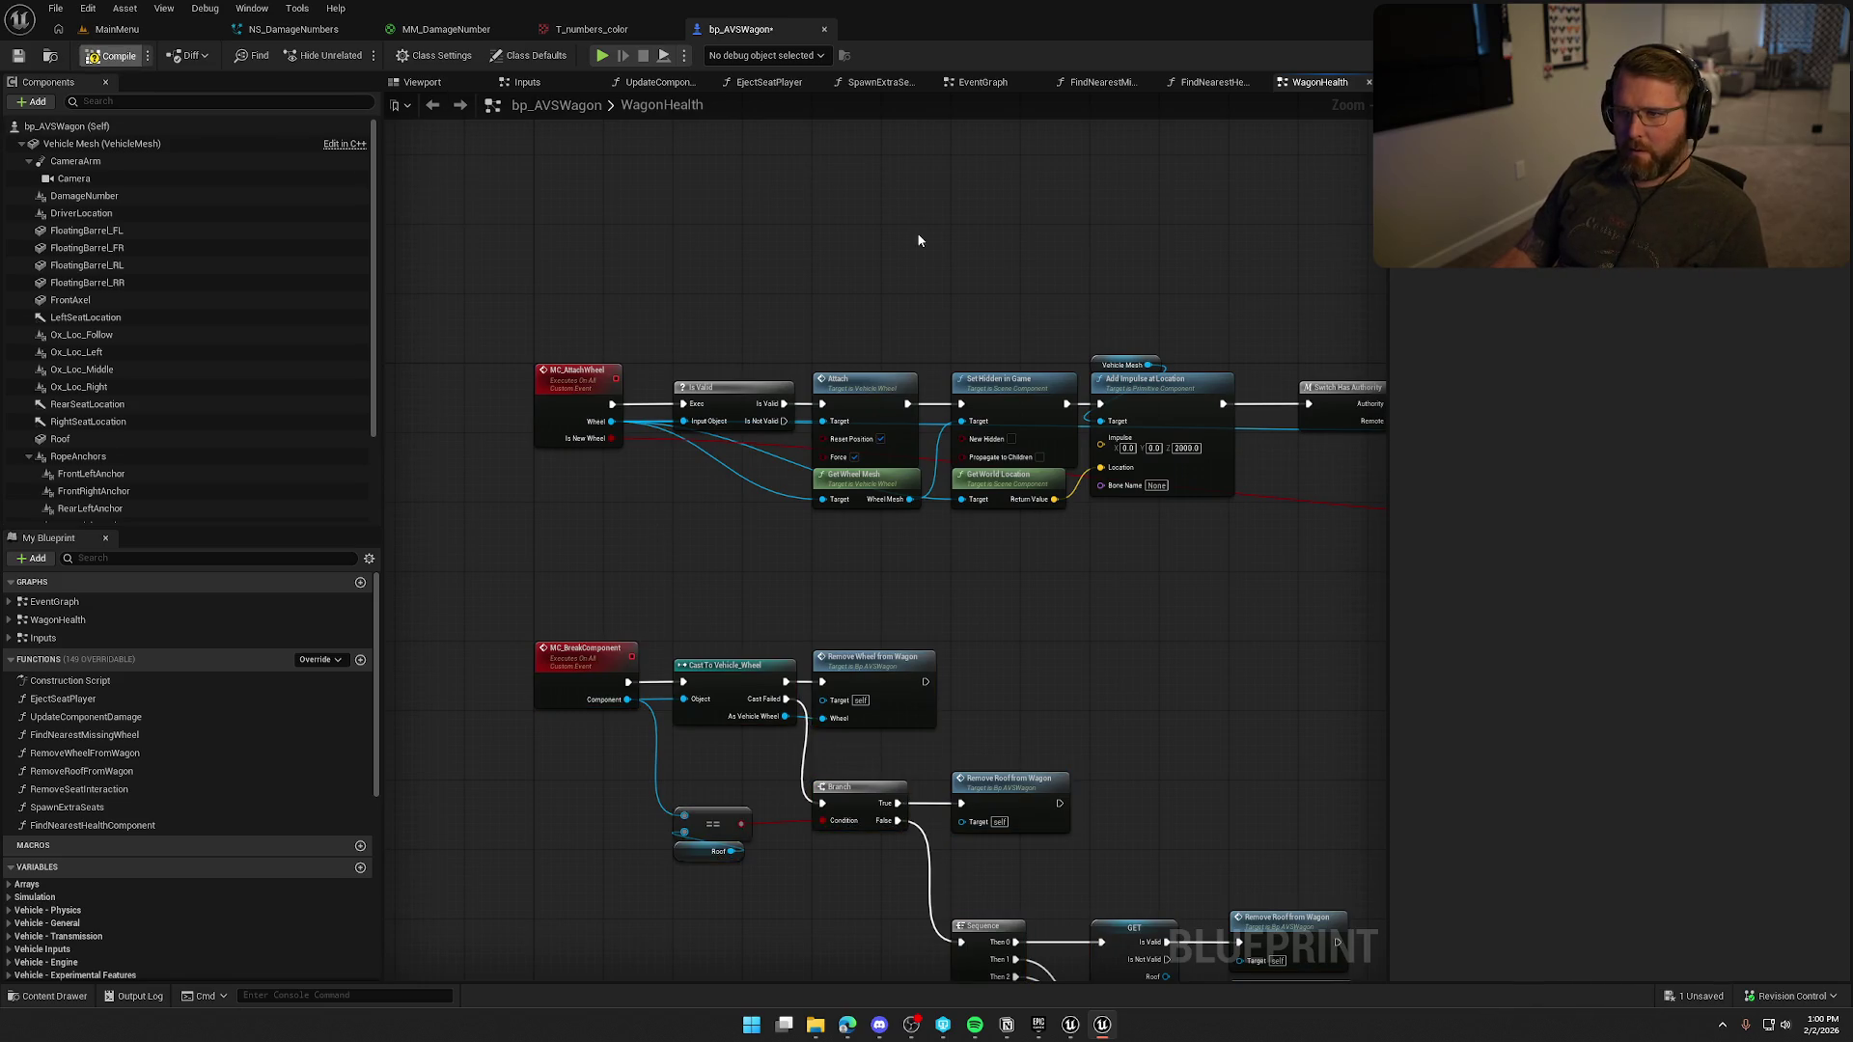
key(ctrl+s)
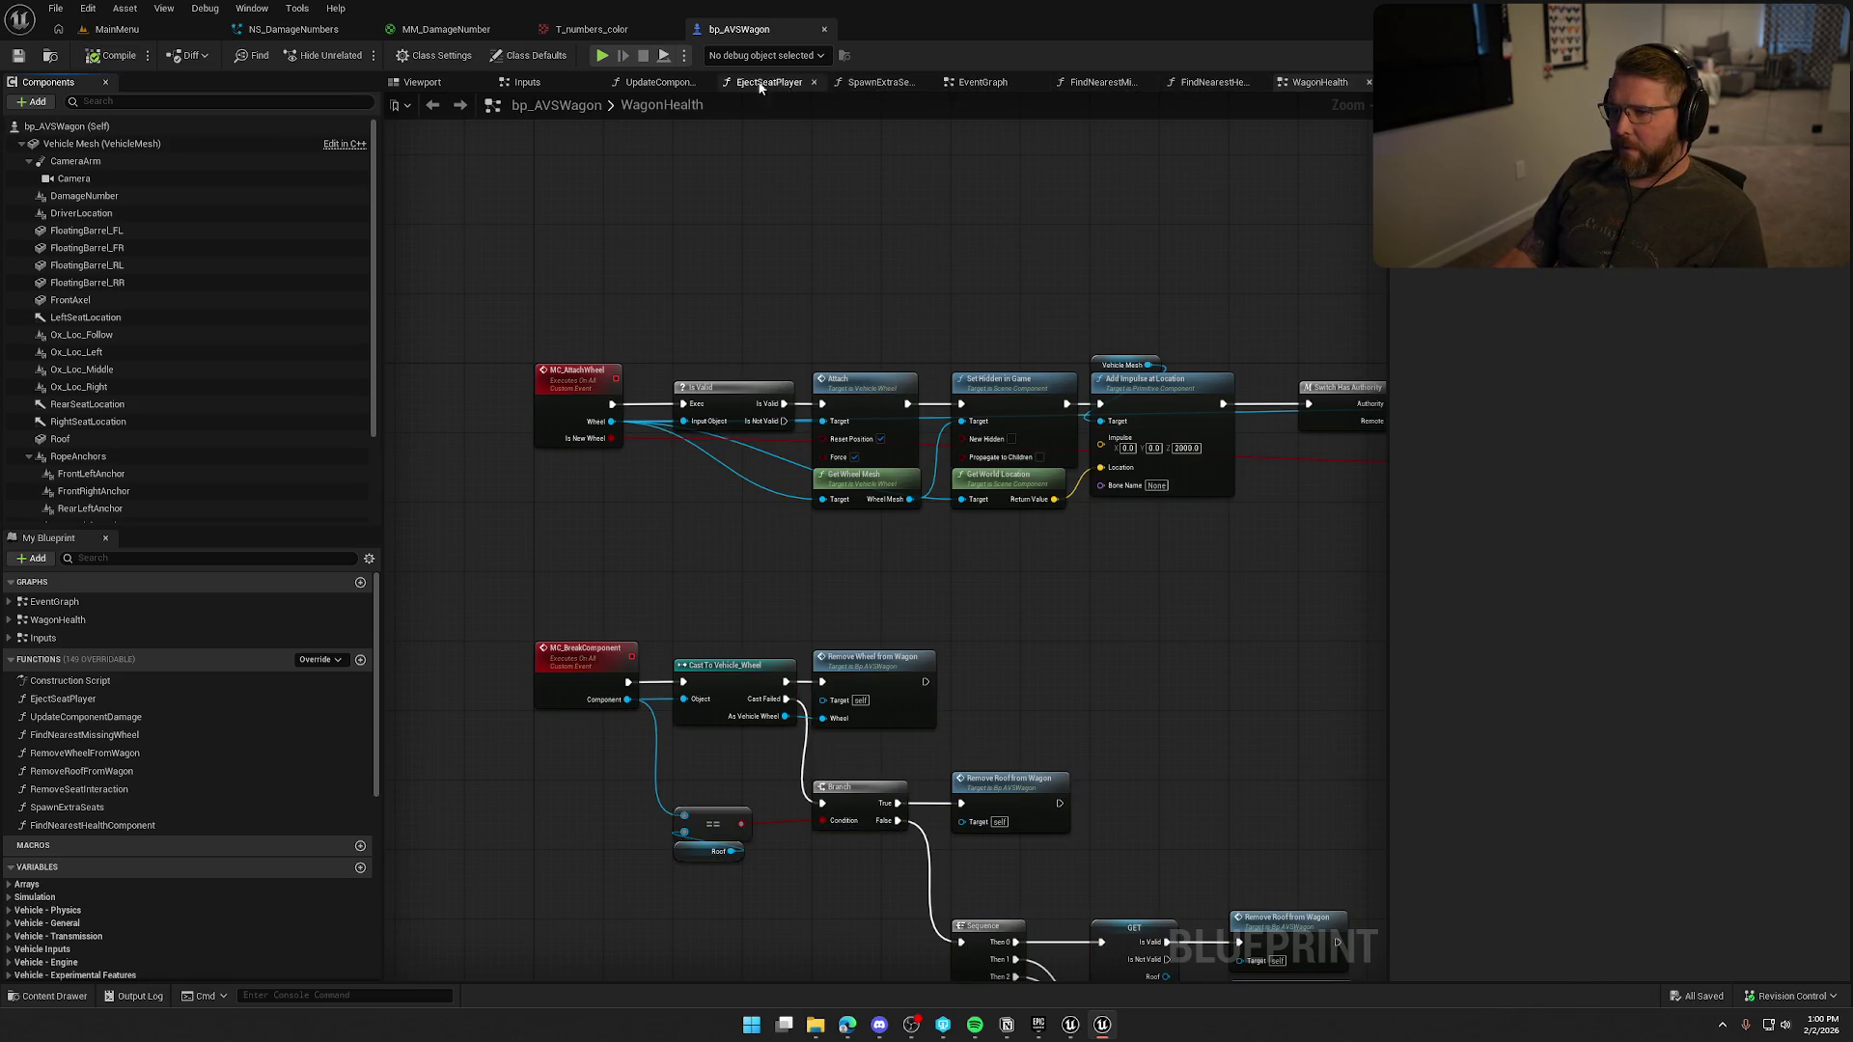
Open the UpdateComponentDamage graph and add a new function to the blueprint.
click(656, 82)
drag(893, 522, 1040, 530)
drag(894, 404, 972, 248)
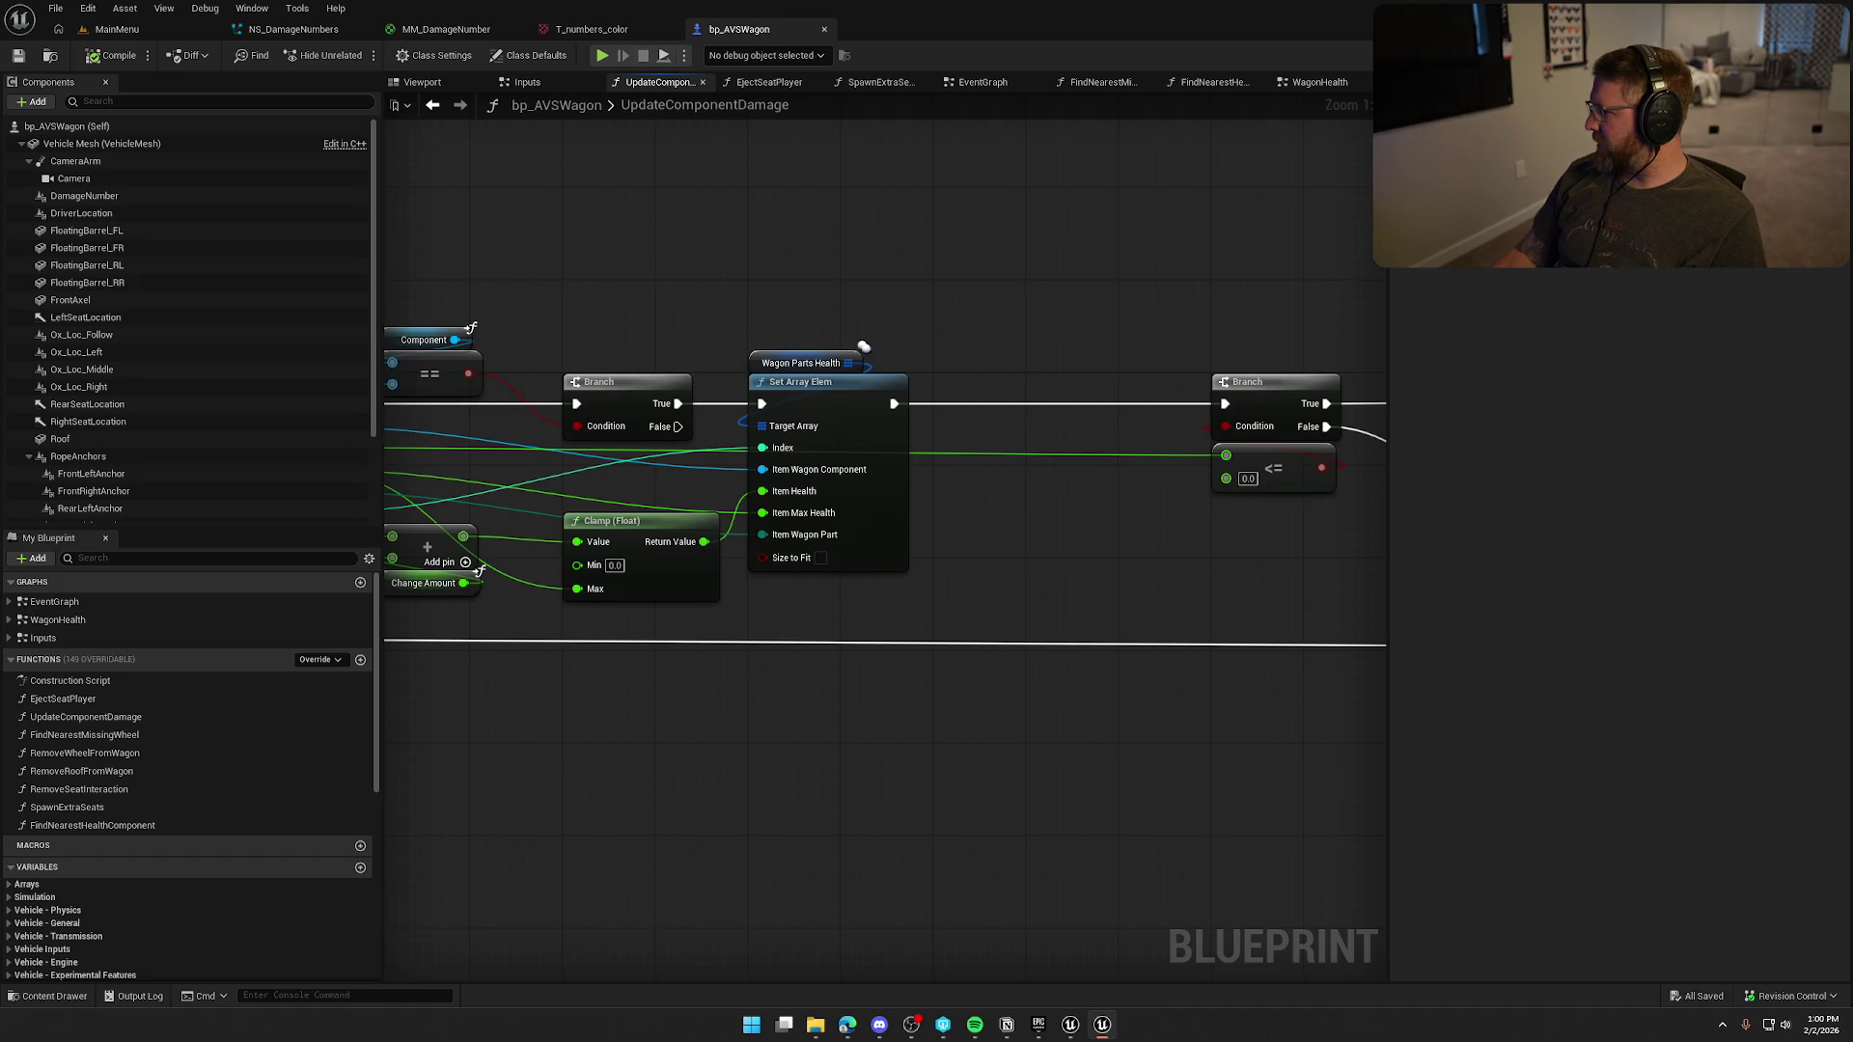
click(360, 659)
Name the new function ShowDamageNumber.
text(Dama)
key(BackSpace)
key(BackSpace)
key(BackSpace)
text(S)
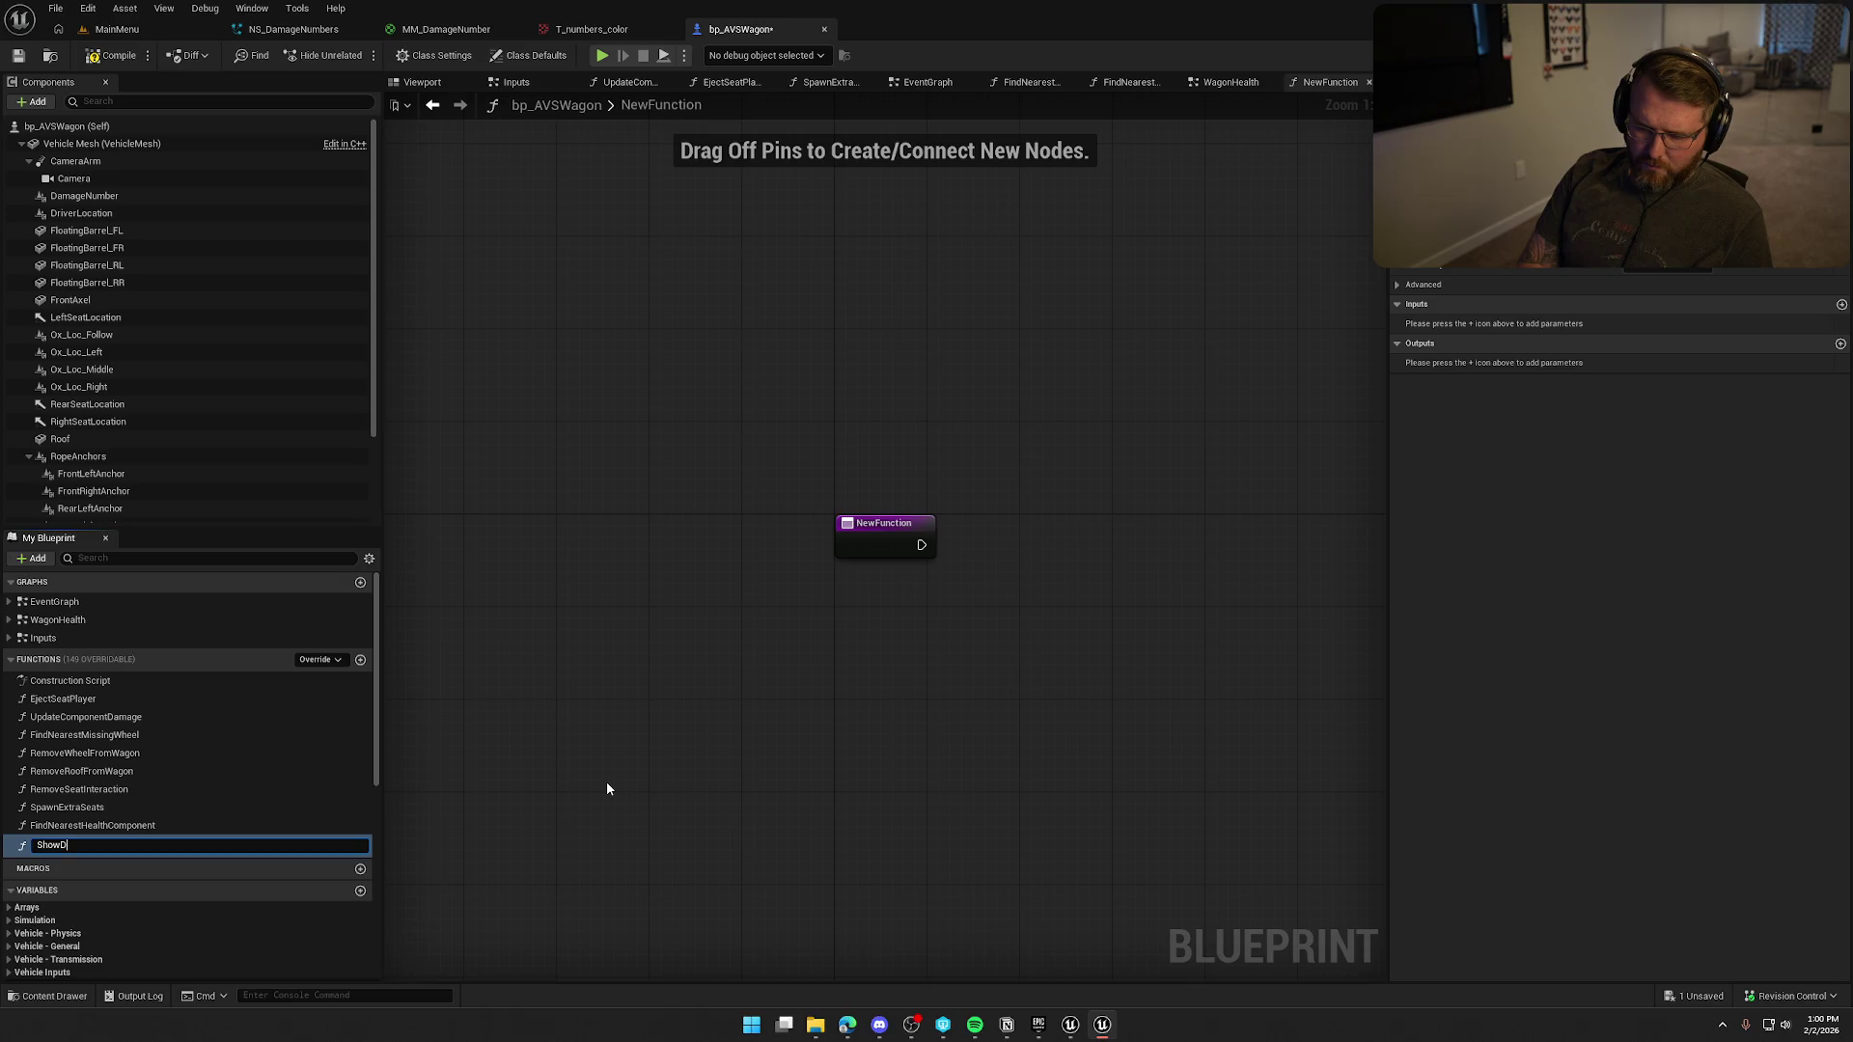
text(umber)
key(Return)
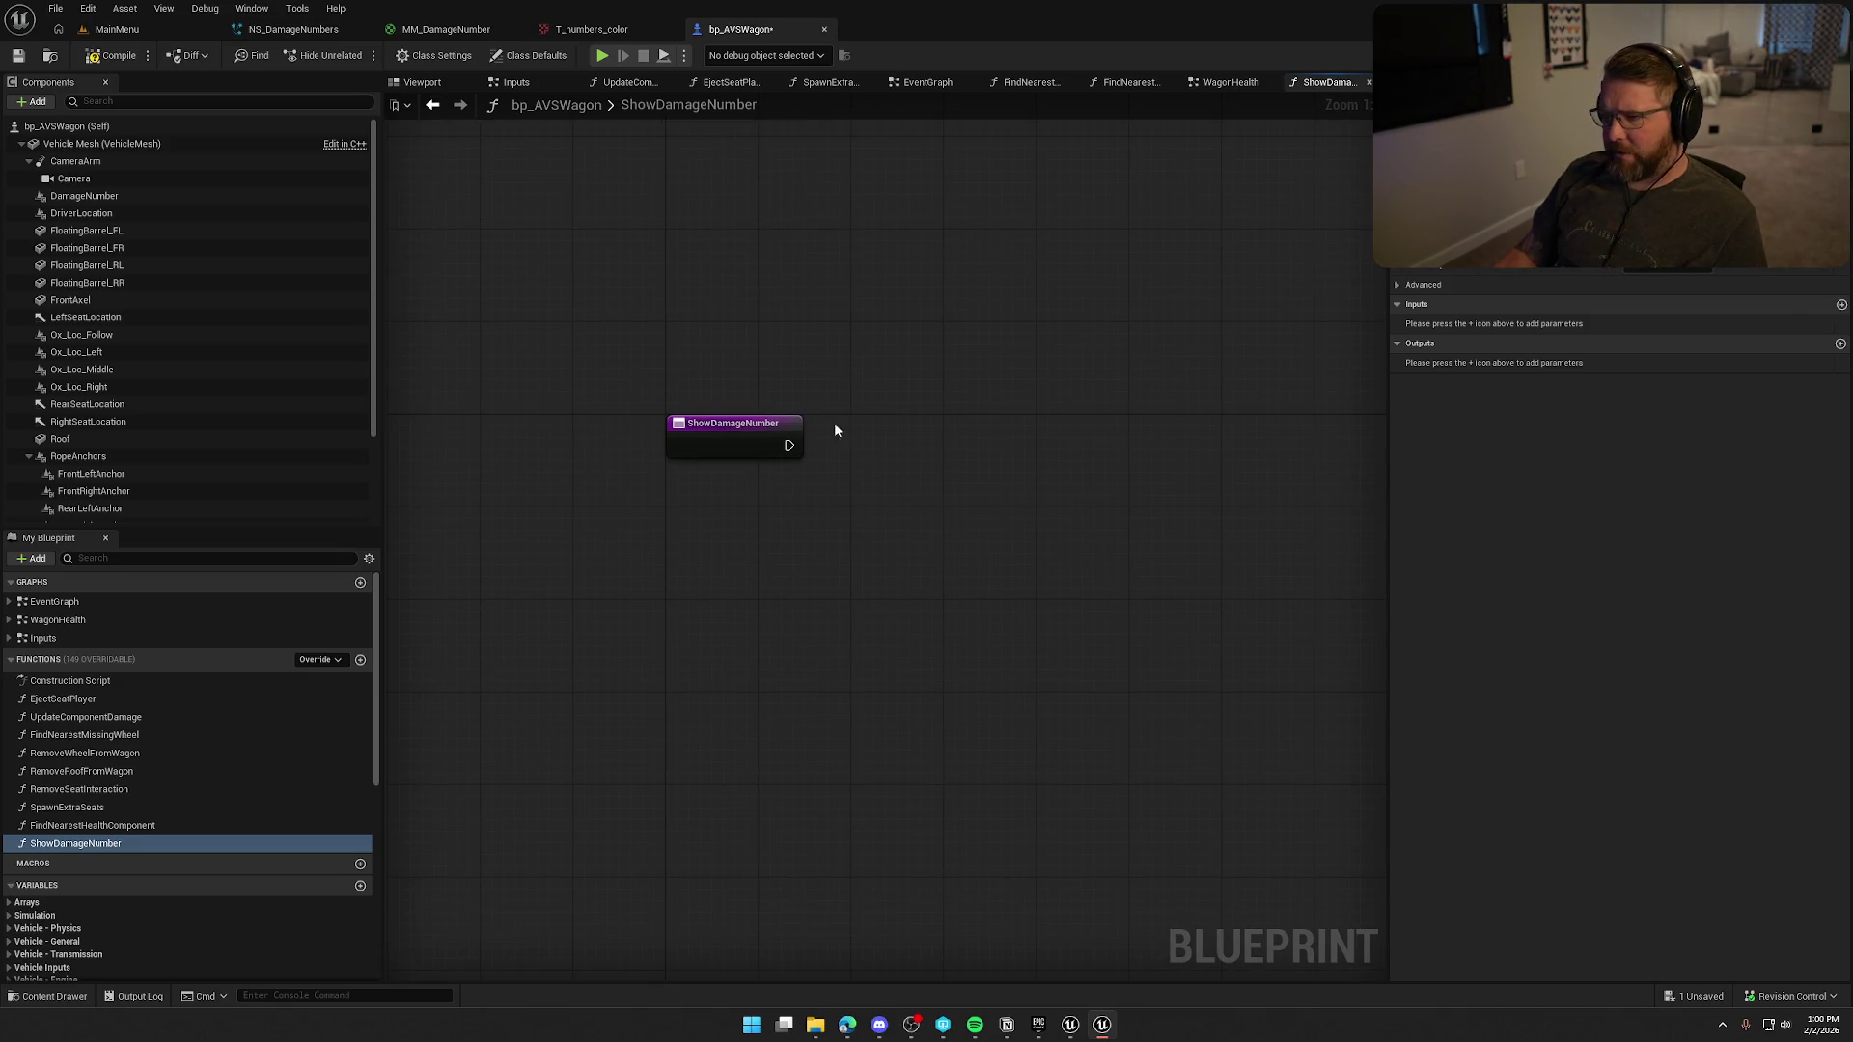
Close the WagonHealth, FindNearest, SpawnExtraSeats, EjectSeatPlayer and Inputs tabs; move UpdateComponentDamage after EventGraph.
click(1236, 90)
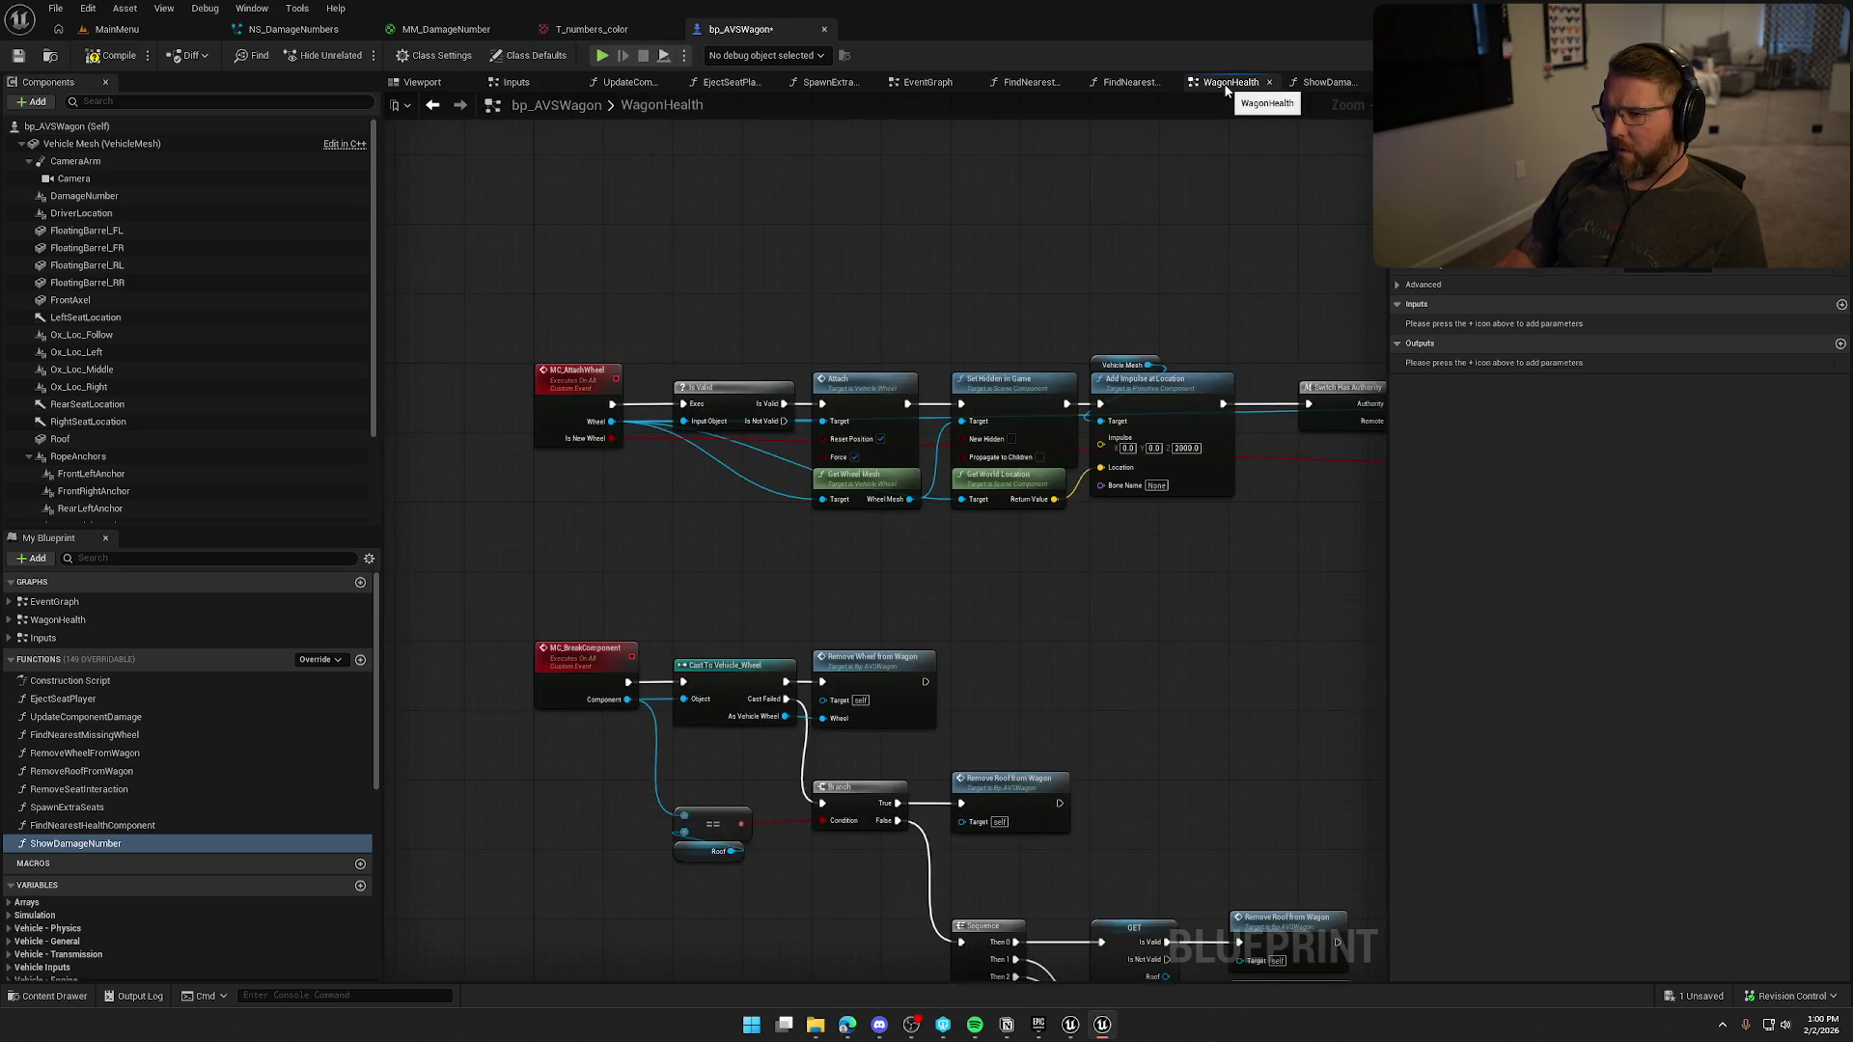
middle_click(1233, 89)
click(1197, 85)
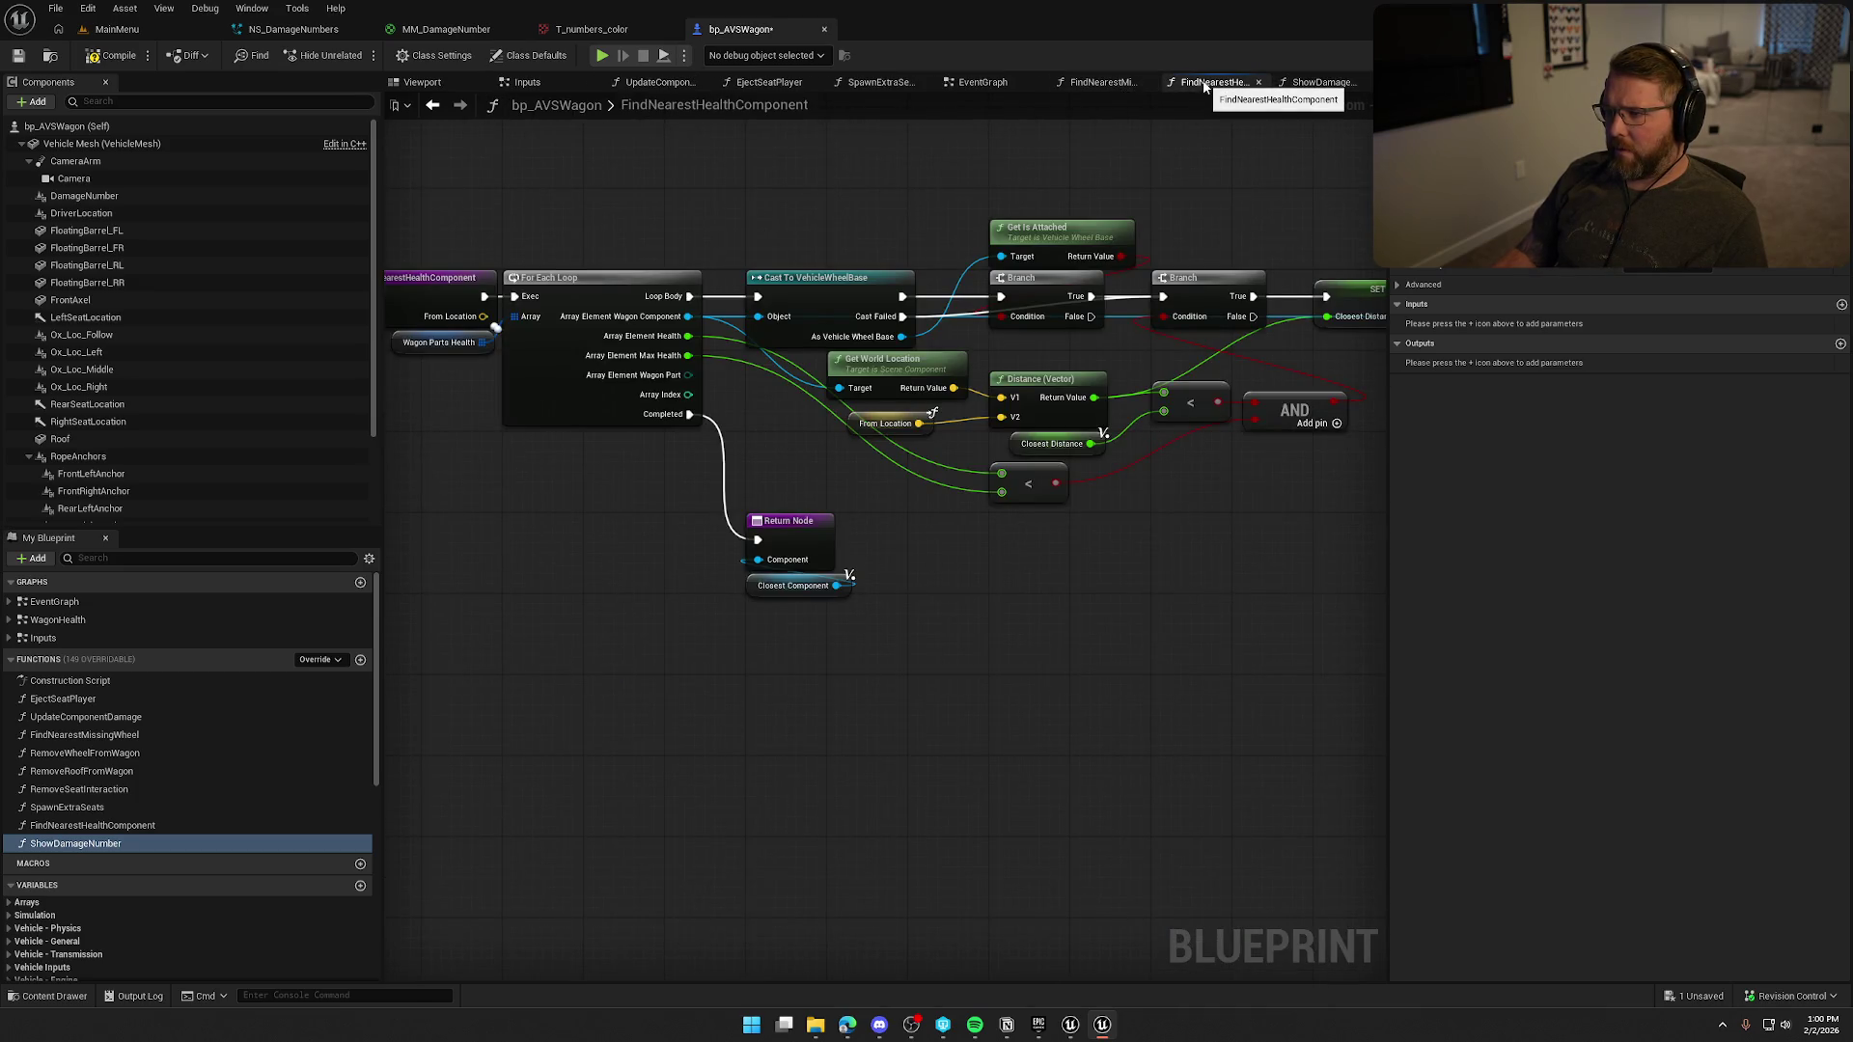
middle_click(1204, 87)
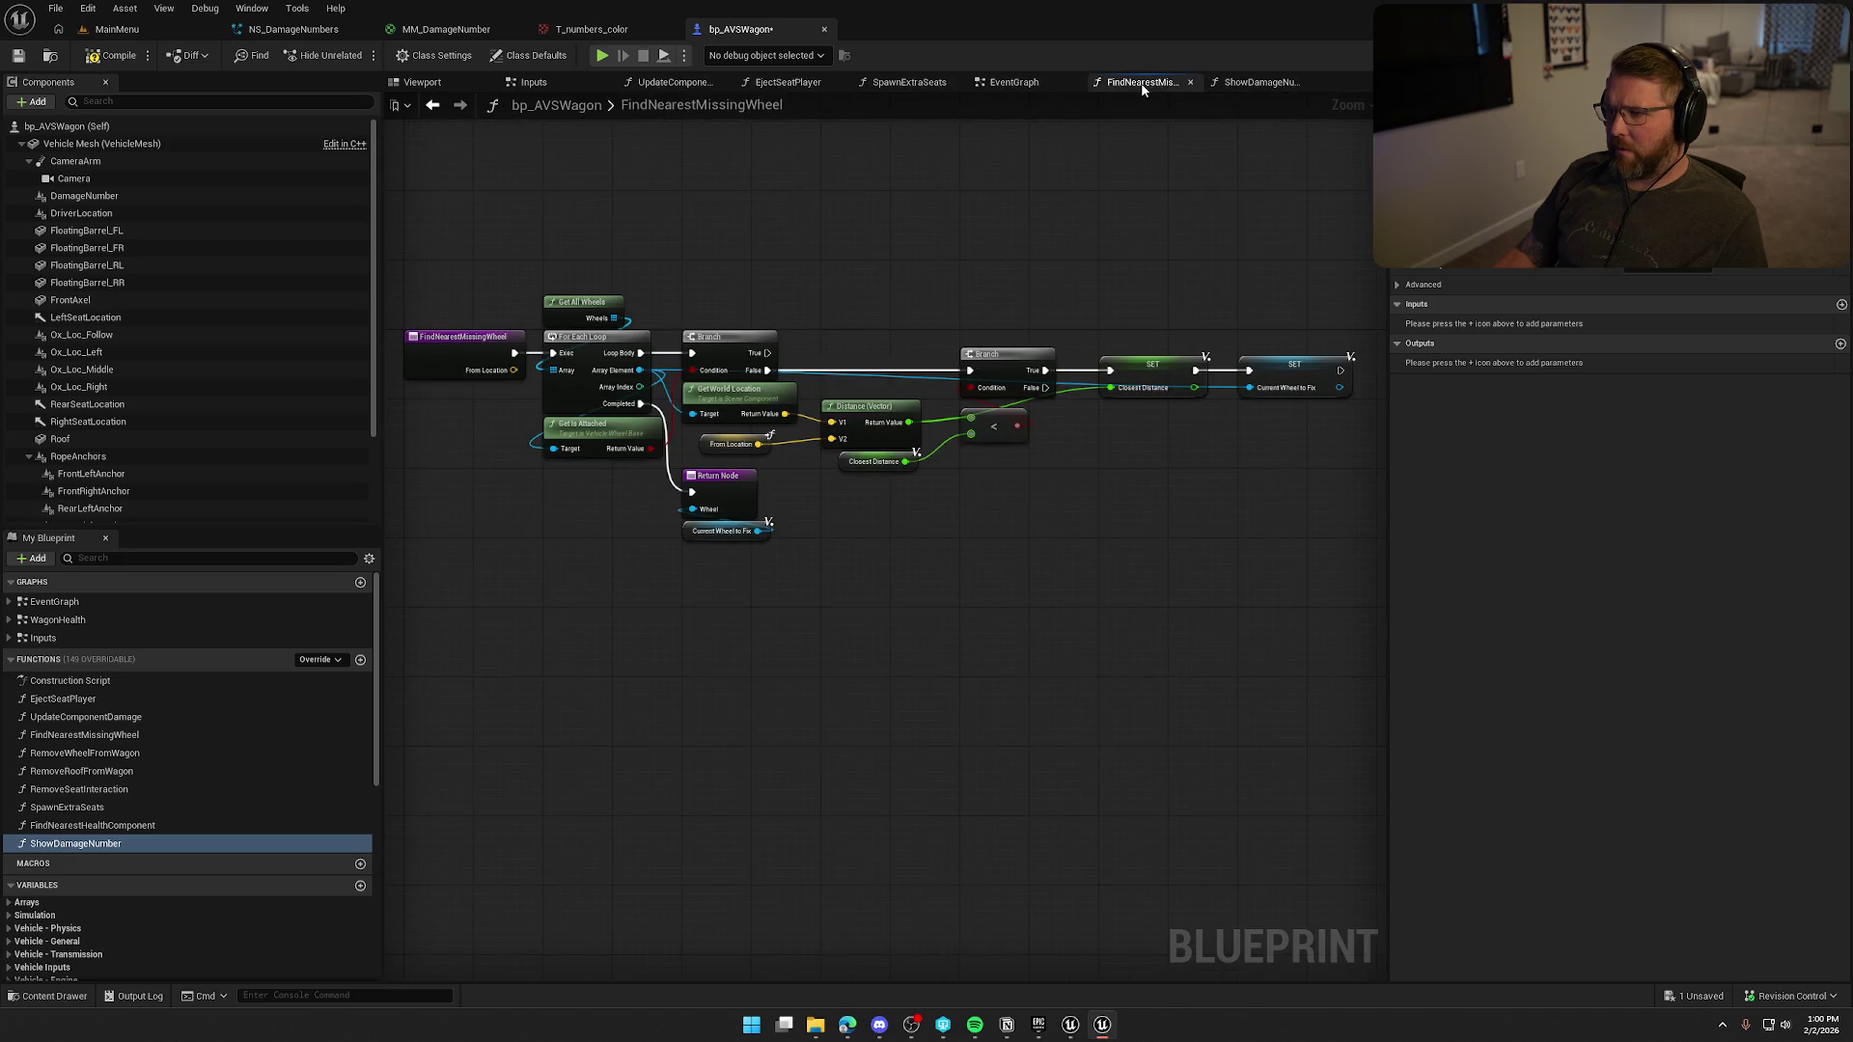
middle_click(1149, 87)
middle_click(908, 89)
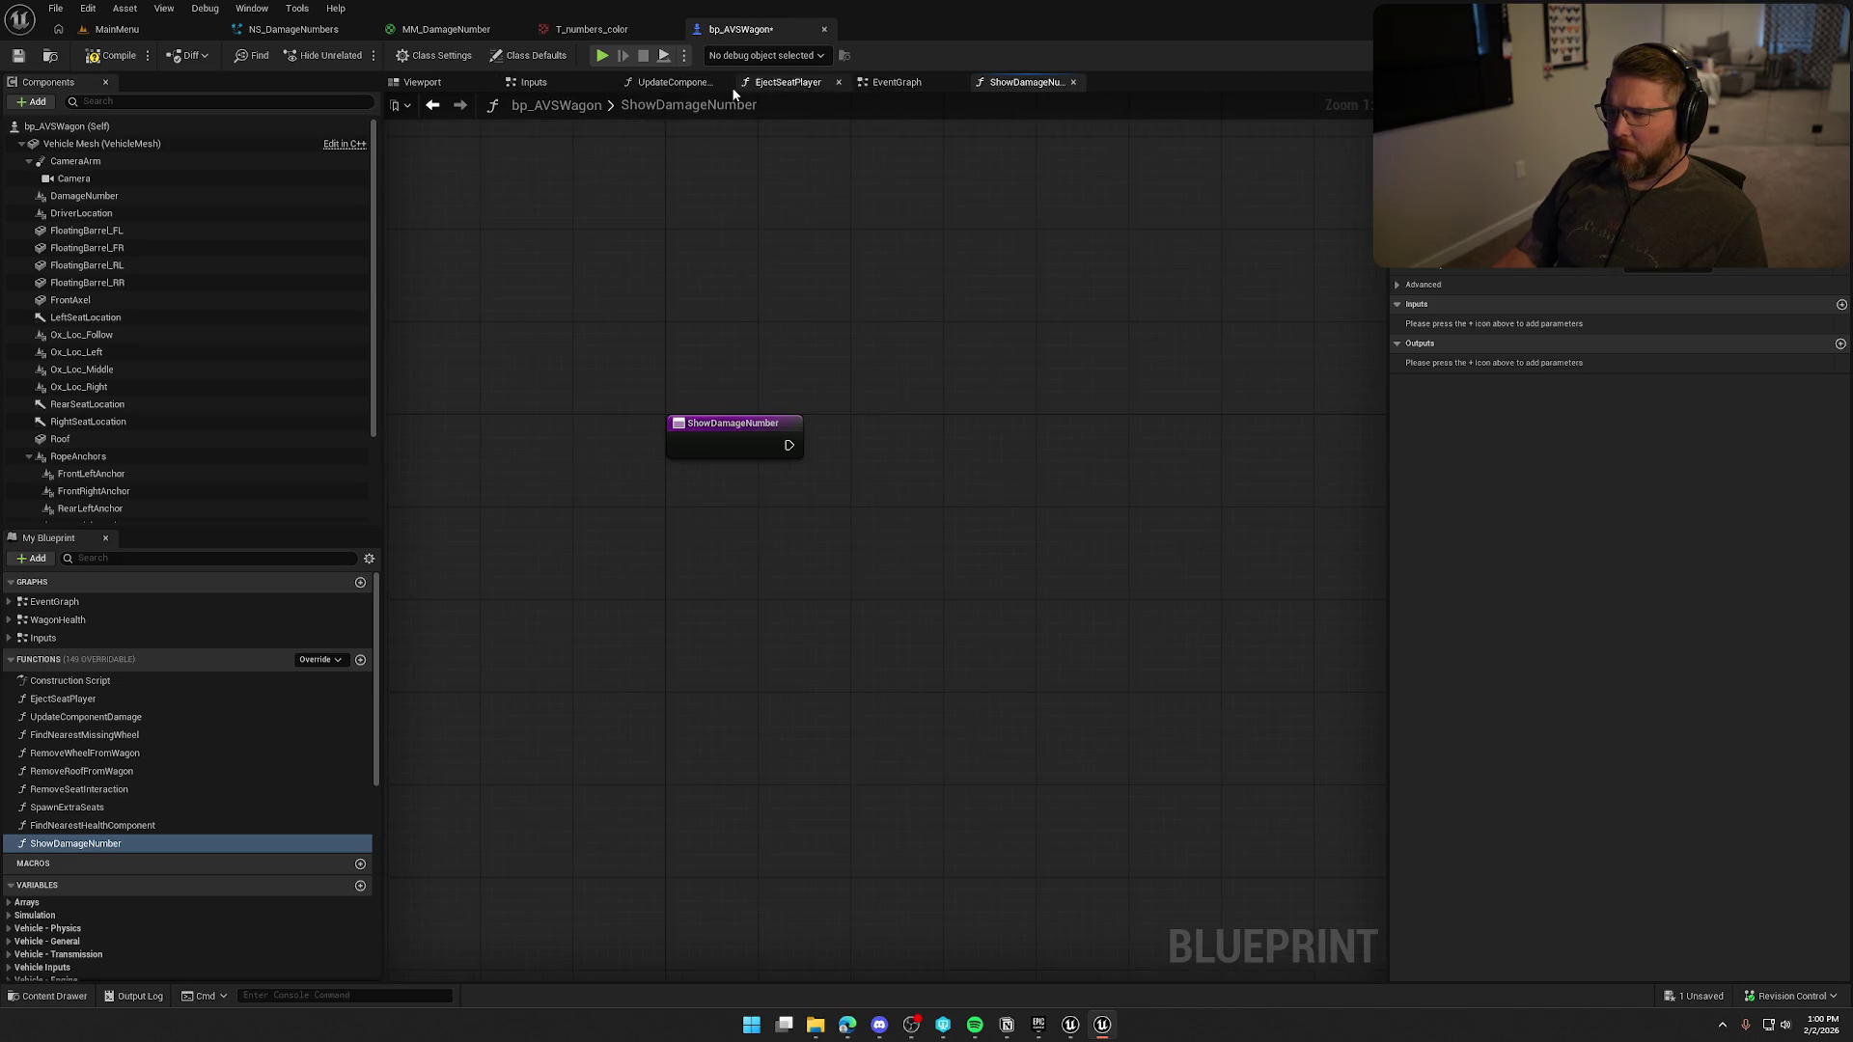
middle_click(782, 85)
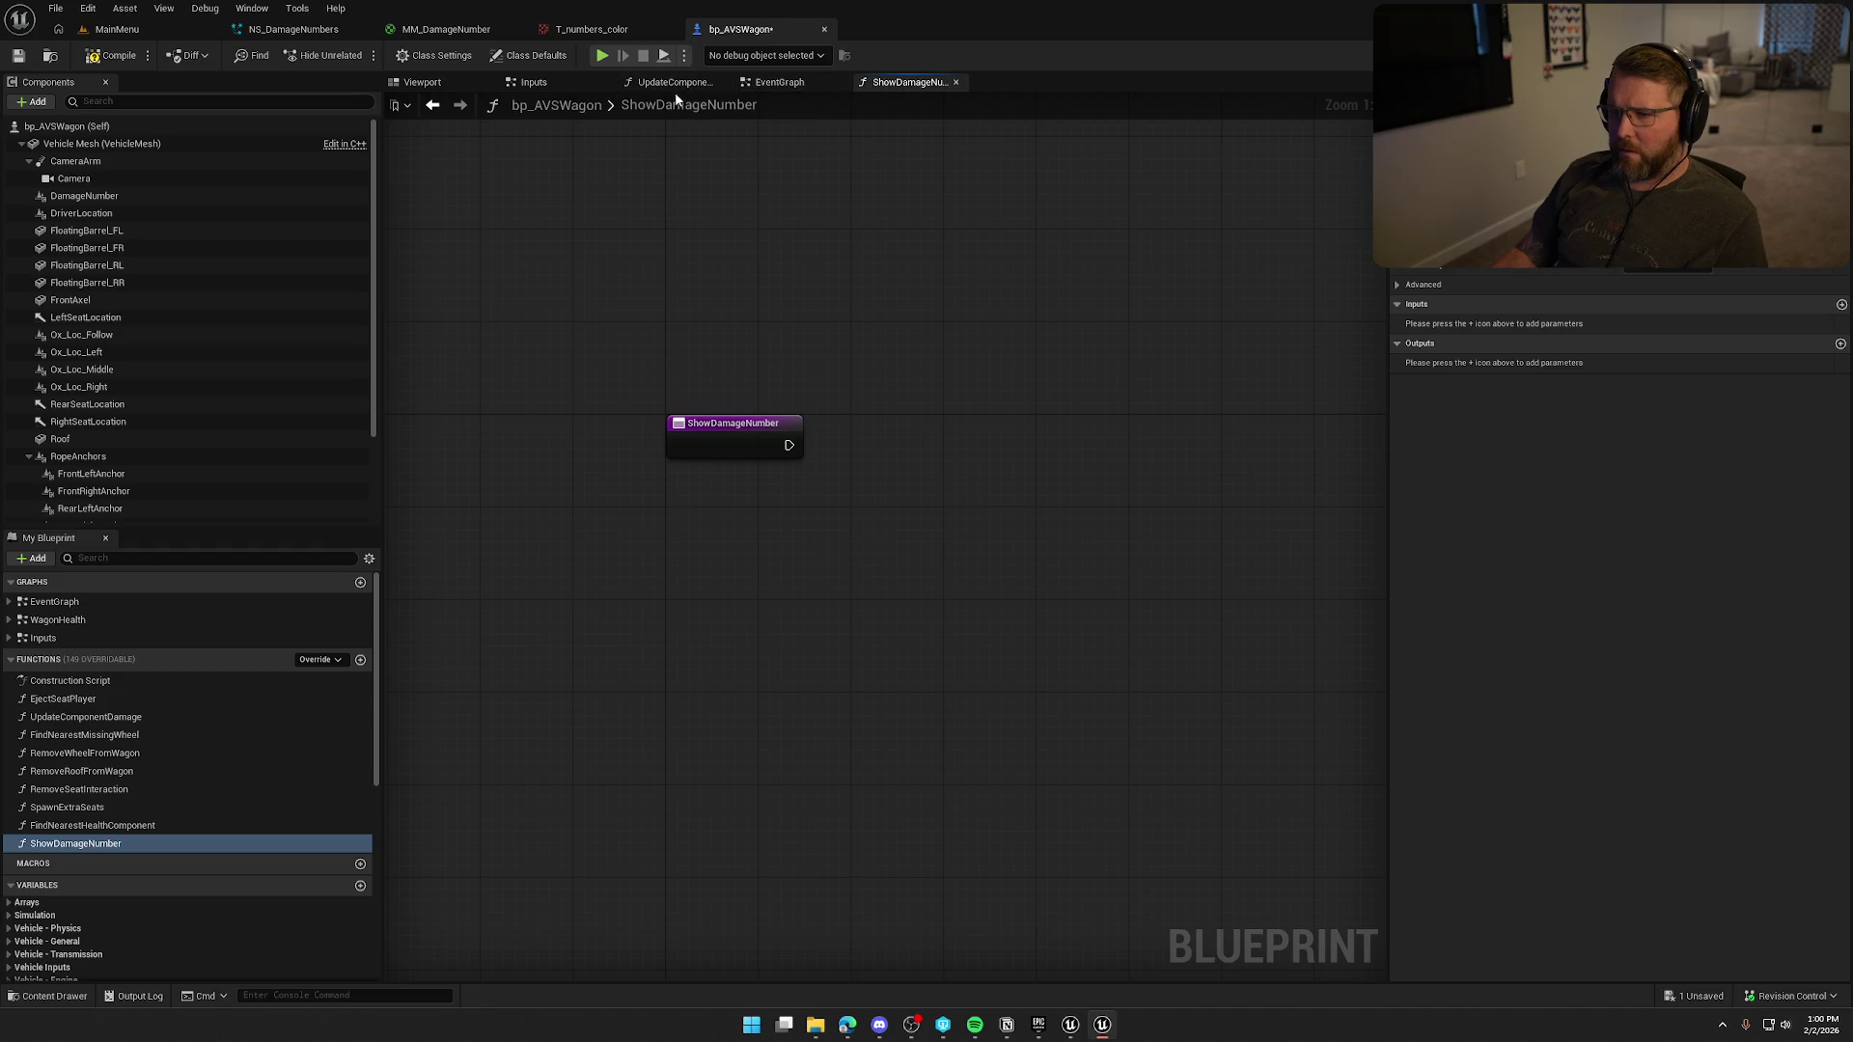
middle_click(528, 85)
drag(558, 82, 666, 87)
drag(970, 353, 1304, 224)
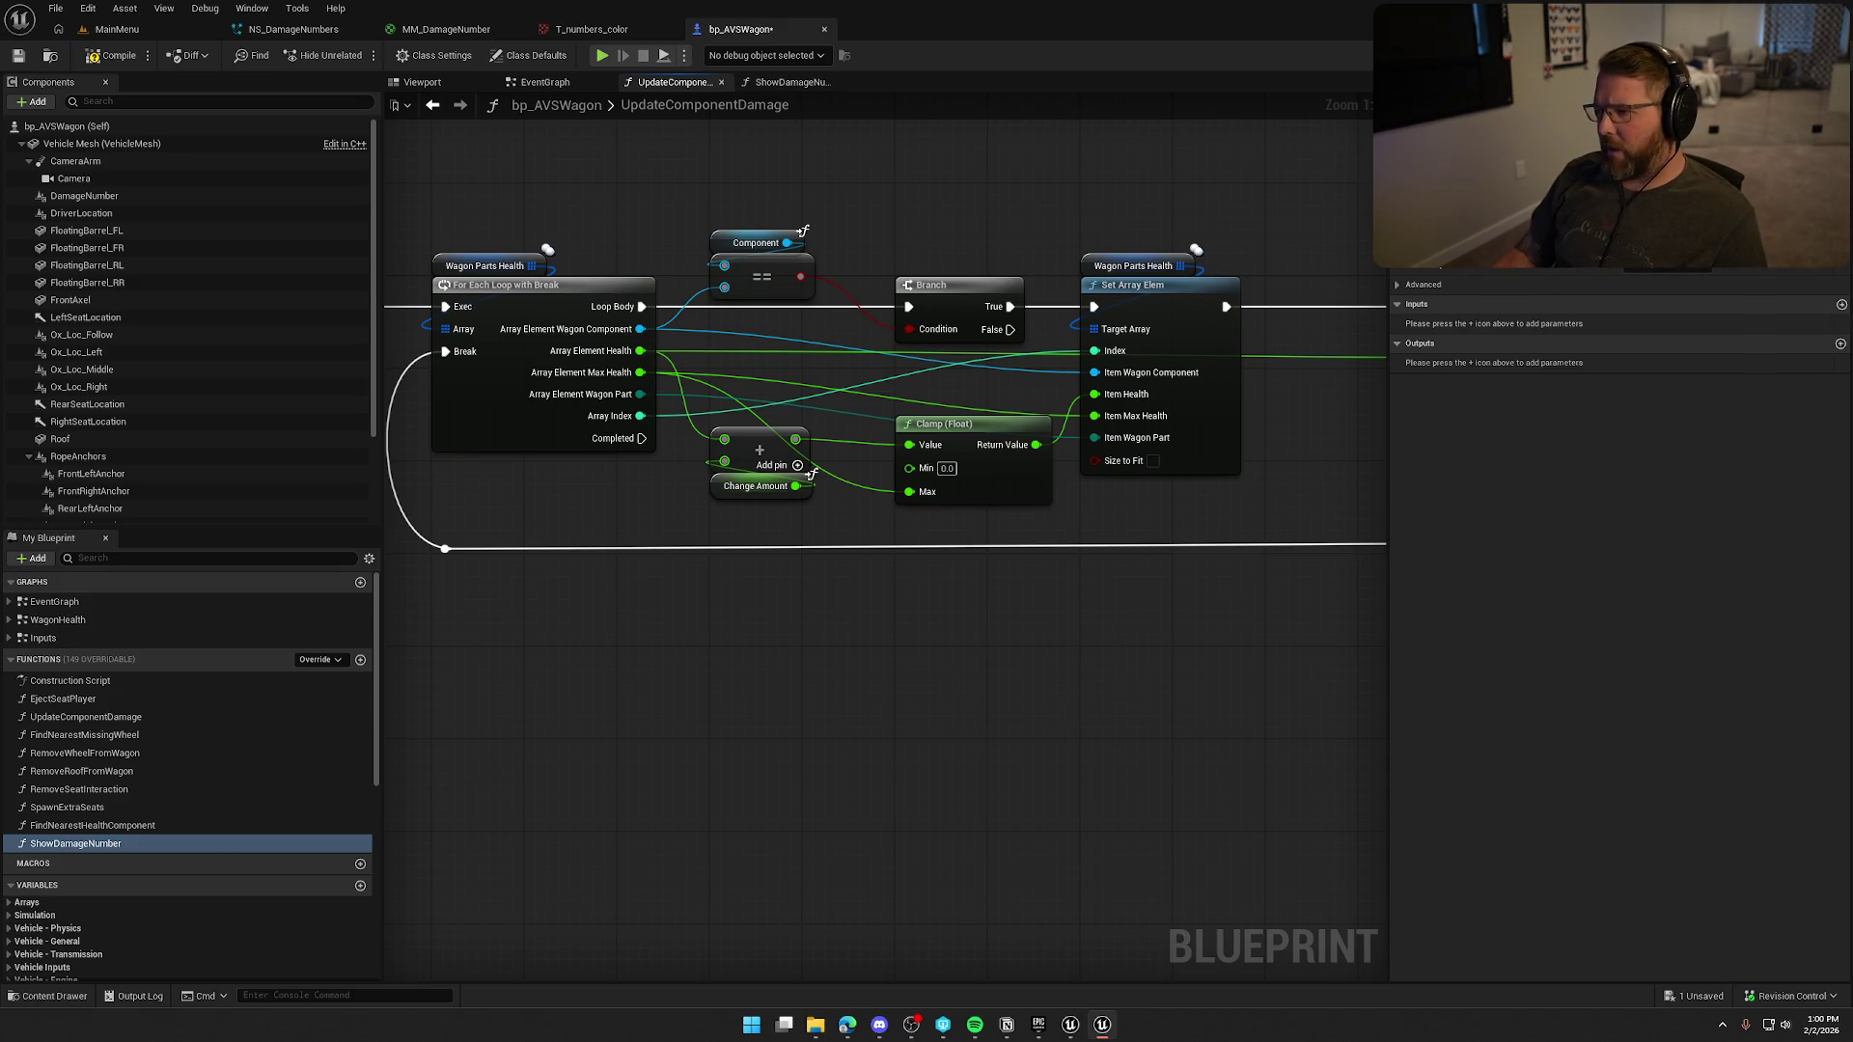
drag(1260, 605, 1061, 608)
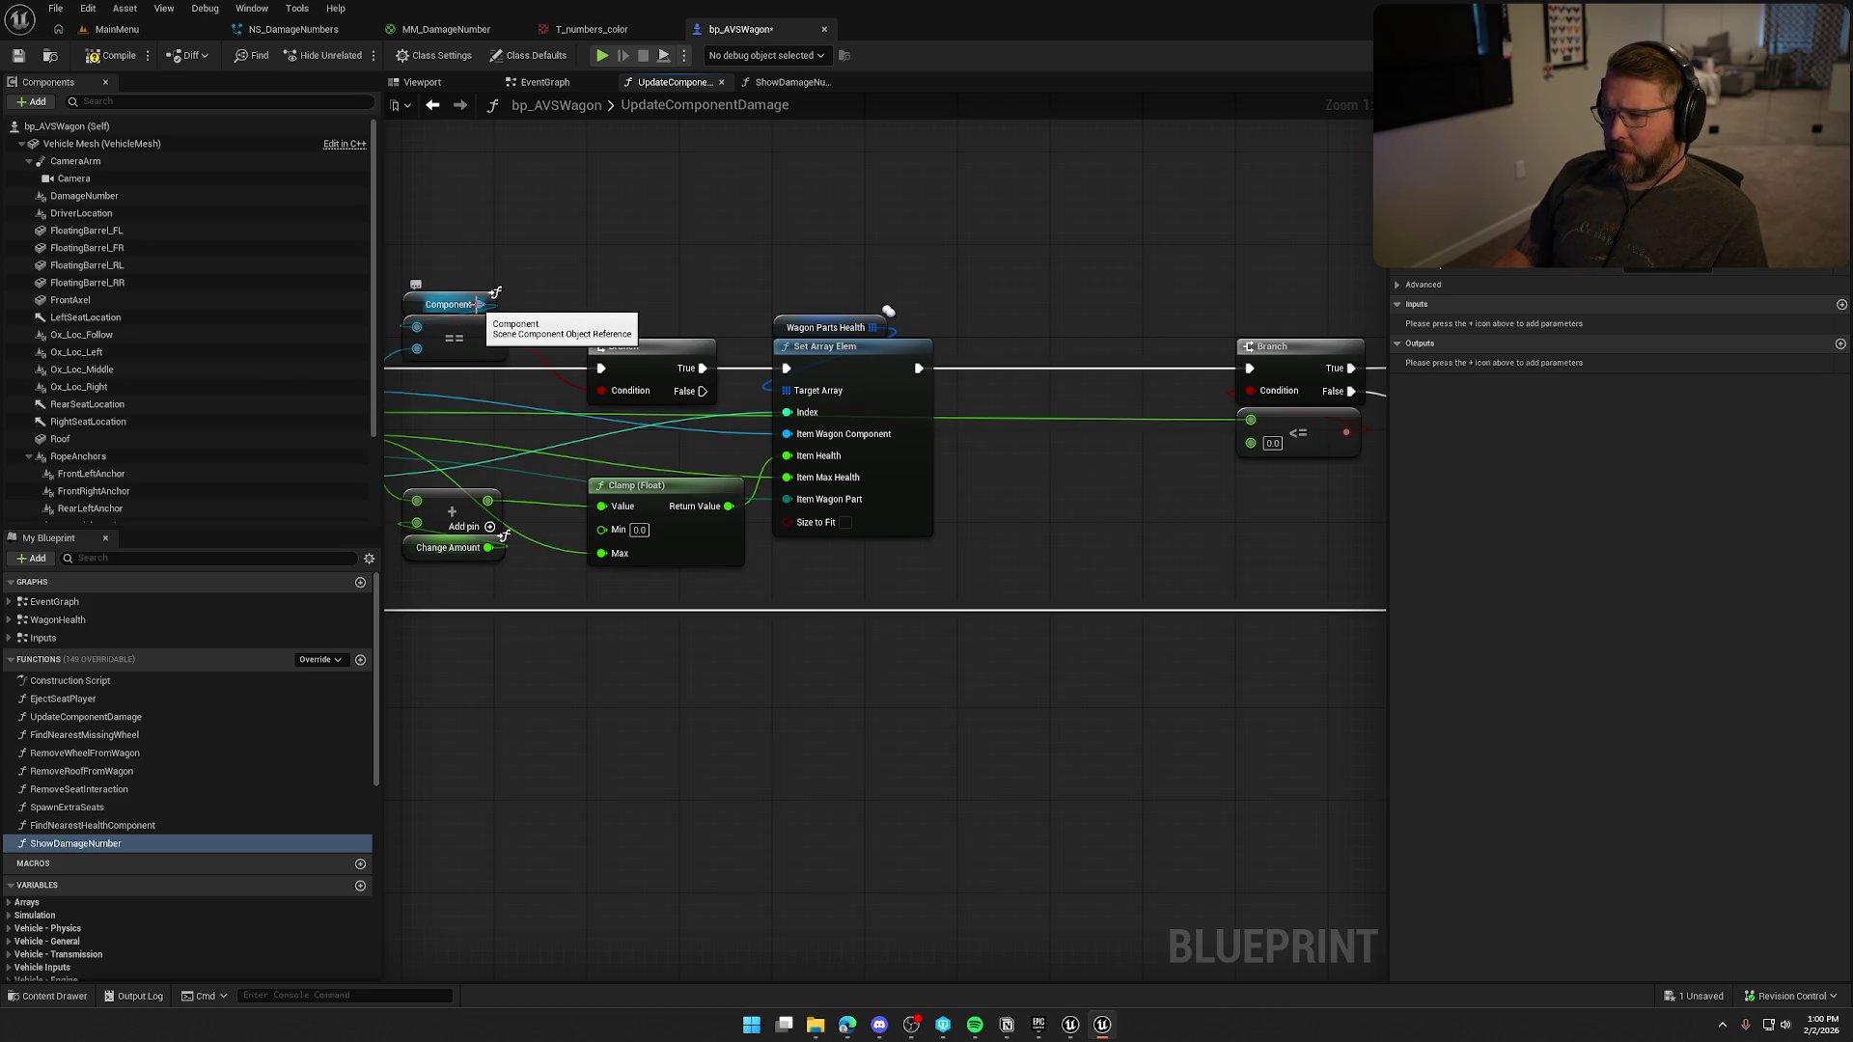
Give ShowDamageNumber a Component input of type Scene Component.
click(787, 82)
click(709, 438)
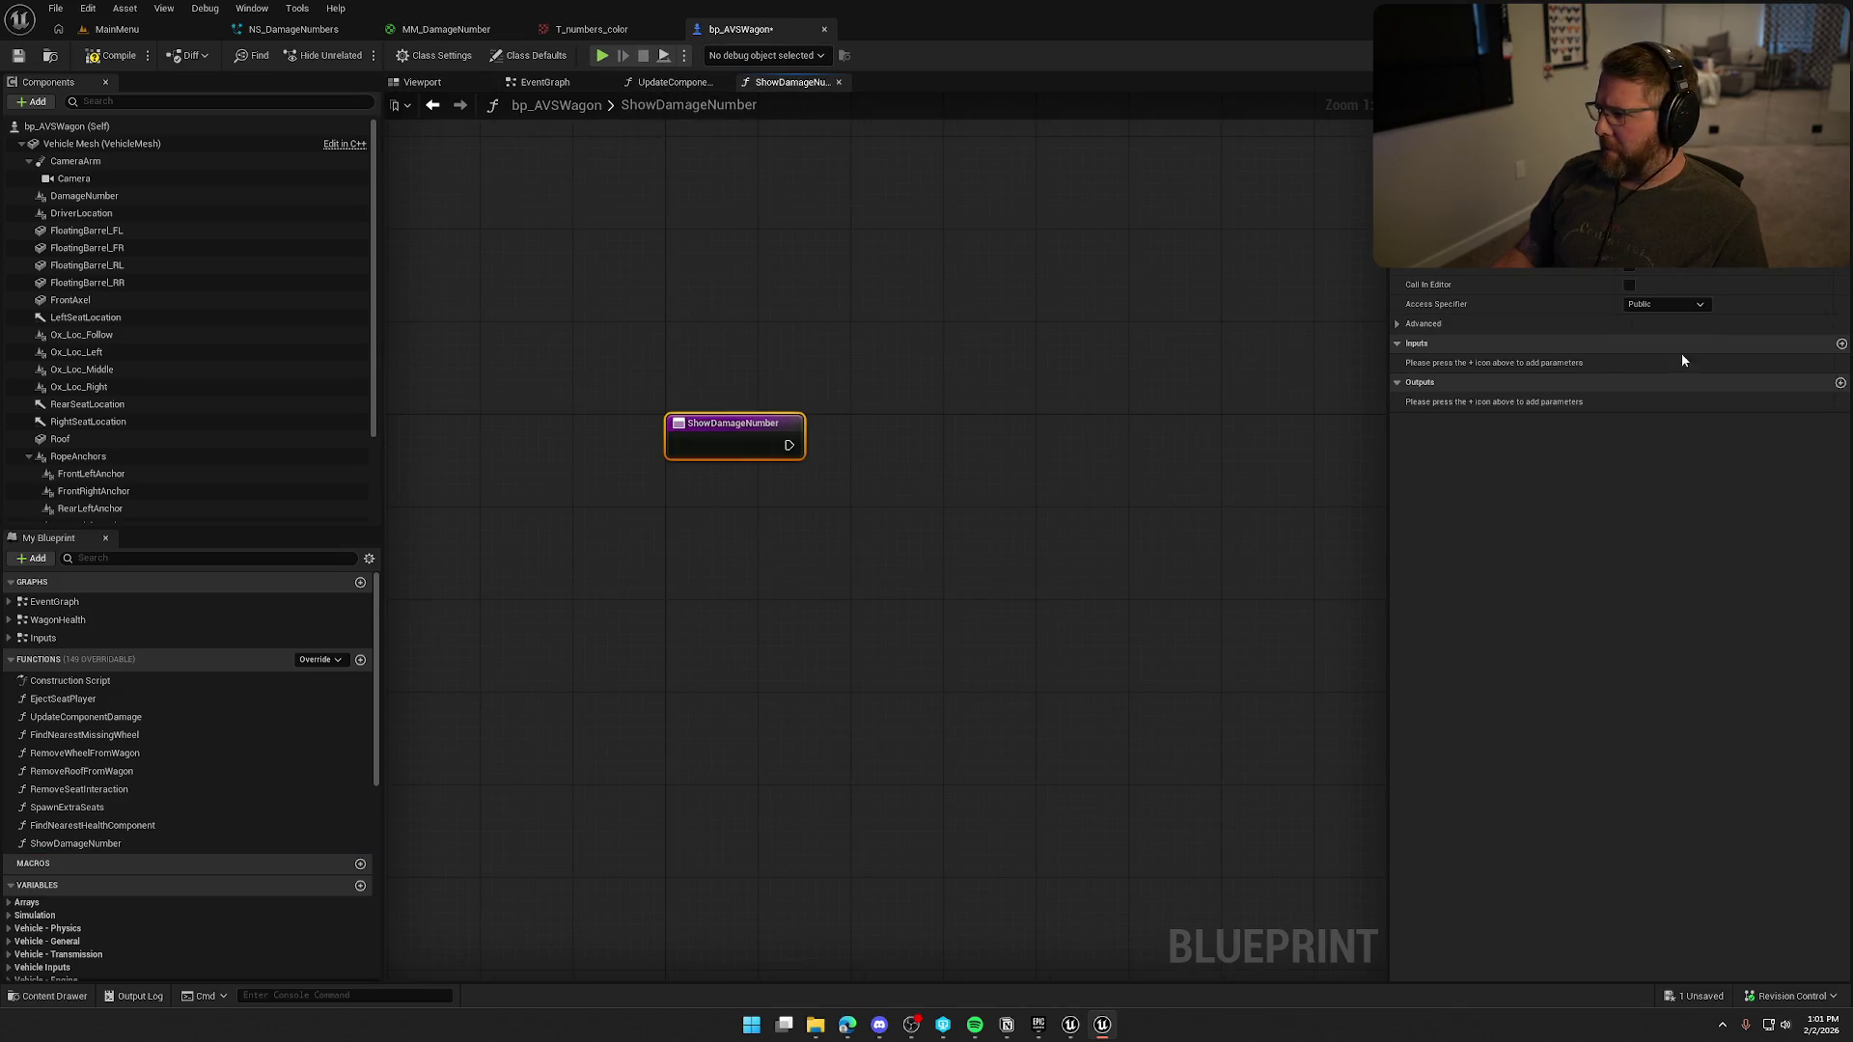
click(1840, 343)
text(Component)
key(Return)
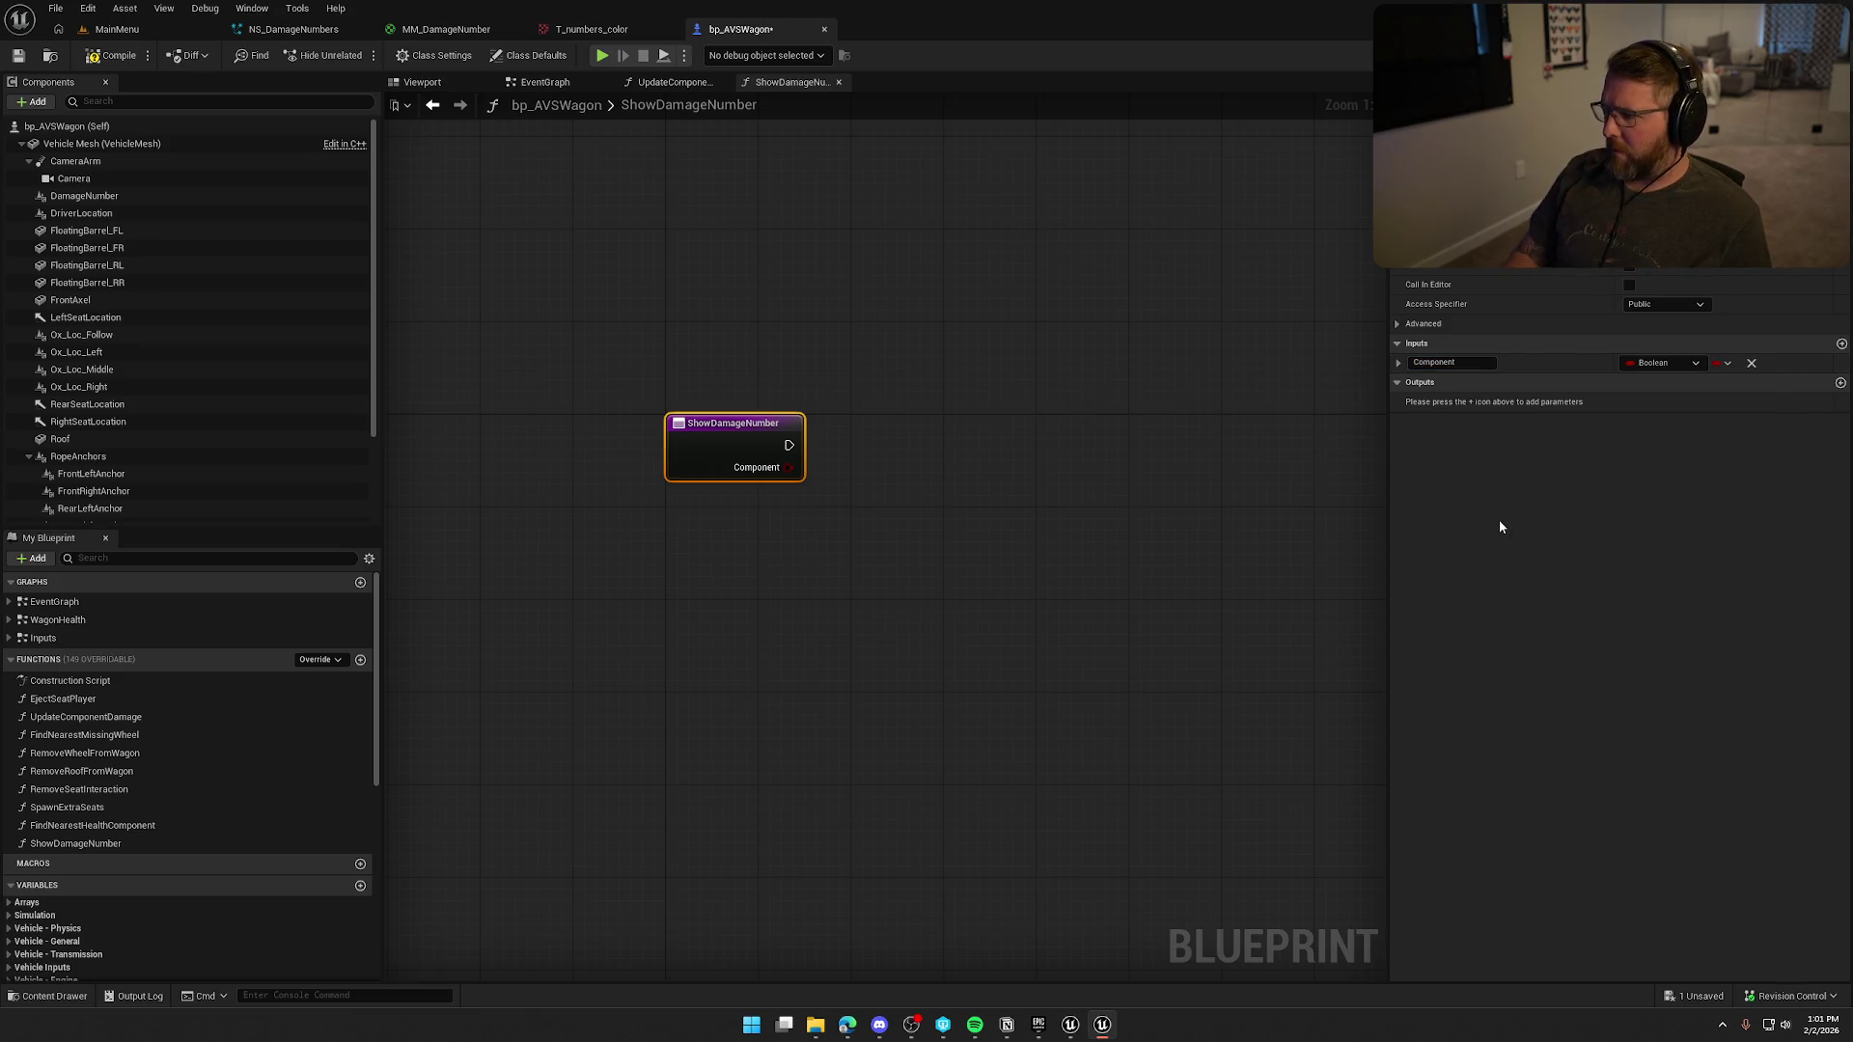
click(1640, 365)
text(scene o)
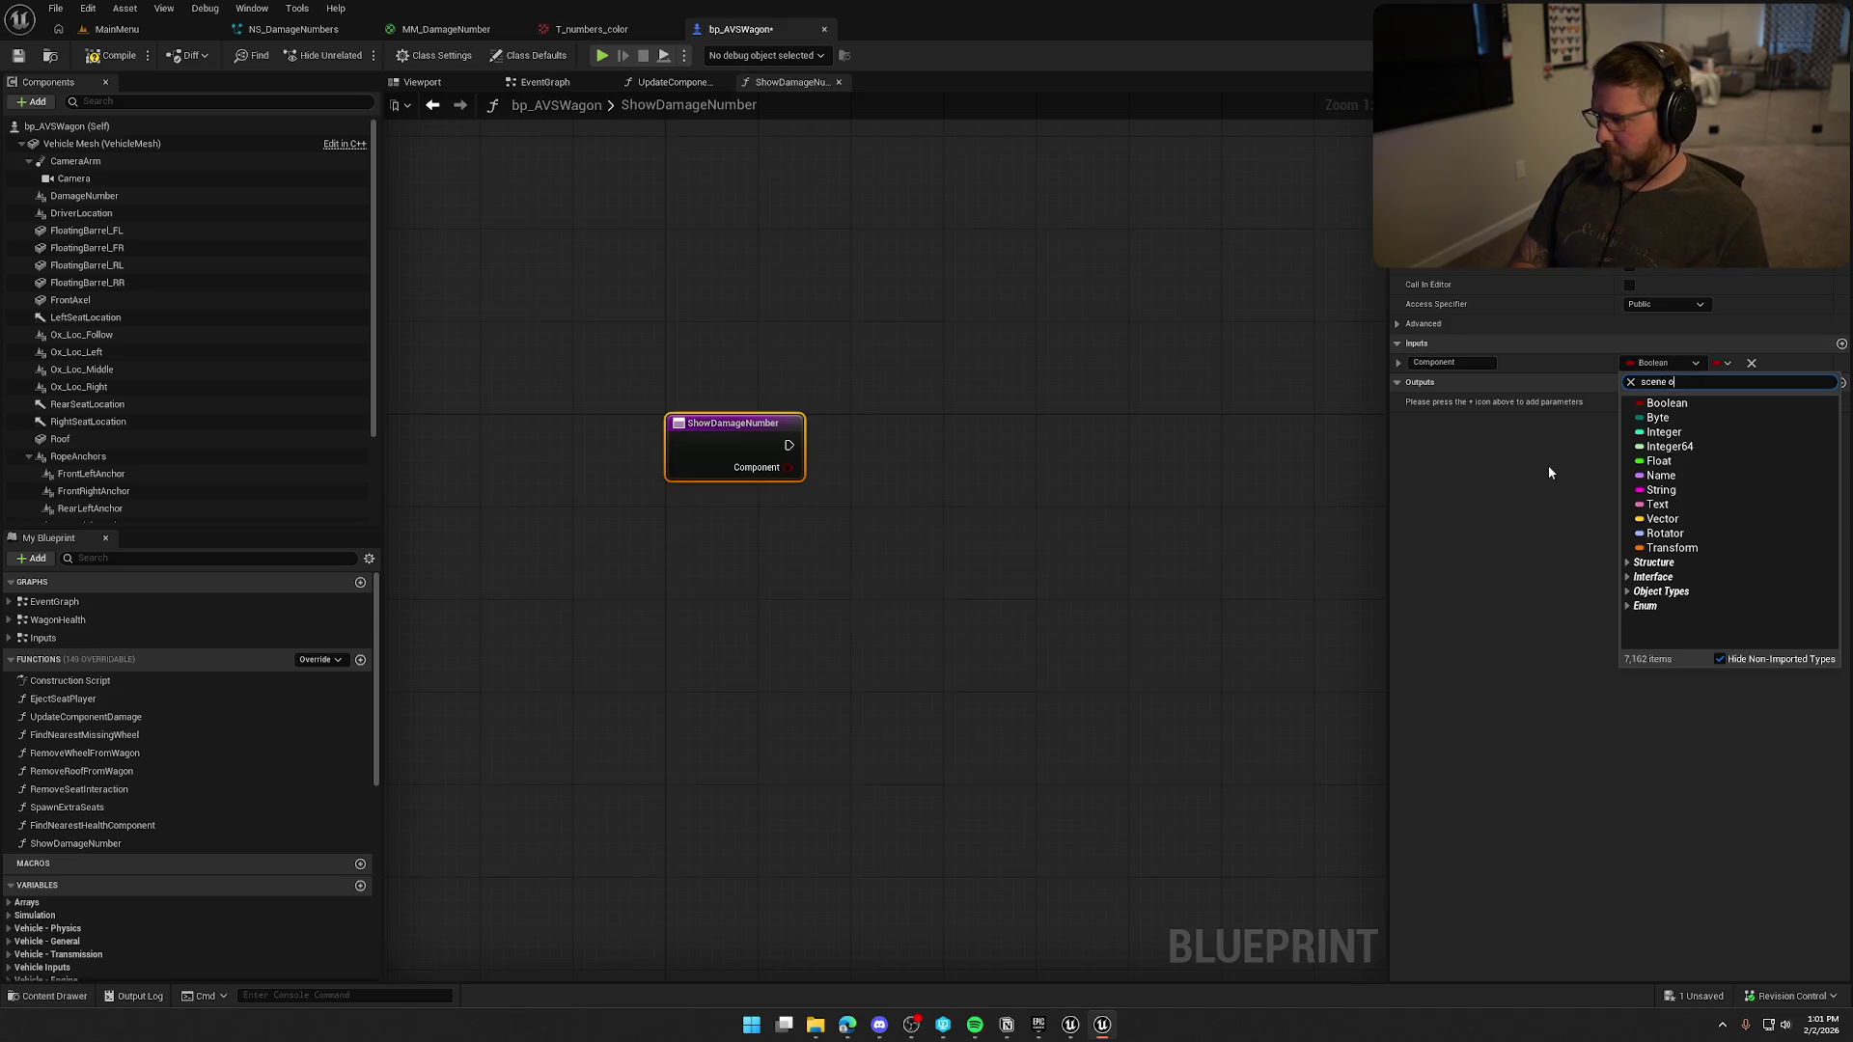
key(BackSpace)
text(compo)
mouse_move(1698, 534)
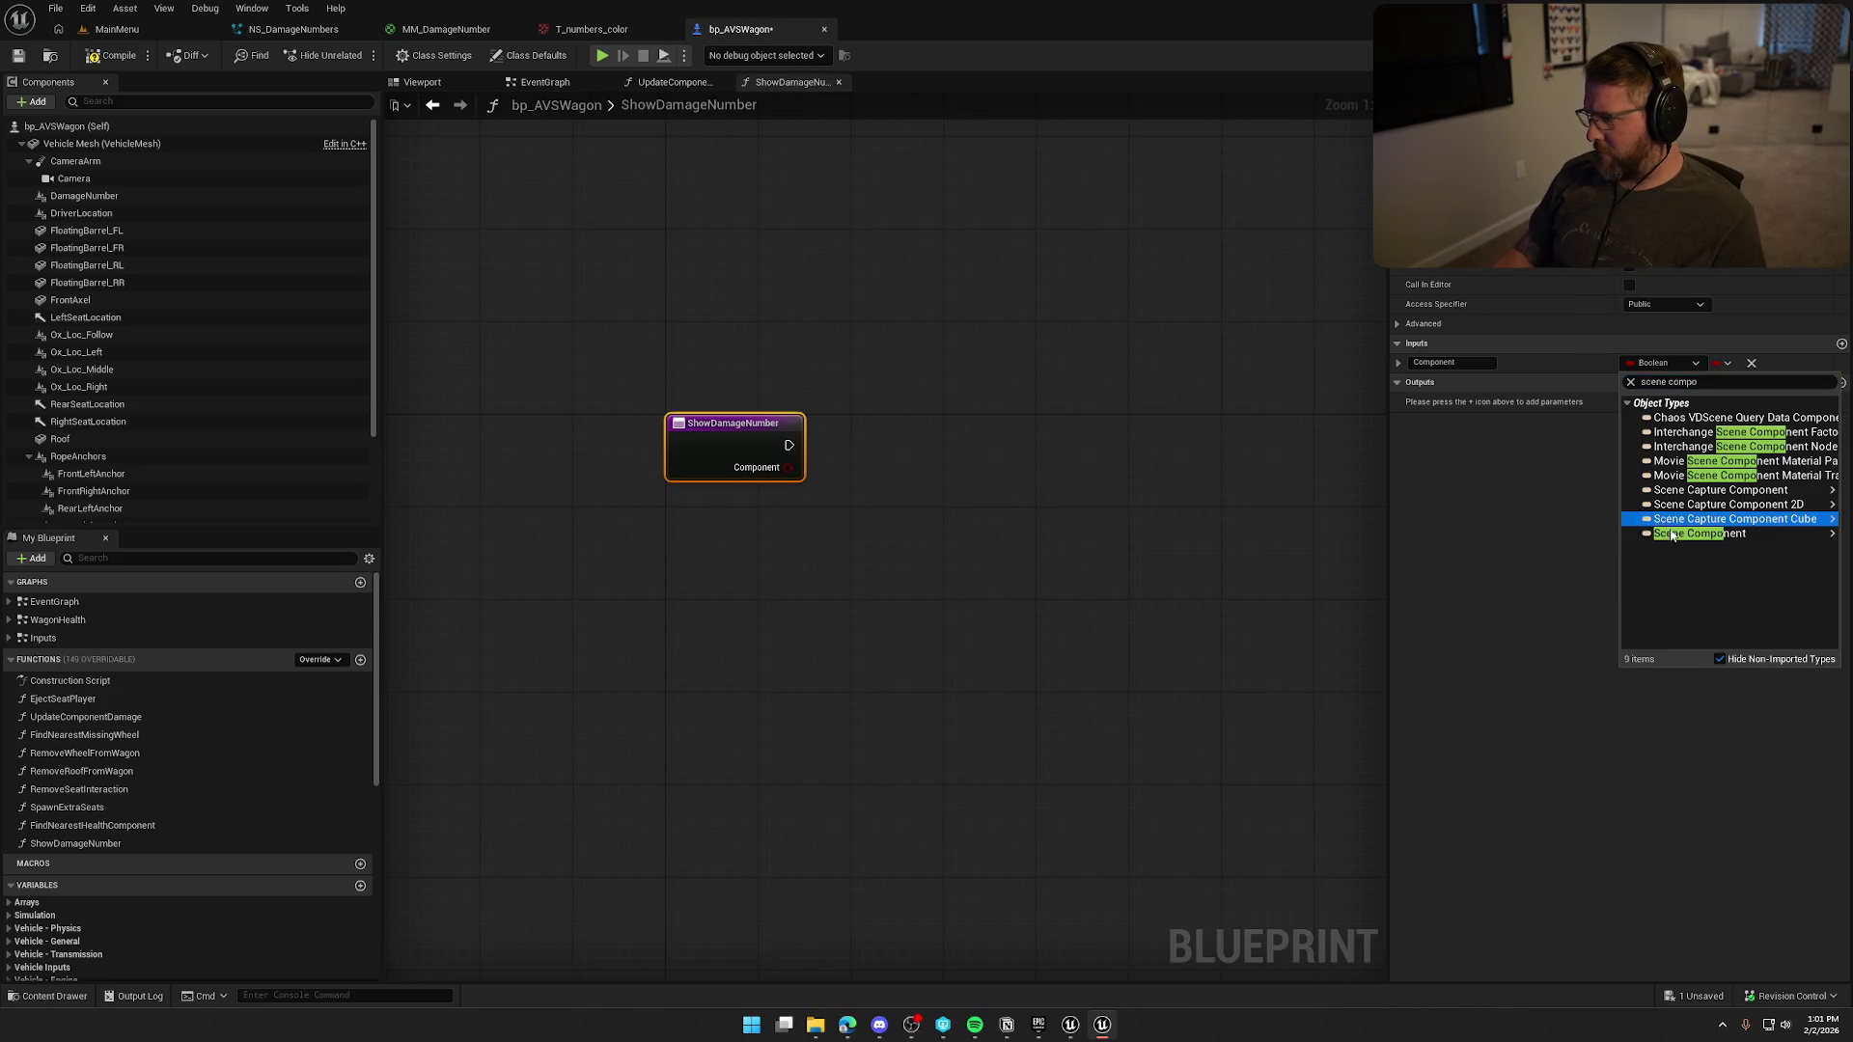
click(1623, 535)
Add a Get World Location node from Component, placed below the entry node.
drag(650, 429, 671, 471)
text(get world loc)
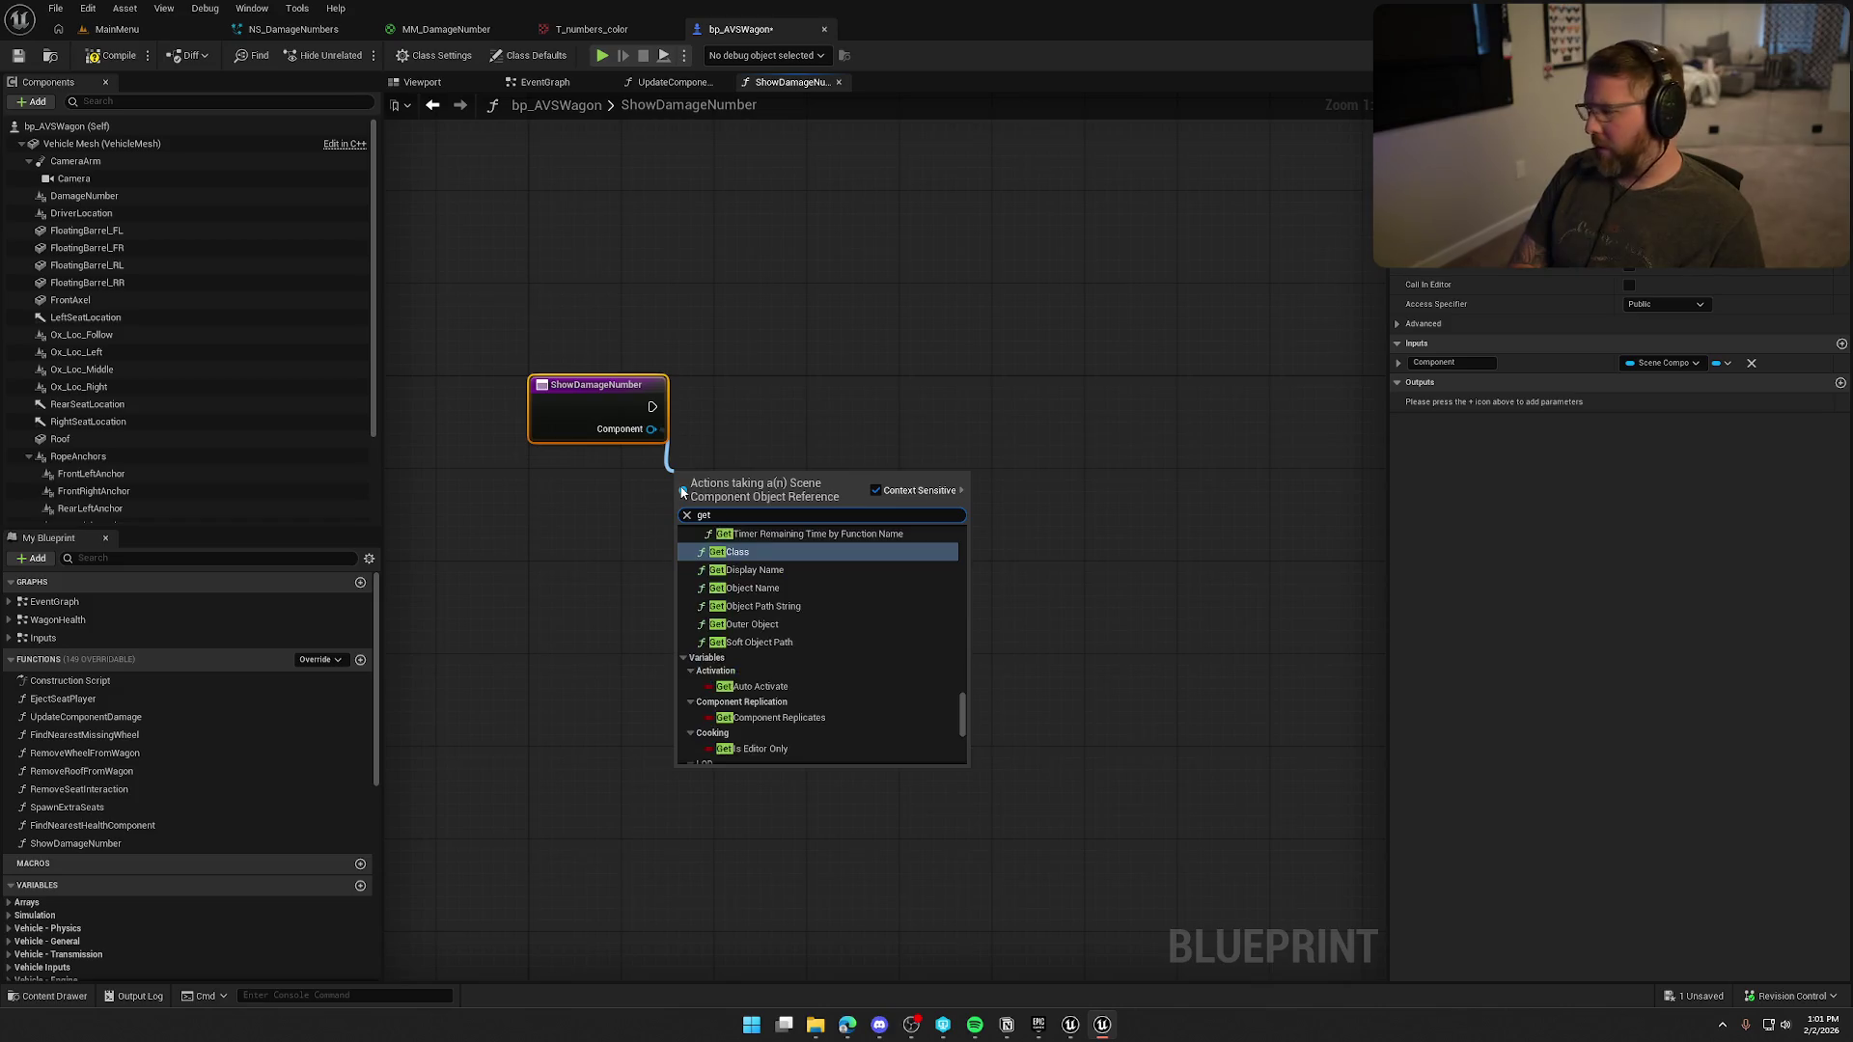
key(Return)
drag(747, 490, 610, 467)
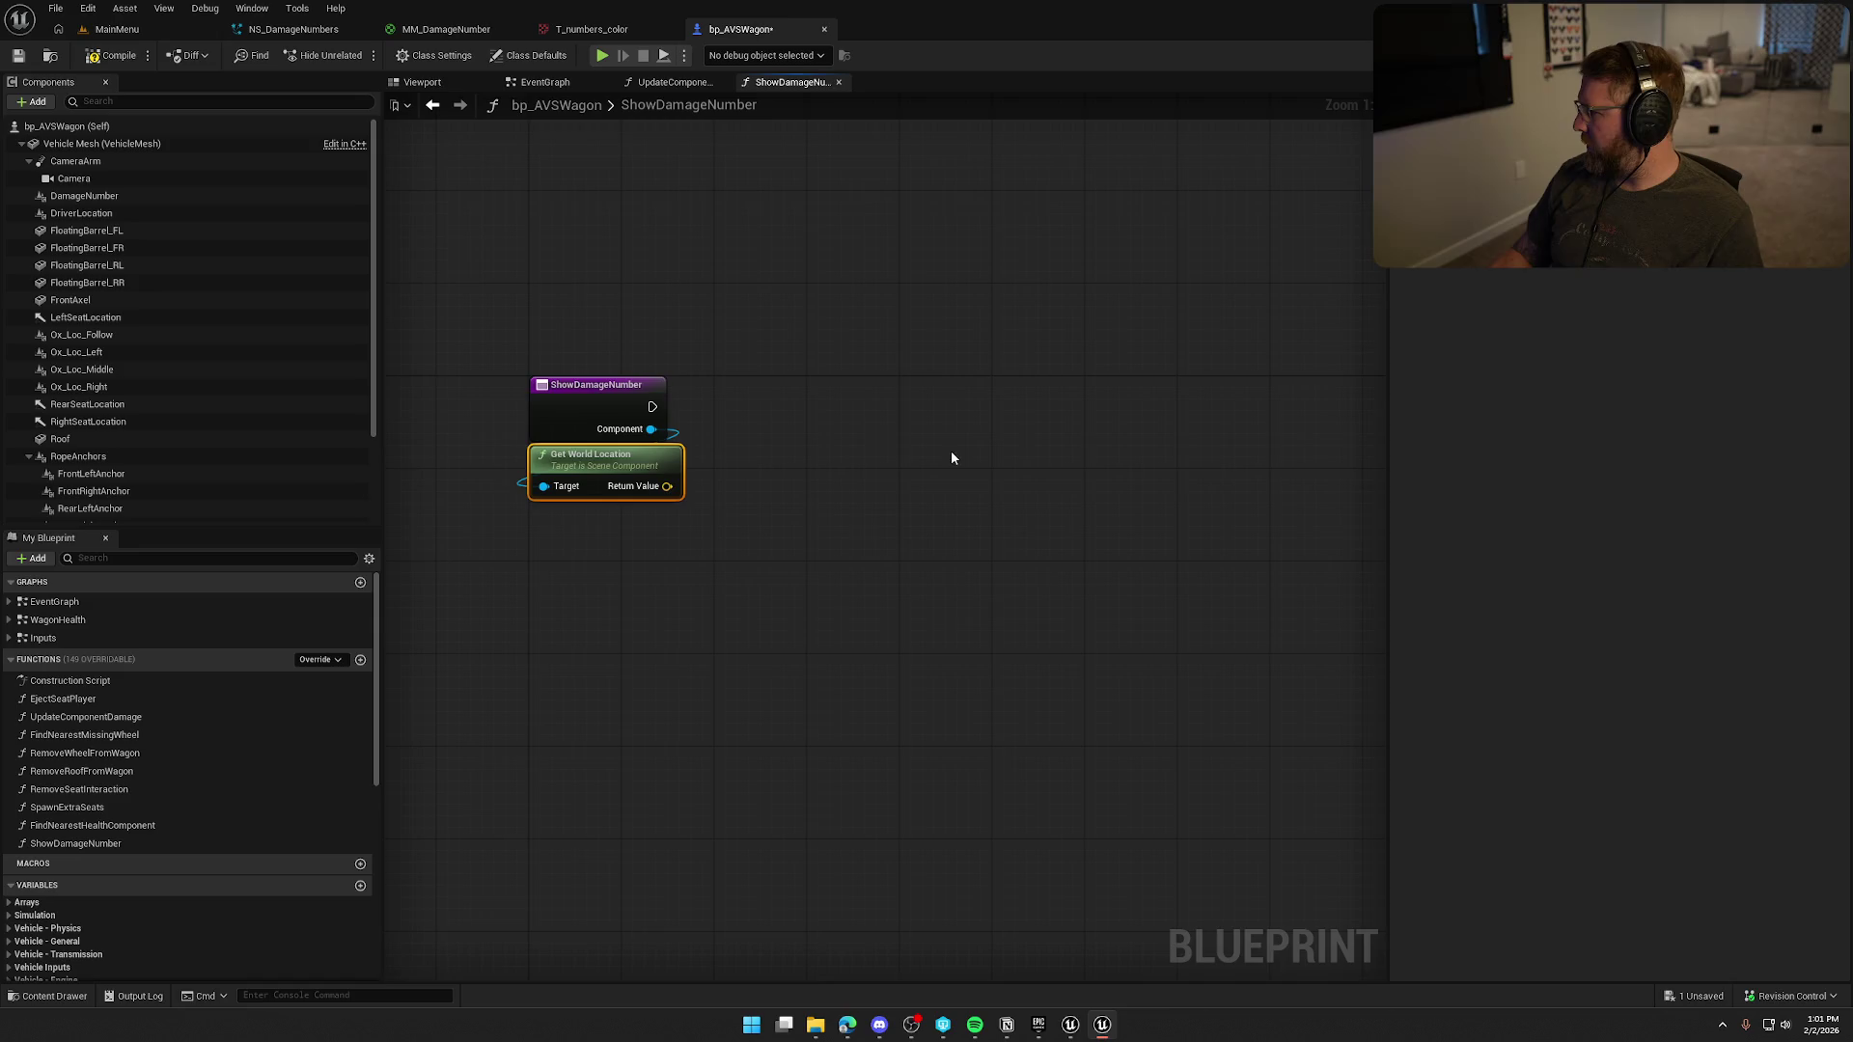
mouse_move(718, 441)
mouse_down()
mouse_move(701, 492)
mouse_move(719, 456)
mouse_up()
Add a second input named Health Change Amount of type Float.
click(728, 359)
click(1841, 344)
click(1452, 382)
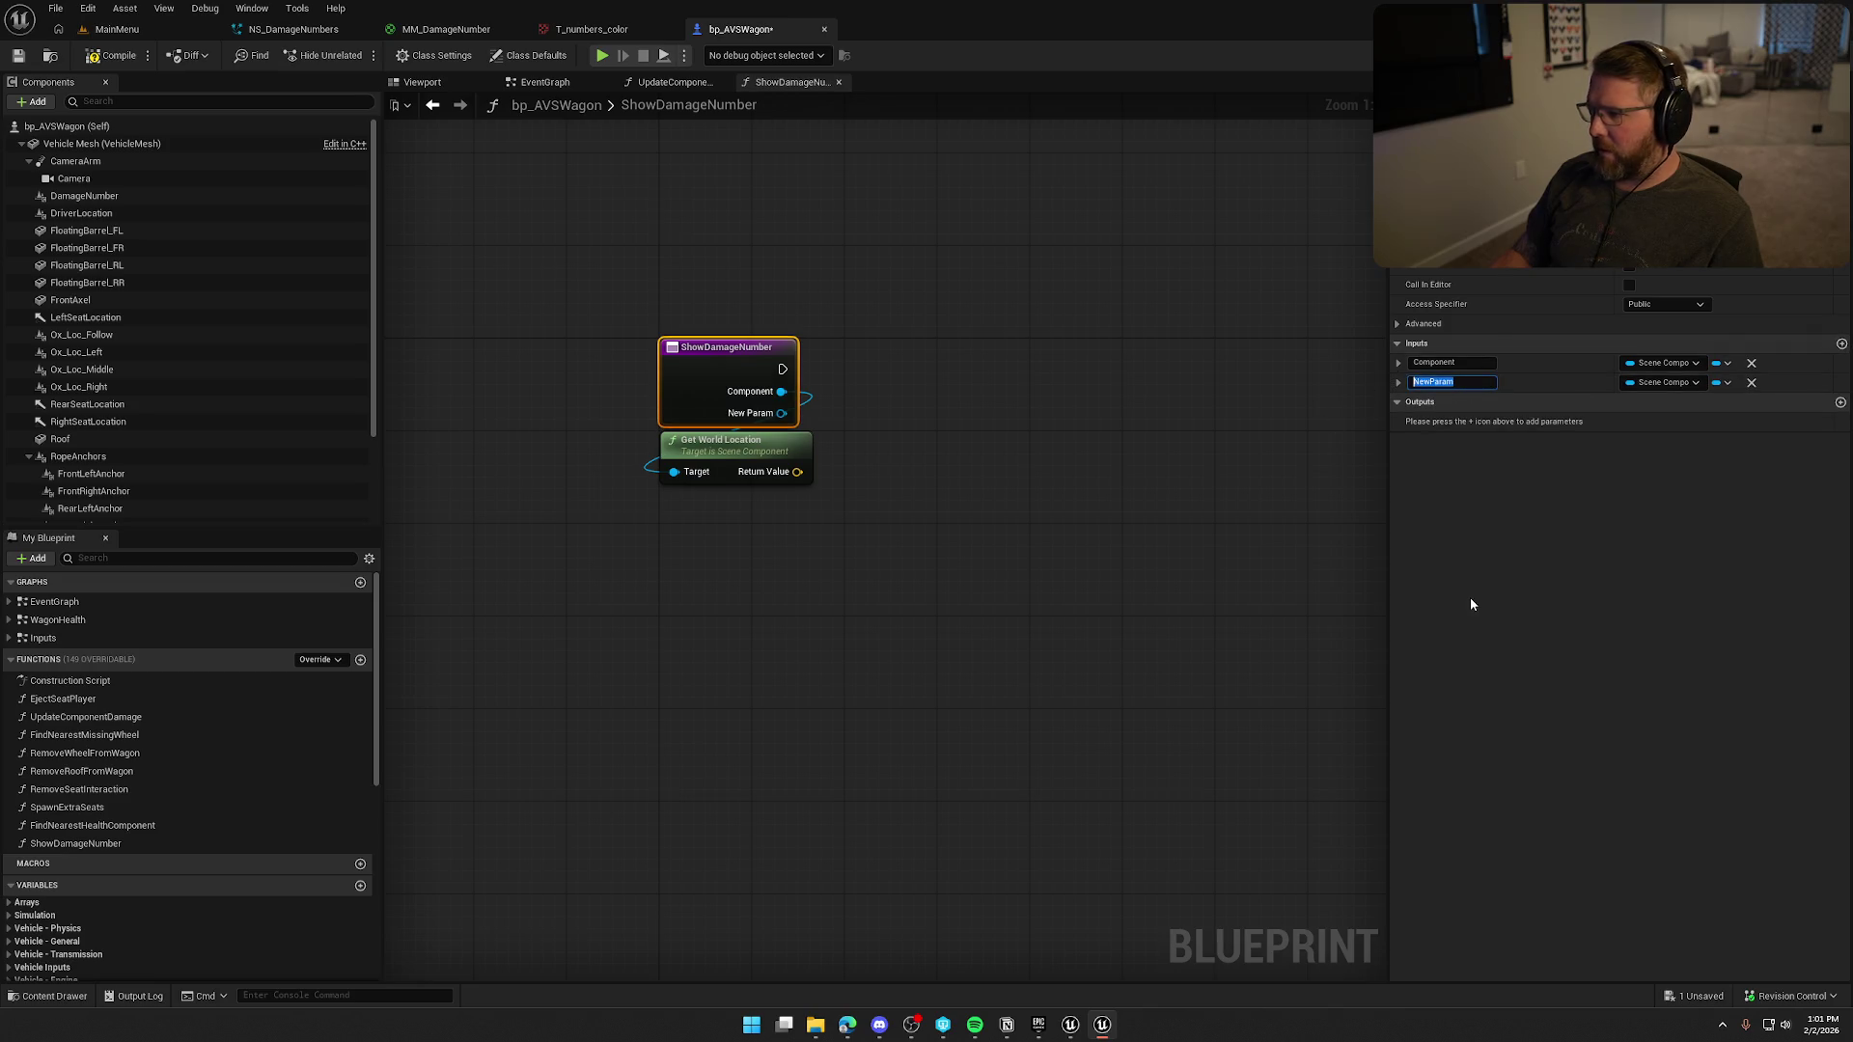
text(Ch)
key(BackSpace)
key(BackSpace)
text(Health Change)
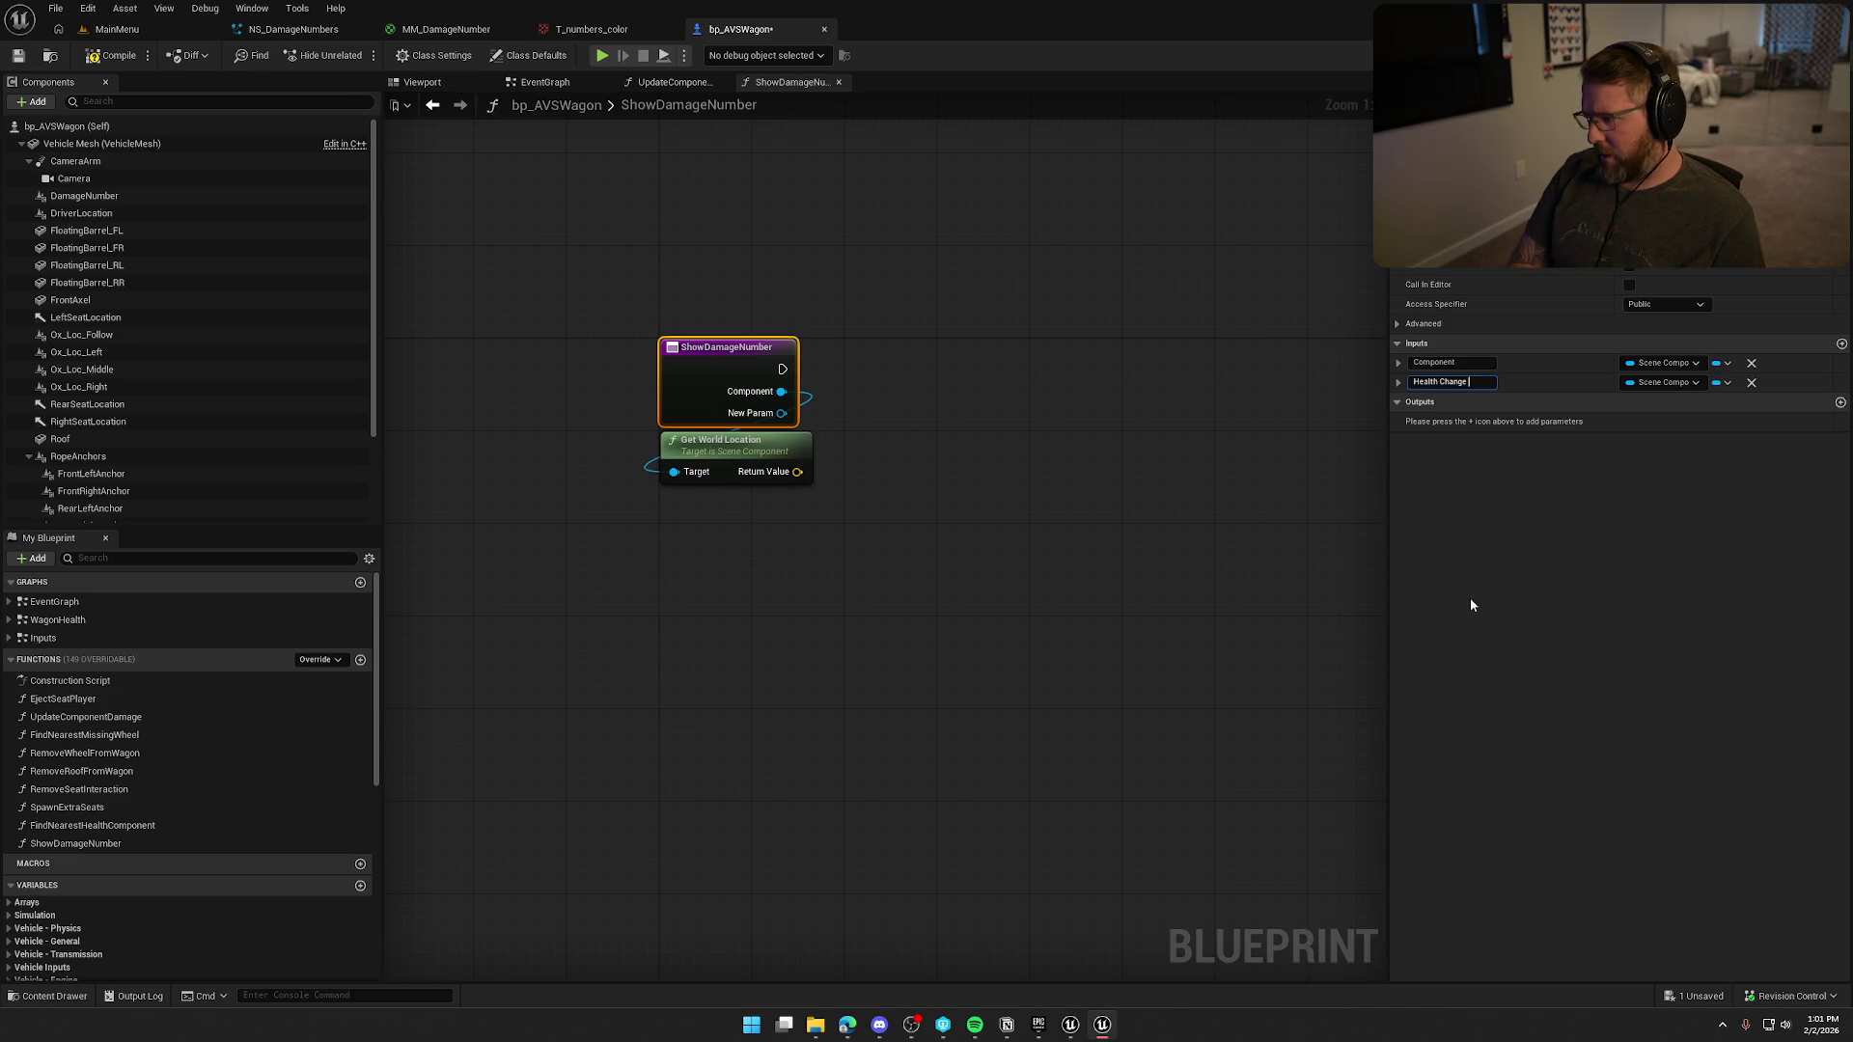
text( Amount)
key(Return)
click(1675, 386)
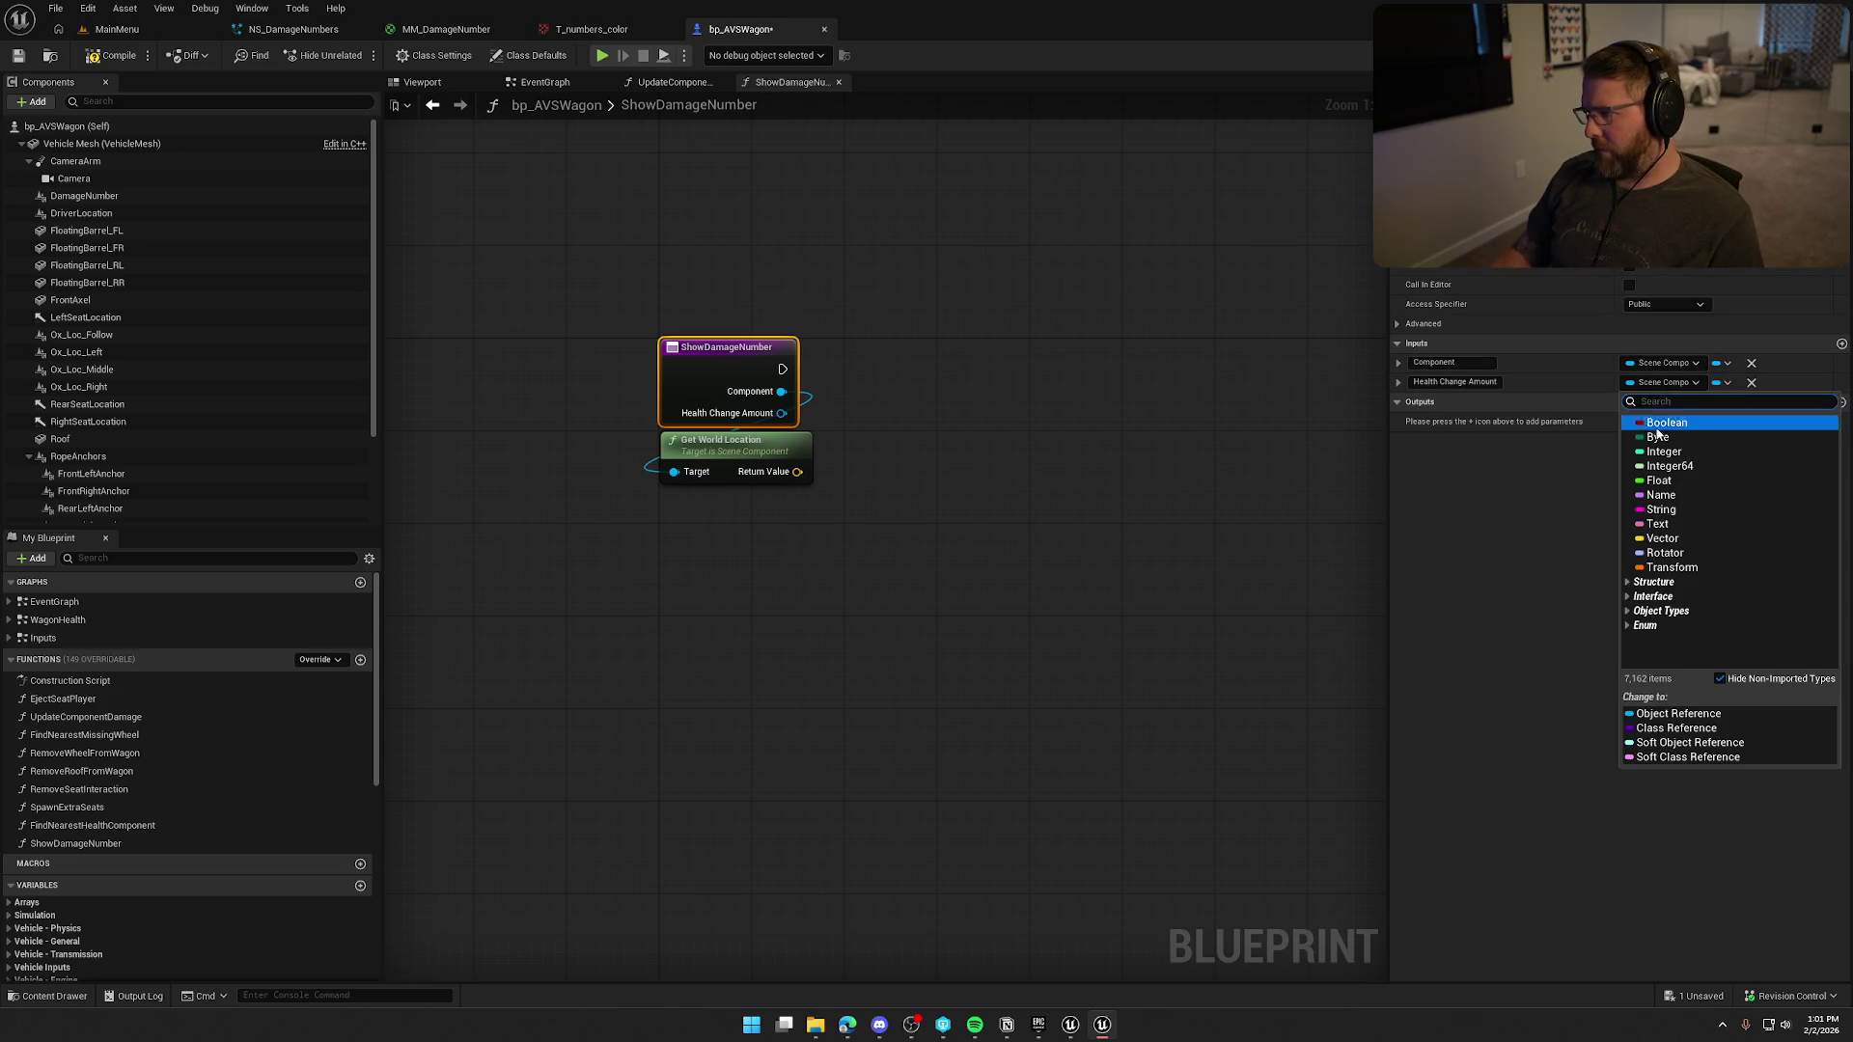
click(1654, 496)
click(922, 519)
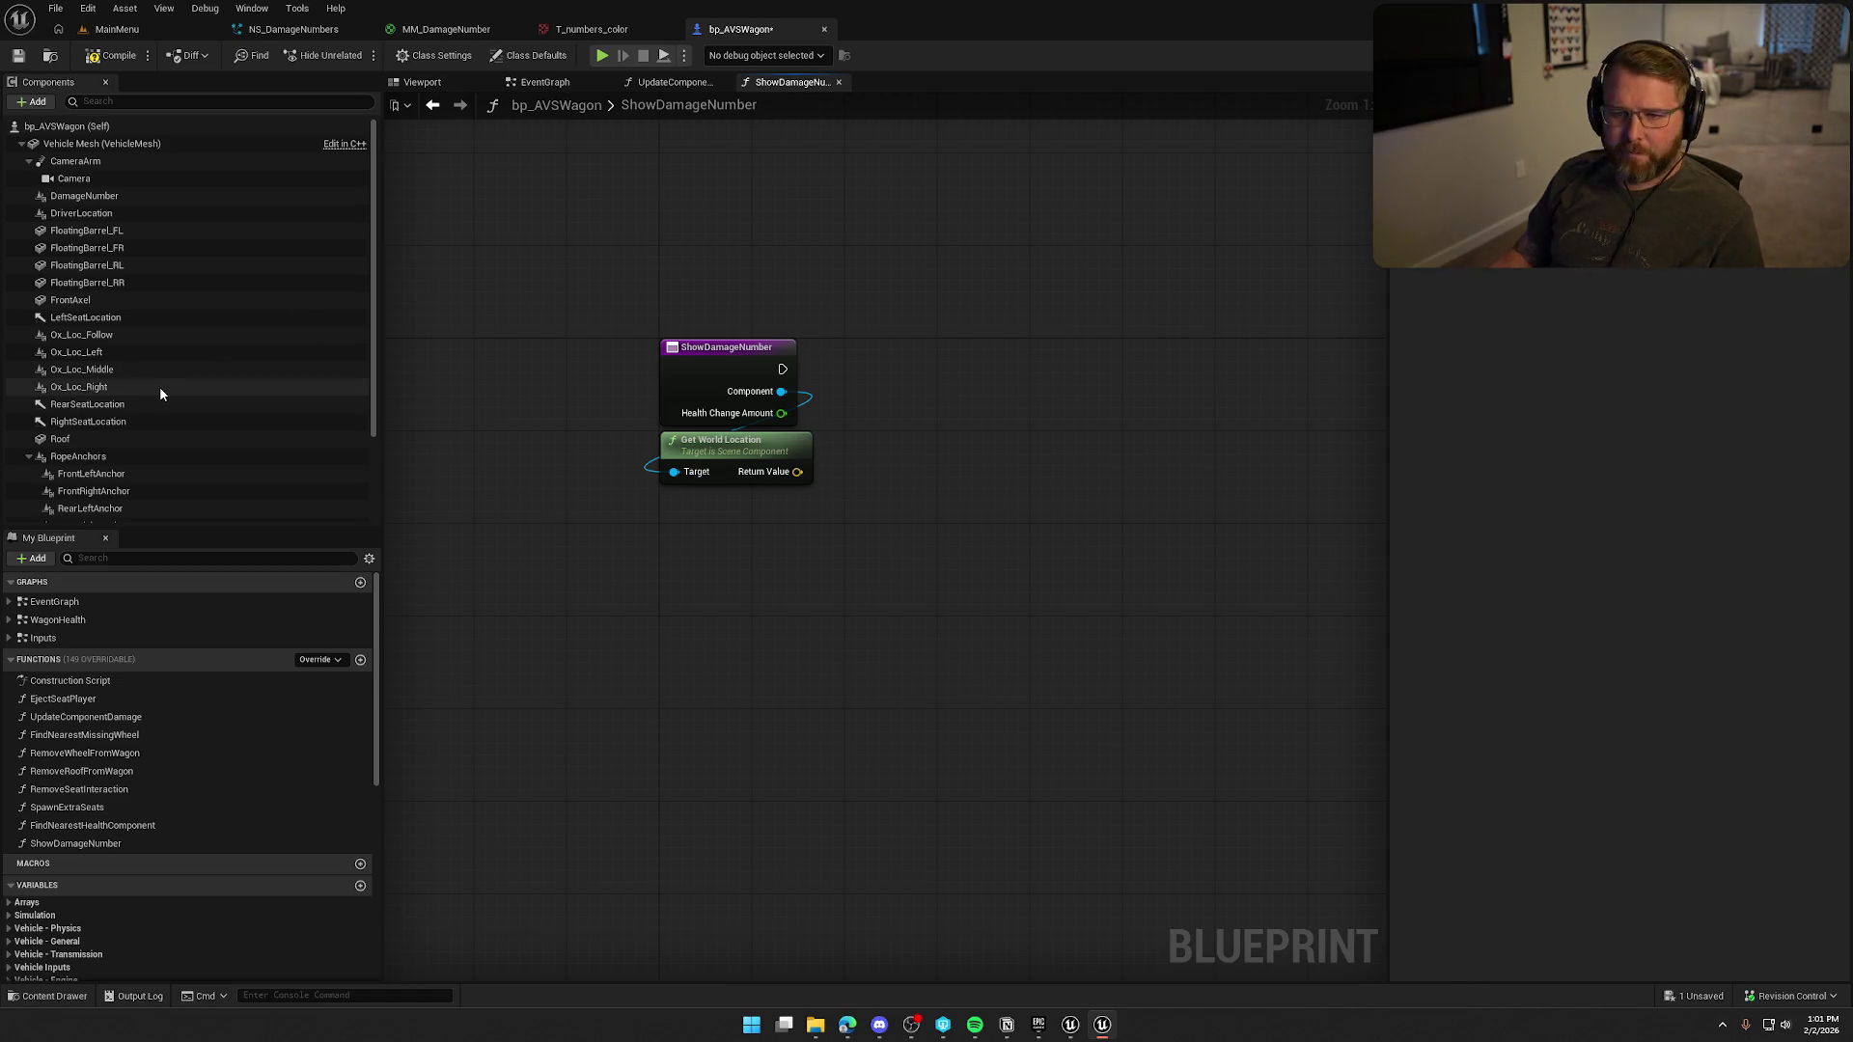
Add Set World Location on Damage Number, run from ShowDamageNumber, using Get World Location's result.
mouse_move(84, 196)
mouse_down()
mouse_move(792, 255)
mouse_move(955, 294)
mouse_up()
text(set world location)
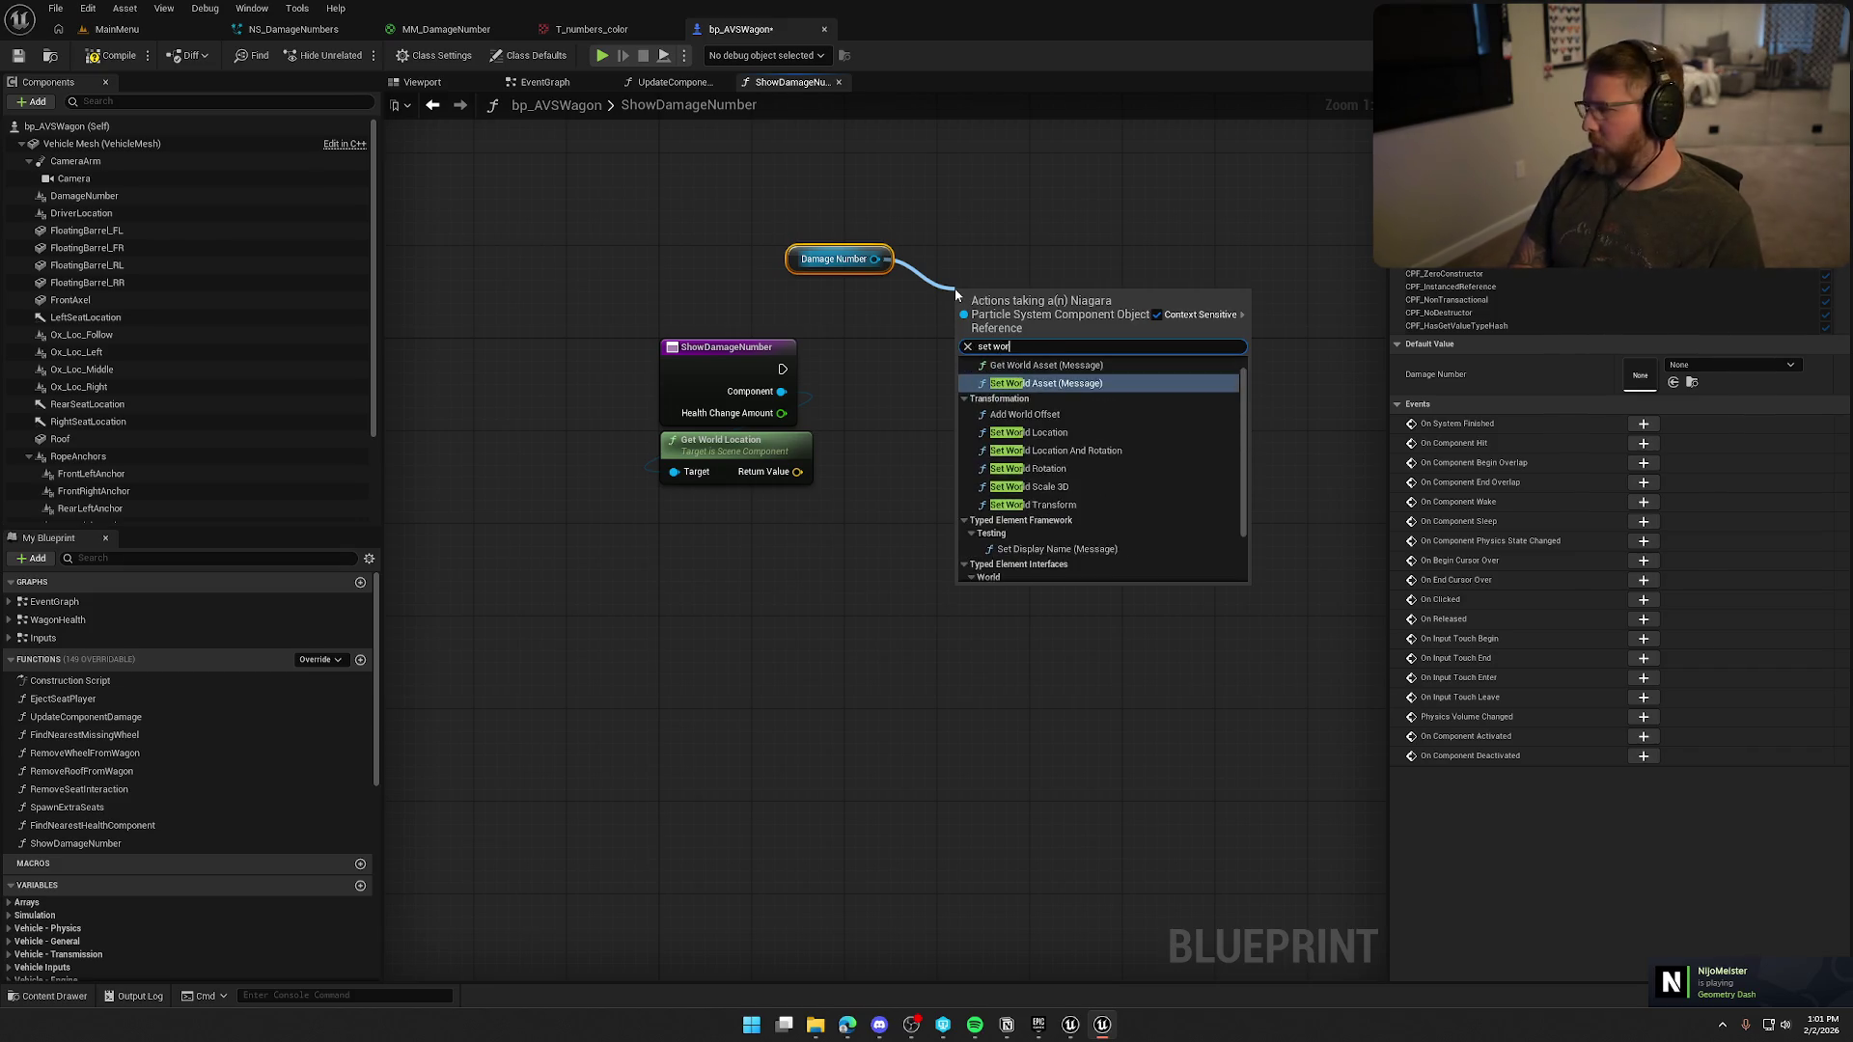
key(Return)
mouse_move(782, 368)
mouse_down()
mouse_move(962, 321)
mouse_move(1017, 334)
mouse_move(1011, 364)
mouse_up()
drag(797, 471, 951, 421)
drag(822, 263, 973, 322)
click(999, 293)
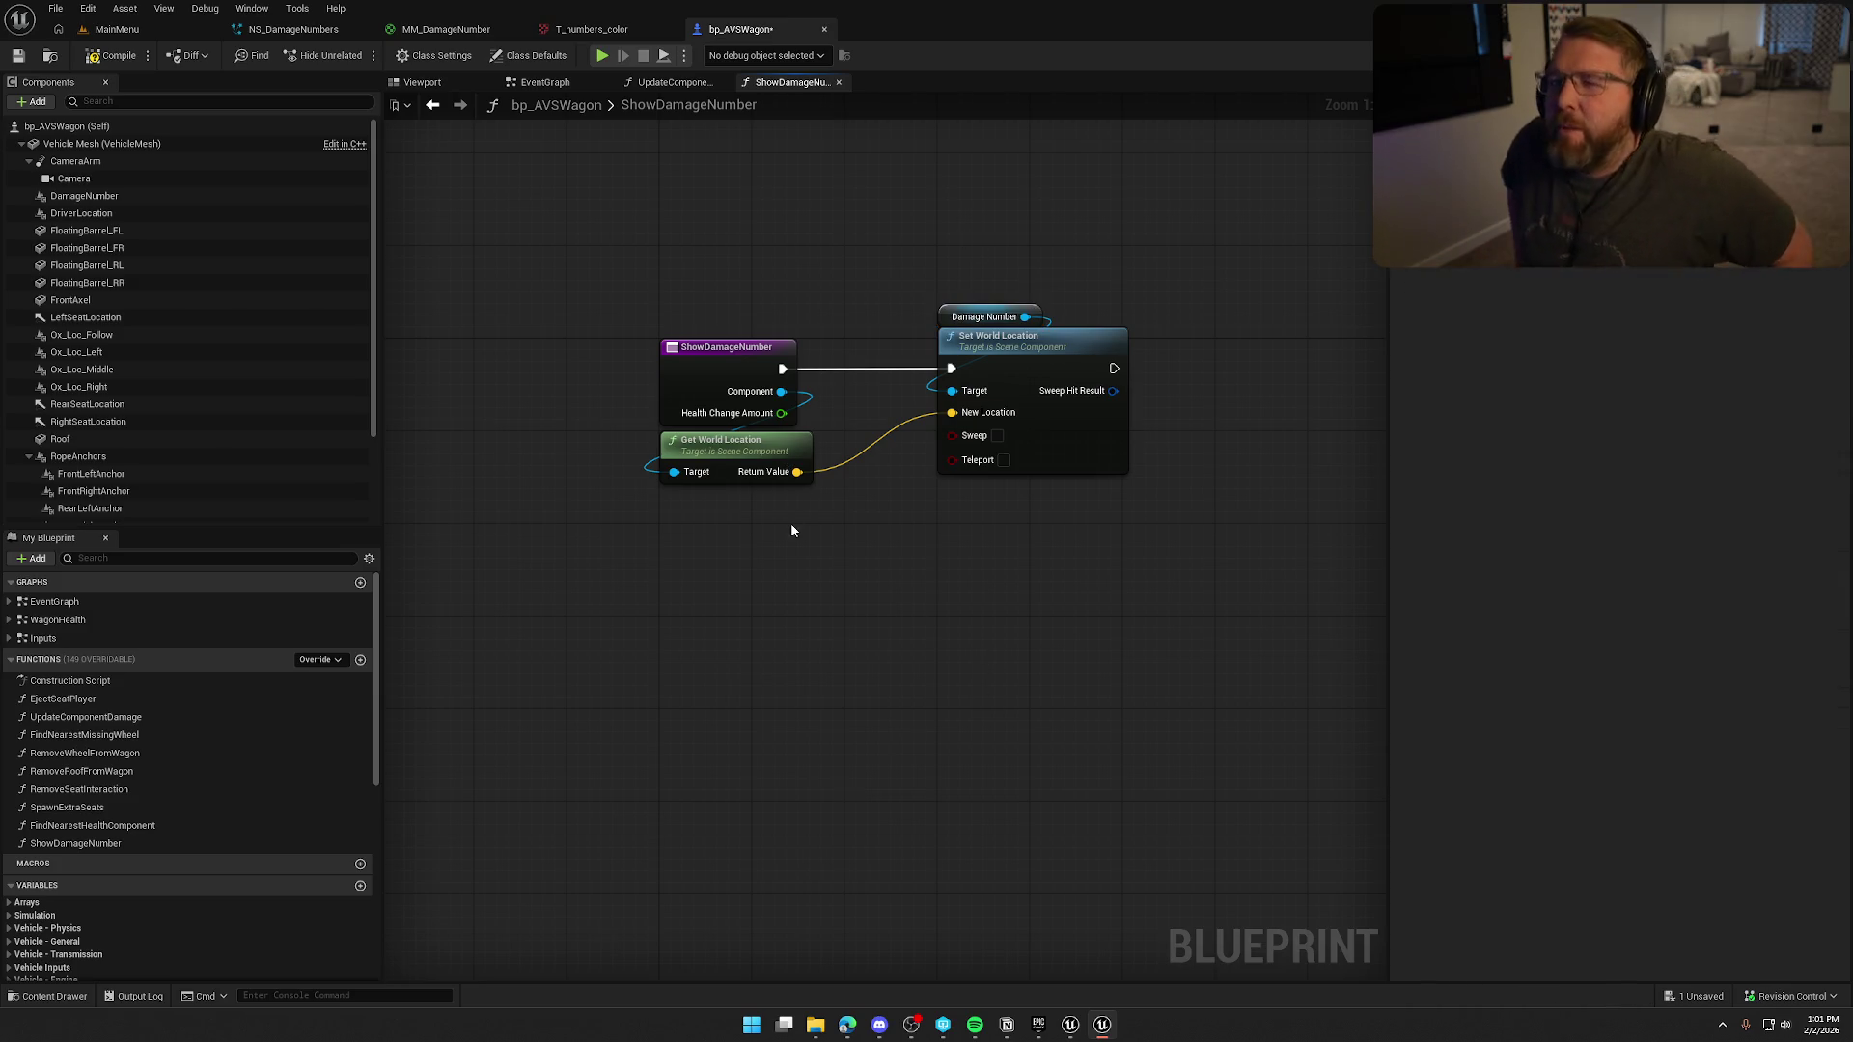
Drag a new connection from Damage Number and search for an 'acti' action.
mouse_move(859, 531)
mouse_down()
mouse_move(797, 535)
mouse_move(789, 554)
mouse_up()
drag(886, 304, 1022, 310)
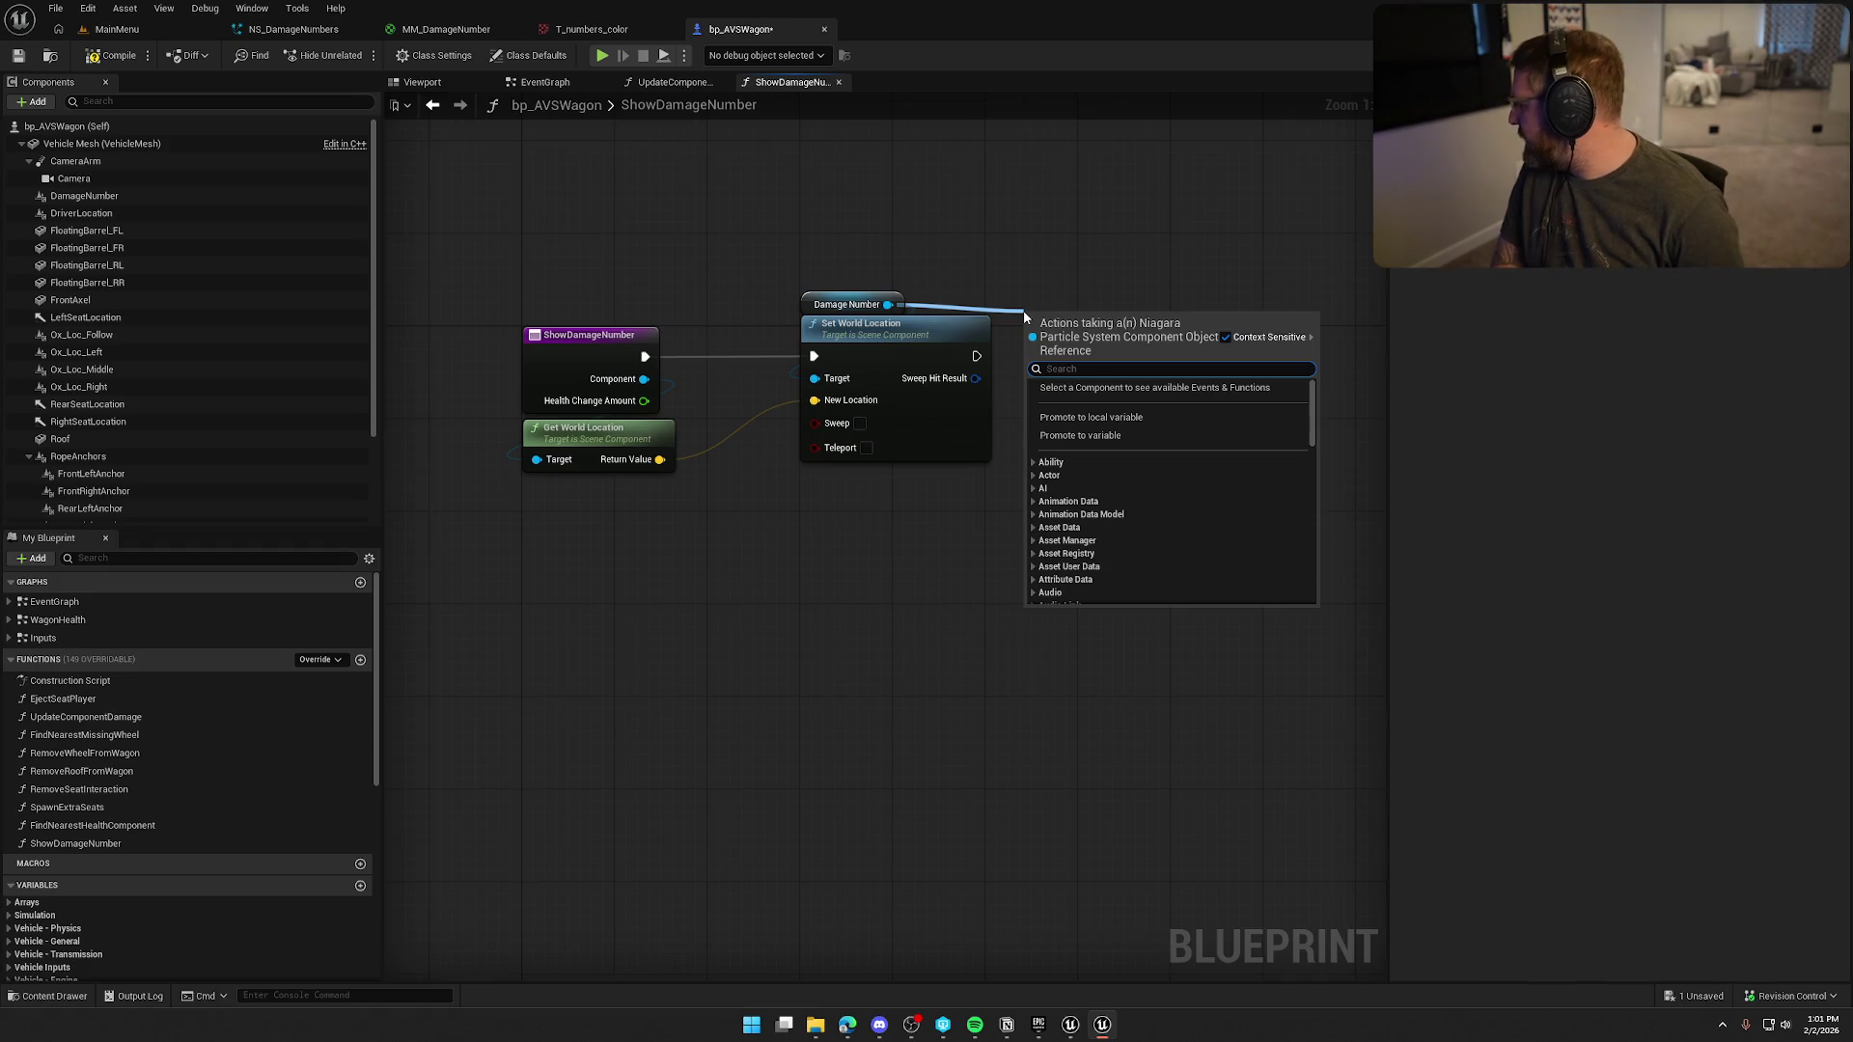
text(ati)
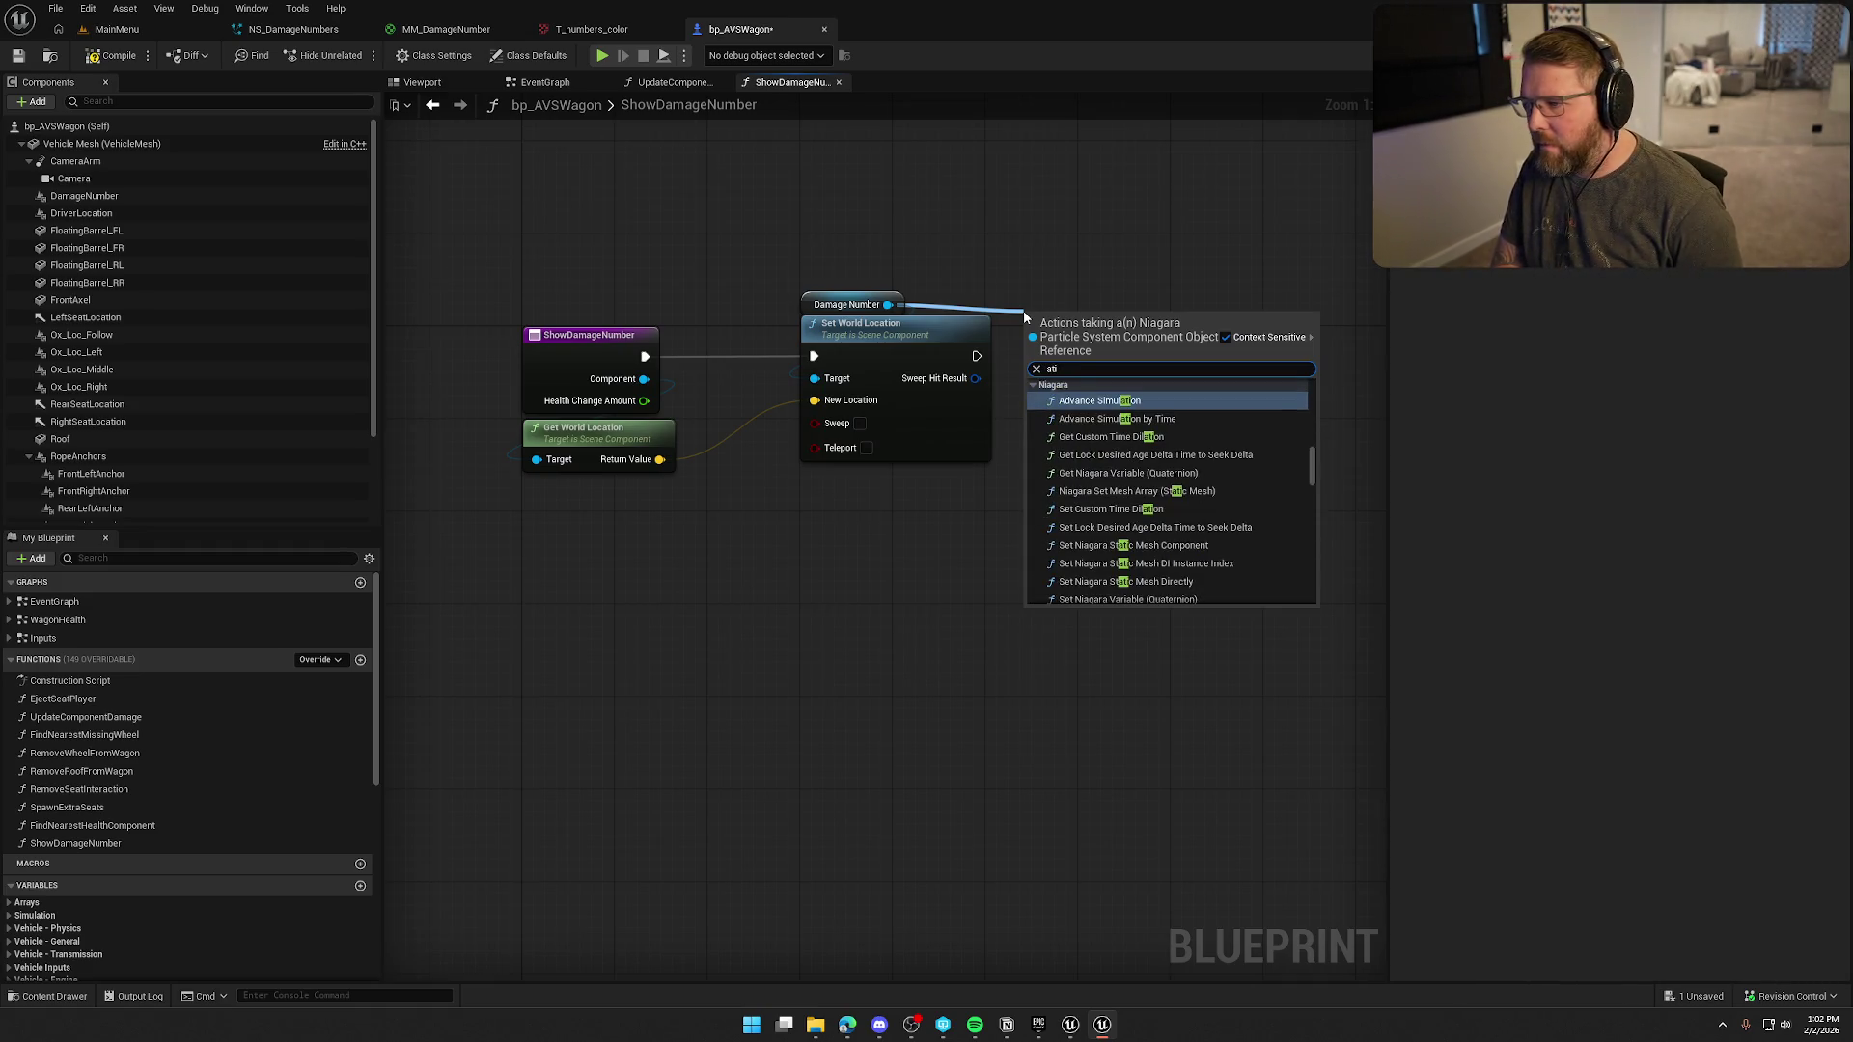